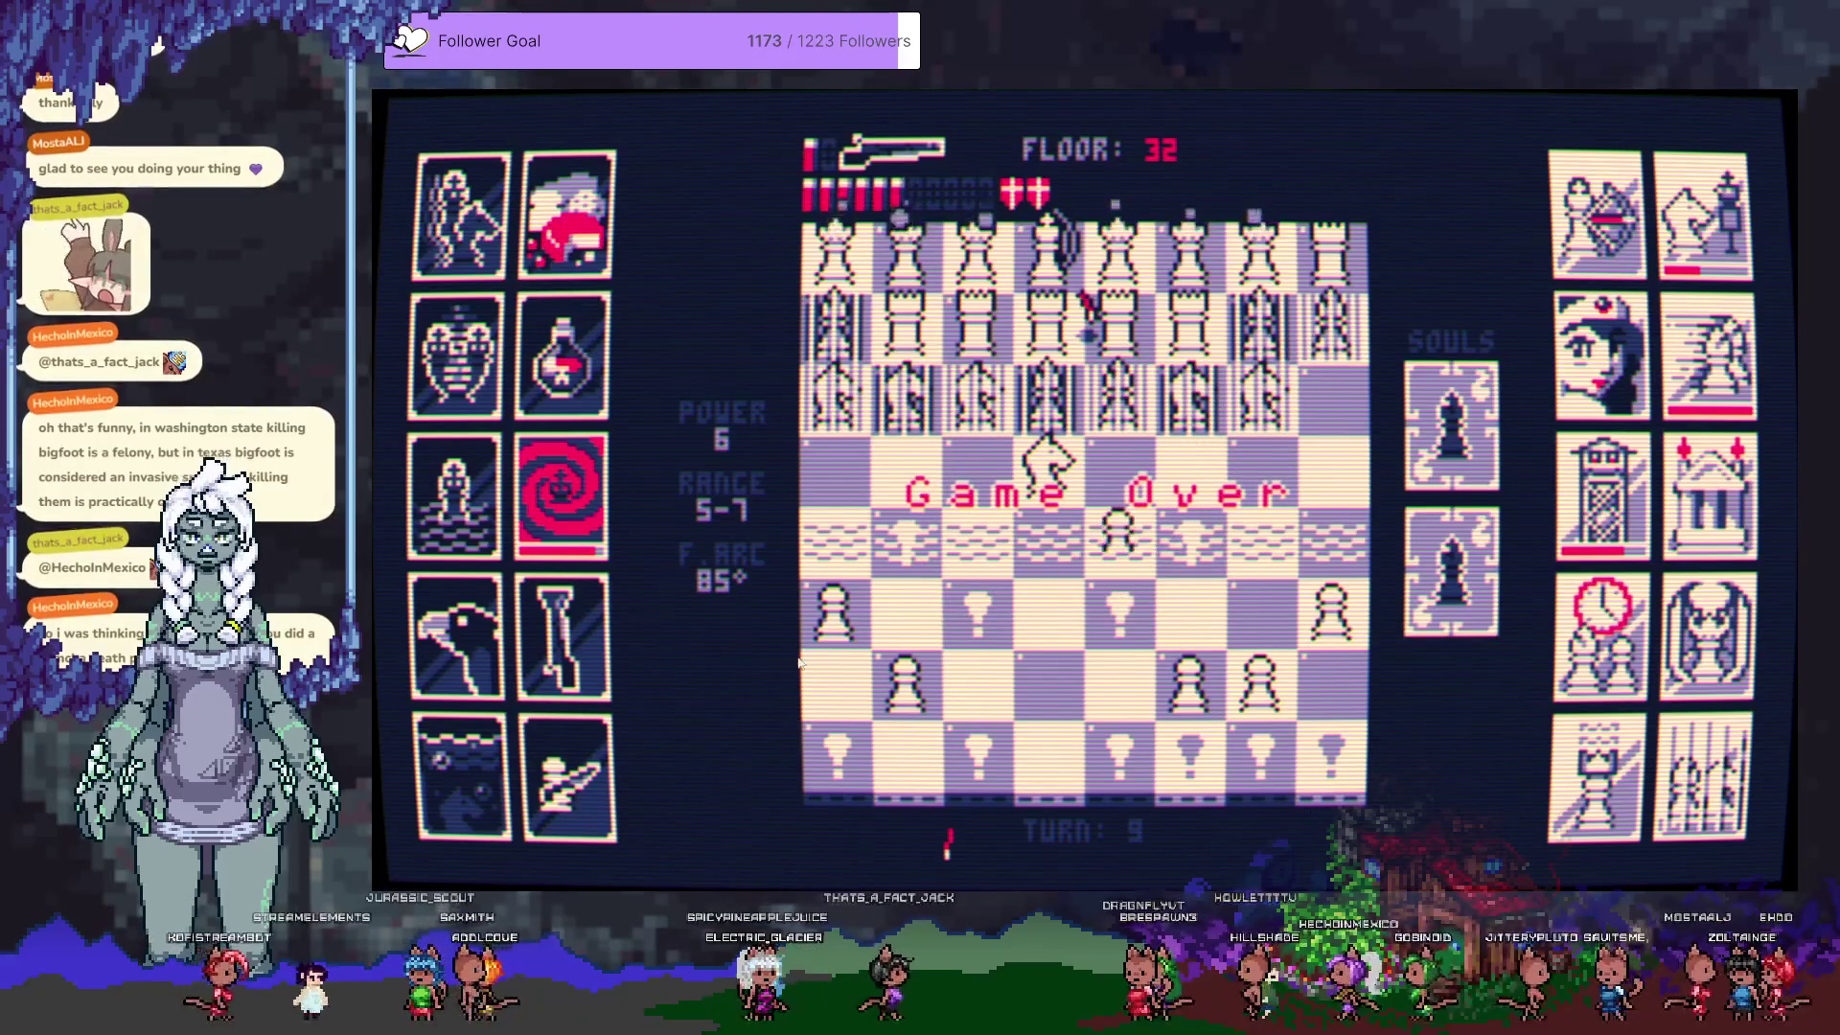
# Step: Decline the Try Again prompt on the Game Over screen by choosing NO
pyautogui.press('Right')
pyautogui.press('Return')
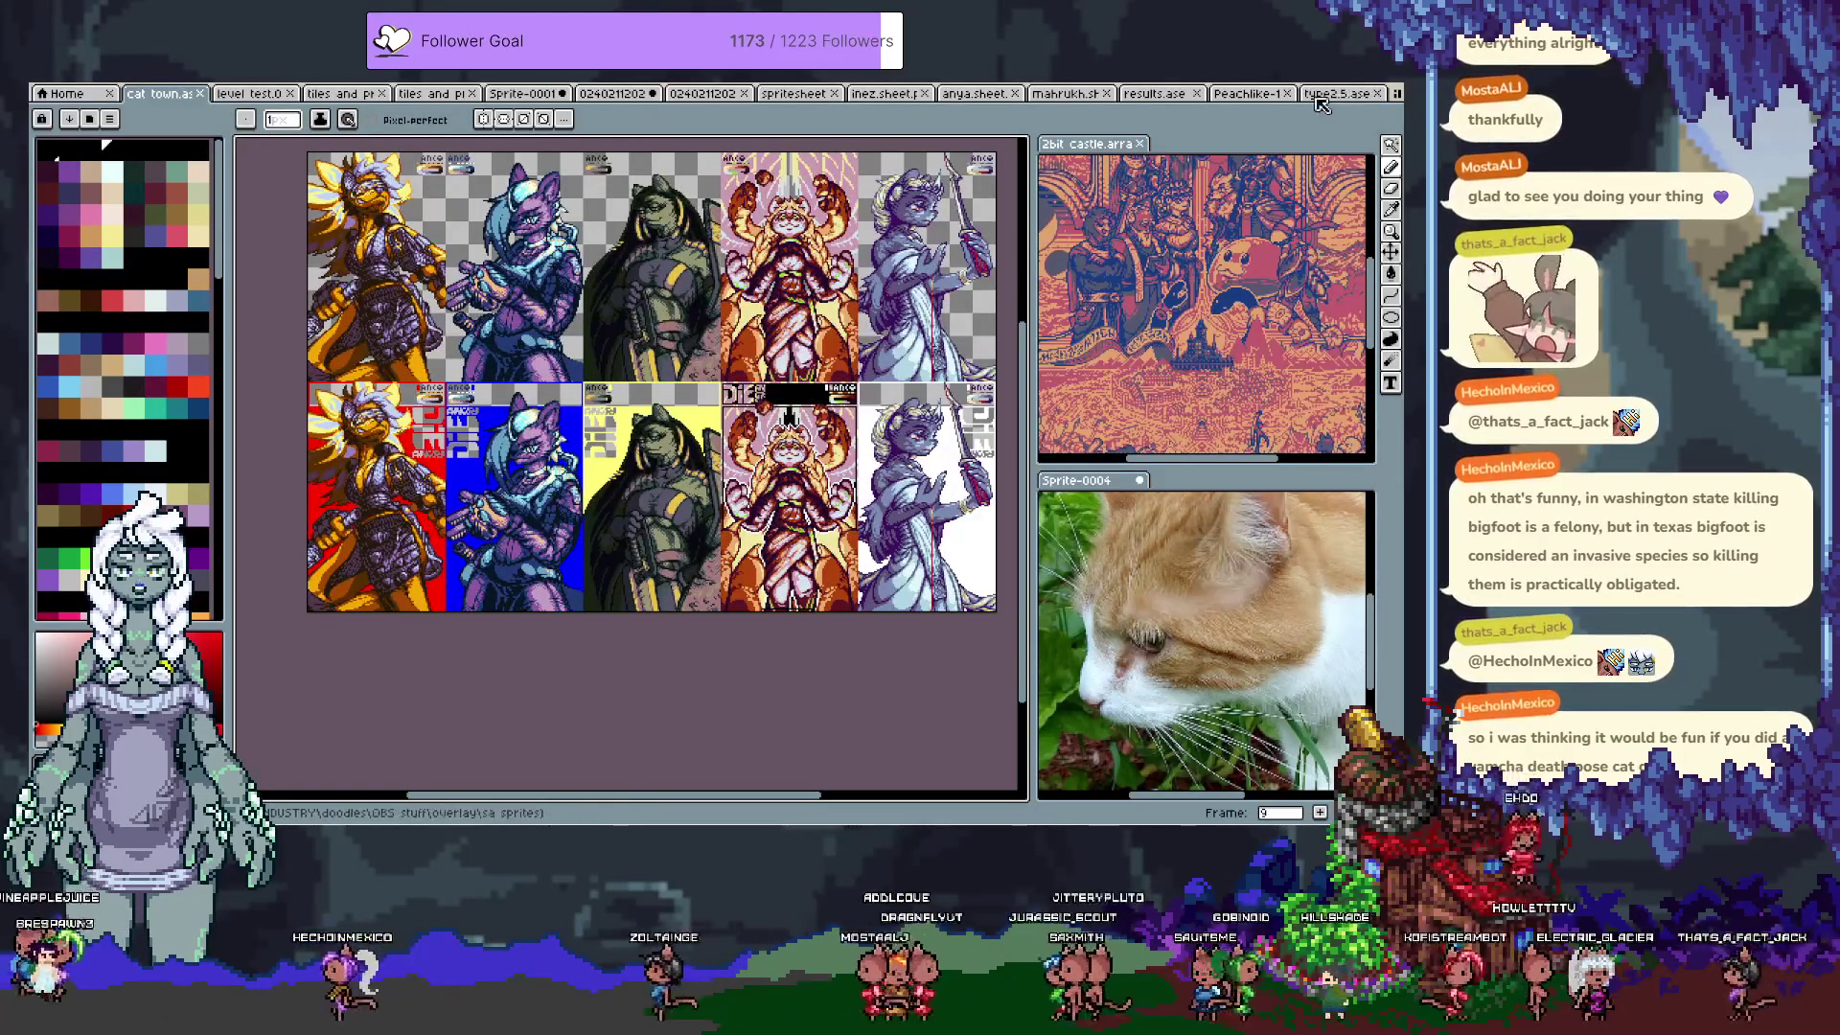
# Step: Bring the Peachlike-1 orange-haired cat girl sprite into the editor and adjust the zoom
pyautogui.click(1244, 96)
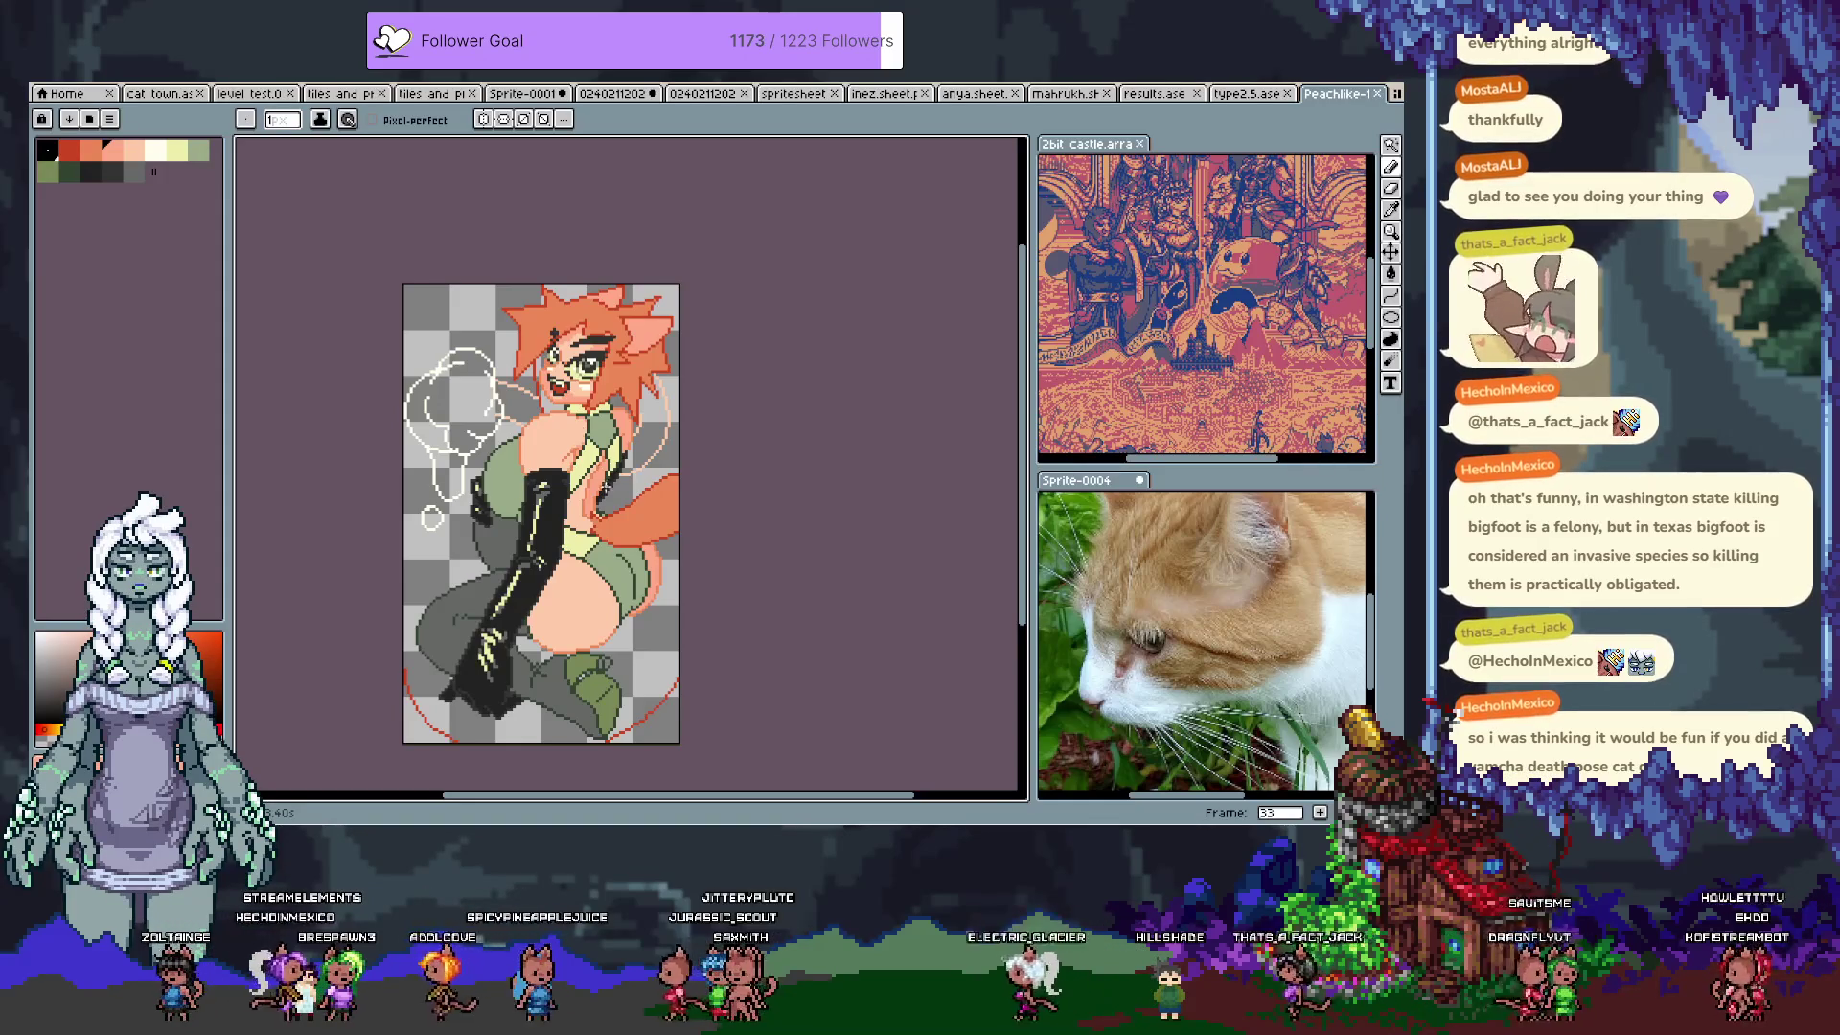
pyautogui.scroll(2, 483, 561)
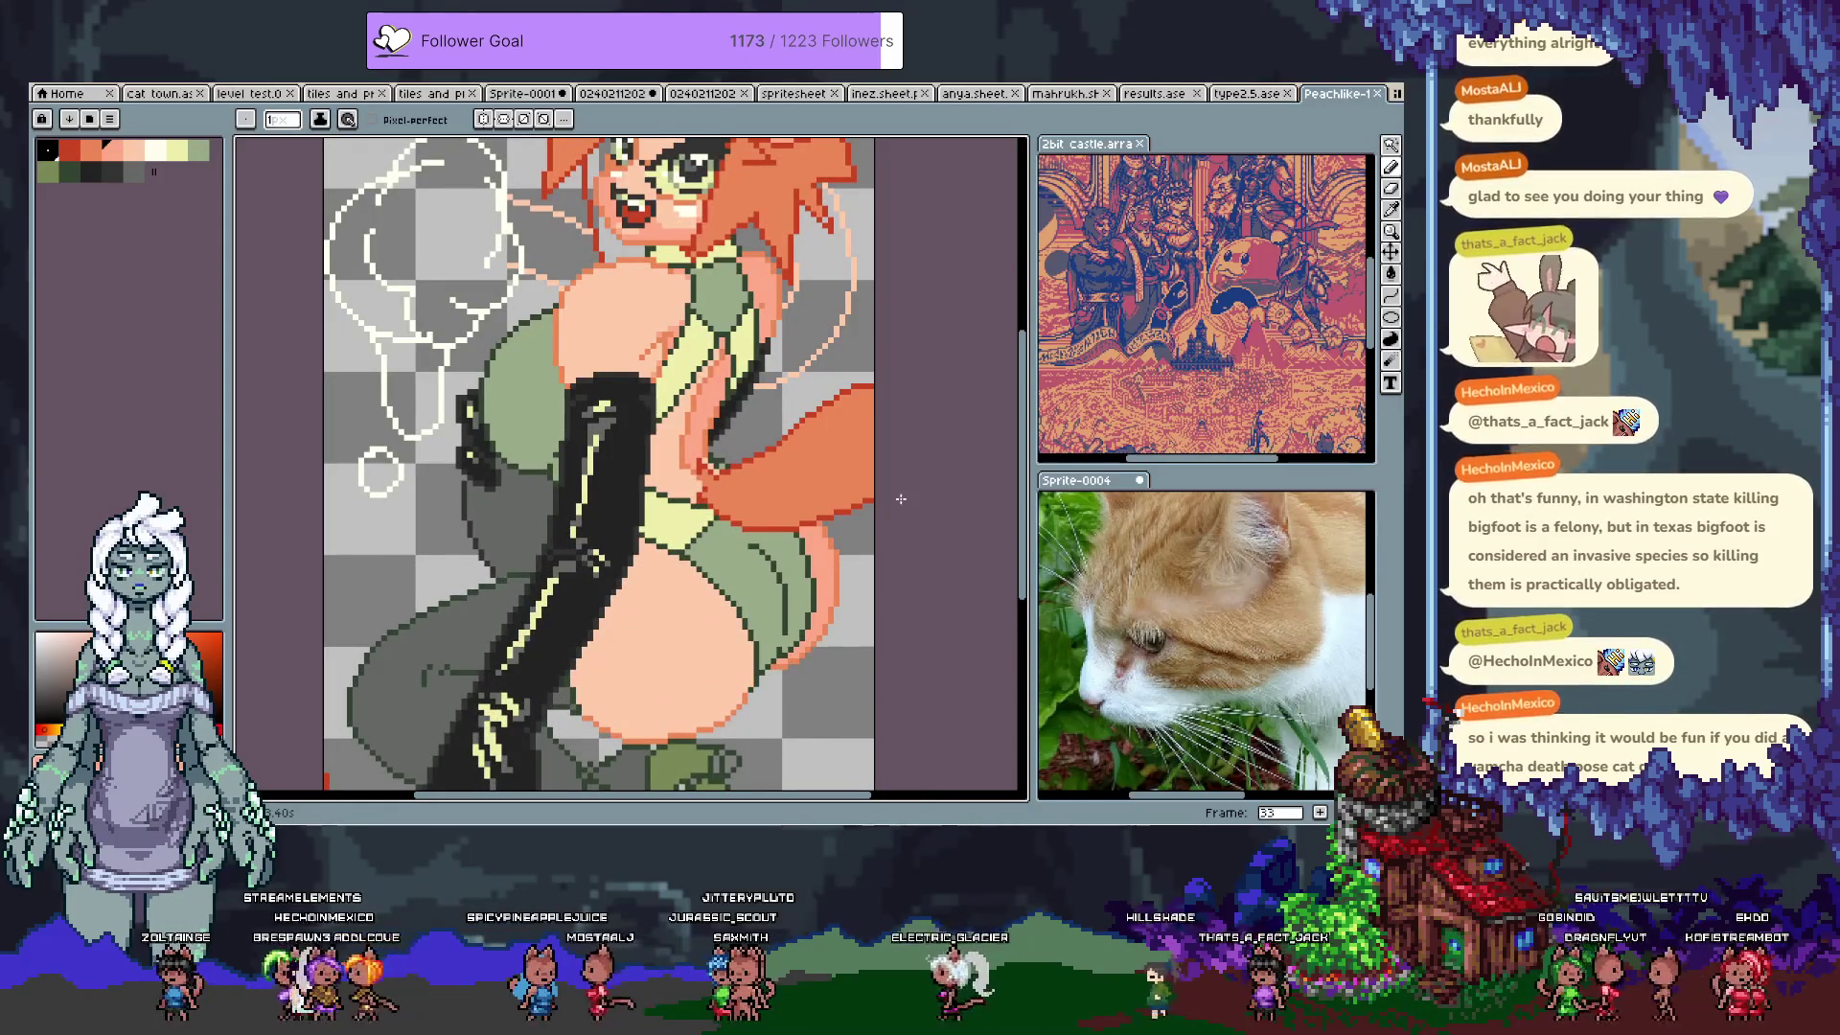
# Step: Rectangle-select the thin dark stroke beside the glove and nudge it up one pixel
pyautogui.moveTo(901, 498); pyautogui.dragTo(1009, 460)
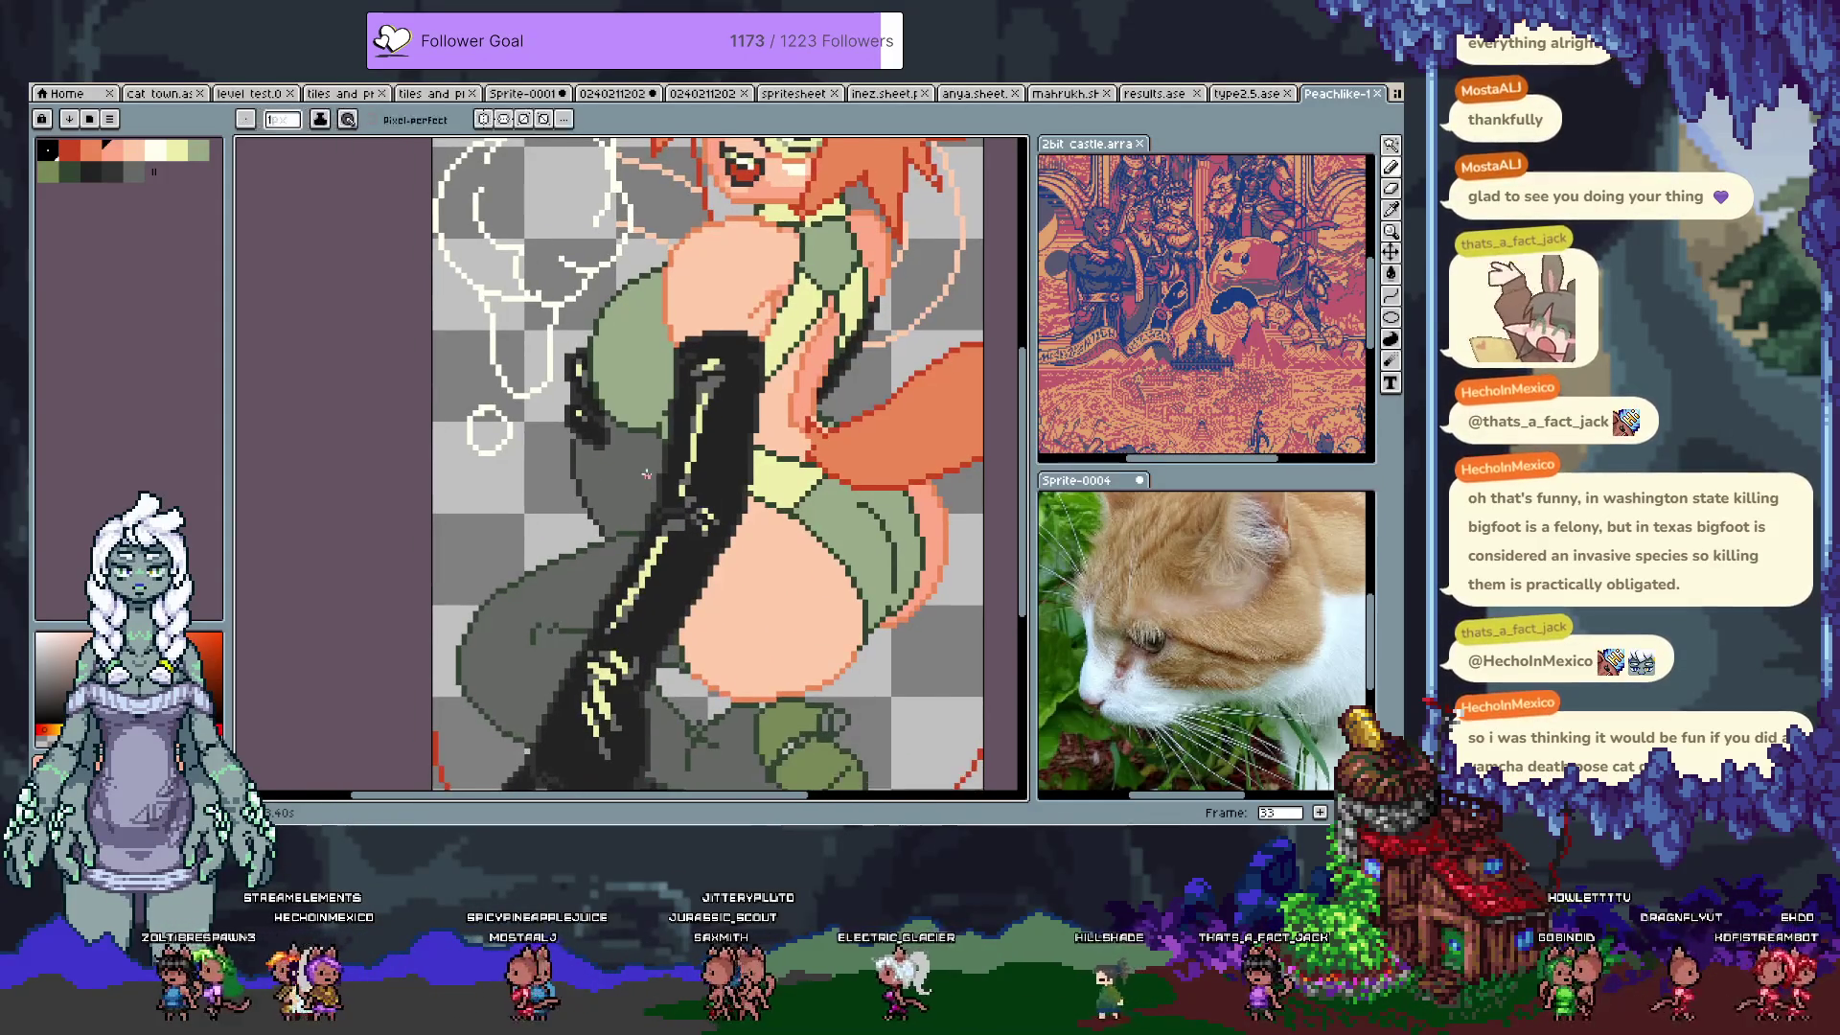
pyautogui.press('m')
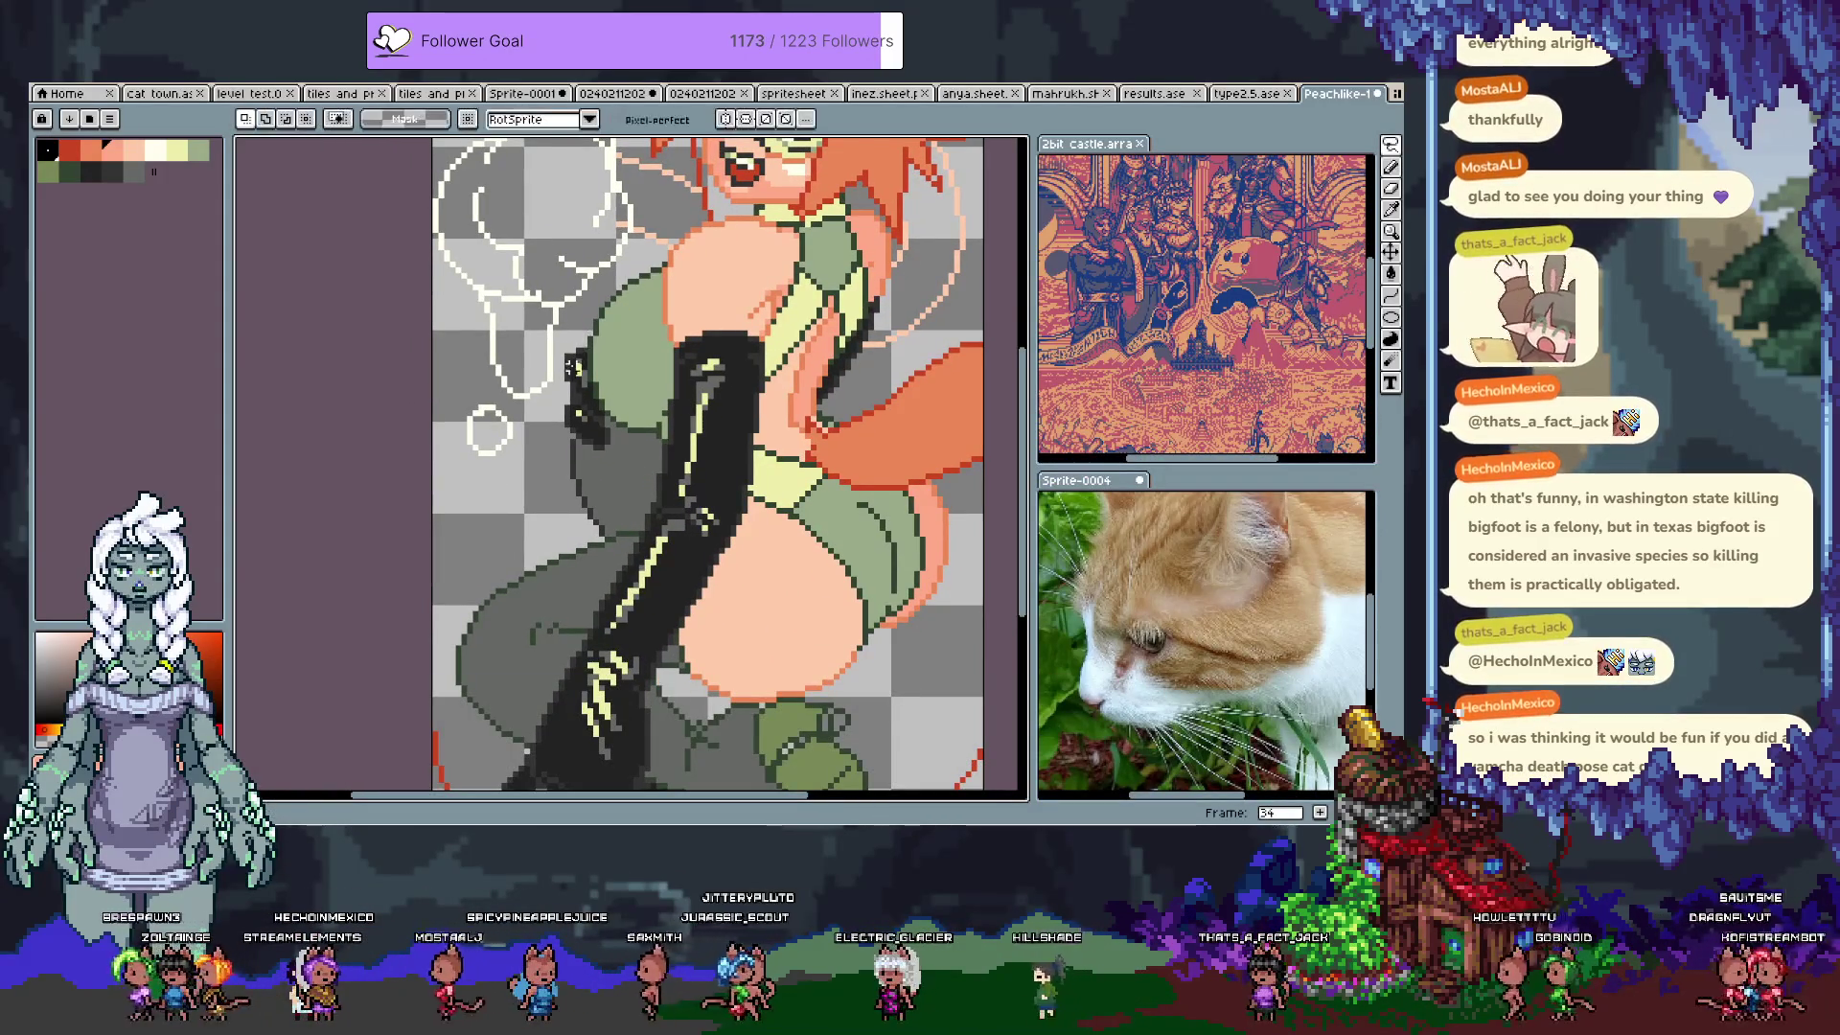
pyautogui.moveTo(564, 351); pyautogui.dragTo(565, 479)
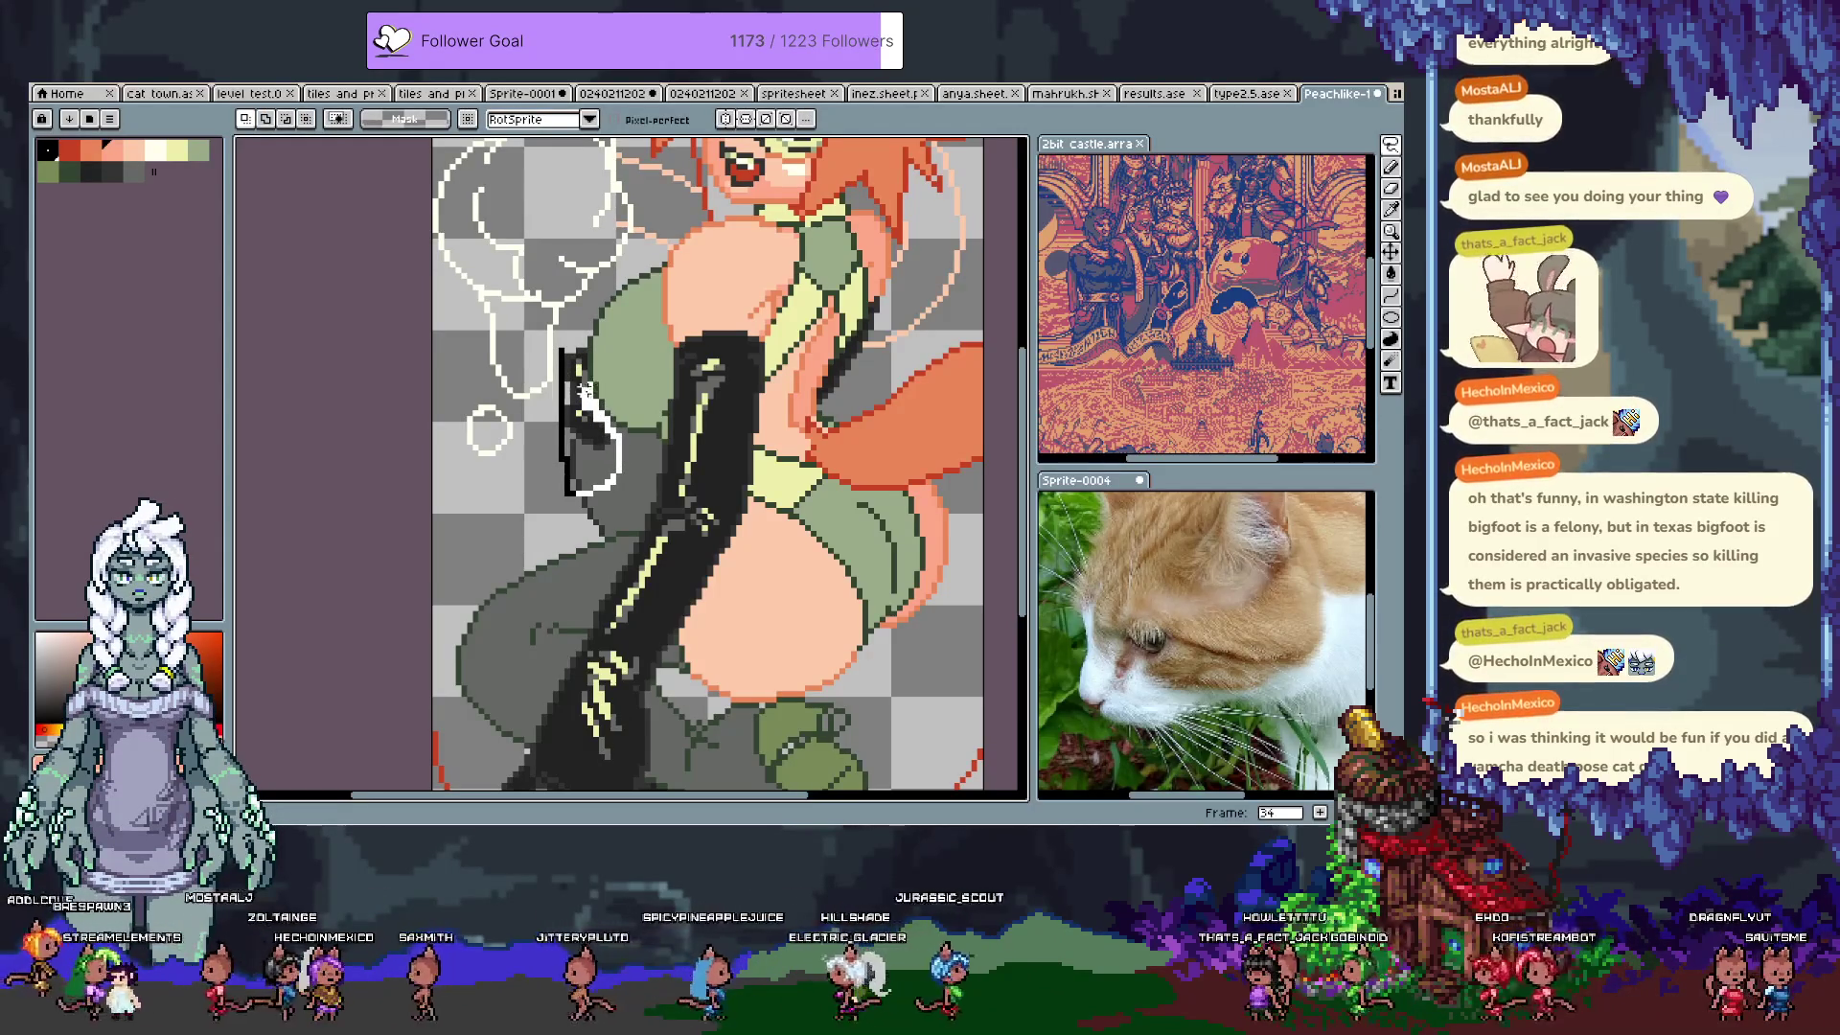
pyautogui.moveTo(579, 412); pyautogui.dragTo(505, 501)
pyautogui.press('Up')
pyautogui.press('b')
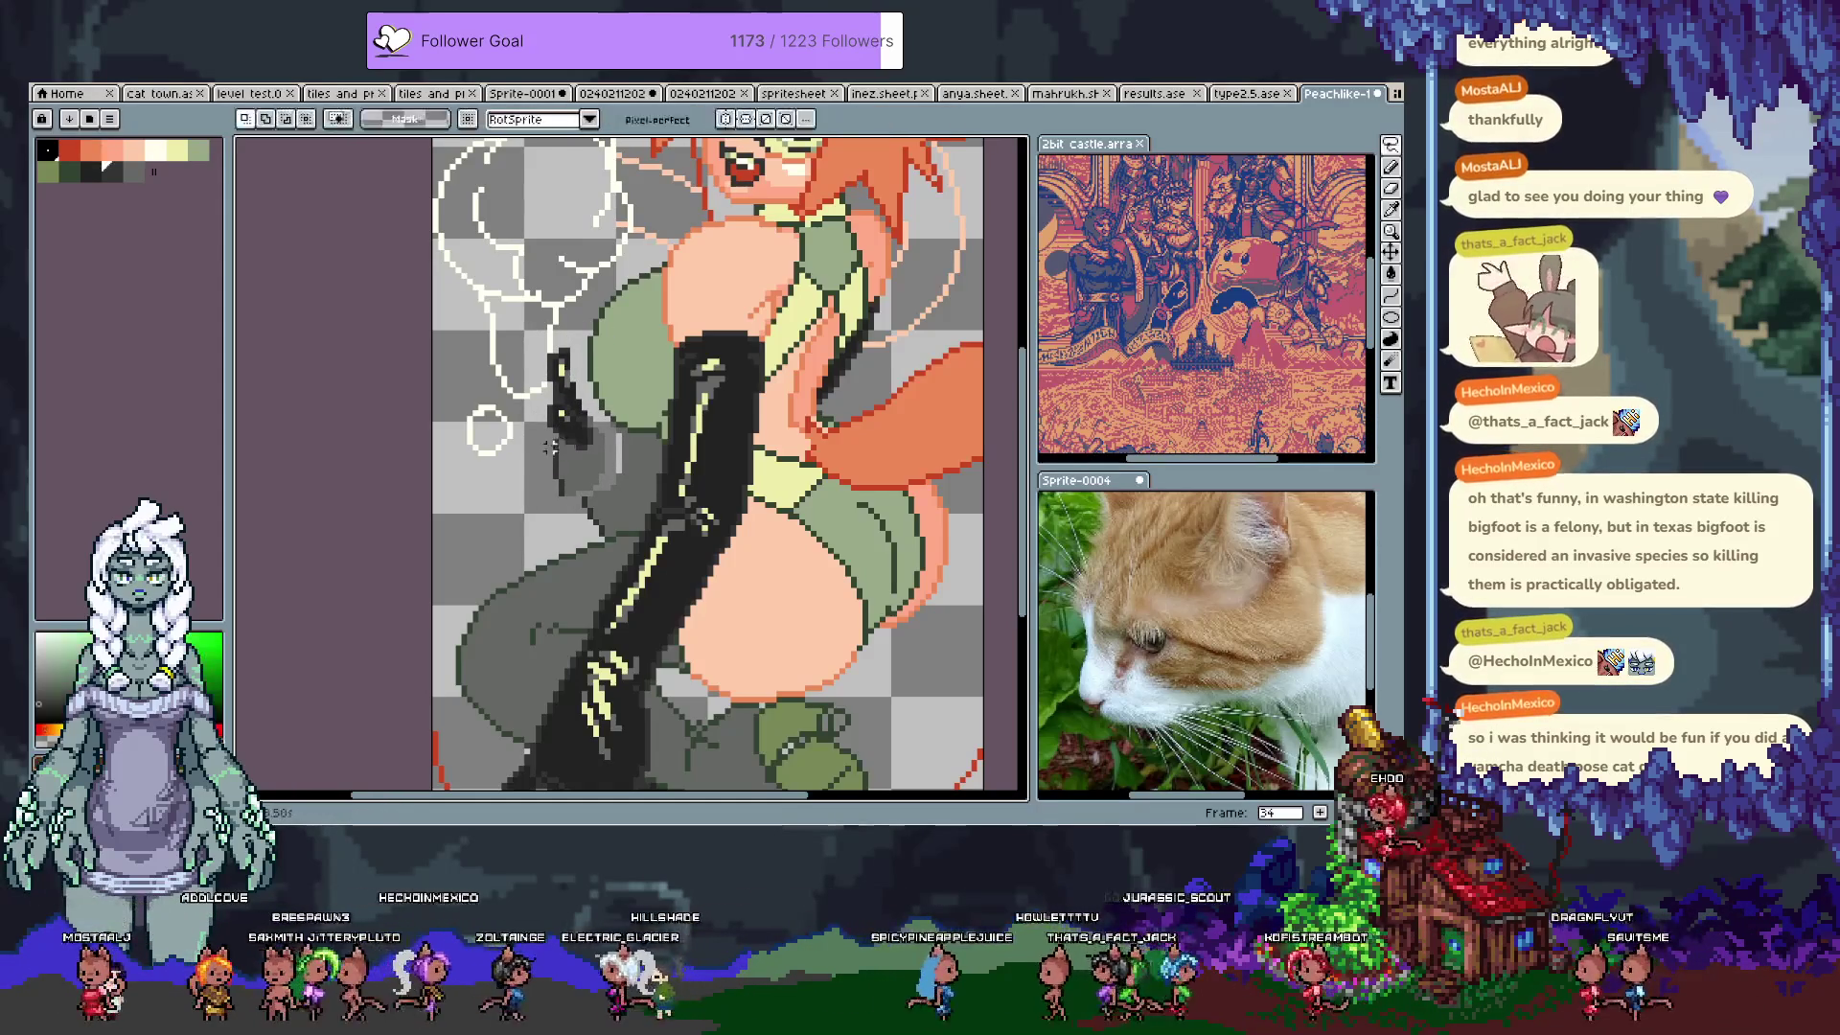
# Step: Trace the left hip outline with a 1px grey pencil, undoing stray strokes
pyautogui.hotkey('ctrl', 'z')
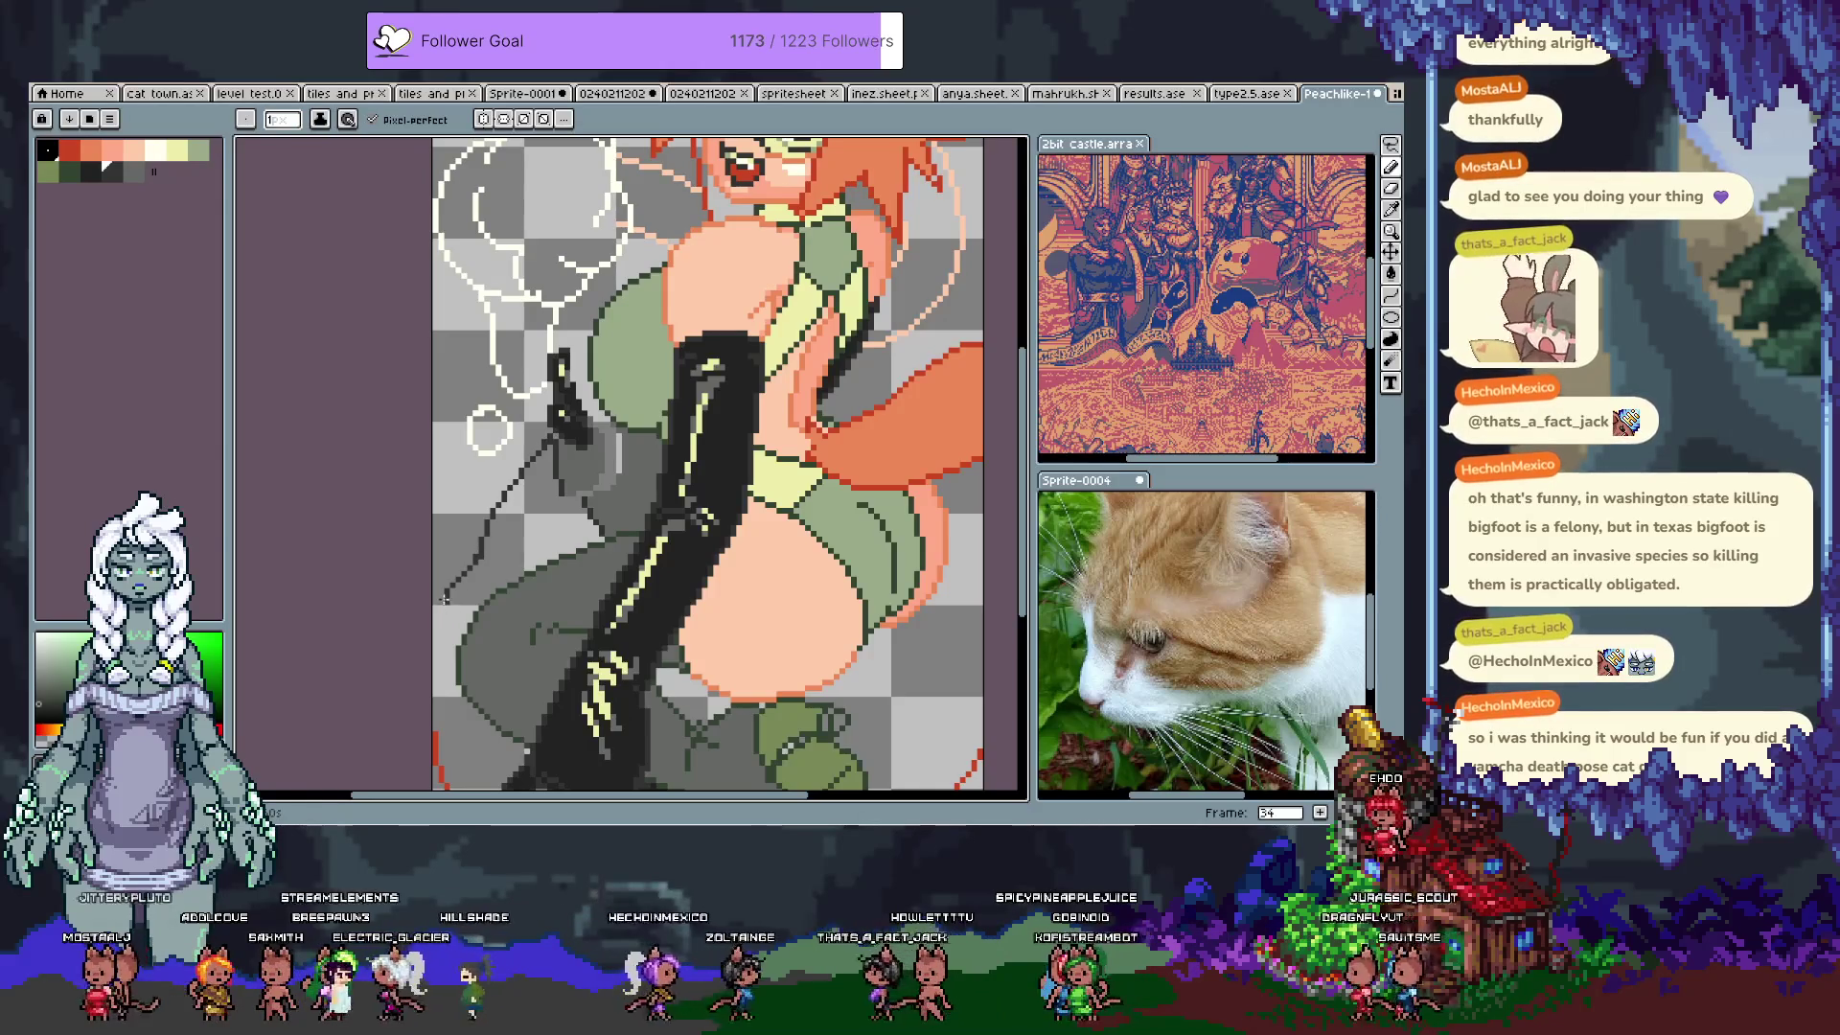
pyautogui.press('v')
pyautogui.press('b')
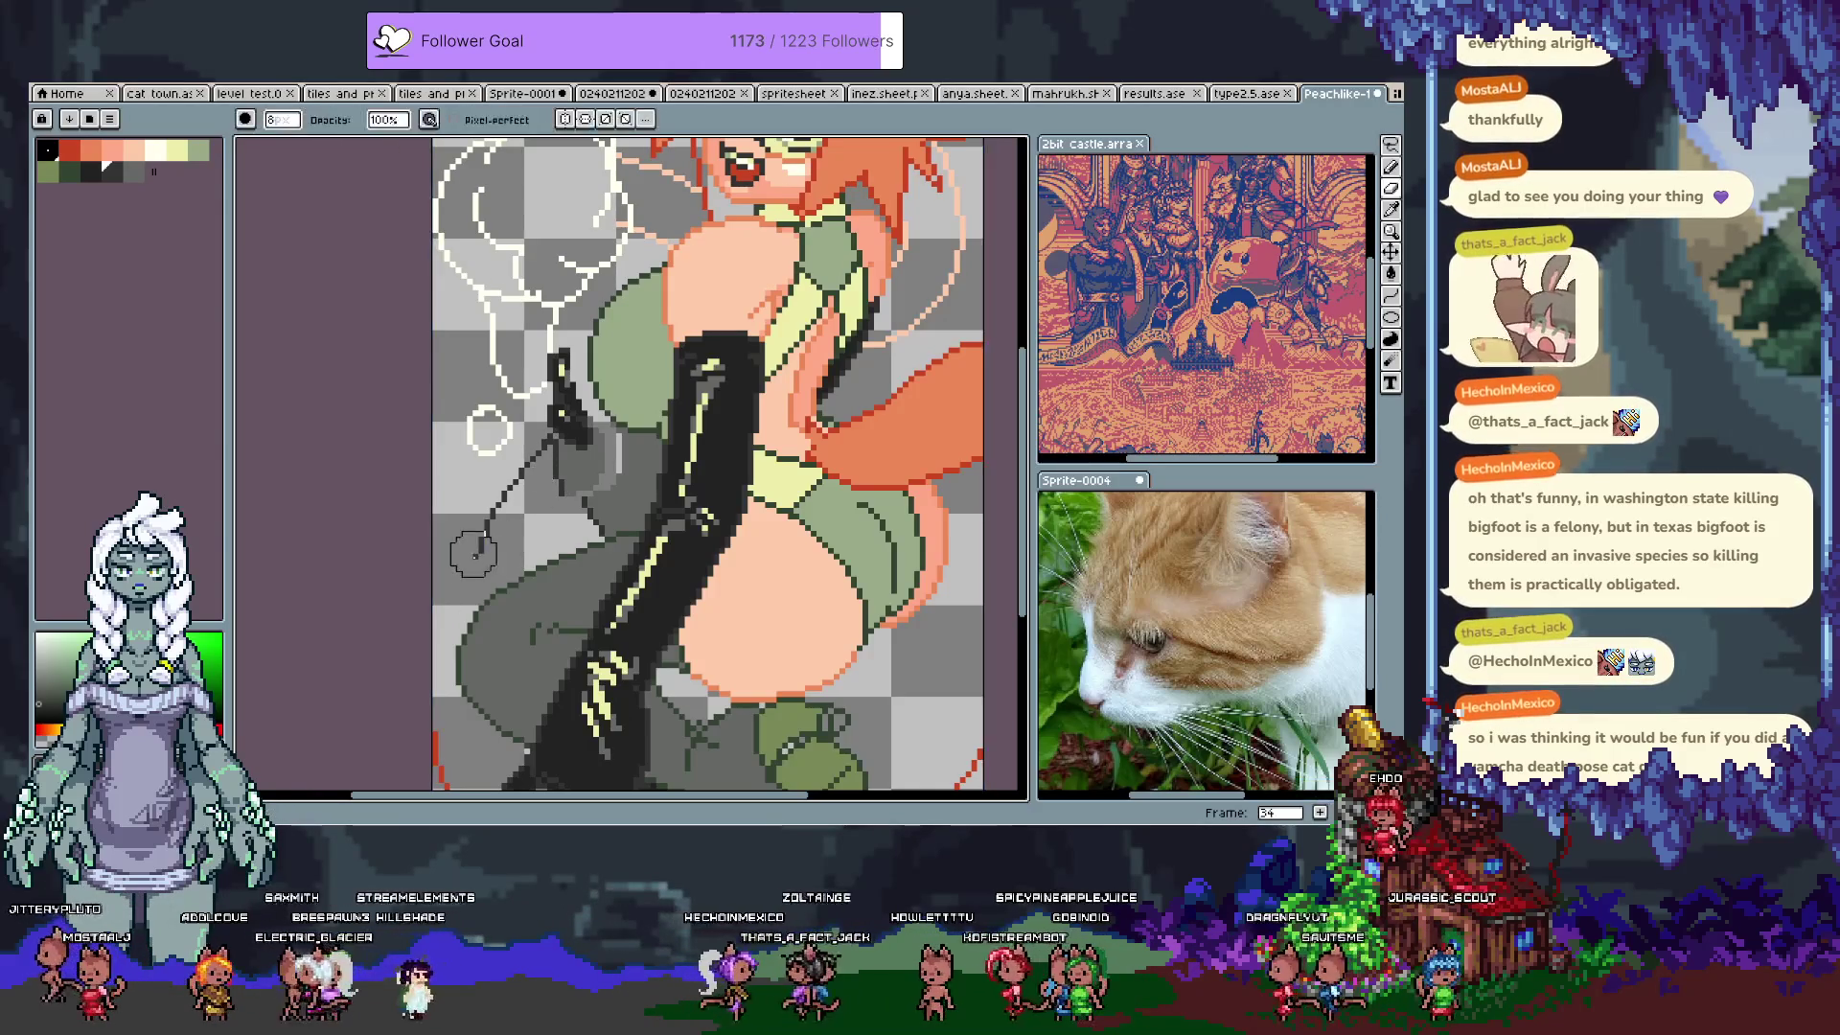
pyautogui.press('b')
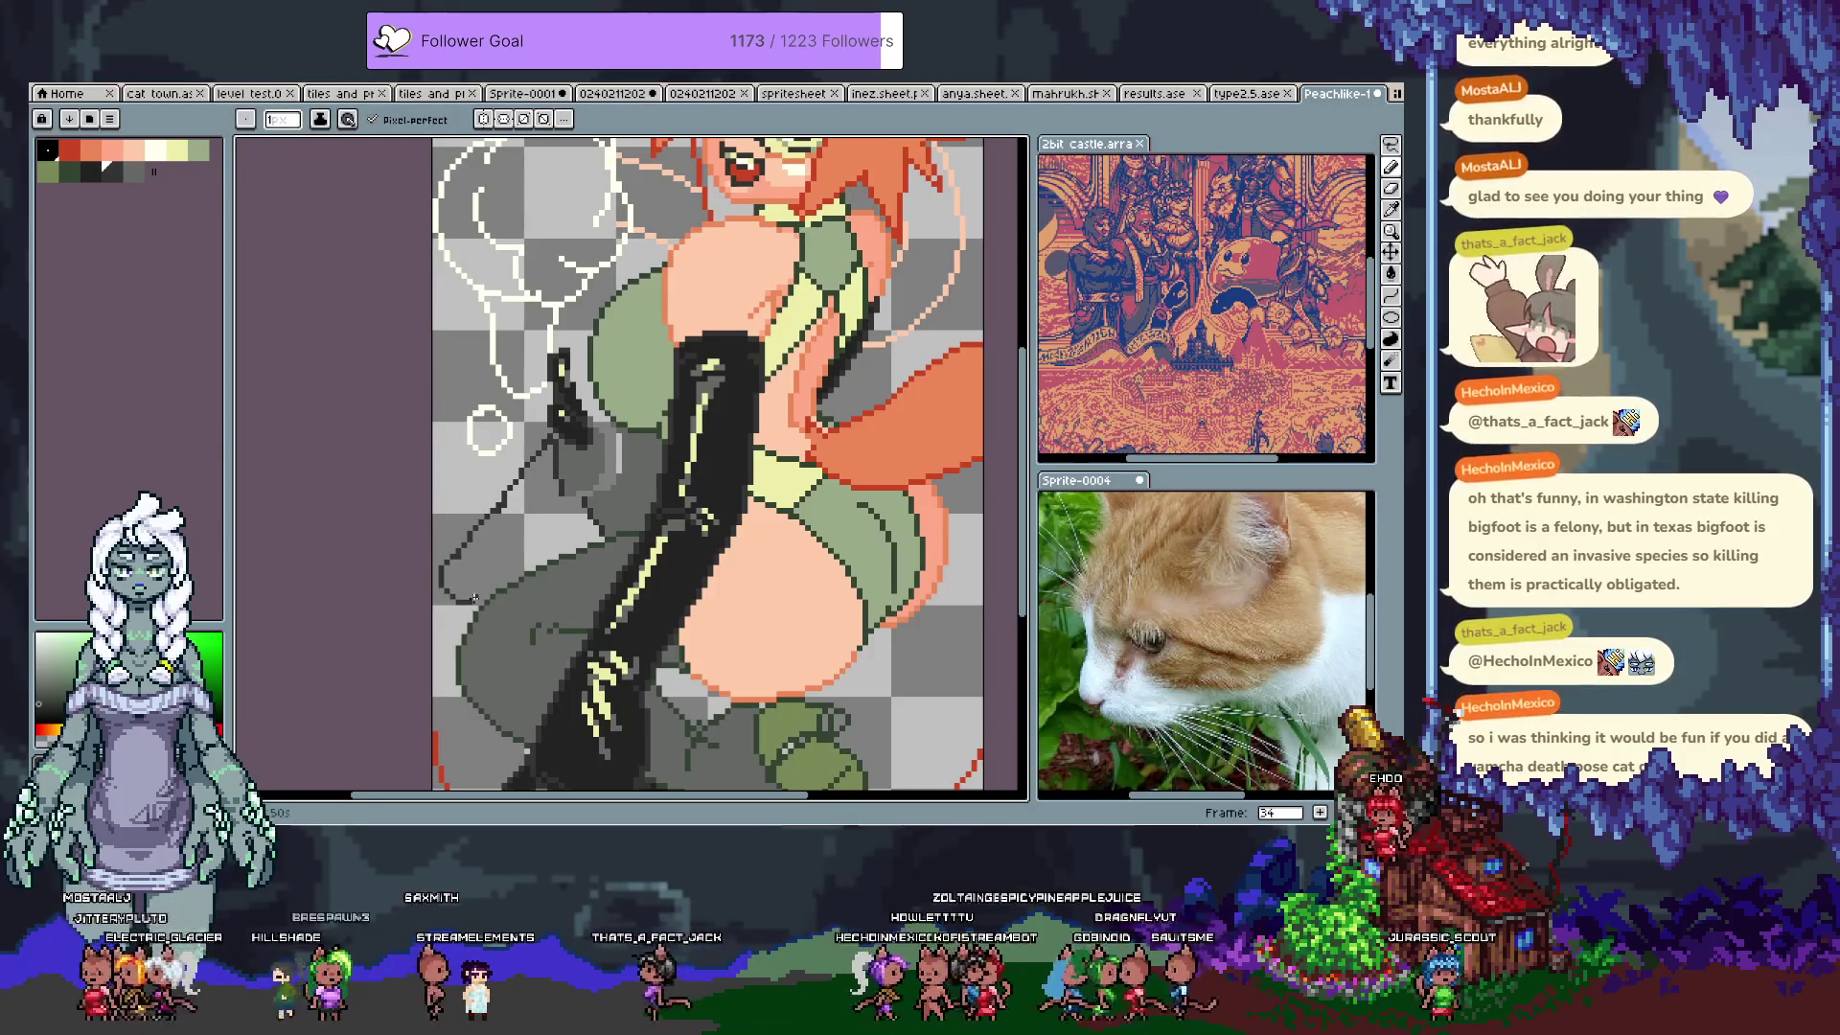
pyautogui.keyDown('alt'); pyautogui.click(514, 565); pyautogui.keyUp('alt')
pyautogui.keyDown('alt'); pyautogui.click(520, 567); pyautogui.keyUp('alt')
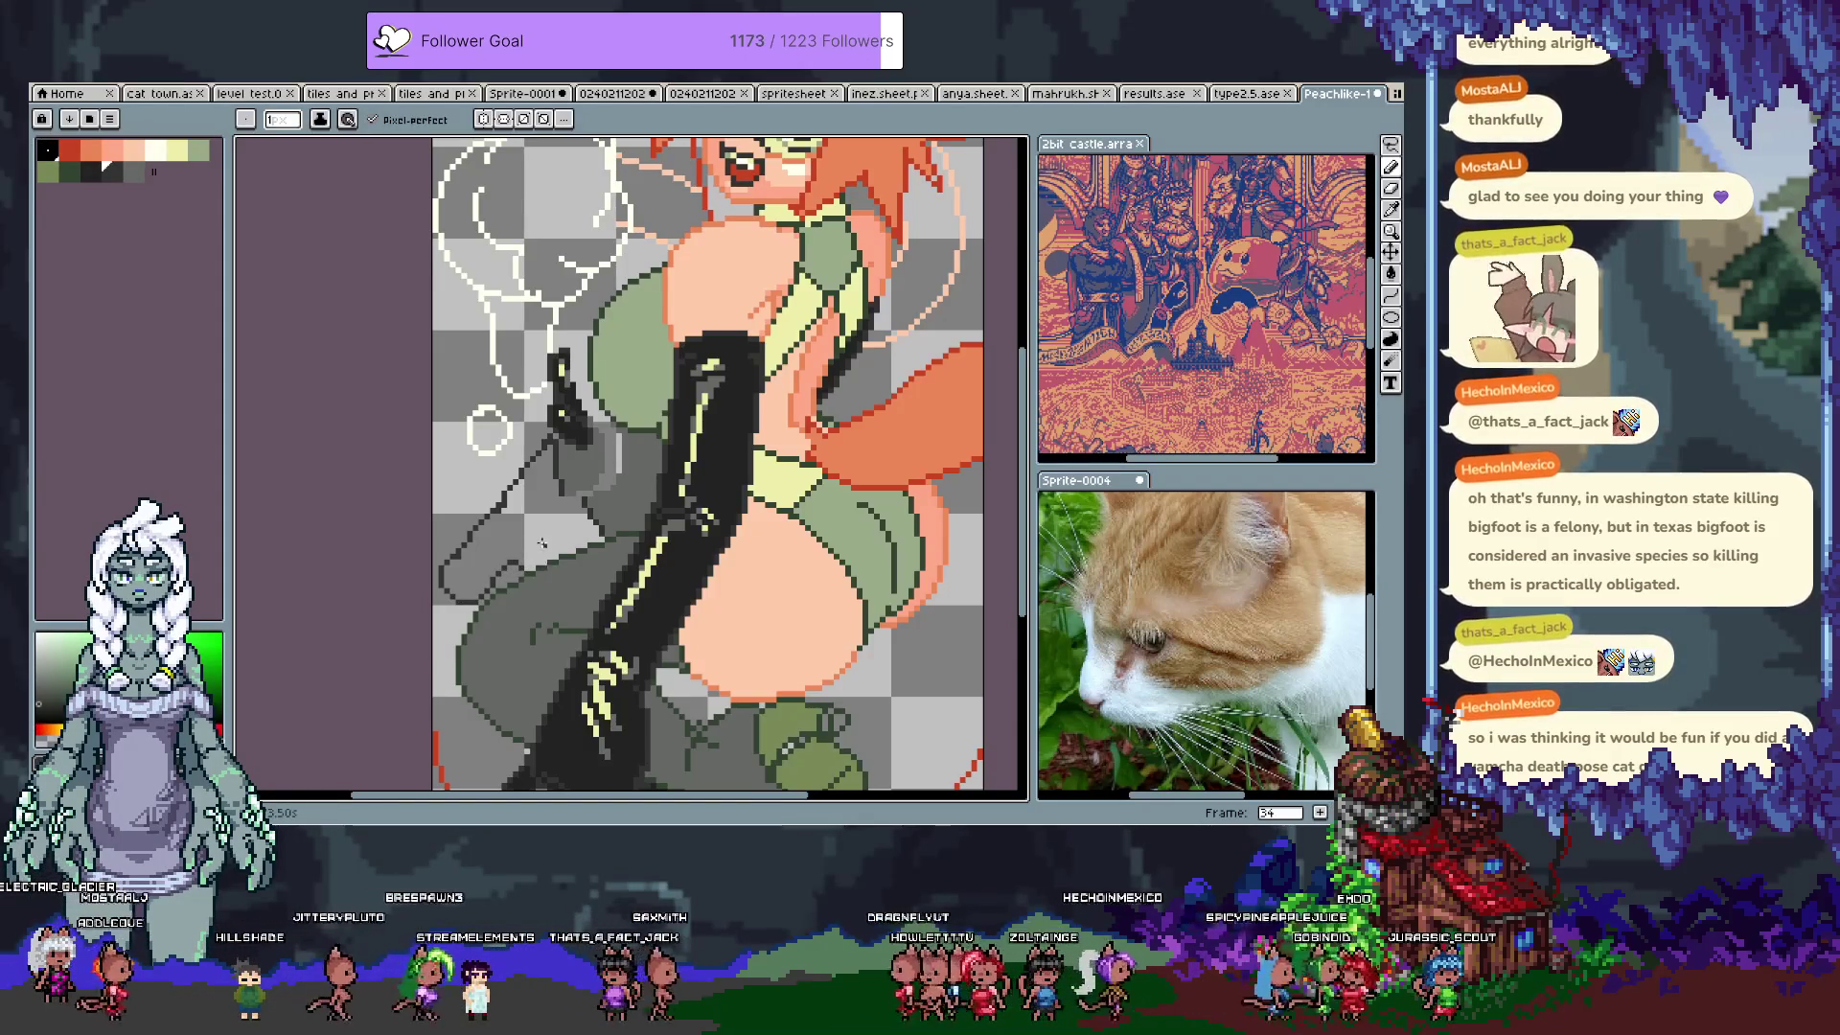
pyautogui.keyDown('alt'); pyautogui.click(494, 575); pyautogui.keyUp('alt')
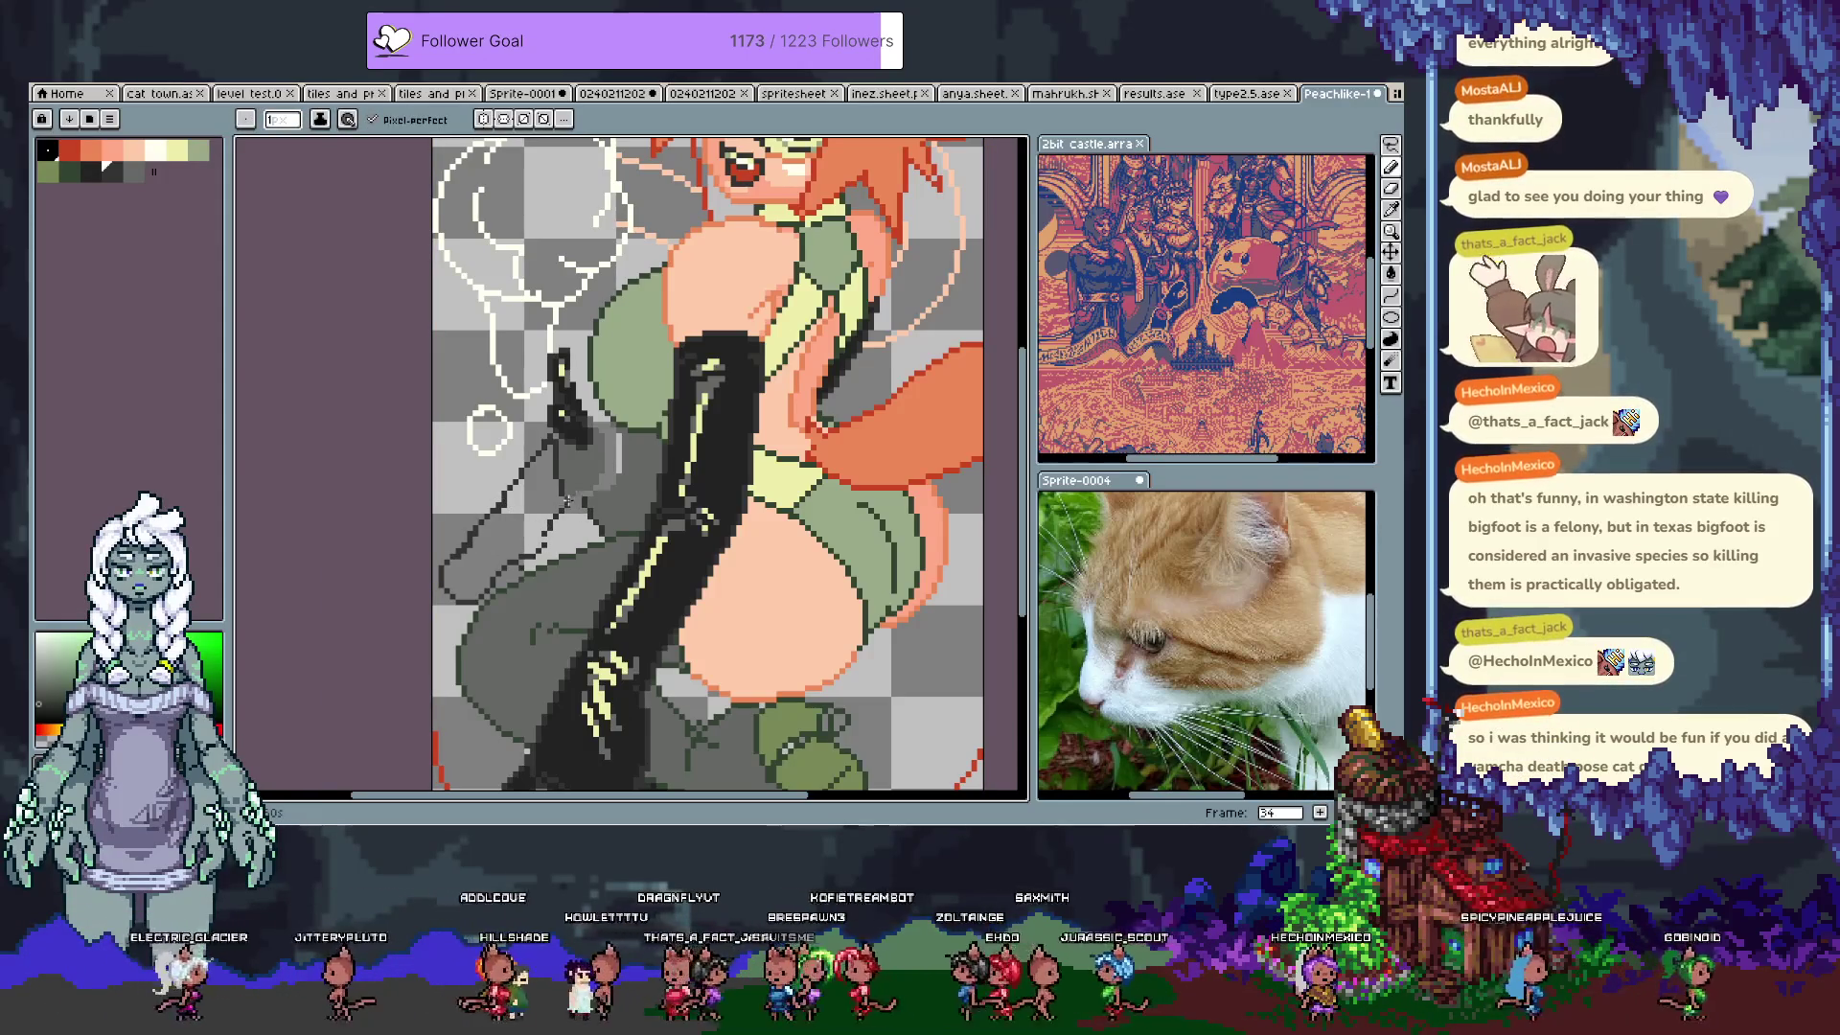
pyautogui.hotkey('ctrl', 'z')
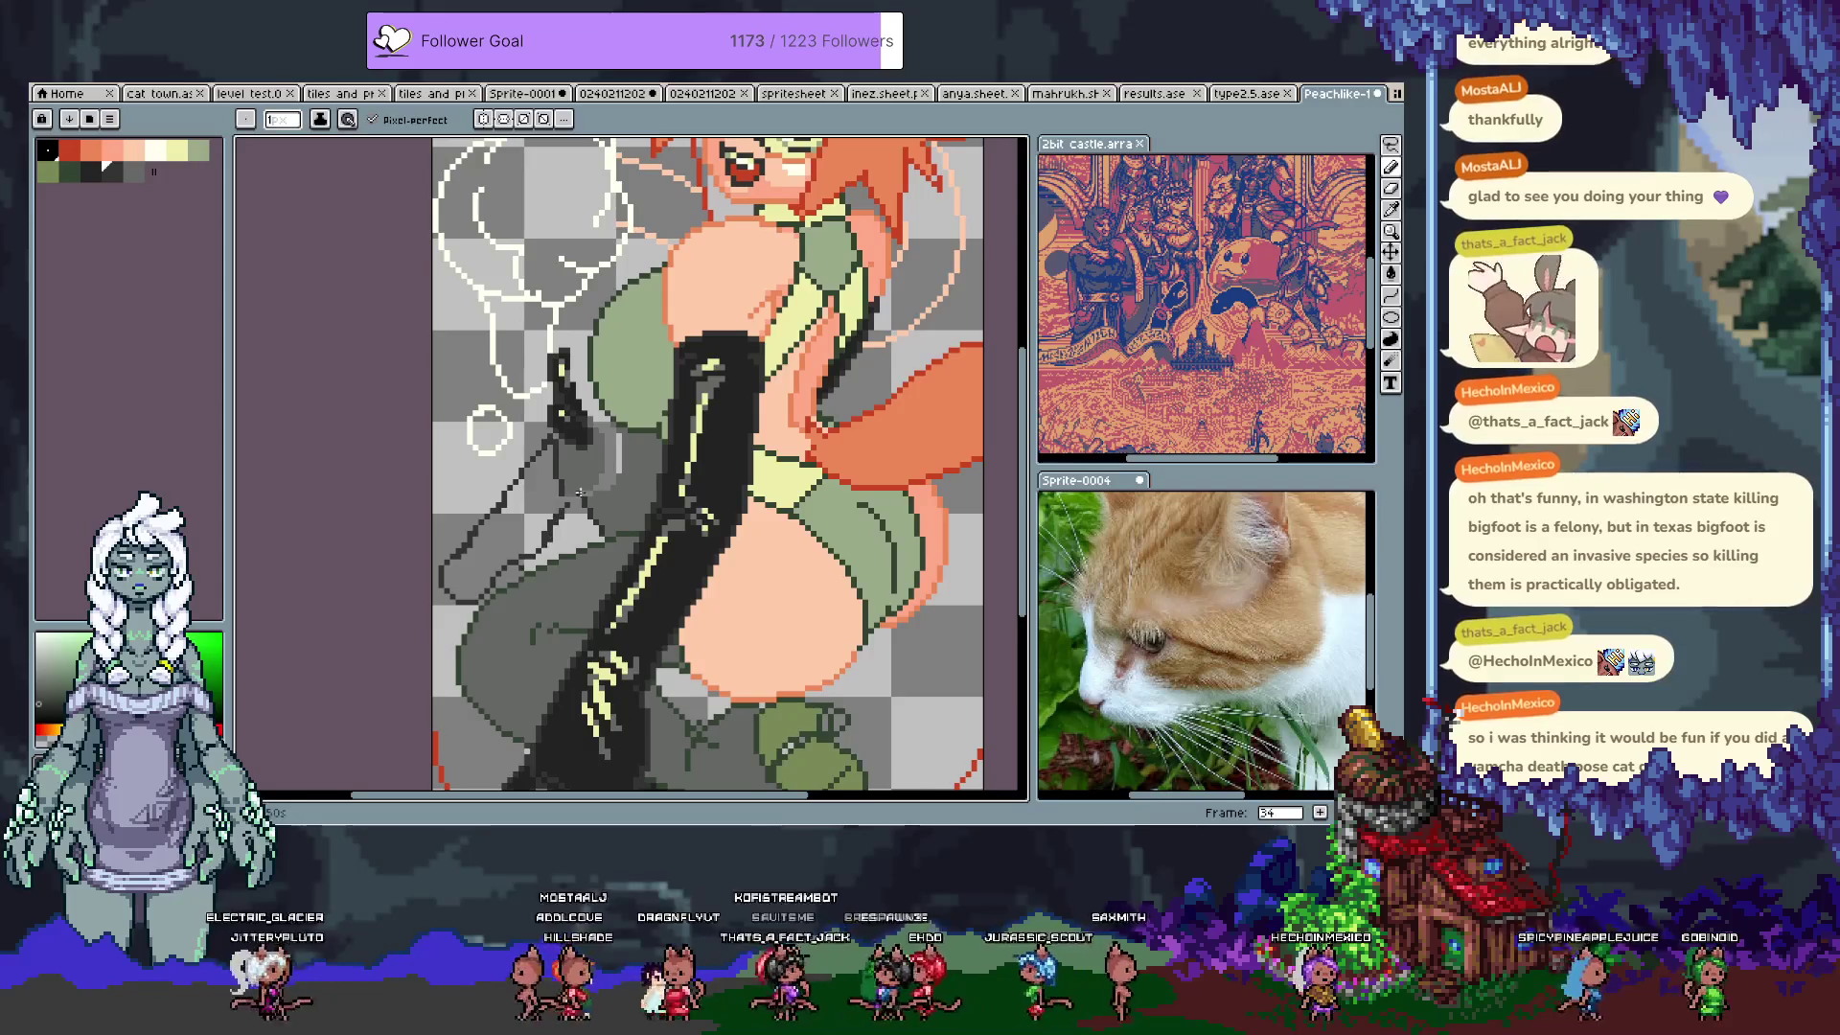
pyautogui.press('e')
pyautogui.press('v')
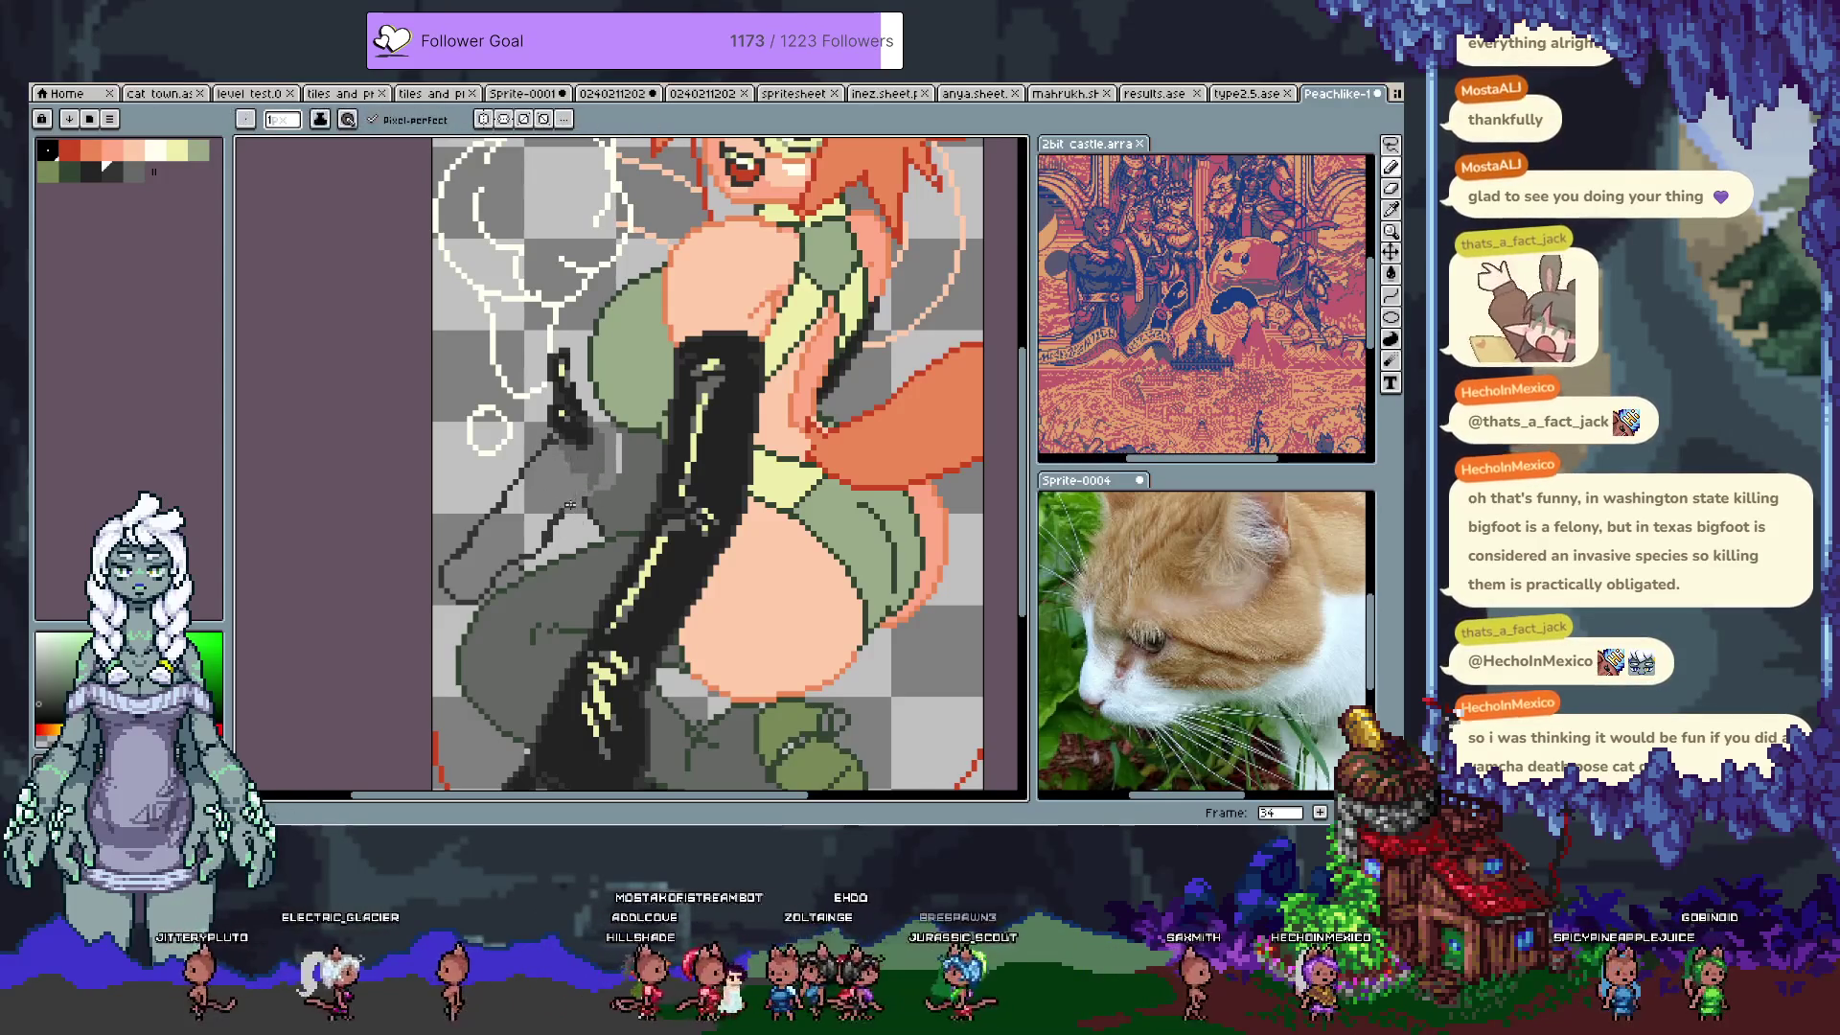
pyautogui.press('b')
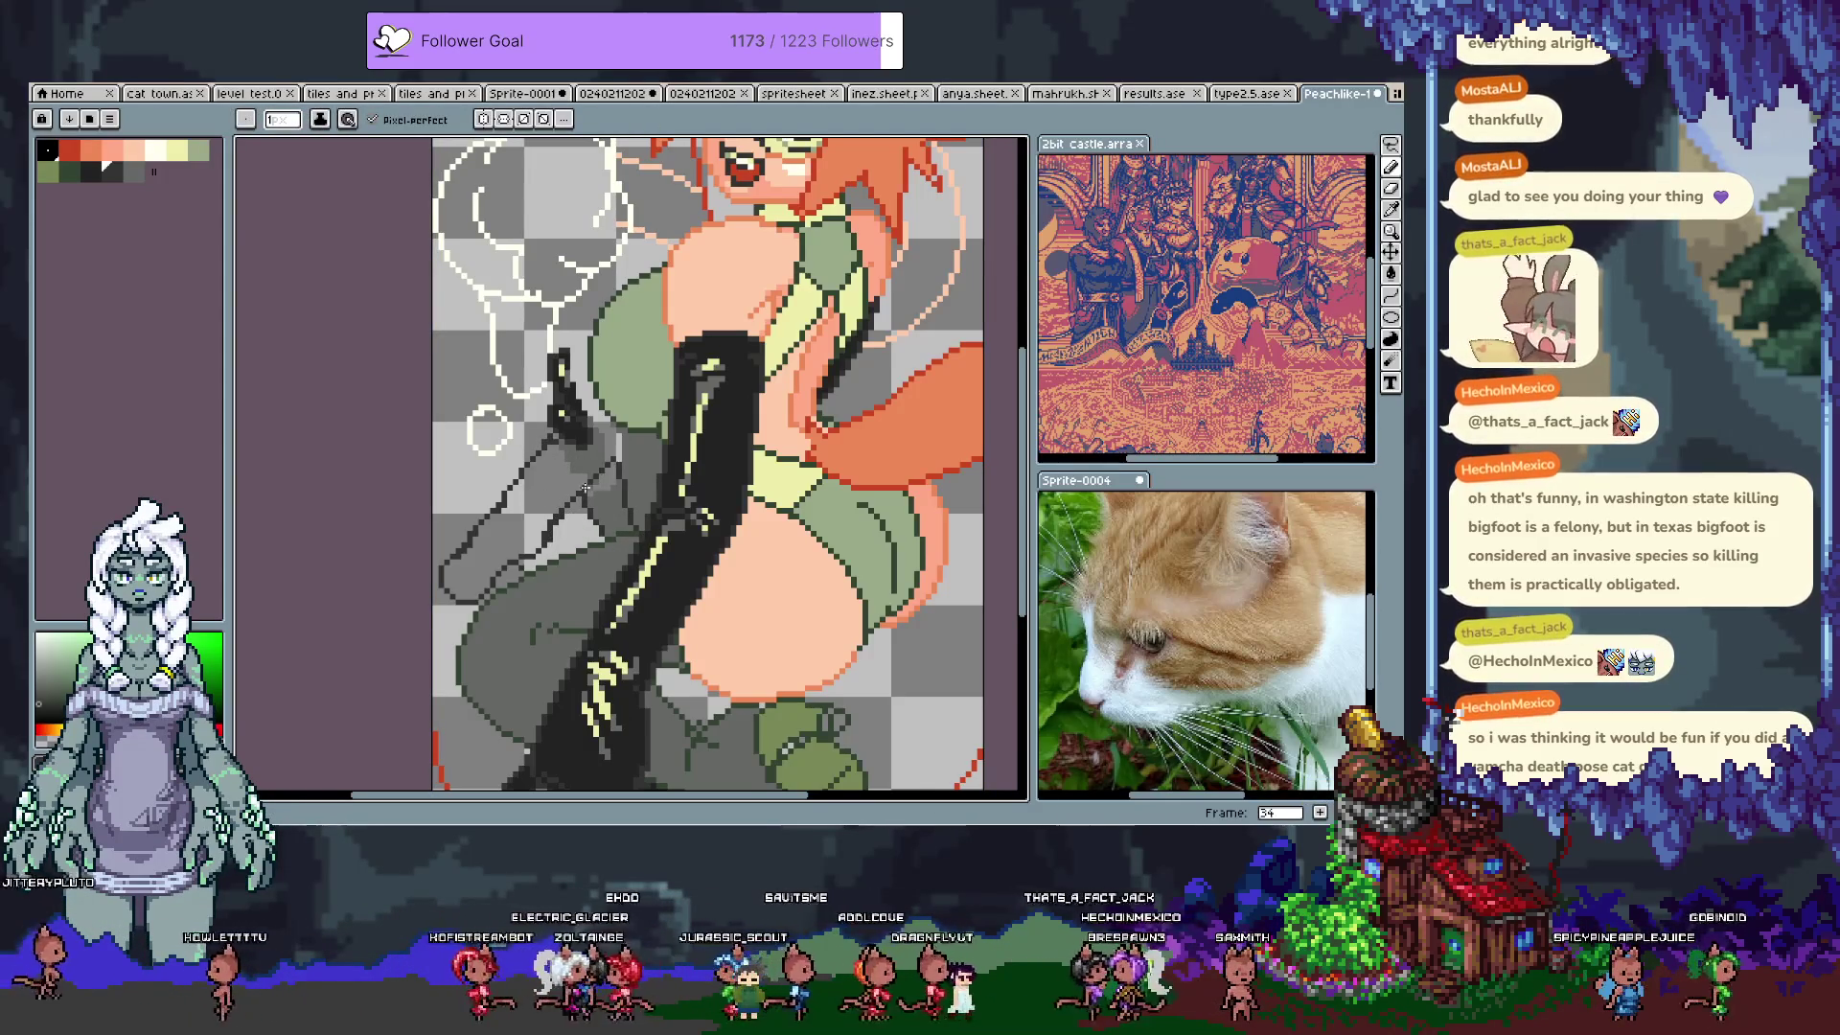
# Step: Try several palette colours for the hip fill and settle on the dark grey-green
pyautogui.press('g')
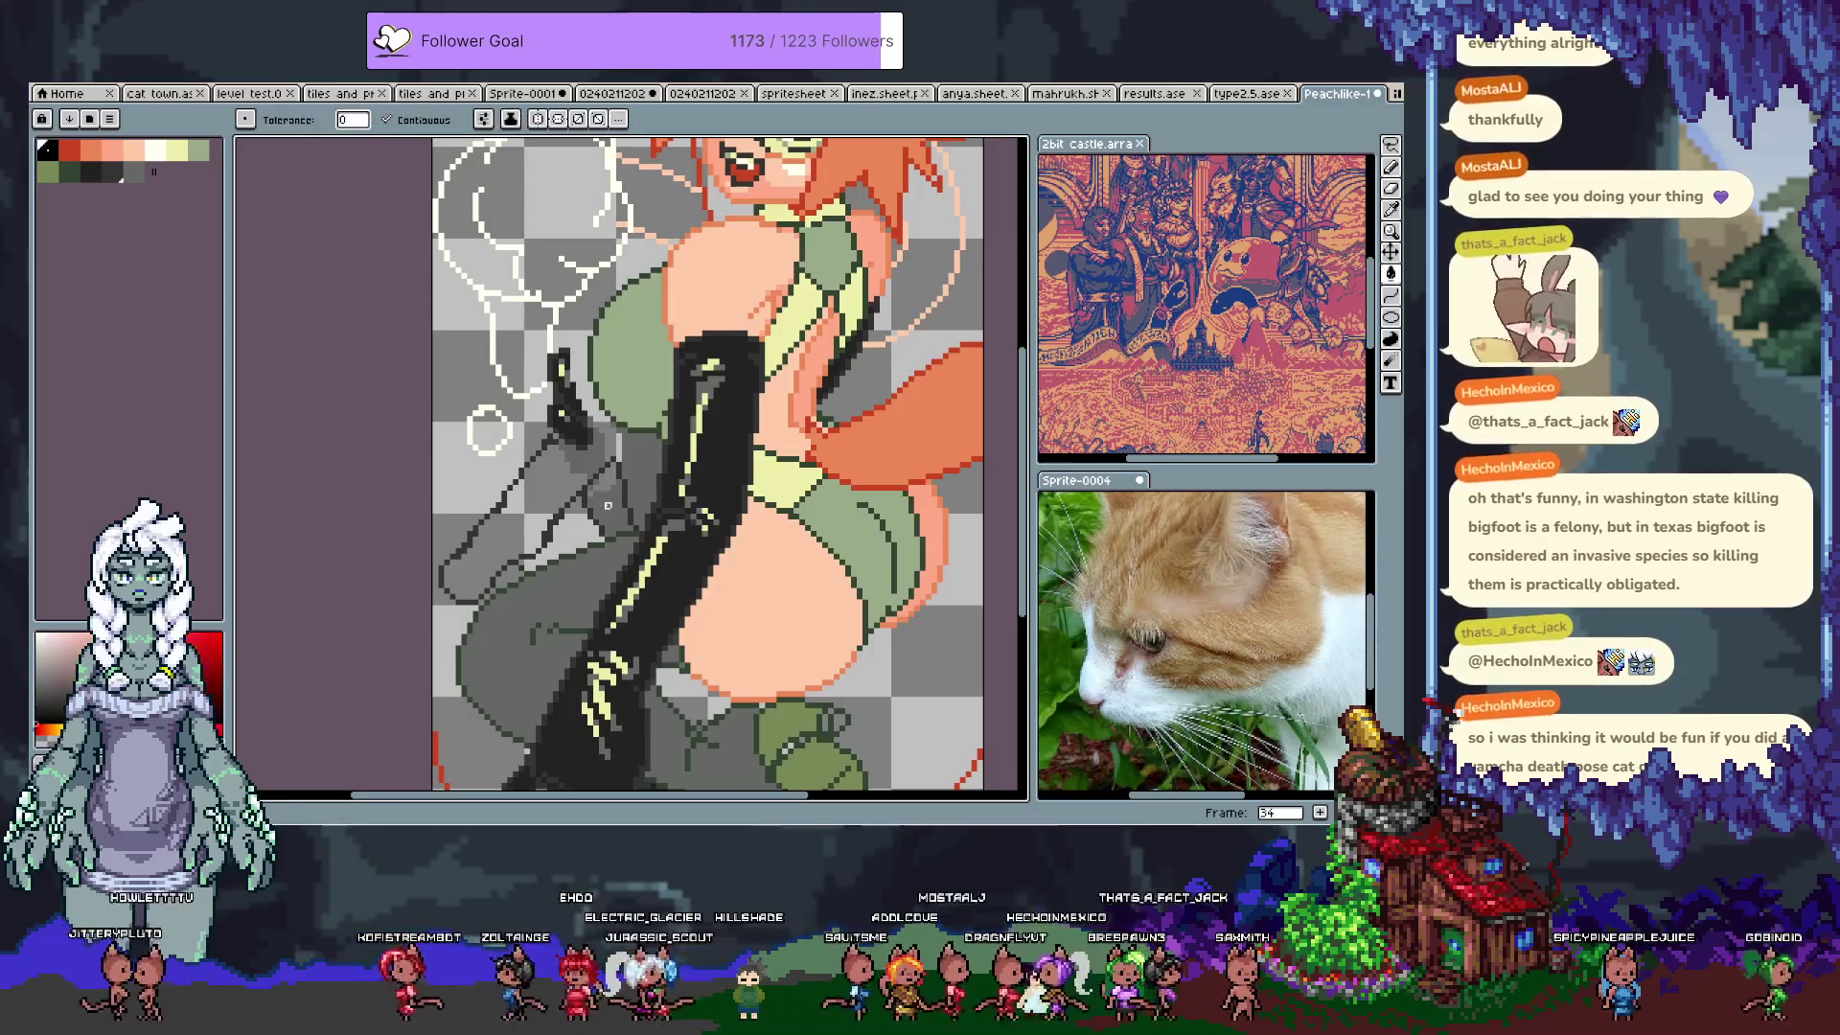
pyautogui.press('b')
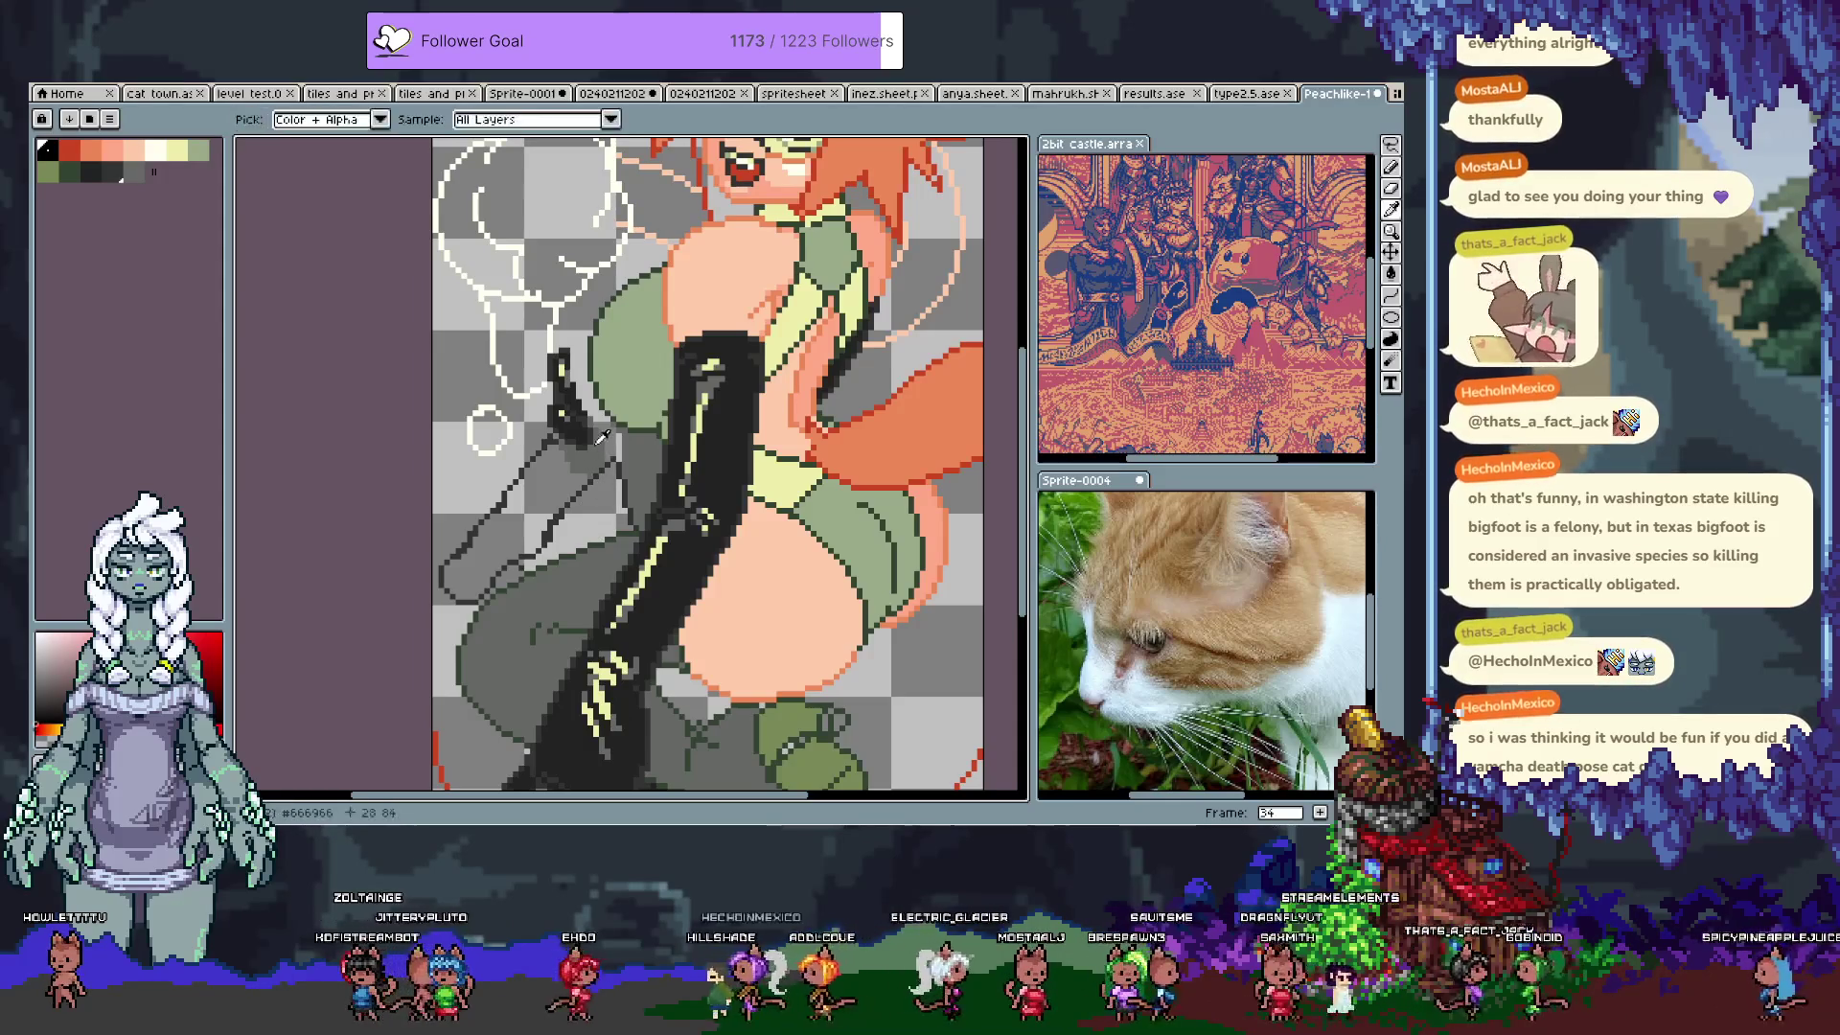
pyautogui.keyDown('alt'); pyautogui.click(588, 401); pyautogui.keyUp('alt')
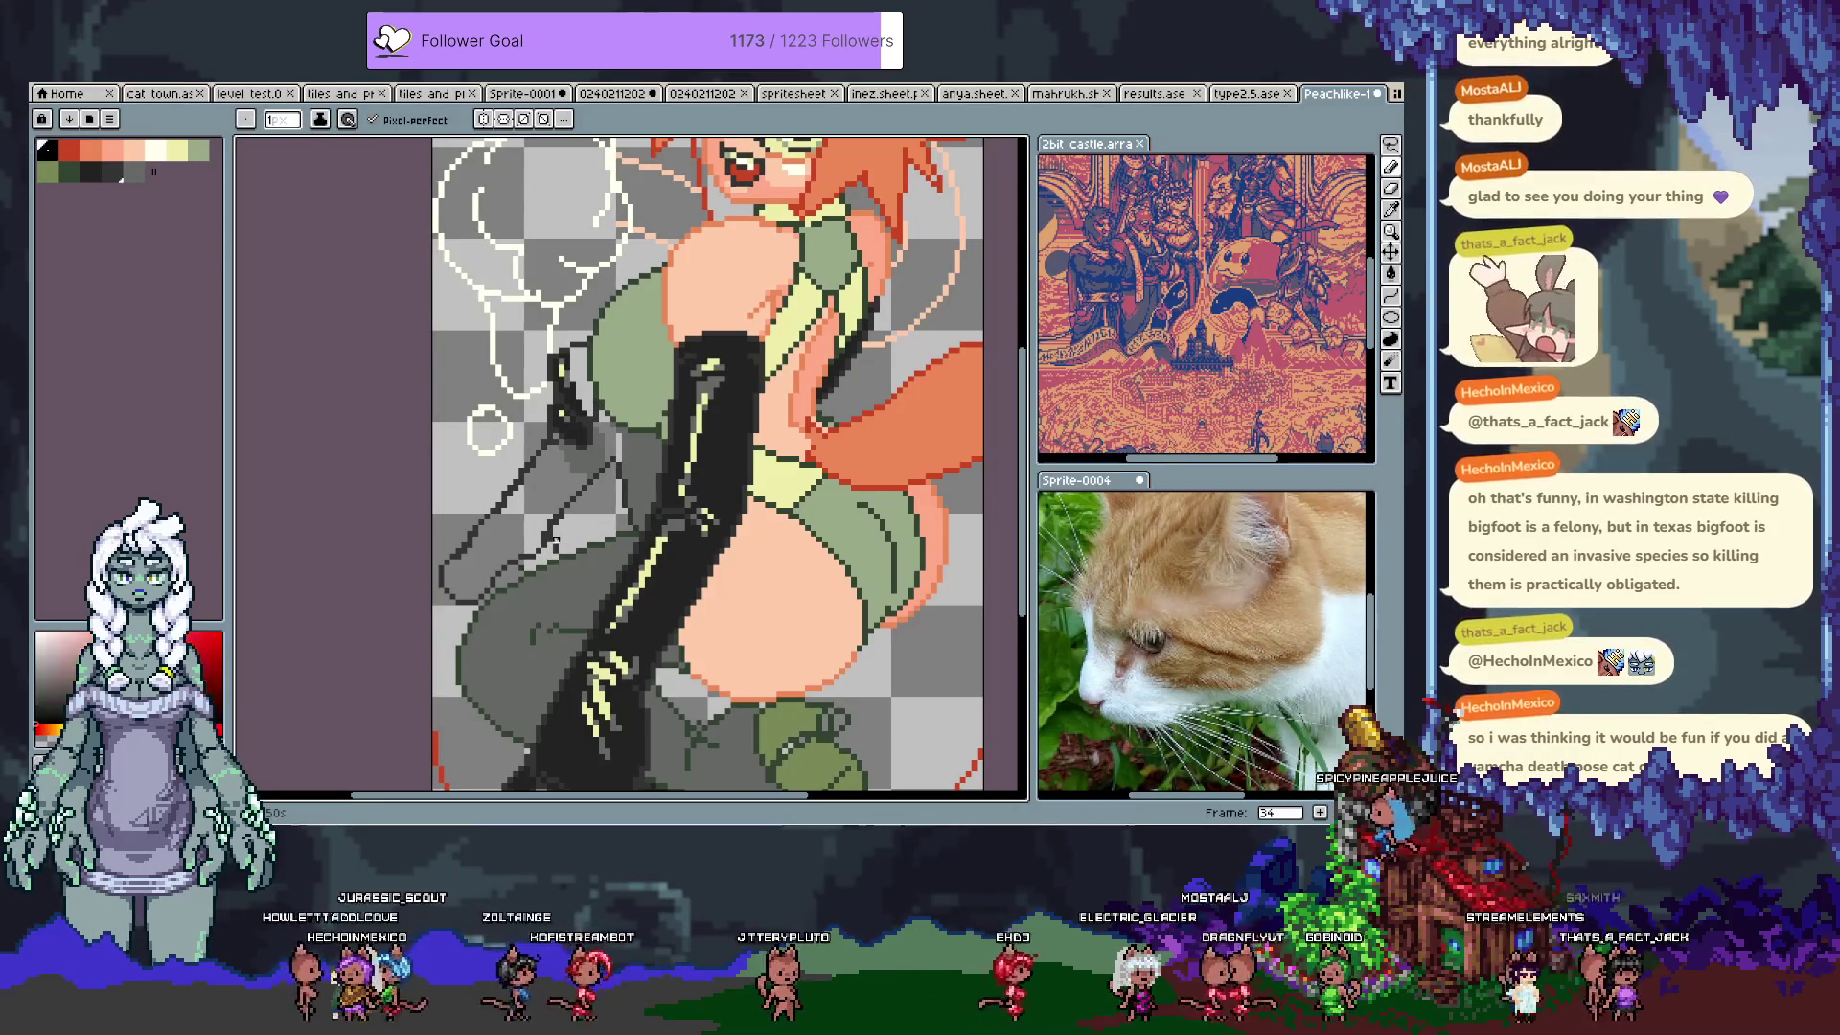
pyautogui.keyDown('alt'); pyautogui.click(453, 542); pyautogui.keyUp('alt')
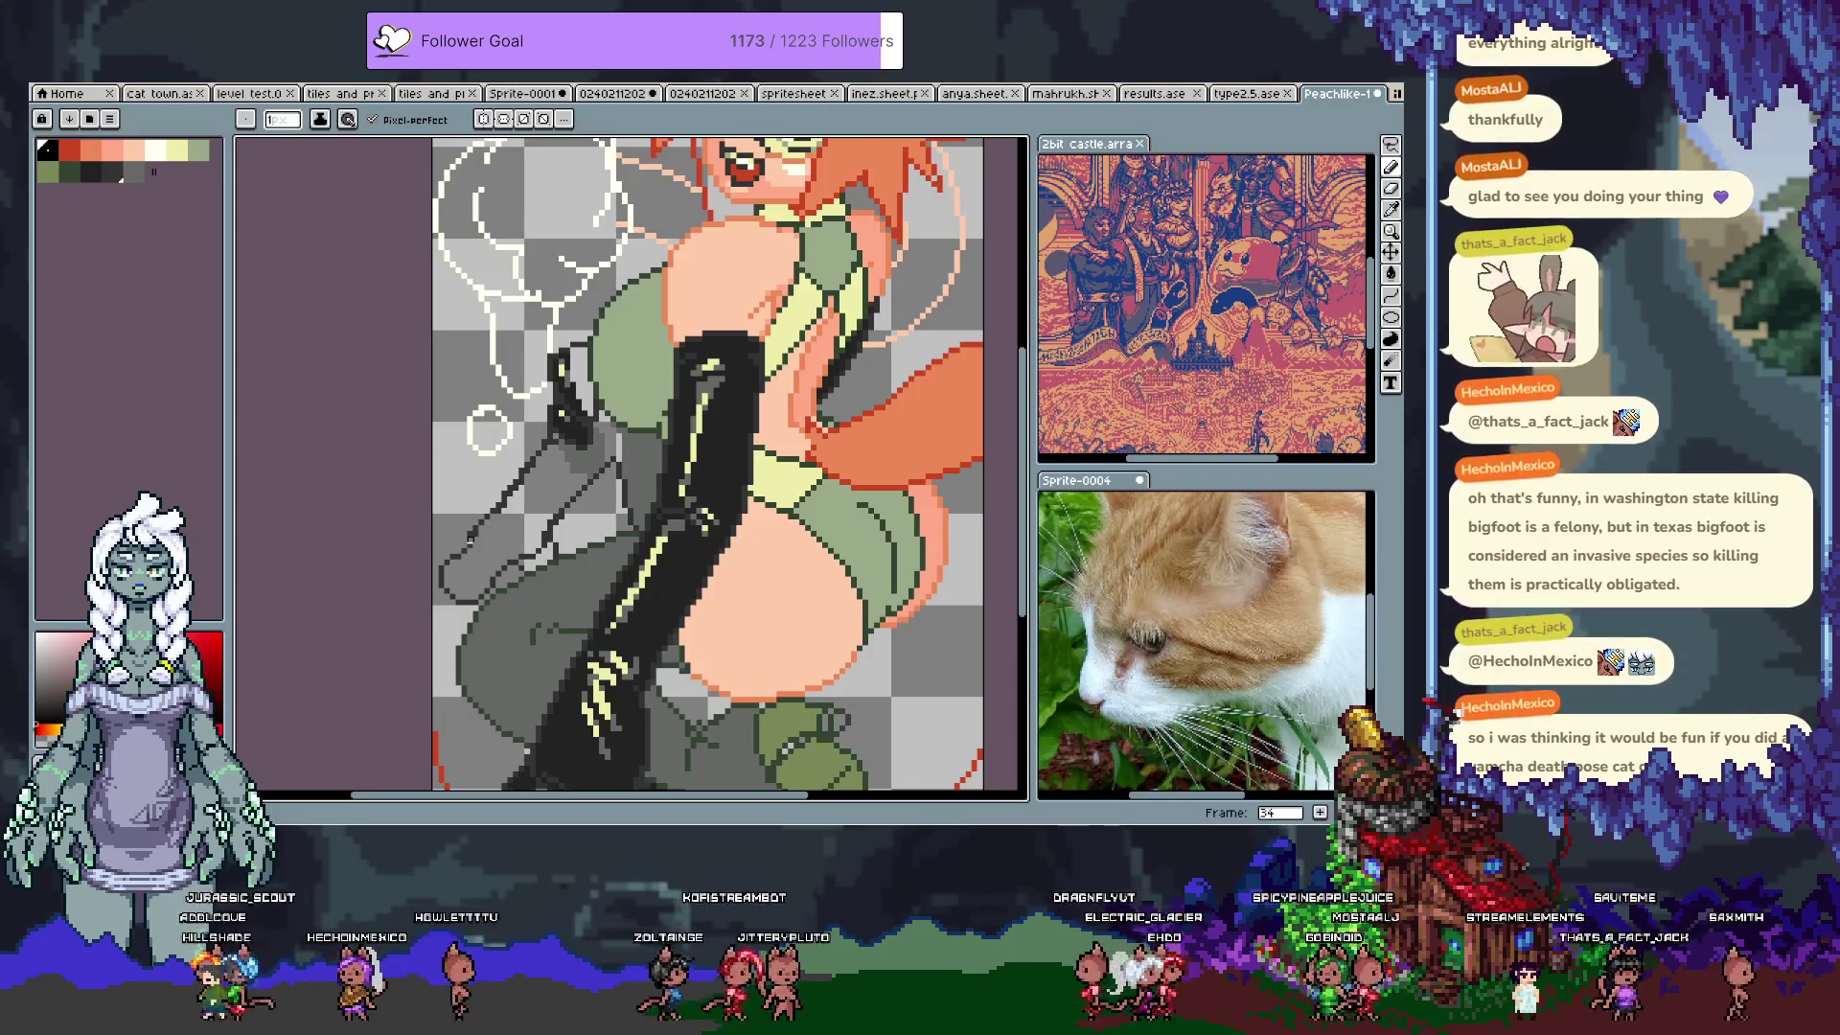
pyautogui.keyDown('alt'); pyautogui.click(487, 532); pyautogui.keyUp('alt')
pyautogui.keyDown('alt'); pyautogui.click(470, 541); pyautogui.keyUp('alt')
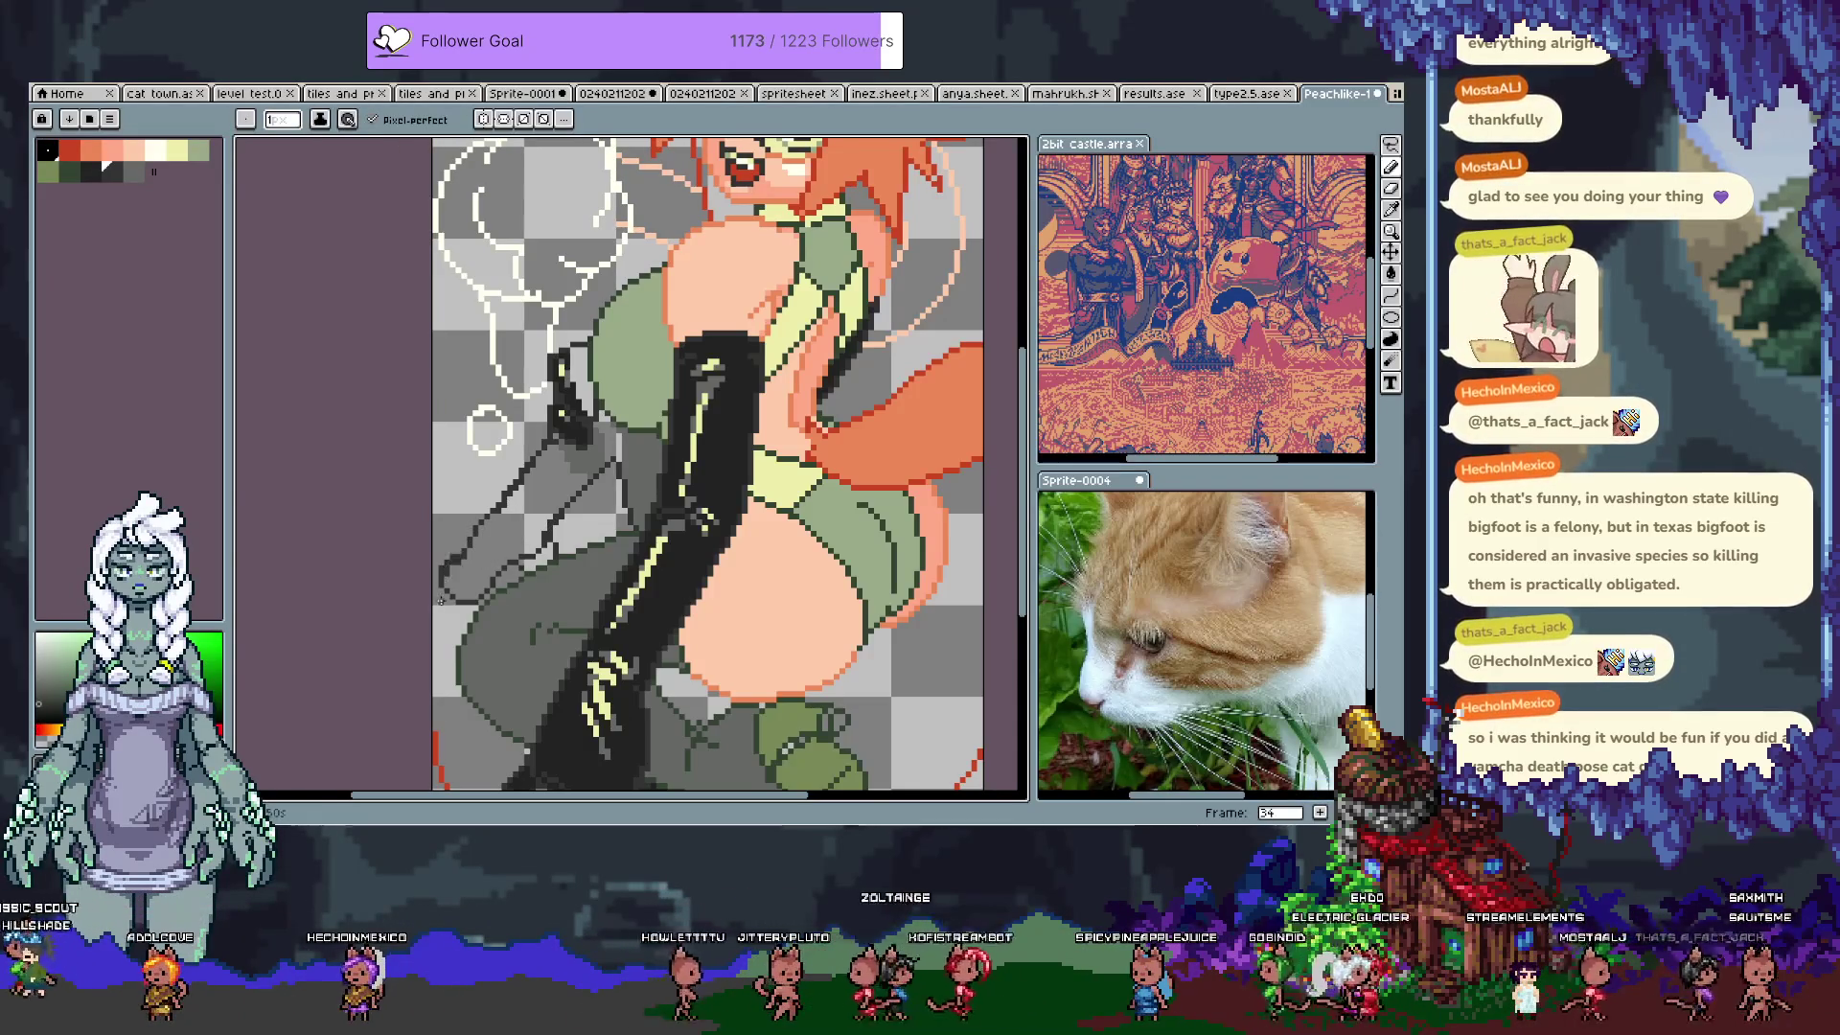
pyautogui.keyDown('alt'); pyautogui.click(459, 556); pyautogui.keyUp('alt')
pyautogui.keyDown('alt'); pyautogui.click(446, 571); pyautogui.keyUp('alt')
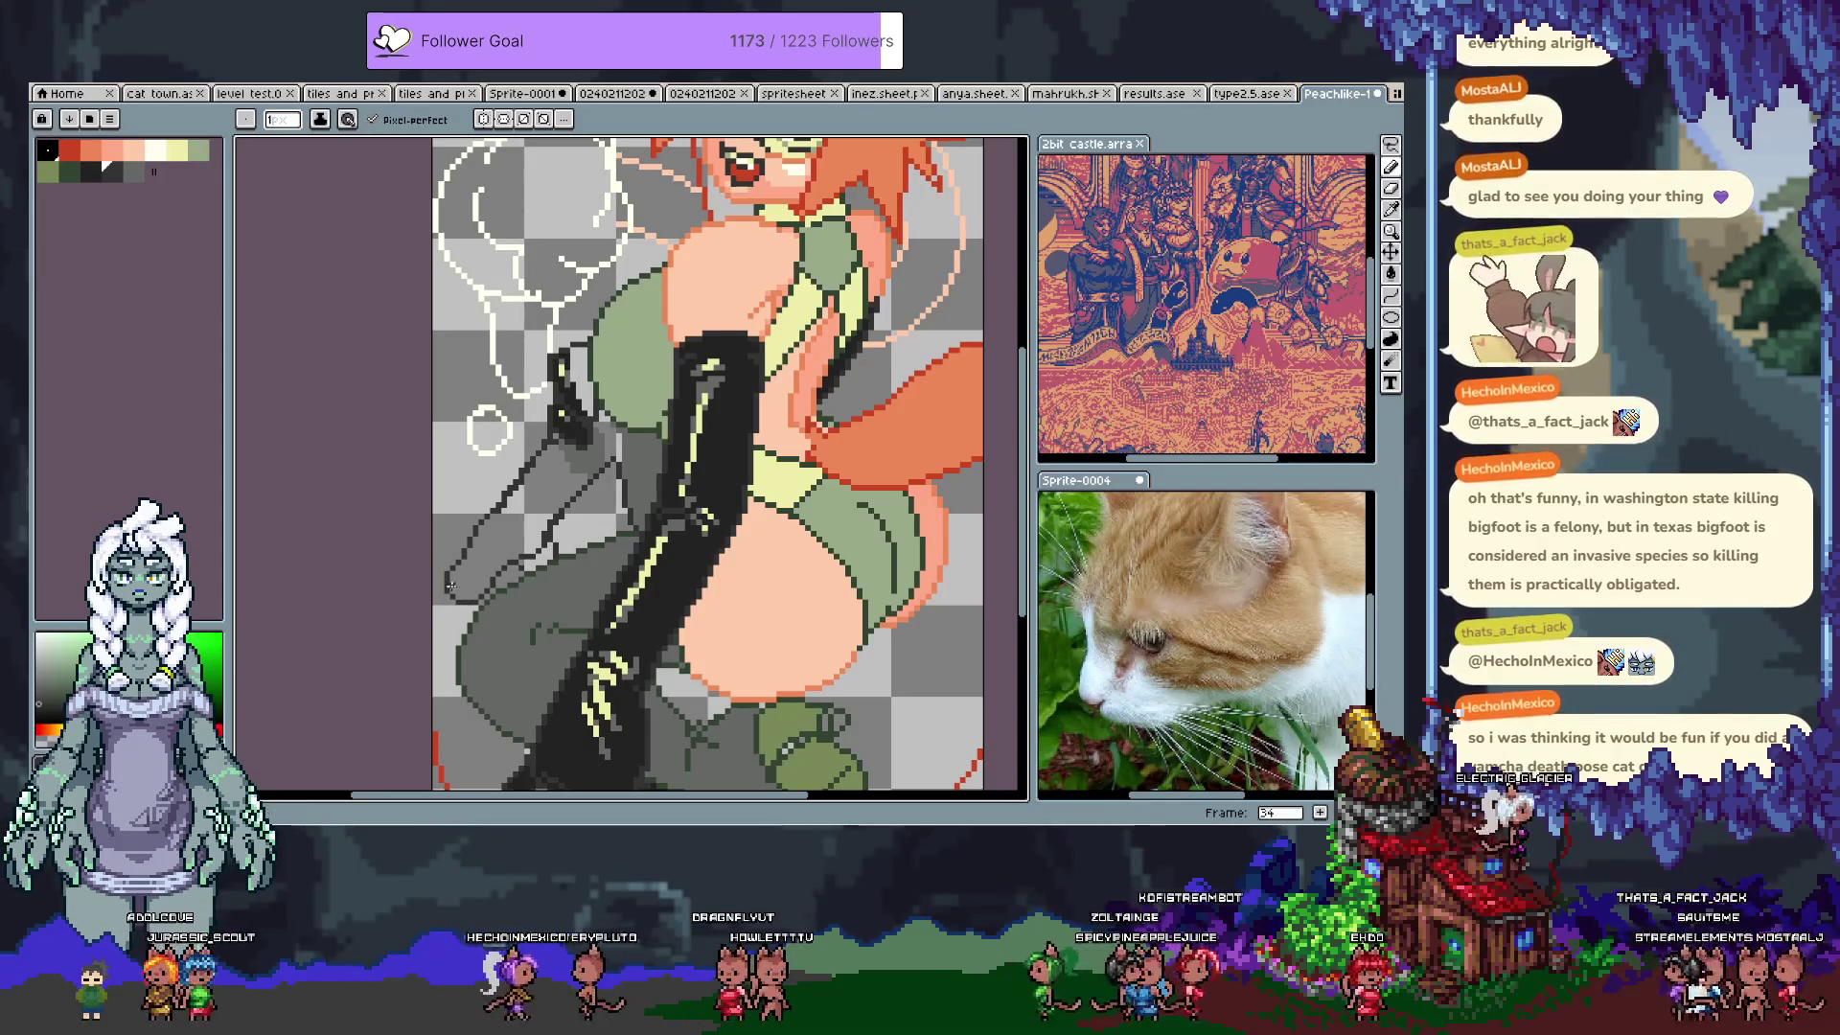
pyautogui.hotkey('ctrl', 'z')
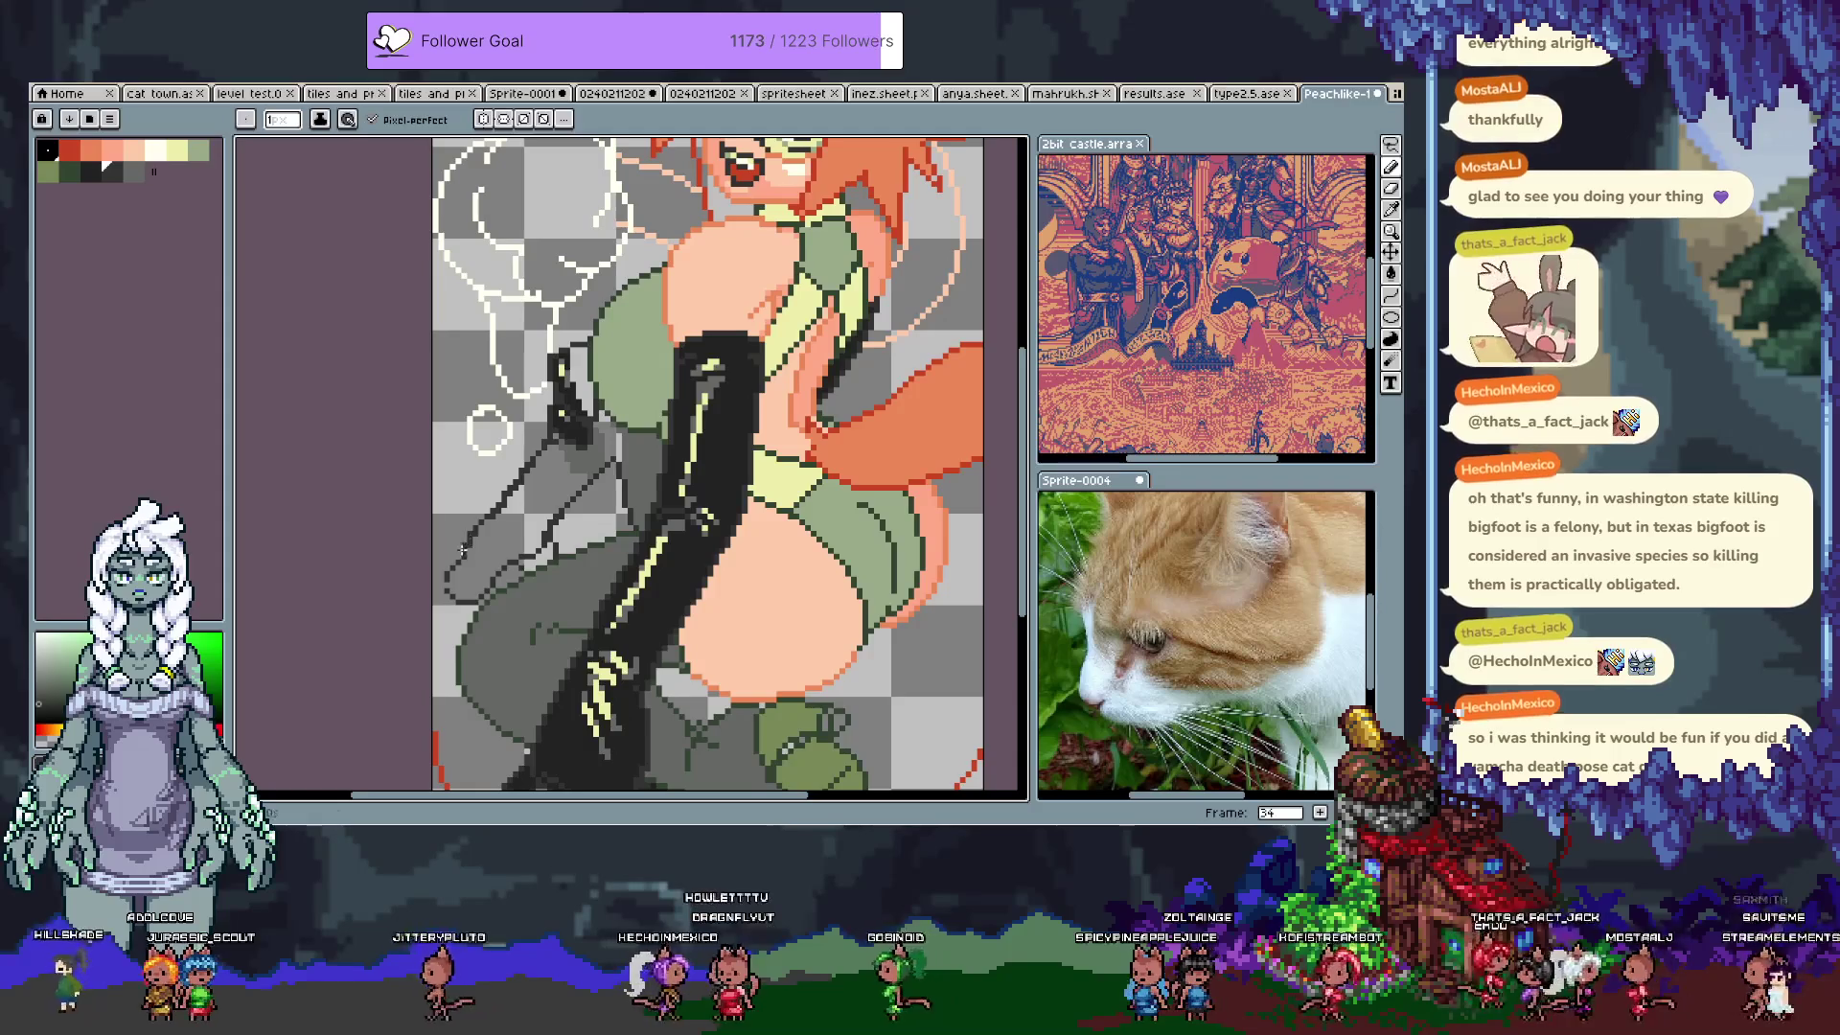
pyautogui.hotkey('ctrl', 'z')
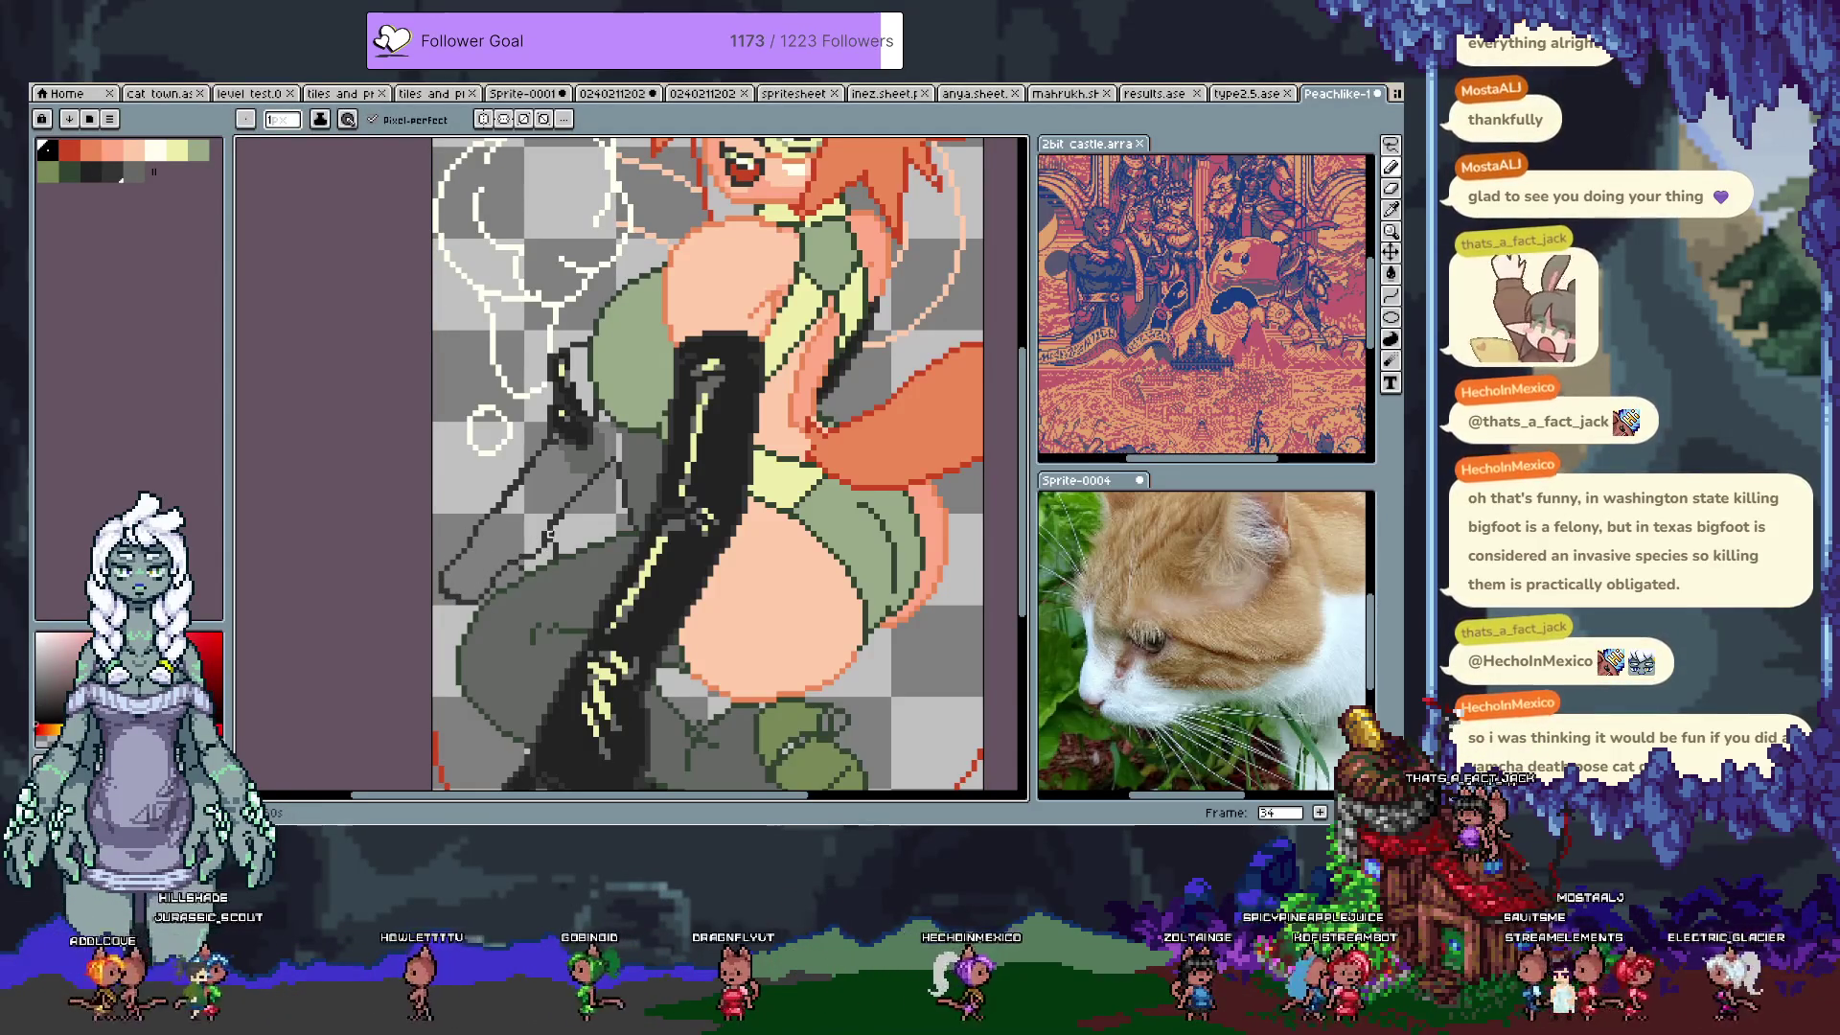
pyautogui.keyDown('alt'); pyautogui.click(501, 569); pyautogui.keyUp('alt')
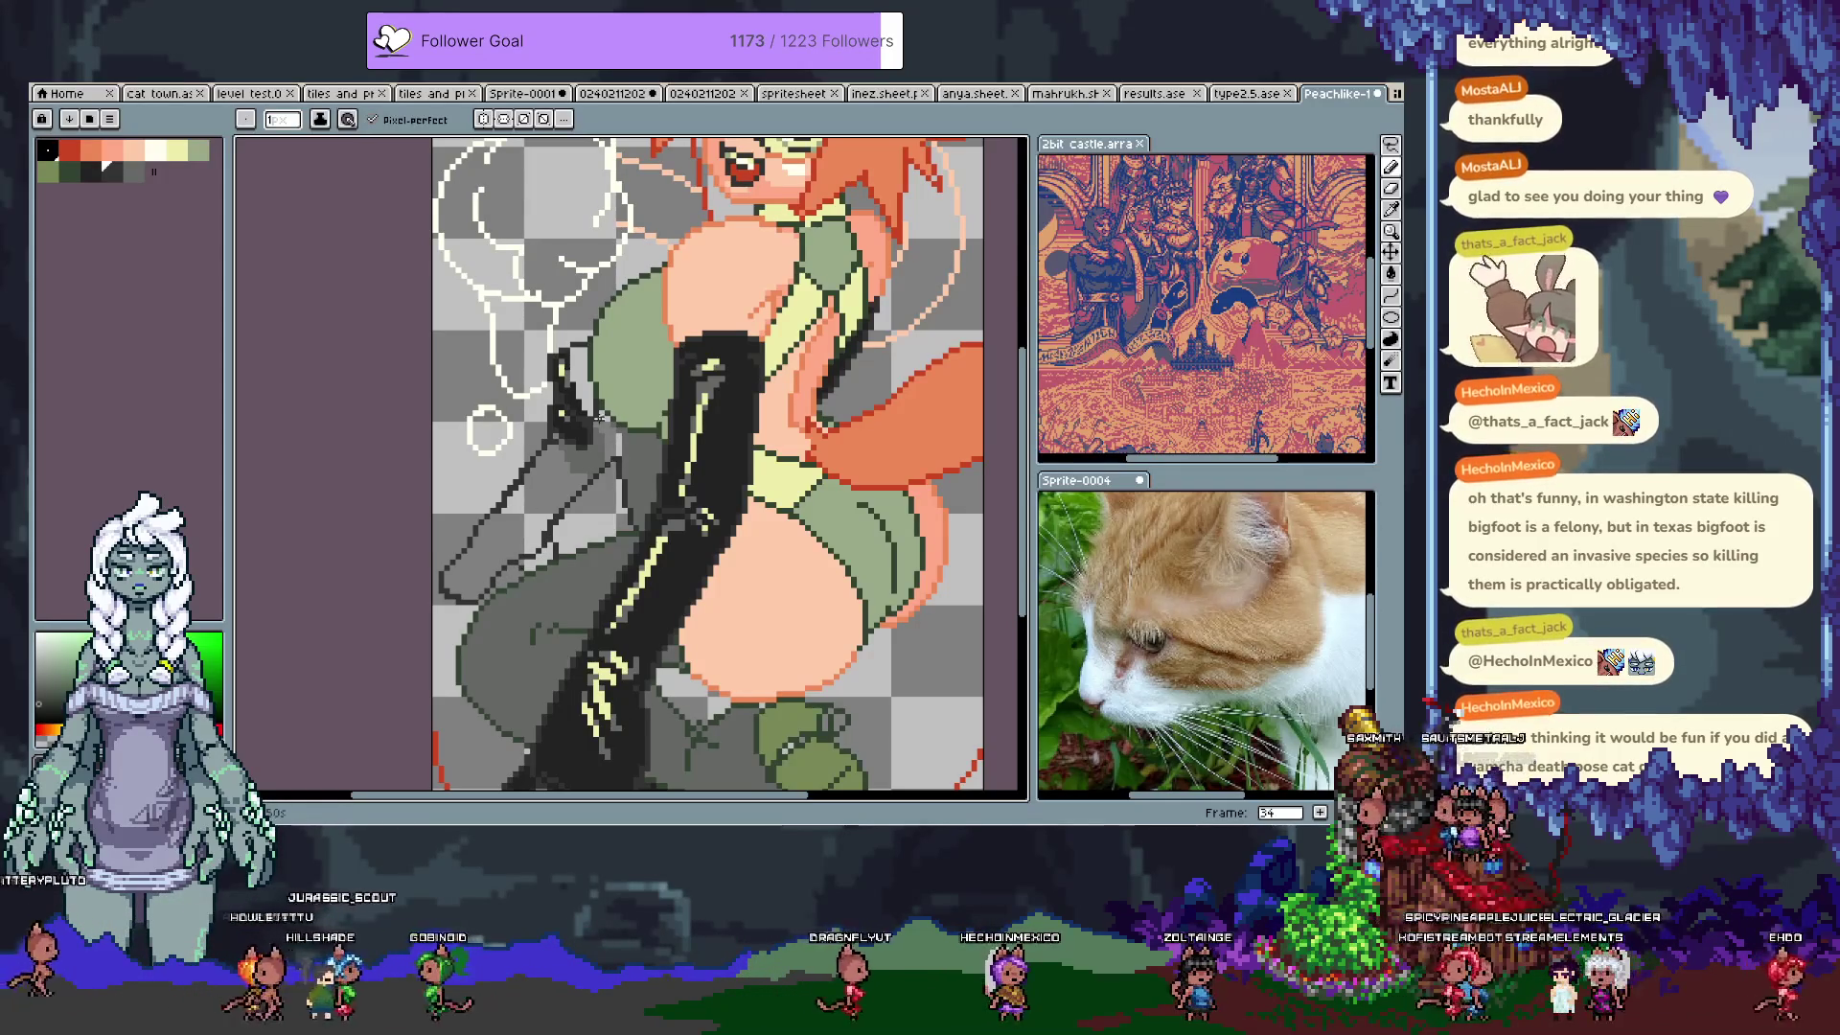
# Step: Bucket-fill the light patch inside the hip outline dark grey, then pick darker palette shades
pyautogui.press('g')
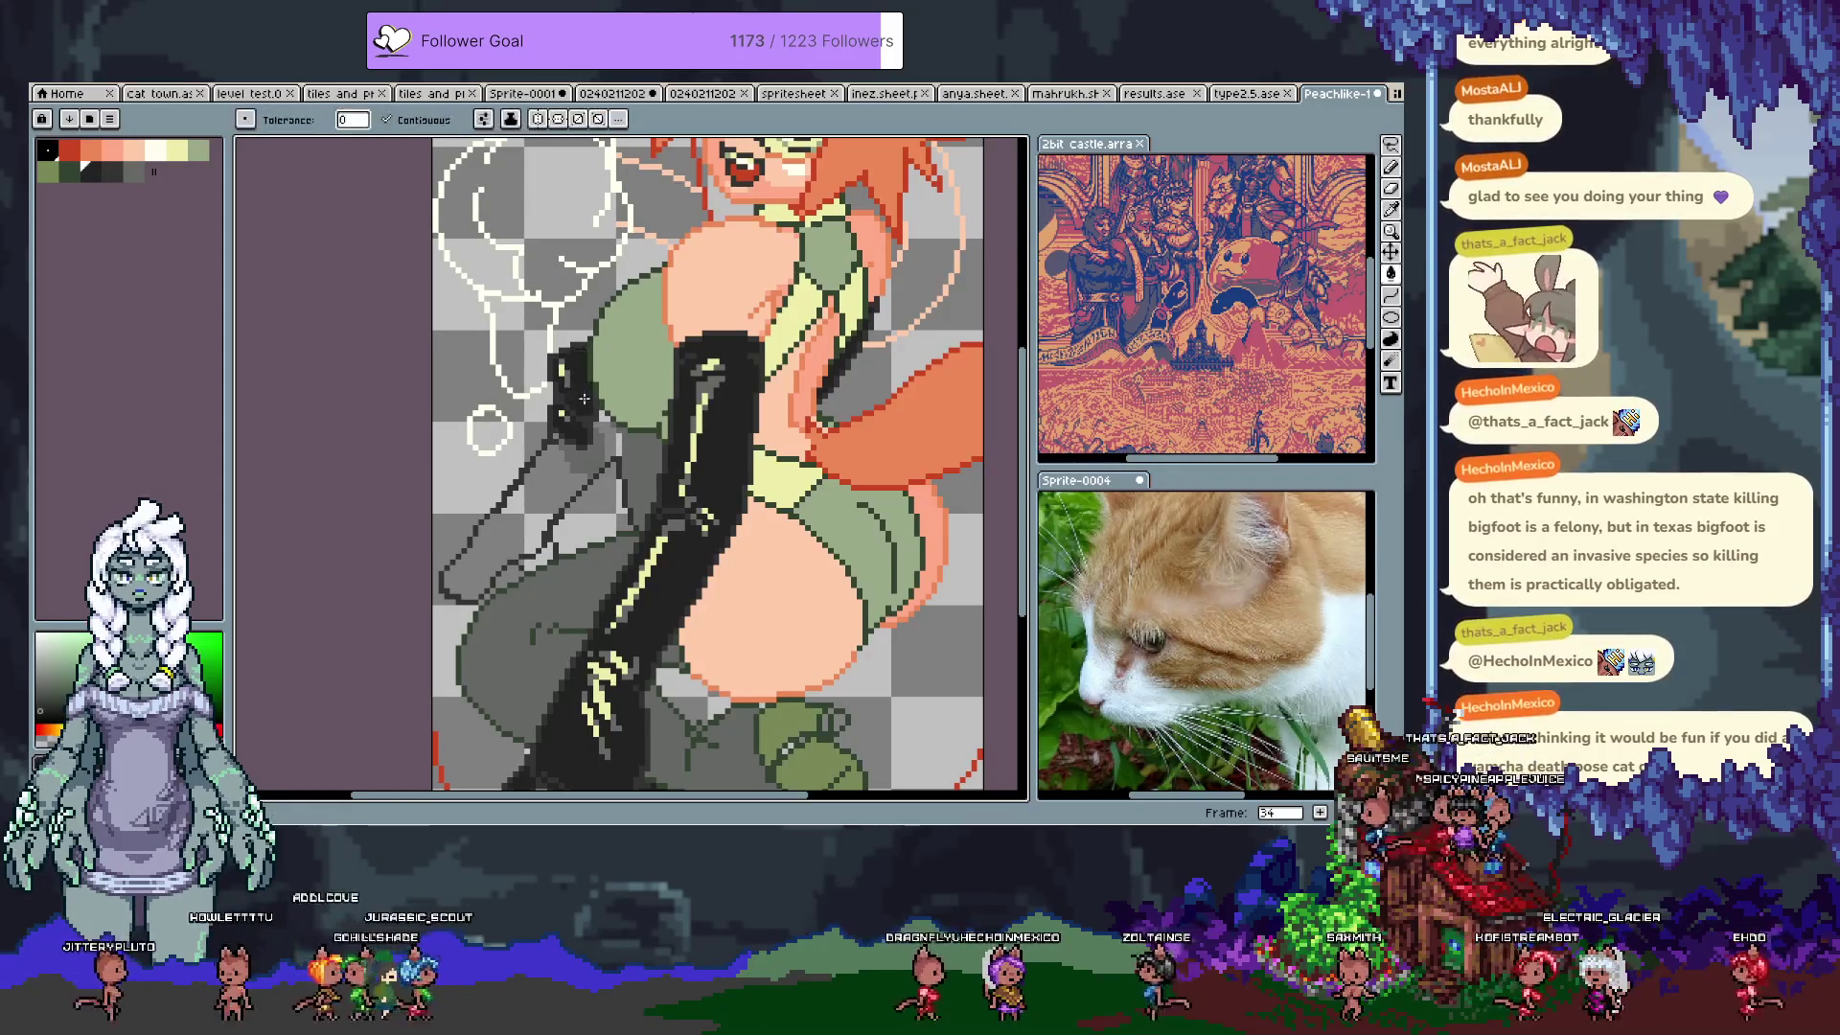
pyautogui.click(547, 507)
pyautogui.press('b')
pyautogui.keyDown('alt'); pyautogui.click(552, 446); pyautogui.keyUp('alt')
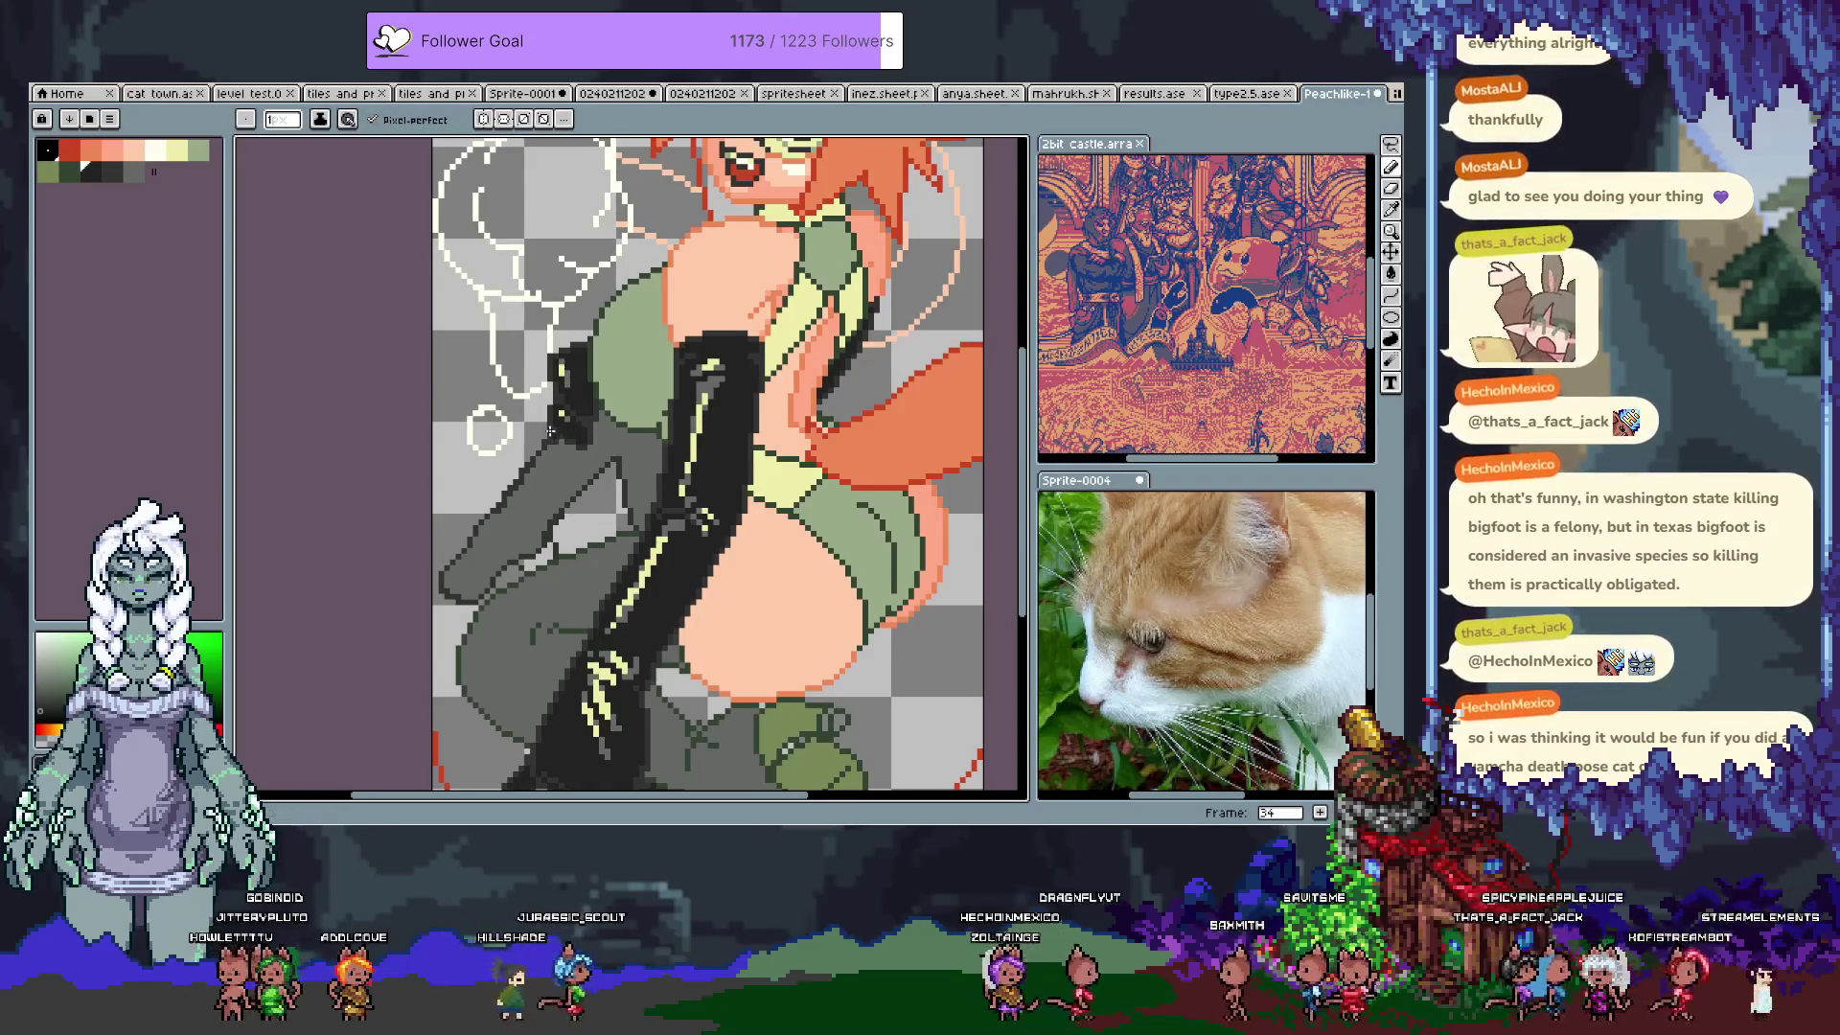
pyautogui.keyDown('alt'); pyautogui.click(545, 426); pyautogui.keyUp('alt')
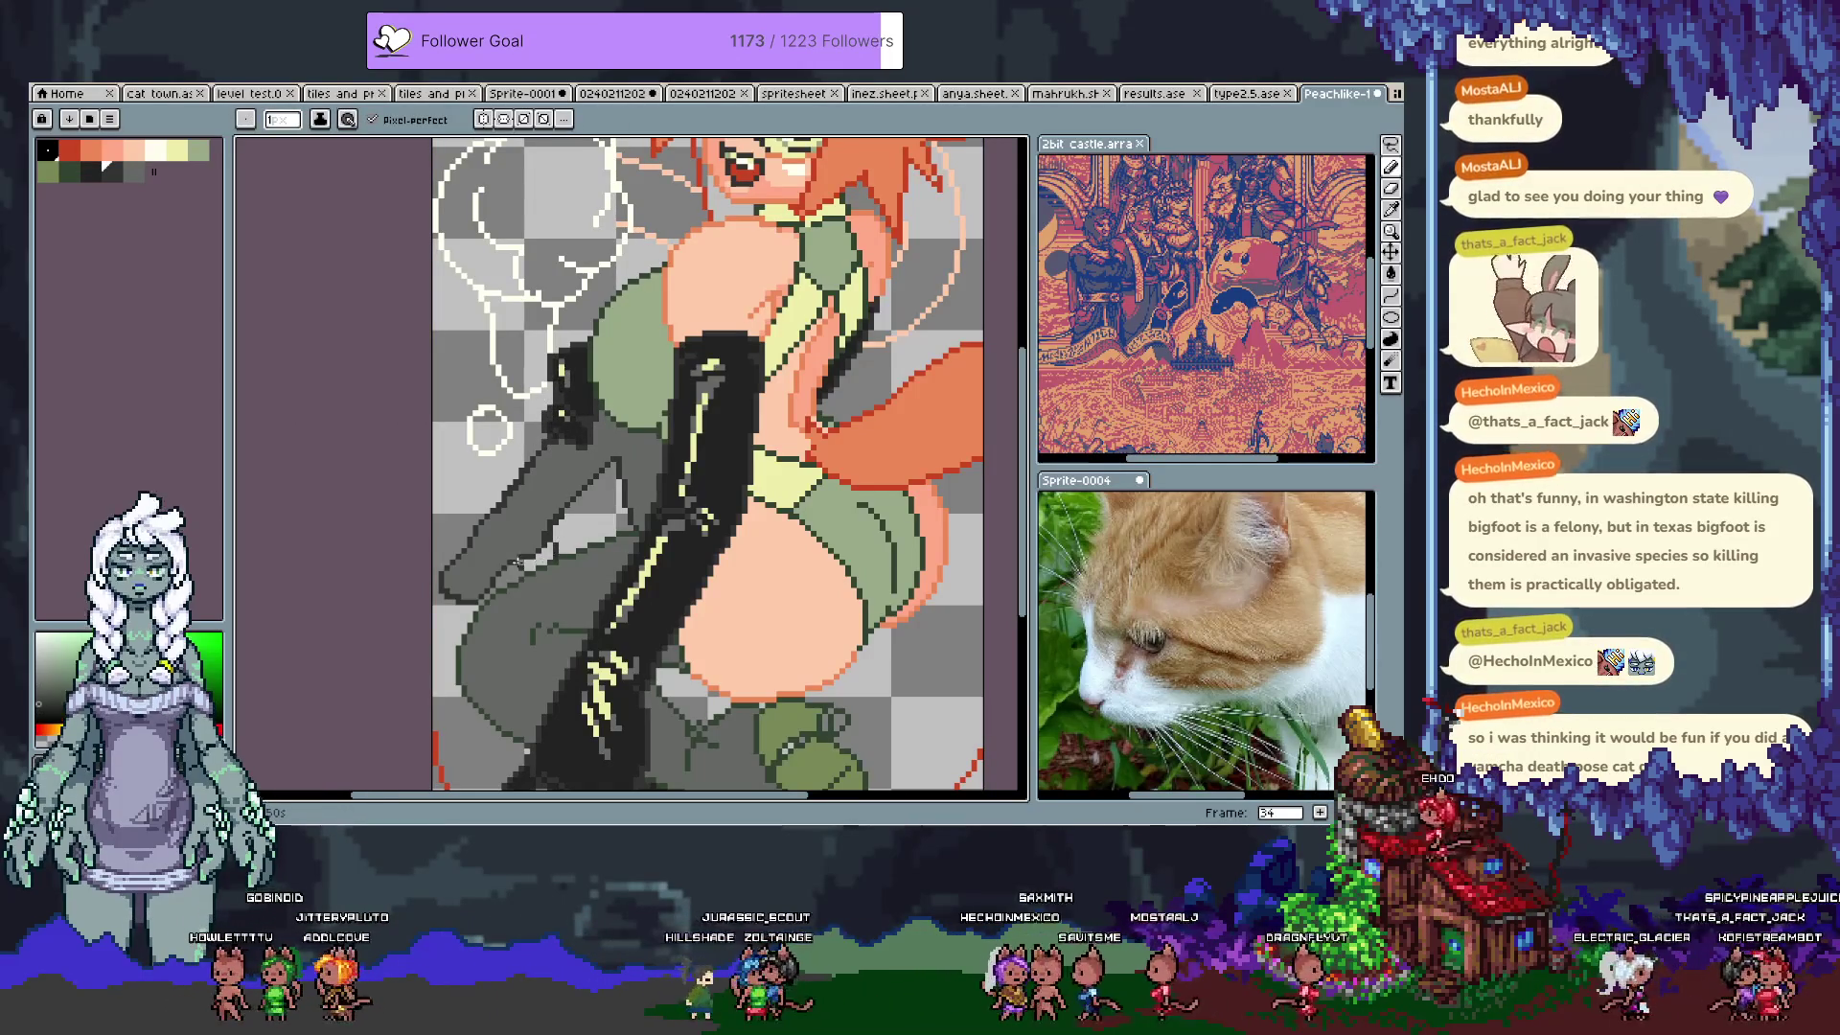
pyautogui.moveTo(520, 566)
pyautogui.mouseDown()
pyautogui.moveTo(532, 450)
pyautogui.moveTo(551, 542)
pyautogui.moveTo(530, 528)
pyautogui.mouseUp()
# Step: Eyedrop the dark outline colour, undo the trial leg stroke, and save the sprite
pyautogui.press('g')
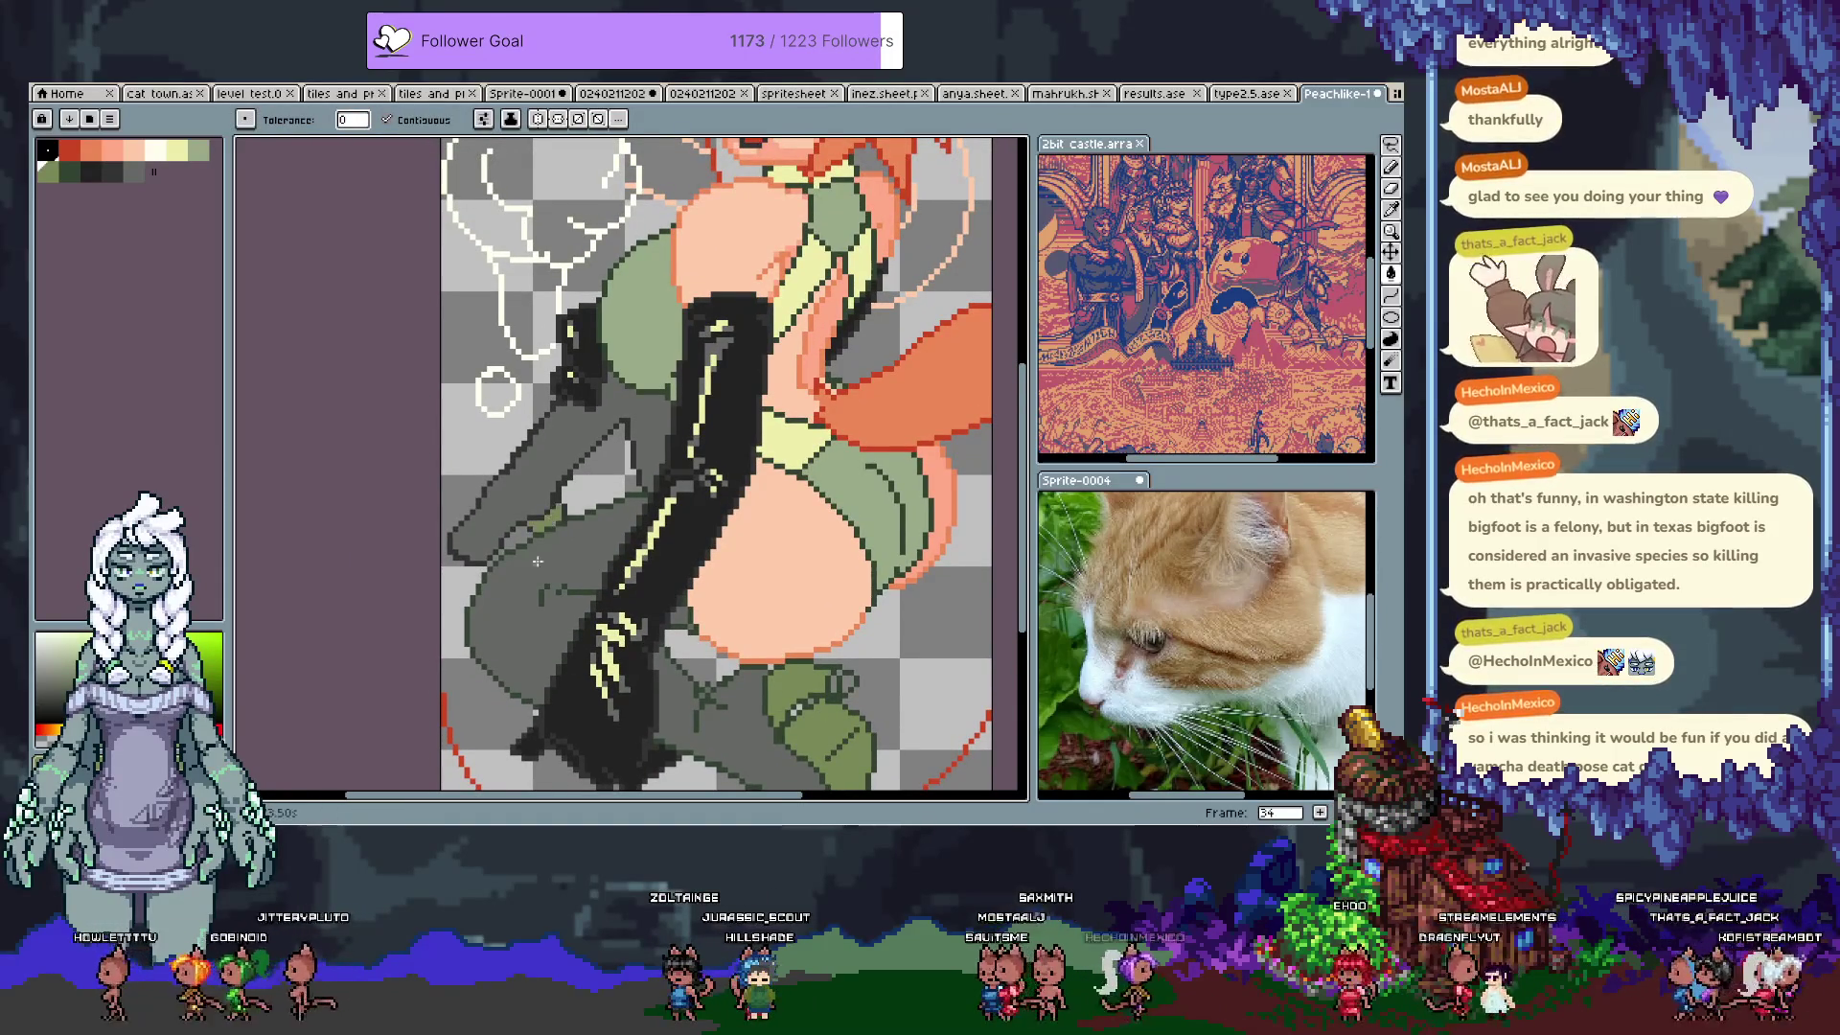
pyautogui.press('b')
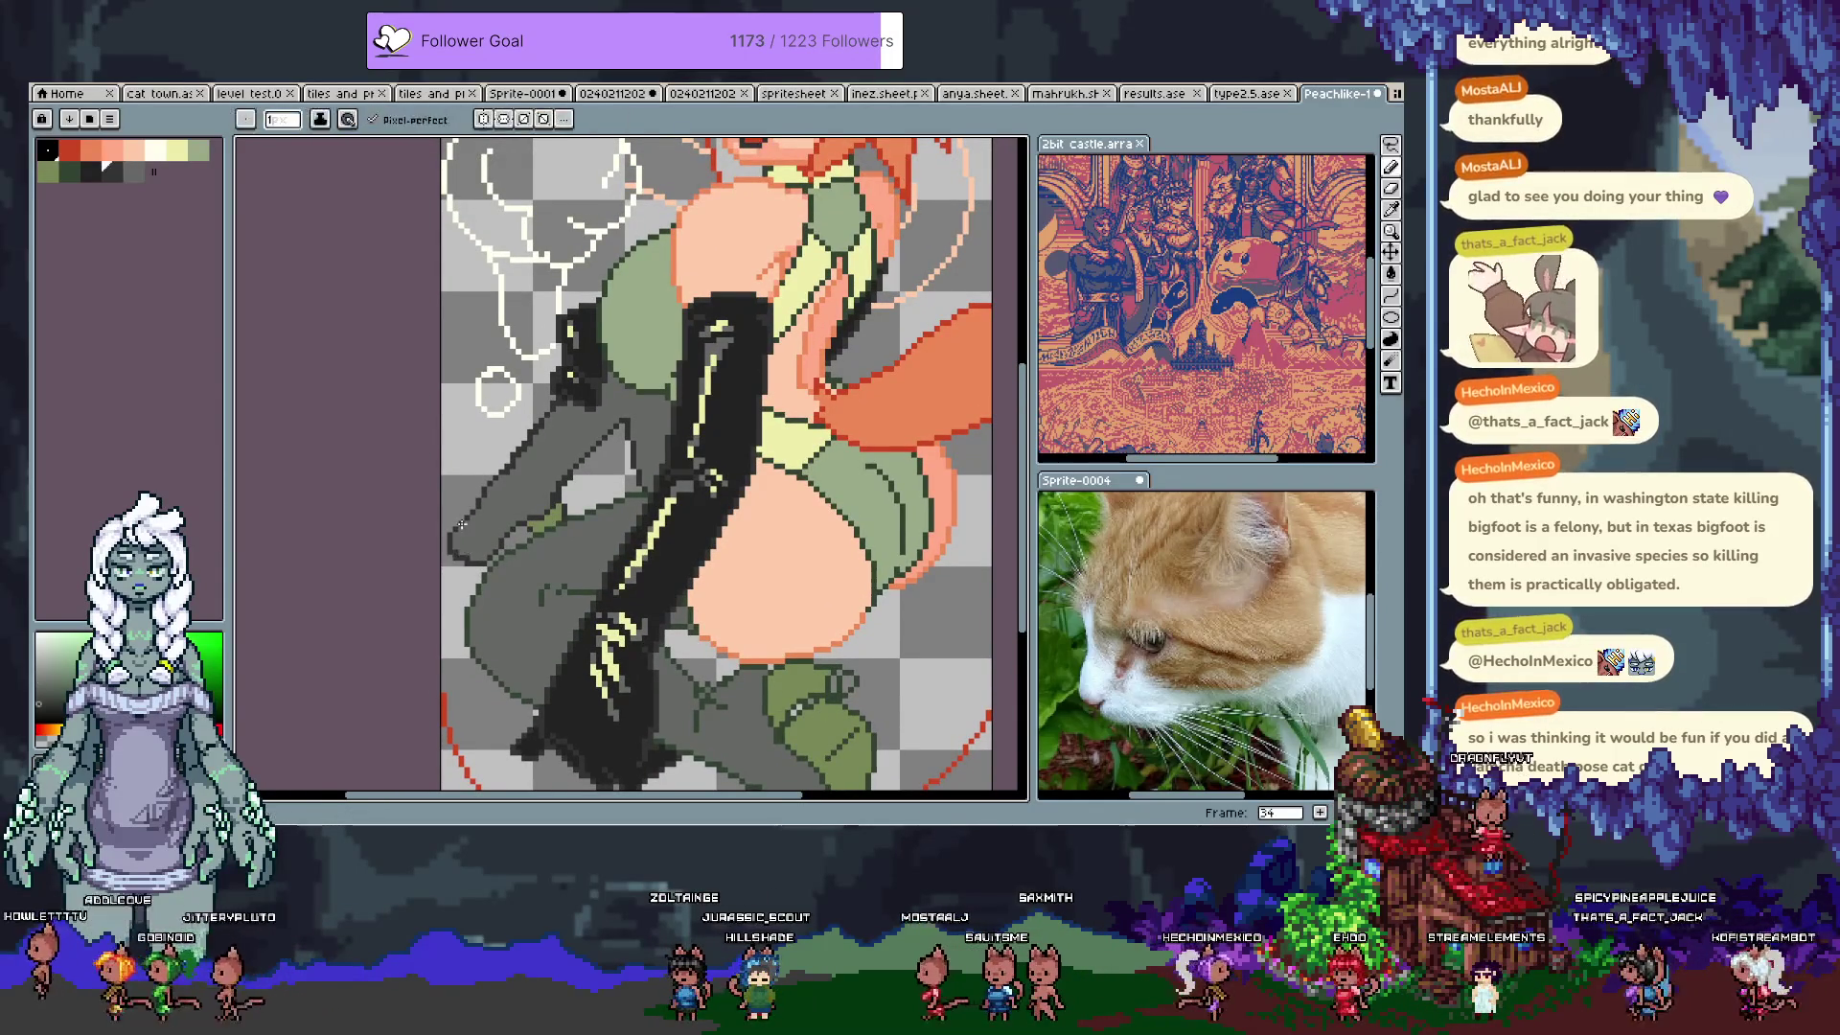
pyautogui.scroll(-3, 793, 585)
pyautogui.keyDown('alt'); pyautogui.click(748, 547); pyautogui.keyUp('alt')
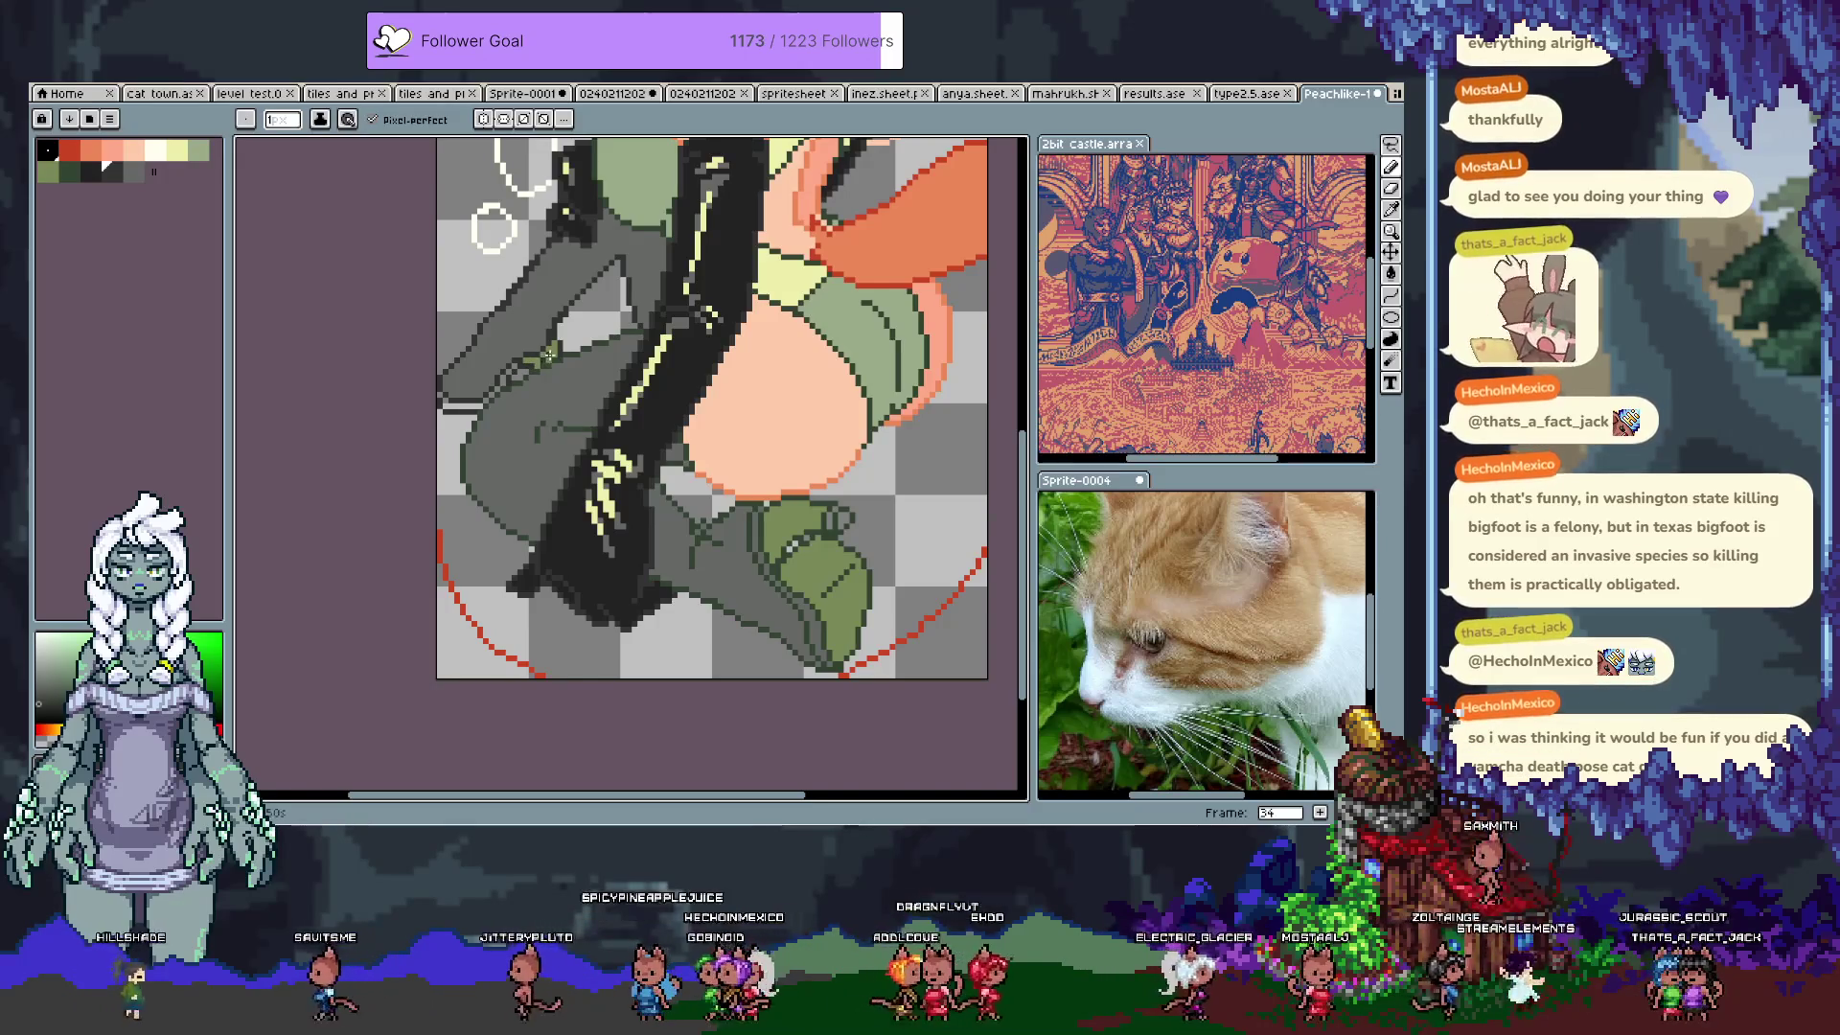
pyautogui.keyDown('alt'); pyautogui.click(521, 364); pyautogui.keyUp('alt')
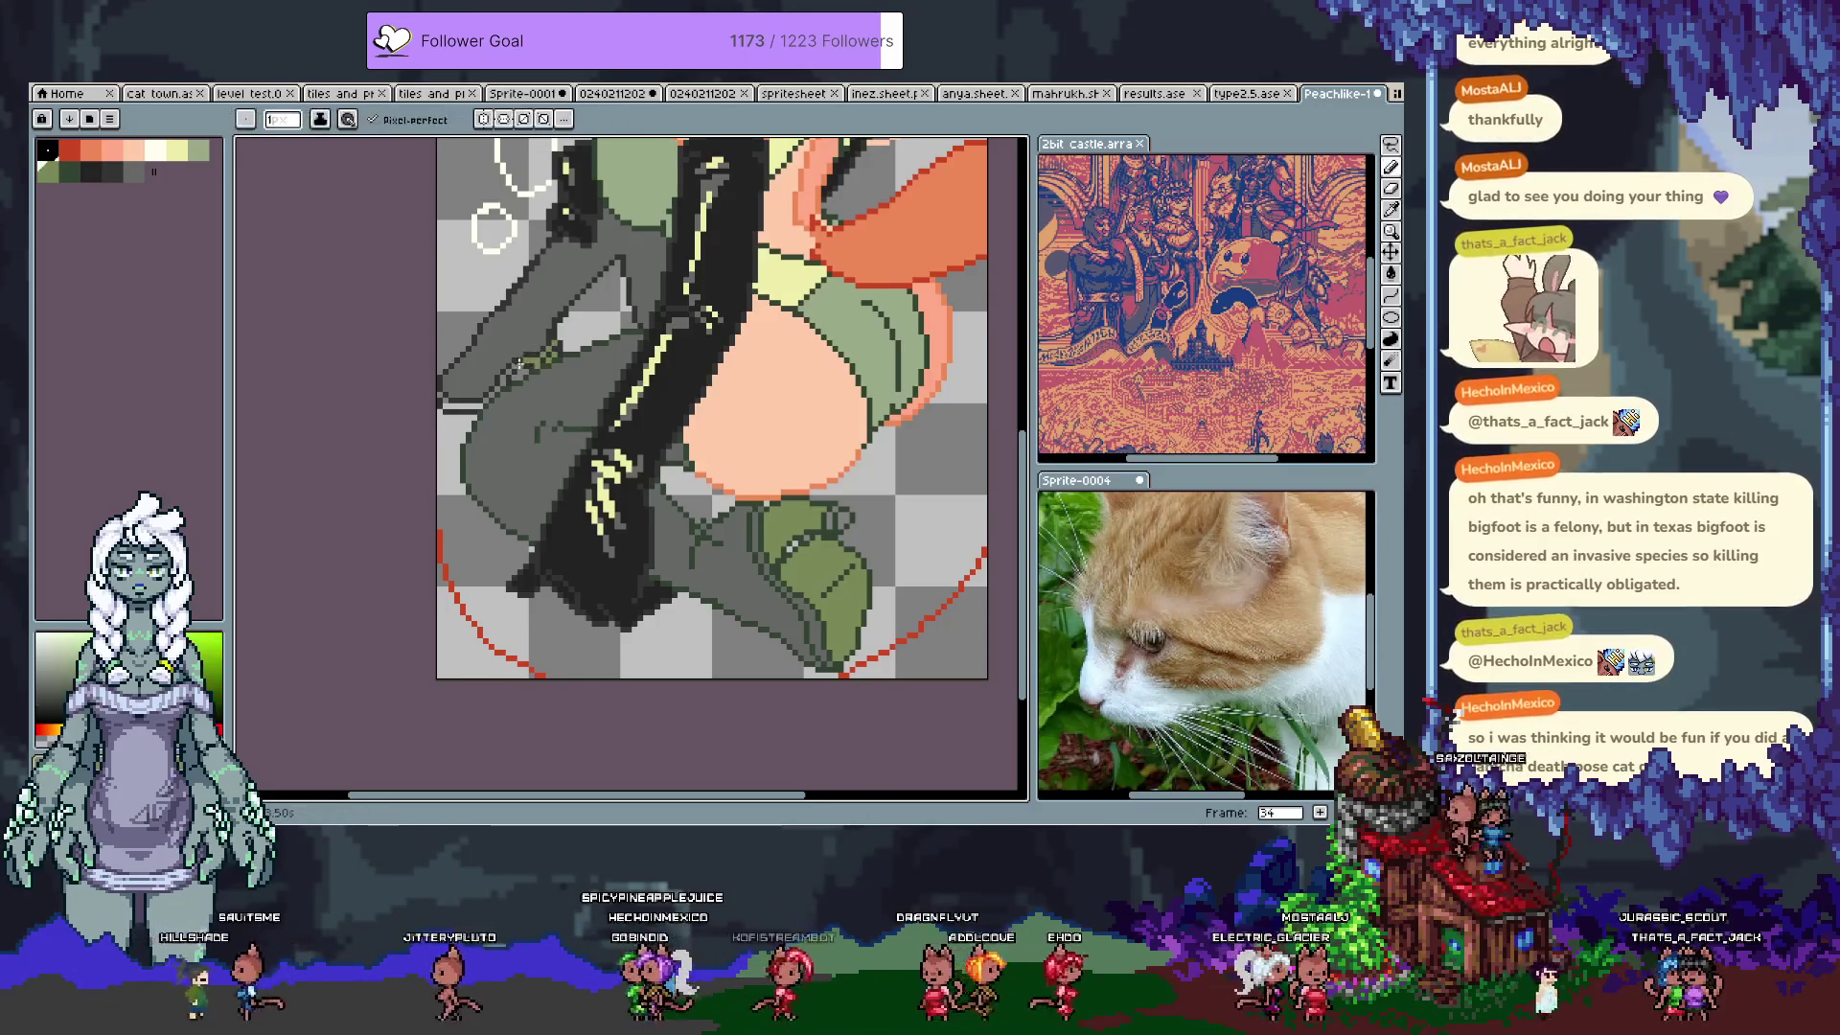
pyautogui.hotkey('ctrl', 'z')
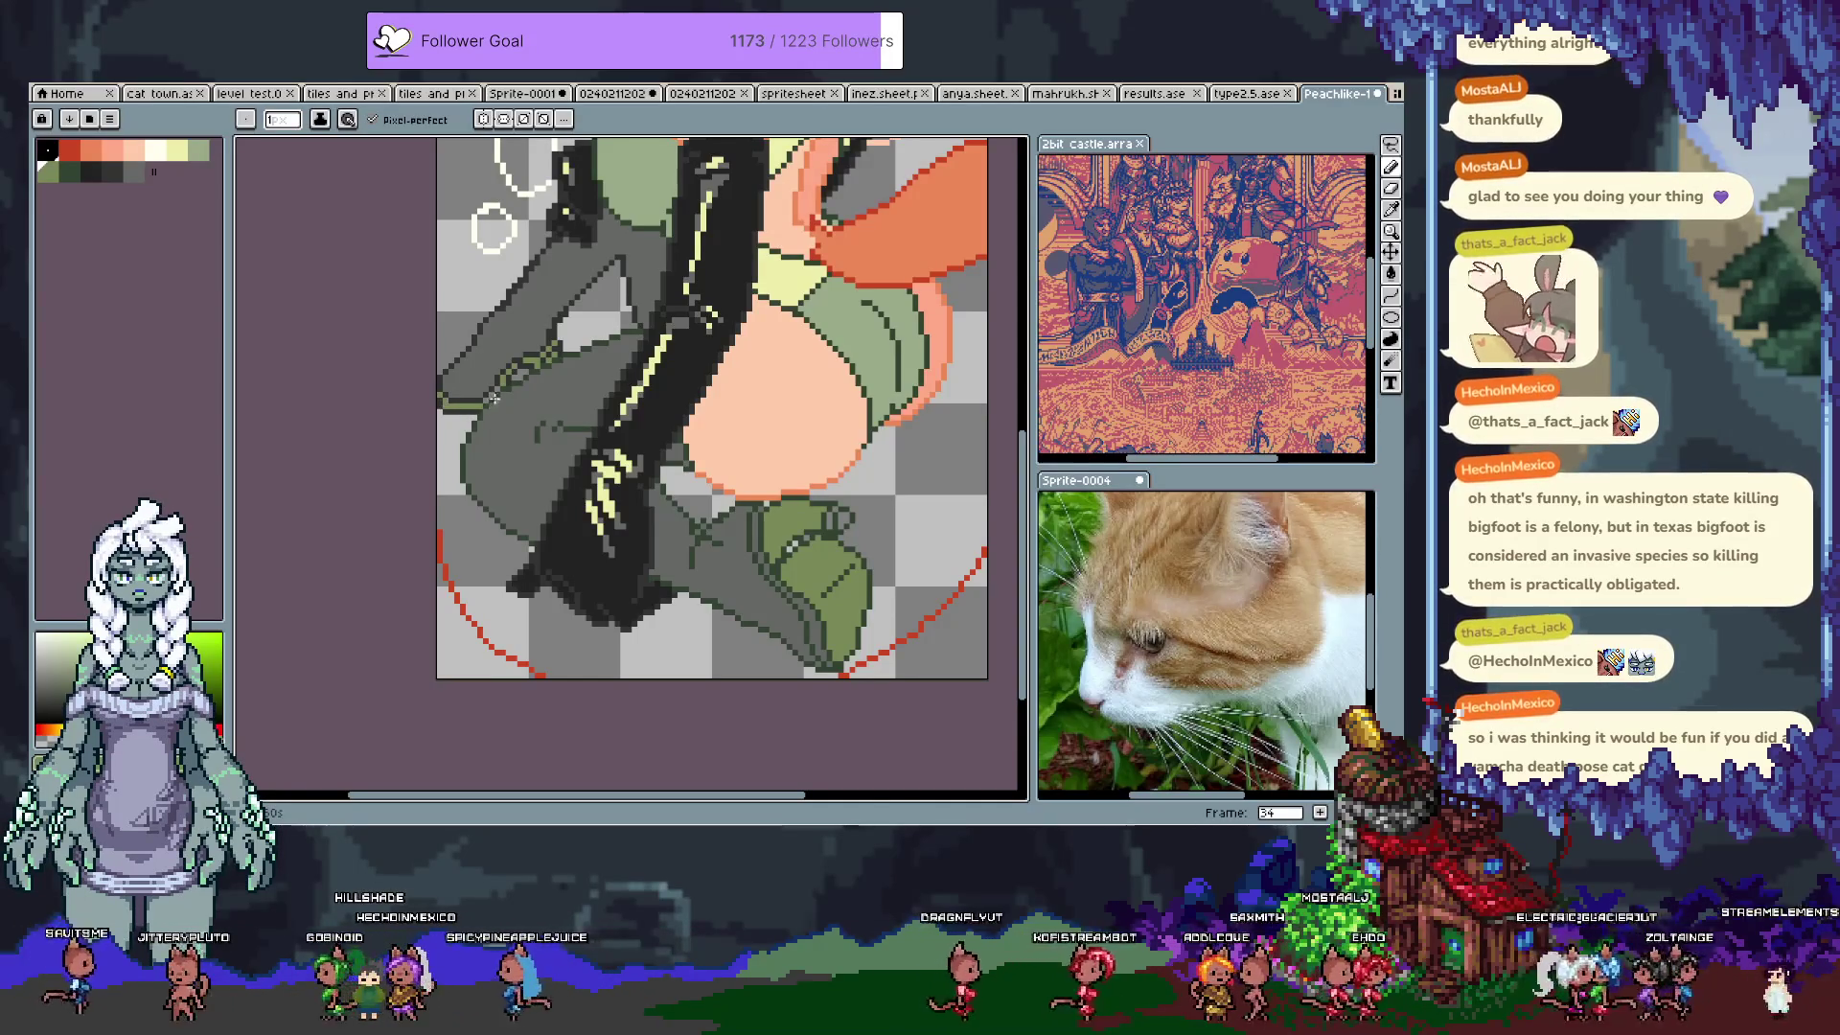
pyautogui.hotkey('ctrl', 's')
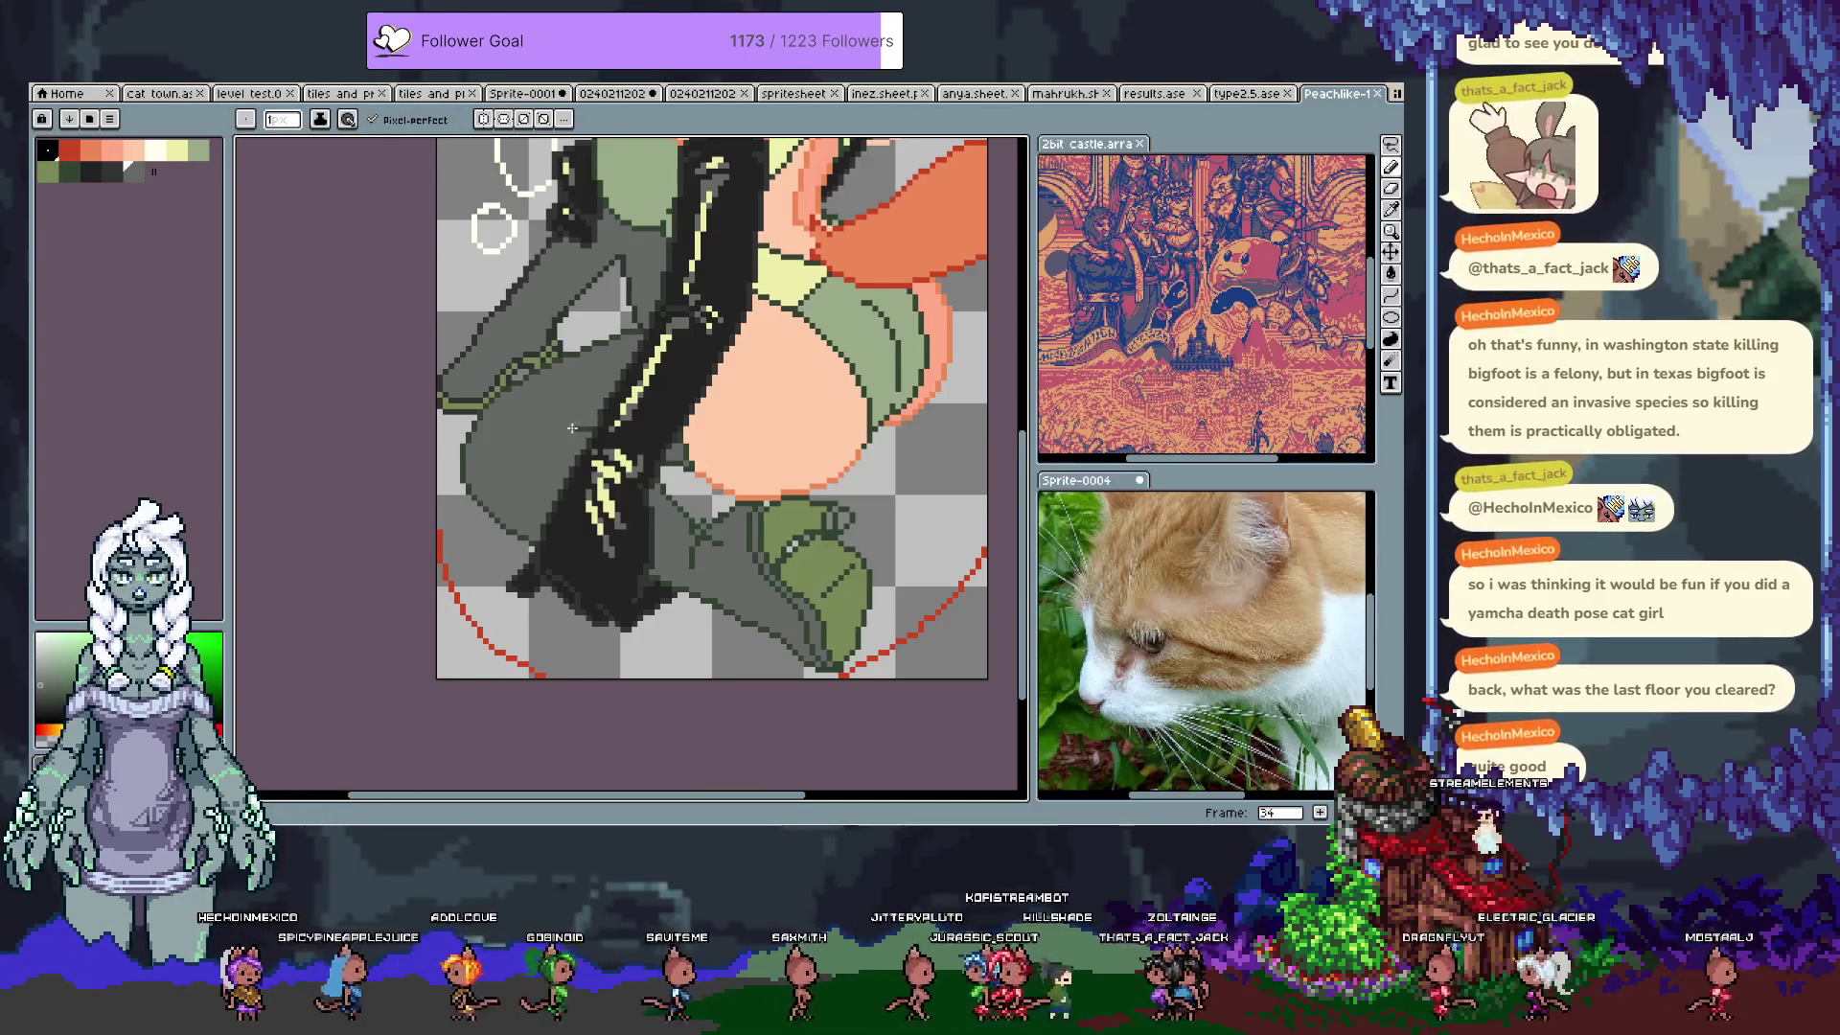
# Step: Try a dark thigh-outline stroke, undo it, sample the leg grey #666966, and save
pyautogui.press('i')
pyautogui.press('b')
pyautogui.moveTo(524, 434); pyautogui.dragTo(565, 434)
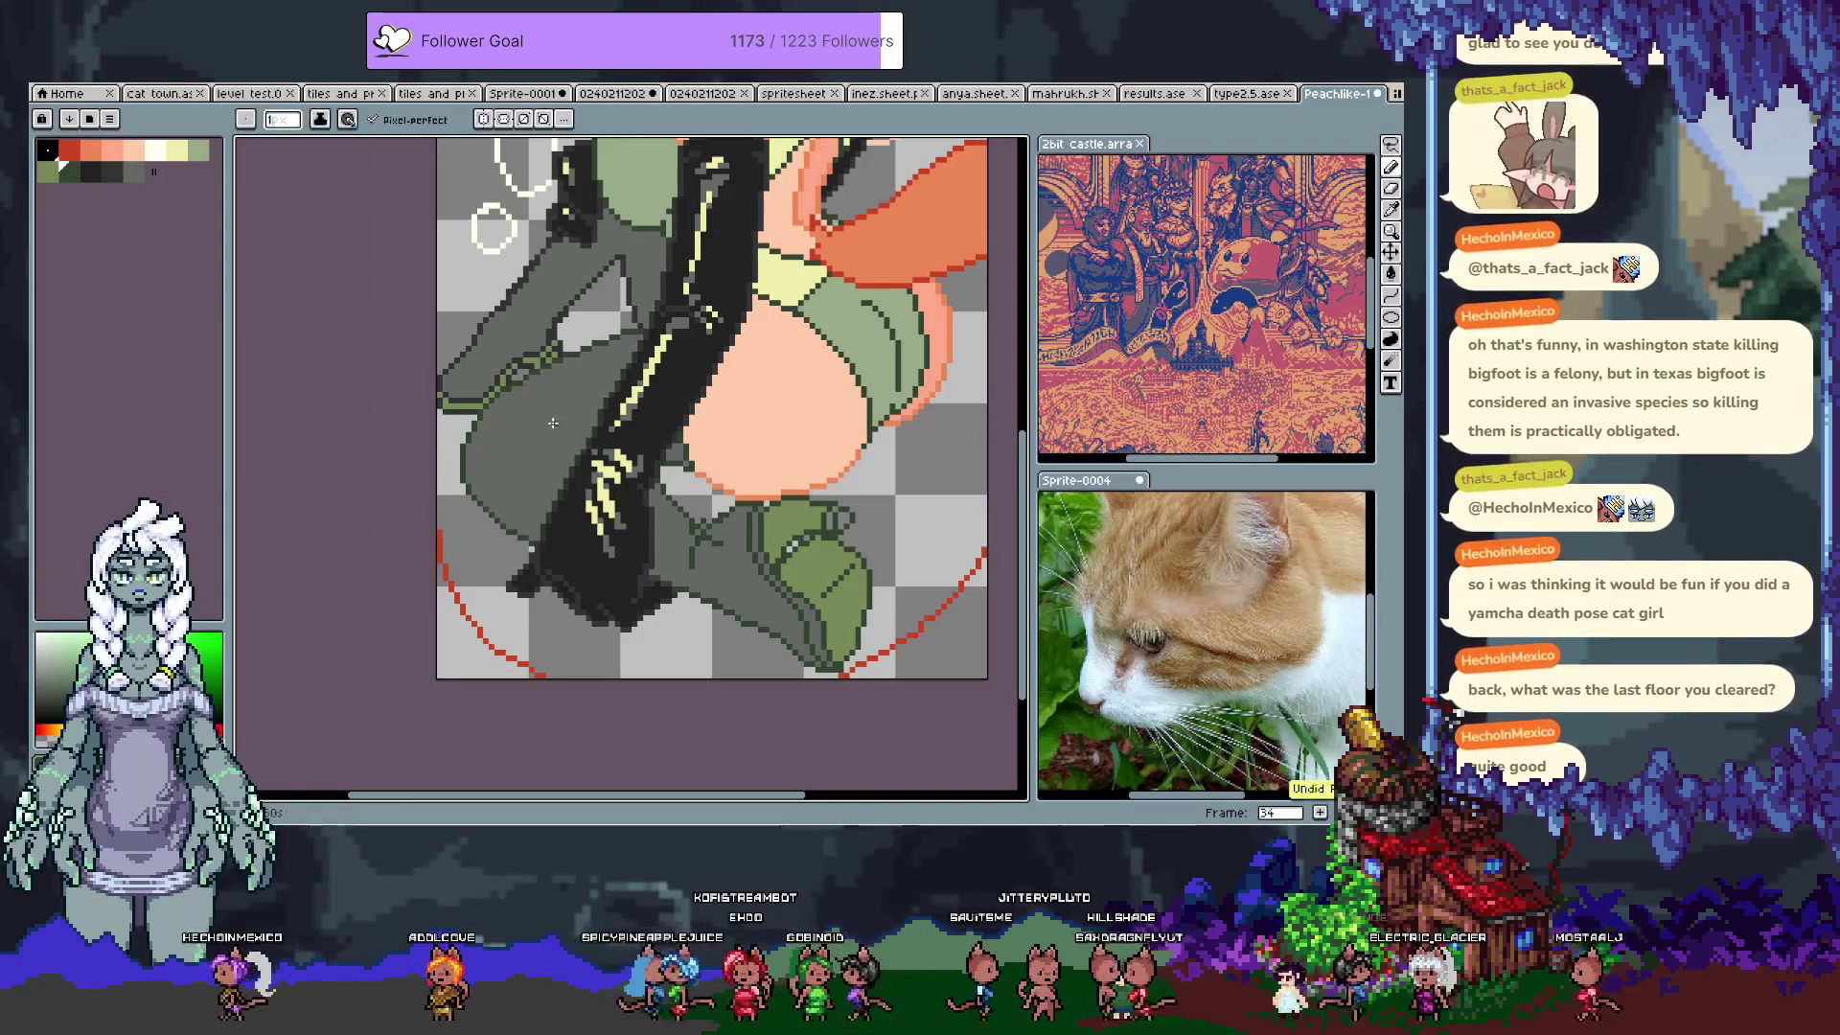
pyautogui.hotkey('ctrl', 'z')
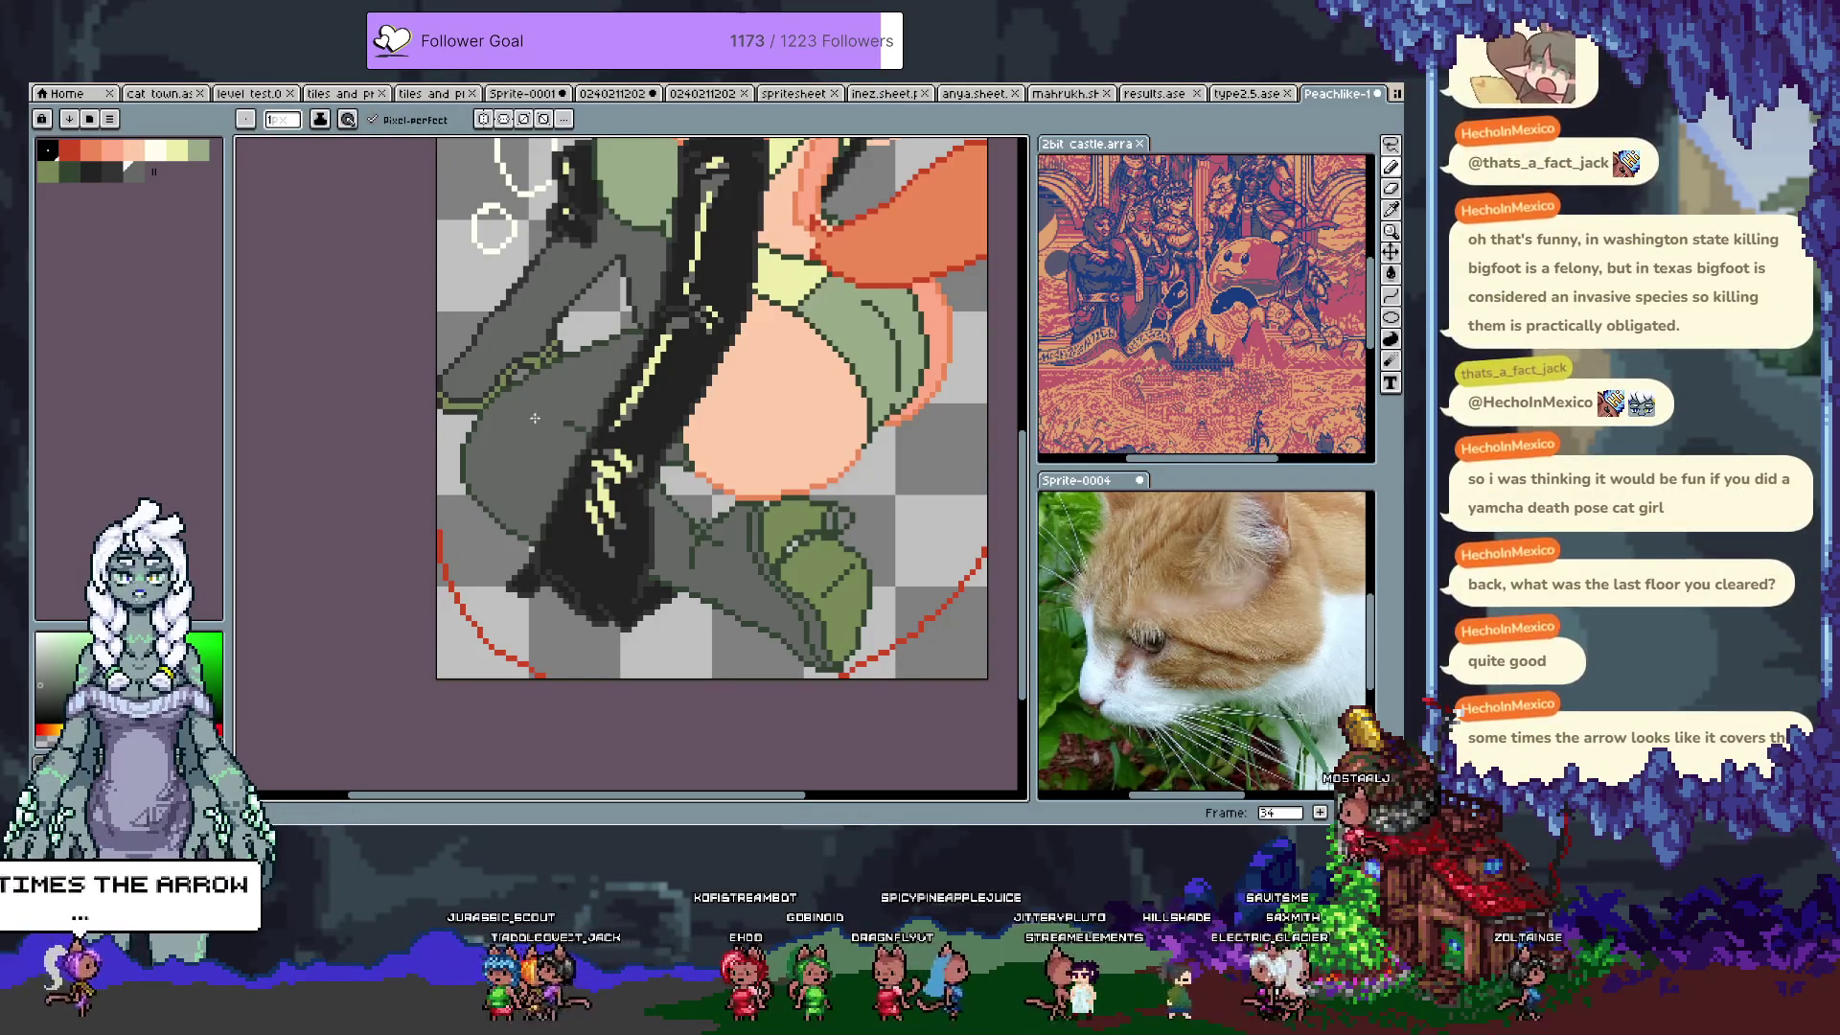
pyautogui.keyDown('alt'); pyautogui.click(559, 422); pyautogui.keyUp('alt')
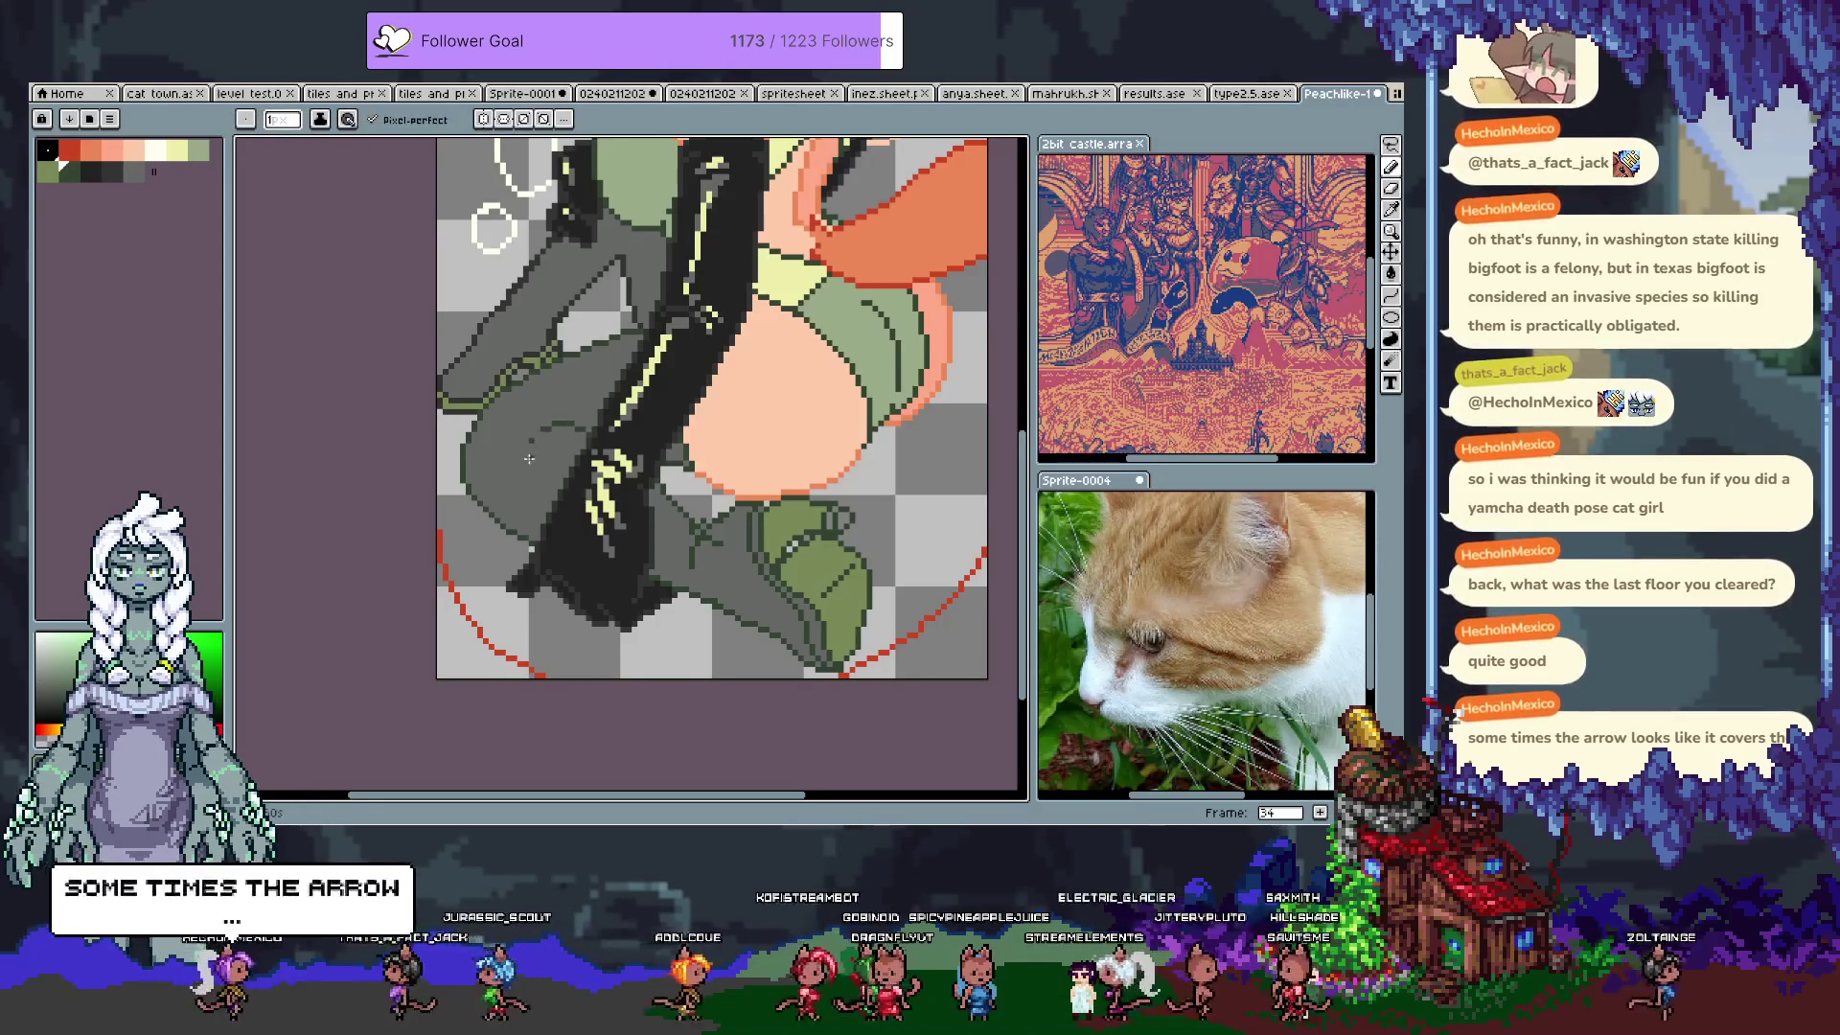
pyautogui.keyDown('alt'); pyautogui.click(552, 400); pyautogui.keyUp('alt')
pyautogui.hotkey('ctrl', 's')
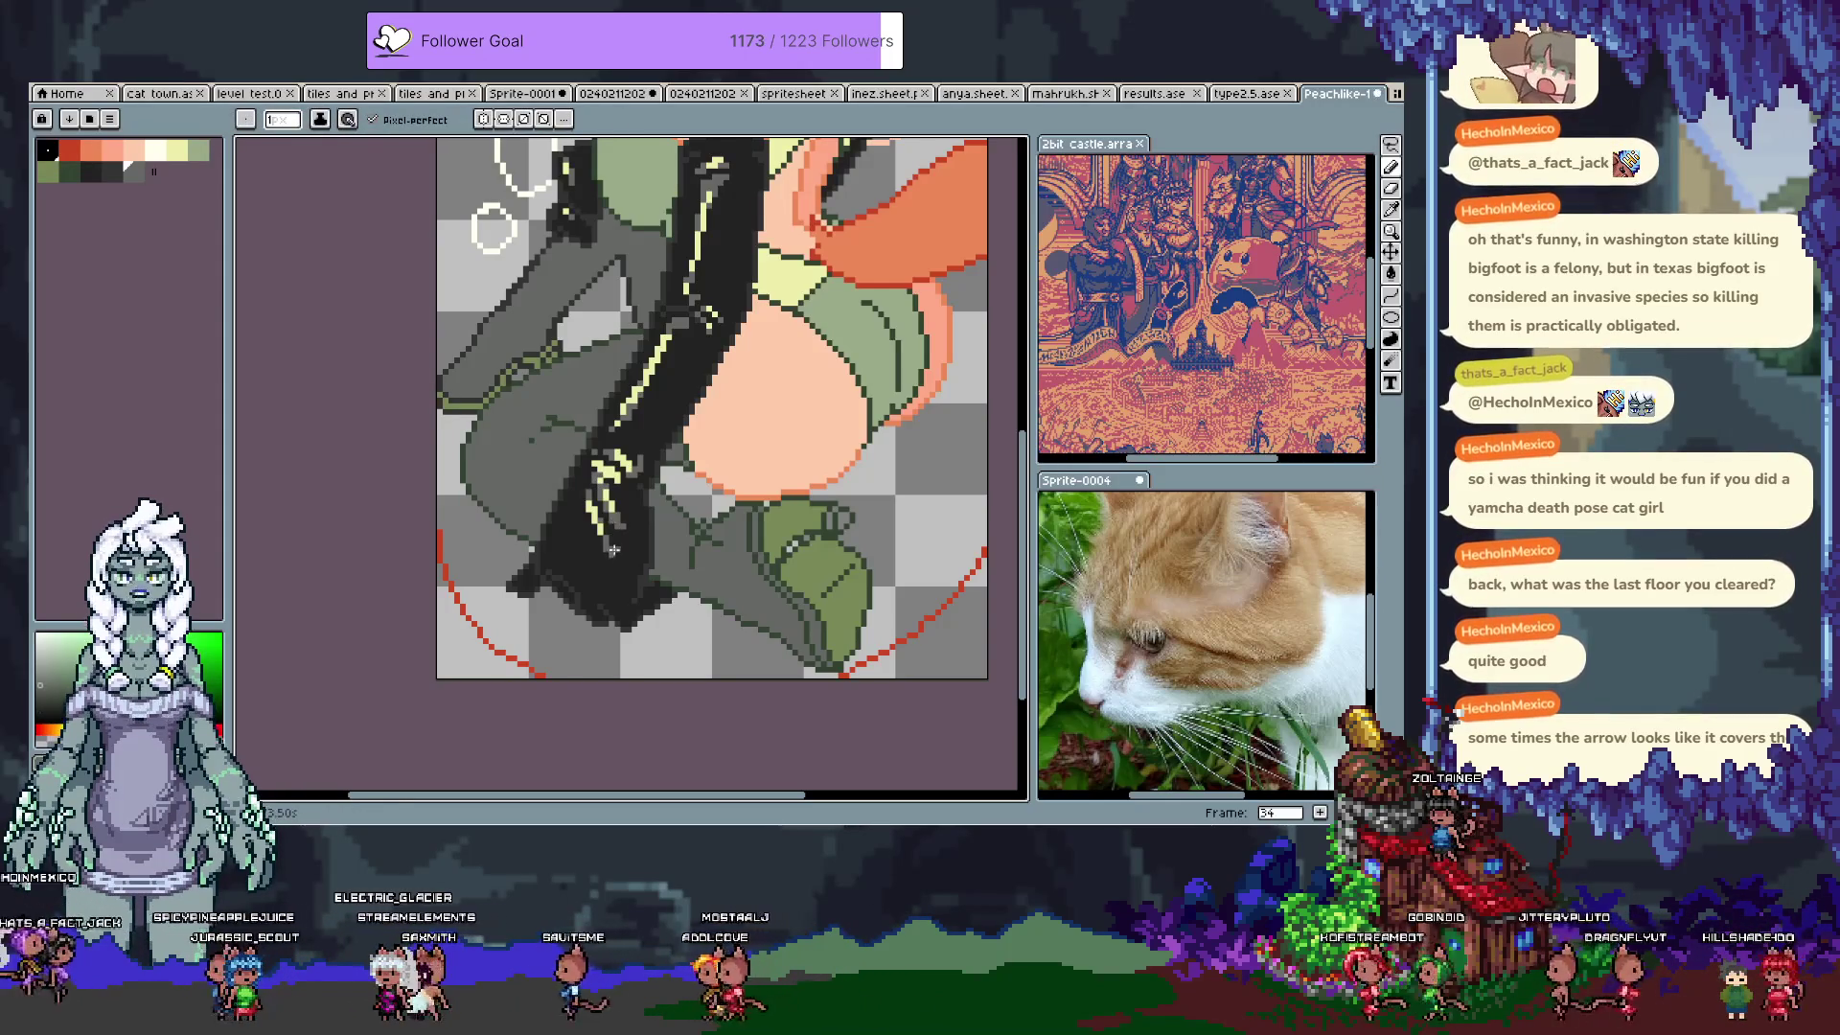
# Step: Add a dark pixel on the thigh outline, resample the outline colour, and undo the miss
pyautogui.click(581, 484)
pyautogui.press('alt')
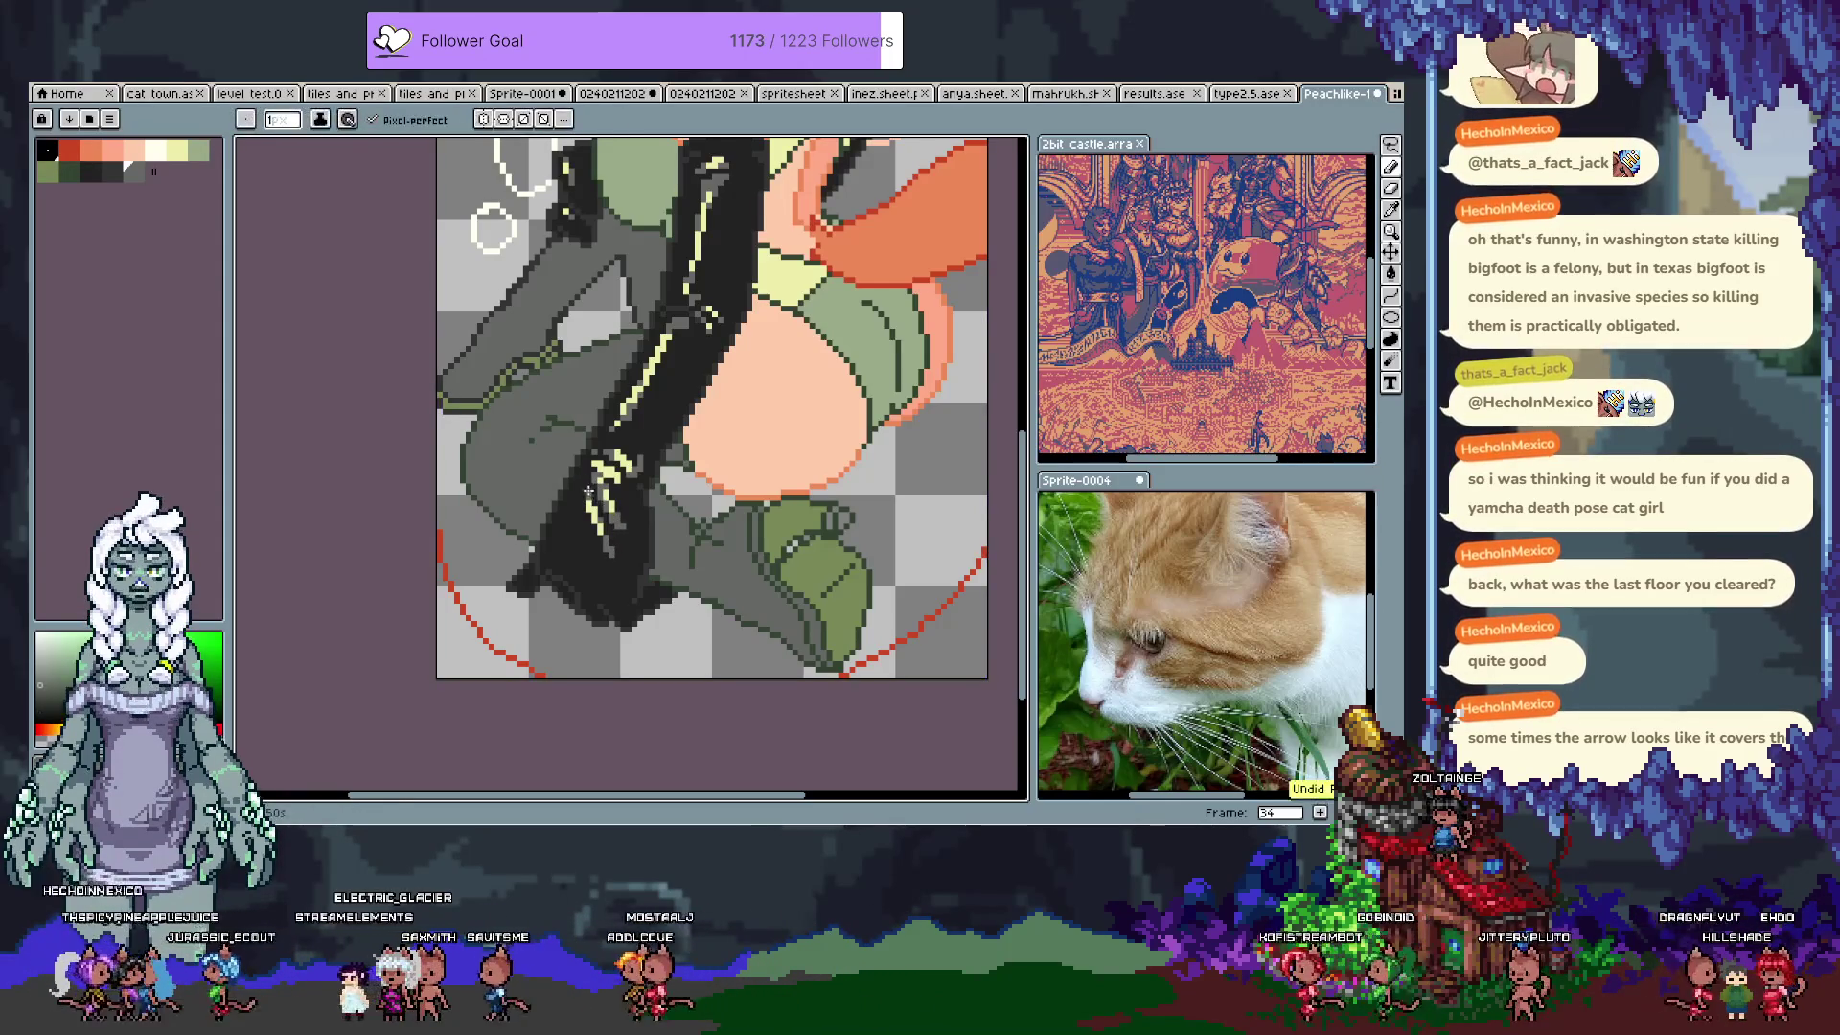
pyautogui.keyDown('alt'); pyautogui.click(630, 569); pyautogui.keyUp('alt')
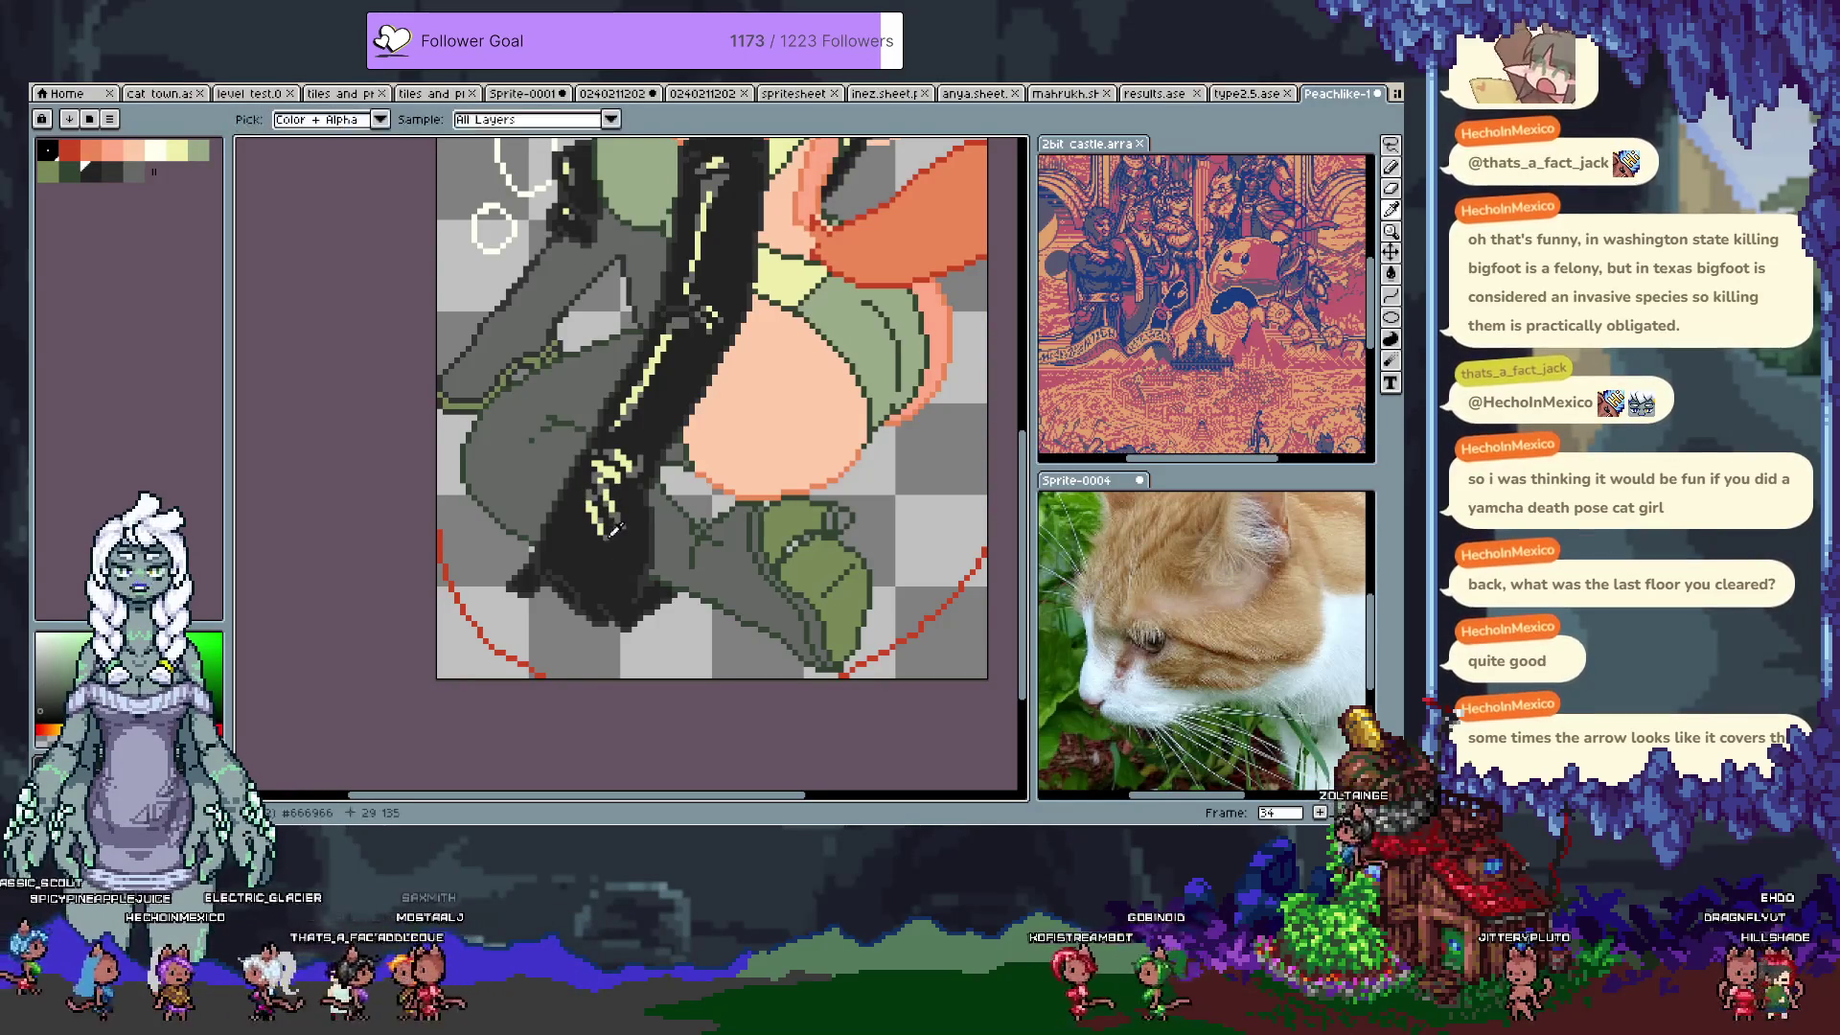
pyautogui.hotkey('ctrl', 'z')
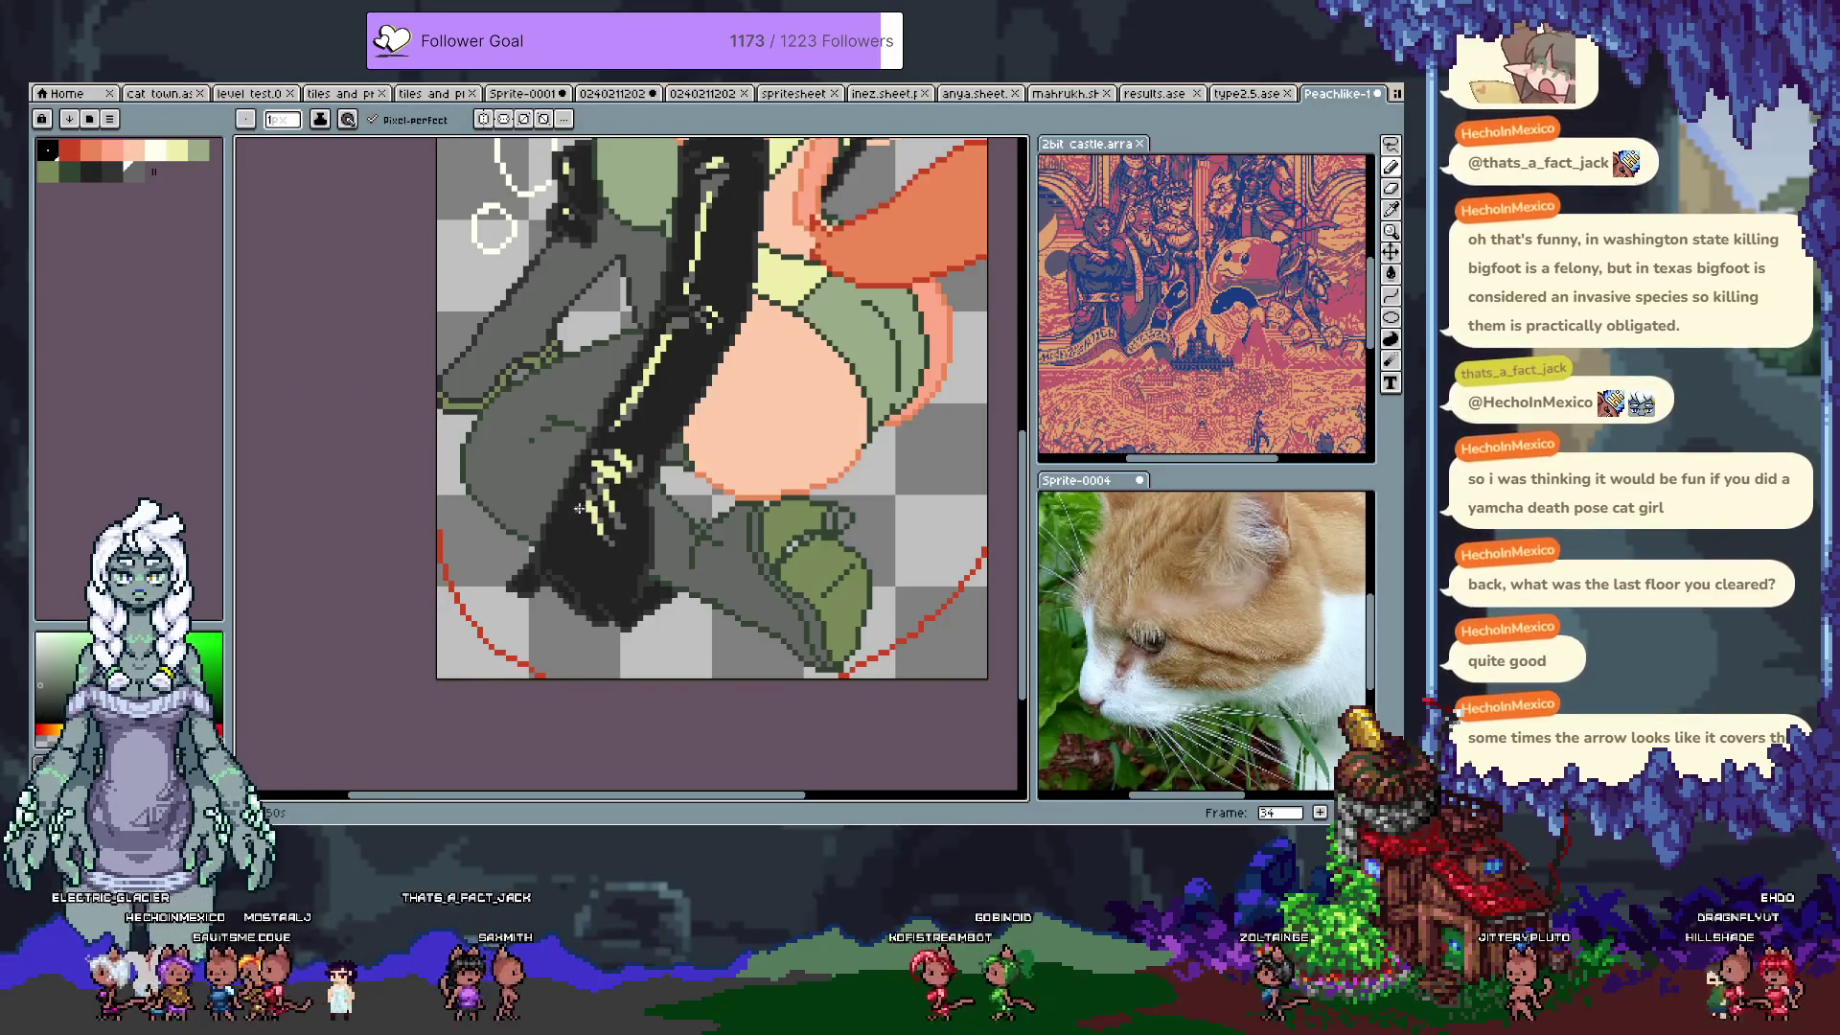
# Step: Pan to show more of the figure, retouch the hip outline with dark greens and greys, and save
pyautogui.moveTo(543, 371)
pyautogui.mouseDown()
pyautogui.moveTo(608, 412)
pyautogui.moveTo(593, 503)
pyautogui.mouseUp()
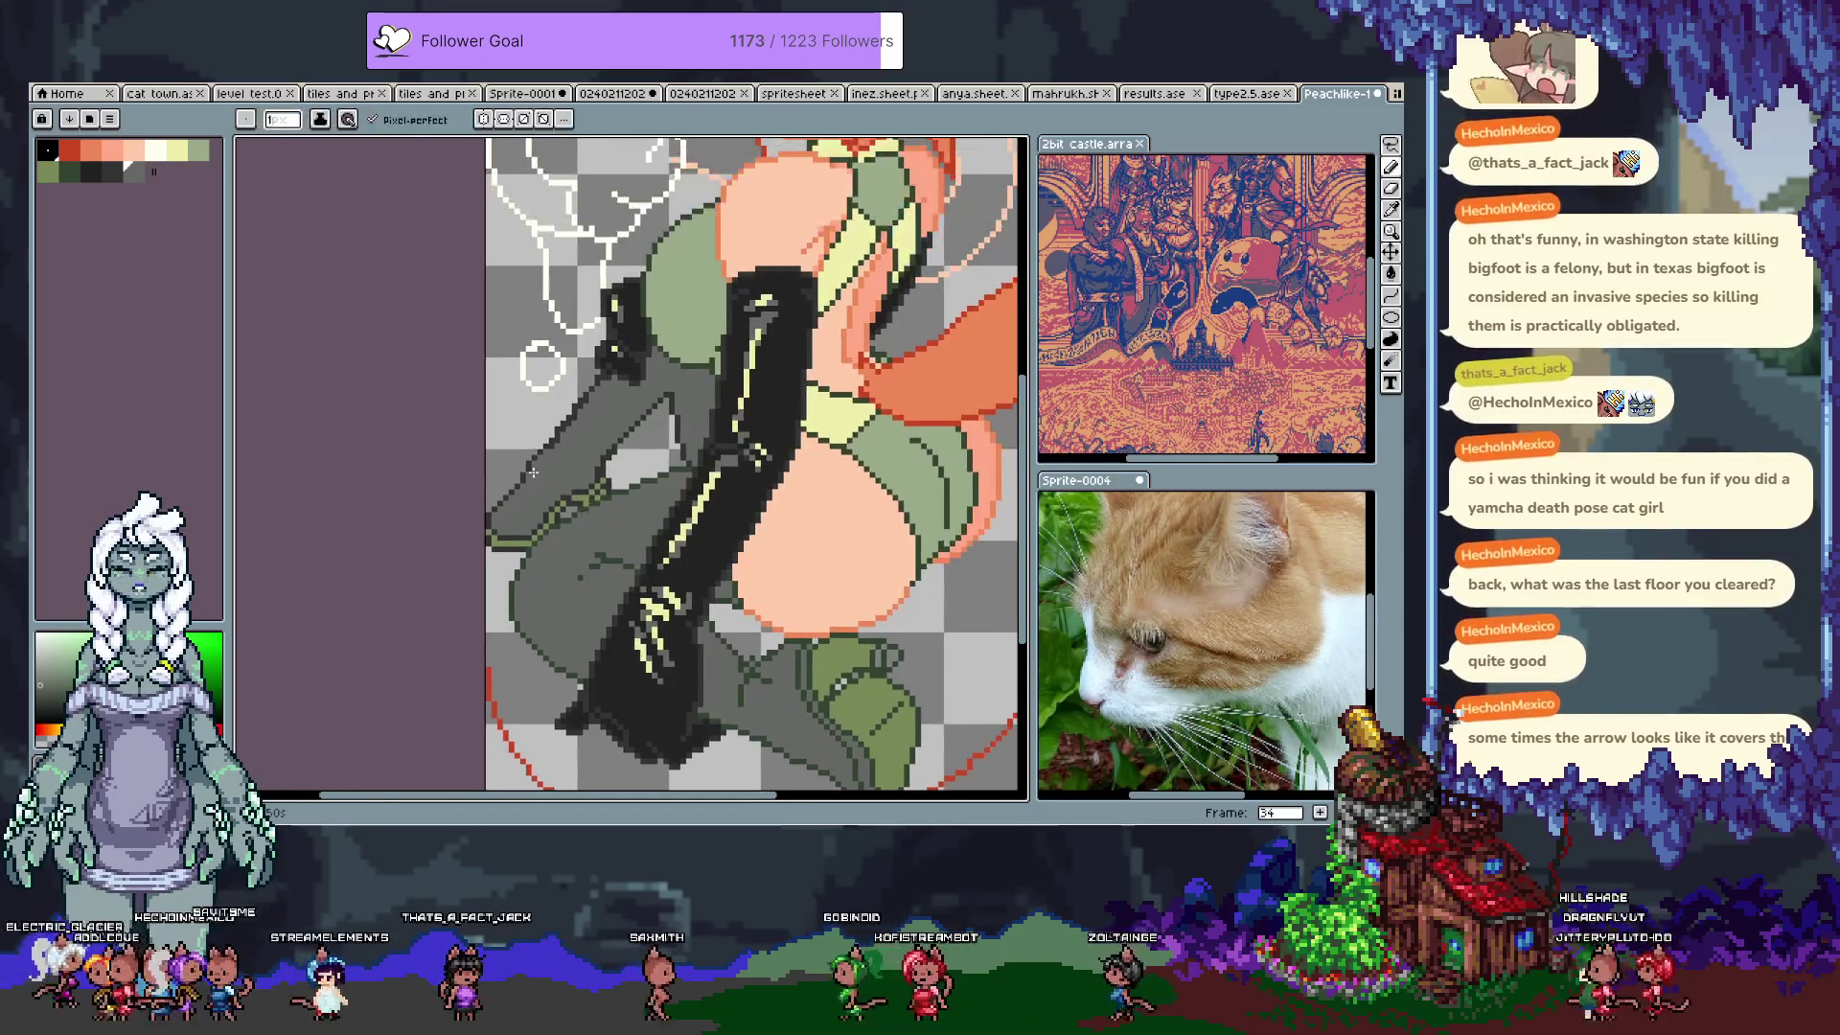
pyautogui.keyDown('alt'); pyautogui.click(586, 395); pyautogui.keyUp('alt')
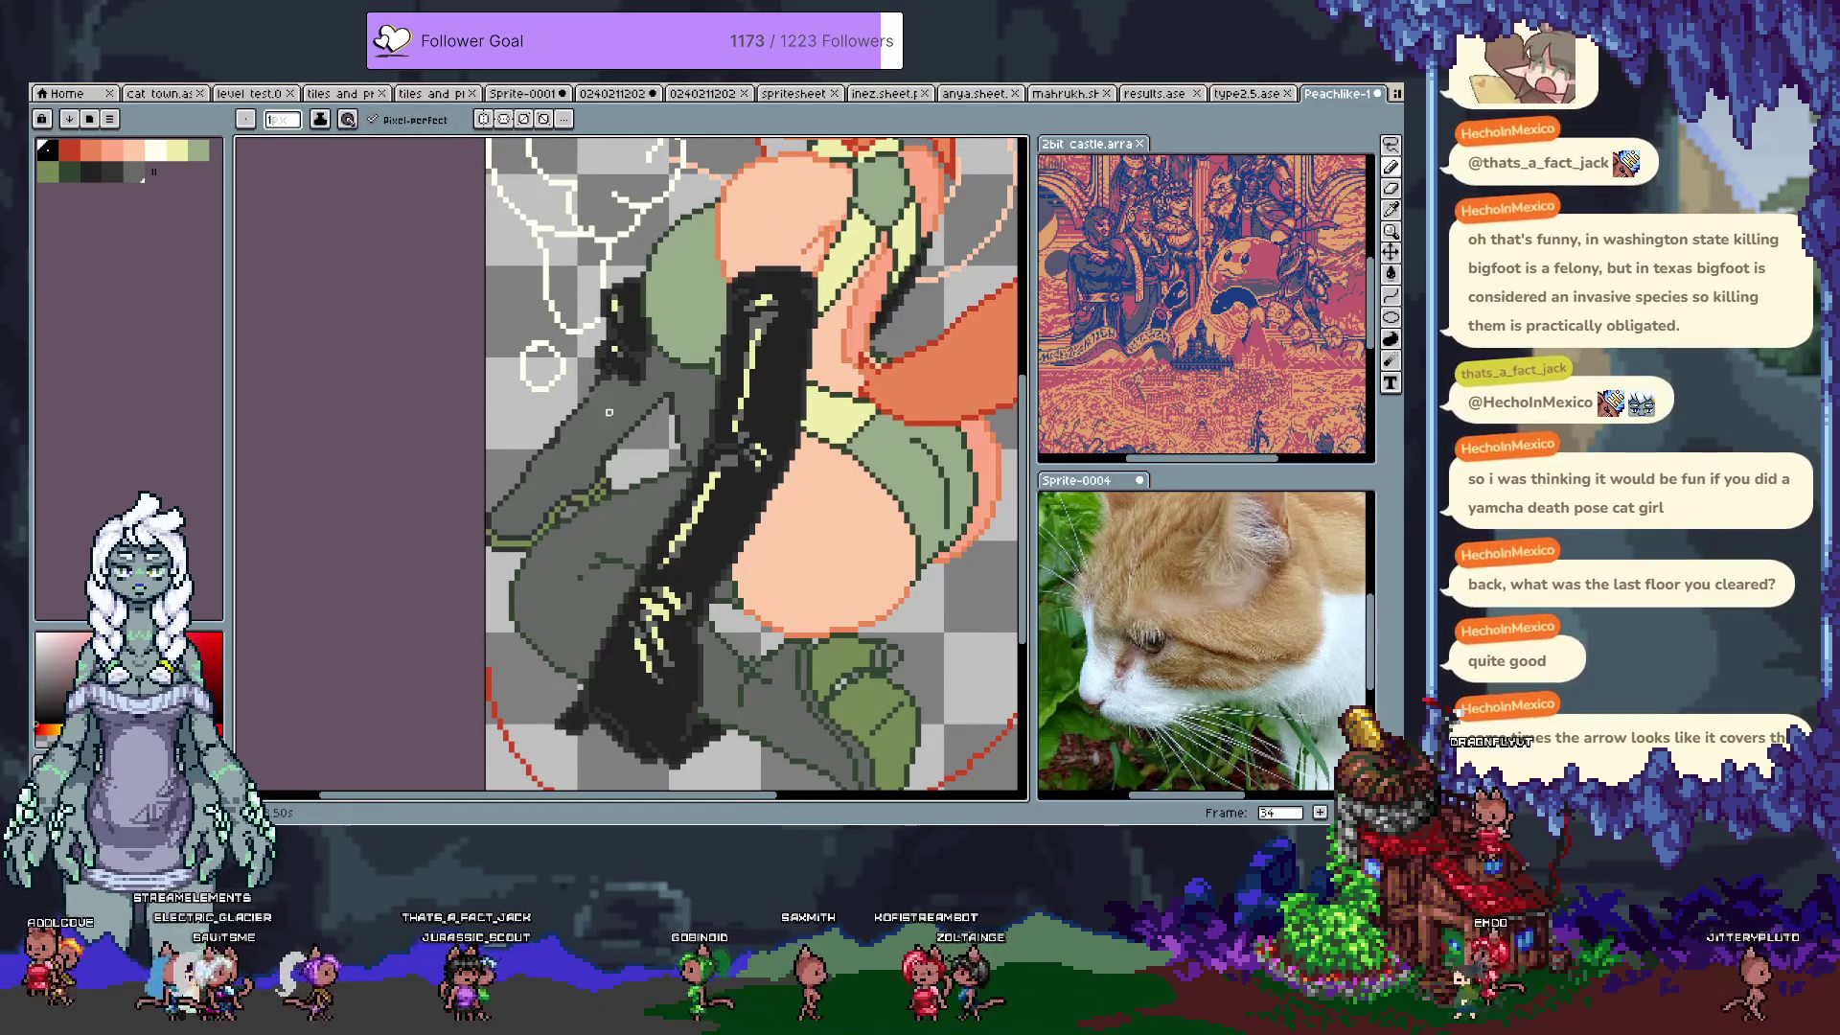
pyautogui.keyDown('alt'); pyautogui.click(563, 433); pyautogui.keyUp('alt')
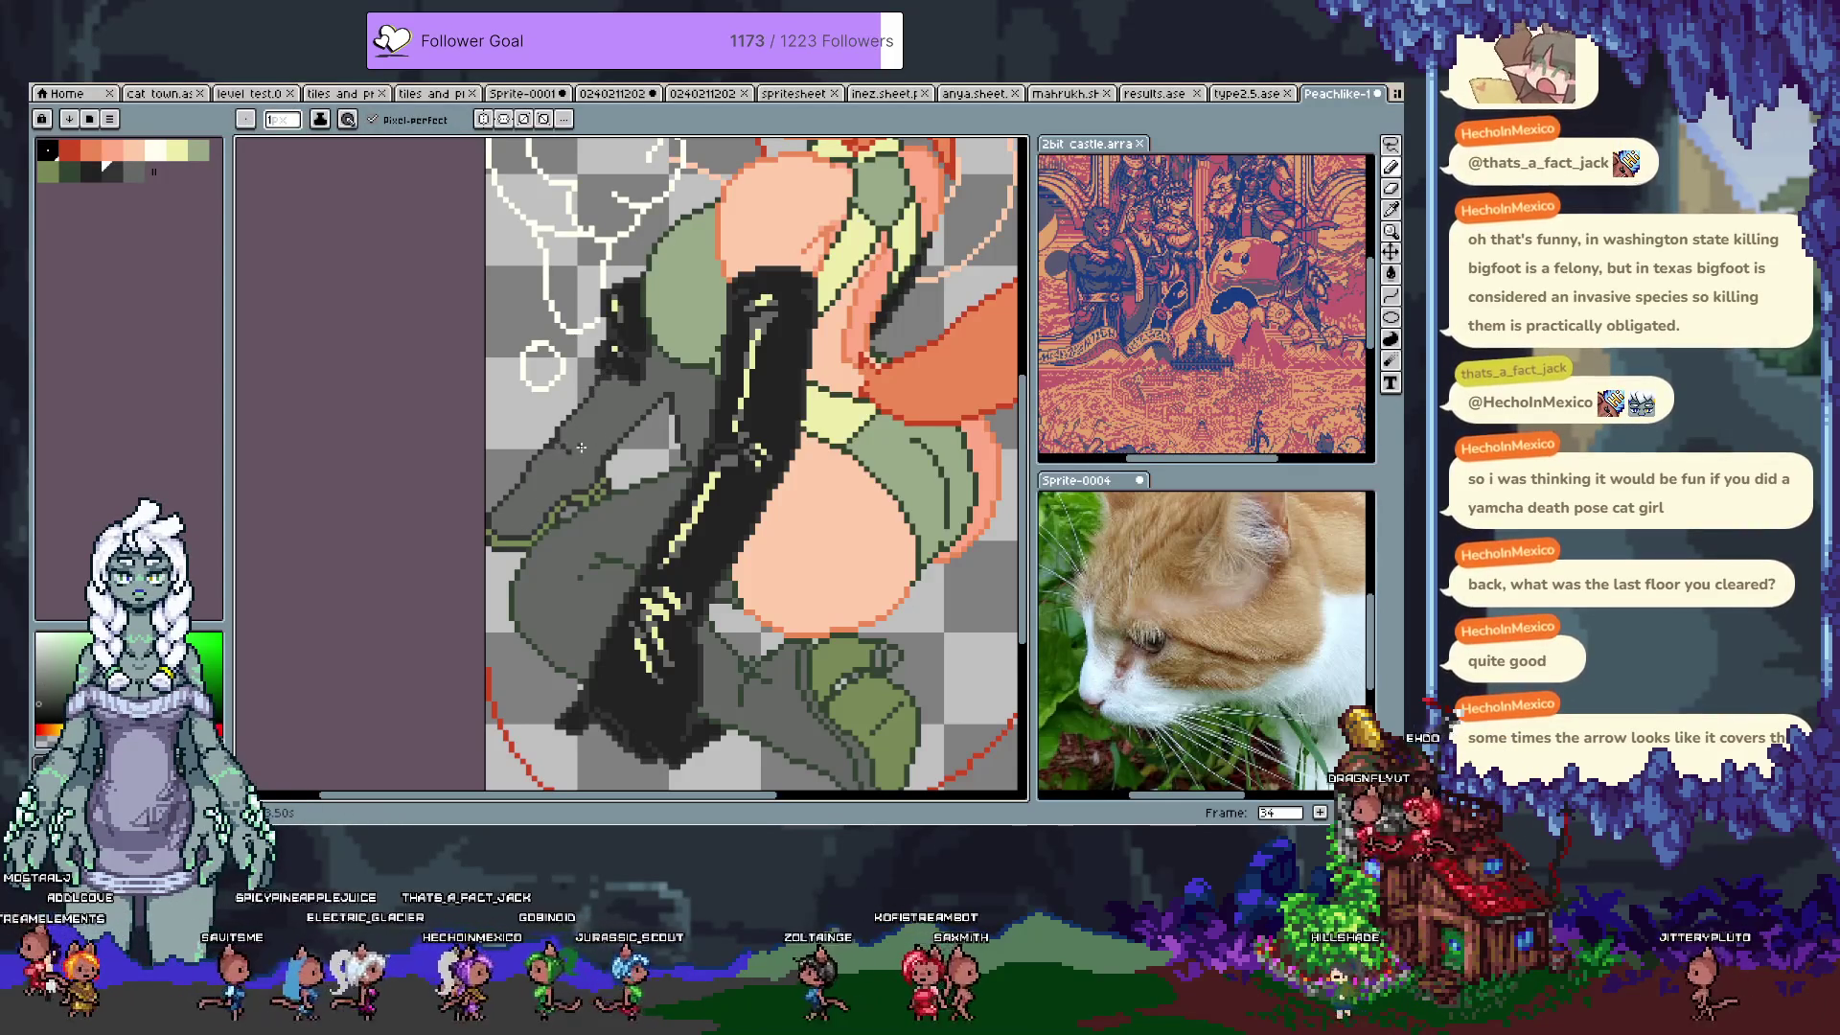
pyautogui.hotkey('ctrl', 'z')
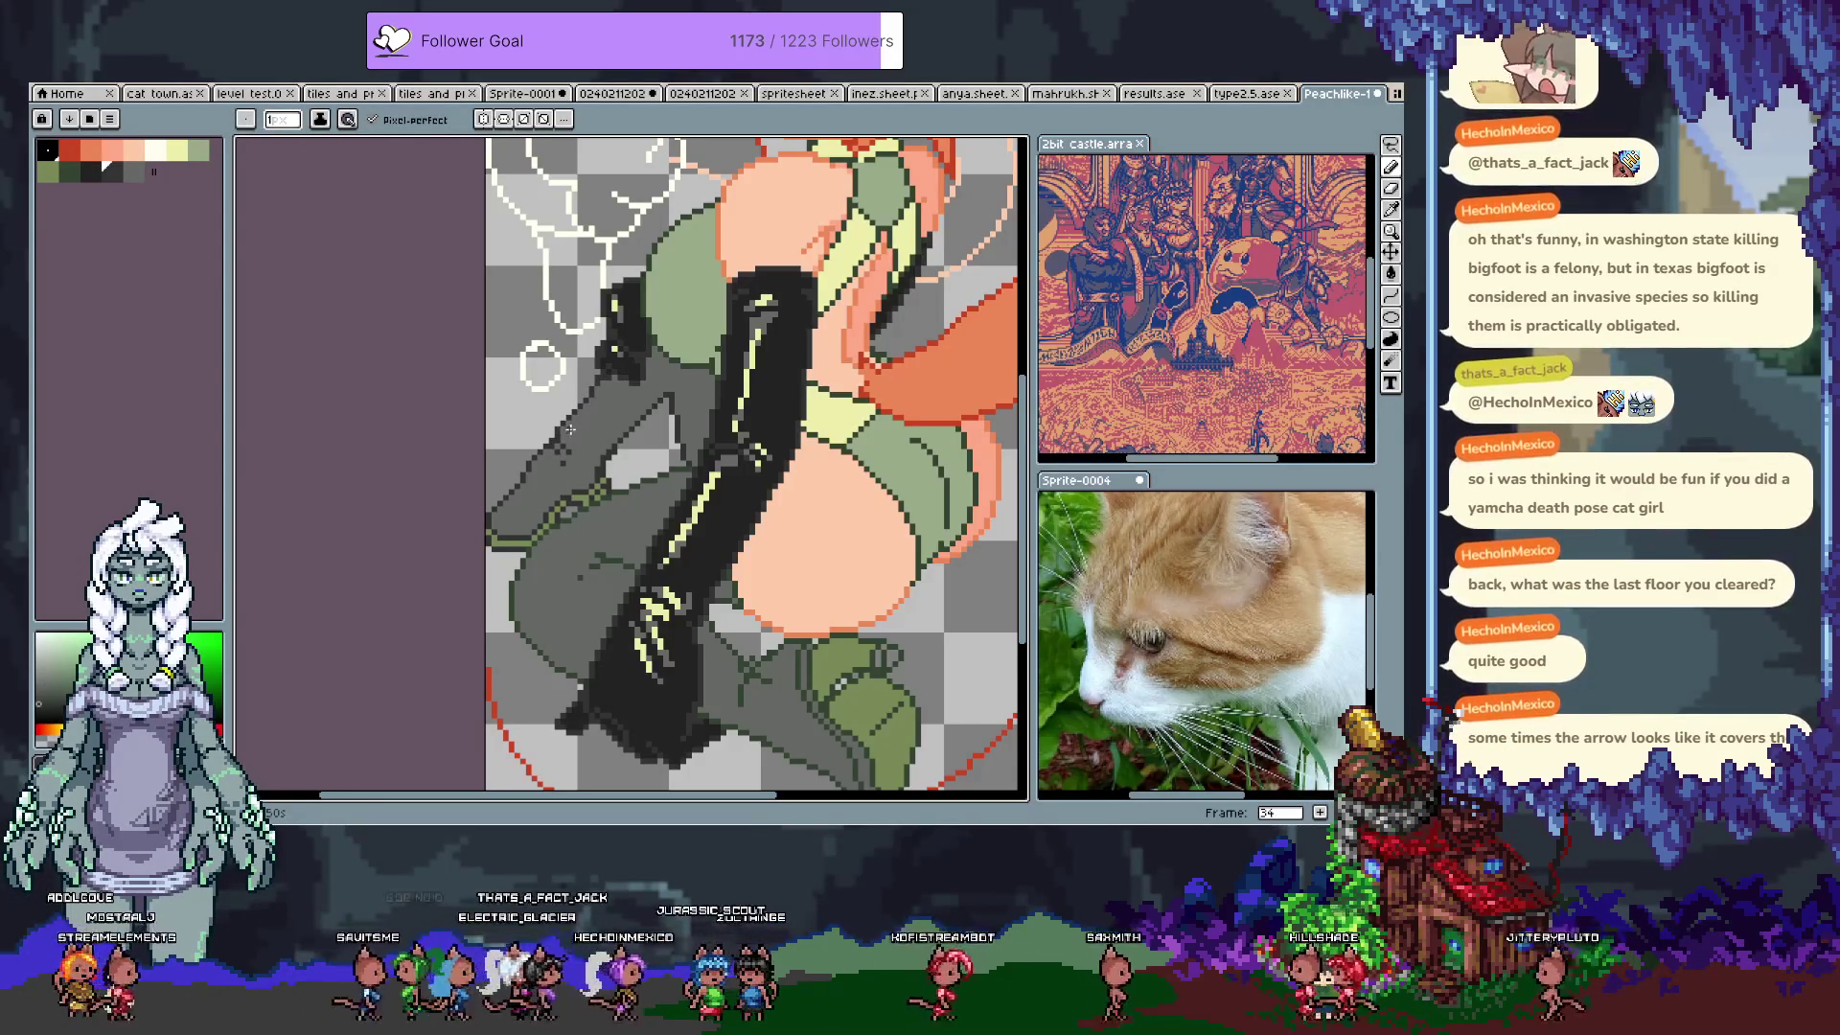
pyautogui.keyDown('alt'); pyautogui.click(565, 428); pyautogui.keyUp('alt')
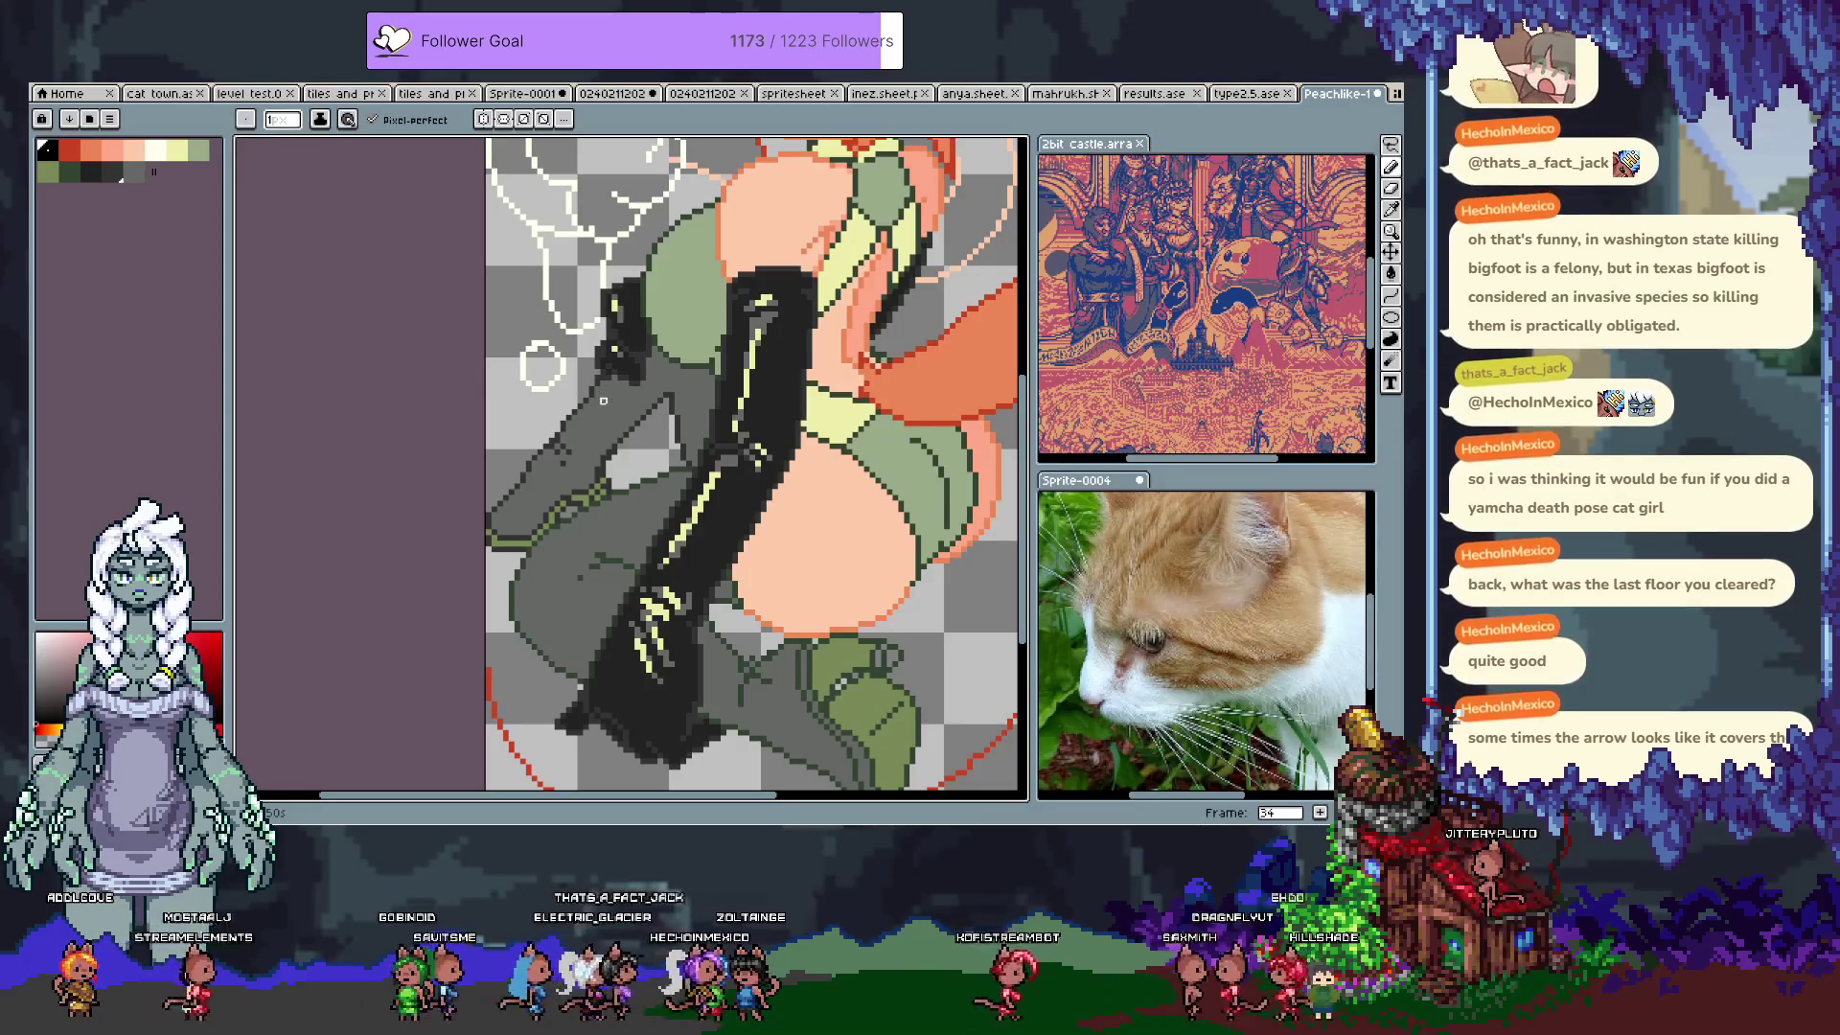
pyautogui.keyDown('alt'); pyautogui.click(675, 391); pyautogui.keyUp('alt')
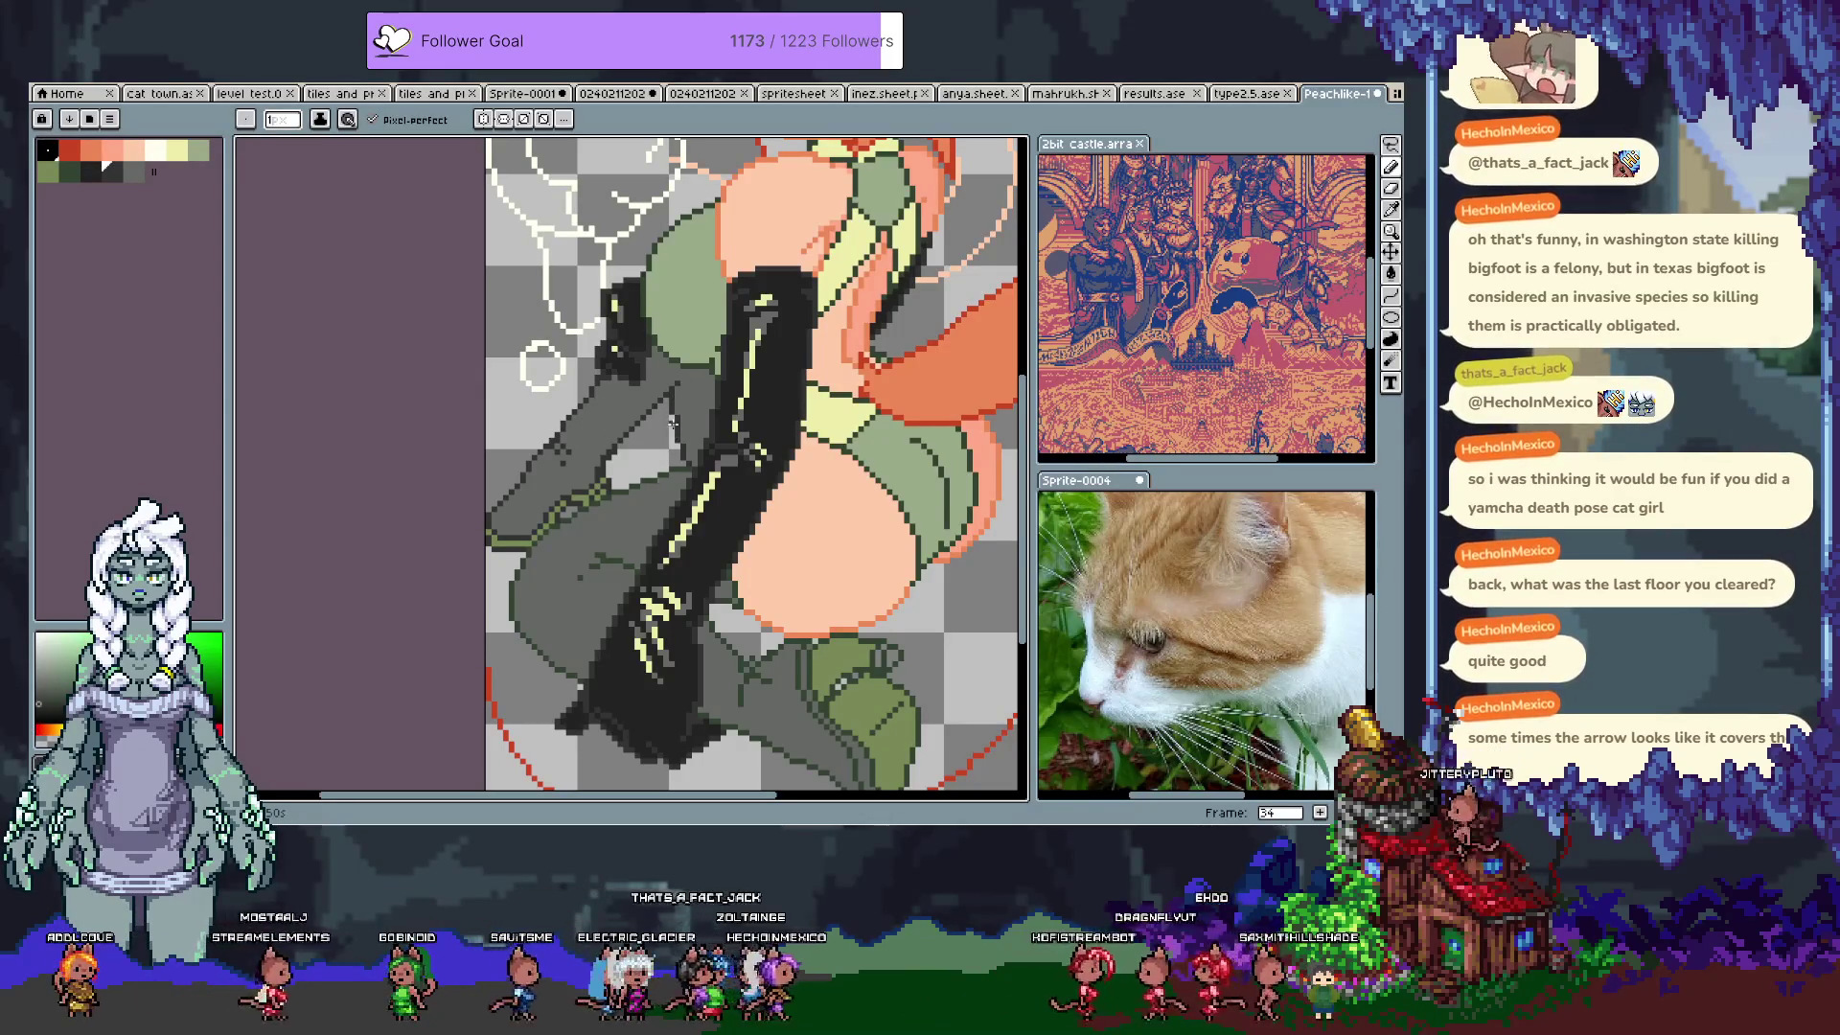
pyautogui.hotkey('ctrl', 'z')
pyautogui.hotkey('ctrl', 'z')
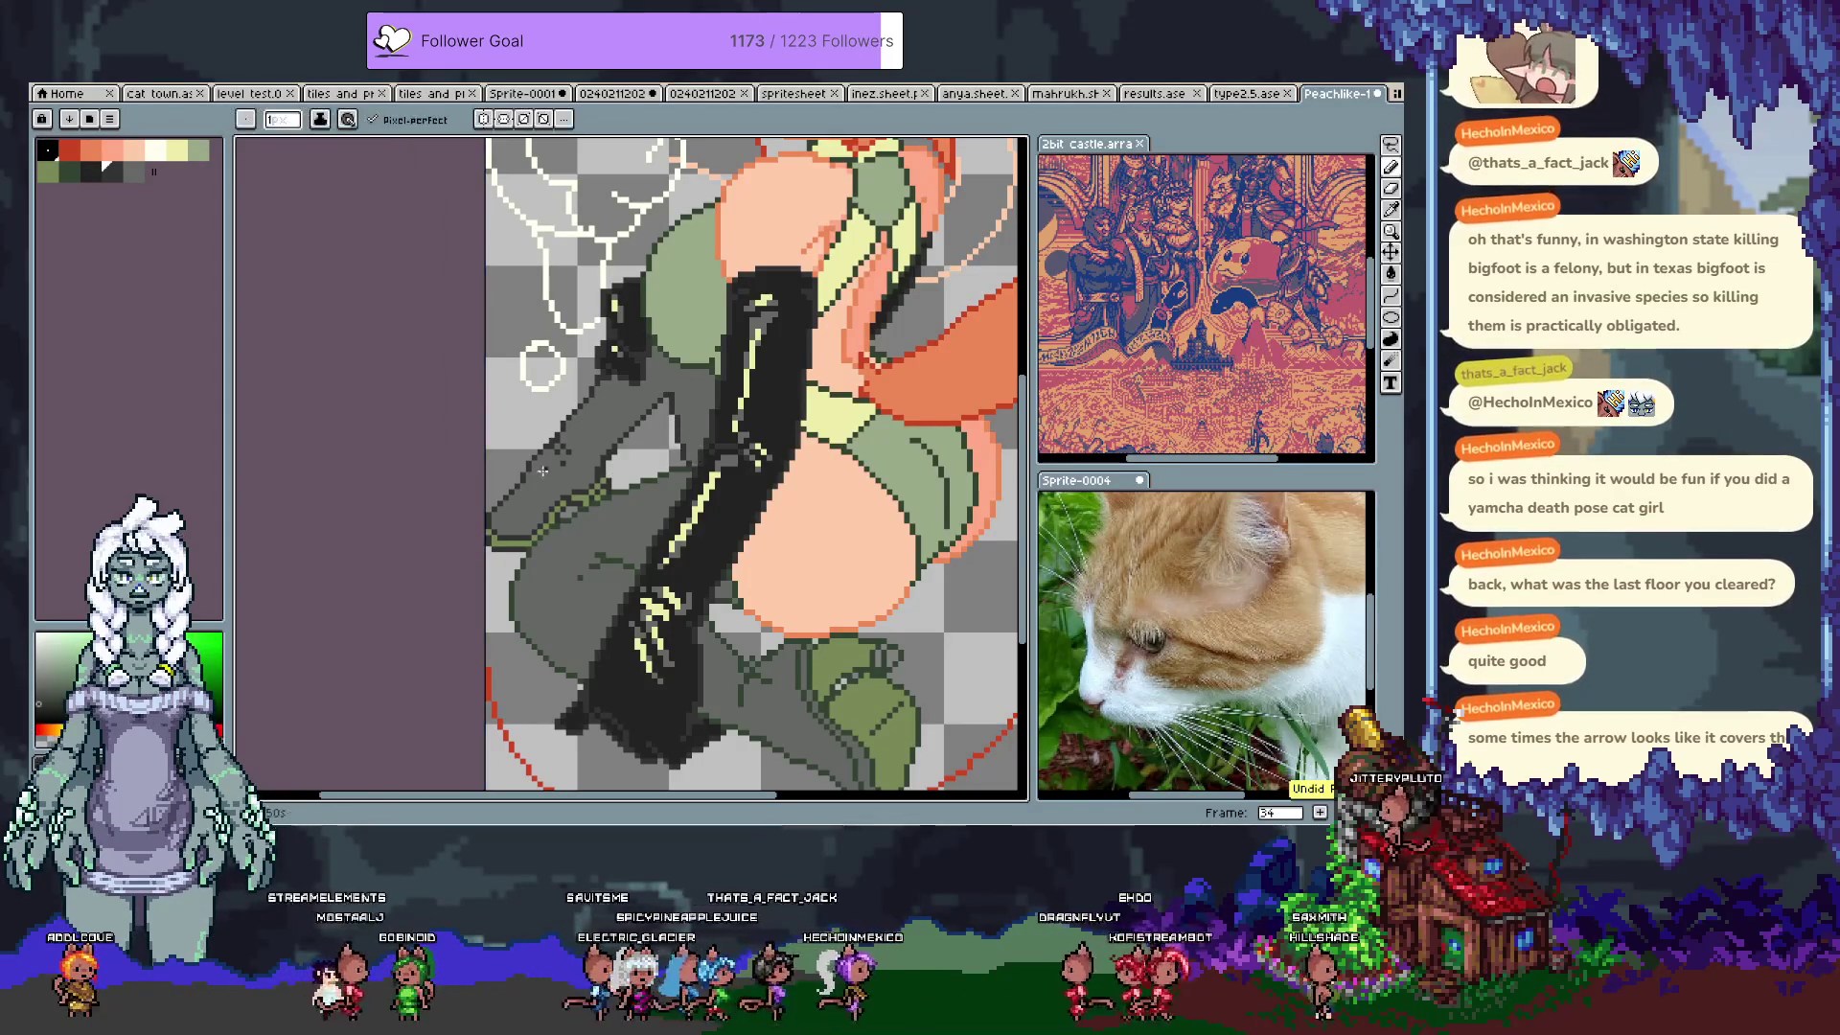
pyautogui.hotkey('ctrl', 's')
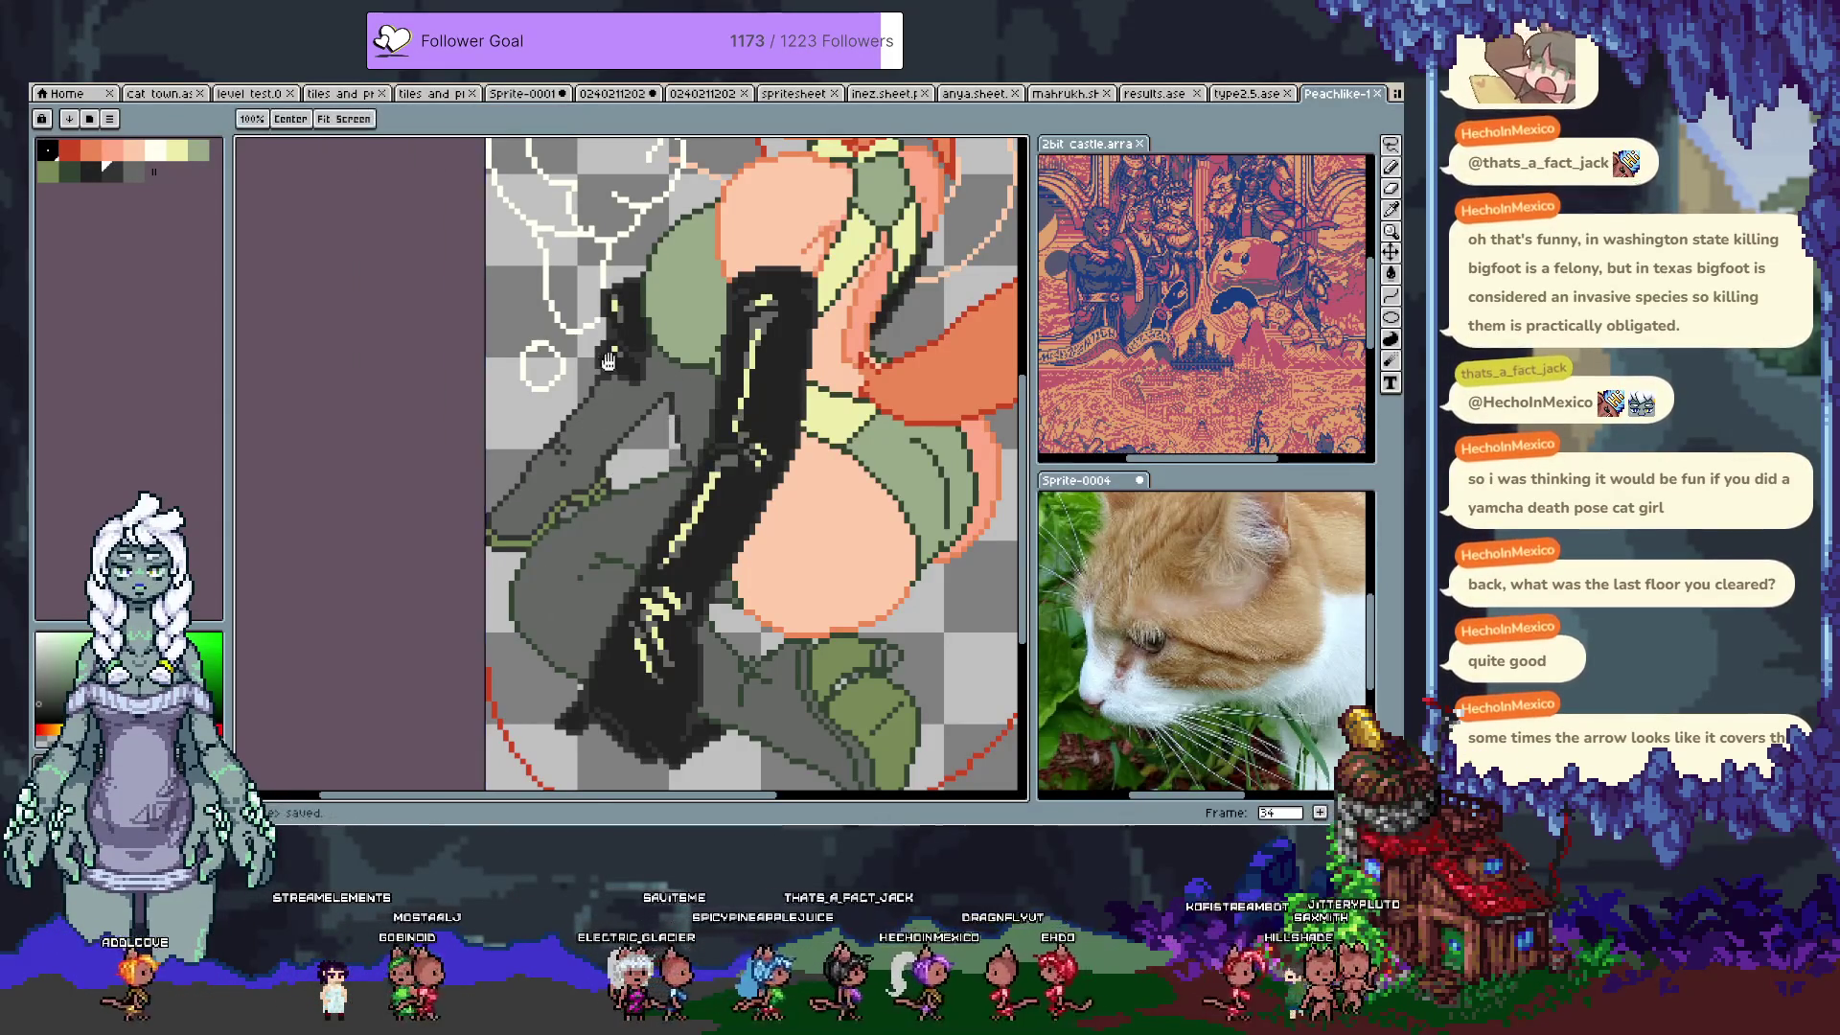
# Step: Check frame 35, undo an eraser trial, and return to frame 34 with the 1px pencil
pyautogui.scroll(3, 565, 594)
pyautogui.scroll(-3, 569, 576)
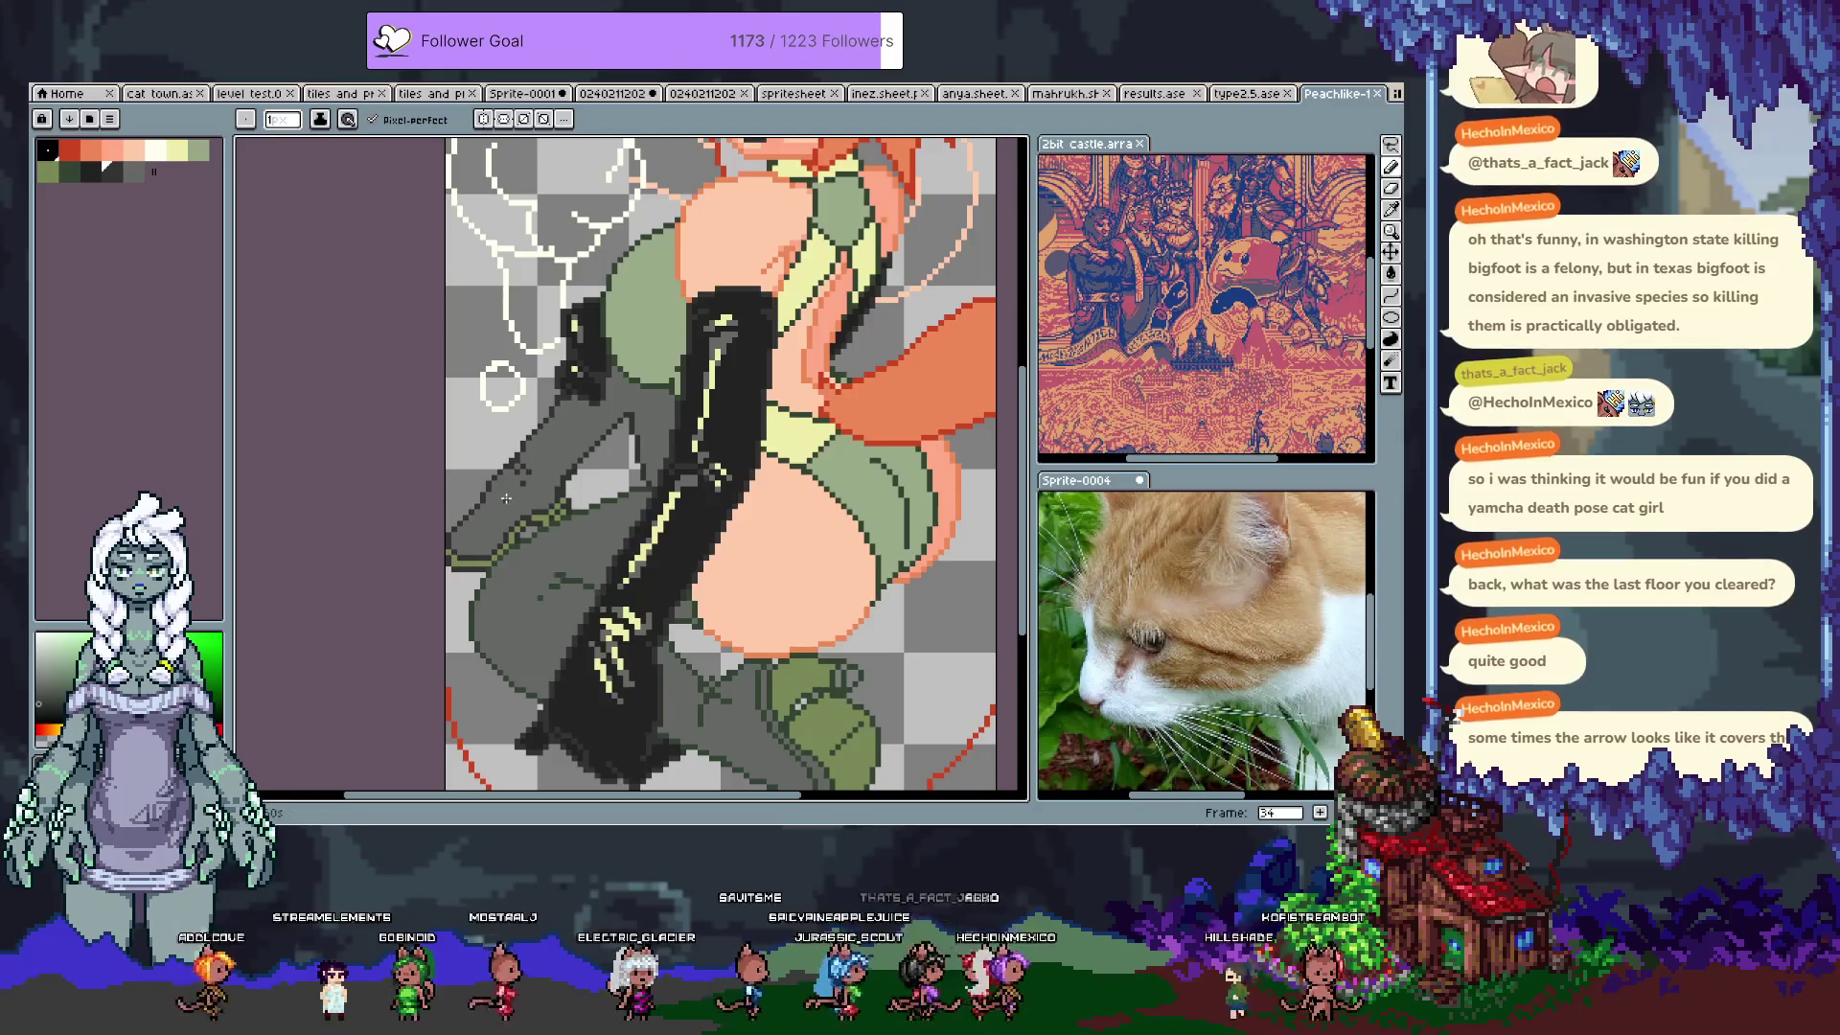
pyautogui.press('e')
pyautogui.scroll(-1, 469, 460)
pyautogui.press('.')
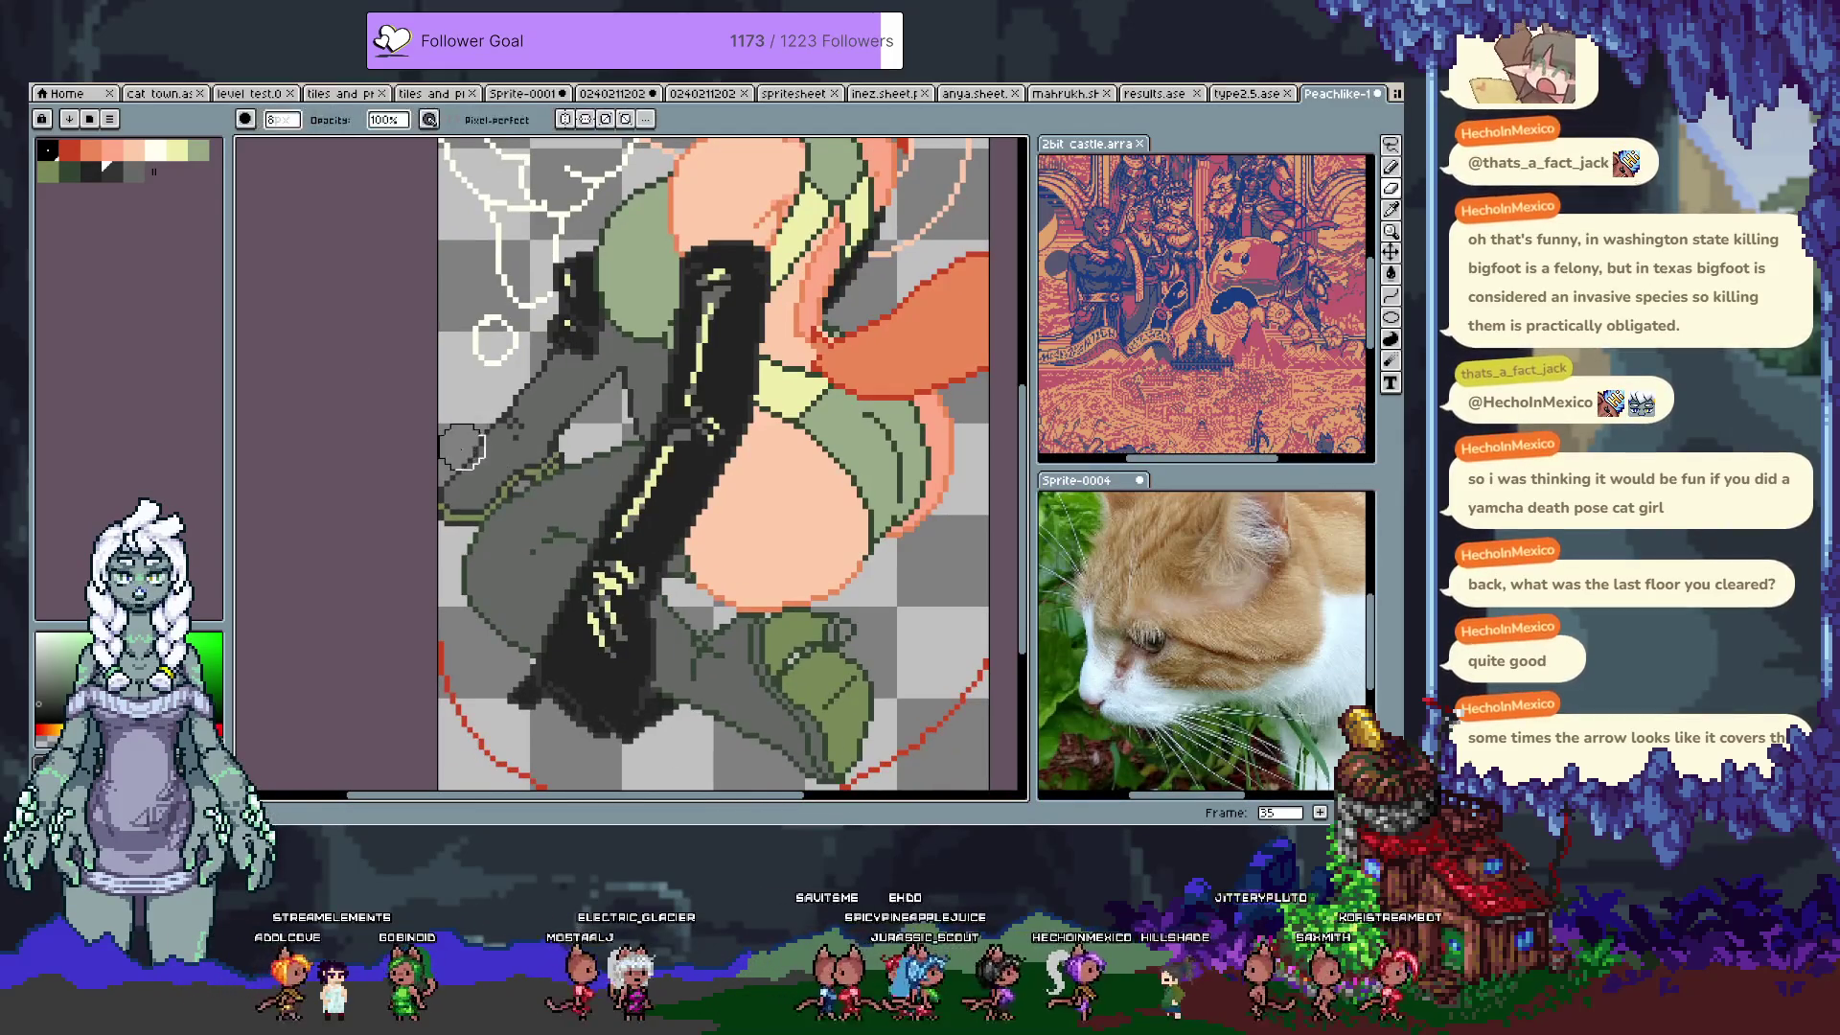
pyautogui.hotkey('ctrl', 'z')
pyautogui.press(',')
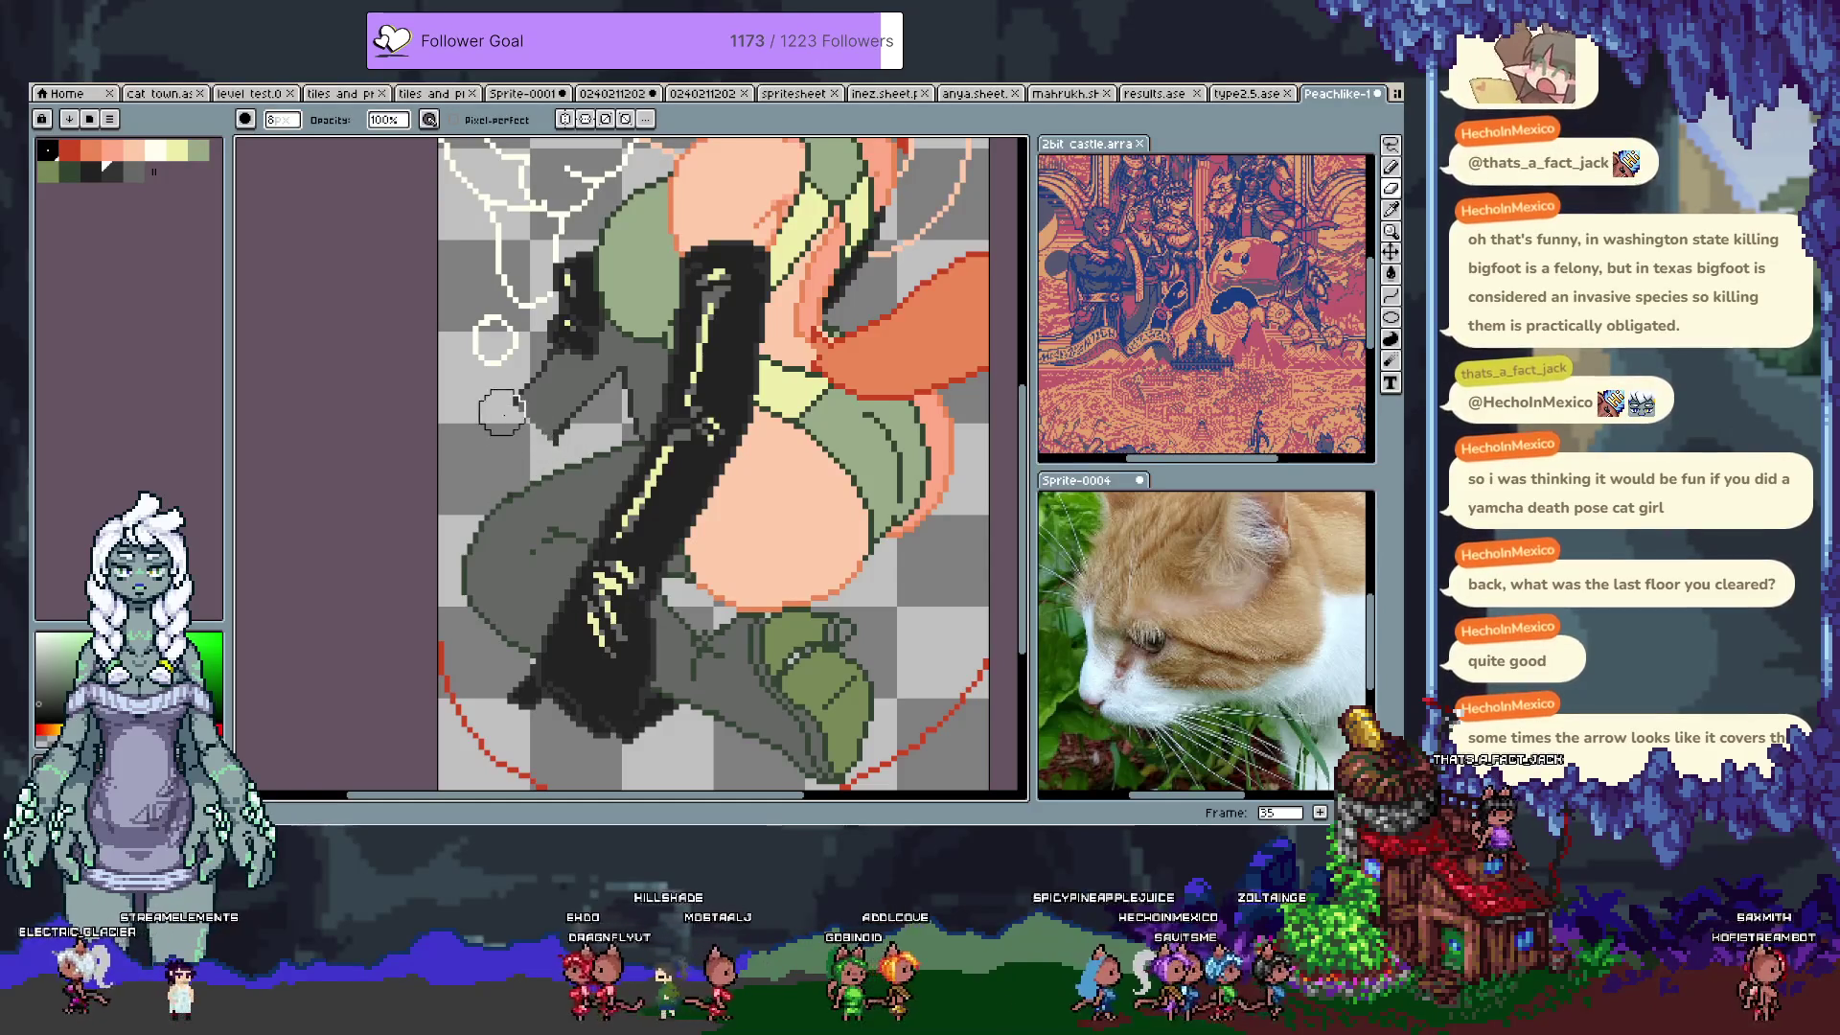
pyautogui.press('b')
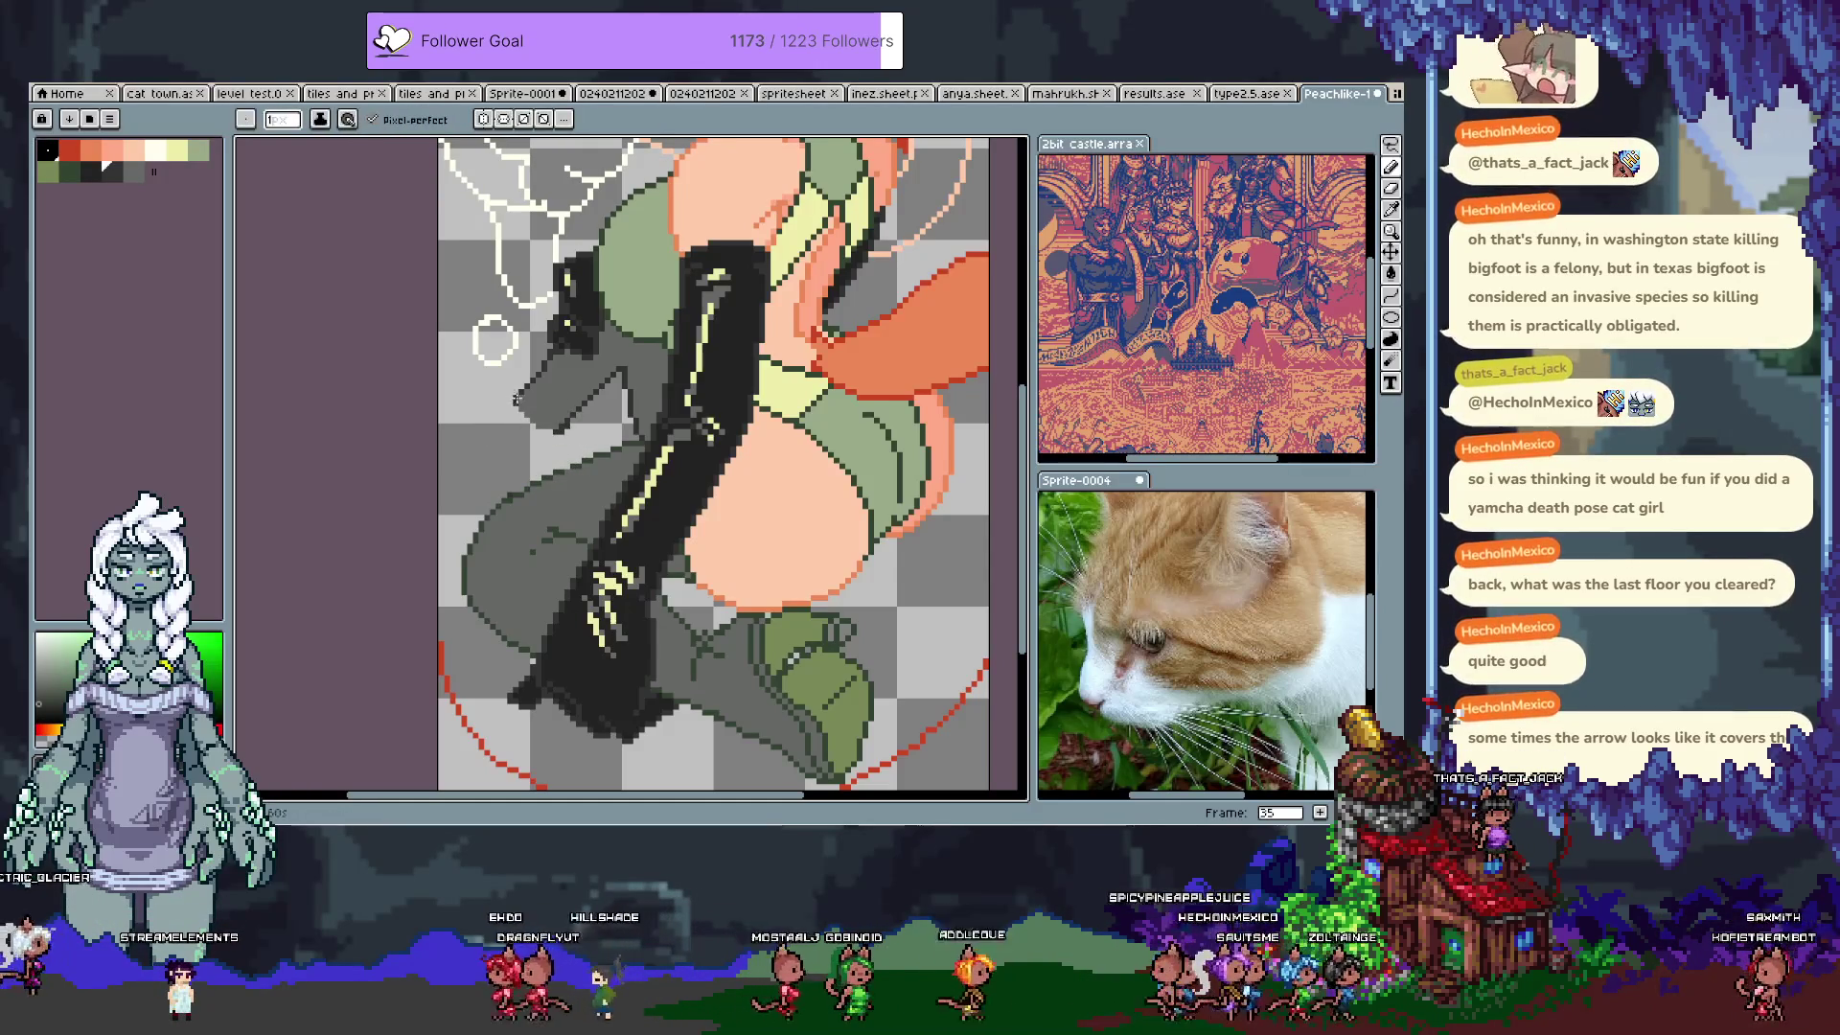
# Step: Draw a thin dark green outline down the hip edge, undoing unwanted parts
pyautogui.moveTo(559, 434)
pyautogui.mouseDown()
pyautogui.moveTo(463, 439)
pyautogui.moveTo(497, 471)
pyautogui.mouseUp()
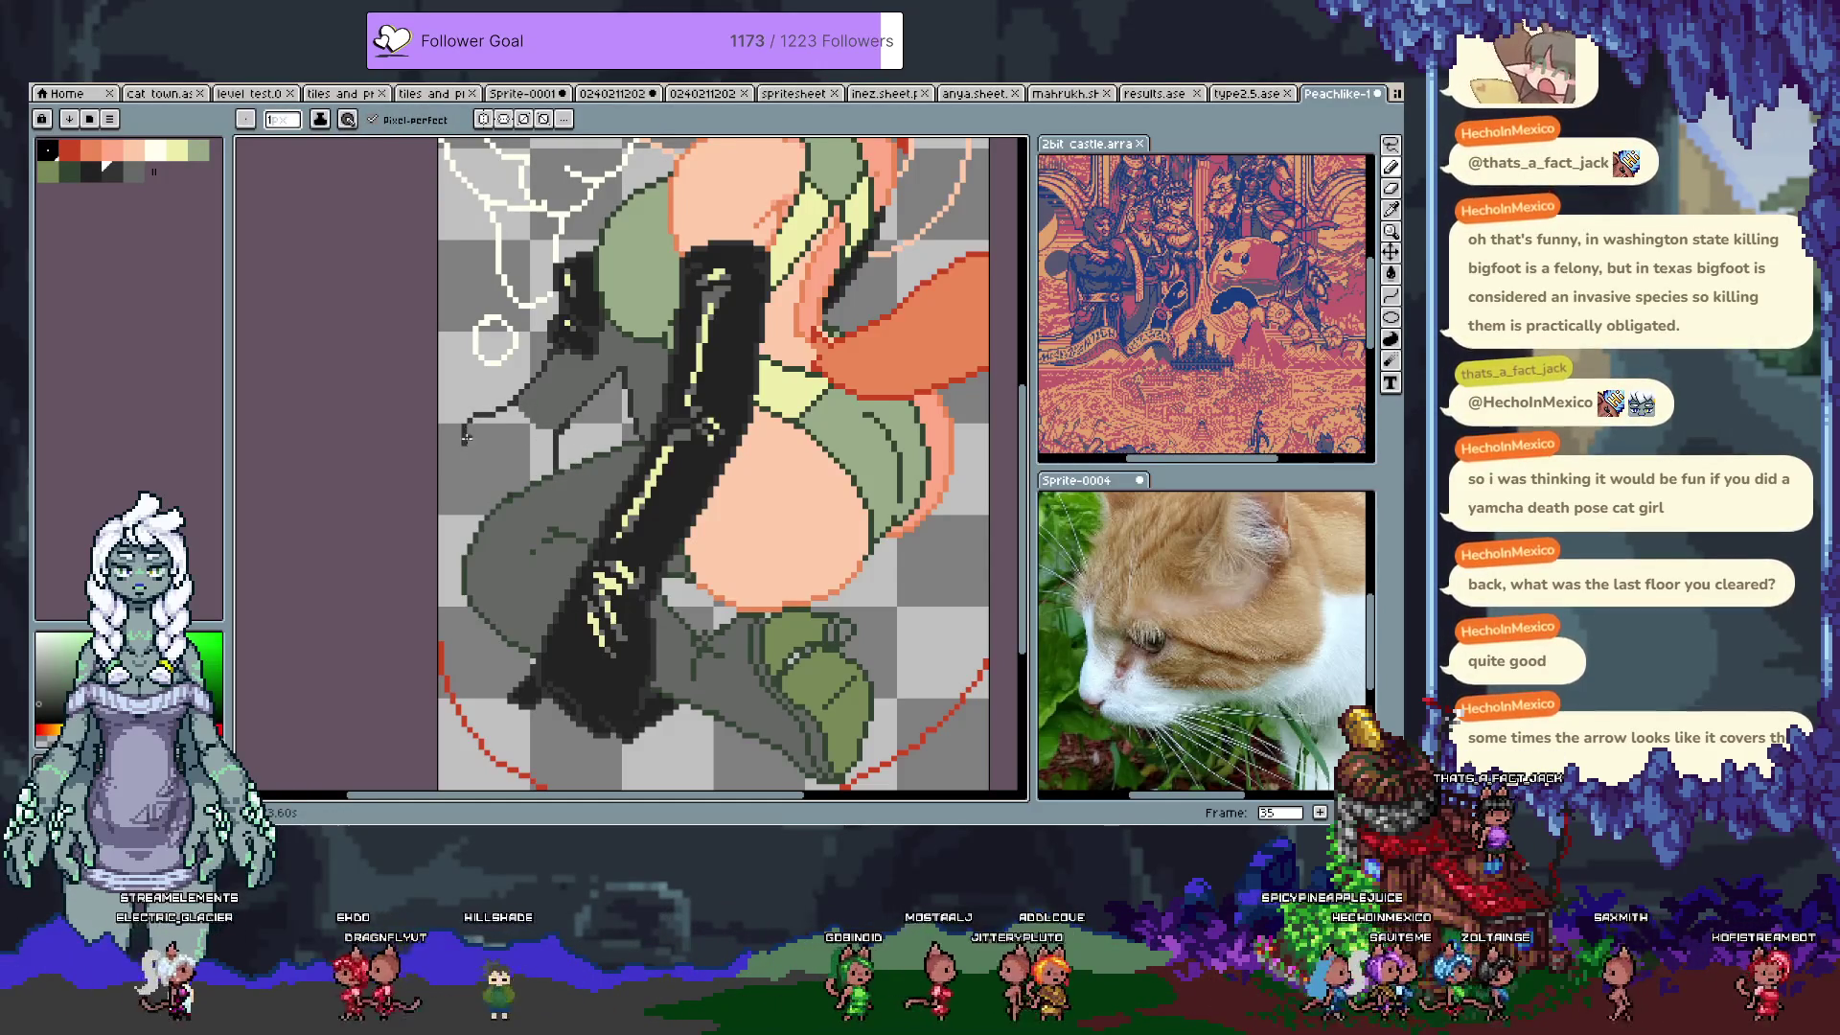
pyautogui.hotkey('ctrl', 'z')
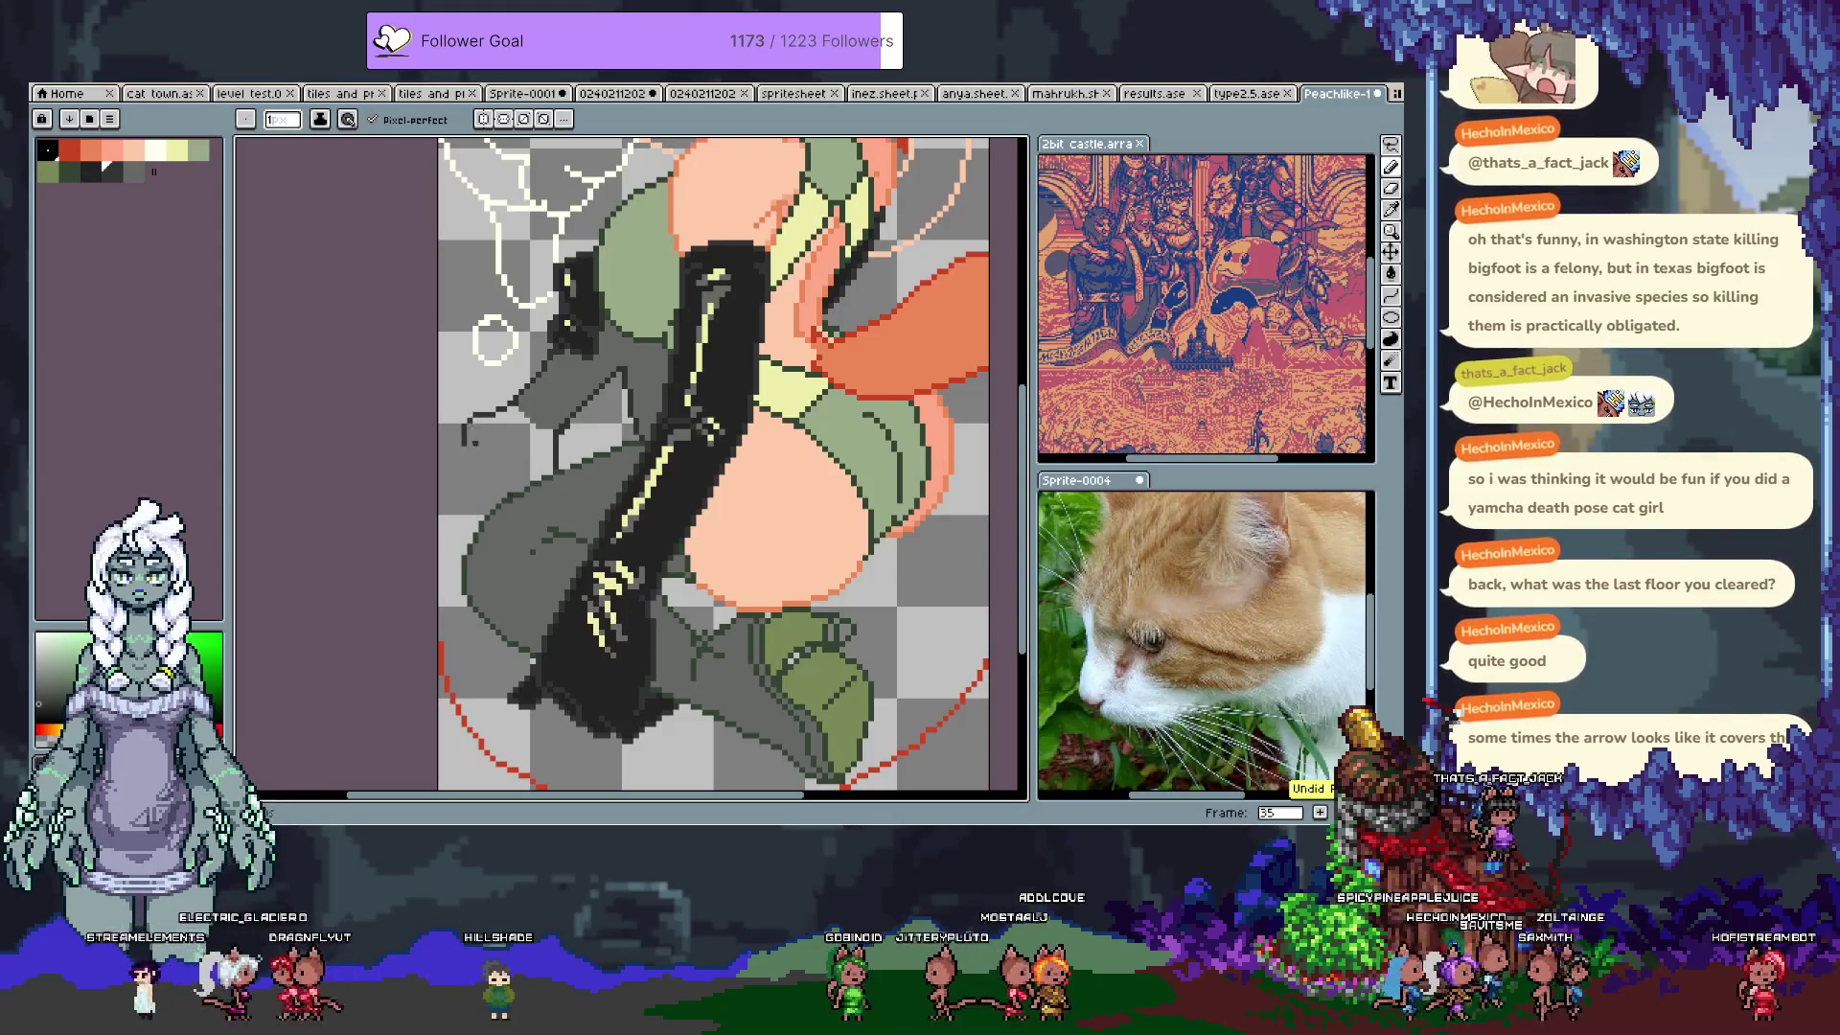
pyautogui.keyDown('alt'); pyautogui.click(473, 419); pyautogui.keyUp('alt')
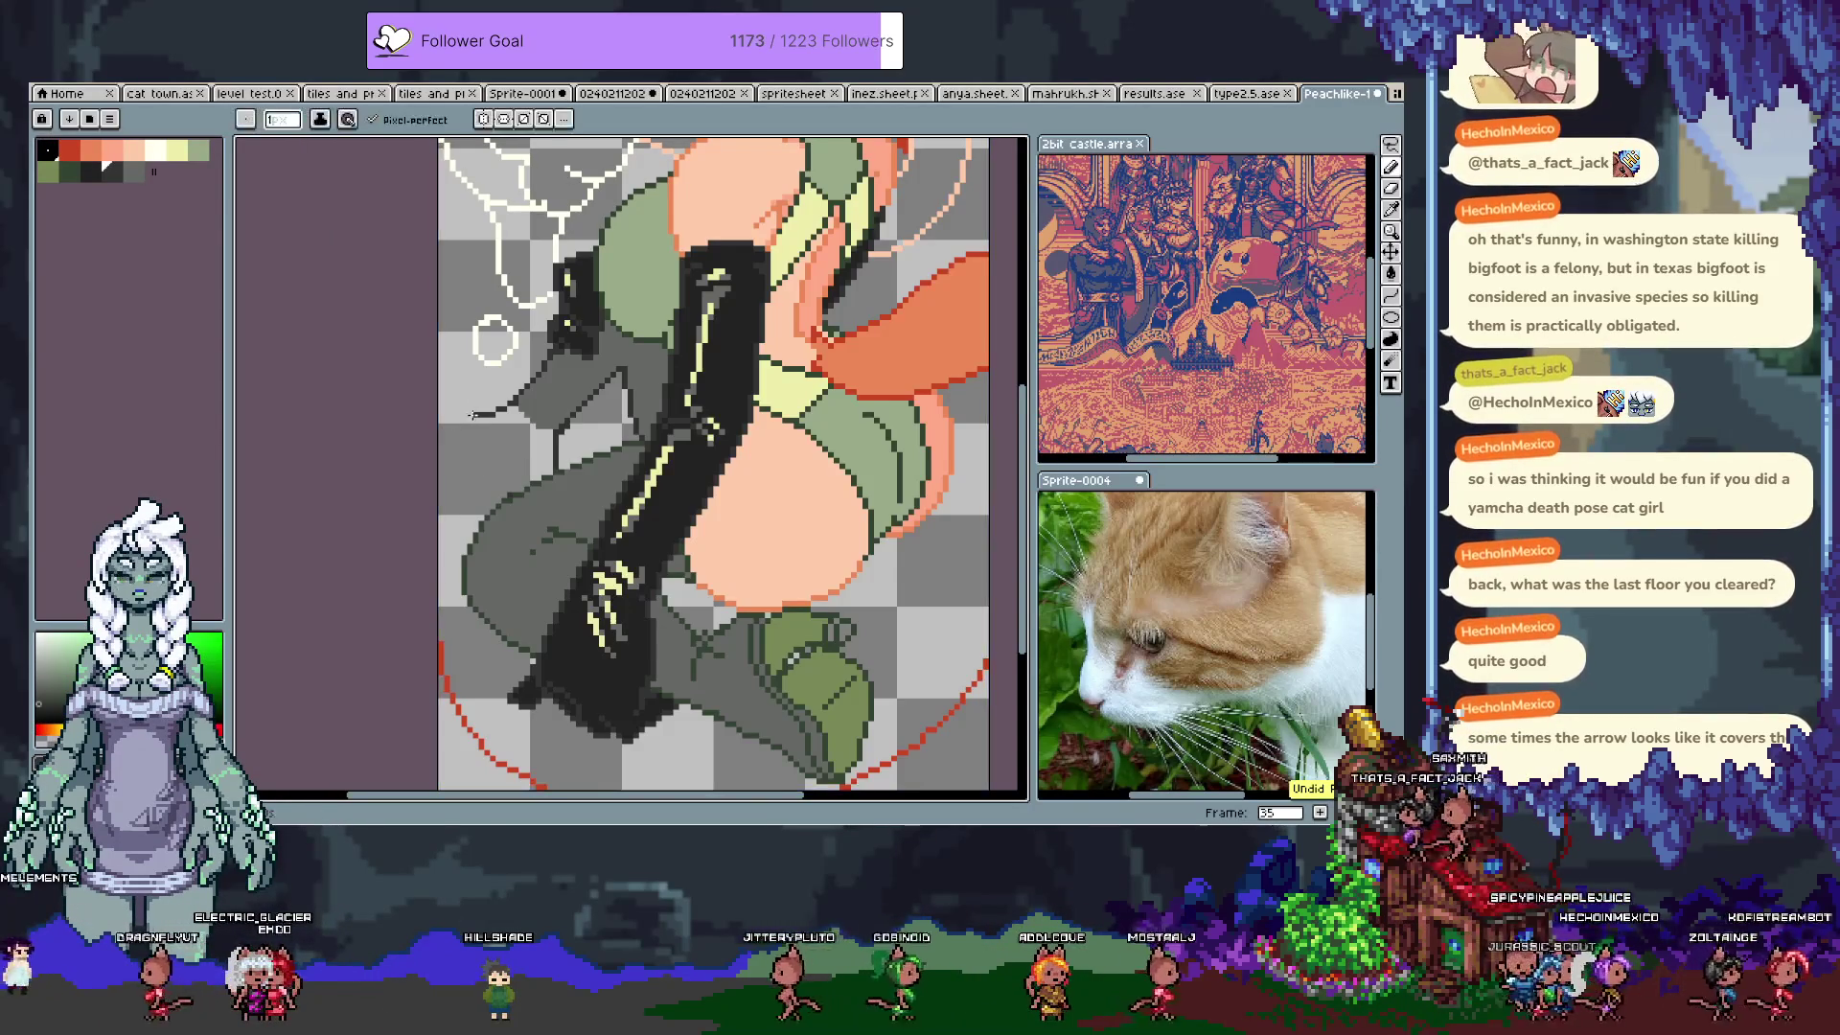
pyautogui.moveTo(446, 441); pyautogui.dragTo(468, 458)
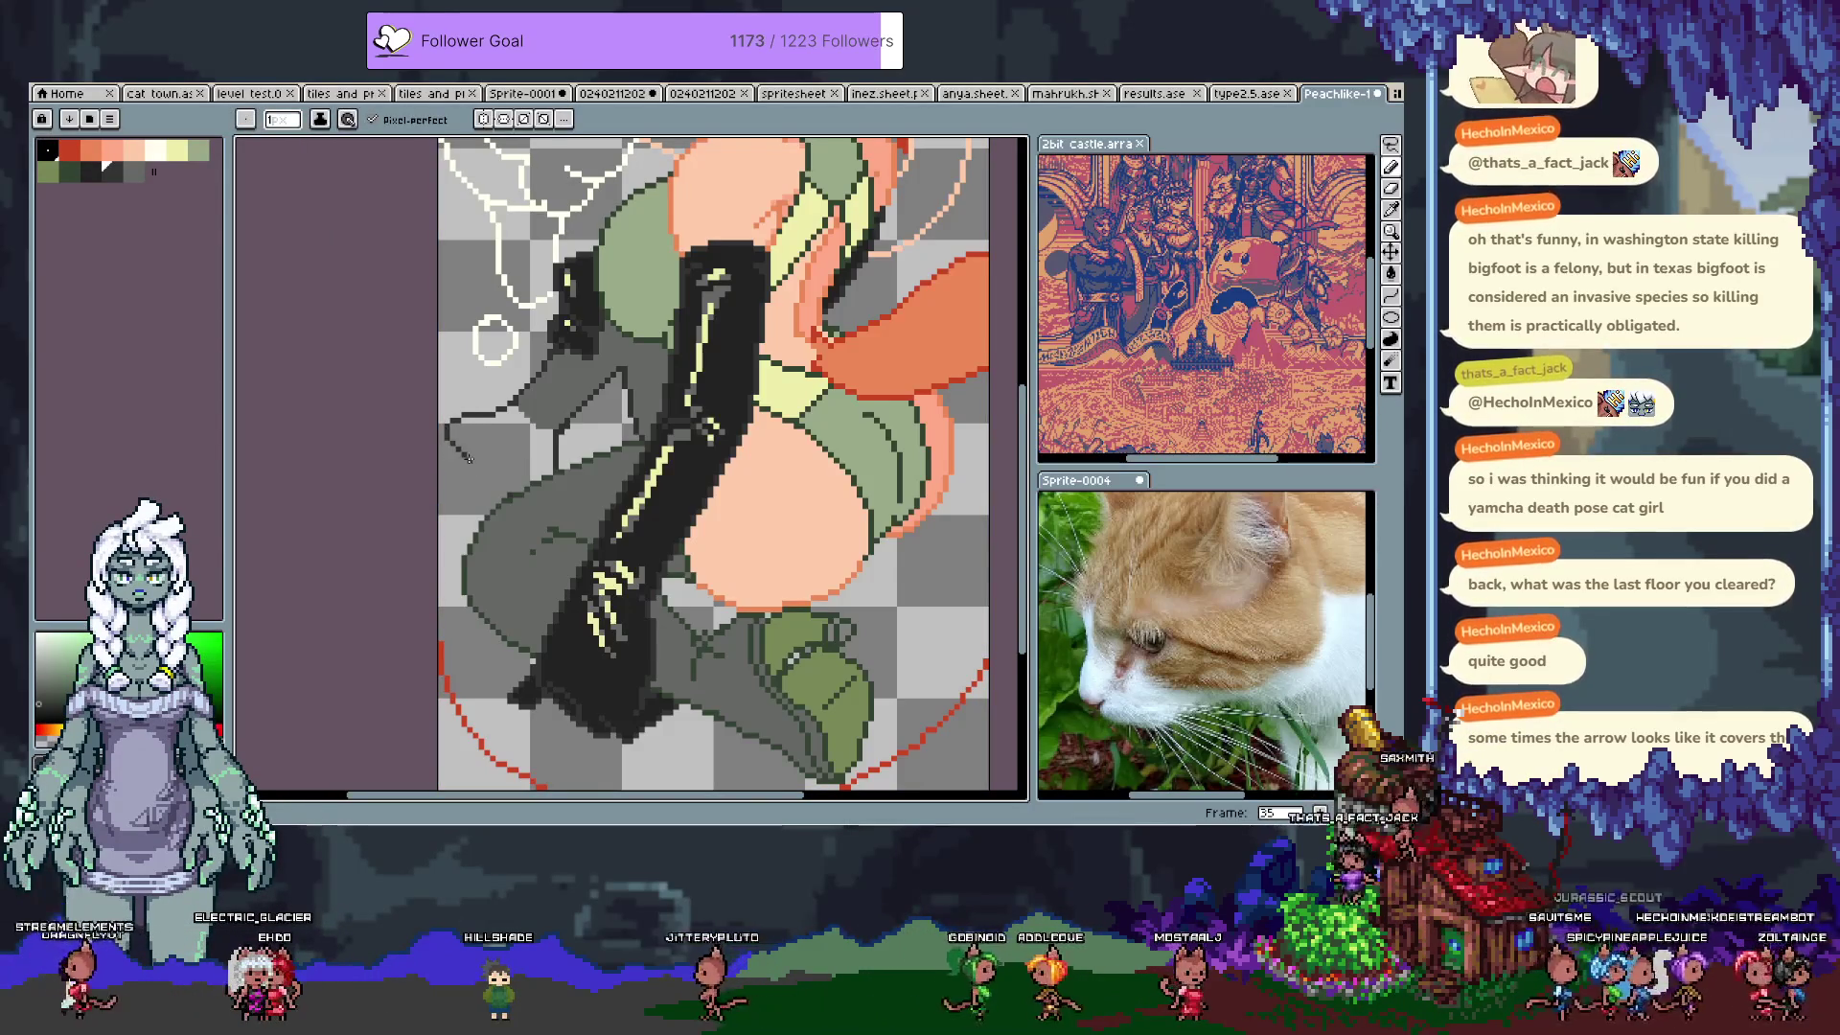
pyautogui.keyDown('alt'); pyautogui.click(446, 425); pyautogui.keyUp('alt')
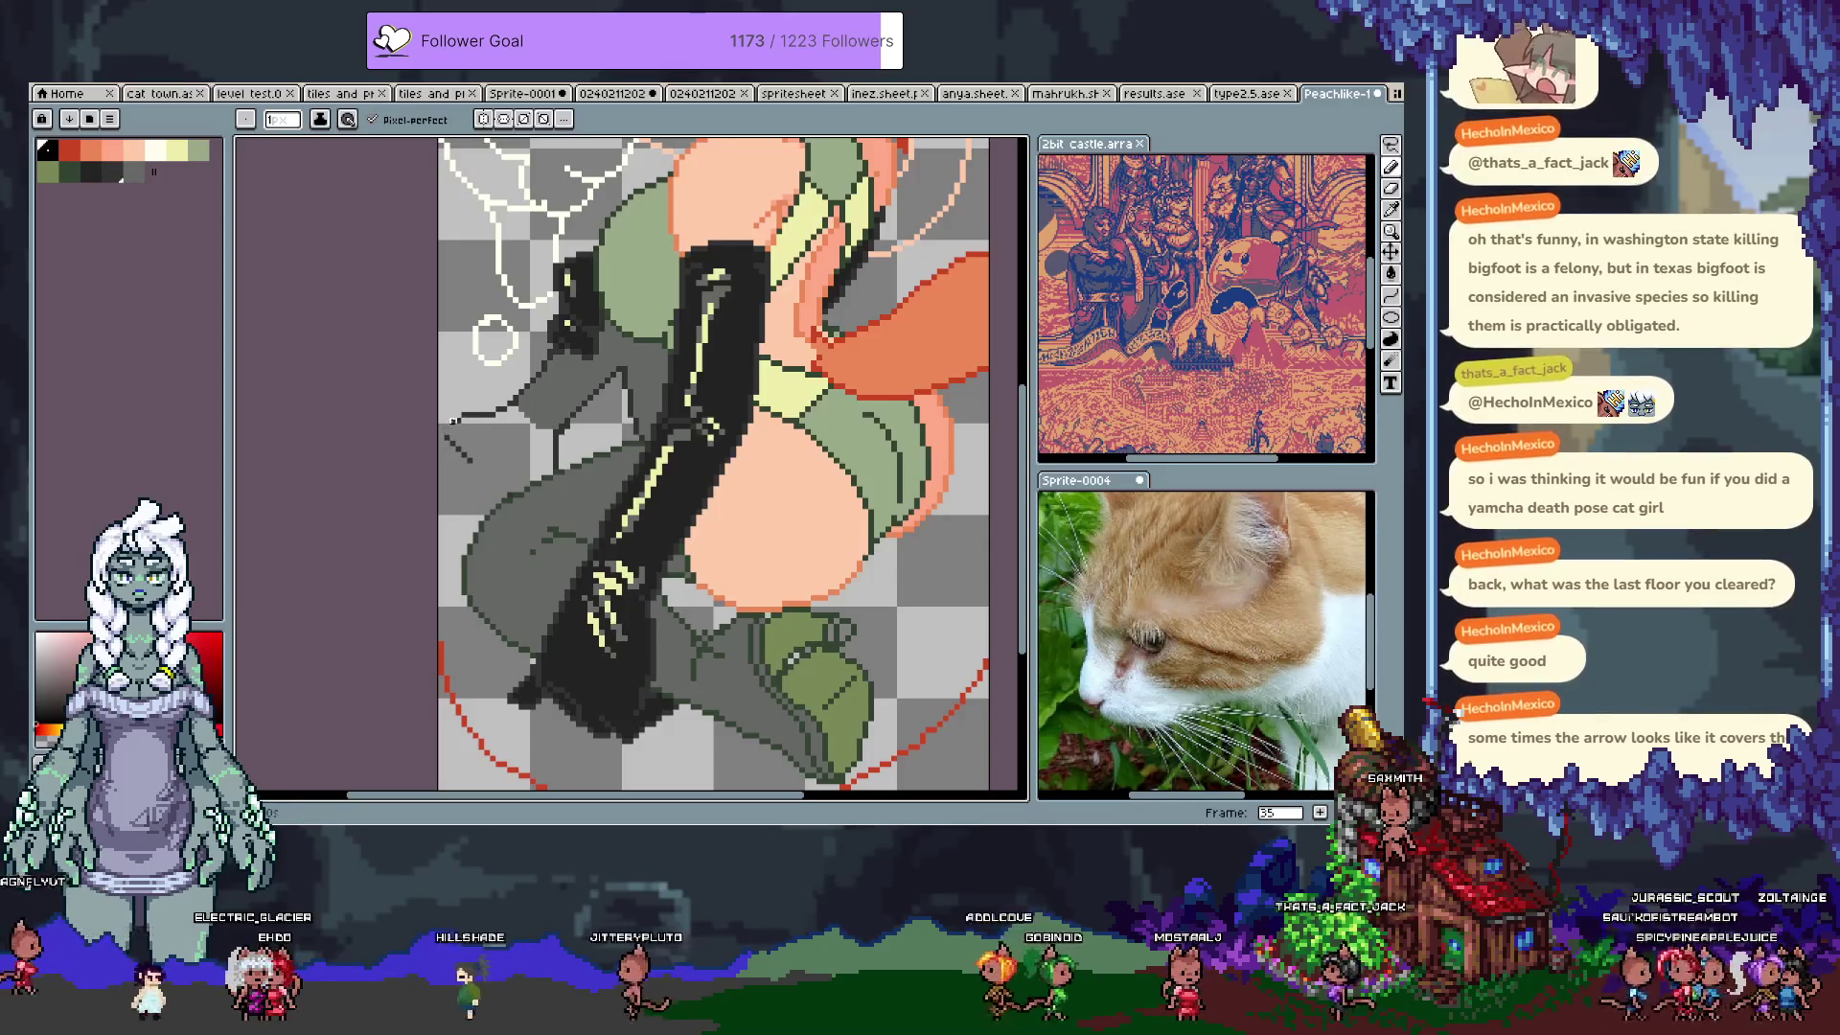
pyautogui.keyDown('alt'); pyautogui.click(454, 422); pyautogui.keyUp('alt')
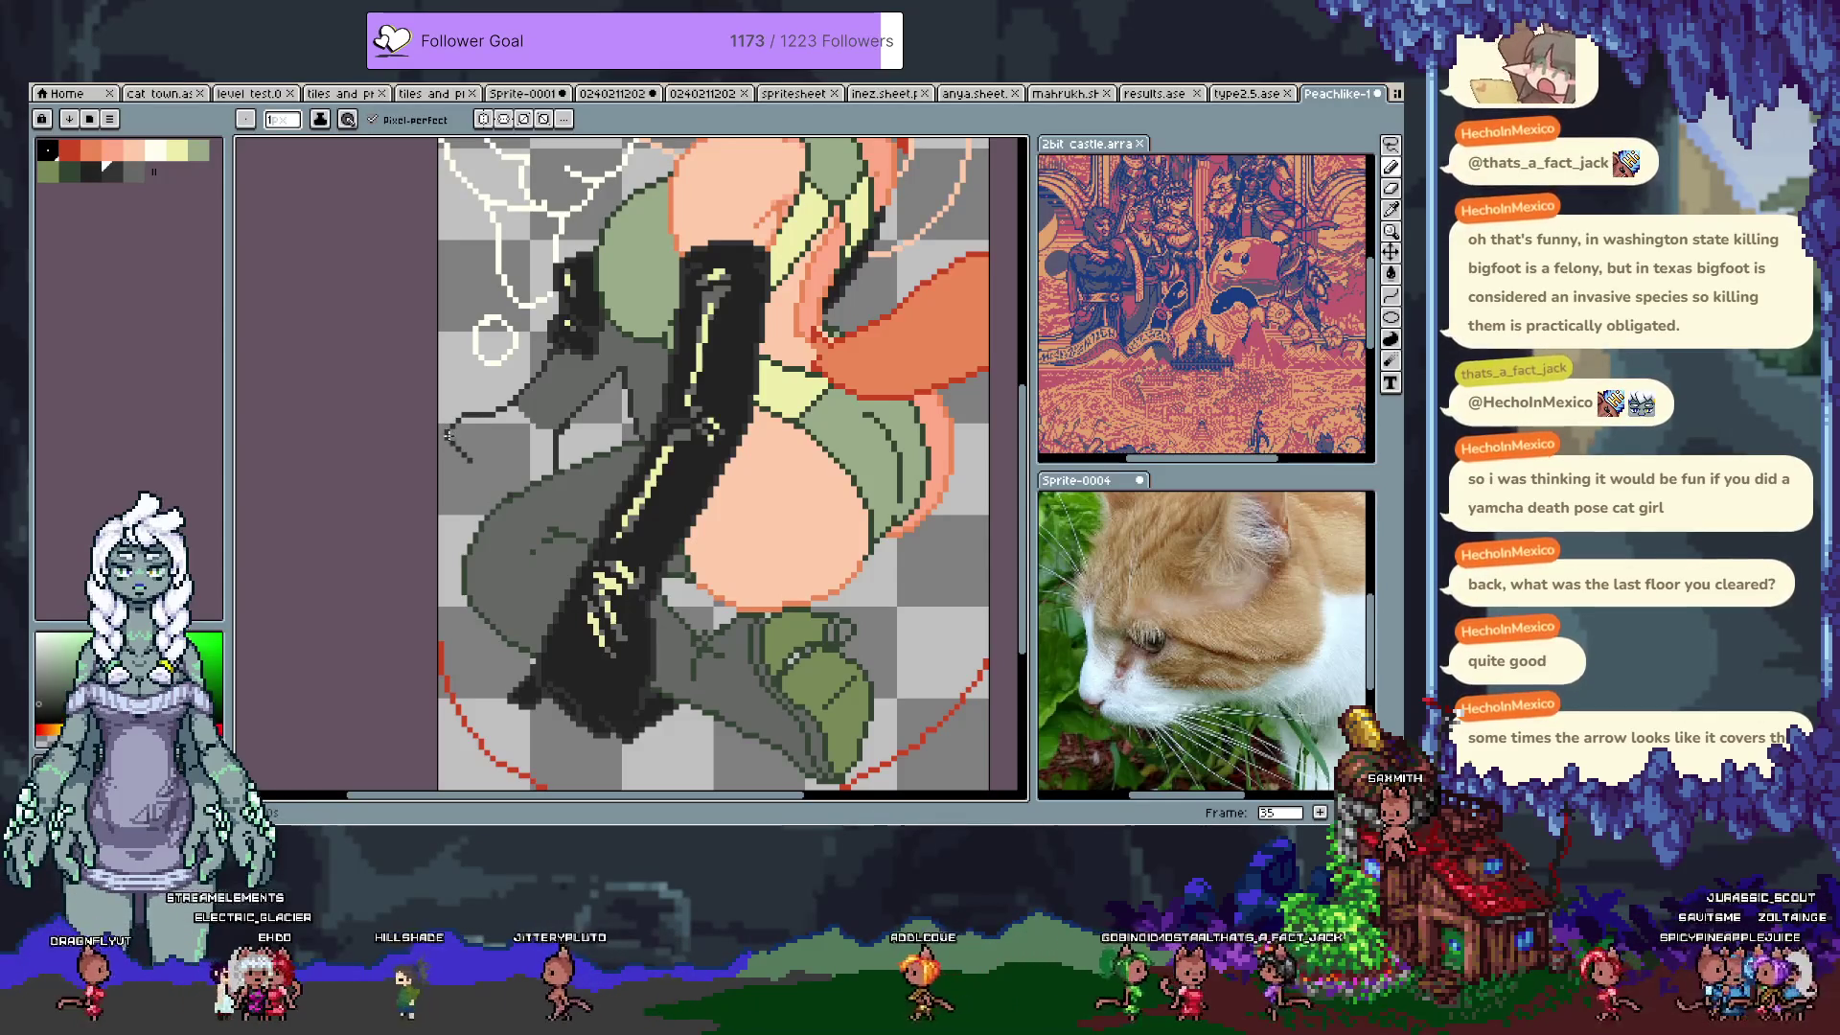
pyautogui.hotkey('ctrl', 'z')
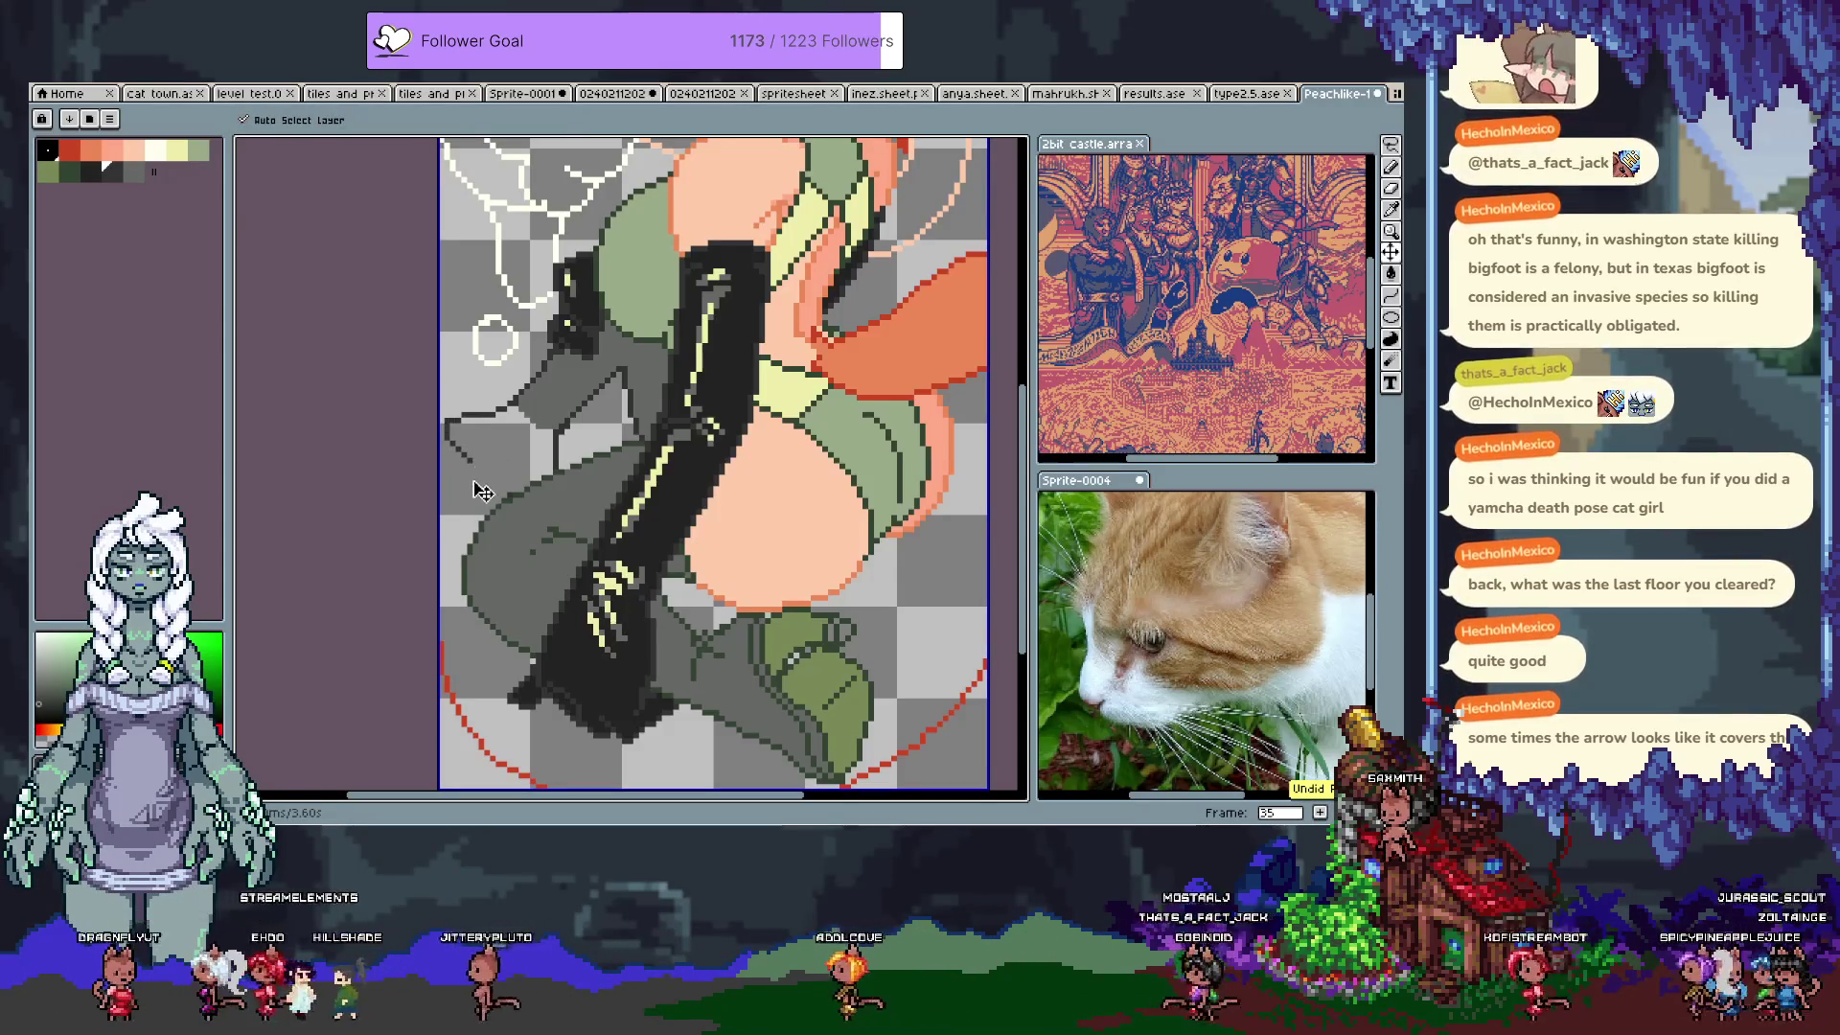
# Step: Undo a stray sketch line down the leg and sample dark green outline shades
pyautogui.keyDown('alt'); pyautogui.click(458, 445); pyautogui.keyUp('alt')
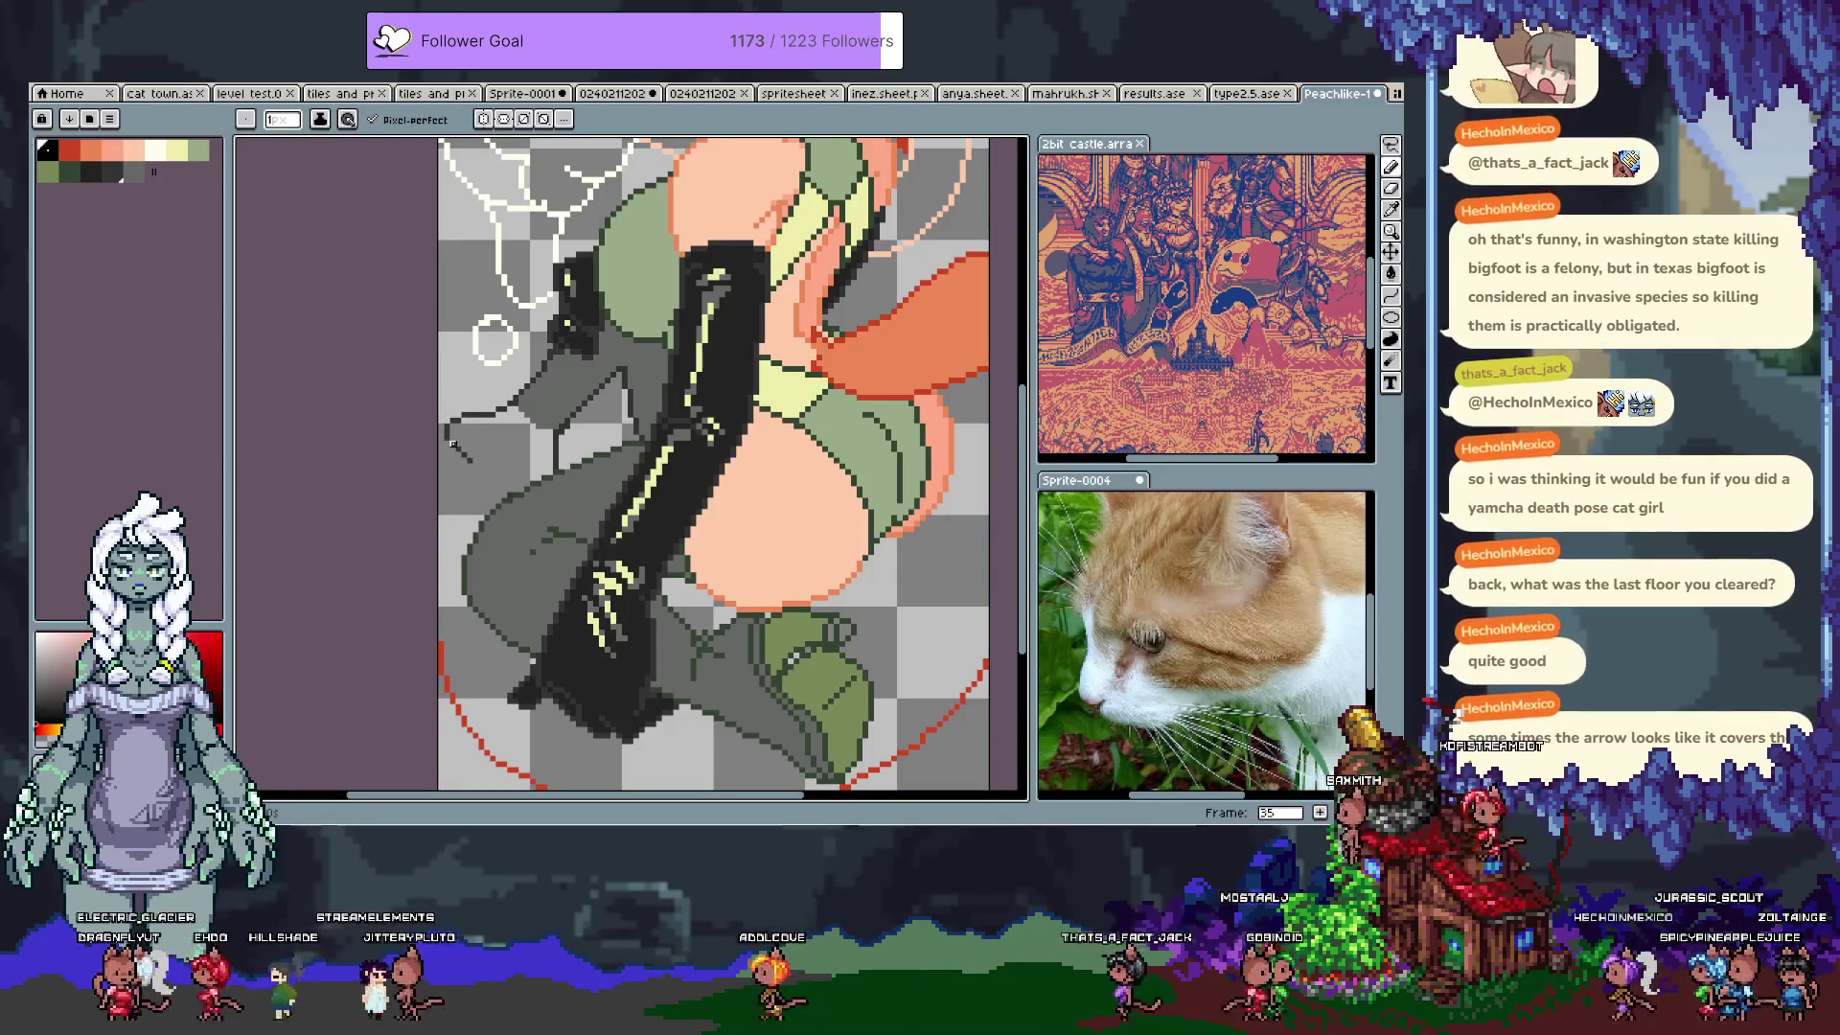
pyautogui.moveTo(458, 445)
pyautogui.mouseDown()
pyautogui.moveTo(482, 477)
pyautogui.moveTo(516, 460)
pyautogui.mouseUp()
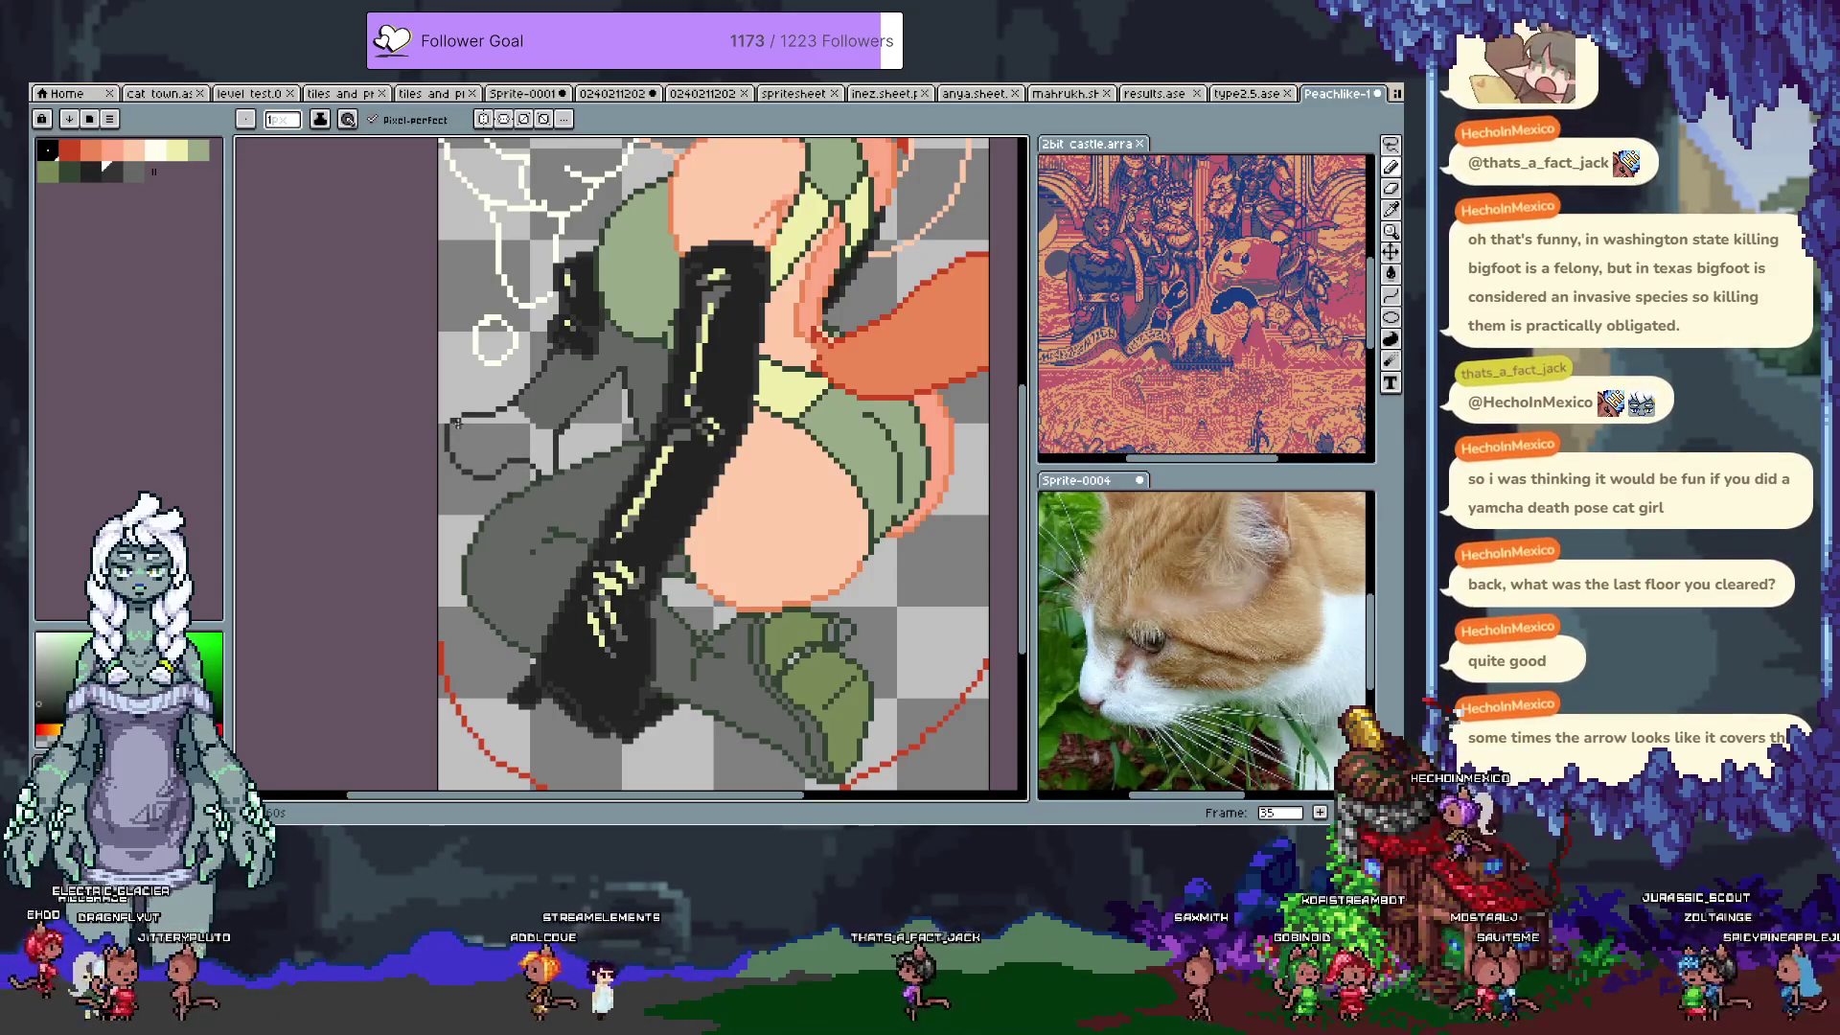
pyautogui.hotkey('ctrl', 'z')
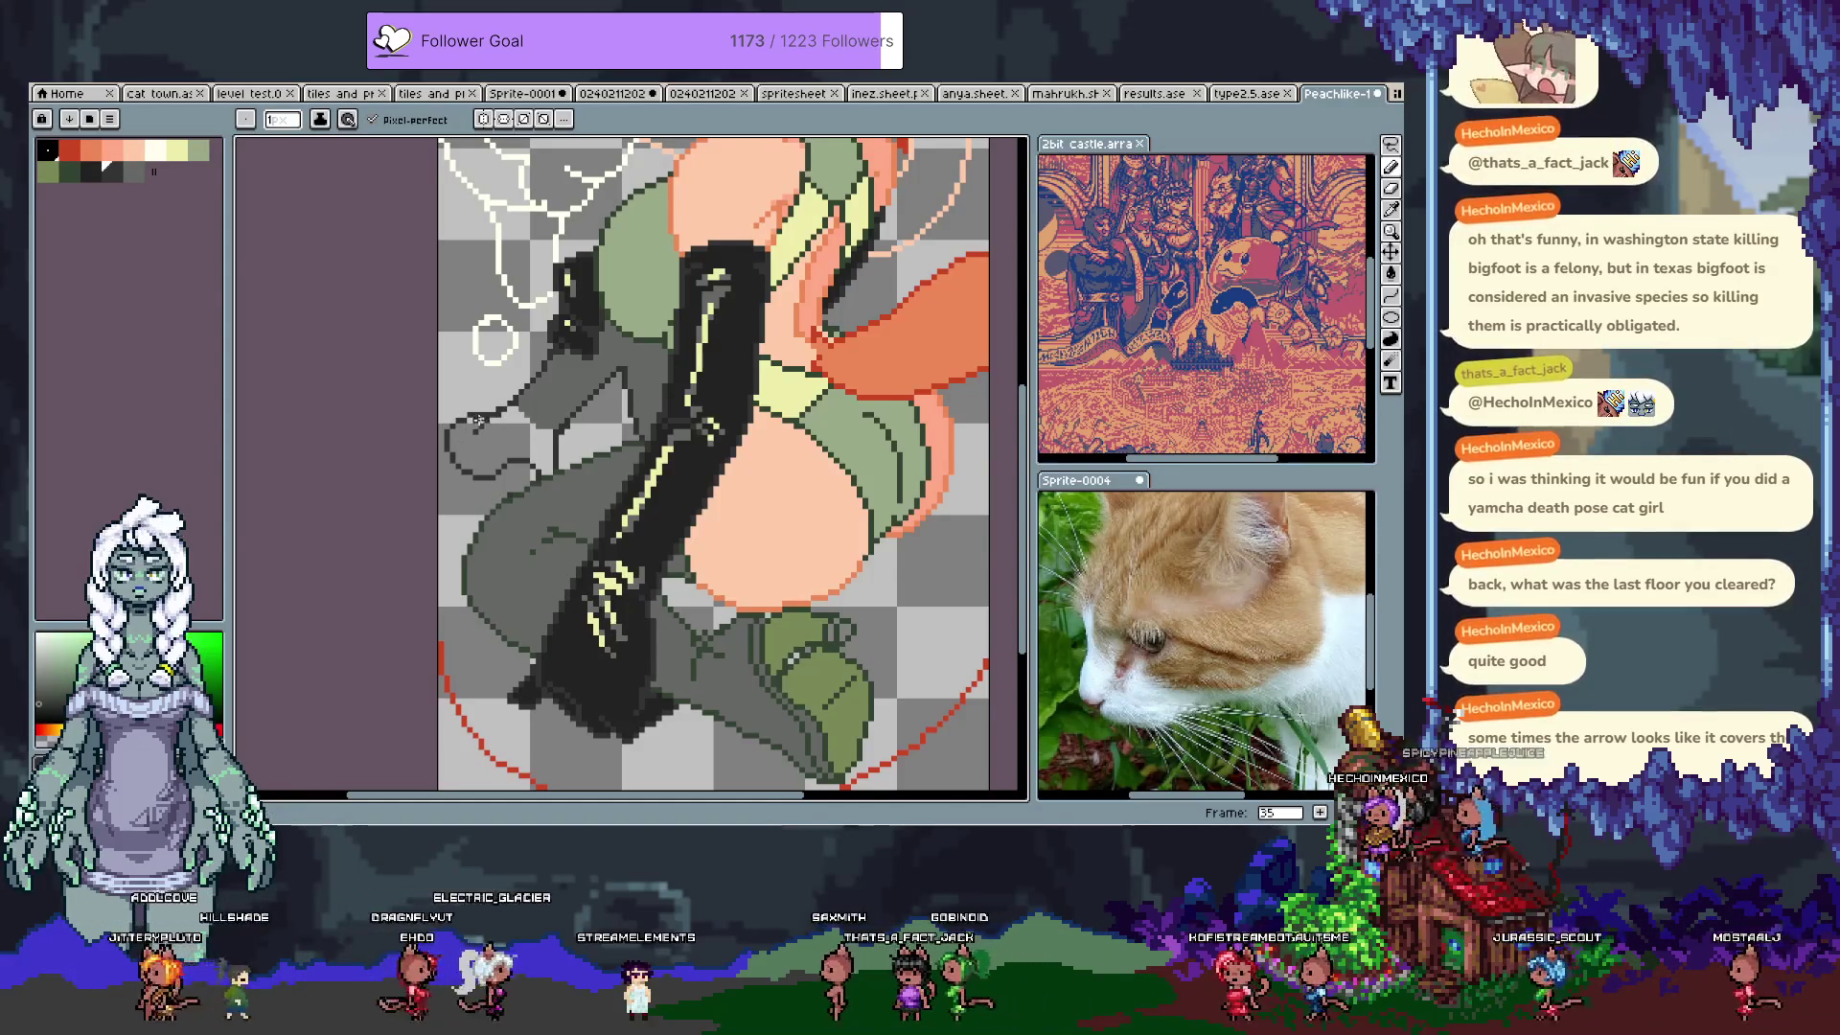
pyautogui.keyDown('alt'); pyautogui.click(484, 416); pyautogui.keyUp('alt')
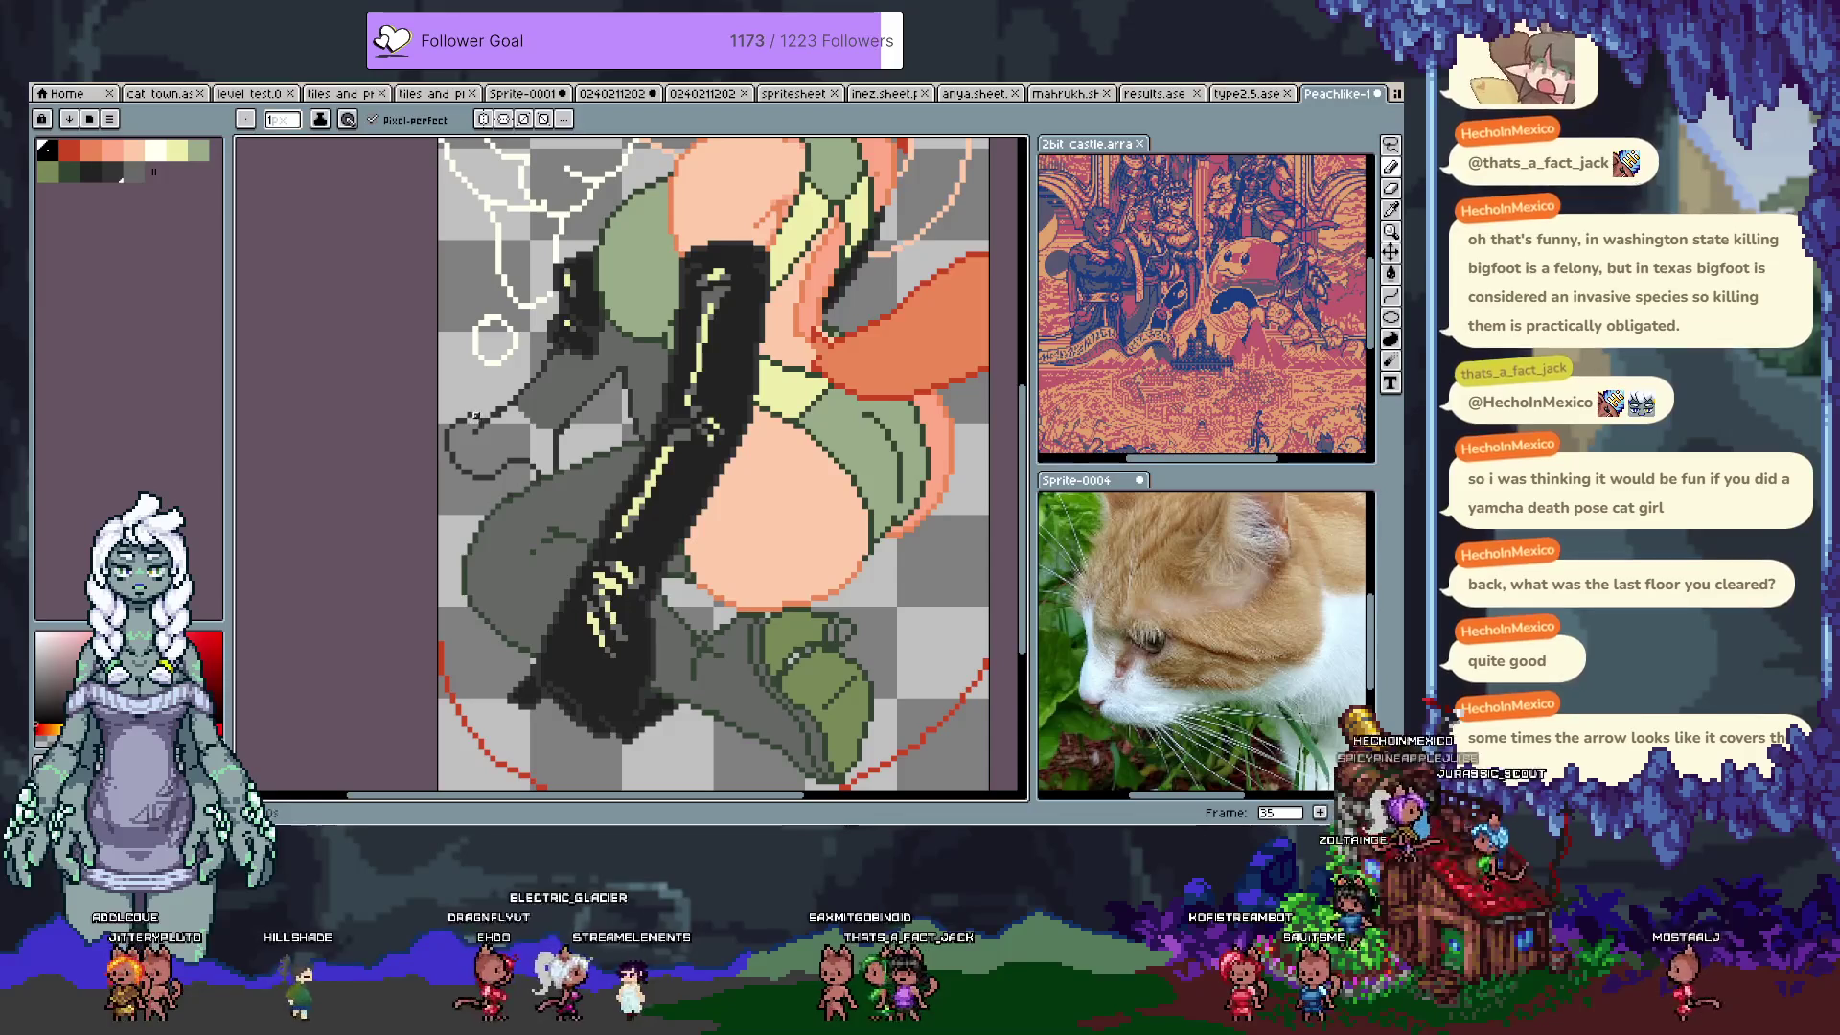
pyautogui.keyDown('alt'); pyautogui.click(452, 453); pyautogui.keyUp('alt')
pyautogui.keyDown('alt'); pyautogui.click(464, 450); pyautogui.keyUp('alt')
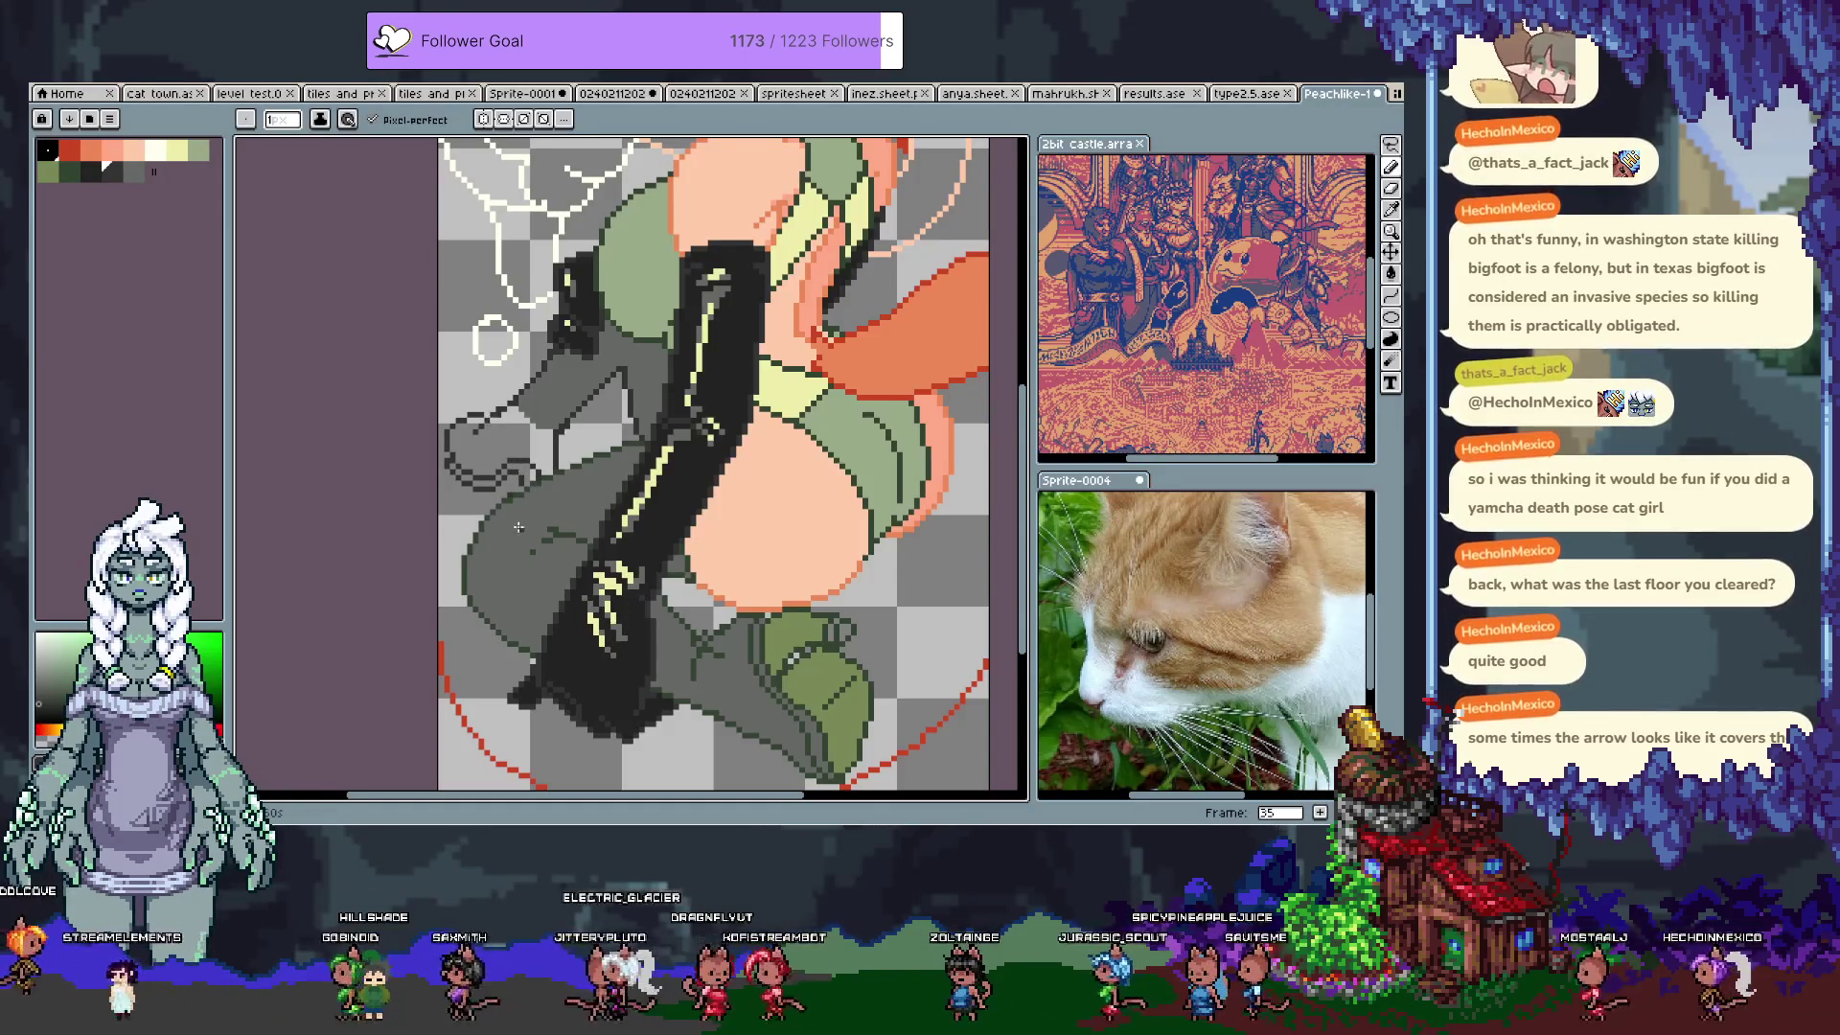
# Step: Choose a darker outline shade for the hip edge, comparing neighbouring shades
pyautogui.scroll(-1, 518, 450)
pyautogui.scroll(1, 565, 502)
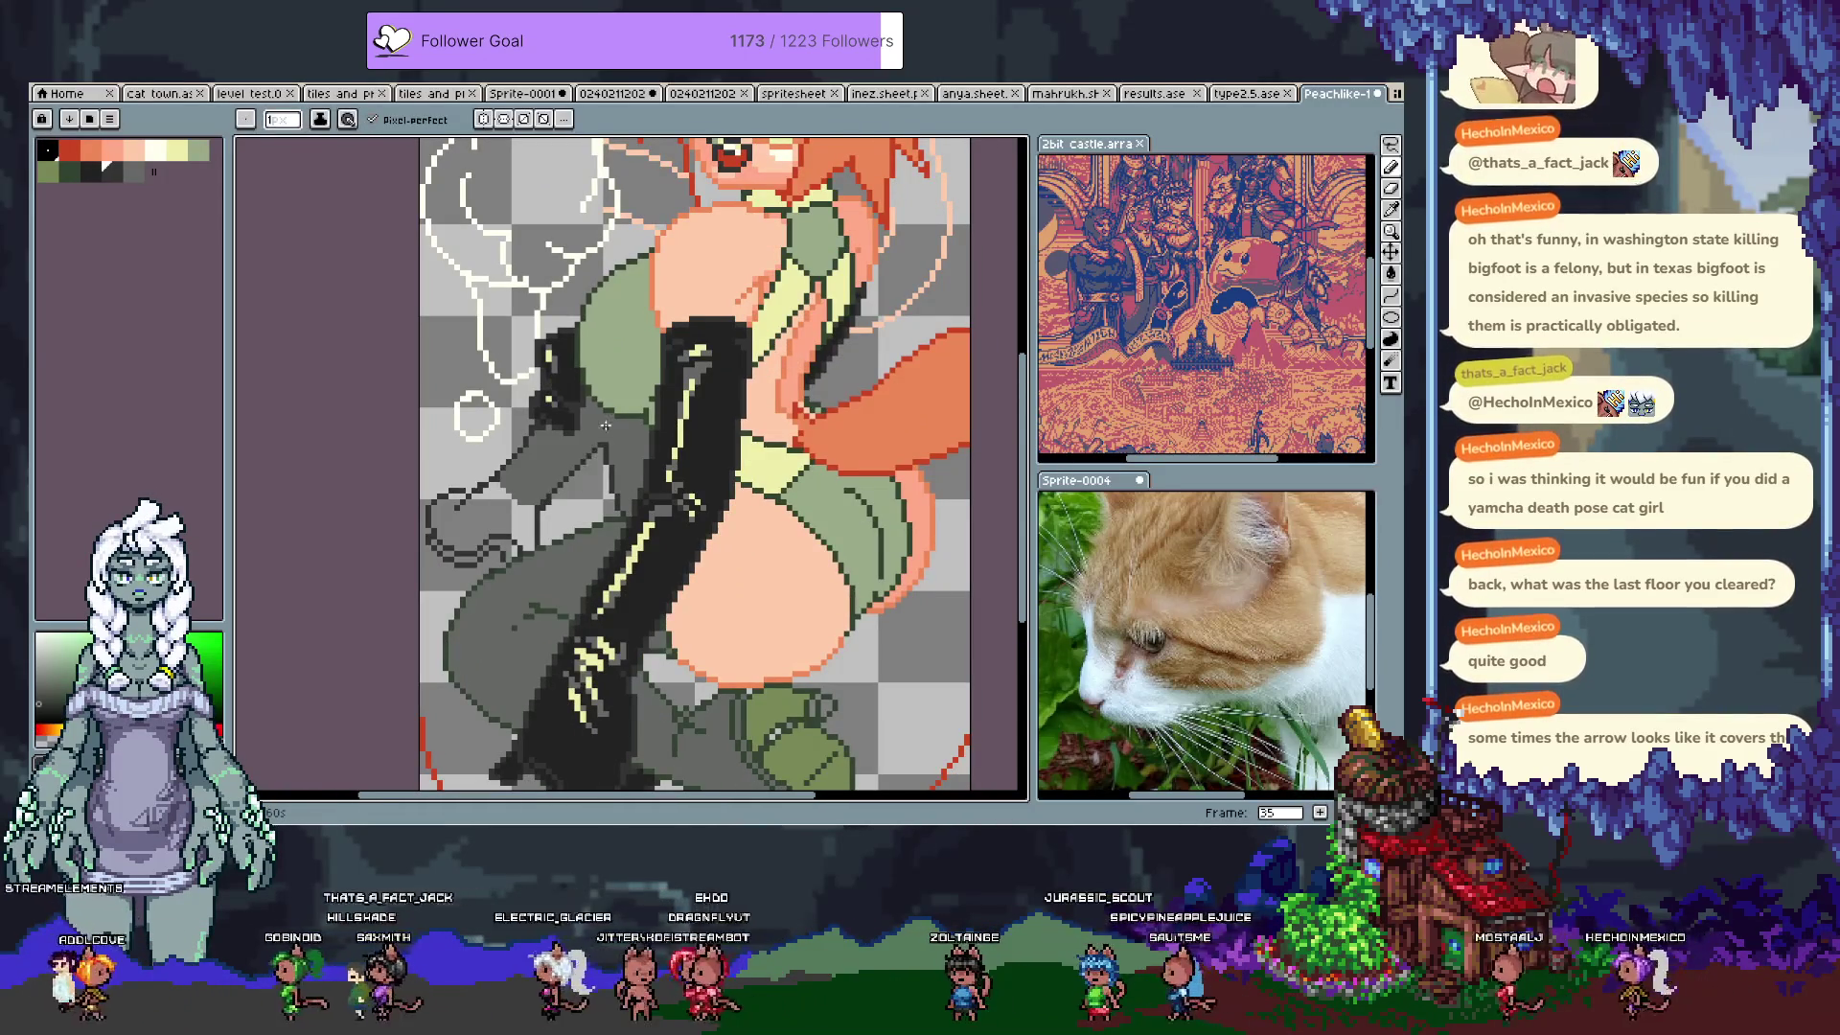
pyautogui.press('g')
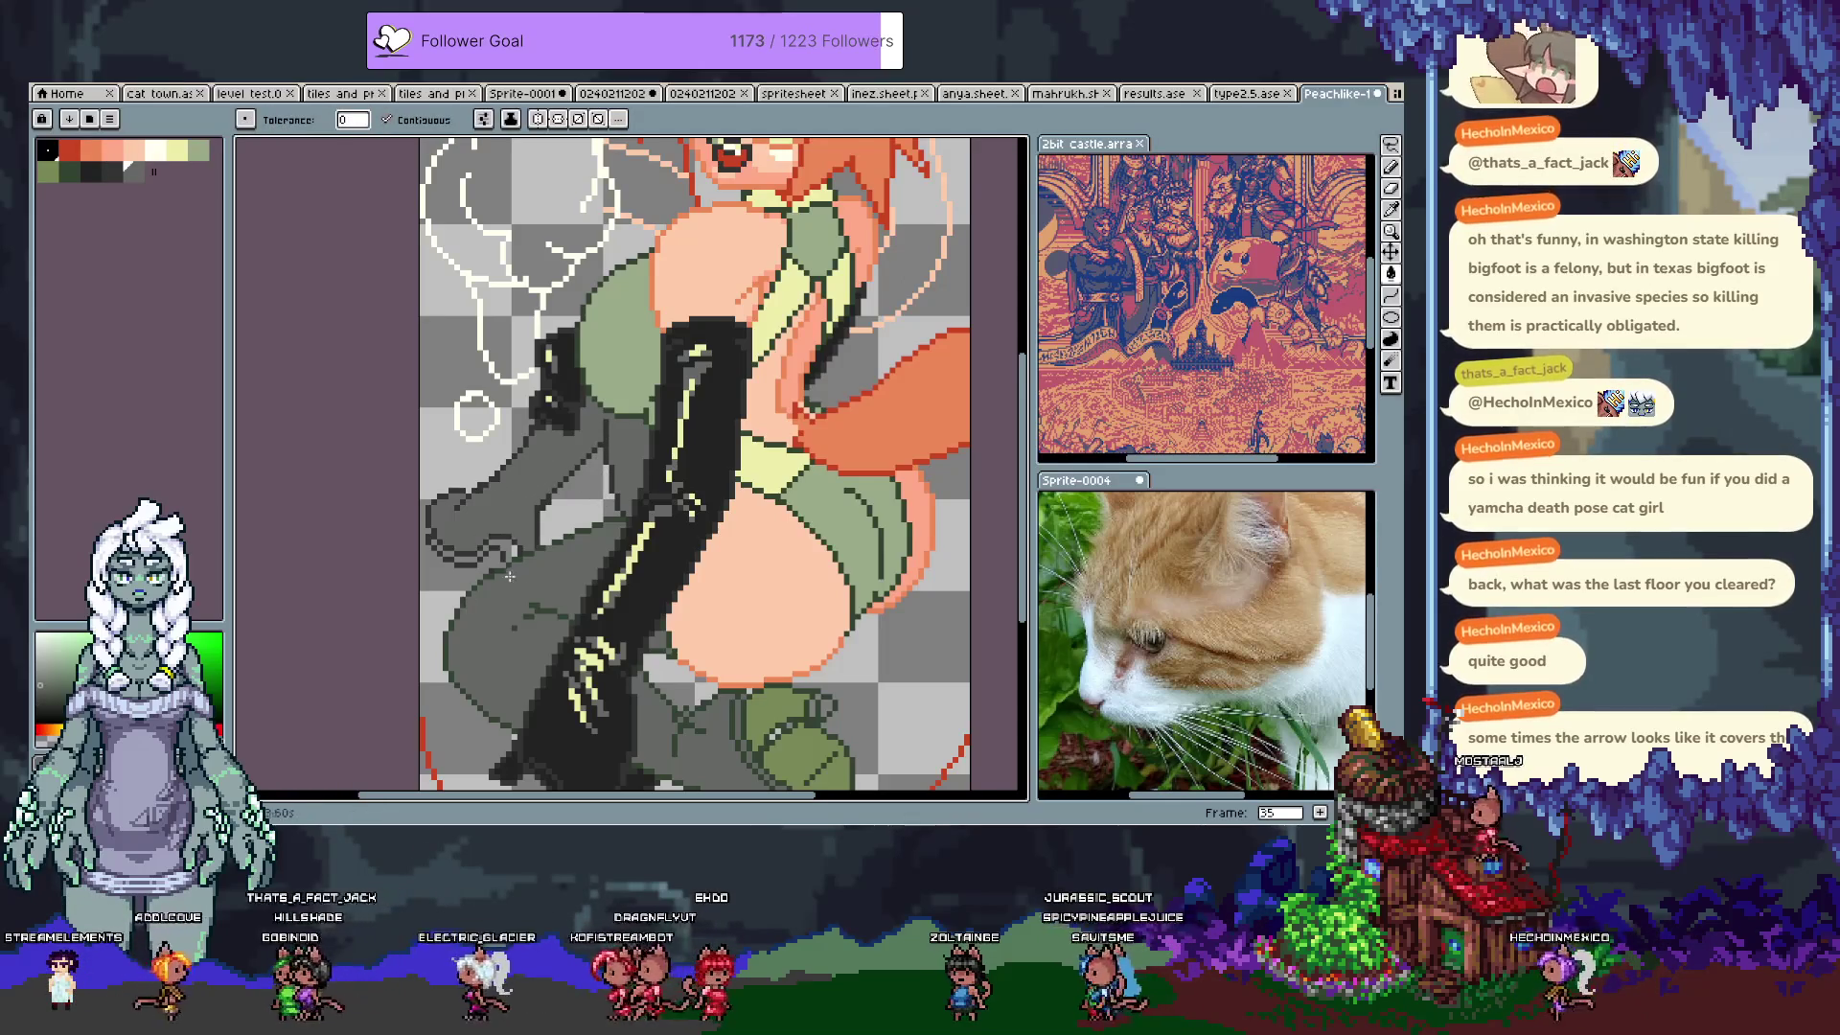
pyautogui.press('i')
pyautogui.scroll(-3, 517, 440)
pyautogui.press('b')
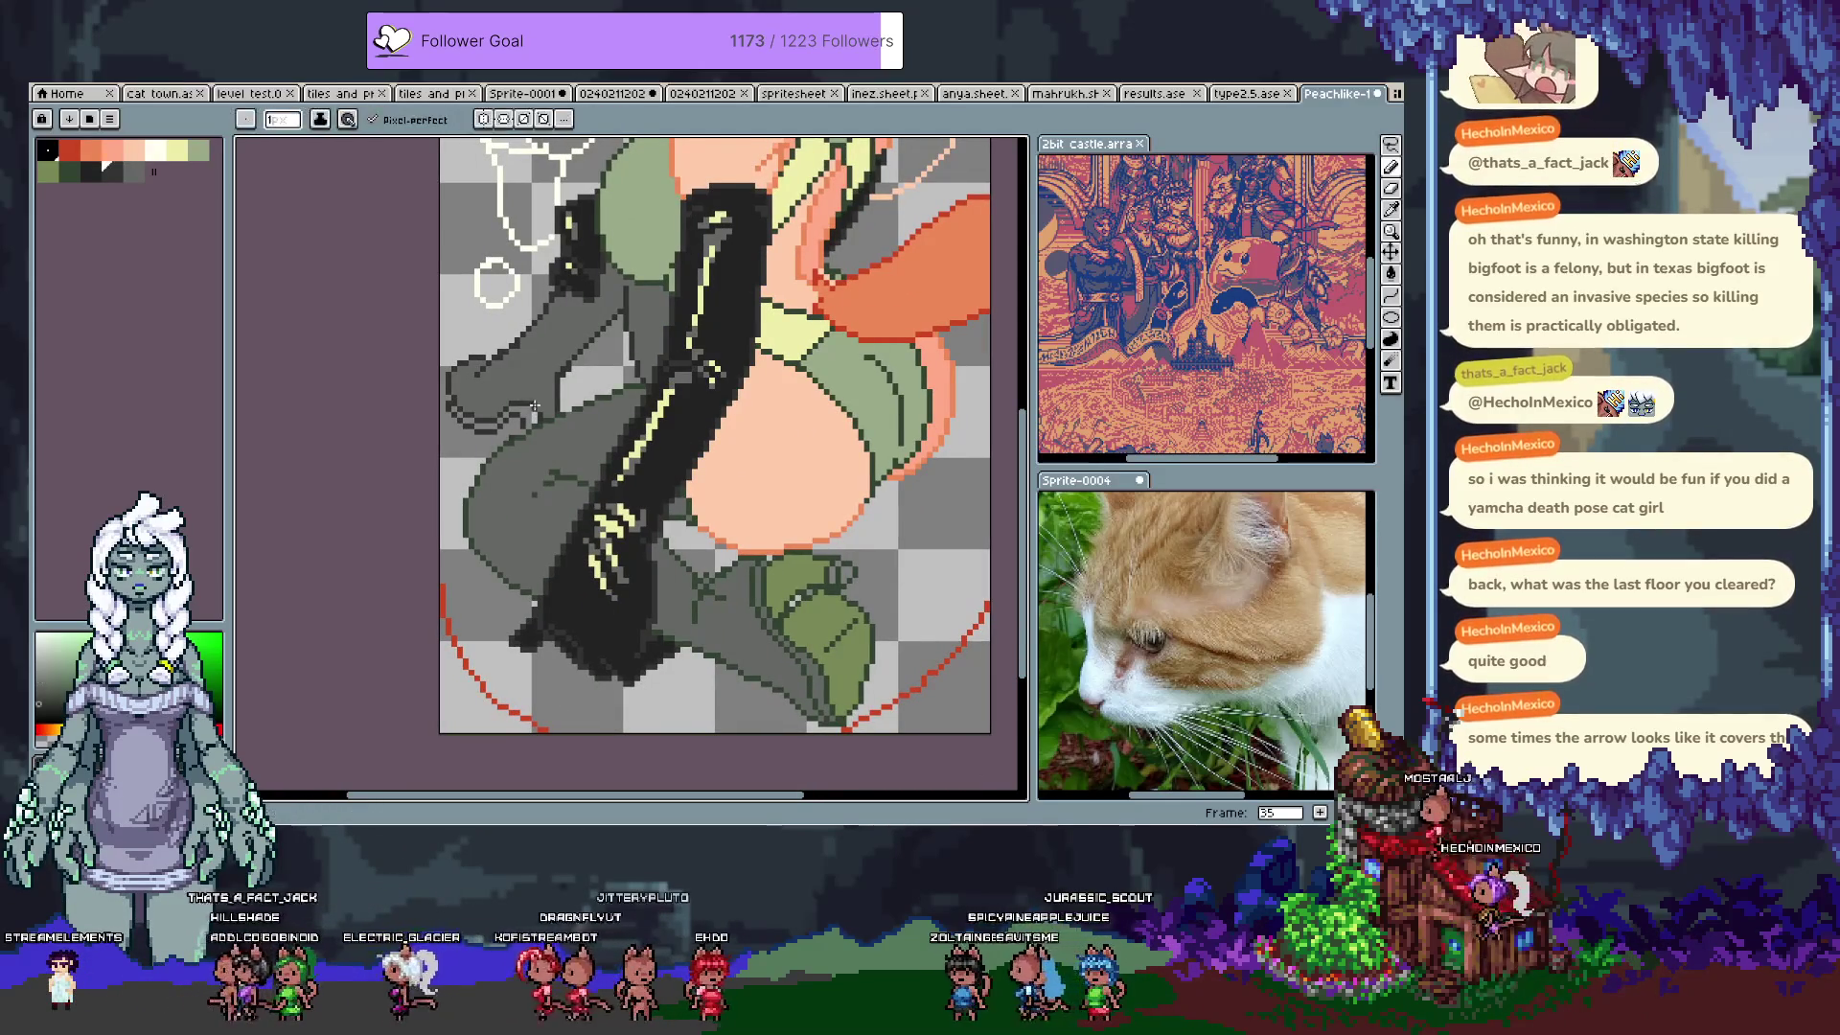
pyautogui.keyDown('alt'); pyautogui.click(536, 398); pyautogui.keyUp('alt')
pyautogui.keyDown('alt'); pyautogui.click(550, 399); pyautogui.keyUp('alt')
pyautogui.keyDown('alt'); pyautogui.click(551, 400); pyautogui.keyUp('alt')
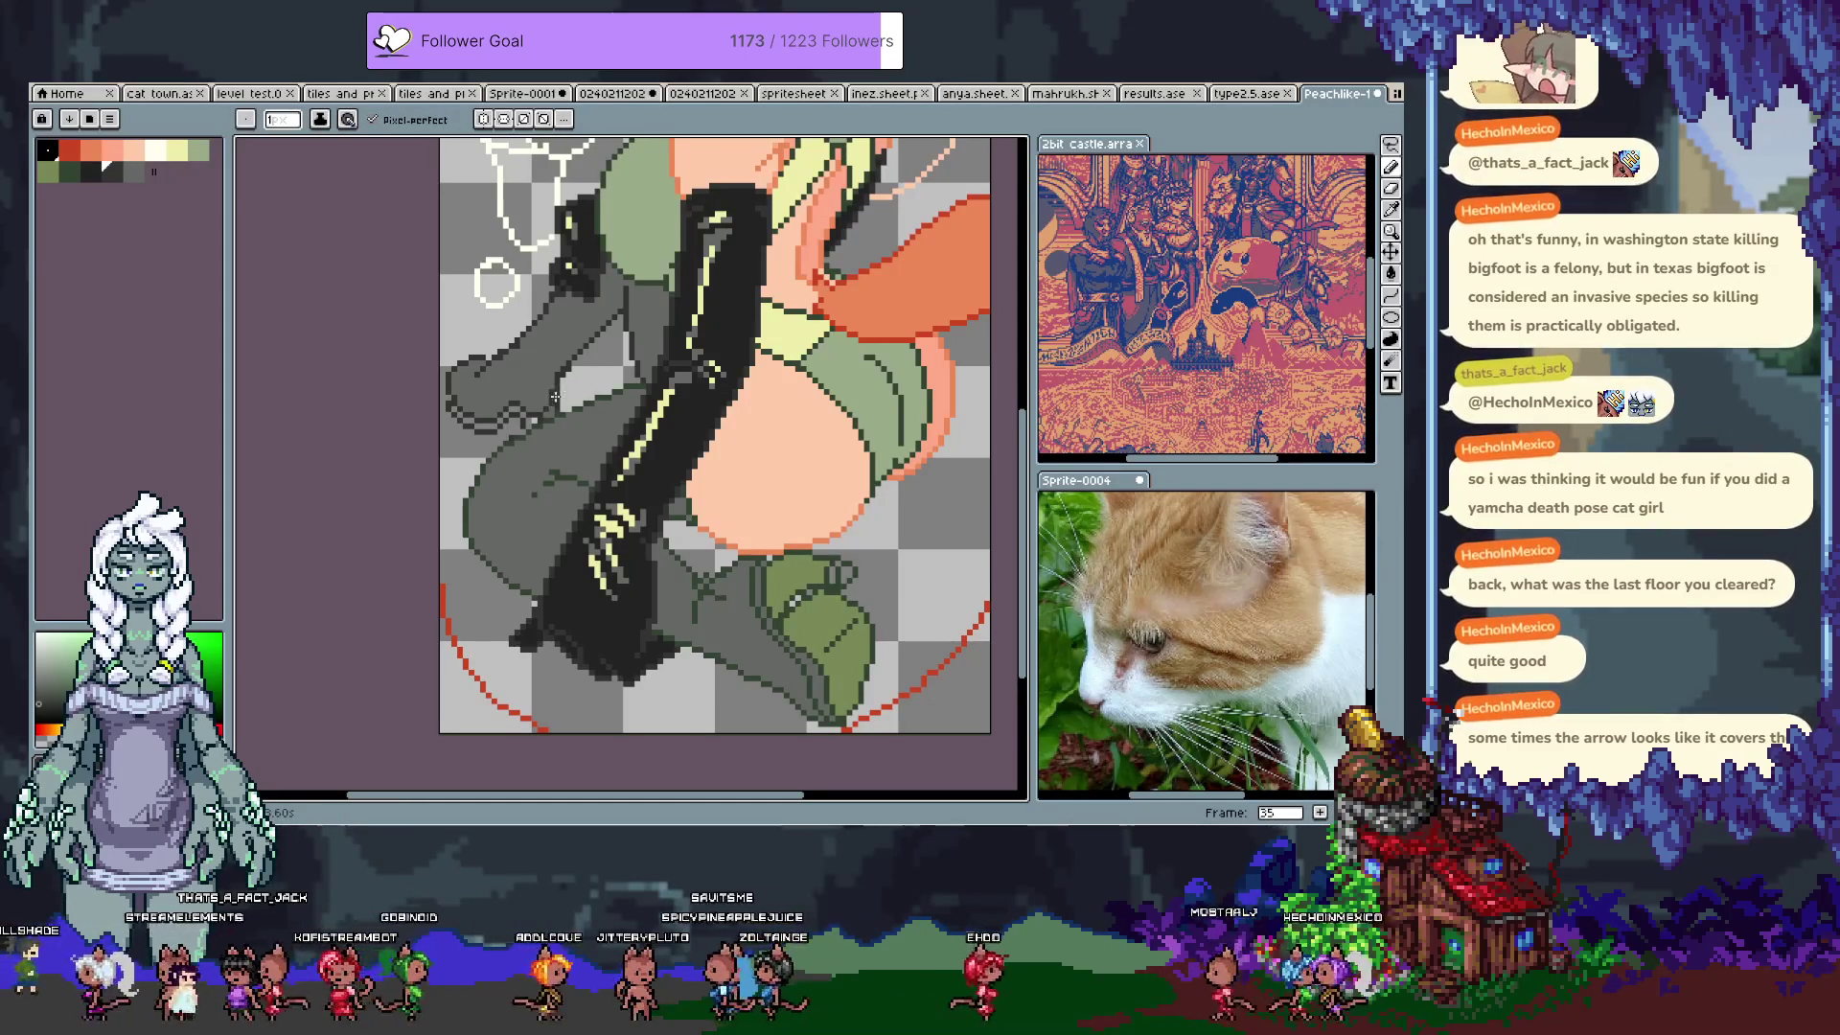
# Step: Sample the dark olive green outline colour from the artwork for the pencil
pyautogui.keyDown('alt'); pyautogui.click(556, 404); pyautogui.keyUp('alt')
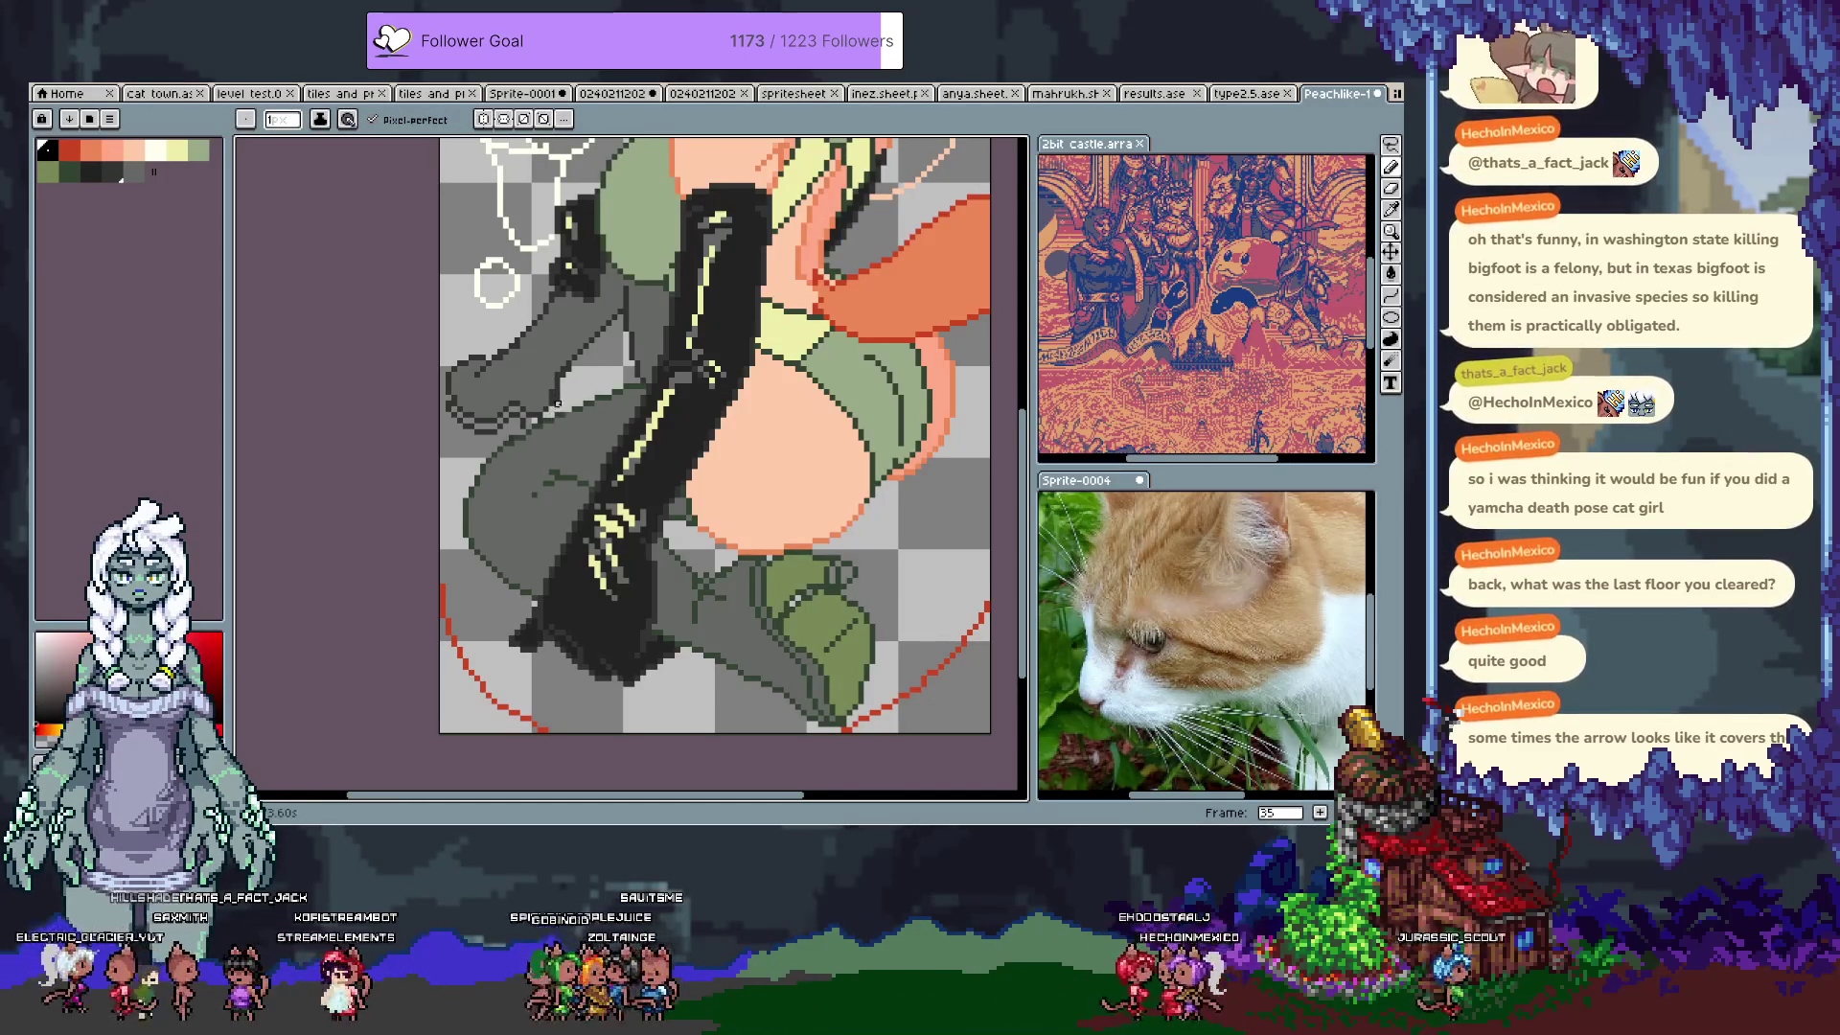
pyautogui.keyDown('alt'); pyautogui.click(556, 396); pyautogui.keyUp('alt')
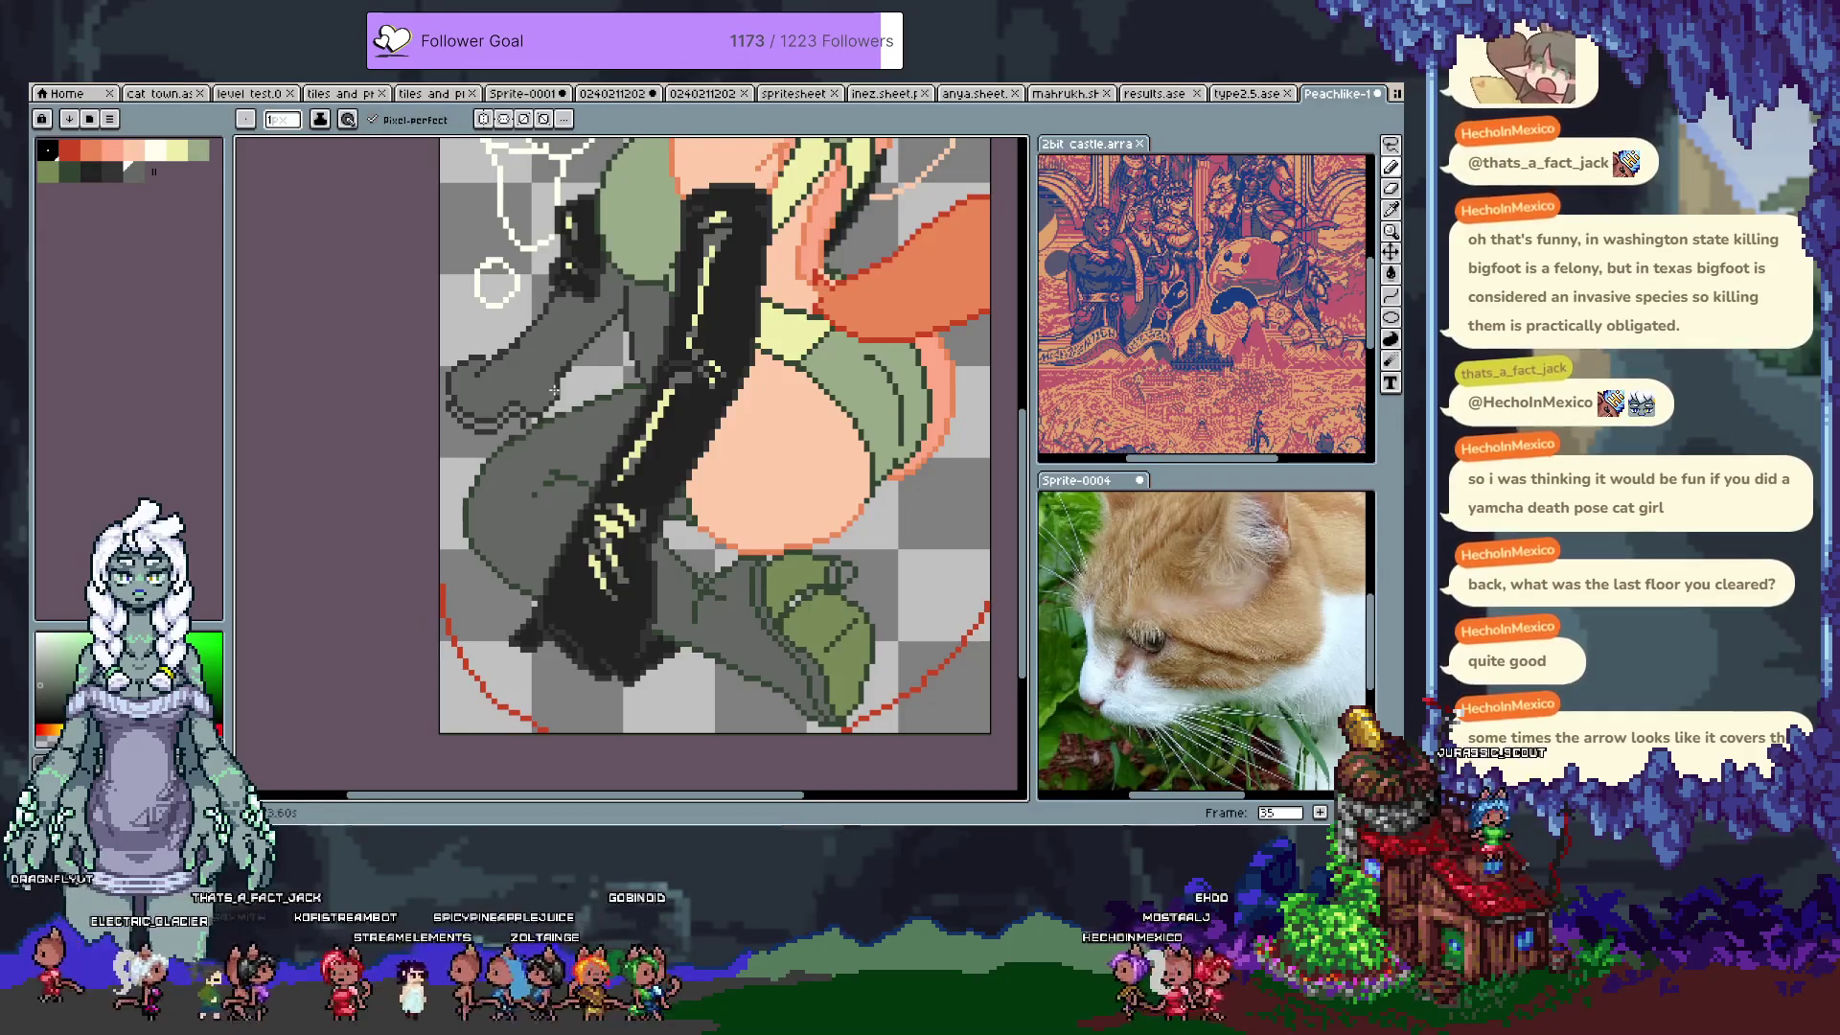
pyautogui.keyDown('alt'); pyautogui.click(556, 398); pyautogui.keyUp('alt')
pyautogui.keyDown('alt'); pyautogui.click(551, 410); pyautogui.keyUp('alt')
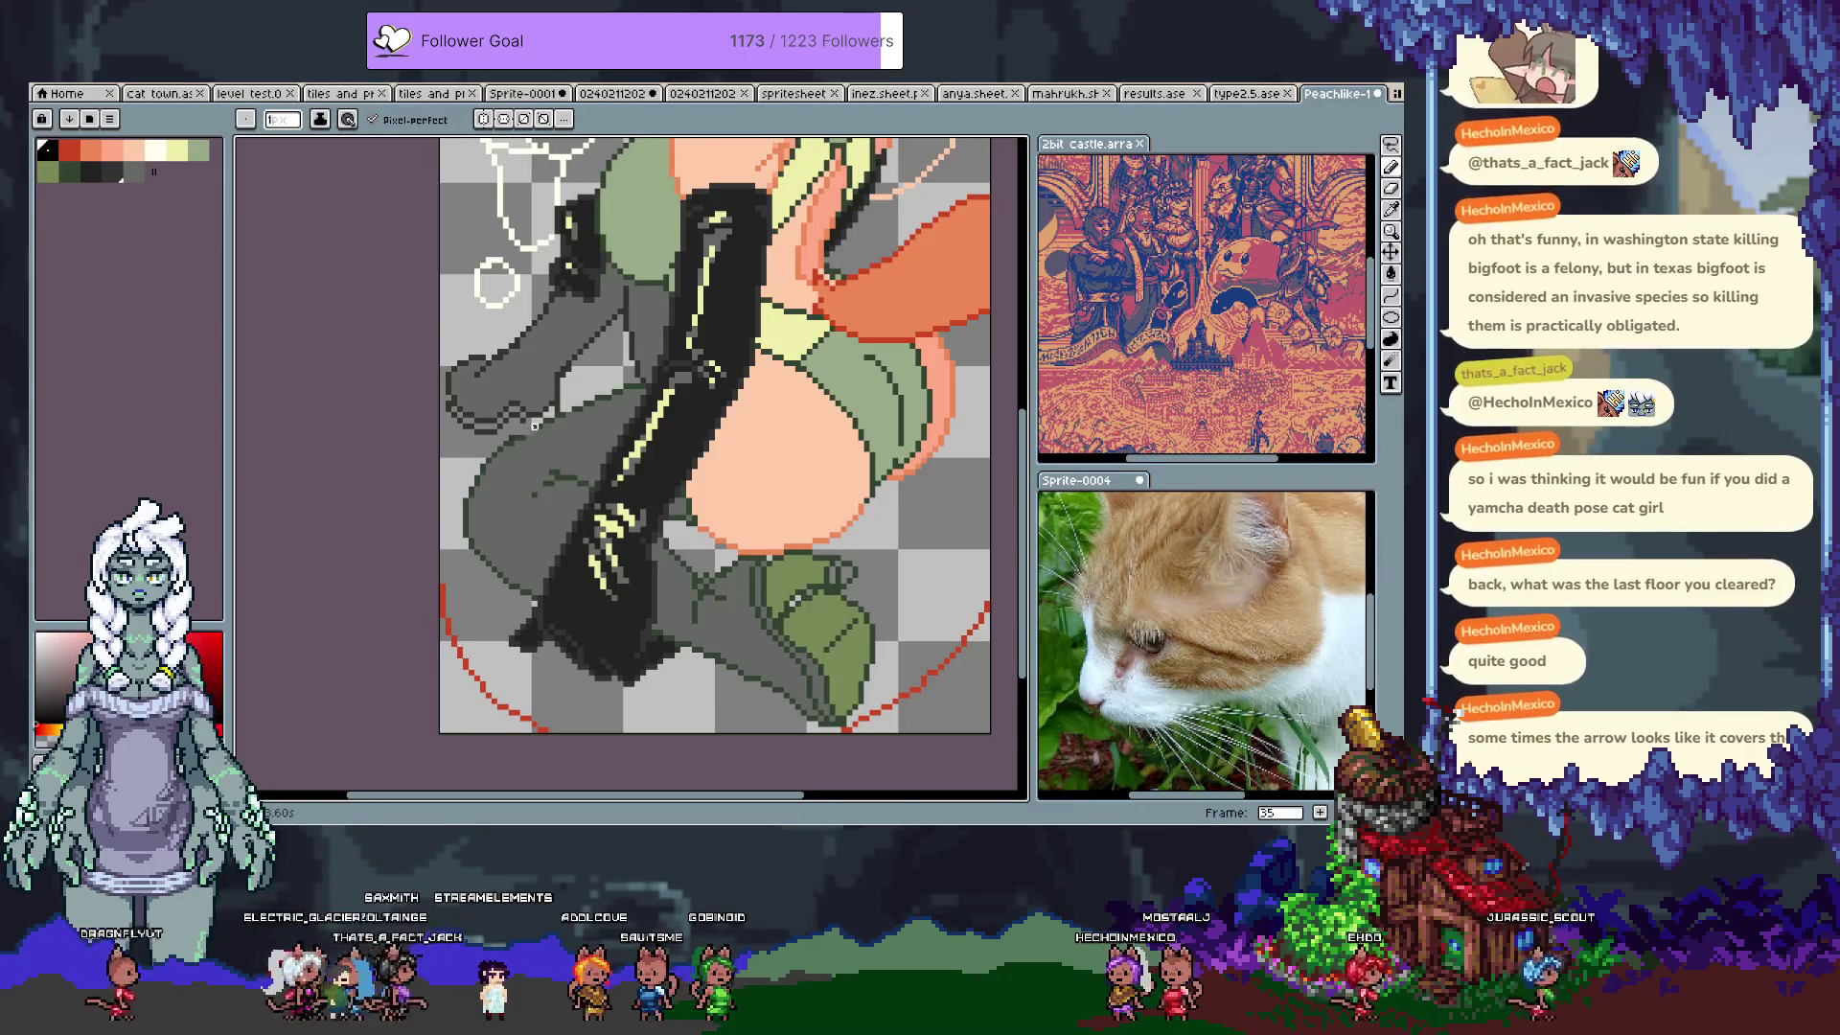
pyautogui.keyDown('alt'); pyautogui.click(528, 432); pyautogui.keyUp('alt')
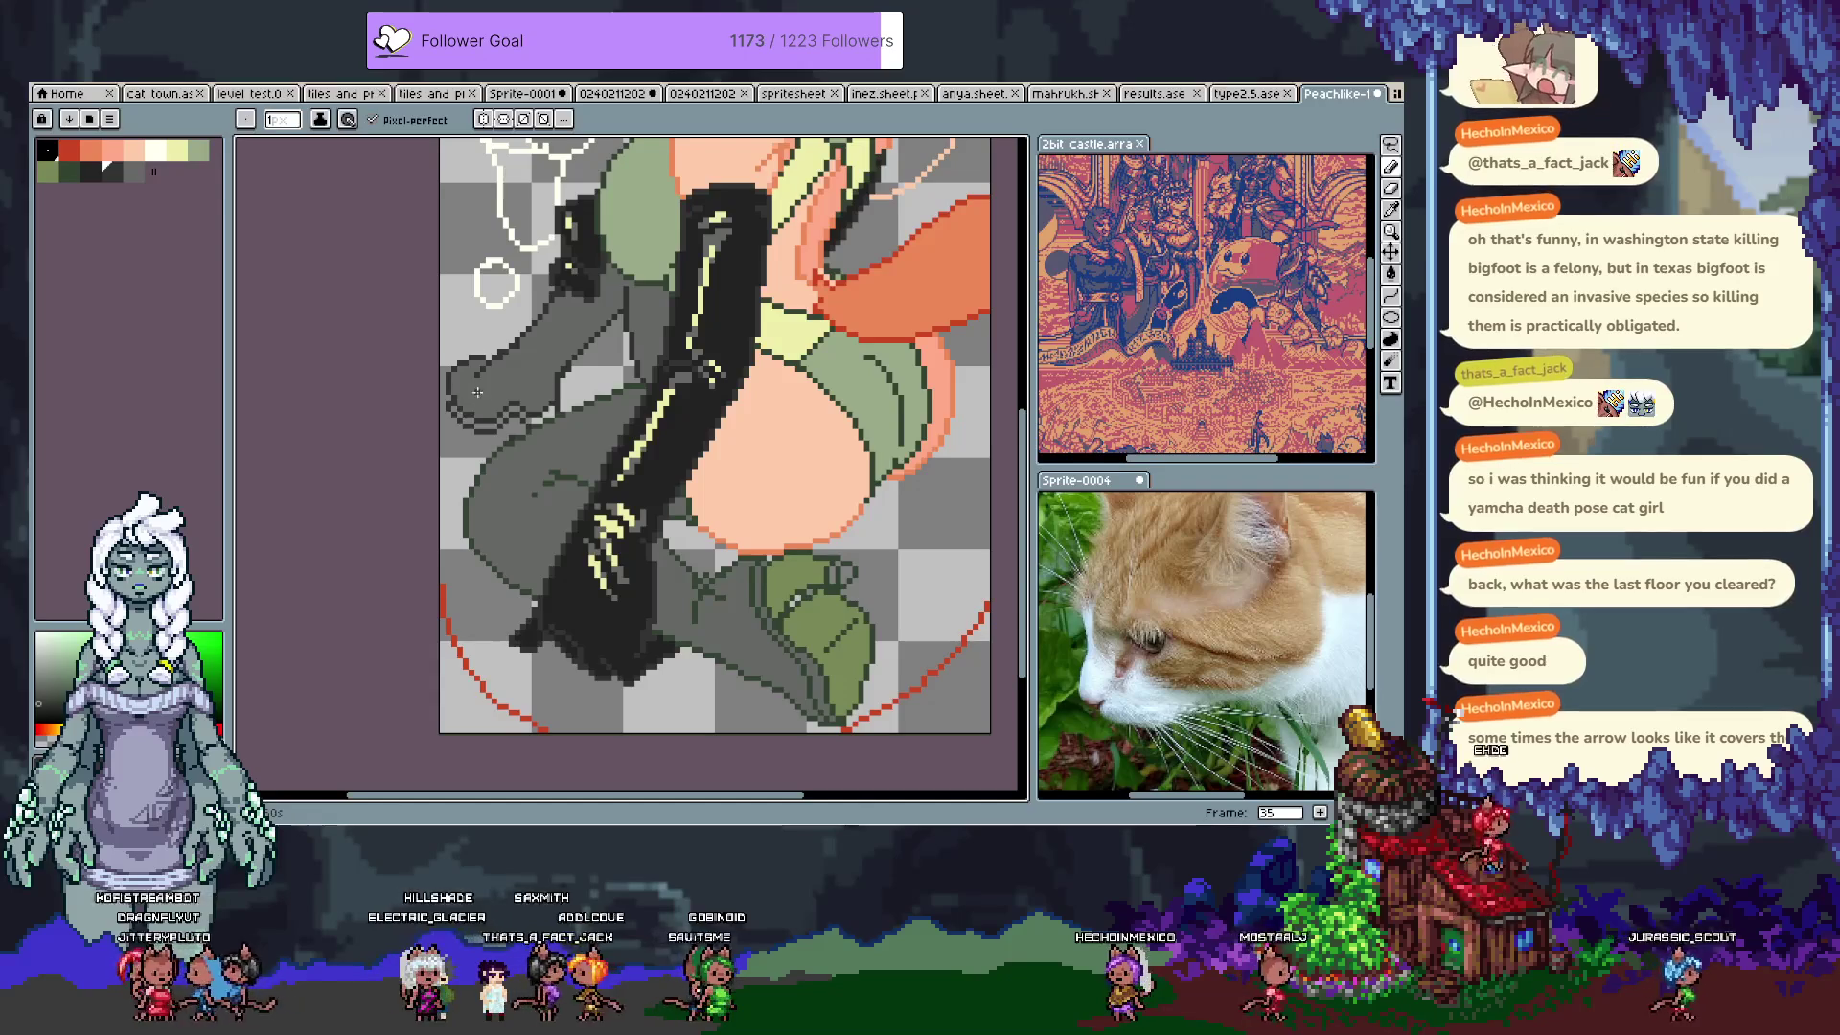
pyautogui.keyDown('alt'); pyautogui.click(458, 420); pyautogui.keyUp('alt')
pyautogui.press('g')
pyautogui.press('b')
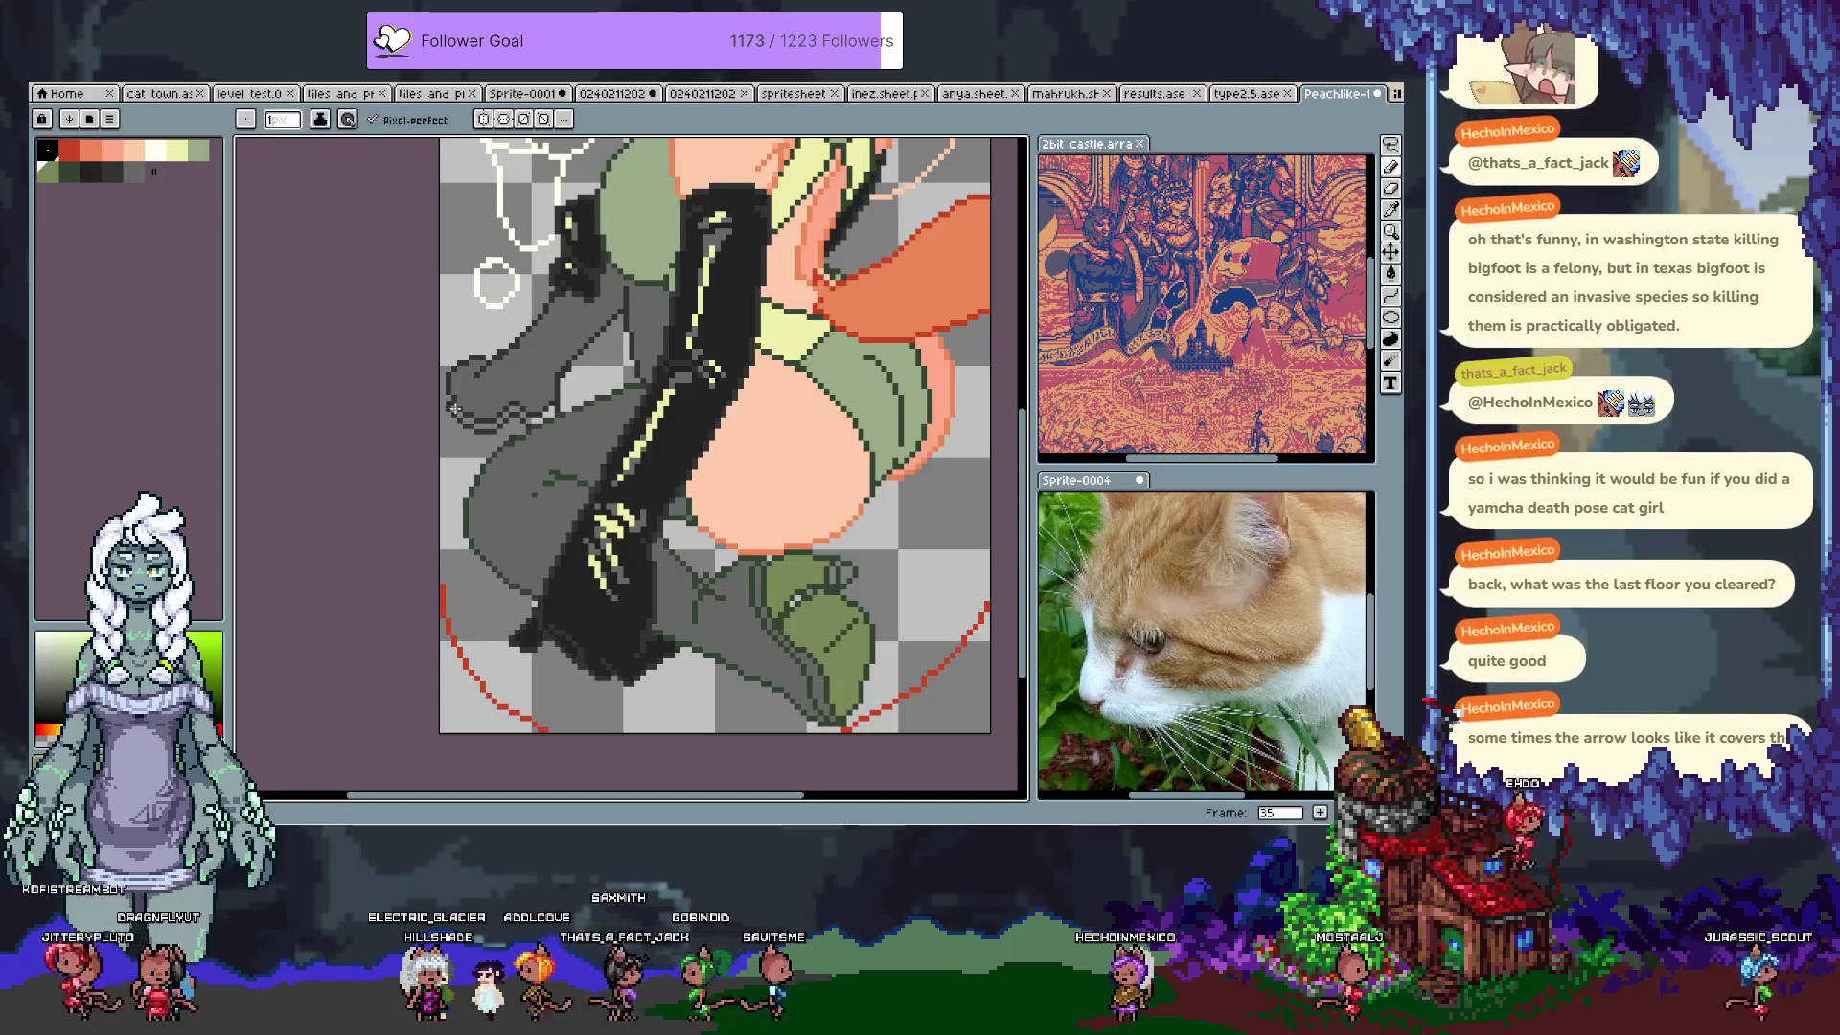
# Step: Draw a dark olive outline along the hip edge, then pan to bring the face into view
pyautogui.moveTo(469, 420); pyautogui.dragTo(512, 408)
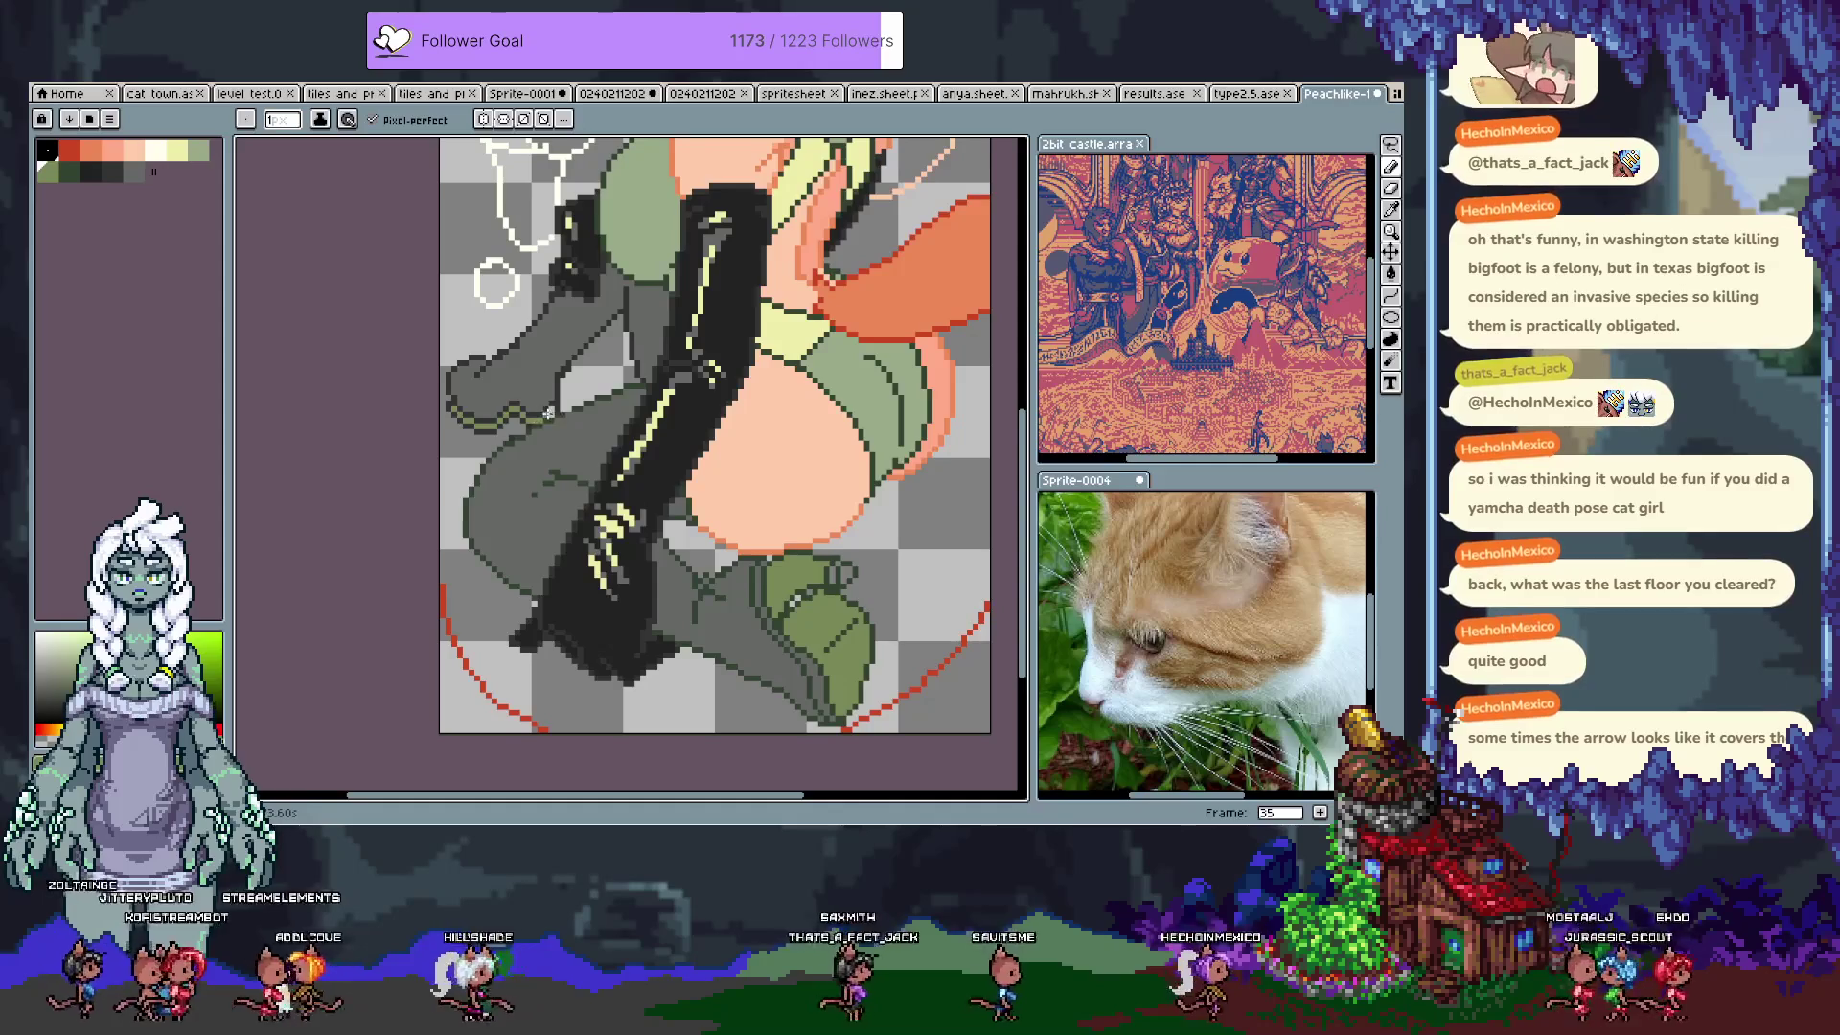
pyautogui.keyDown('alt'); pyautogui.click(535, 398); pyautogui.keyUp('alt')
pyautogui.keyDown('alt'); pyautogui.click(557, 373); pyautogui.keyUp('alt')
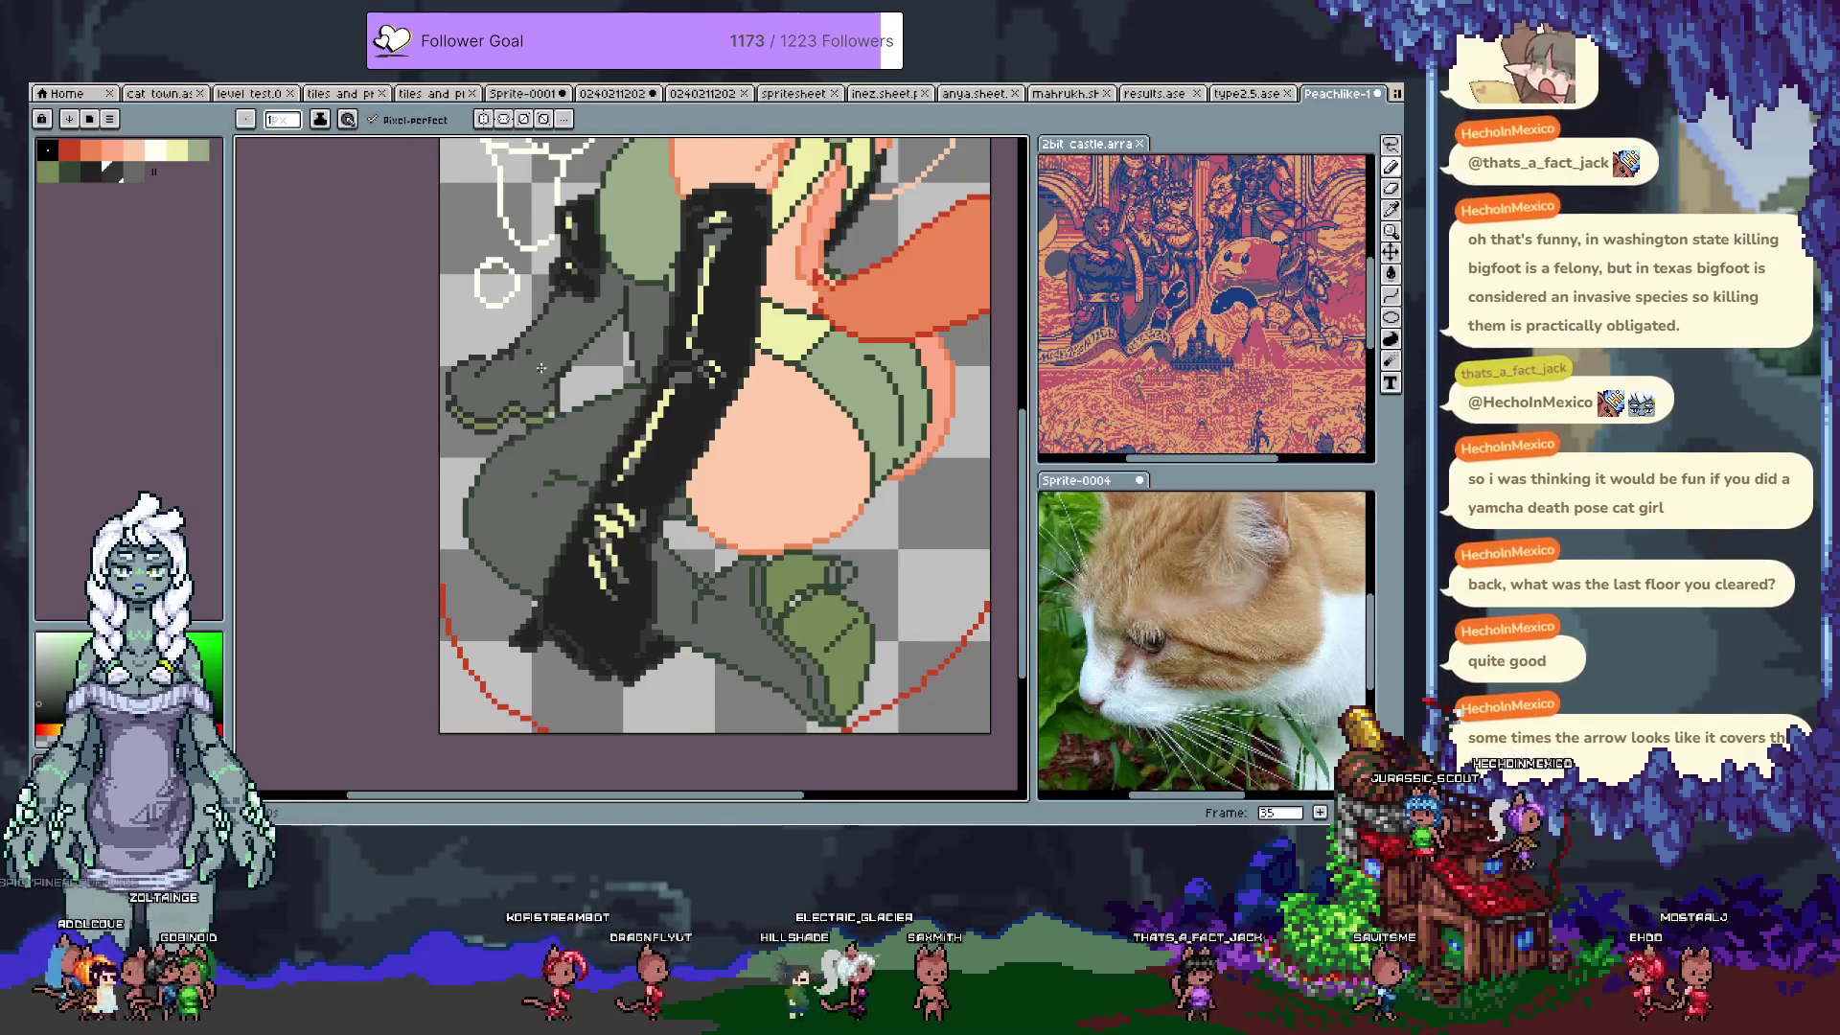
pyautogui.moveTo(542, 422); pyautogui.dragTo(522, 596)
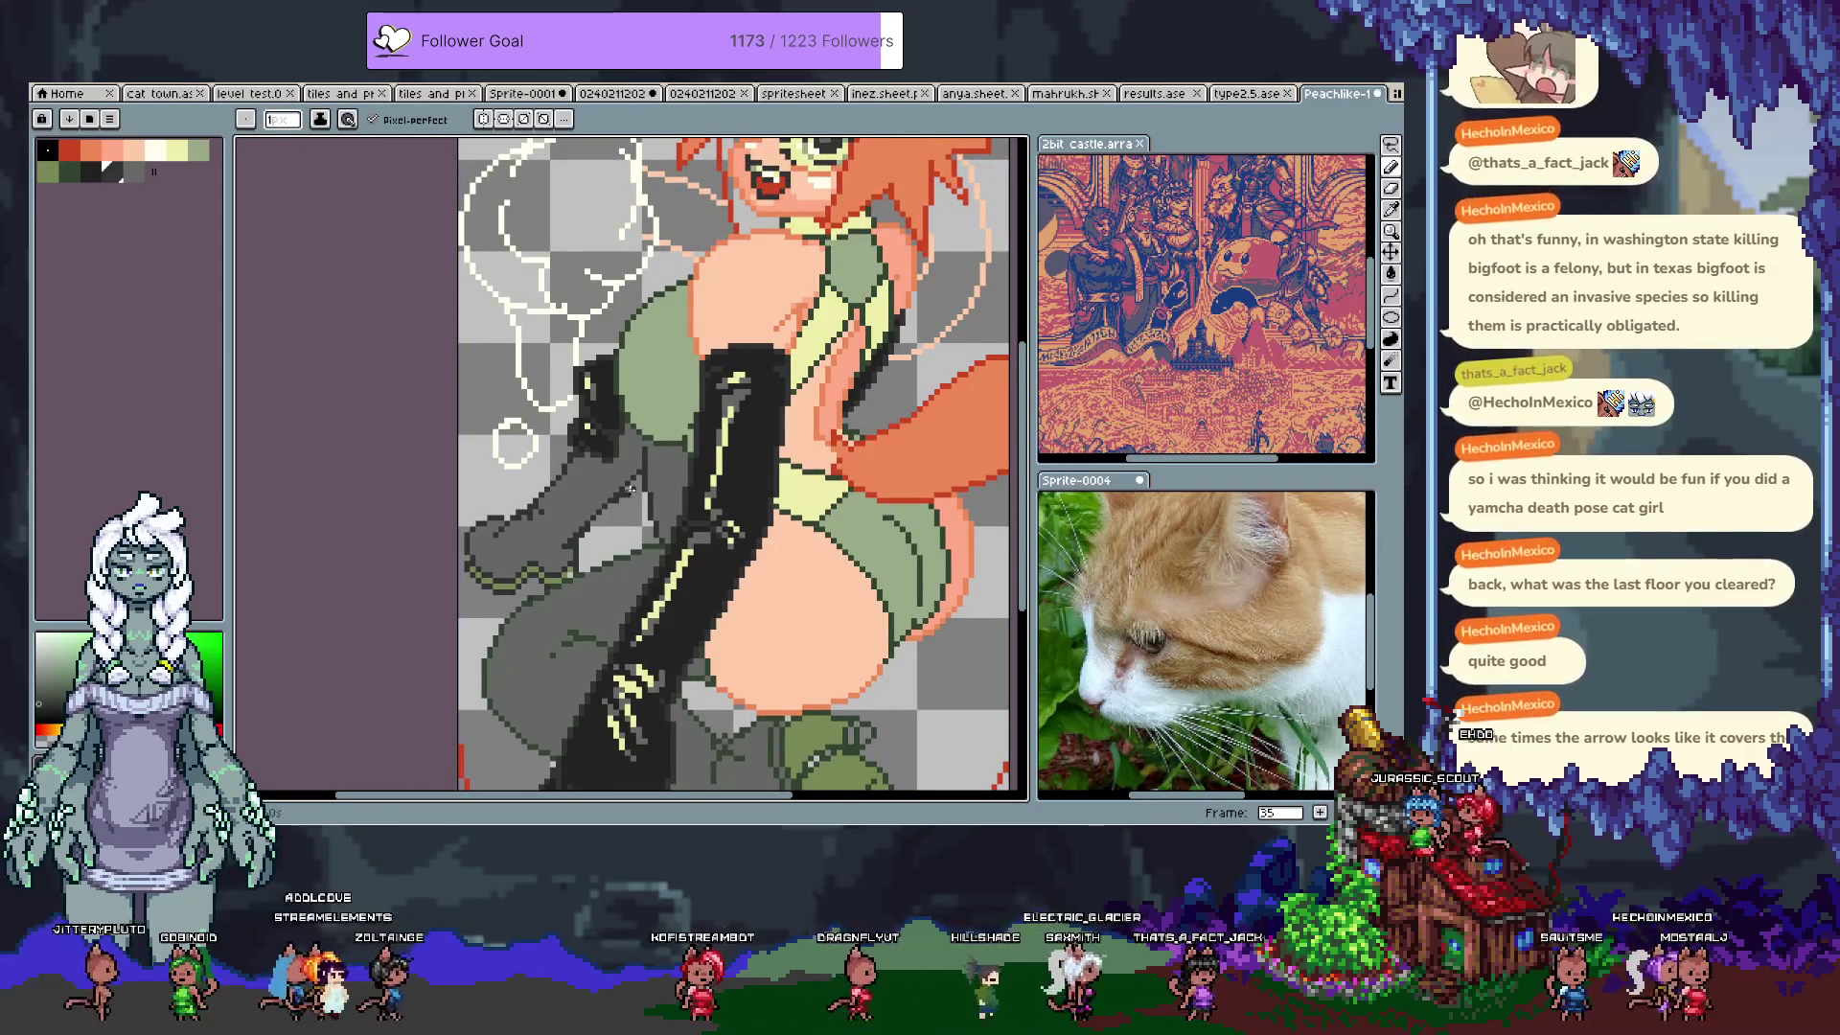
# Step: Undo the recent leg pixel edits while sampling the leg grey and green shades
pyautogui.hotkey('ctrl', 'z')
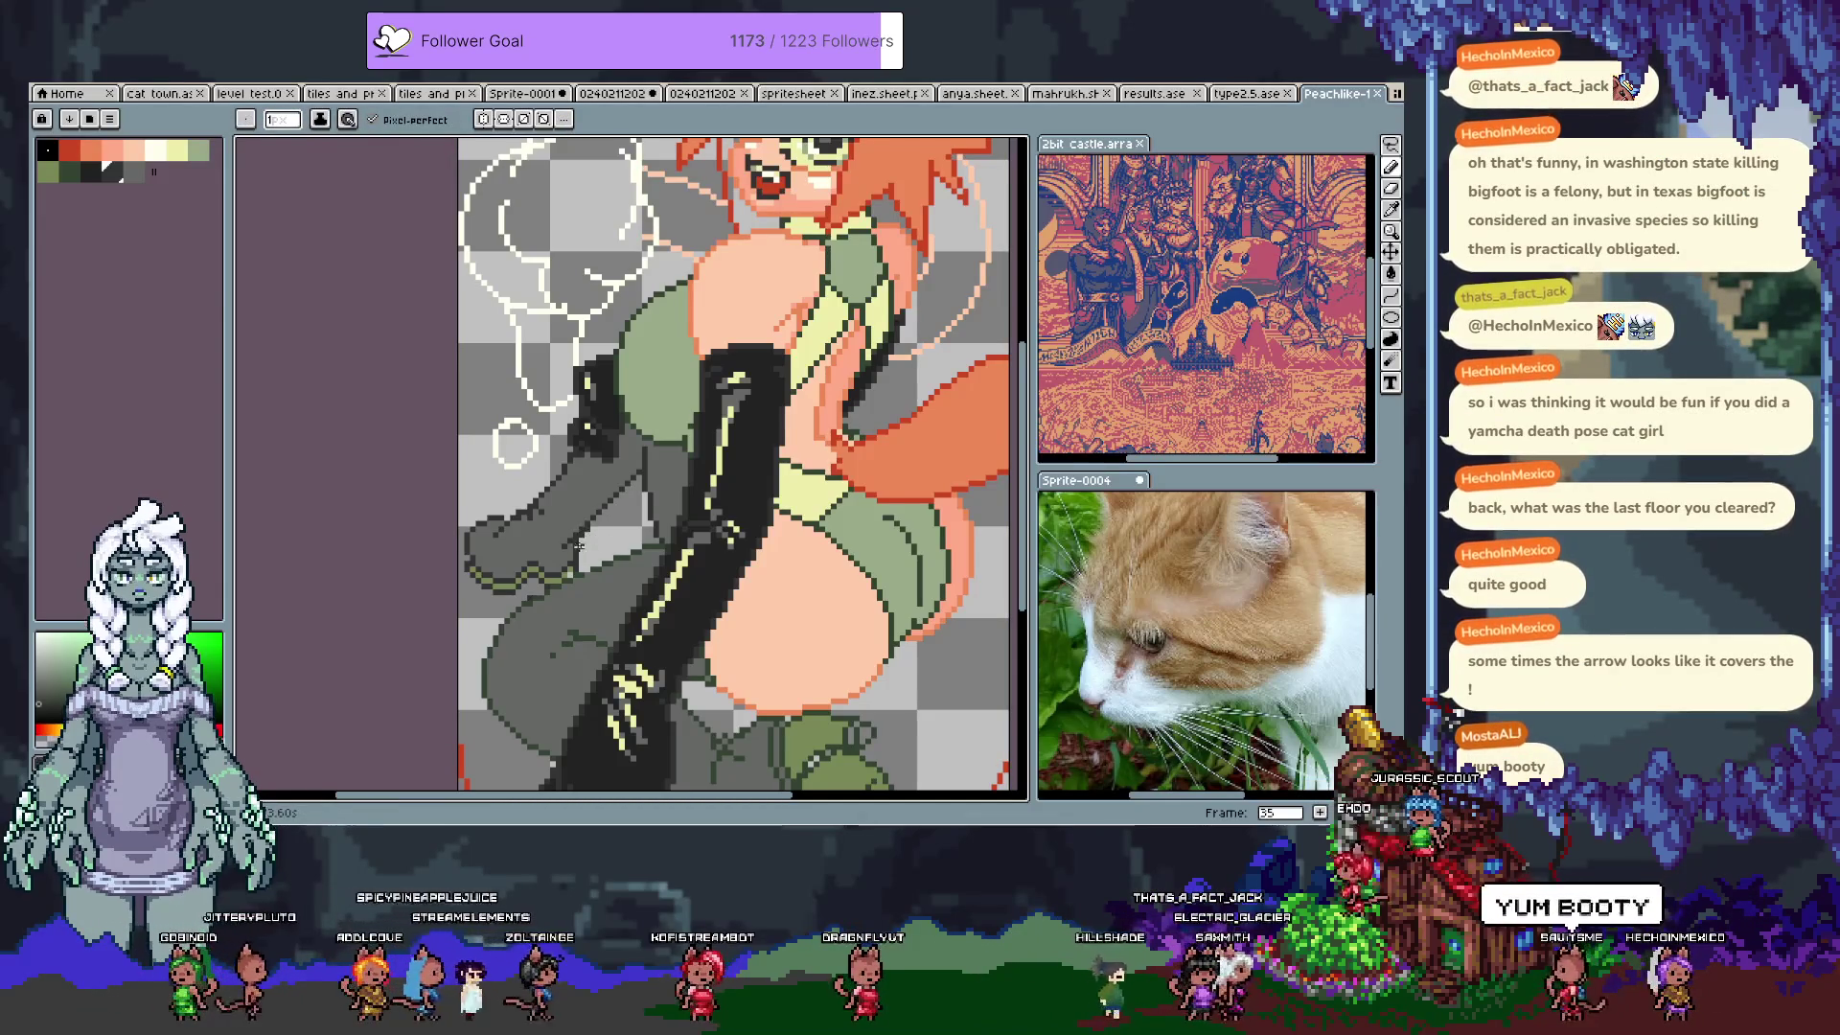
pyautogui.keyDown('alt'); pyautogui.click(590, 532); pyautogui.keyUp('alt')
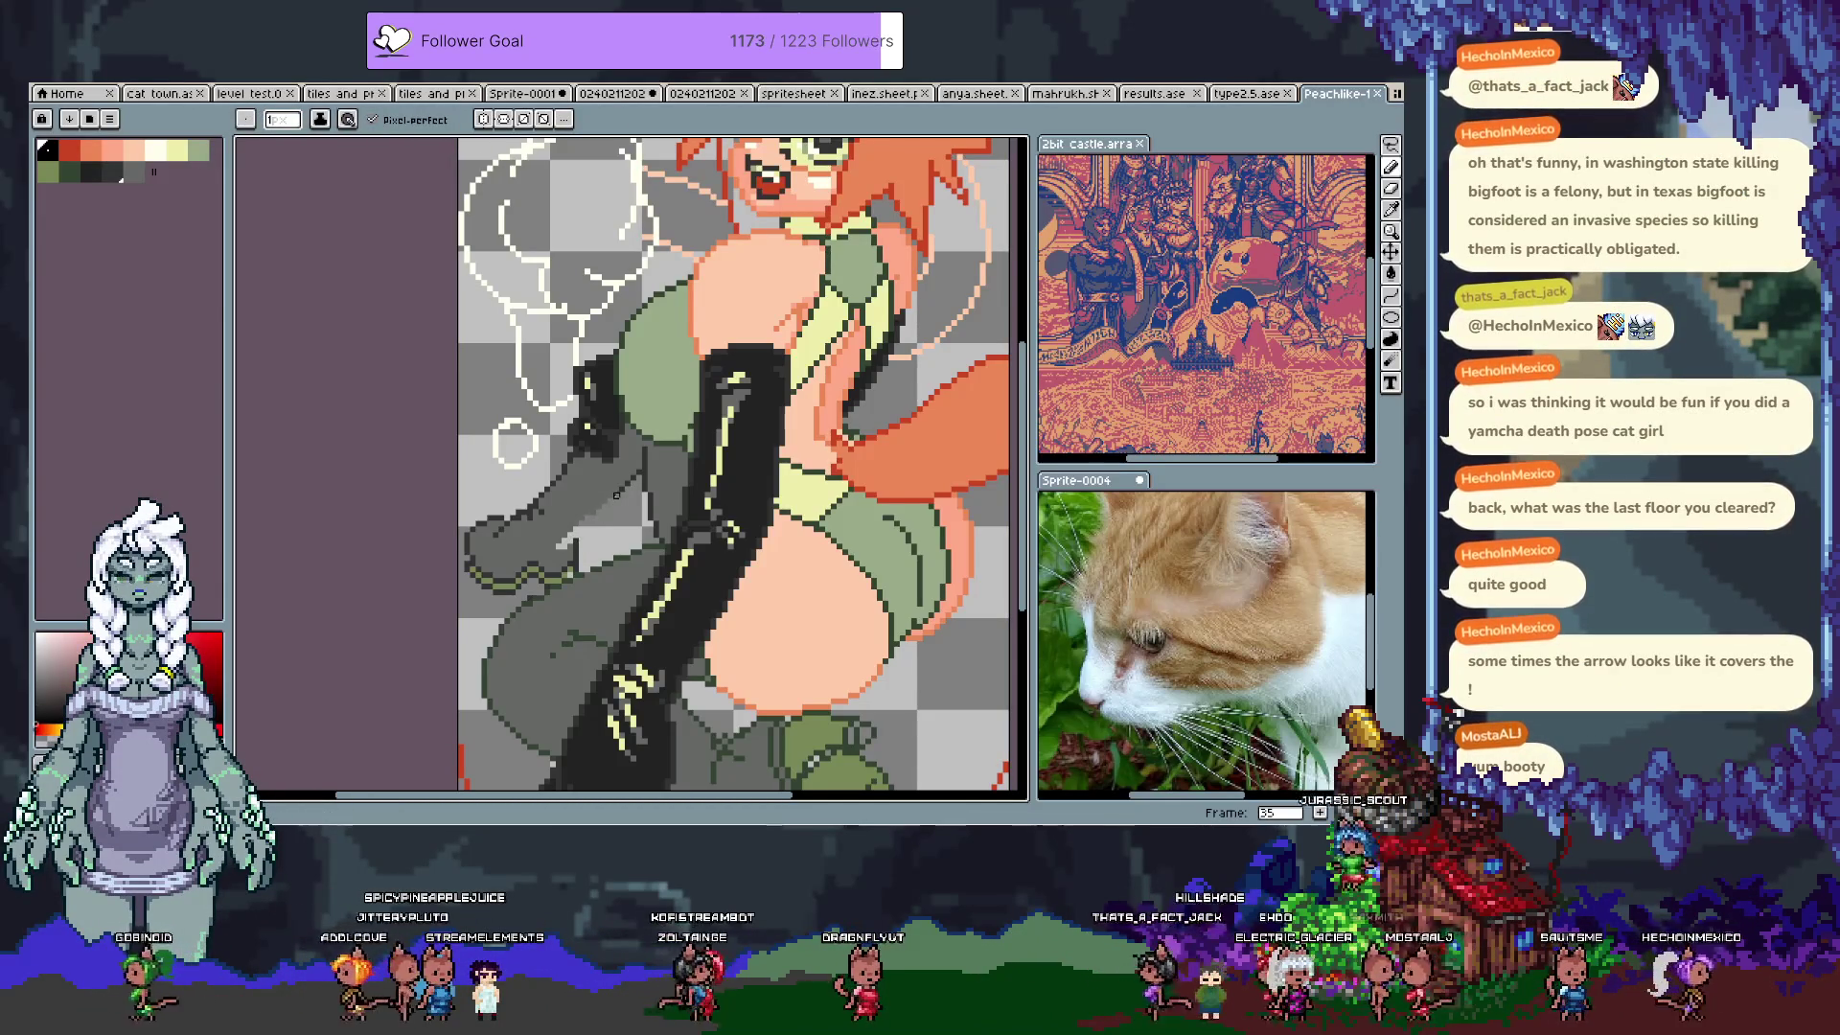
pyautogui.keyDown('alt'); pyautogui.click(575, 544); pyautogui.keyUp('alt')
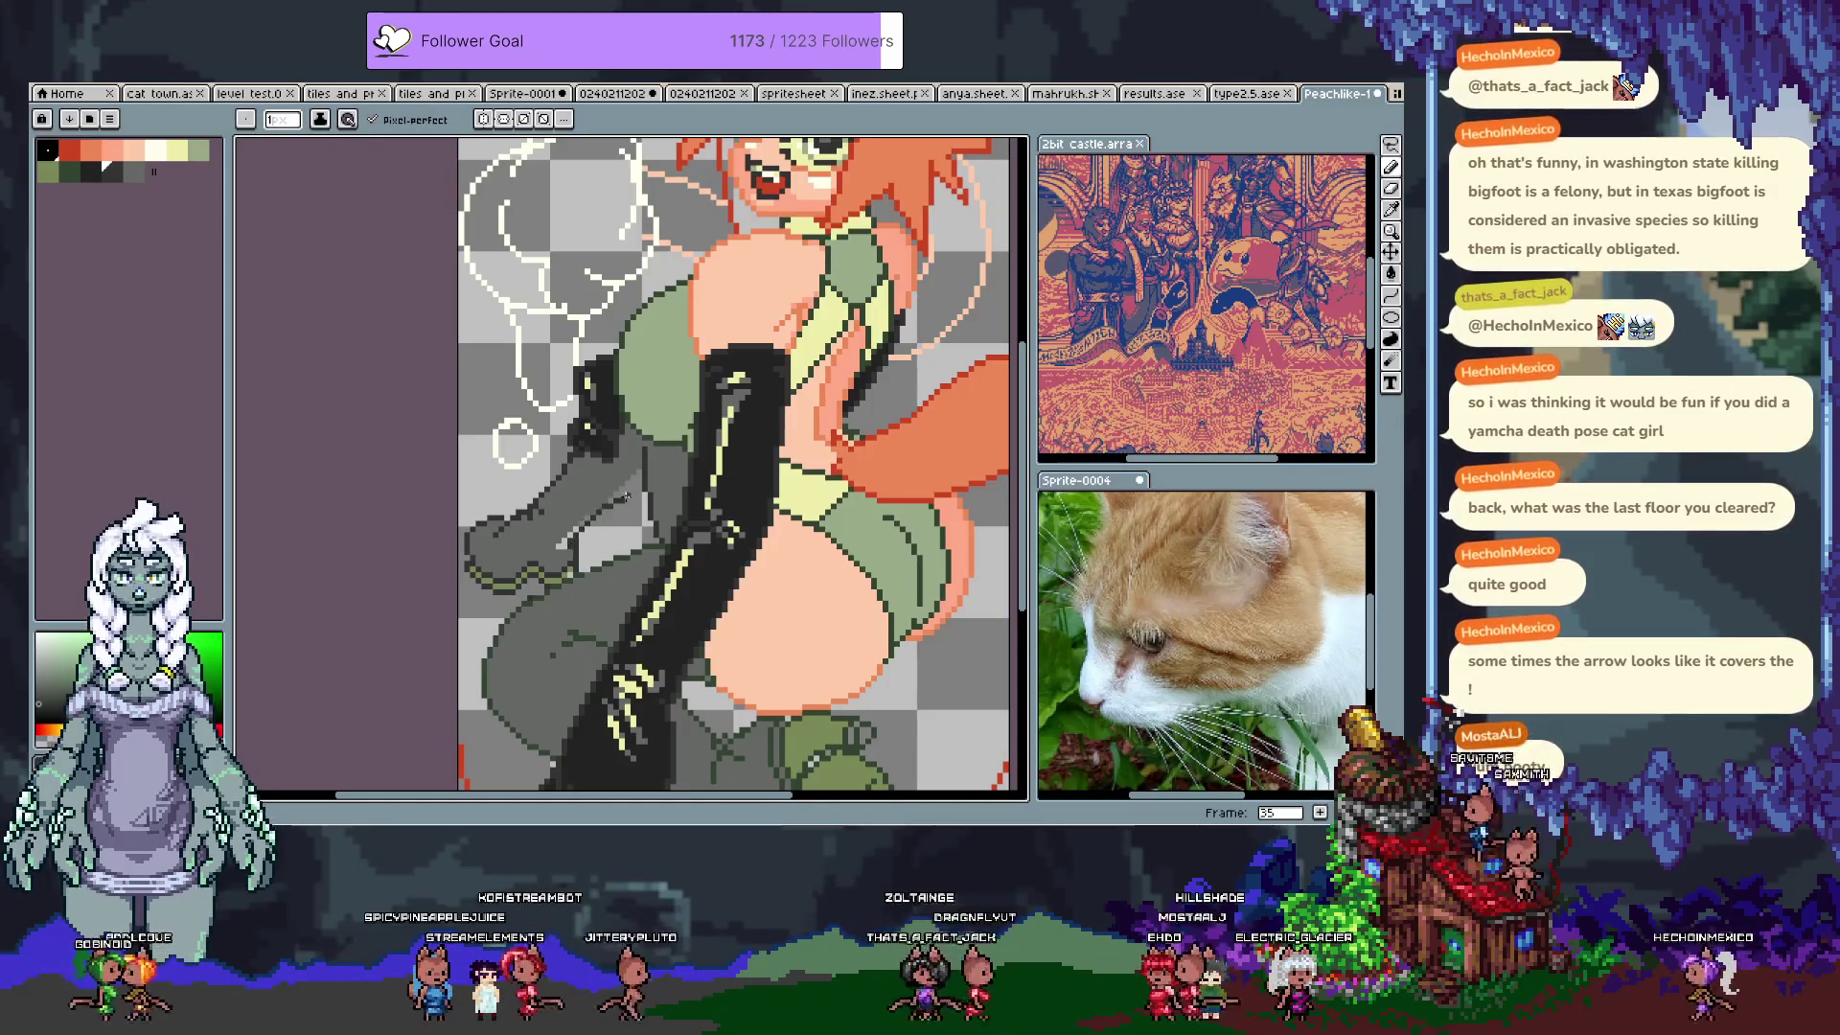
pyautogui.keyDown('alt'); pyautogui.click(633, 490); pyautogui.keyUp('alt')
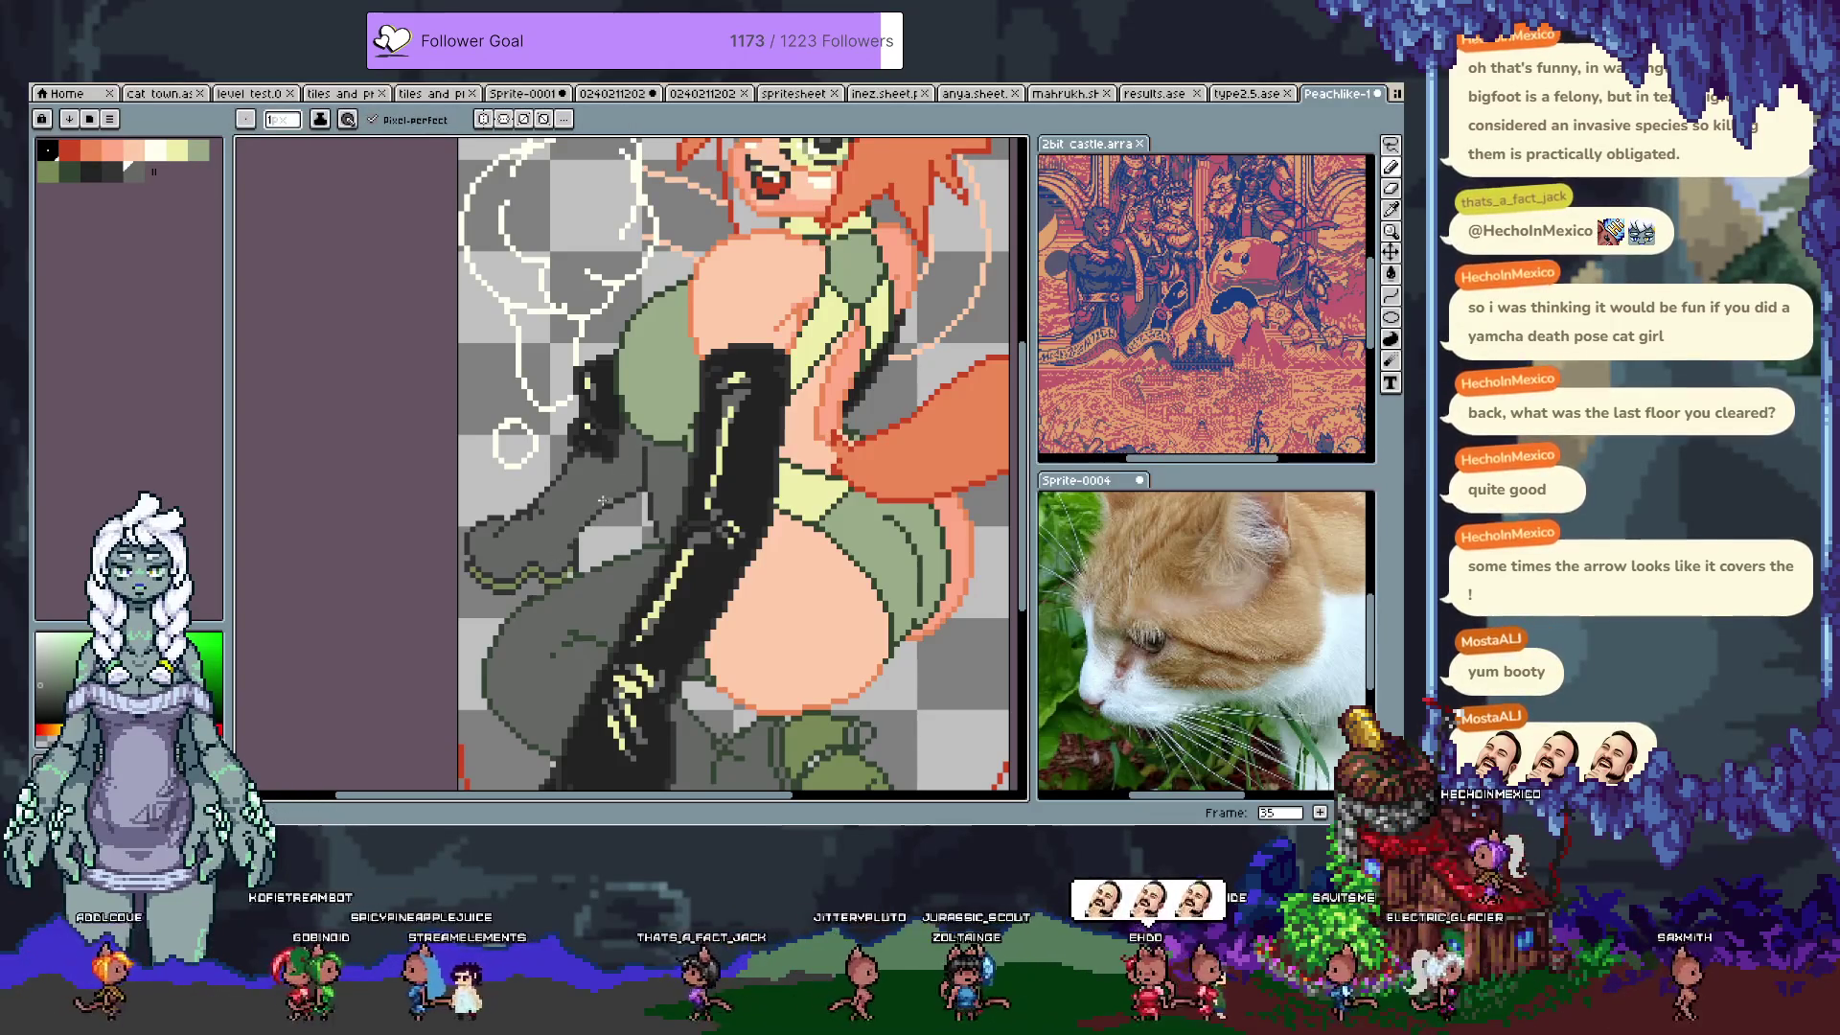
pyautogui.hotkey('ctrl', 'z')
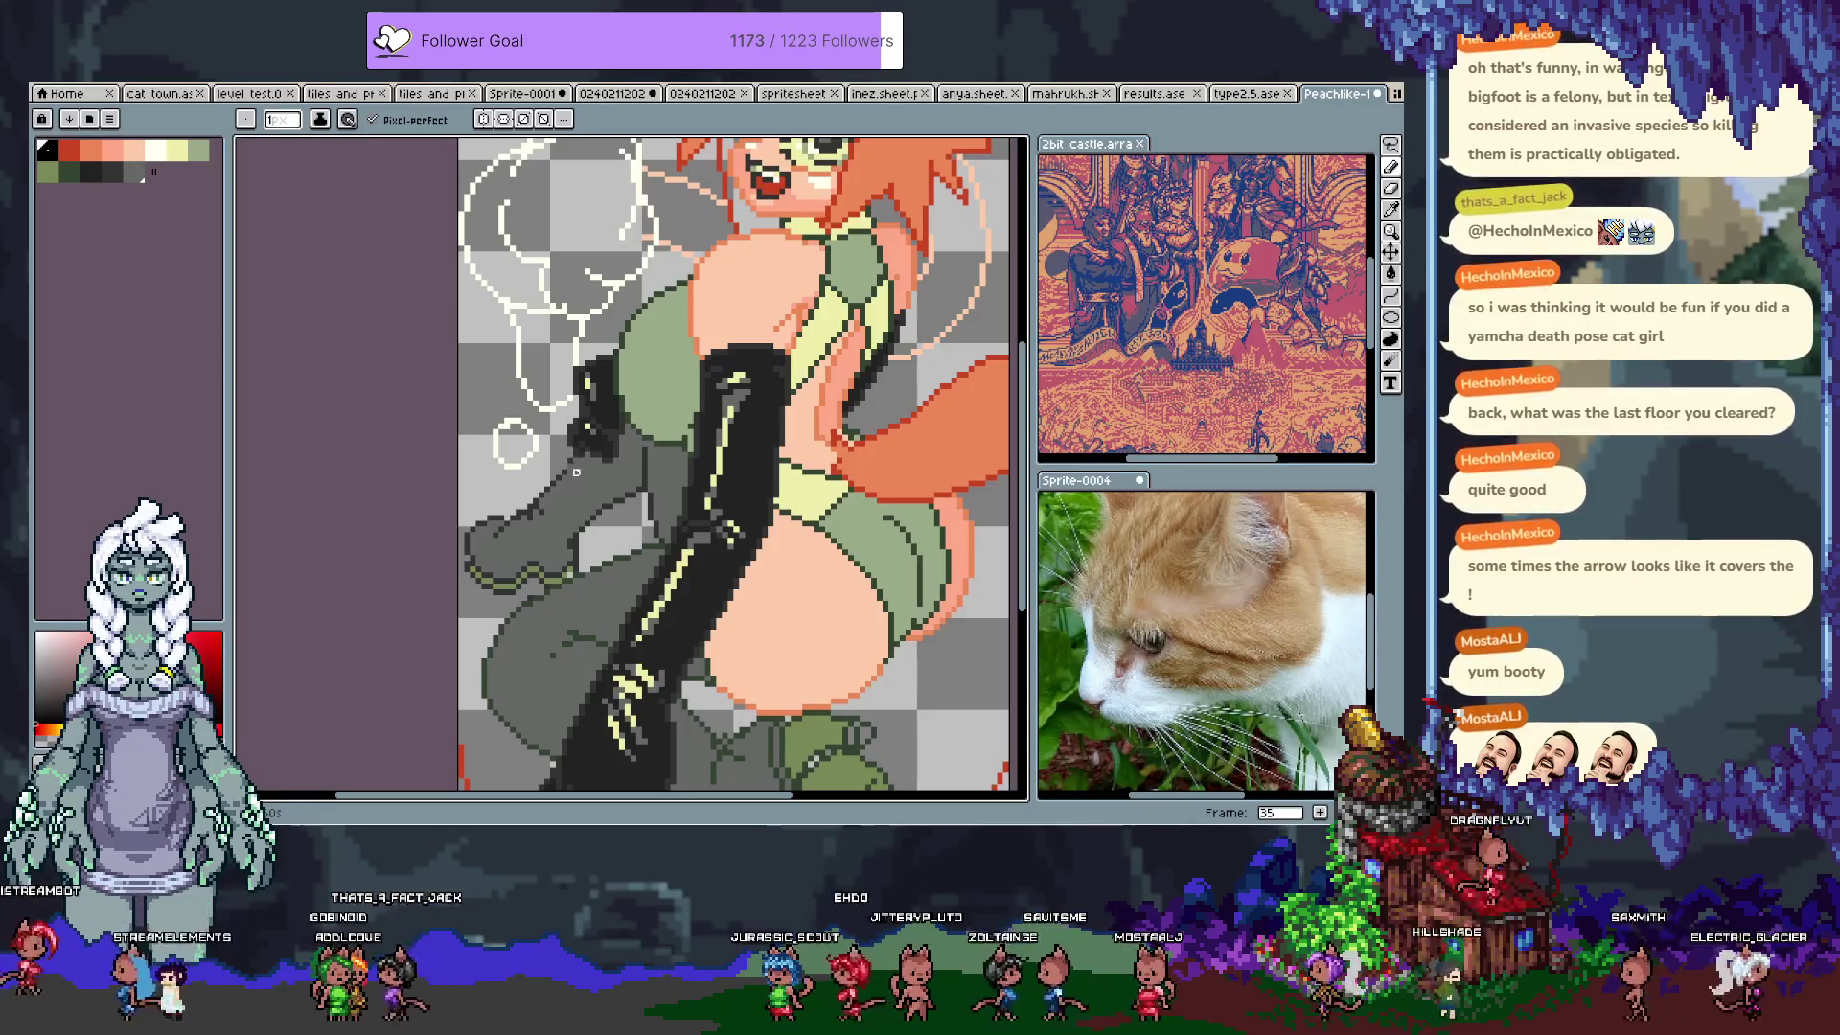
# Step: Sample greyish and olive greens near the leg, undo the last touch-up, and reposition the view
pyautogui.keyDown('alt'); pyautogui.click(575, 466); pyautogui.keyUp('alt')
pyautogui.keyDown('alt'); pyautogui.click(574, 462); pyautogui.keyUp('alt')
pyautogui.keyDown('alt'); pyautogui.click(566, 466); pyautogui.keyUp('alt')
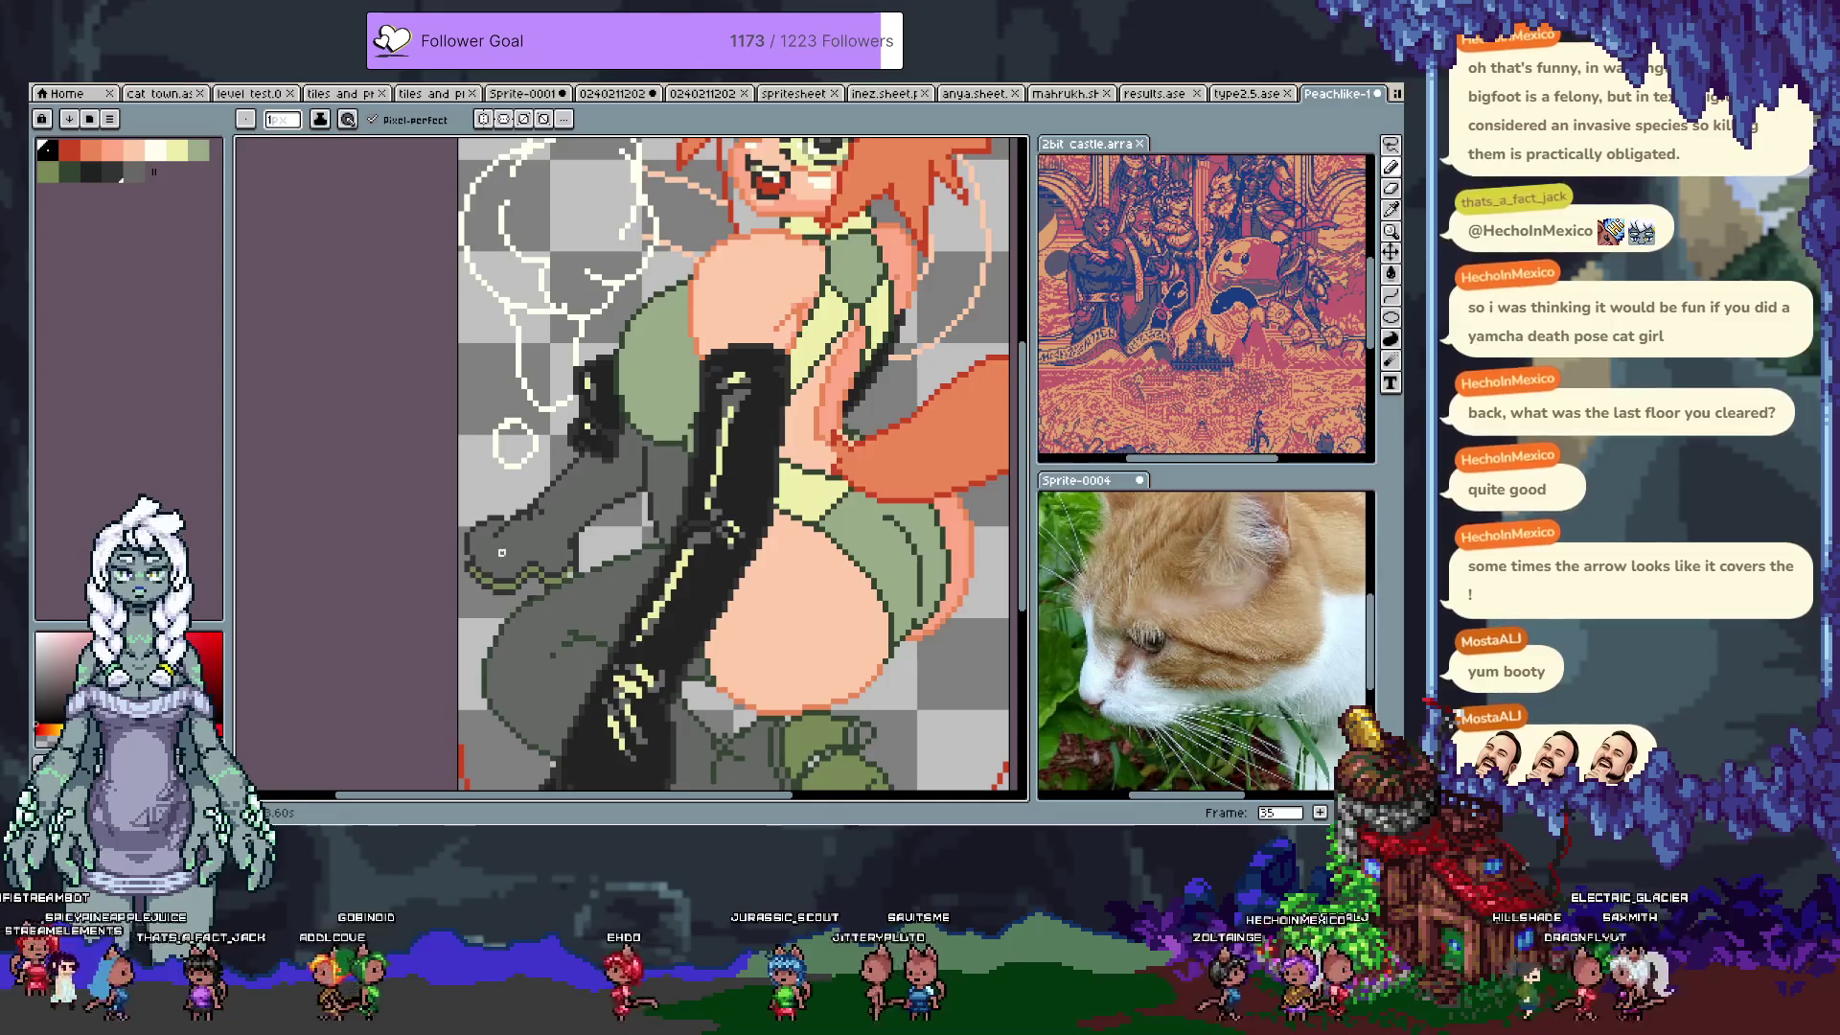
pyautogui.keyDown('alt'); pyautogui.click(500, 539); pyautogui.keyUp('alt')
pyautogui.keyDown('alt'); pyautogui.click(567, 573); pyautogui.keyUp('alt')
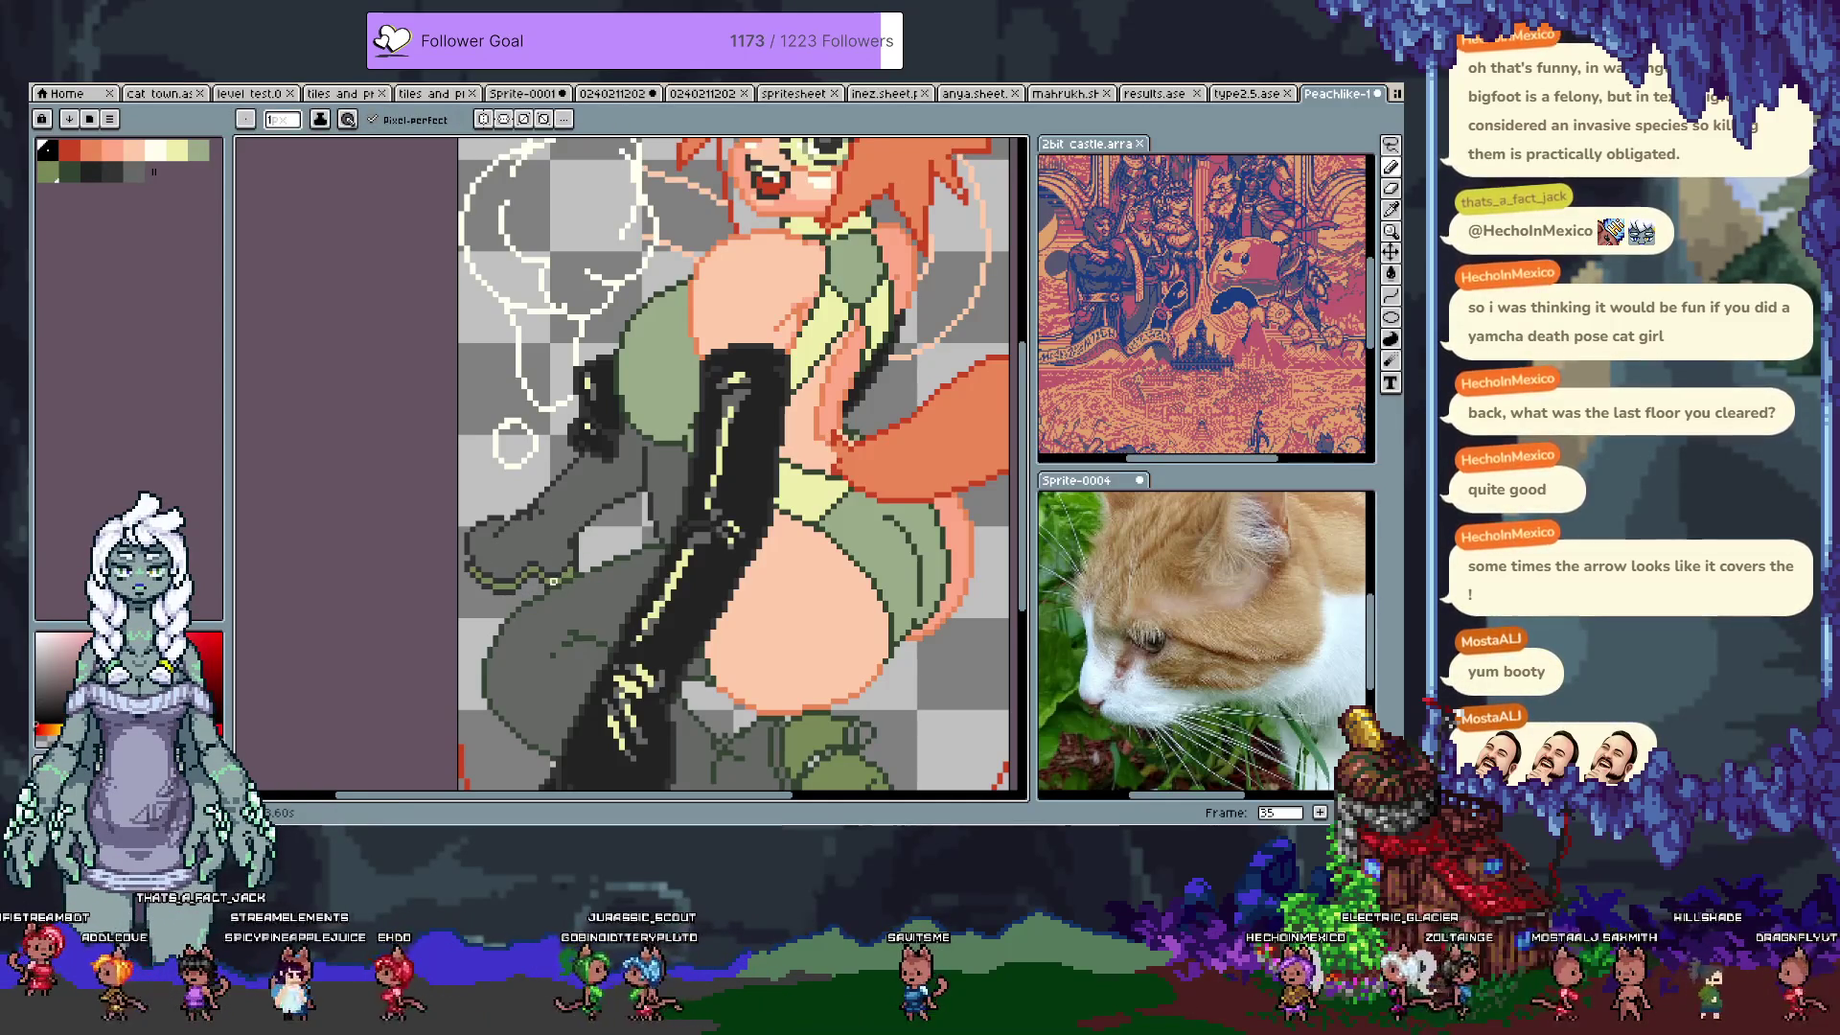
pyautogui.keyDown('alt'); pyautogui.click(543, 586); pyautogui.keyUp('alt')
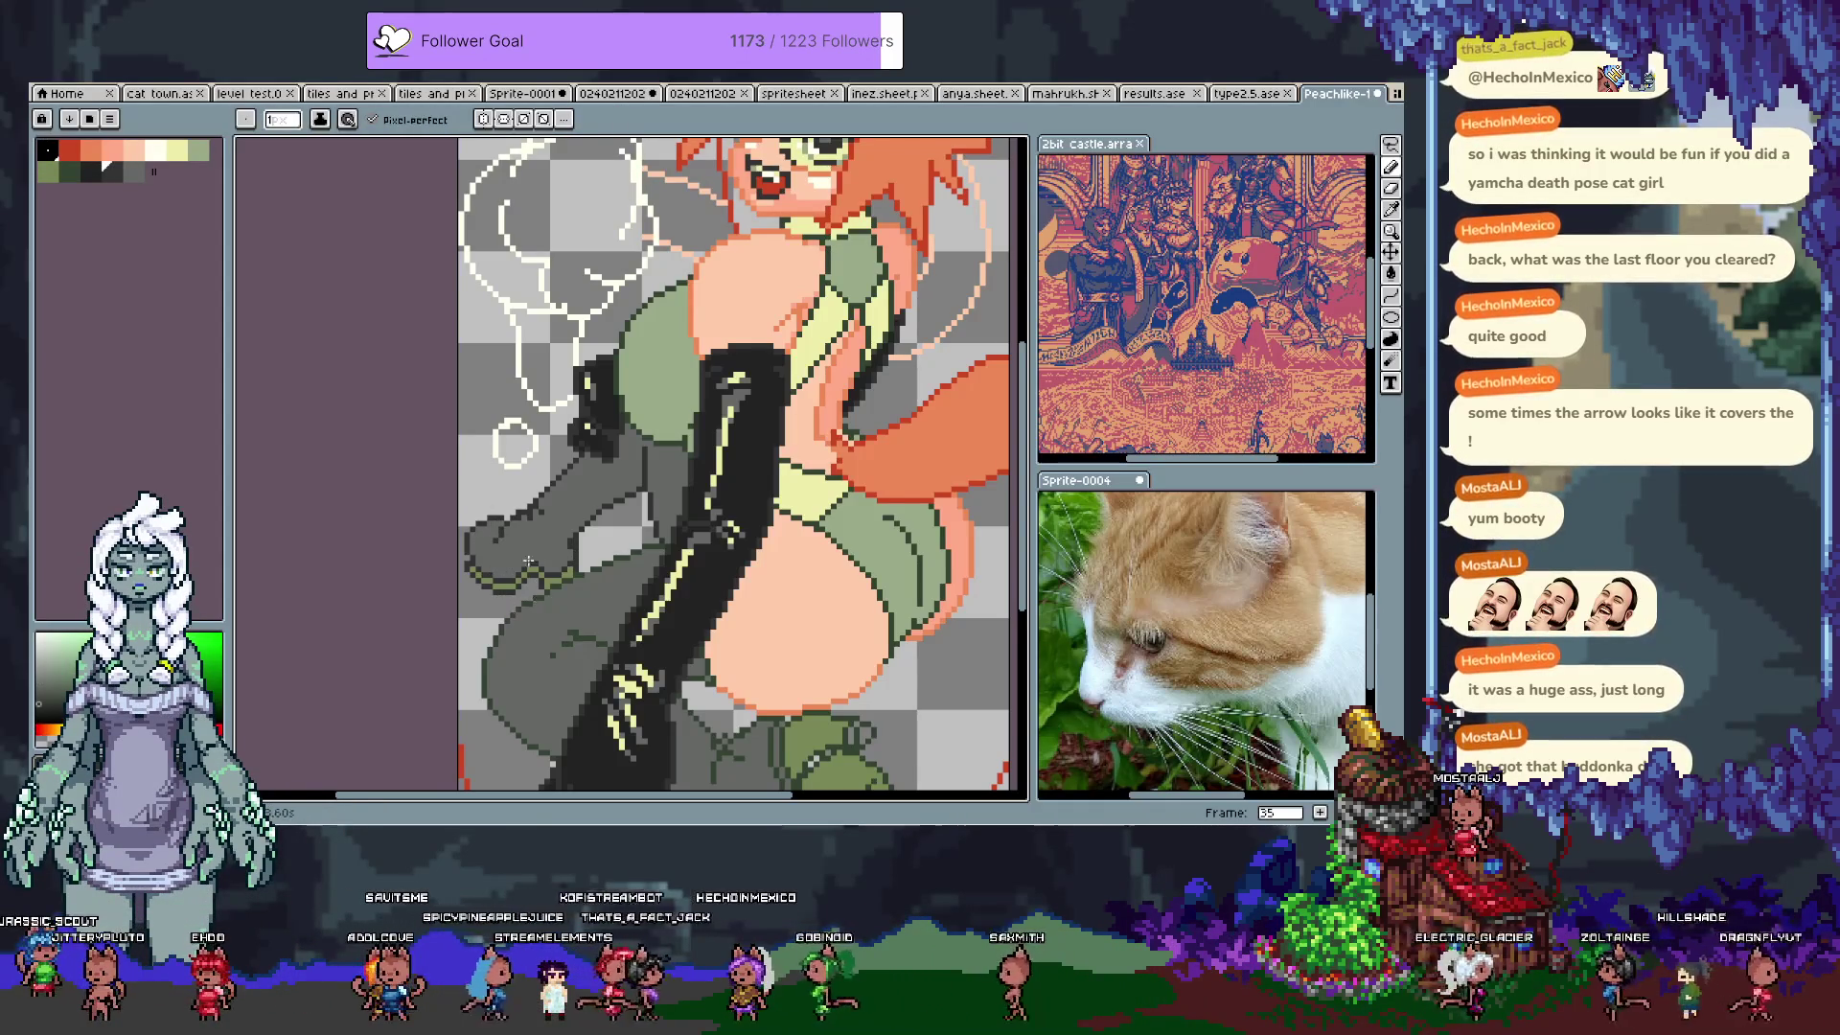
pyautogui.hotkey('ctrl', 'z')
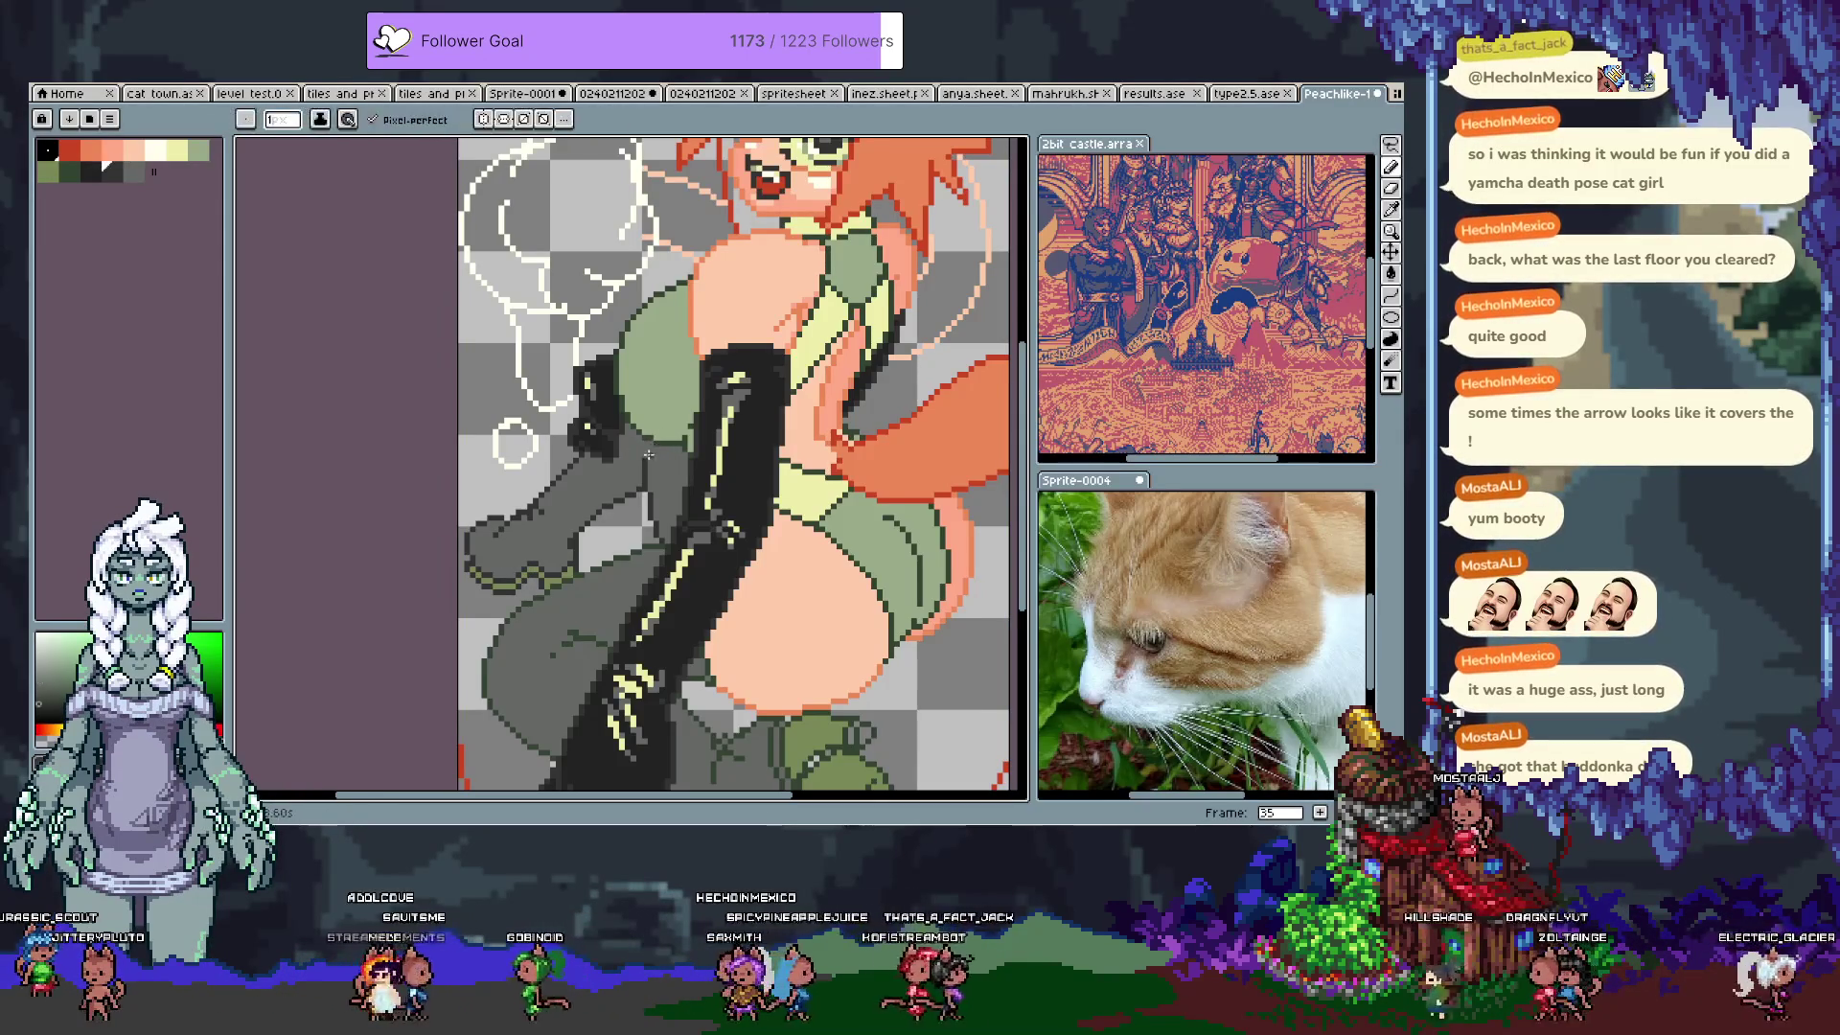
pyautogui.moveTo(602, 508)
pyautogui.mouseDown()
pyautogui.moveTo(617, 306)
pyautogui.moveTo(559, 288)
pyautogui.moveTo(578, 510)
pyautogui.moveTo(556, 541)
pyautogui.mouseUp()
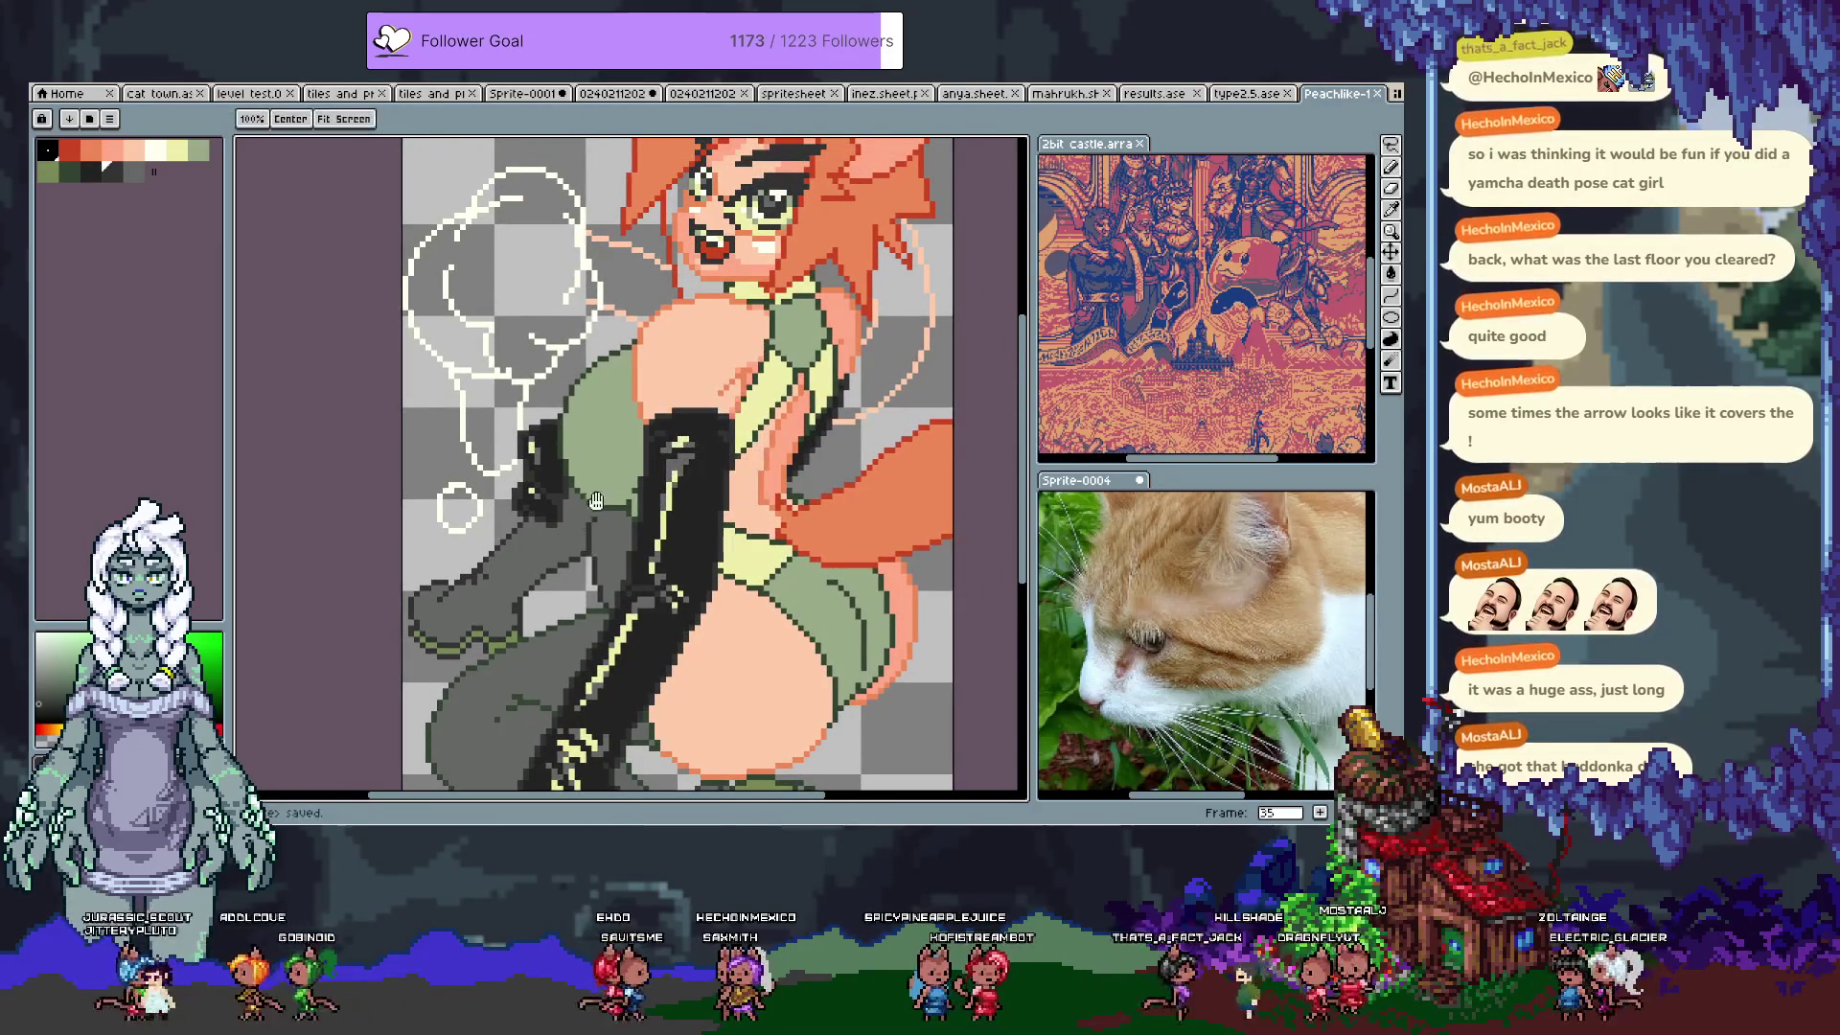
# Step: Pan the view onto the legs and hip area and save the artwork
pyautogui.moveTo(578, 564)
pyautogui.mouseDown()
pyautogui.moveTo(569, 436)
pyautogui.moveTo(531, 324)
pyautogui.mouseUp()
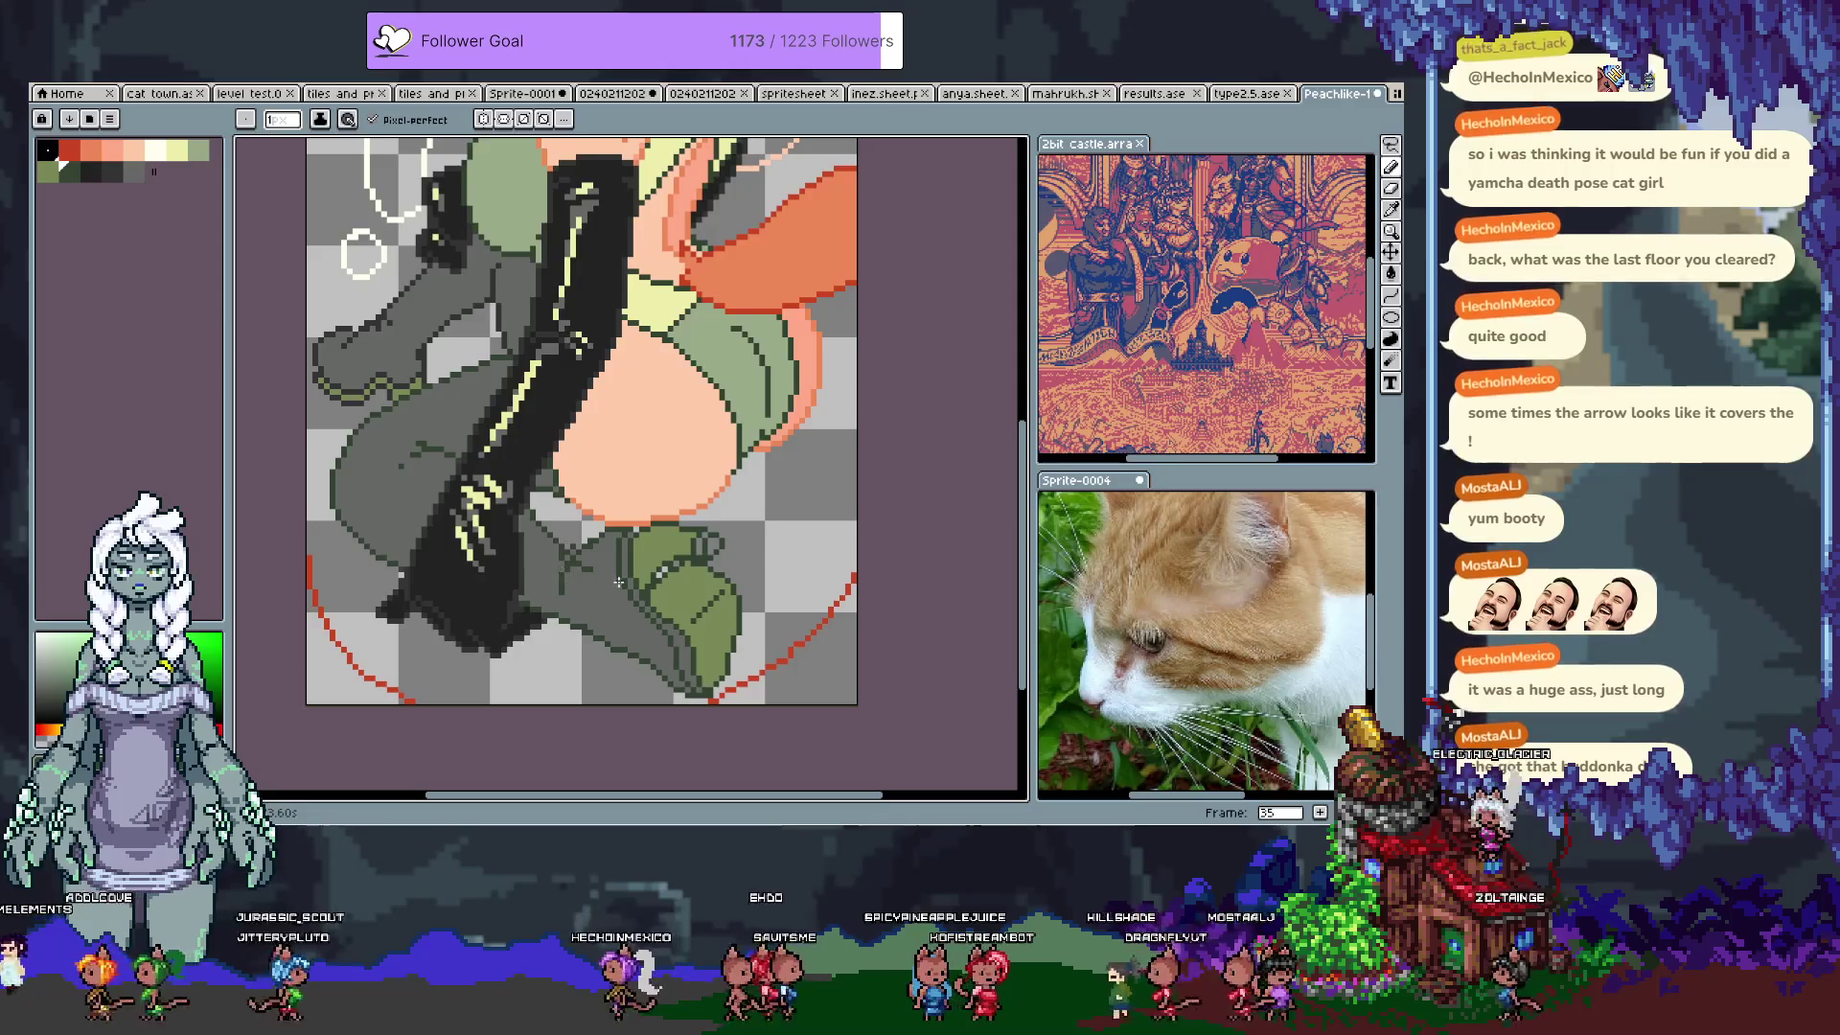
pyautogui.moveTo(719, 385); pyautogui.dragTo(655, 436)
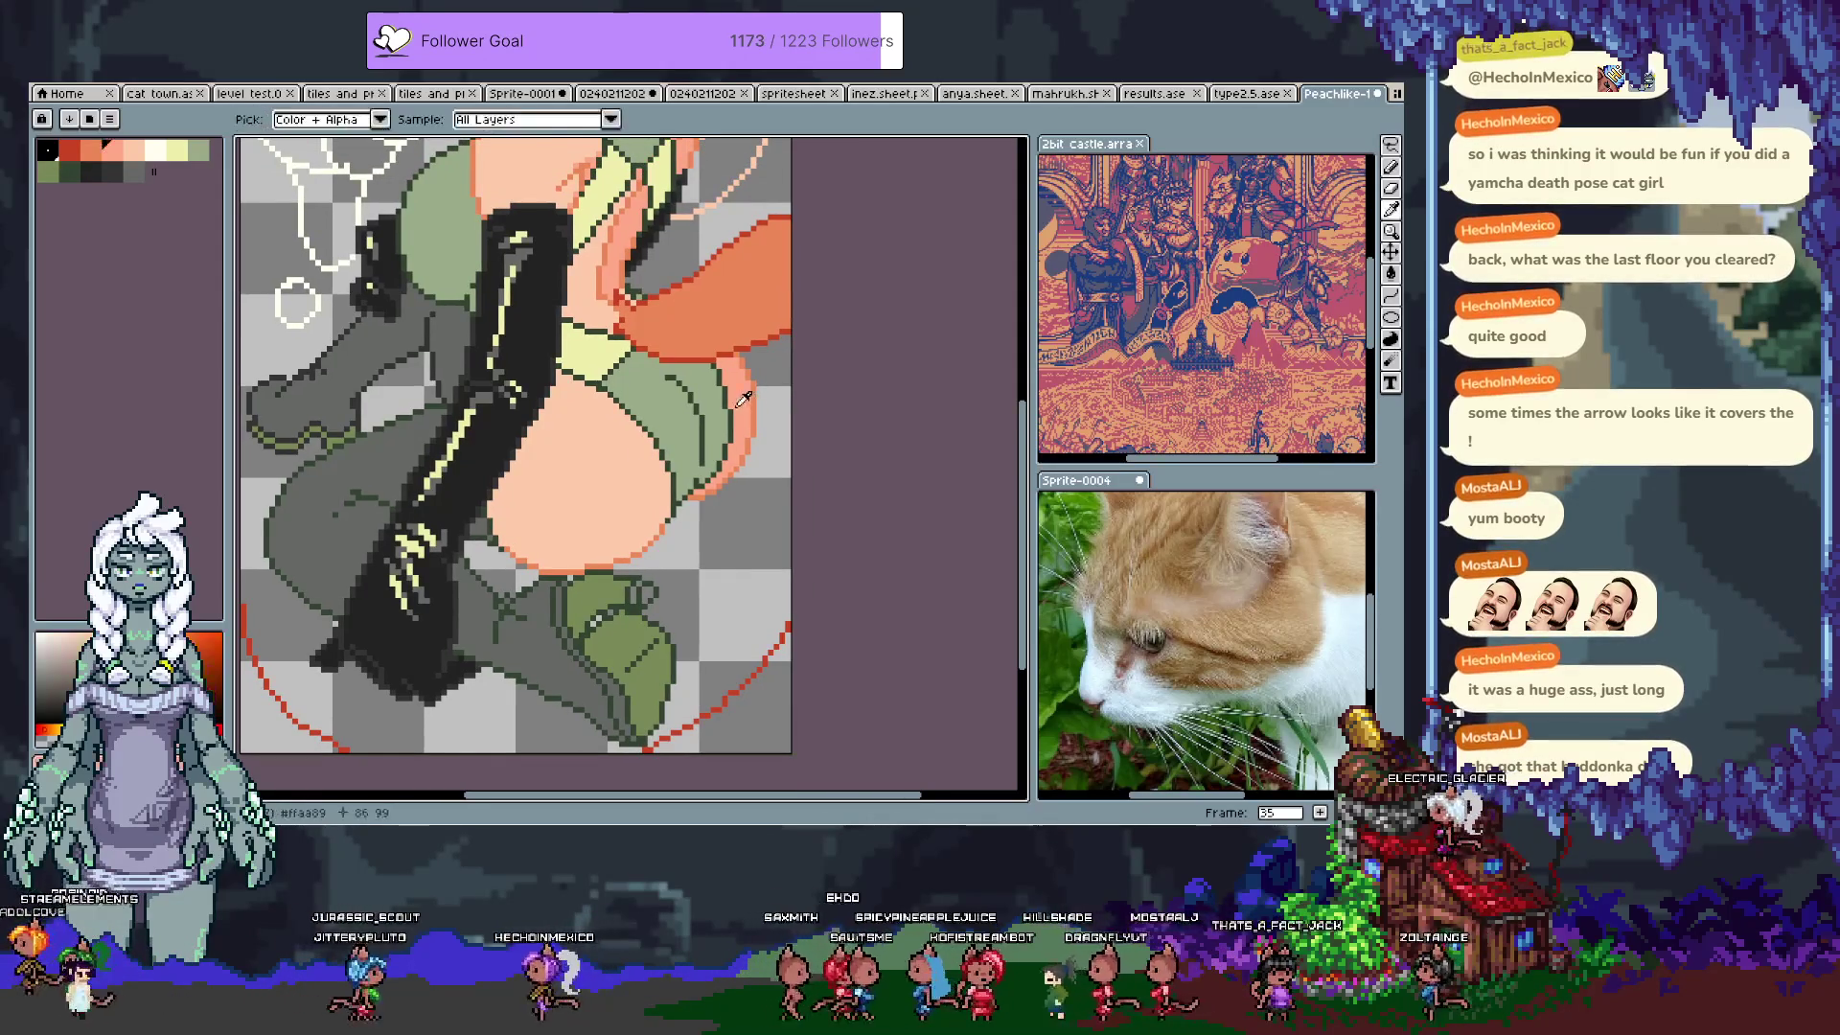
pyautogui.hotkey('ctrl', 's')
# Step: Step through the animation frames to frame 35 and zoom in
pyautogui.press('b')
pyautogui.press('Tab')
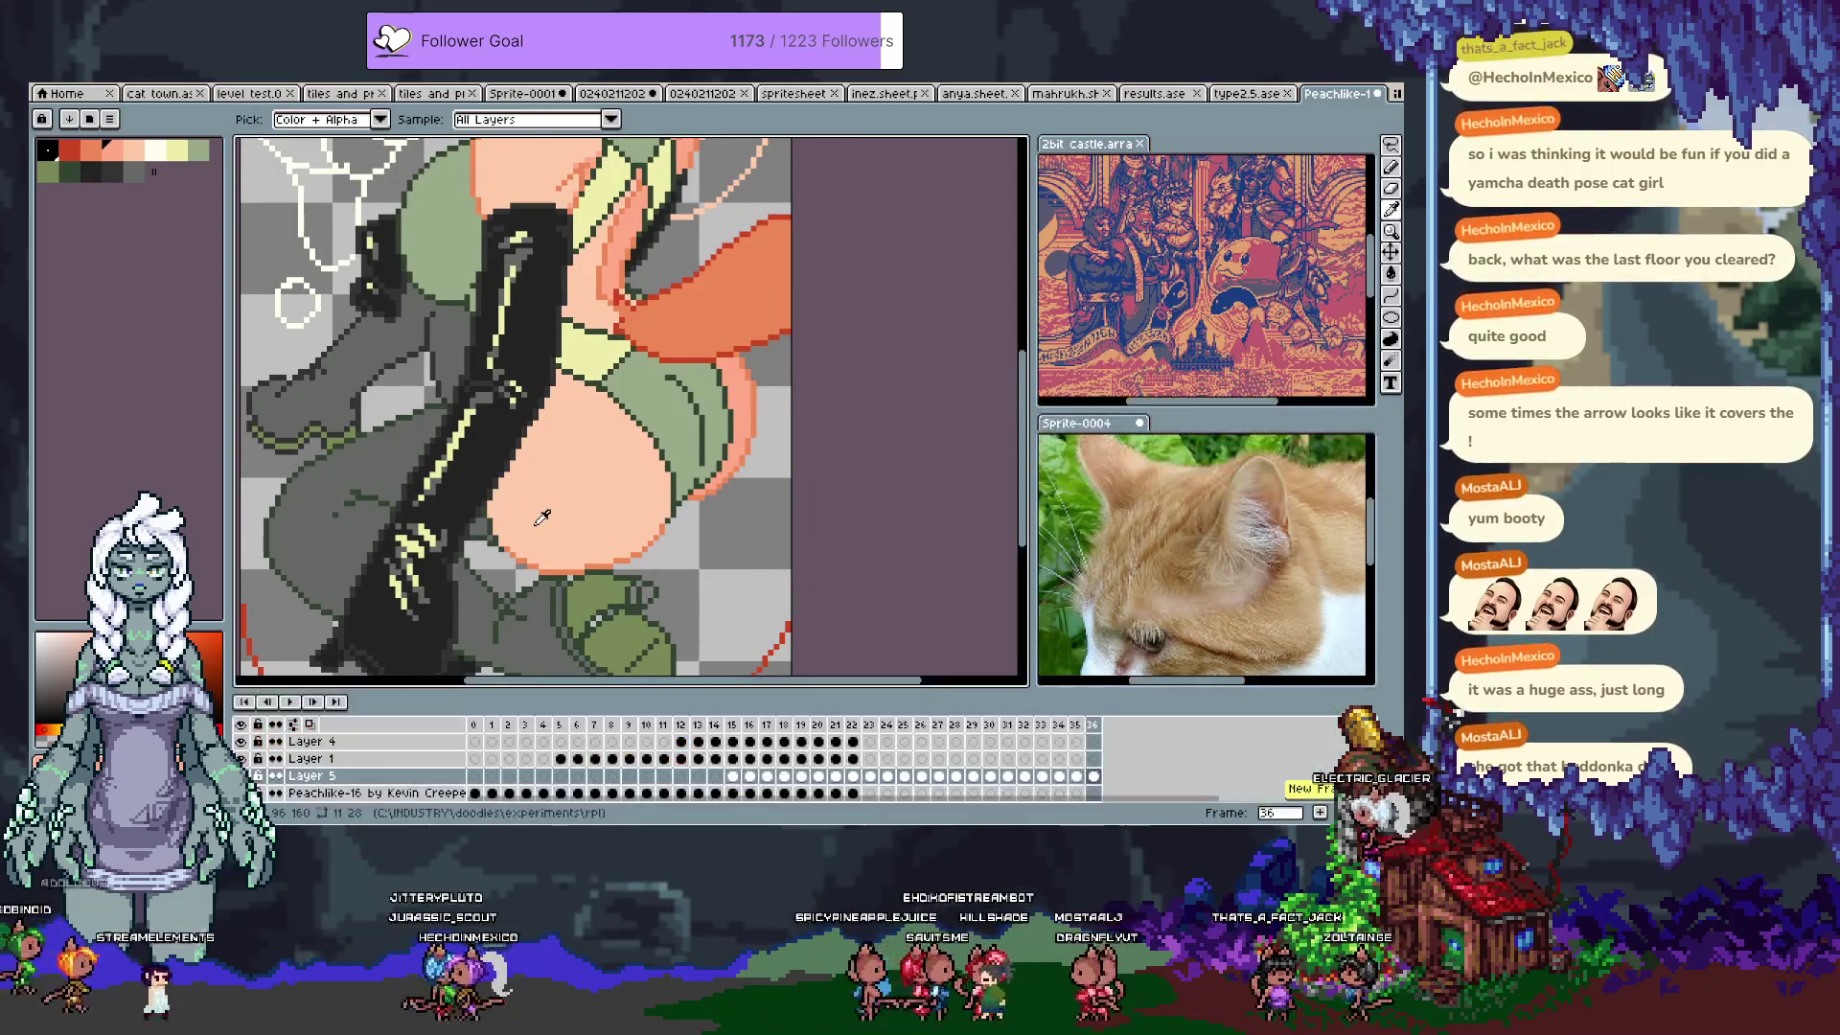
pyautogui.press('Tab')
pyautogui.press(',')
pyautogui.press(',')
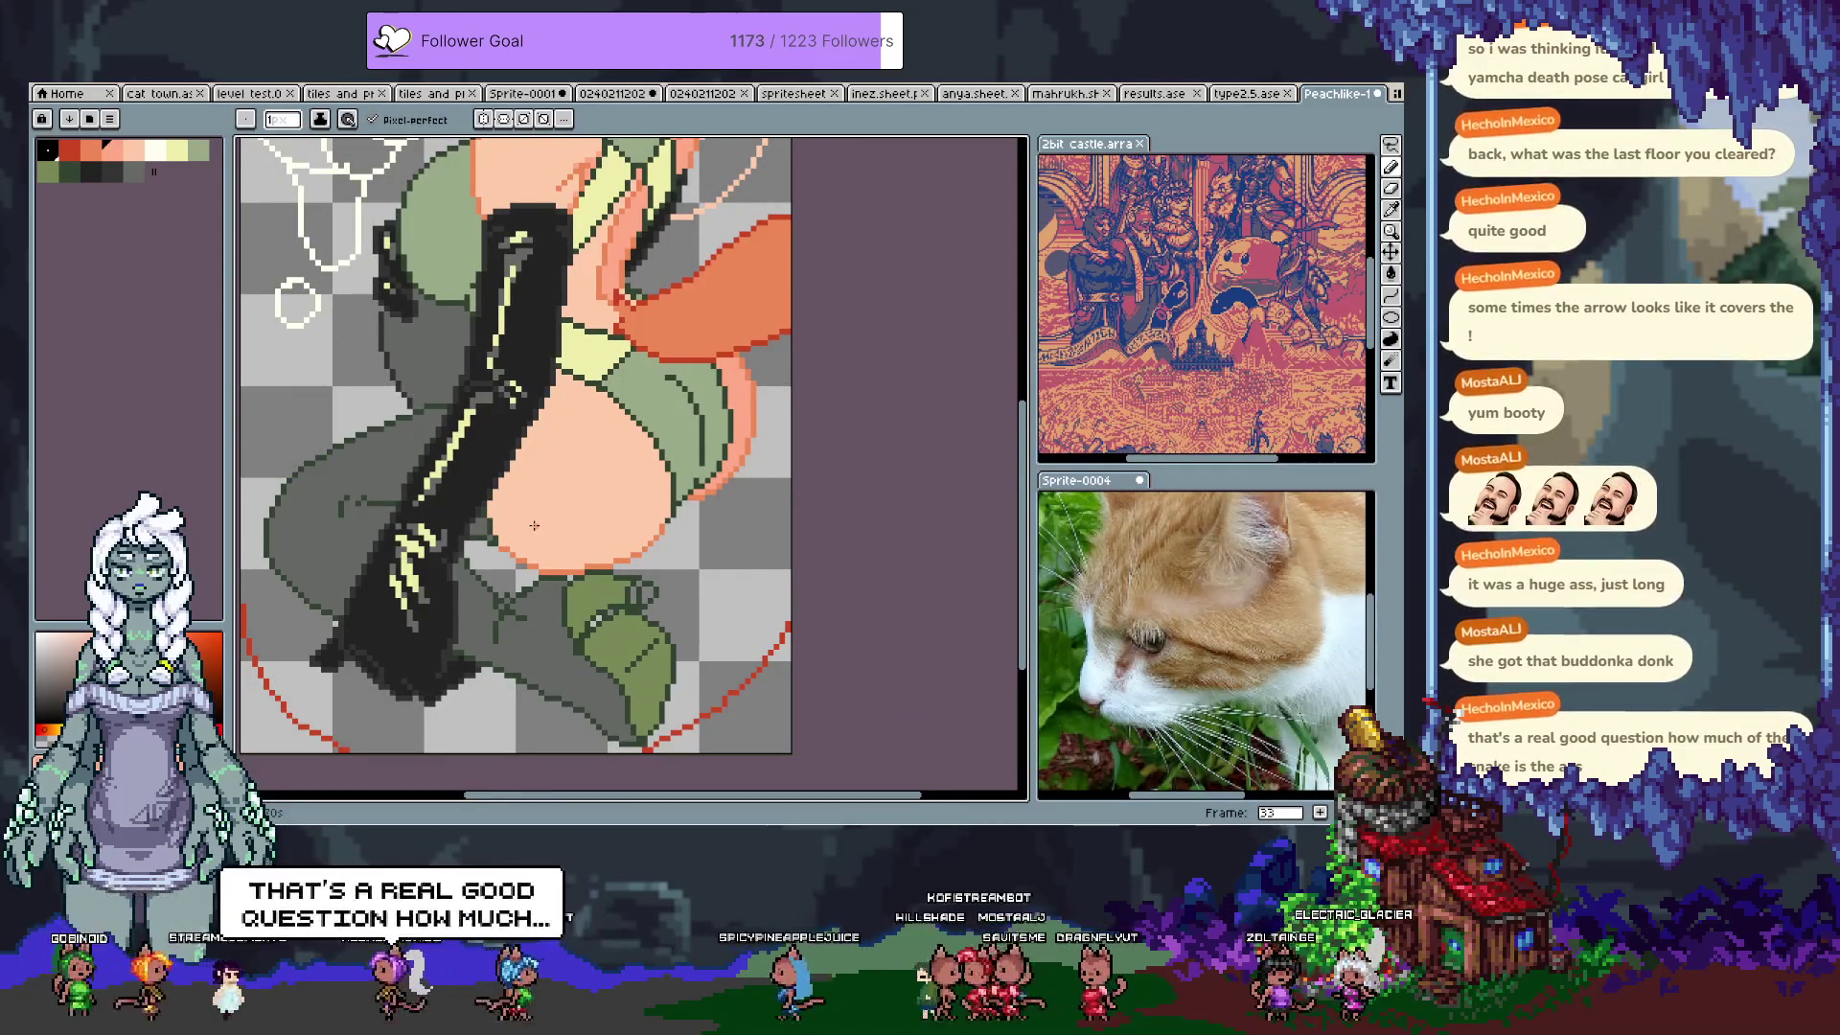
pyautogui.press('.')
pyautogui.press('.')
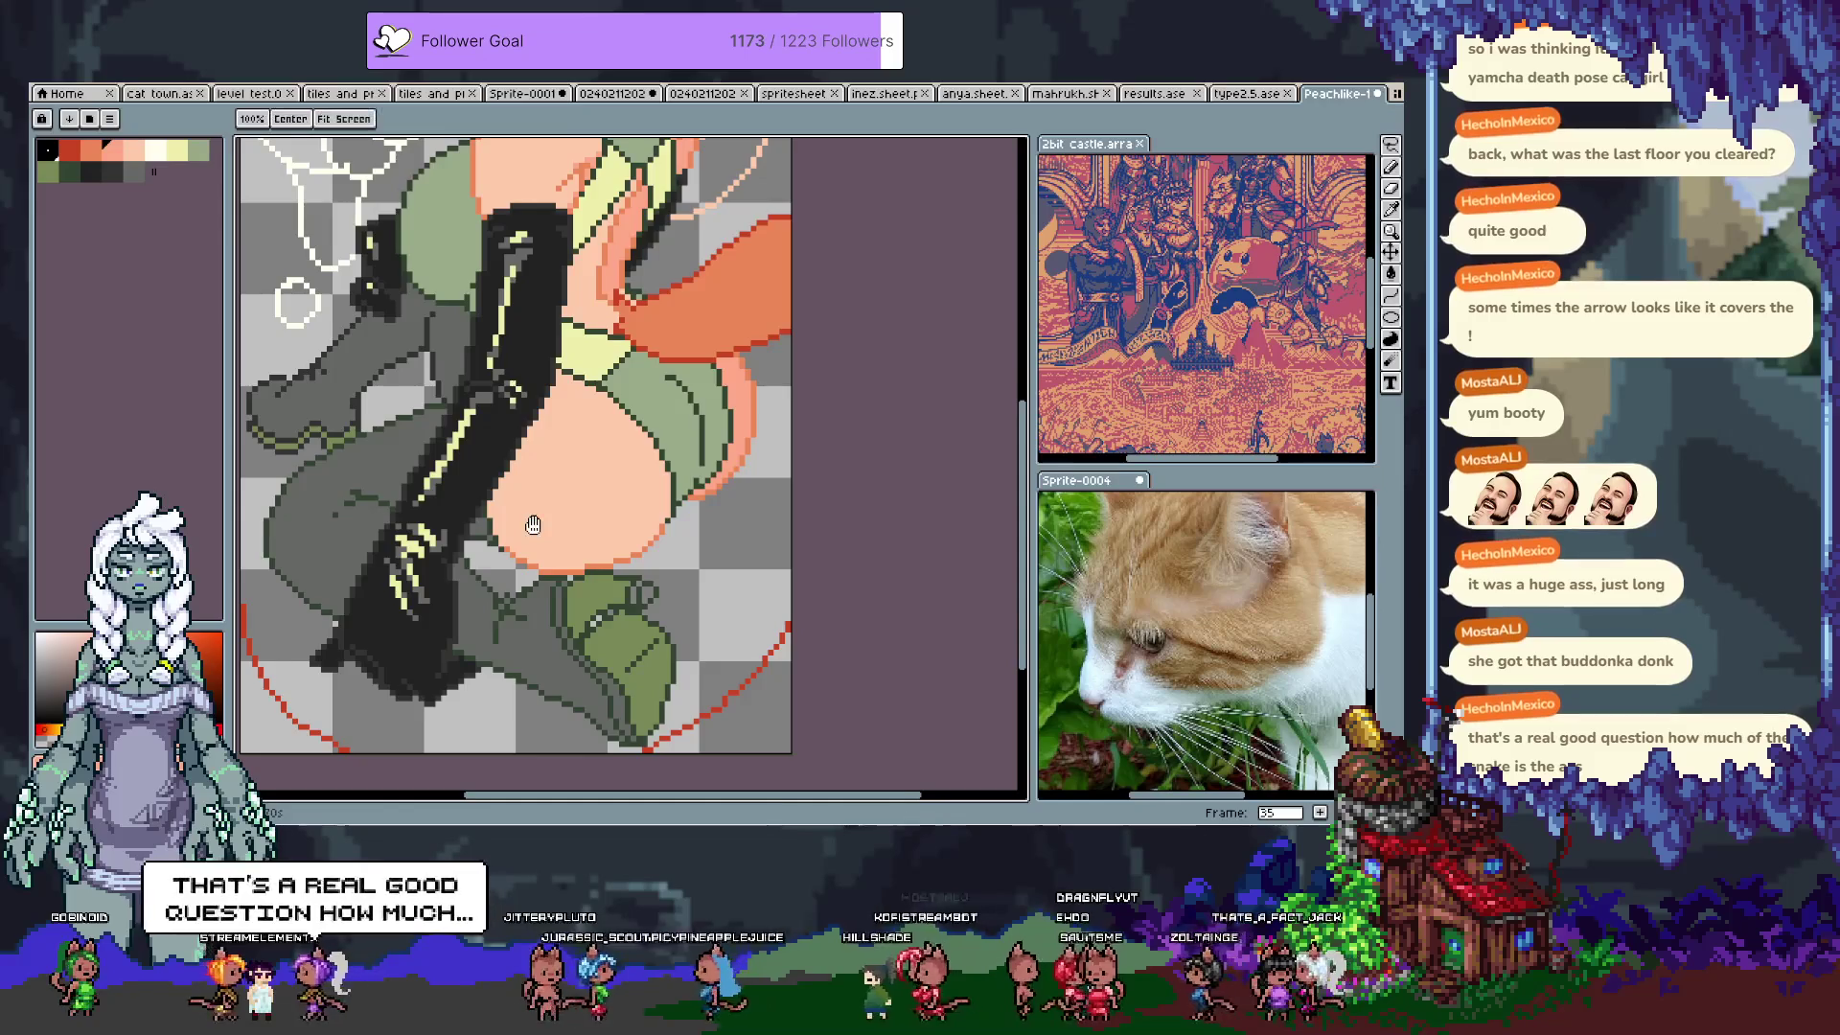
pyautogui.scroll(5, 534, 525)
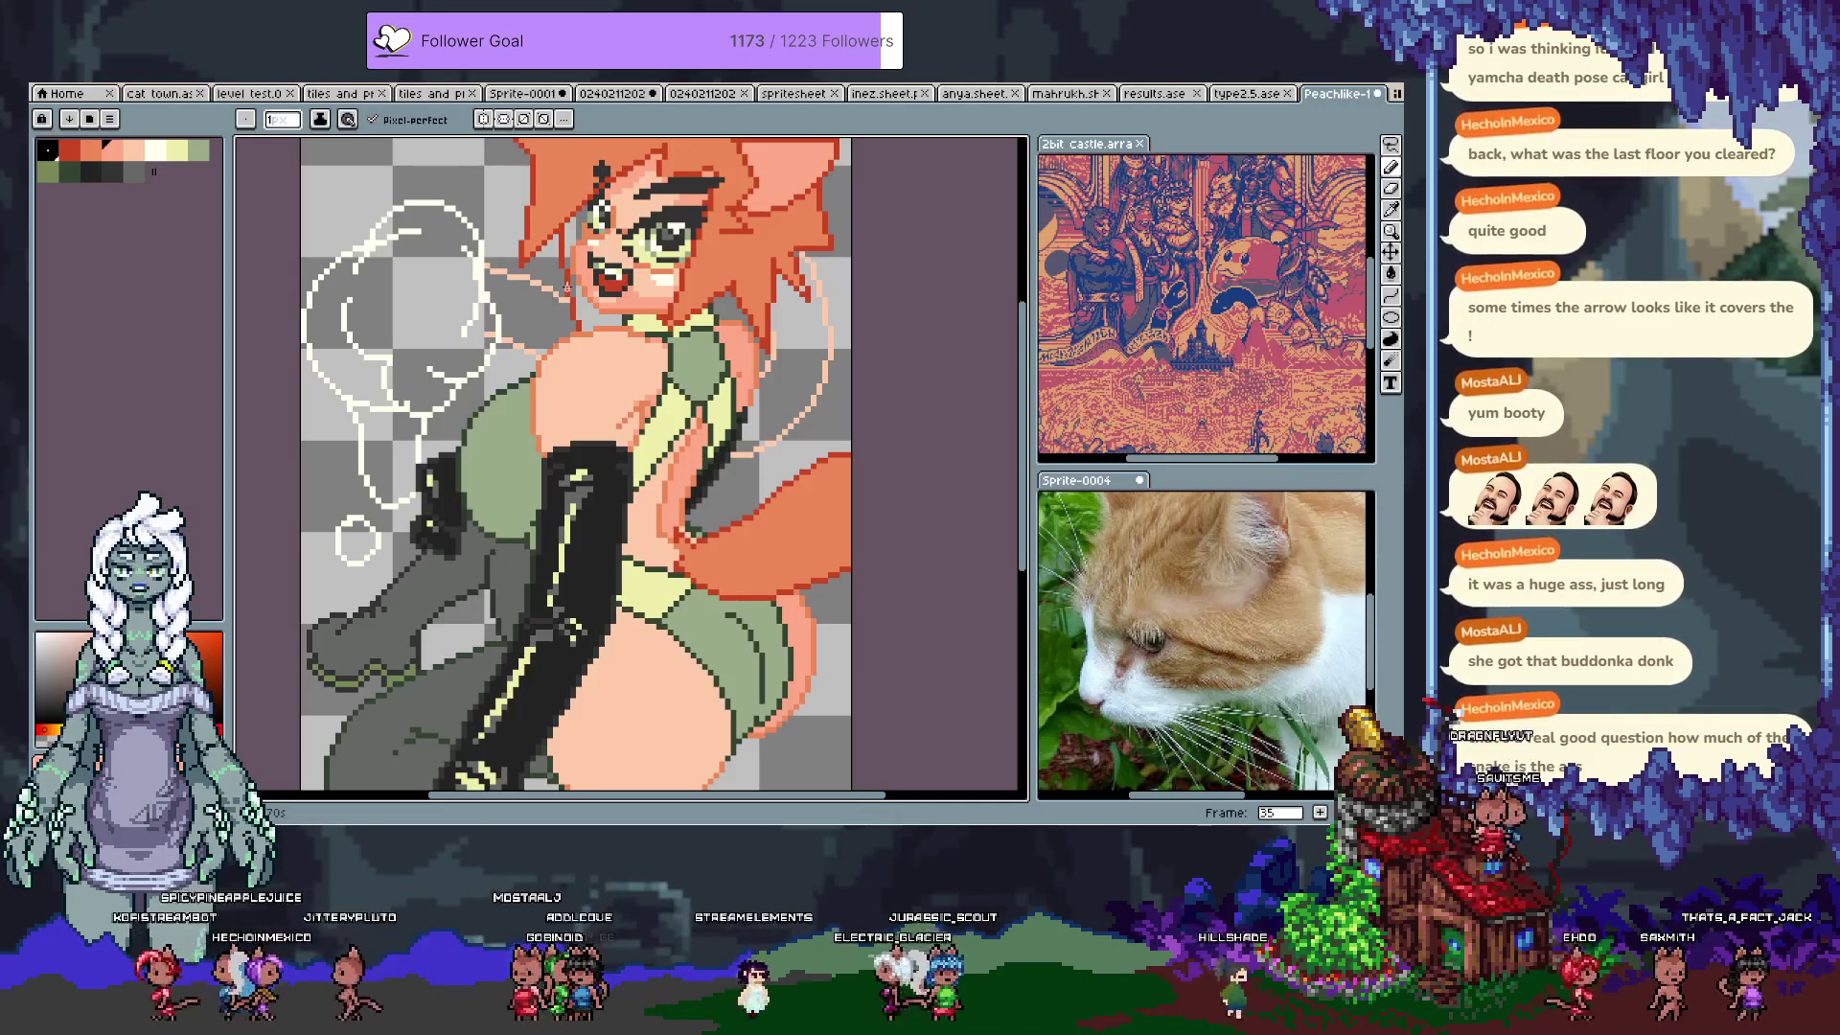
# Step: Show a different animation frame and adjust the zoom on the torso
pyautogui.press('Right')
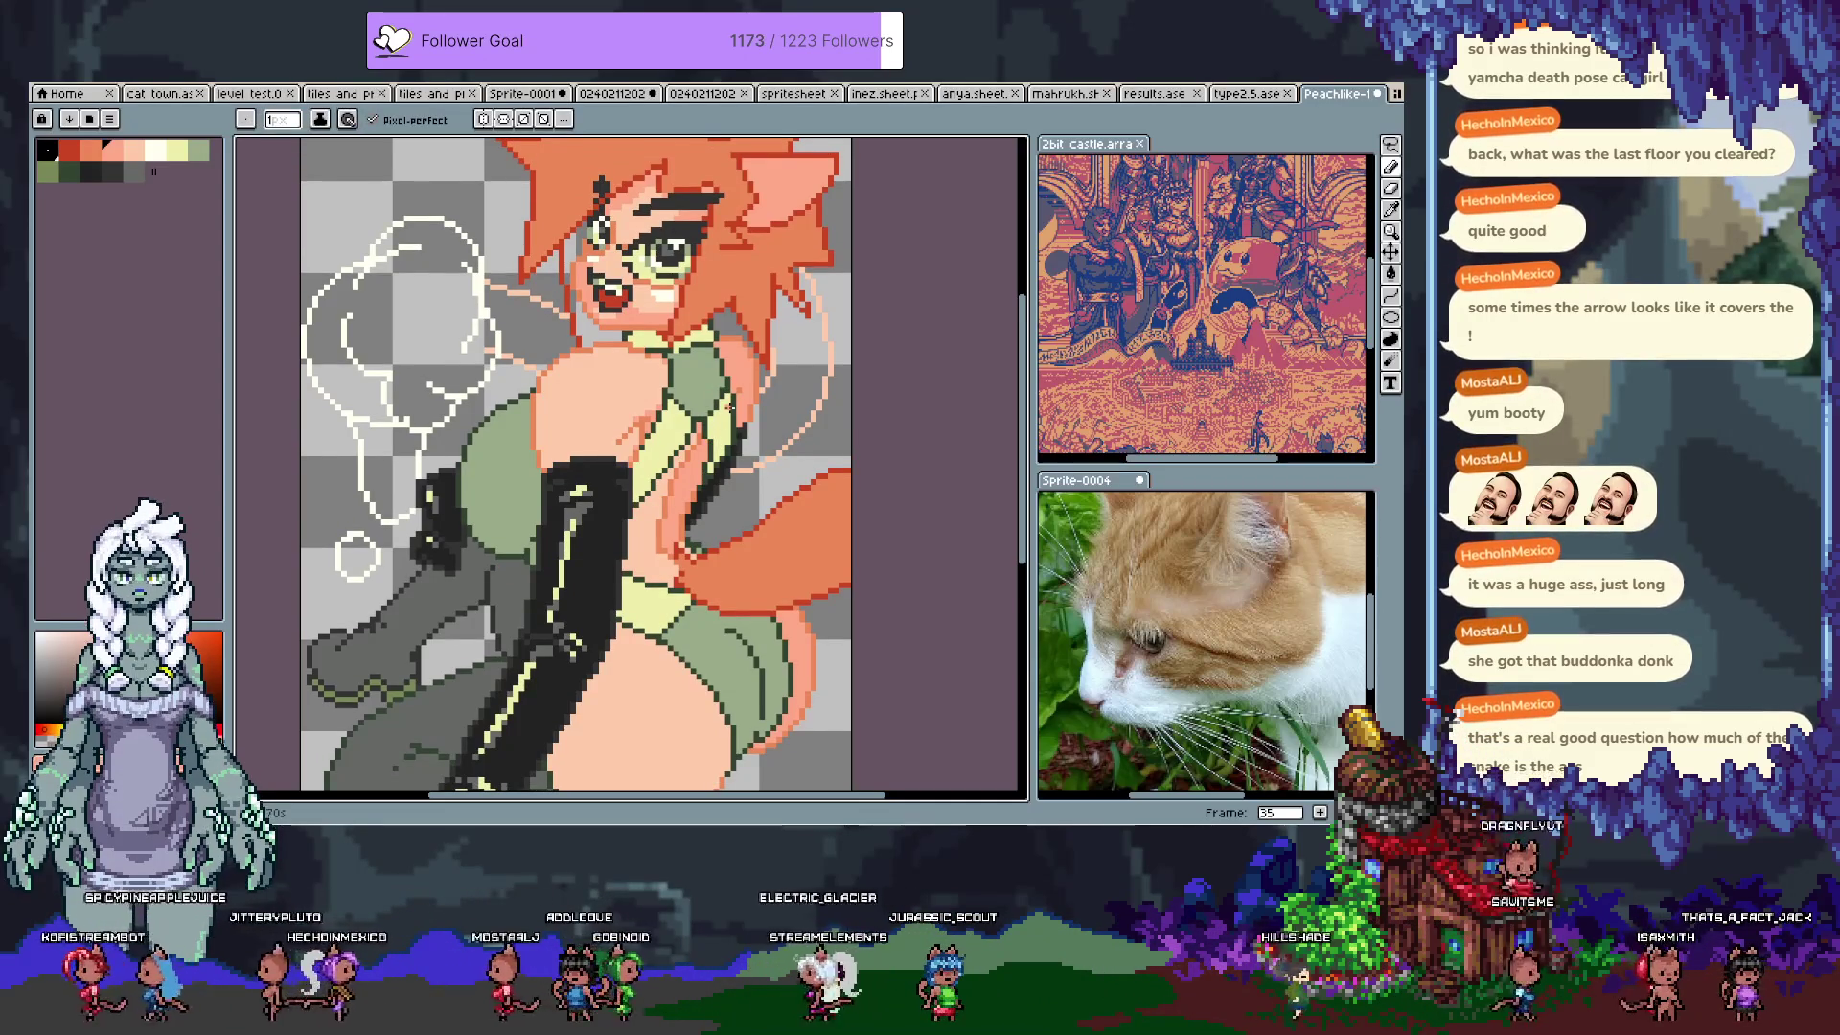
pyautogui.scroll(1, 729, 407)
pyautogui.scroll(-2, 751, 414)
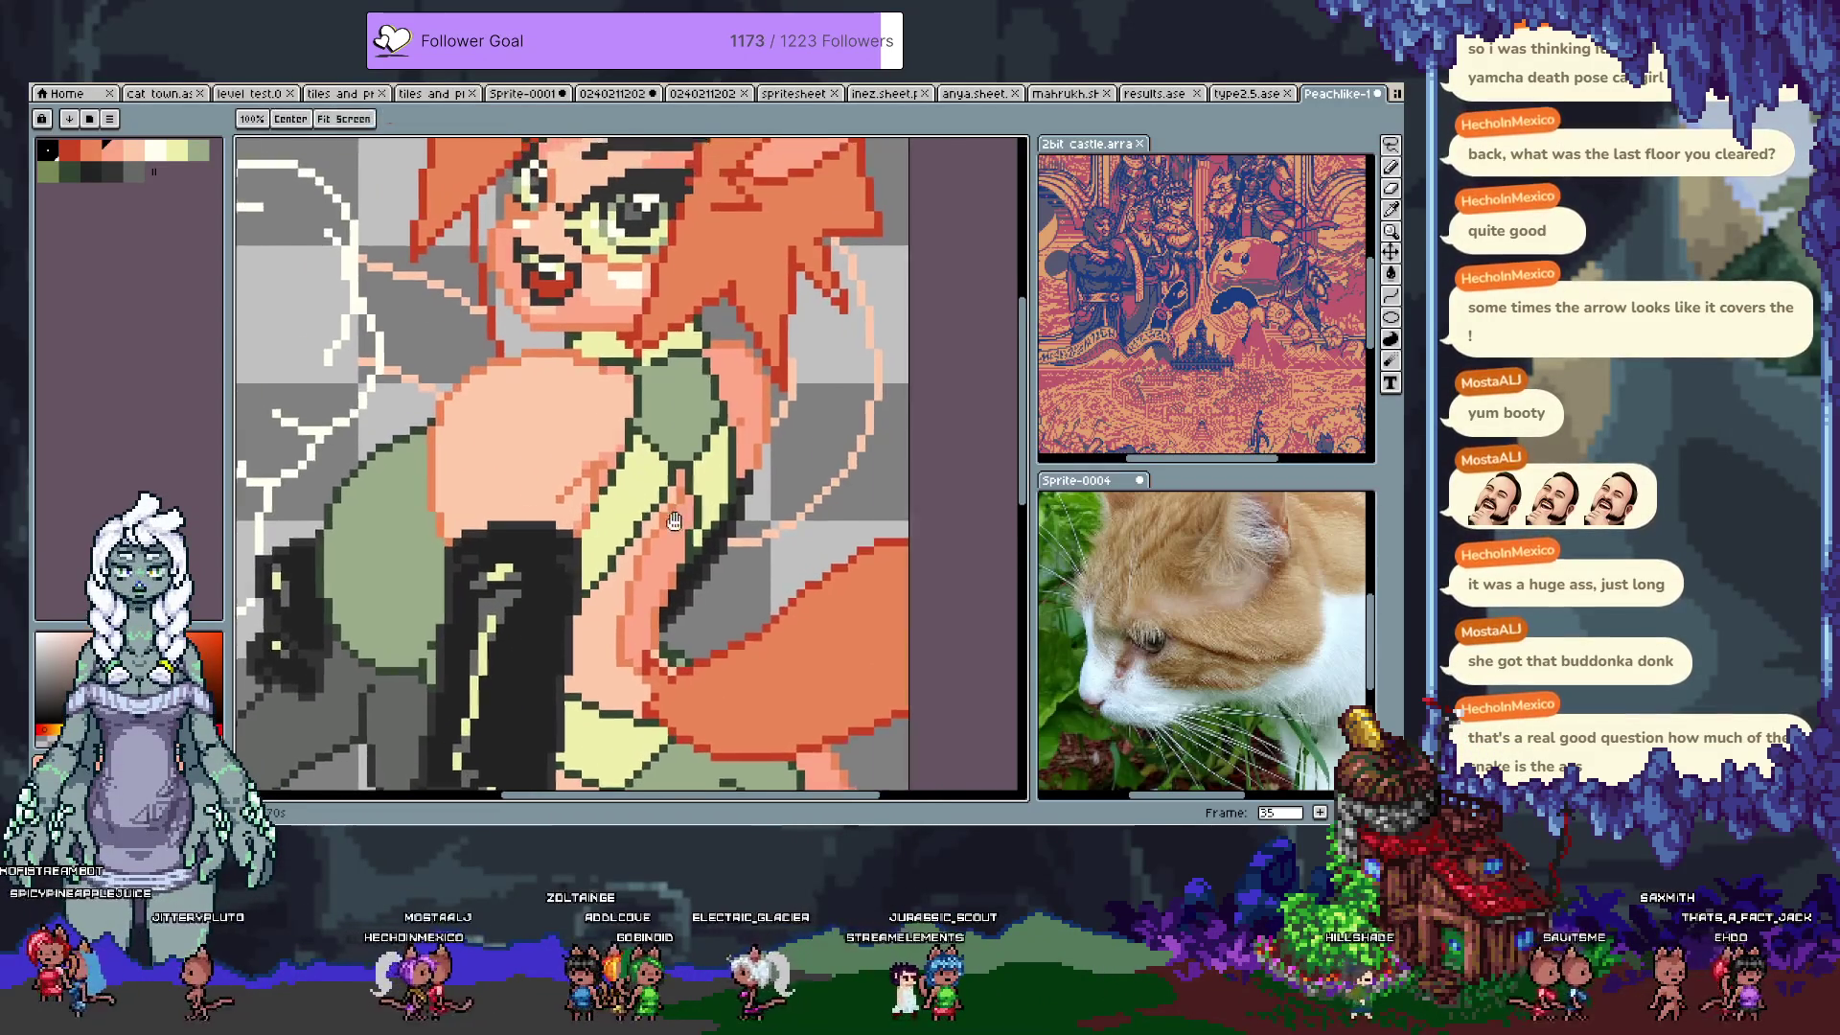
# Step: Eyedrop green and pale yellow from the outfit, ending on pale yellow #eeeeaa
pyautogui.press('alt')
pyautogui.keyDown('alt'); pyautogui.click(611, 474); pyautogui.keyUp('alt')
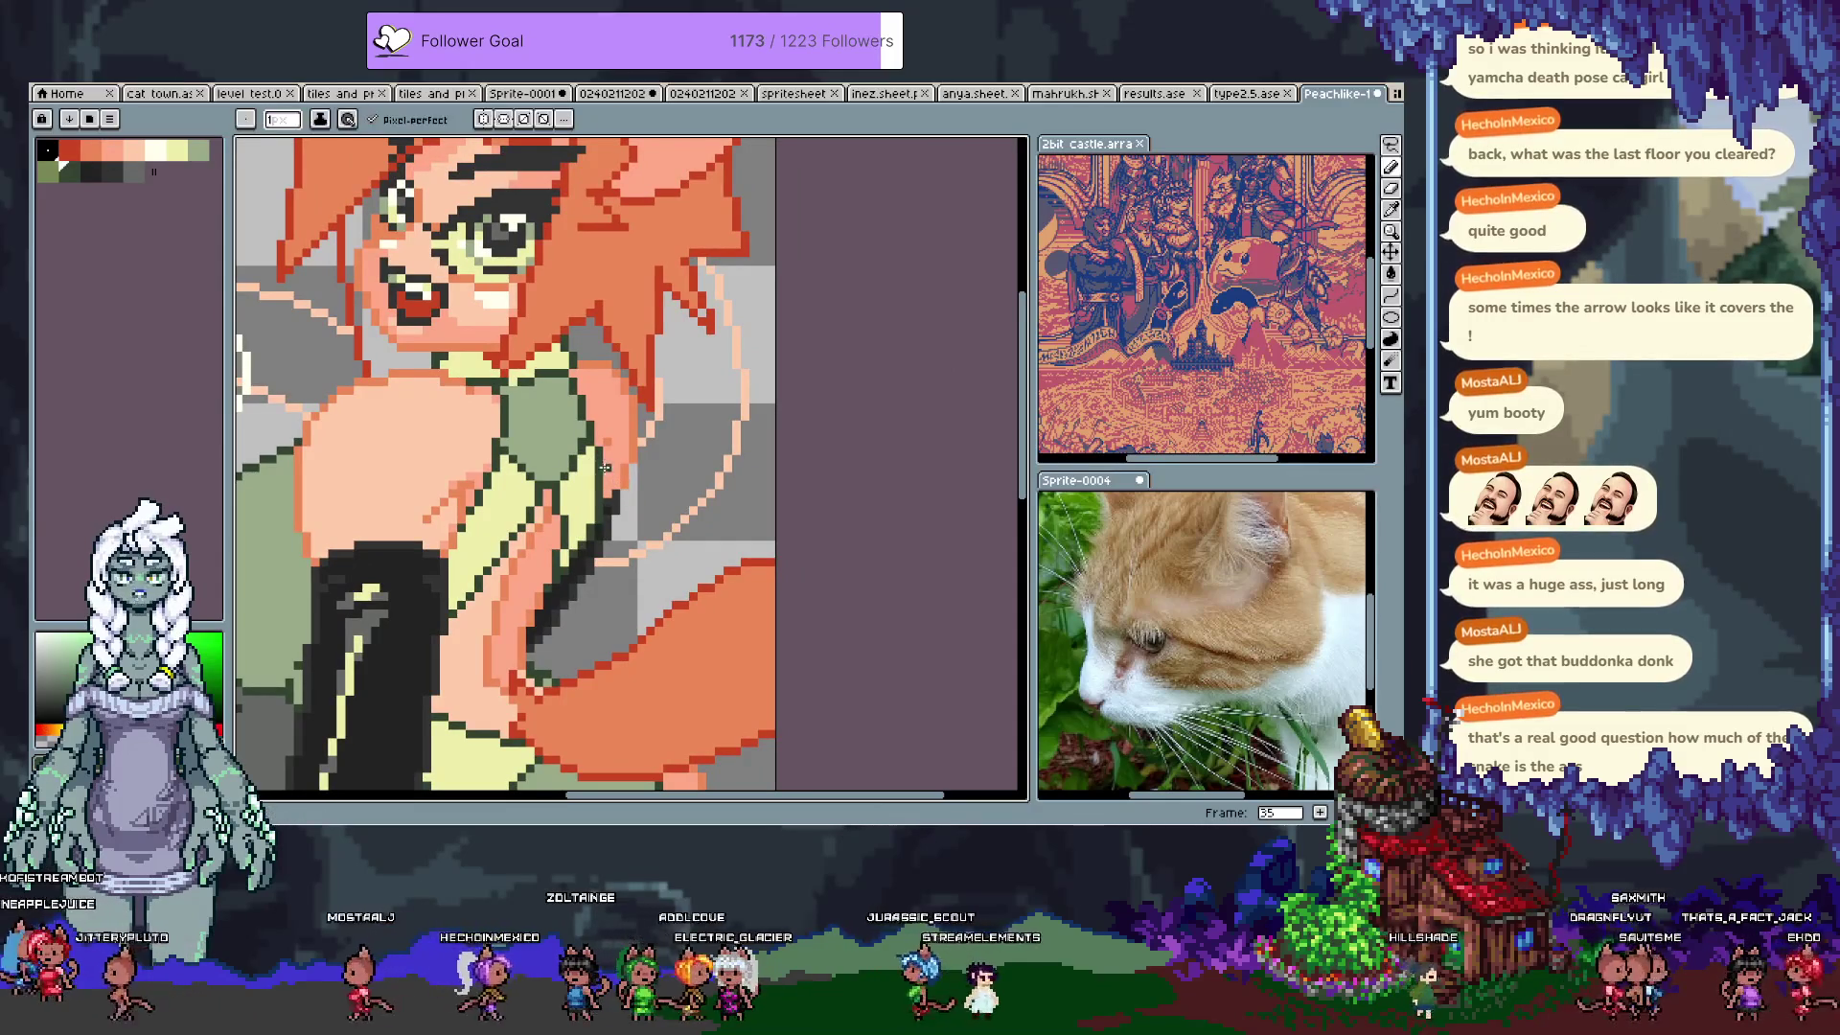
pyautogui.keyDown('alt'); pyautogui.click(600, 491); pyautogui.keyUp('alt')
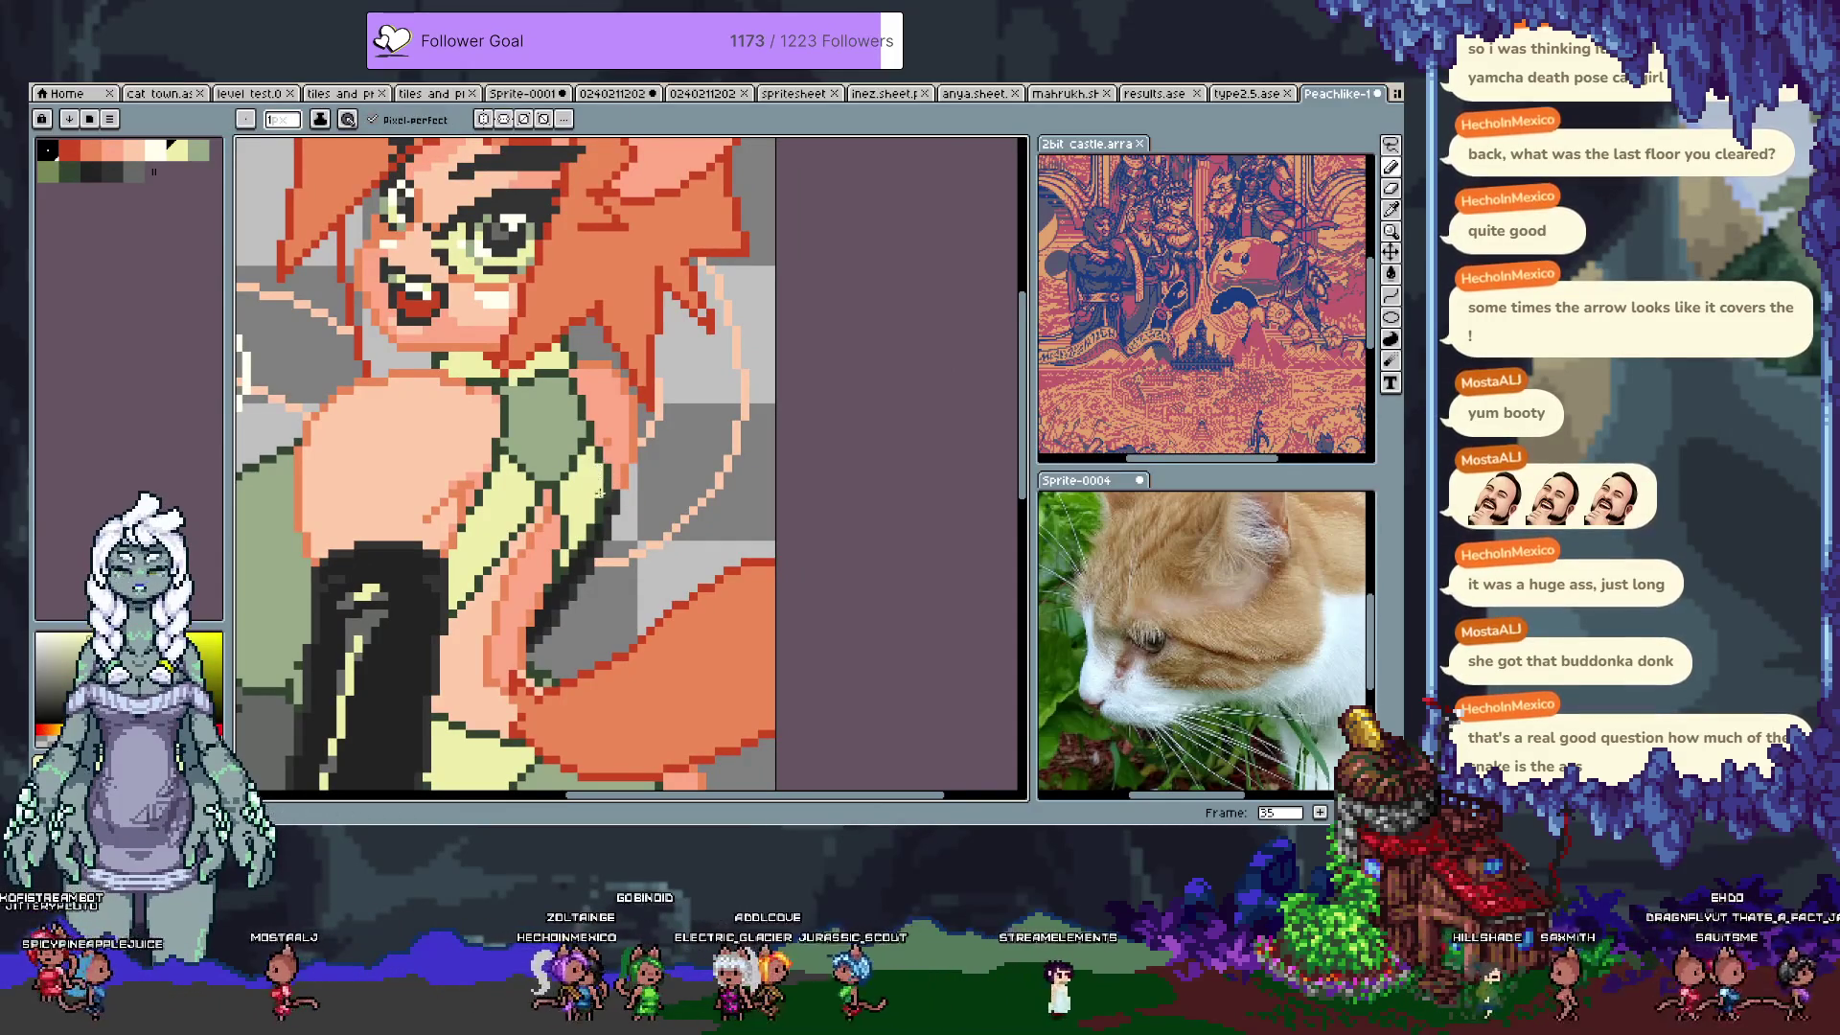
pyautogui.keyDown('alt'); pyautogui.click(607, 493); pyautogui.keyUp('alt')
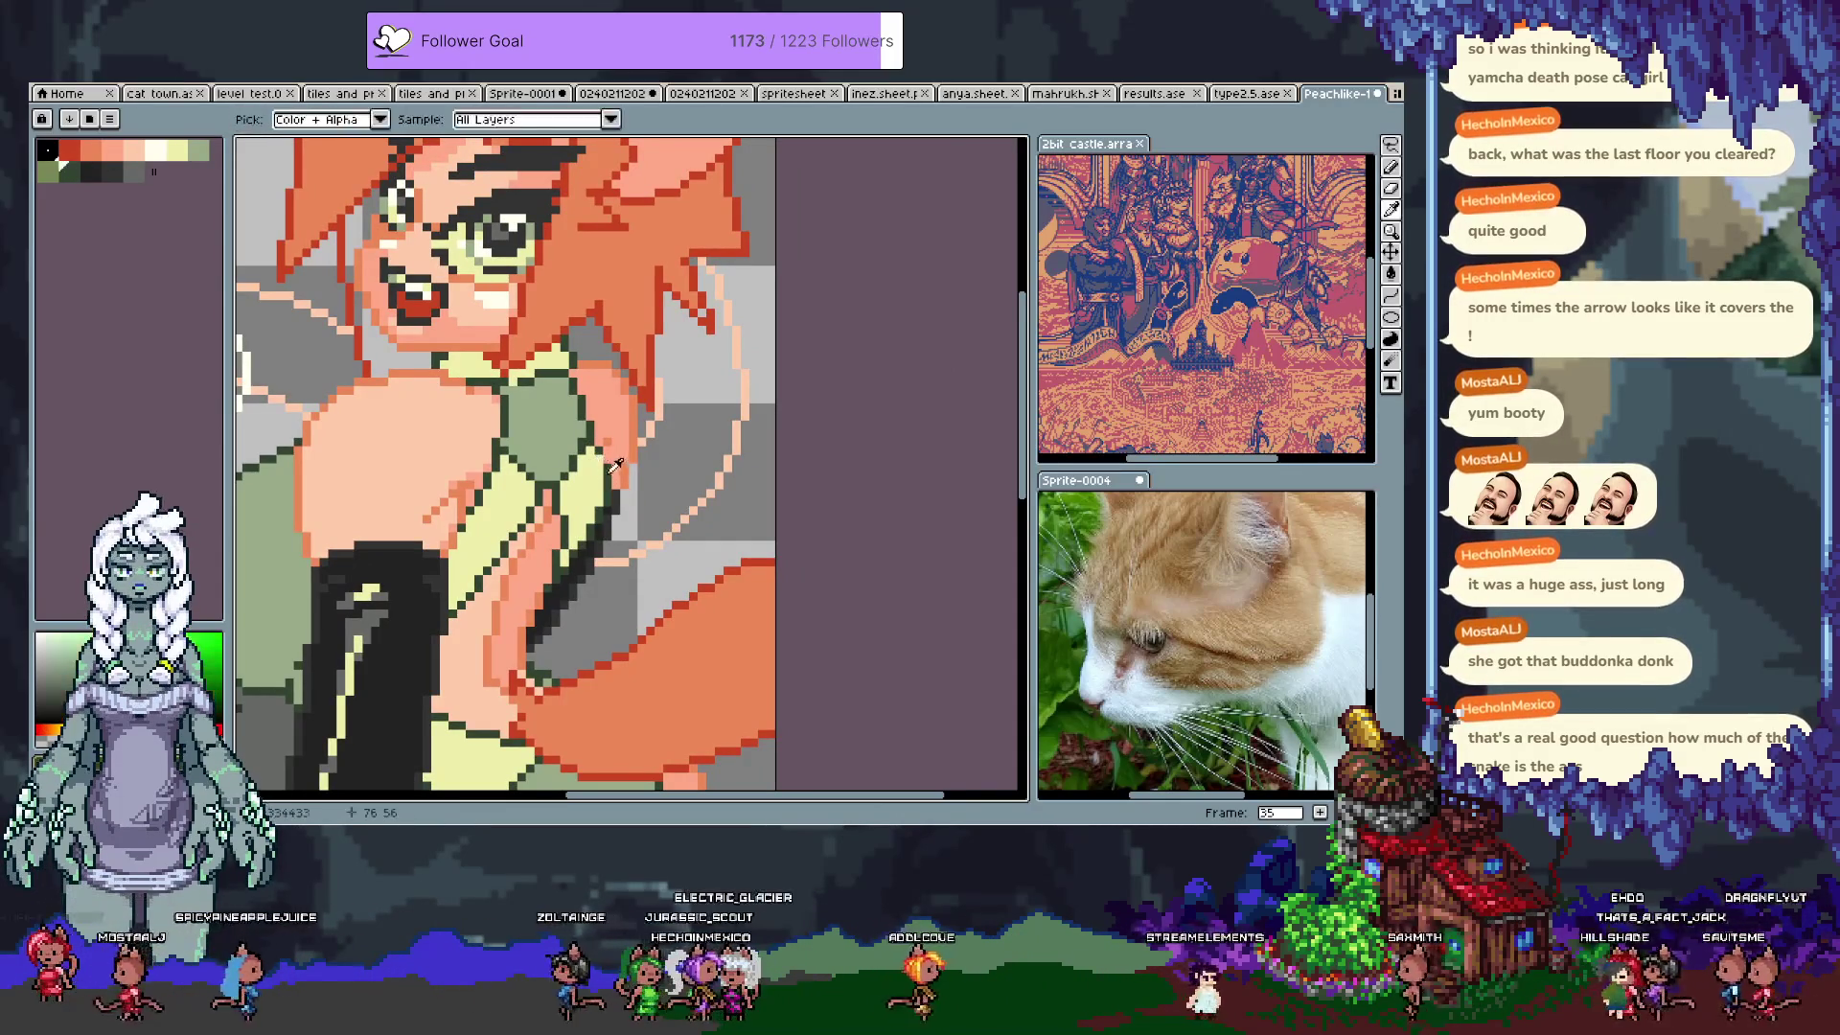
pyautogui.press('alt')
pyautogui.keyDown('alt'); pyautogui.click(594, 451); pyautogui.keyUp('alt')
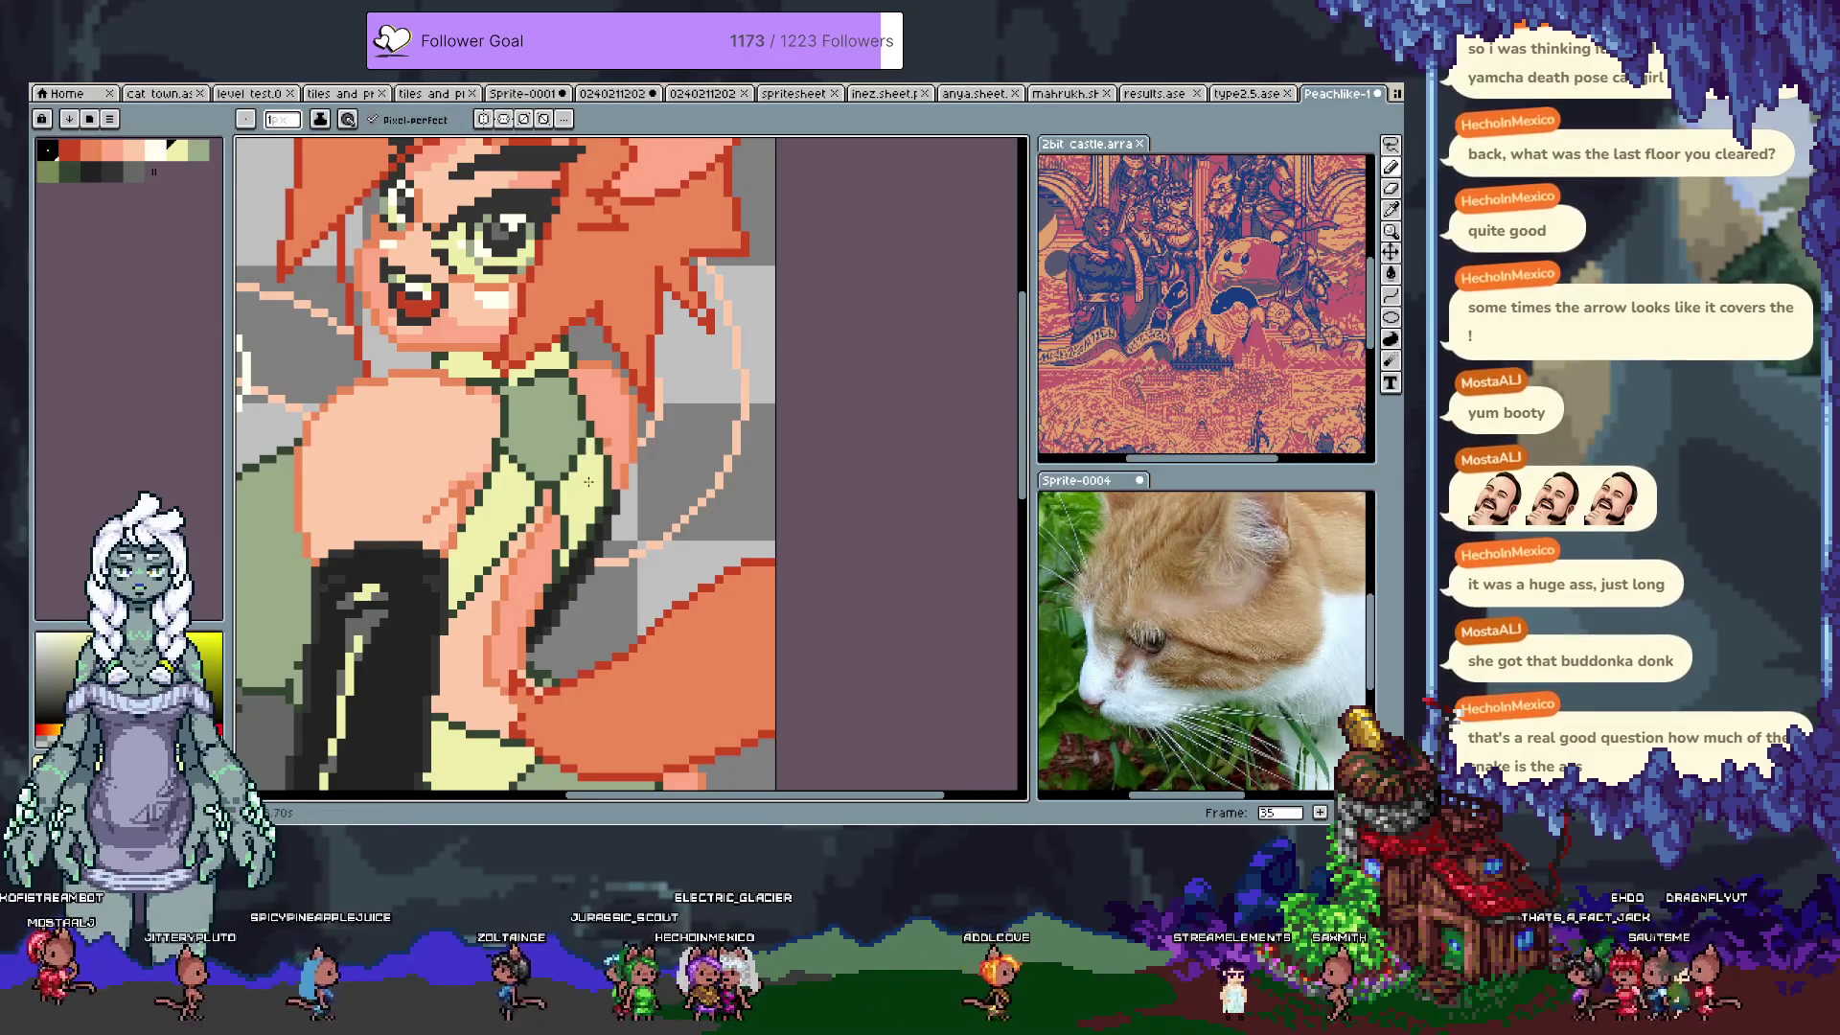
pyautogui.keyDown('alt'); pyautogui.click(579, 443); pyautogui.keyUp('alt')
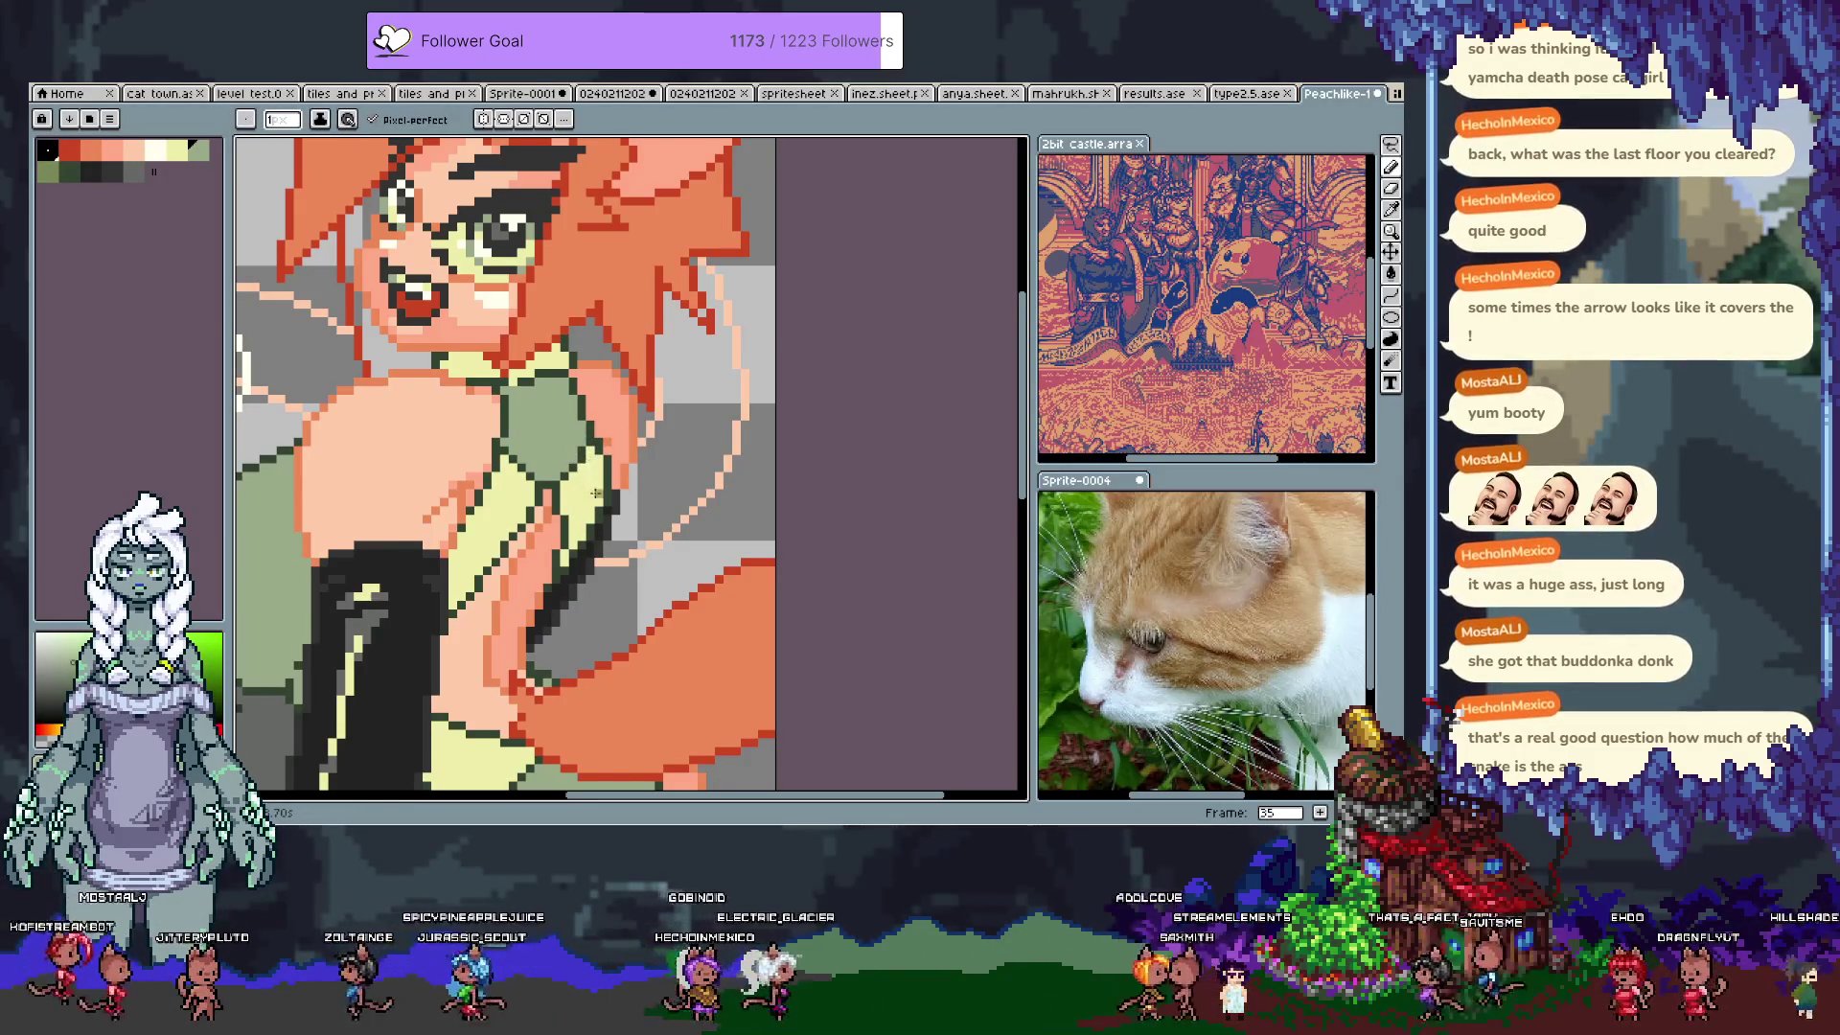
pyautogui.keyDown('alt'); pyautogui.click(591, 461); pyautogui.keyUp('alt')
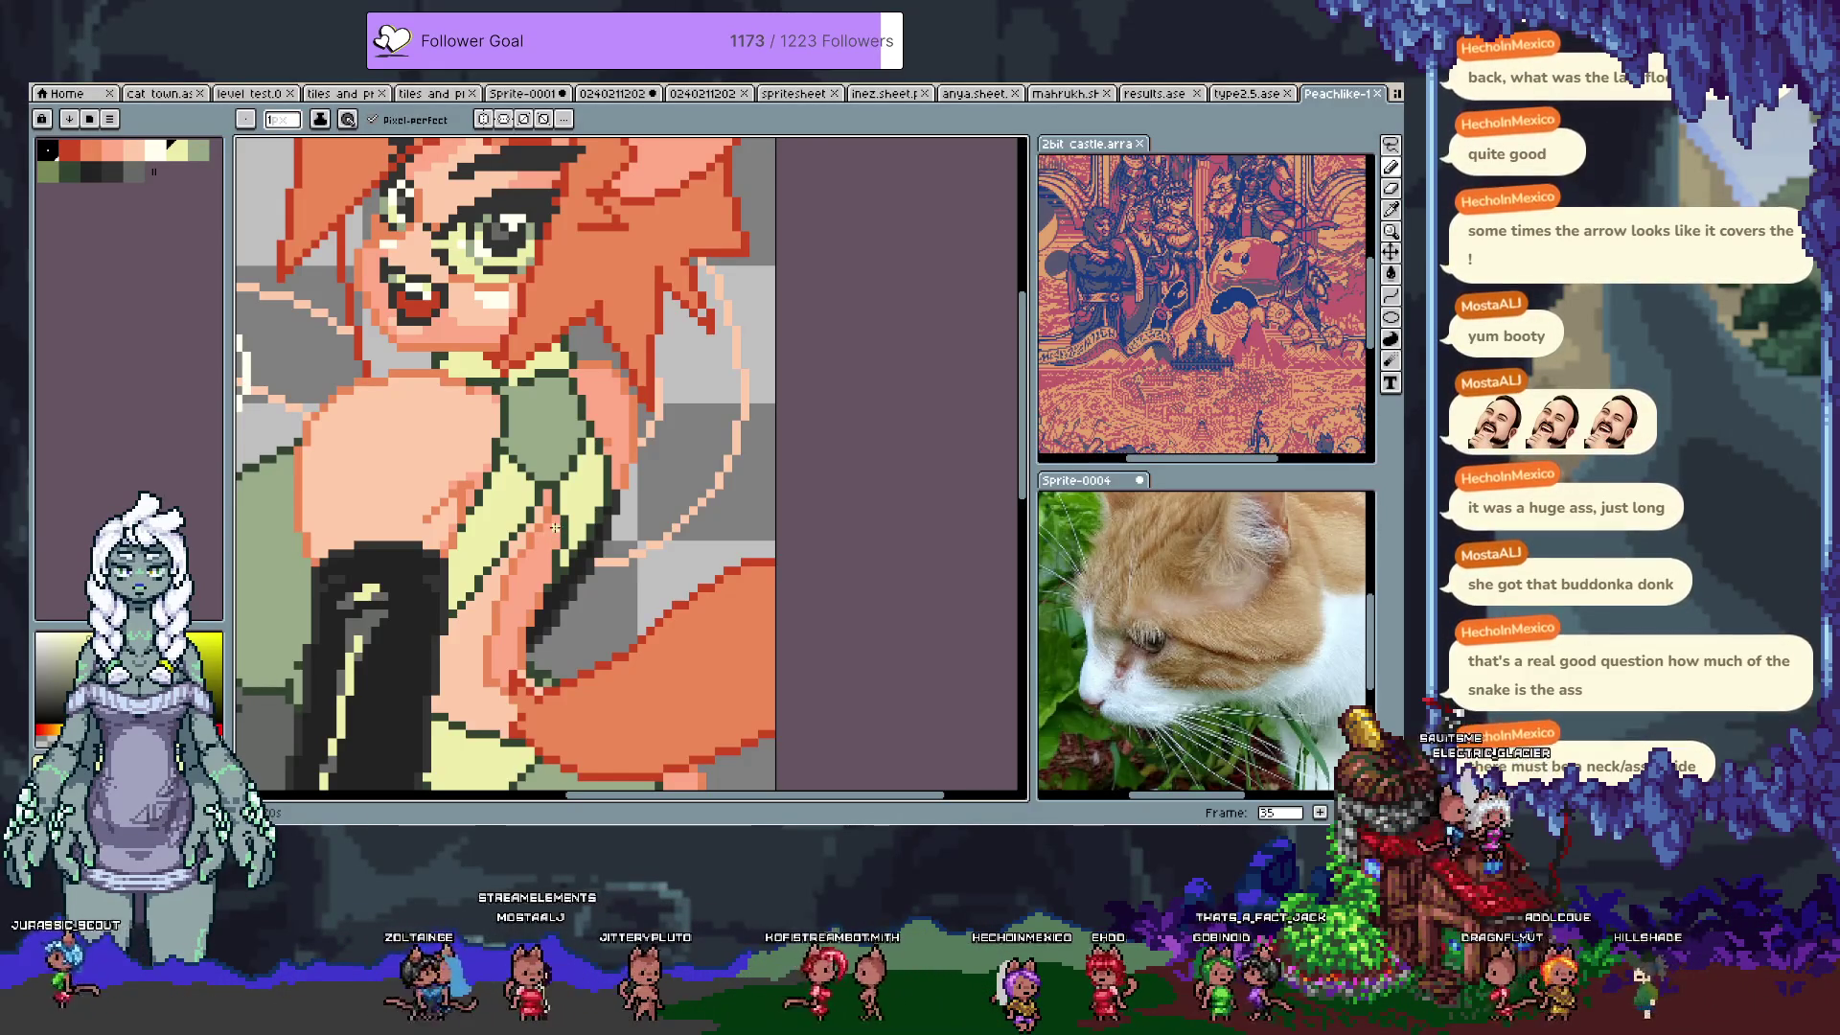
pyautogui.moveTo(553, 530); pyautogui.dragTo(658, 367)
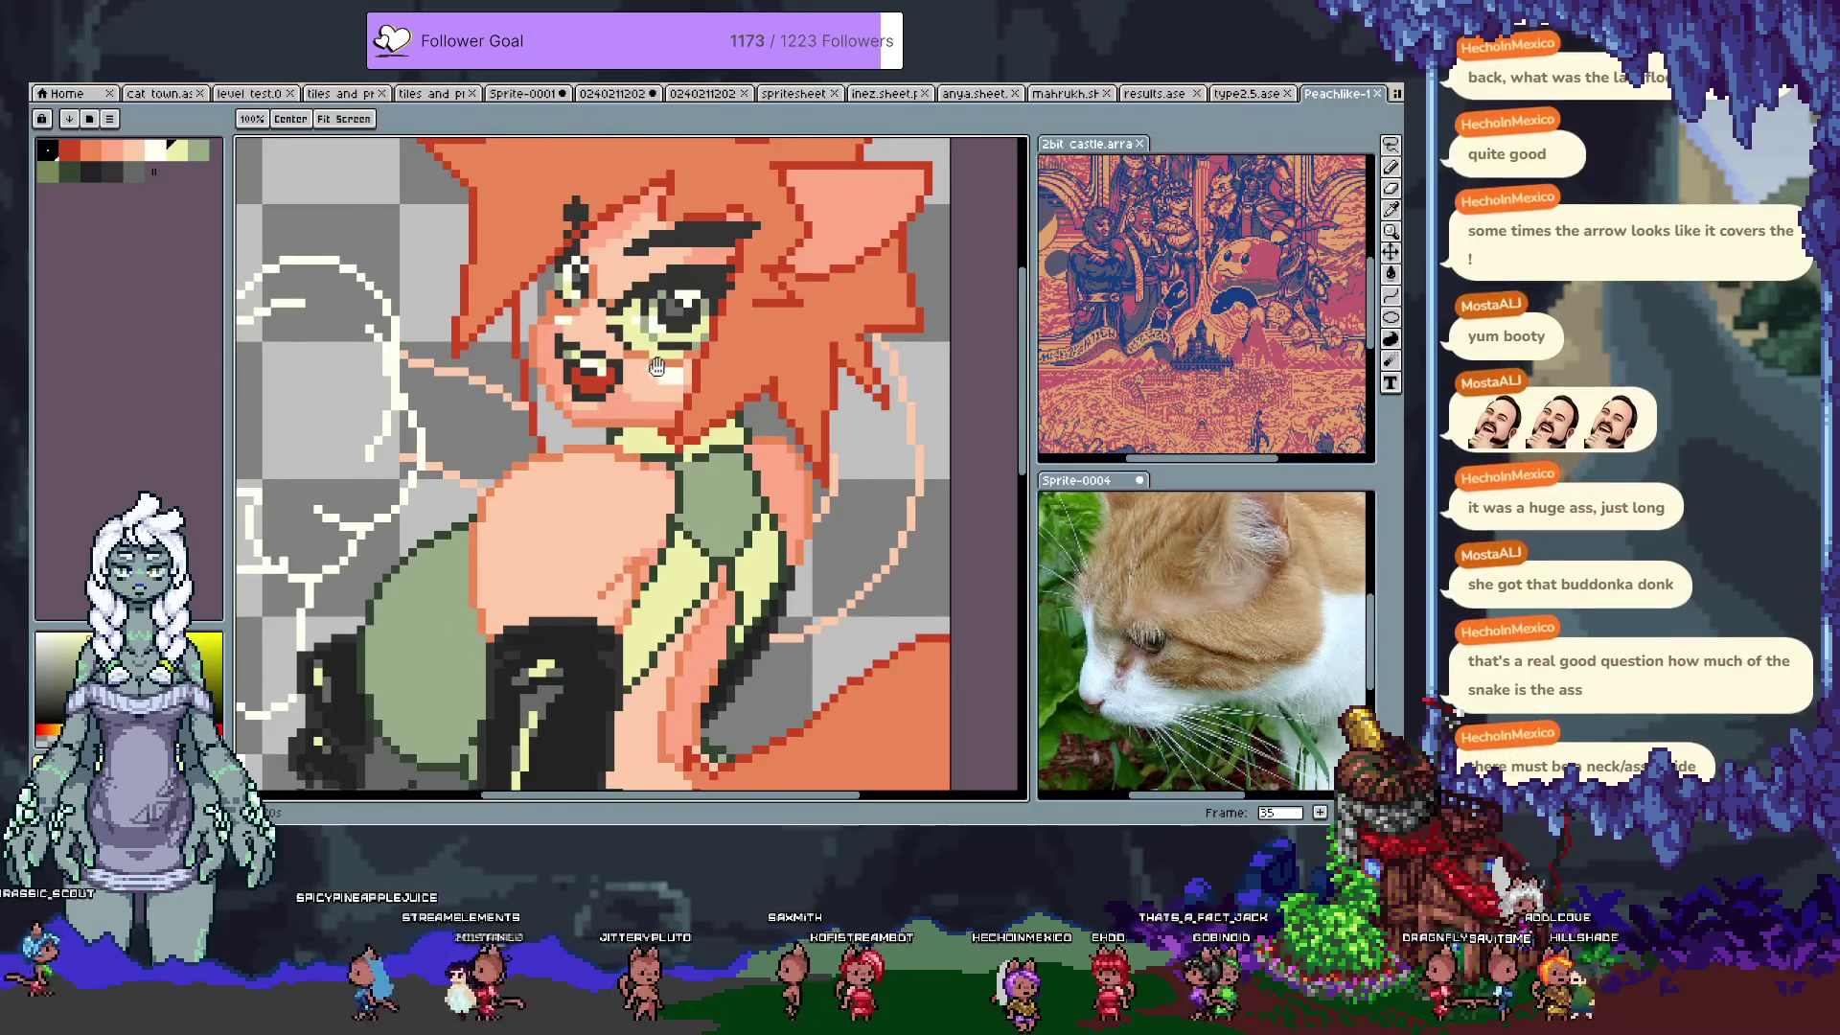
# Step: Add new animation frame 36 with Alt+N and hide the timeline to enlarge the canvas
pyautogui.scroll(-1, 613, 432)
pyautogui.scroll(2, 567, 495)
pyautogui.moveTo(567, 495)
pyautogui.mouseDown()
pyautogui.moveTo(614, 412)
pyautogui.moveTo(634, 496)
pyautogui.mouseUp()
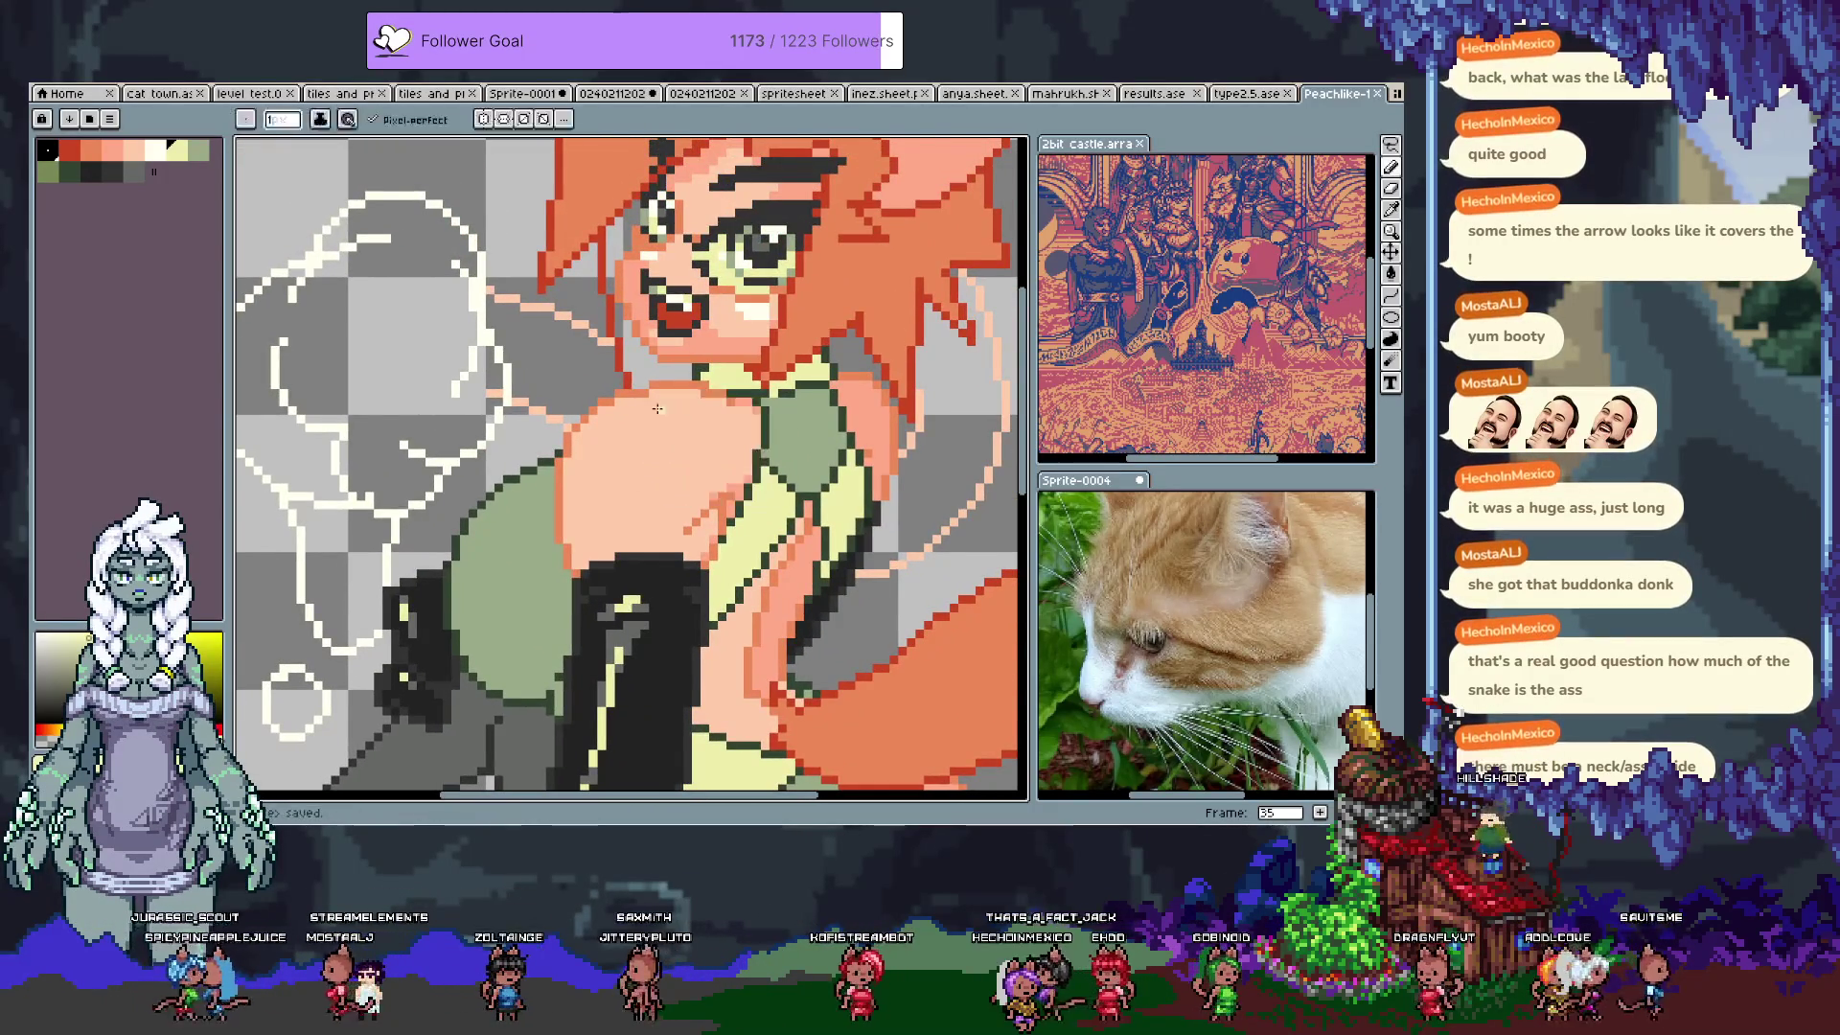
pyautogui.moveTo(621, 229); pyautogui.dragTo(583, 488)
pyautogui.press('g')
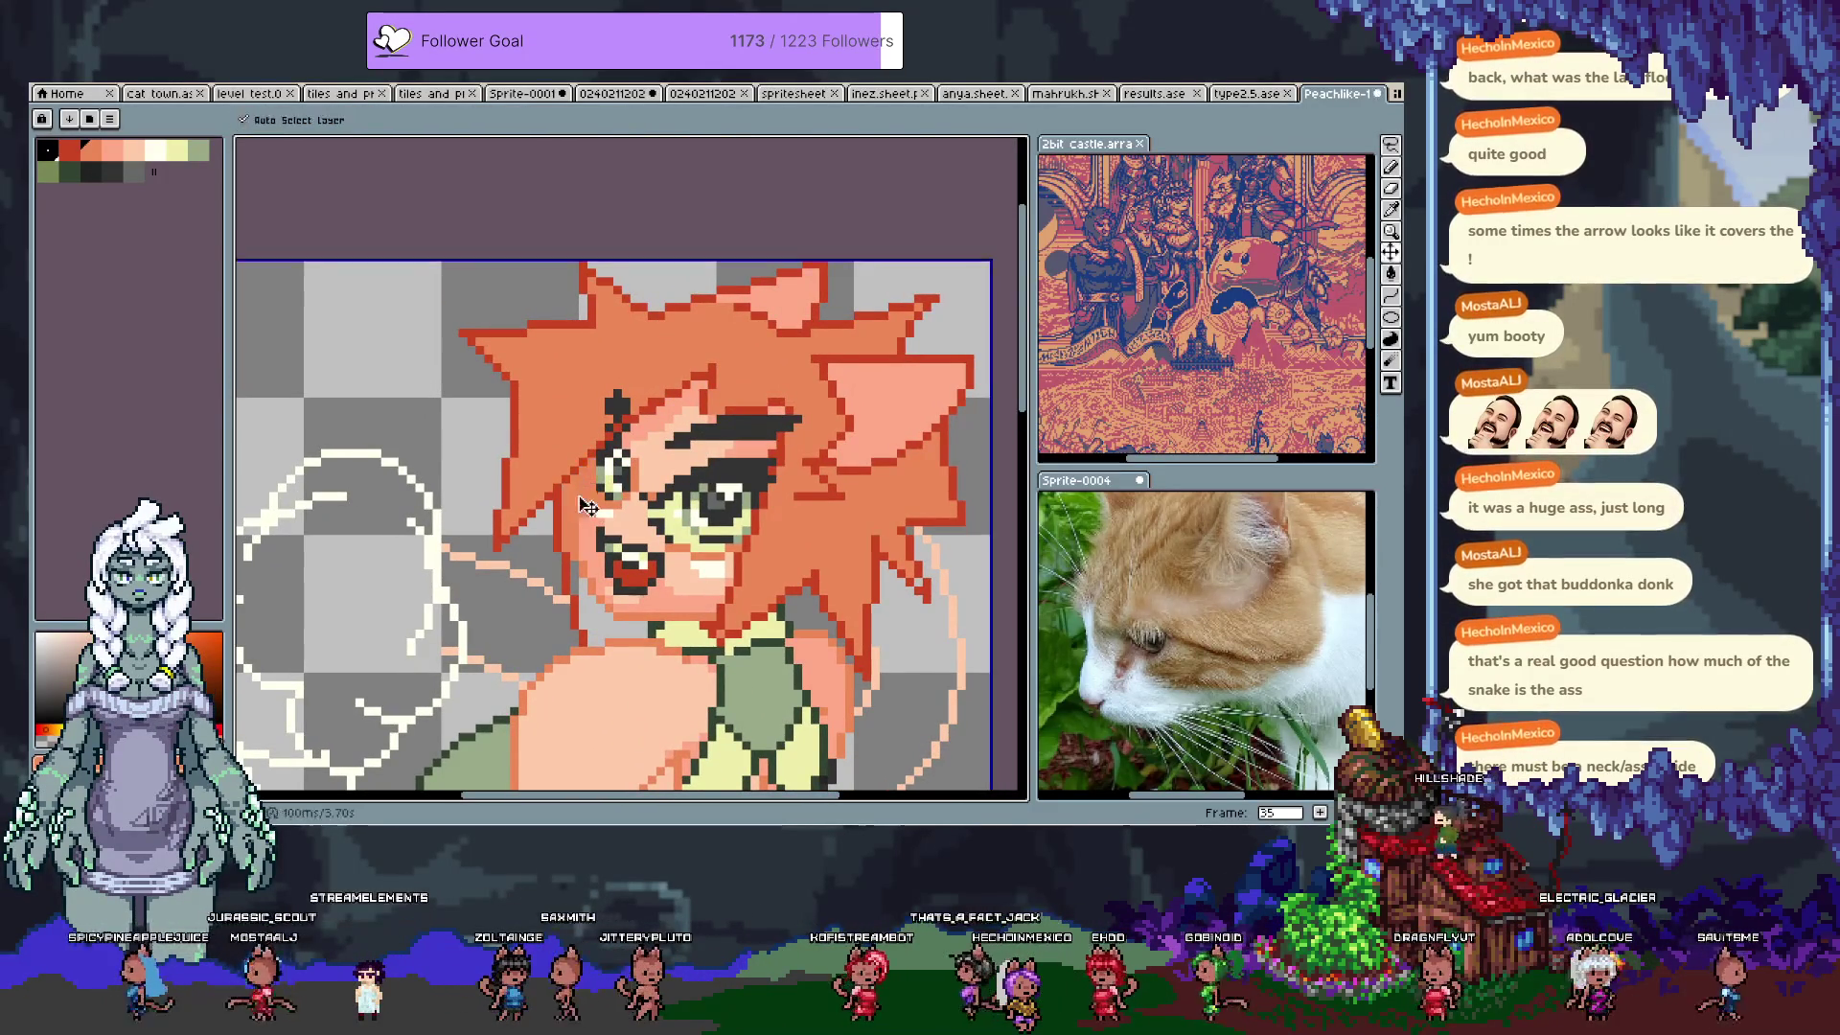
pyautogui.hotkey('alt', 'n')
pyautogui.press('i')
pyautogui.press('Tab')
pyautogui.press('Tab')
pyautogui.press('g')
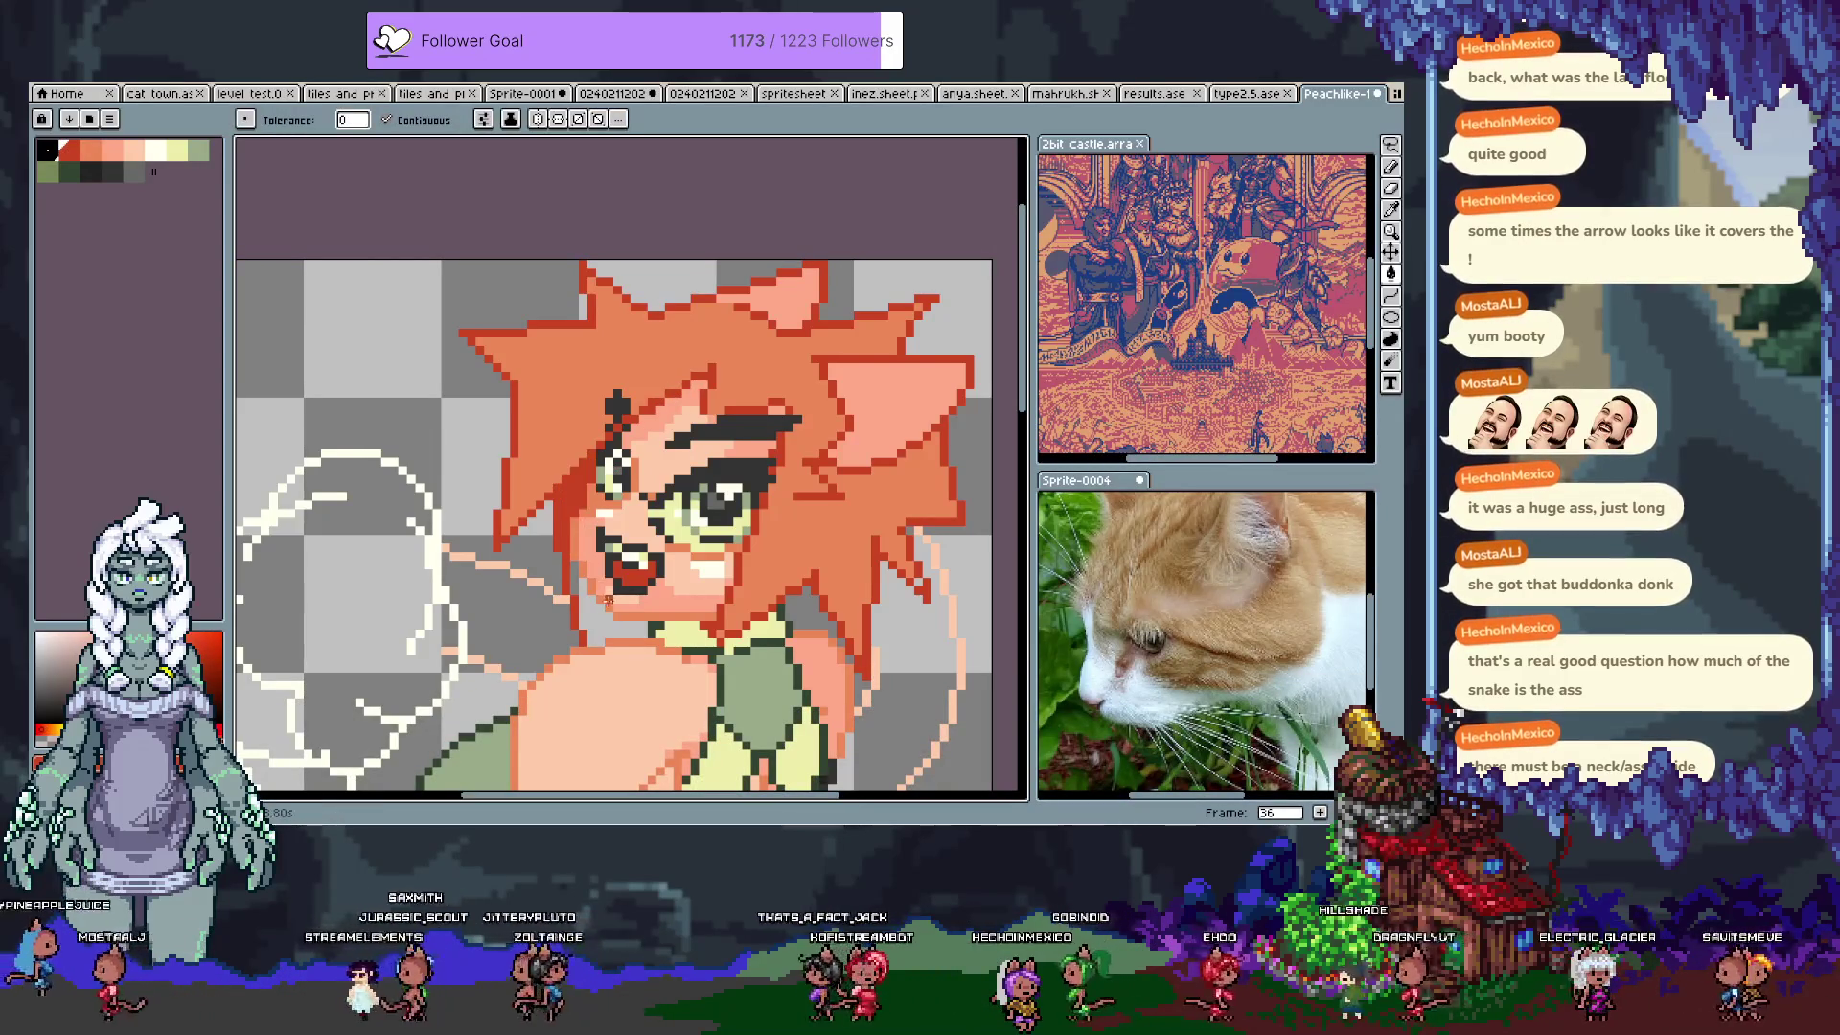
pyautogui.press('b')
# Step: Bucket-fill the gap between the body and hair strand with peach skin, then pick pale yellow
pyautogui.moveTo(607, 630); pyautogui.dragTo(525, 509)
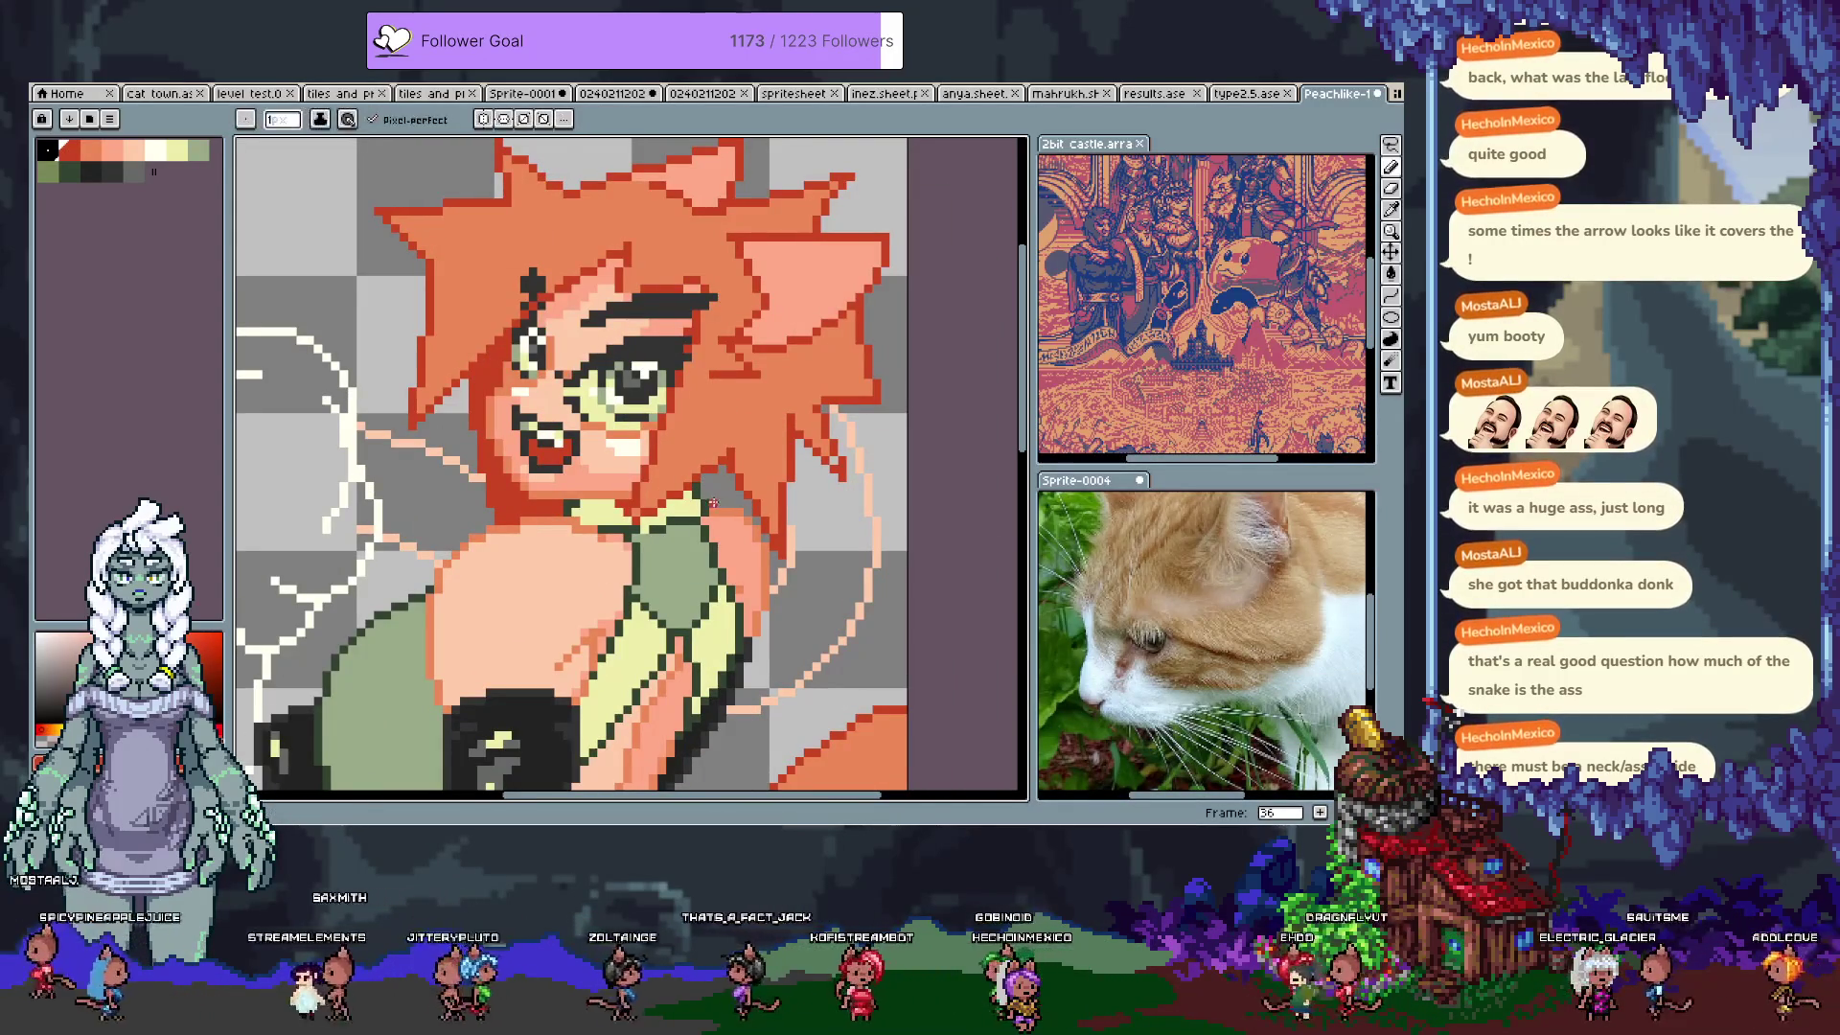
pyautogui.press('g')
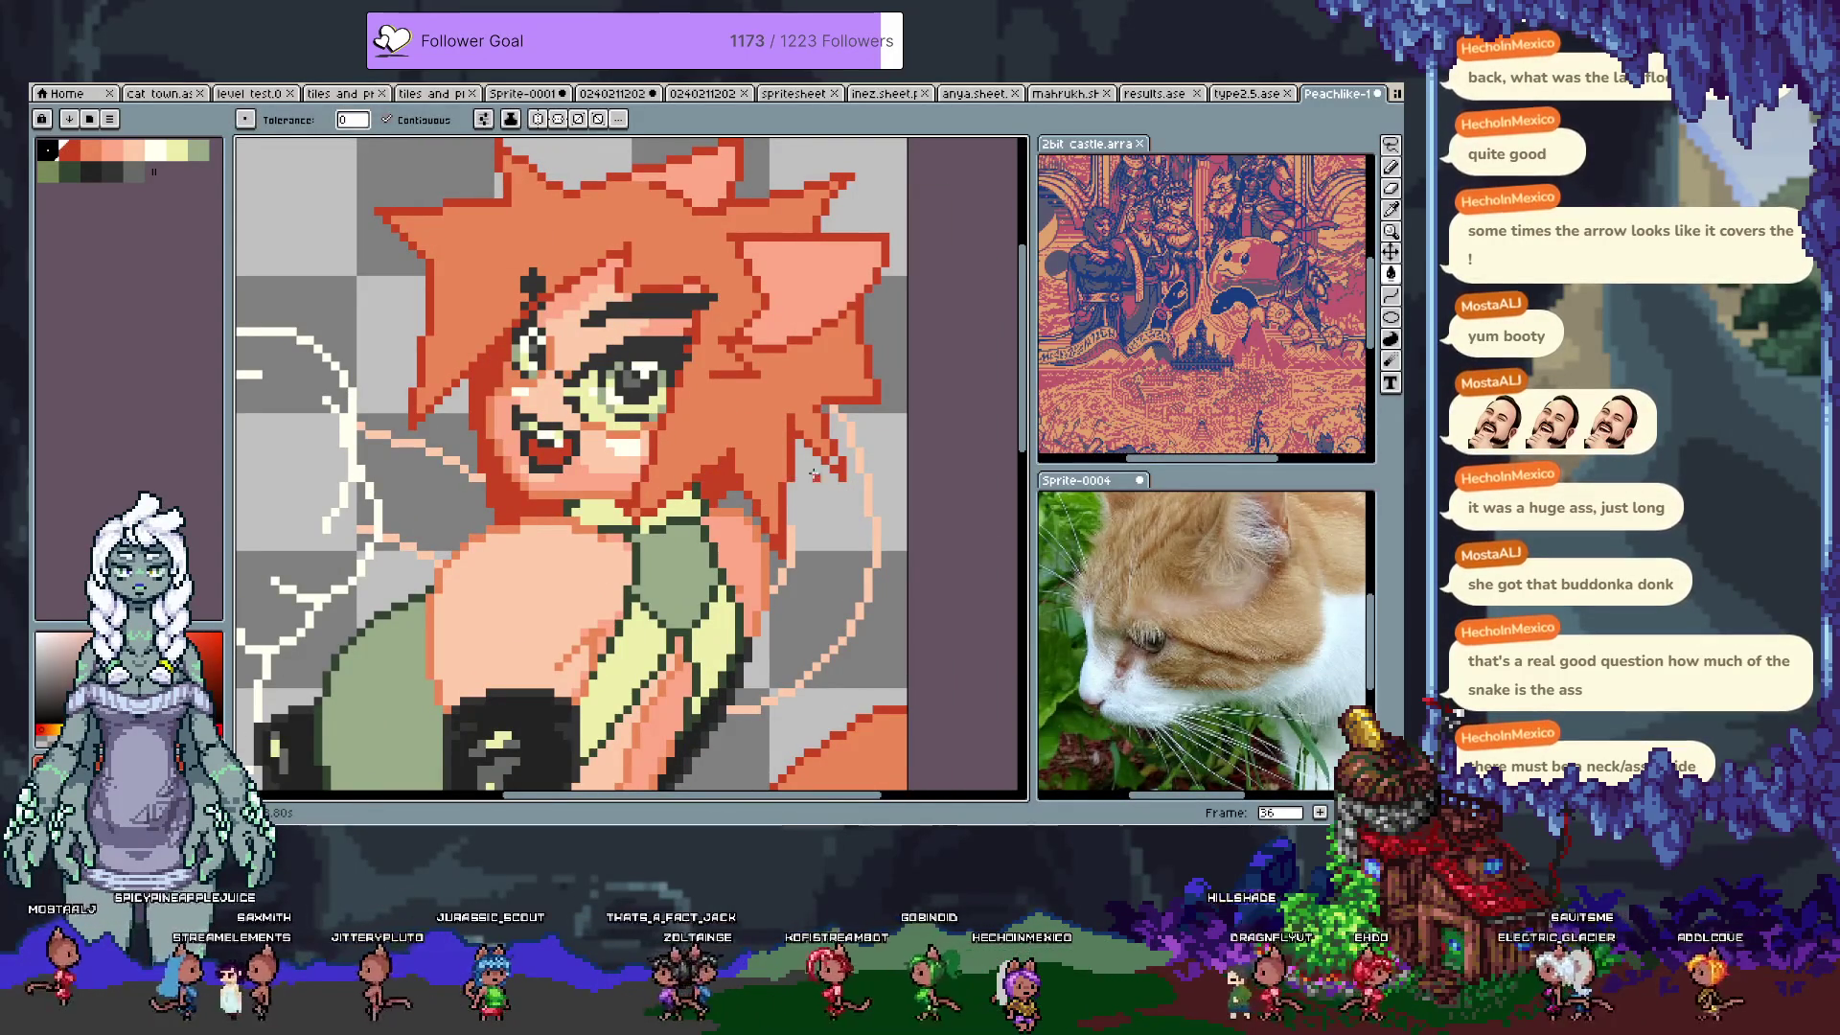
pyautogui.moveTo(834, 461); pyautogui.dragTo(988, 393)
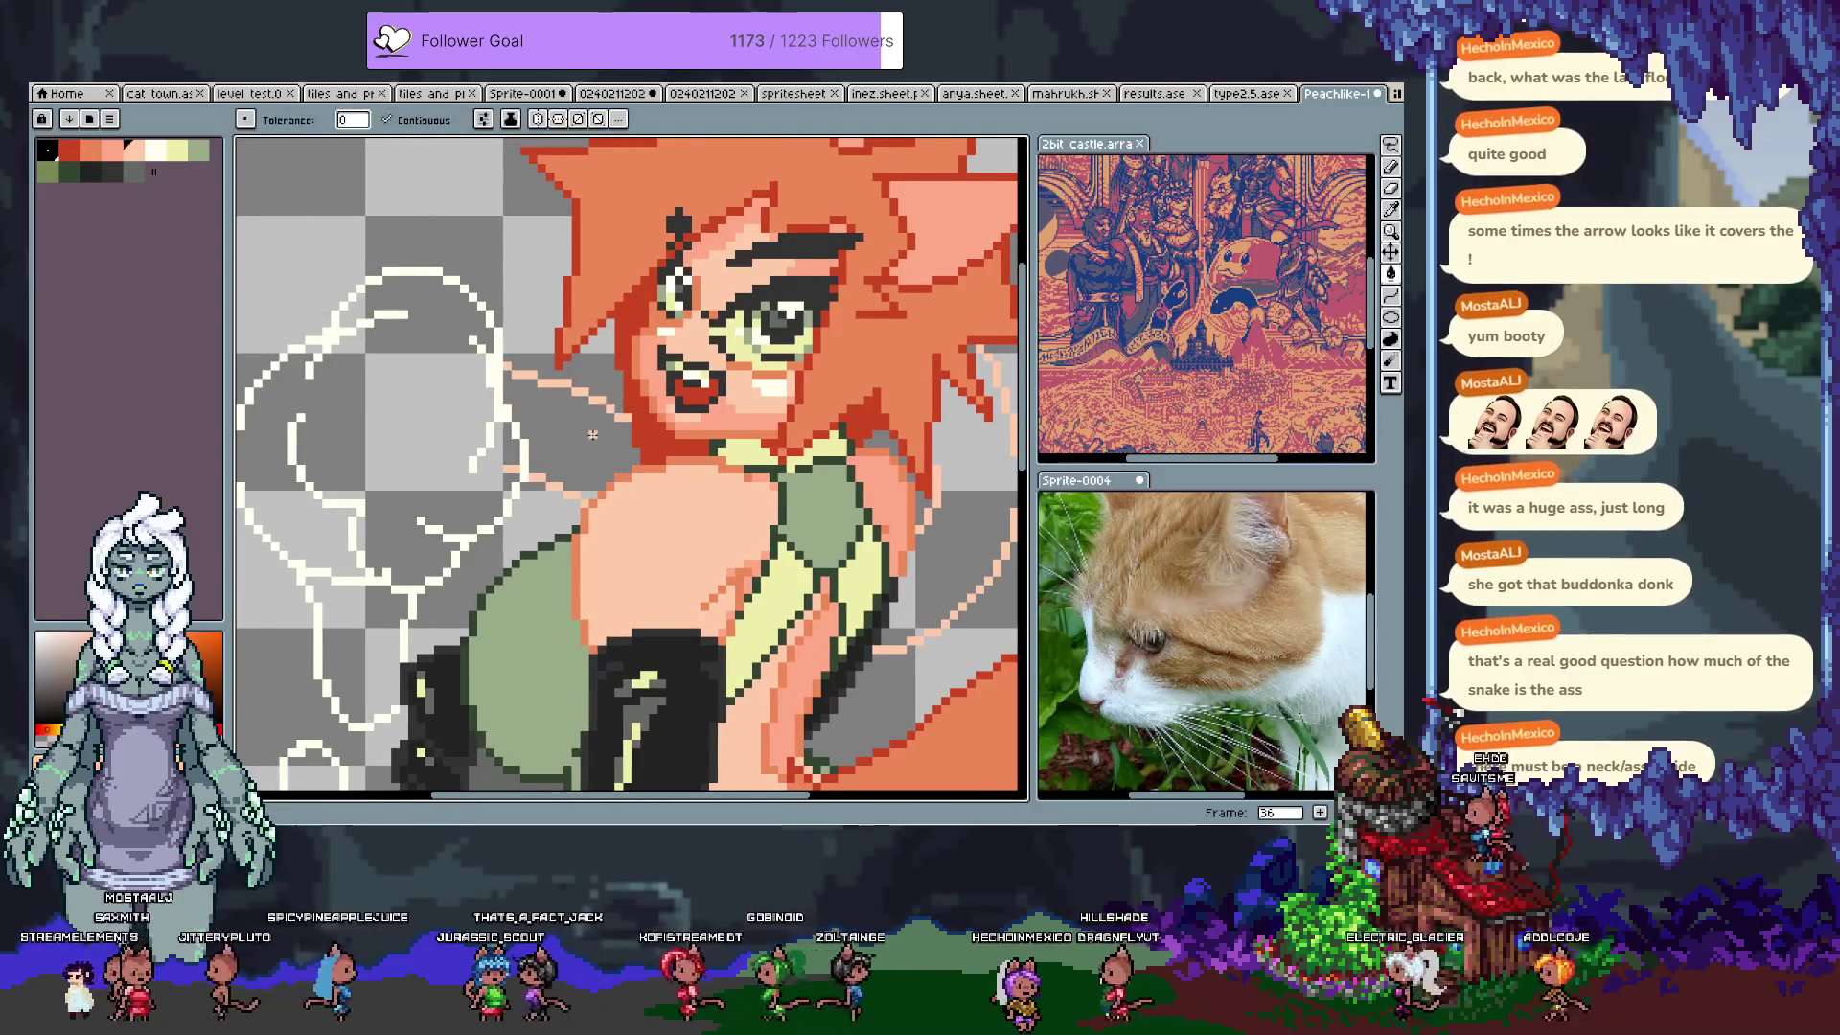
pyautogui.moveTo(594, 434); pyautogui.dragTo(536, 450)
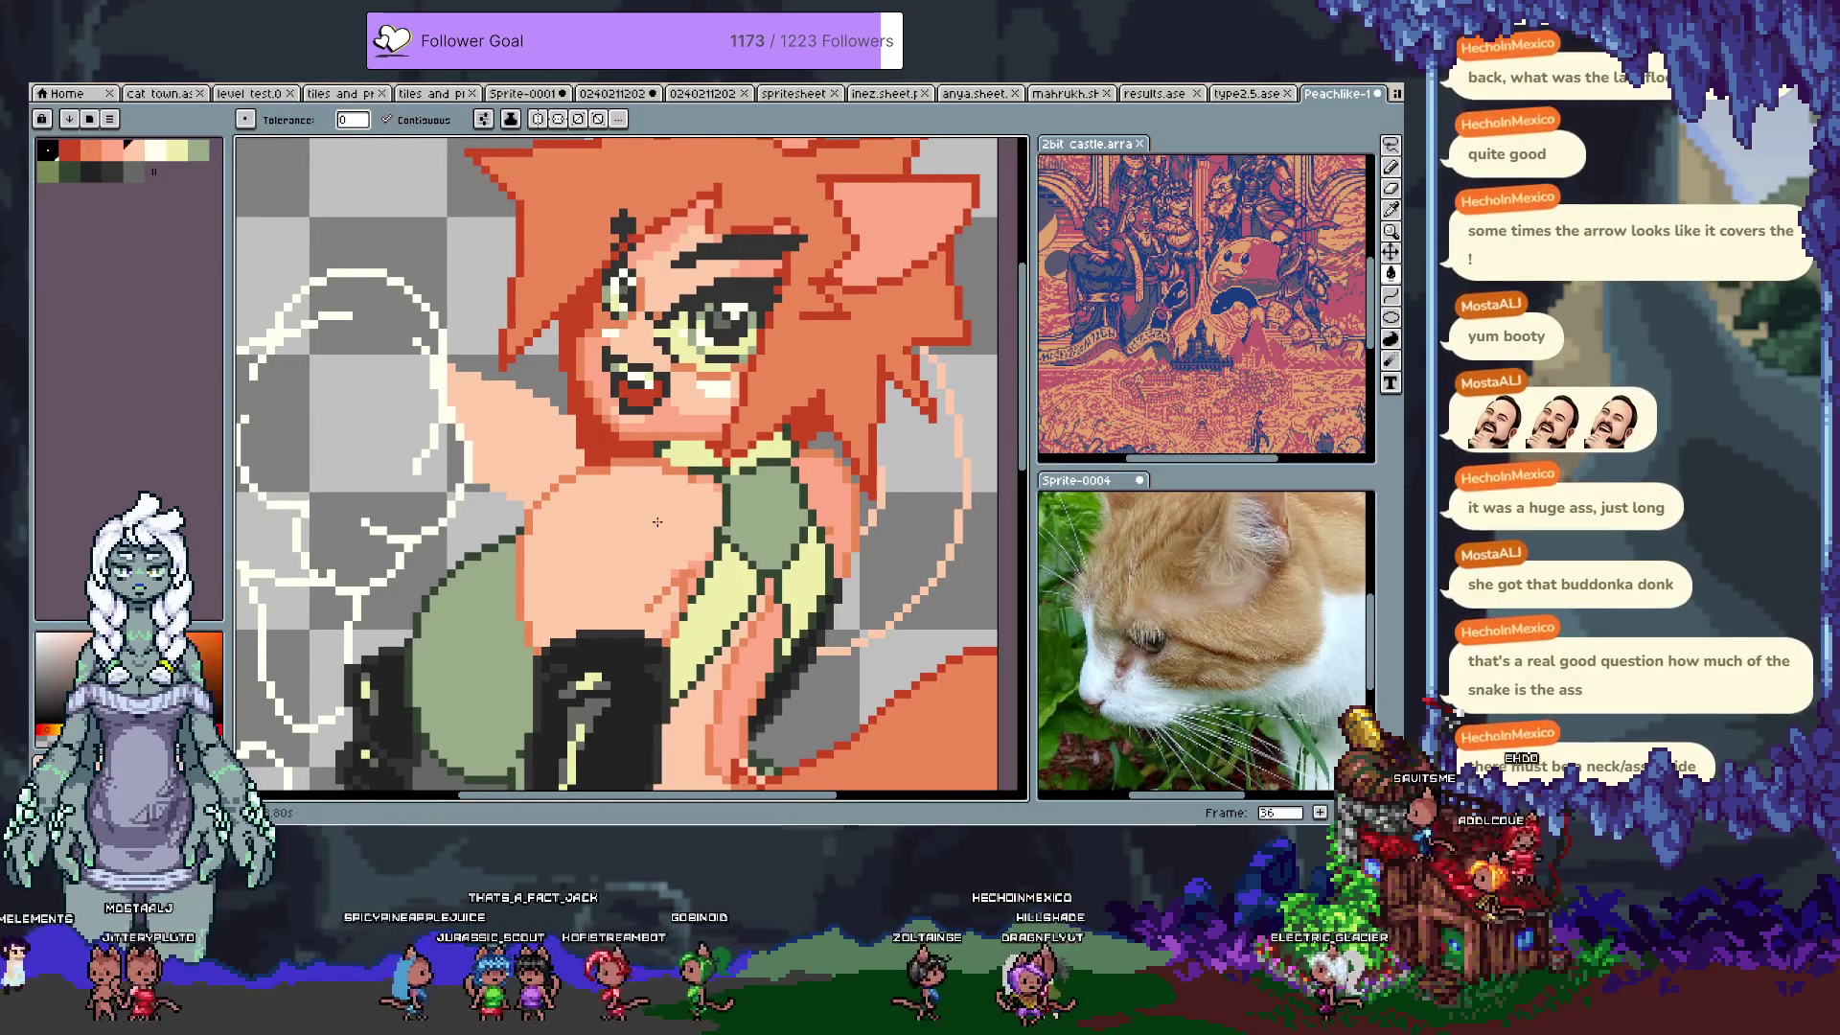
pyautogui.click(923, 359)
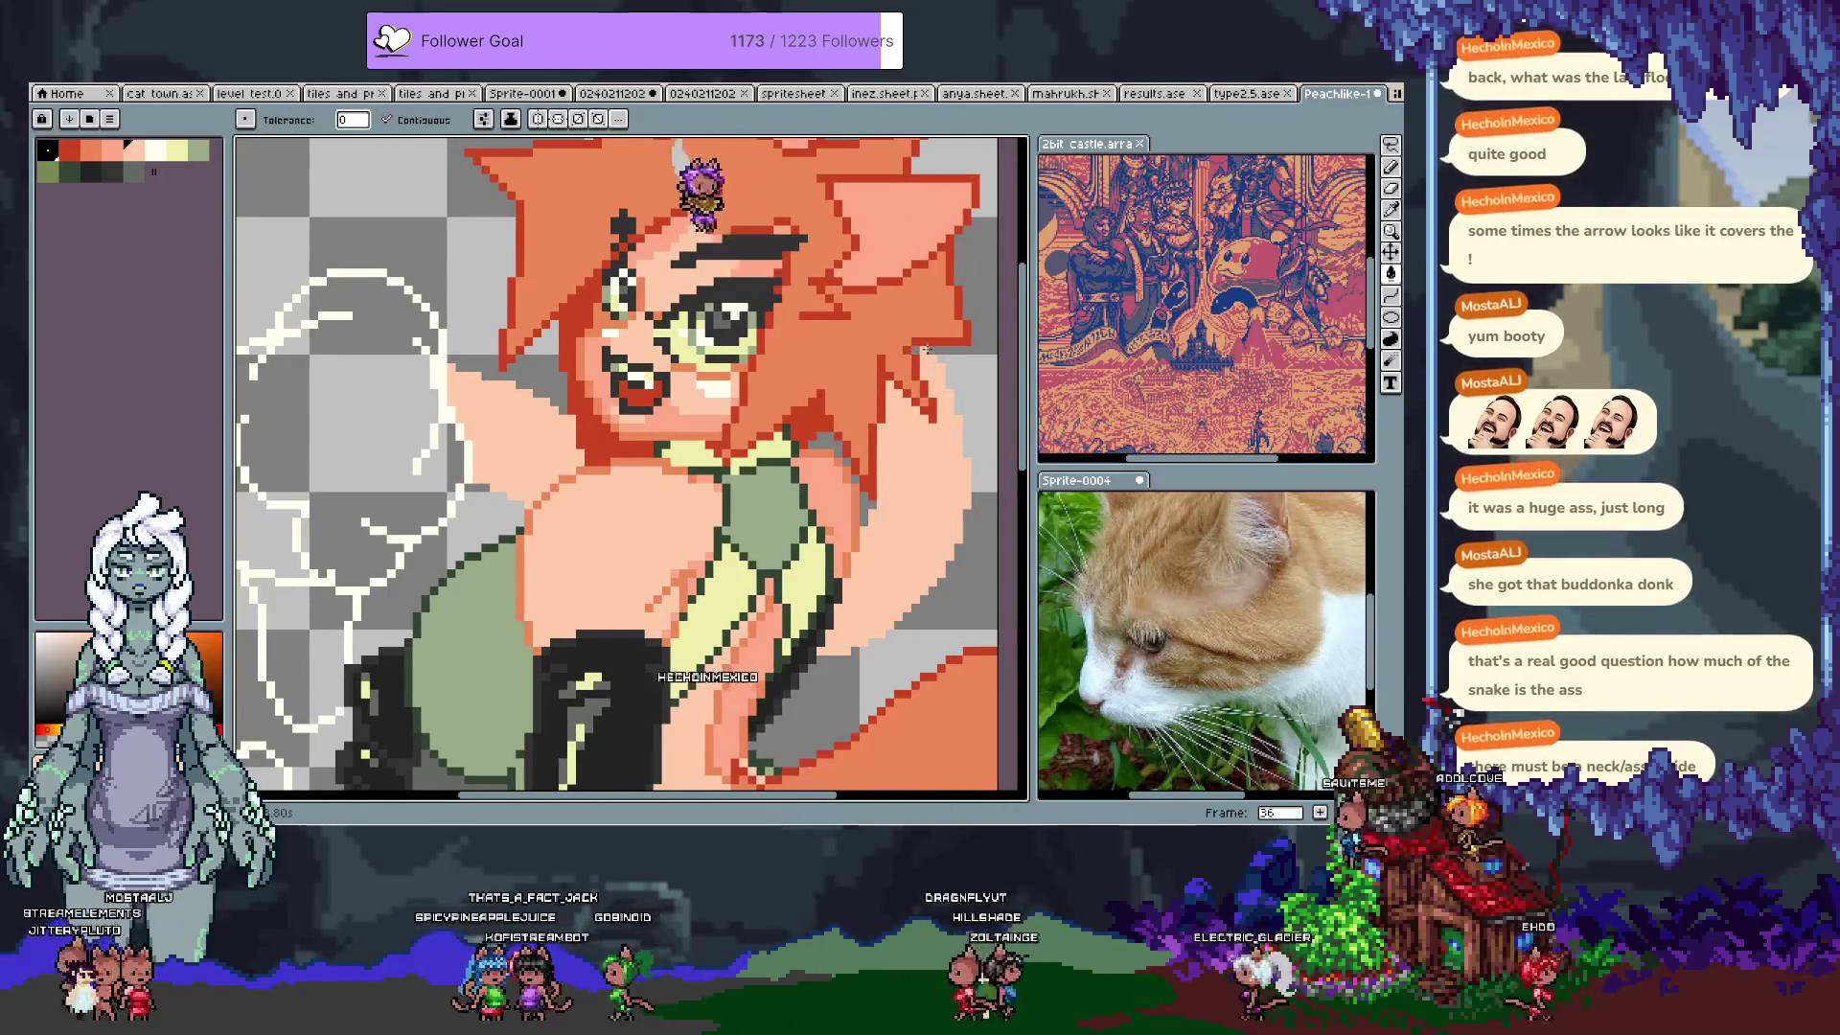
pyautogui.press('b')
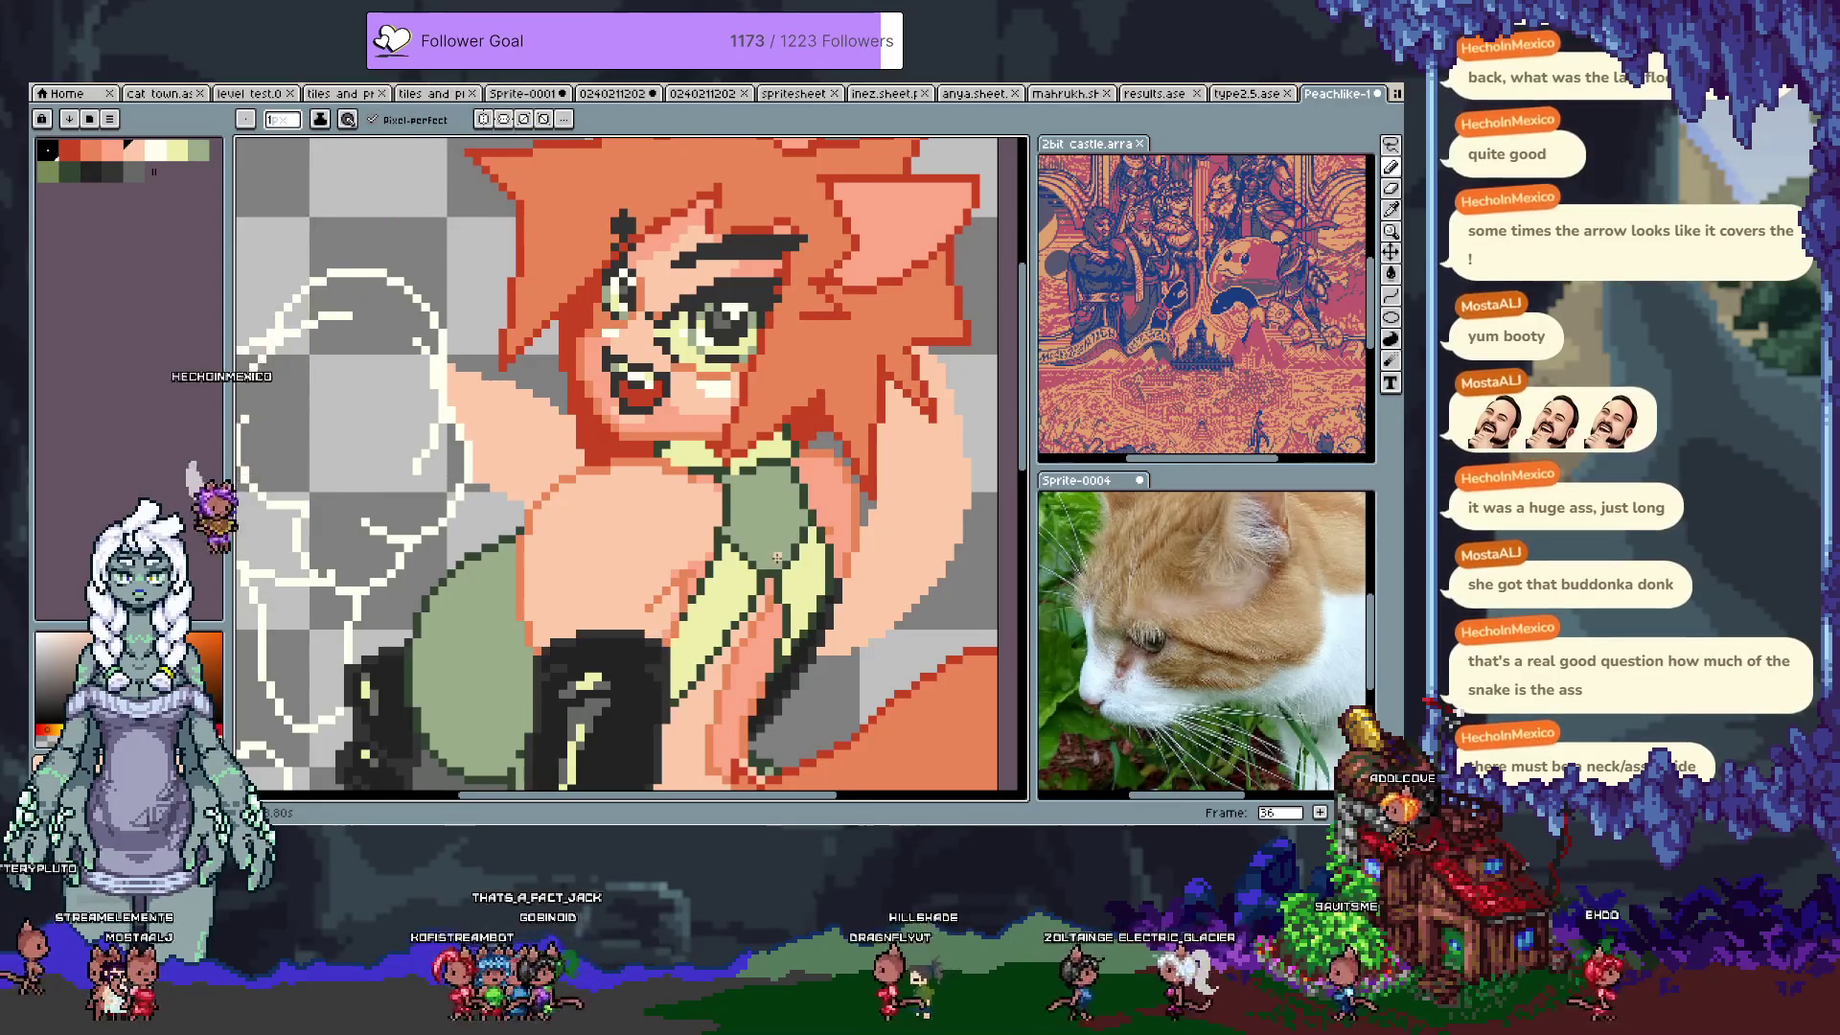
pyautogui.moveTo(515, 528)
pyautogui.mouseDown()
pyautogui.moveTo(749, 466)
pyautogui.moveTo(787, 504)
pyautogui.mouseUp()
pyautogui.click(176, 149)
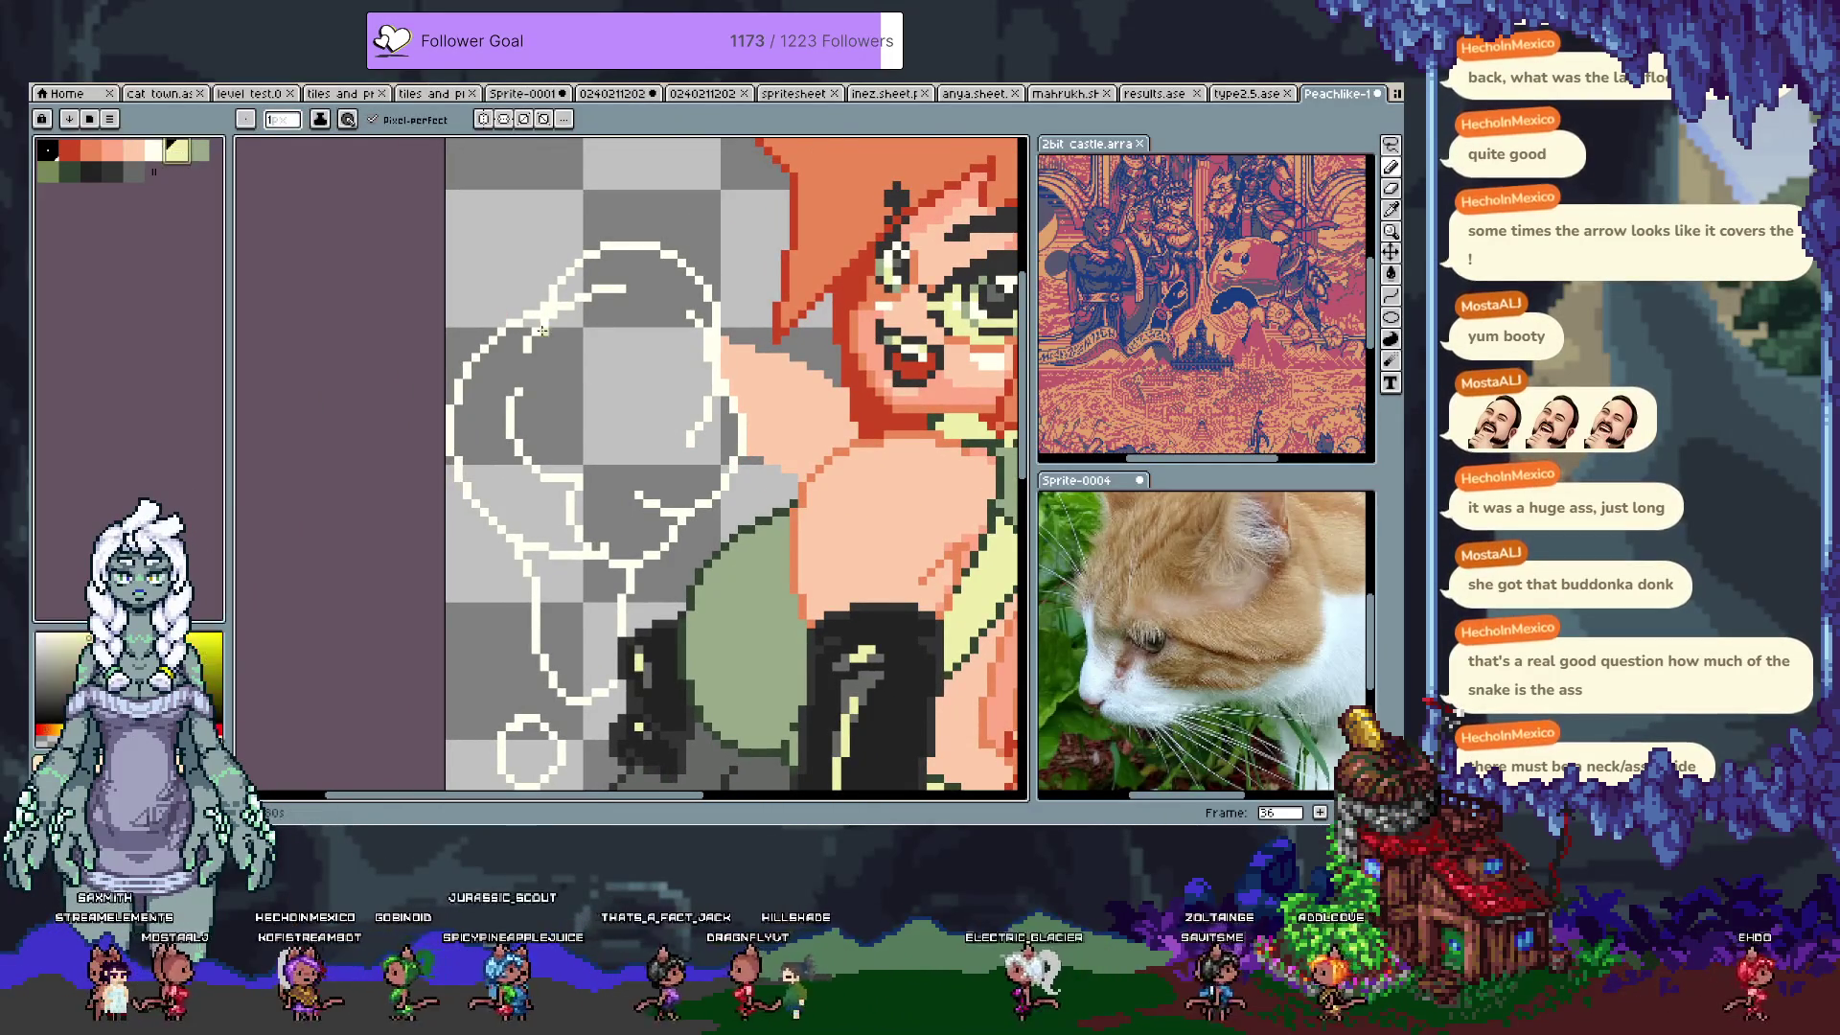
# Step: Bucket-fill the cloud puff's interior with pale yellow
pyautogui.press('g')
pyautogui.click(605, 418)
pyautogui.moveTo(569, 469); pyautogui.dragTo(563, 515)
pyautogui.press('i')
pyautogui.press('b')
# Step: Add a lighter cream highlight near the cloud's top, with Pixel-perfect turned off
pyautogui.moveTo(540, 384); pyautogui.dragTo(585, 414)
pyautogui.press('v')
pyautogui.hotkey('ctrl', 'z')
pyautogui.press('b')
pyautogui.click(372, 120)
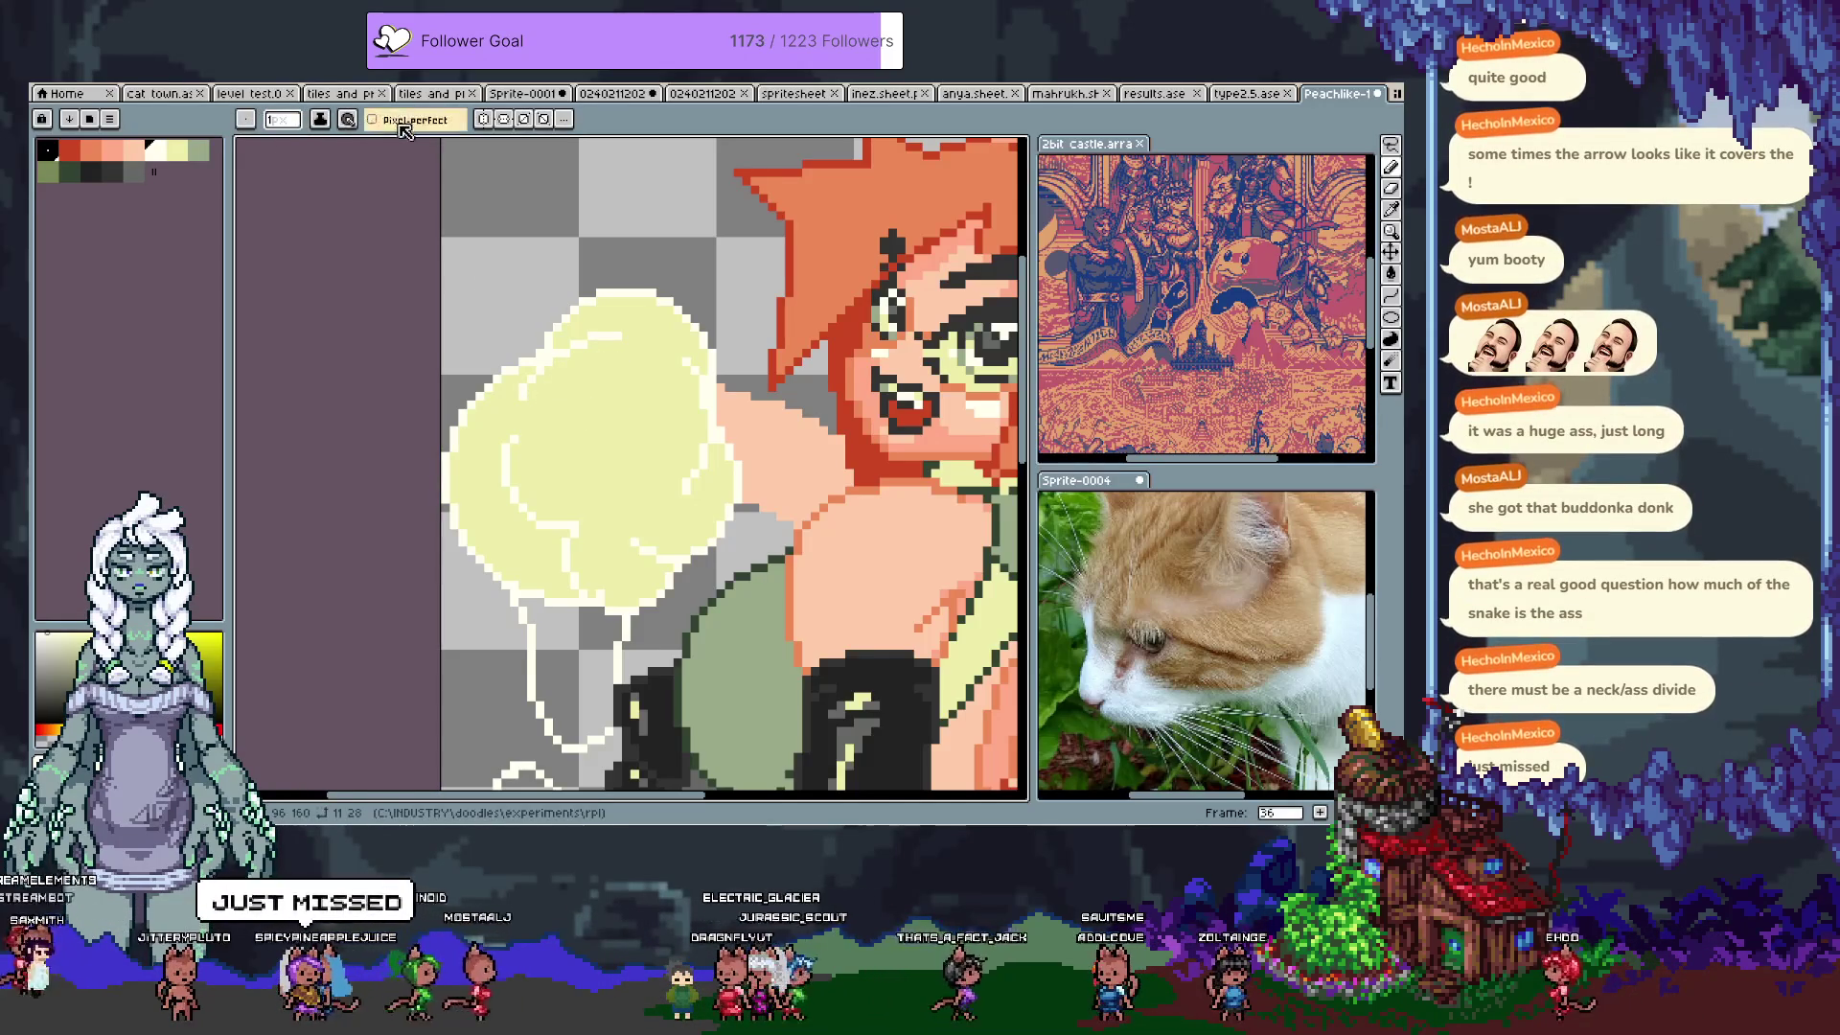
pyautogui.hotkey('ctrl', 'z')
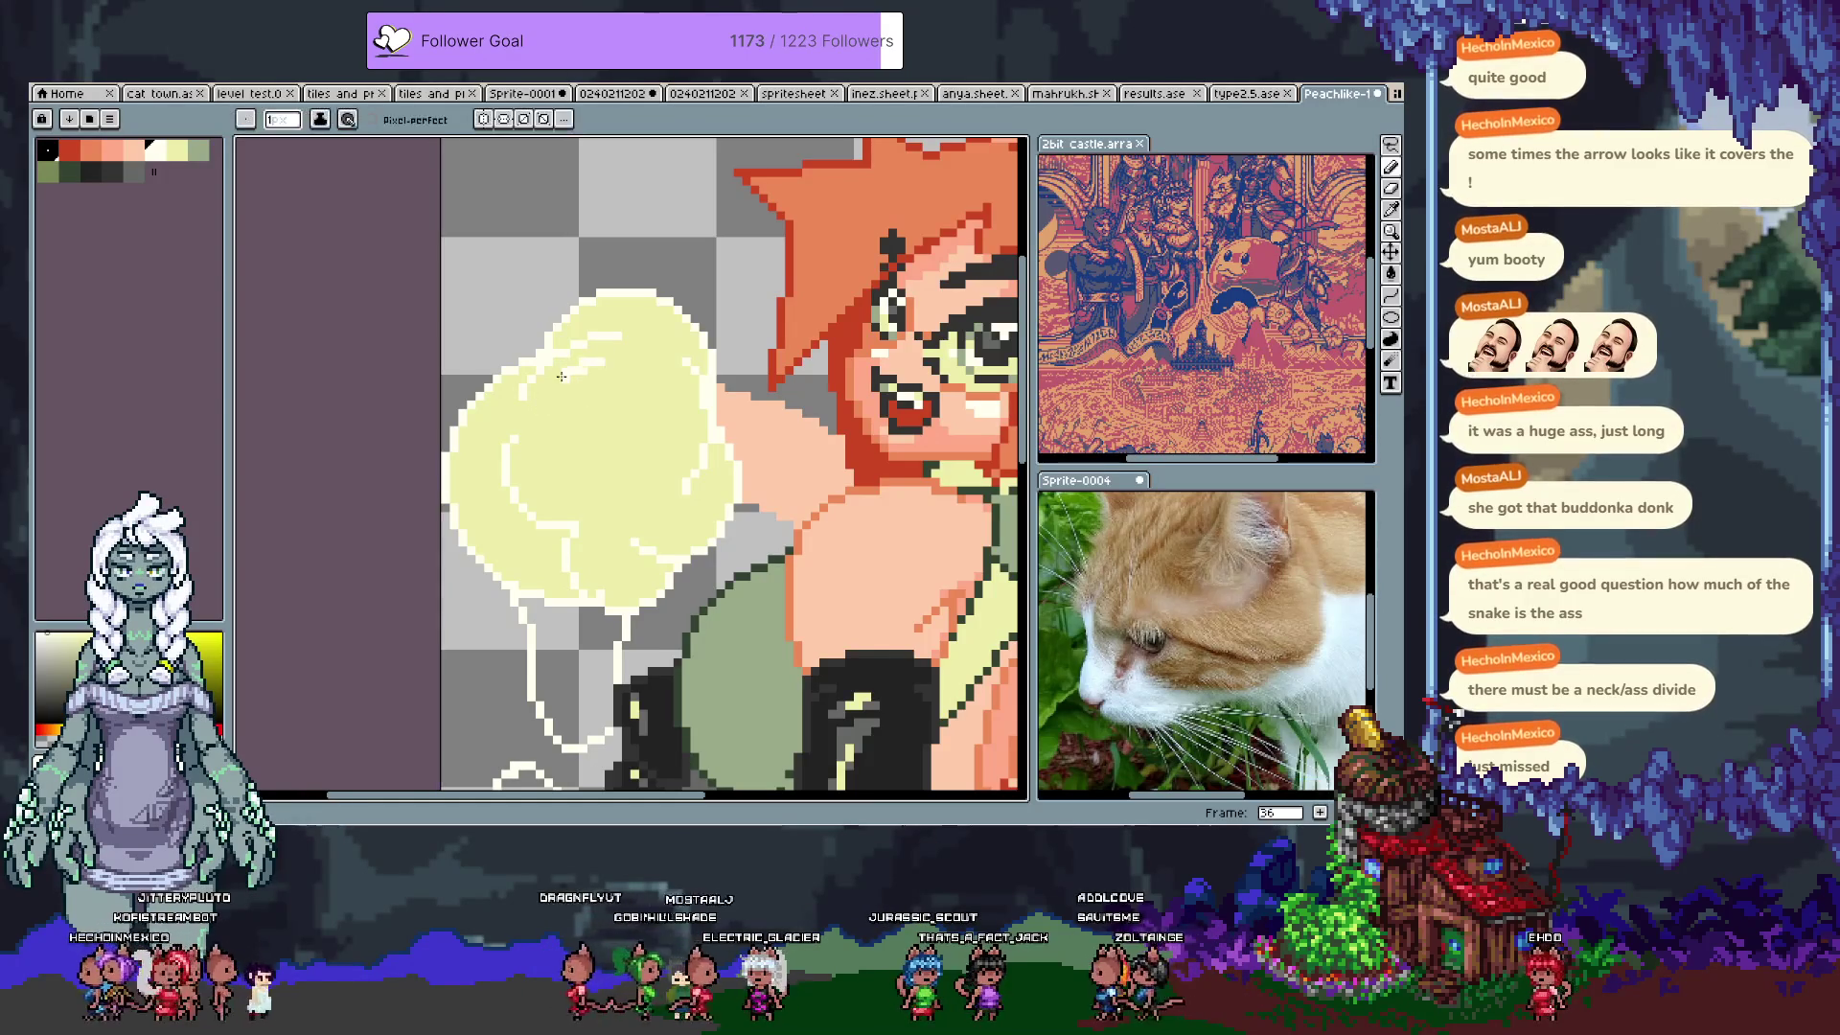
pyautogui.click(621, 382)
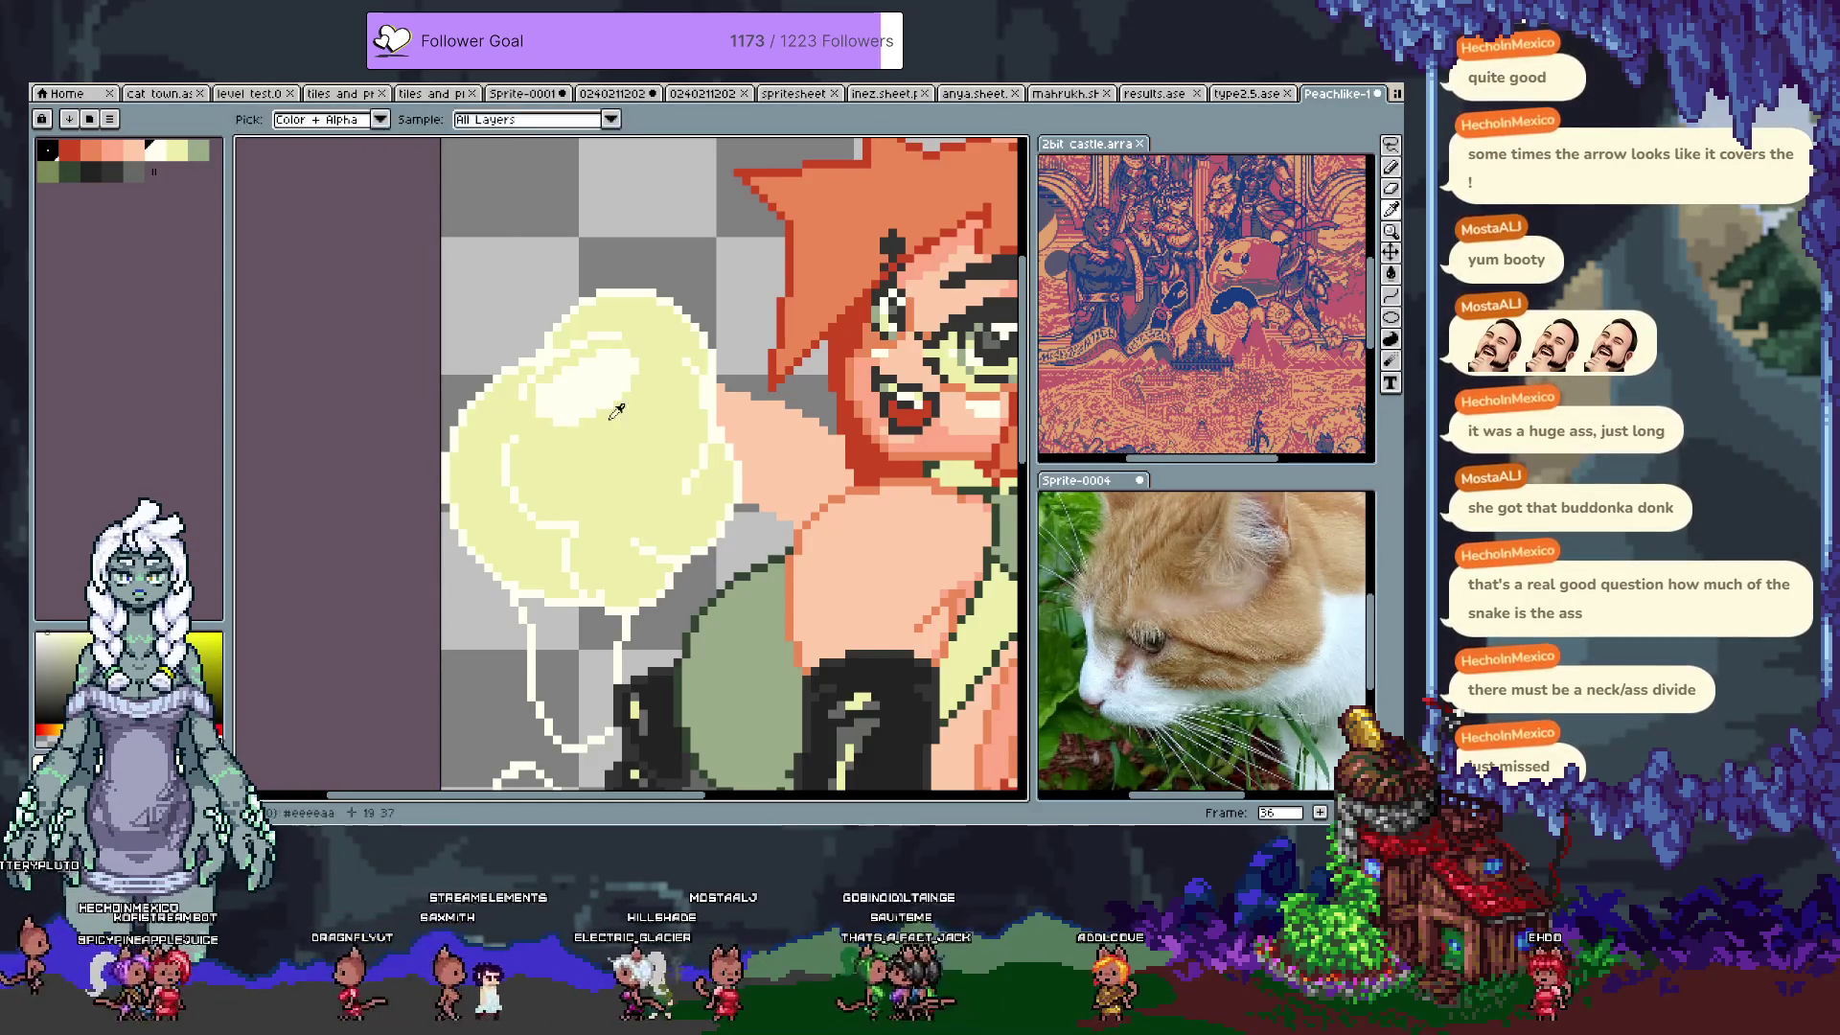
pyautogui.keyDown('alt'); pyautogui.click(541, 382); pyautogui.keyUp('alt')
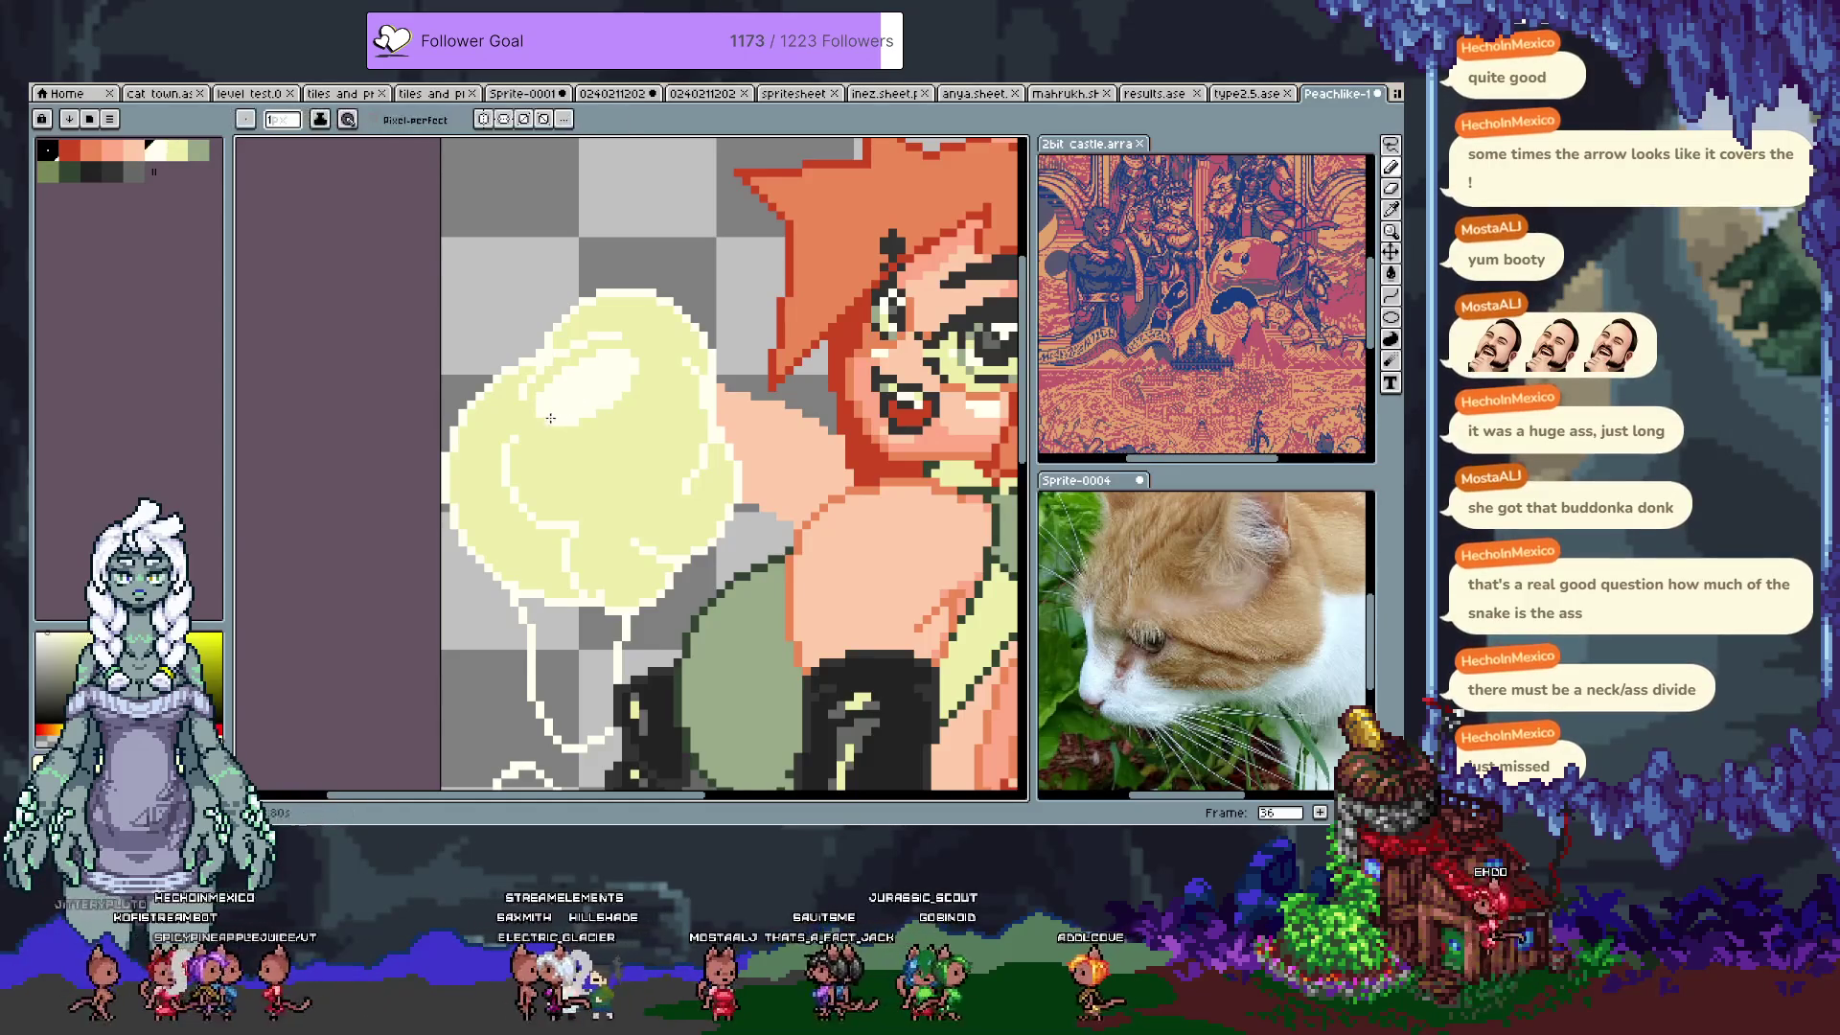
pyautogui.keyDown('alt'); pyautogui.click(582, 386); pyautogui.keyUp('alt')
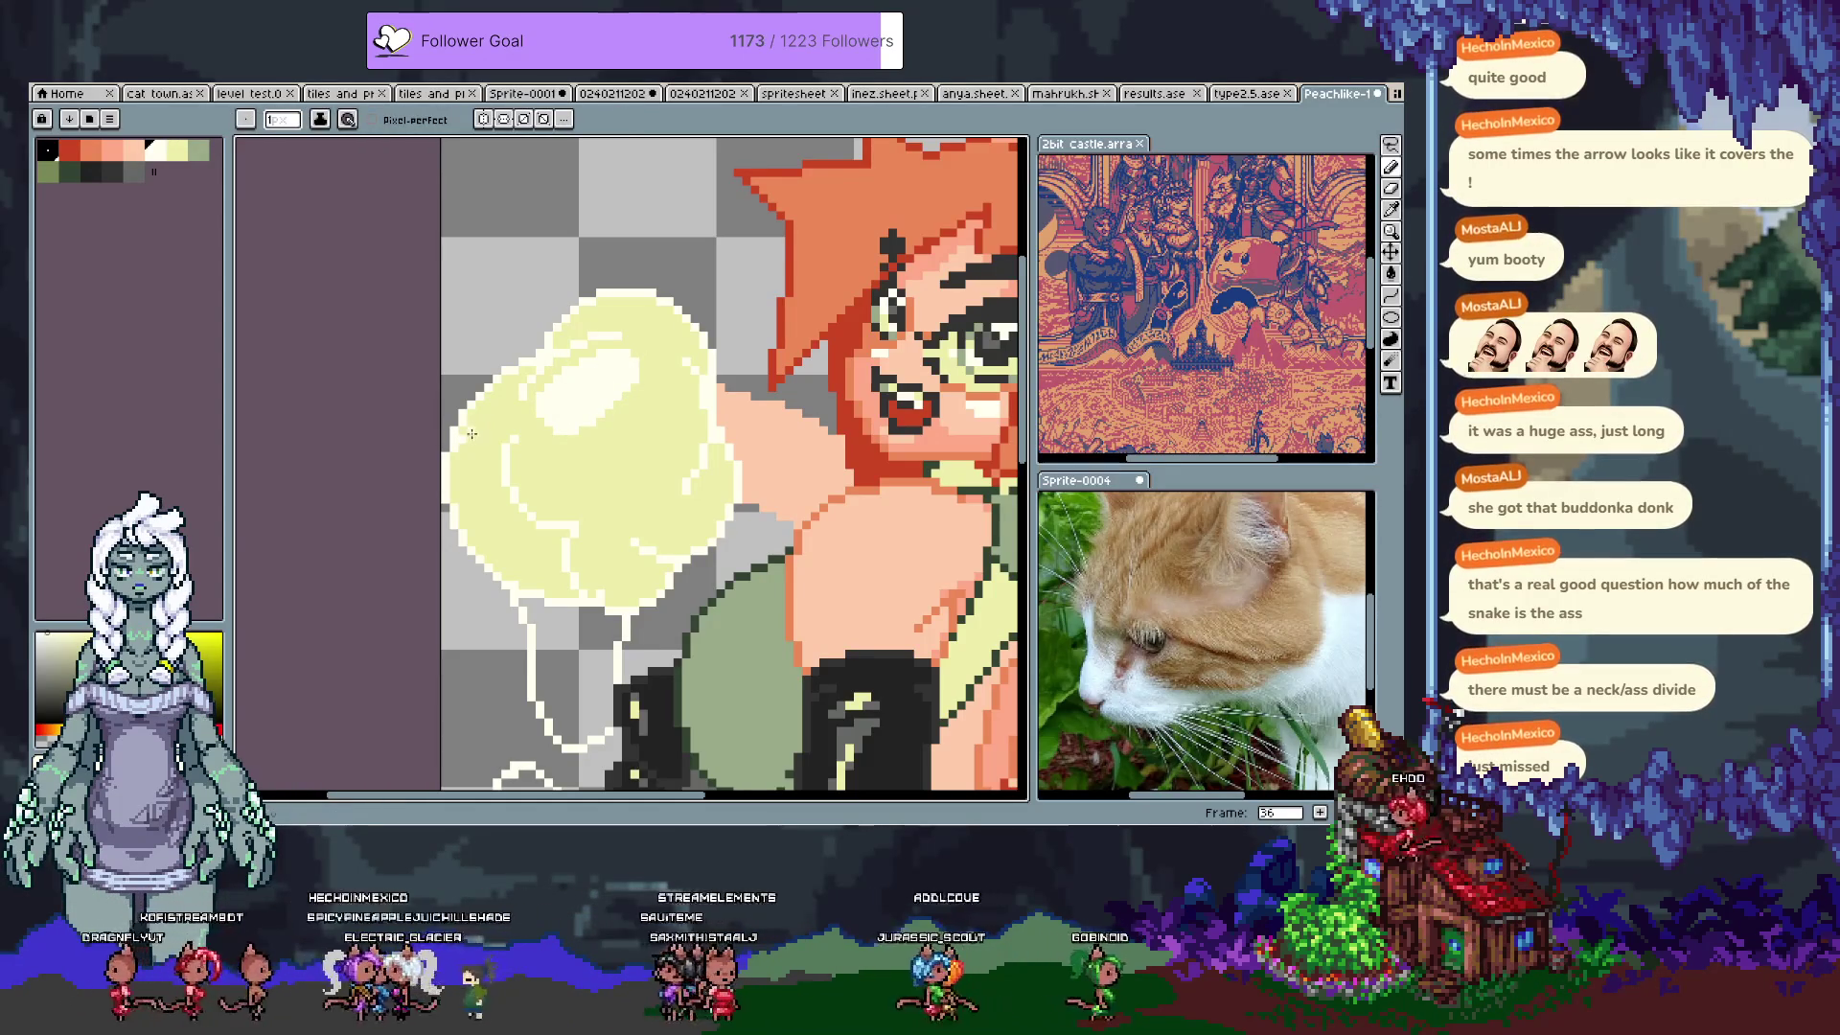
pyautogui.hotkey('ctrl', 'z')
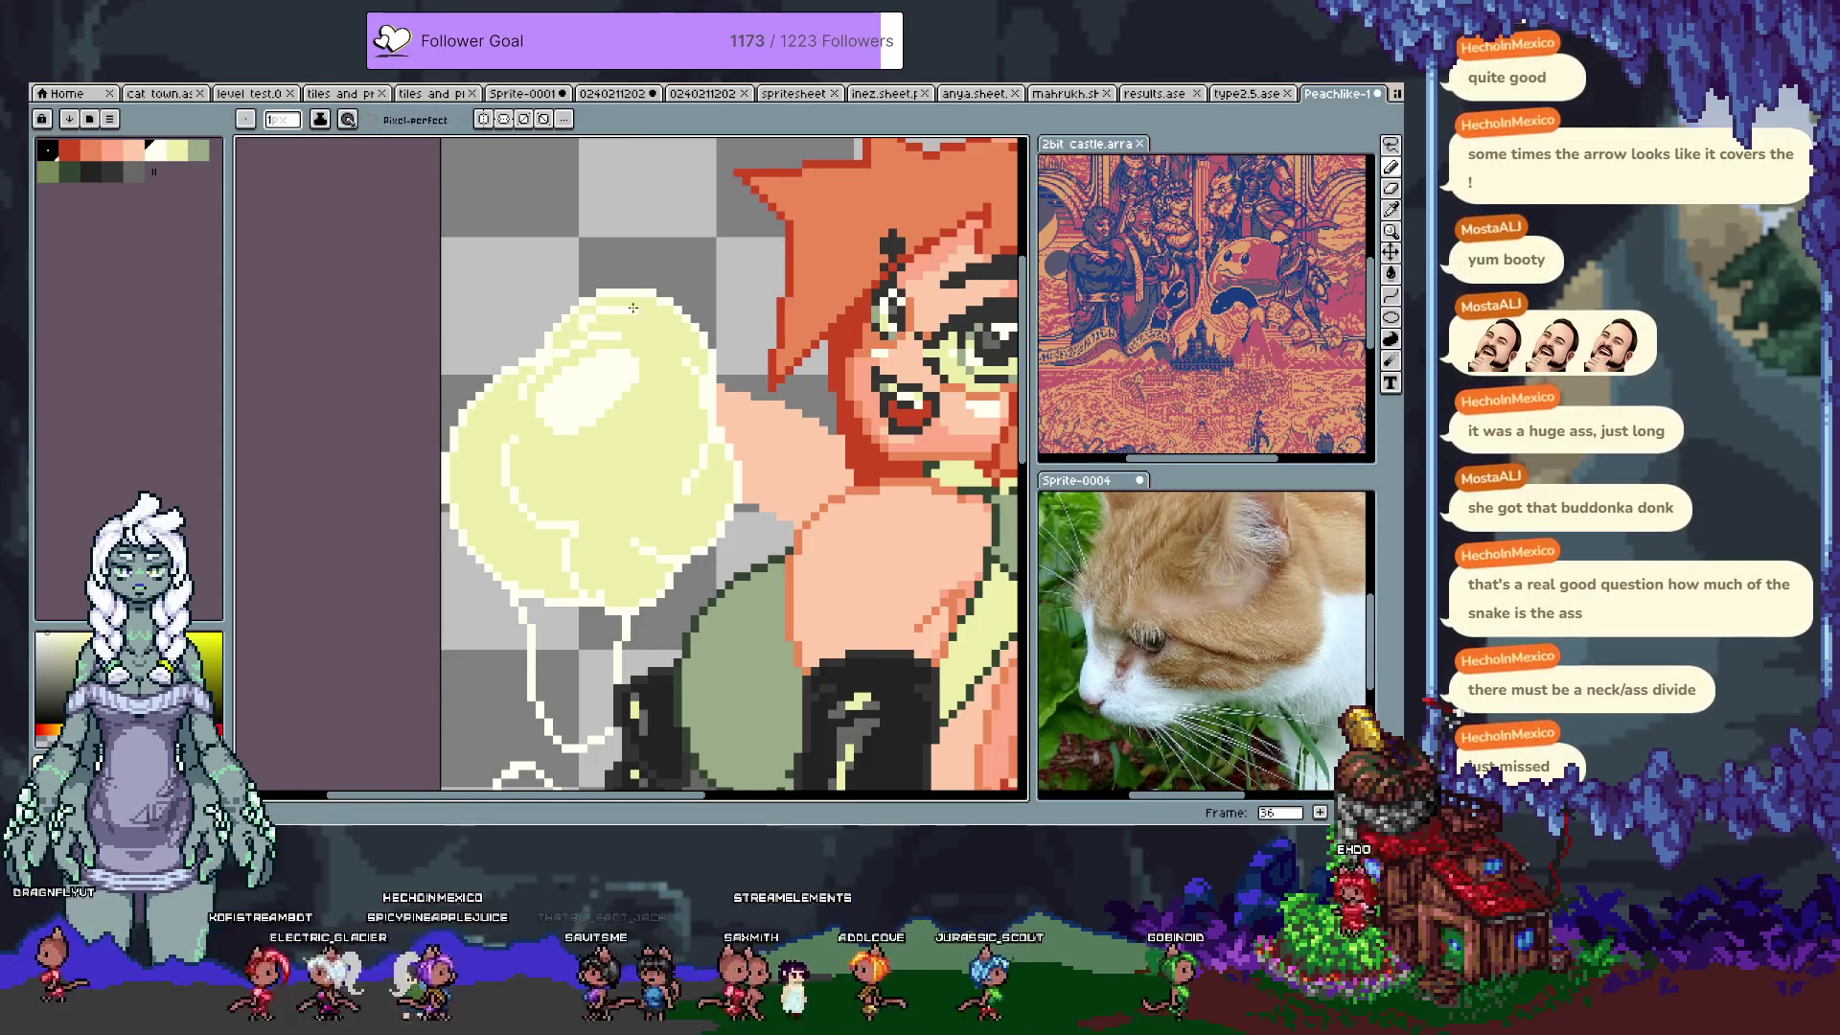
pyautogui.moveTo(483, 489); pyautogui.dragTo(549, 448)
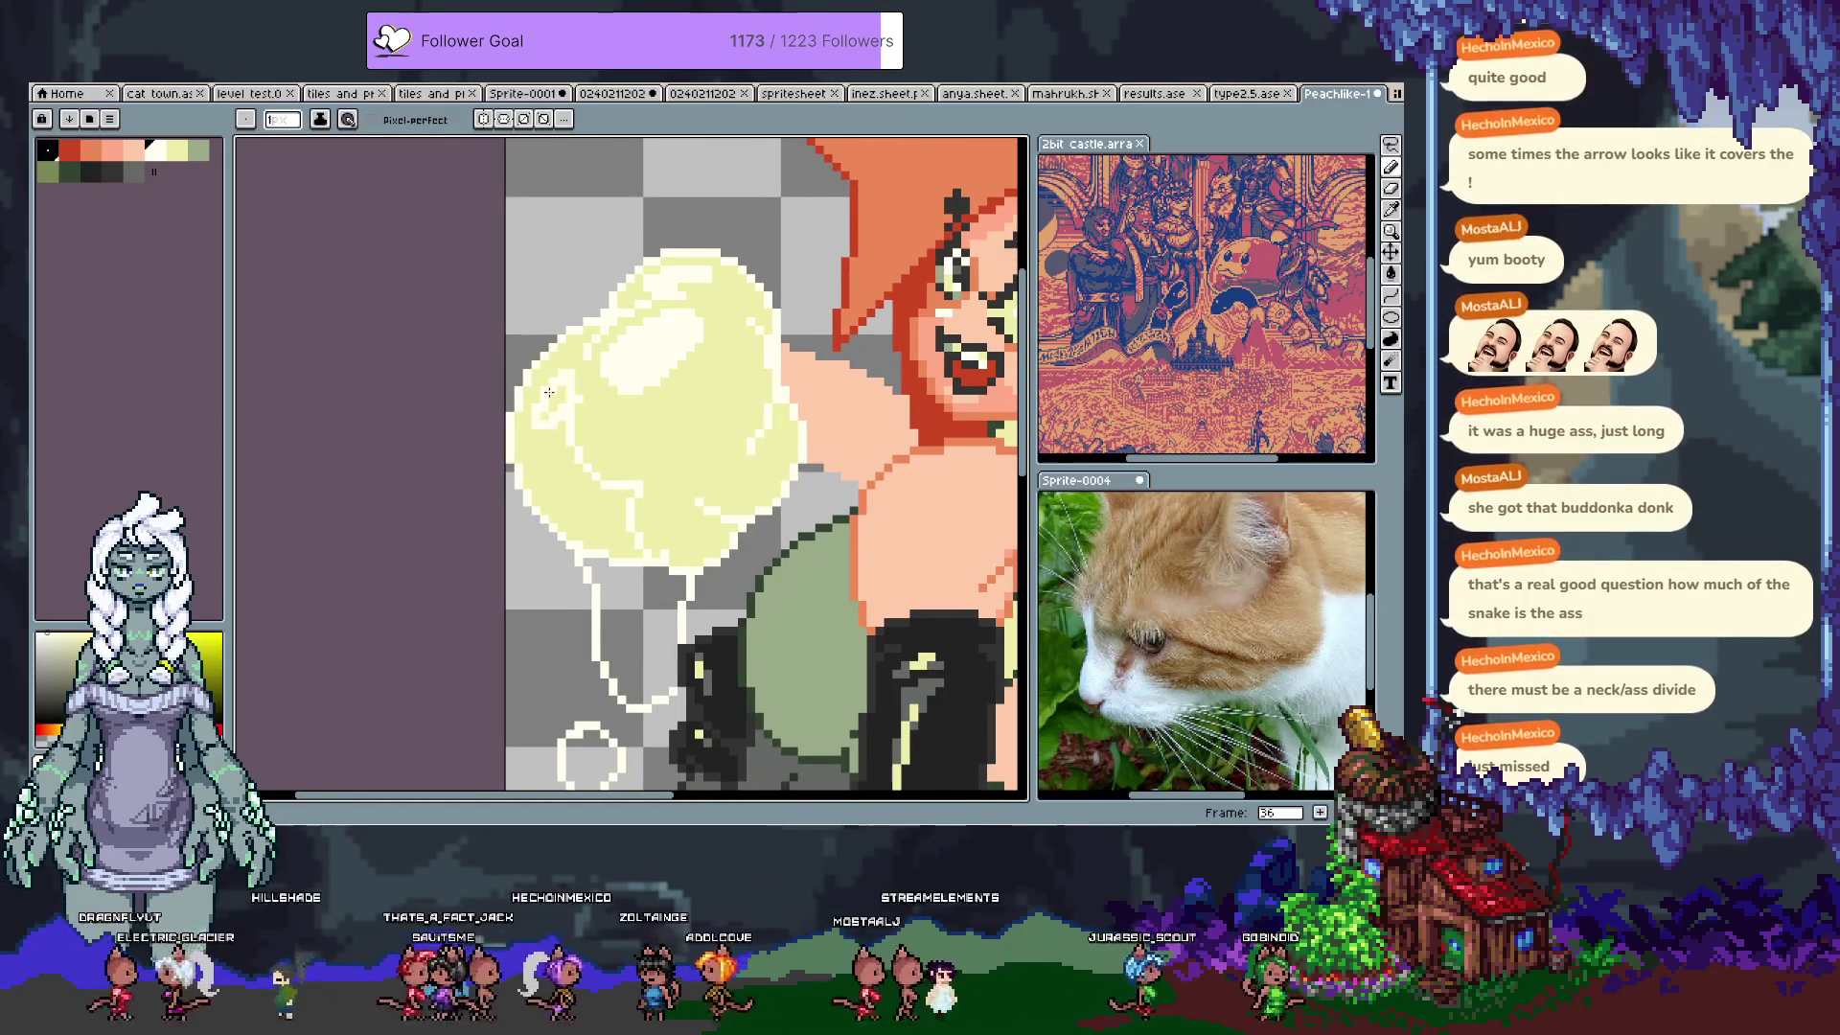
pyautogui.press('alt')
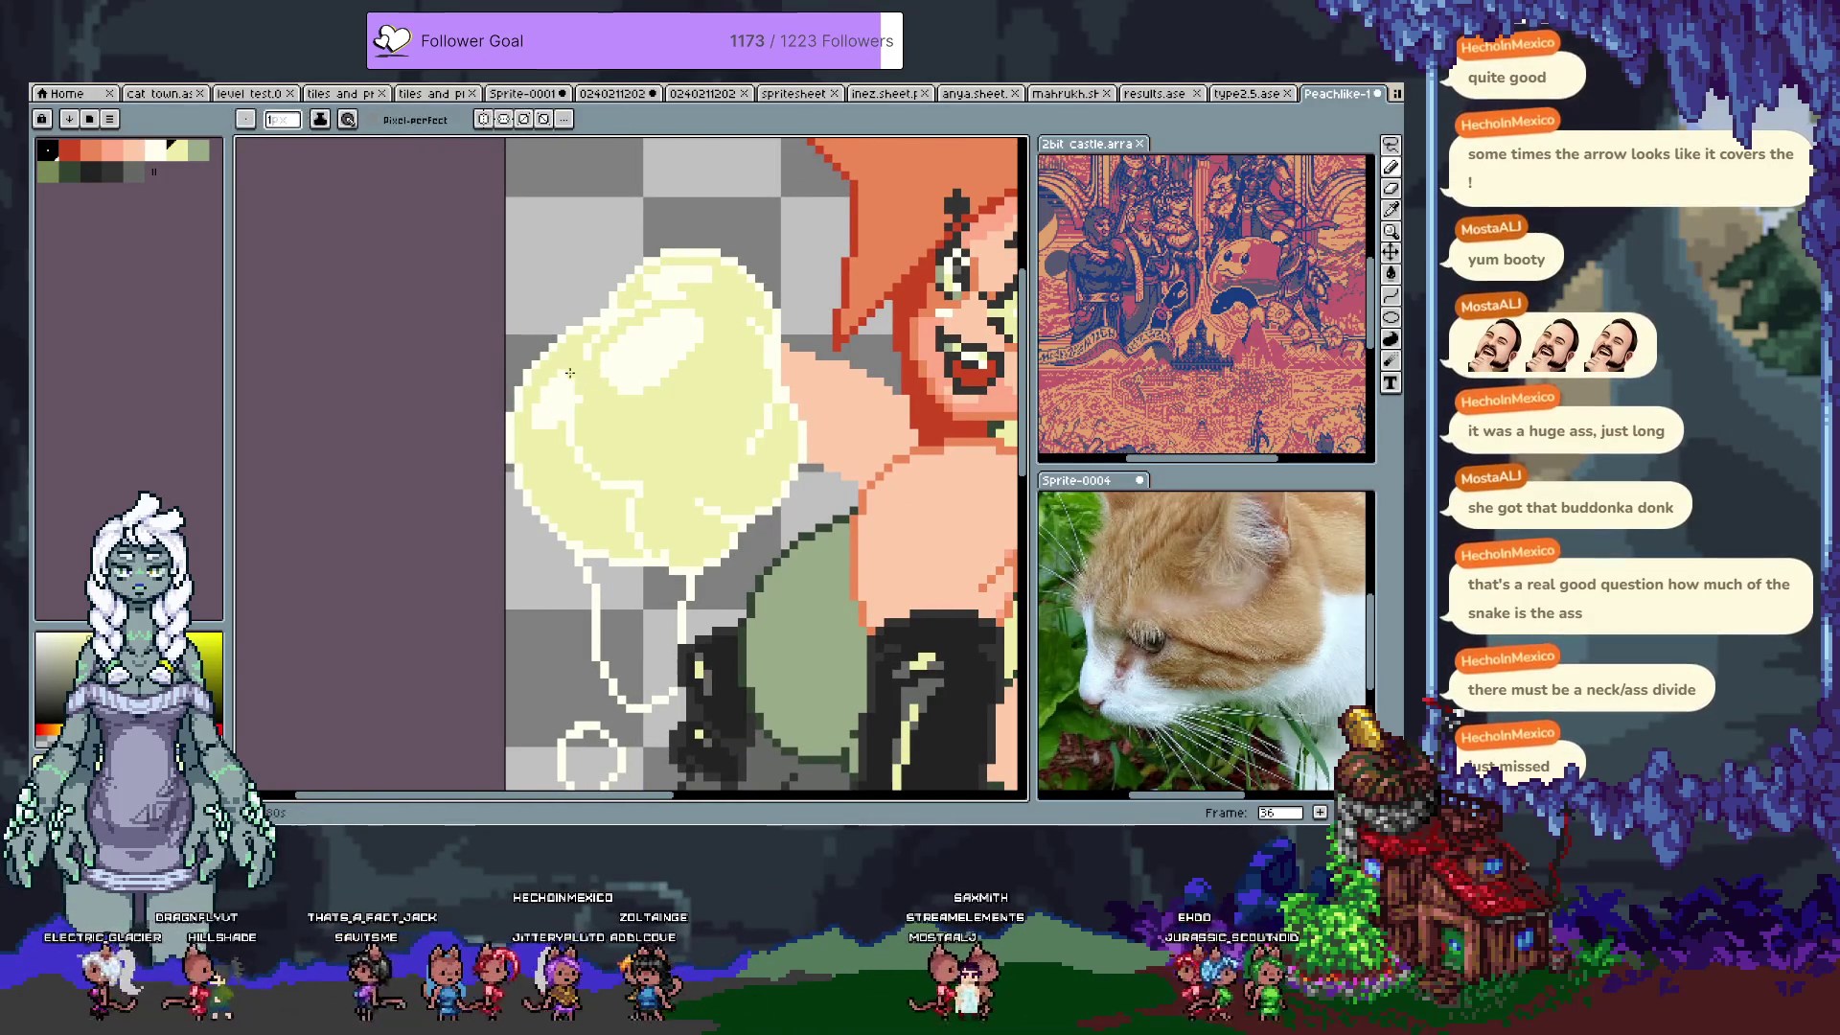
pyautogui.keyDown('alt'); pyautogui.click(550, 437); pyautogui.keyUp('alt')
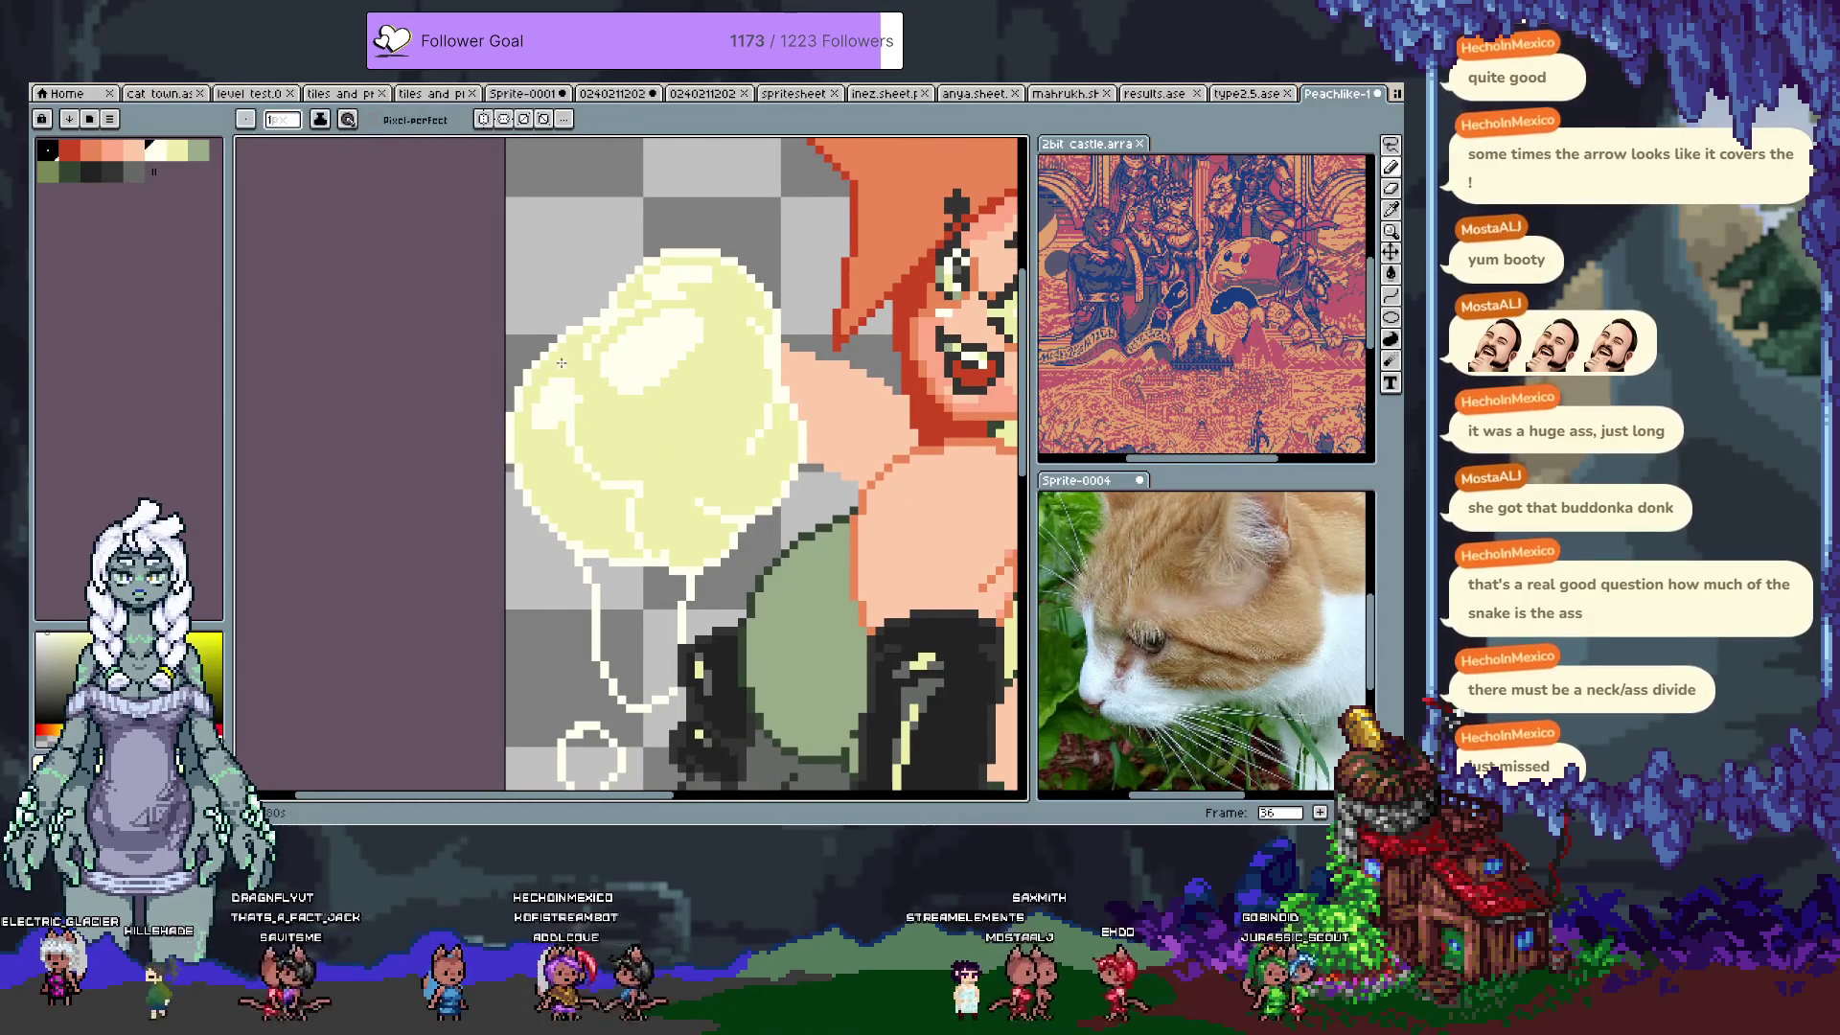
pyautogui.moveTo(633, 449); pyautogui.dragTo(567, 390)
pyautogui.click(192, 150)
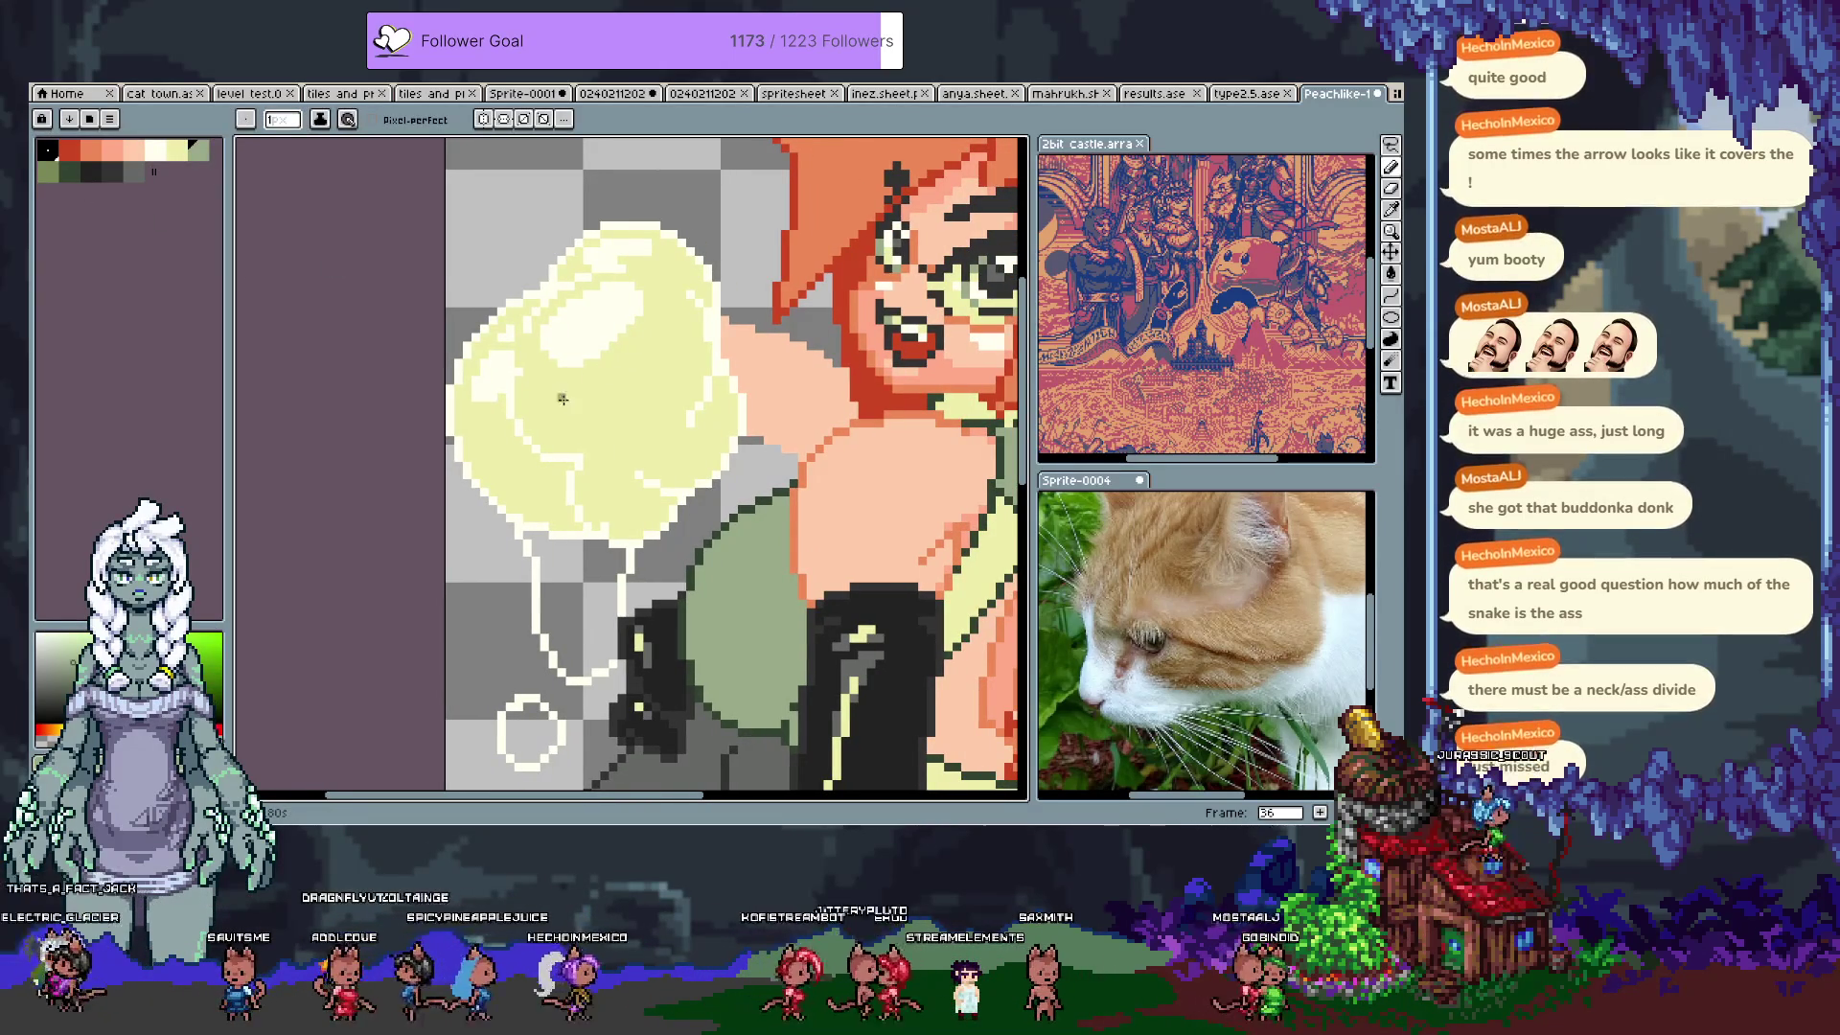
pyautogui.click(46, 175)
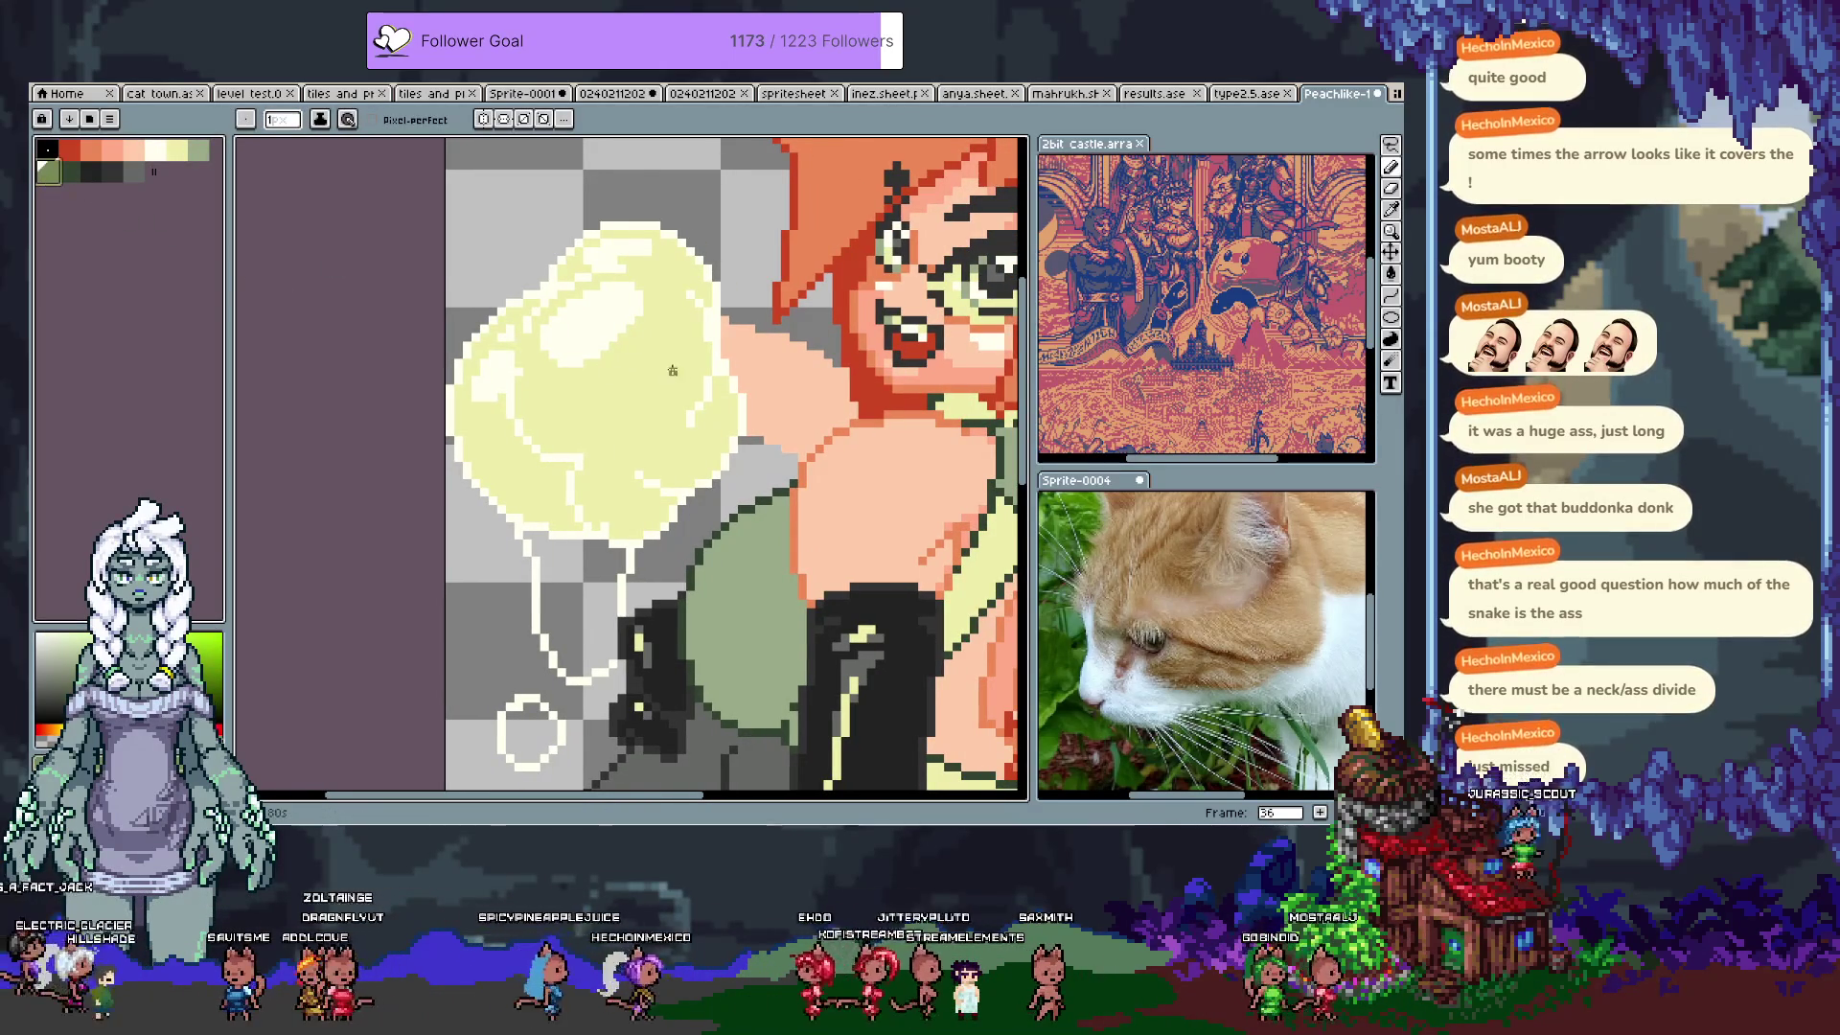
pyautogui.click(127, 150)
pyautogui.moveTo(656, 345)
pyautogui.mouseDown()
pyautogui.moveTo(627, 388)
pyautogui.moveTo(559, 369)
pyautogui.moveTo(659, 314)
pyautogui.mouseUp()
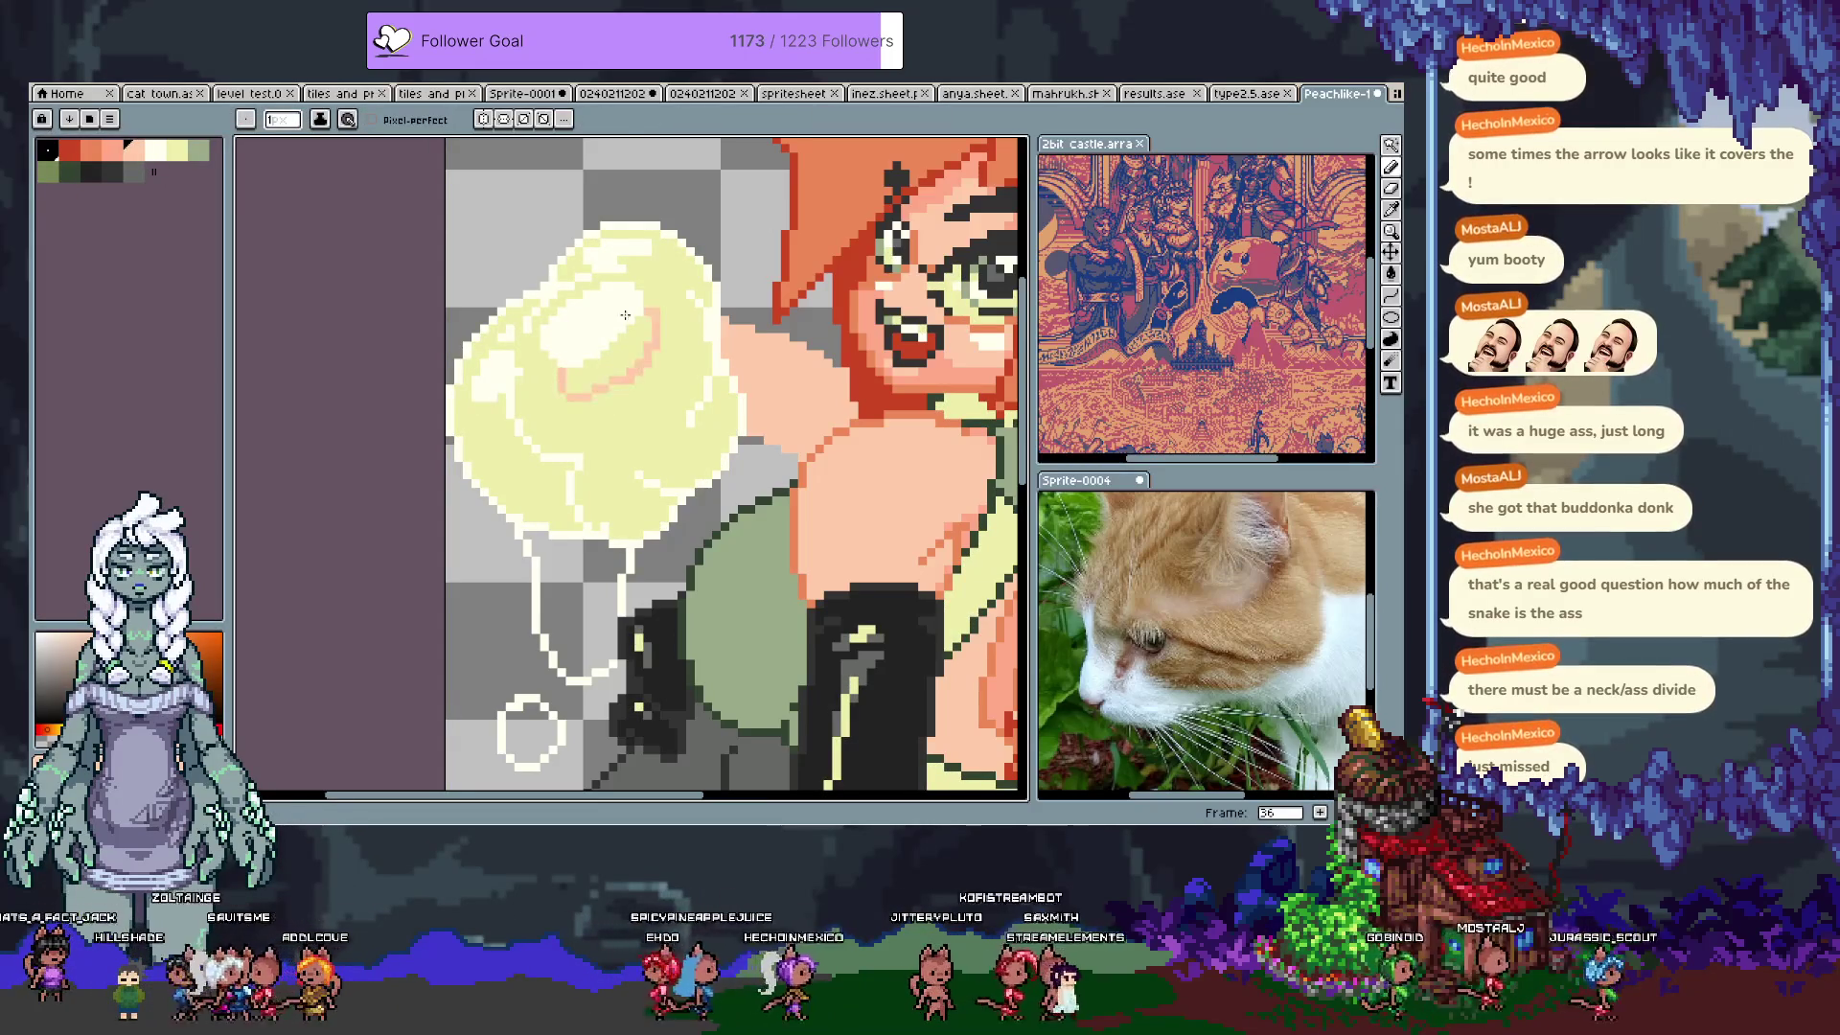
pyautogui.press('g')
pyautogui.click(609, 349)
pyautogui.hotkey('ctrl', 'z')
pyautogui.hotkey('ctrl', 'z')
pyautogui.hotkey('ctrl', 'z')
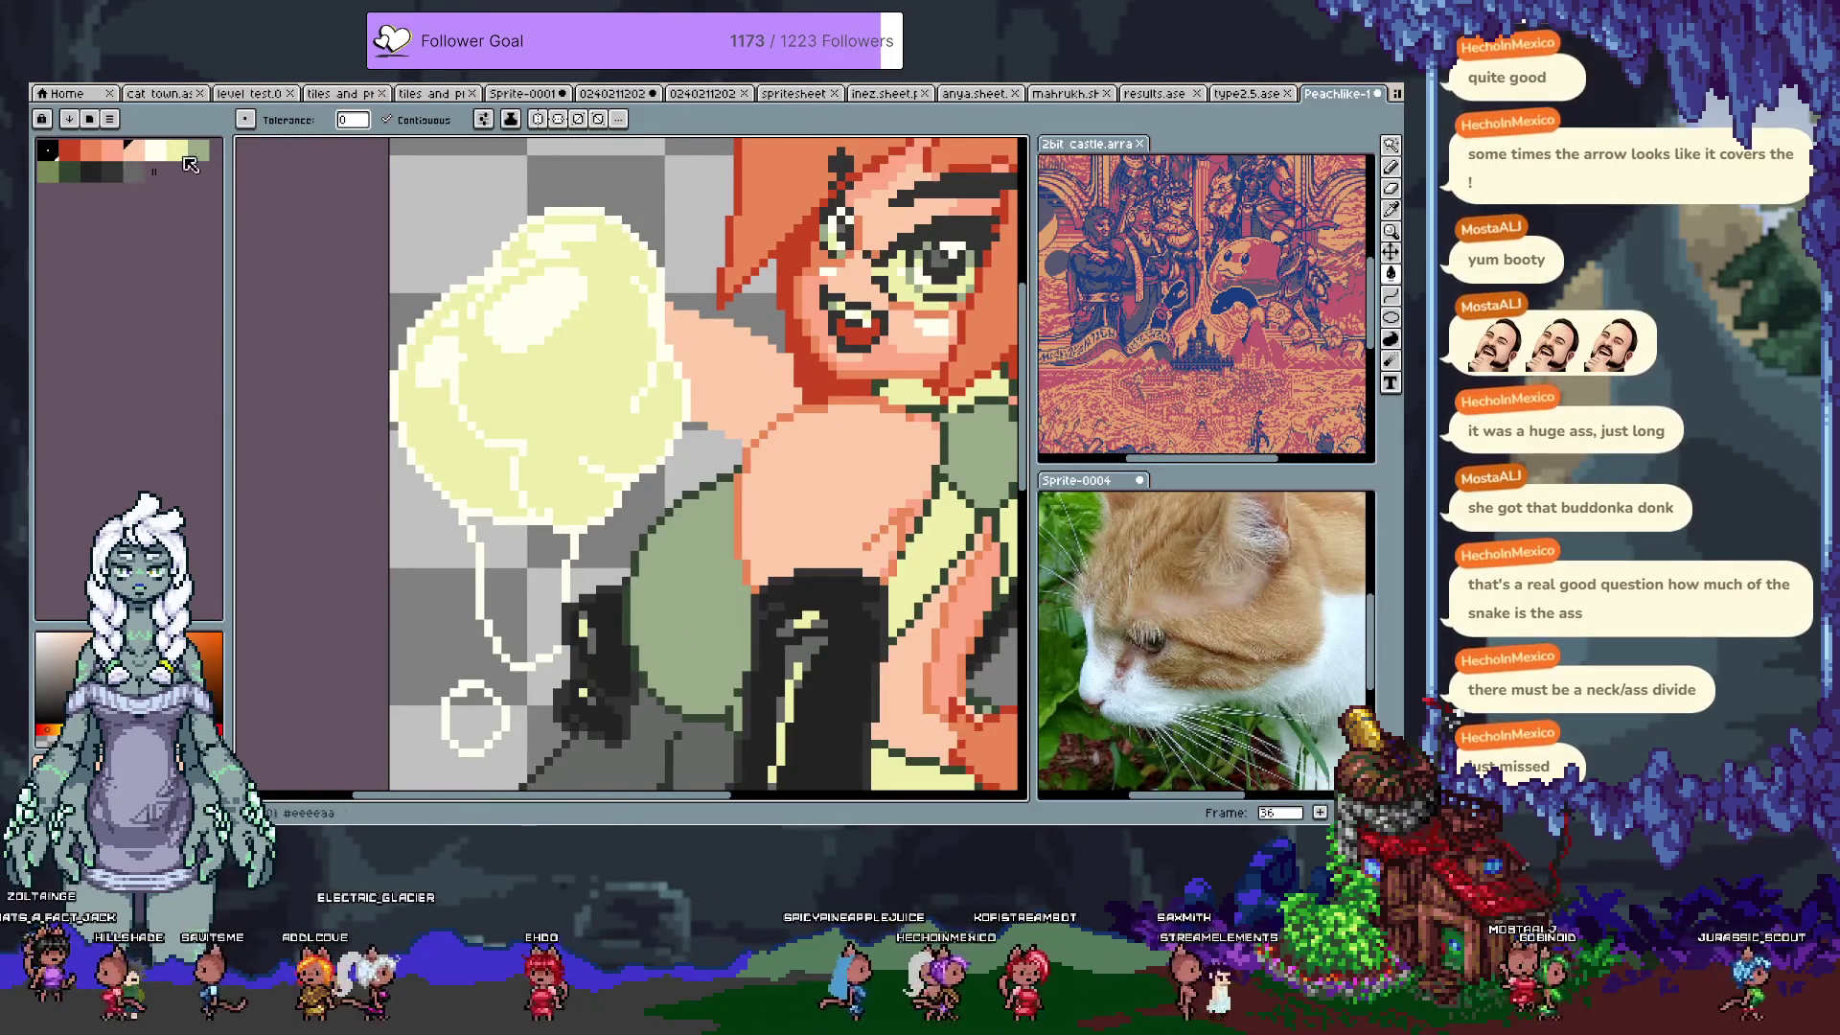
# Step: Fill the cloud's highlight area with grey-green using the Paint Bucket
pyautogui.click(199, 151)
pyautogui.press('b')
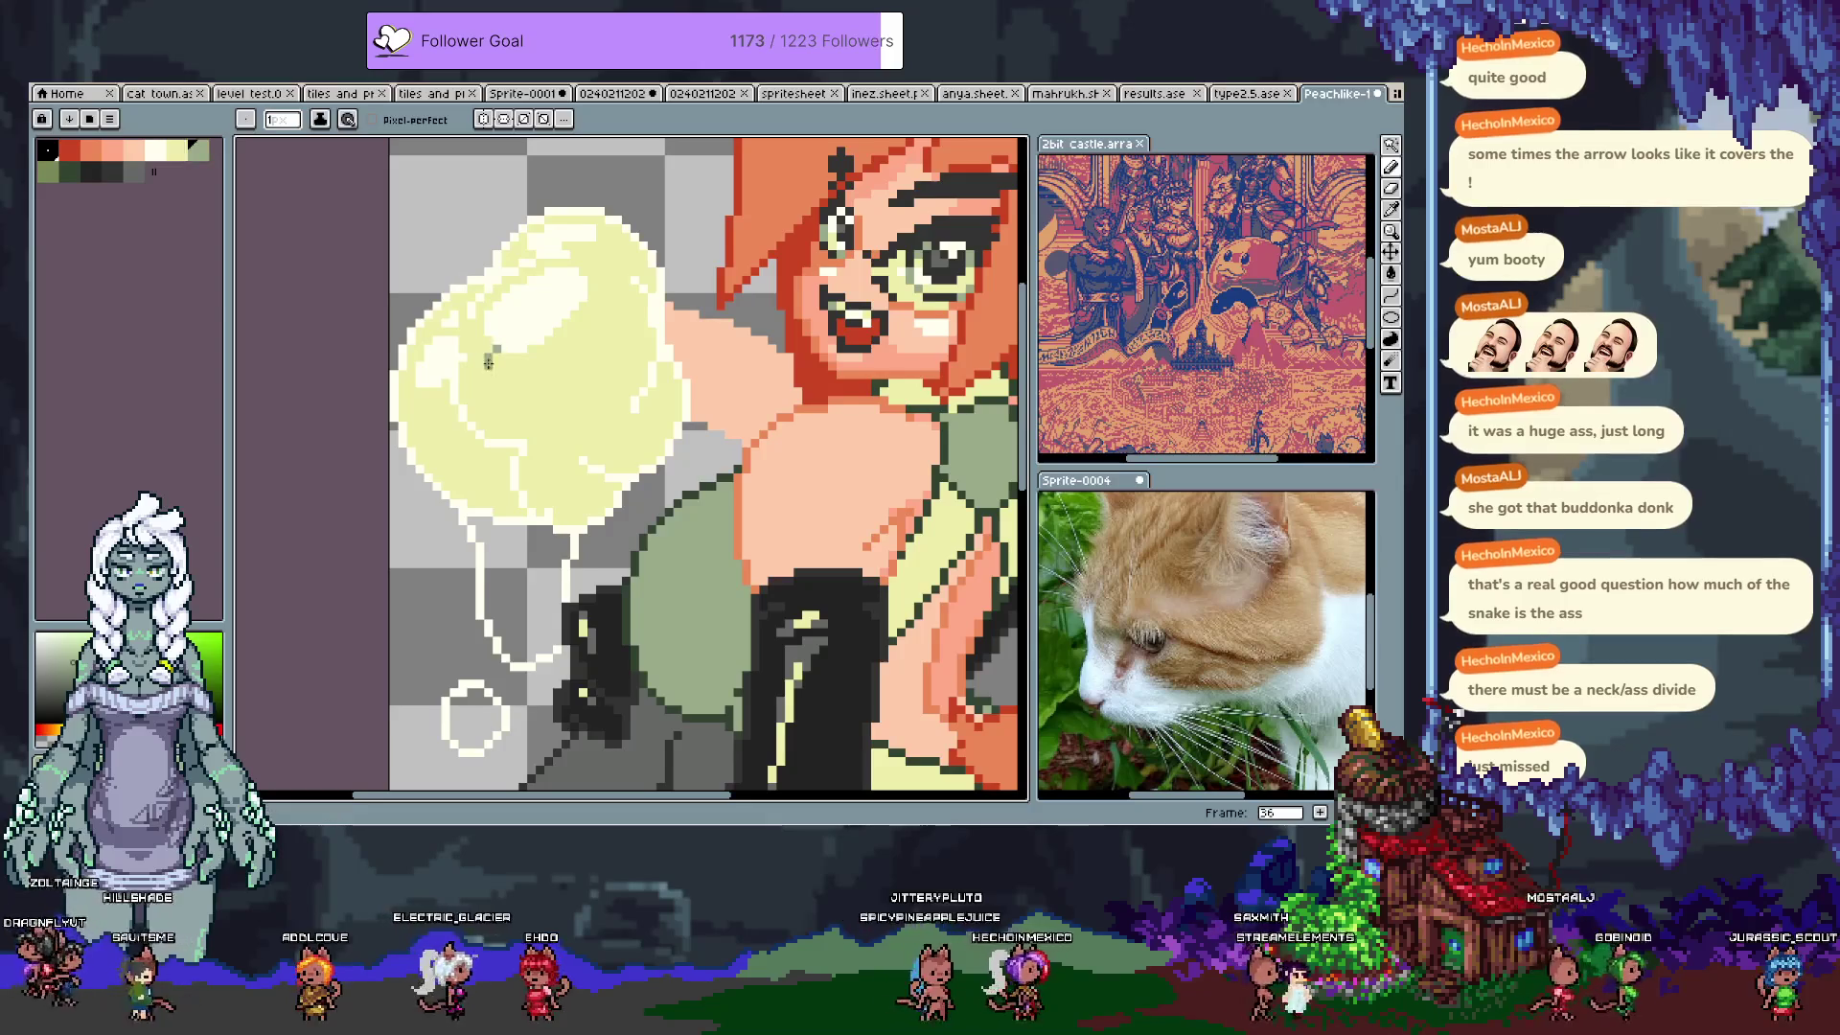
pyautogui.press('g')
pyautogui.click(493, 356)
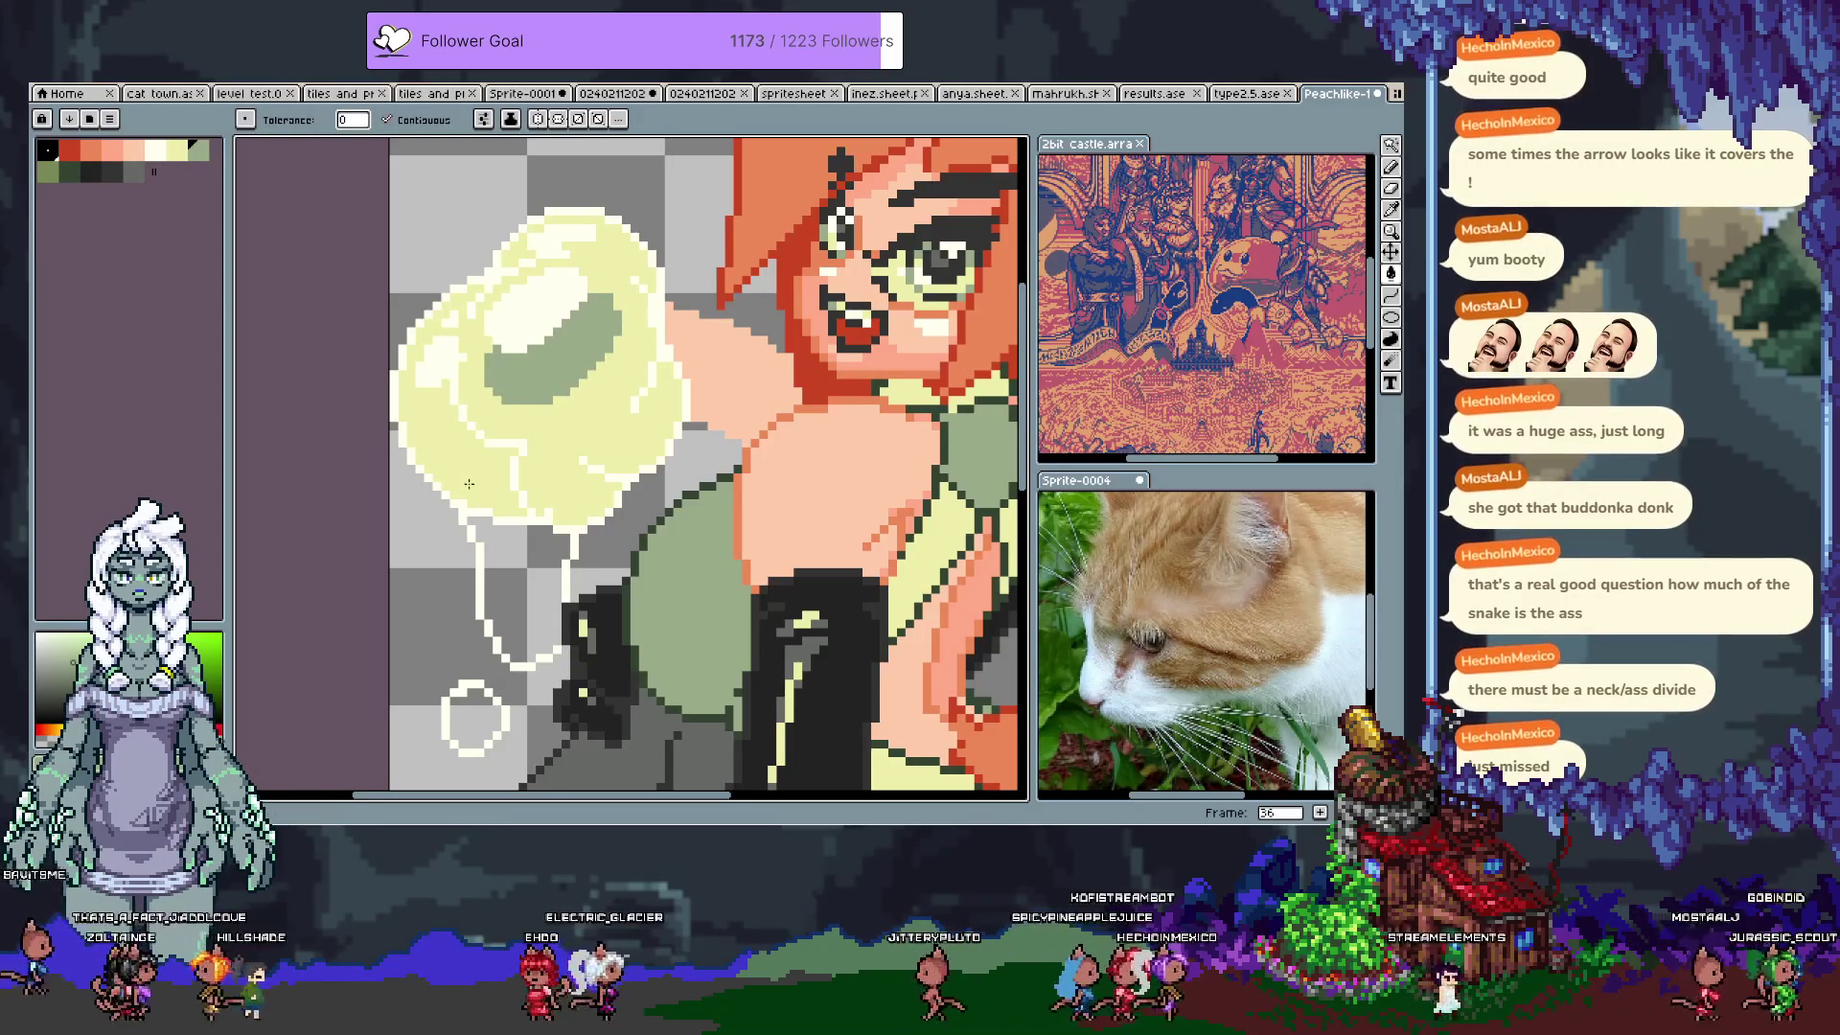
pyautogui.press('b')
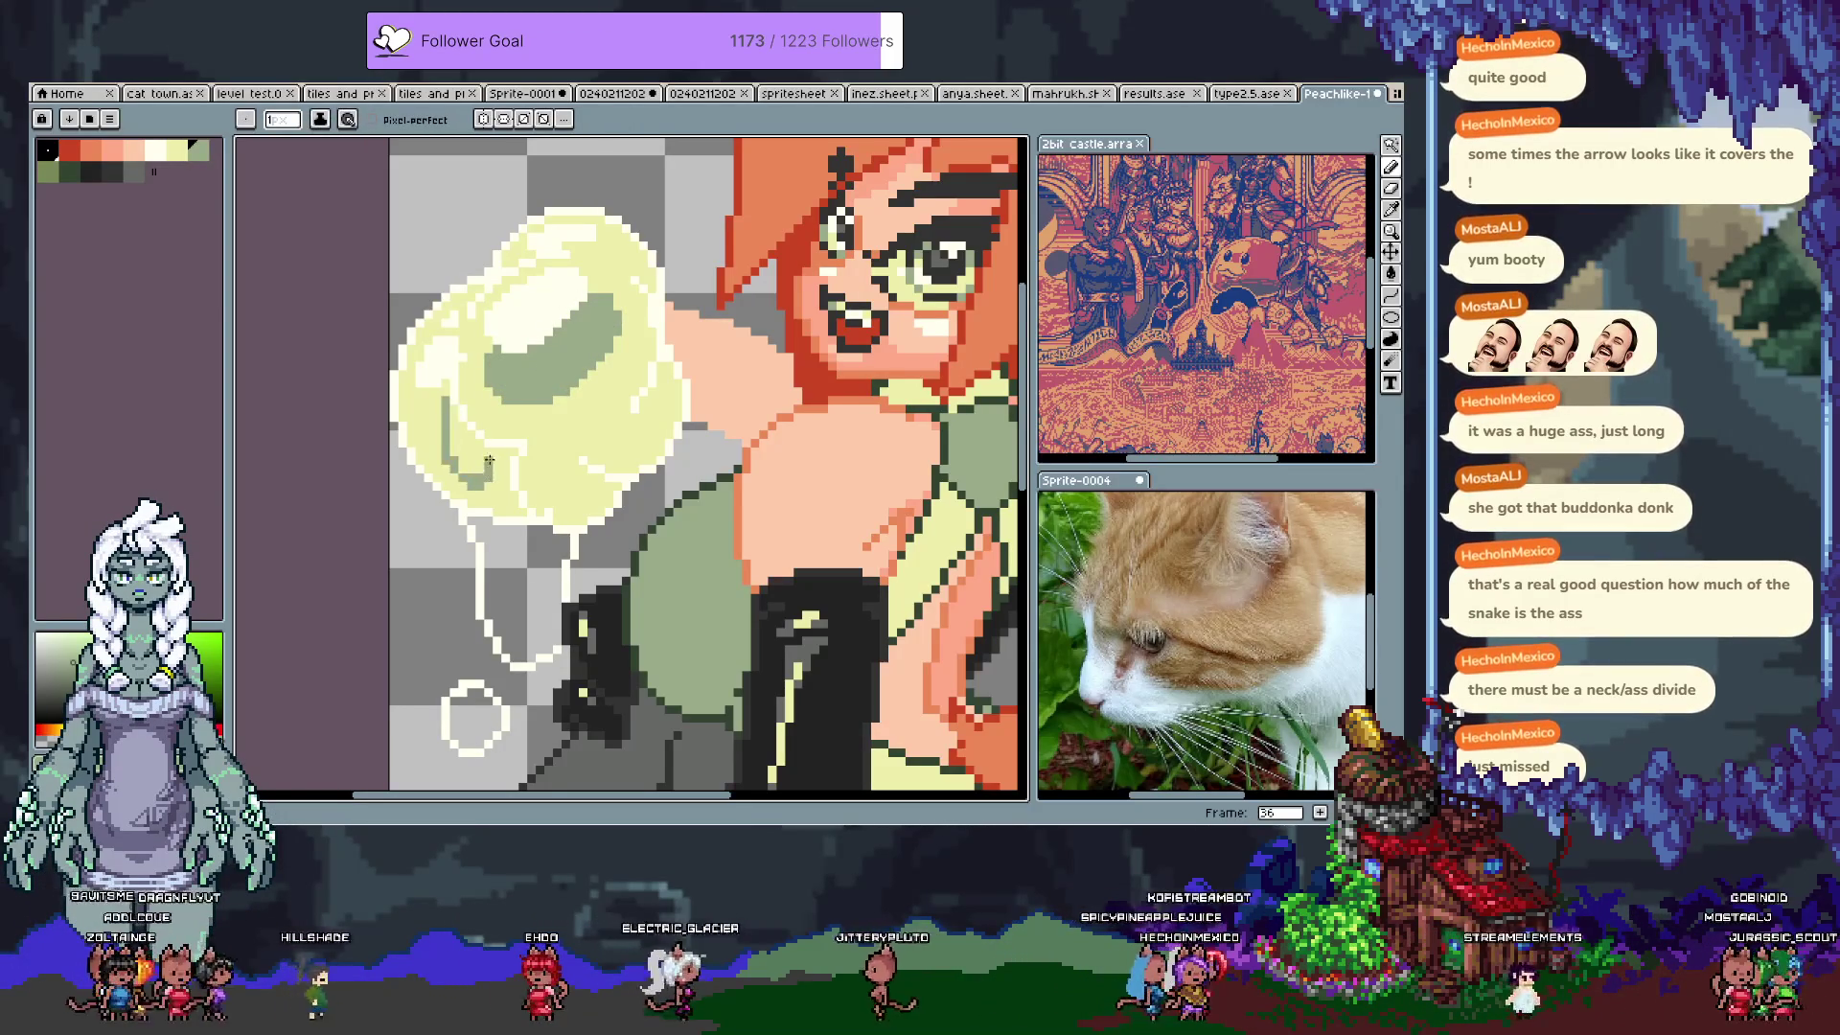
pyautogui.press('g')
pyautogui.press('b')
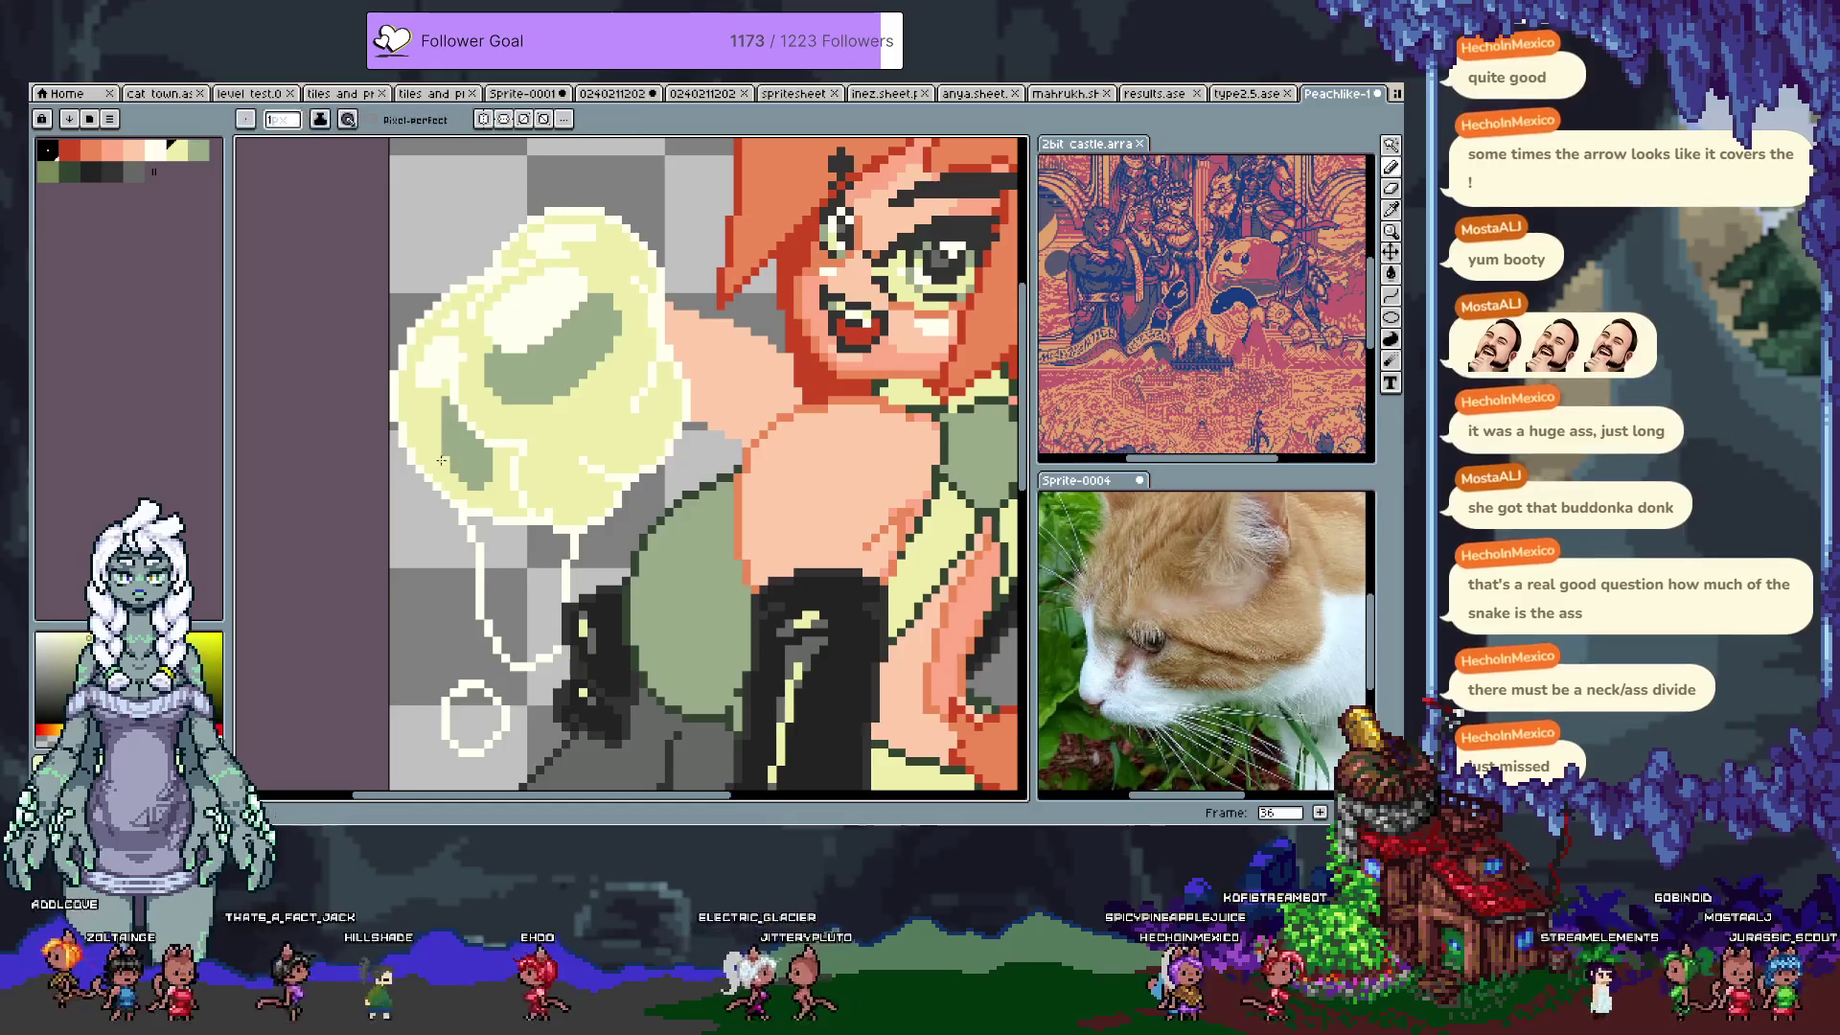
# Step: Sample grey-green and pale yellow from the cloud to shade a pocket, undoing a stray stroke
pyautogui.keyDown('alt'); pyautogui.click(463, 449); pyautogui.keyUp('alt')
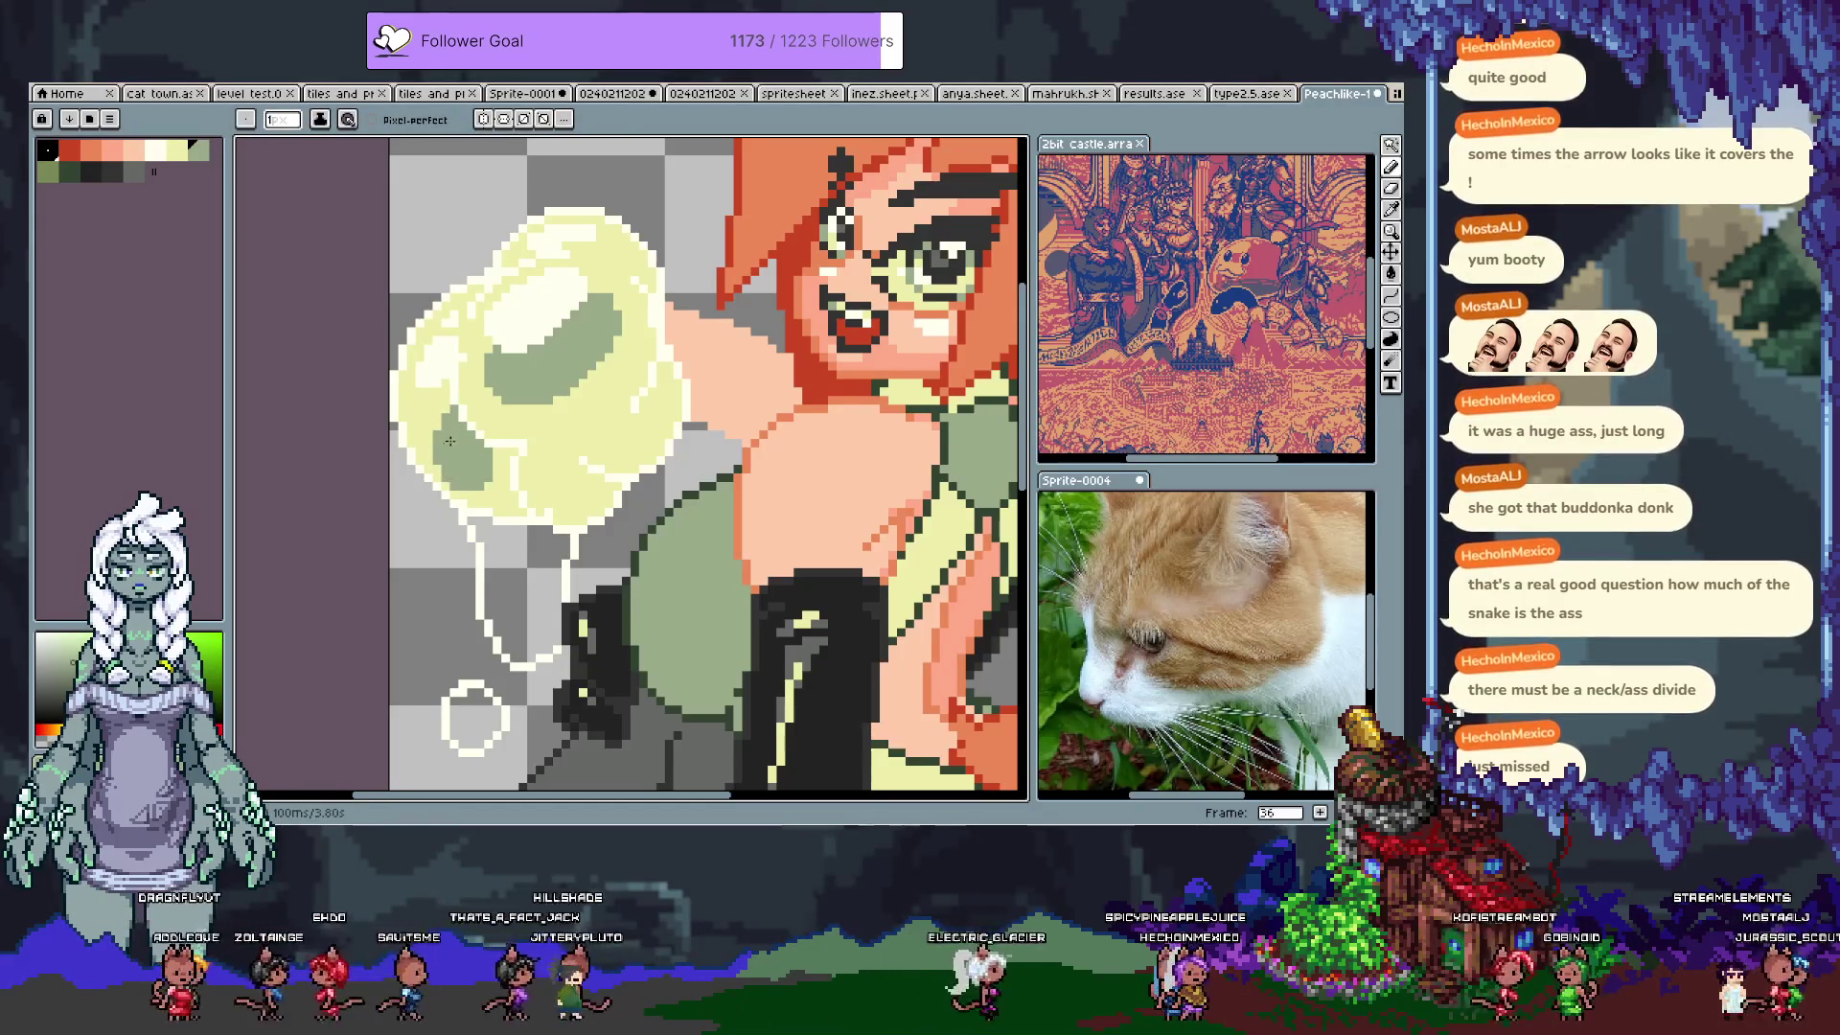
pyautogui.keyDown('alt'); pyautogui.click(446, 407); pyautogui.keyUp('alt')
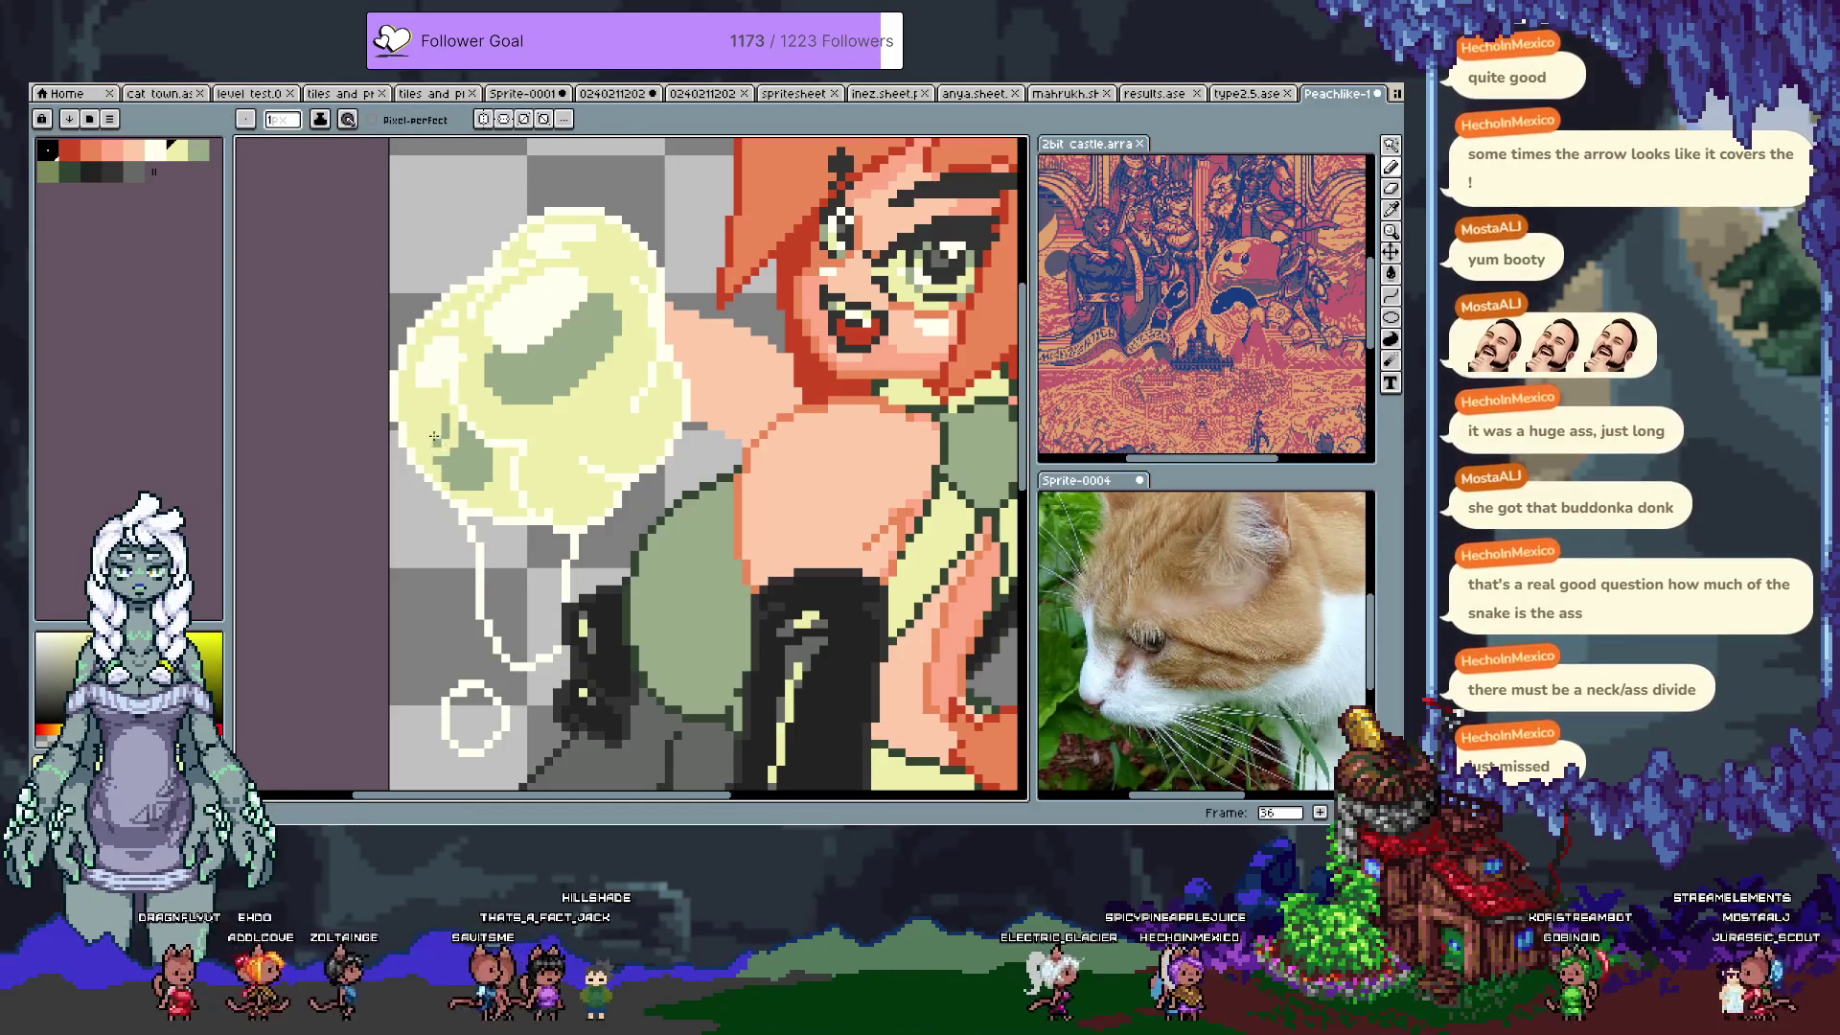
pyautogui.keyDown('alt'); pyautogui.click(447, 451); pyautogui.keyUp('alt')
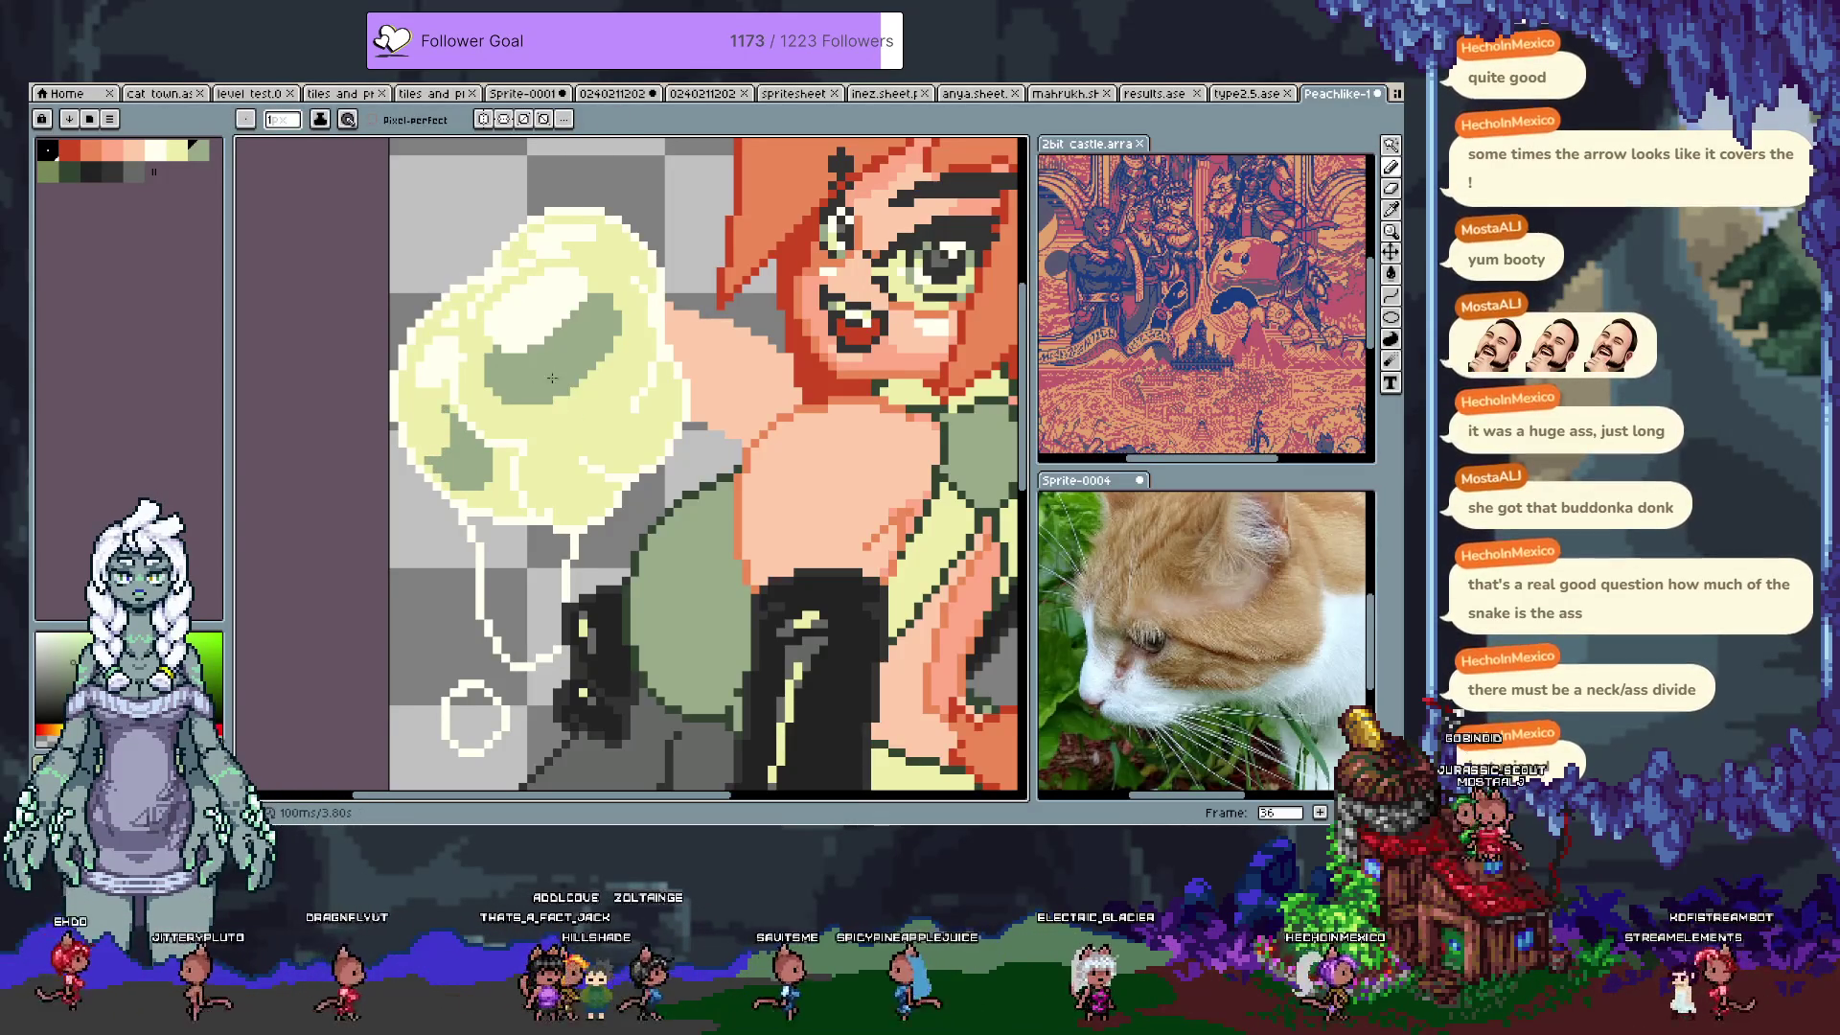
pyautogui.keyDown('alt'); pyautogui.click(415, 428); pyautogui.keyUp('alt')
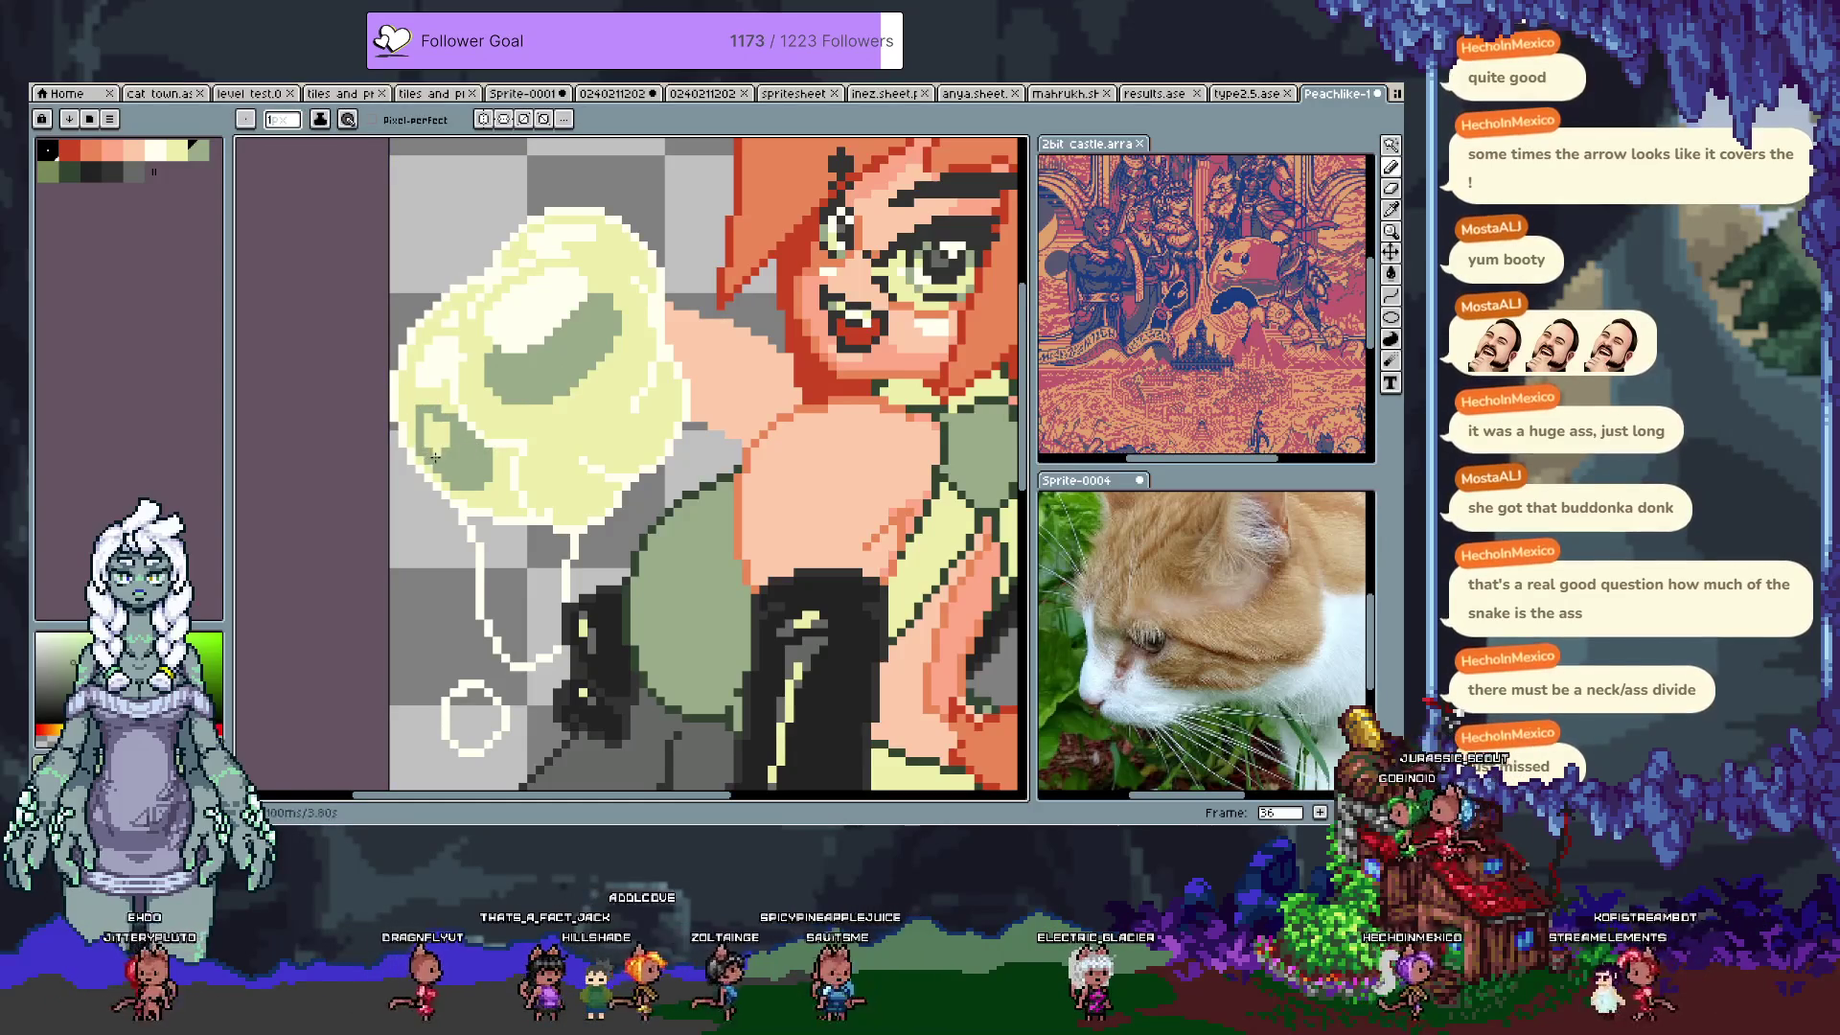
pyautogui.keyDown('alt'); pyautogui.click(409, 436); pyautogui.keyUp('alt')
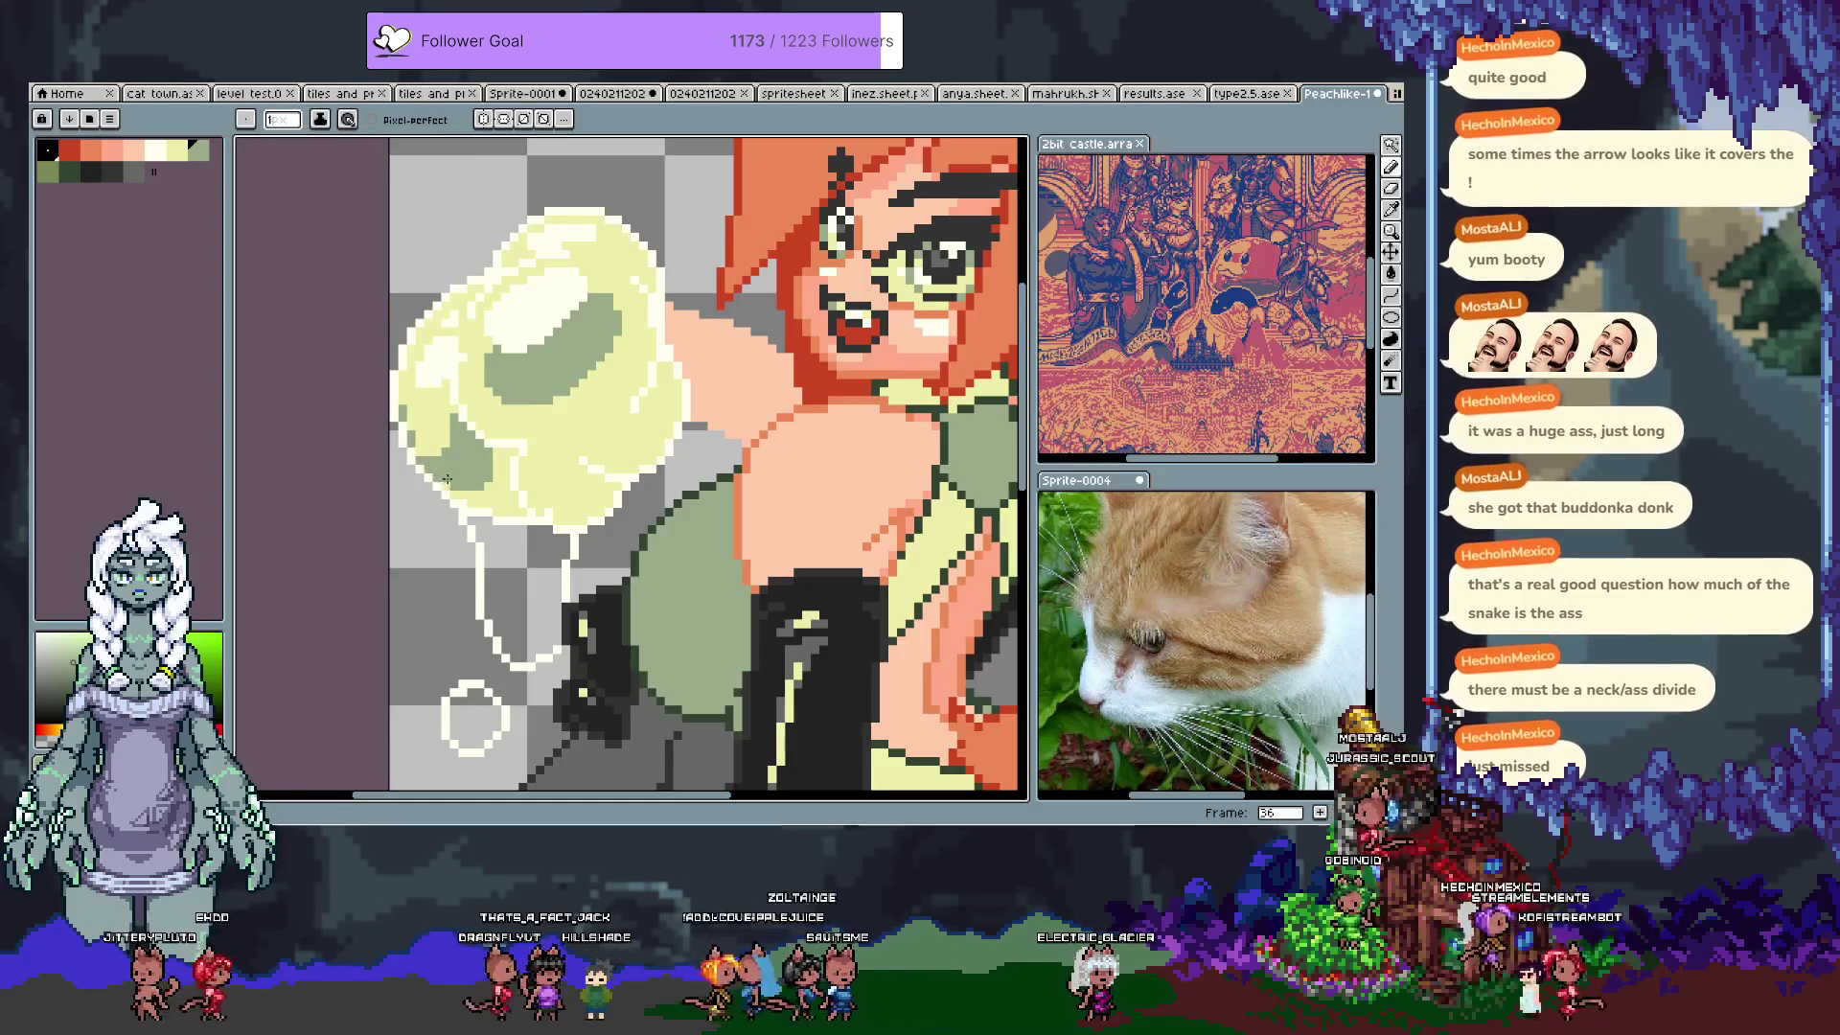
pyautogui.hotkey('ctrl', 'z')
pyautogui.keyDown('alt'); pyautogui.click(459, 414); pyautogui.keyUp('alt')
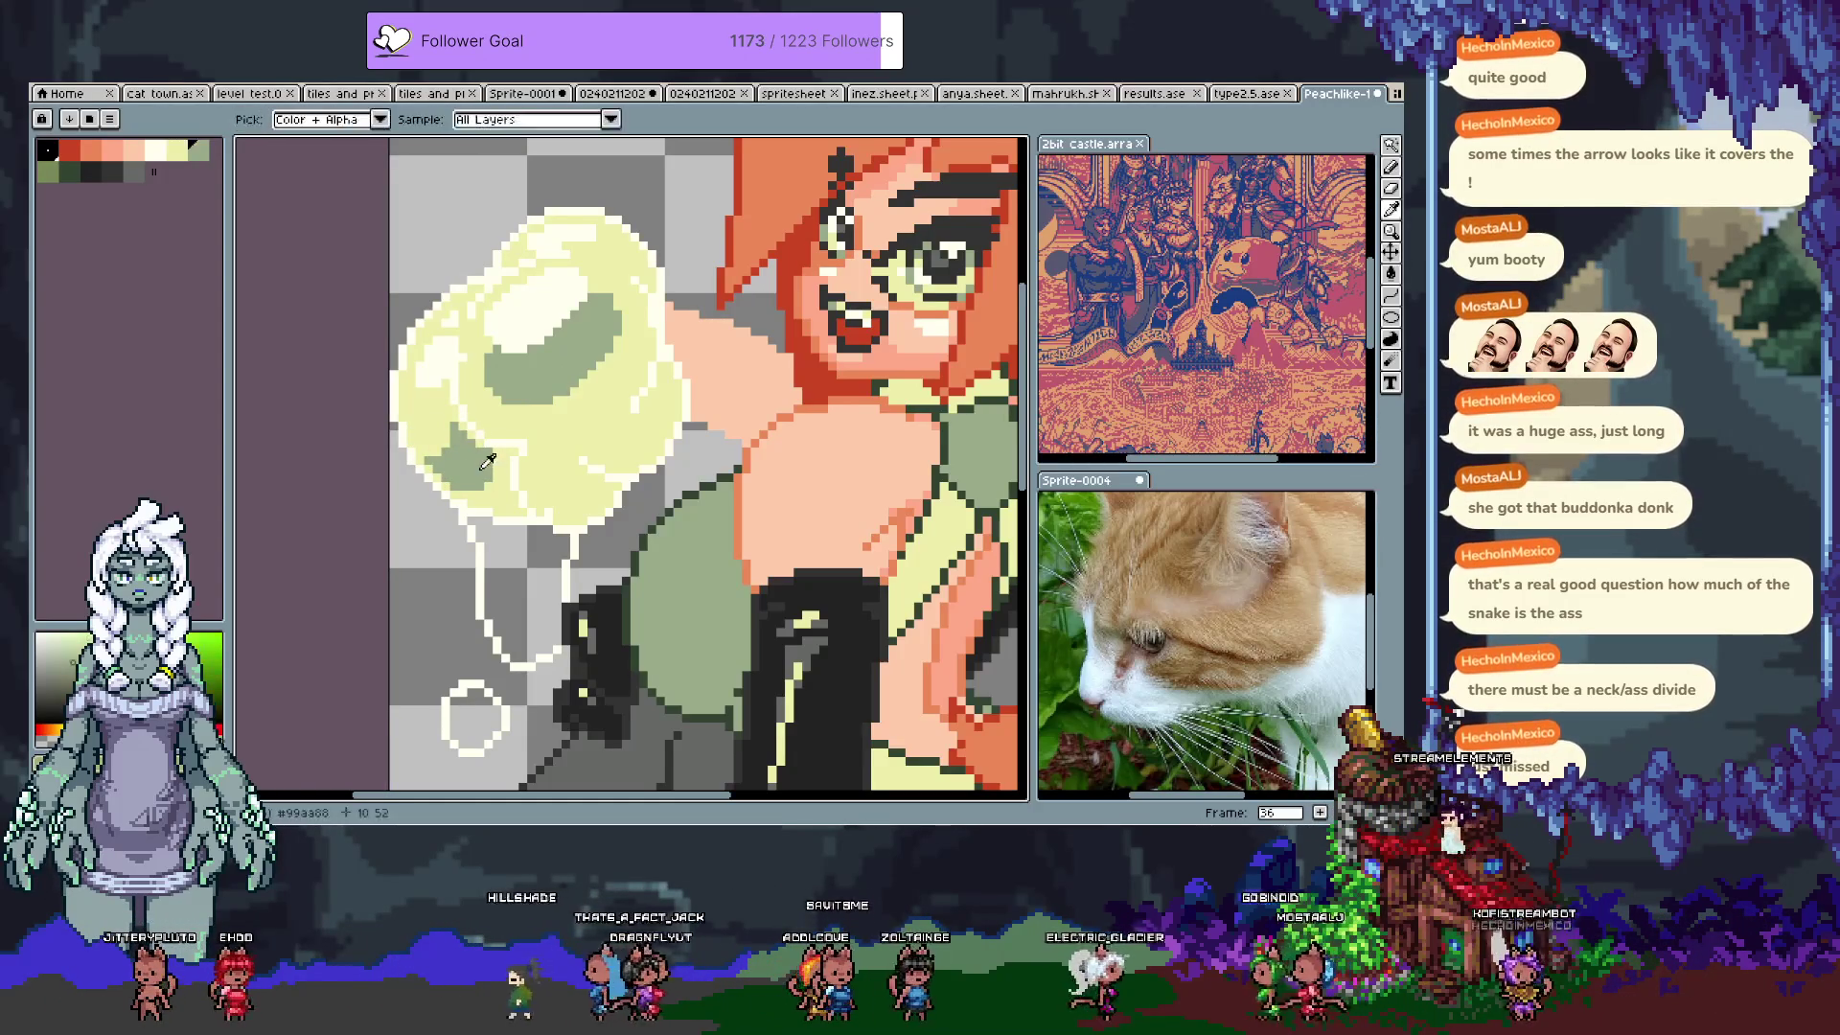
pyautogui.keyDown('alt'); pyautogui.click(460, 414); pyautogui.keyUp('alt')
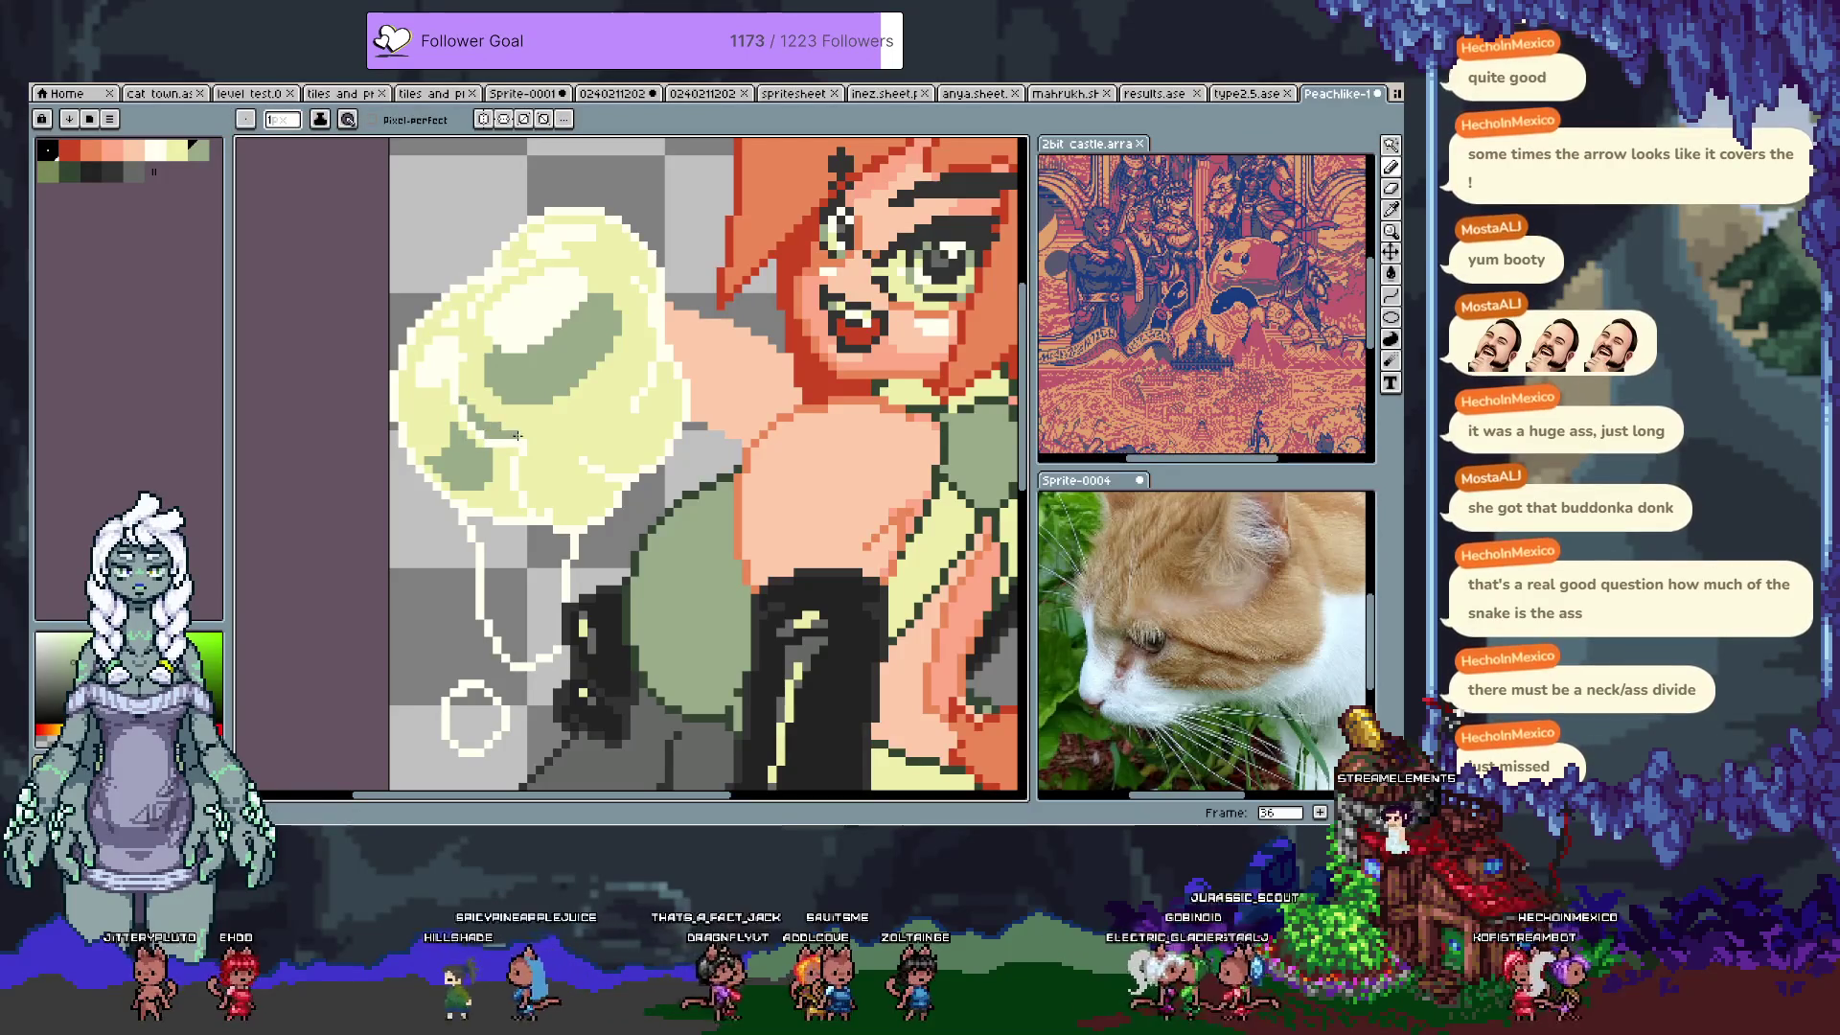
# Step: Fill another pale pocket in the cloud with green and sample pale yellow #eeeeaa
pyautogui.press('g')
pyautogui.click(566, 492)
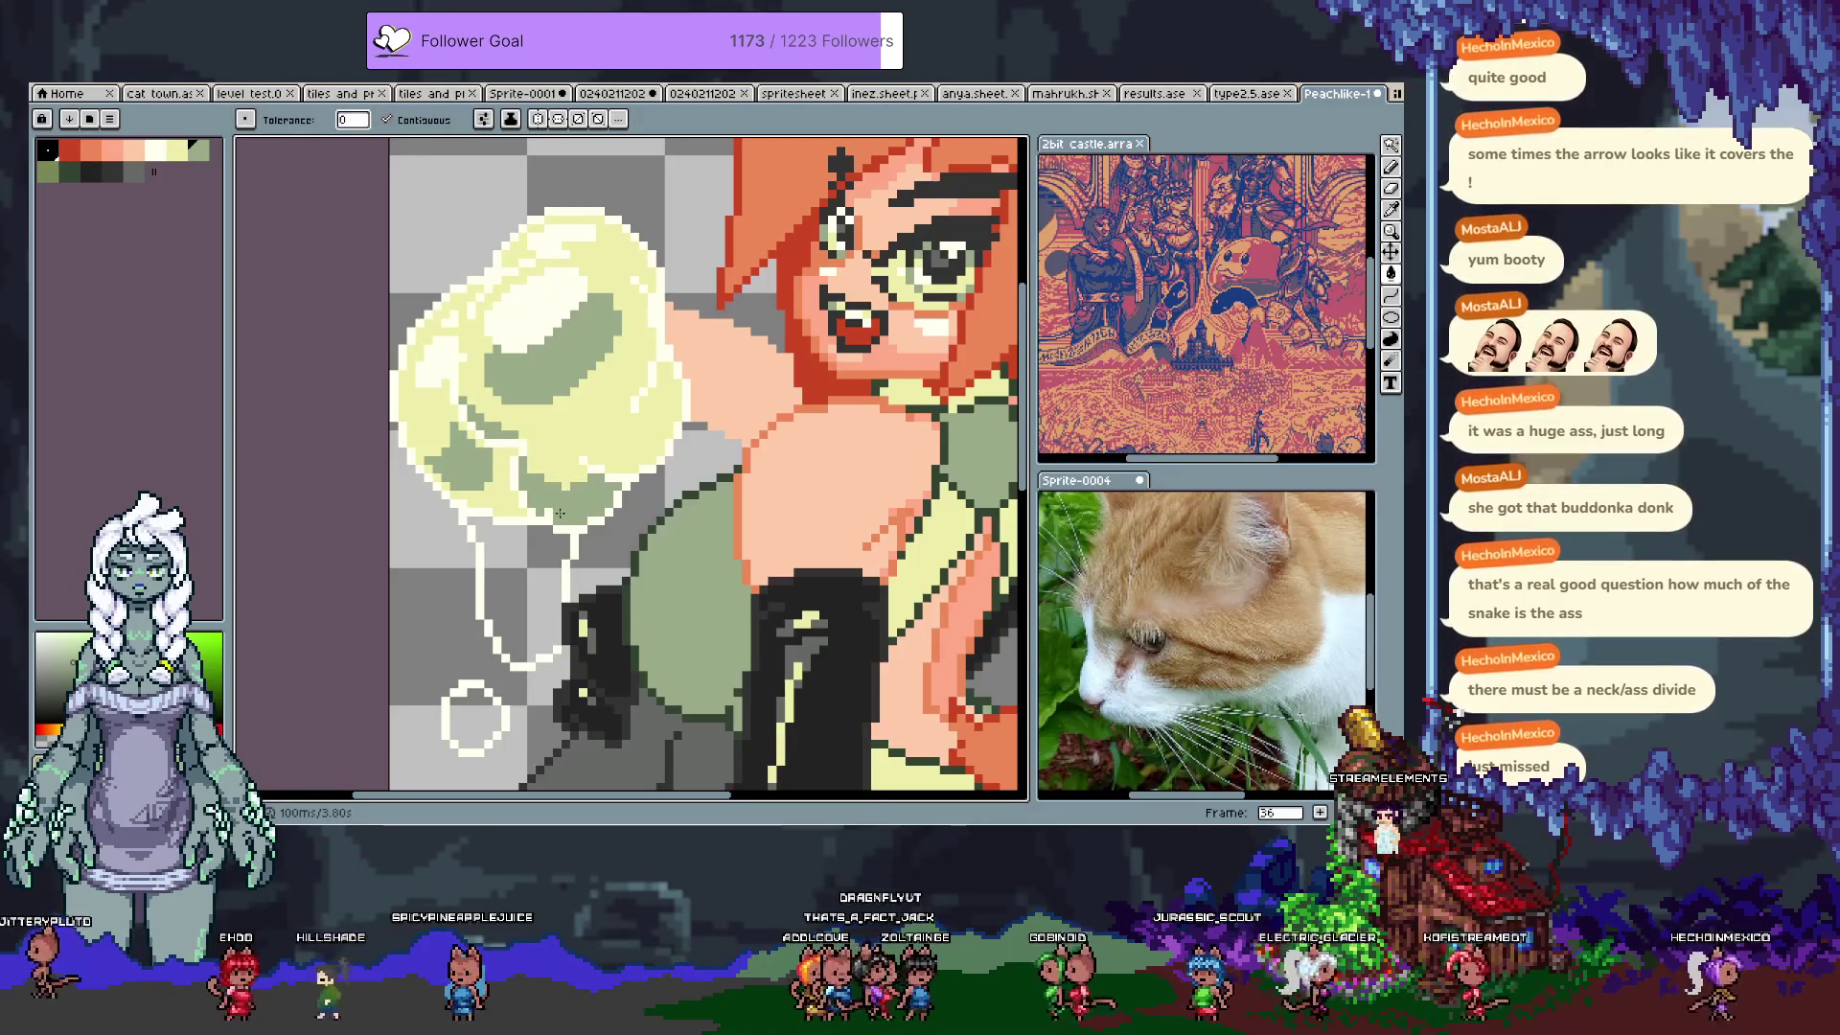
pyautogui.keyDown('alt'); pyautogui.click(508, 493); pyautogui.keyUp('alt')
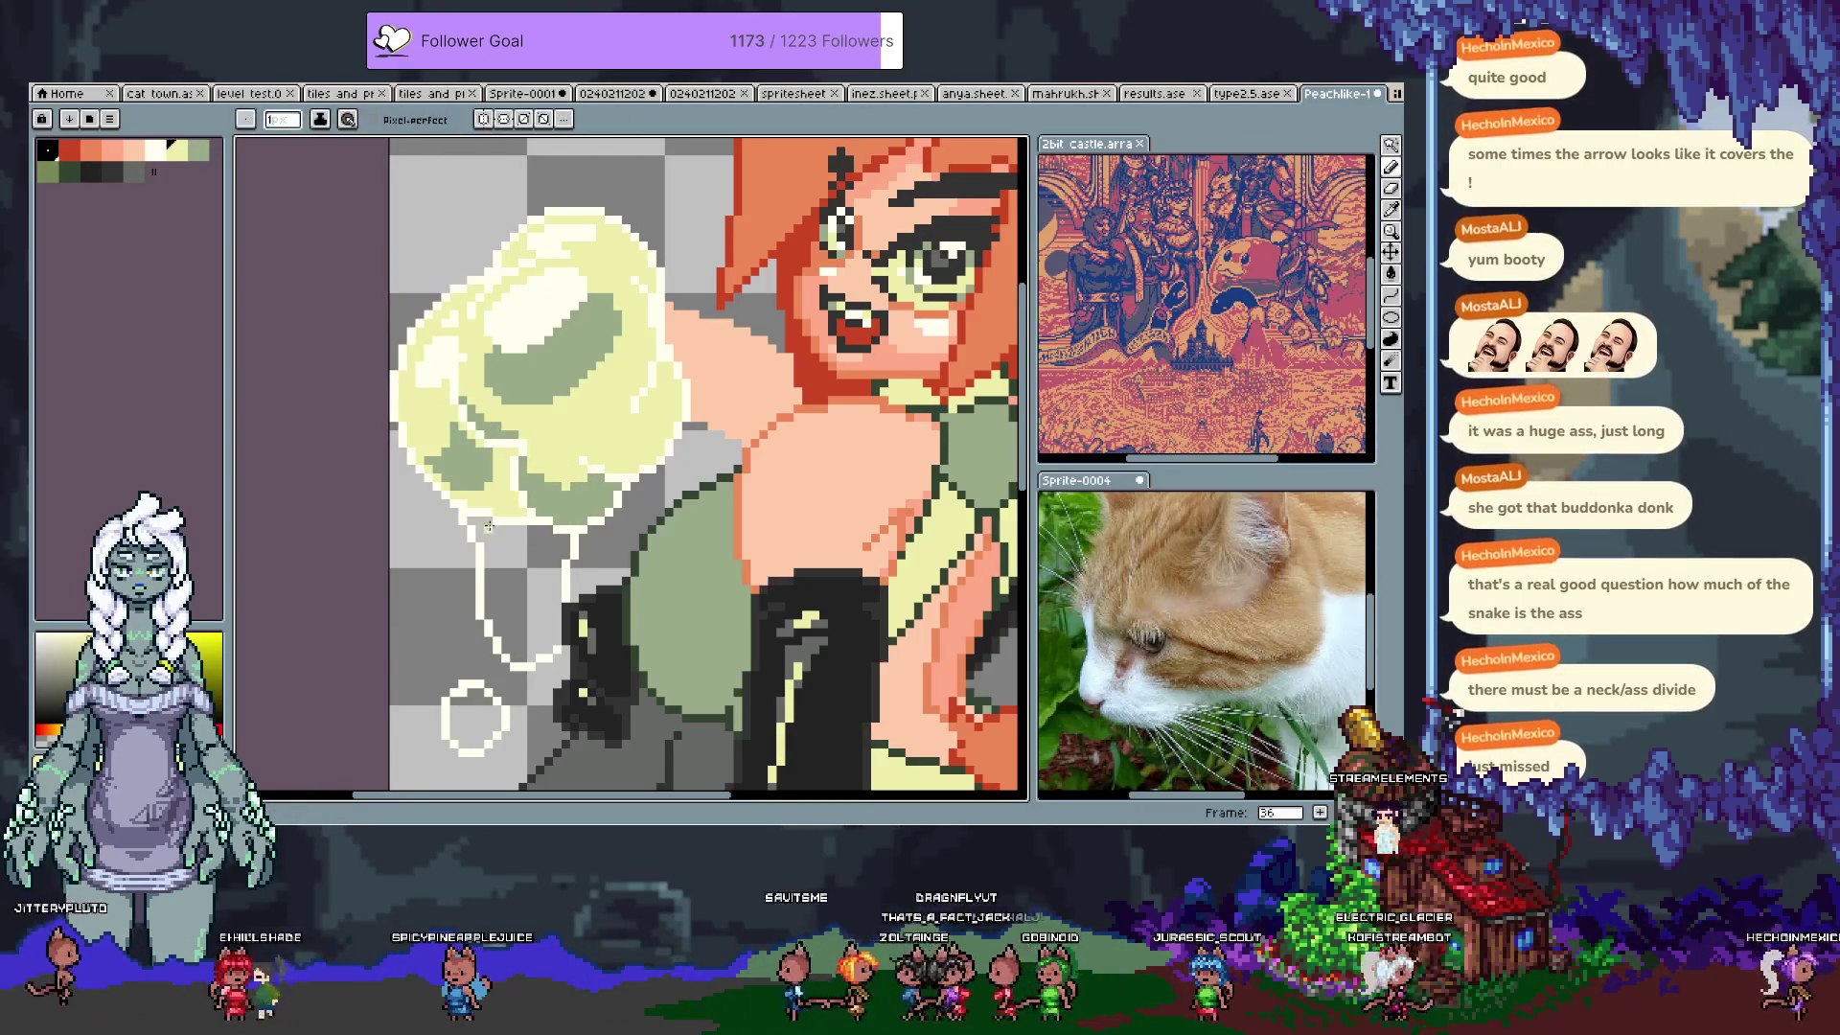
pyautogui.keyDown('alt'); pyautogui.click(523, 586); pyautogui.keyUp('alt')
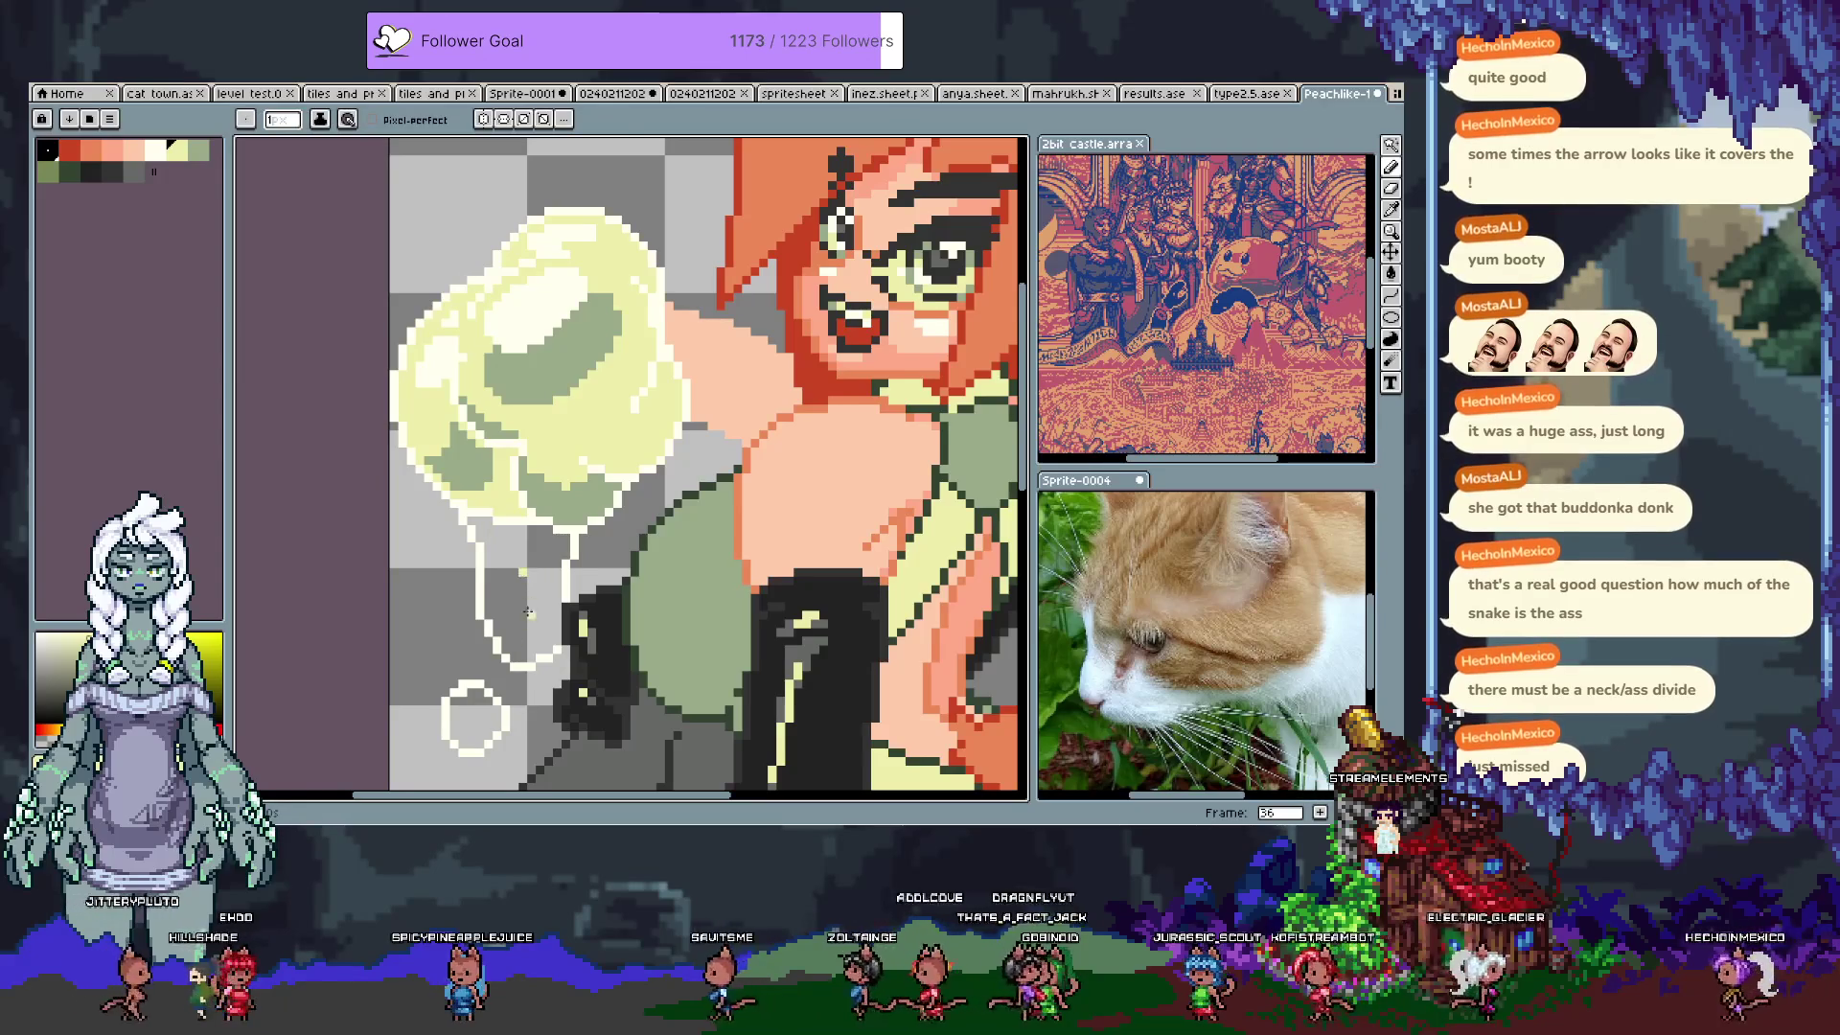
pyautogui.moveTo(523, 624); pyautogui.dragTo(562, 547)
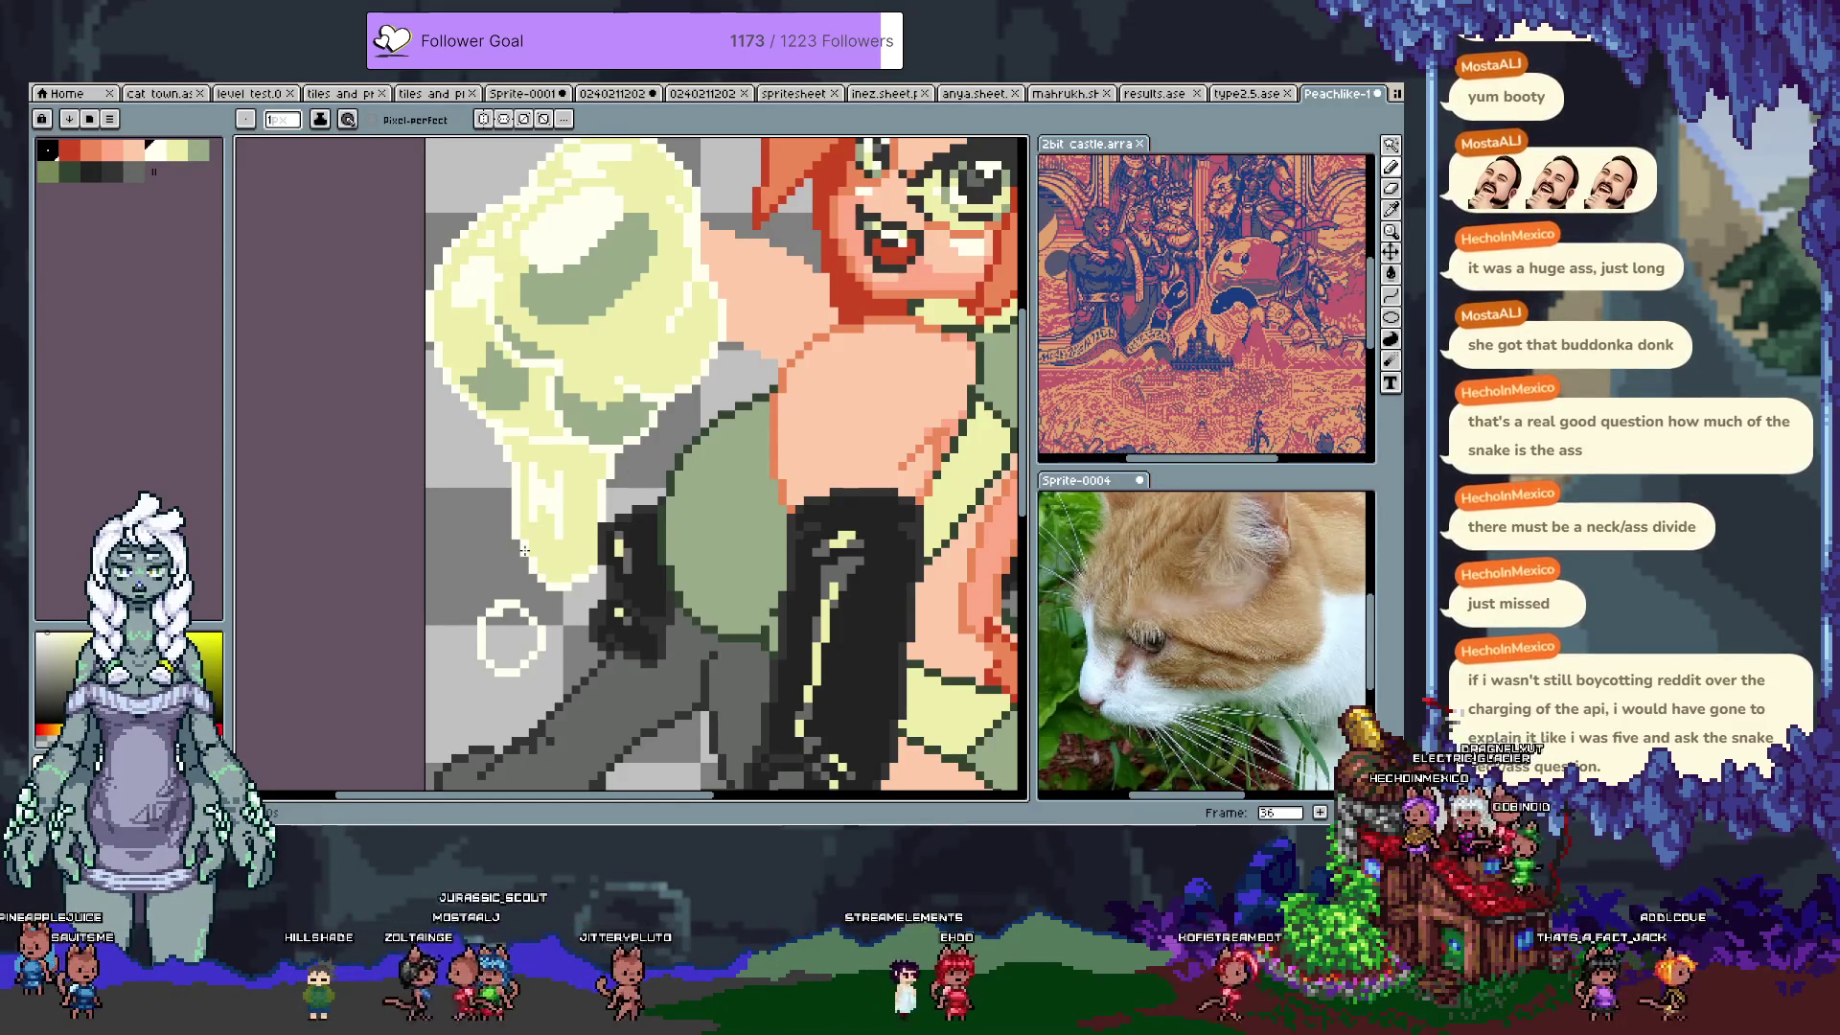
# Step: Paint white and light-yellow pixels along the drip's bottom and left edges
pyautogui.keyDown('alt'); pyautogui.click(550, 506); pyautogui.keyUp('alt')
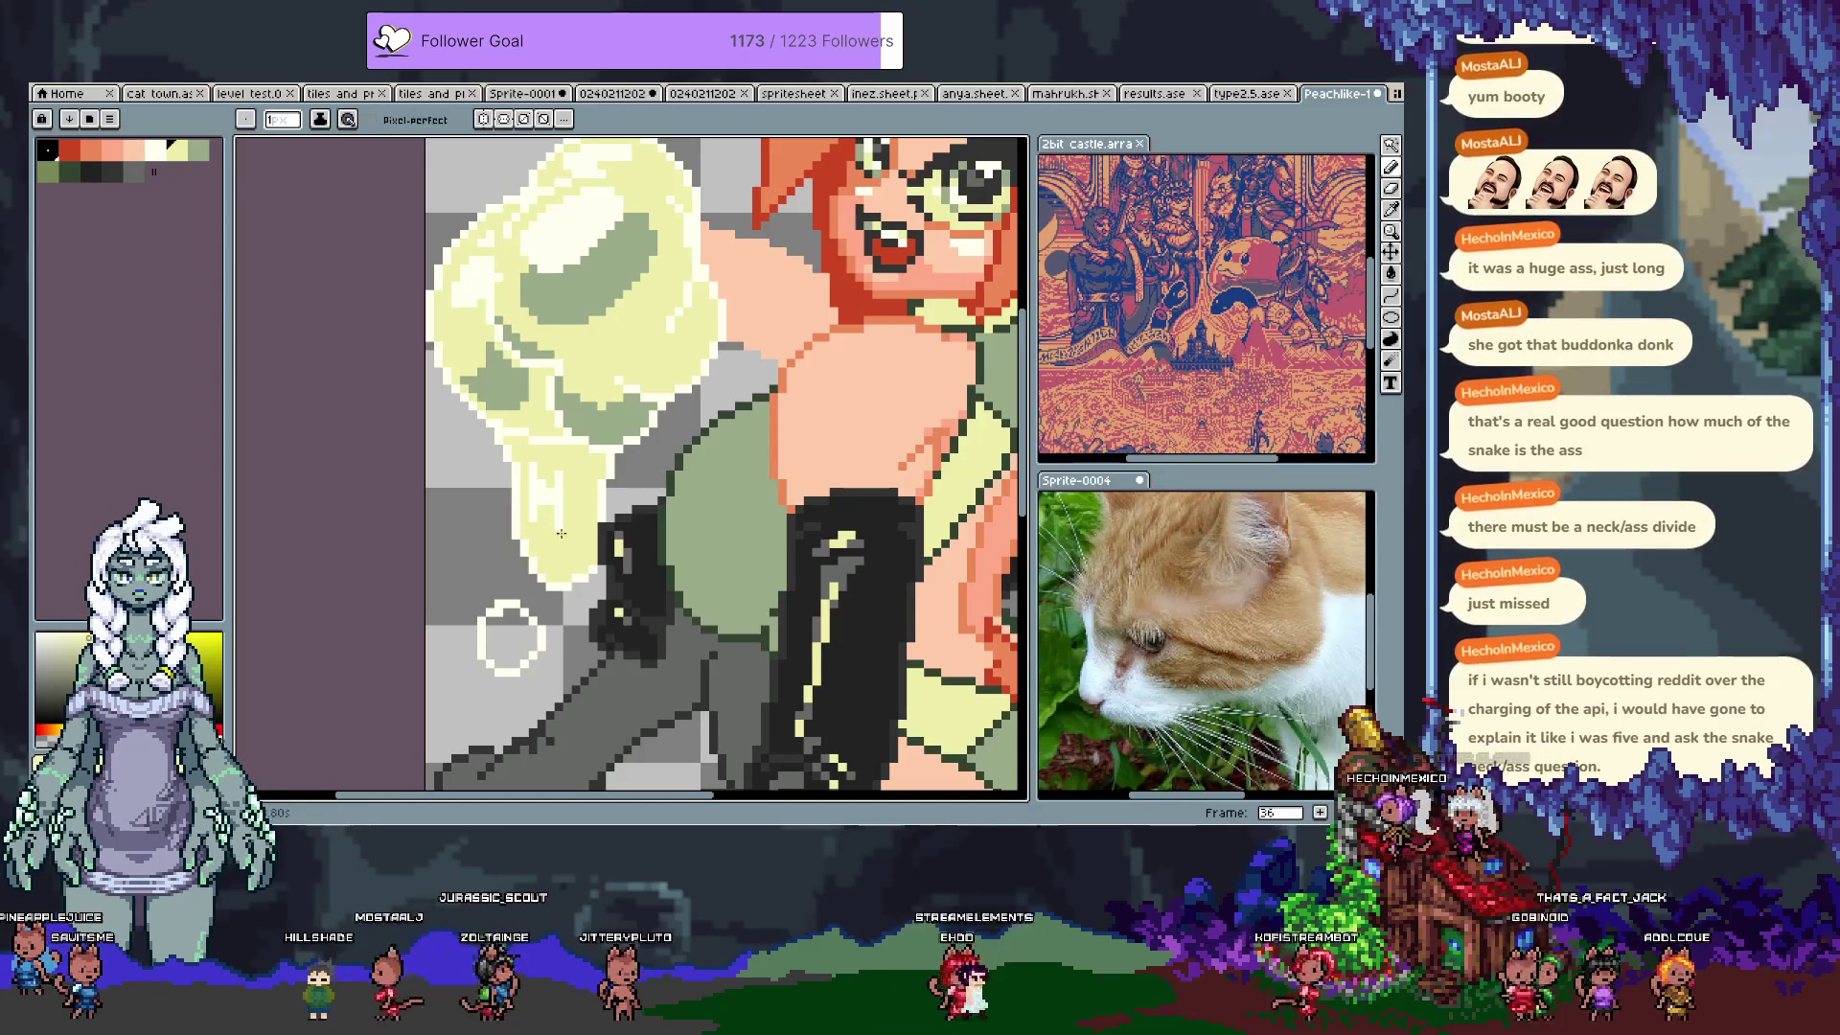
pyautogui.keyDown('alt'); pyautogui.click(525, 547); pyautogui.keyUp('alt')
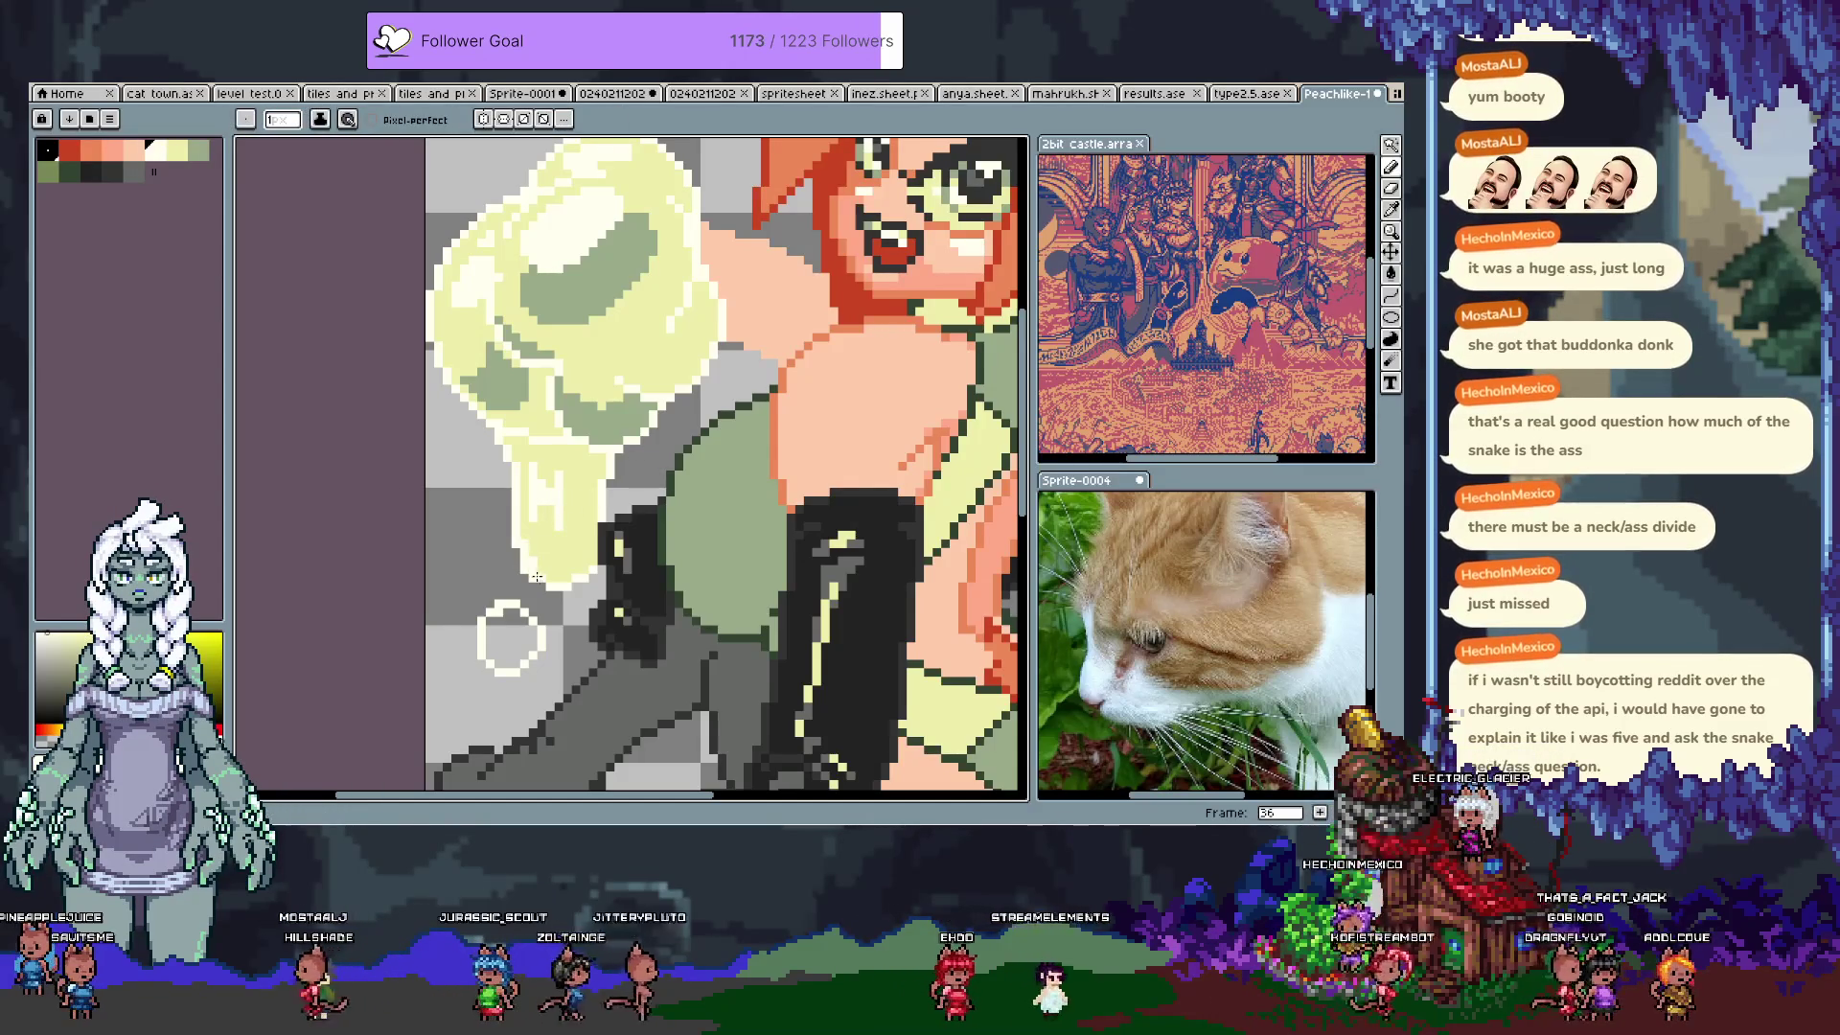
pyautogui.moveTo(553, 586); pyautogui.dragTo(518, 542)
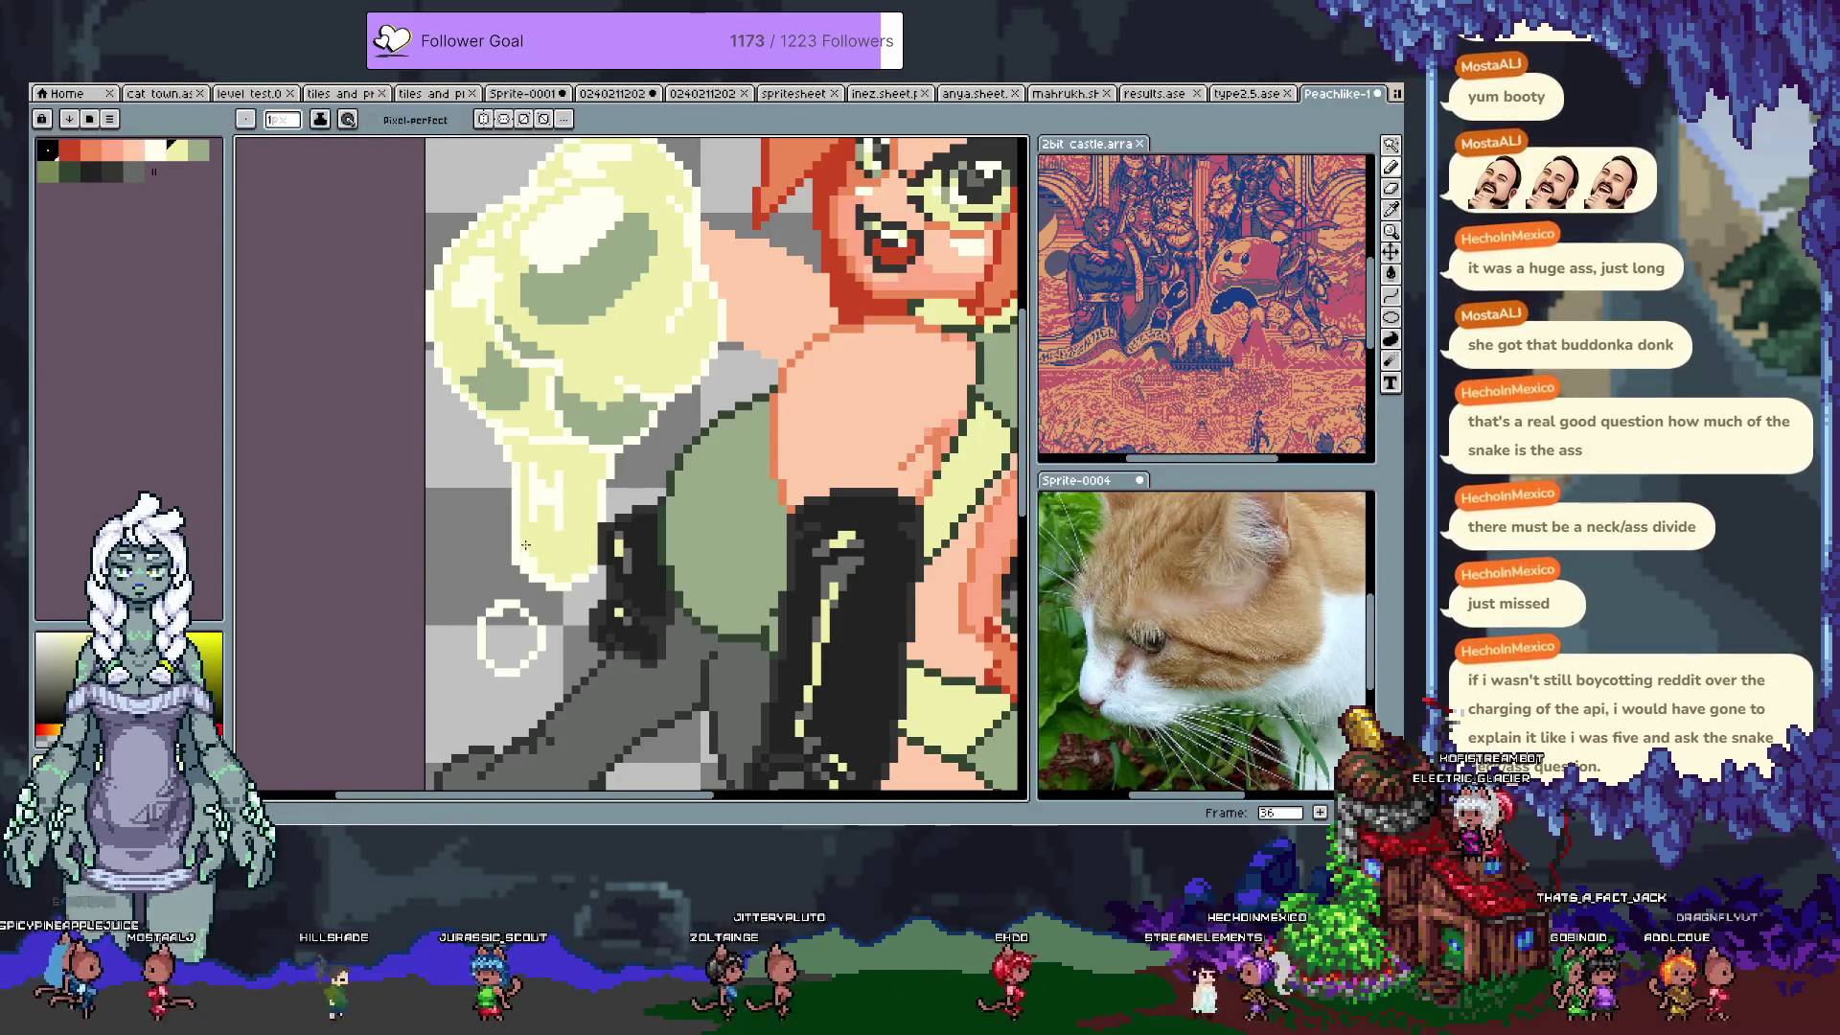
pyautogui.keyDown('alt'); pyautogui.click(551, 577); pyautogui.keyUp('alt')
pyautogui.moveTo(551, 578); pyautogui.dragTo(515, 553)
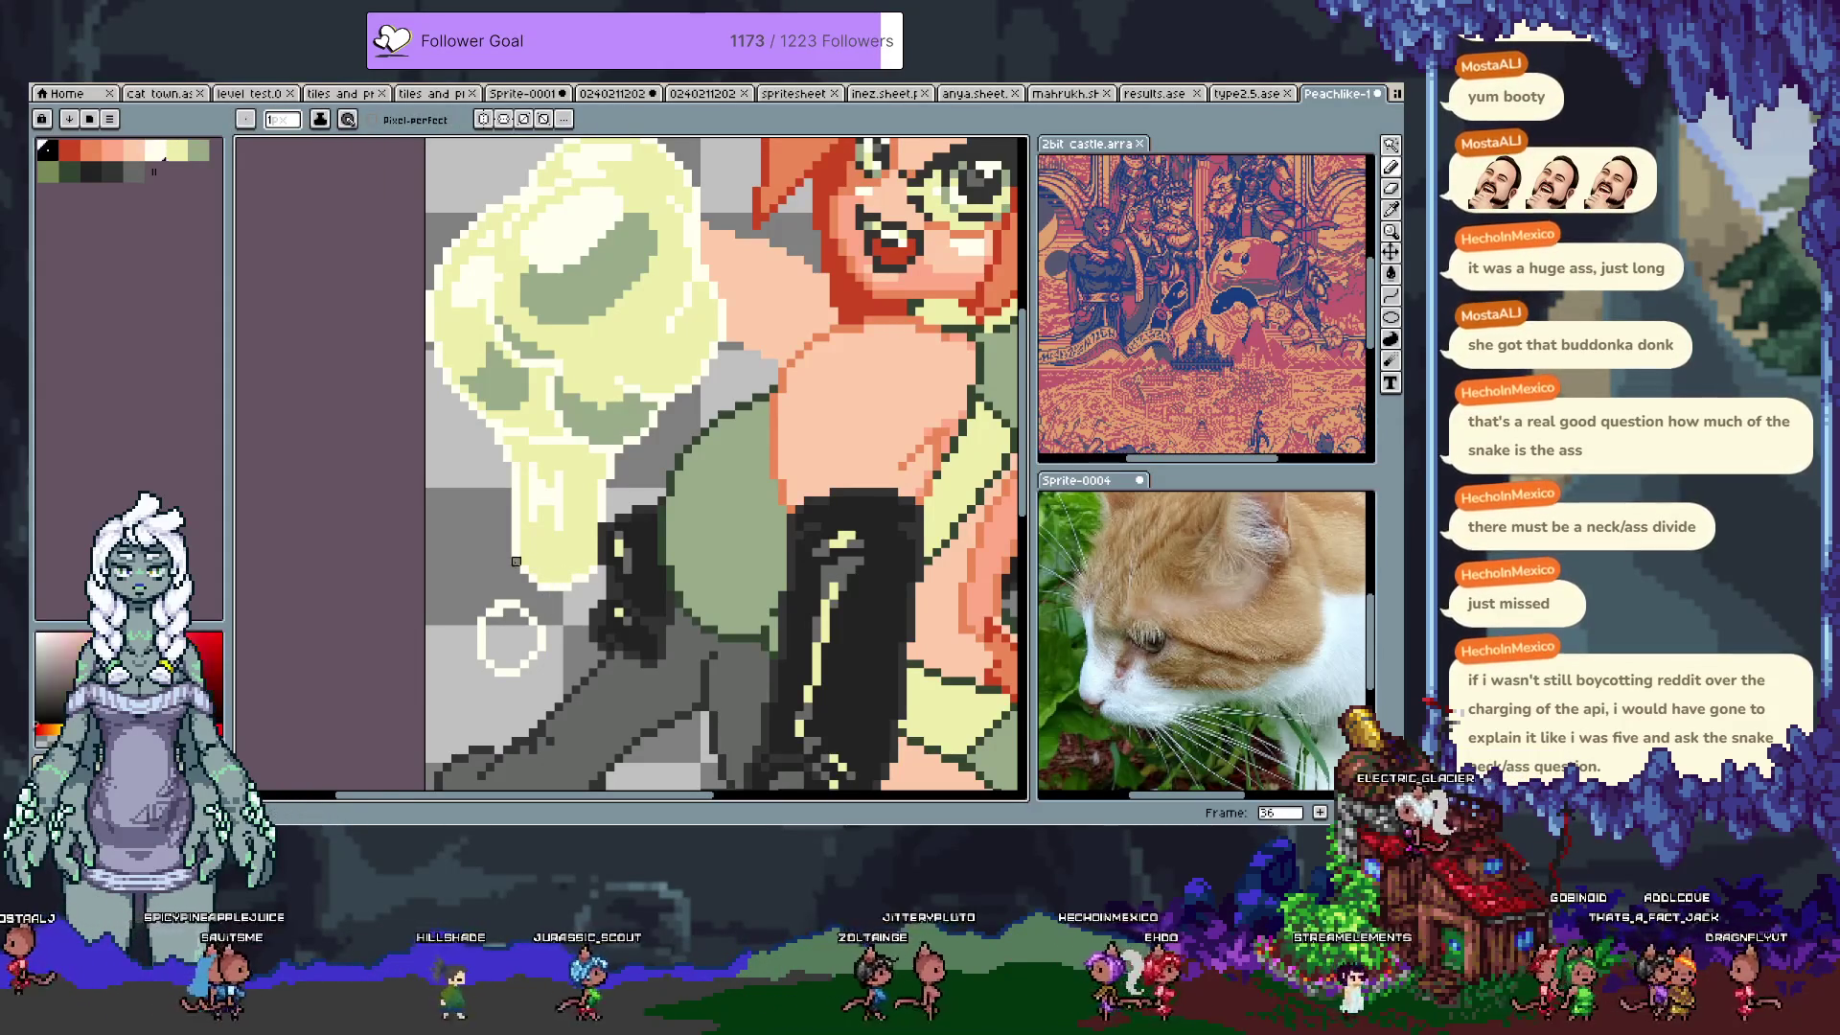
pyautogui.moveTo(516, 478)
pyautogui.mouseDown()
pyautogui.moveTo(513, 570)
pyautogui.moveTo(544, 587)
pyautogui.mouseUp()
# Step: Add a near-white highlight to the drip, sampling its cream and pale yellow tones
pyautogui.keyDown('alt'); pyautogui.click(517, 528); pyautogui.keyUp('alt')
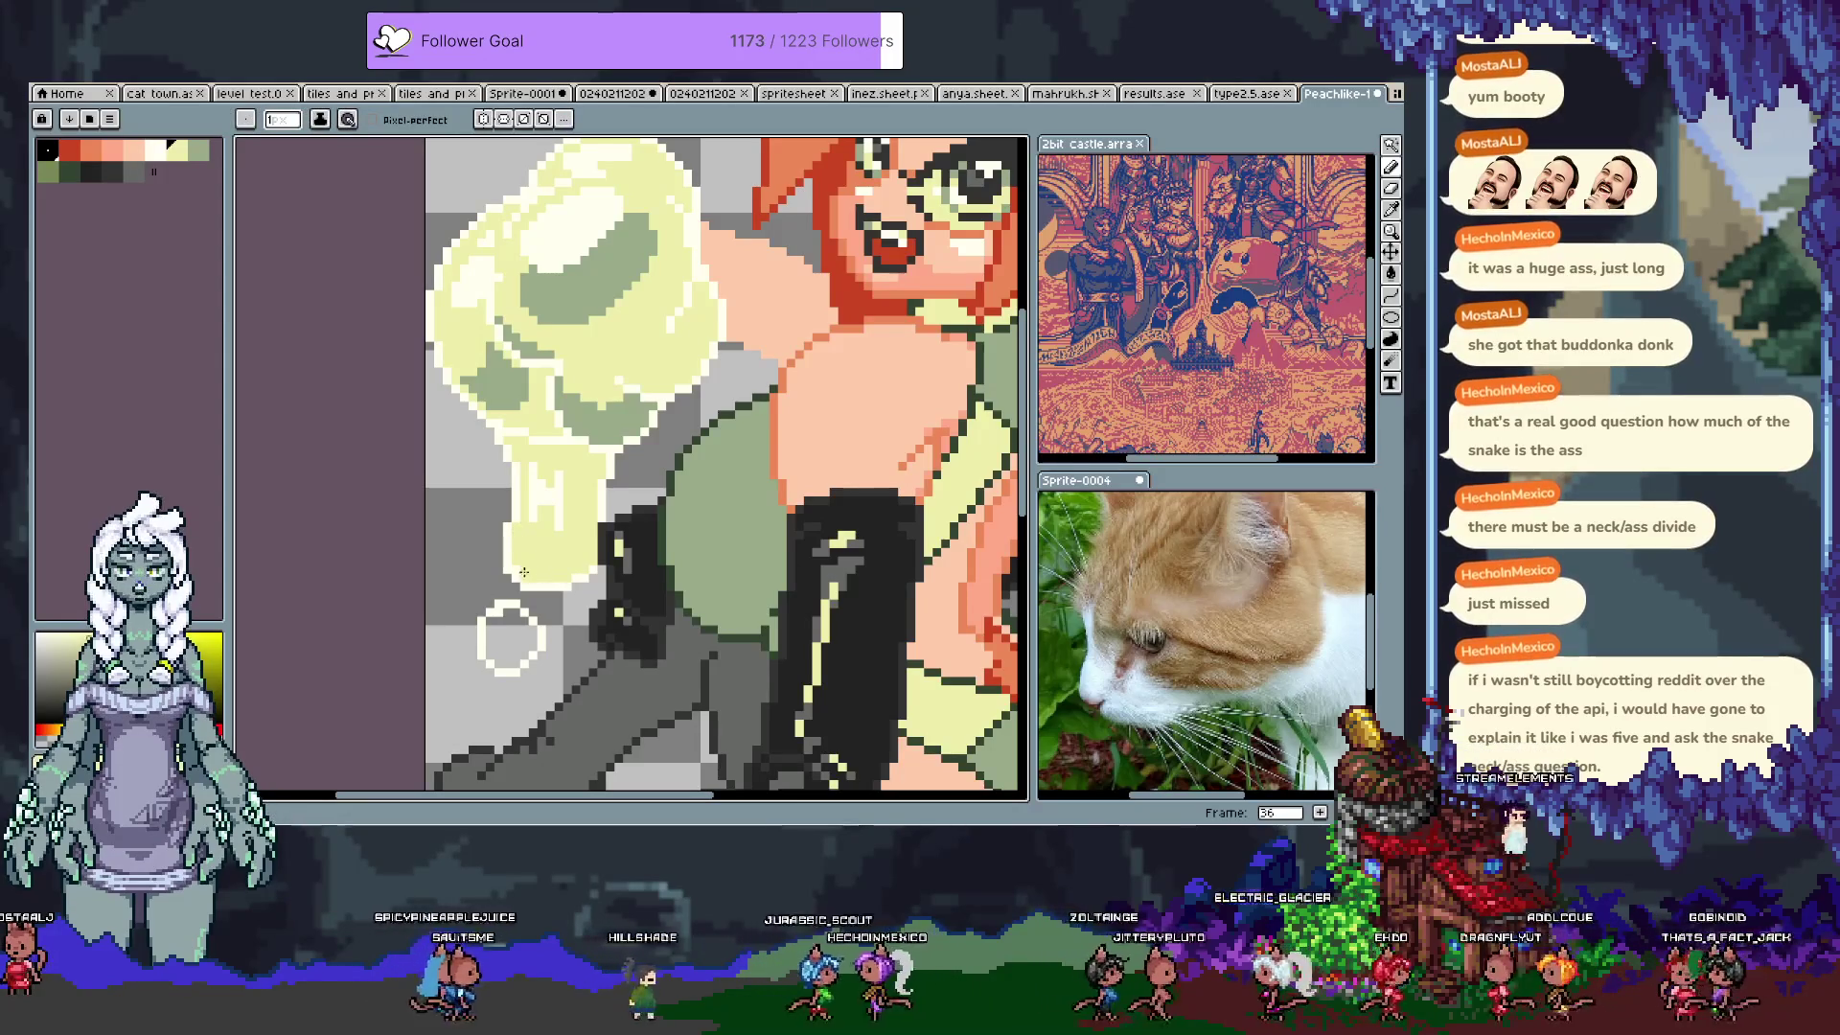
pyautogui.keyDown('alt'); pyautogui.click(507, 570); pyautogui.keyUp('alt')
pyautogui.keyDown('alt'); pyautogui.click(514, 566); pyautogui.keyUp('alt')
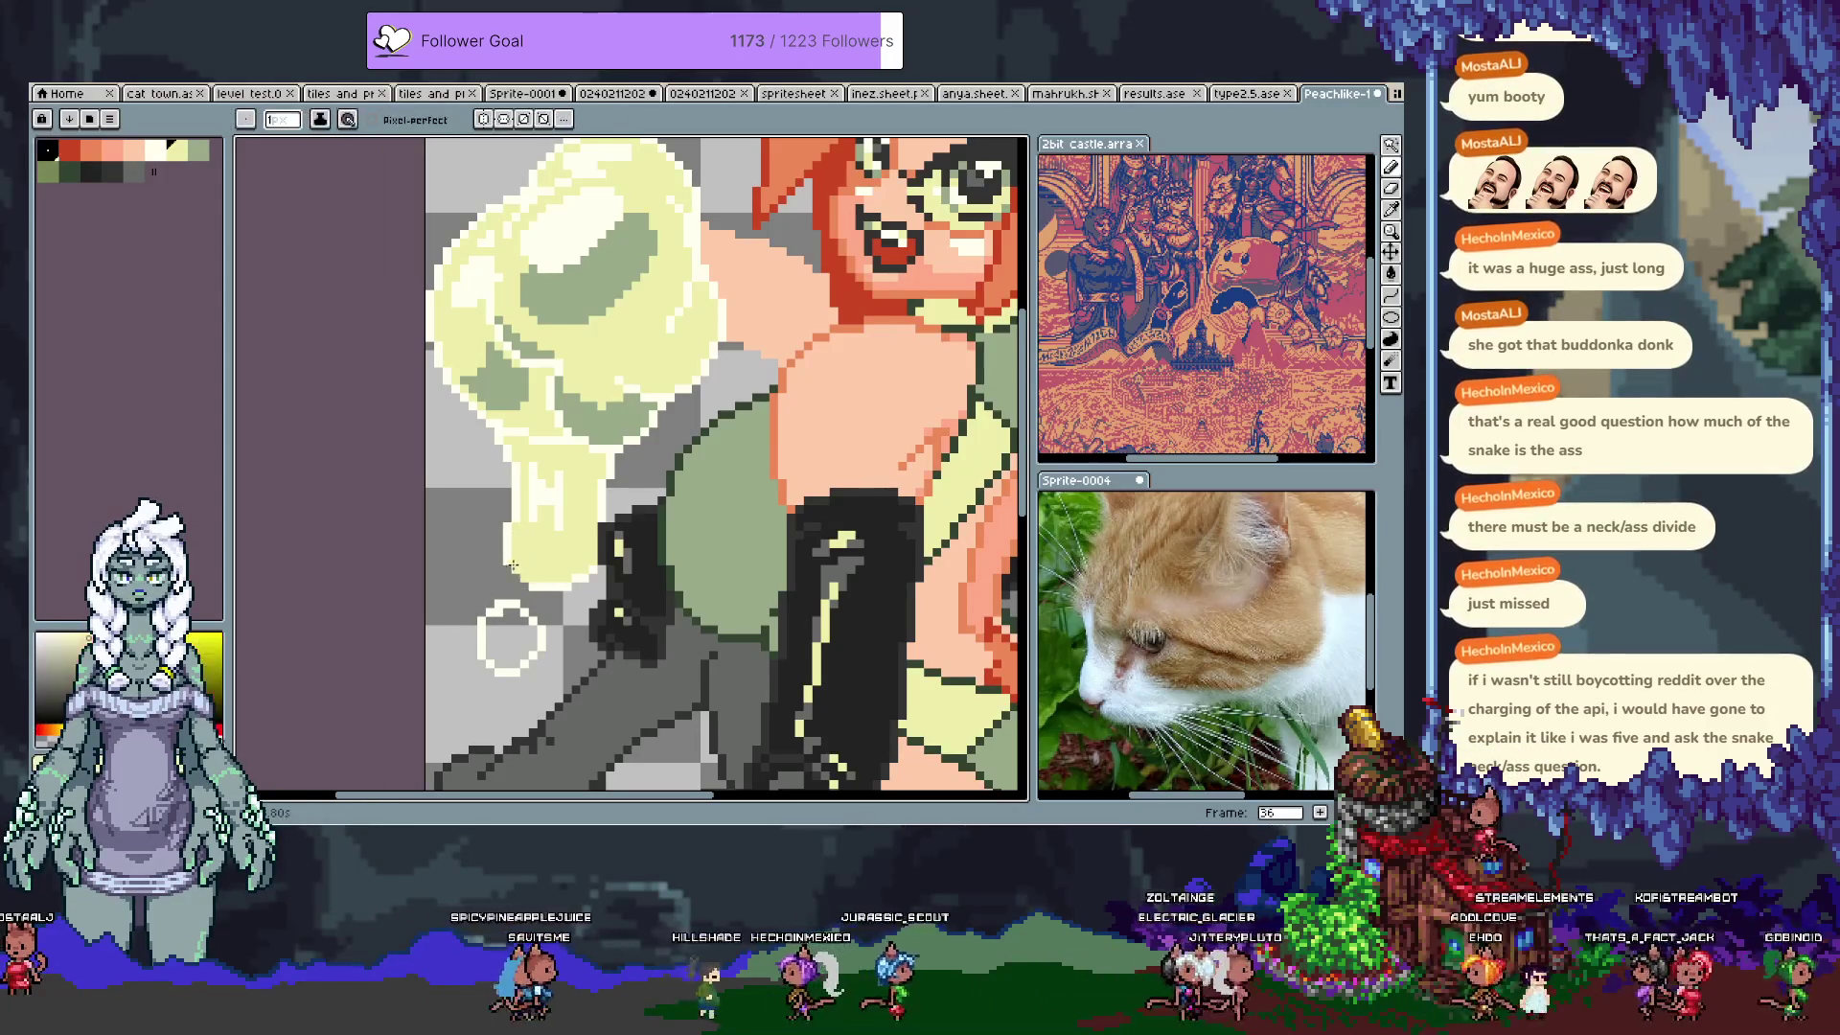
pyautogui.keyDown('alt'); pyautogui.click(525, 575); pyautogui.keyUp('alt')
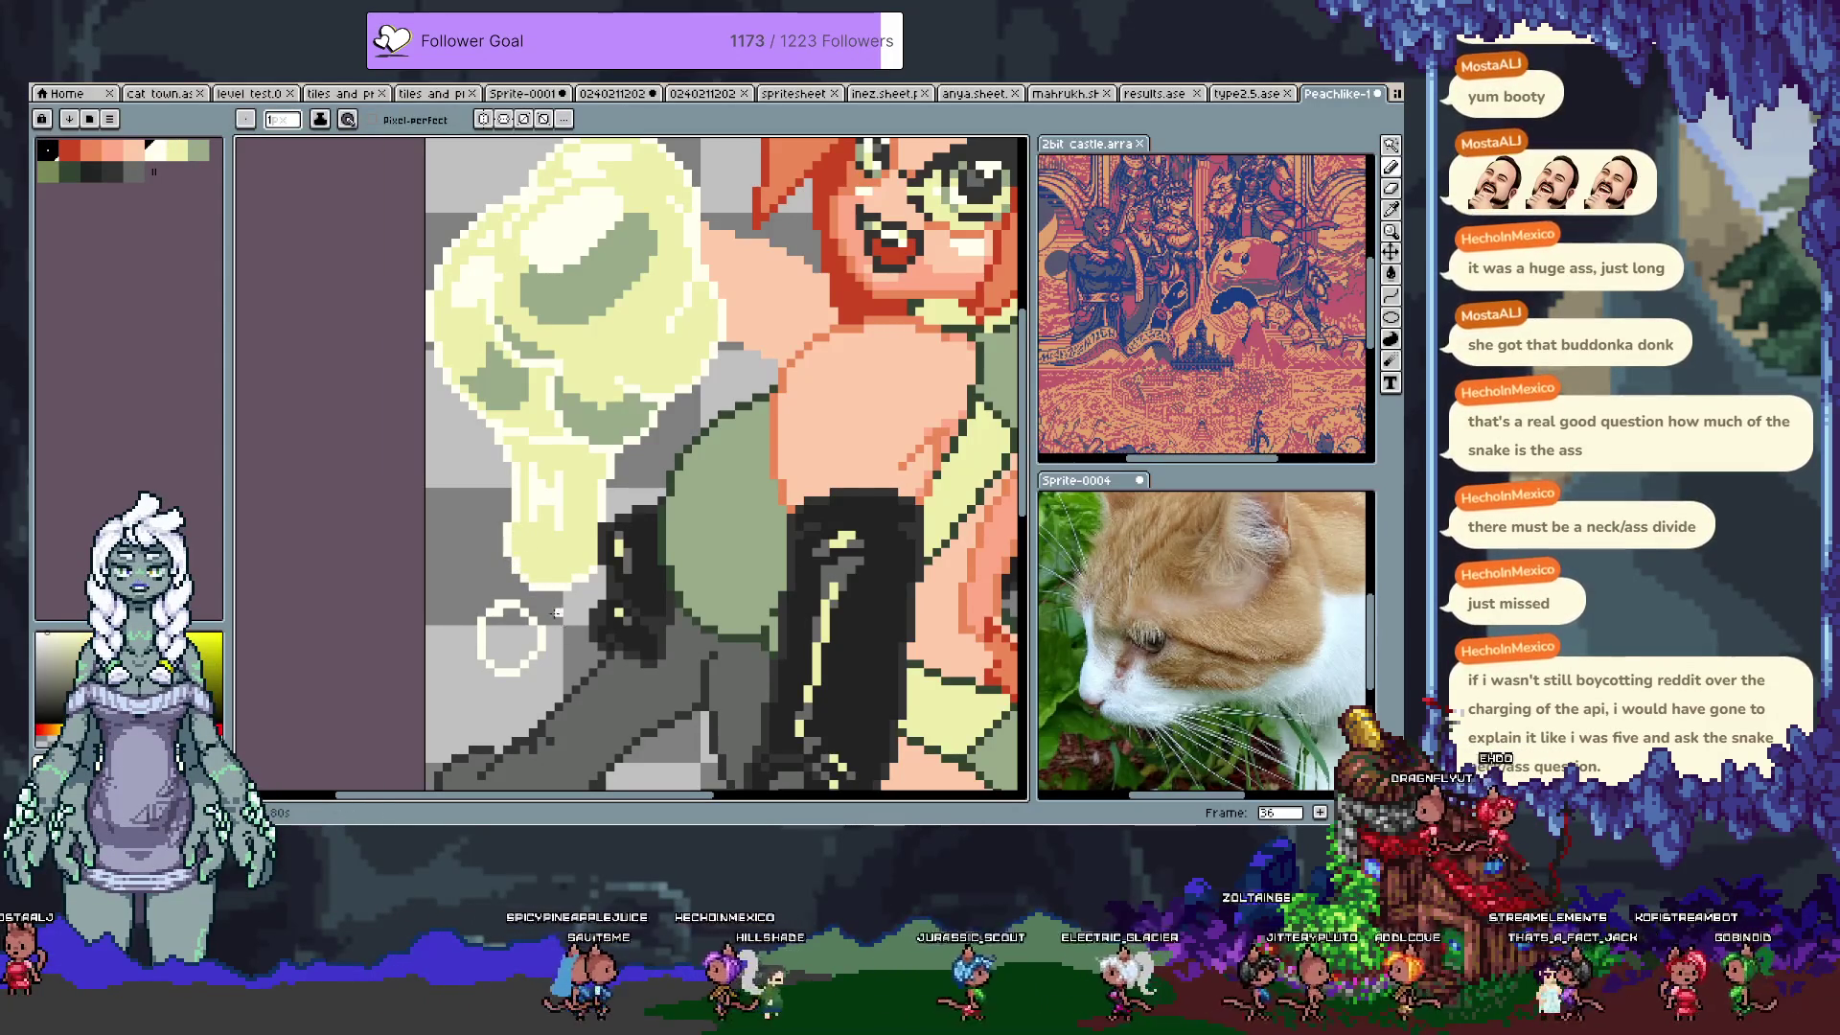
pyautogui.keyDown('alt'); pyautogui.click(537, 520); pyautogui.keyUp('alt')
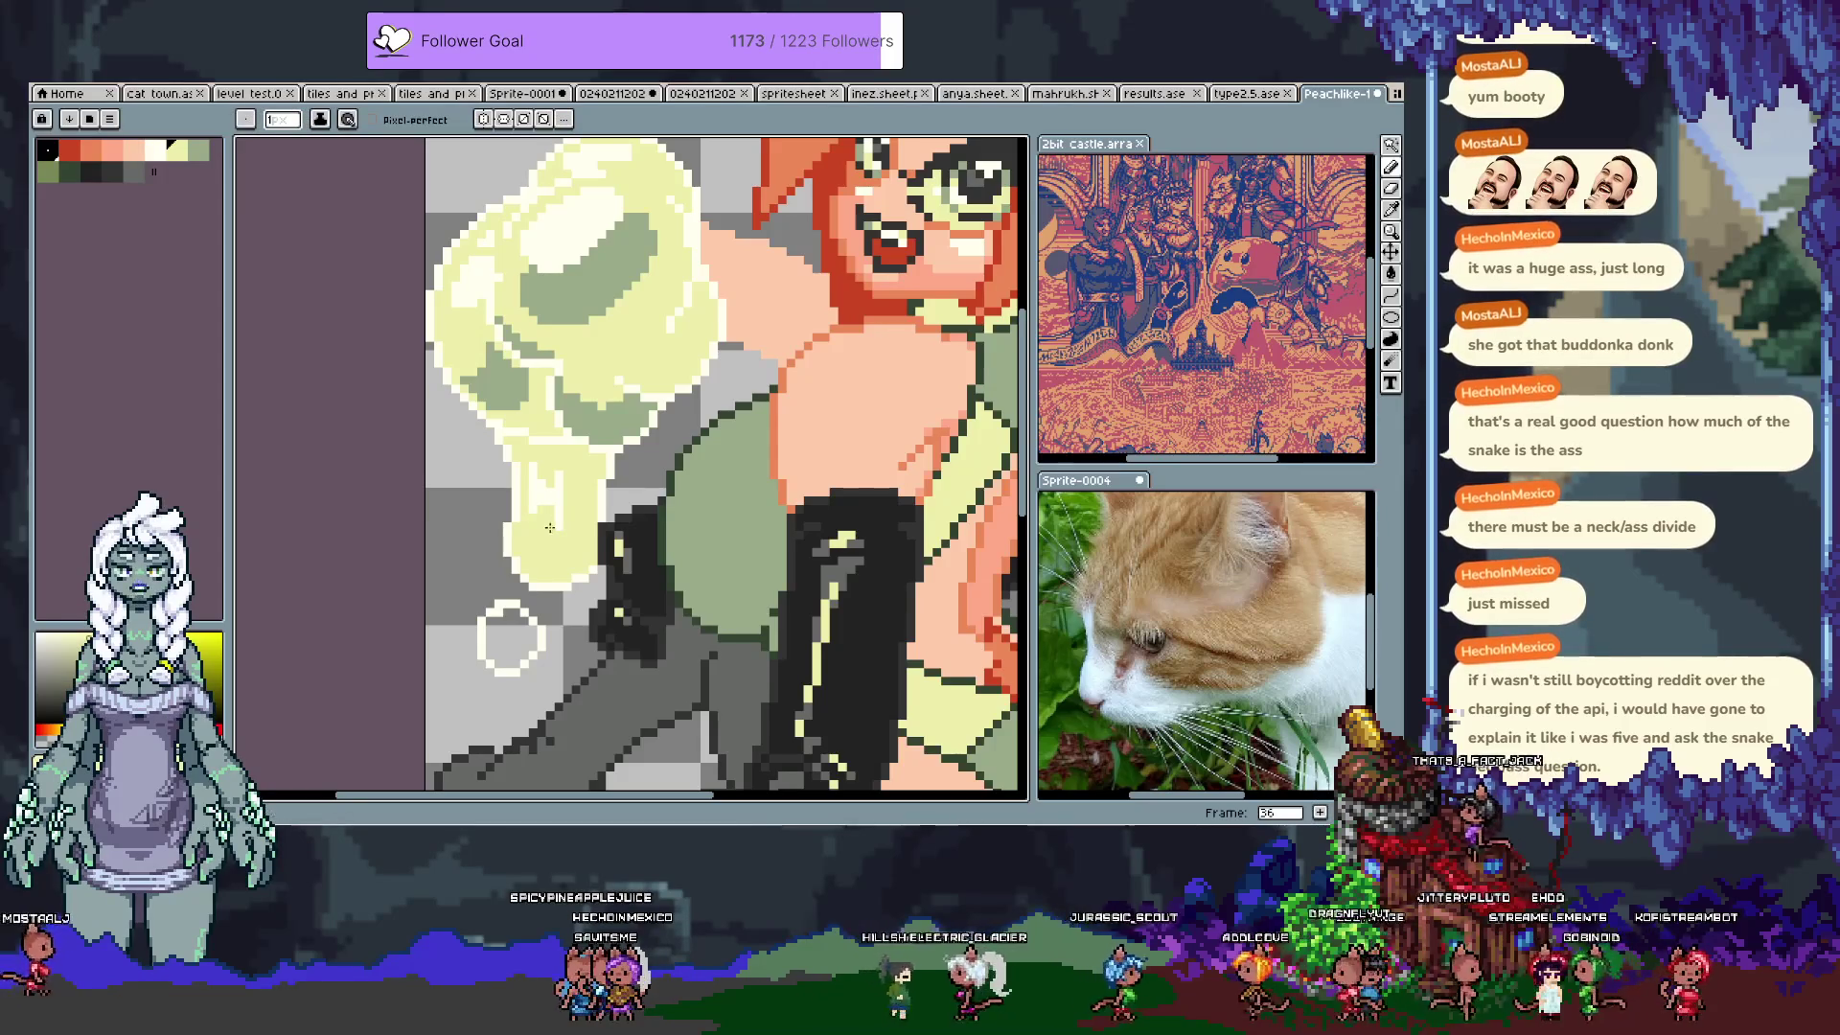
pyautogui.keyDown('alt'); pyautogui.click(546, 532); pyautogui.keyUp('alt')
pyautogui.click(551, 538)
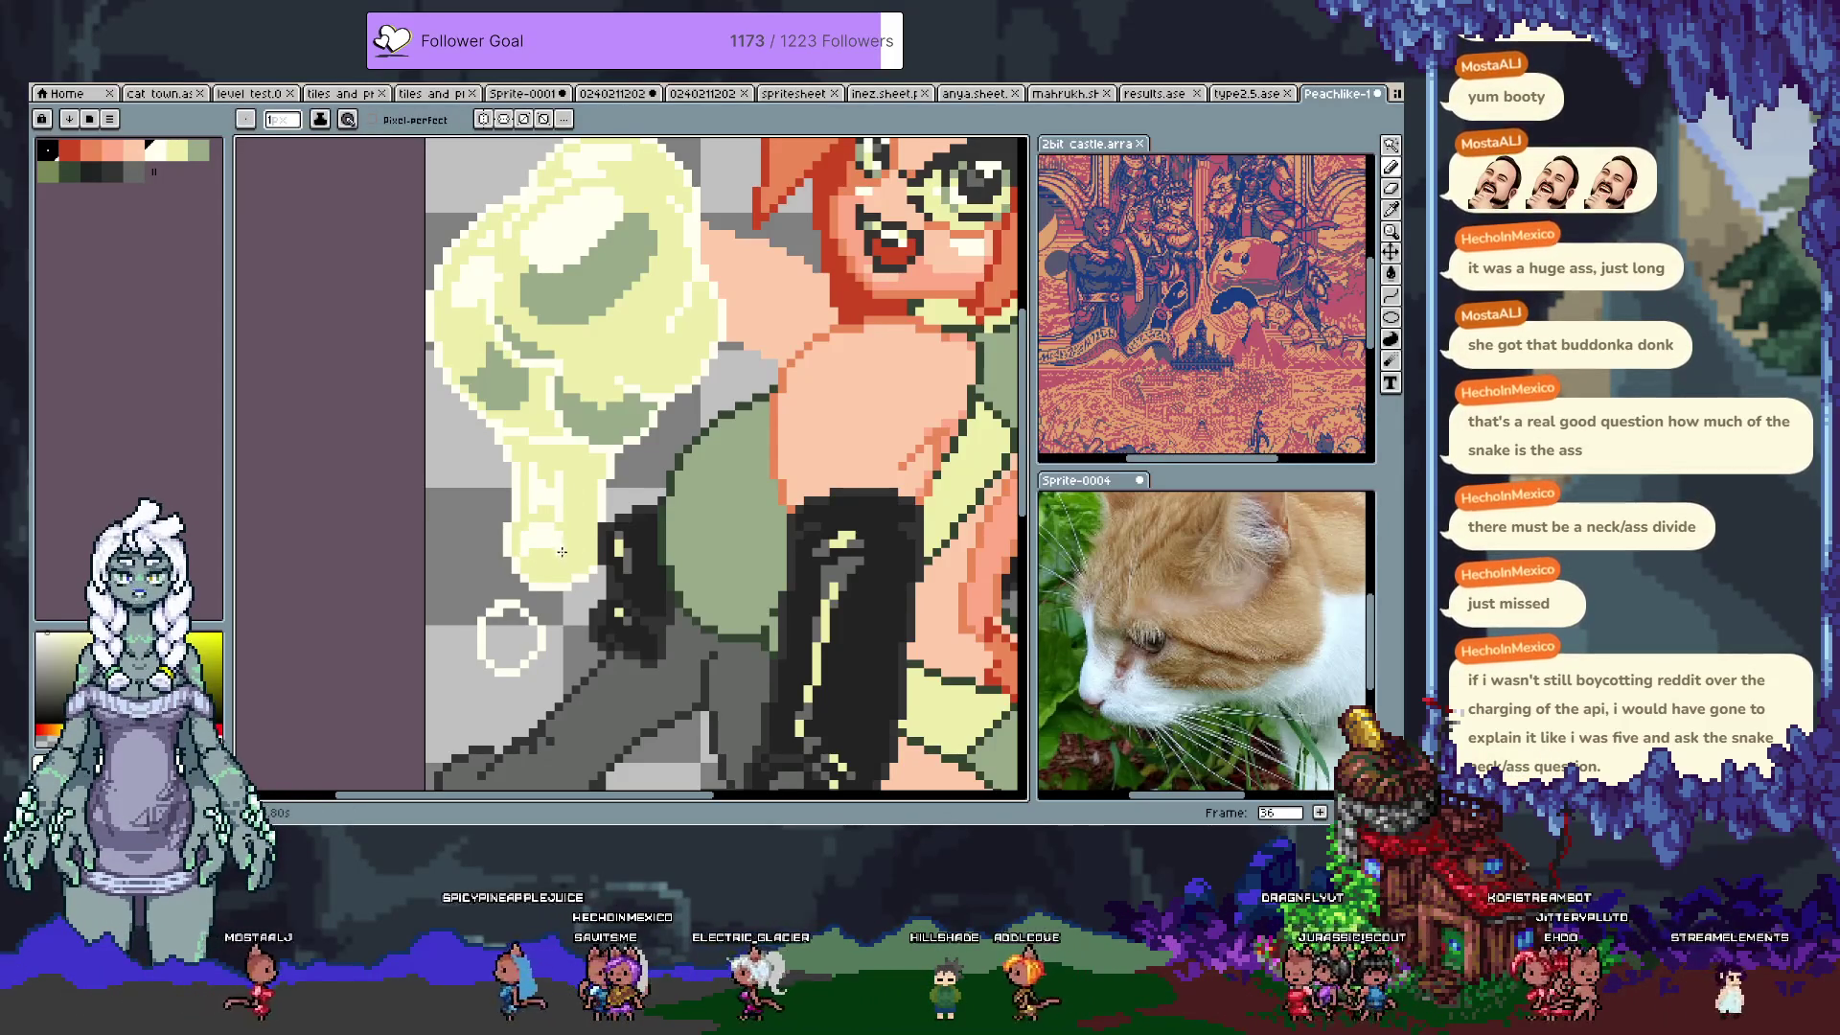
pyautogui.keyDown('alt'); pyautogui.click(580, 533); pyautogui.keyUp('alt')
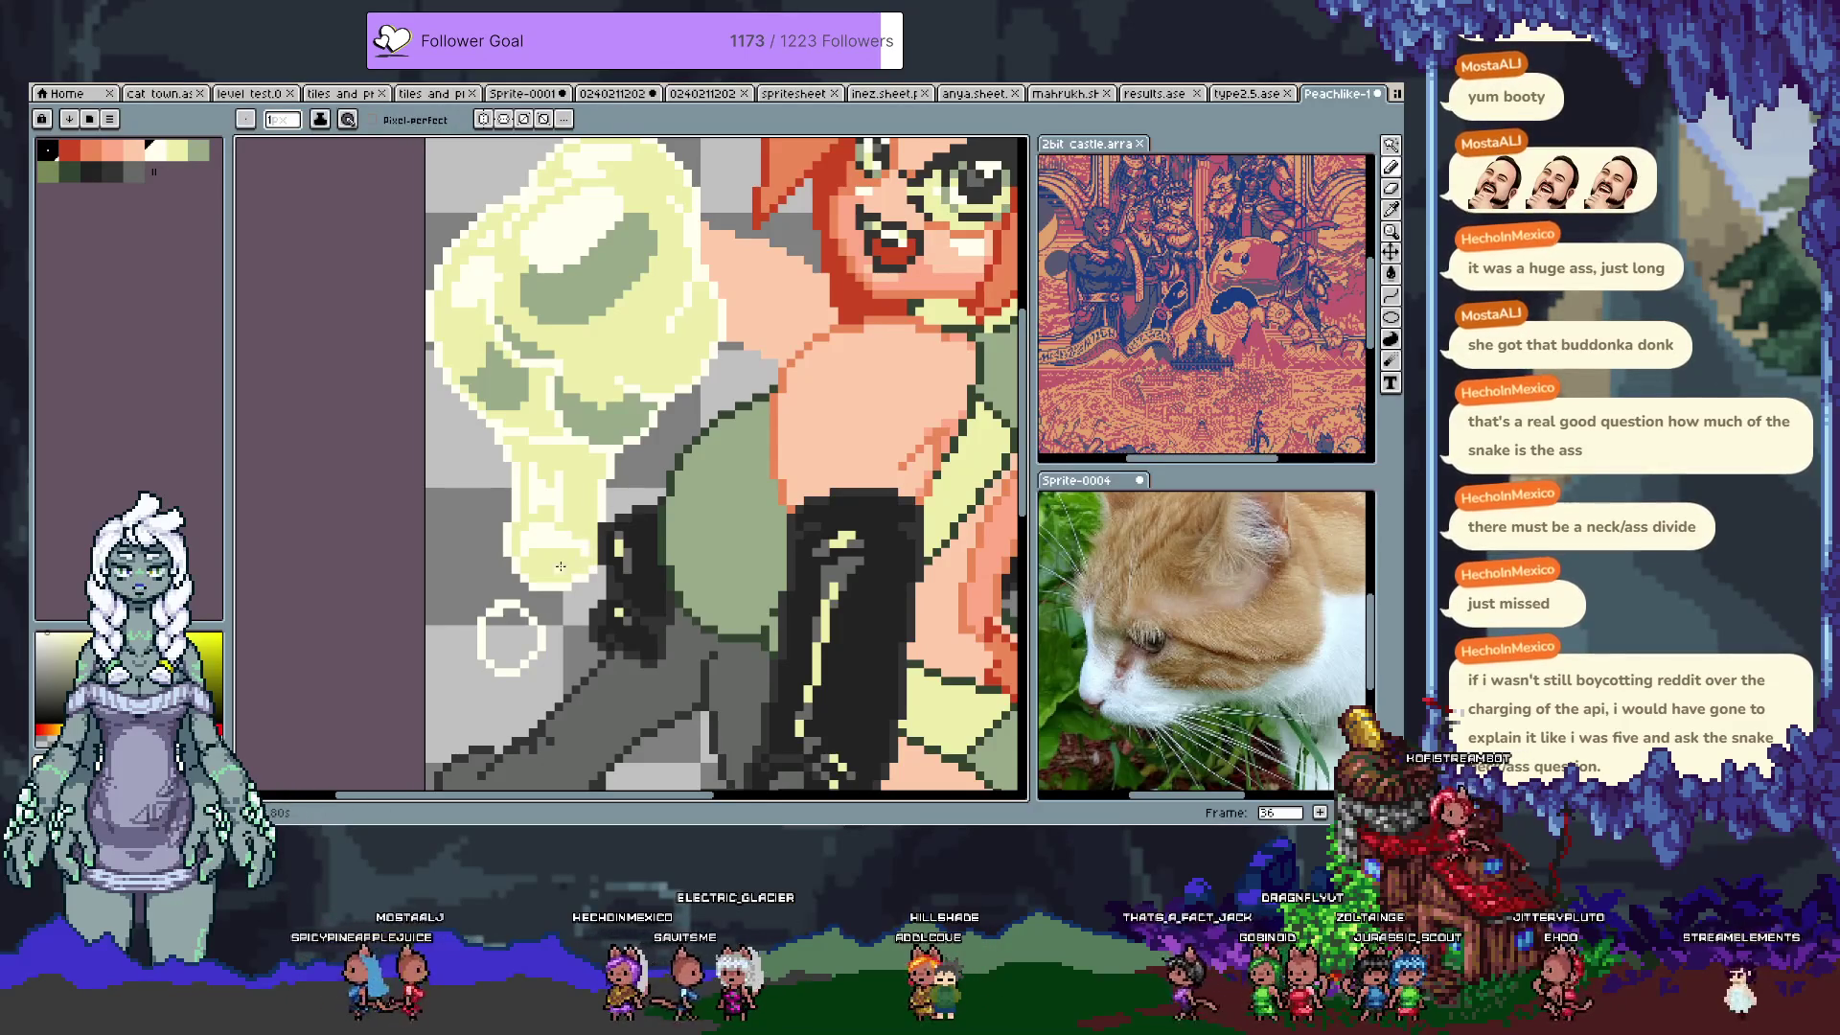
# Step: Select the small circle below the cloud and nudge it down and left
pyautogui.press('m')
pyautogui.moveTo(466, 597)
pyautogui.mouseDown()
pyautogui.moveTo(565, 705)
pyautogui.moveTo(513, 660)
pyautogui.mouseUp()
pyautogui.hotkey('ctrl', 'd')
pyautogui.press('b')
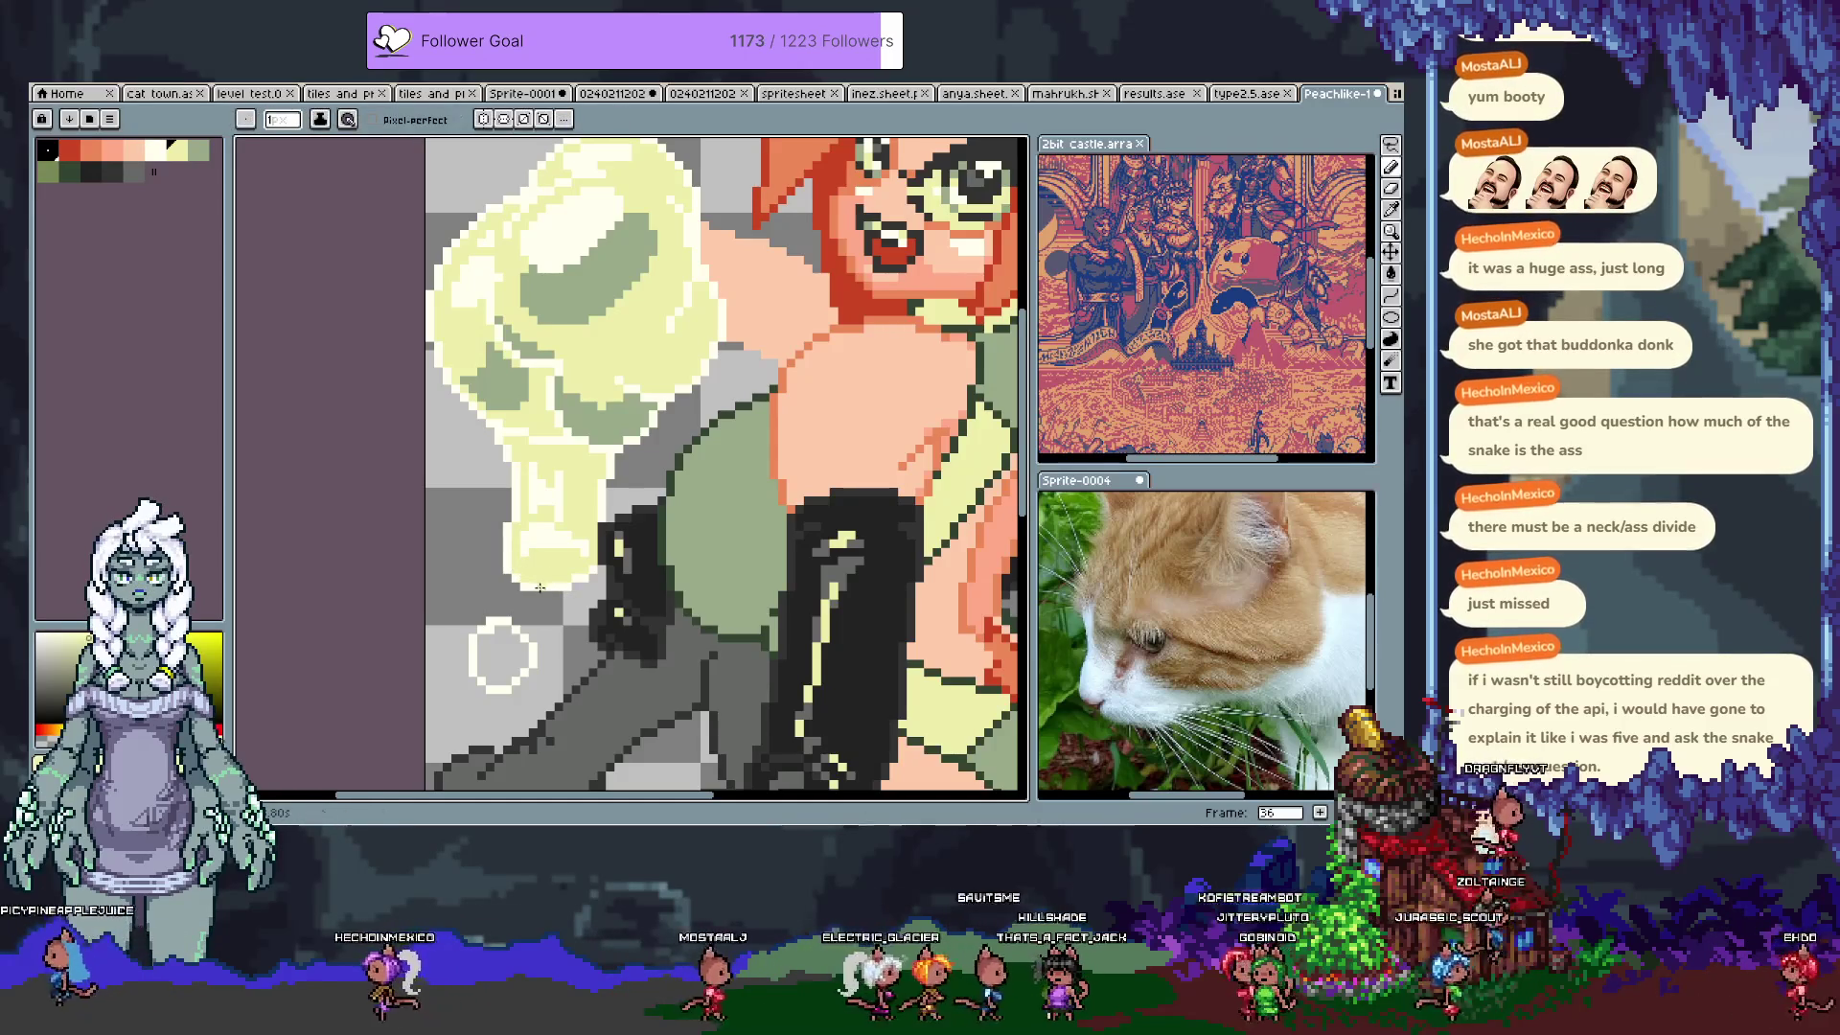
# Step: Alternate between light yellow and white, sampled from the cloud and circle outline
pyautogui.keyDown('alt'); pyautogui.click(548, 584); pyautogui.keyUp('alt')
pyautogui.keyDown('alt'); pyautogui.click(531, 621); pyautogui.keyUp('alt')
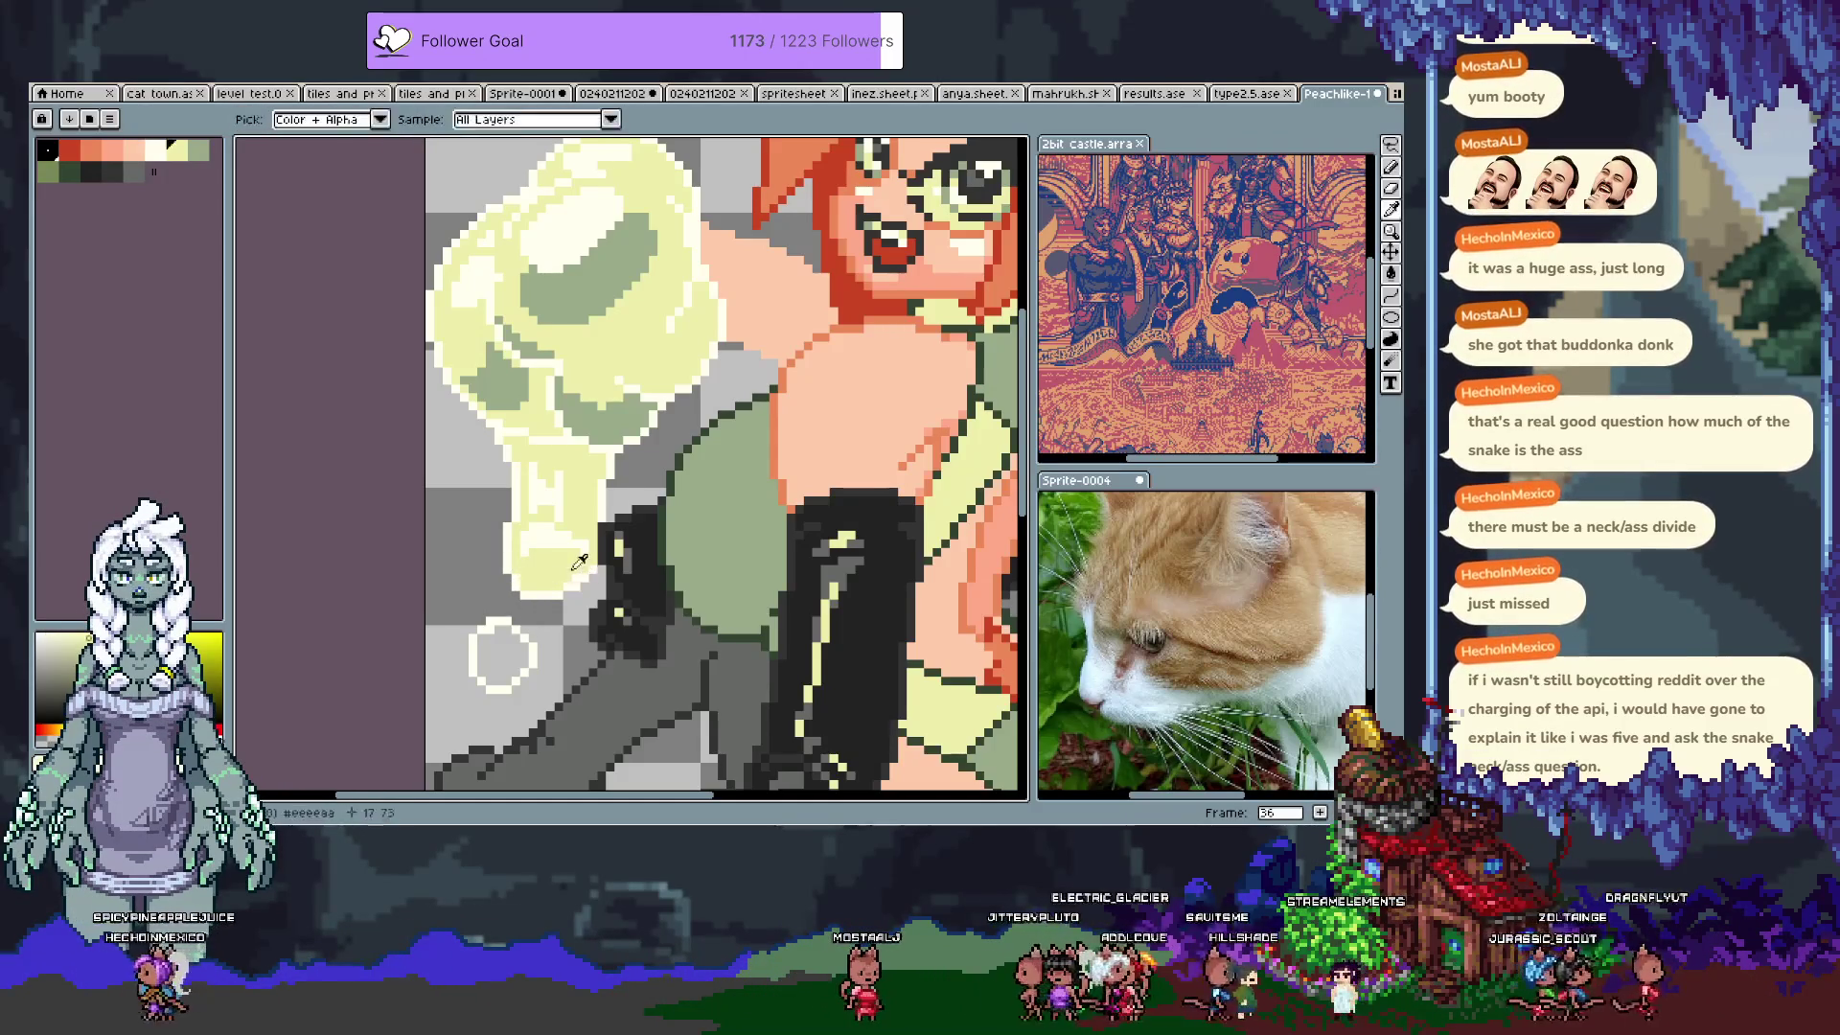
pyautogui.keyDown('alt'); pyautogui.click(567, 451); pyautogui.keyUp('alt')
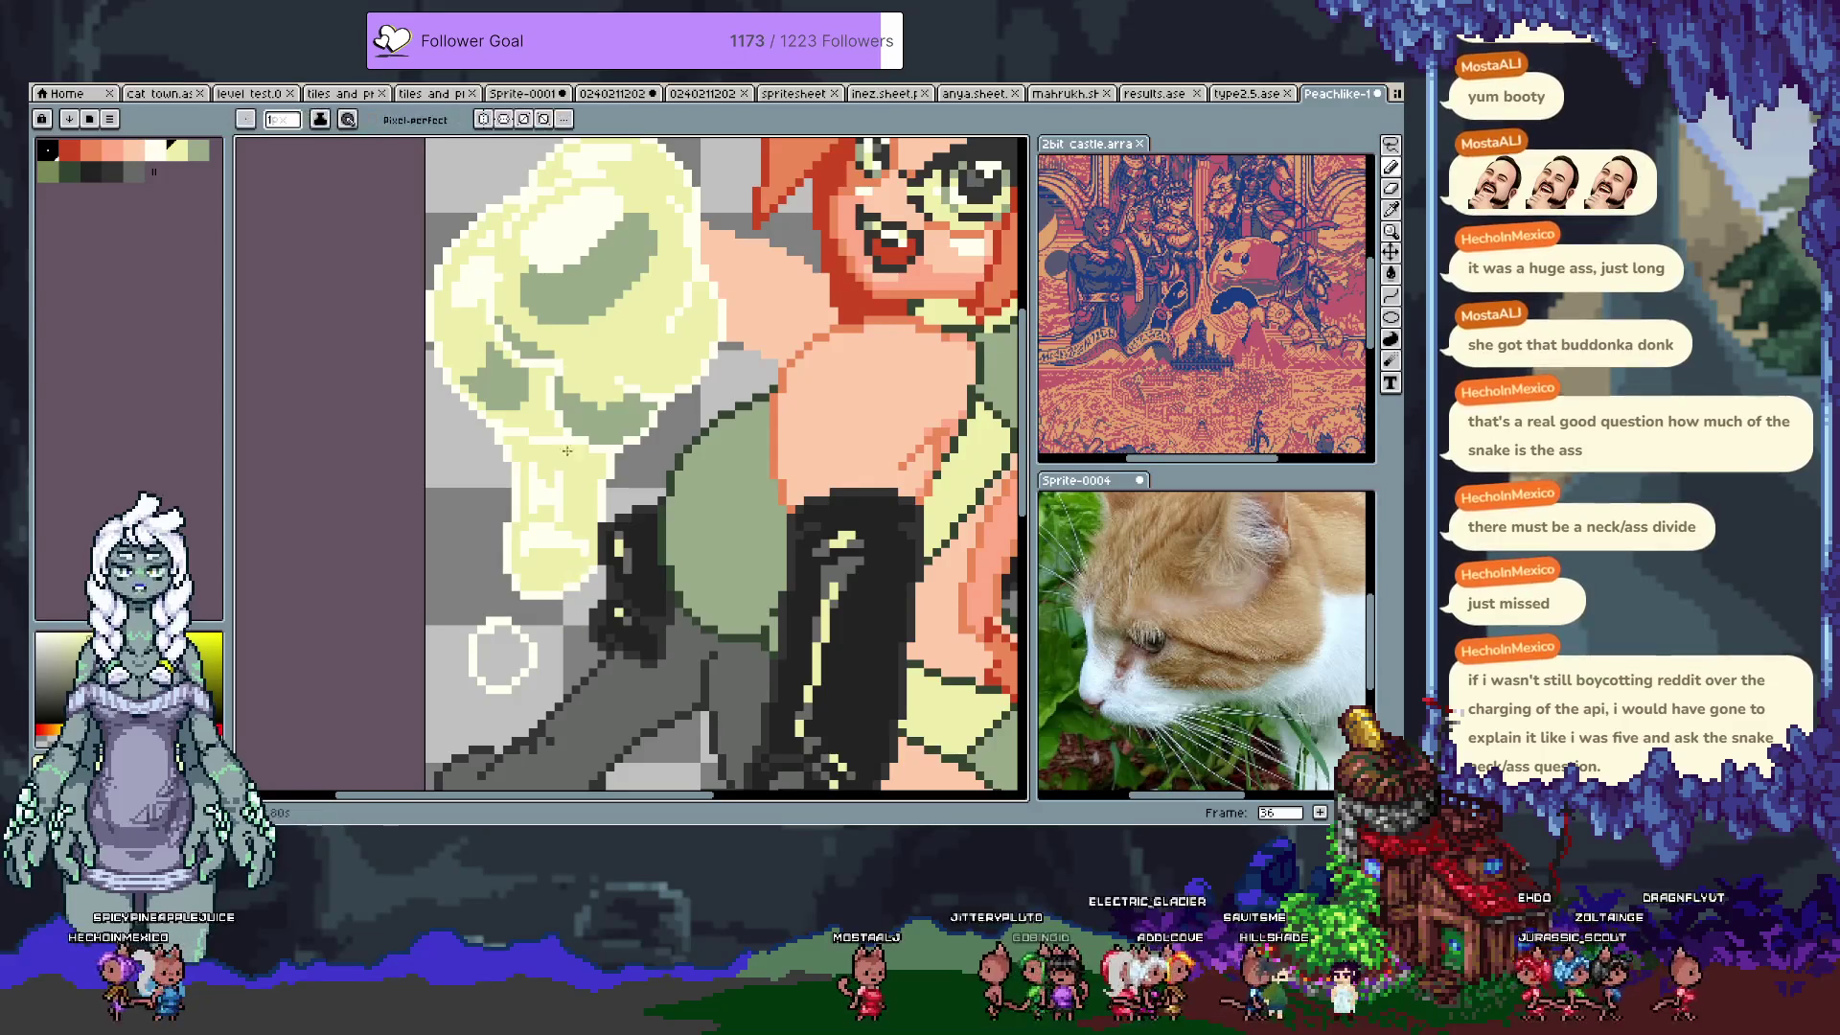
pyautogui.keyDown('alt'); pyautogui.click(581, 582); pyautogui.keyUp('alt')
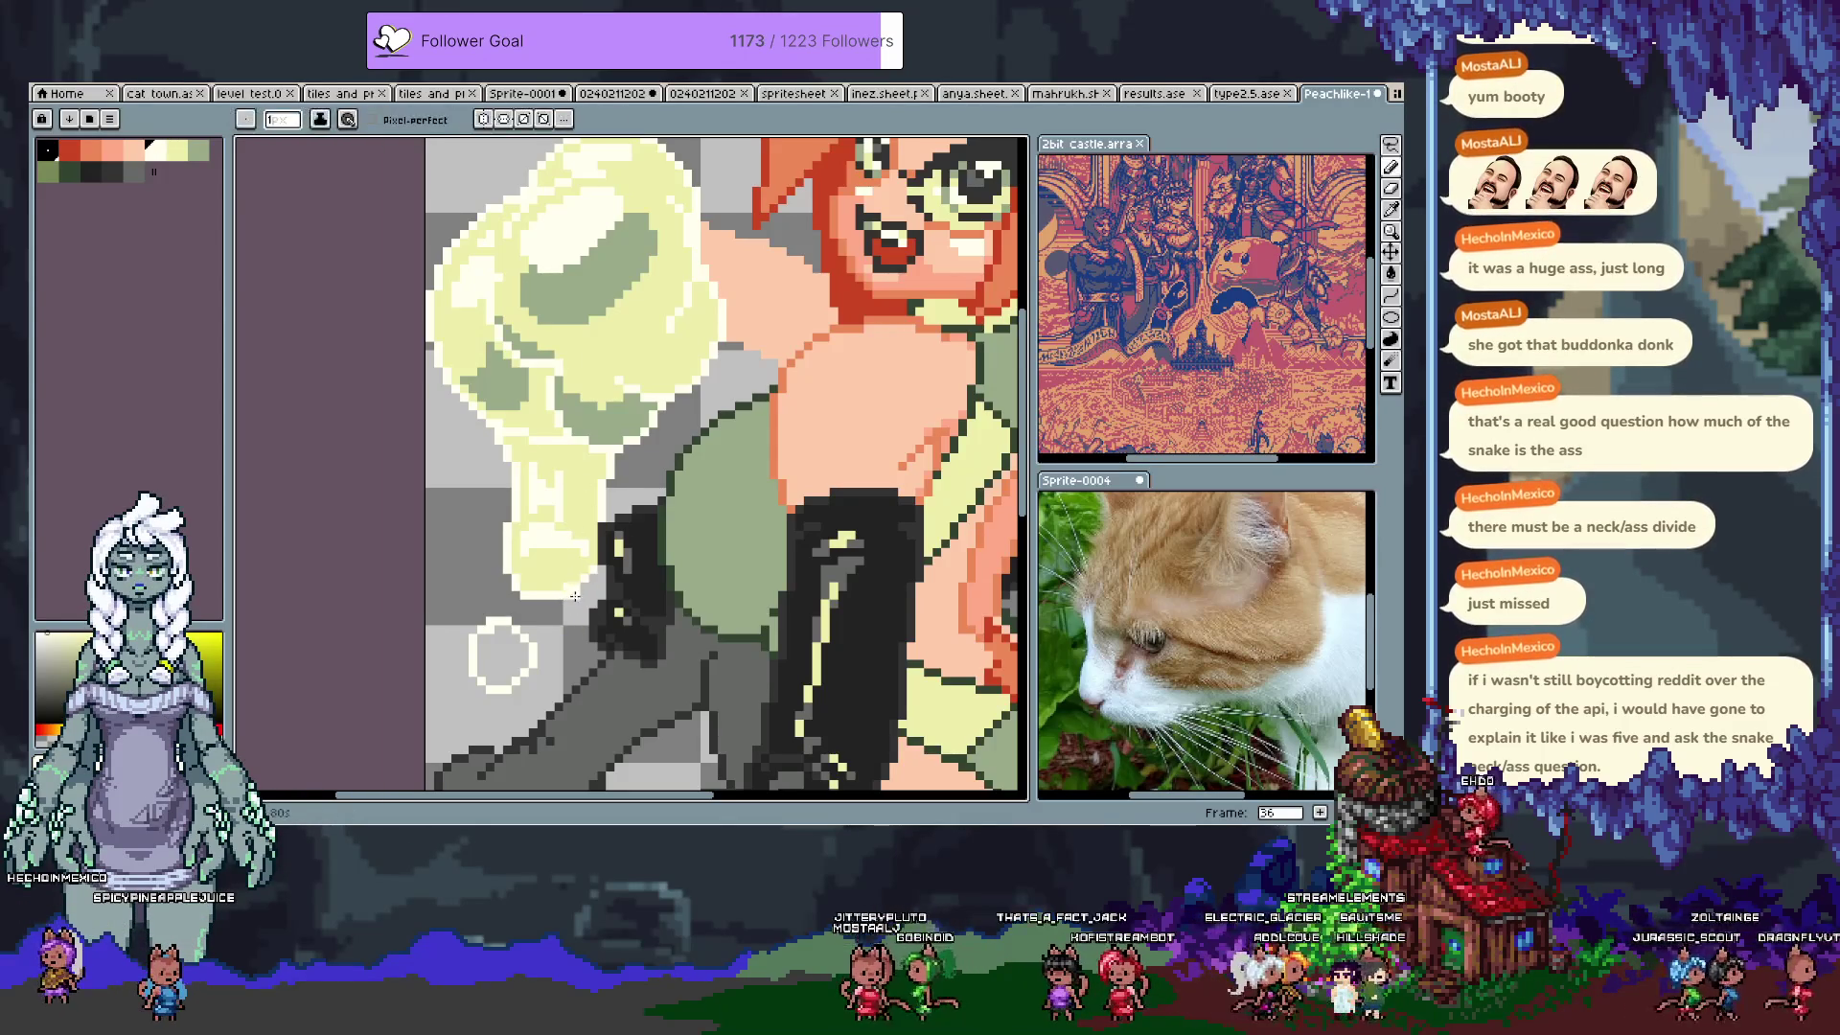
pyautogui.keyDown('alt'); pyautogui.click(581, 577); pyautogui.keyUp('alt')
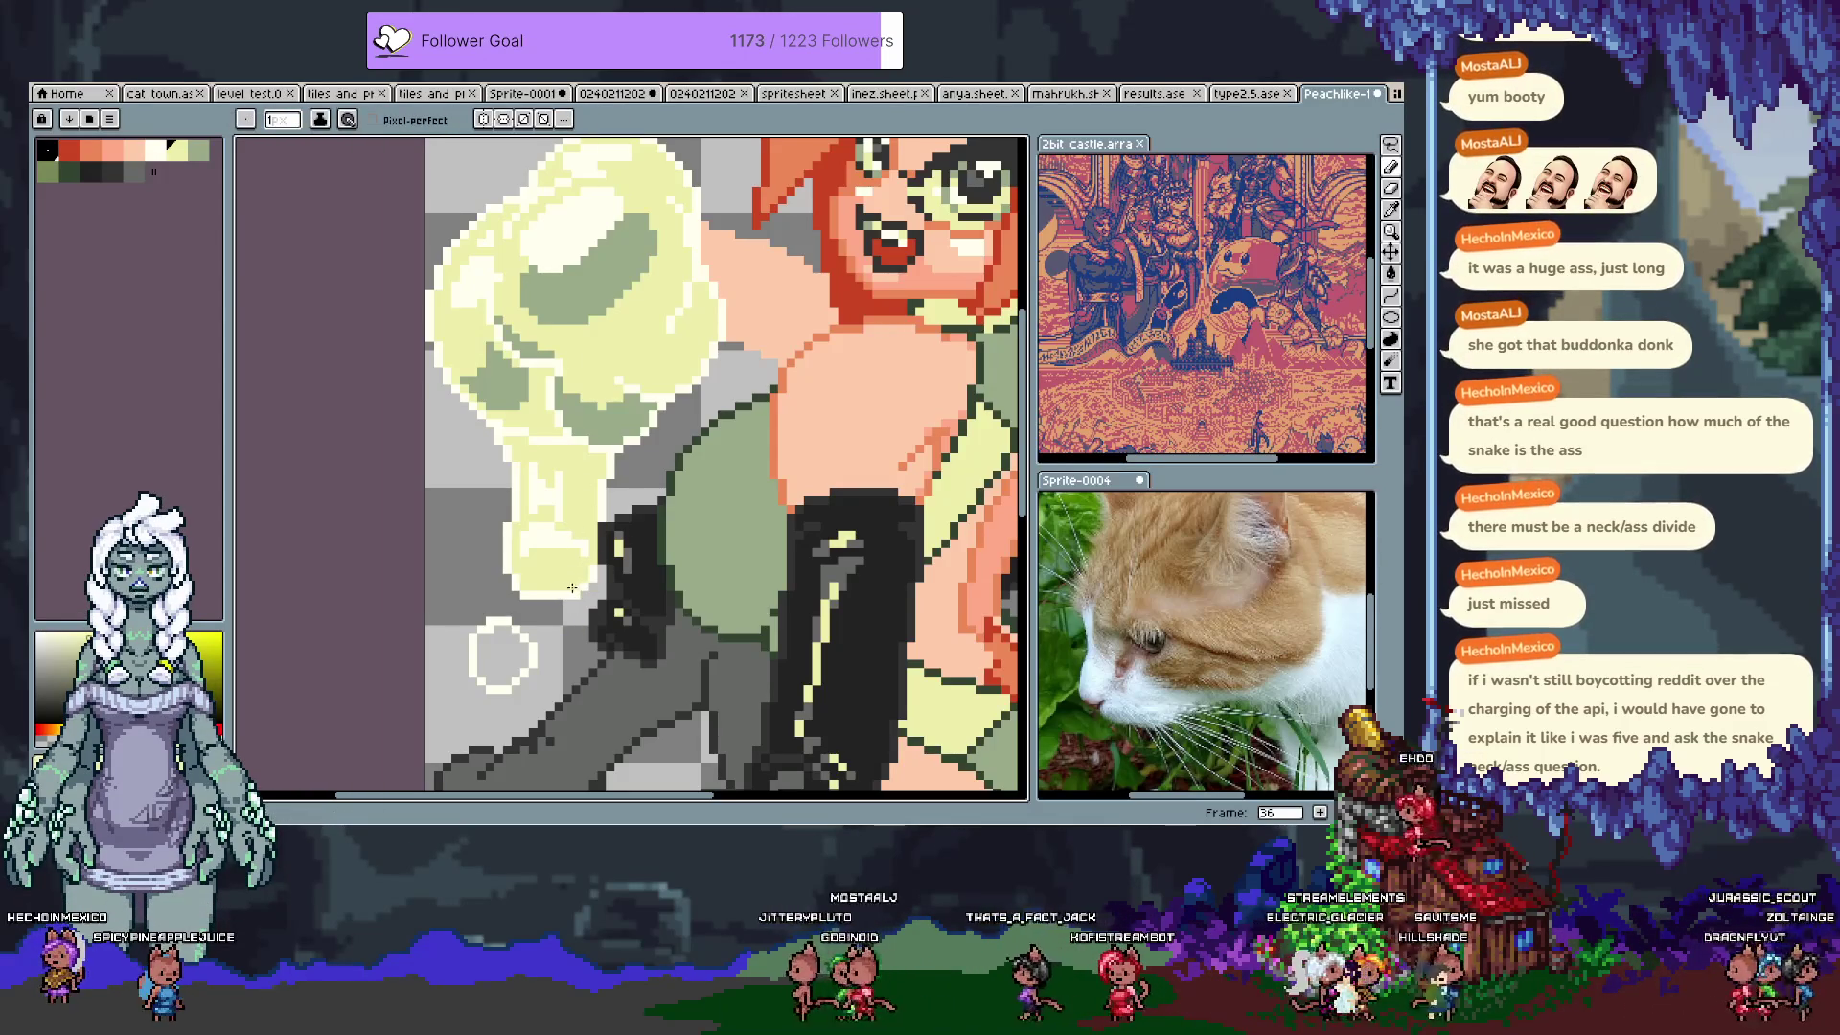
pyautogui.keyDown('alt'); pyautogui.click(571, 568); pyautogui.keyUp('alt')
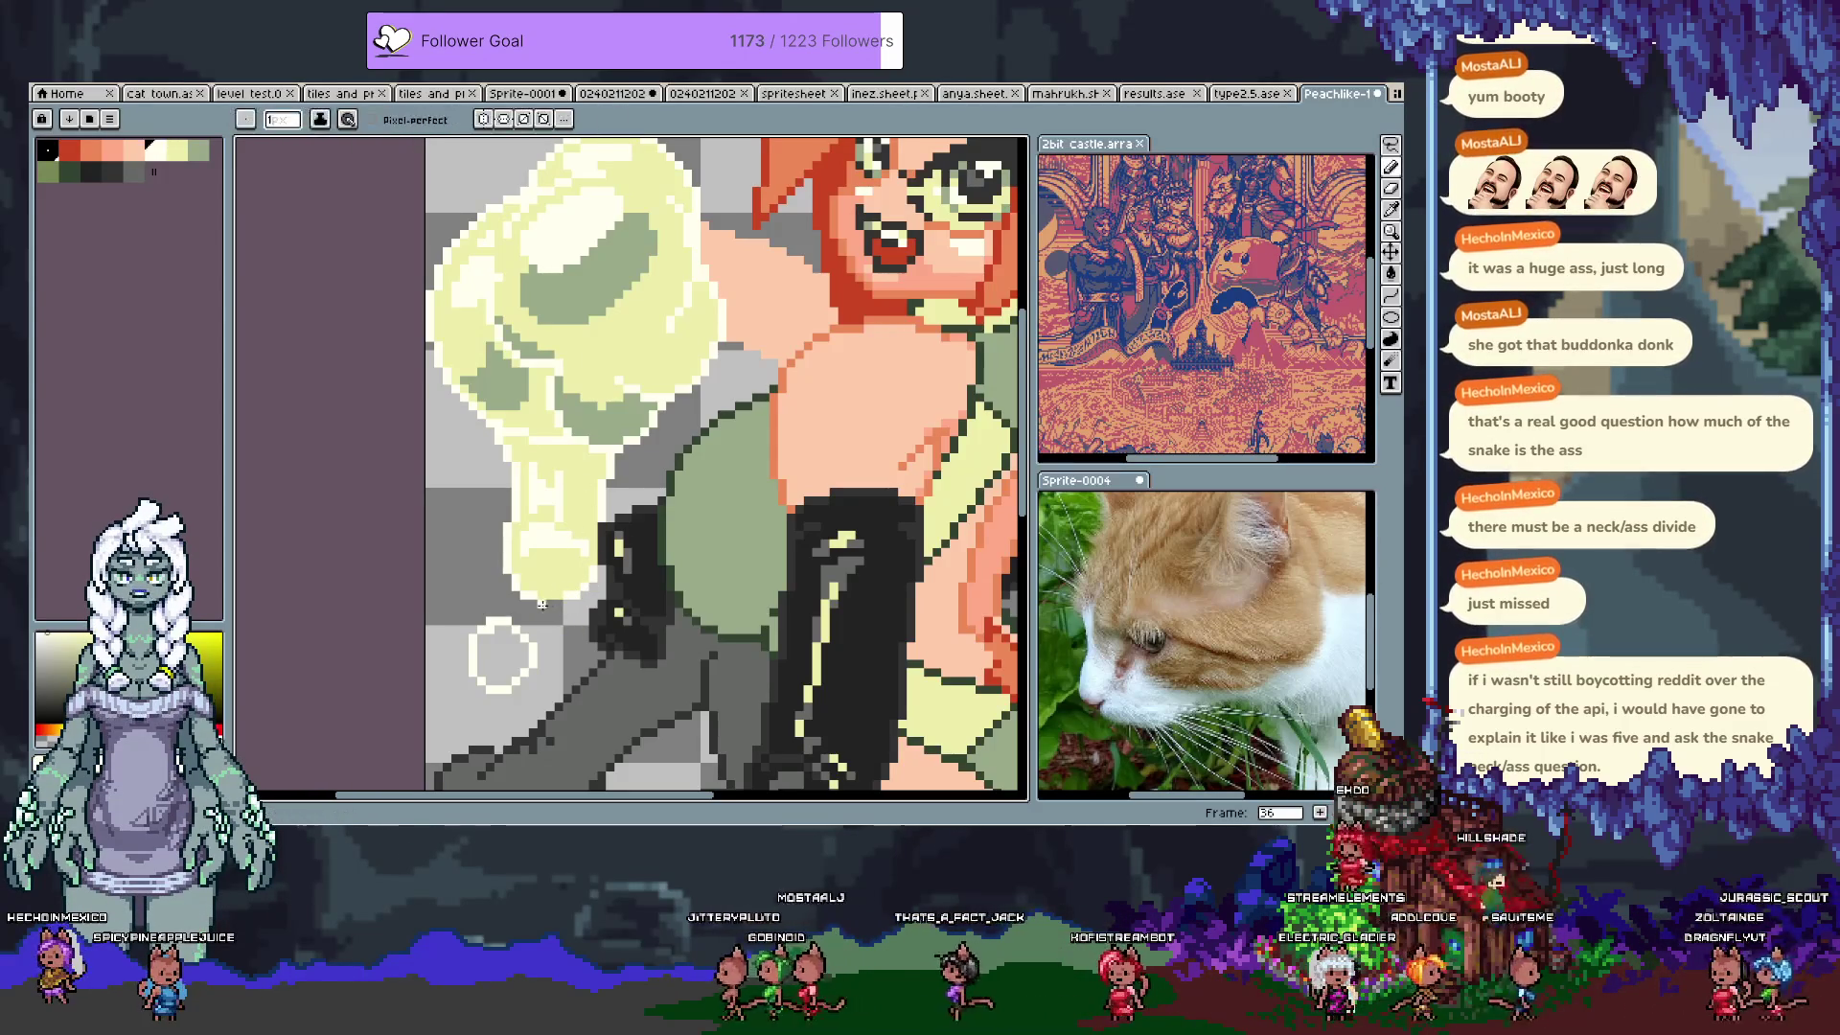
pyautogui.keyDown('alt'); pyautogui.click(571, 569); pyautogui.keyUp('alt')
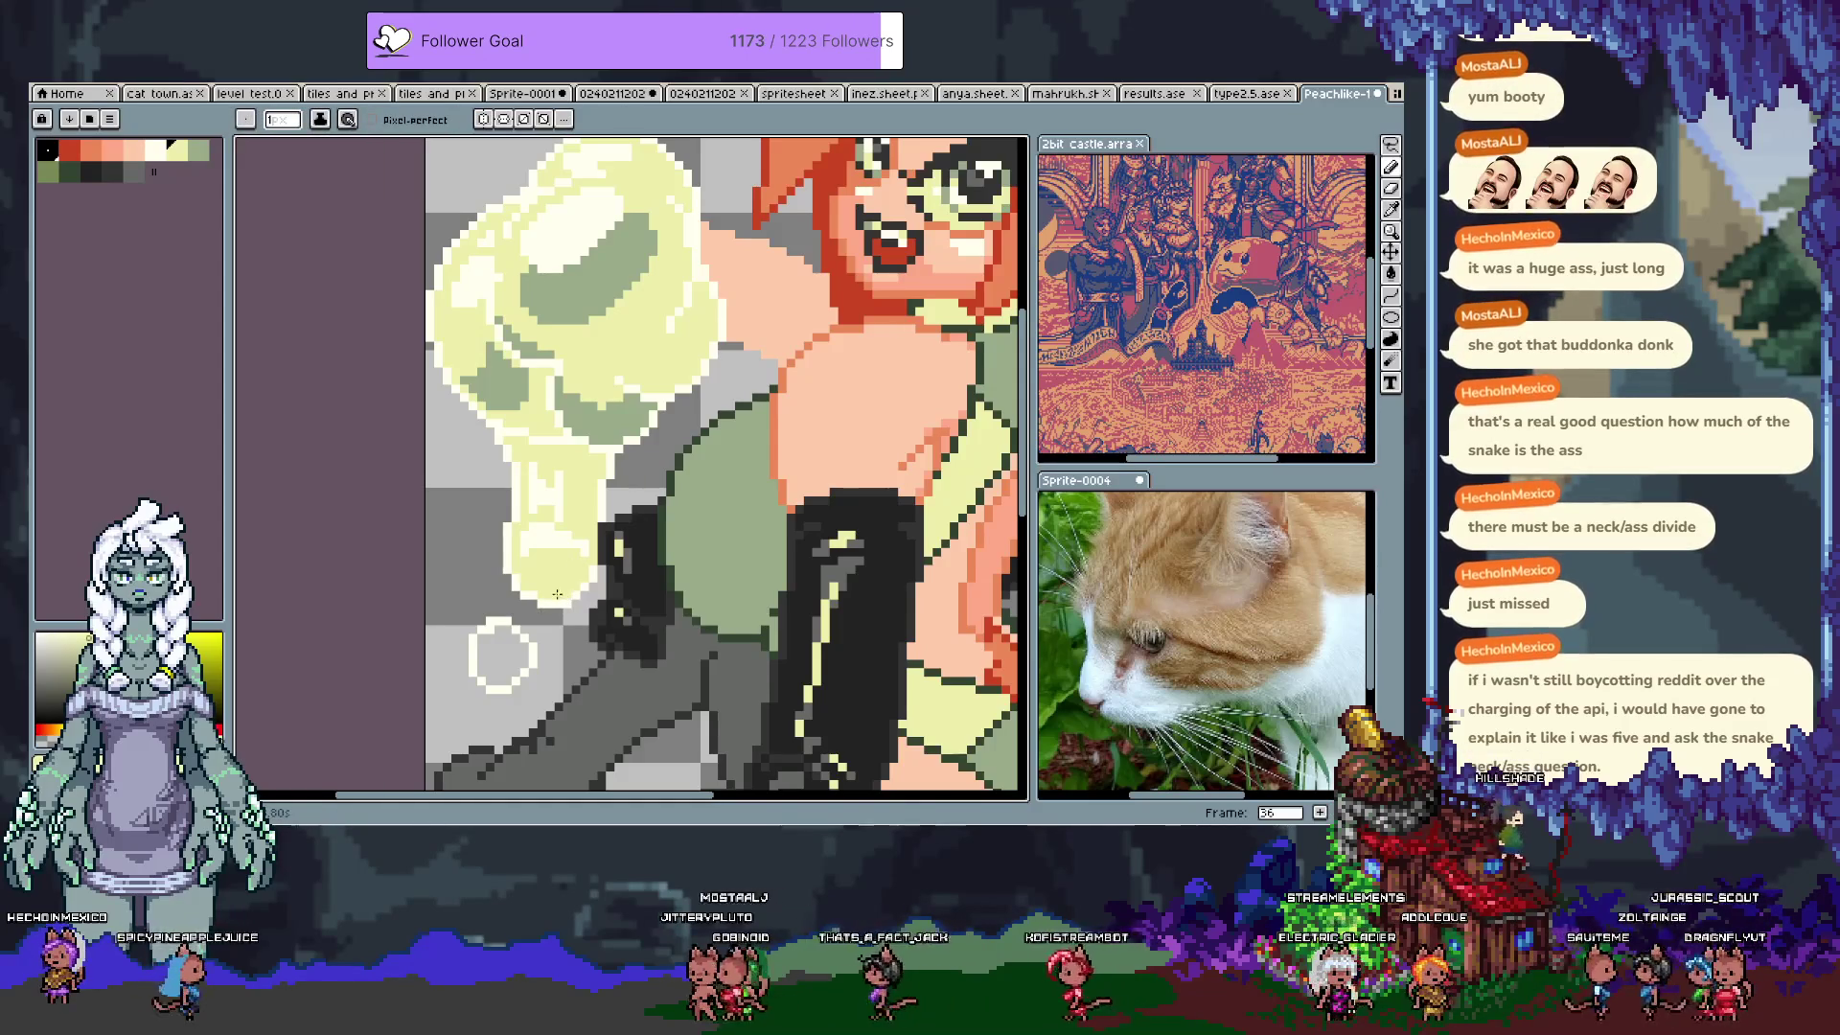
pyautogui.keyDown('alt'); pyautogui.click(530, 660); pyautogui.keyUp('alt')
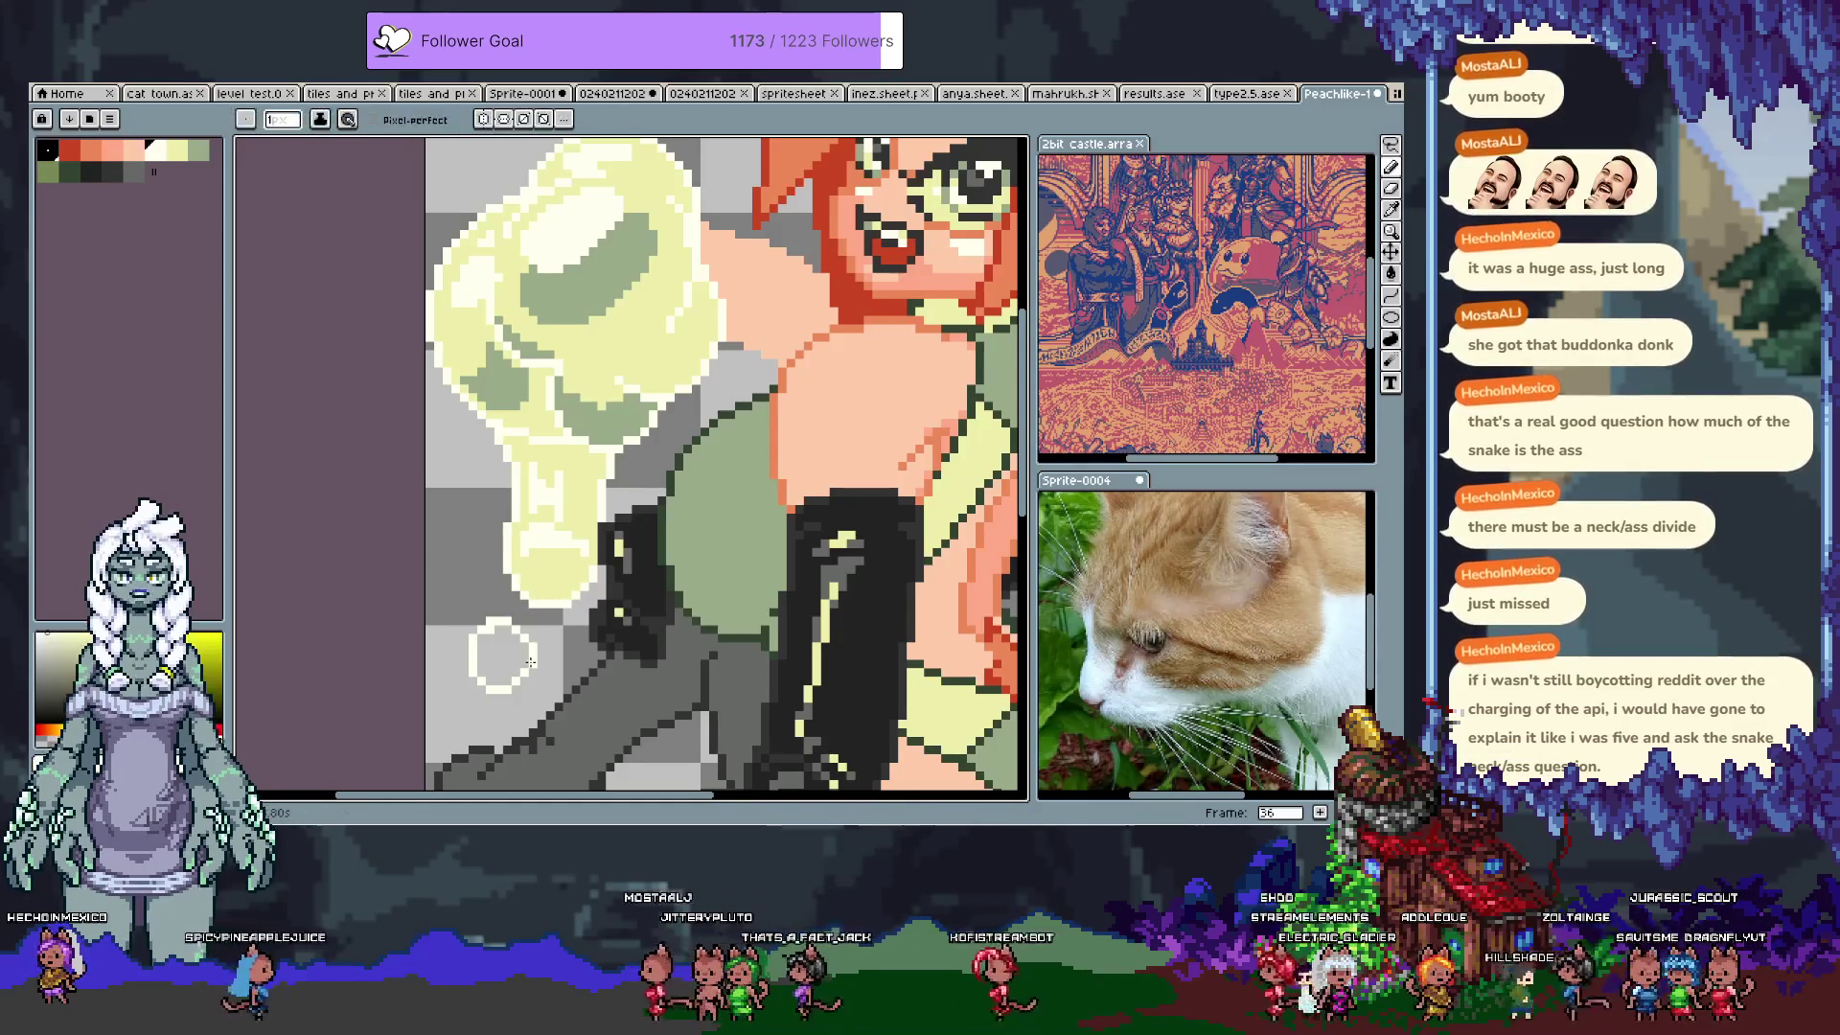
pyautogui.keyDown('alt'); pyautogui.click(586, 594); pyautogui.keyUp('alt')
pyautogui.keyDown('alt'); pyautogui.click(533, 662); pyautogui.keyUp('alt')
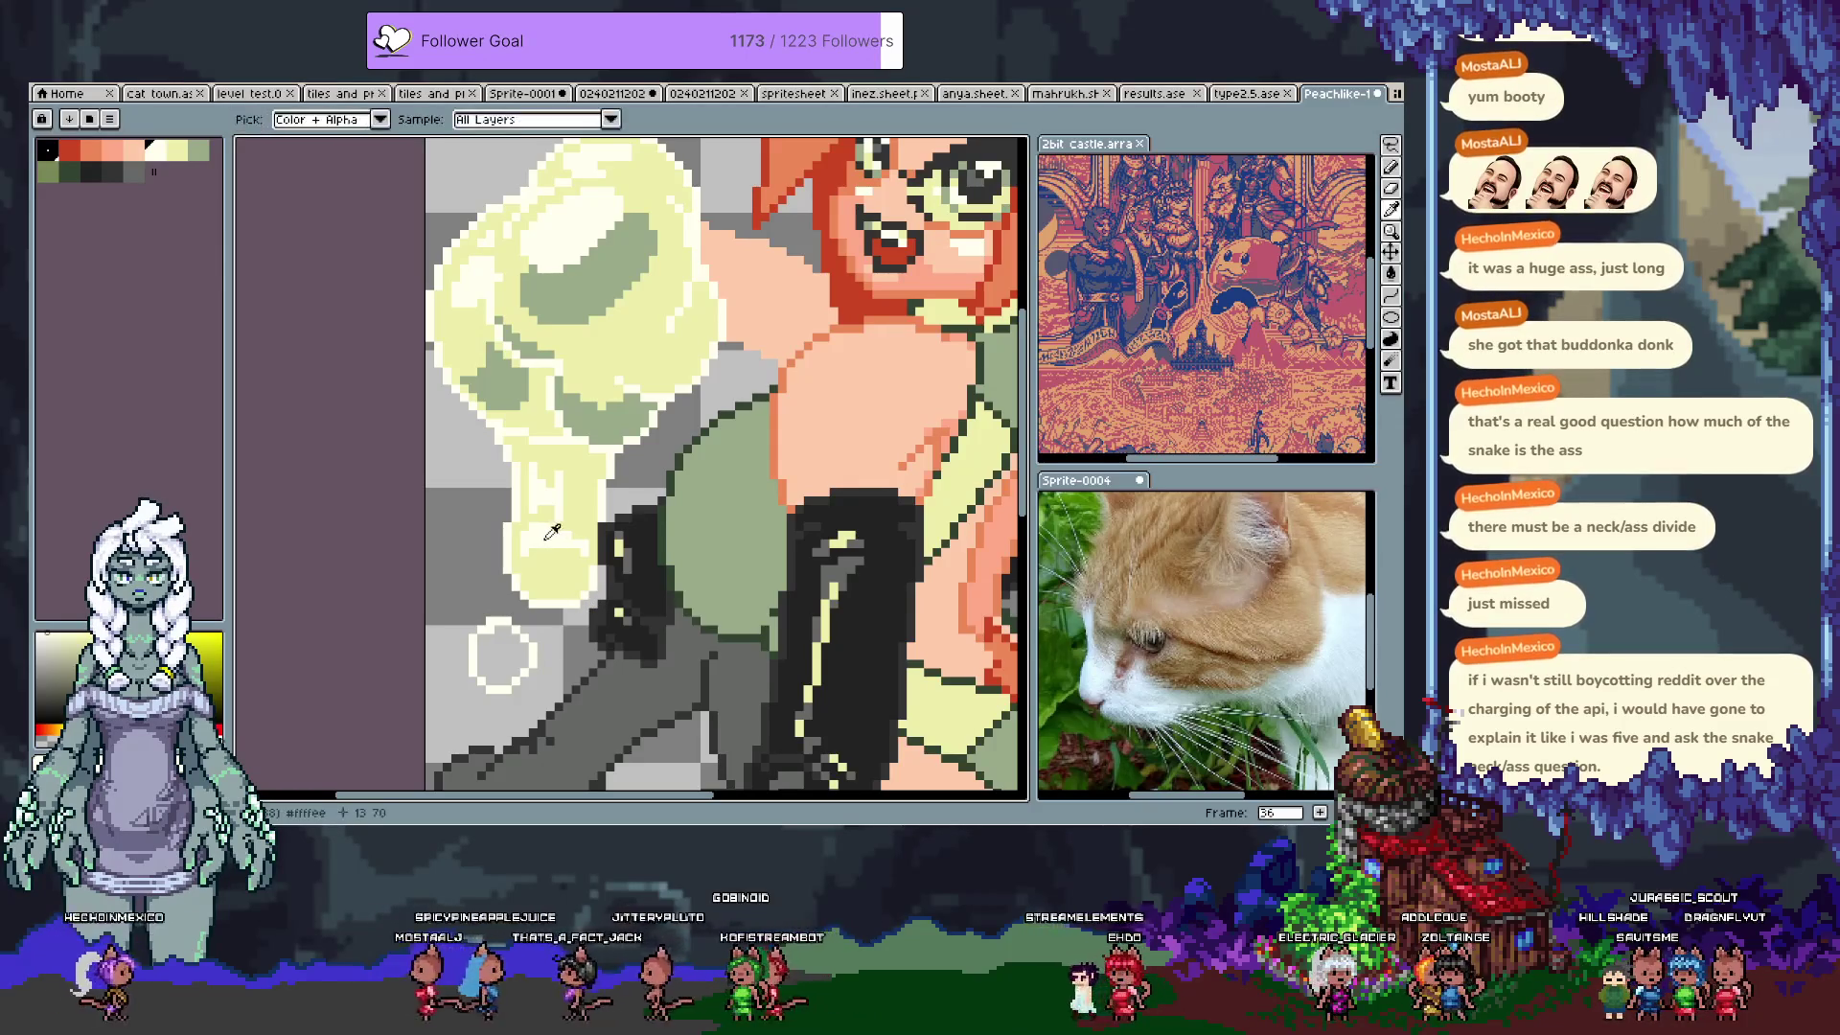
# Step: Add green shading to the bottom of the cloud after clearing a trial colour selection
pyautogui.keyDown('alt'); pyautogui.click(613, 422); pyautogui.keyUp('alt')
pyautogui.hotkey('ctrl', 'd')
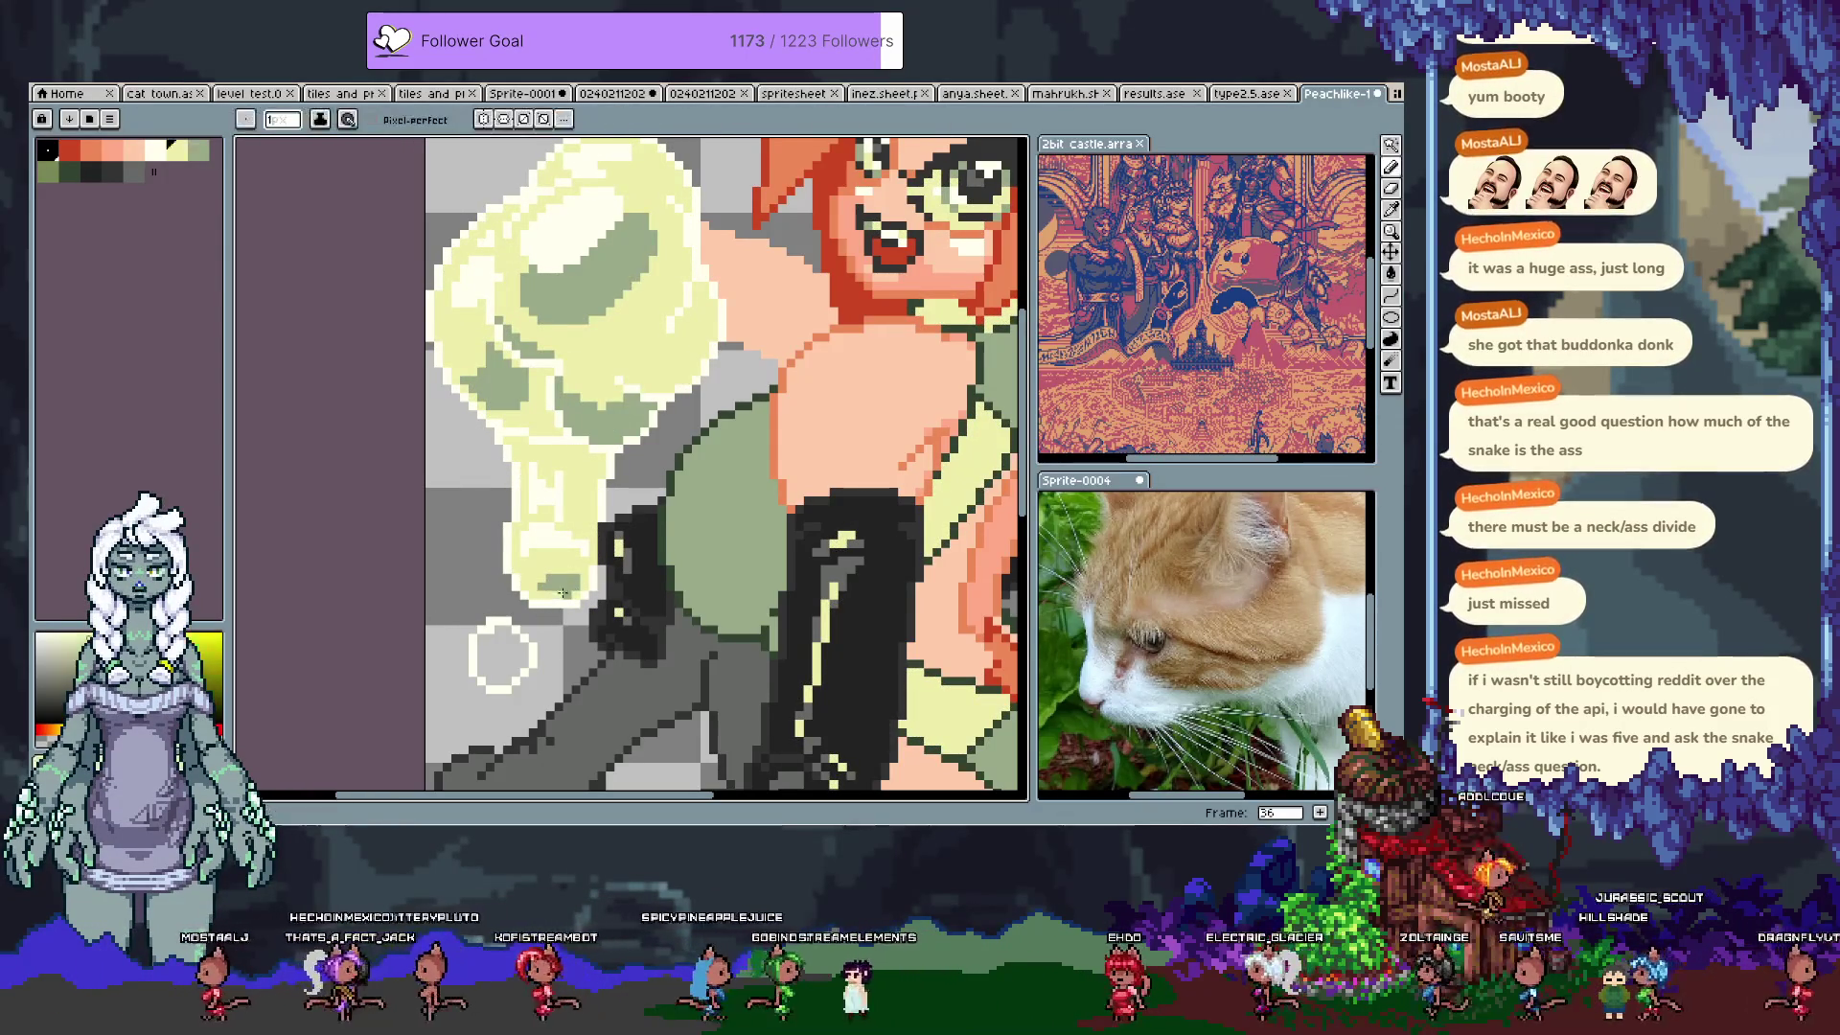
pyautogui.hotkey('ctrl', 'z')
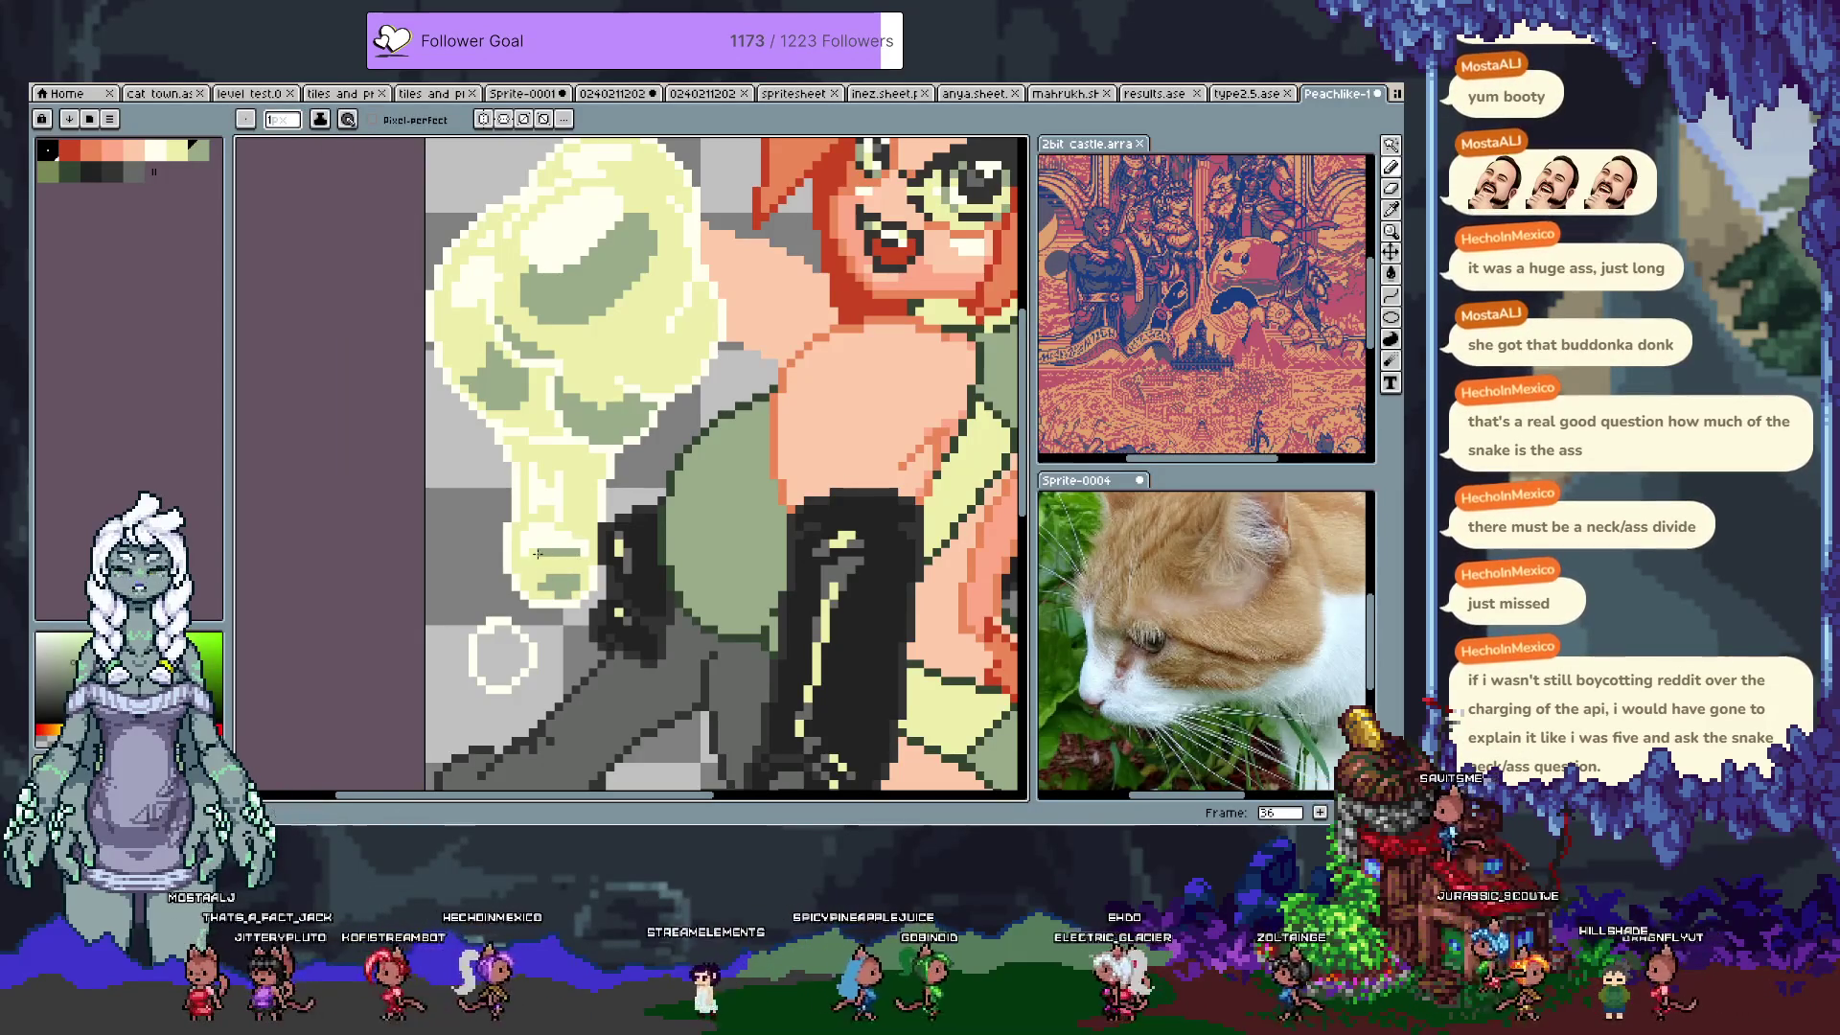
pyautogui.moveTo(538, 563)
pyautogui.mouseDown()
pyautogui.moveTo(563, 567)
pyautogui.moveTo(542, 611)
pyautogui.mouseUp()
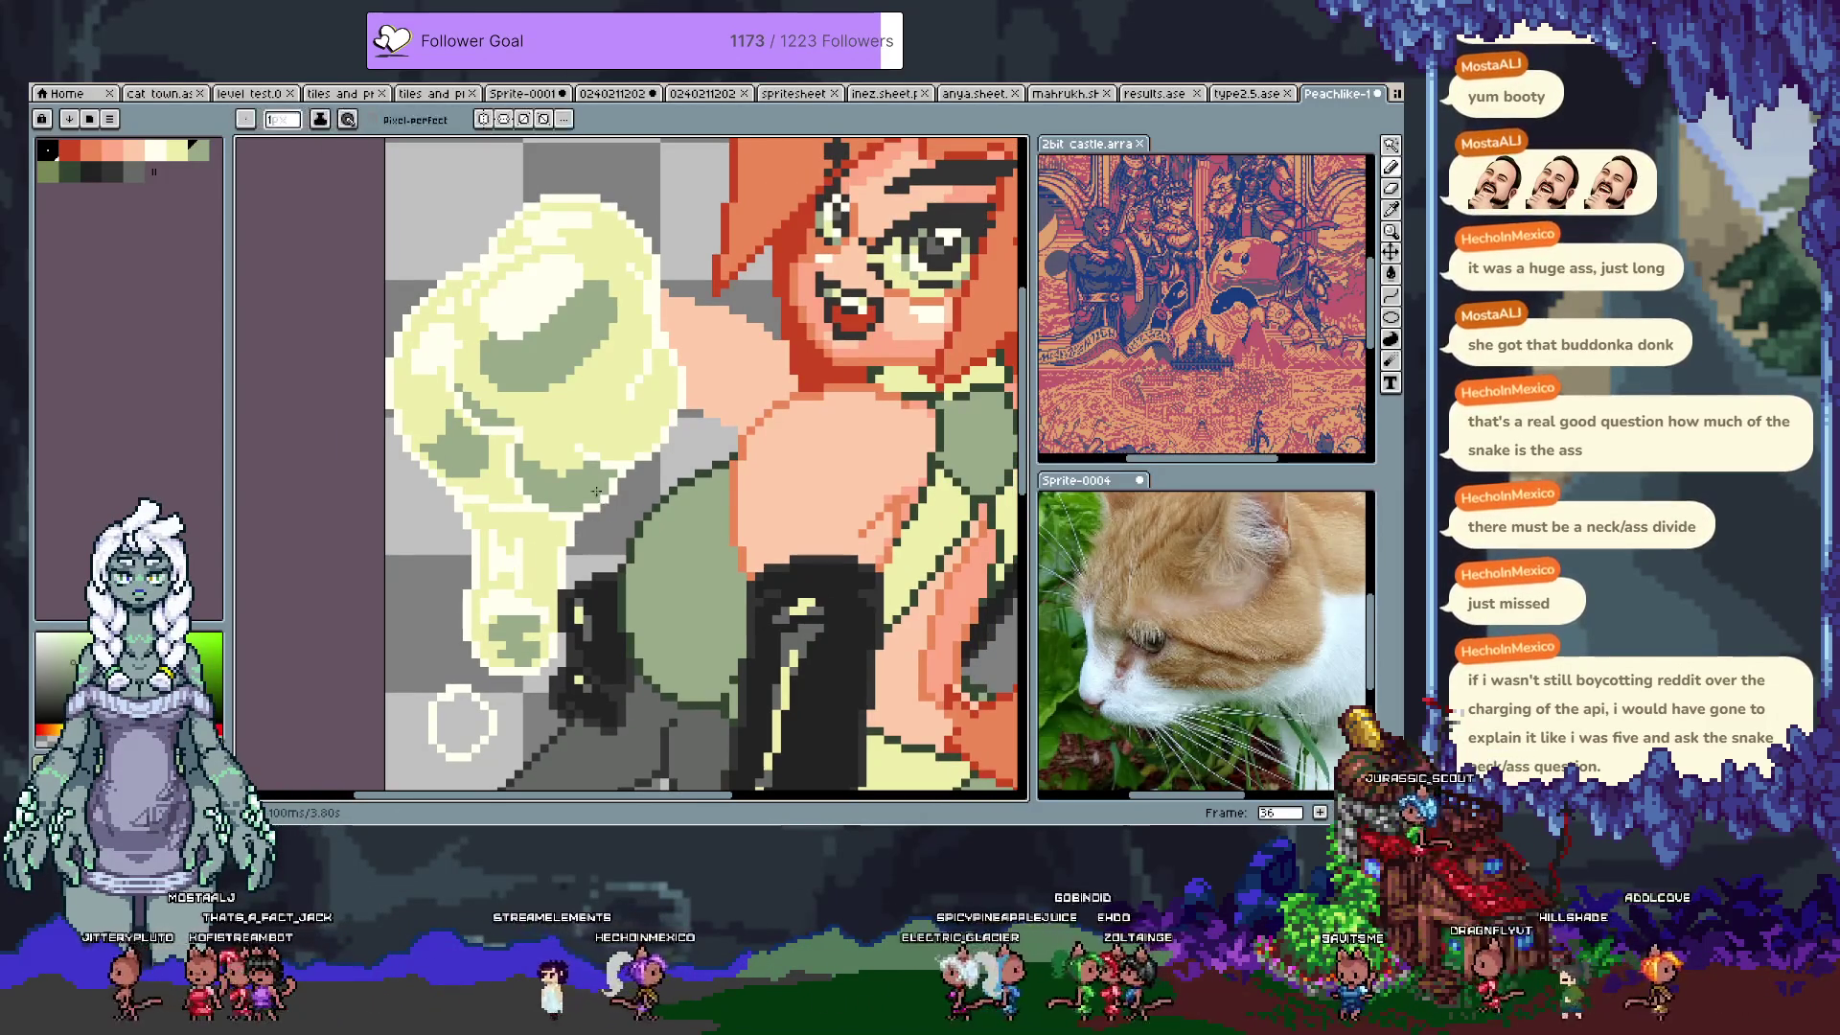
pyautogui.keyDown('alt'); pyautogui.click(487, 495); pyautogui.keyUp('alt')
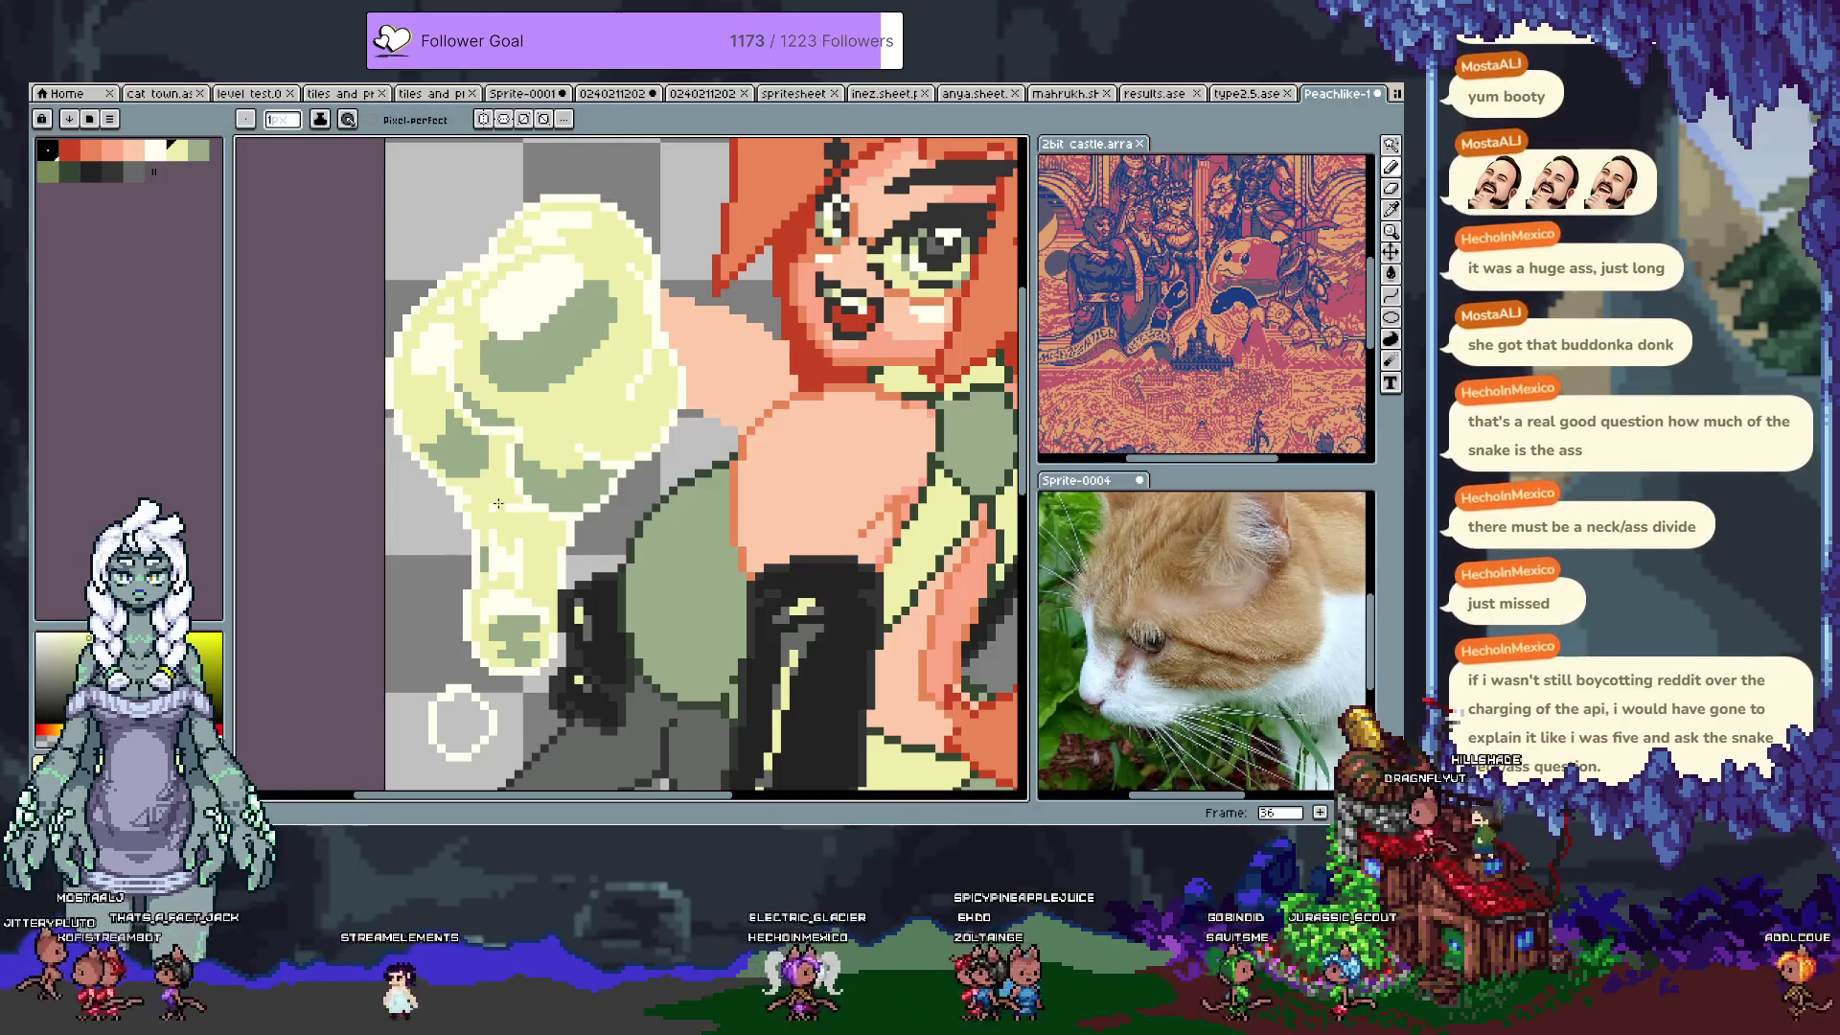
pyautogui.keyDown('alt'); pyautogui.click(471, 490); pyautogui.keyUp('alt')
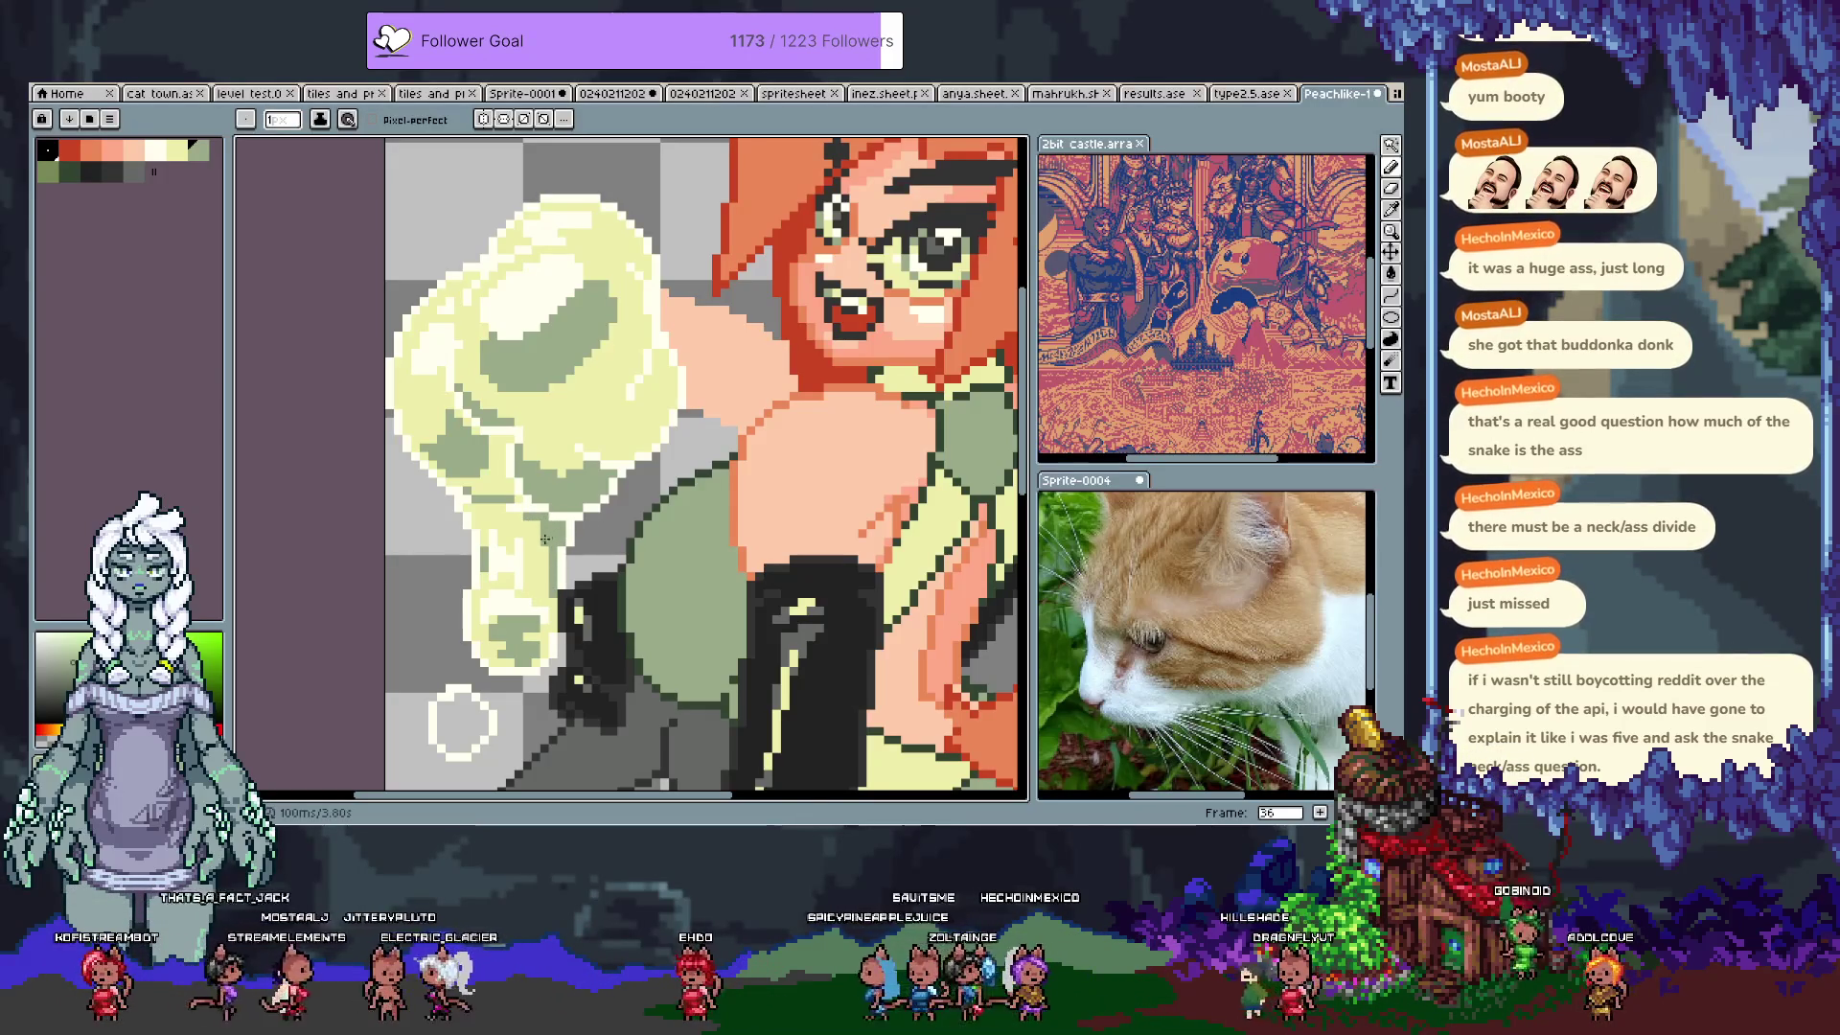
pyautogui.press('space')
pyautogui.moveTo(542, 540); pyautogui.dragTo(530, 578)
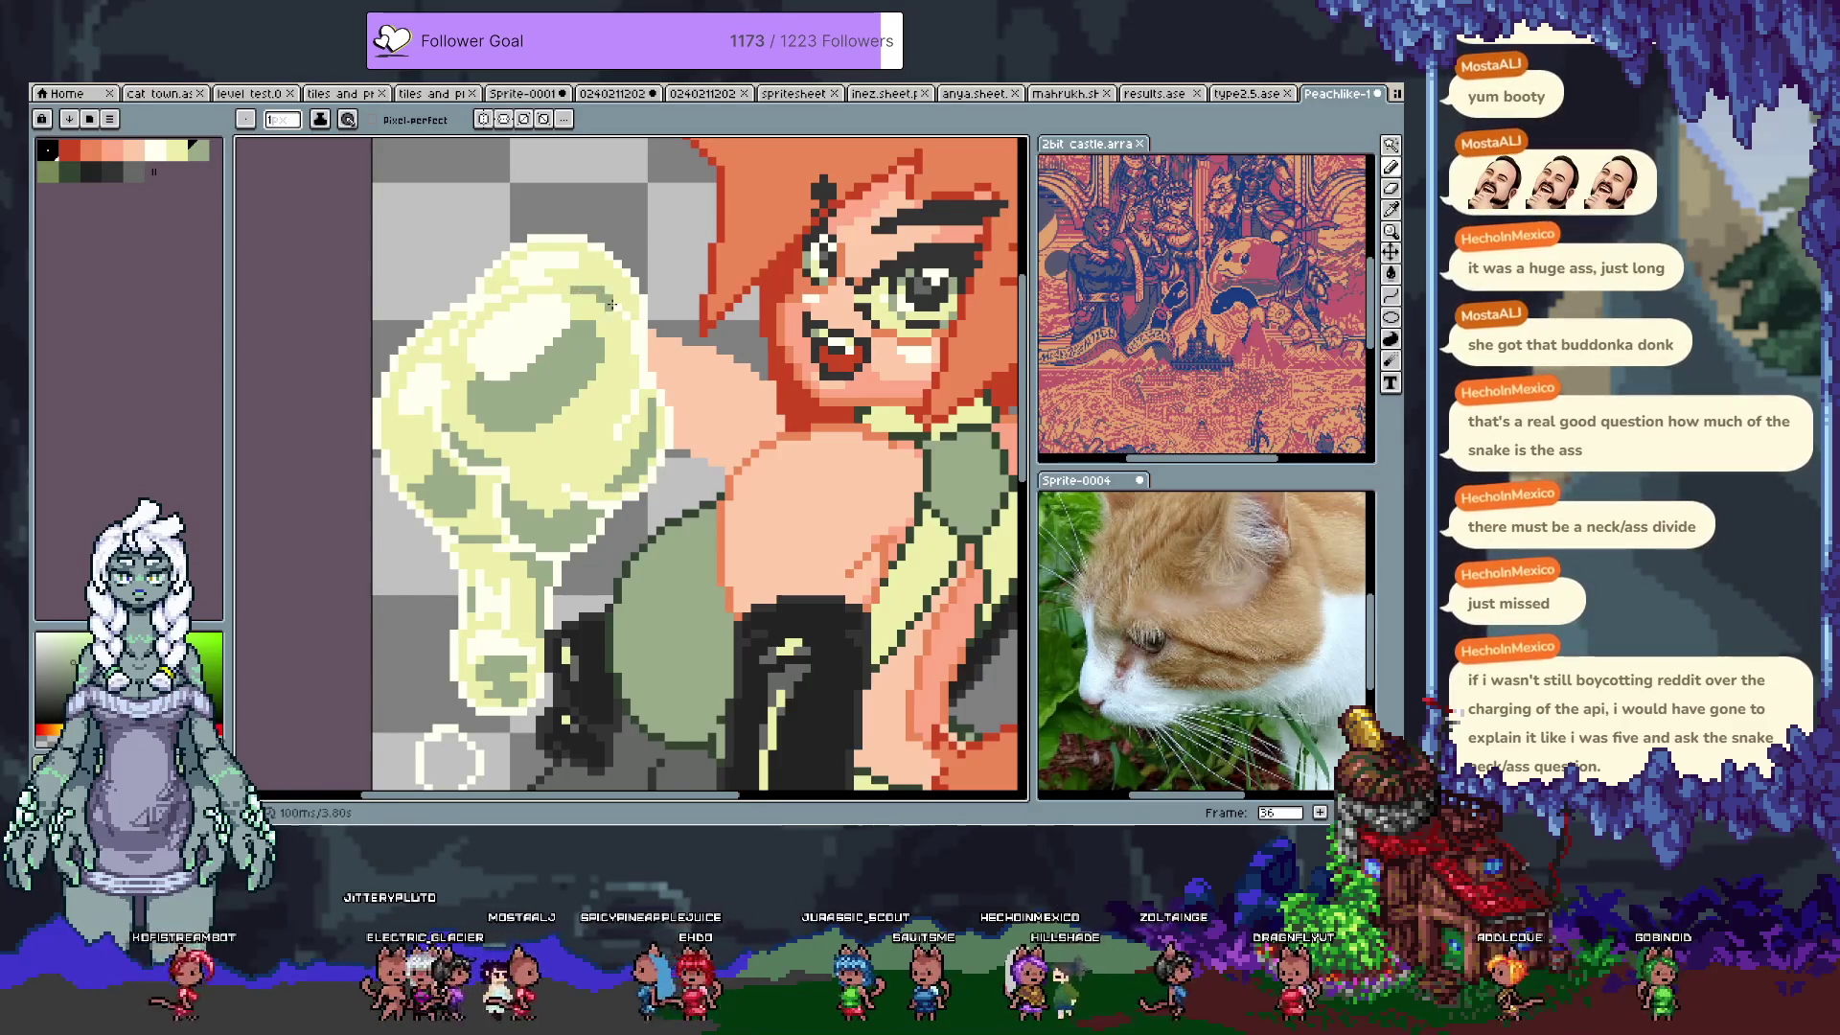
pyautogui.press('ctrl')
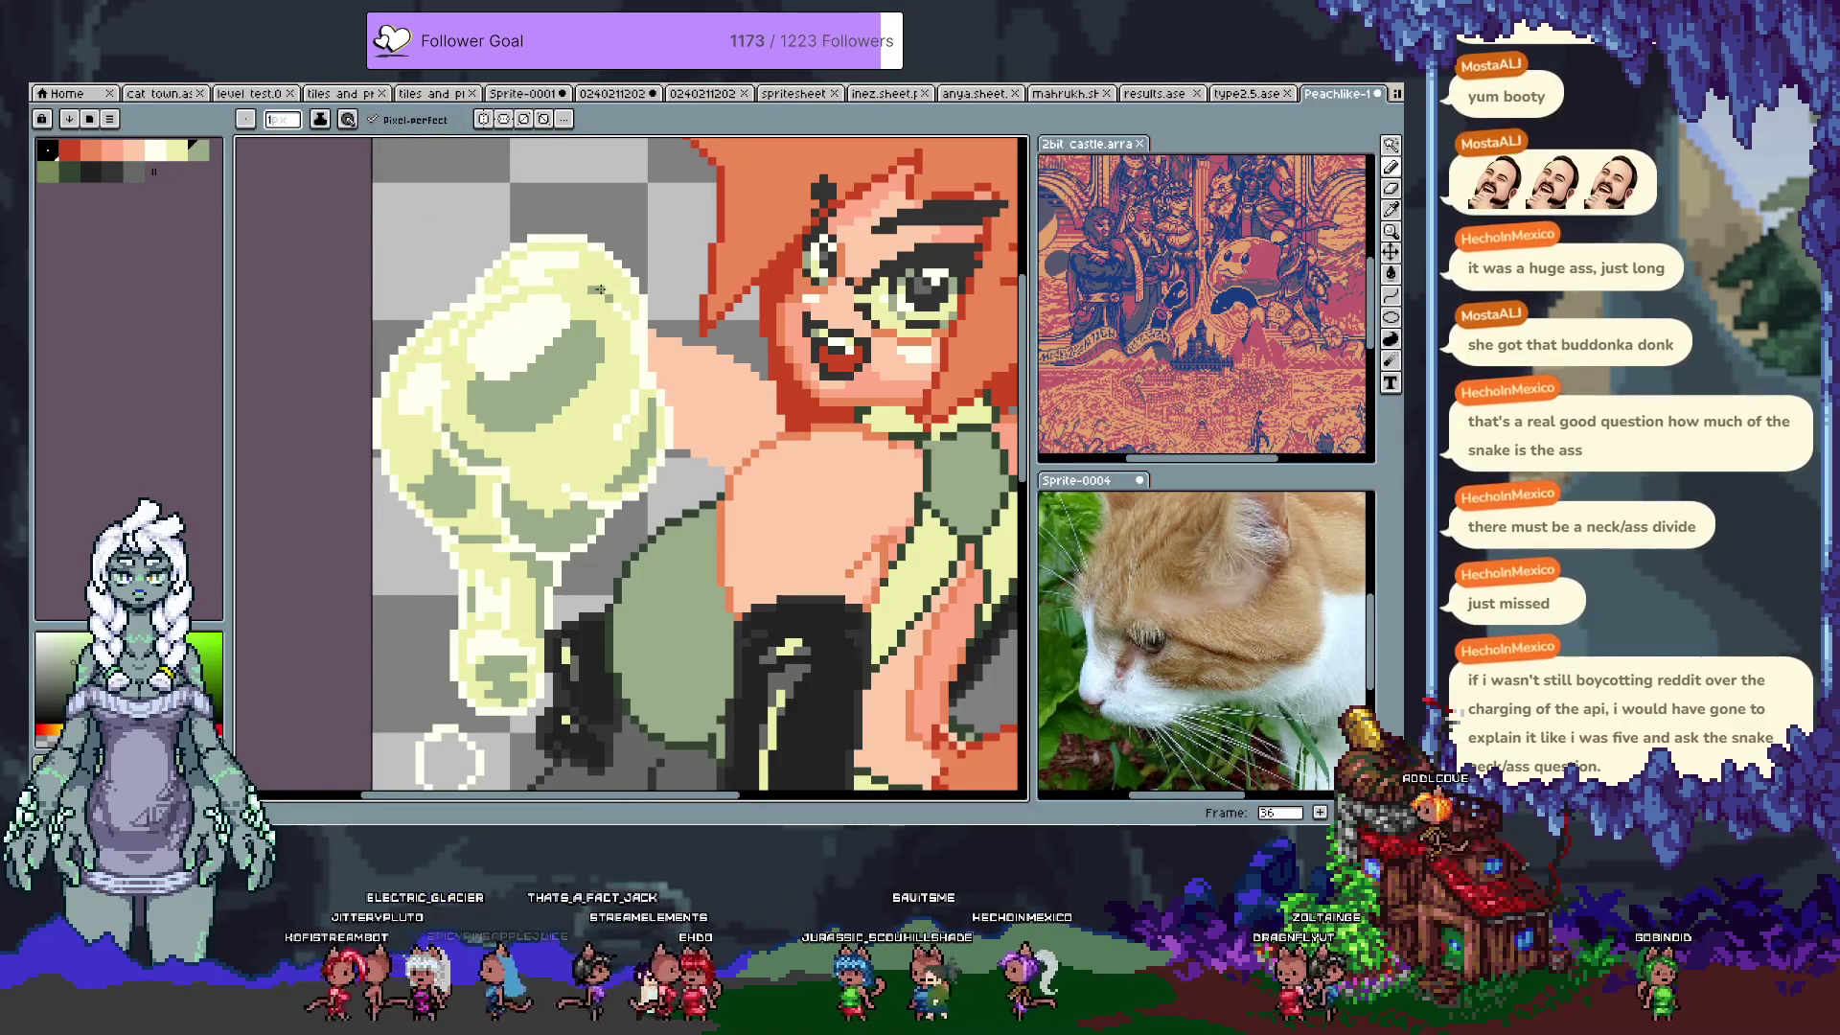
pyautogui.moveTo(390, 429); pyautogui.dragTo(443, 446)
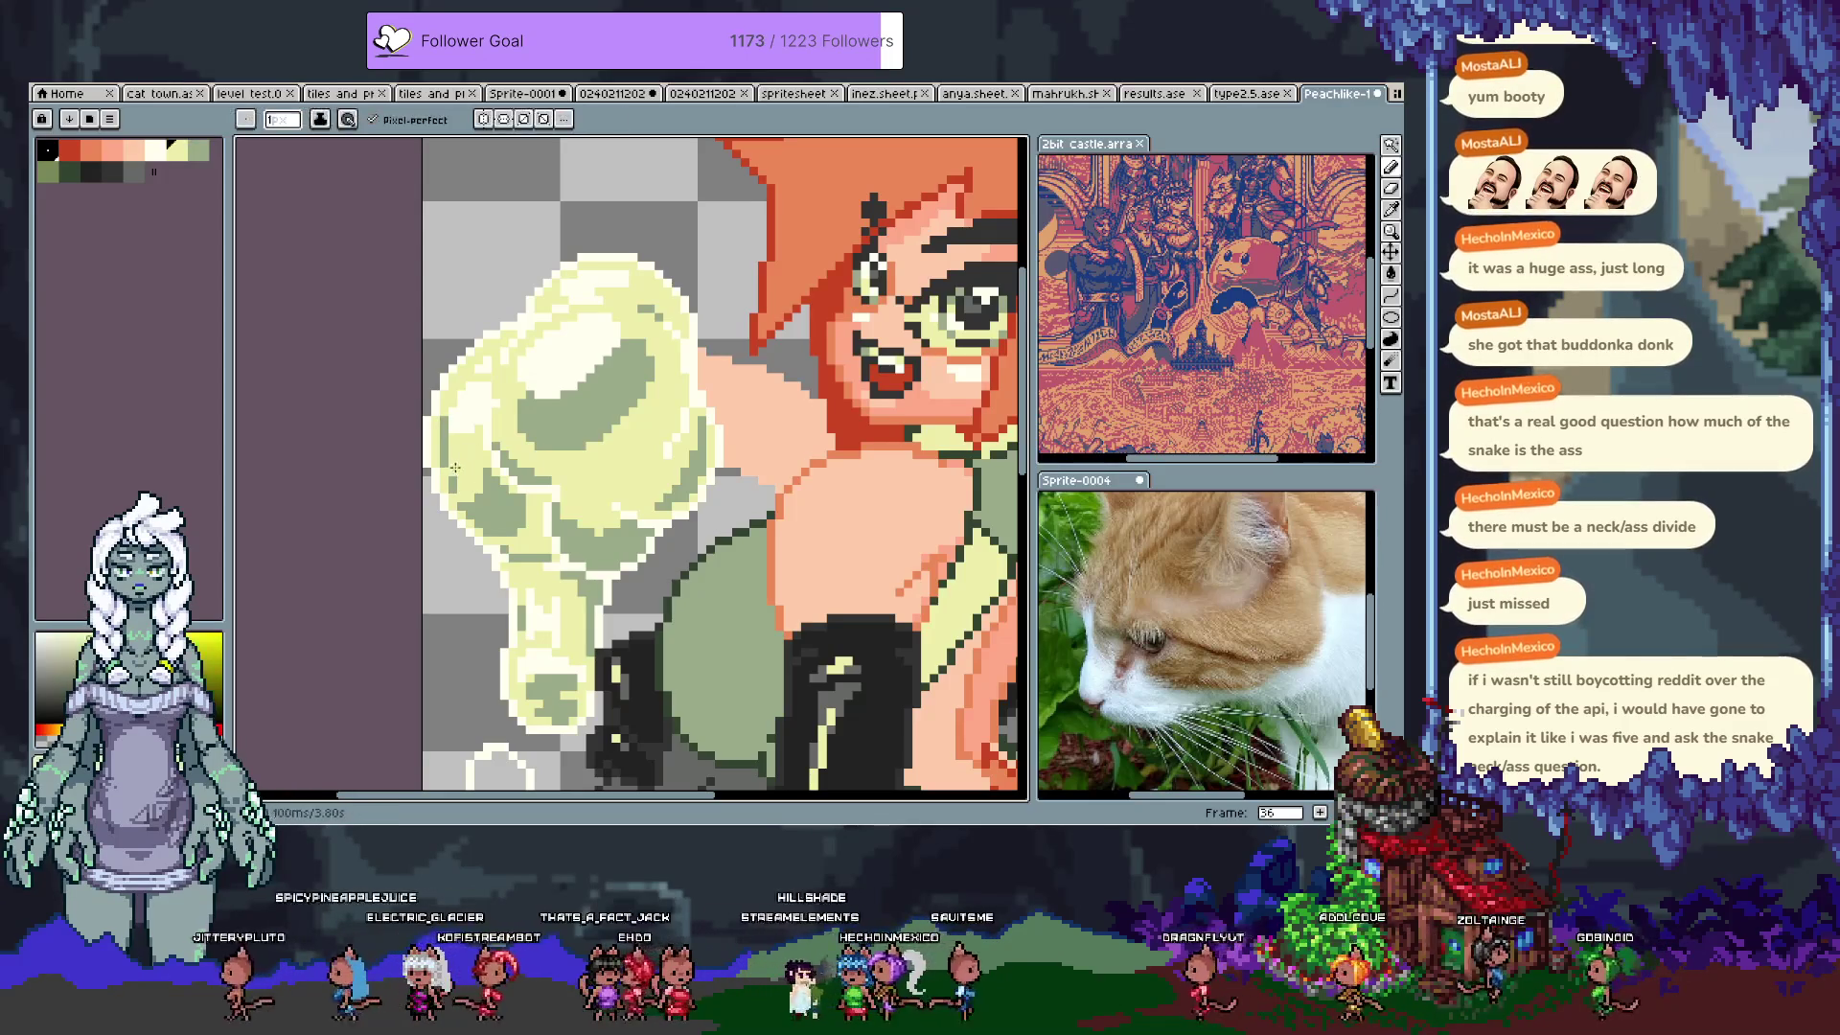
pyautogui.keyDown('alt'); pyautogui.click(462, 499); pyautogui.keyUp('alt')
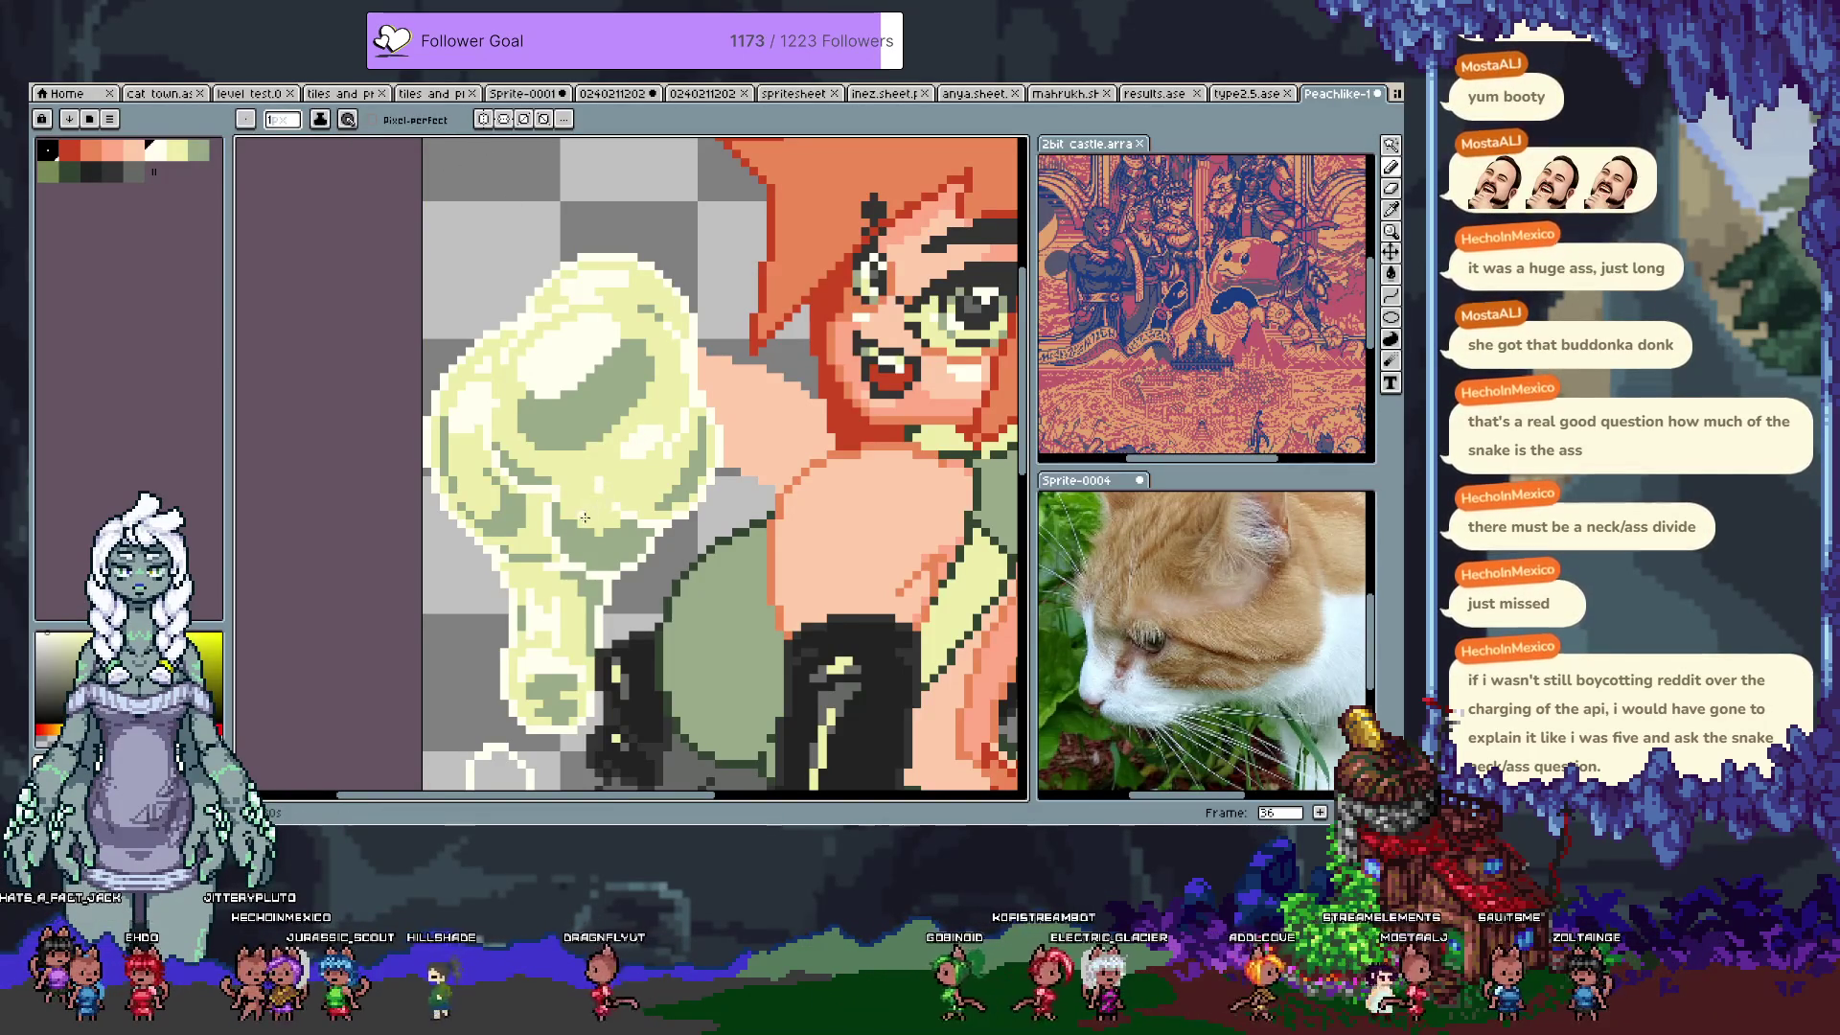
pyautogui.press('i')
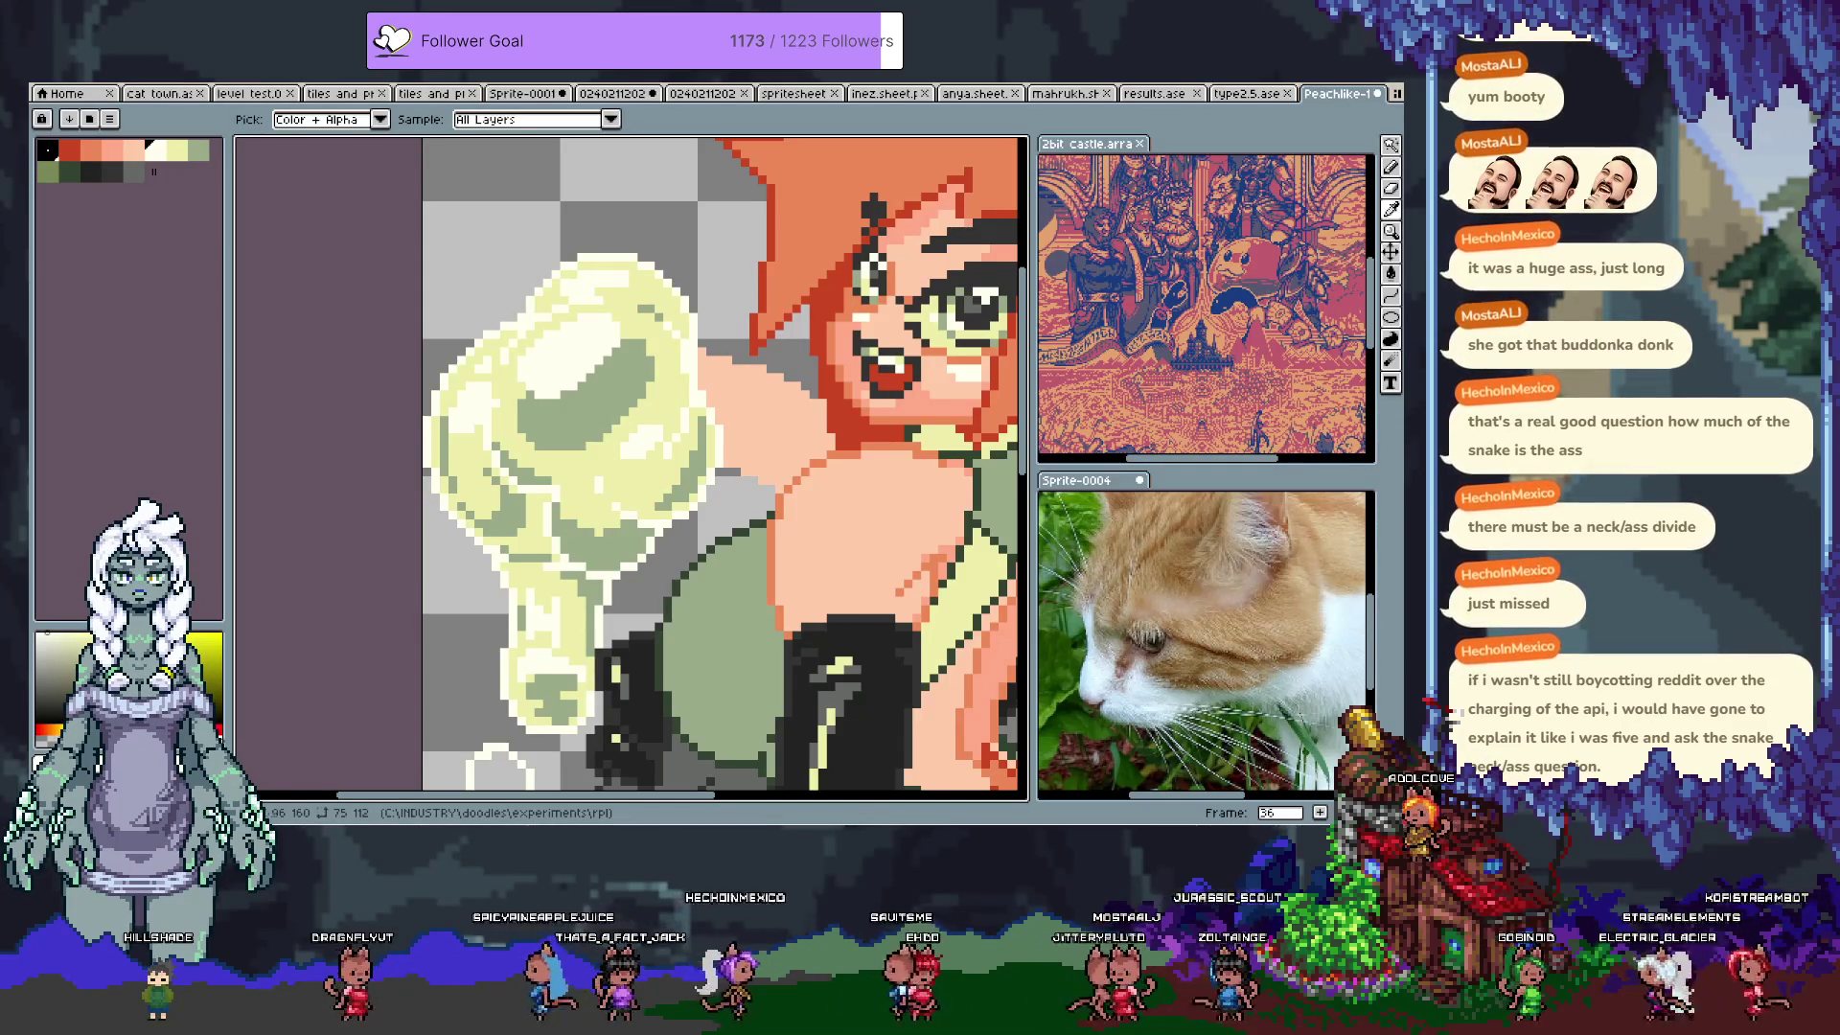
pyautogui.press('b')
# Step: Zoom out and back in on the legs, sampling the shoe green and choosing dark green
pyautogui.scroll(-3, 709, 498)
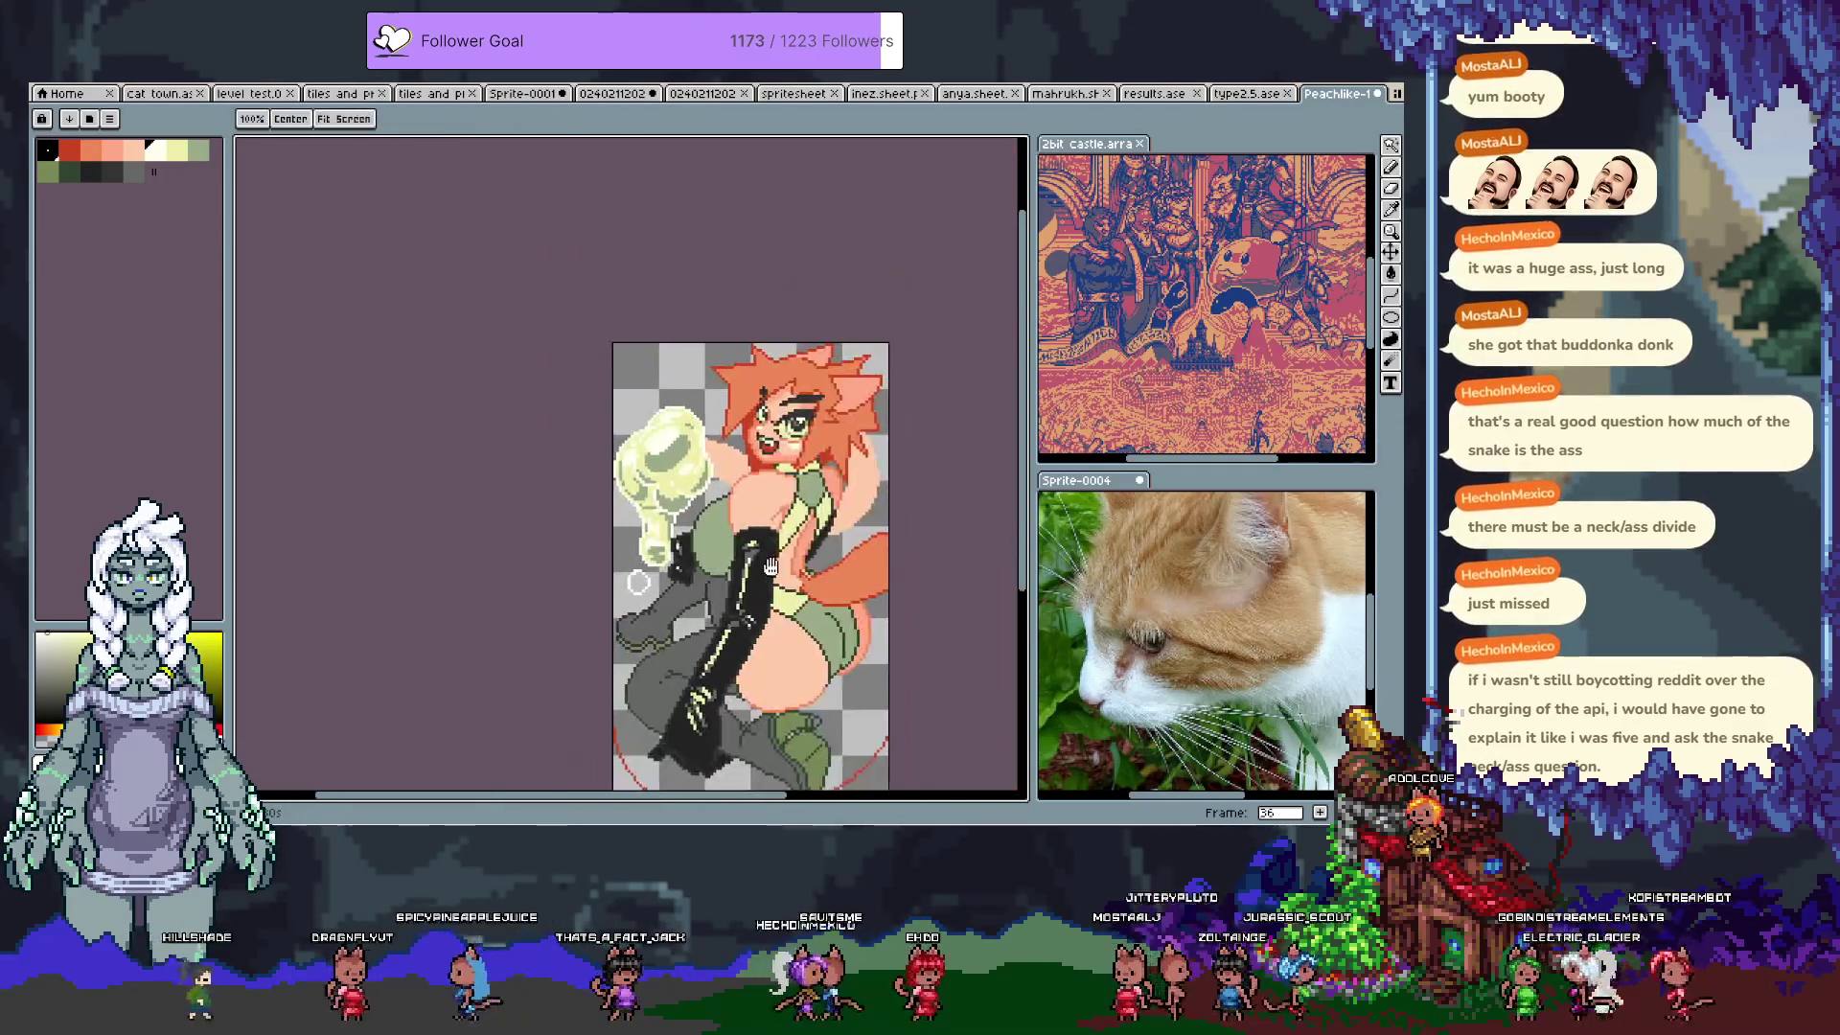
pyautogui.scroll(1, 674, 432)
pyautogui.scroll(1, 674, 432)
pyautogui.scroll(-1, 690, 460)
pyautogui.scroll(-1, 719, 499)
pyautogui.scroll(4, 732, 517)
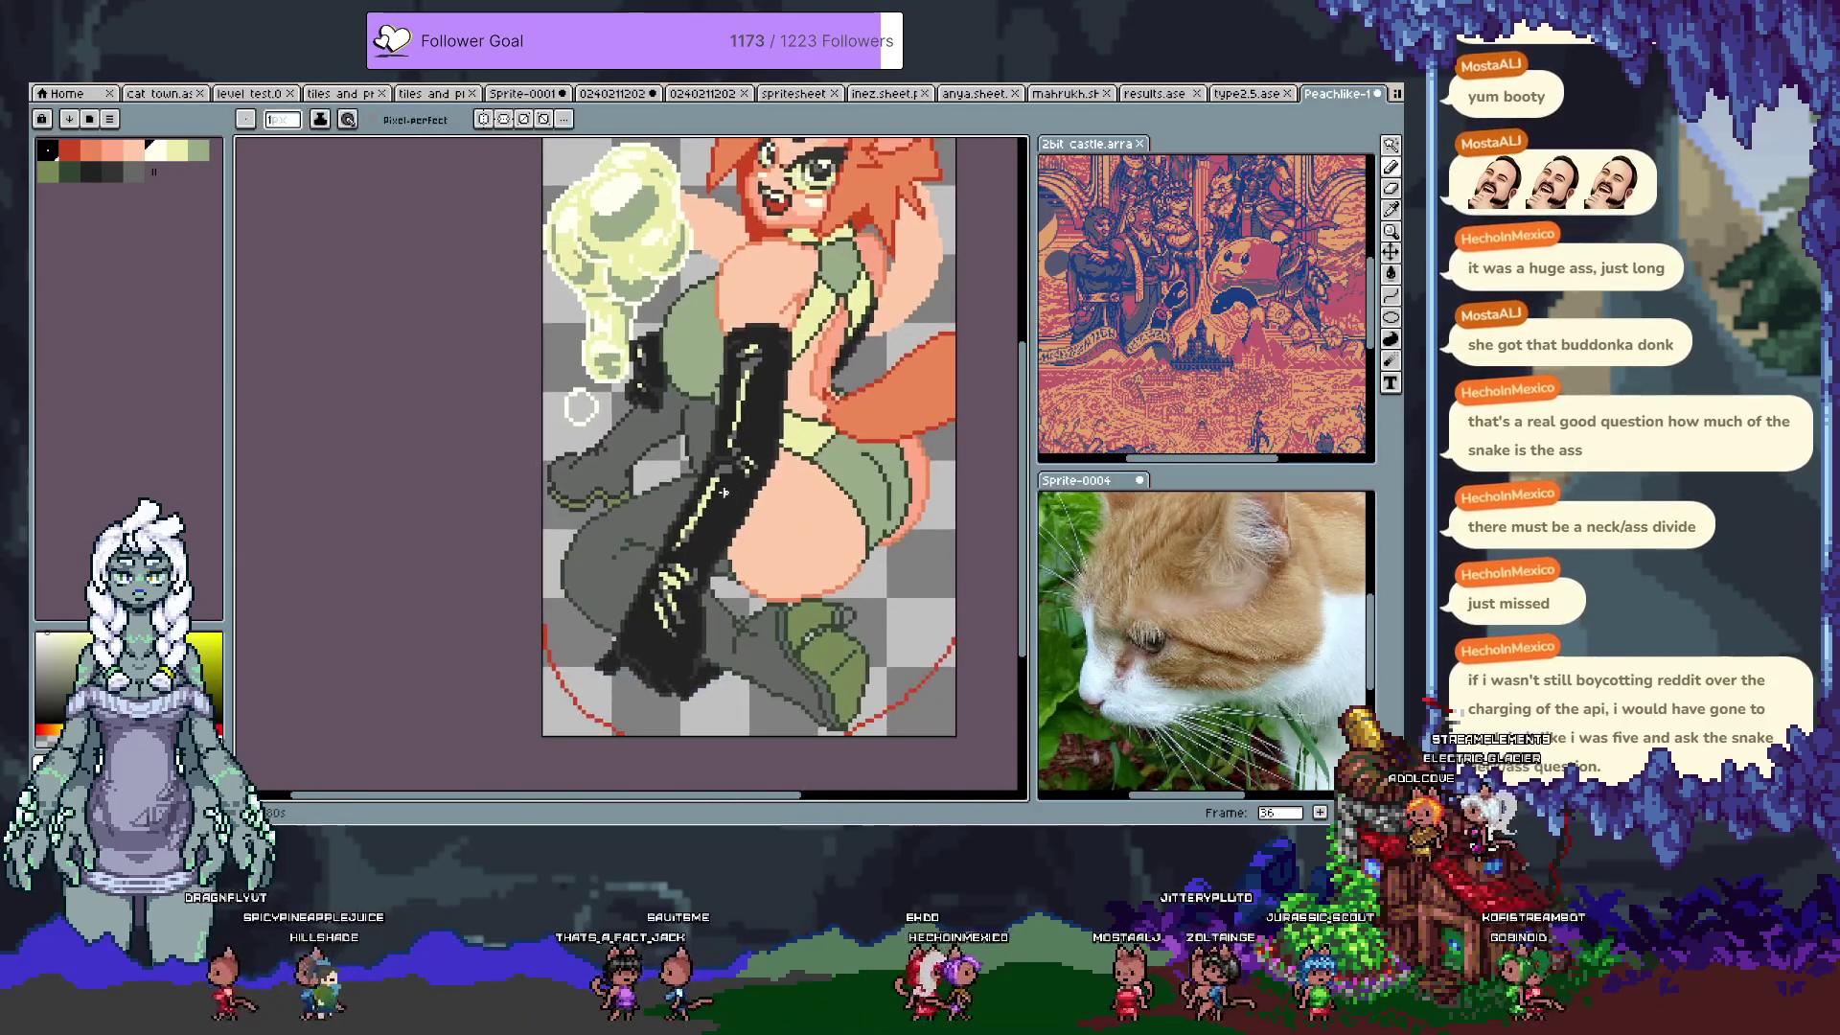
pyautogui.scroll(-1, 614, 517)
pyautogui.keyDown('alt'); pyautogui.click(497, 420); pyautogui.keyUp('alt')
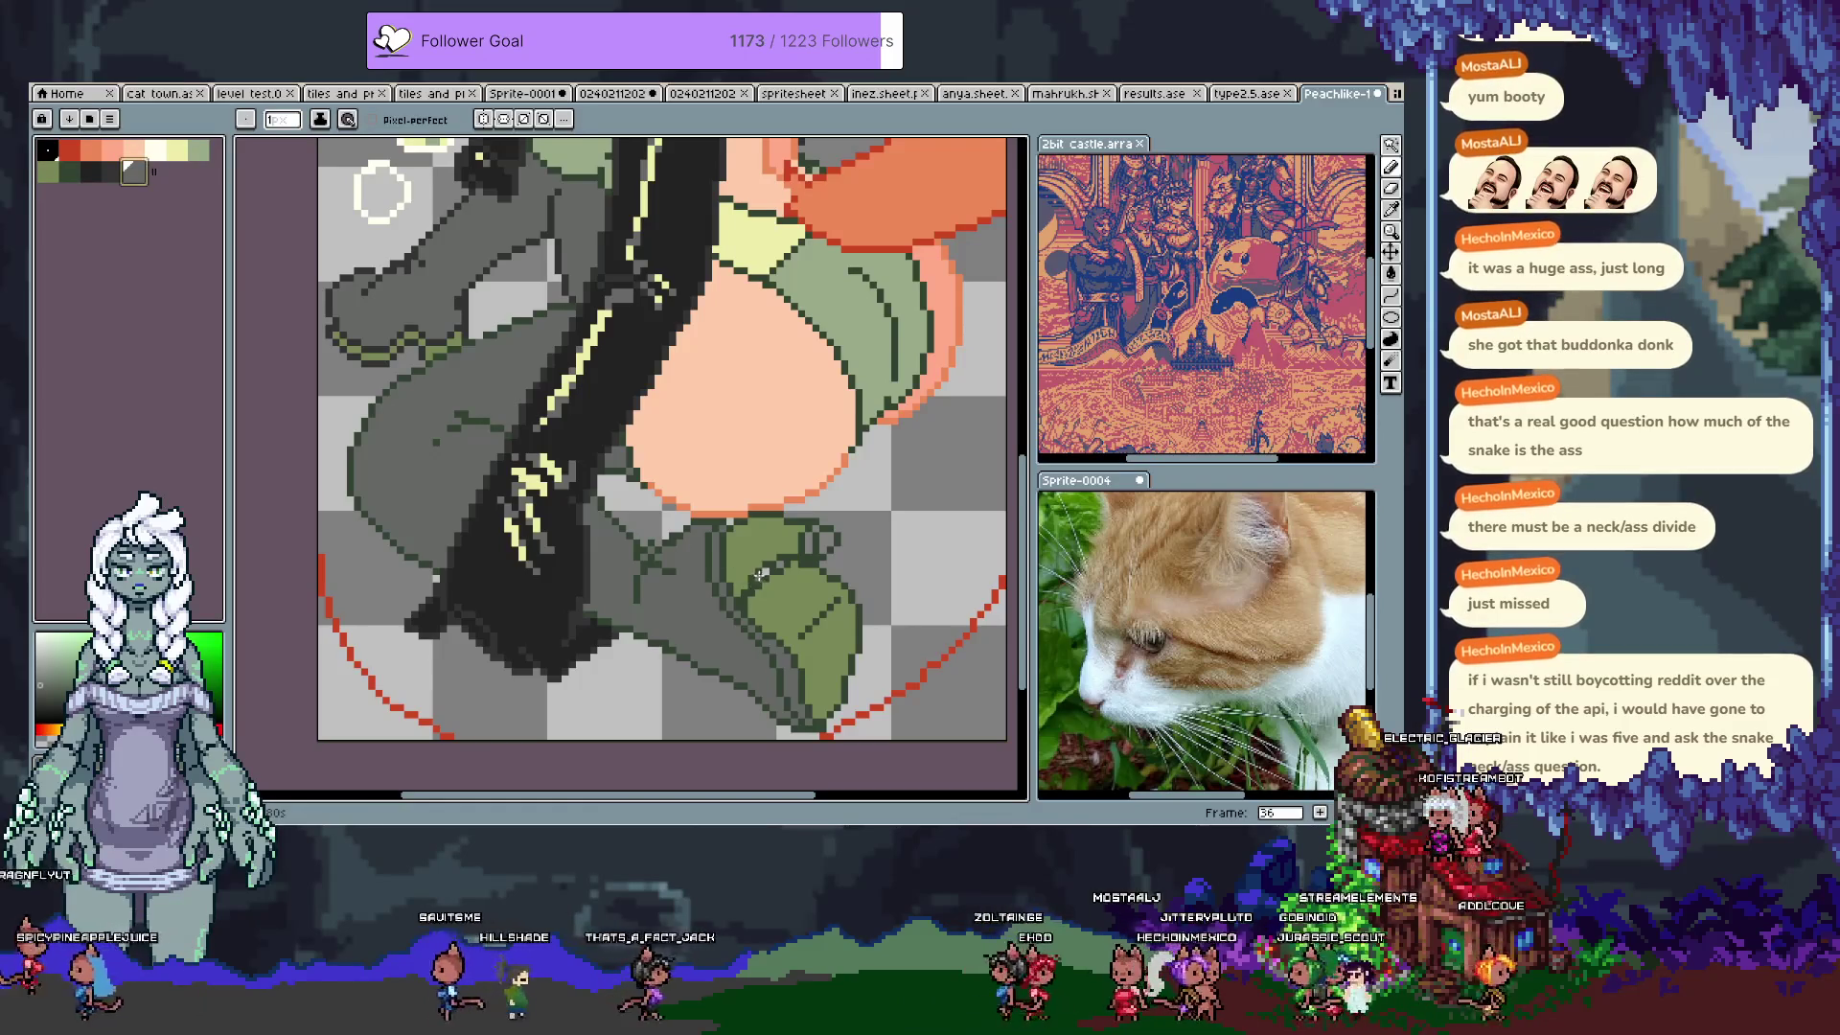
pyautogui.keyDown('alt'); pyautogui.click(786, 559); pyautogui.keyUp('alt')
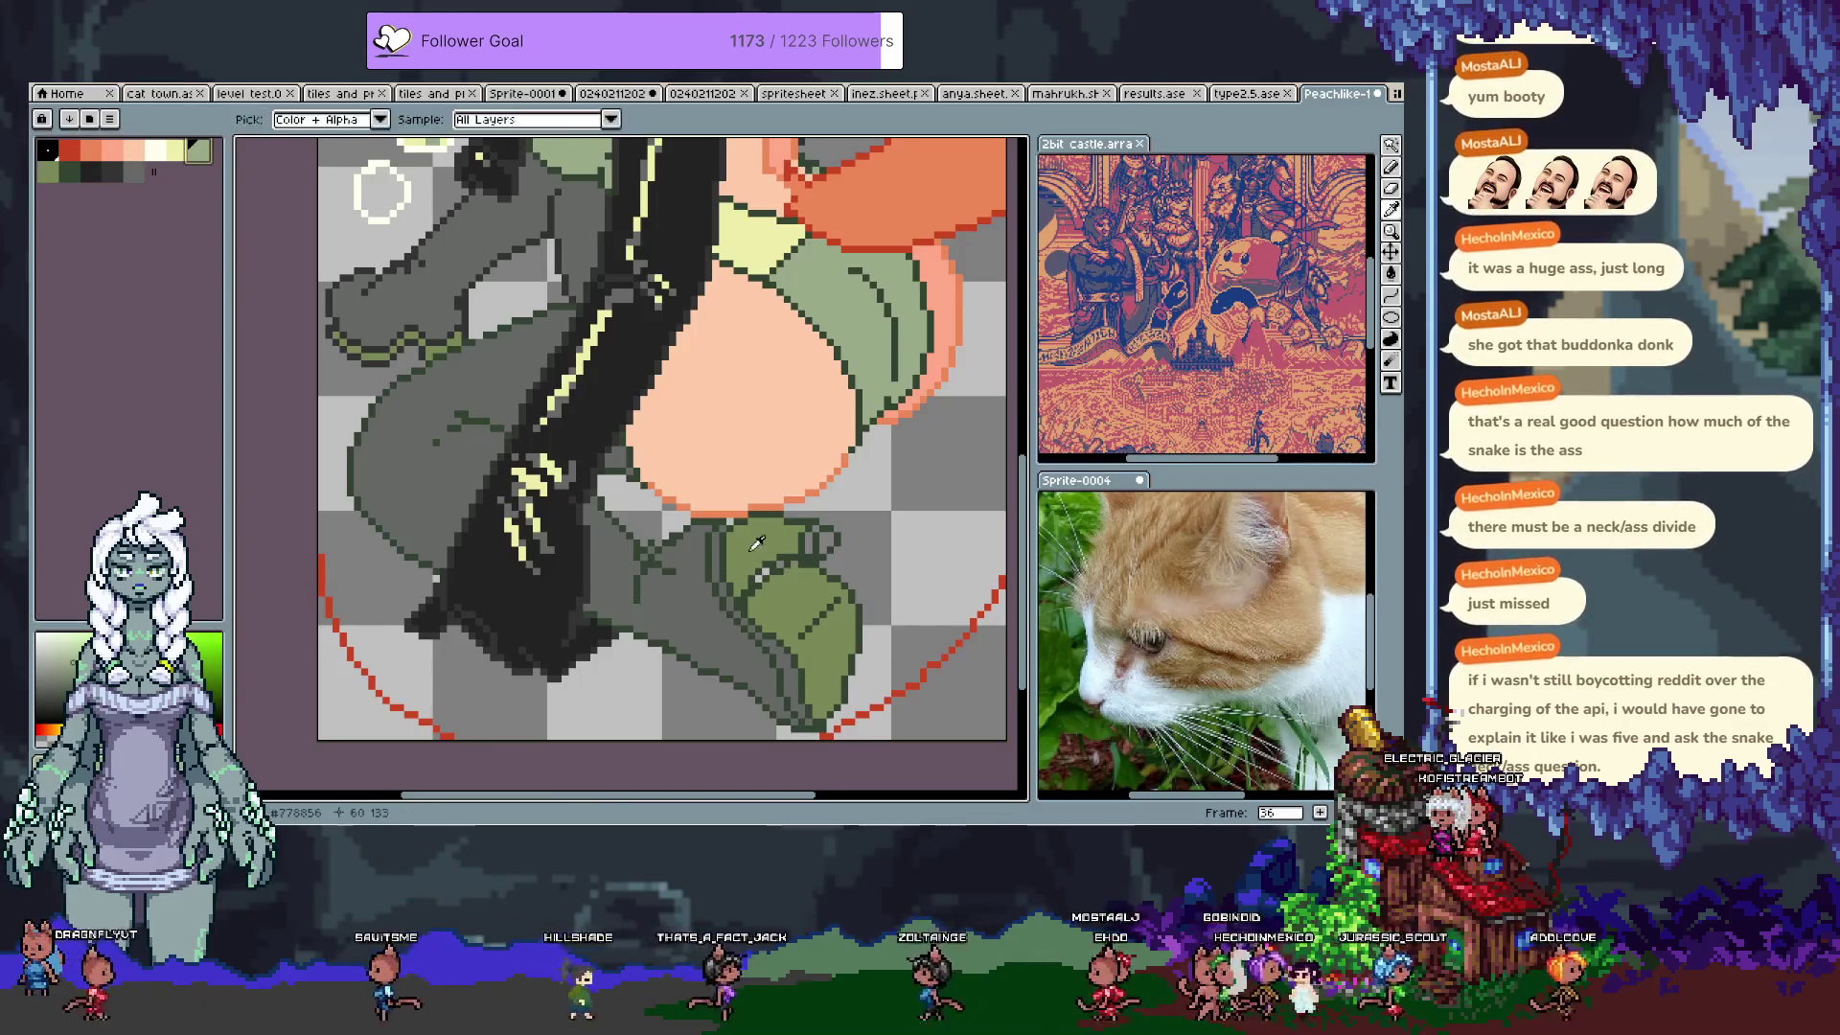
pyautogui.click(69, 171)
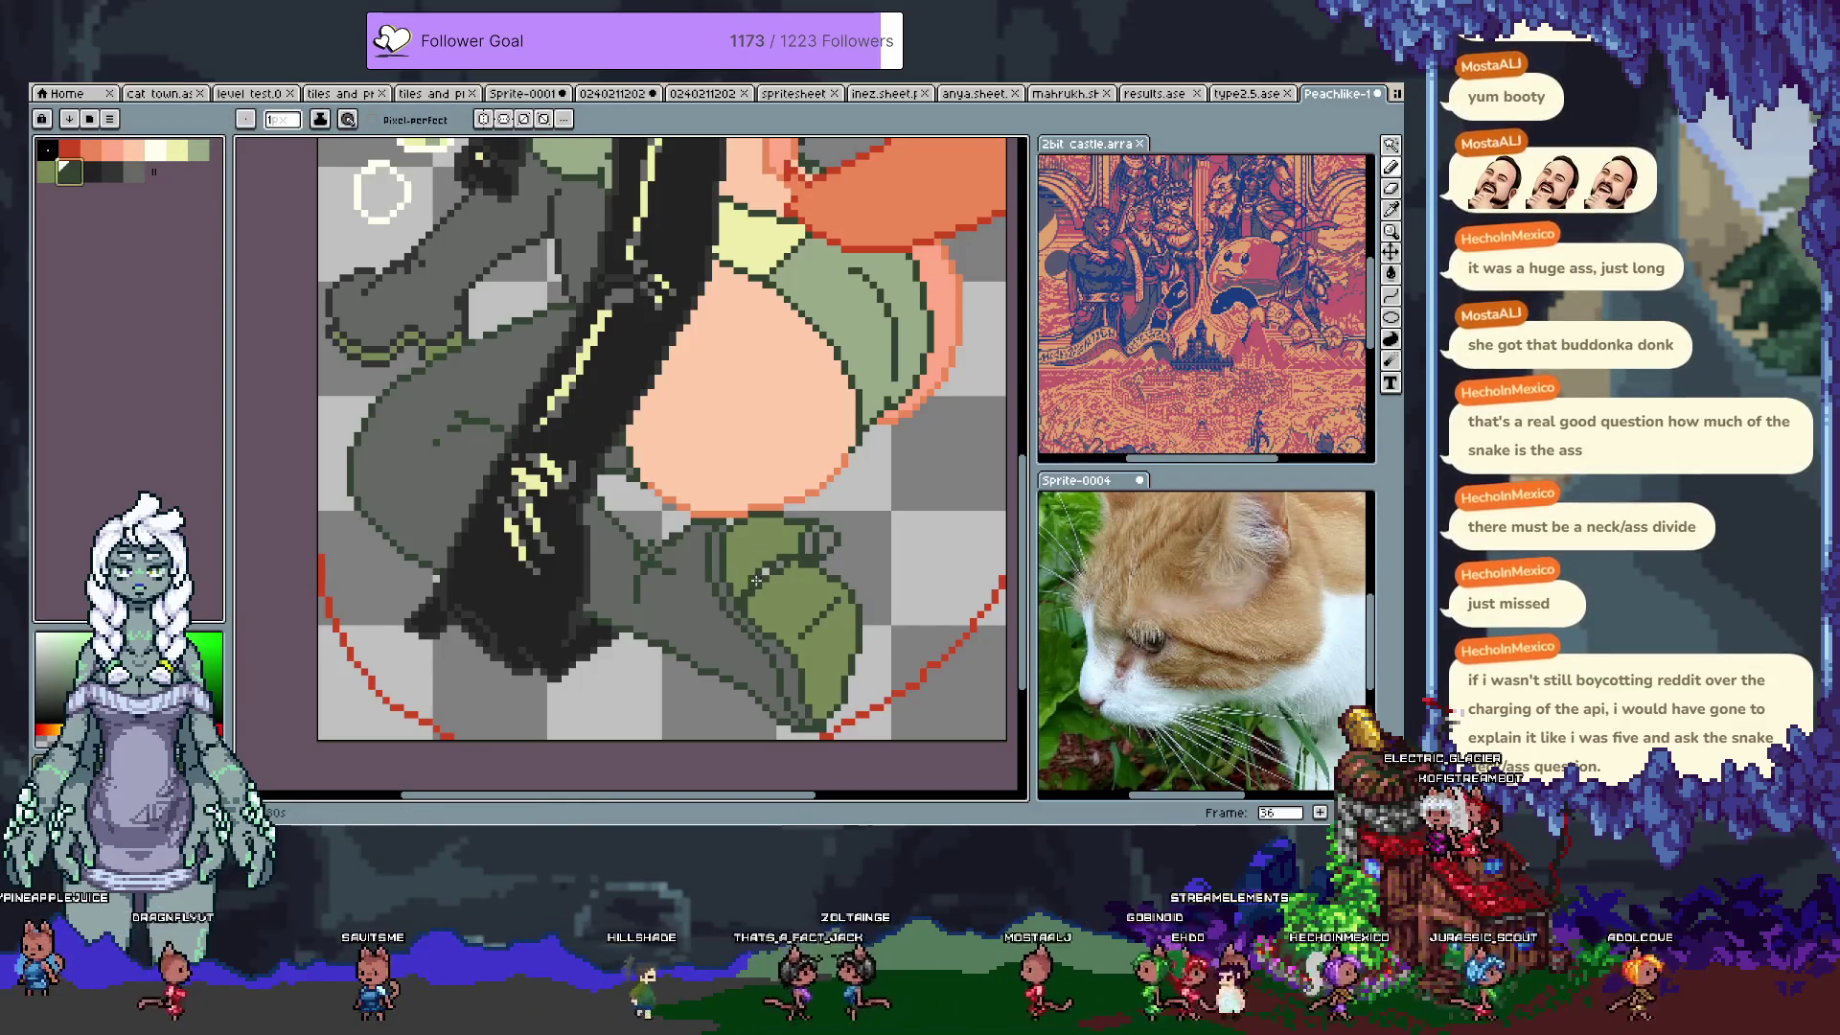
# Step: Pick a dark outline colour, undo a pencil stroke, and try a Magic Wand selection, then deselect
pyautogui.hotkey('ctrl', 'a')
pyautogui.press('m')
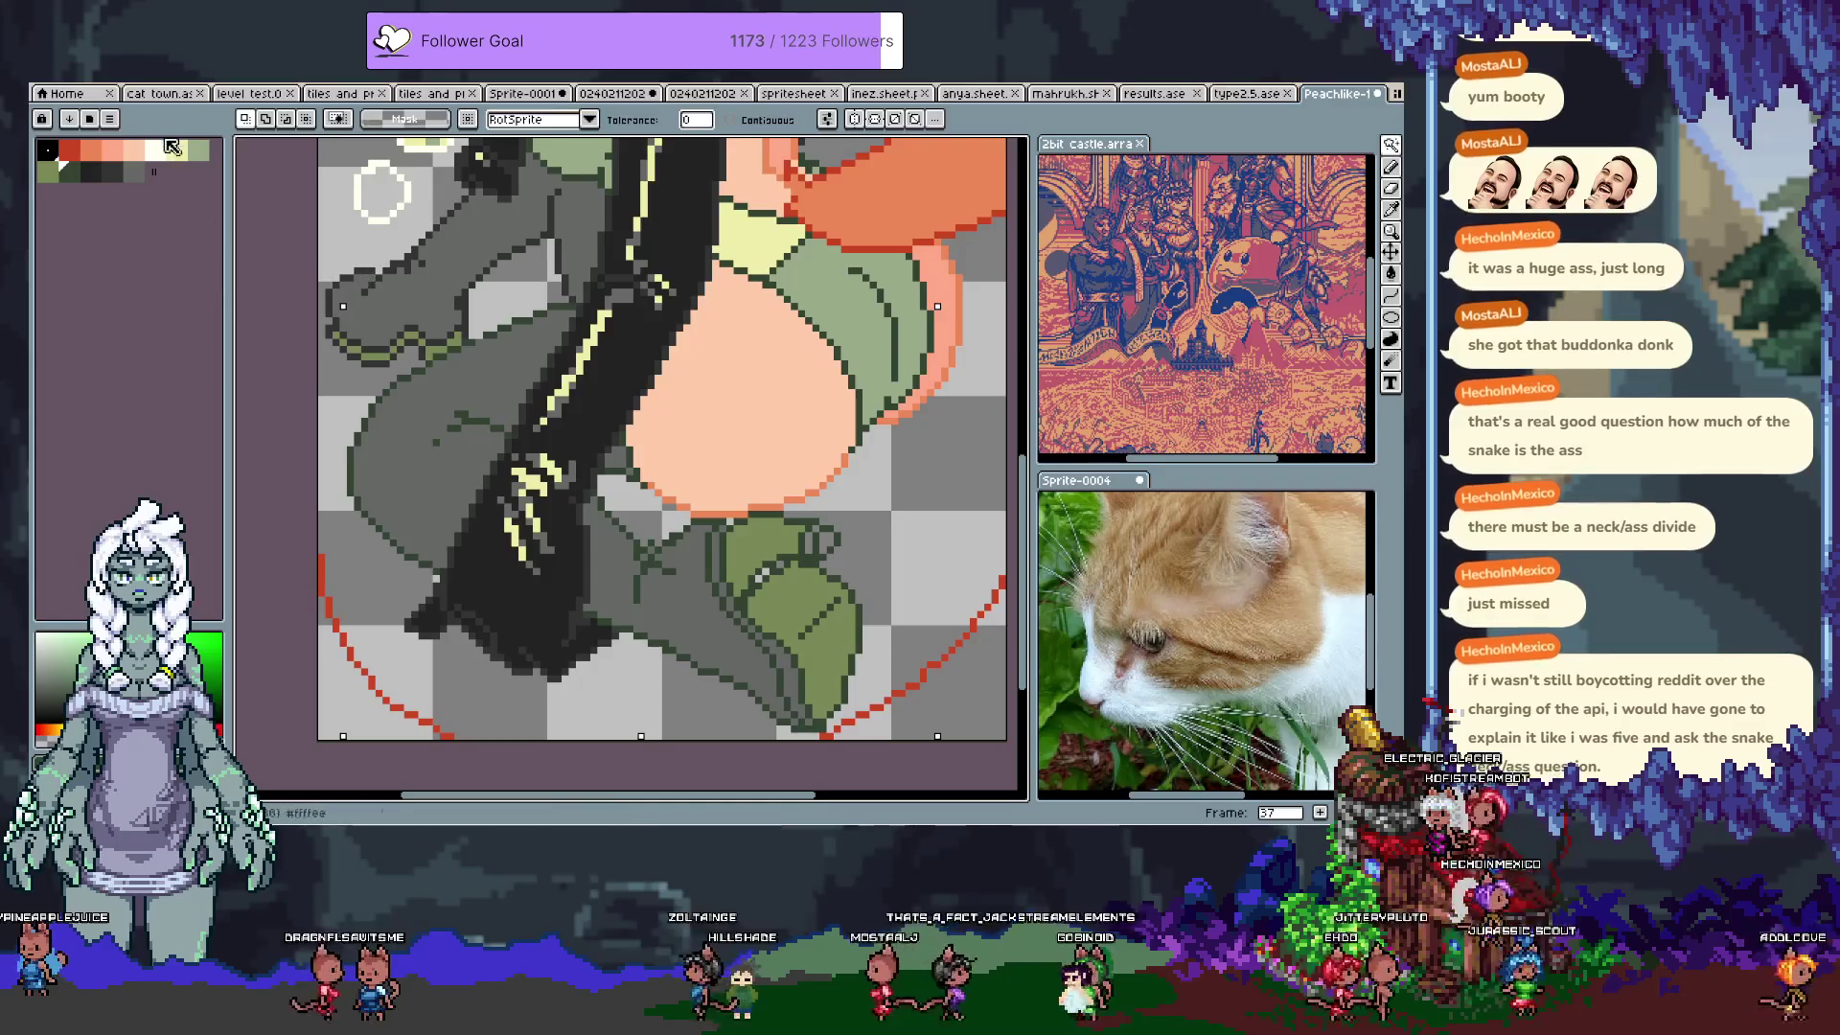
pyautogui.click(111, 171)
pyautogui.press('b')
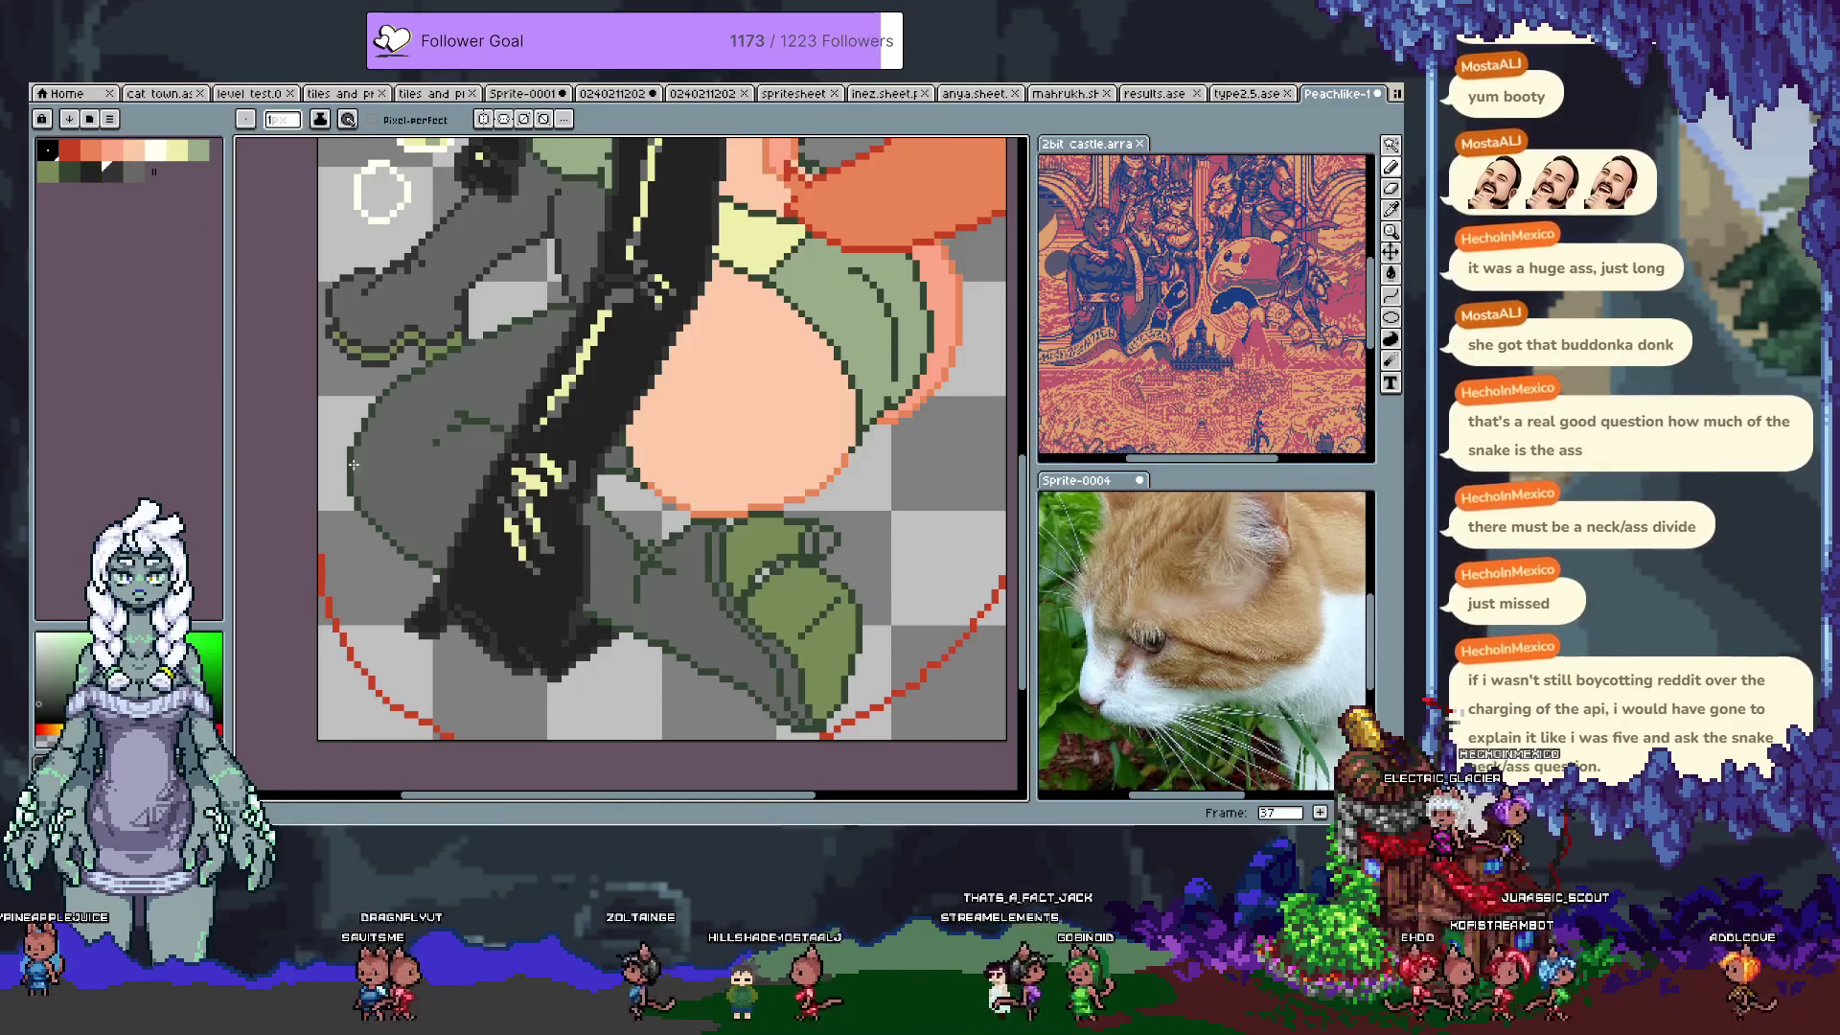
pyautogui.hotkey('ctrl', 'z')
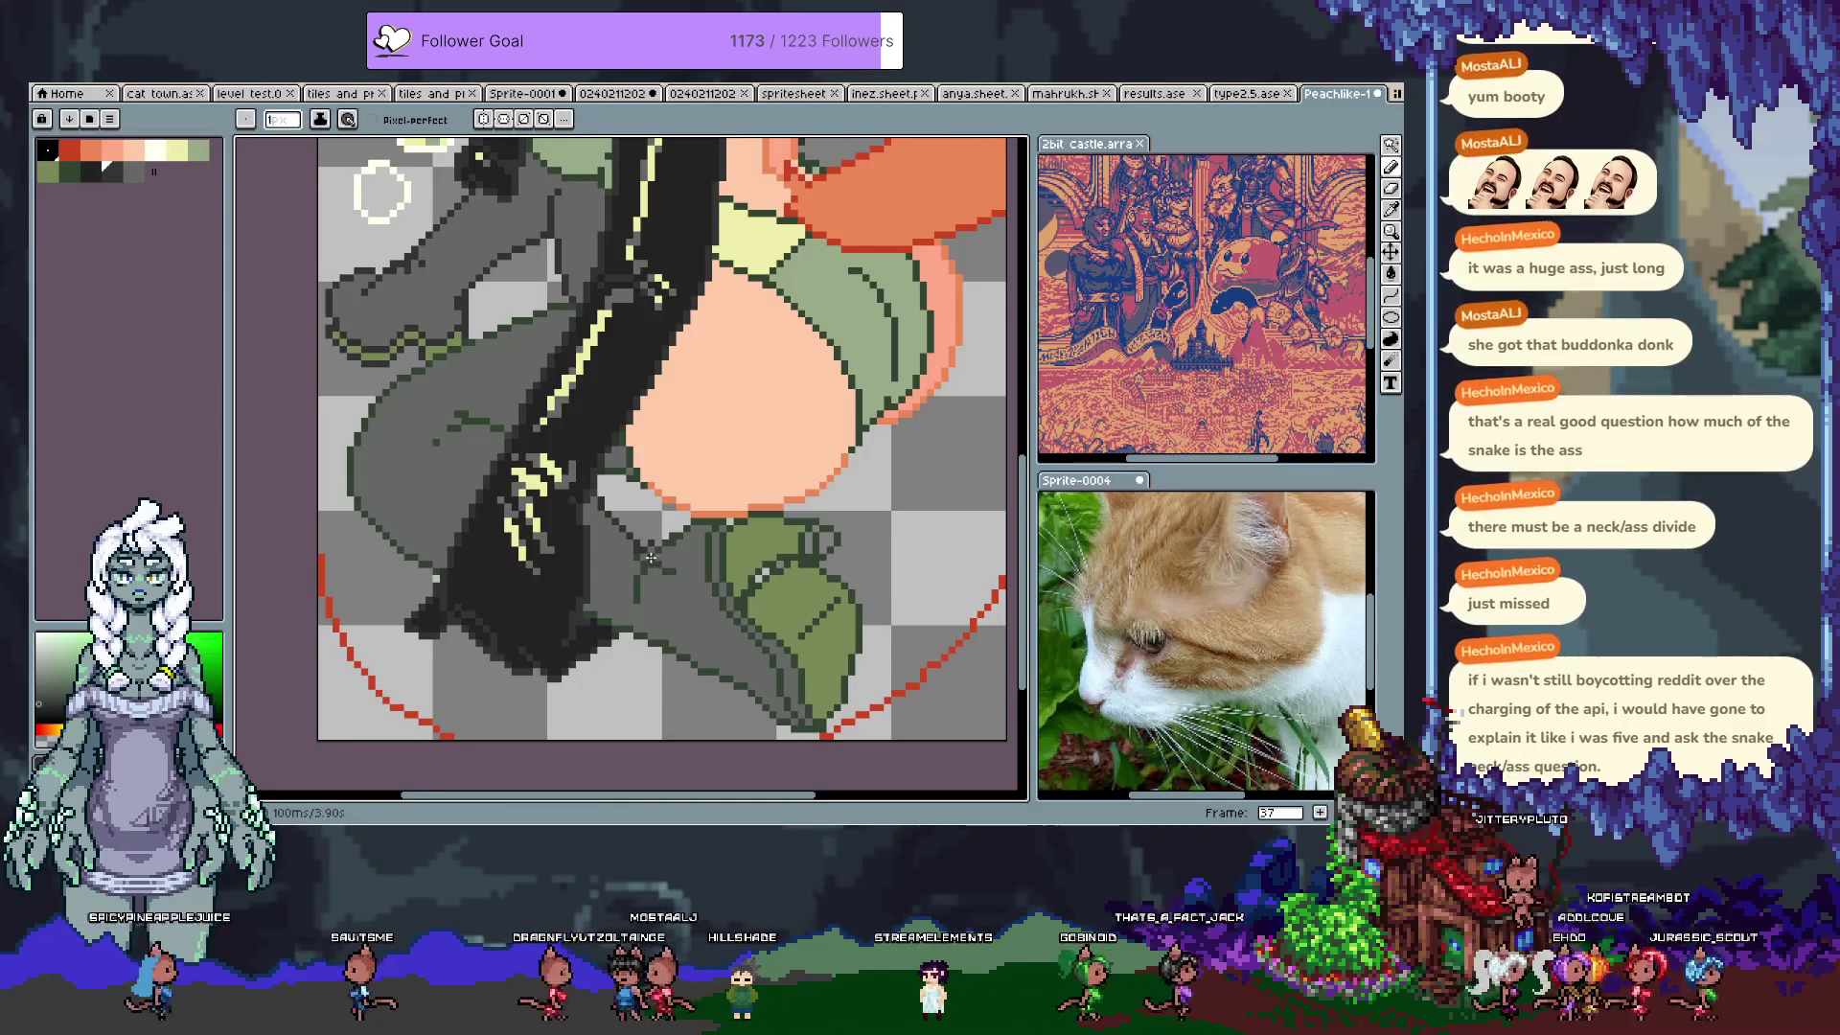
pyautogui.press('w')
pyautogui.click(675, 548)
pyautogui.hotkey('ctrl', 'd')
pyautogui.press('b')
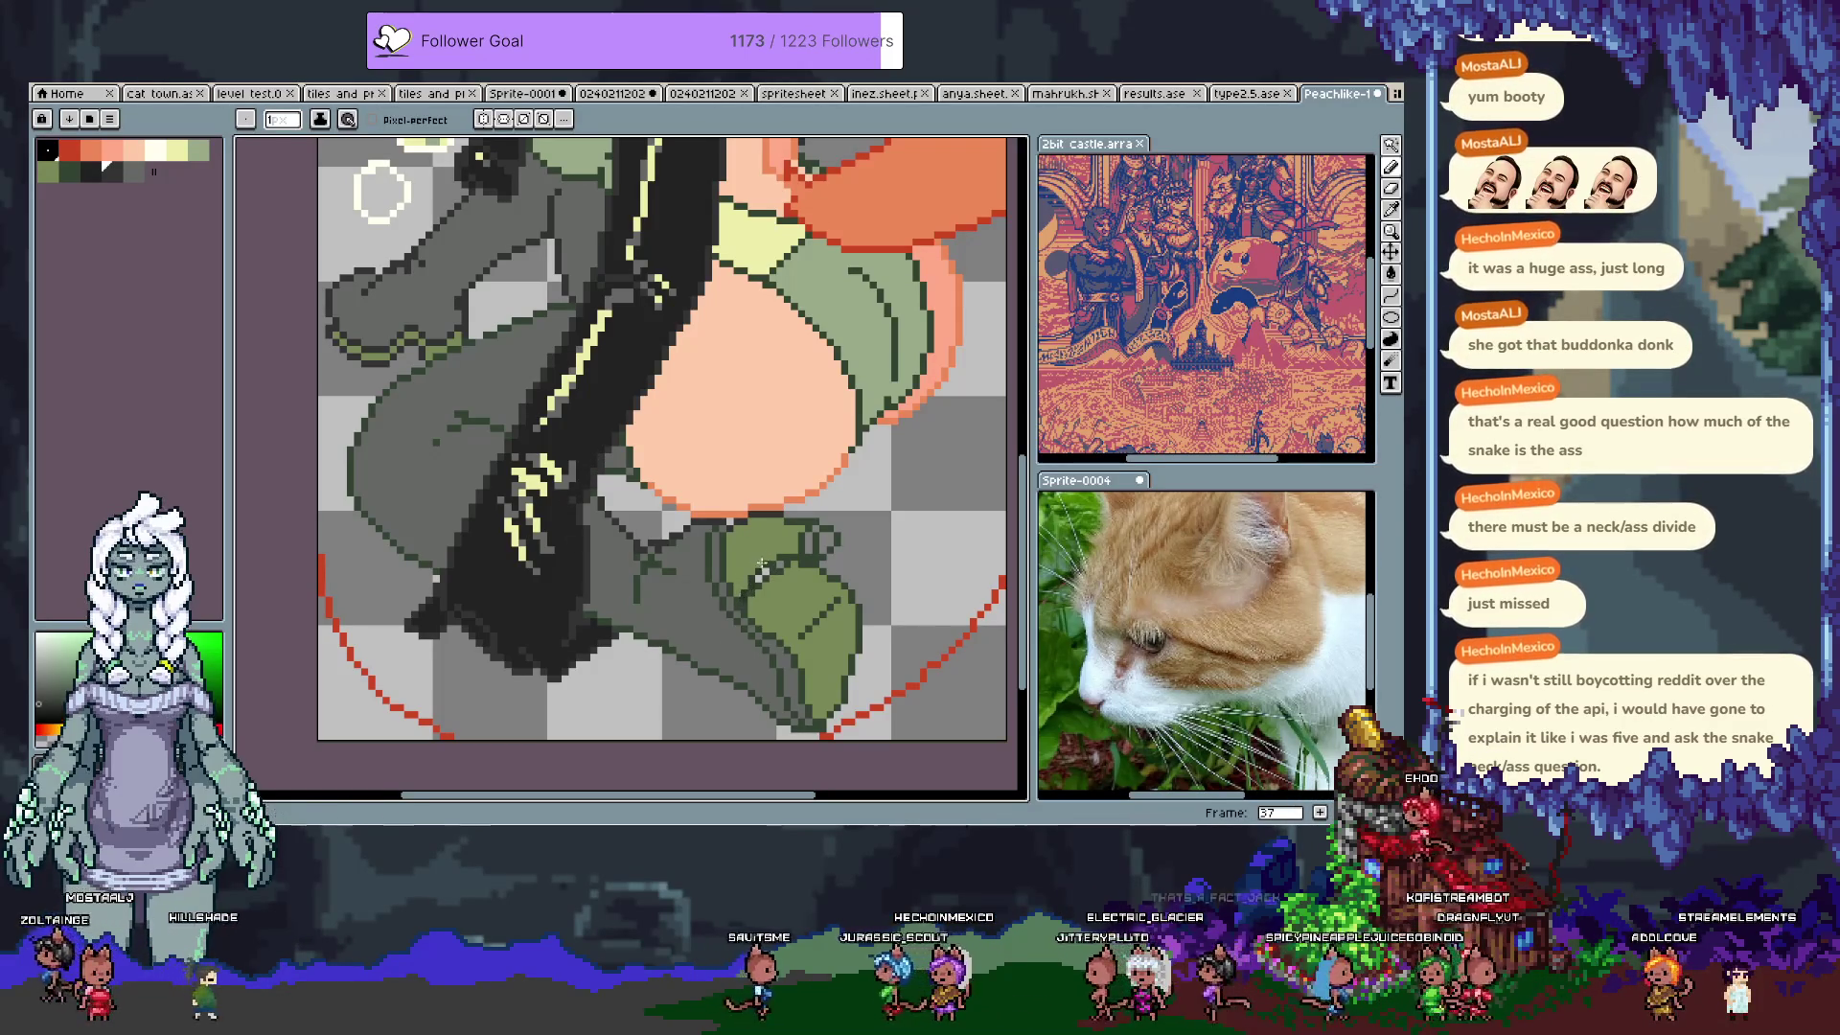
pyautogui.scroll(-3, 770, 580)
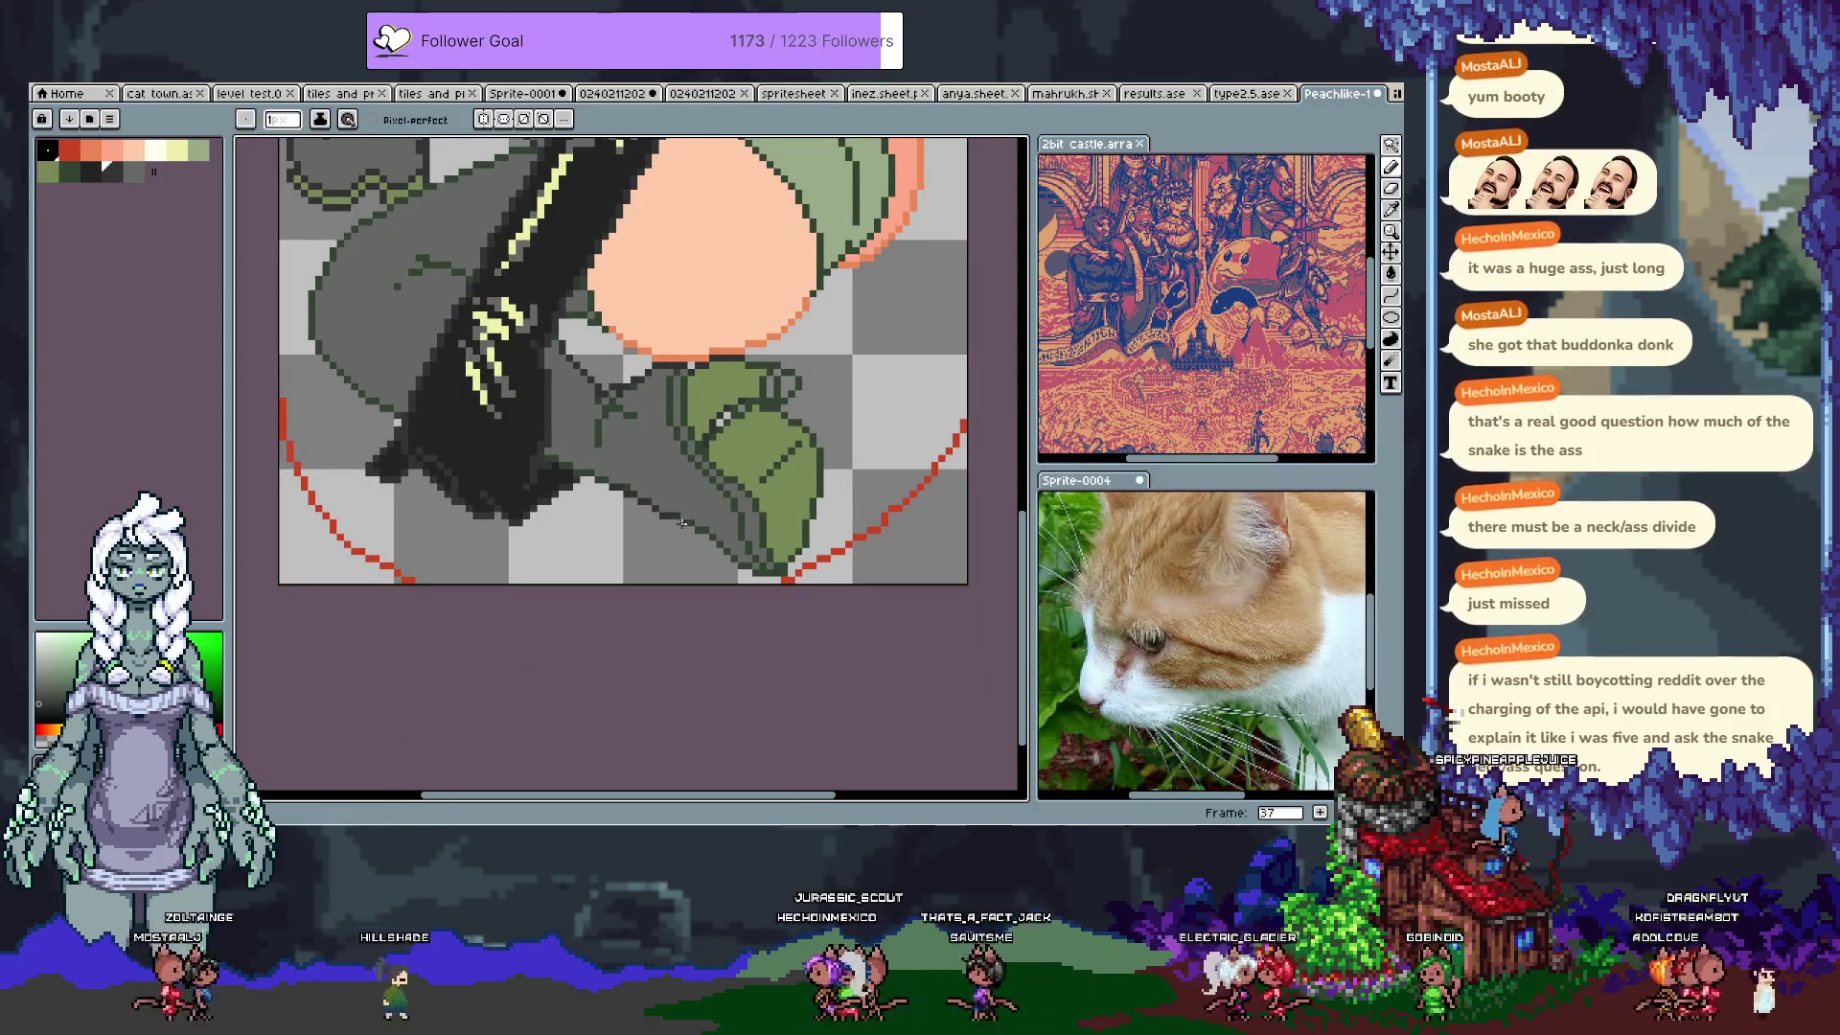
# Step: Zoom in and pan across the shorts and thigh until the shorts hem and hip are framed
pyautogui.scroll(2, 399, 470)
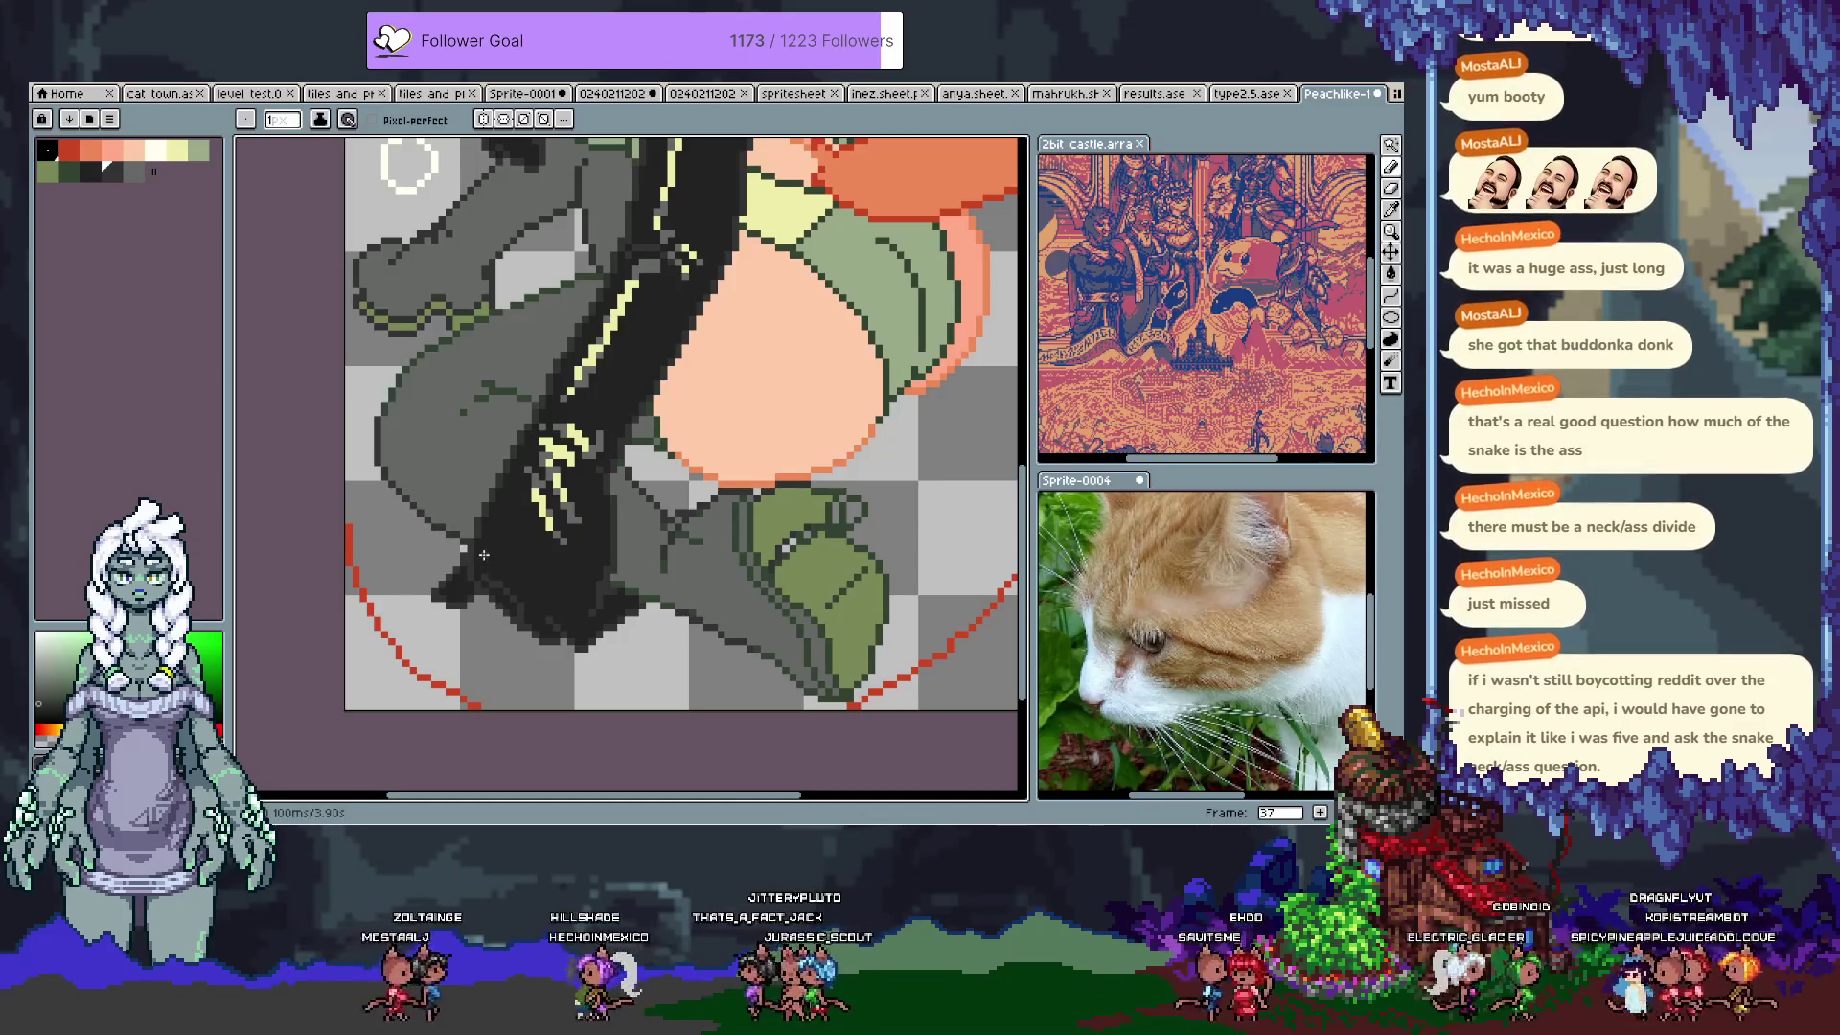
pyautogui.scroll(1, 611, 508)
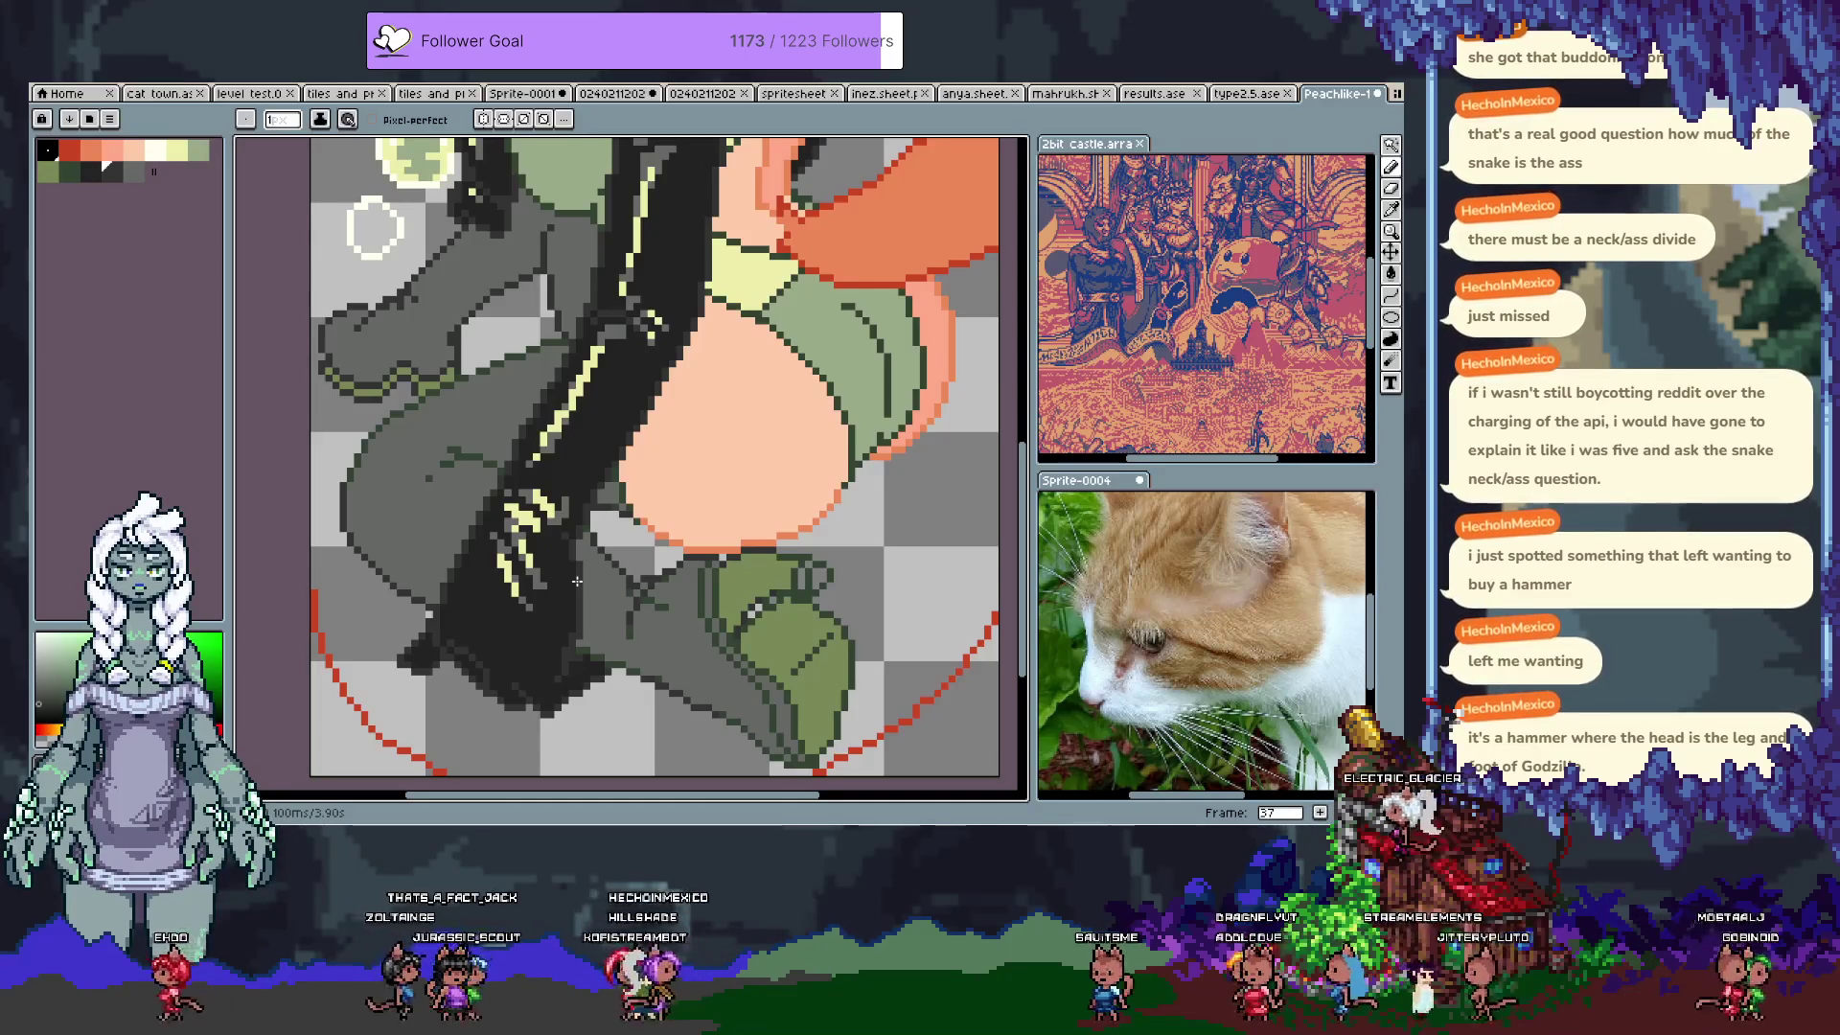
pyautogui.moveTo(498, 422); pyautogui.dragTo(360, 385)
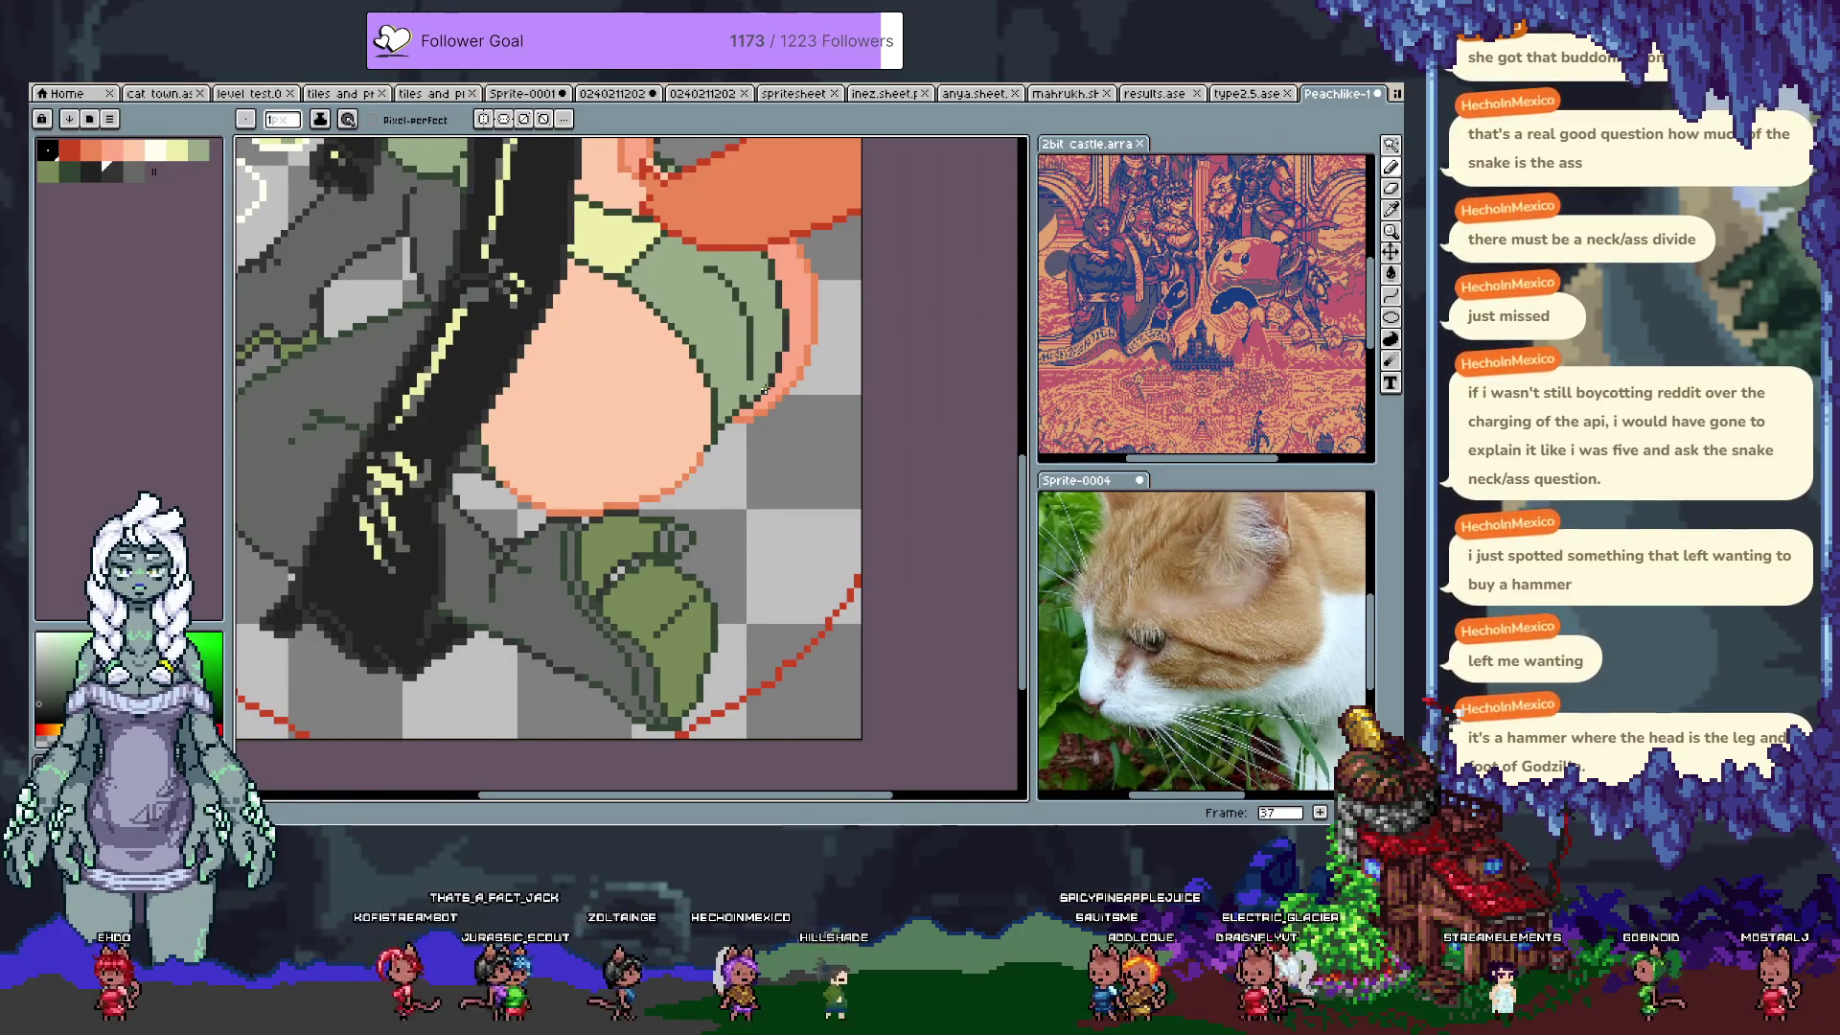
pyautogui.moveTo(745, 402)
pyautogui.mouseDown()
pyautogui.moveTo(725, 526)
pyautogui.moveTo(700, 530)
pyautogui.mouseUp()
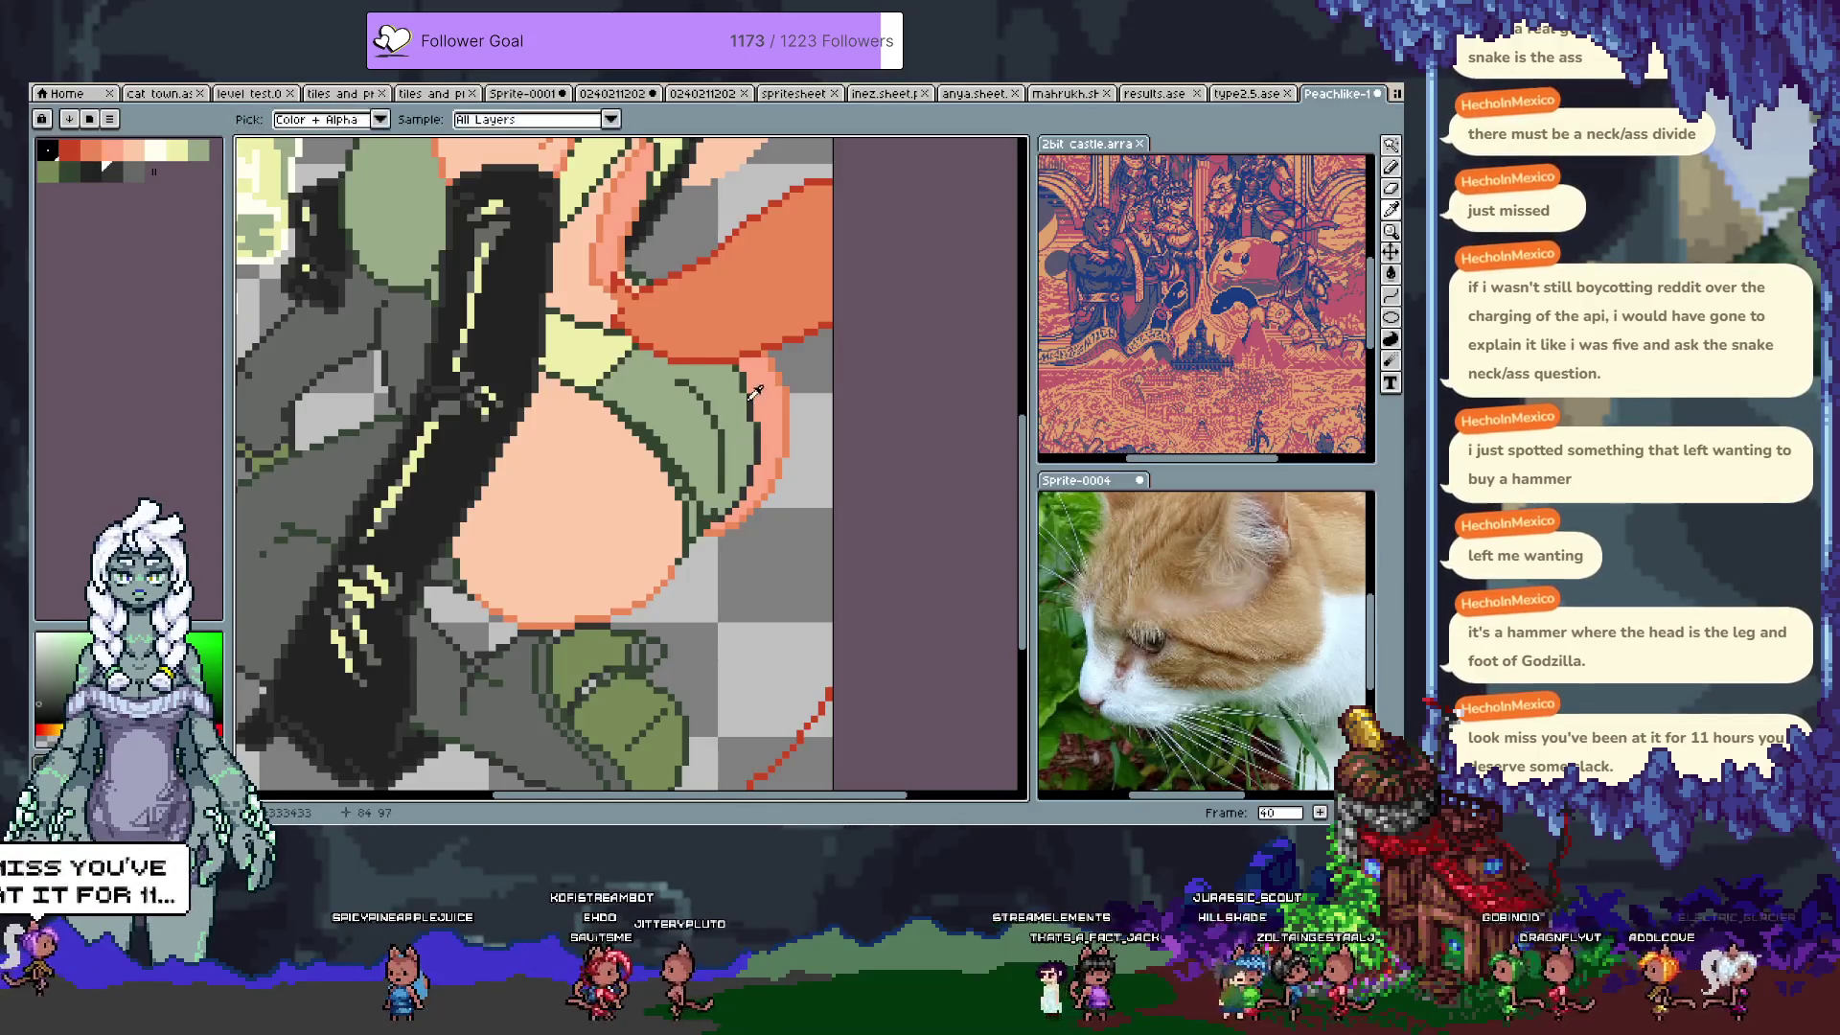
# Step: Eyedrop the dark green, light green and salmon edge colours, undoing one stray stroke
pyautogui.keyDown('alt'); pyautogui.click(735, 368); pyautogui.keyUp('alt')
pyautogui.keyDown('alt'); pyautogui.click(731, 367); pyautogui.keyUp('alt')
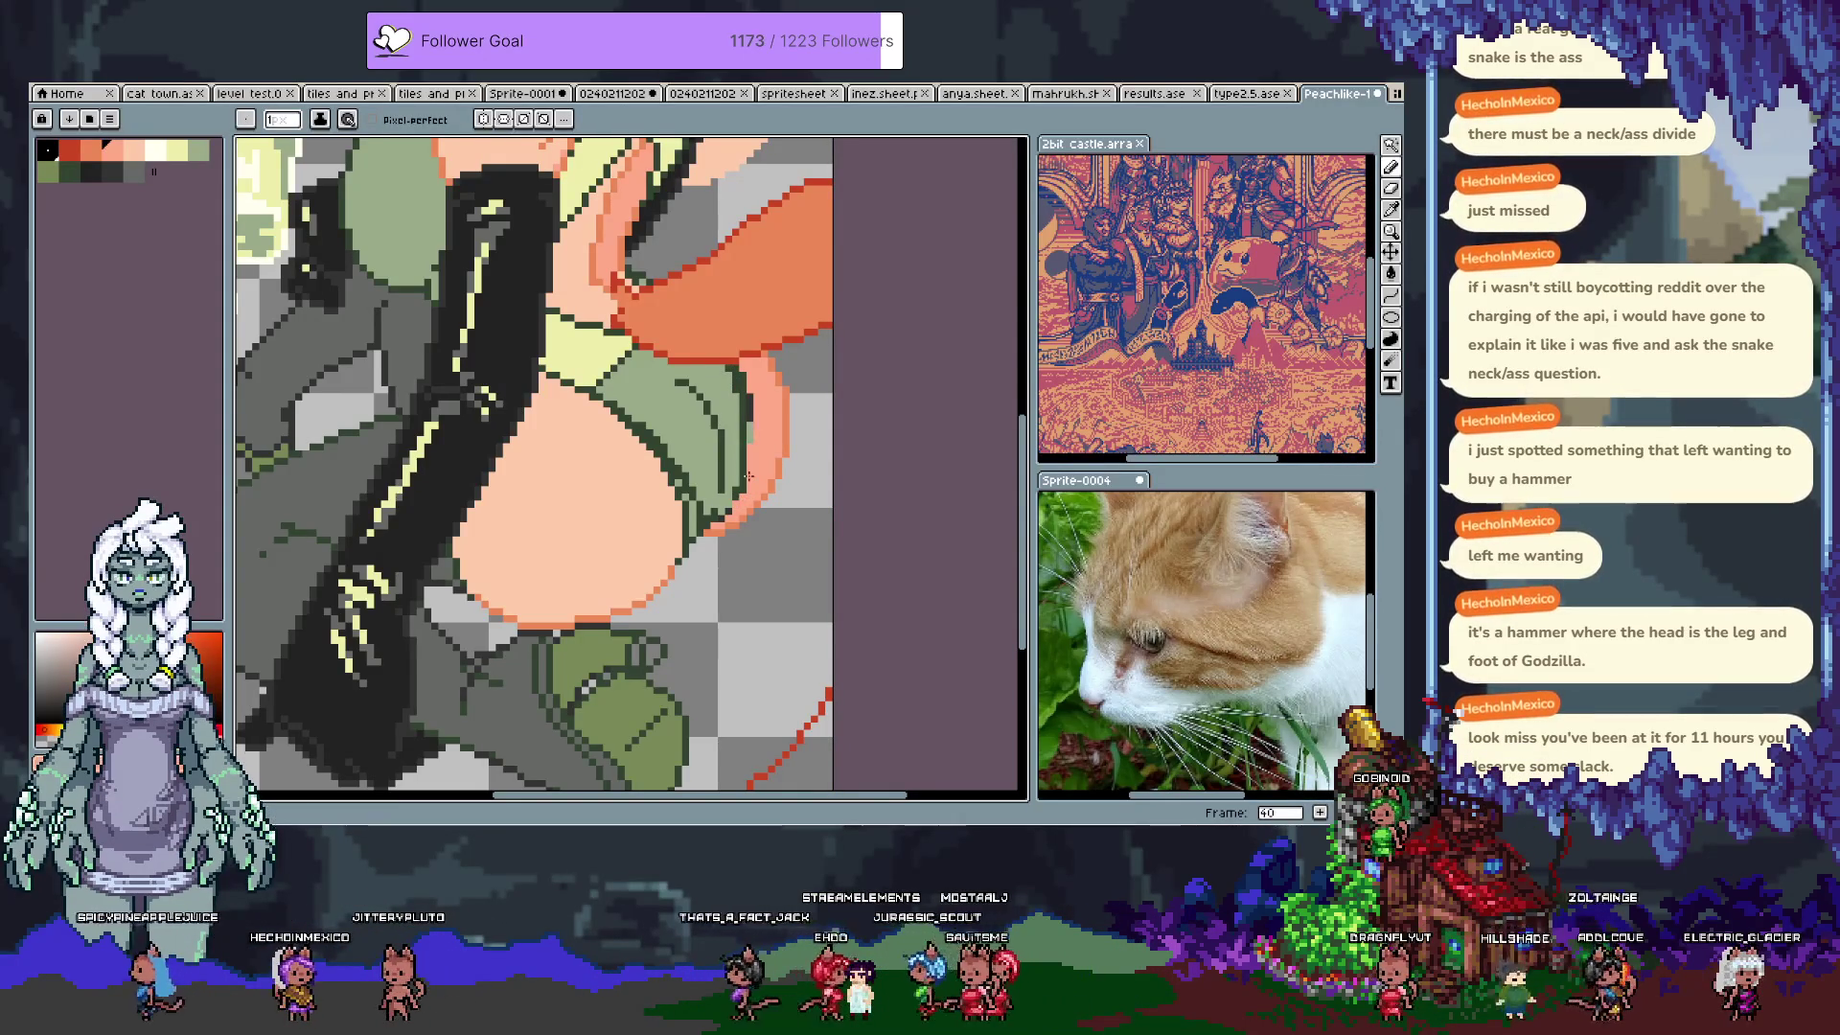
pyautogui.keyDown('alt'); pyautogui.click(746, 412); pyautogui.keyUp('alt')
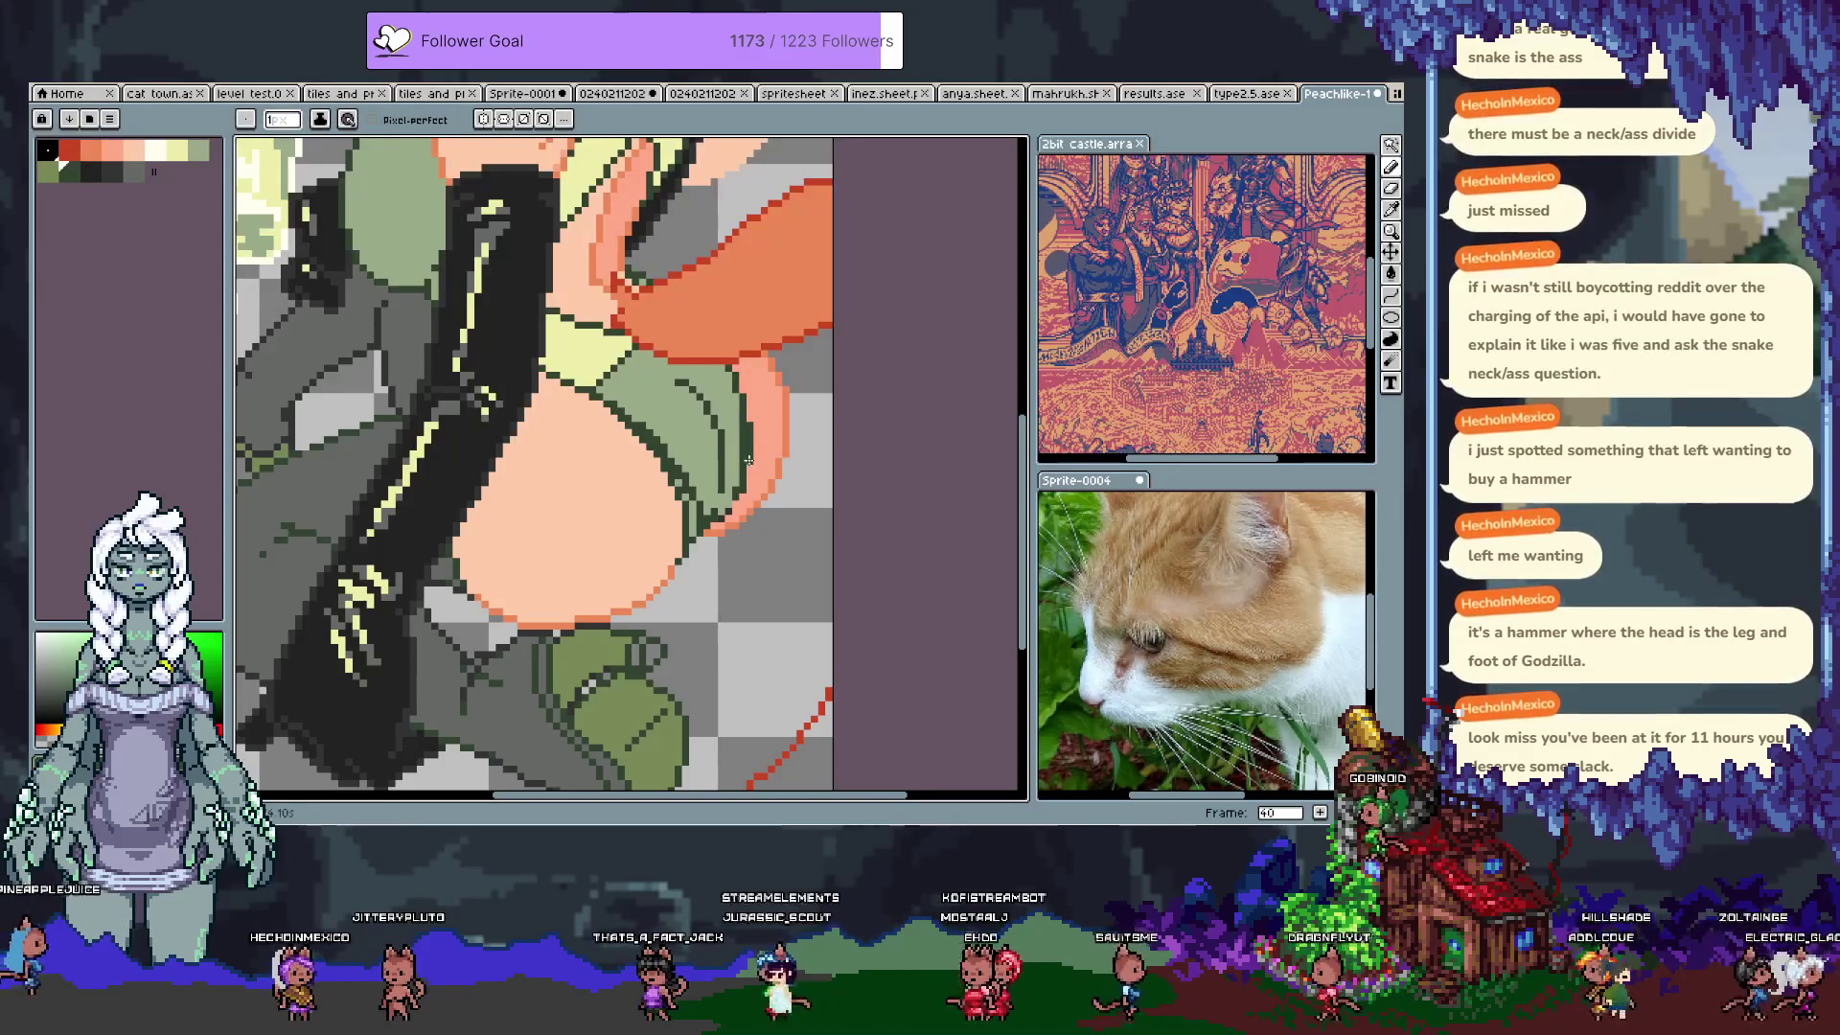
pyautogui.keyDown('alt'); pyautogui.click(742, 424); pyautogui.keyUp('alt')
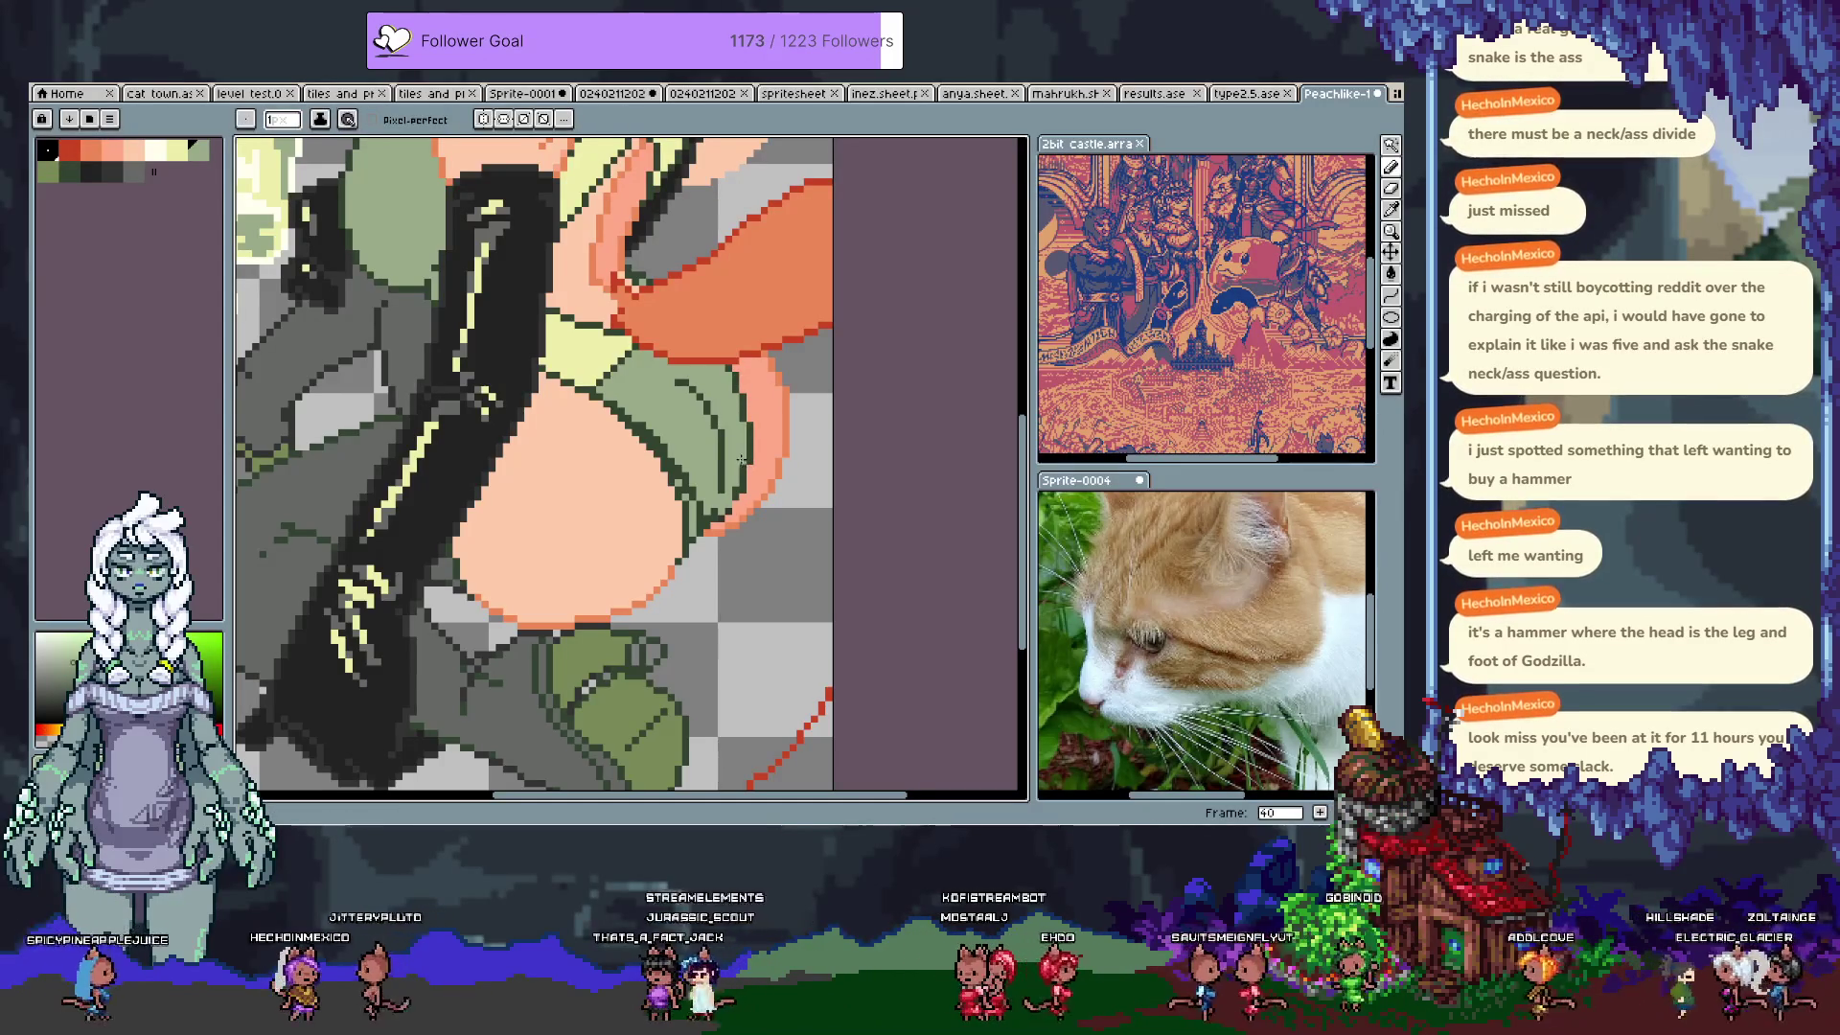
pyautogui.press('alt')
pyautogui.keyDown('alt'); pyautogui.click(736, 495); pyautogui.keyUp('alt')
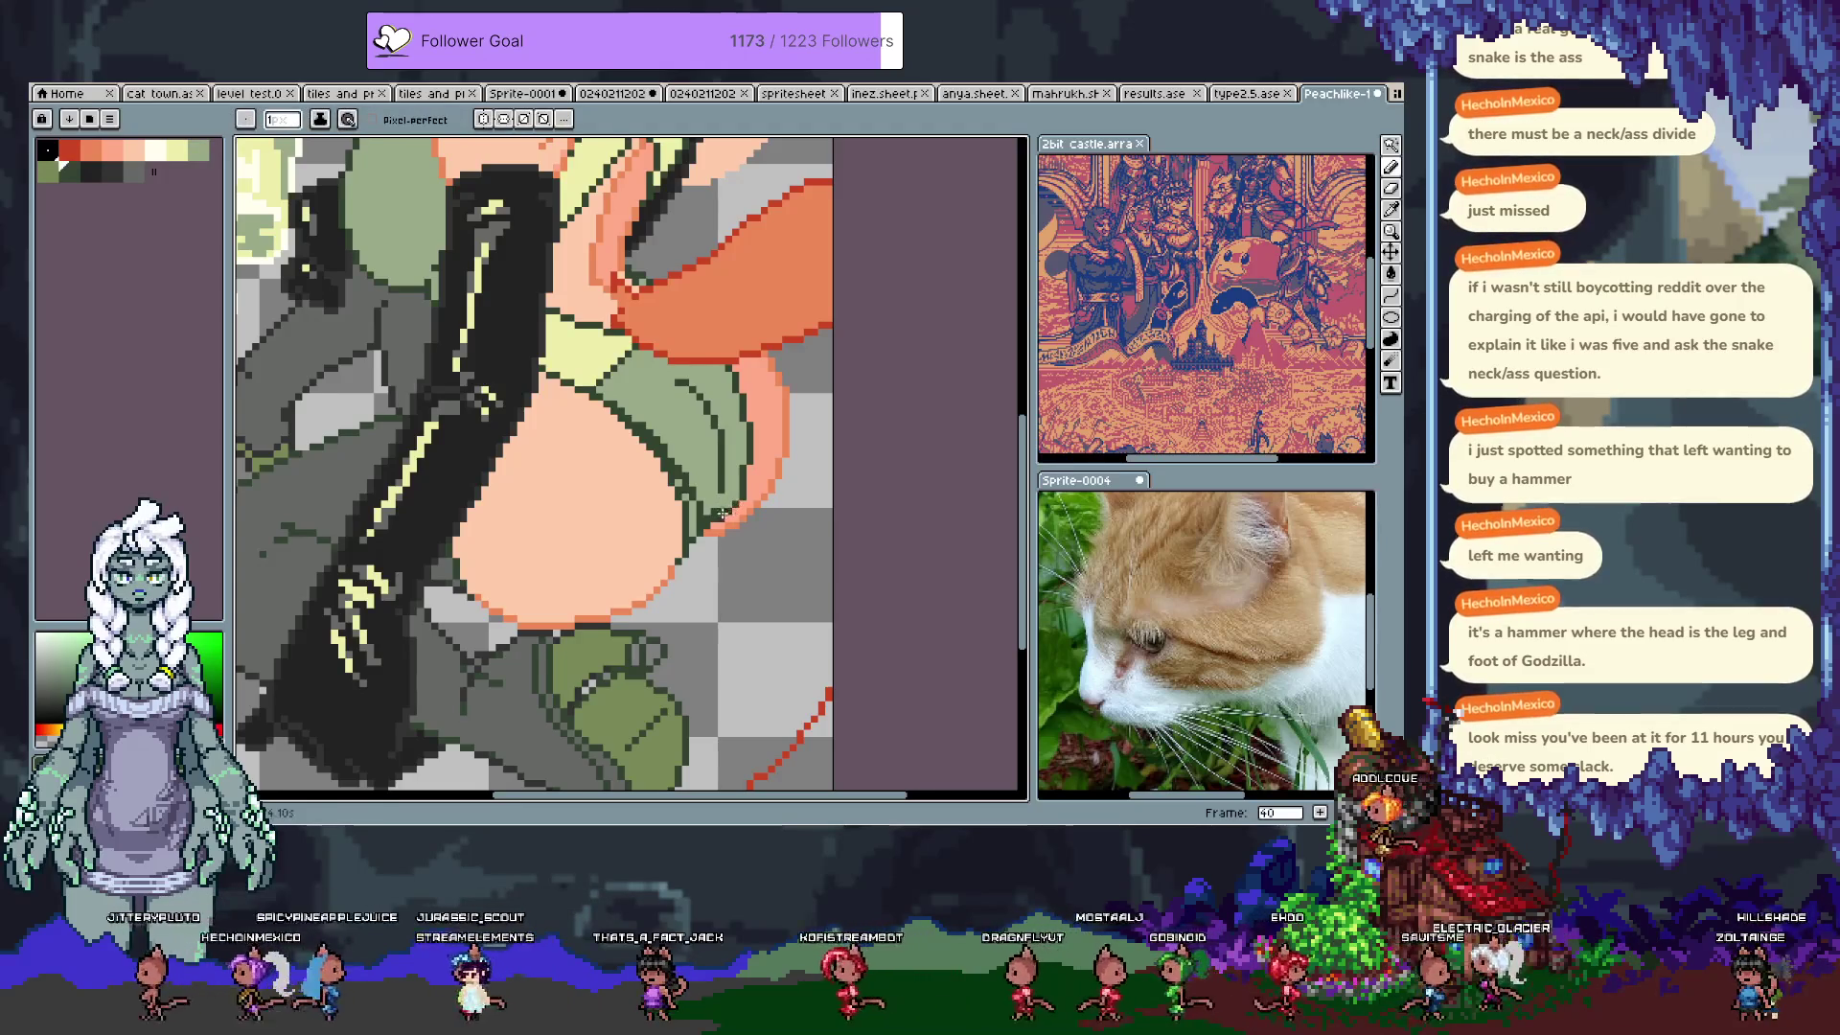
pyautogui.keyDown('alt'); pyautogui.click(722, 518); pyautogui.keyUp('alt')
pyautogui.hotkey('ctrl', 'z')
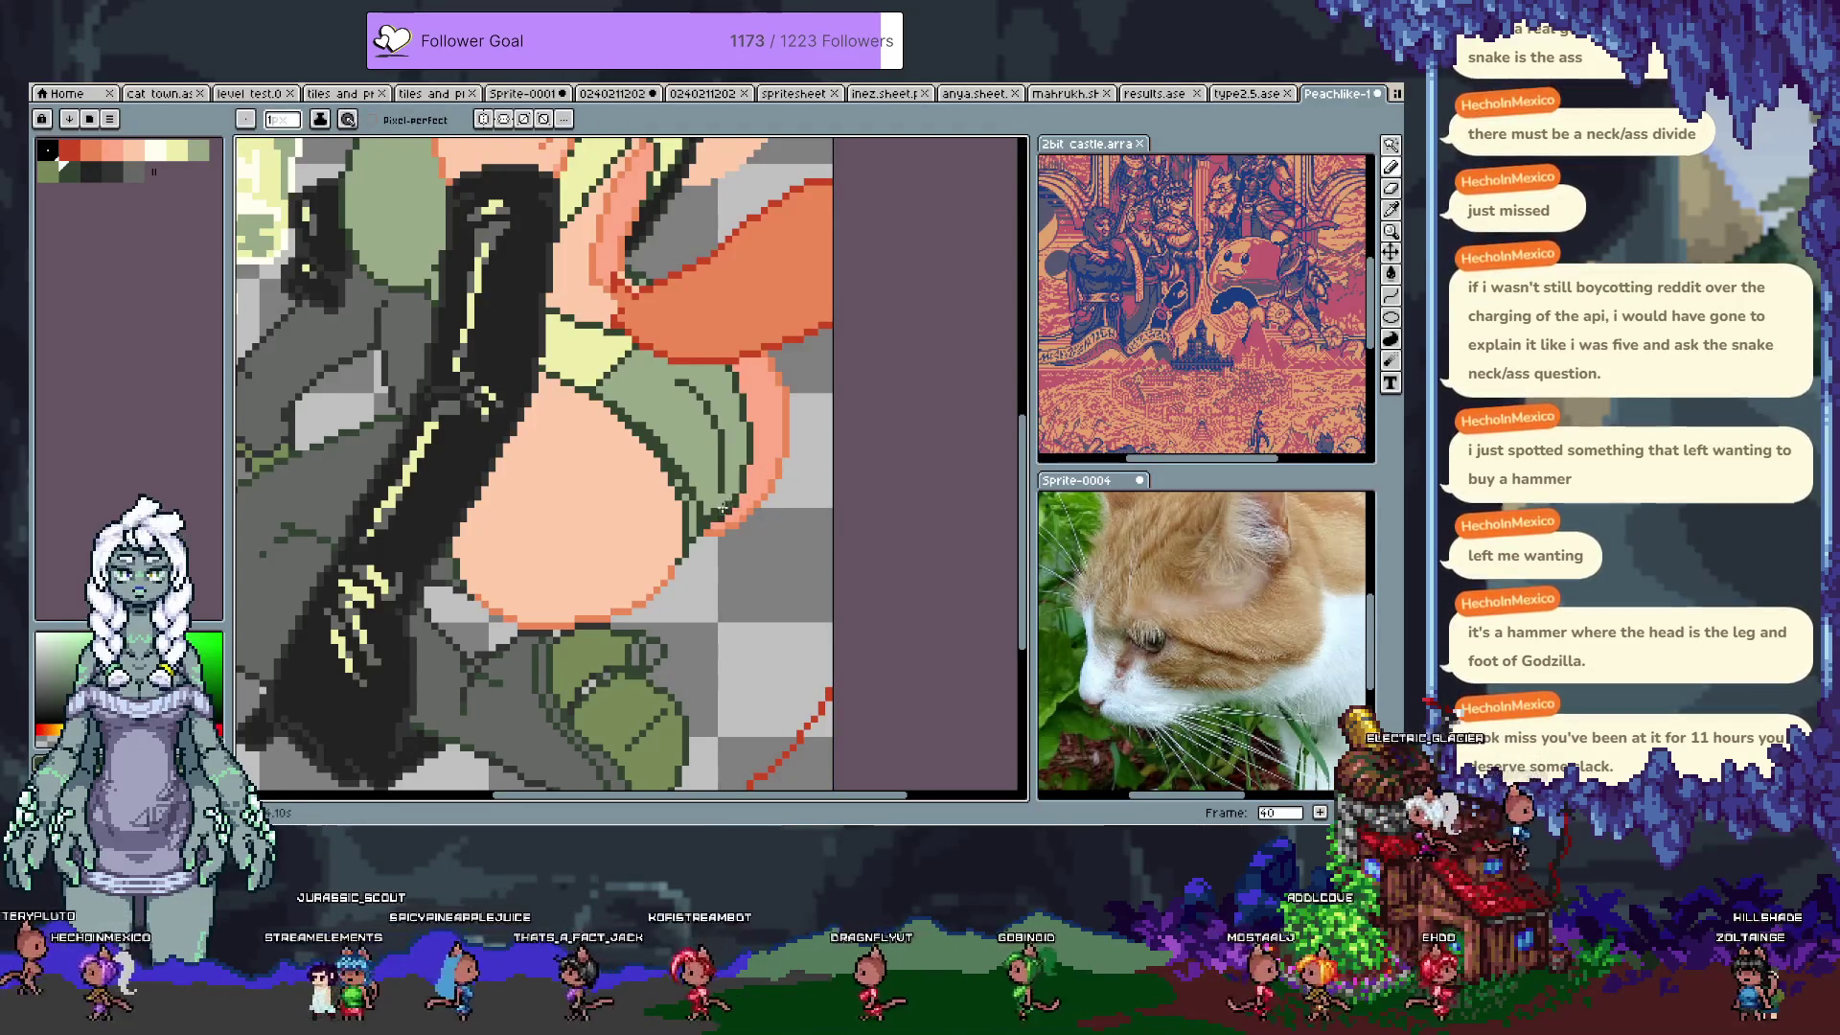
pyautogui.keyDown('alt'); pyautogui.click(736, 509); pyautogui.keyUp('alt')
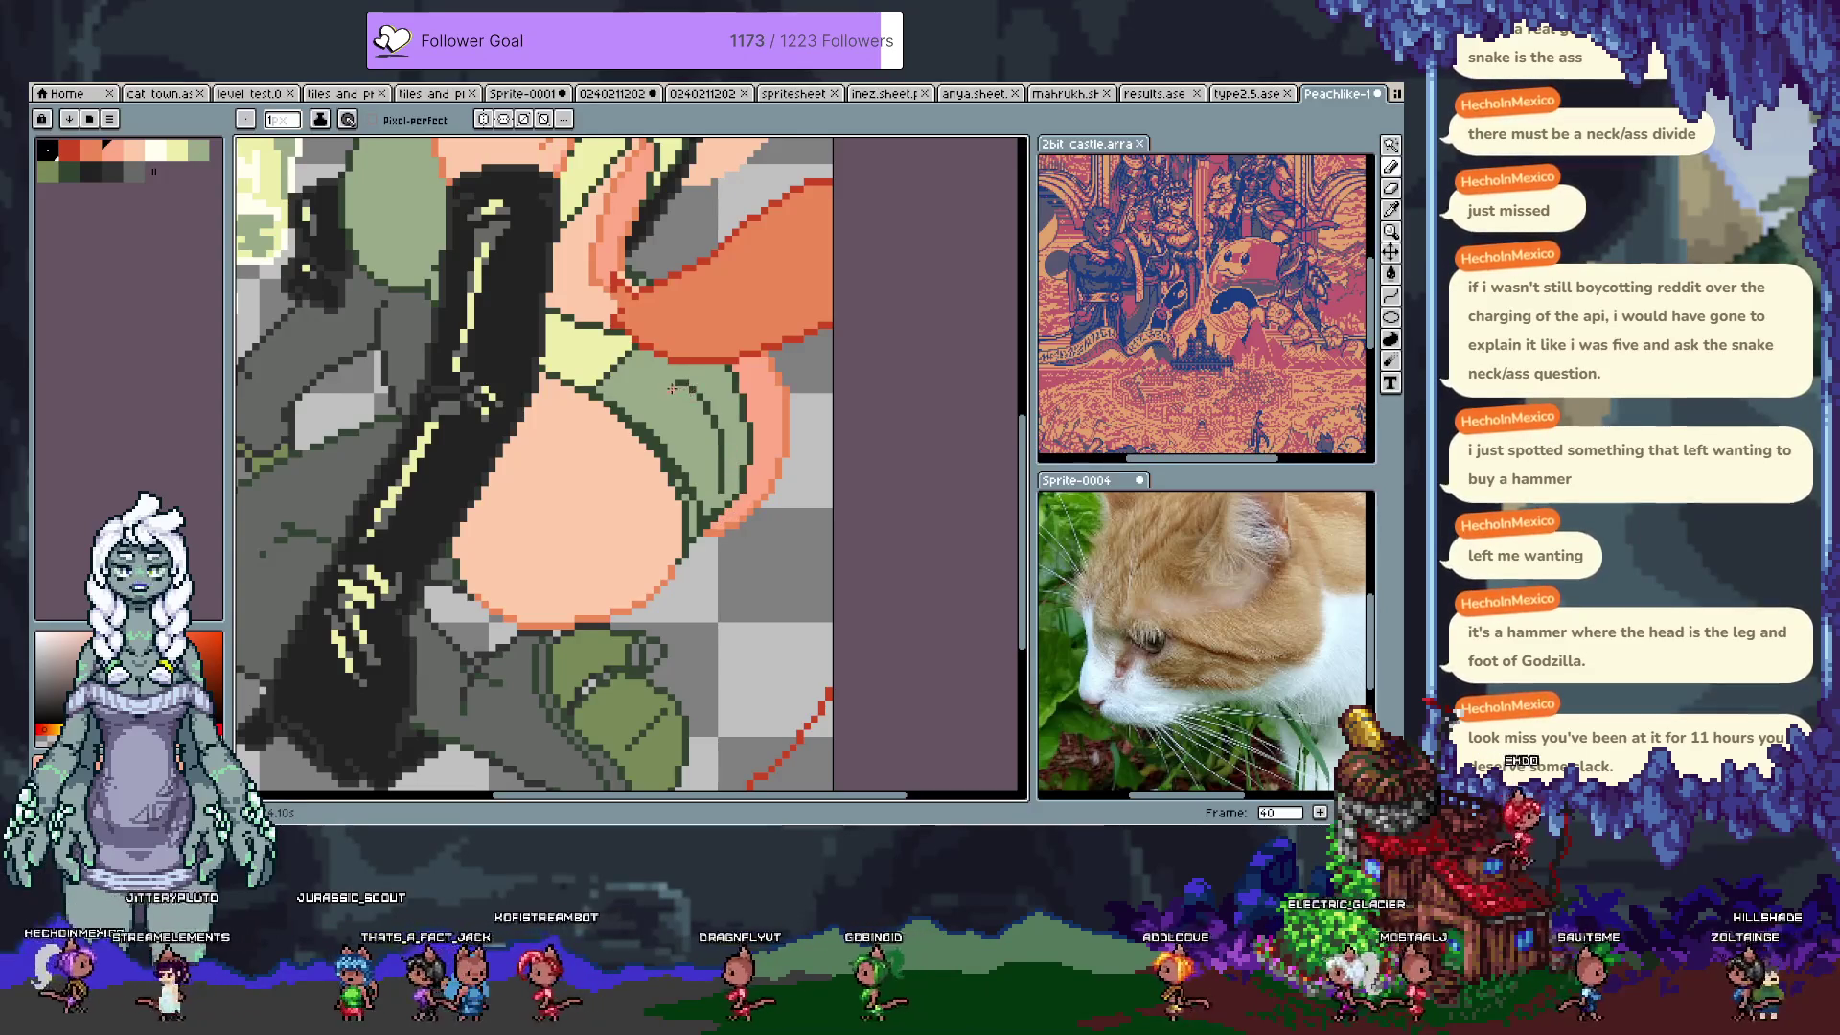
# Step: Select the shorts-edge pixels, then repaint the hip outline in a lighter peach skin tone
pyautogui.moveTo(668, 383); pyautogui.dragTo(700, 458)
pyautogui.moveTo(707, 377); pyautogui.dragTo(671, 381)
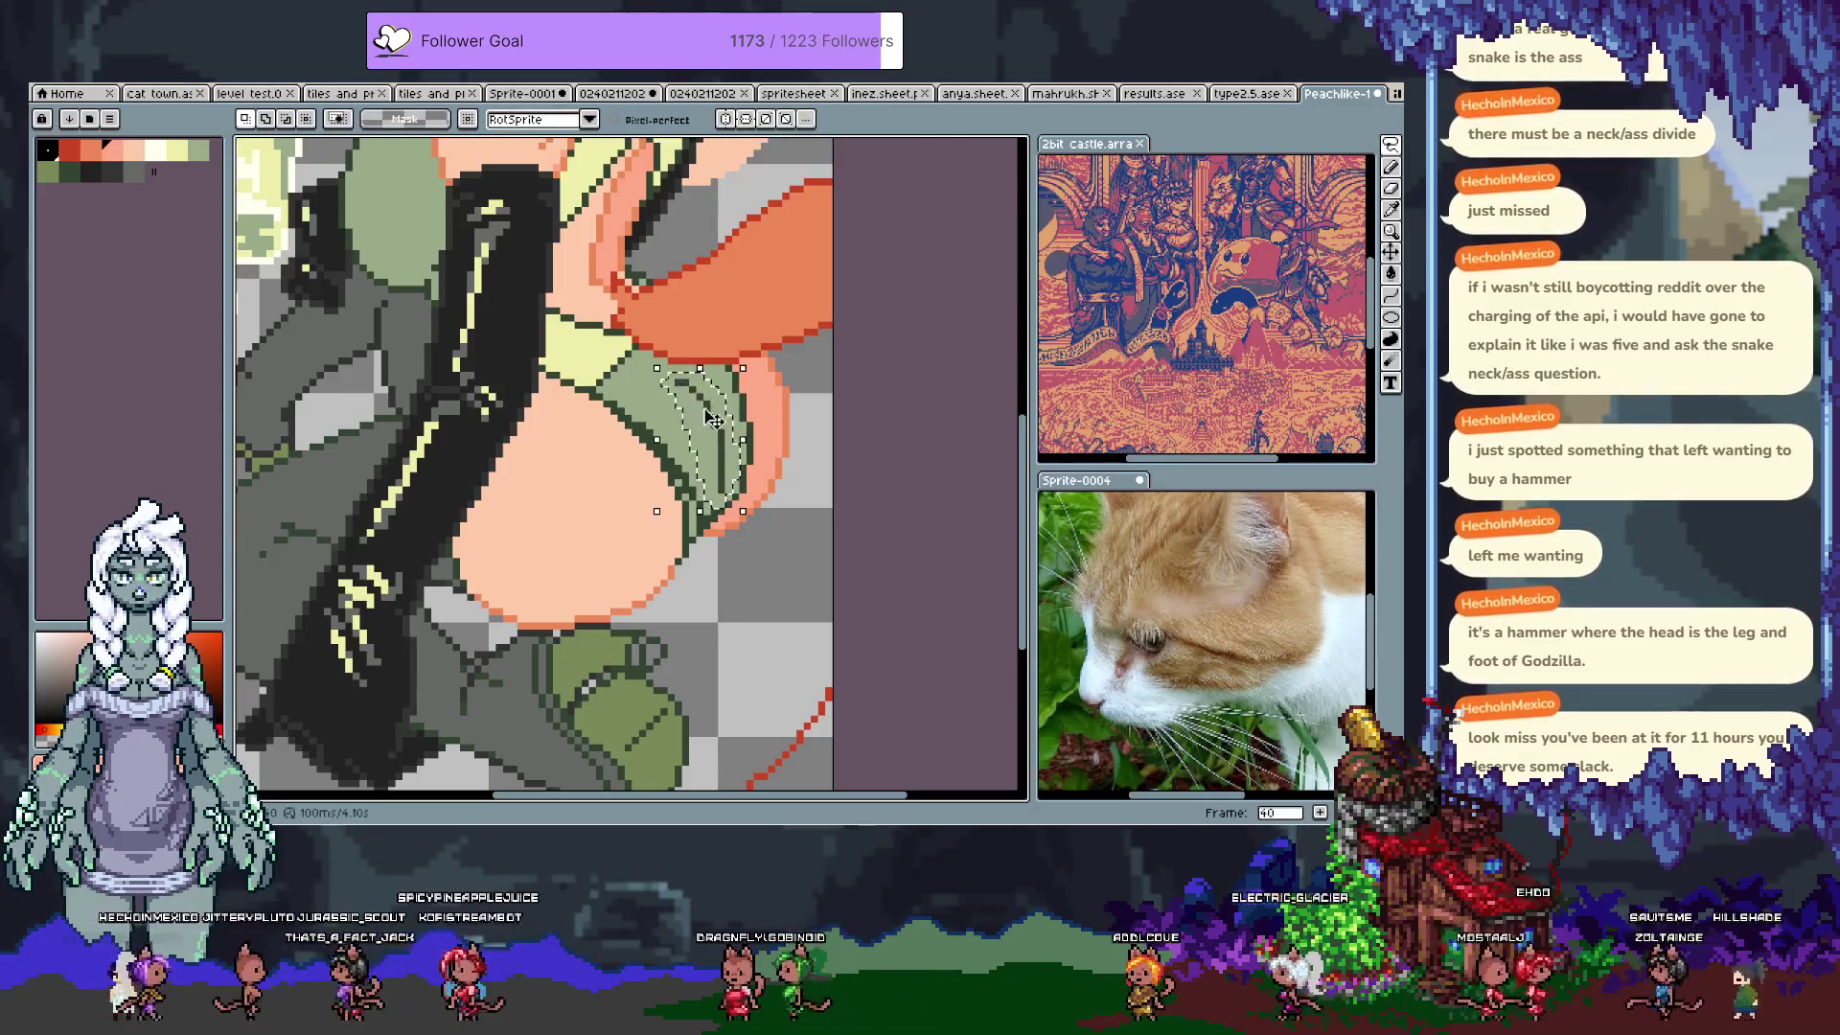
pyautogui.press('g')
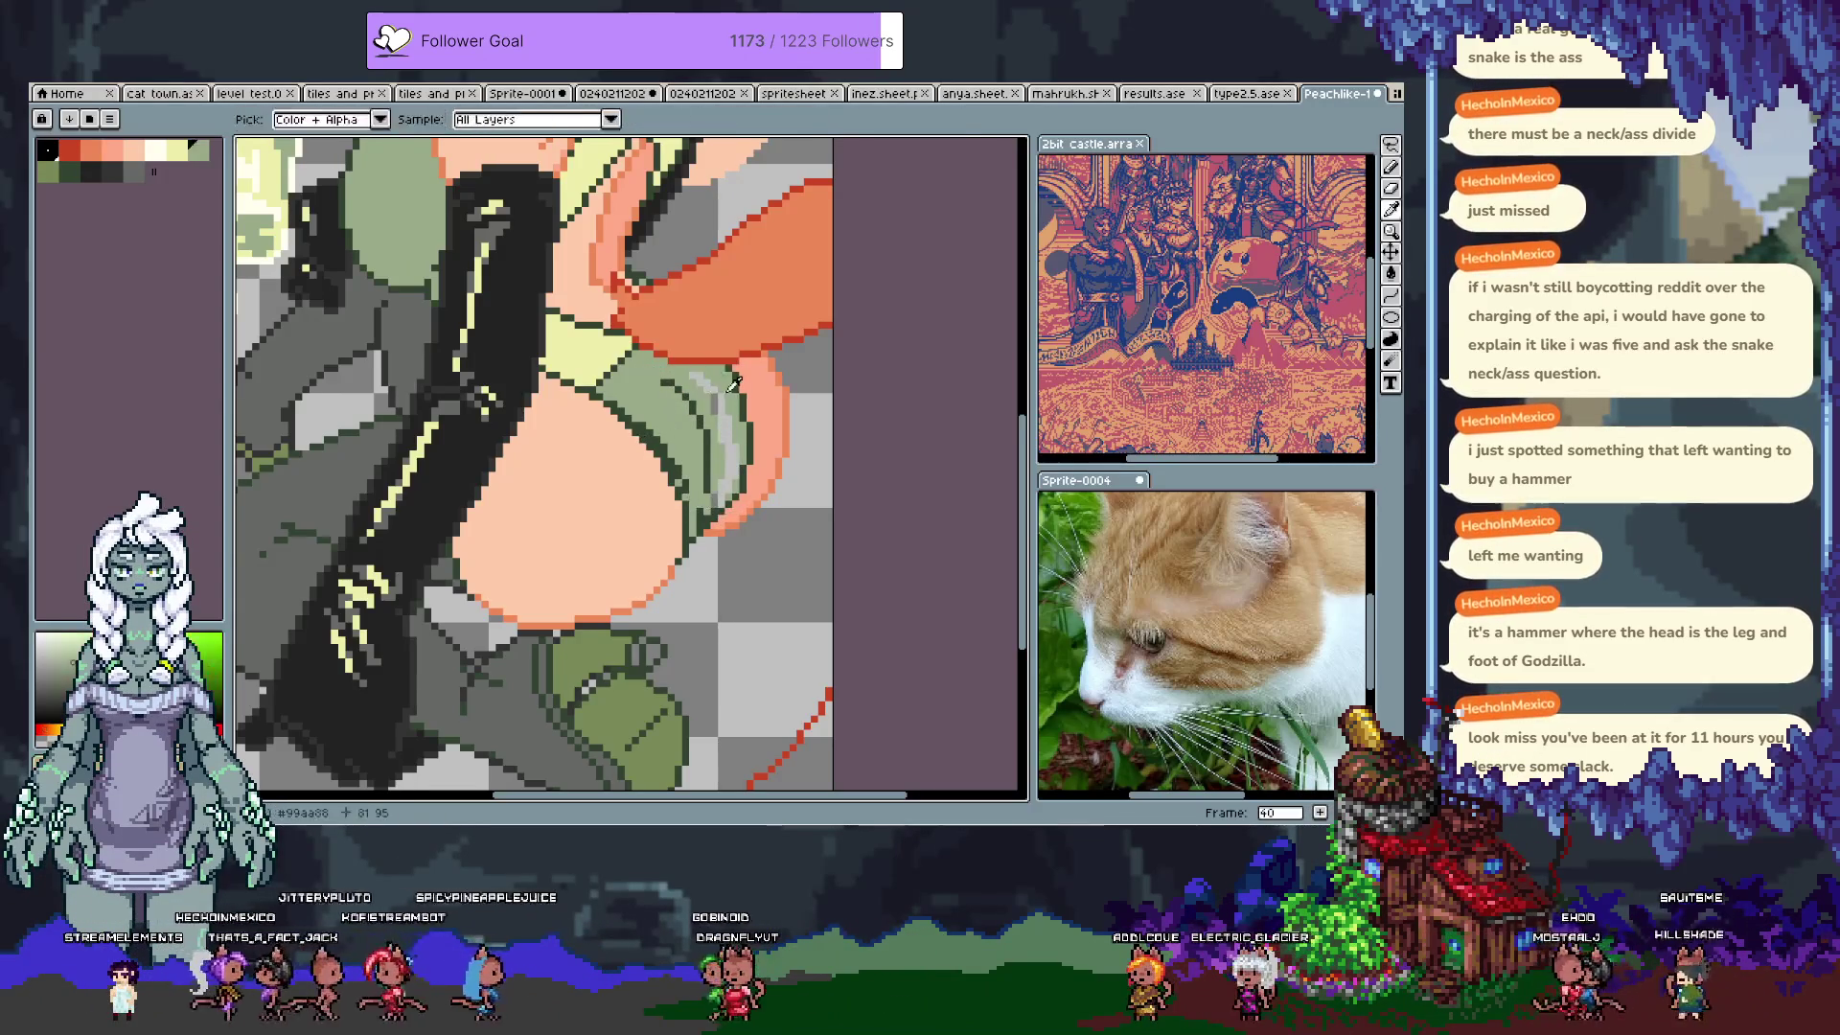
pyautogui.hotkey('ctrl', 'd')
pyautogui.press('i')
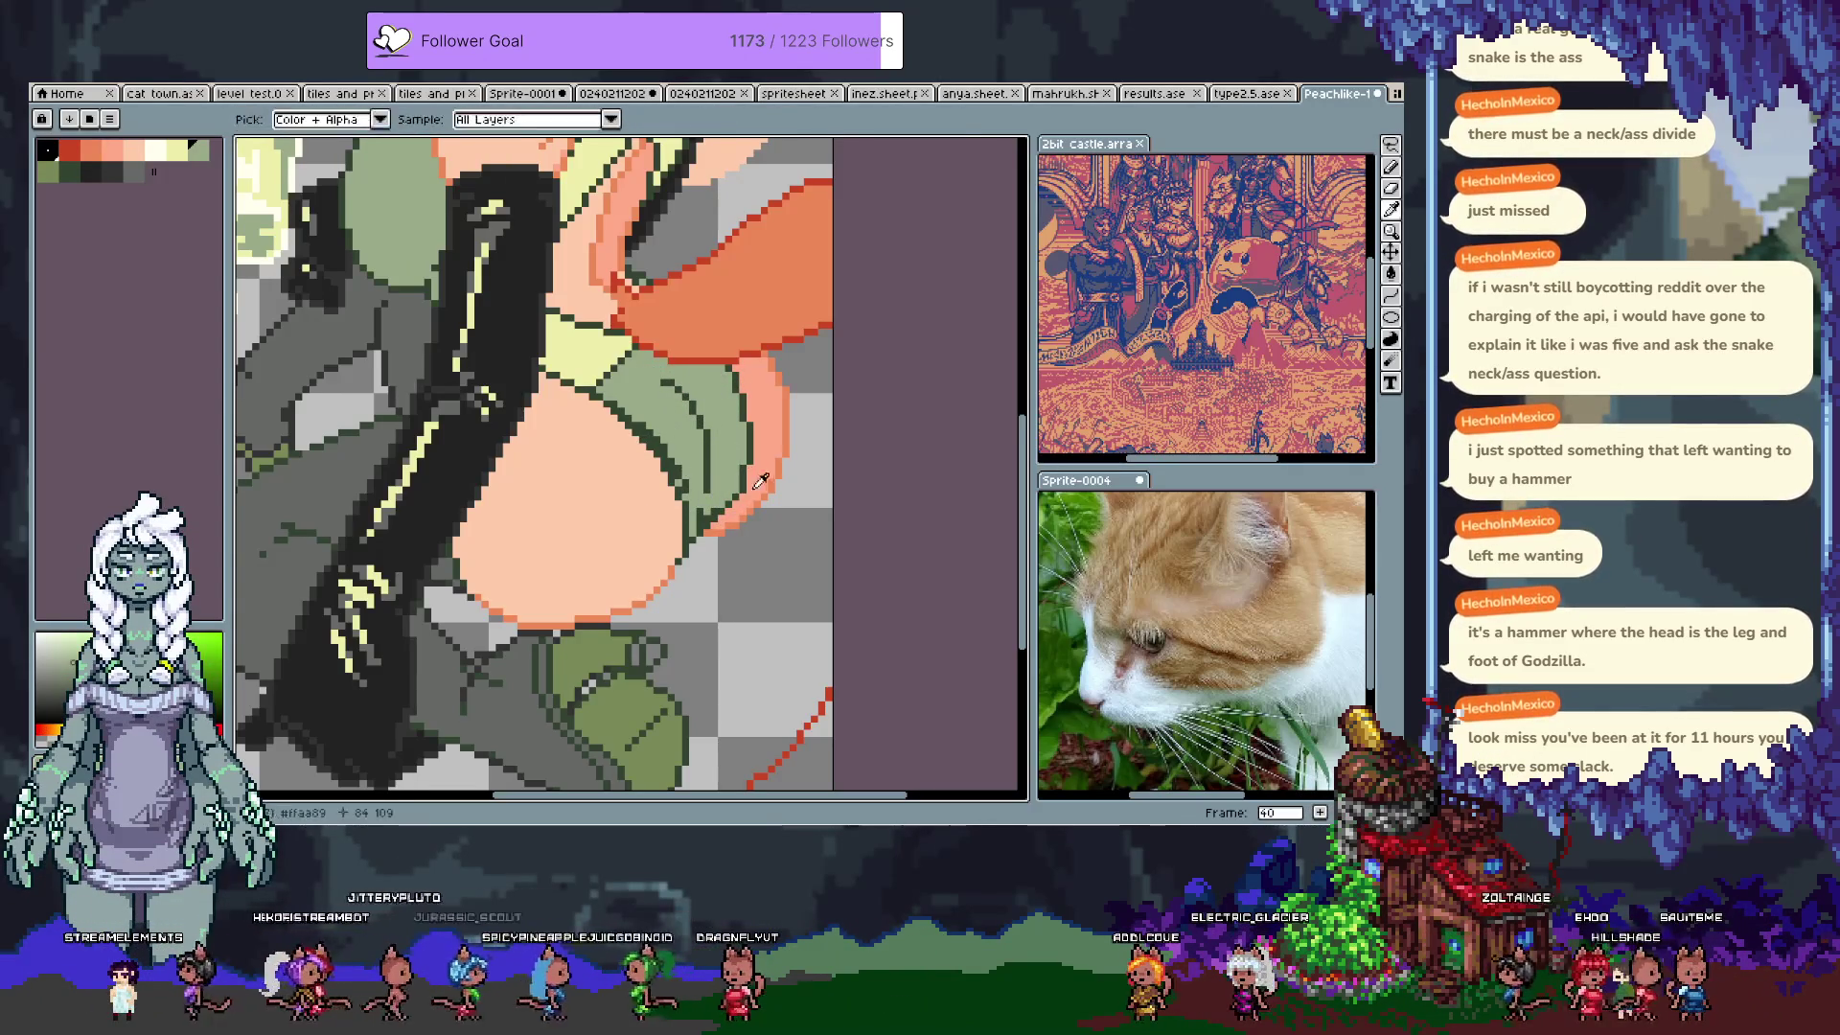
pyautogui.click(743, 486)
pyautogui.press('b')
pyautogui.keyDown('alt'); pyautogui.click(666, 473); pyautogui.keyUp('alt')
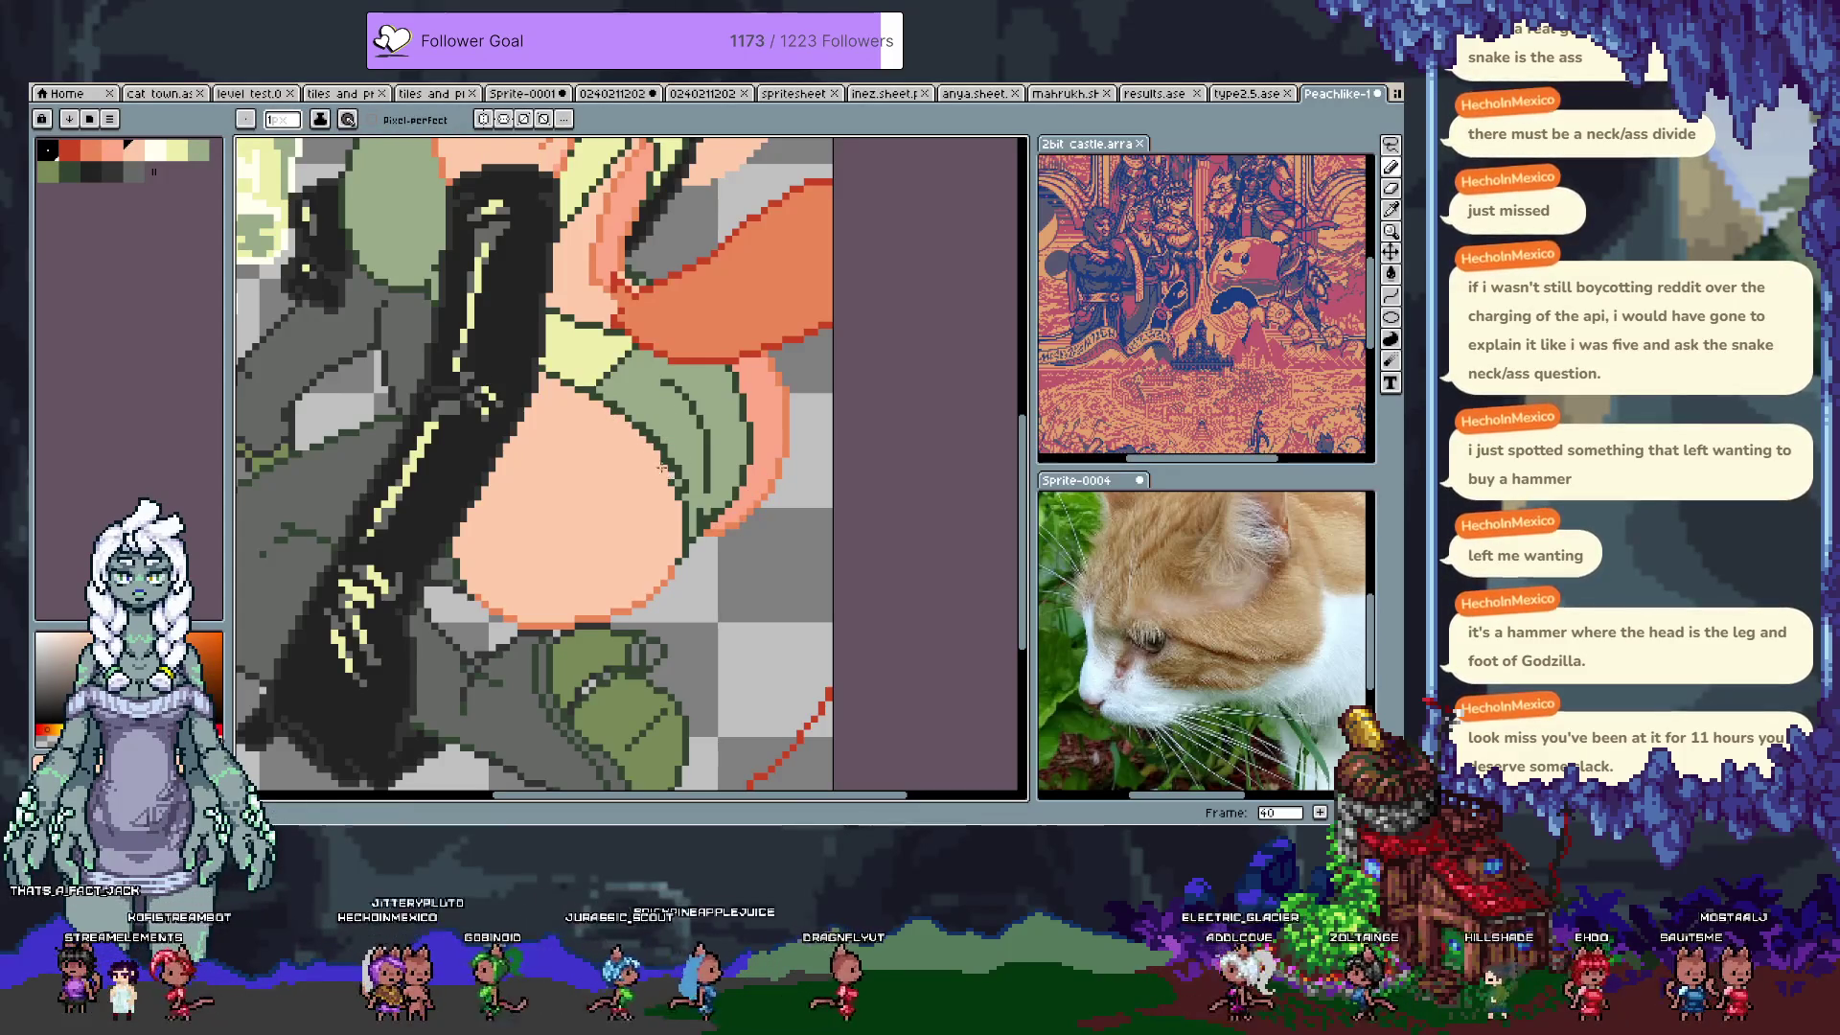
pyautogui.moveTo(690, 548); pyautogui.dragTo(670, 572)
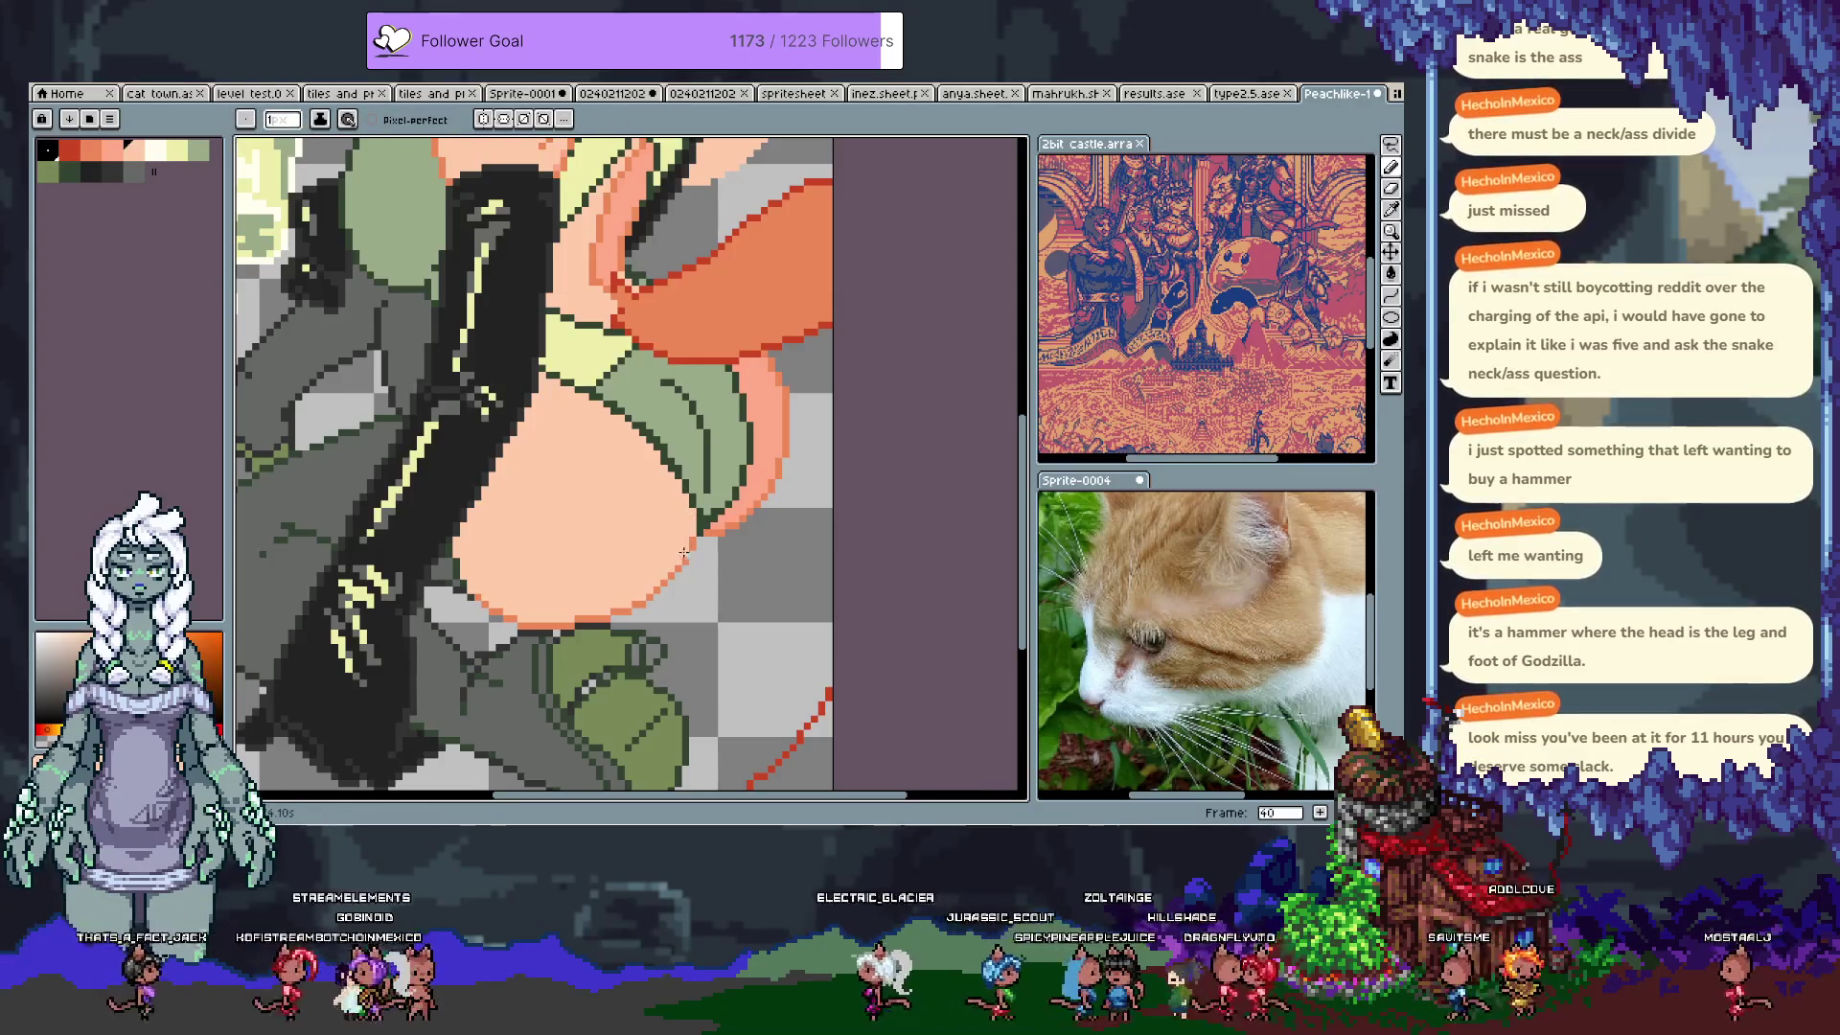
# Step: Sample the shorts green again from the canvas to continue cleaning the edge
pyautogui.keyDown('alt'); pyautogui.click(633, 432); pyautogui.keyUp('alt')
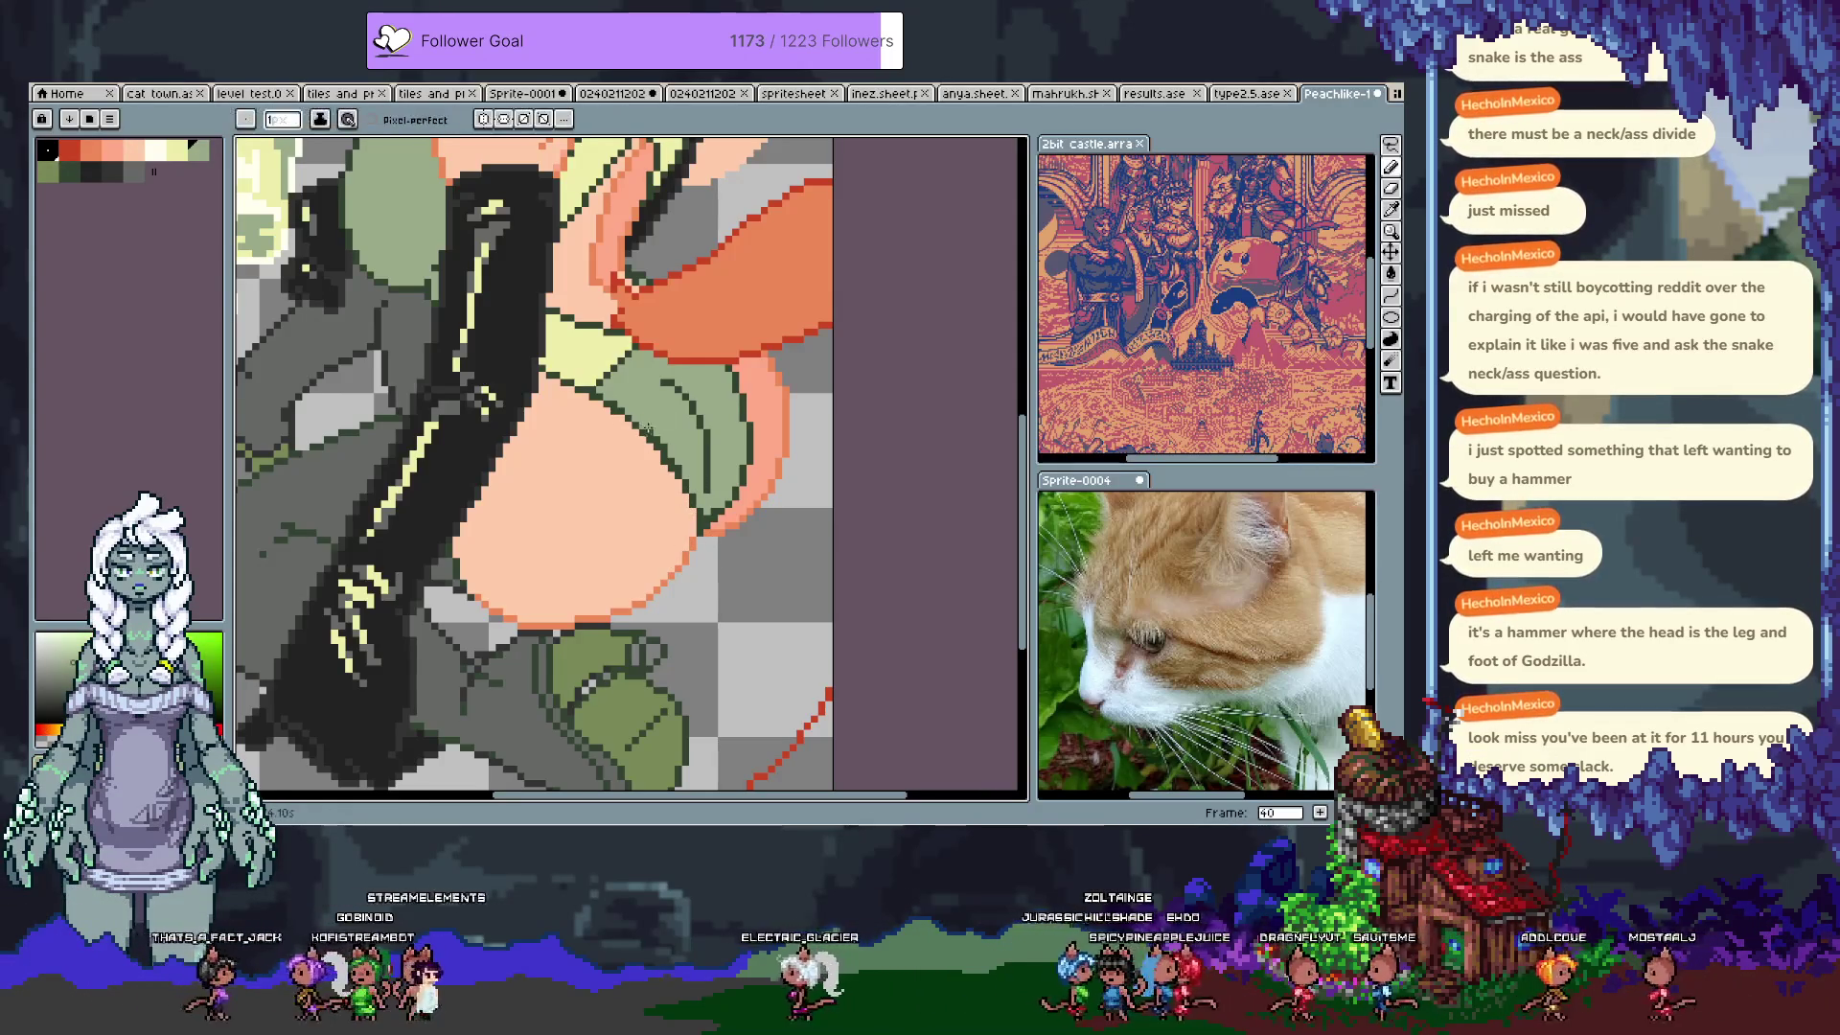
pyautogui.press('alt')
pyautogui.press('alt')
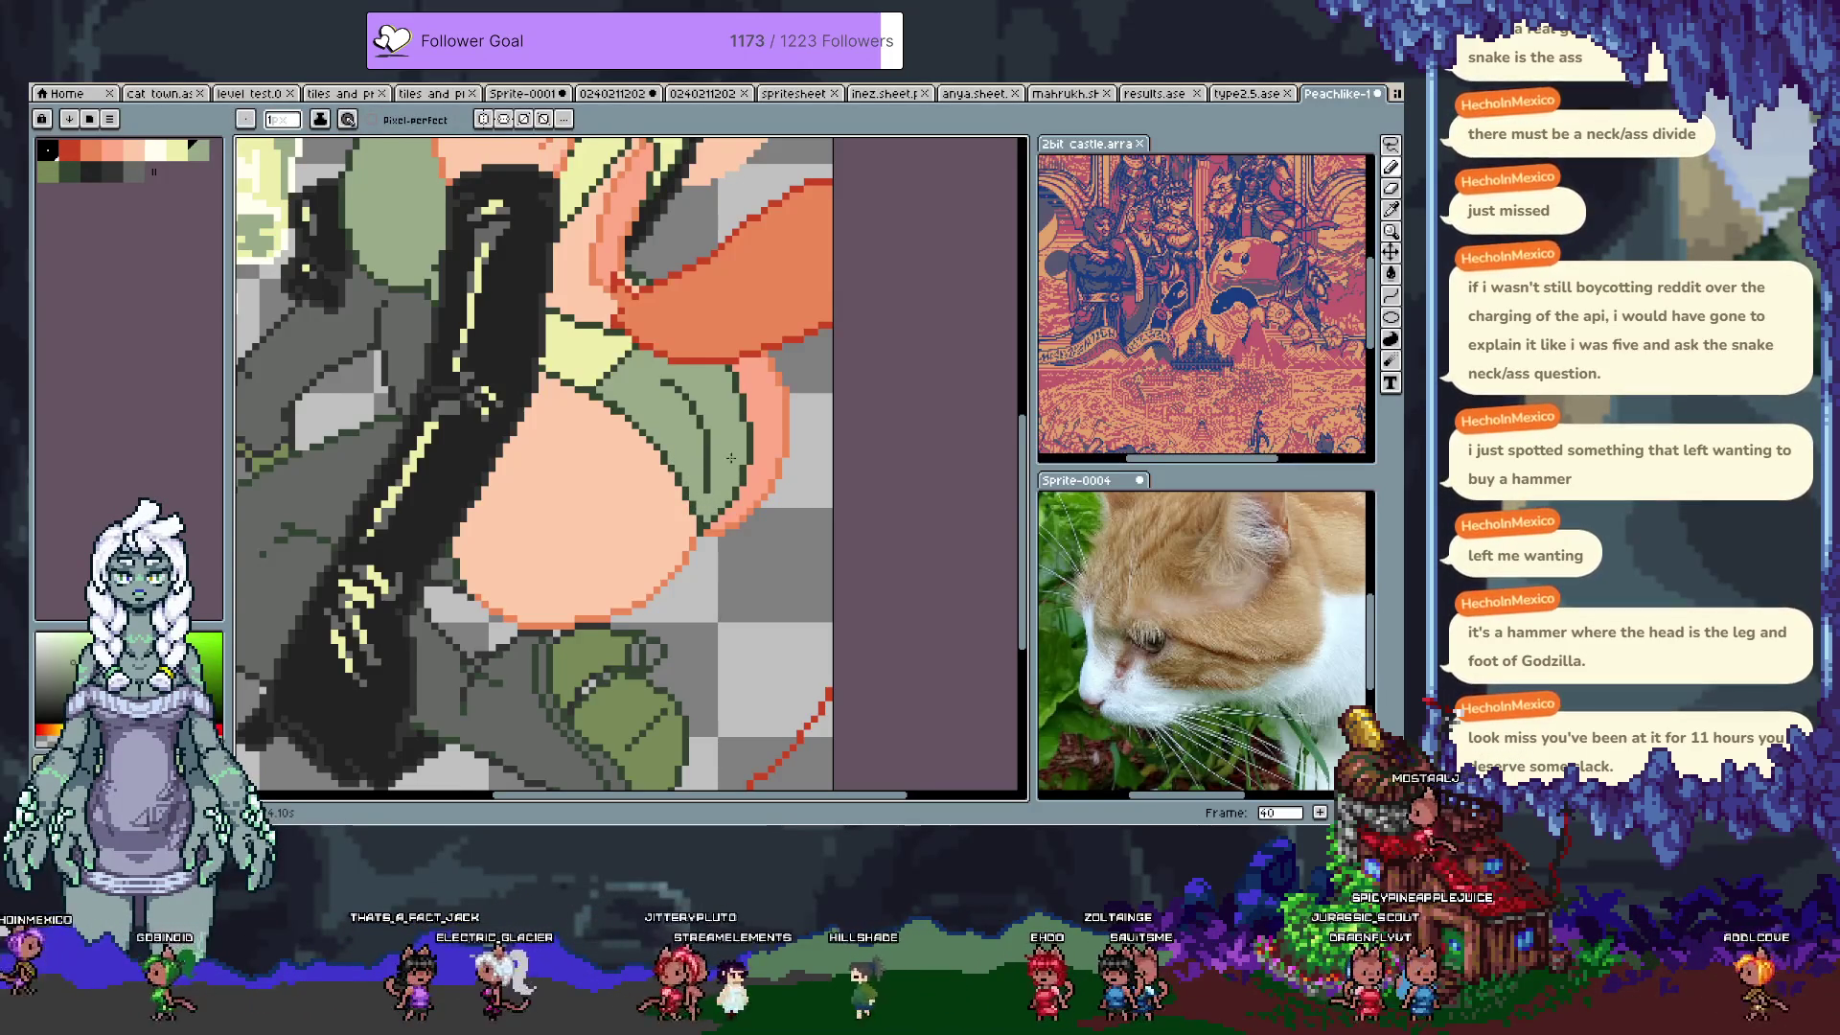
pyautogui.press('alt')
pyautogui.press('alt')
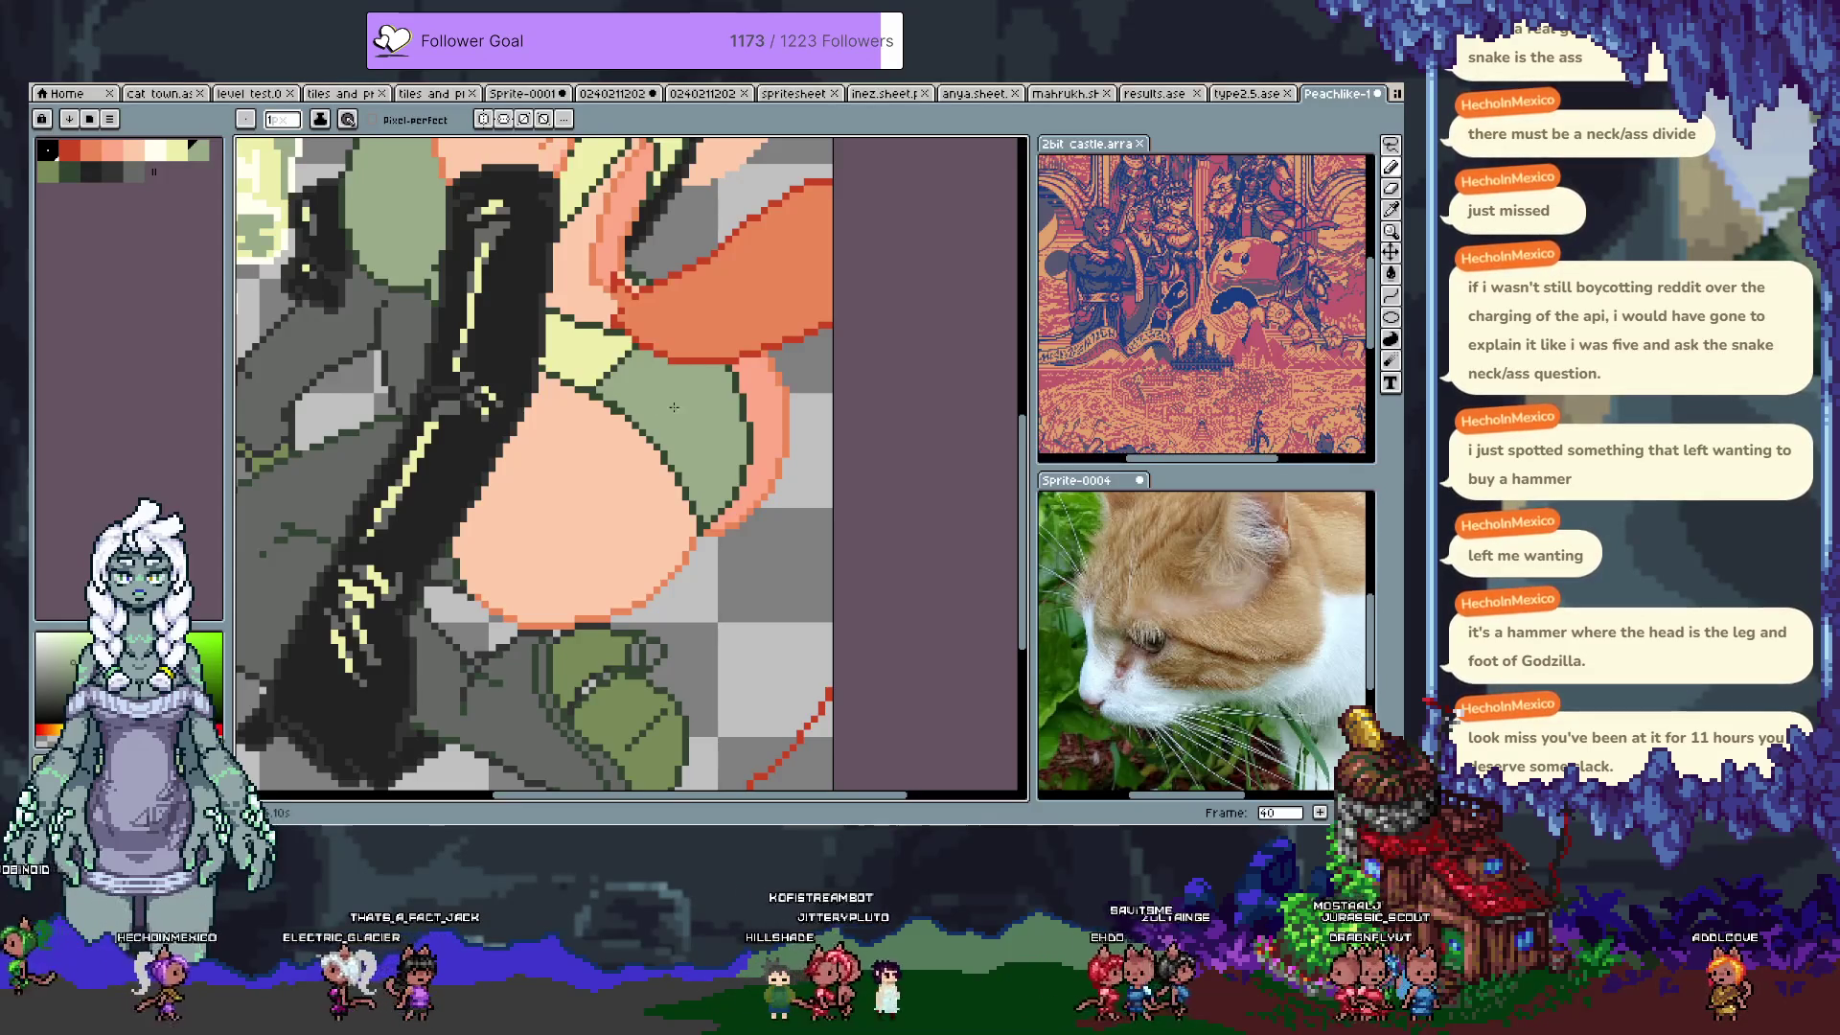
pyautogui.press('alt')
pyautogui.scroll(3, 626, 384)
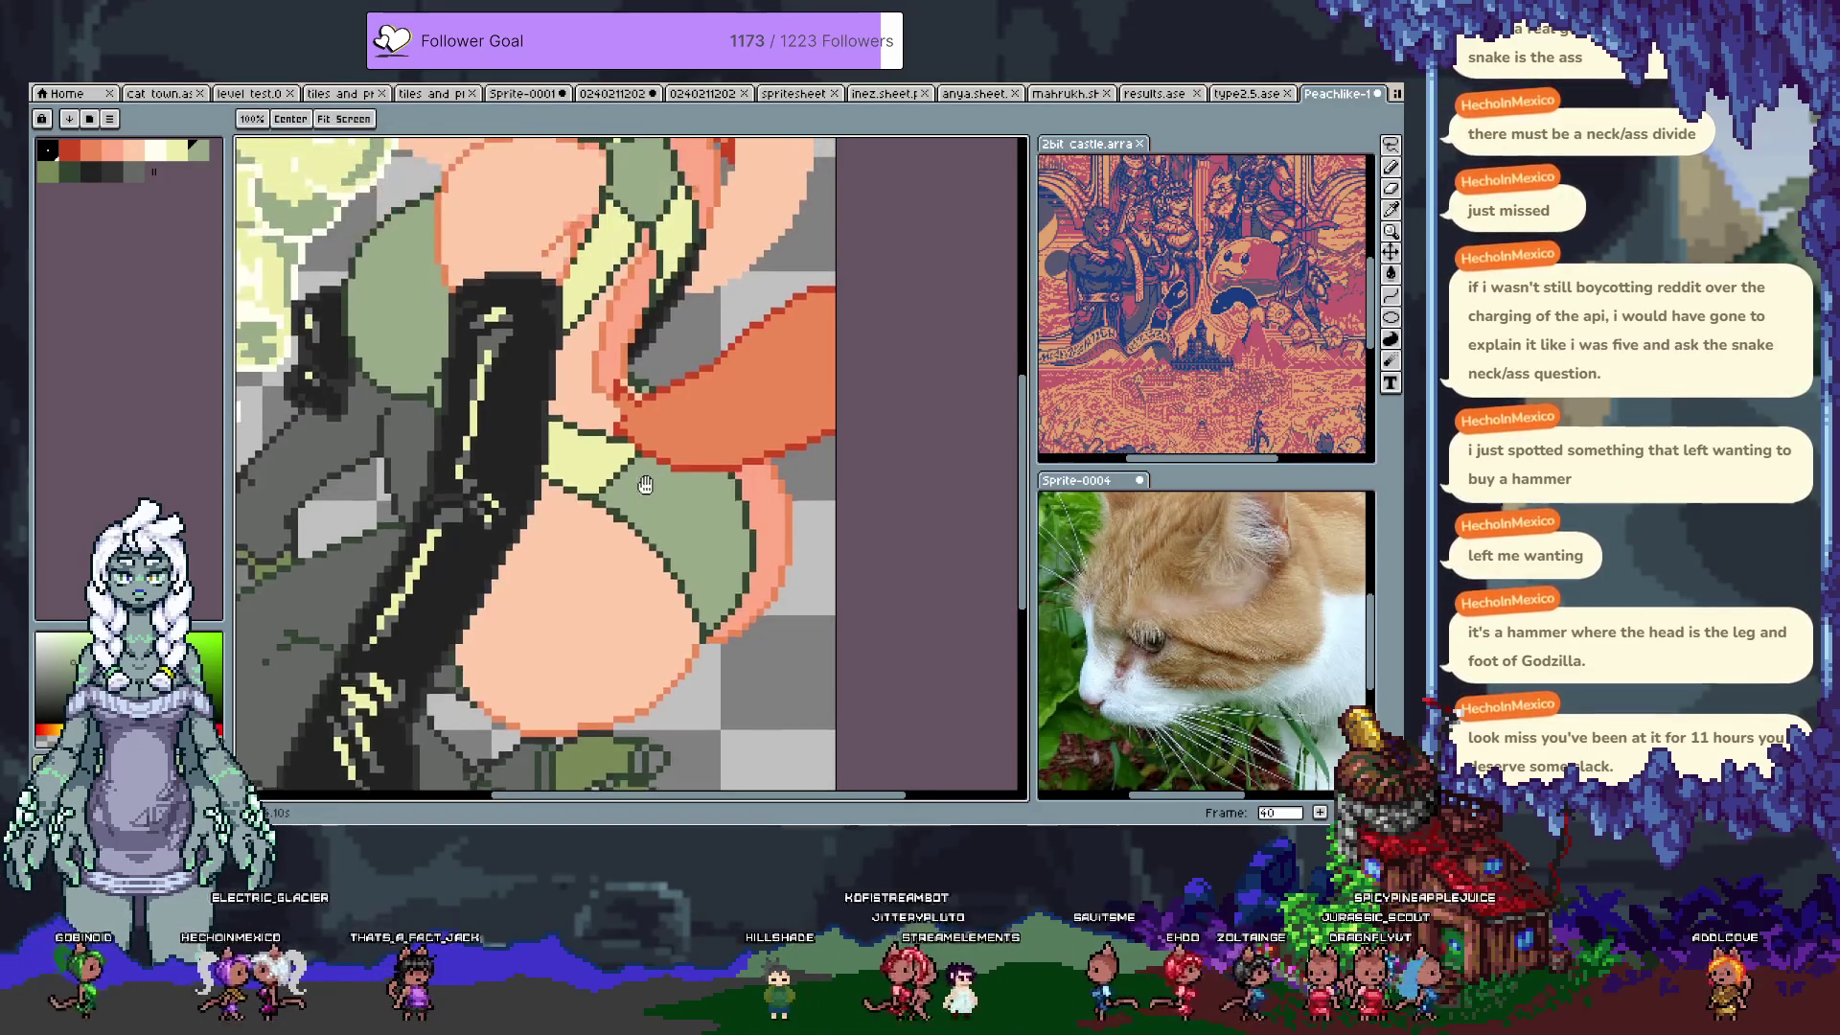
# Step: Draw a mid-green #778856 curve along the shorts hem, sample #99aa88, then undo the edit
pyautogui.click(56, 174)
pyautogui.moveTo(686, 504); pyautogui.dragTo(719, 603)
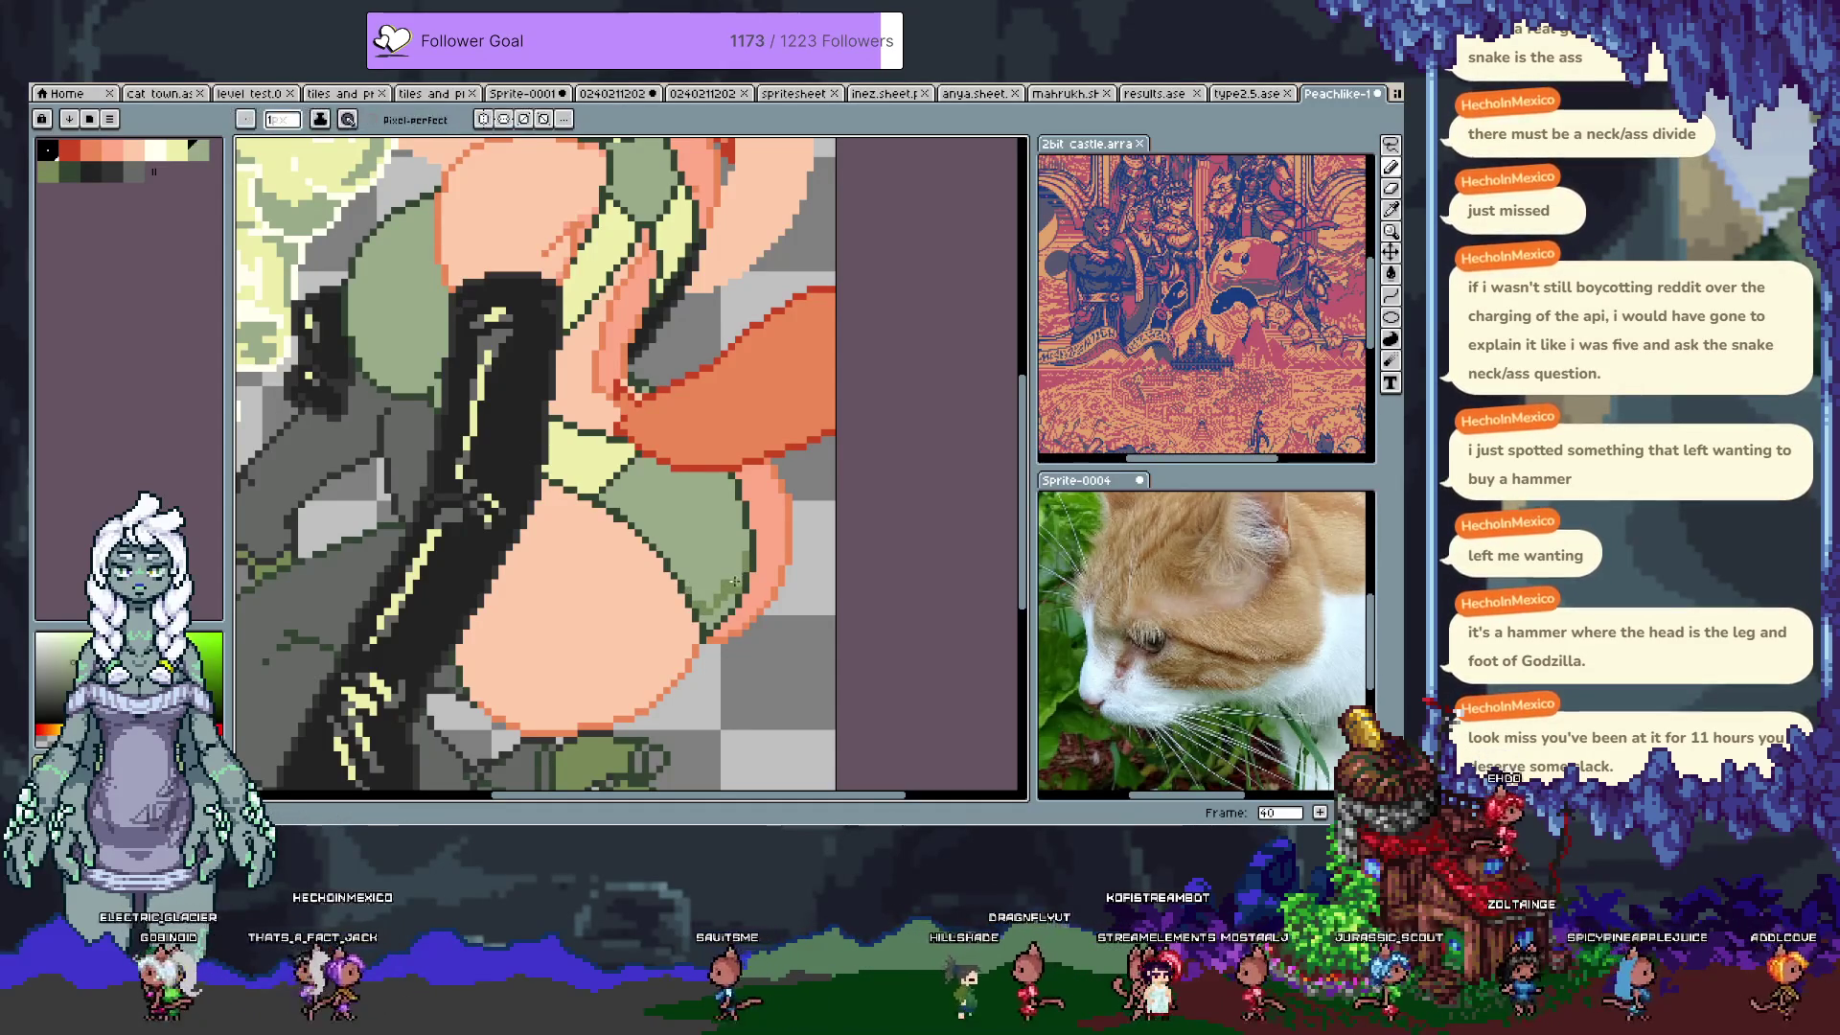
pyautogui.press('g')
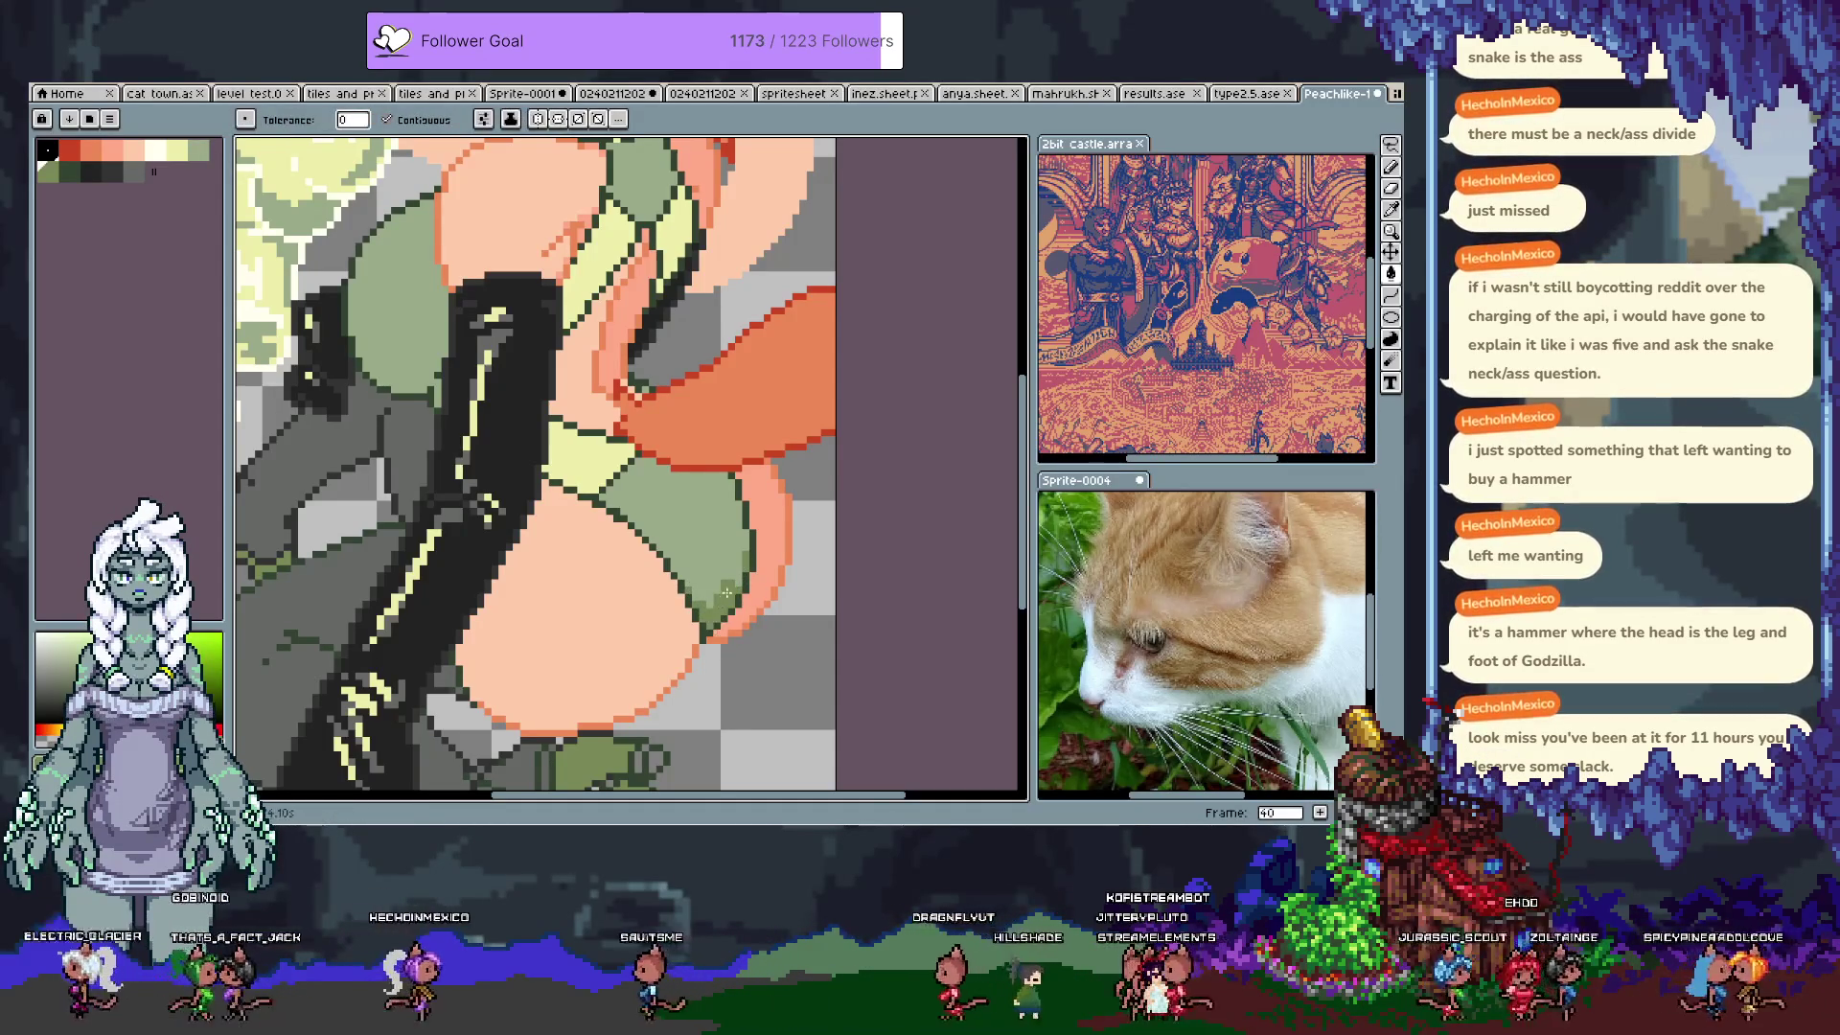
pyautogui.press('b')
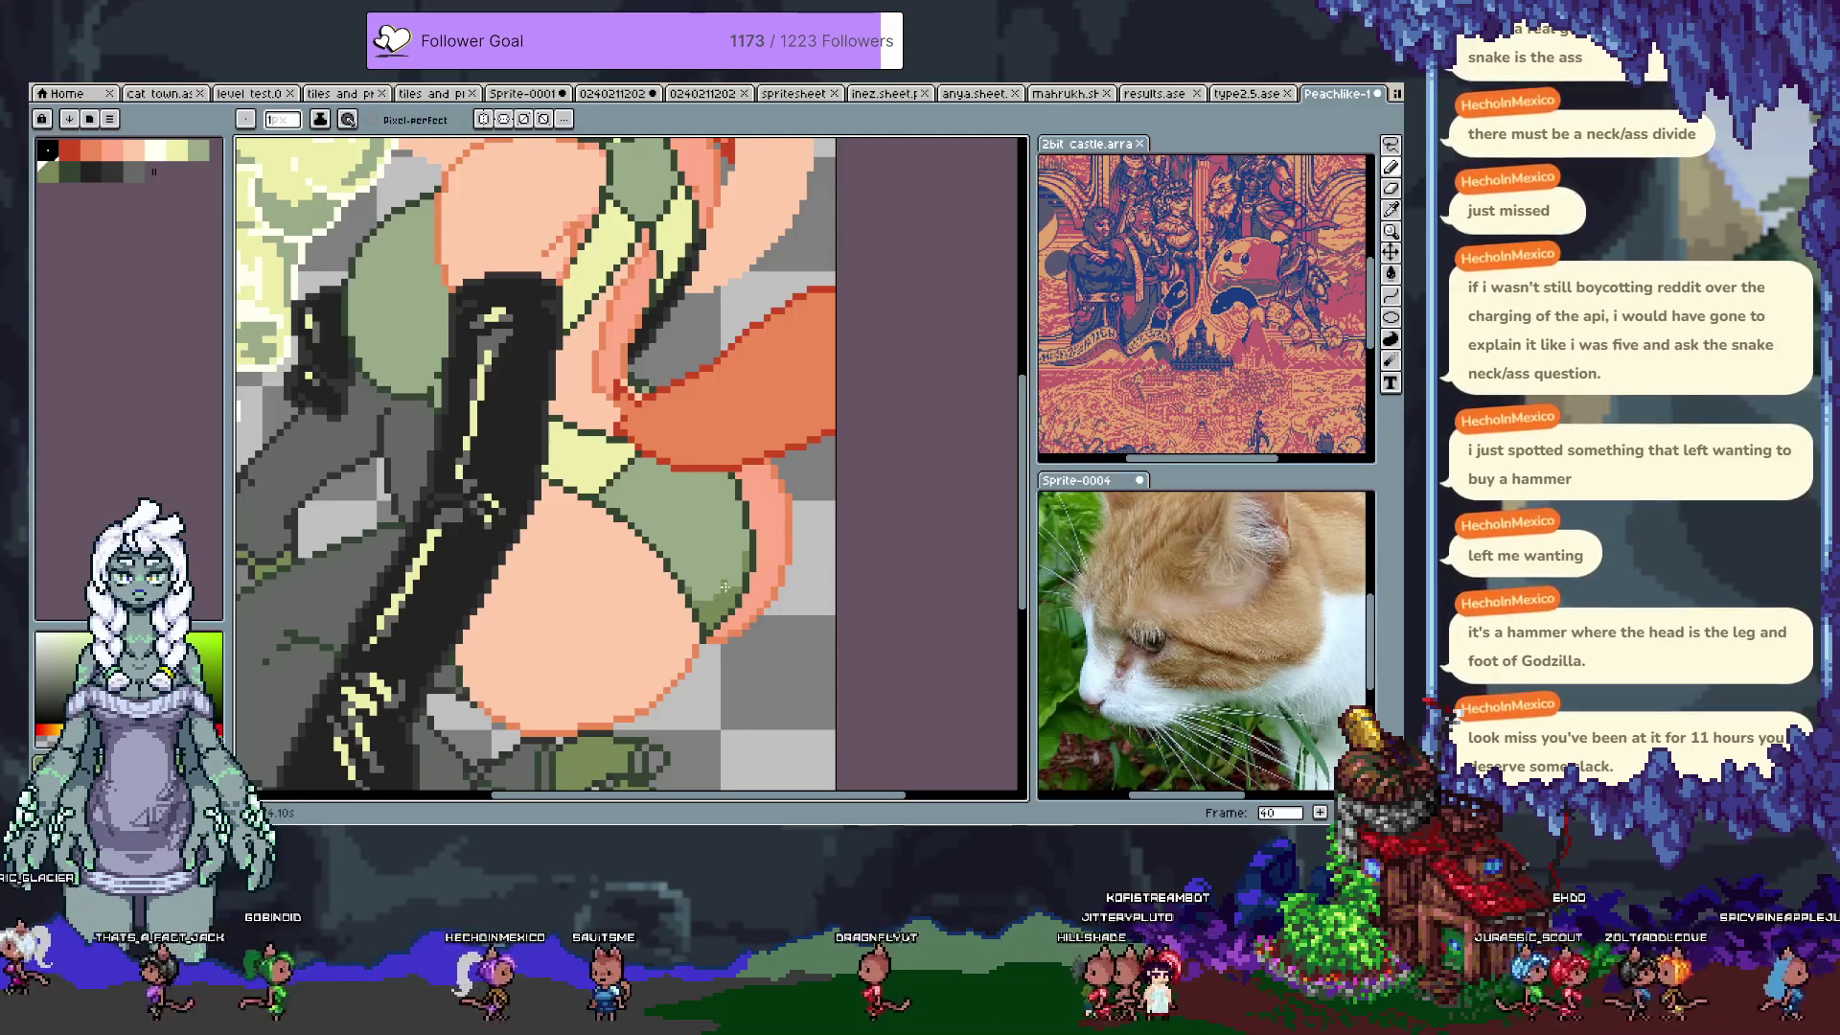
pyautogui.keyDown('alt'); pyautogui.click(754, 552); pyautogui.keyUp('alt')
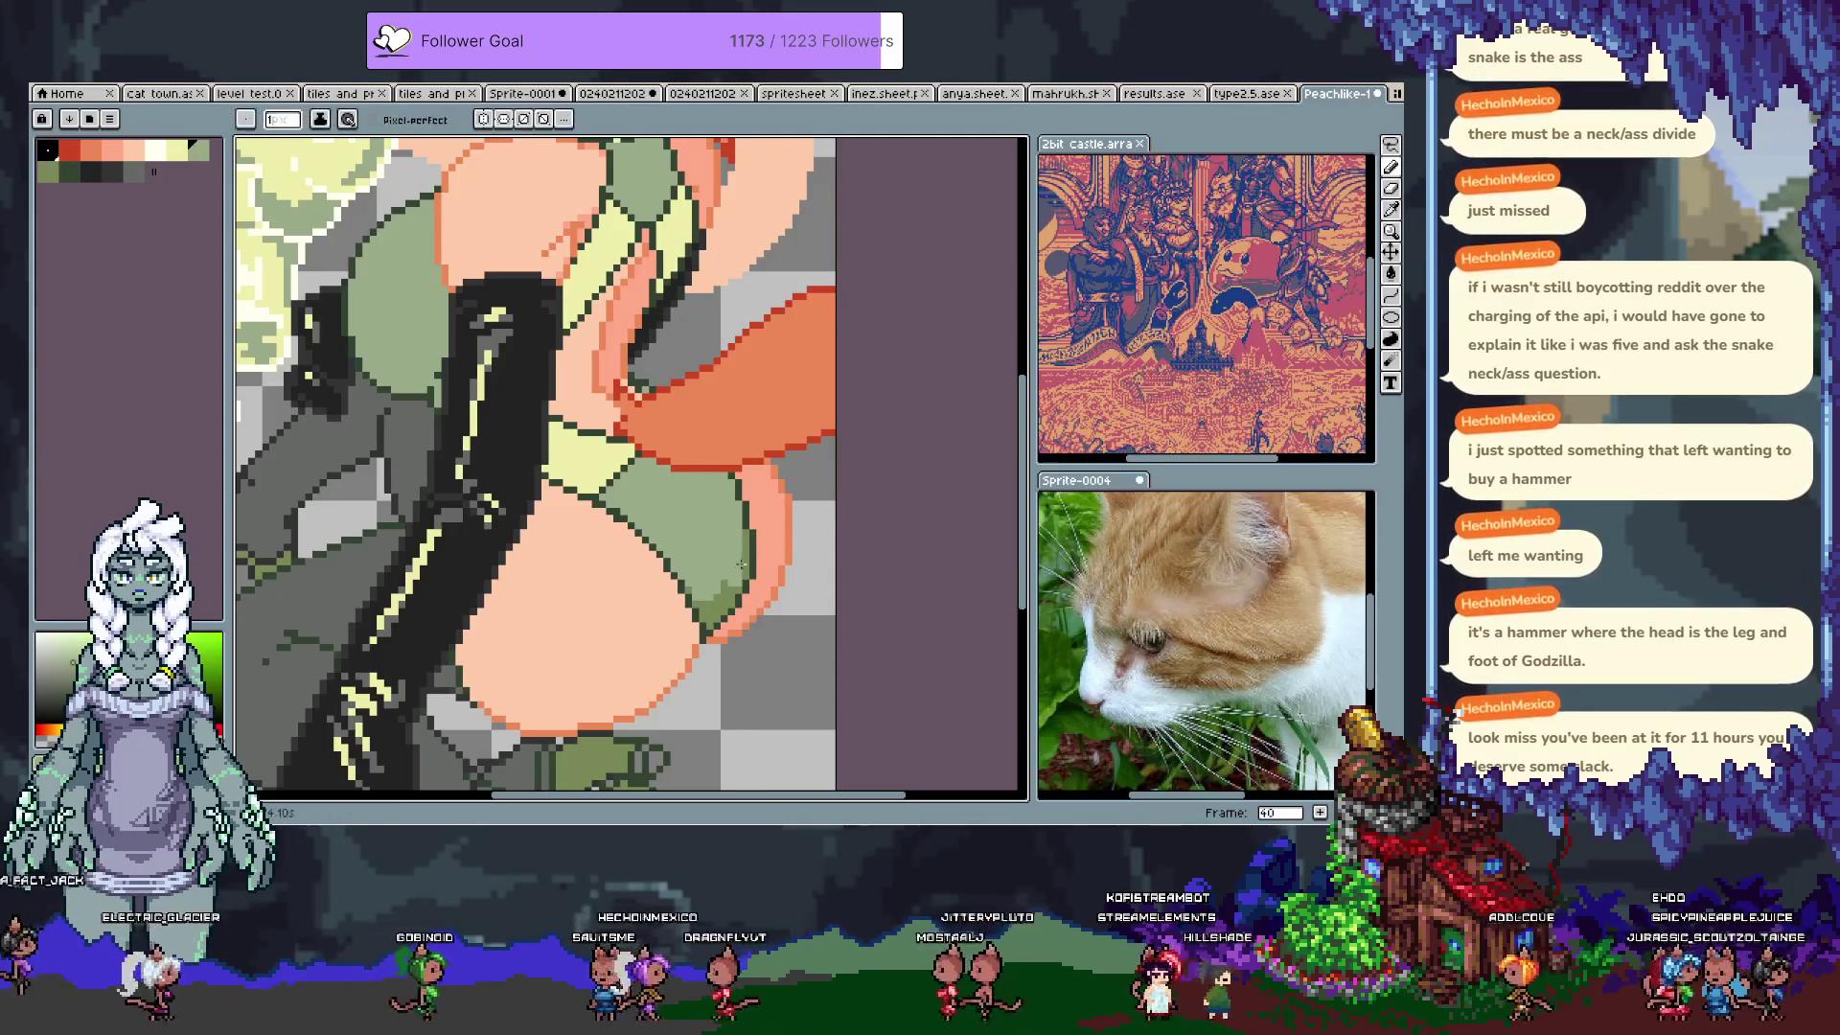
pyautogui.keyDown('alt'); pyautogui.click(730, 486); pyautogui.keyUp('alt')
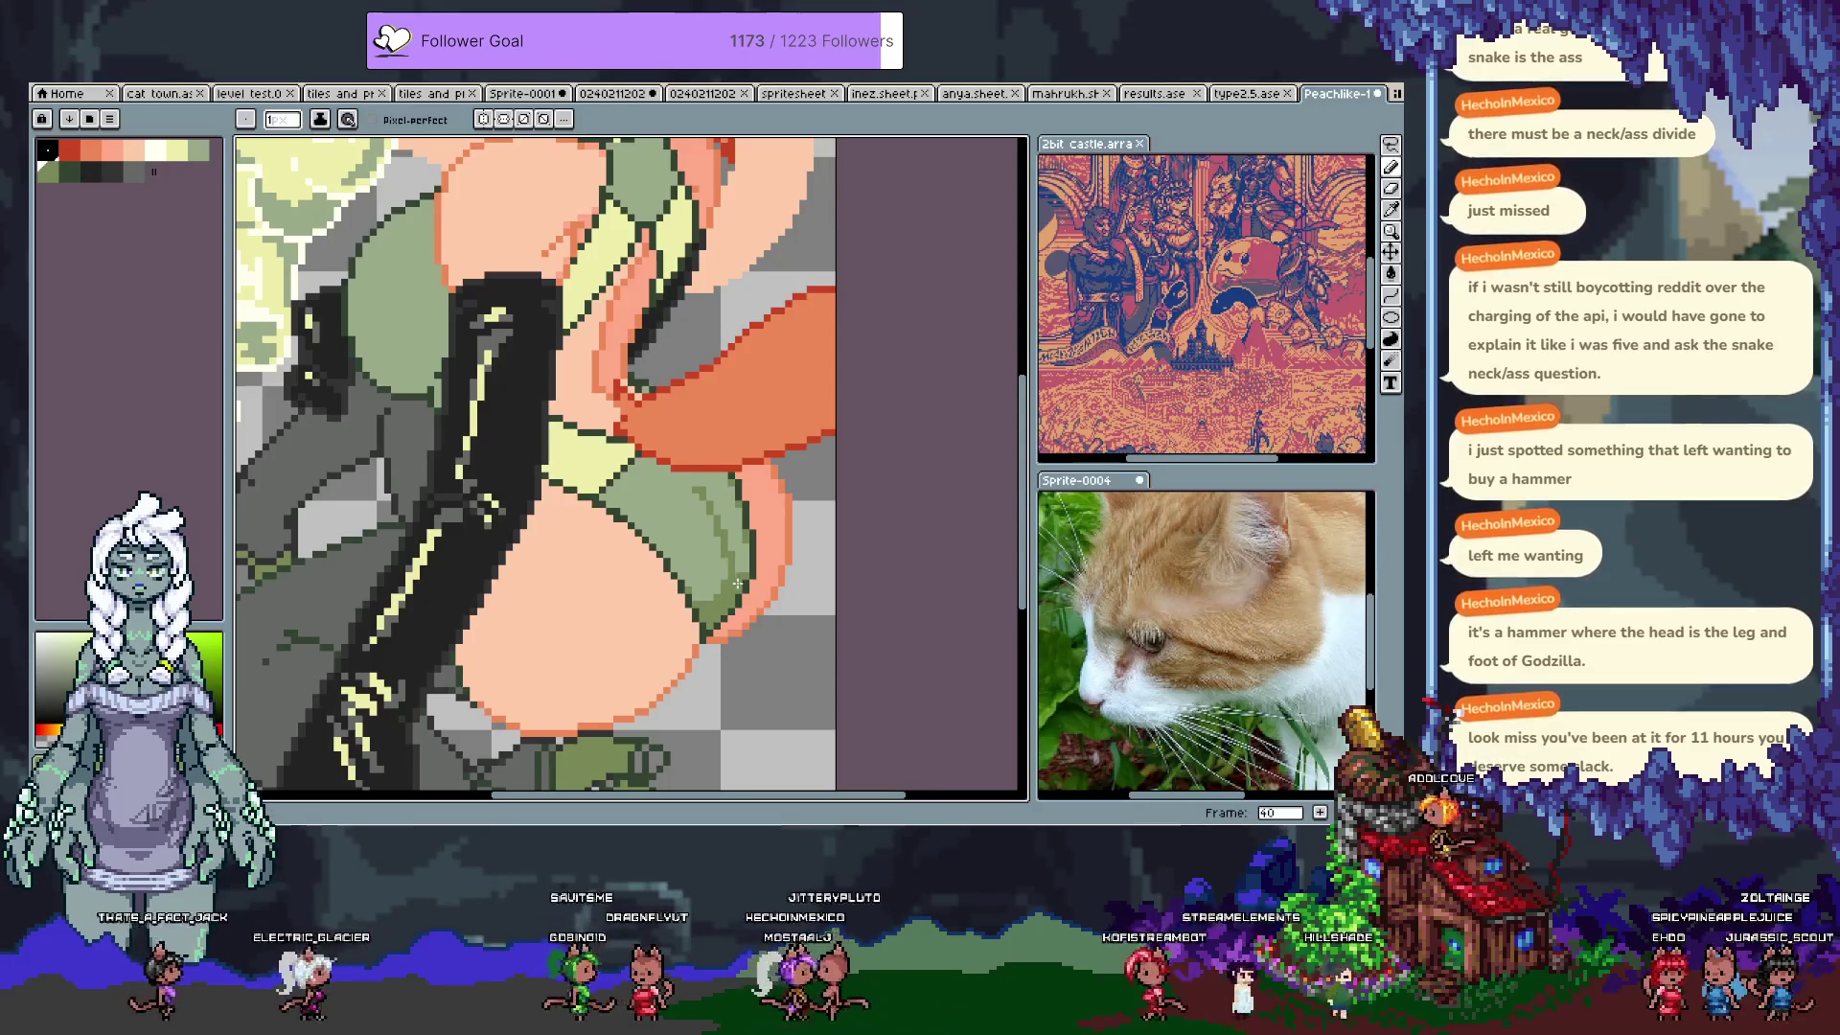
pyautogui.keyDown('alt'); pyautogui.click(738, 544); pyautogui.keyUp('alt')
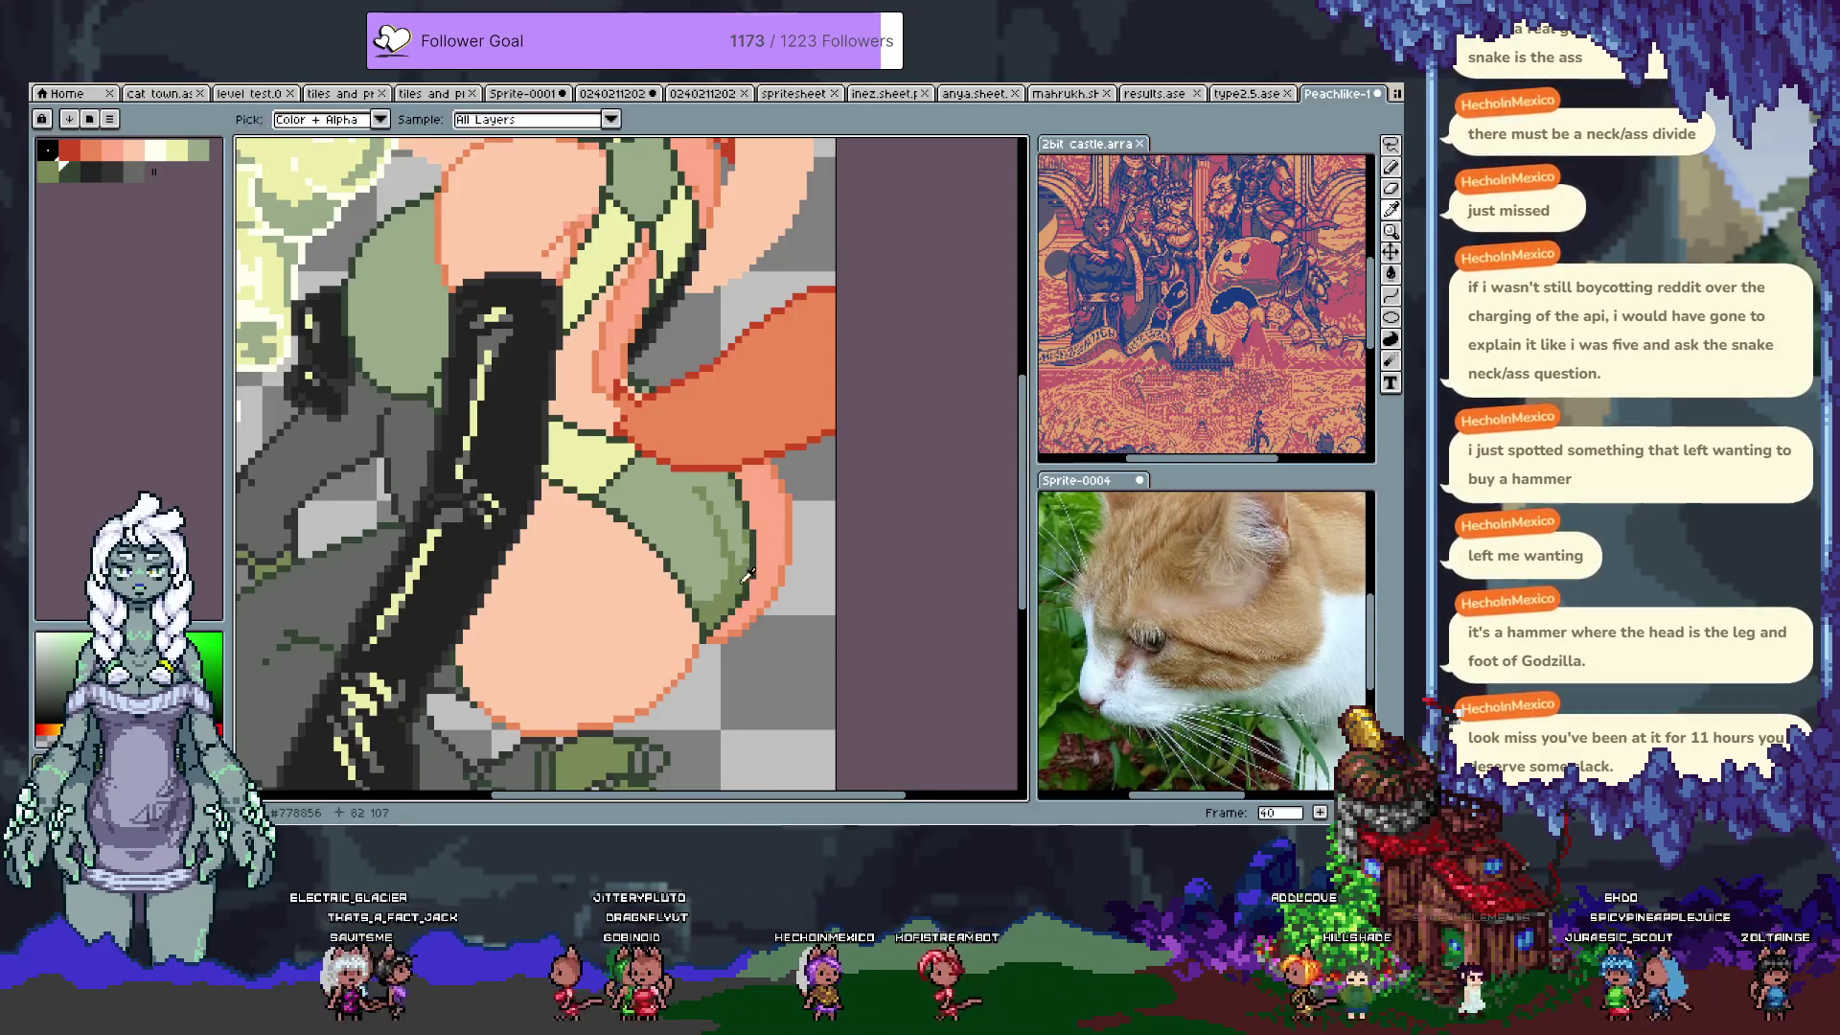
pyautogui.hotkey('ctrl', 'z')
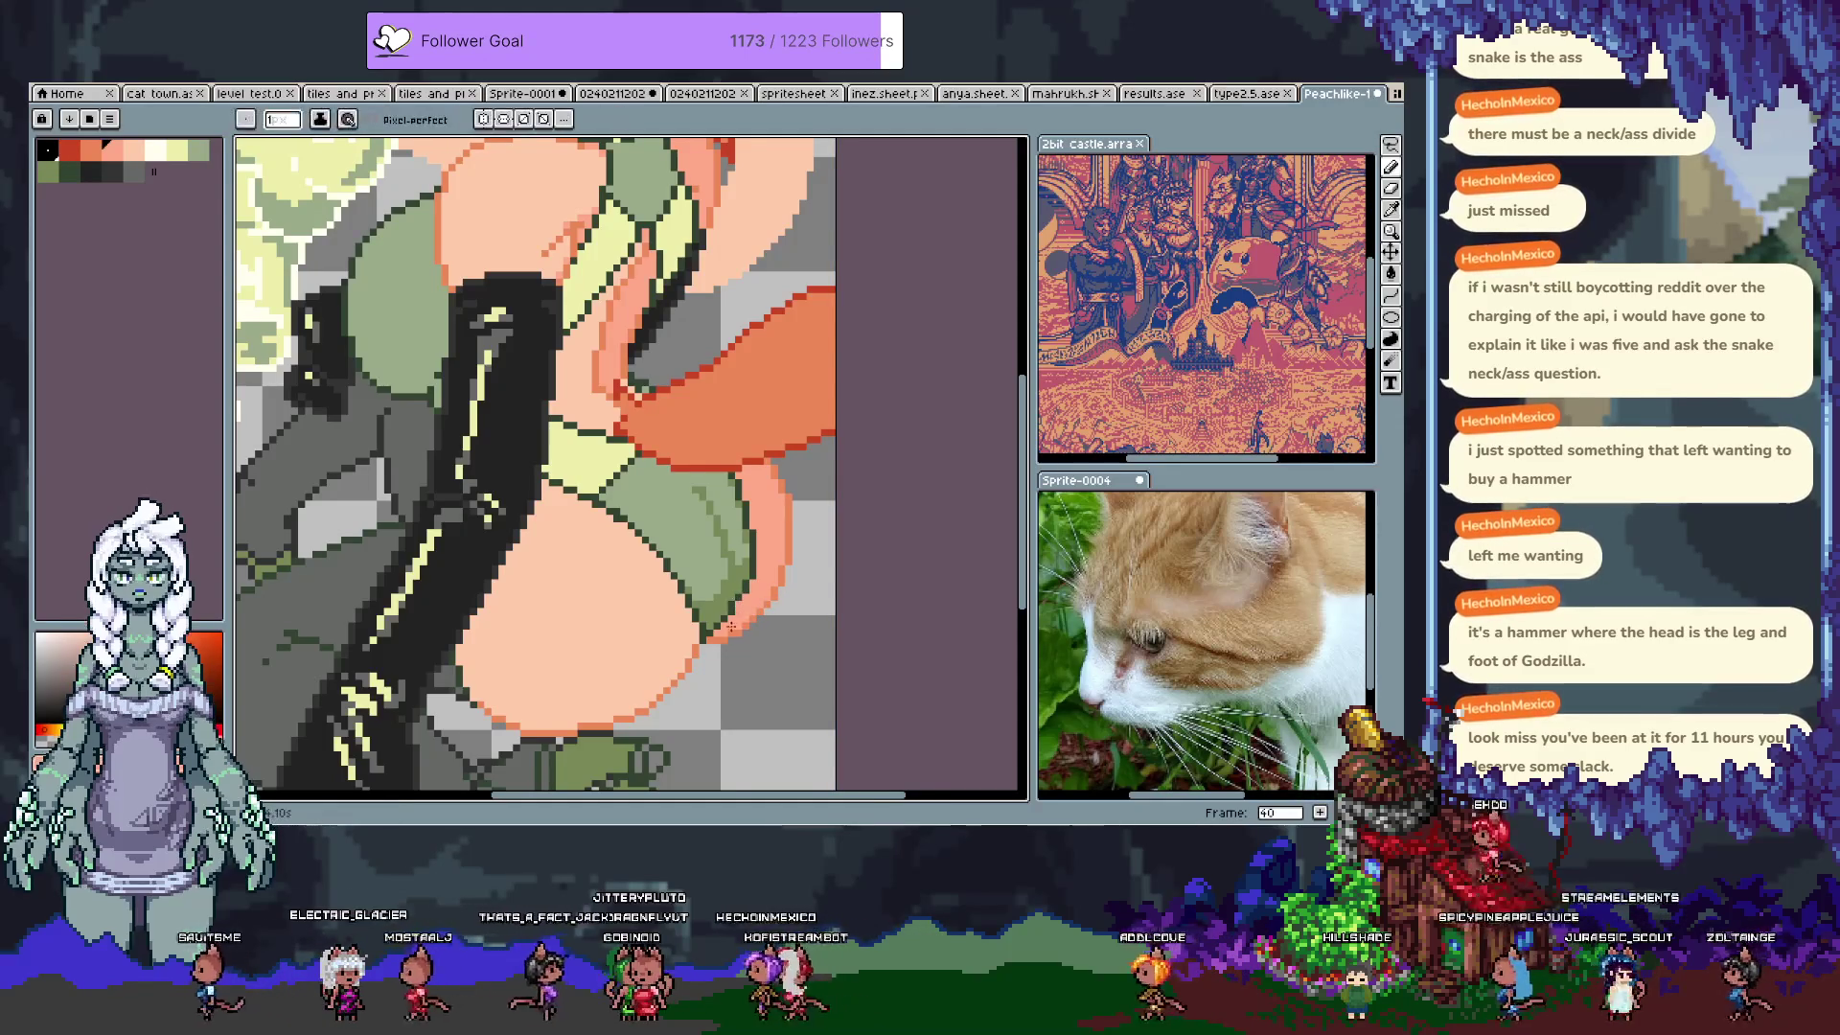
# Step: Alternate between the shorts green and the orange outline colour while placing hem pixels
pyautogui.keyDown('alt'); pyautogui.click(724, 625); pyautogui.keyUp('alt')
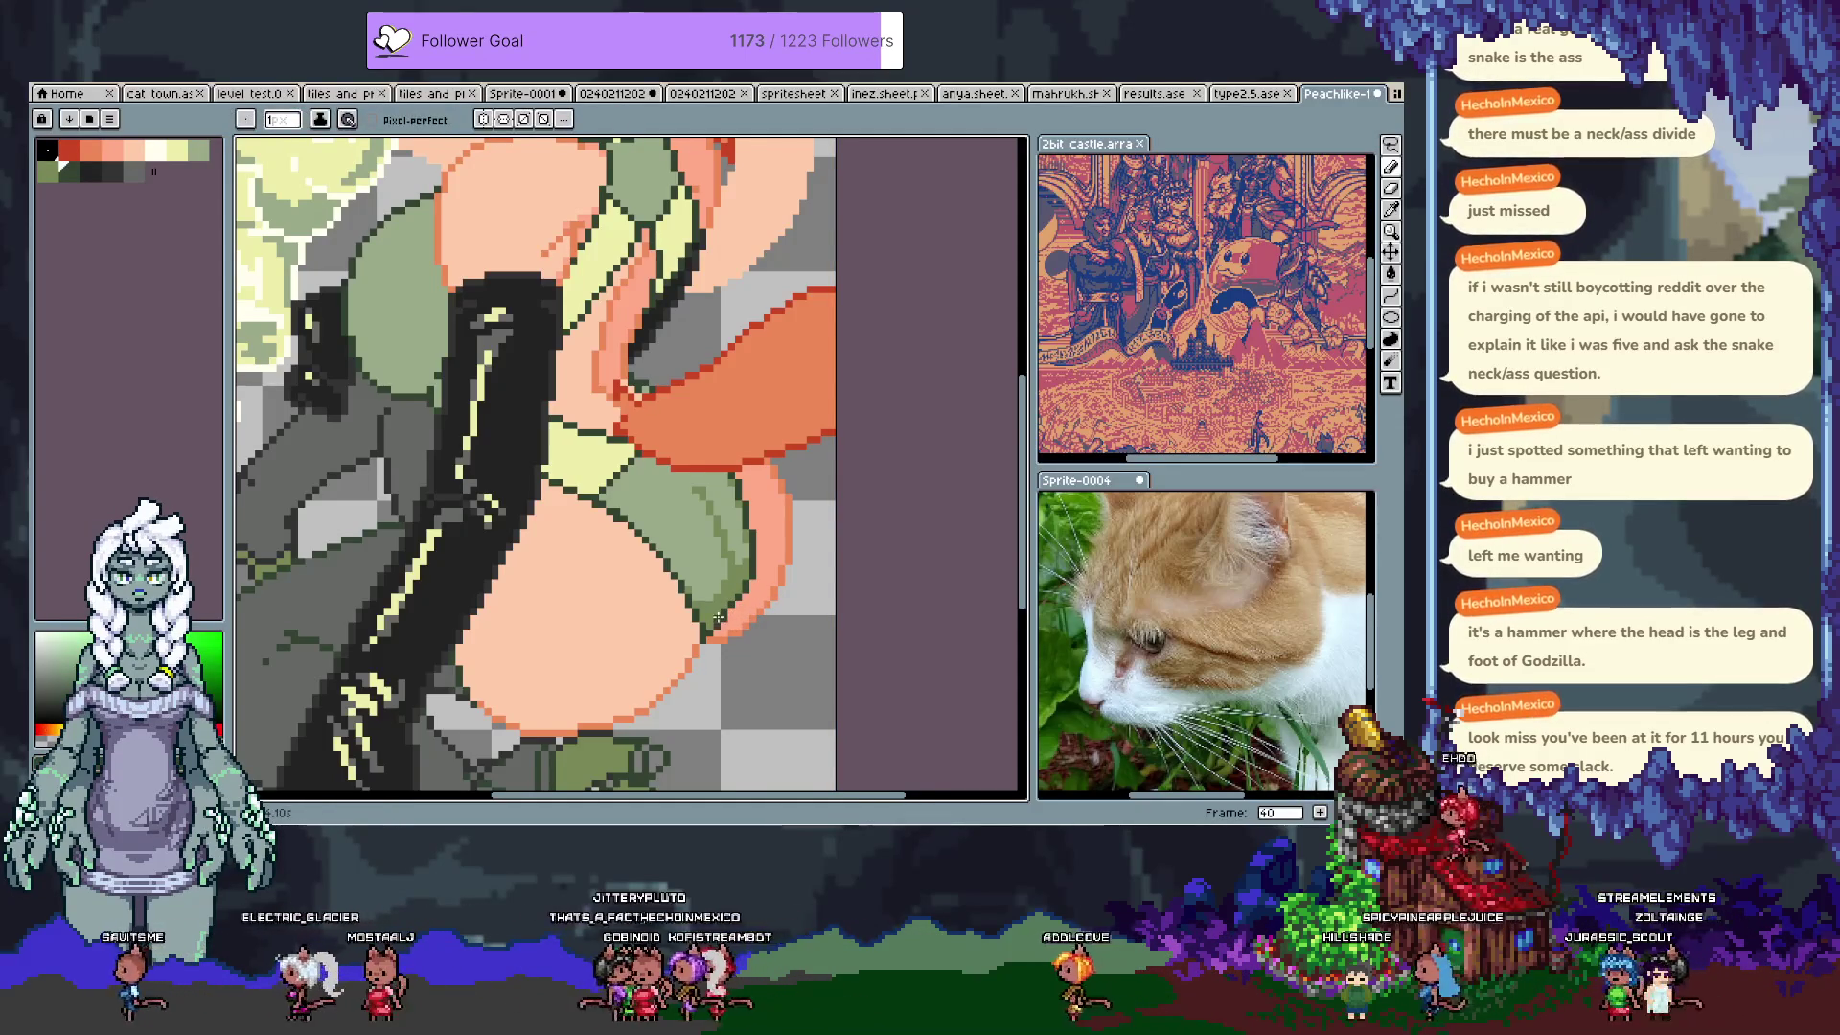
pyautogui.keyDown('alt'); pyautogui.click(724, 634); pyautogui.keyUp('alt')
pyautogui.keyDown('alt'); pyautogui.click(706, 617); pyautogui.keyUp('alt')
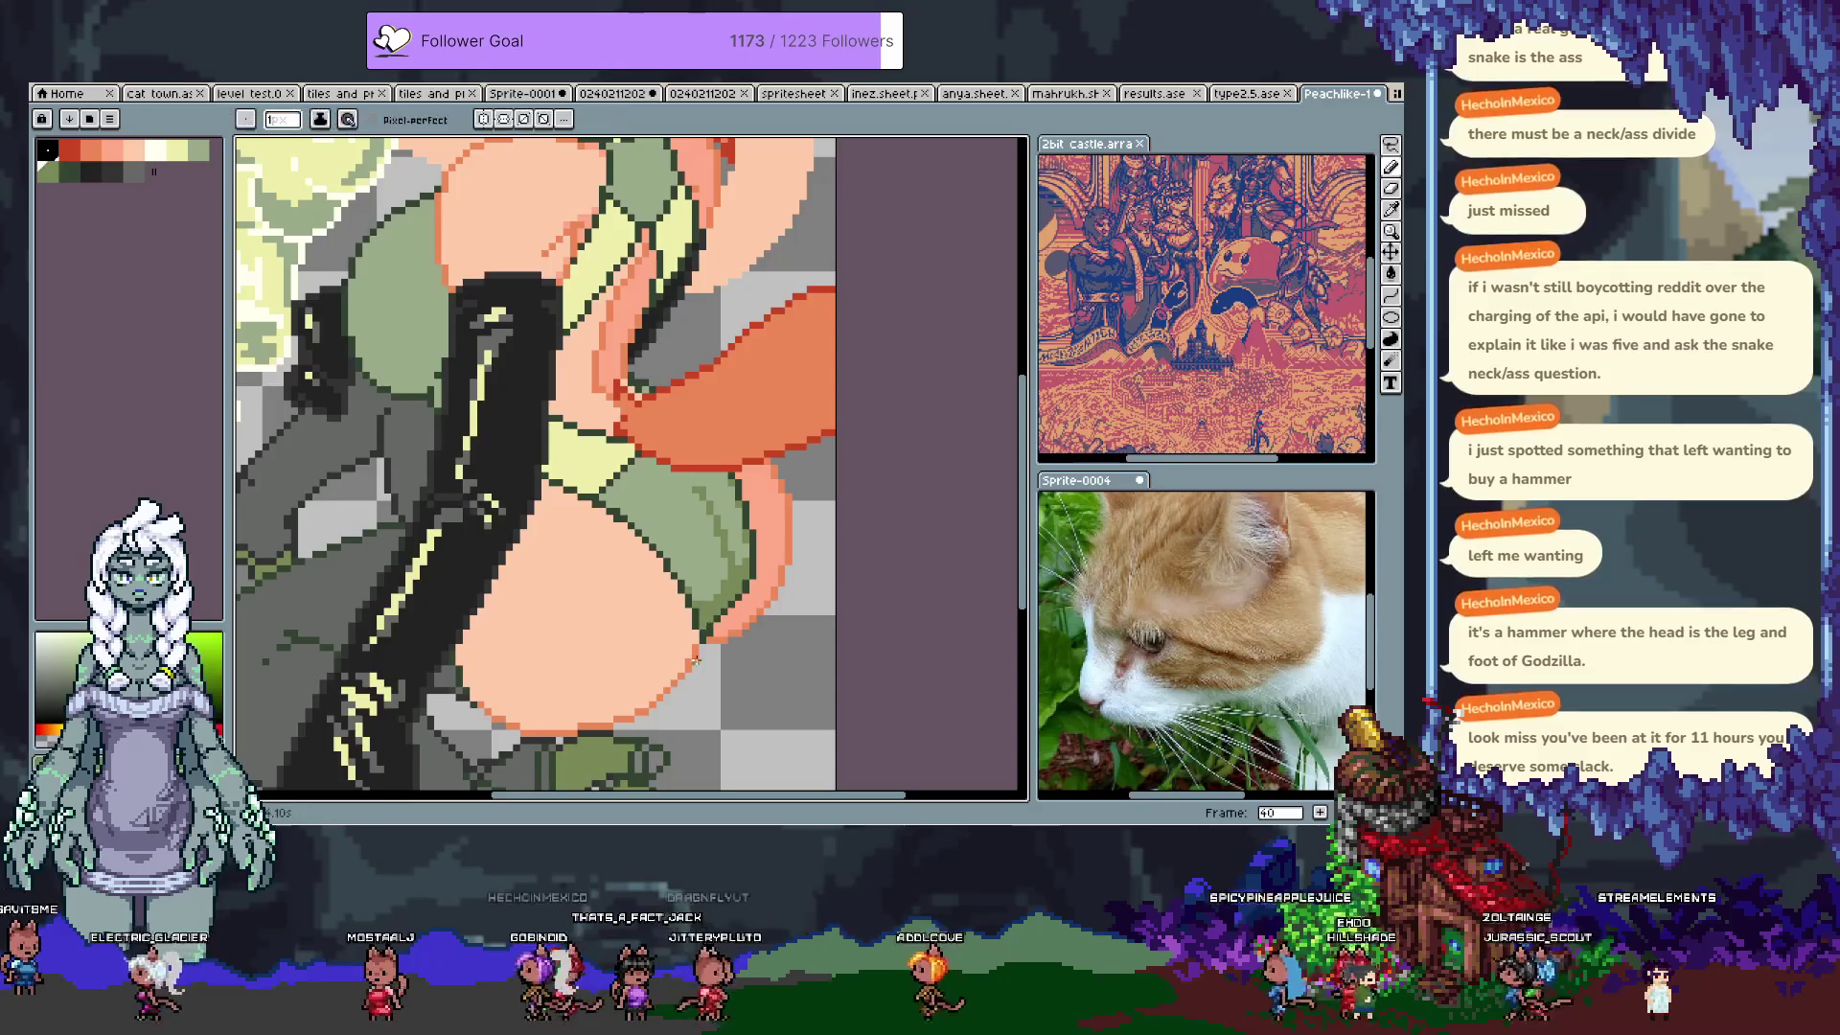
pyautogui.keyDown('alt'); pyautogui.click(720, 604); pyautogui.keyUp('alt')
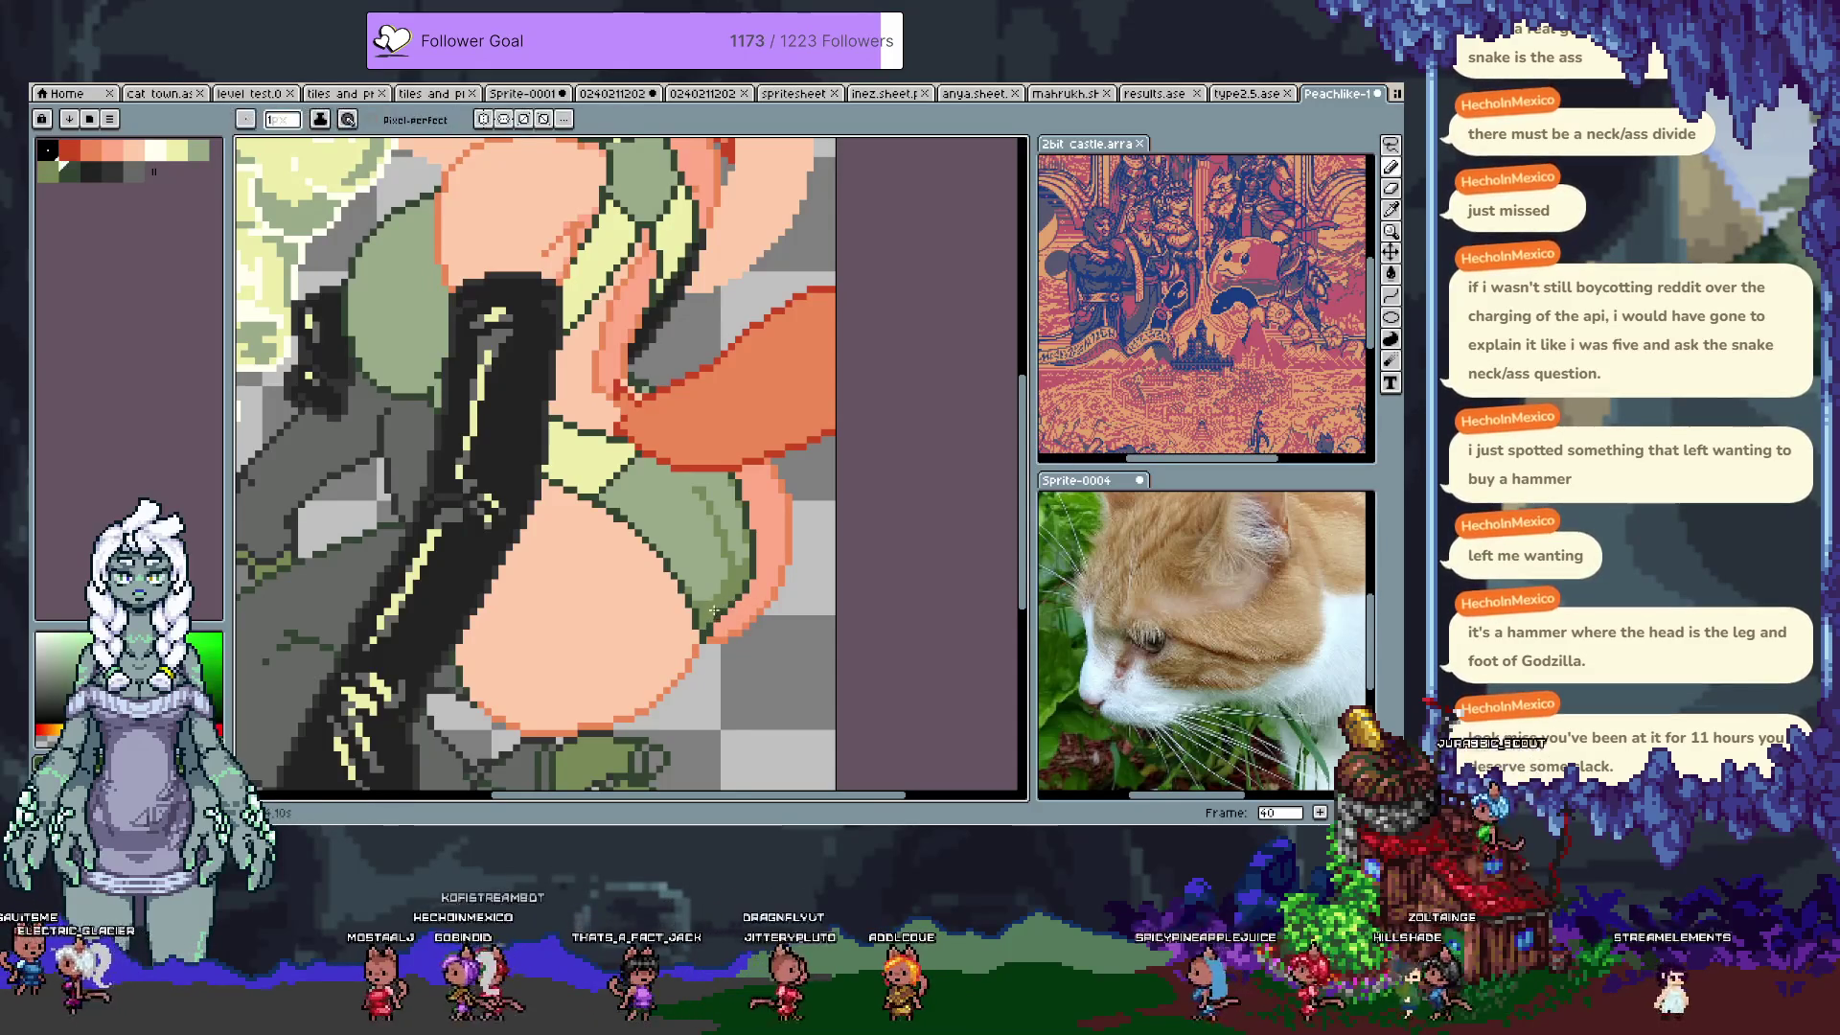
pyautogui.keyDown('alt'); pyautogui.click(727, 615); pyautogui.keyUp('alt')
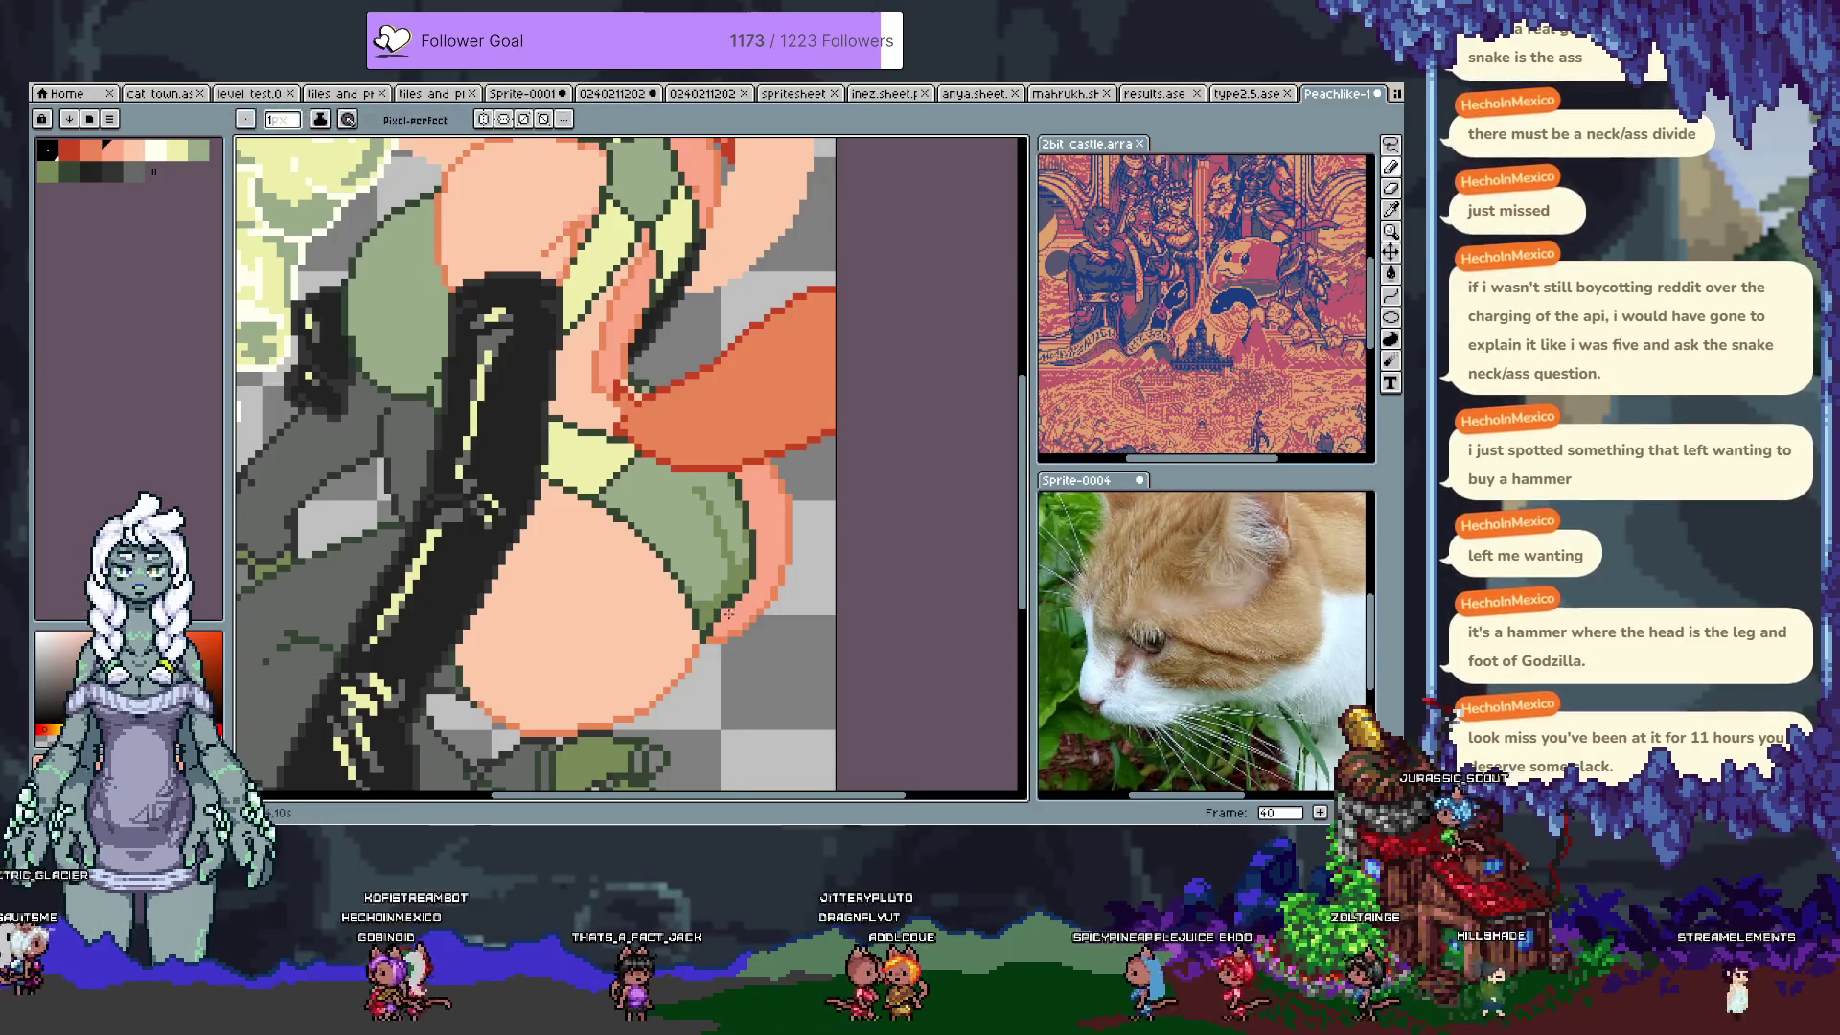
pyautogui.keyDown('alt'); pyautogui.click(736, 588); pyautogui.keyUp('alt')
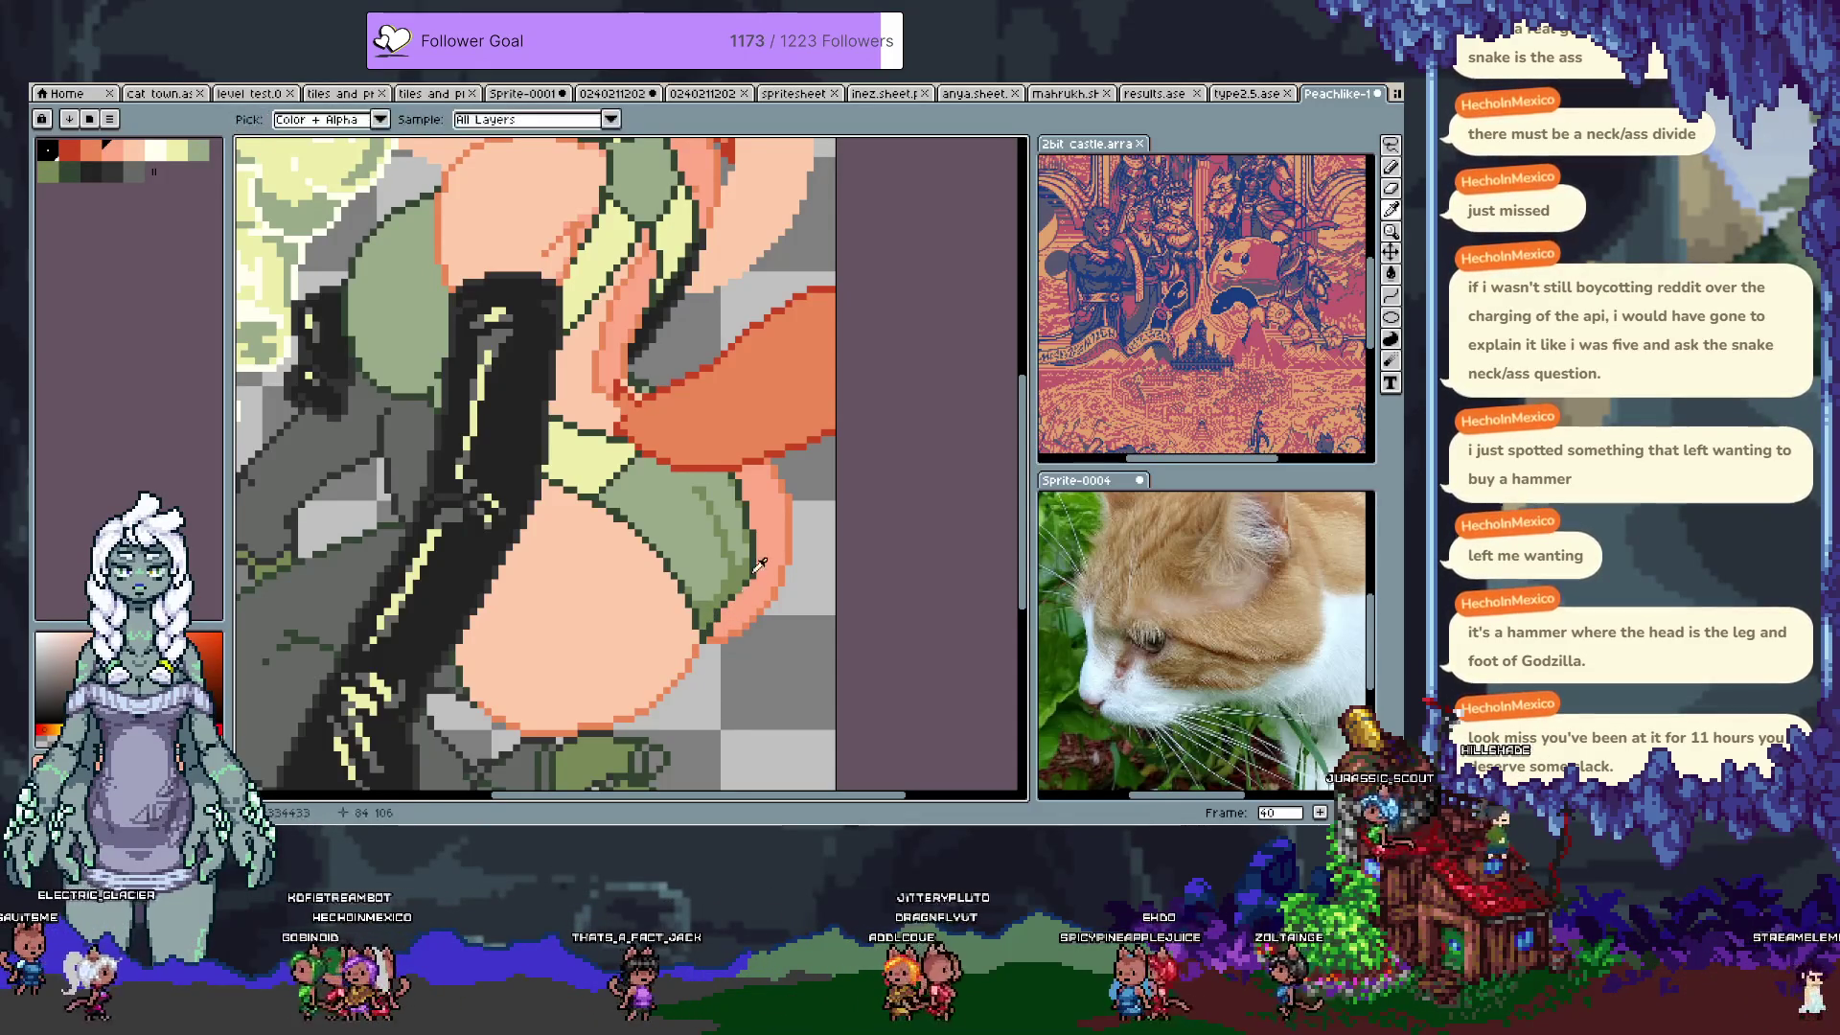
pyautogui.scroll(-3, 733, 585)
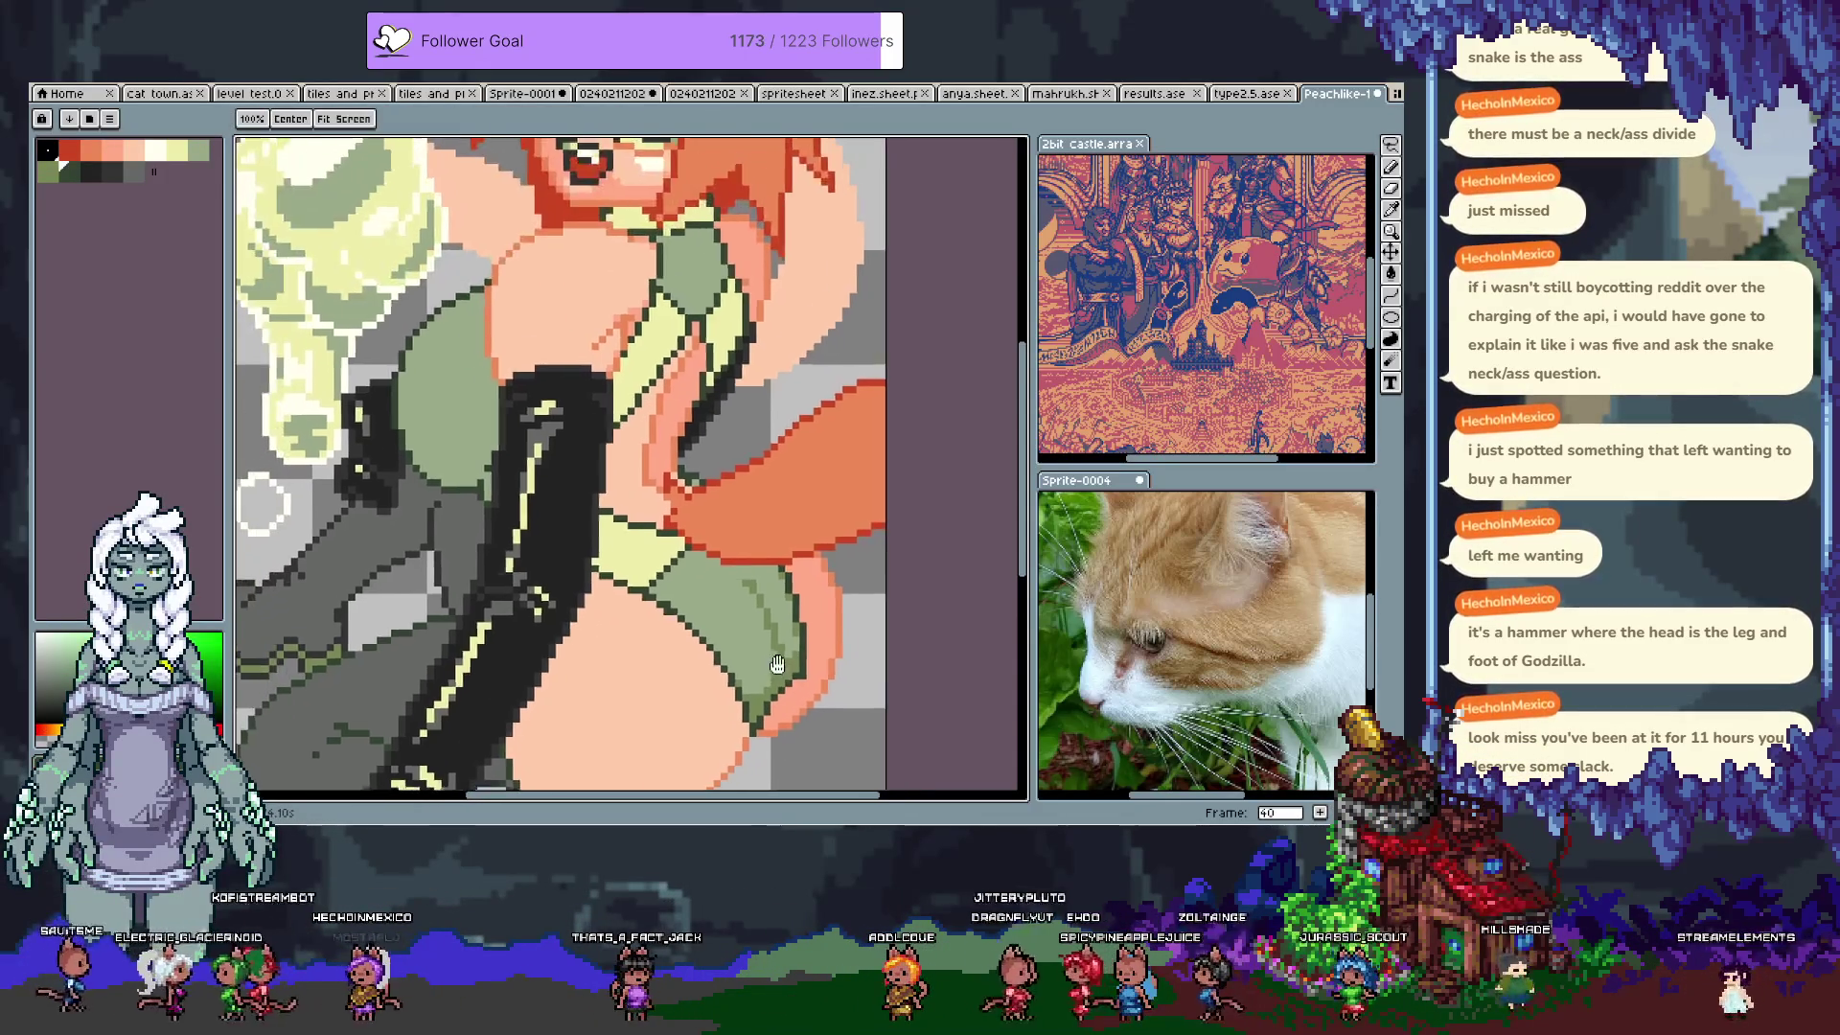
pyautogui.scroll(3, 731, 491)
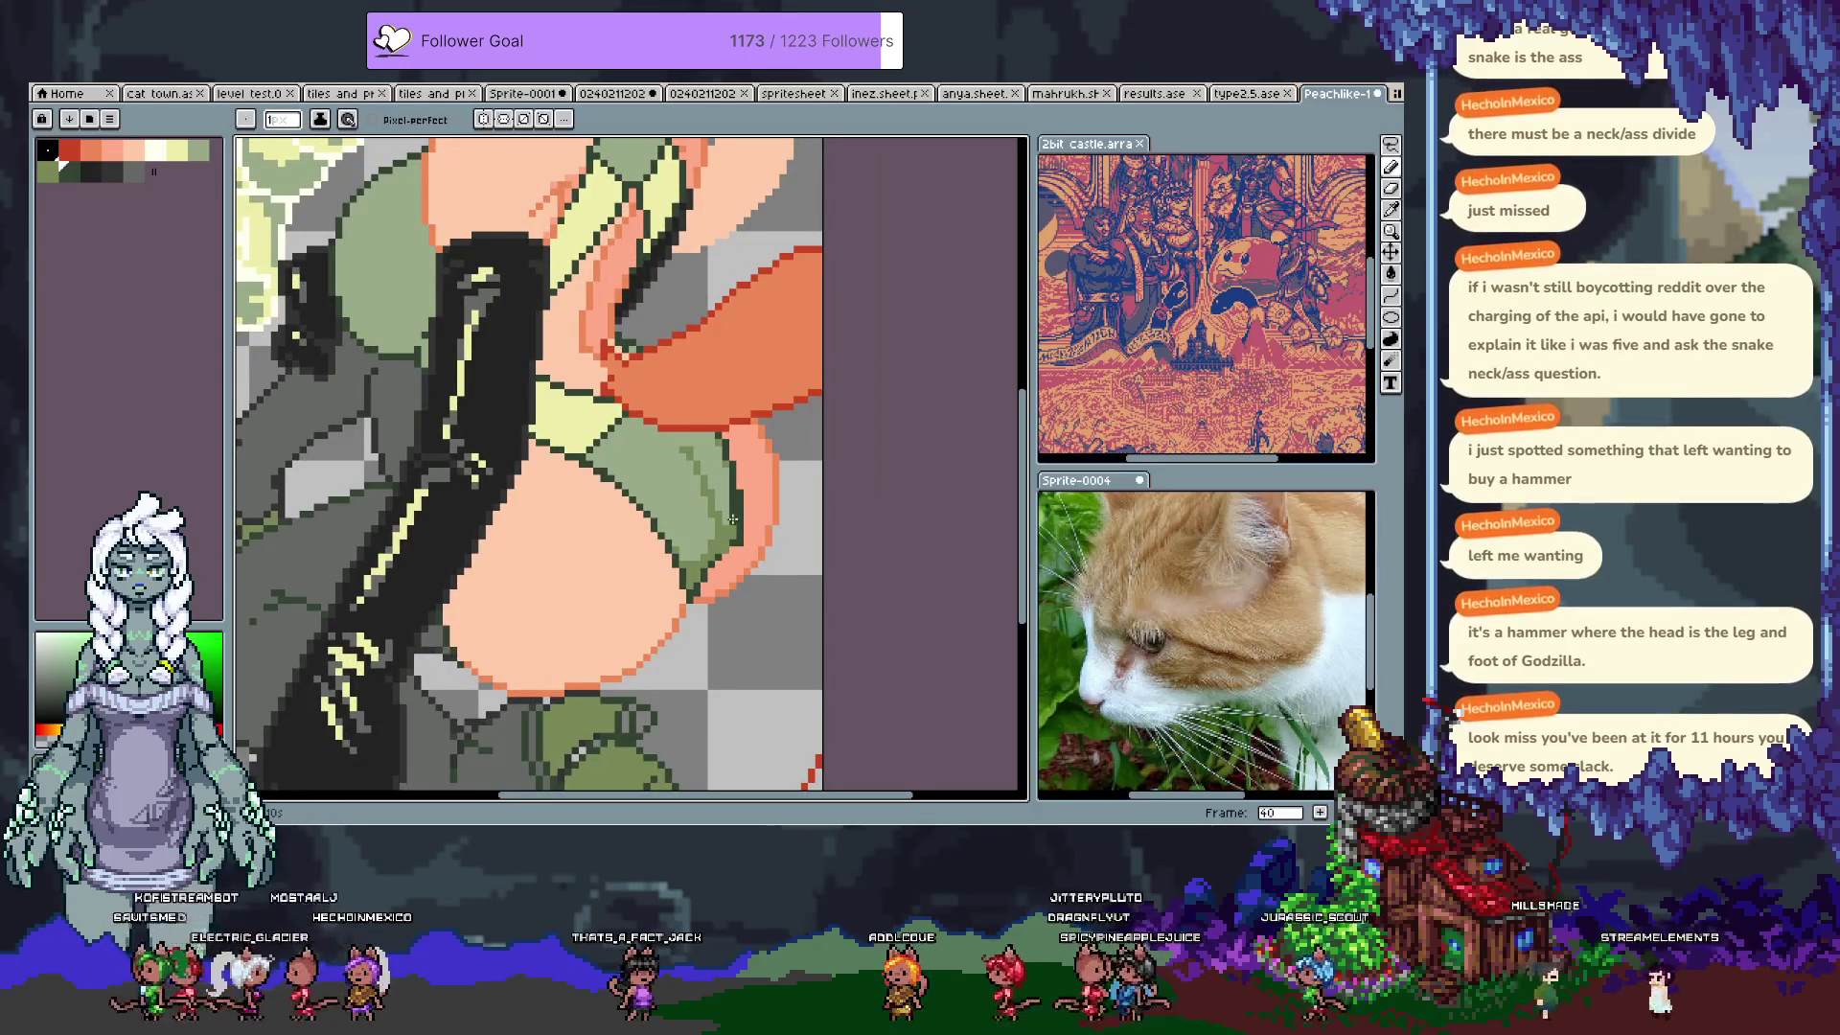
# Step: Sample salmon and light green #99aa88, then draw a thin dark-green line along the shorts edge
pyautogui.keyDown('alt'); pyautogui.click(738, 548); pyautogui.keyUp('alt')
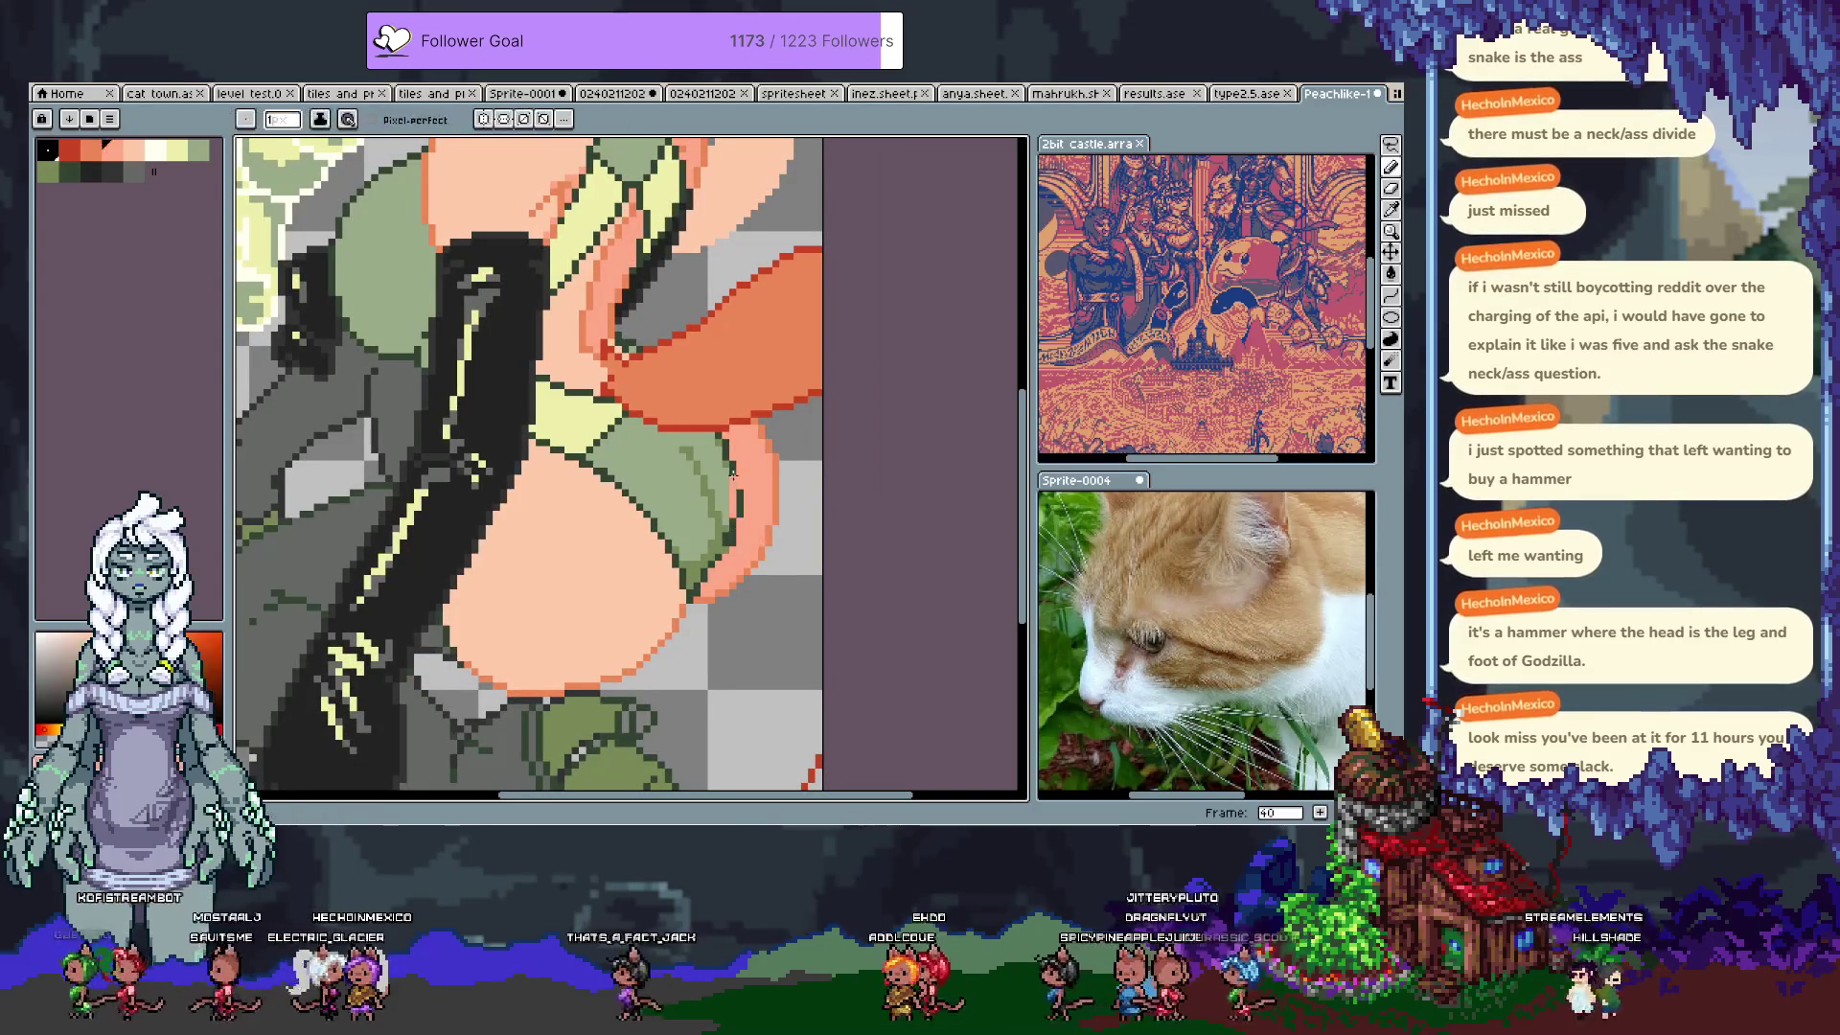
pyautogui.keyDown('alt'); pyautogui.click(724, 549); pyautogui.keyUp('alt')
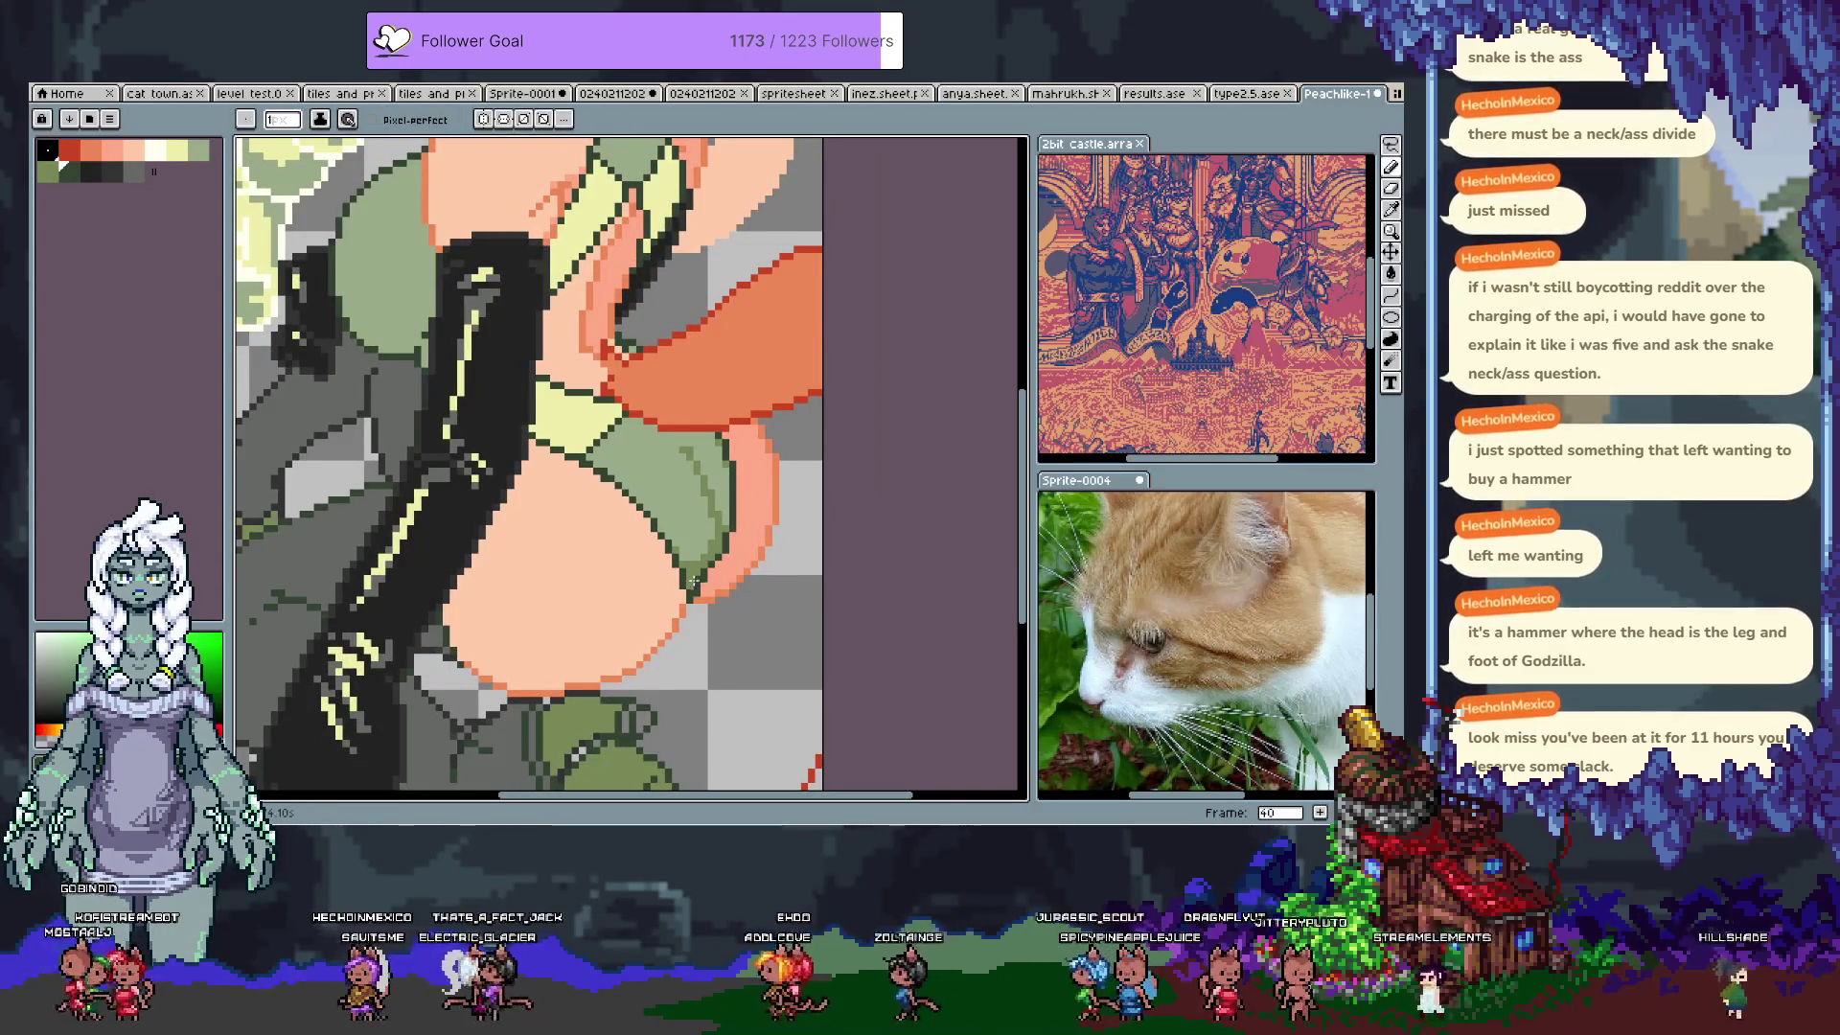
pyautogui.keyDown('alt'); pyautogui.click(704, 587); pyautogui.keyUp('alt')
pyautogui.keyDown('alt'); pyautogui.click(727, 559); pyautogui.keyUp('alt')
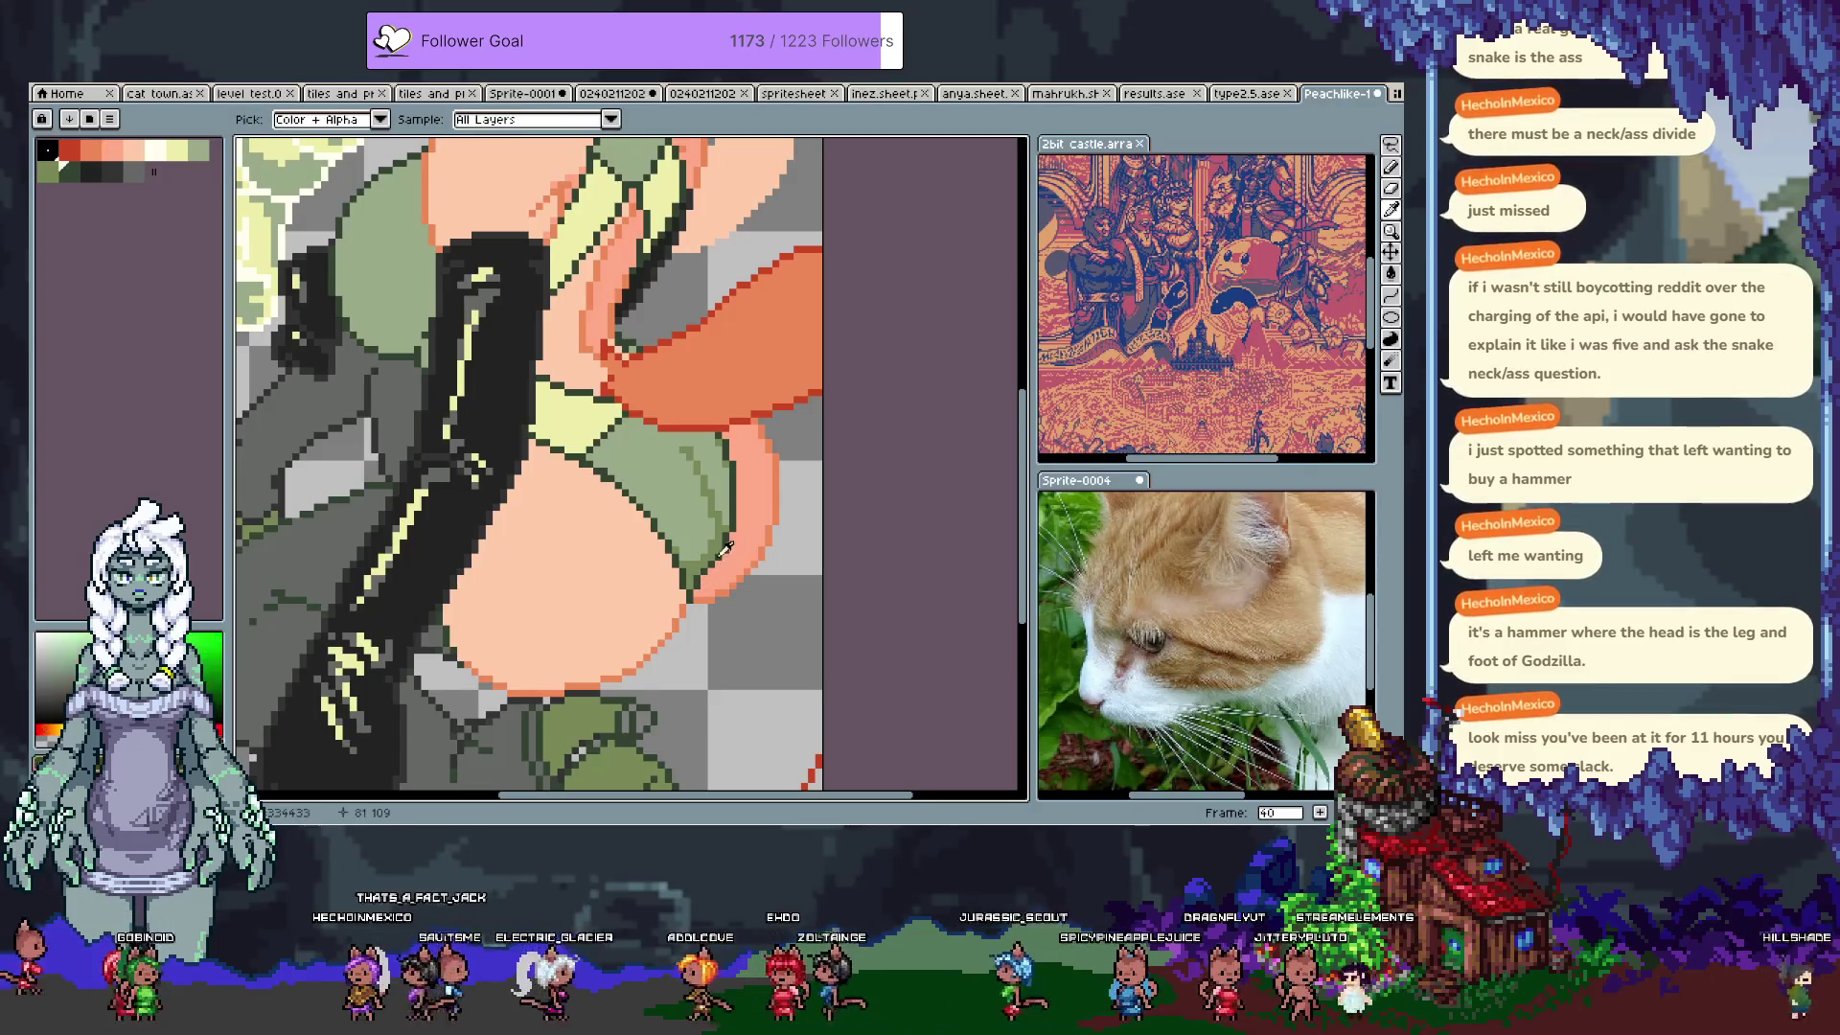
pyautogui.keyDown('alt'); pyautogui.click(701, 493); pyautogui.keyUp('alt')
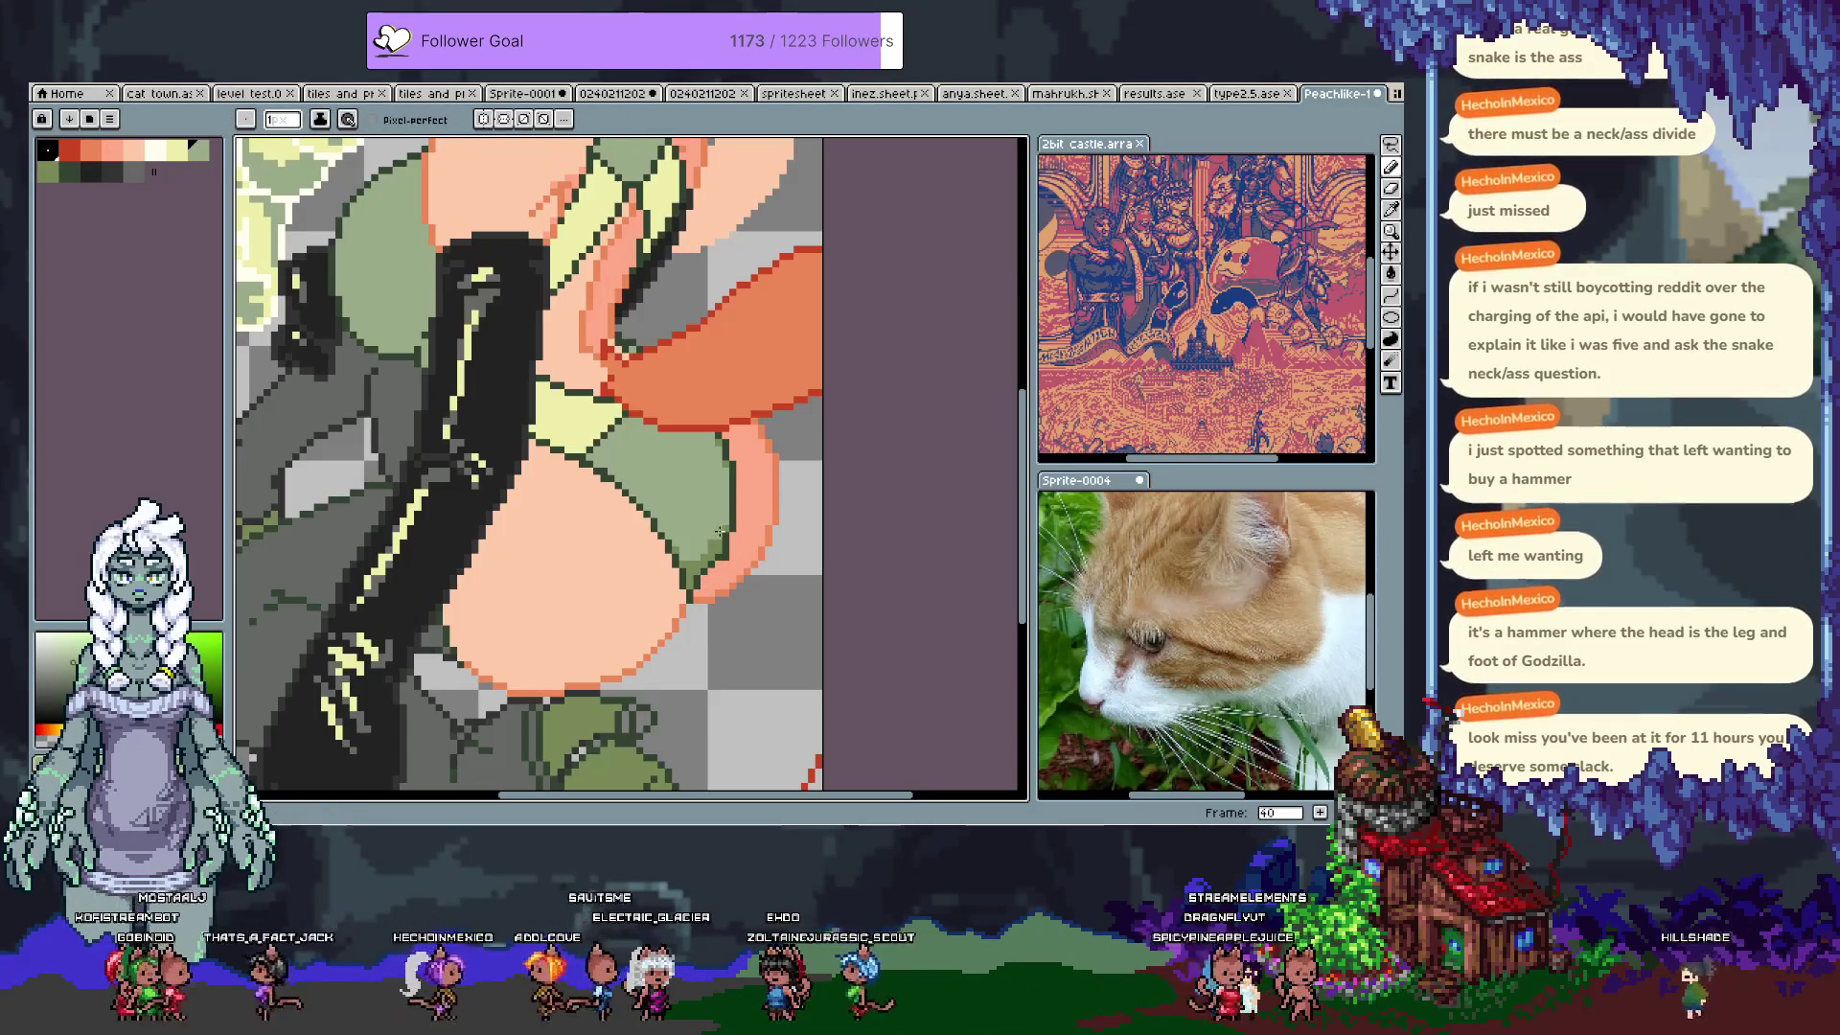
pyautogui.press('alt')
pyautogui.moveTo(681, 477); pyautogui.dragTo(714, 526)
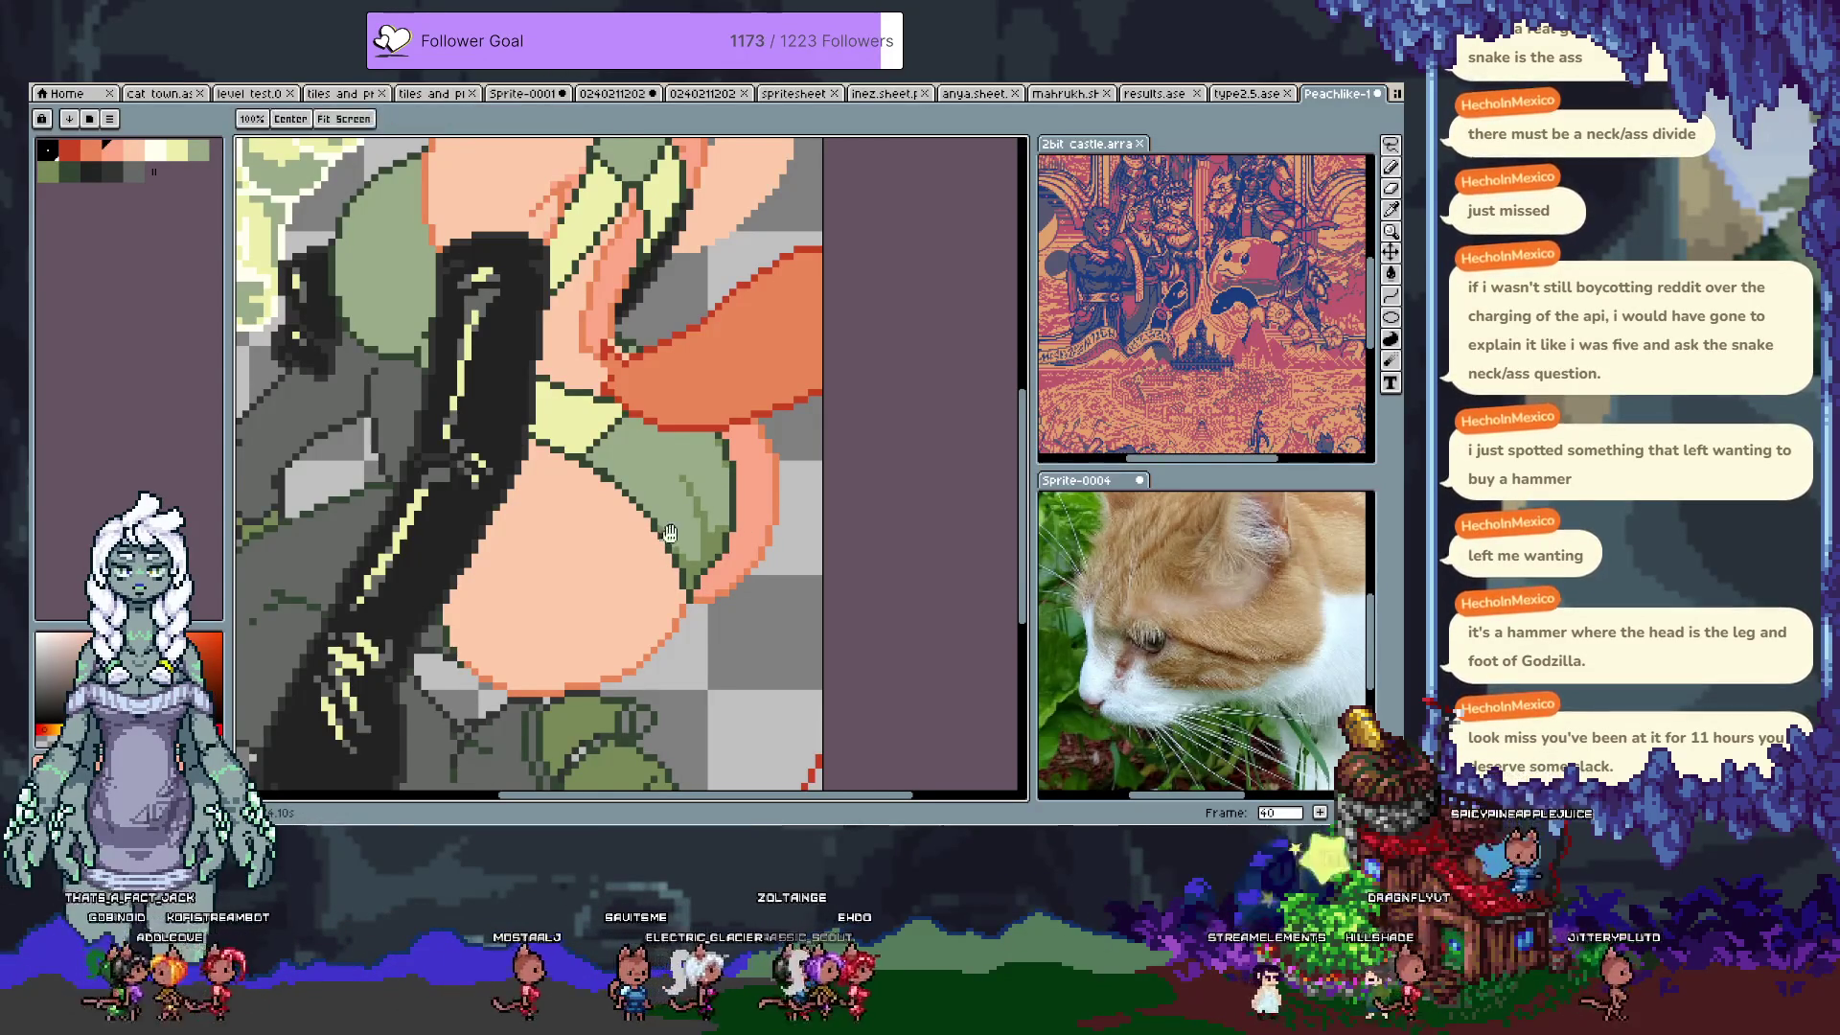
# Step: Undo the last pencil stroke, sample dark green #334433, and remove a few stray pixels
pyautogui.moveTo(721, 563); pyautogui.dragTo(778, 625)
pyautogui.hotkey('ctrl', 'z')
pyautogui.press('i')
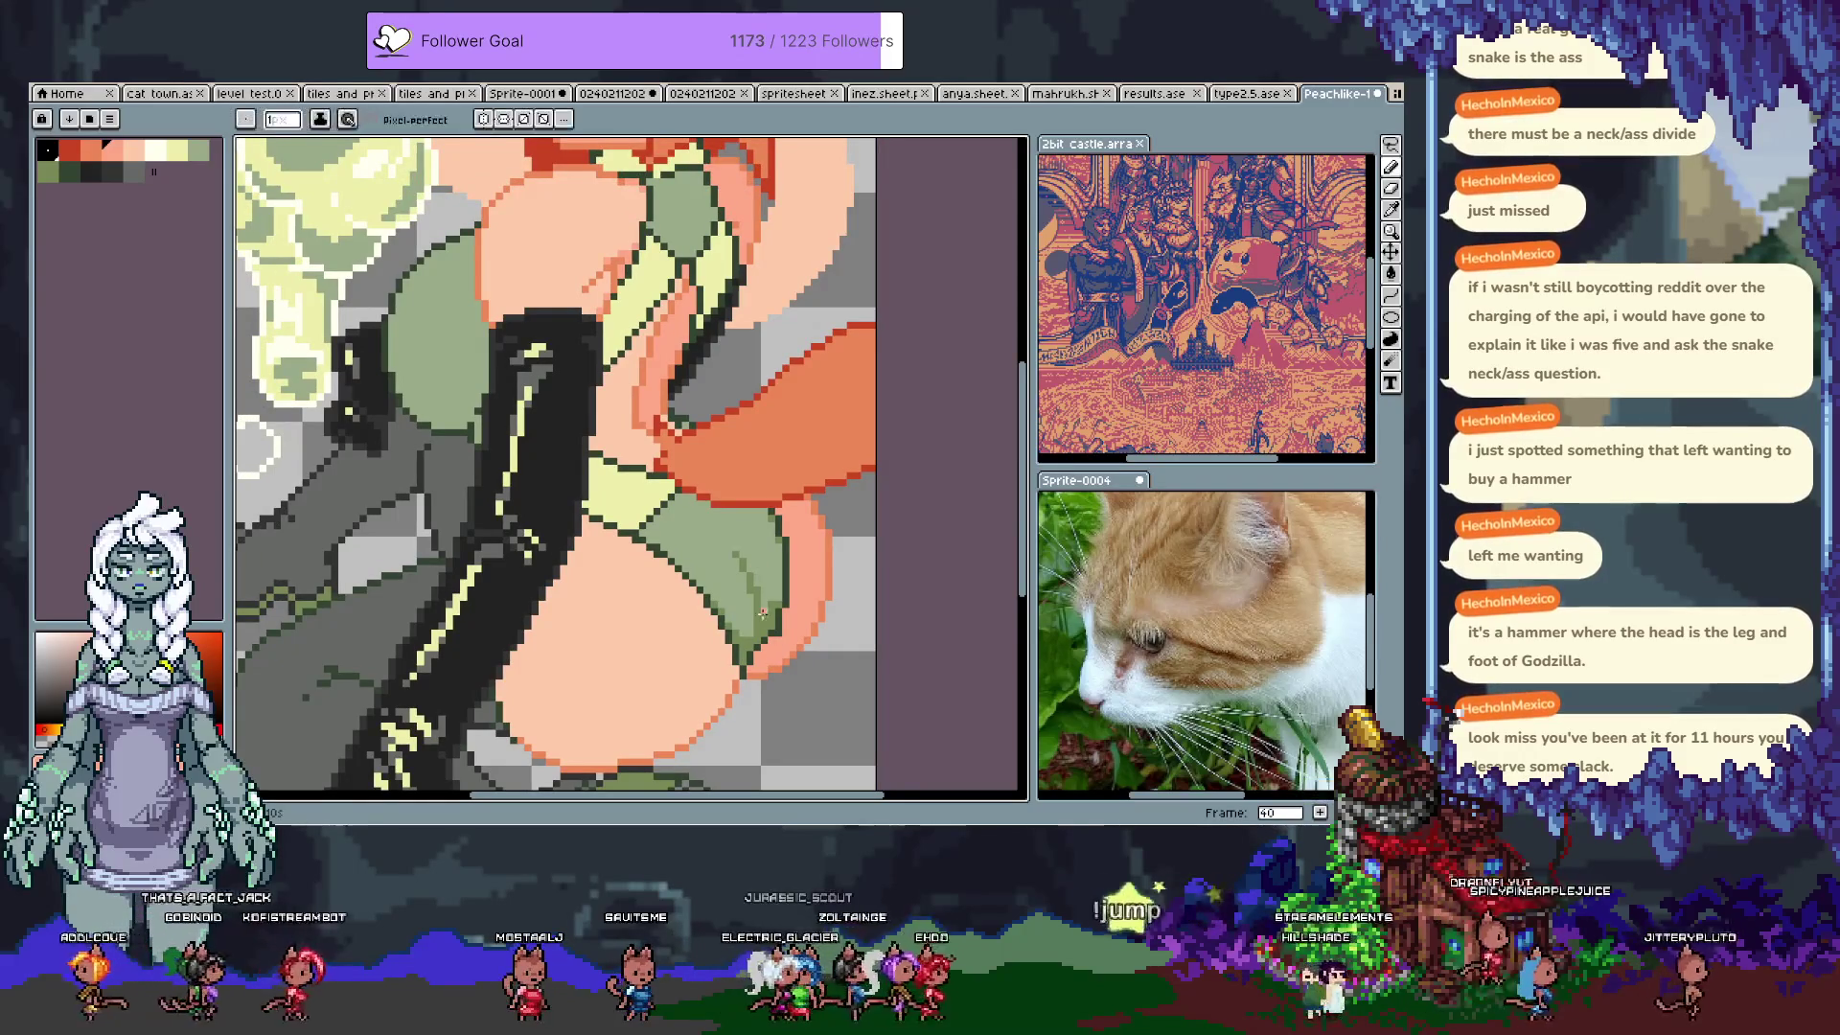
pyautogui.click(784, 615)
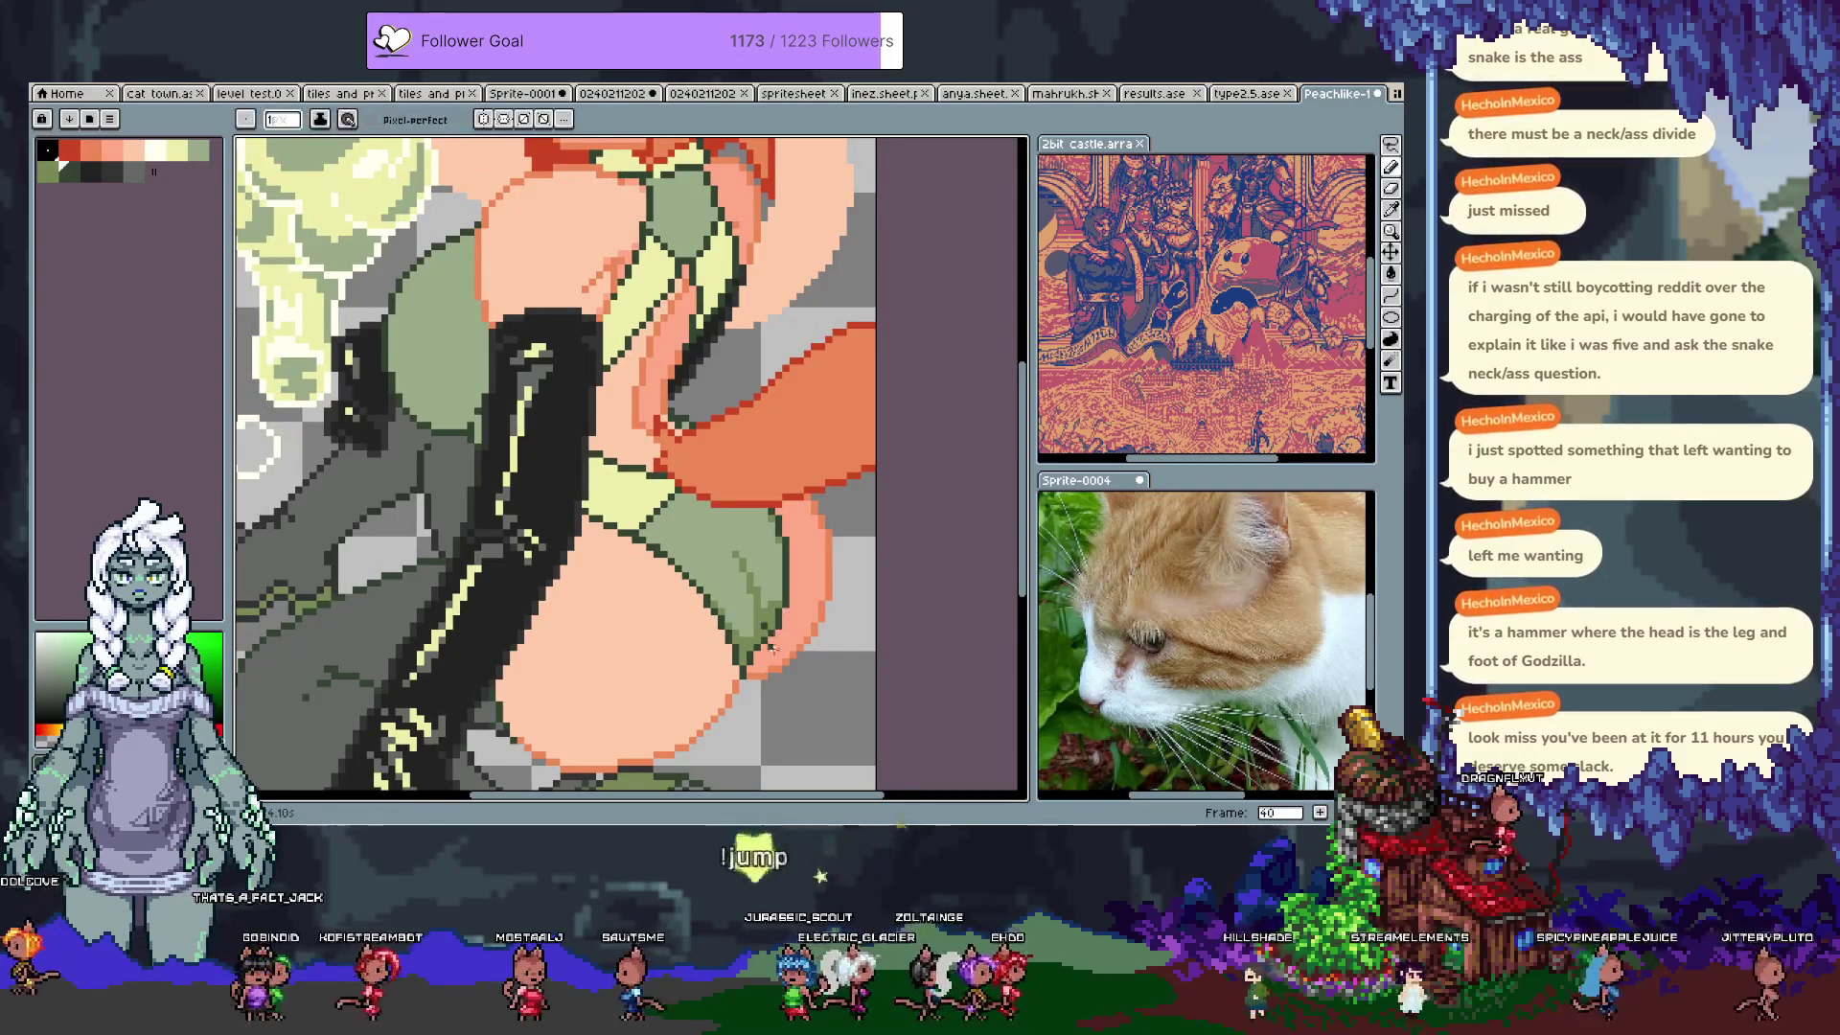
pyautogui.press('b')
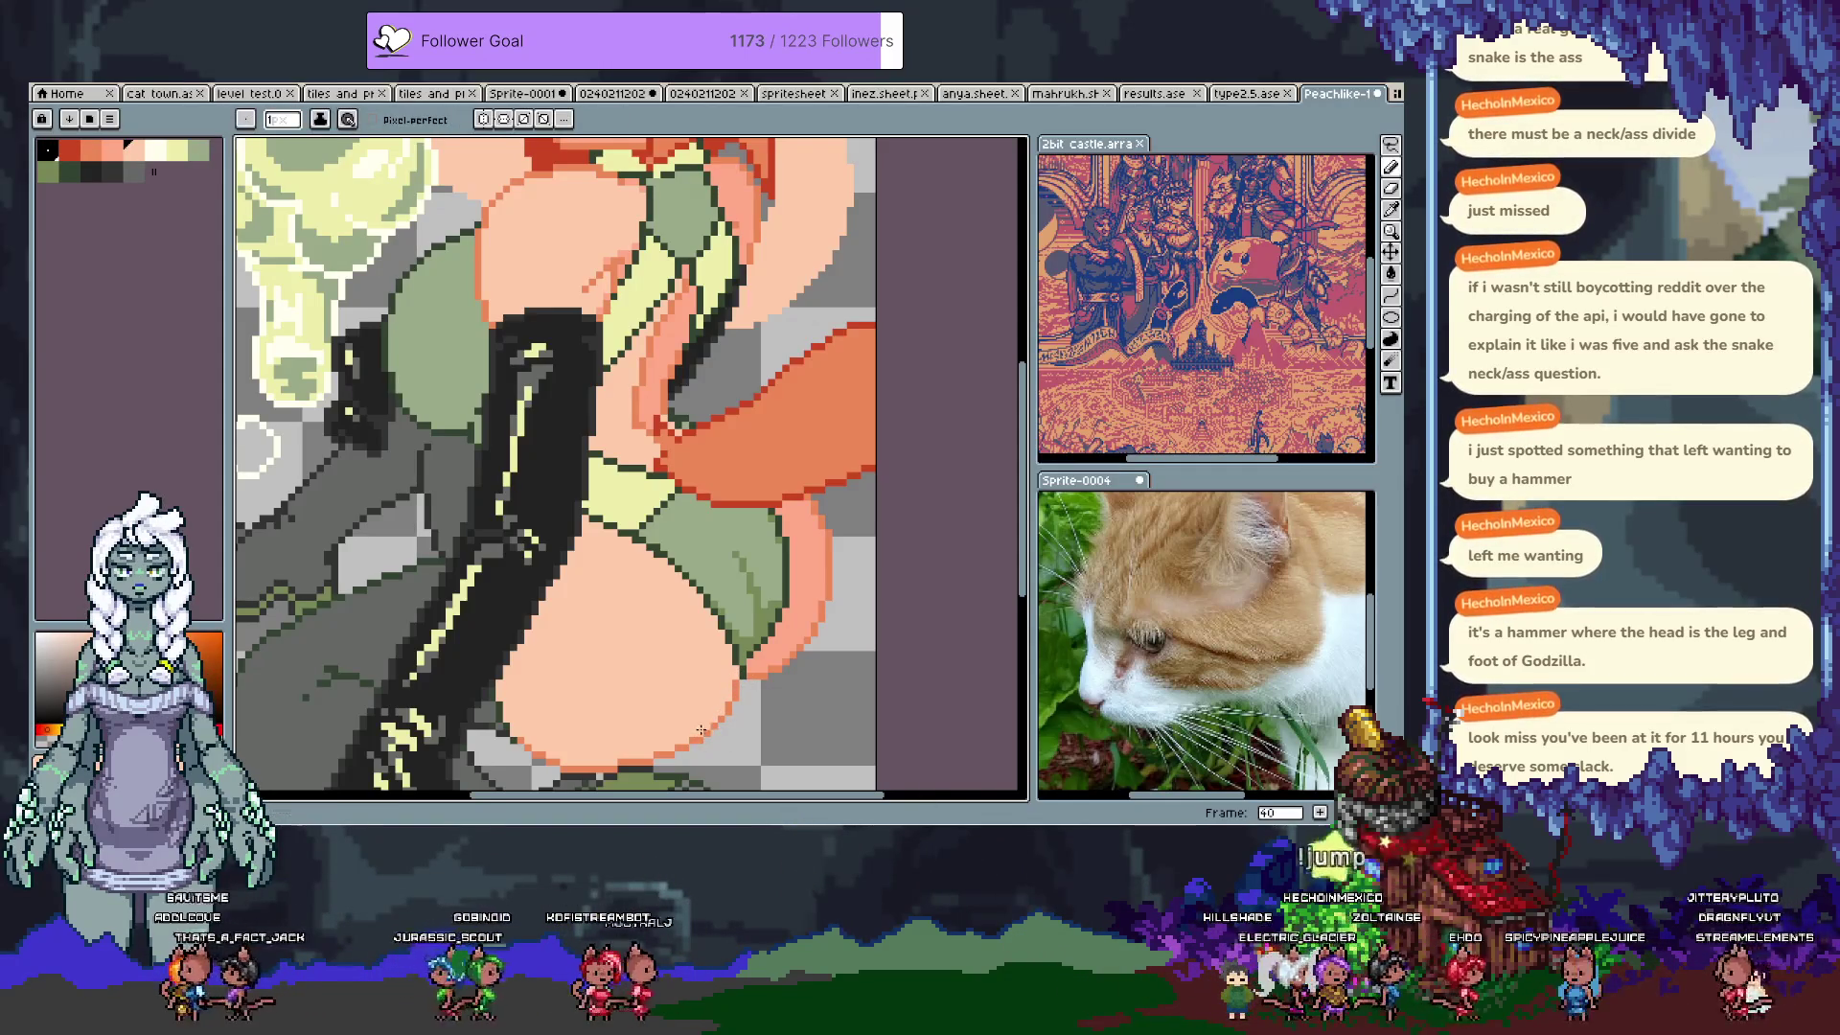
pyautogui.hotkey('ctrl', 'z')
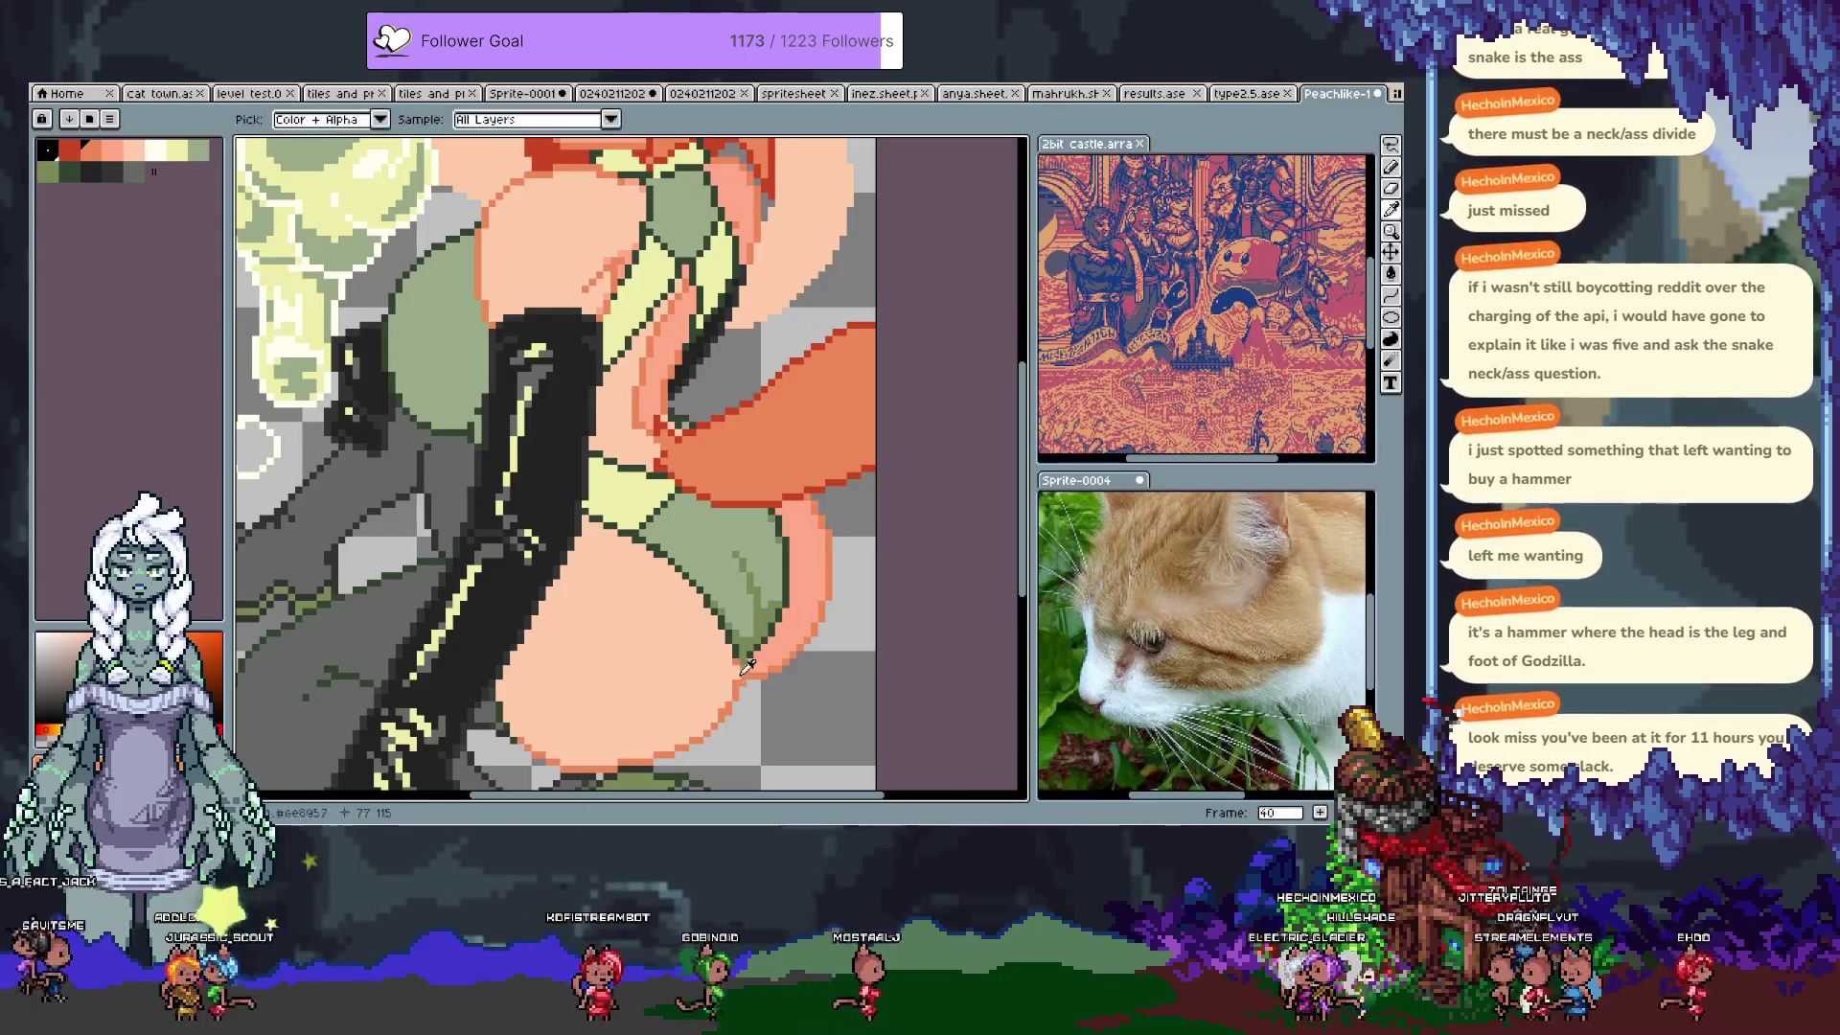
# Step: Switch the drawing colour between dark green and orange, then pick the hip's salmon colour
pyautogui.keyDown('alt'); pyautogui.click(741, 661); pyautogui.keyUp('alt')
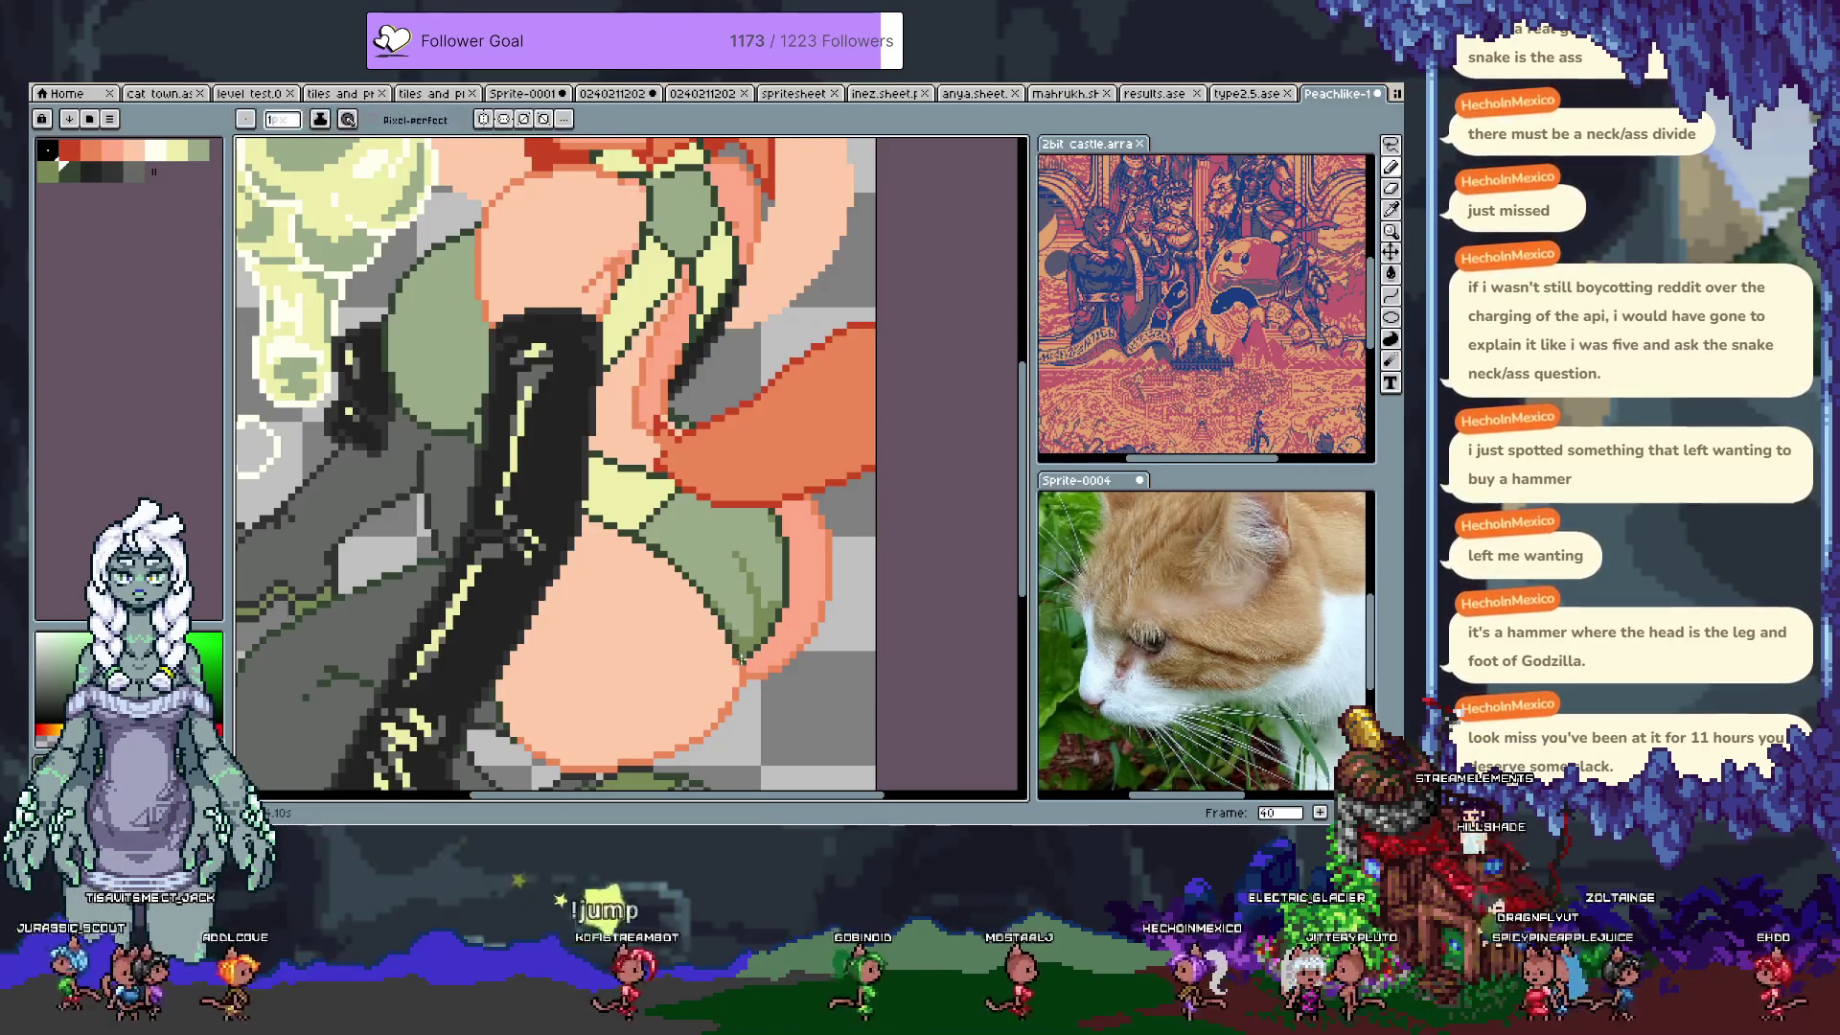
pyautogui.keyDown('alt'); pyautogui.click(736, 666); pyautogui.keyUp('alt')
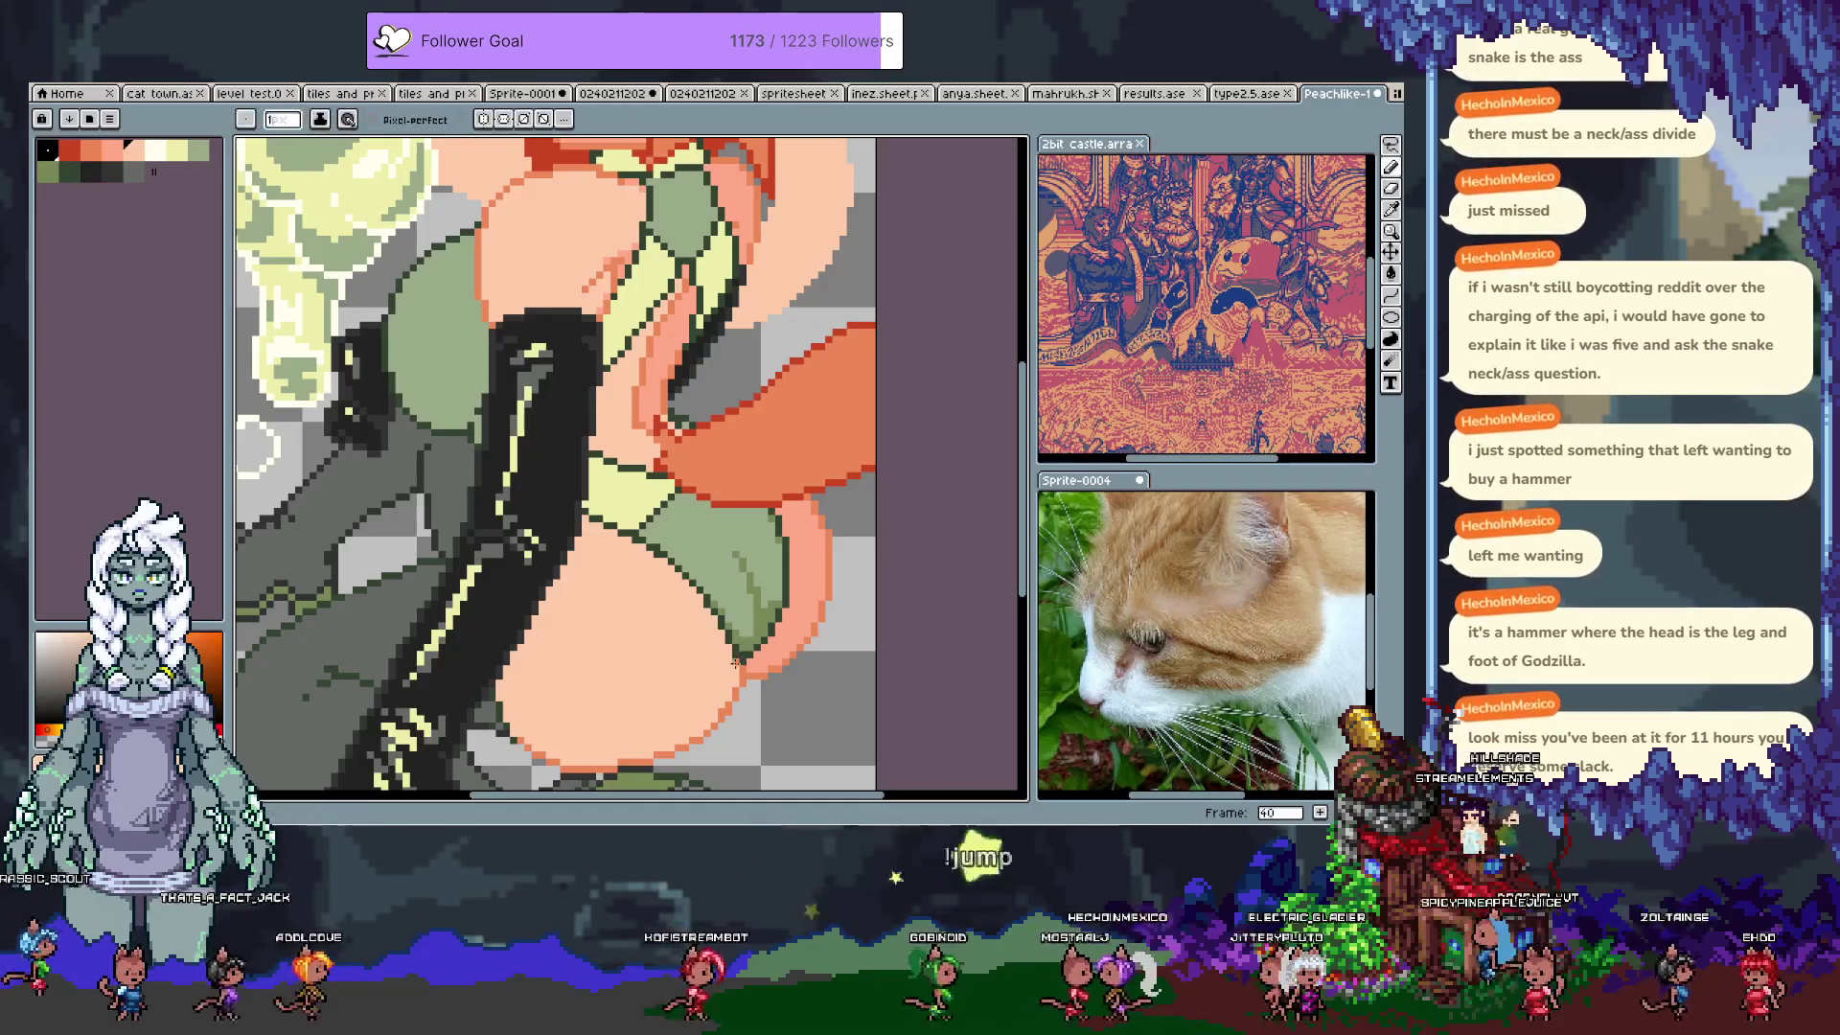
pyautogui.press('alt')
pyautogui.keyDown('alt'); pyautogui.click(784, 600); pyautogui.keyUp('alt')
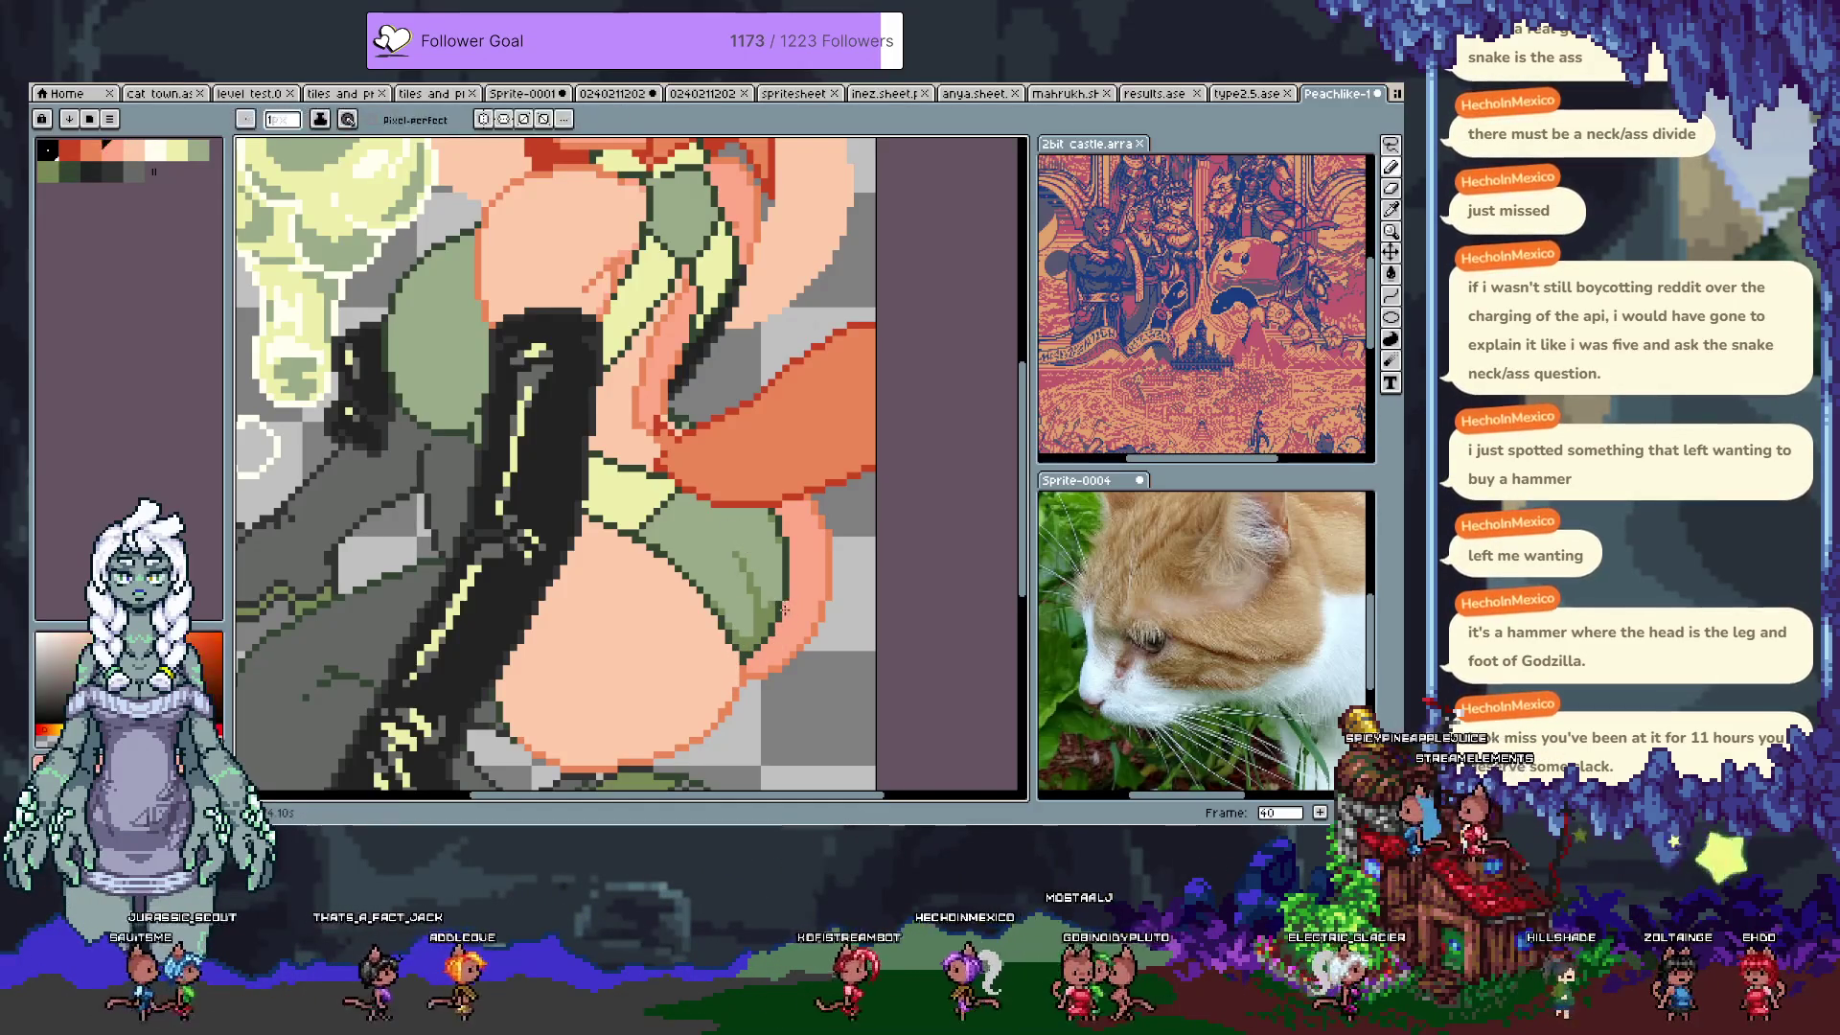
pyautogui.scroll(-2, 805, 556)
pyautogui.scroll(2, 834, 504)
# Step: Touch up the hem outline pixels, alternating between green and salmon red
pyautogui.press('ctrl')
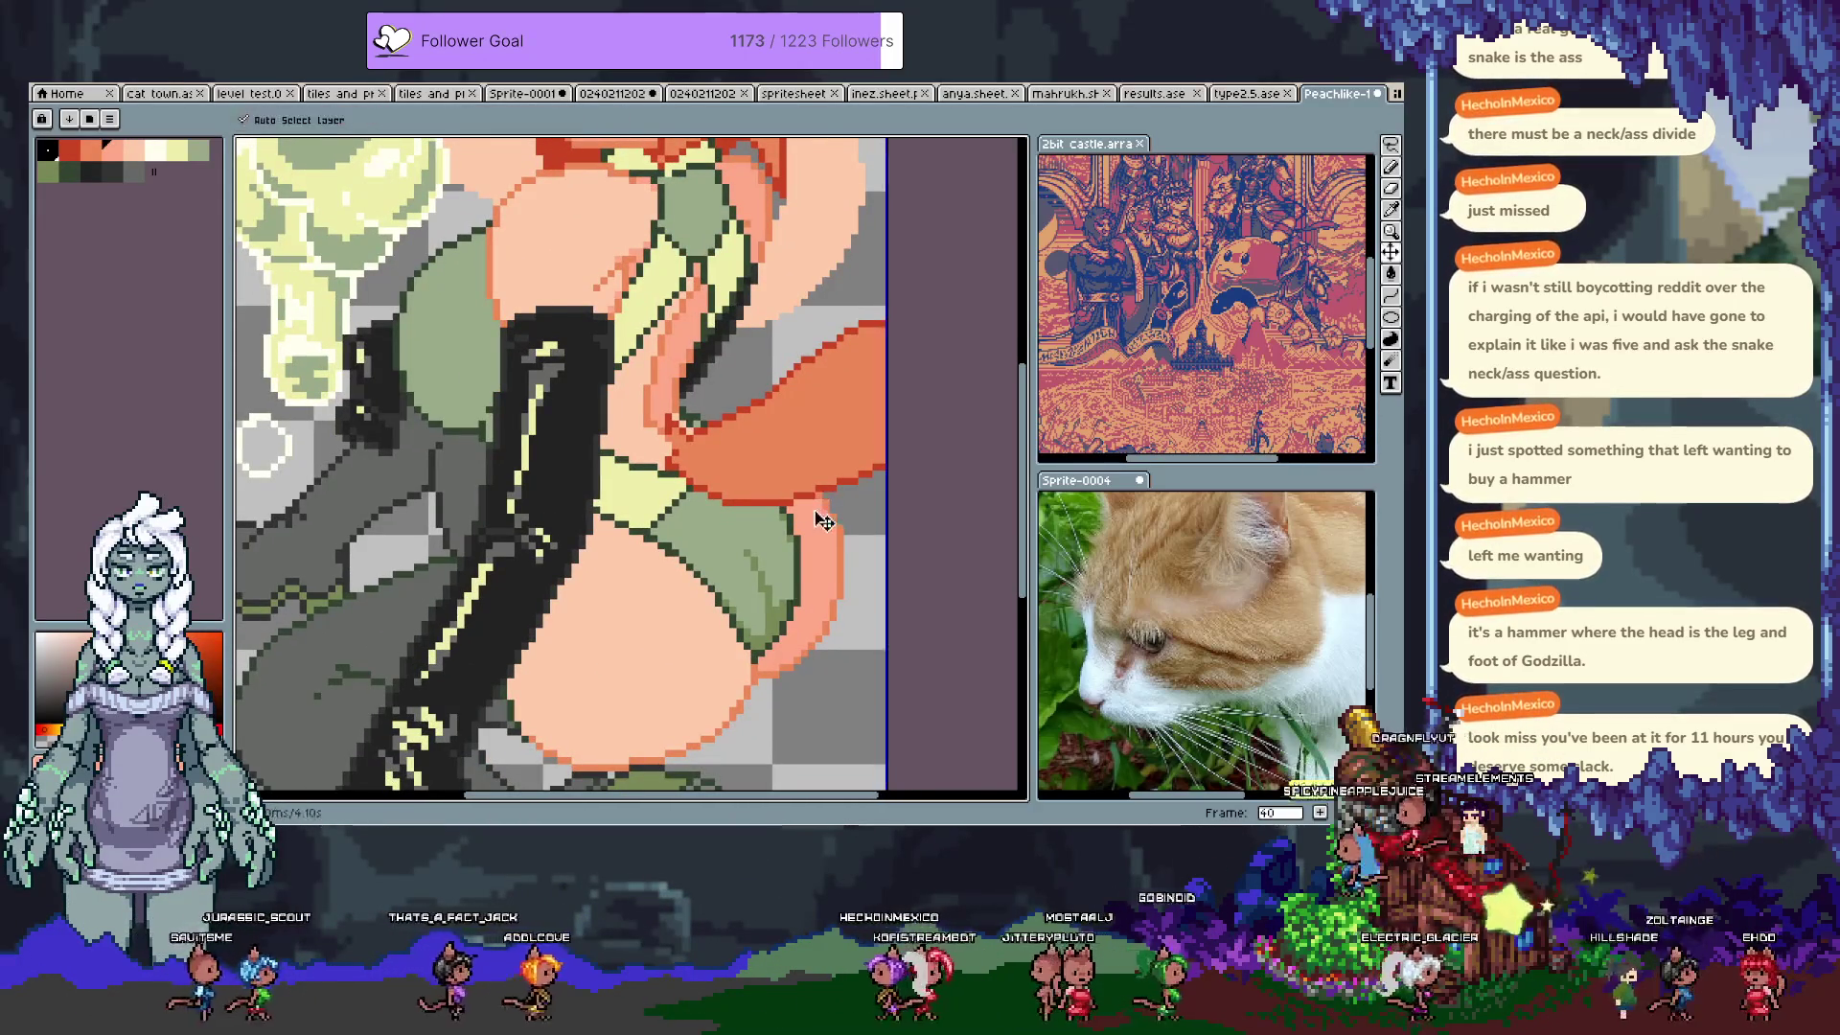
pyautogui.keyDown('alt'); pyautogui.click(781, 621); pyautogui.keyUp('alt')
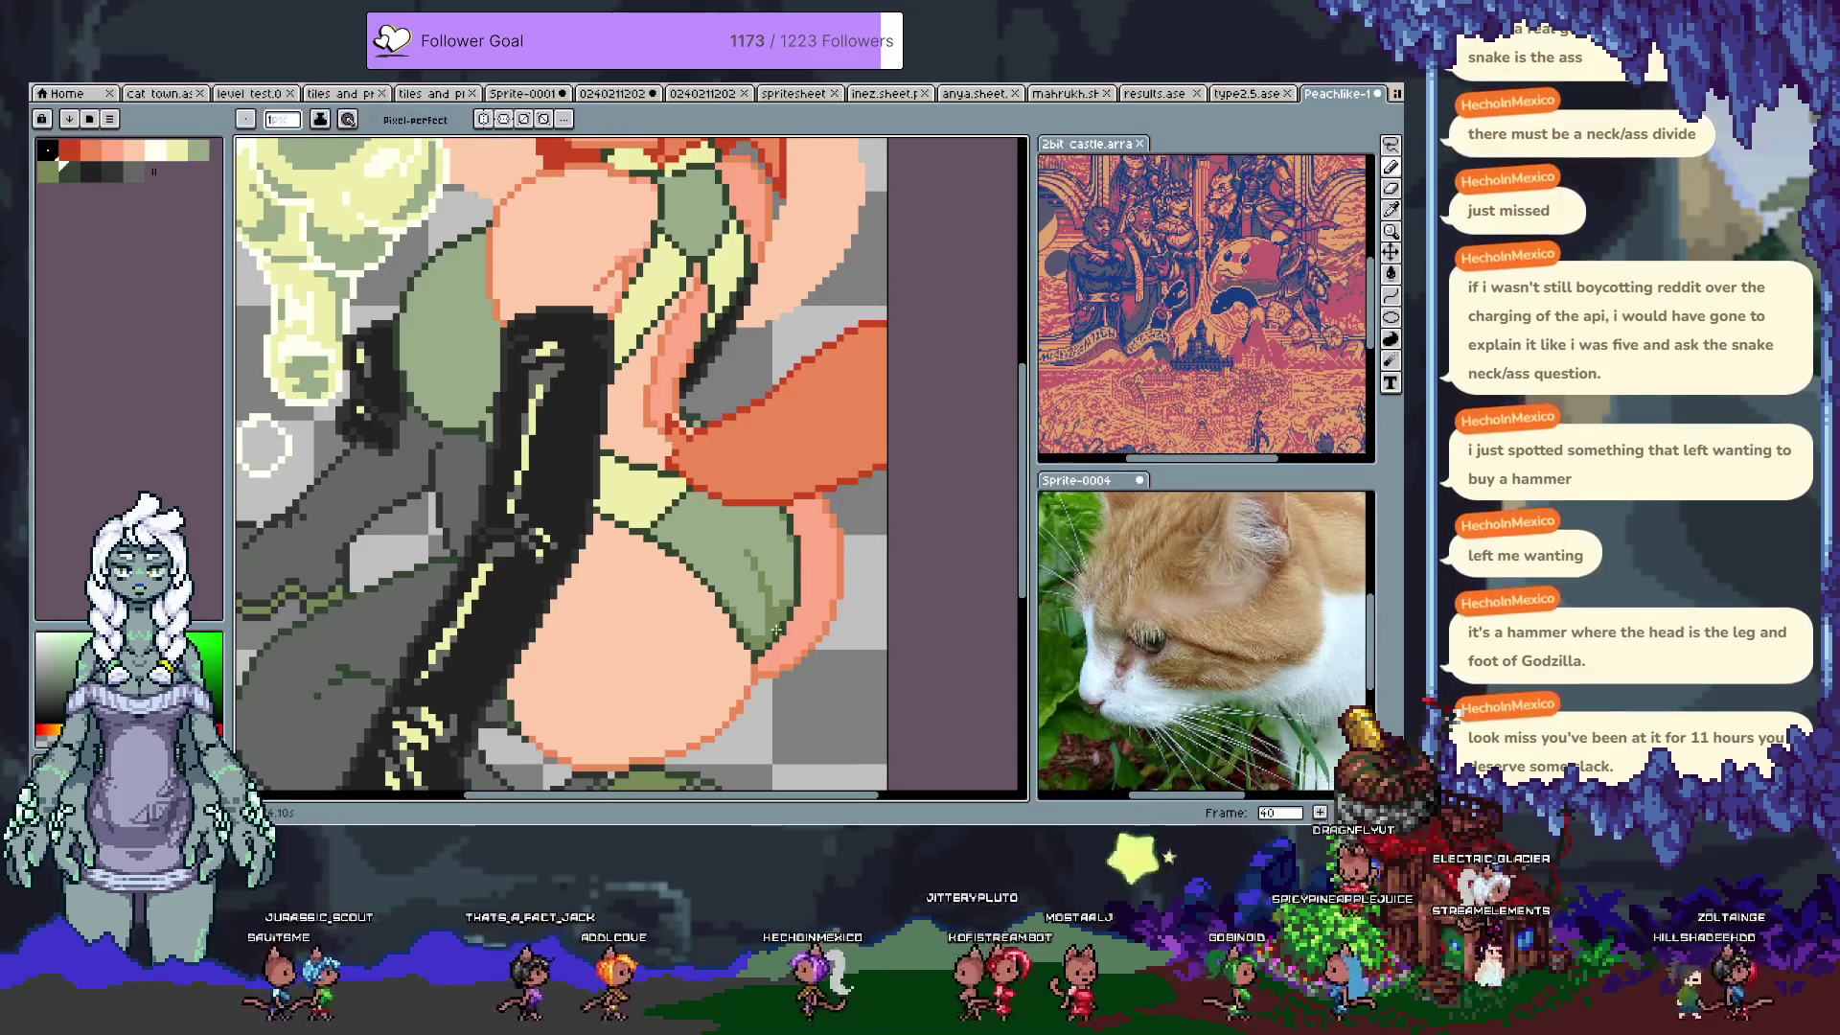
pyautogui.keyDown('alt'); pyautogui.click(791, 616); pyautogui.keyUp('alt')
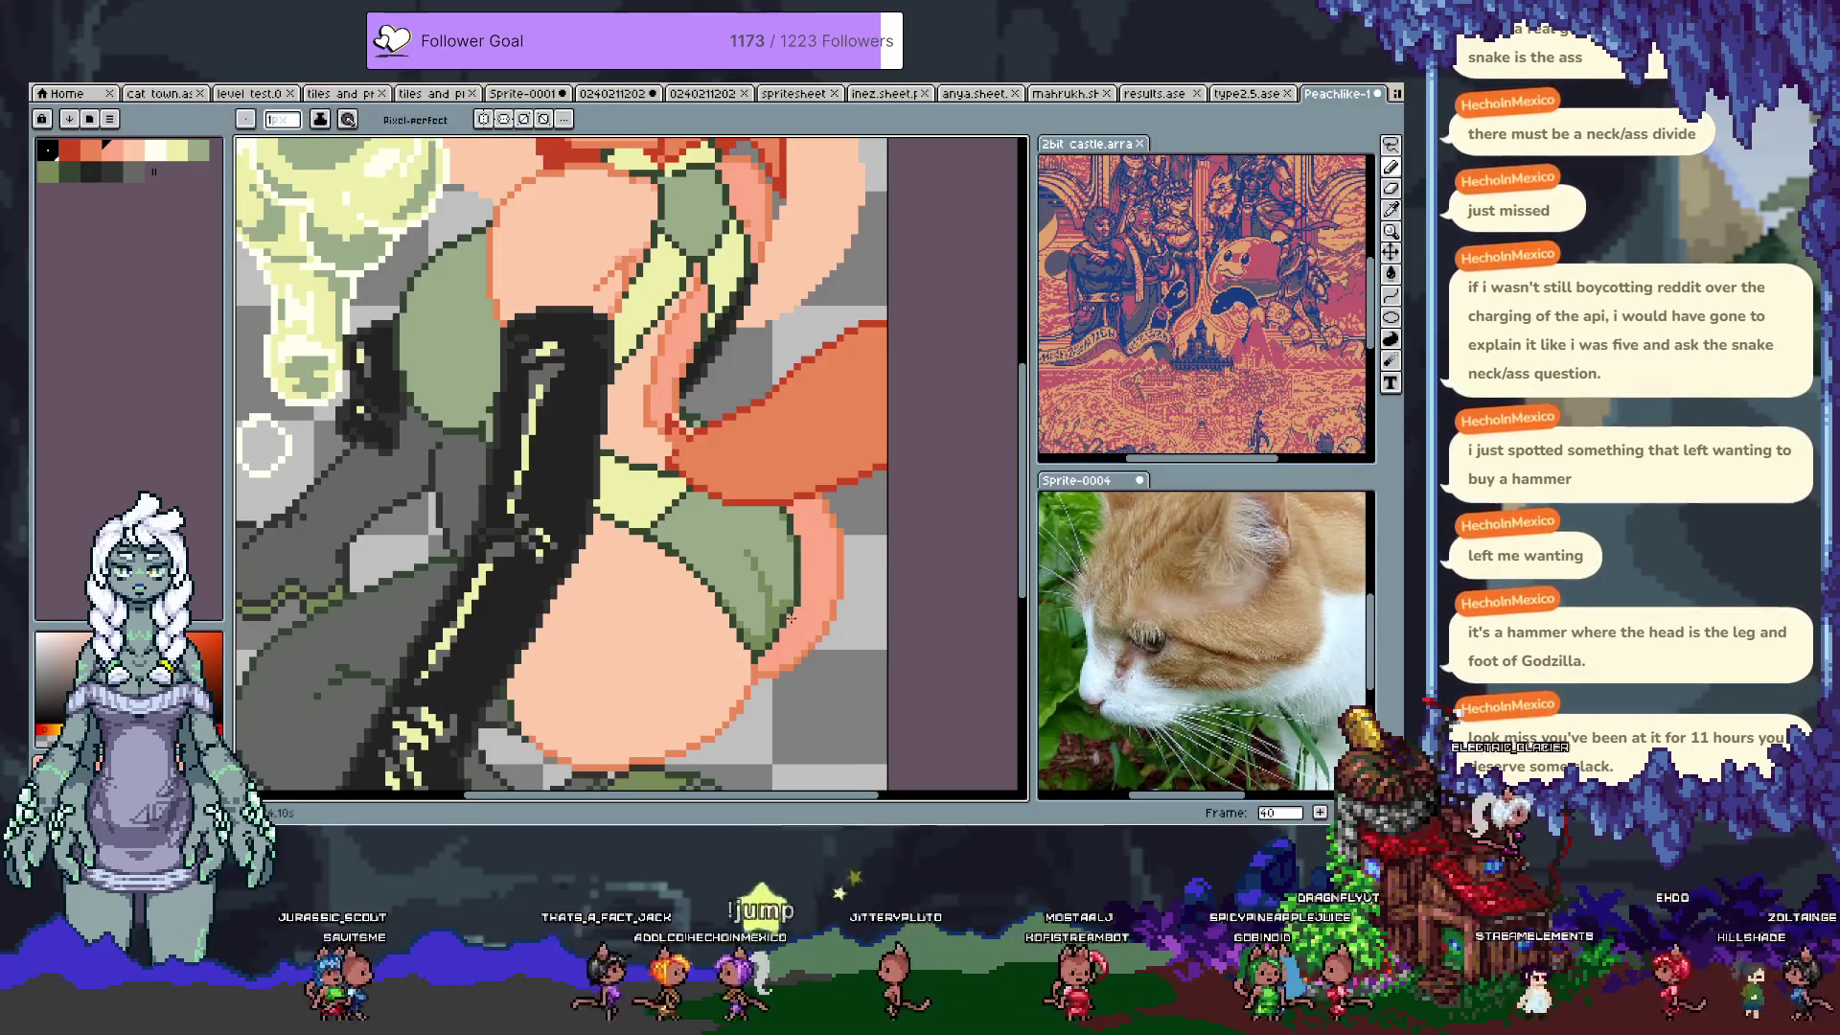
pyautogui.keyDown('alt'); pyautogui.click(784, 637); pyautogui.keyUp('alt')
pyautogui.keyDown('alt'); pyautogui.click(777, 640); pyautogui.keyUp('alt')
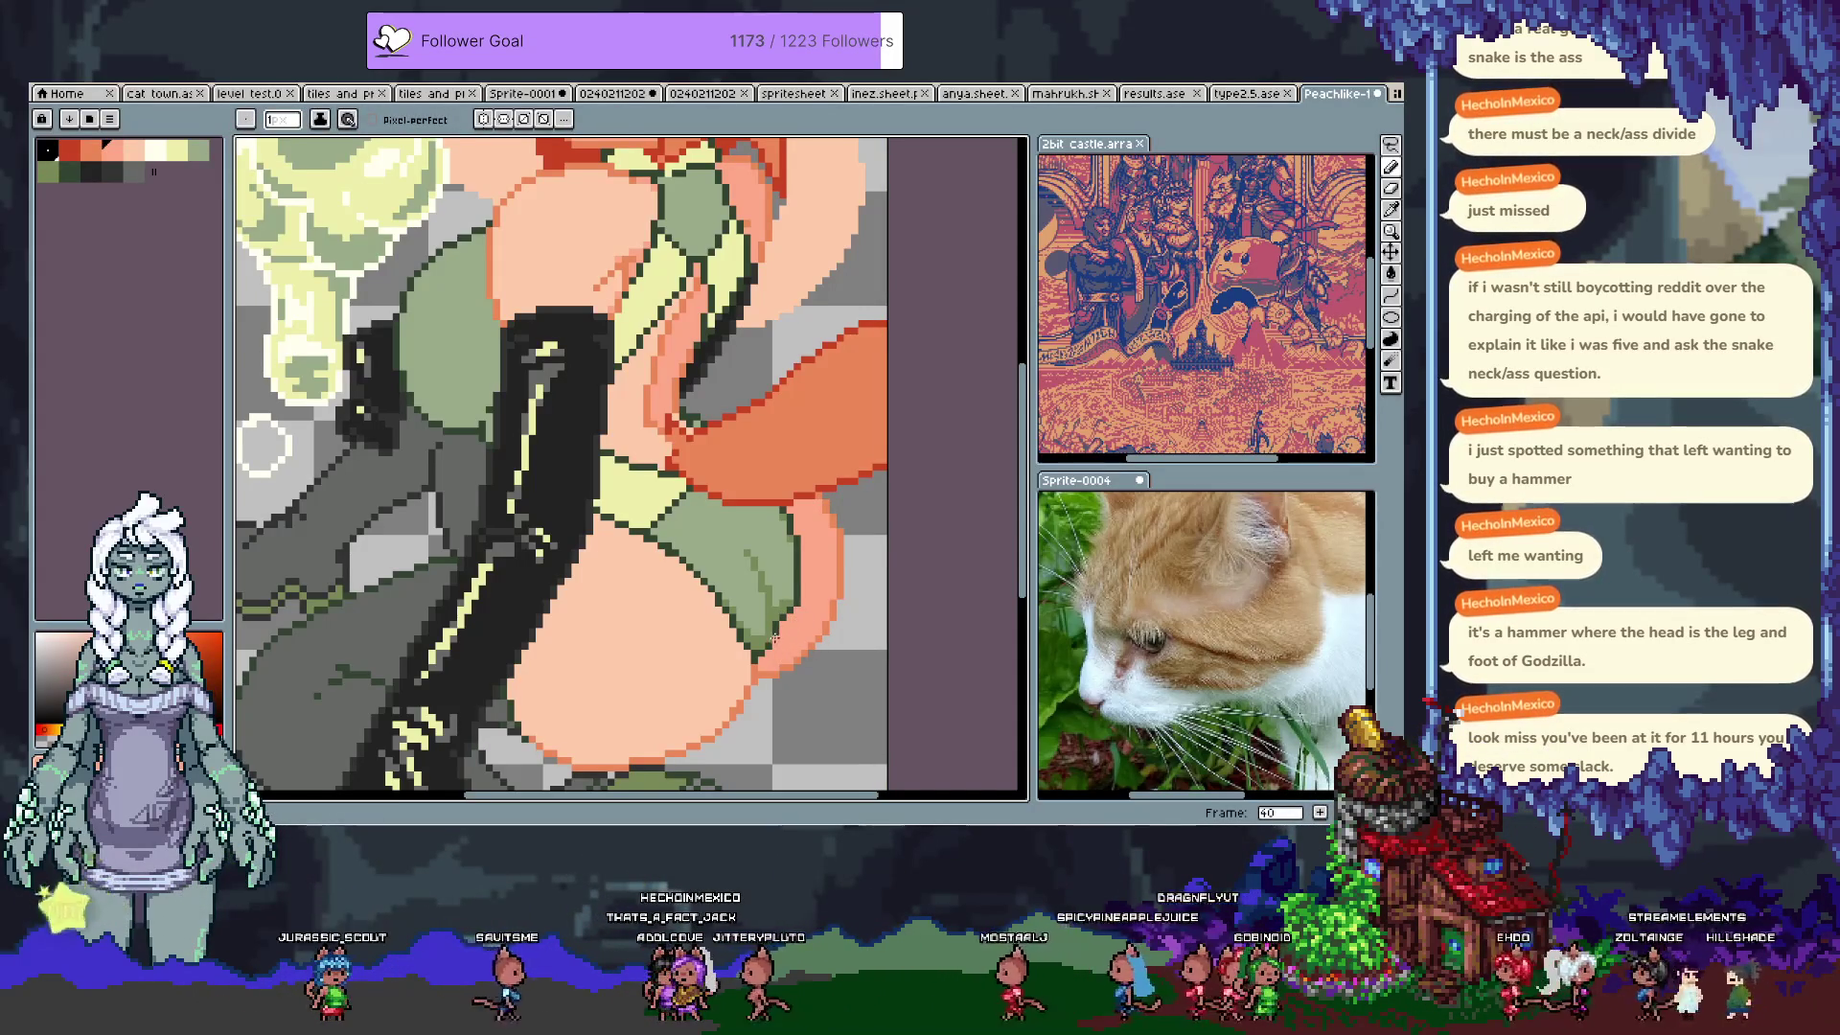
pyautogui.keyDown('alt'); pyautogui.click(772, 633); pyautogui.keyUp('alt')
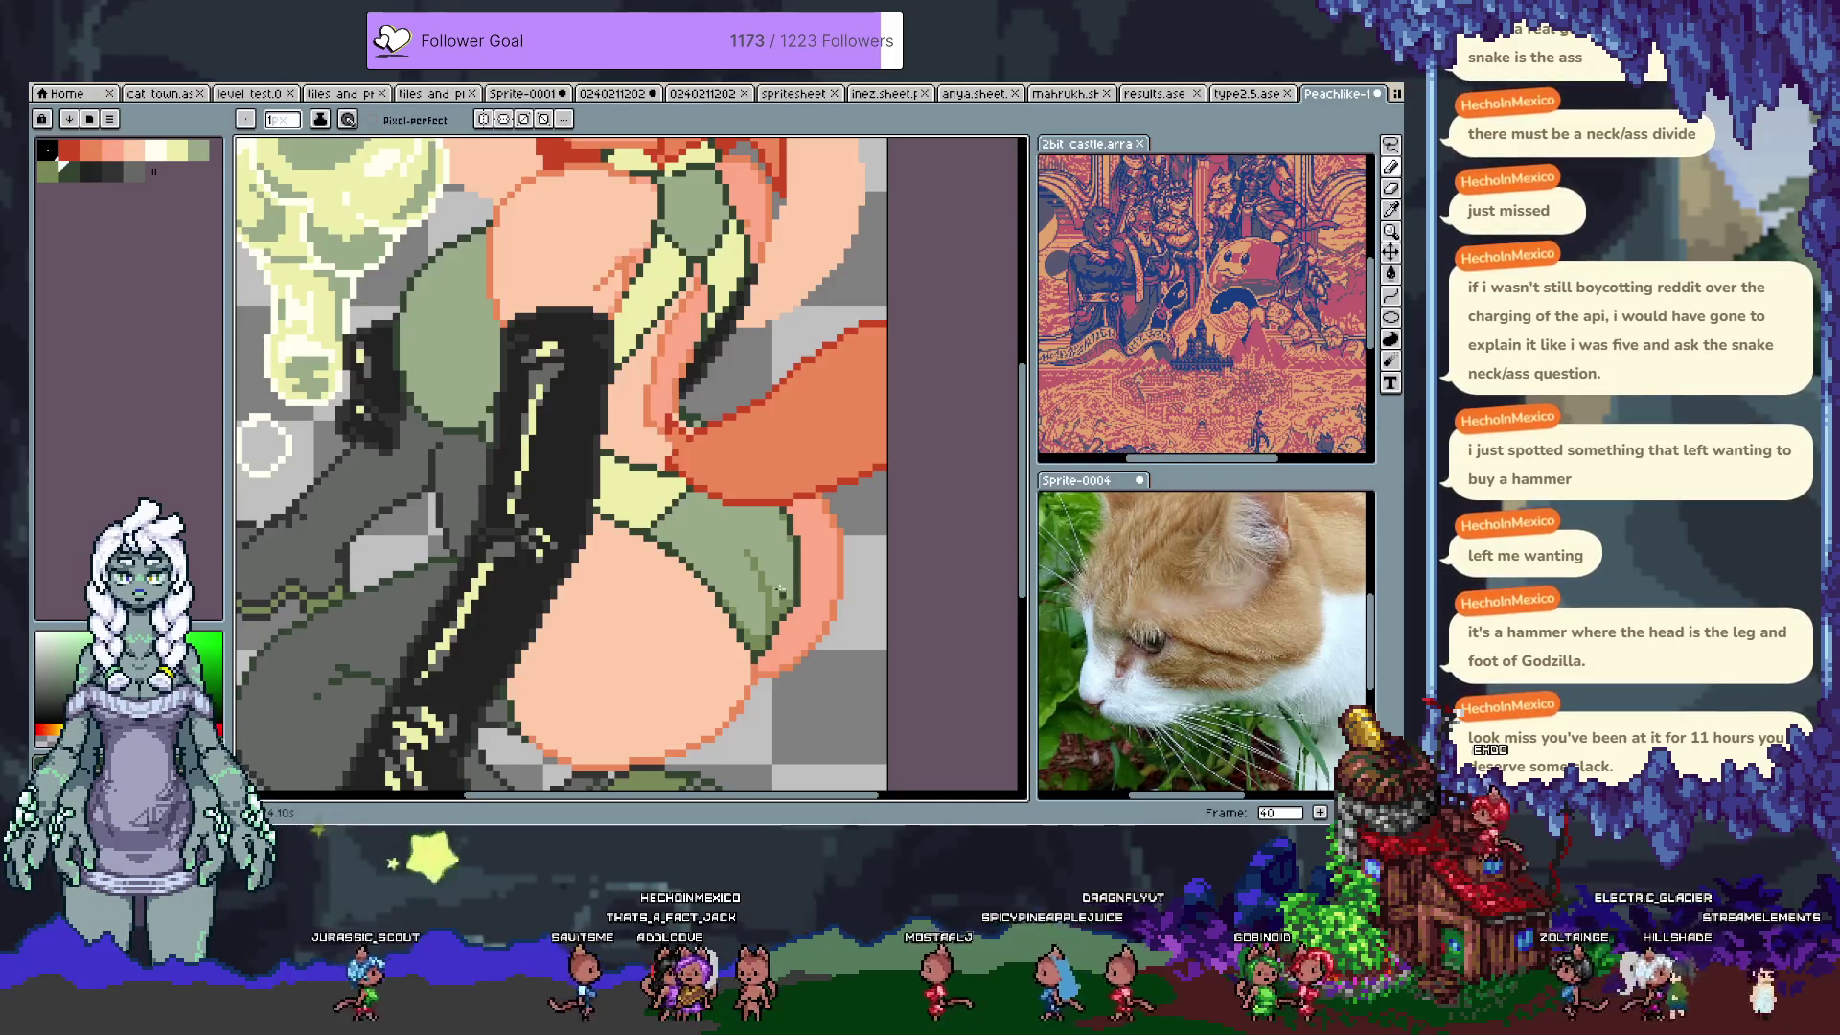
pyautogui.scroll(-2, 774, 614)
pyautogui.scroll(2, 779, 618)
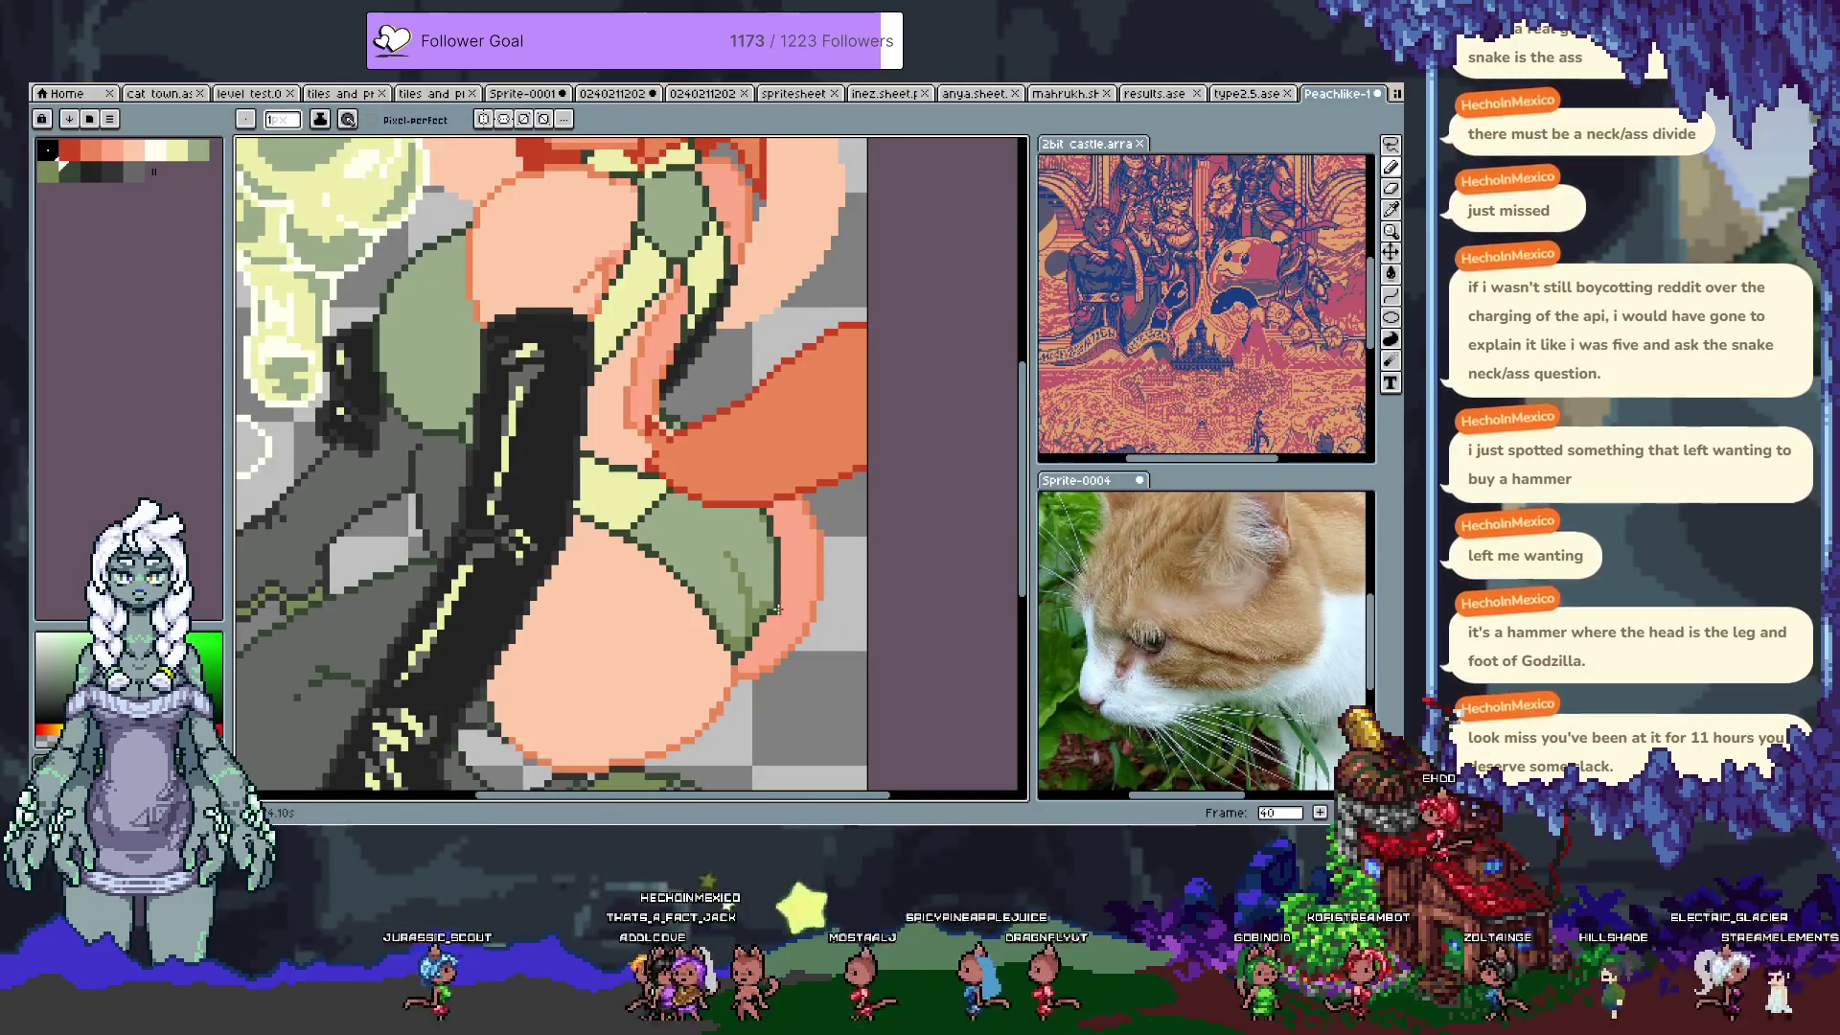
pyautogui.scroll(-2, 776, 640)
pyautogui.scroll(2, 754, 443)
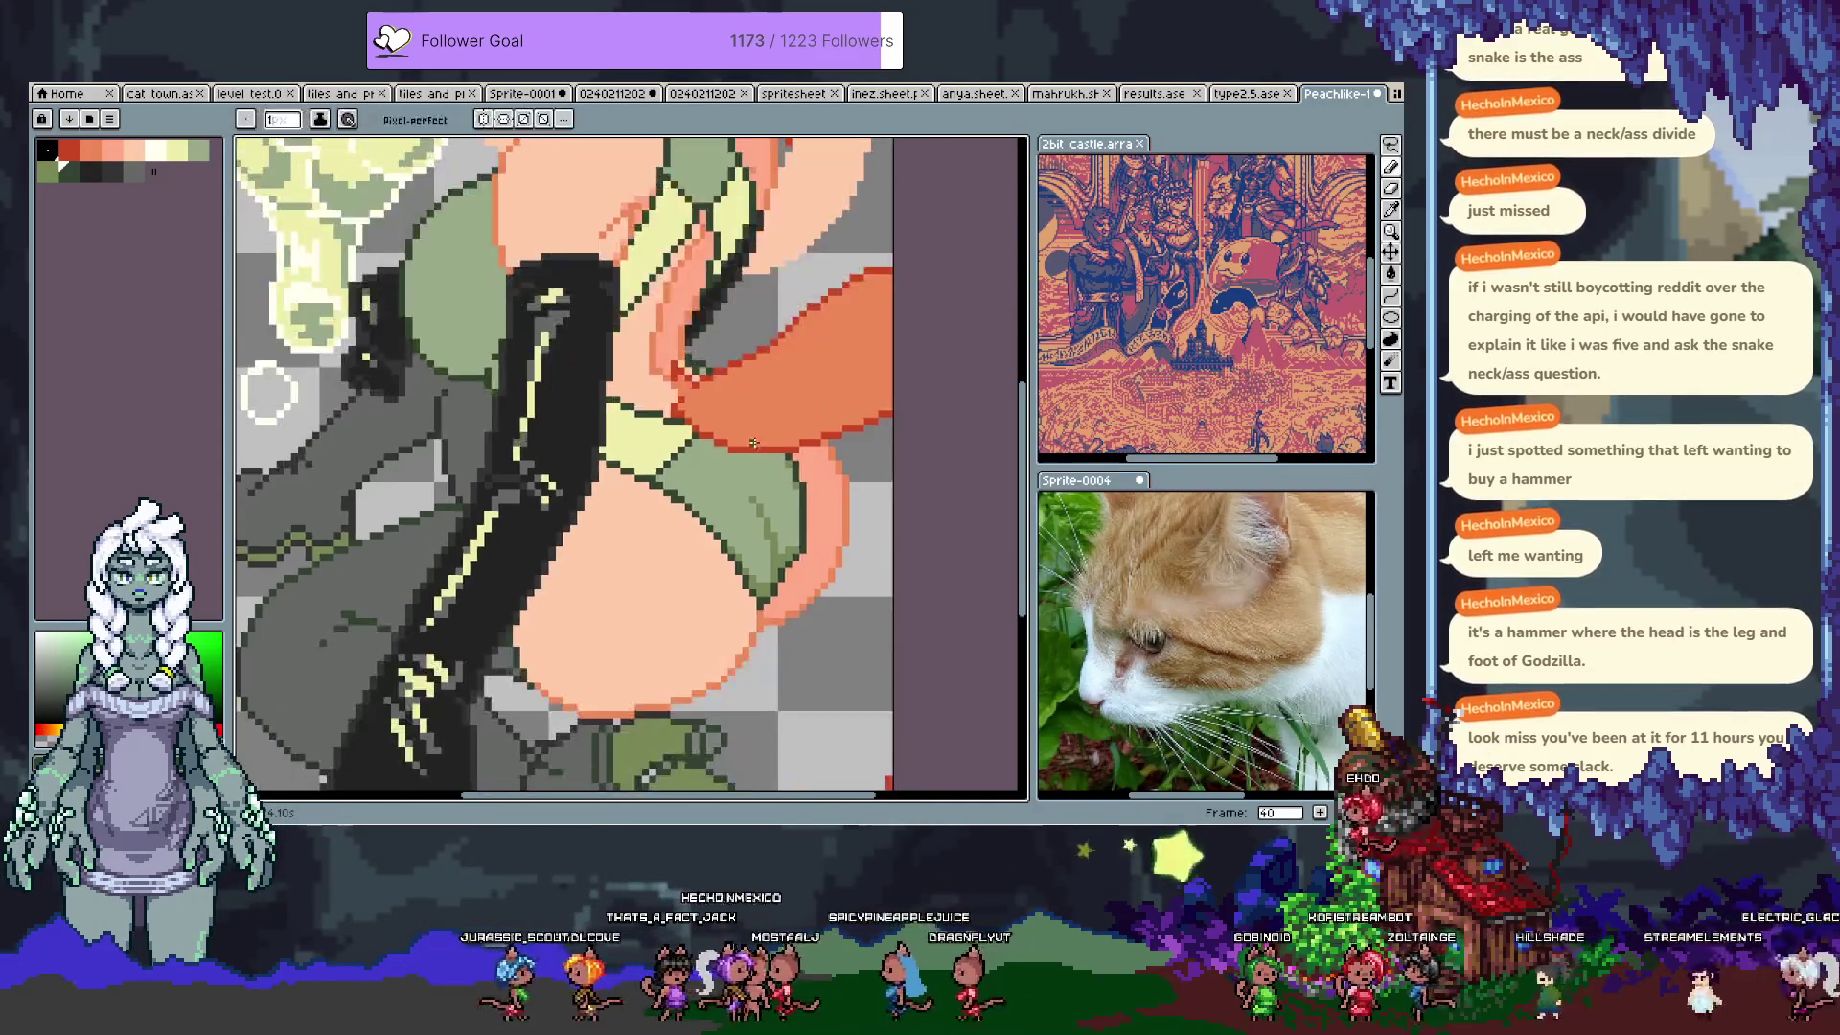
# Step: Step through neighbouring frames, add new frames with Alt+N, and pan toward the hip on frame 41
pyautogui.press(',')
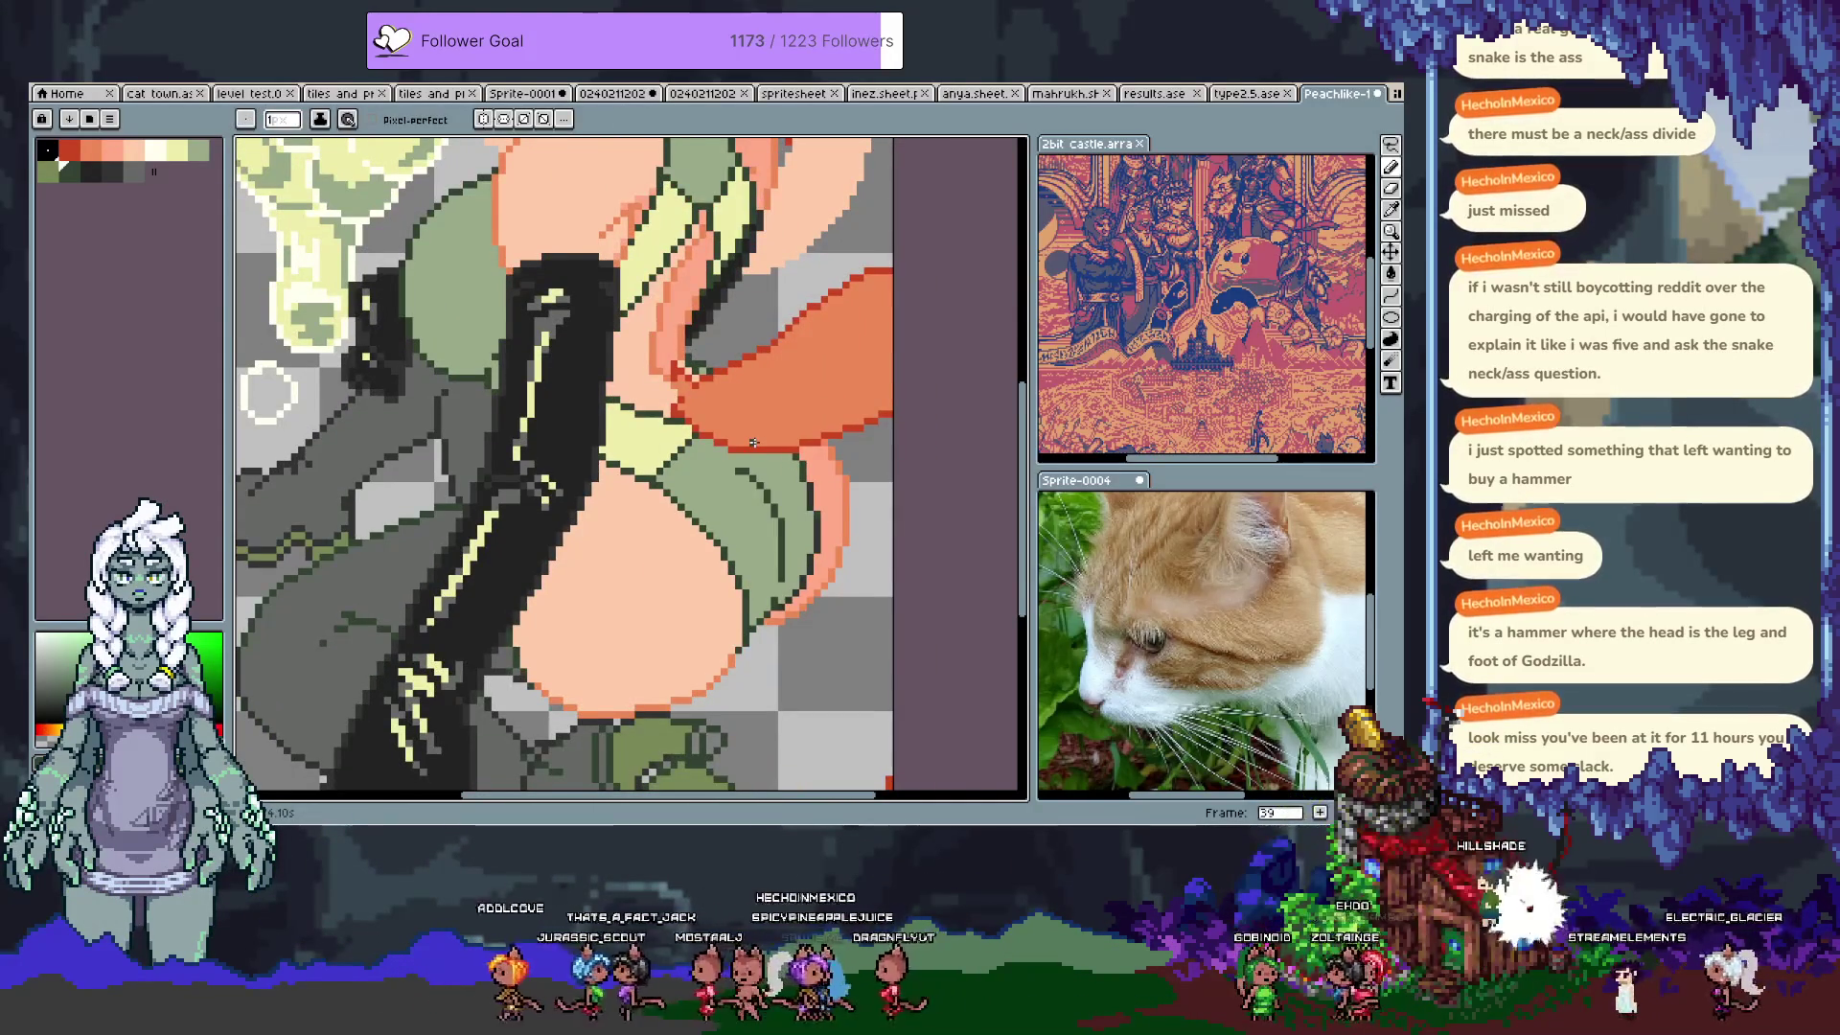
pyautogui.press('.')
pyautogui.press(',')
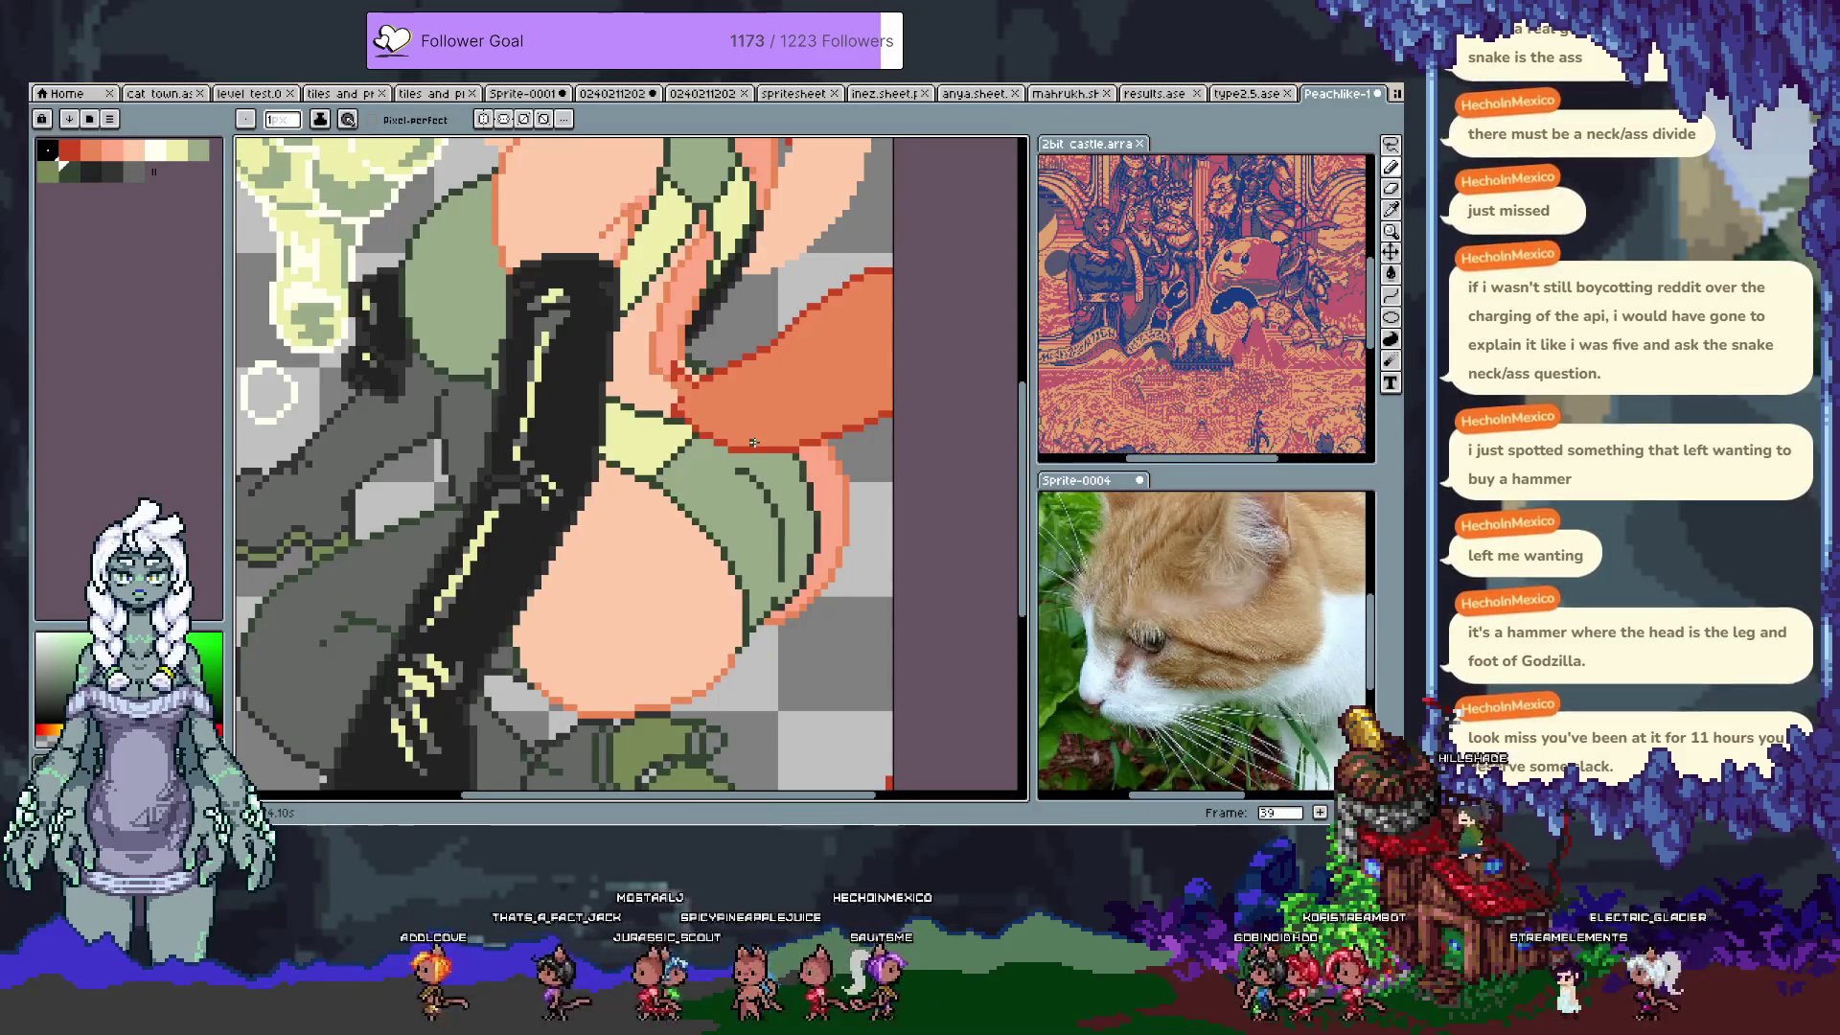
pyautogui.press('Tab')
pyautogui.press('i')
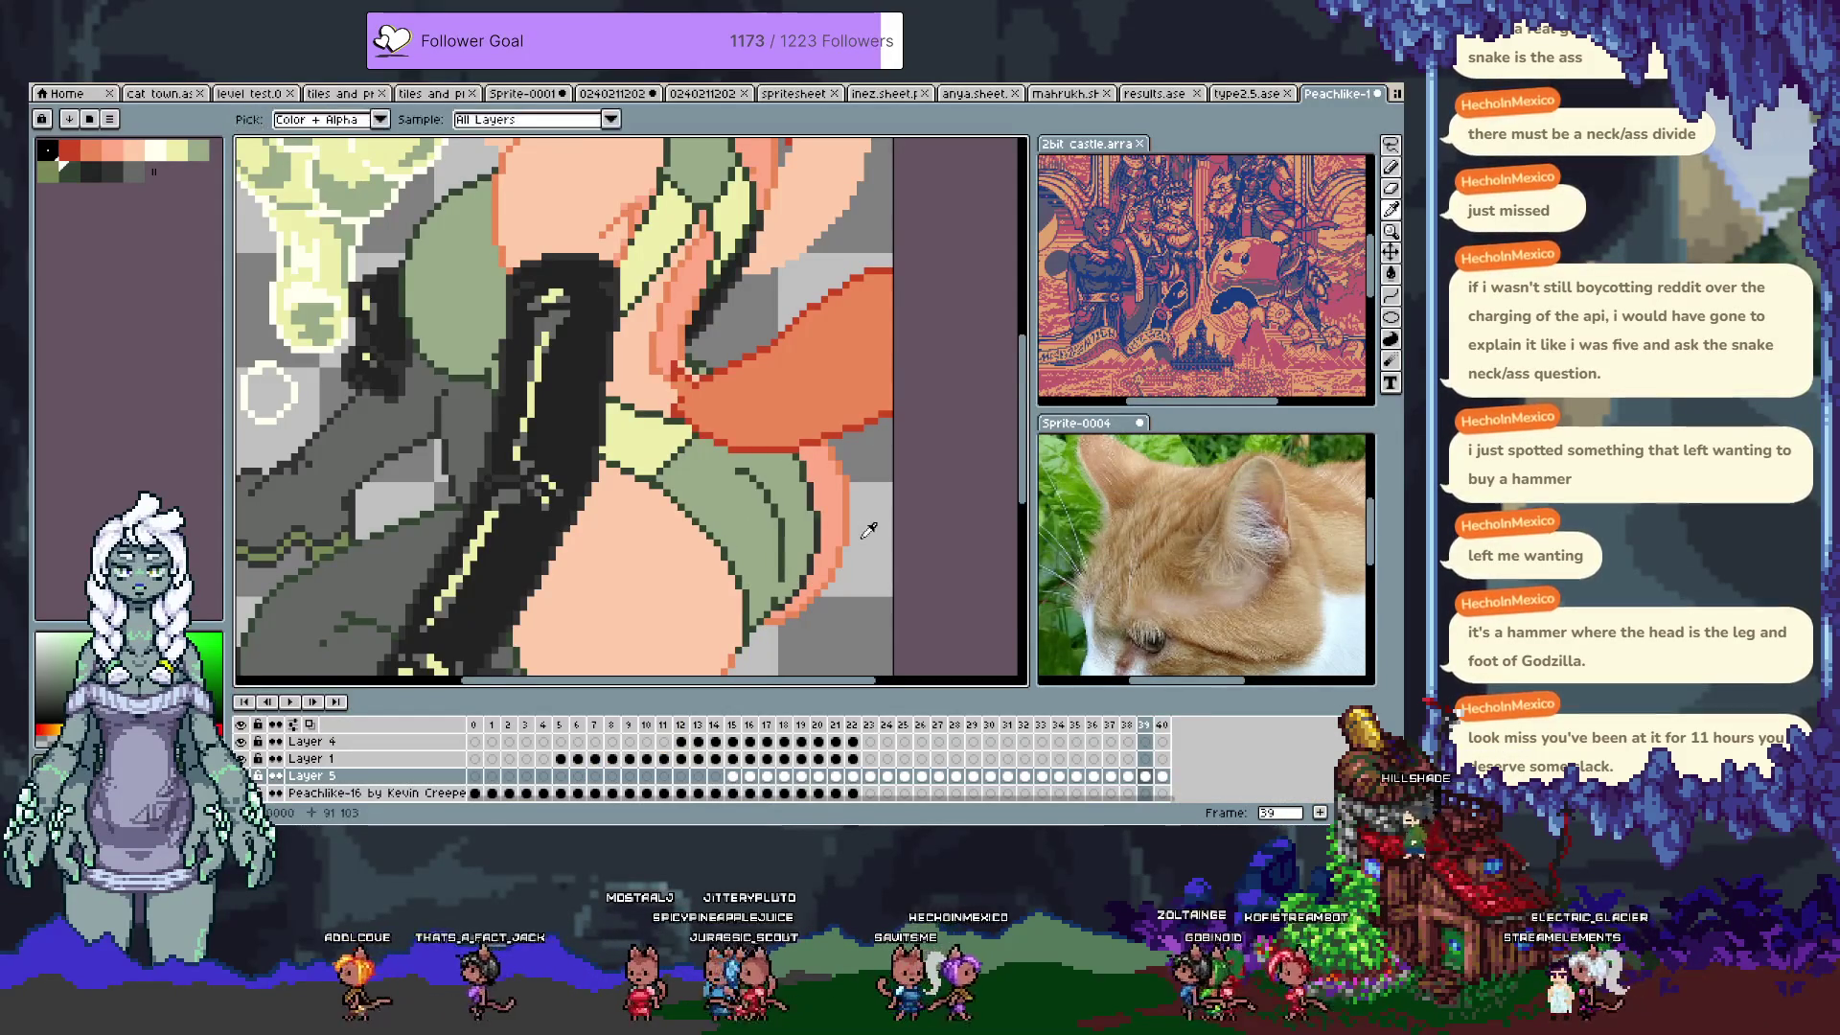
pyautogui.press('b')
pyautogui.hotkey('alt', 'n')
pyautogui.hotkey('alt', 'n')
pyautogui.press('Tab')
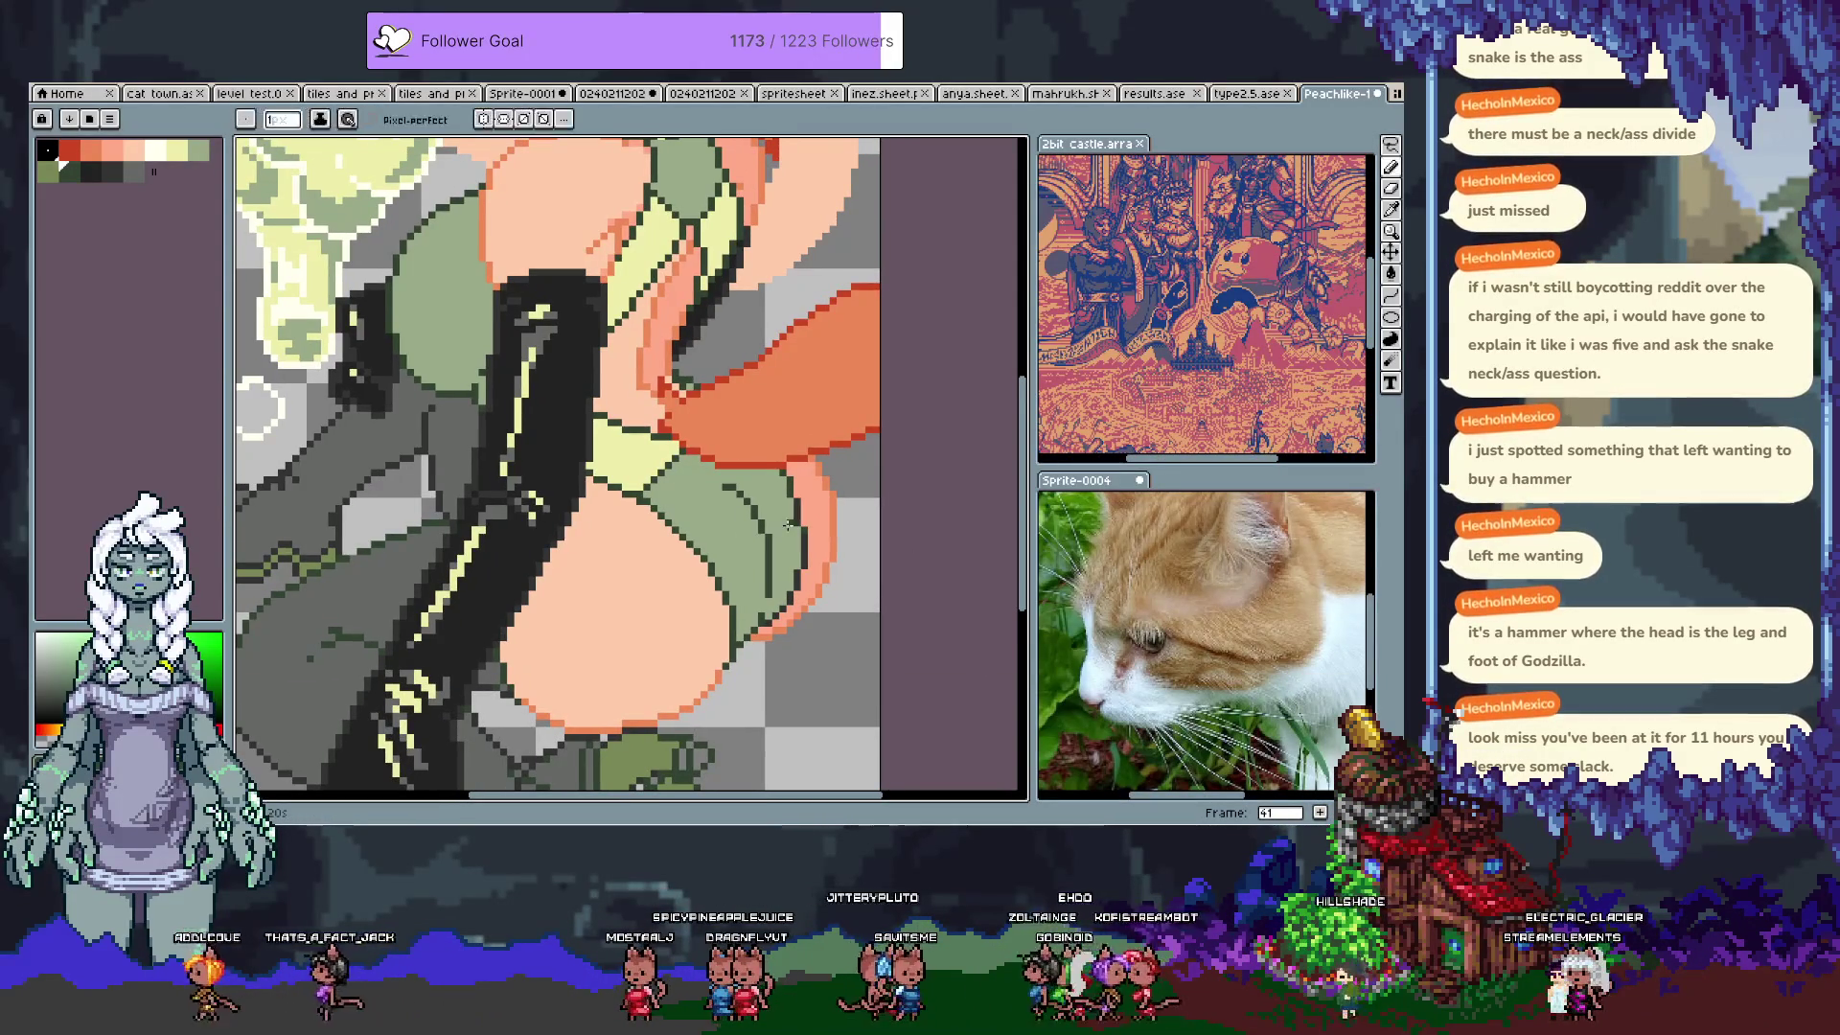
pyautogui.press('i')
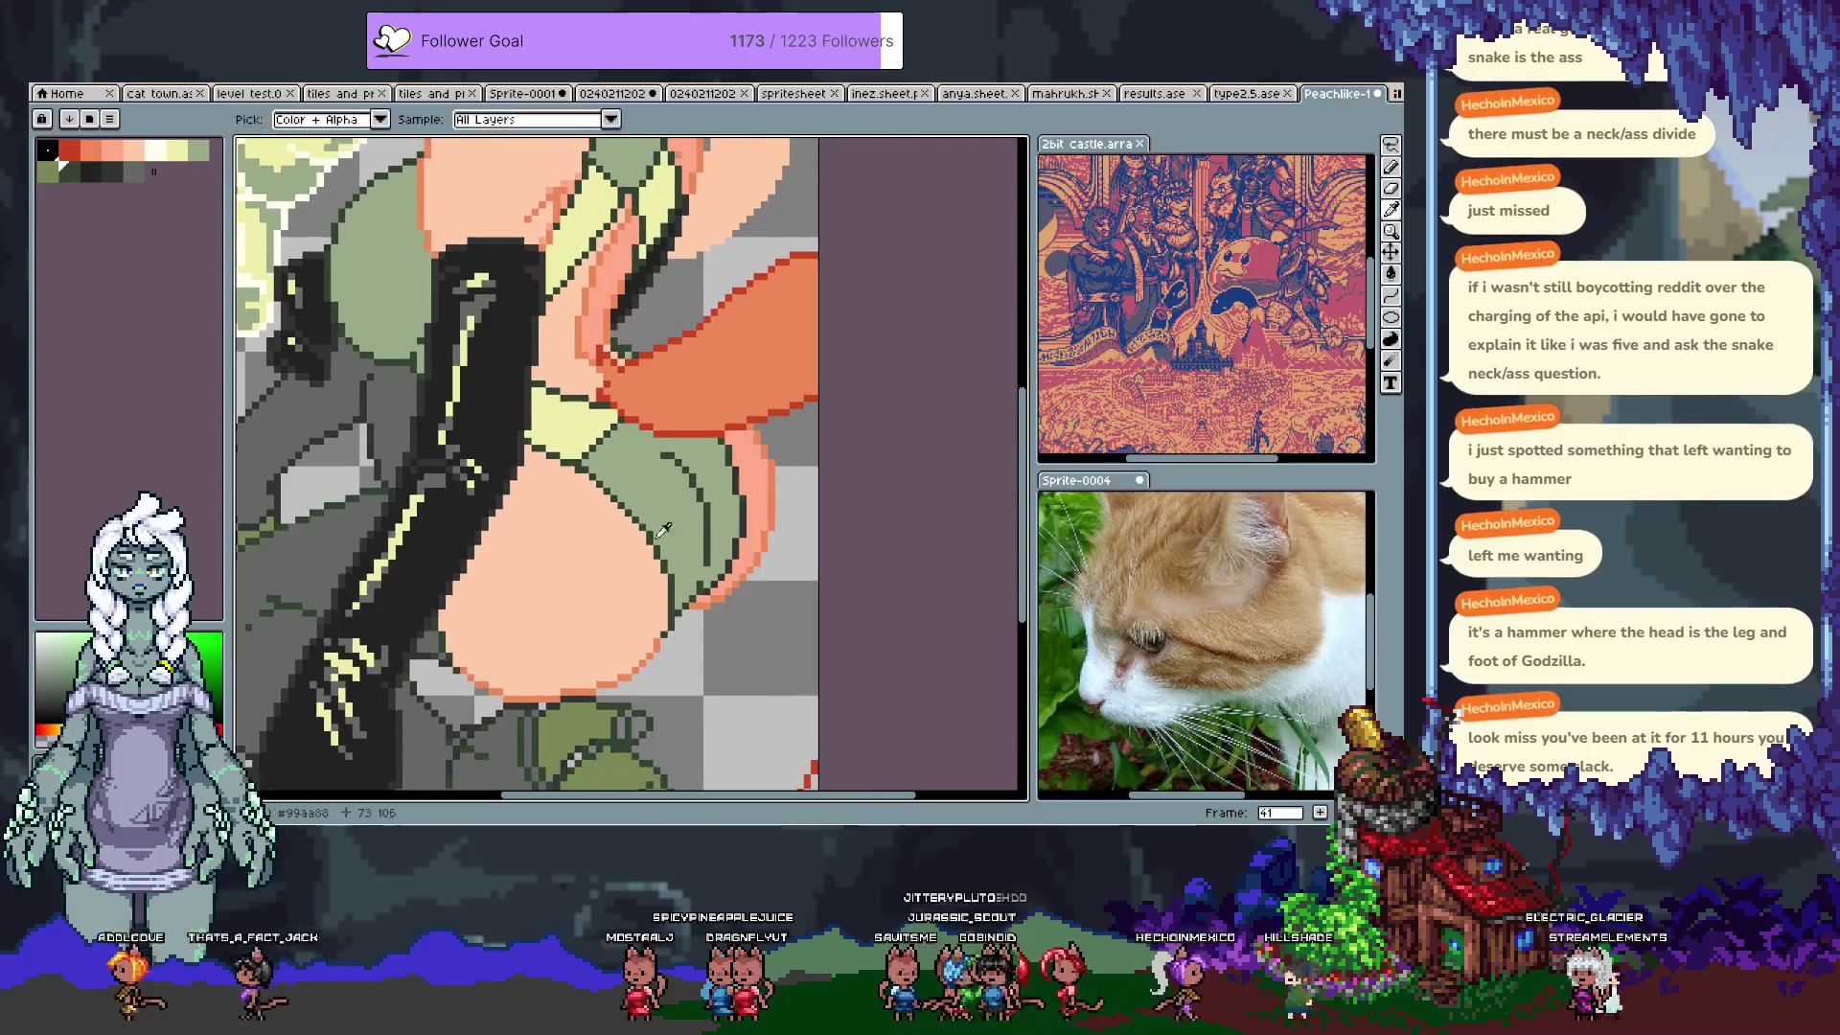
pyautogui.press('space')
pyautogui.moveTo(501, 492); pyautogui.dragTo(453, 454)
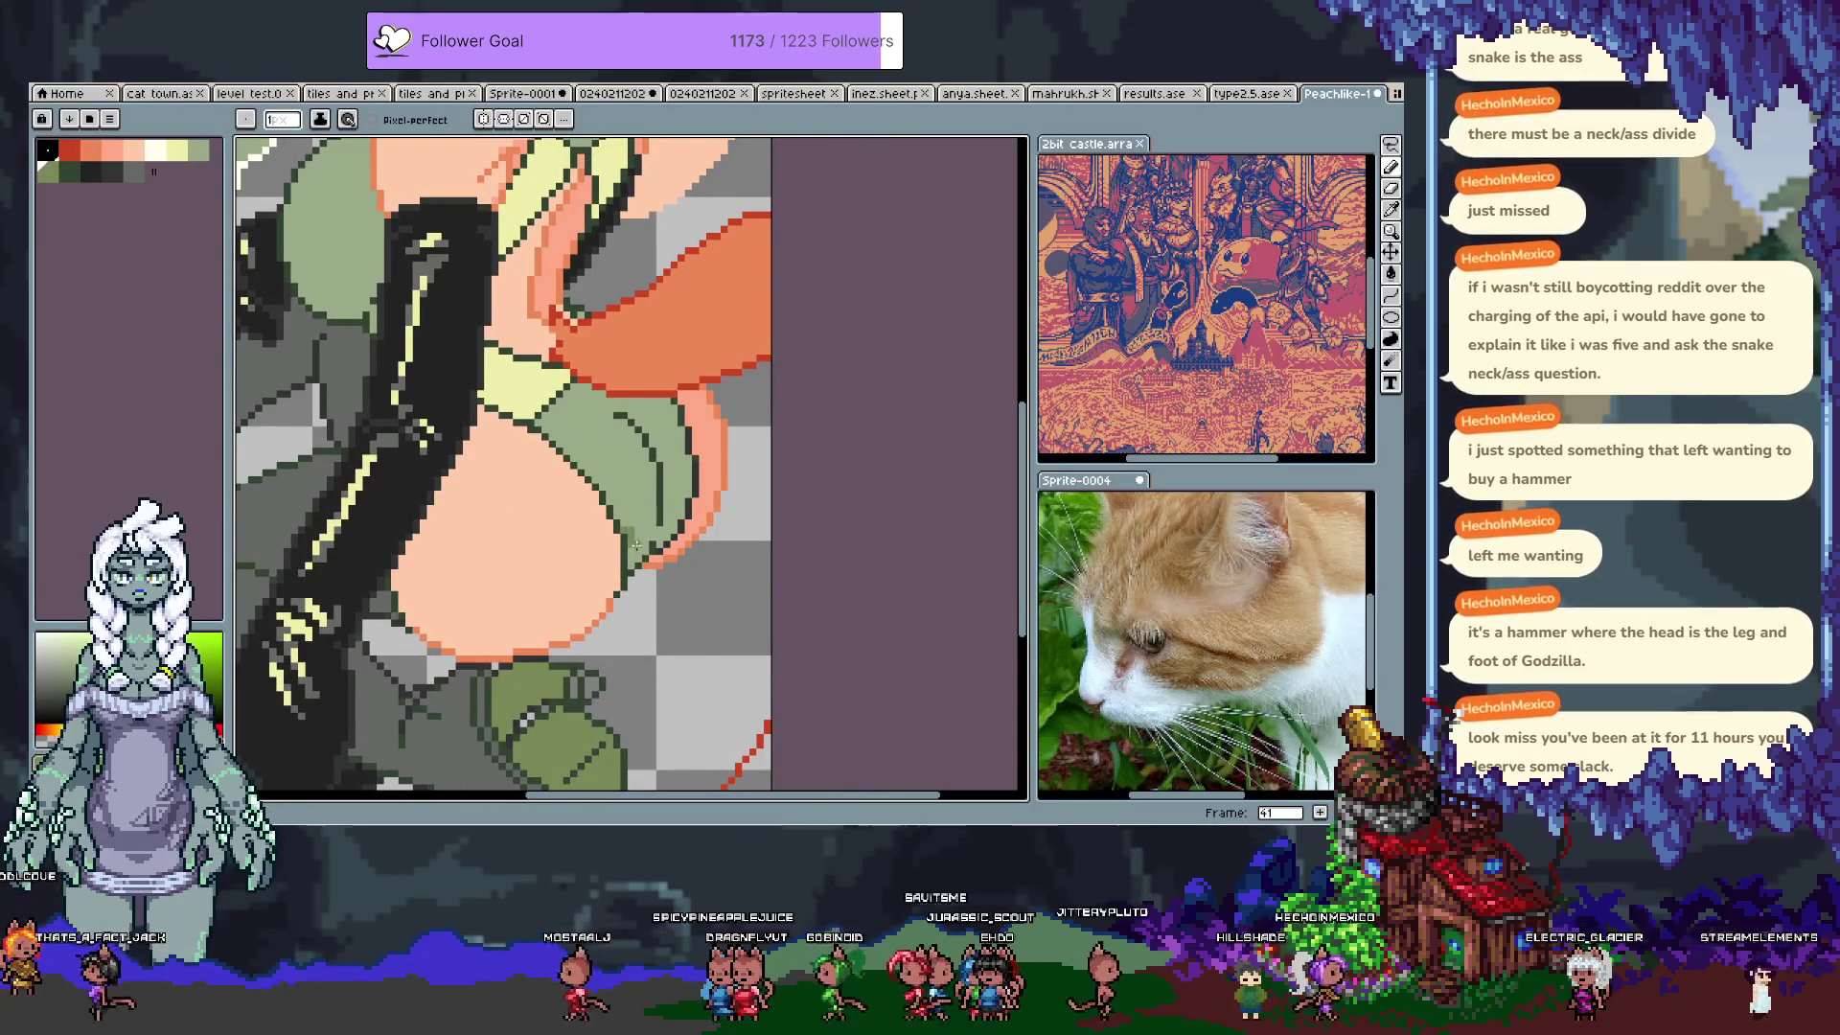
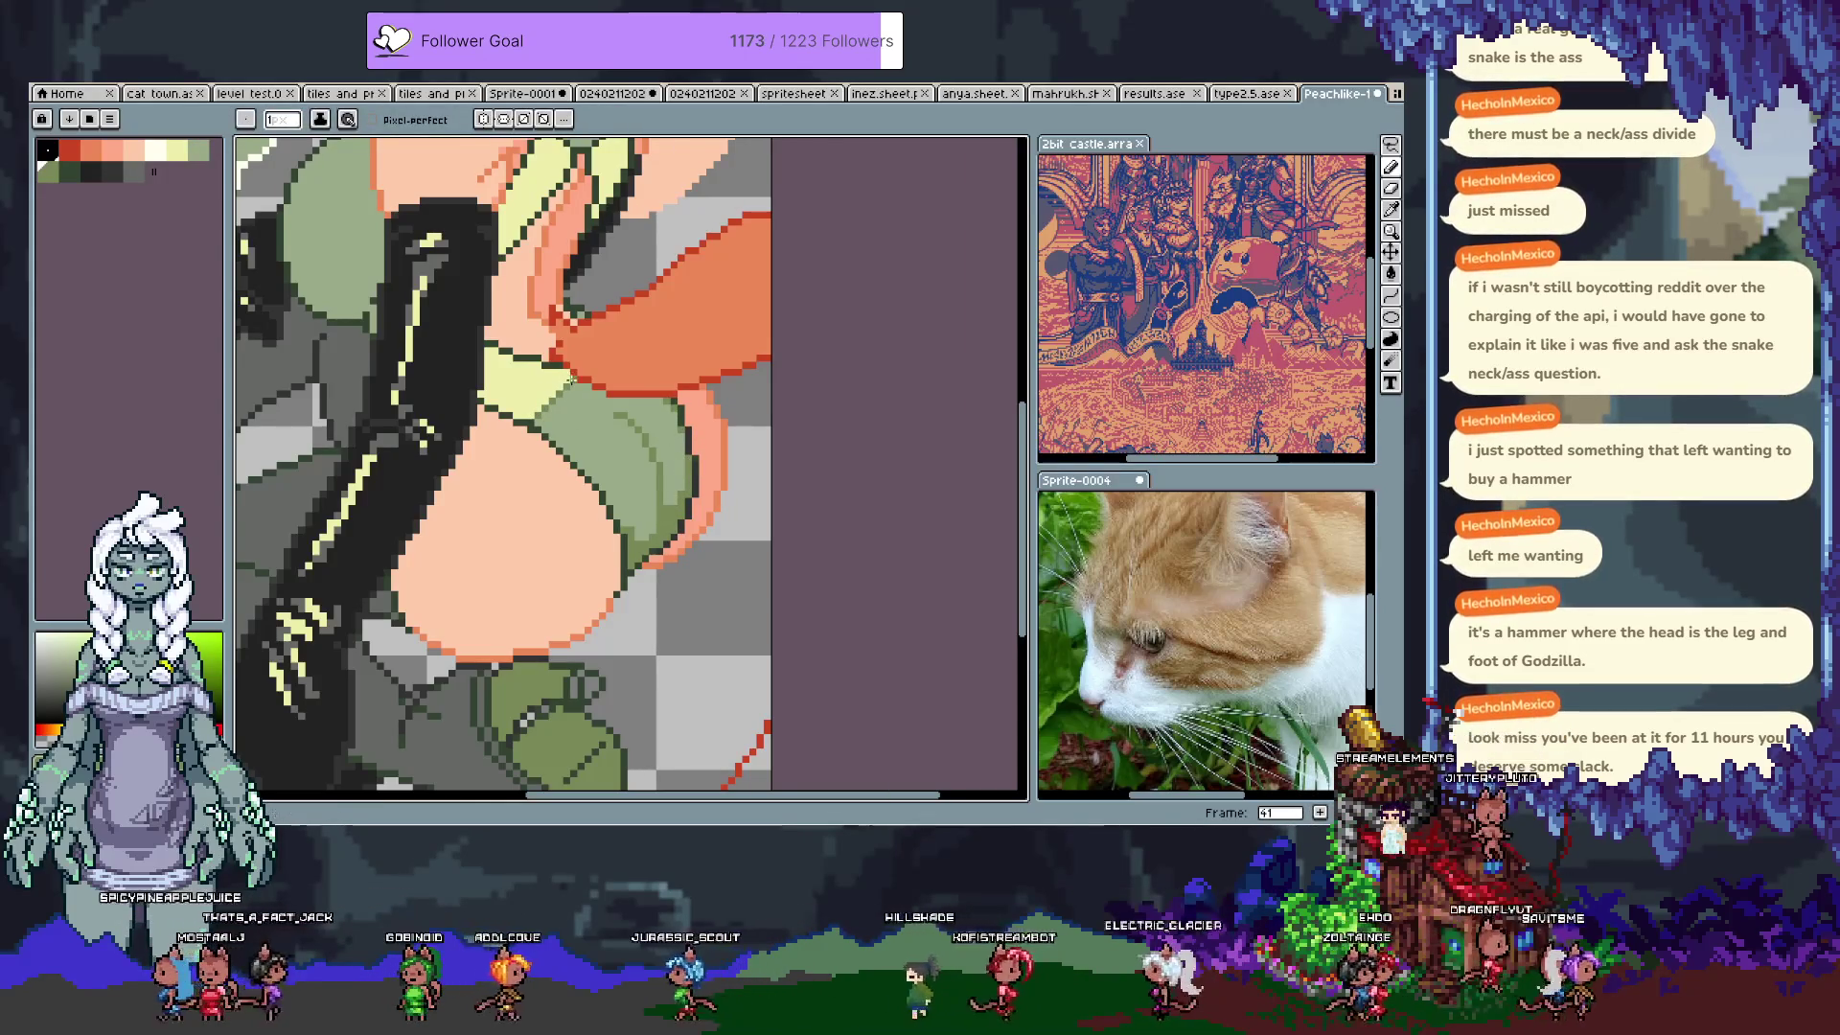
# Step: Pan the view up to the cat girl's head and green collar
pyautogui.moveTo(570, 381); pyautogui.dragTo(605, 582)
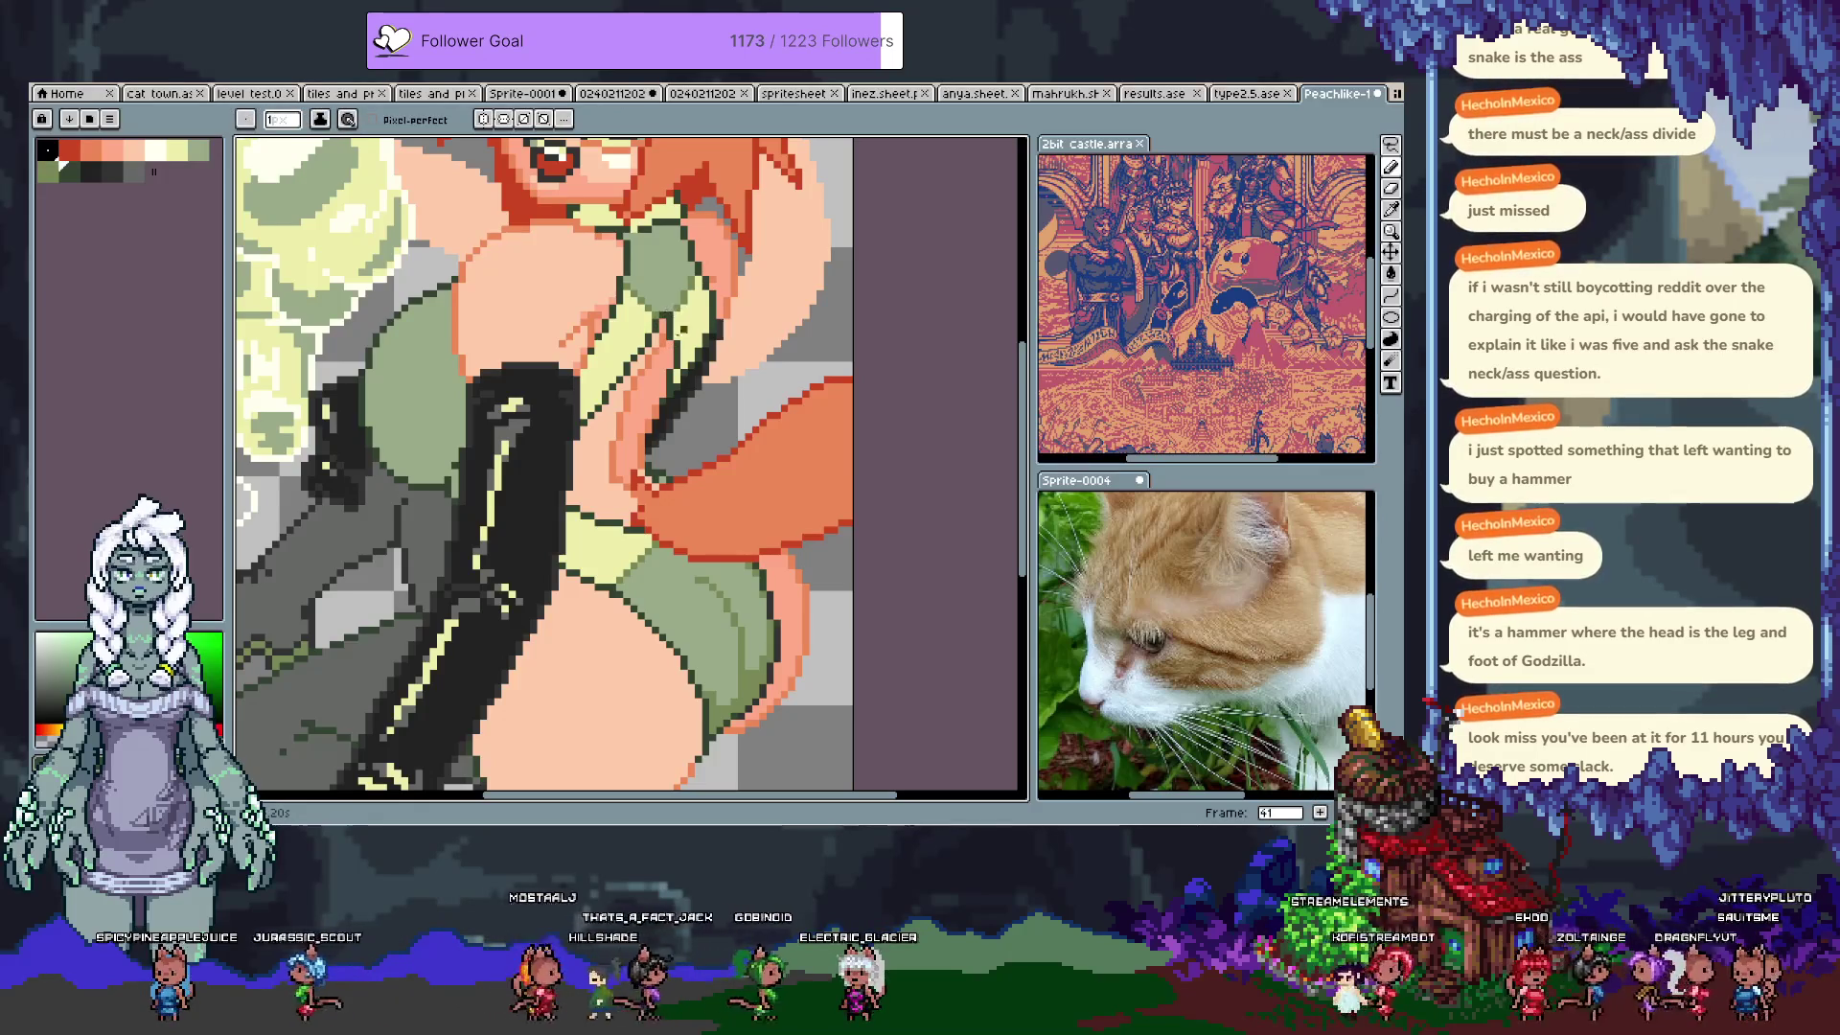
pyautogui.scroll(3, 670, 309)
pyautogui.press('alt')
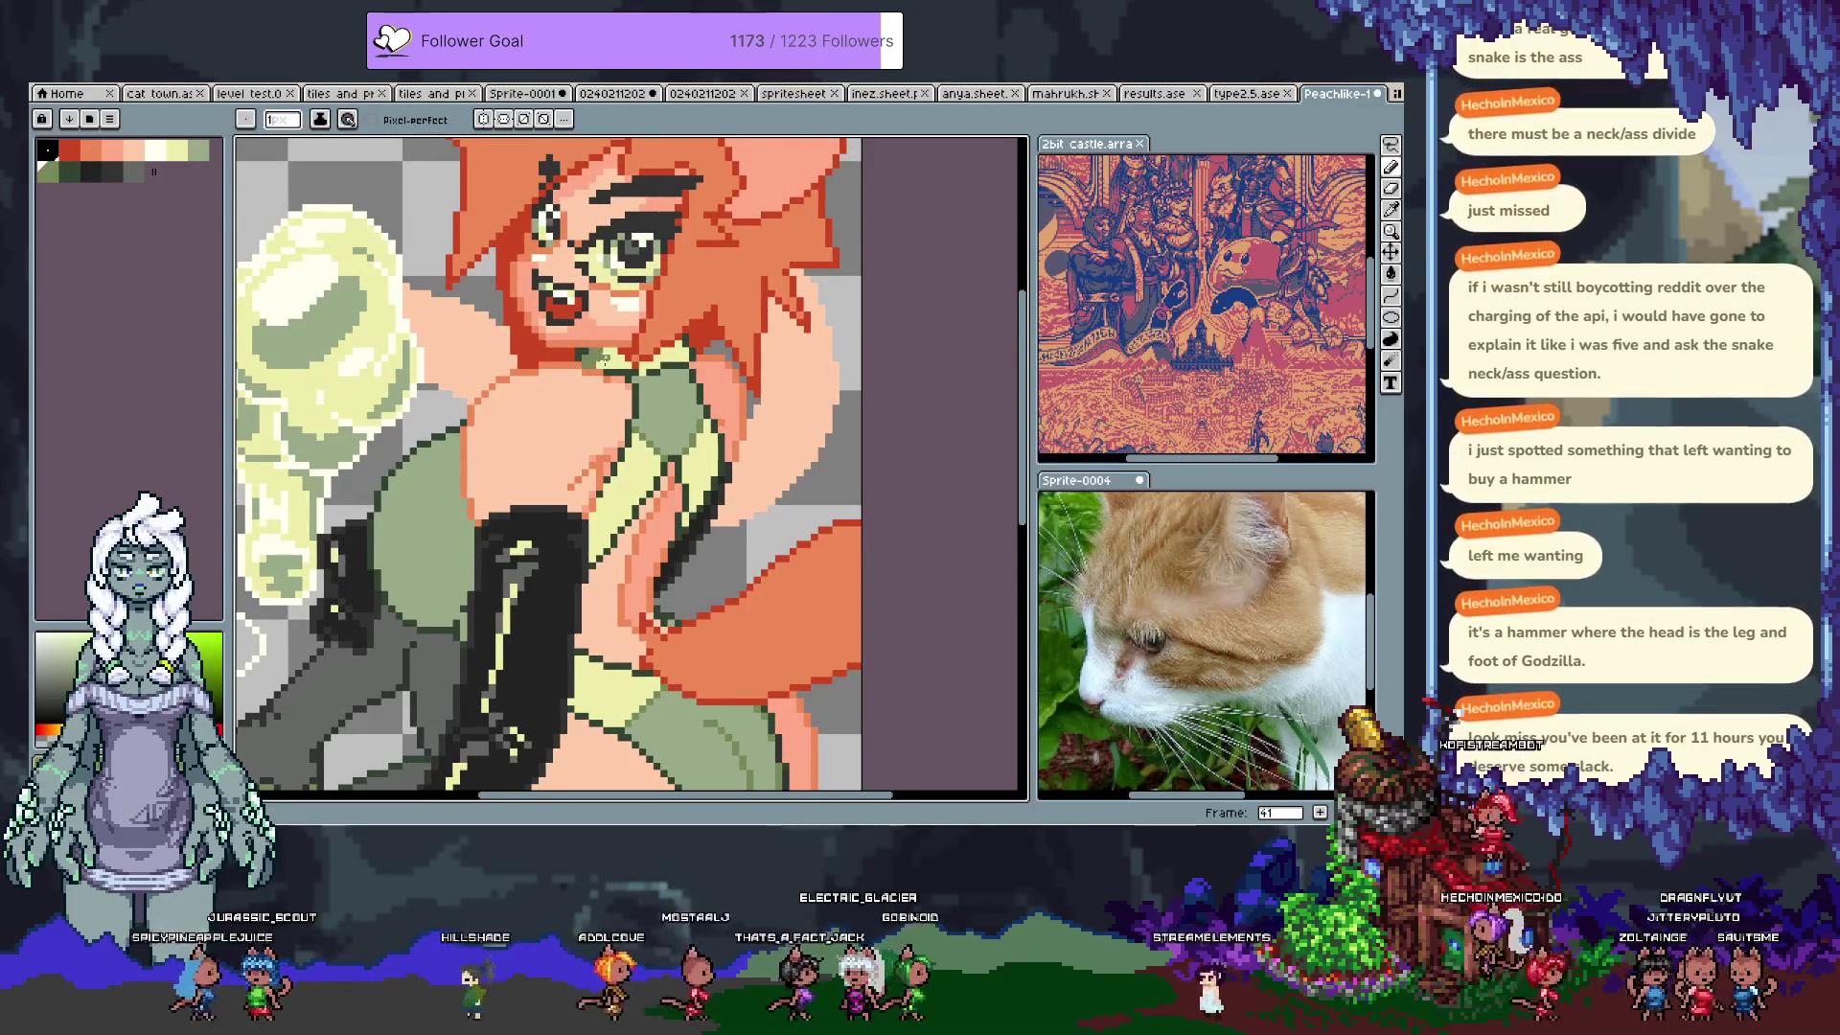
pyautogui.press('g')
pyautogui.press('b')
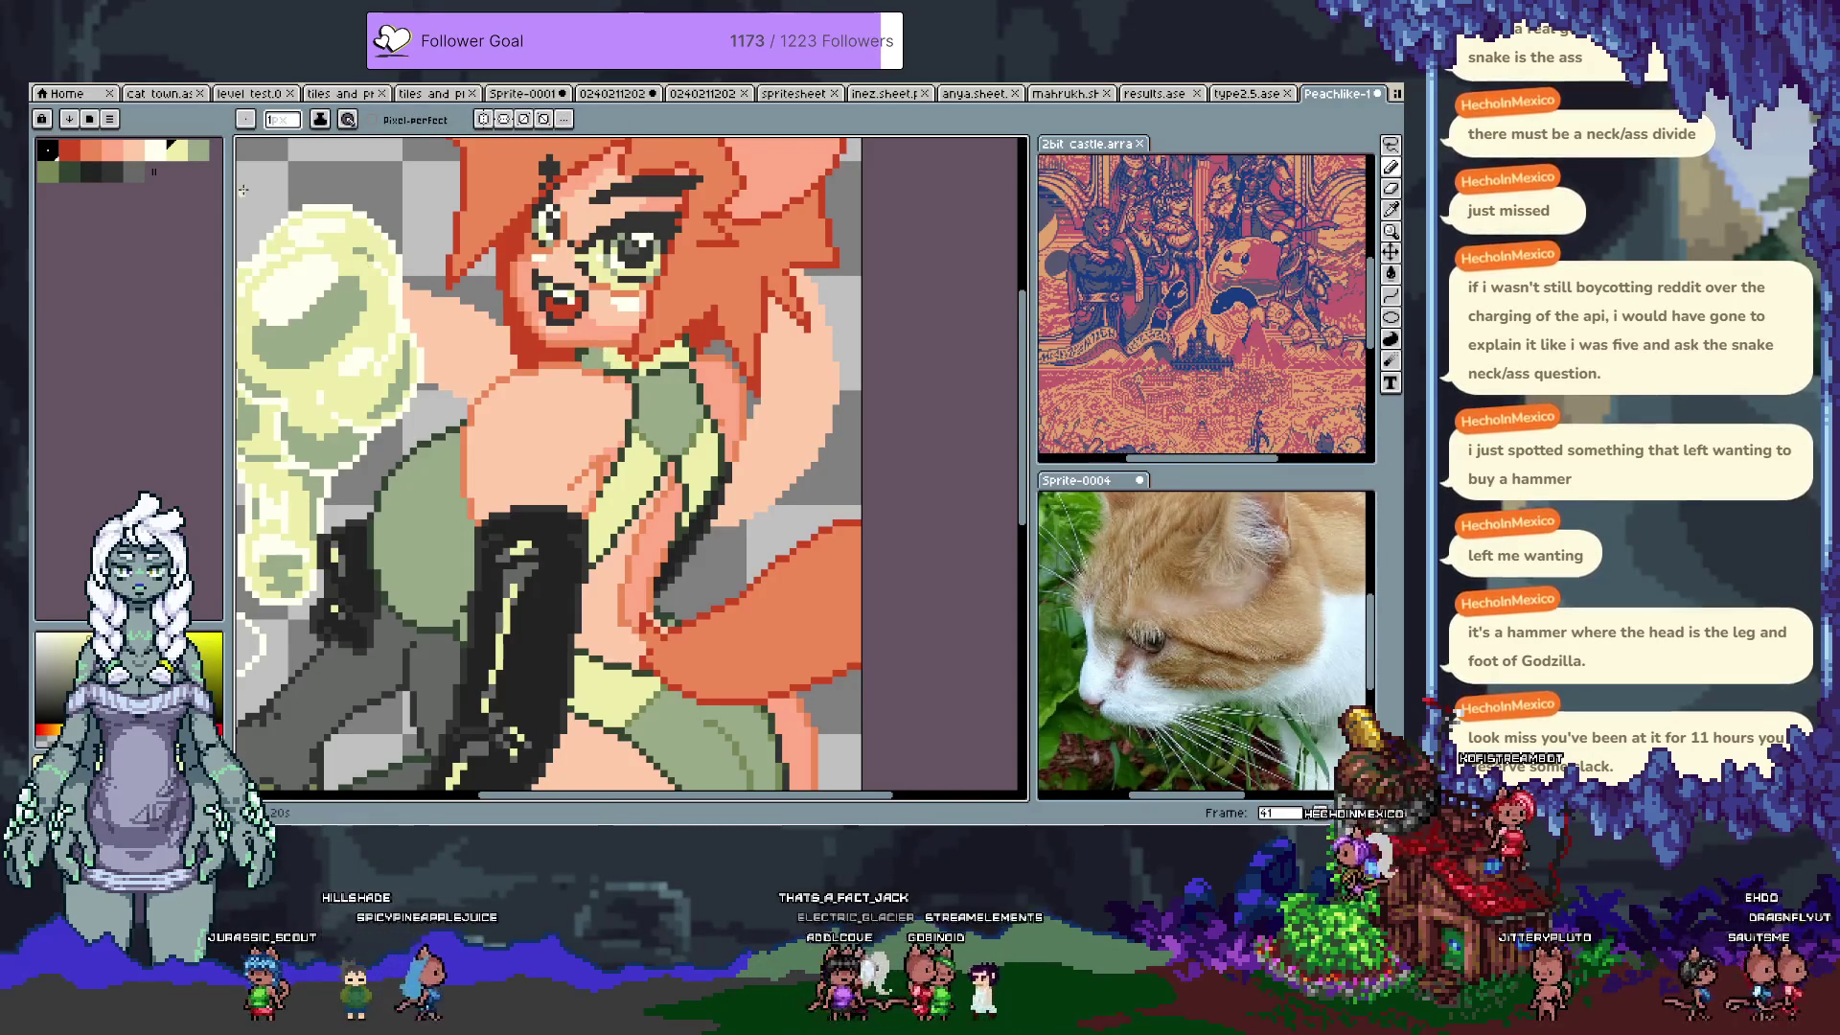
# Step: Sample the skin and dark green outline colours from the artwork
pyautogui.press('alt')
pyautogui.click(603, 369)
pyautogui.click(585, 352)
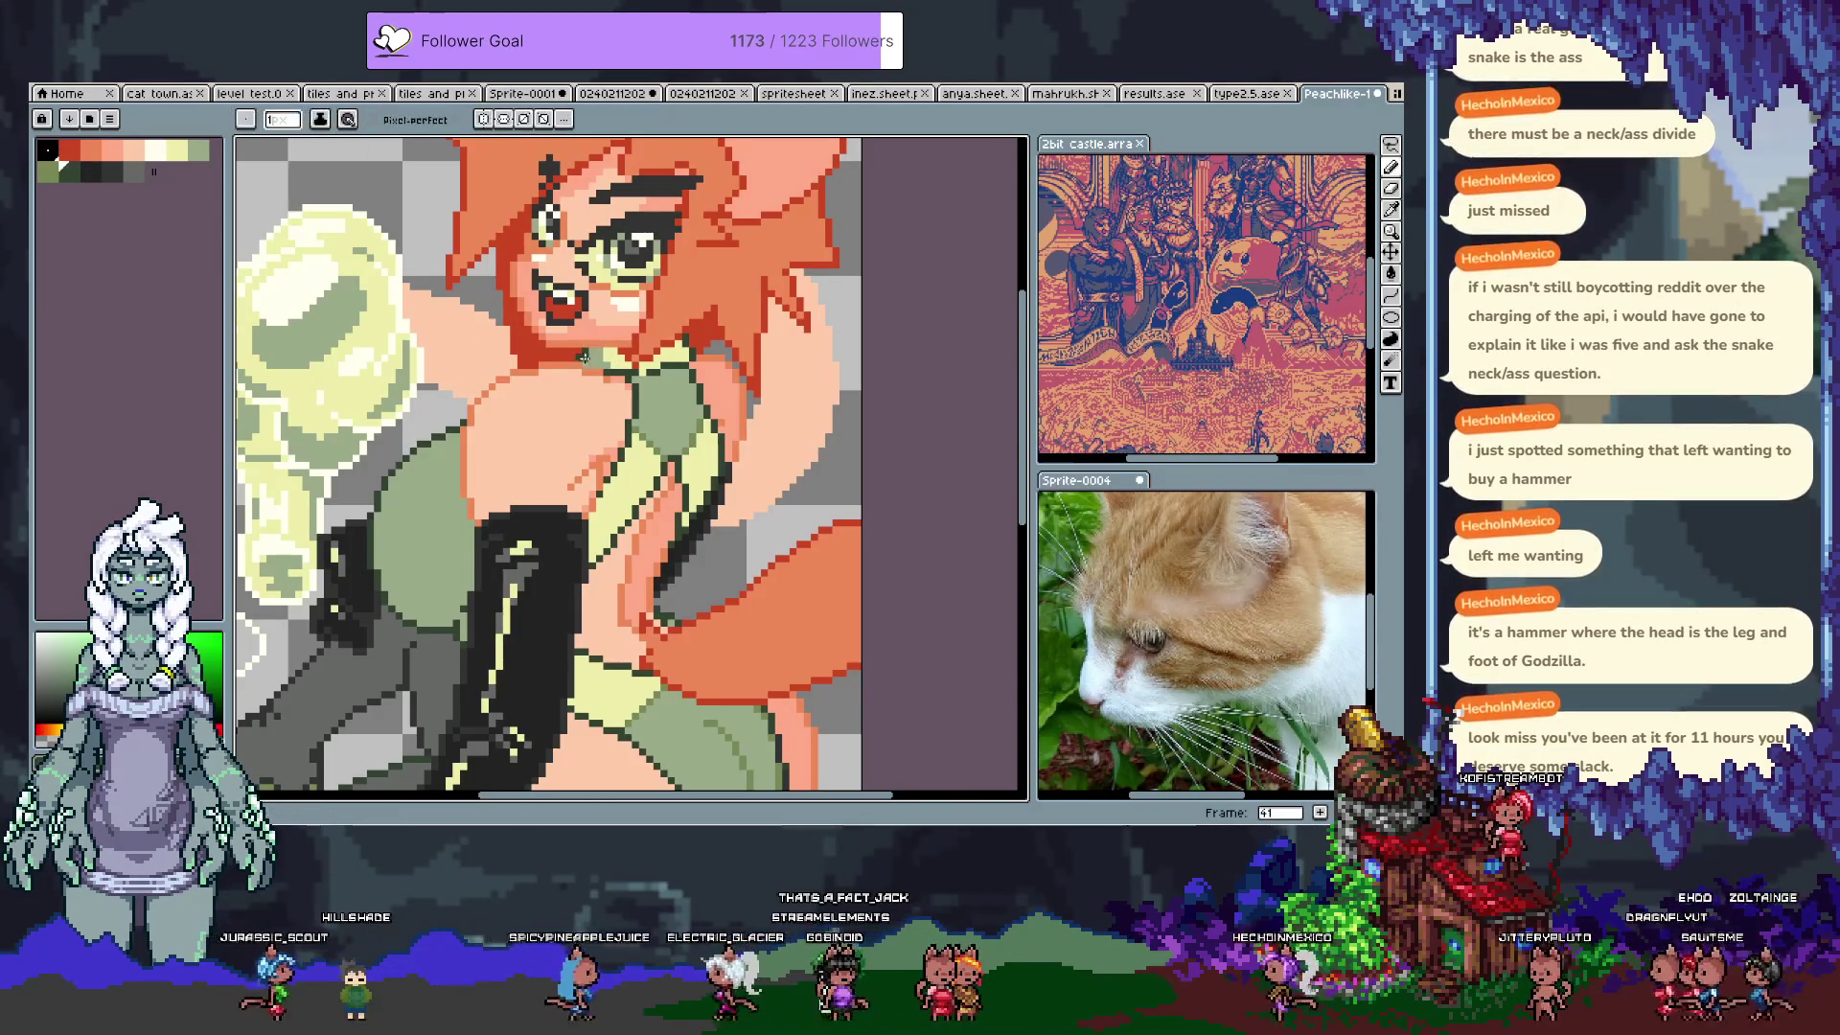
pyautogui.keyDown('alt'); pyautogui.click(581, 353); pyautogui.keyUp('alt')
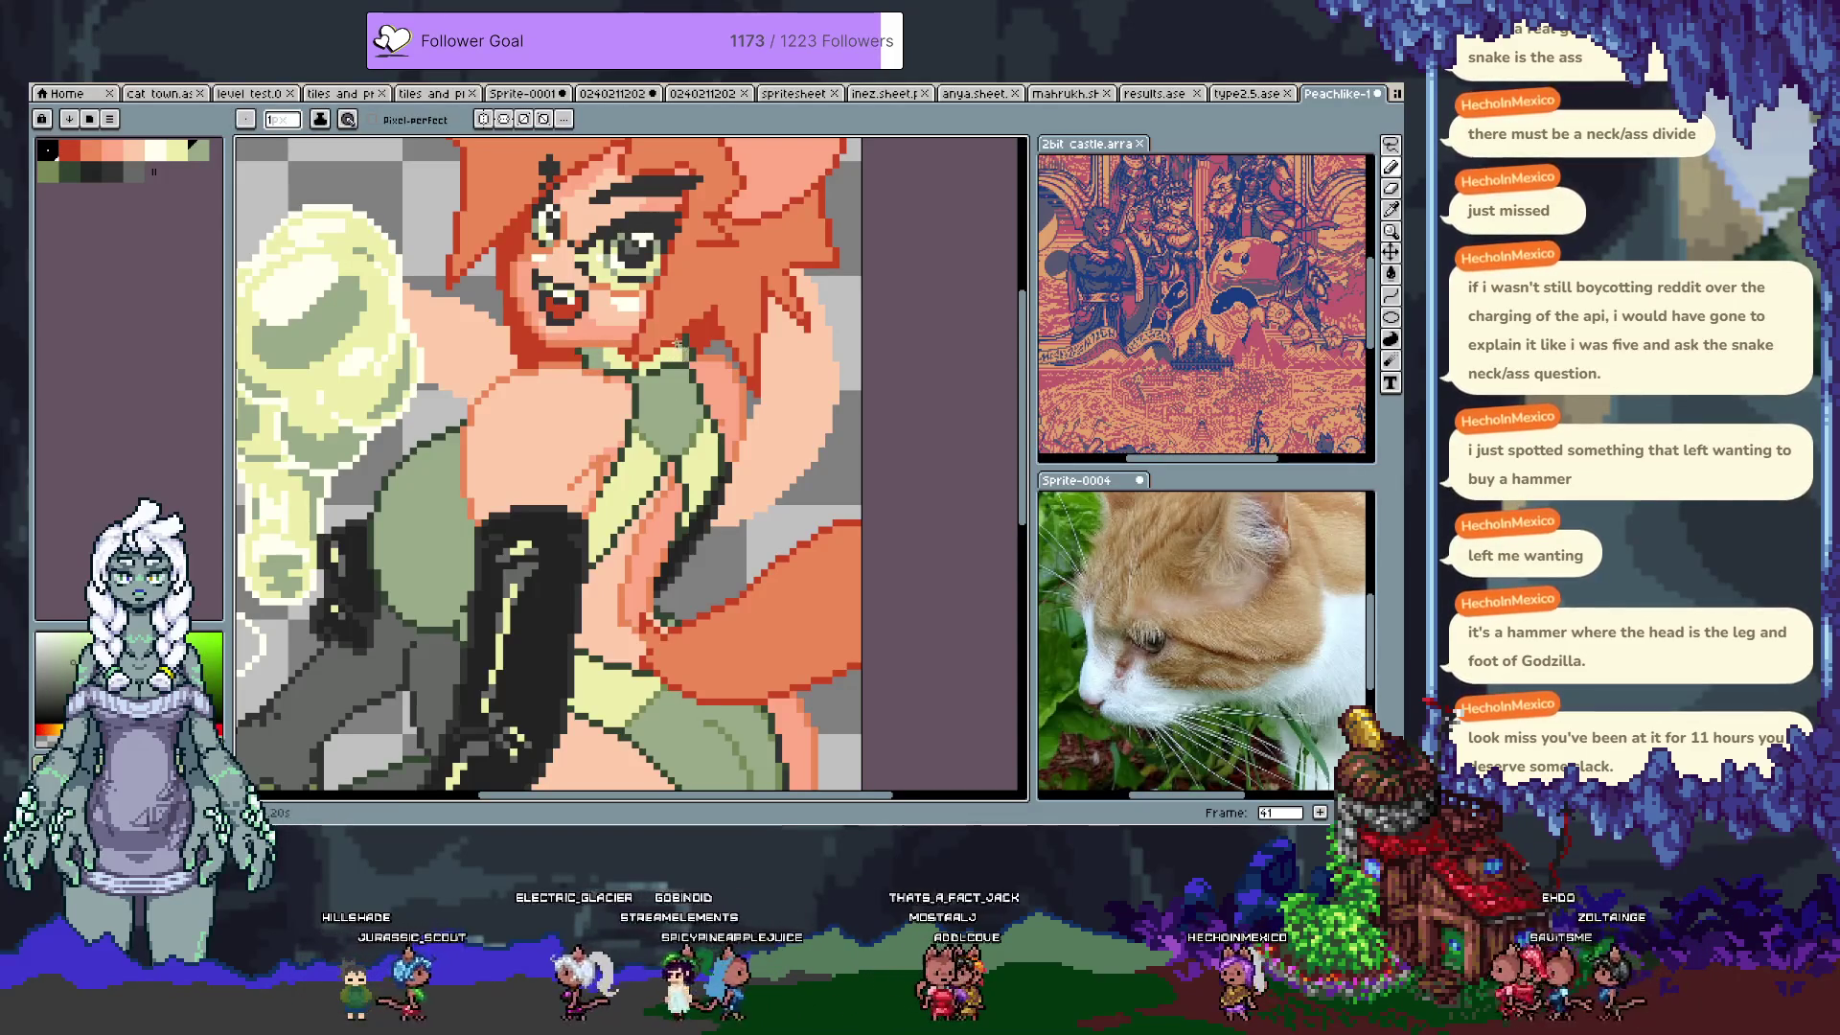
# Step: Pick dark outline palette colours, undo the trial collar stroke, and select the cream swatch
pyautogui.press('alt')
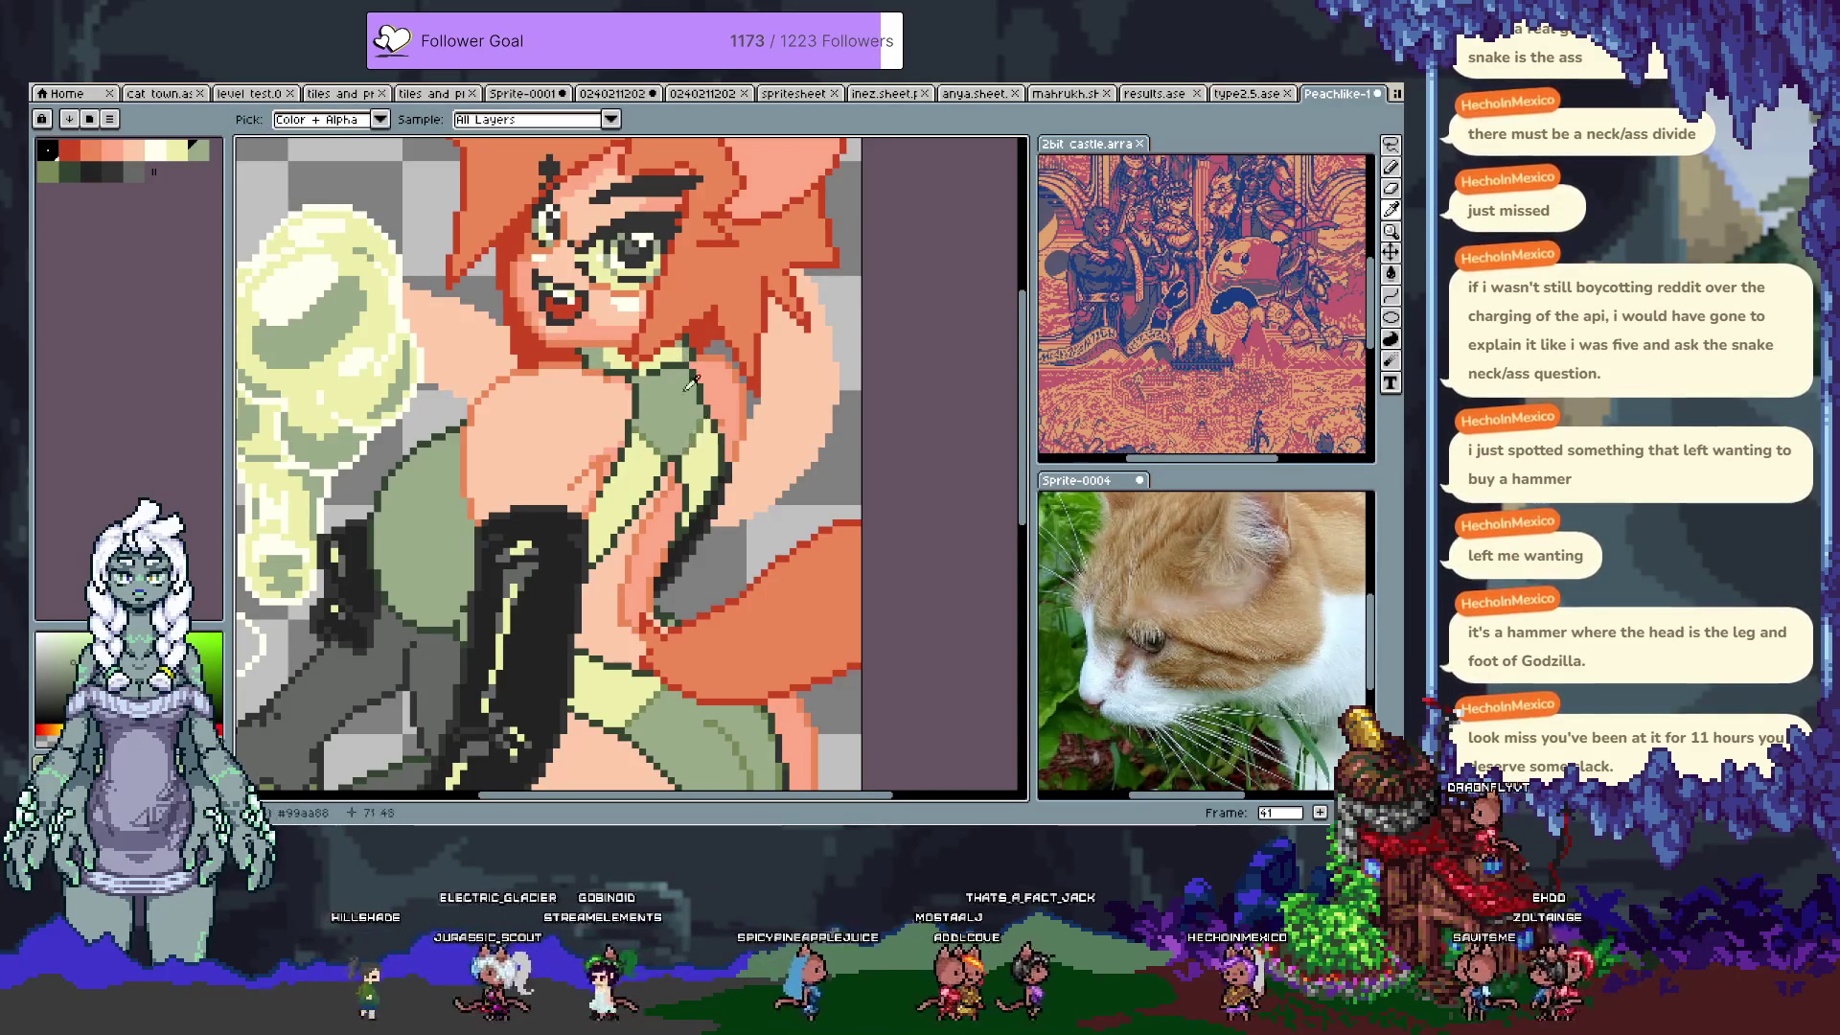
pyautogui.keyDown('alt'); pyautogui.click(672, 371); pyautogui.keyUp('alt')
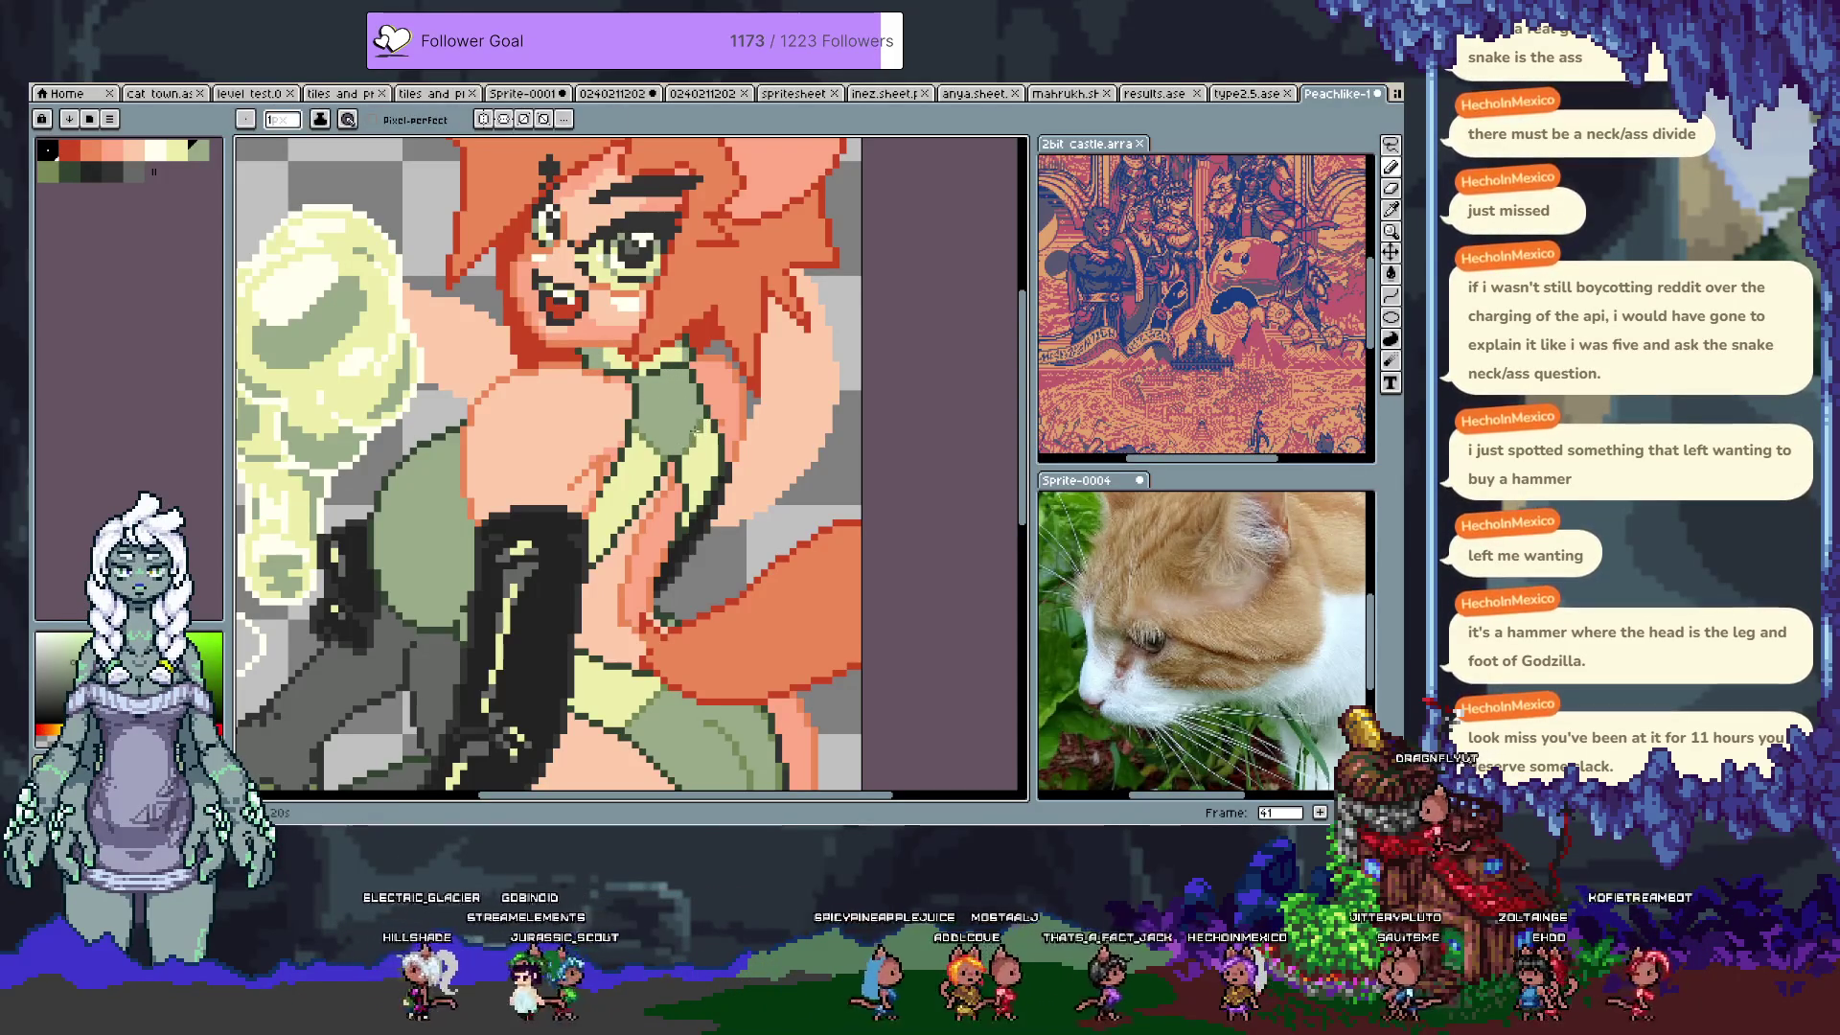
pyautogui.keyDown('alt'); pyautogui.click(671, 367); pyautogui.keyUp('alt')
pyautogui.keyDown('alt'); pyautogui.click(670, 383); pyautogui.keyUp('alt')
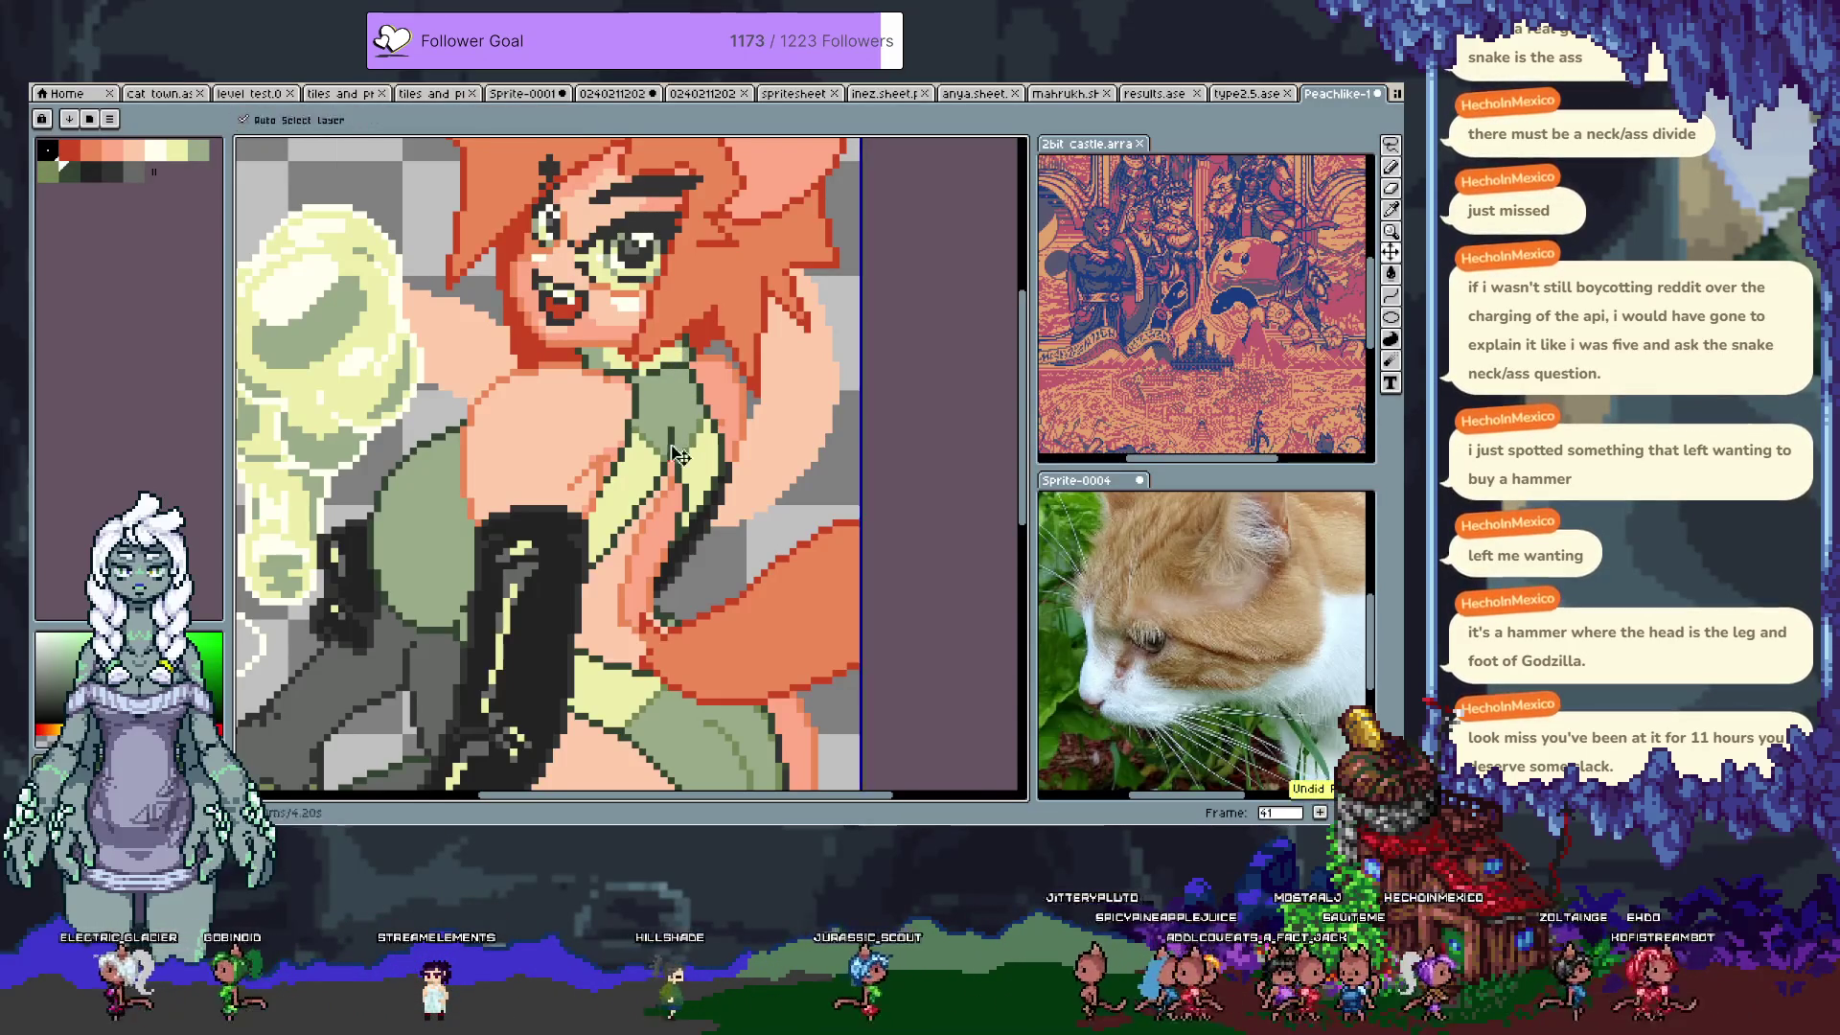
pyautogui.hotkey('ctrl', 'z')
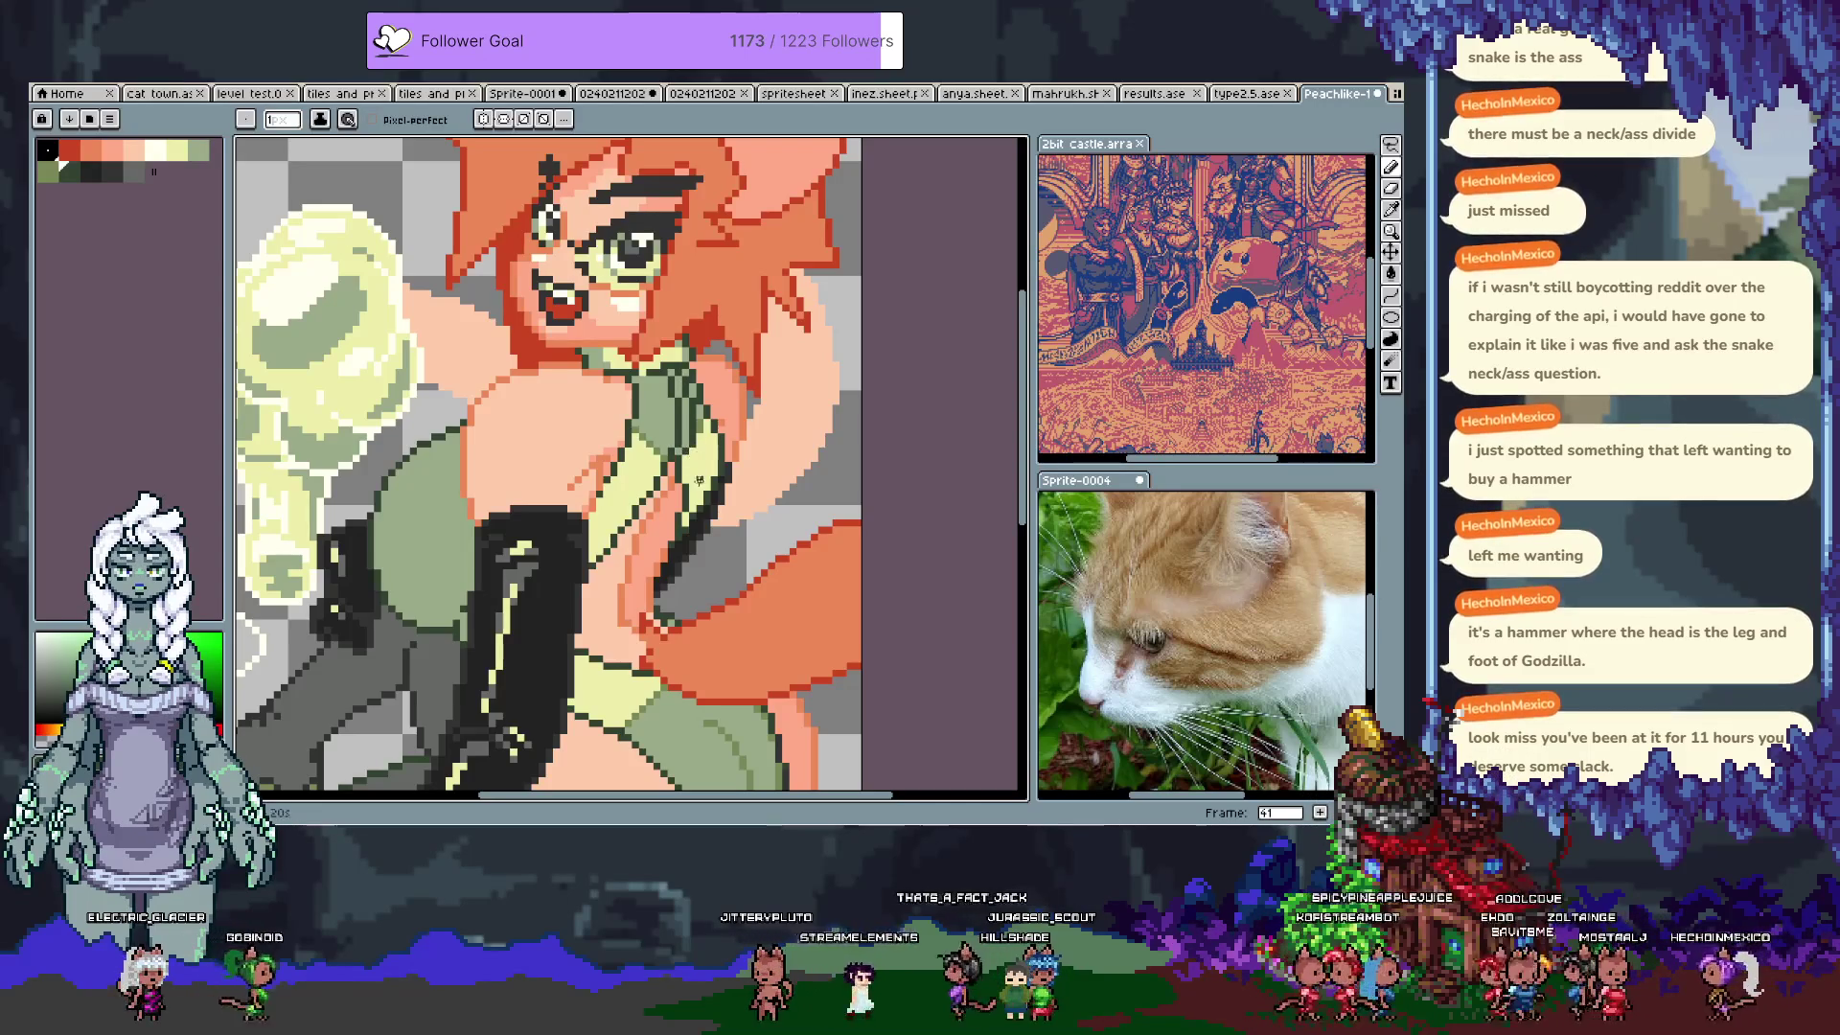
pyautogui.keyDown('alt'); pyautogui.click(356, 247); pyautogui.keyUp('alt')
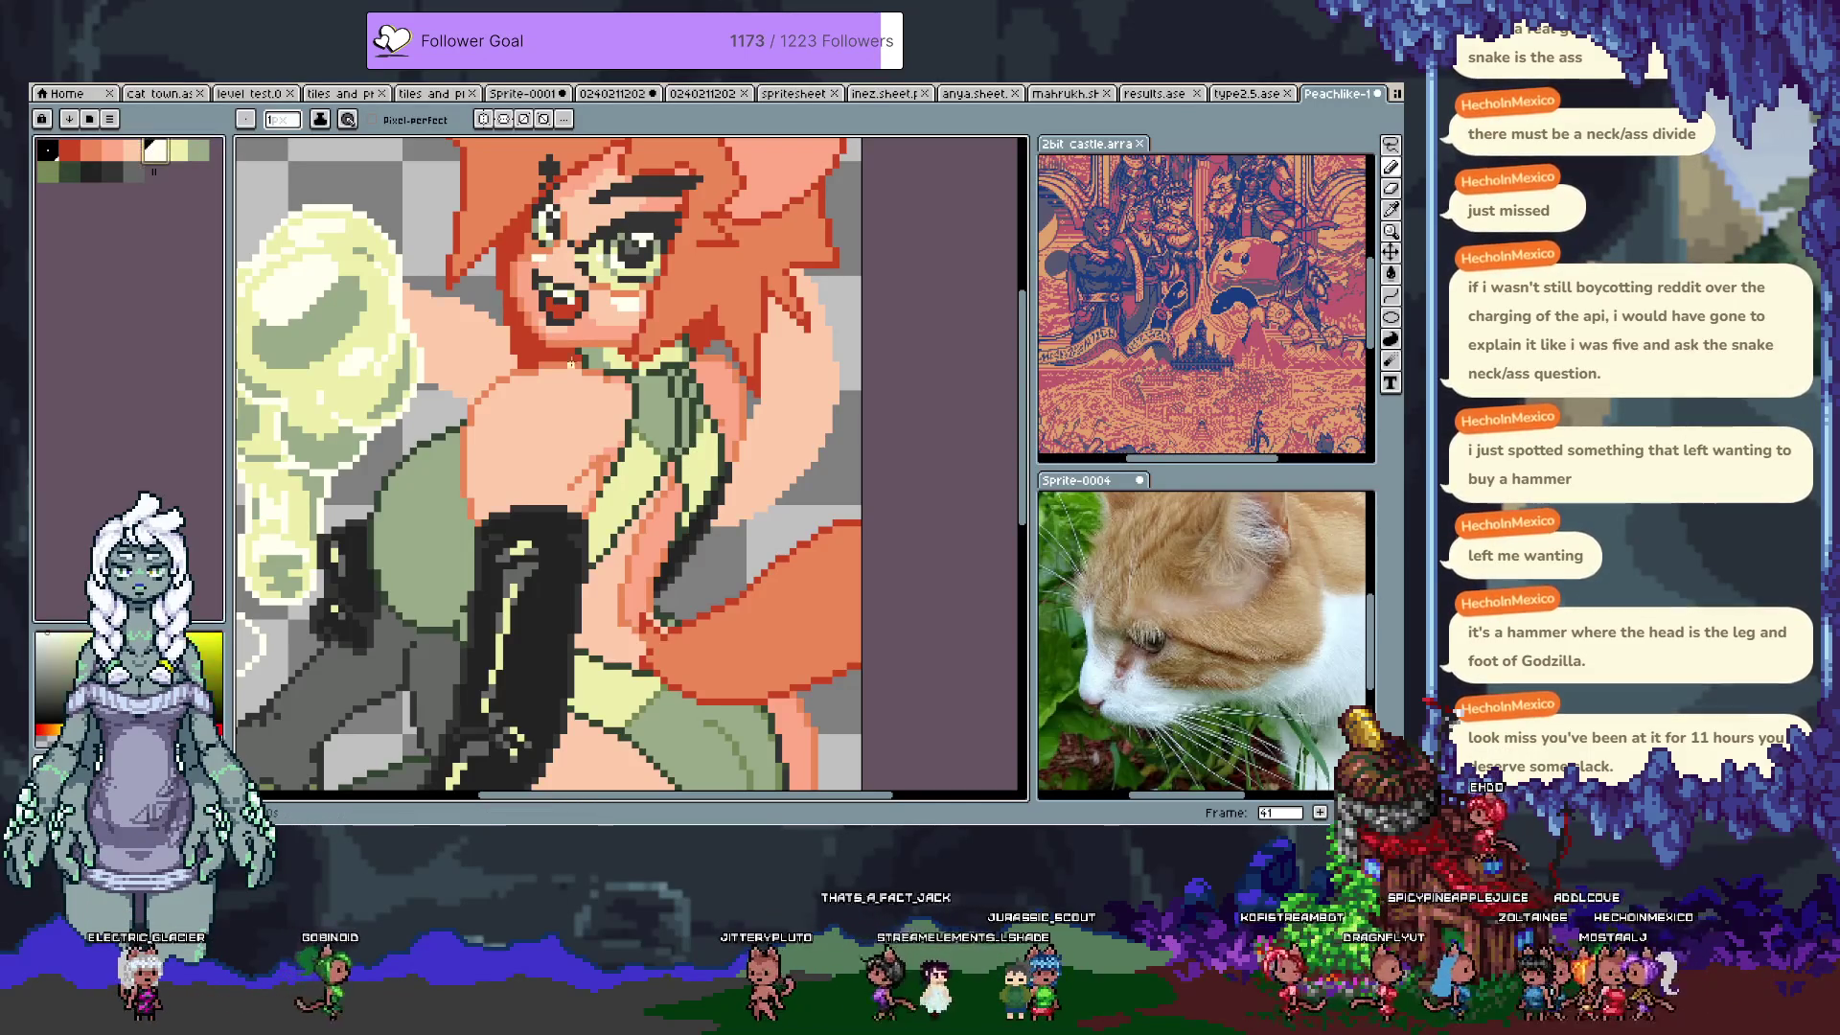
# Step: Paint a cream highlight stripe down the green collar and save
pyautogui.moveTo(673, 371); pyautogui.dragTo(685, 444)
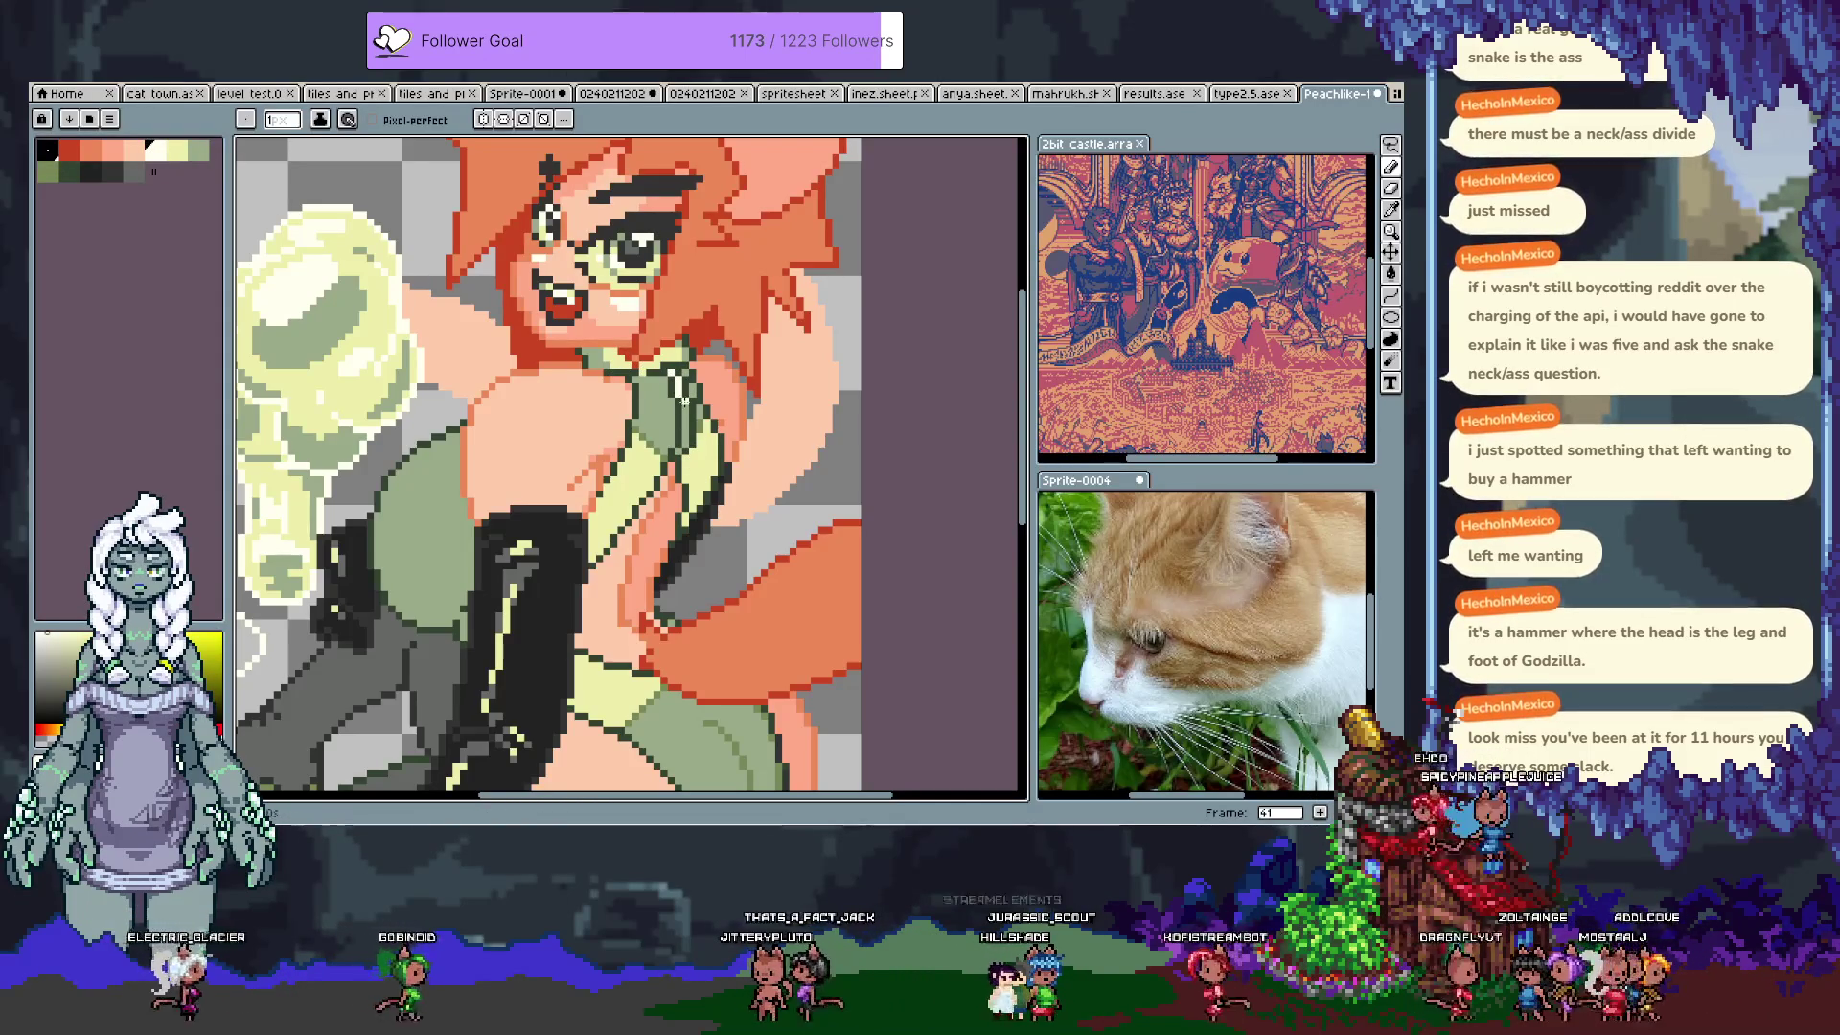
pyautogui.keyDown('alt'); pyautogui.click(670, 351); pyautogui.keyUp('alt')
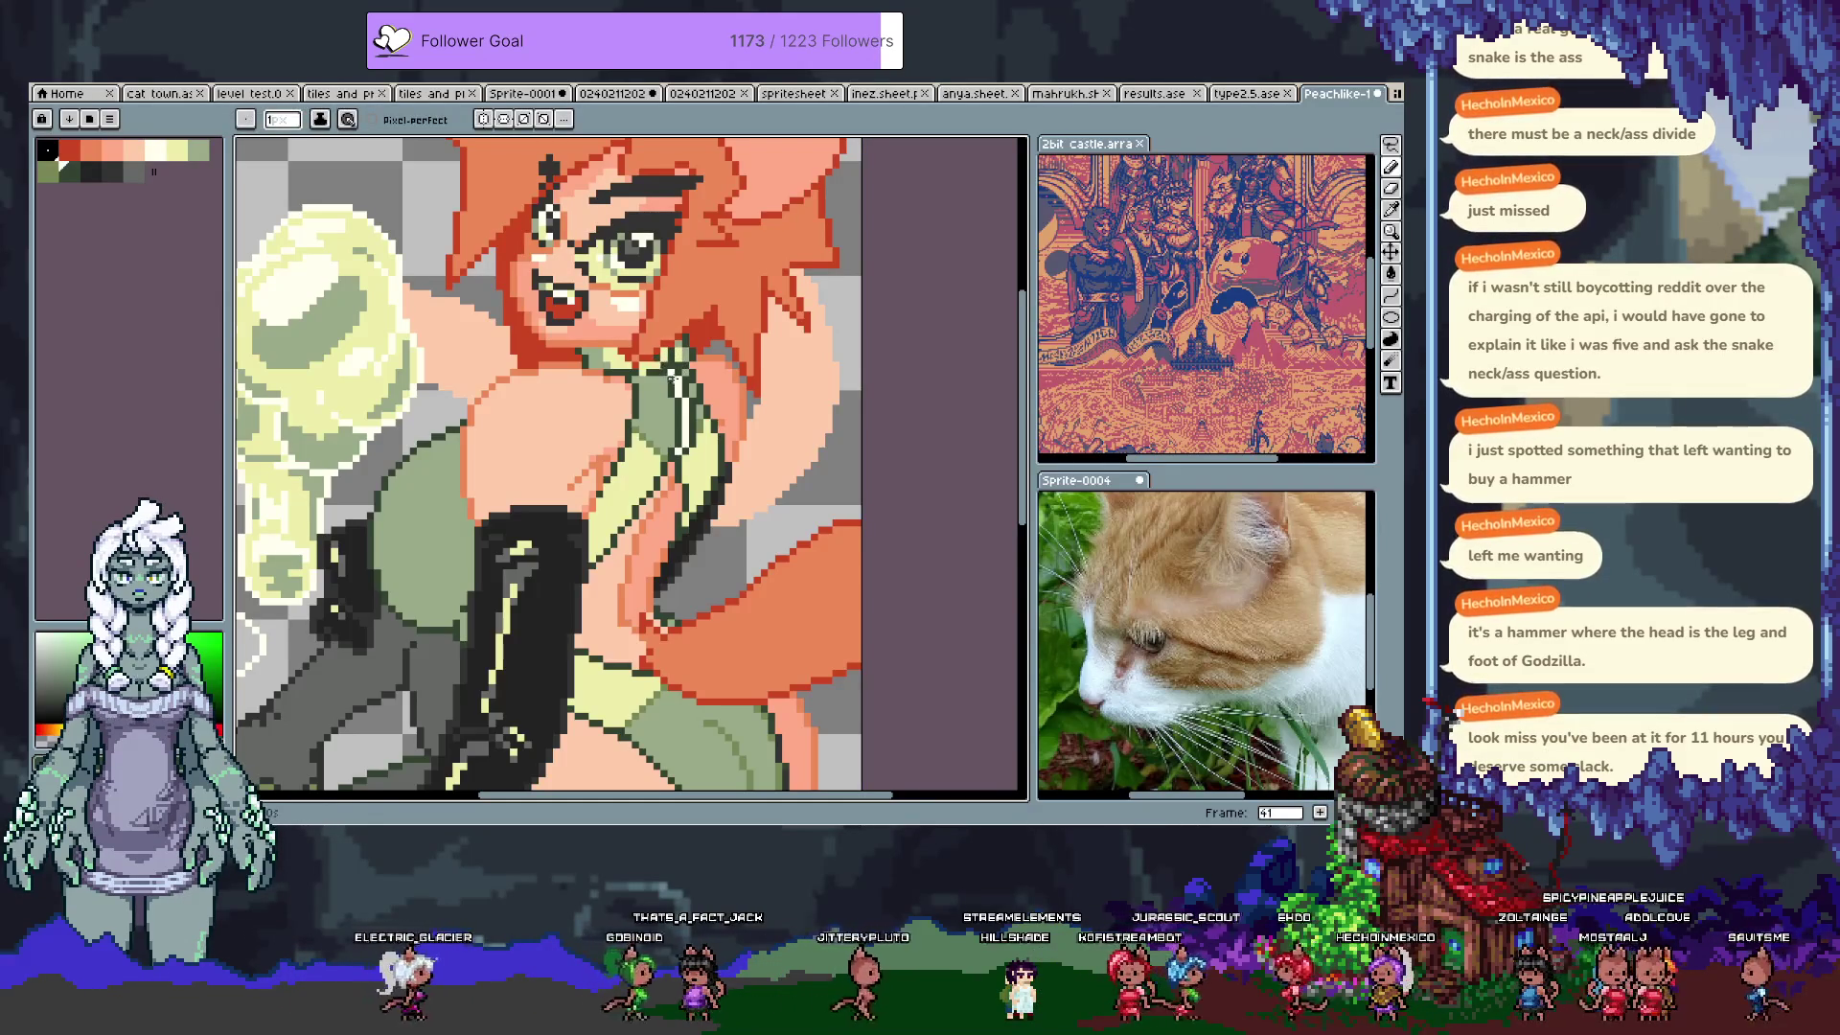
pyautogui.keyDown('alt'); pyautogui.click(668, 362); pyautogui.keyUp('alt')
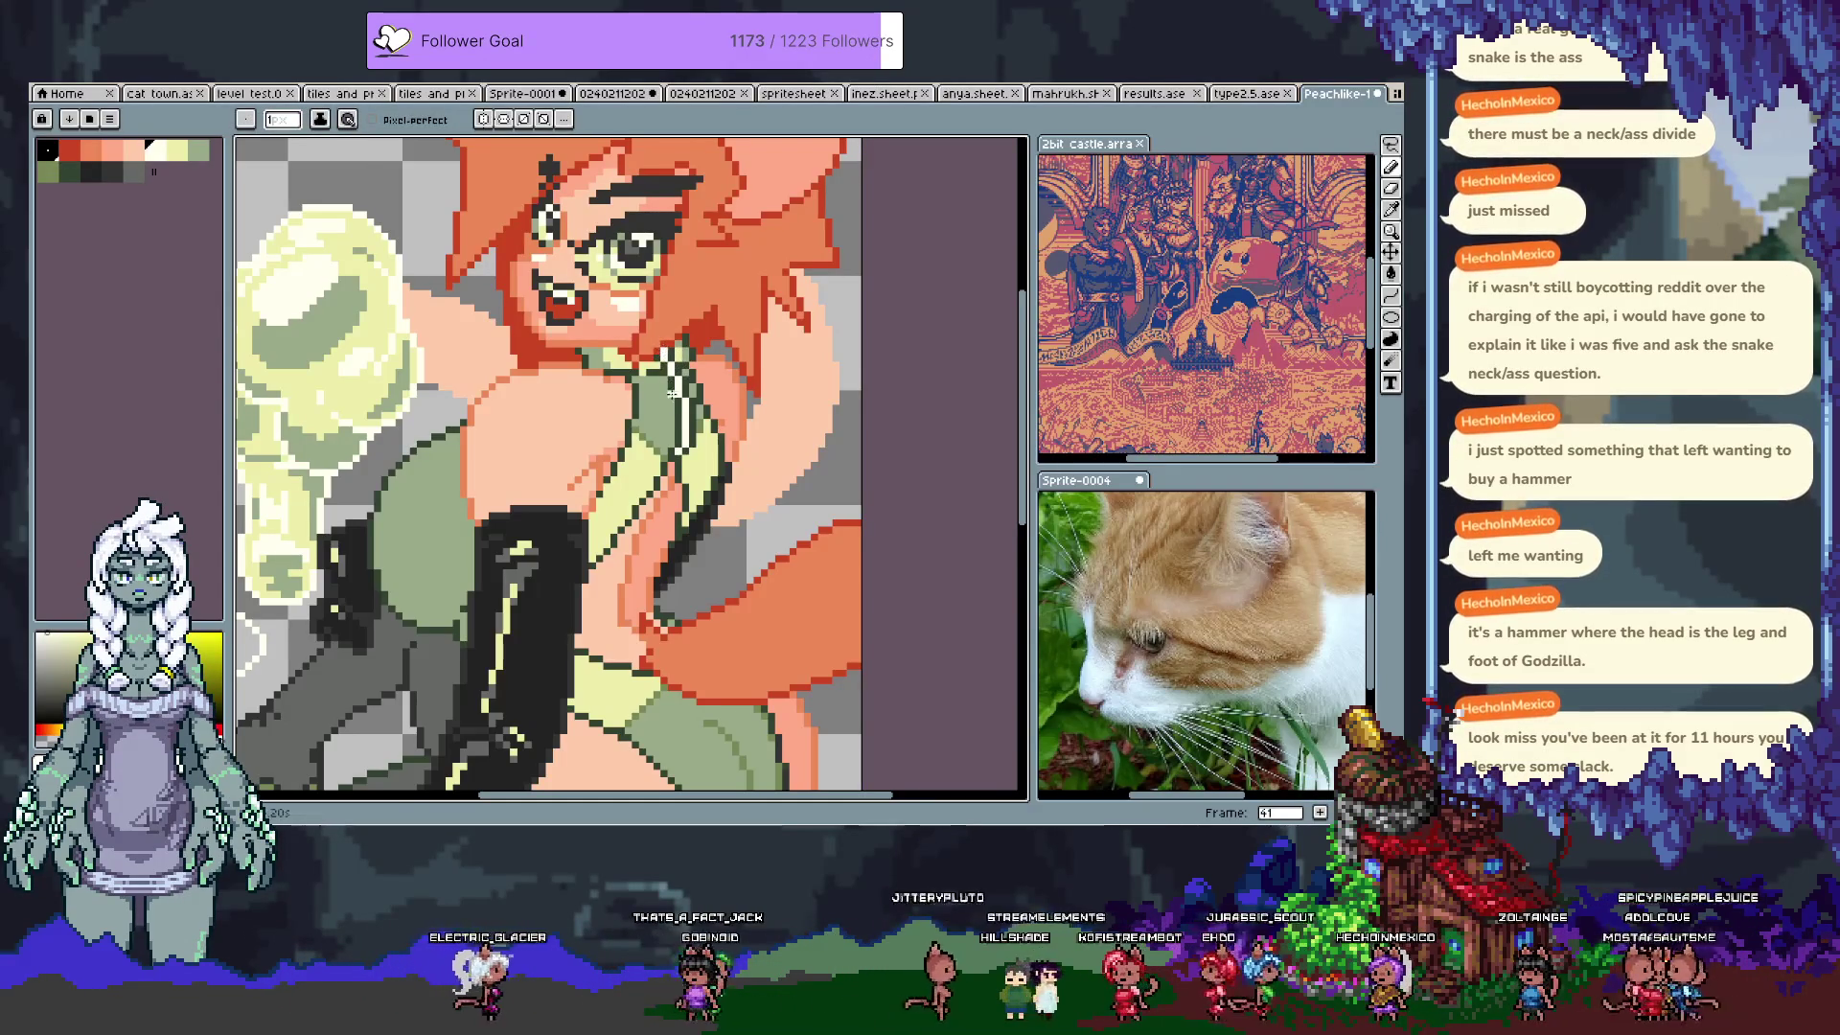
pyautogui.scroll(-2, 677, 456)
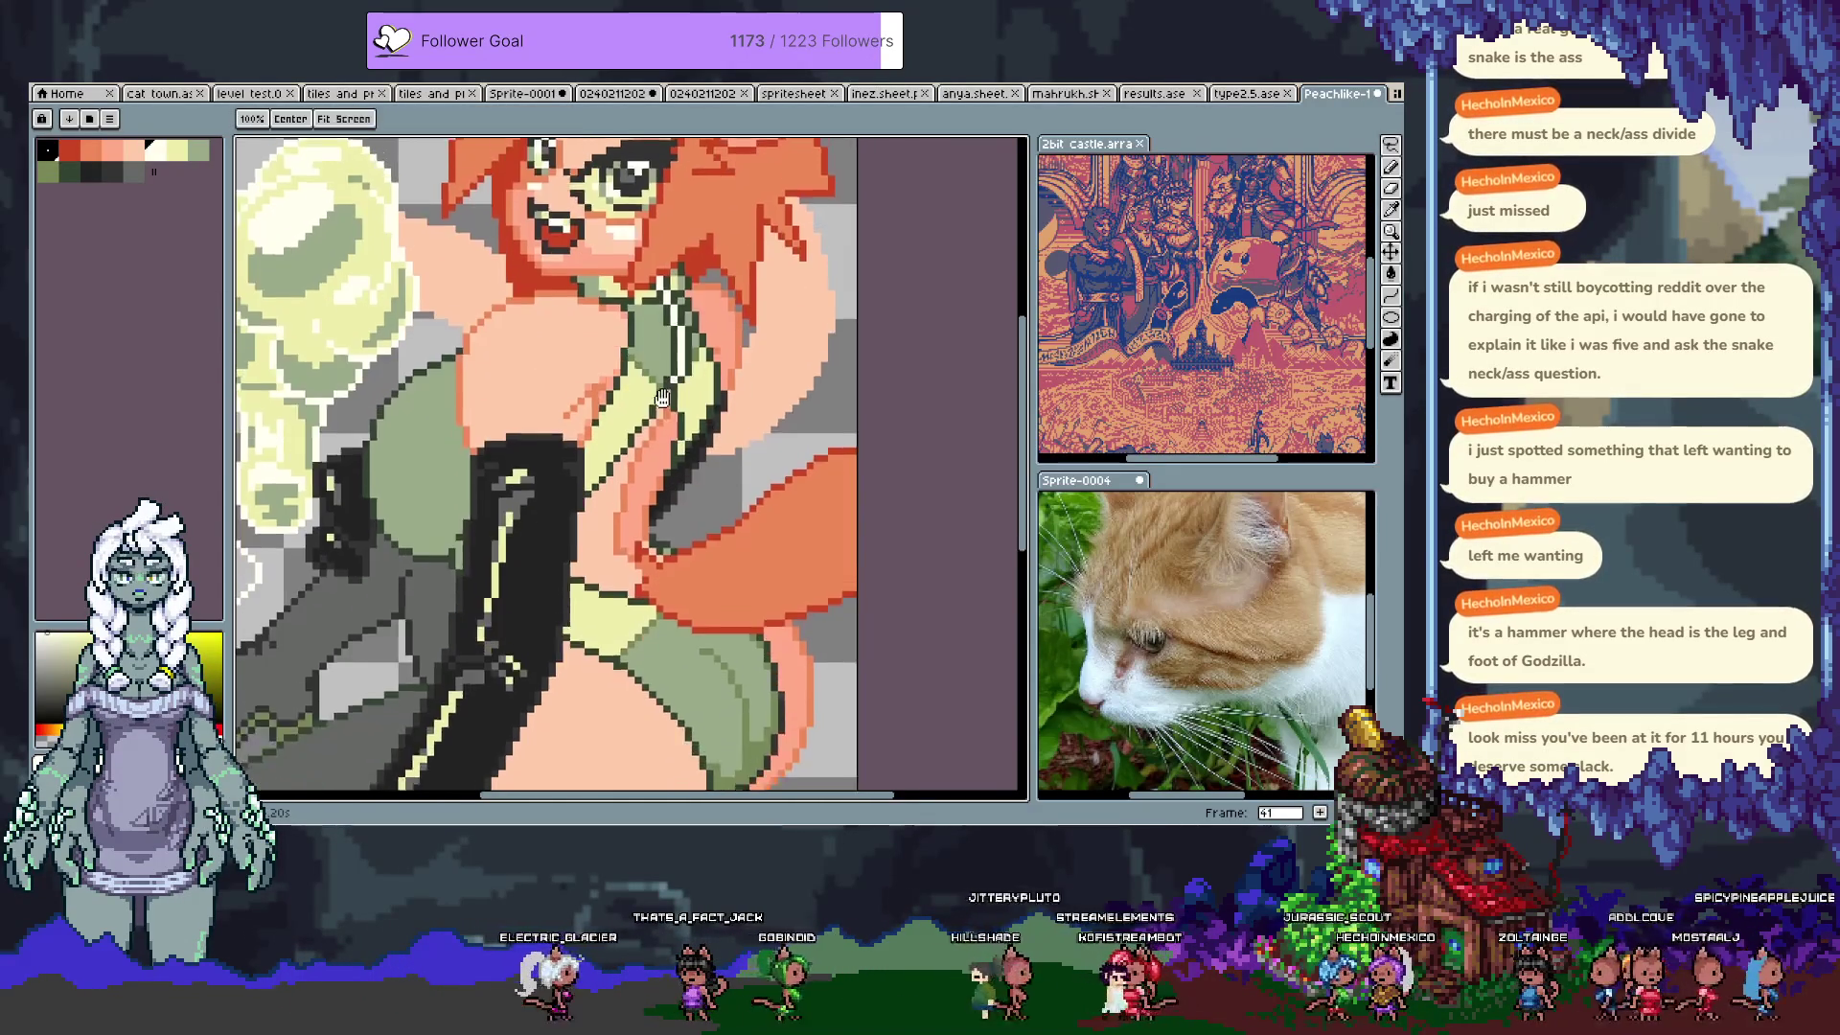
pyautogui.scroll(2, 674, 461)
pyautogui.scroll(-1, 641, 463)
pyautogui.scroll(1, 660, 549)
pyautogui.hotkey('ctrl', 's')
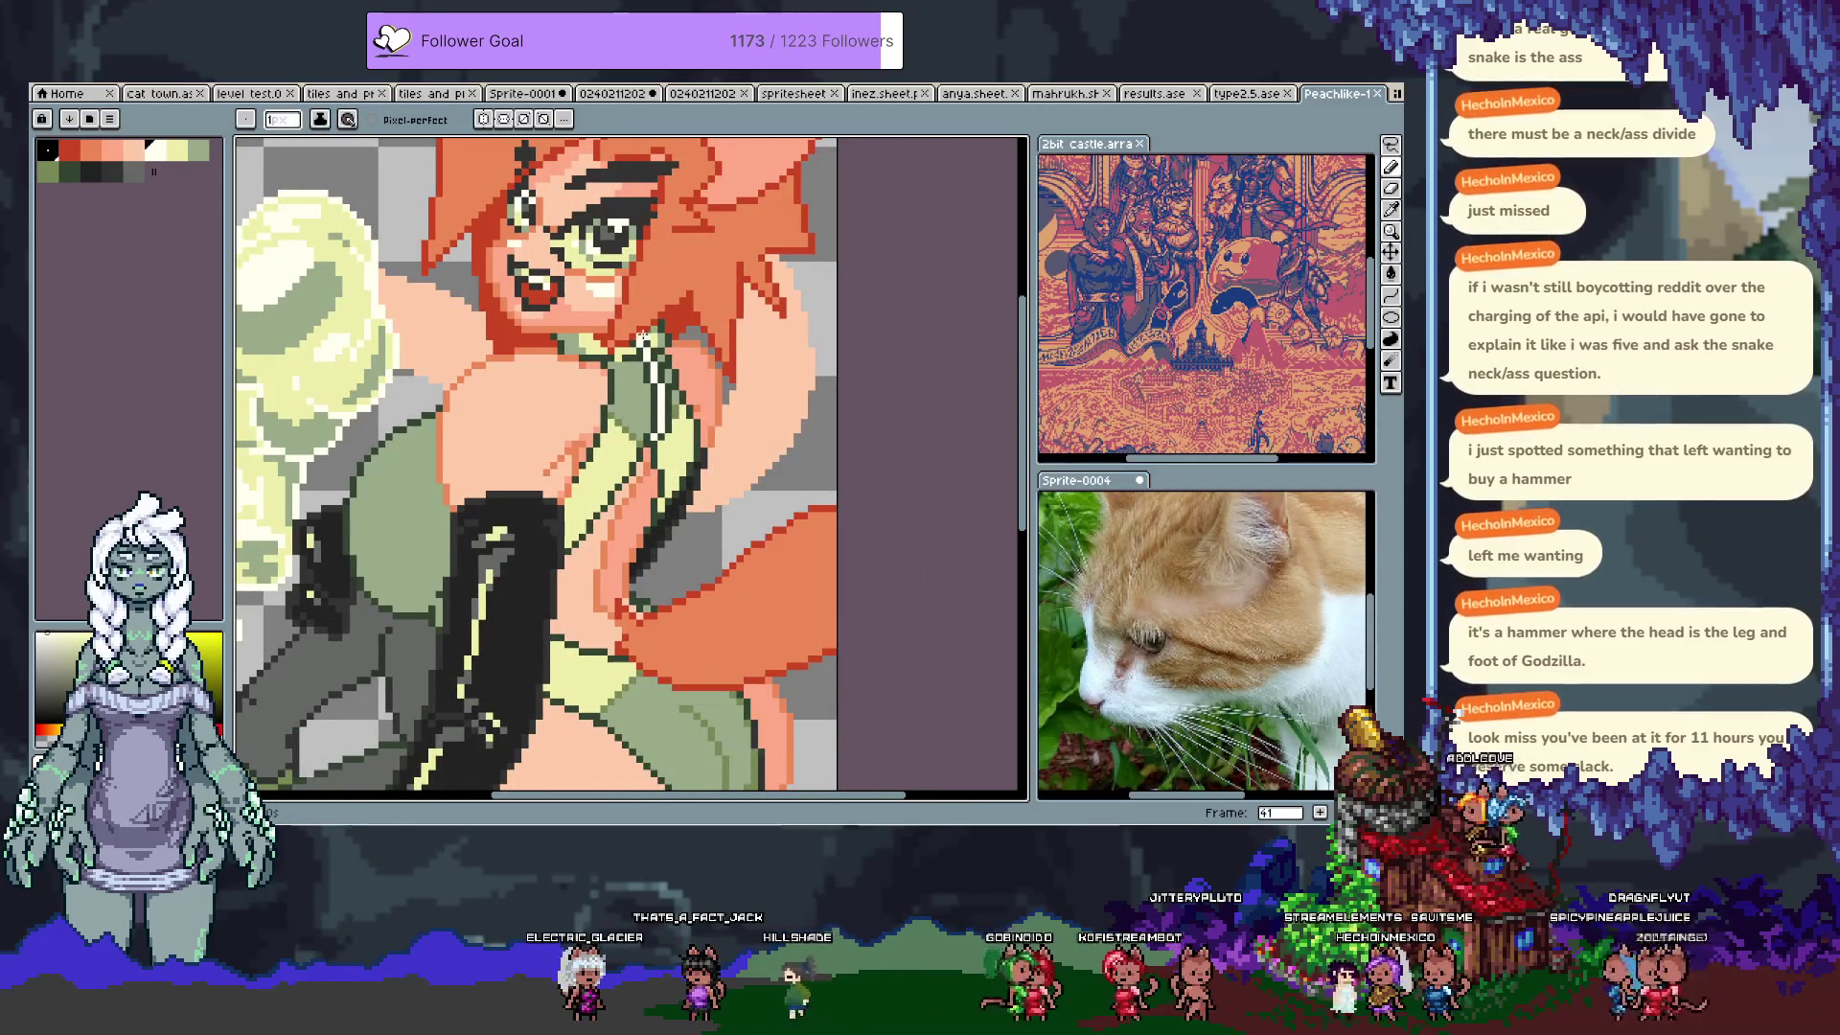
# Step: Pick the dark and muted greens, nudge artwork with the Move tool, and redo the undone edit
pyautogui.keyDown('alt'); pyautogui.click(644, 351); pyautogui.keyUp('alt')
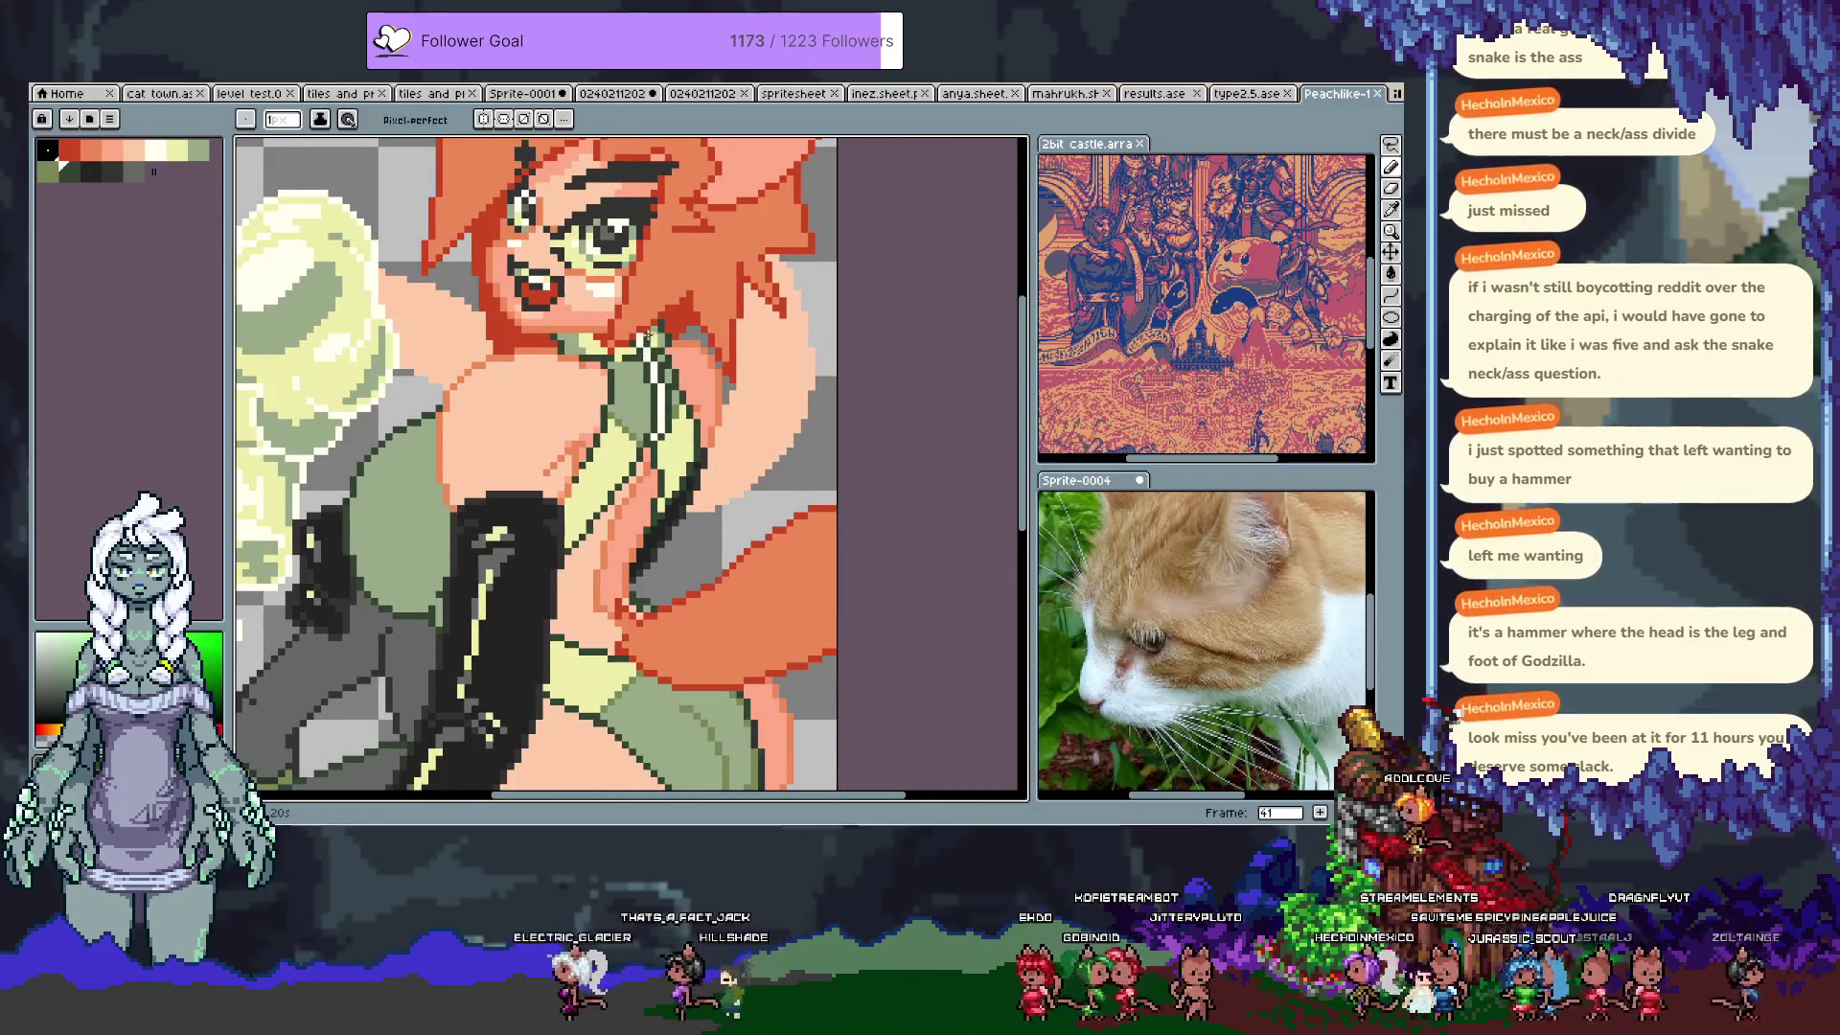
pyautogui.keyDown('alt'); pyautogui.click(621, 369); pyautogui.keyUp('alt')
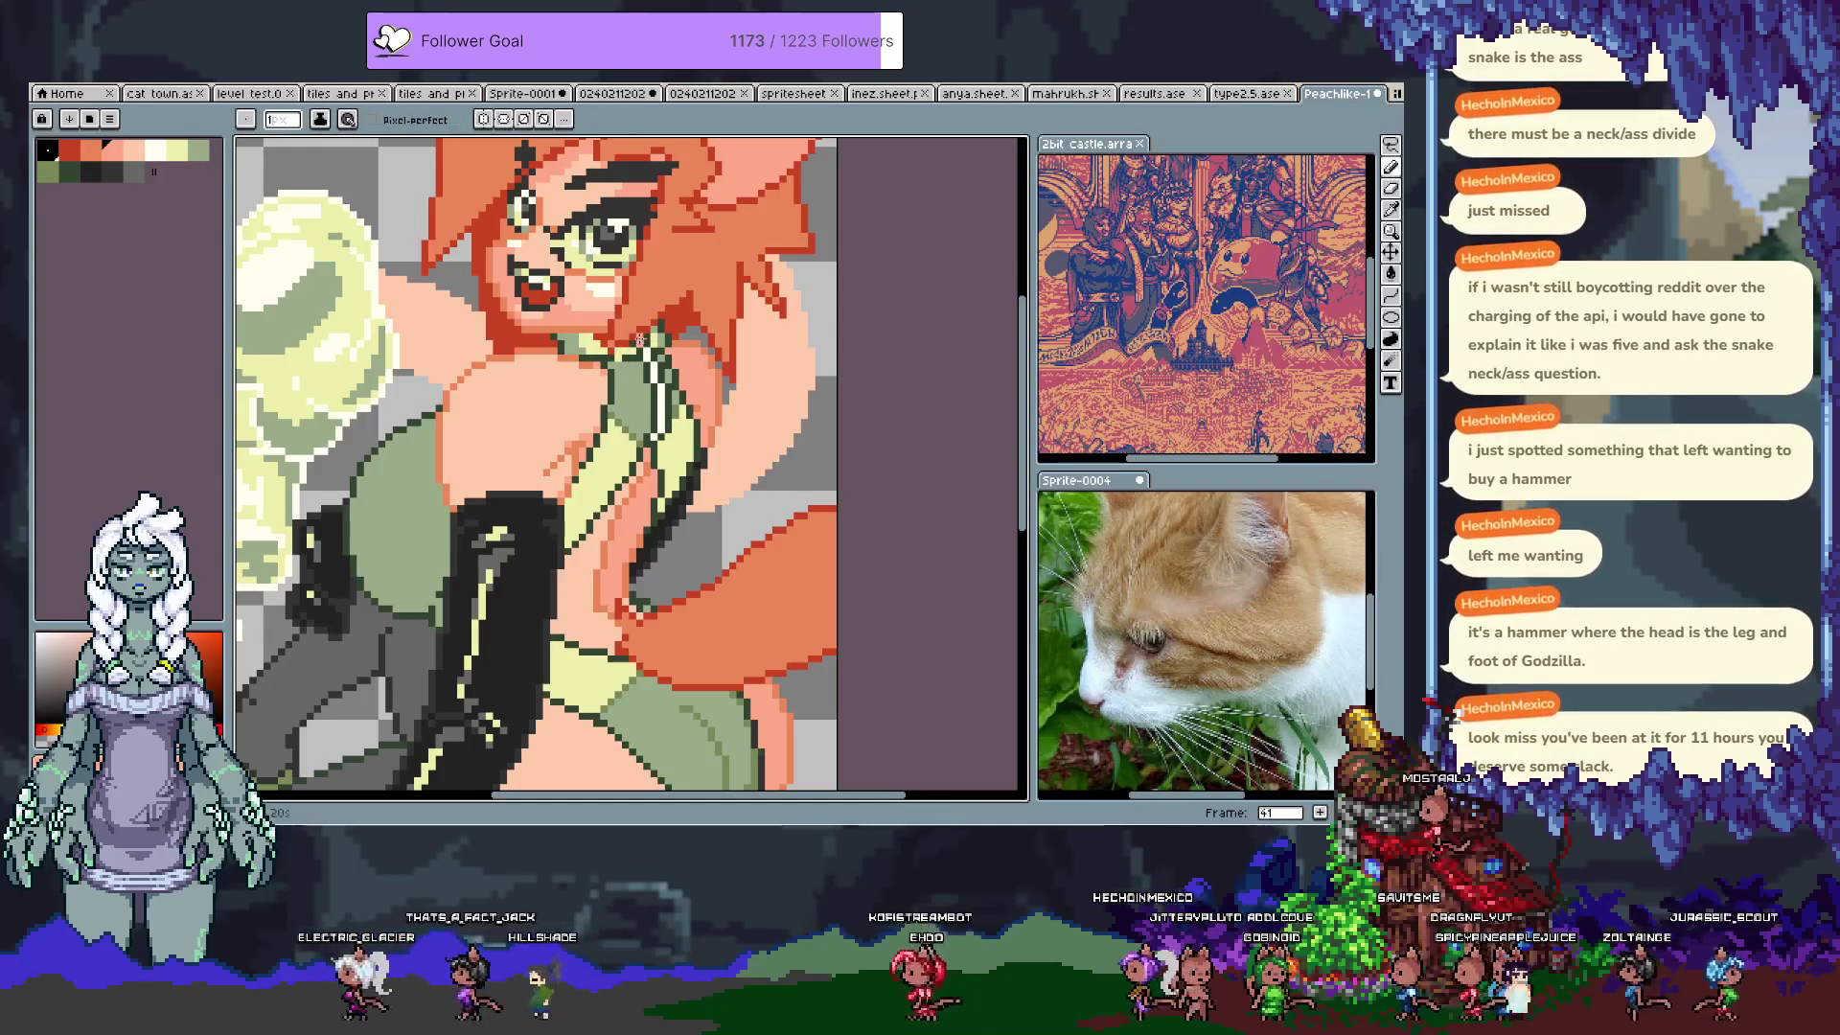
pyautogui.press('v')
pyautogui.moveTo(605, 482); pyautogui.dragTo(621, 530)
pyautogui.hotkey('ctrl', 'y')
pyautogui.press('b')
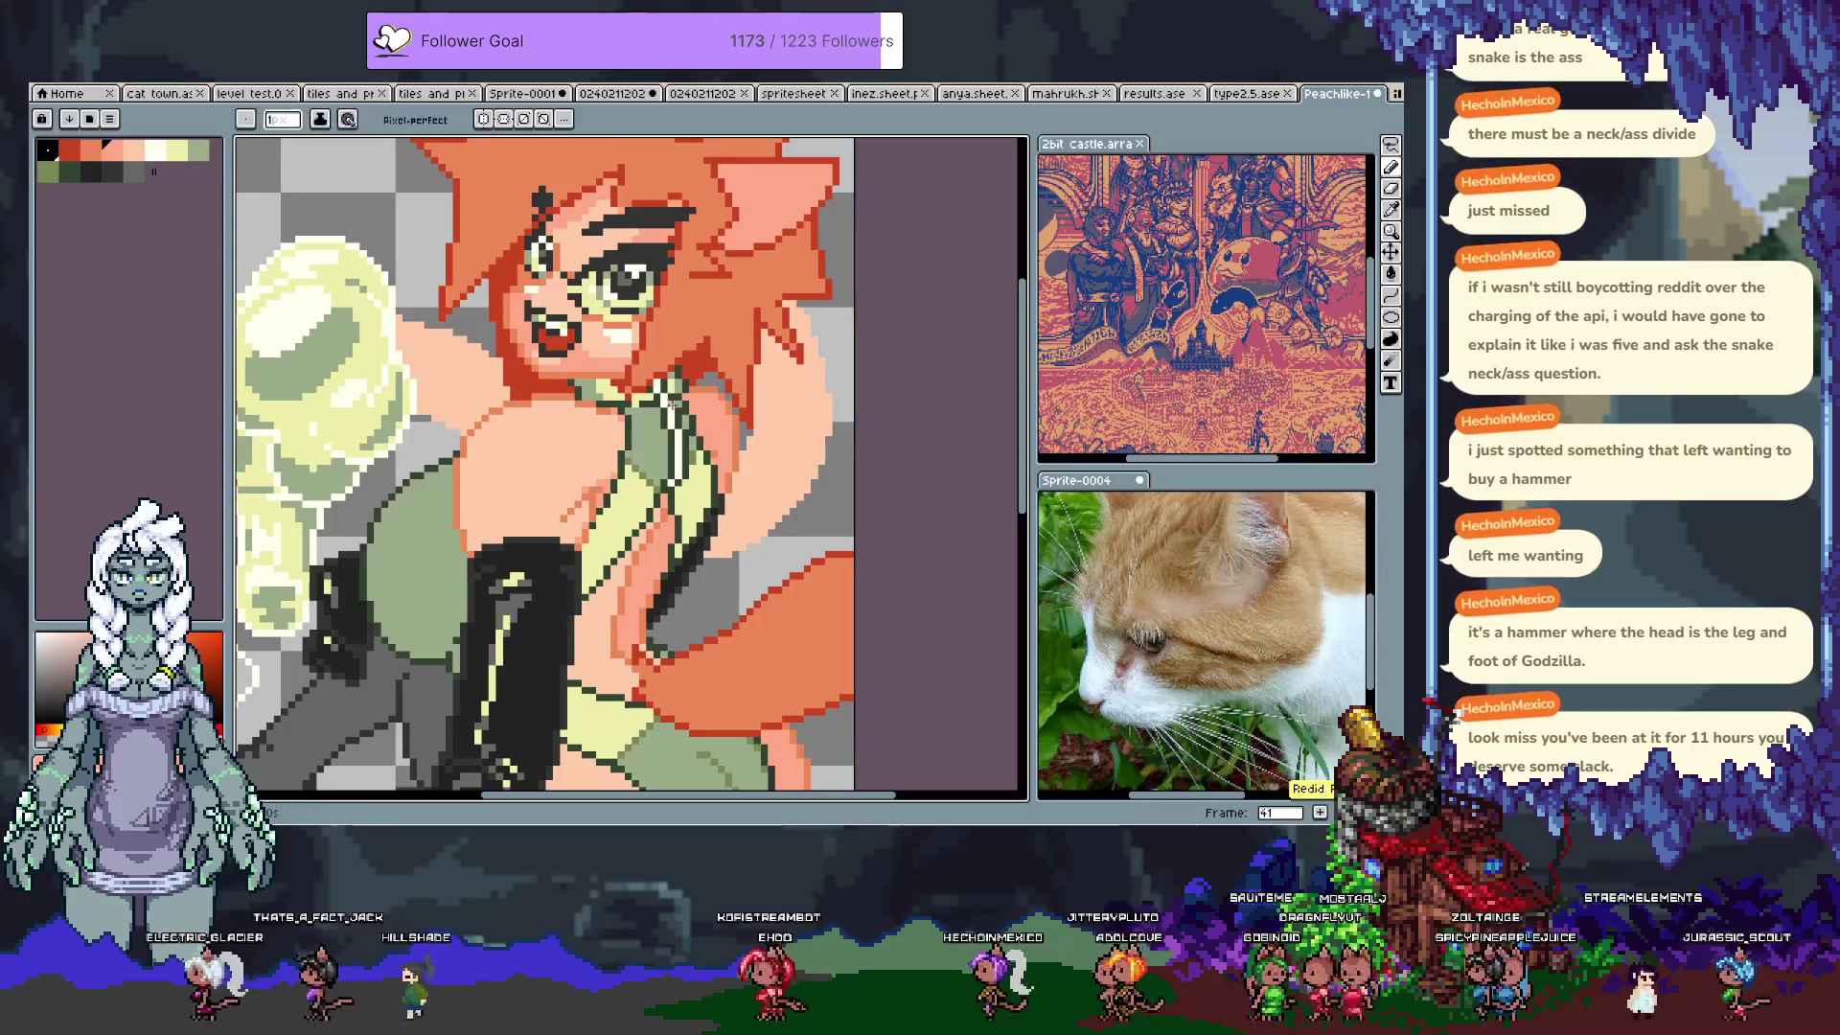
pyautogui.press('i')
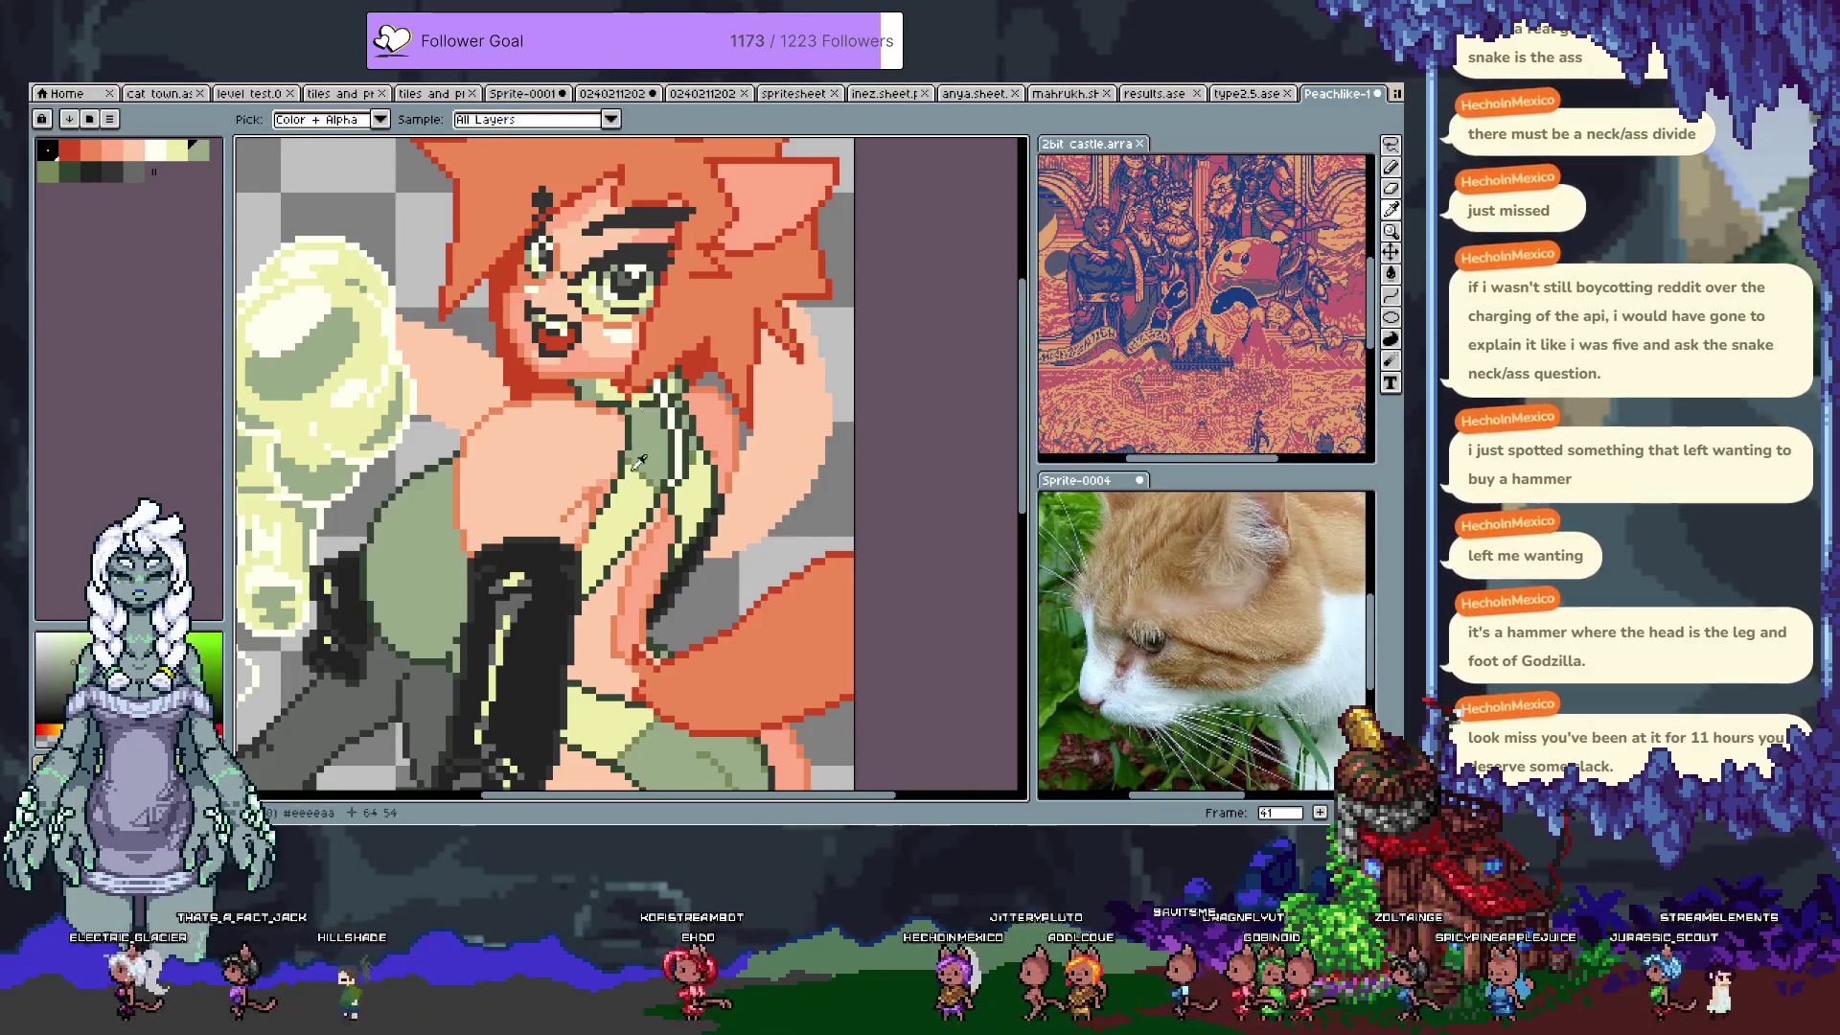
pyautogui.press('b')
# Step: Choose the pale yellow and sage green colours and save the drawing again
pyautogui.keyDown('alt'); pyautogui.click(638, 397); pyautogui.keyUp('alt')
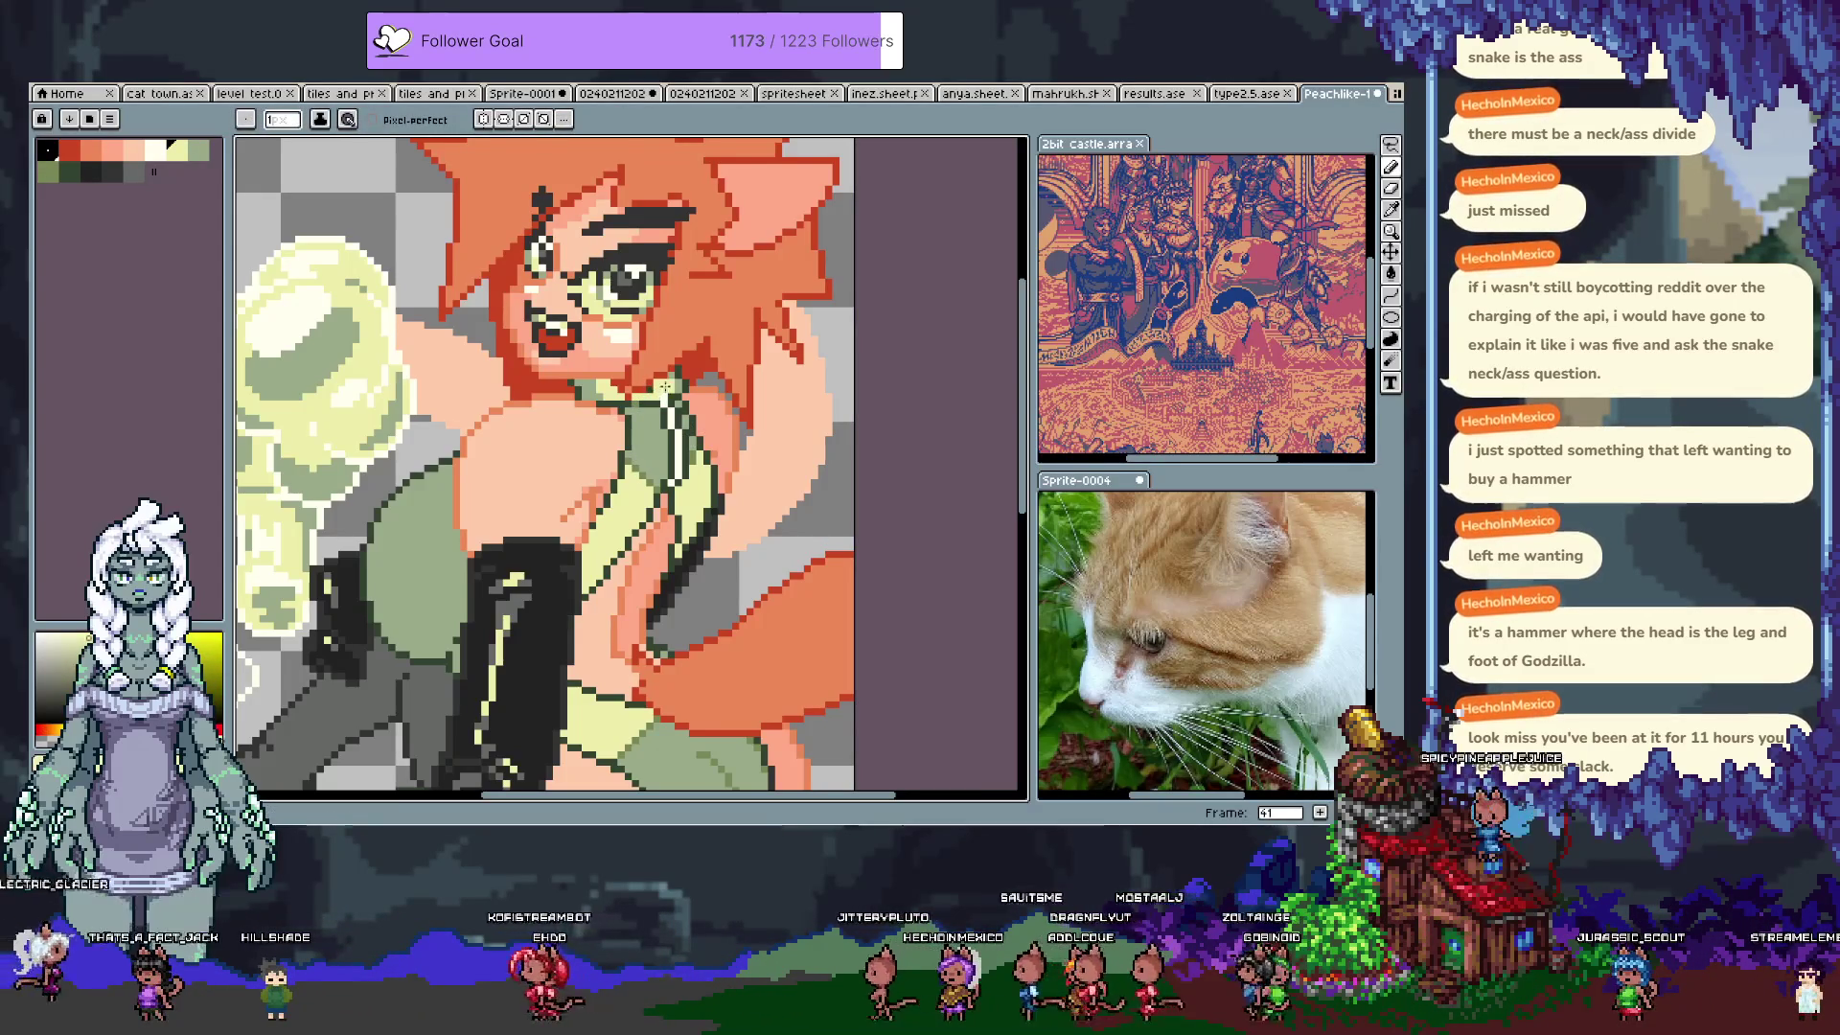
pyautogui.press('alt')
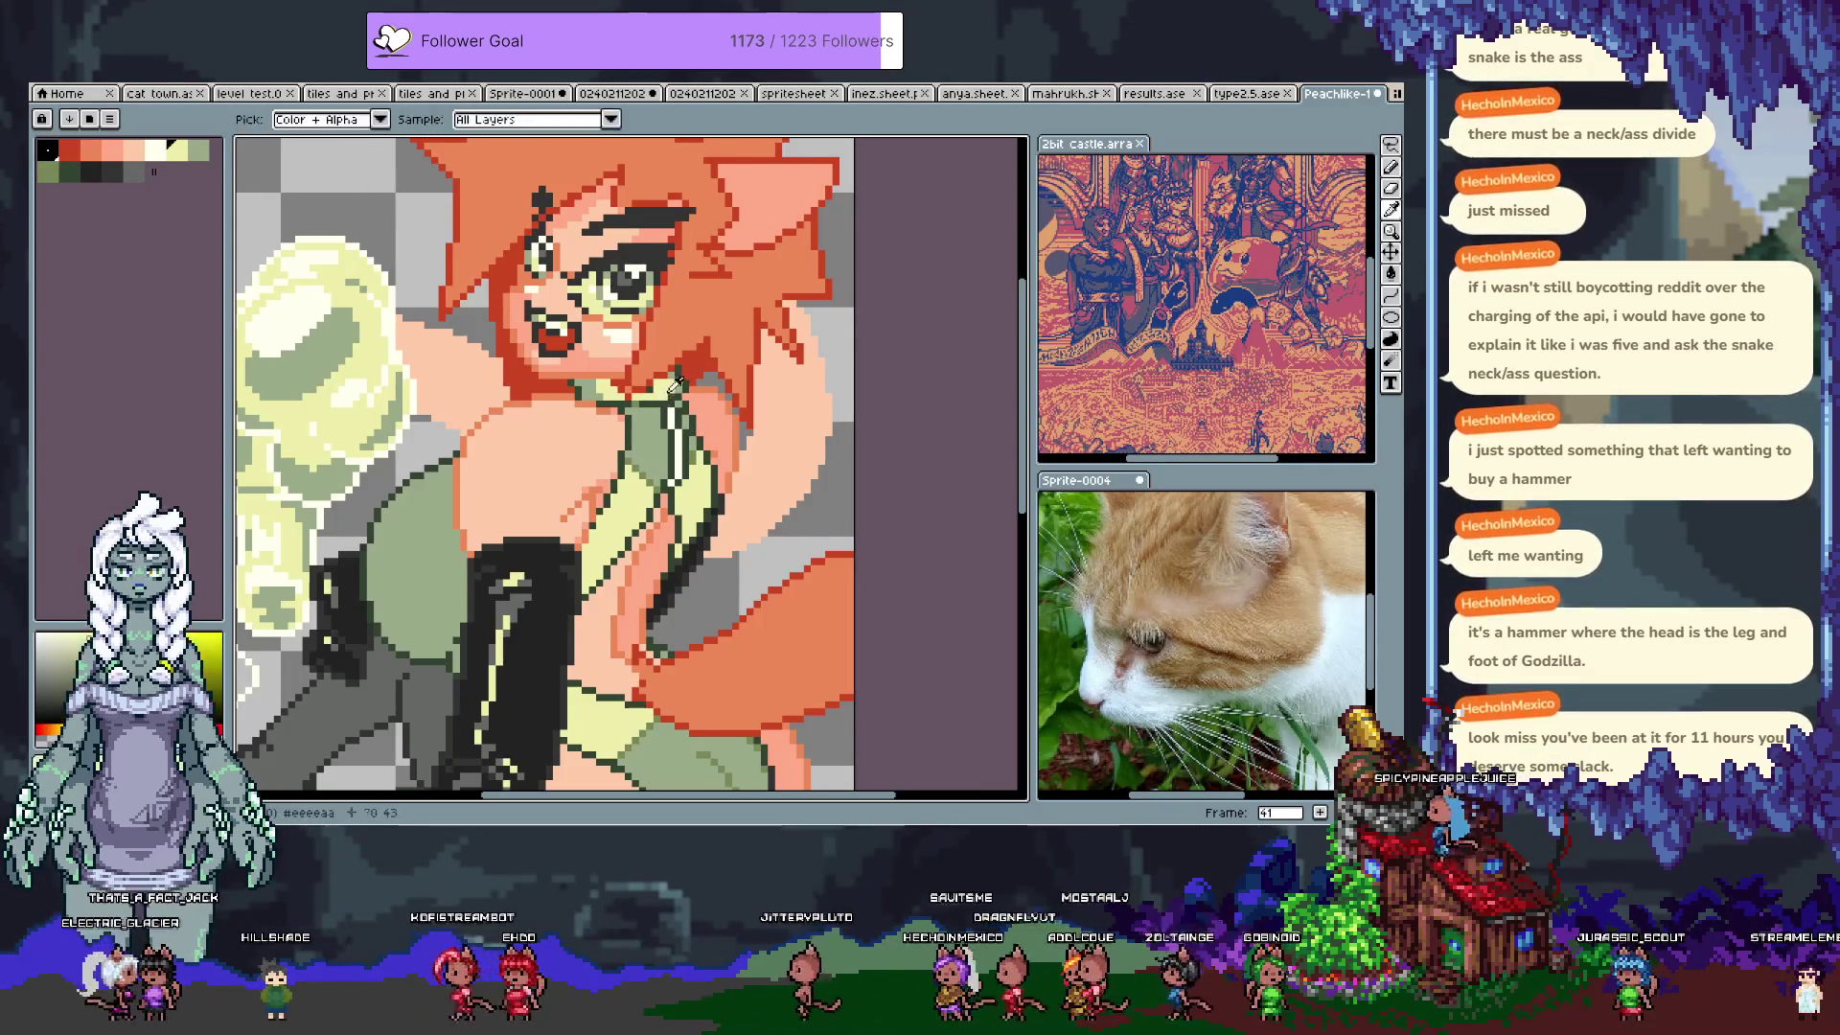
pyautogui.keyDown('alt'); pyautogui.click(669, 395); pyautogui.keyUp('alt')
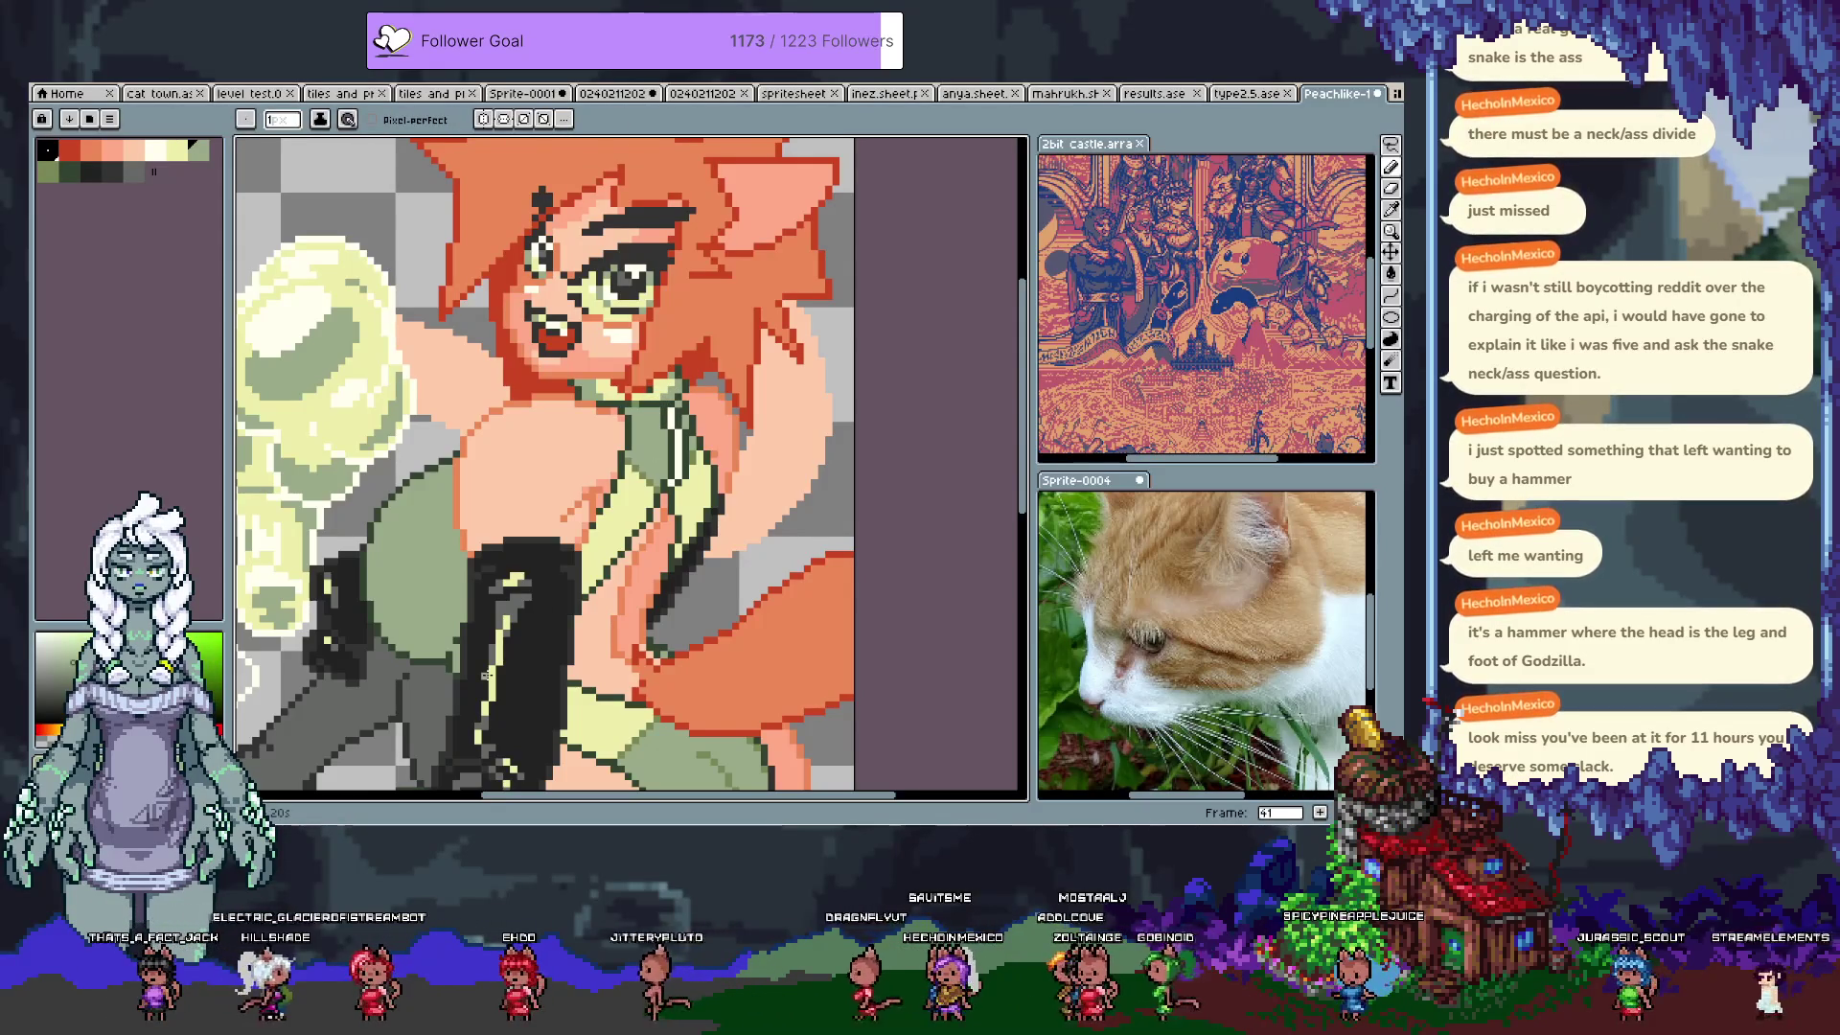
pyautogui.scroll(-5, 611, 591)
pyautogui.hotkey('ctrl', 's')
pyautogui.scroll(1, 622, 365)
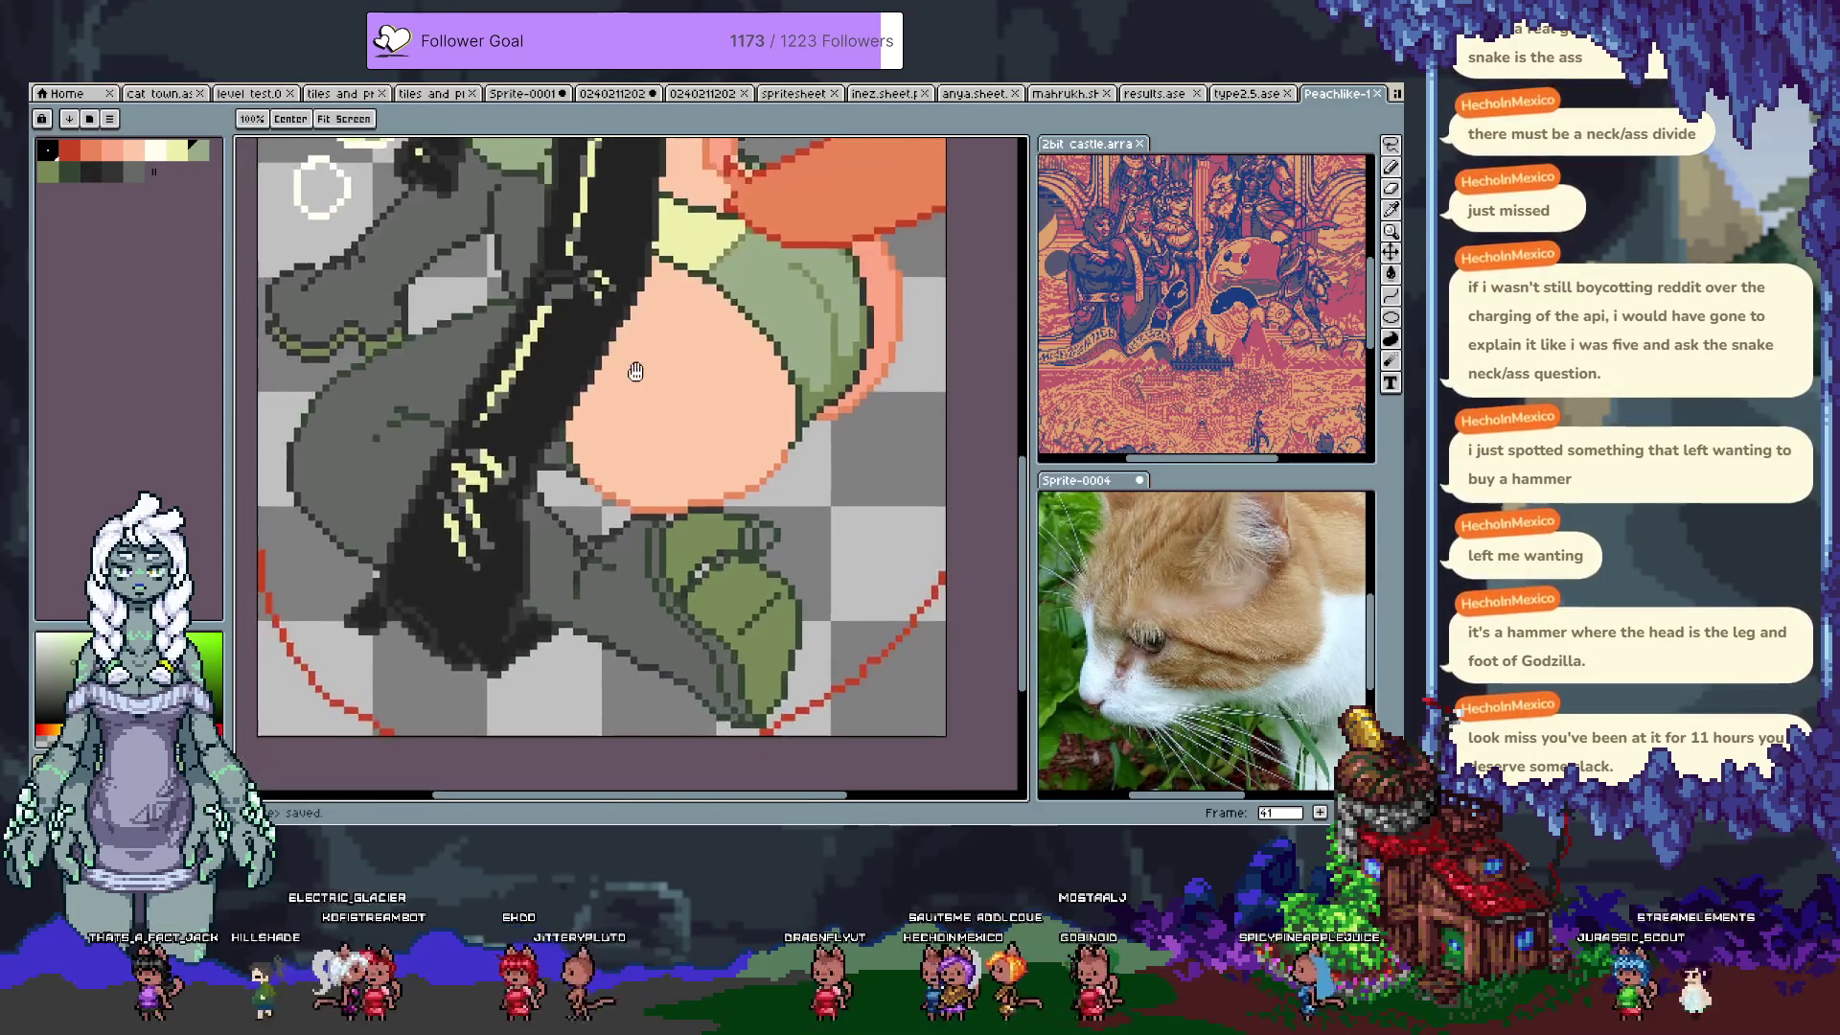
# Step: Zoom in on the glove and choose green and pale yellow drawing colours
pyautogui.scroll(3, 509, 412)
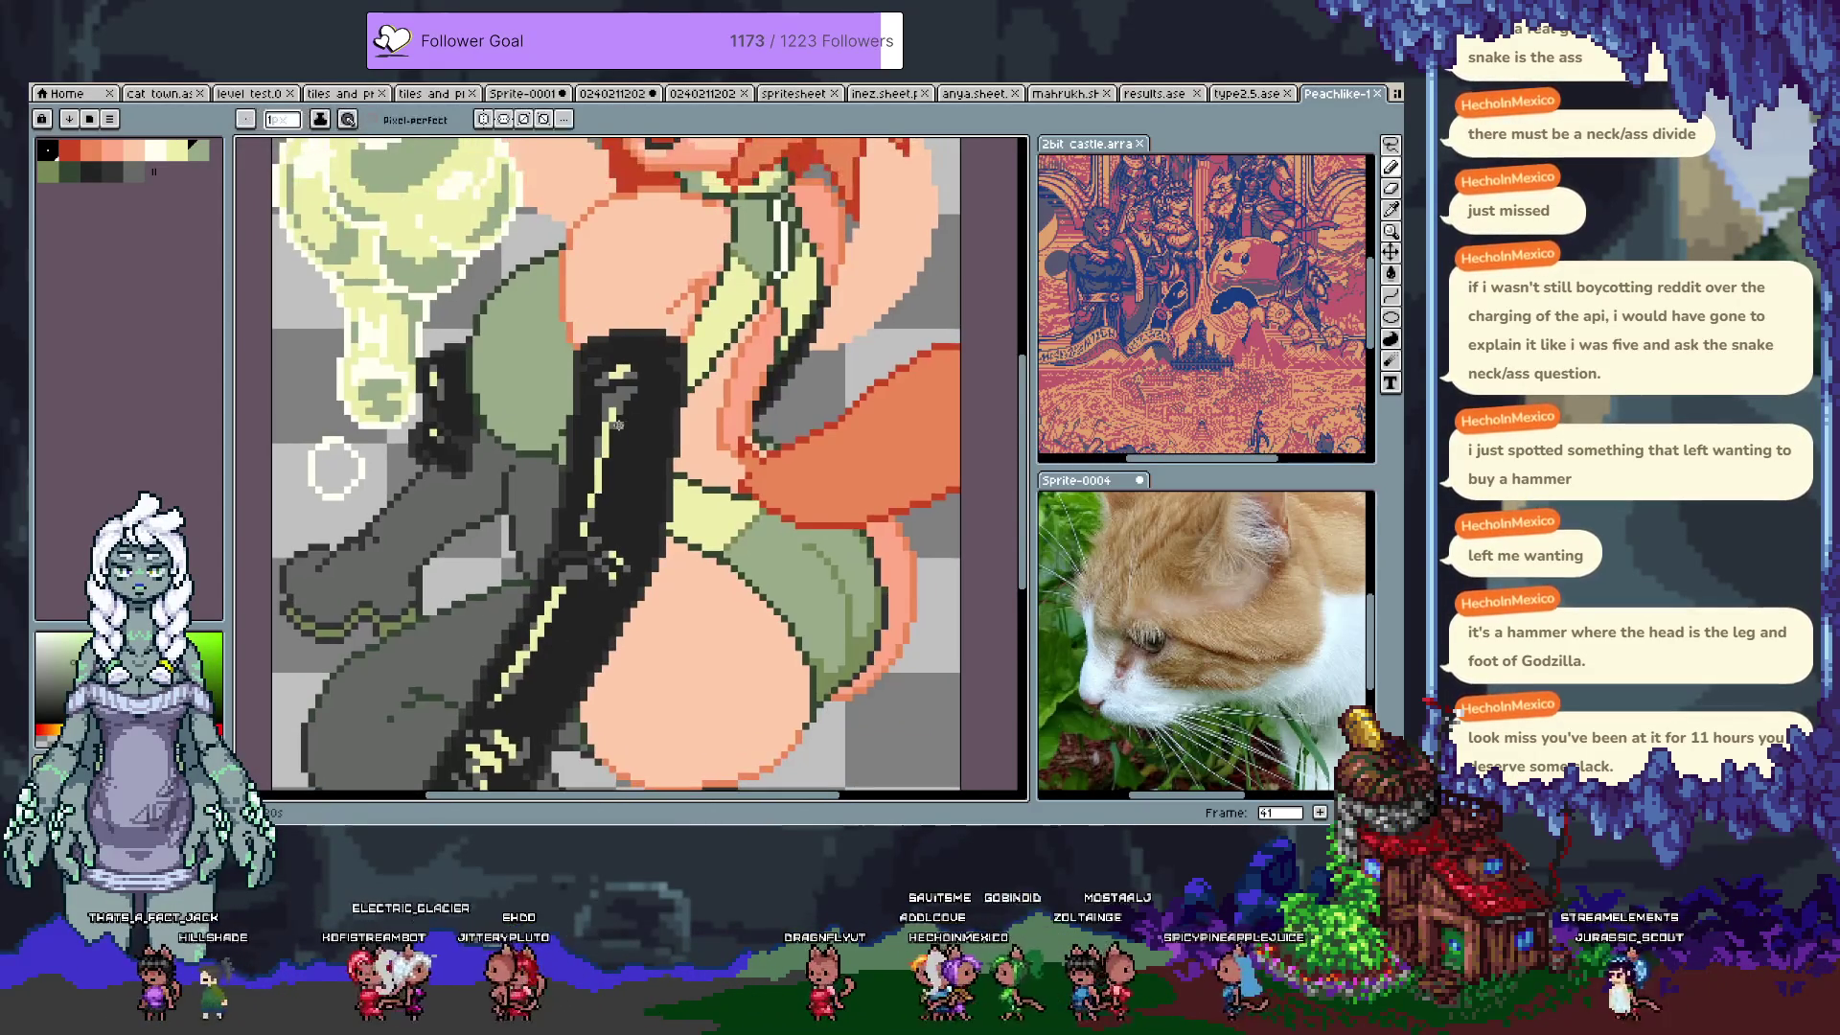
pyautogui.scroll(-3, 596, 387)
pyautogui.scroll(1, 614, 364)
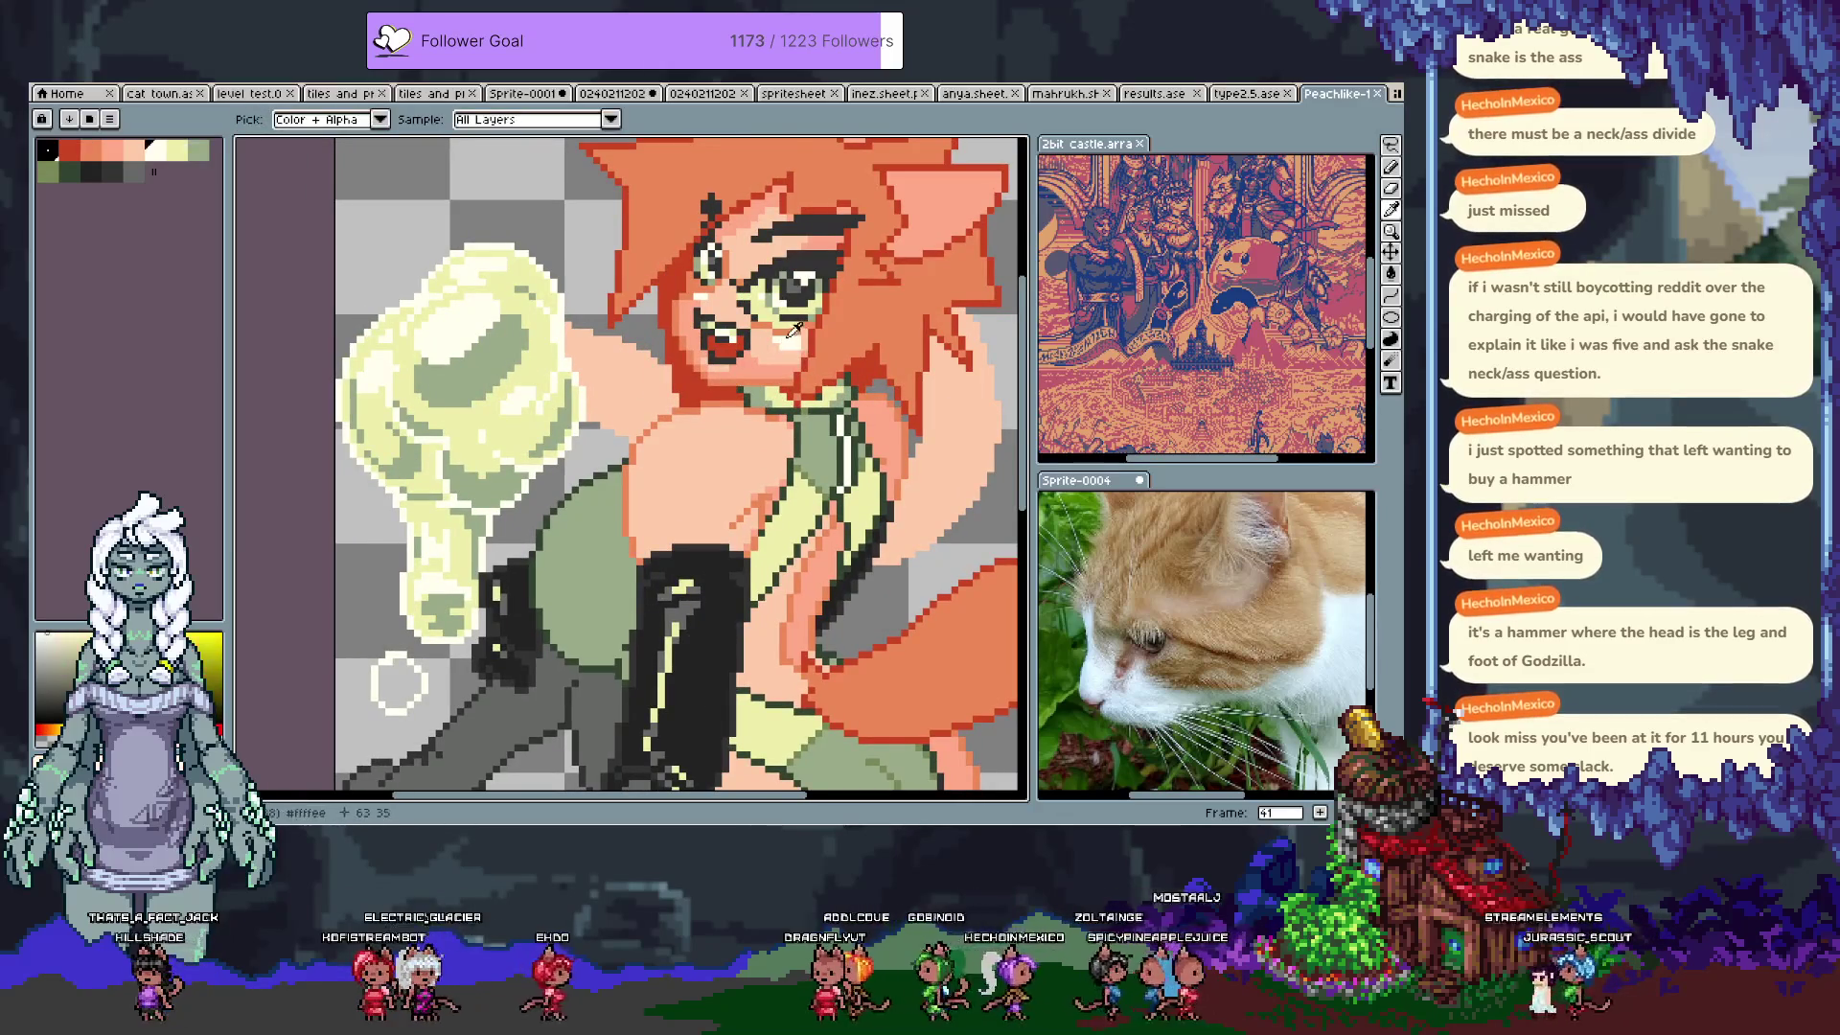
pyautogui.scroll(2, 628, 344)
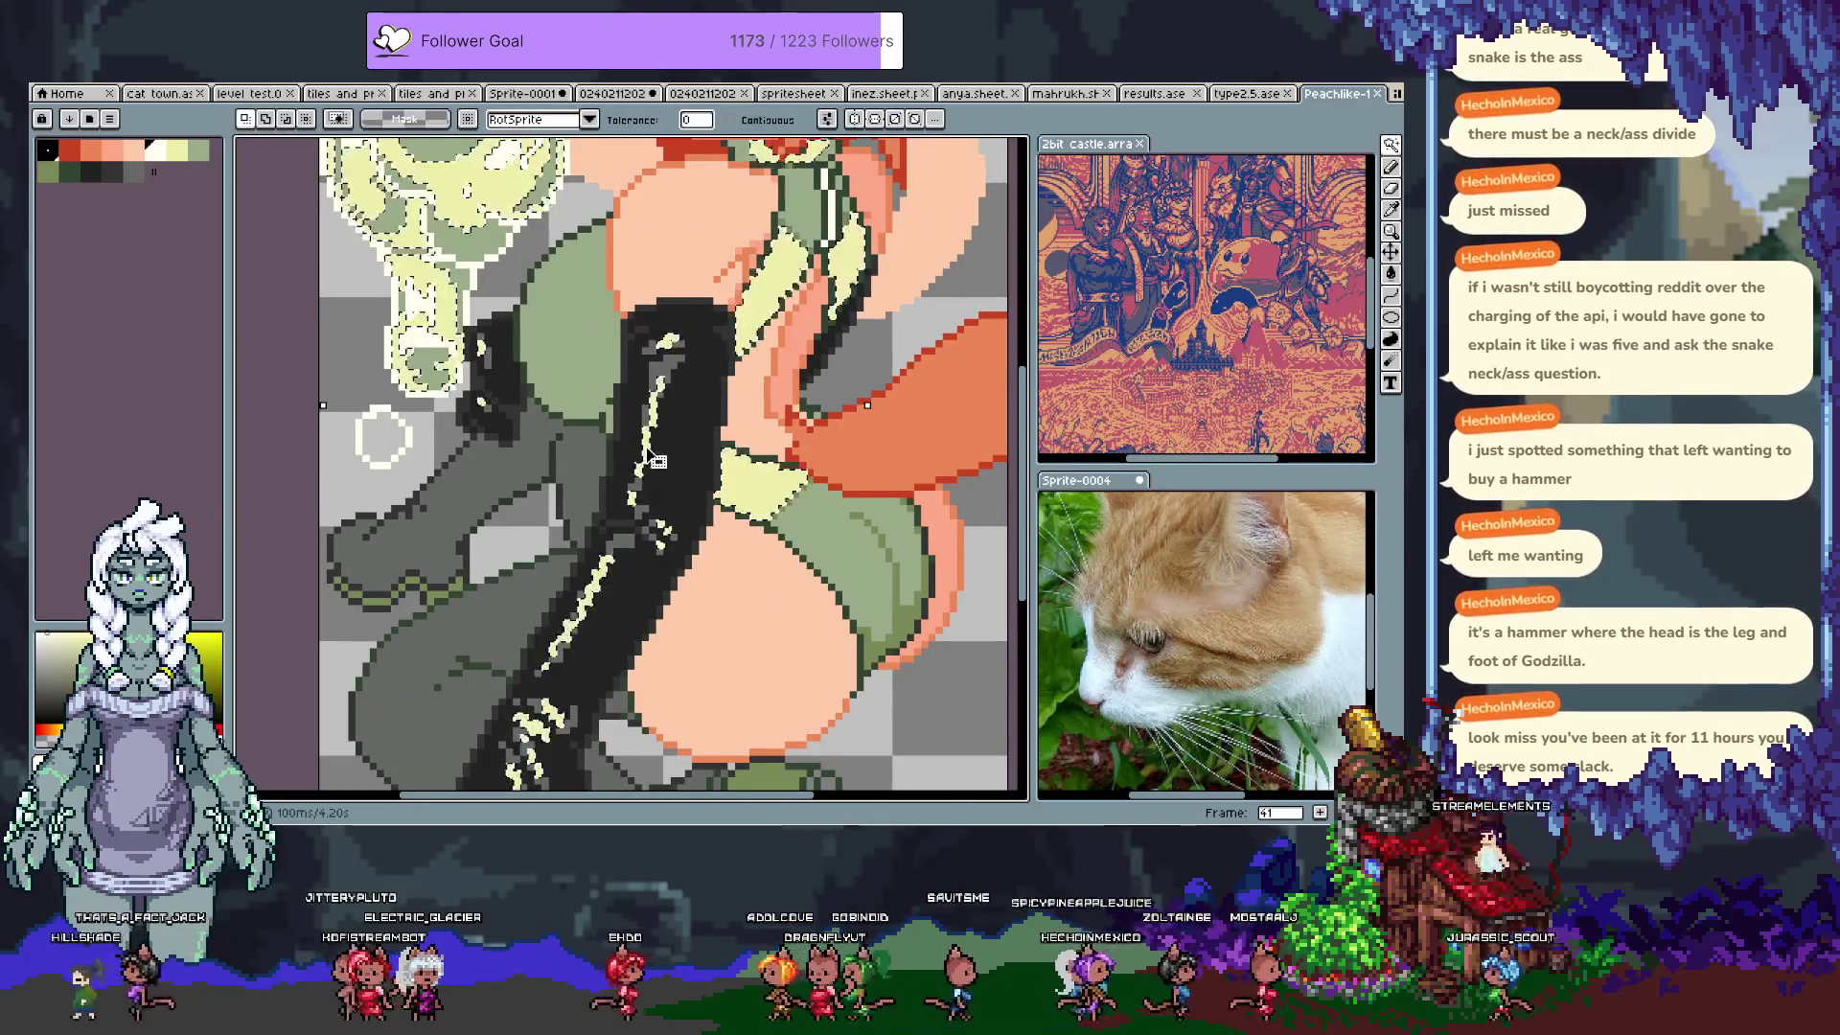
pyautogui.press('b')
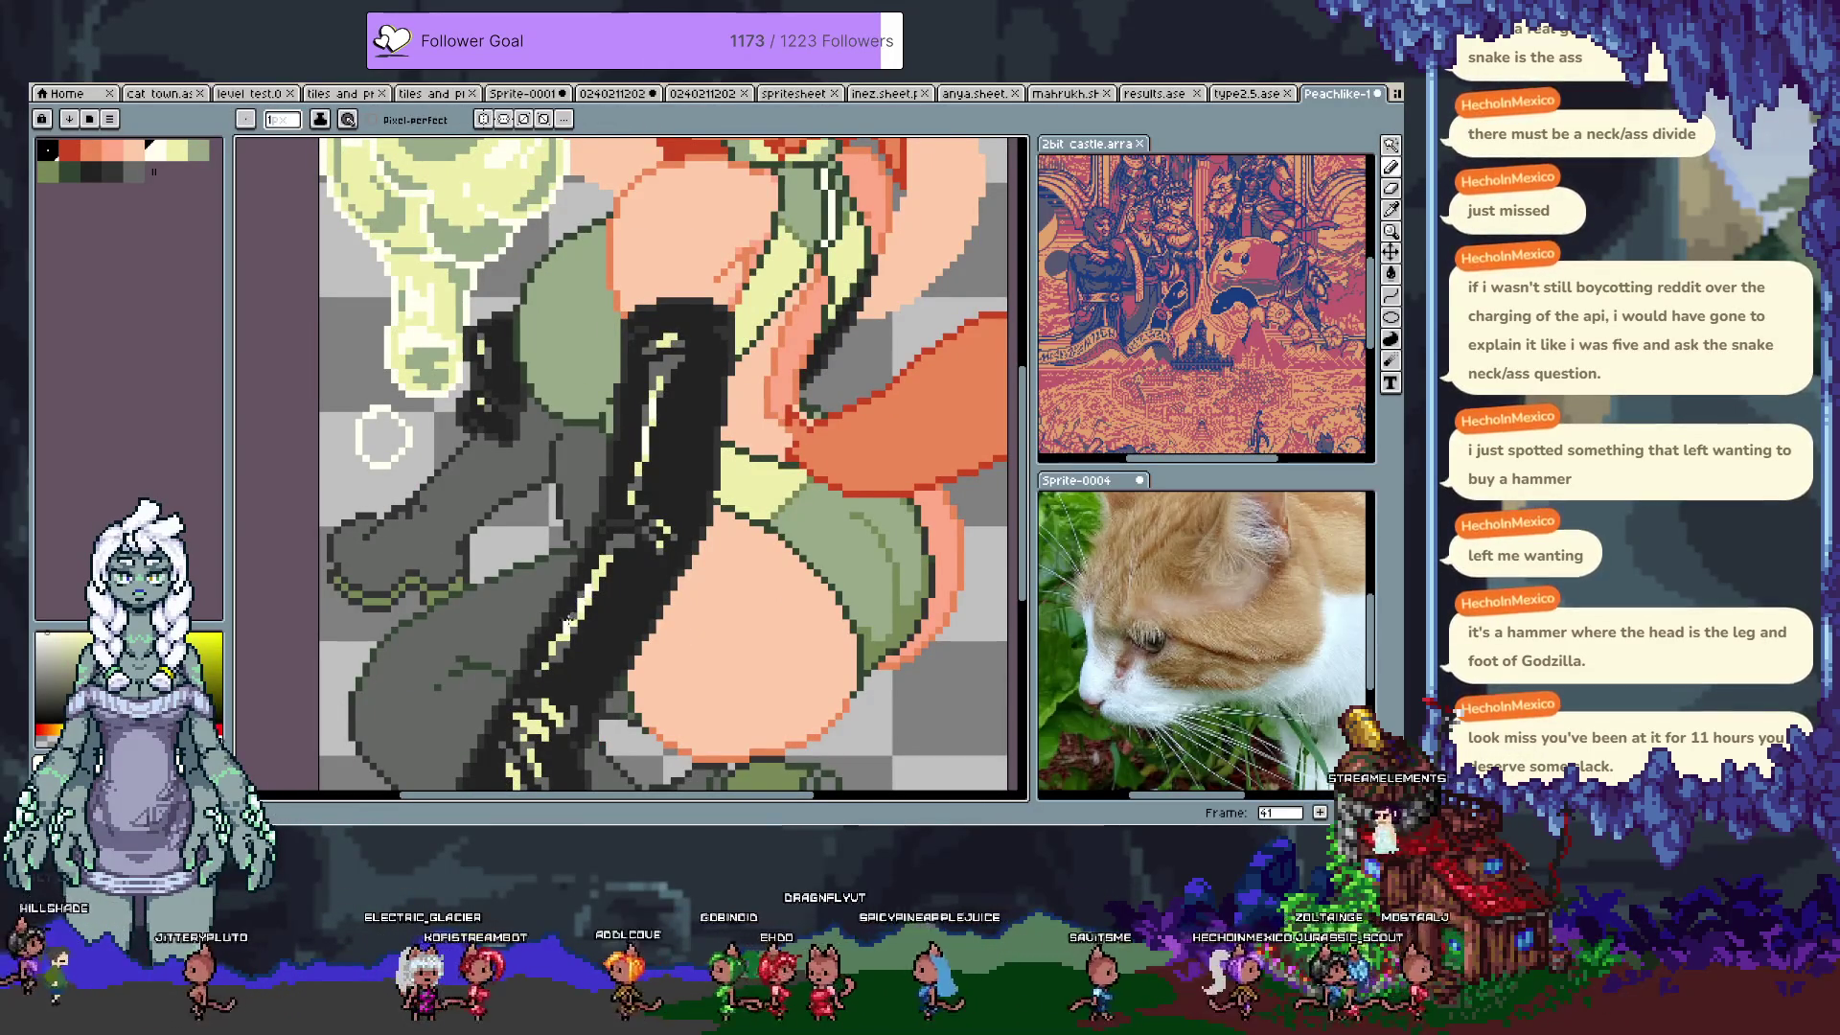
pyautogui.scroll(-4, 554, 585)
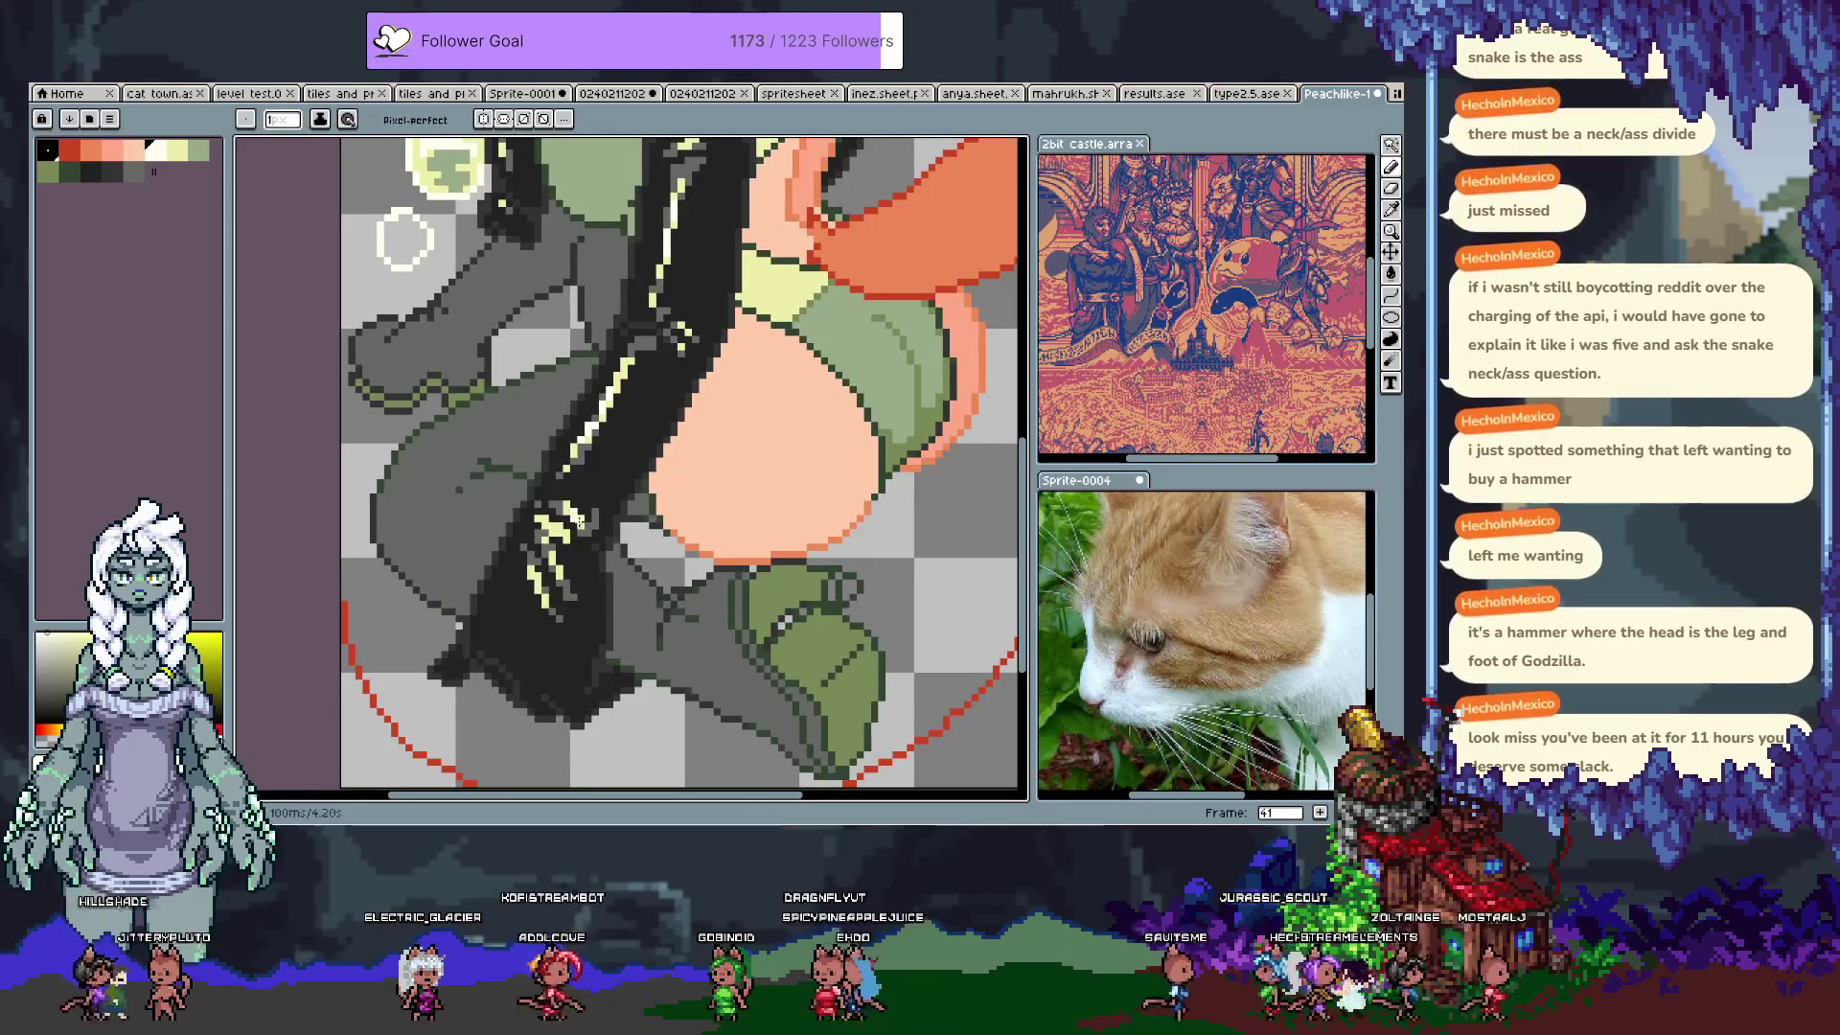
pyautogui.keyDown('alt'); pyautogui.click(572, 515); pyautogui.keyUp('alt')
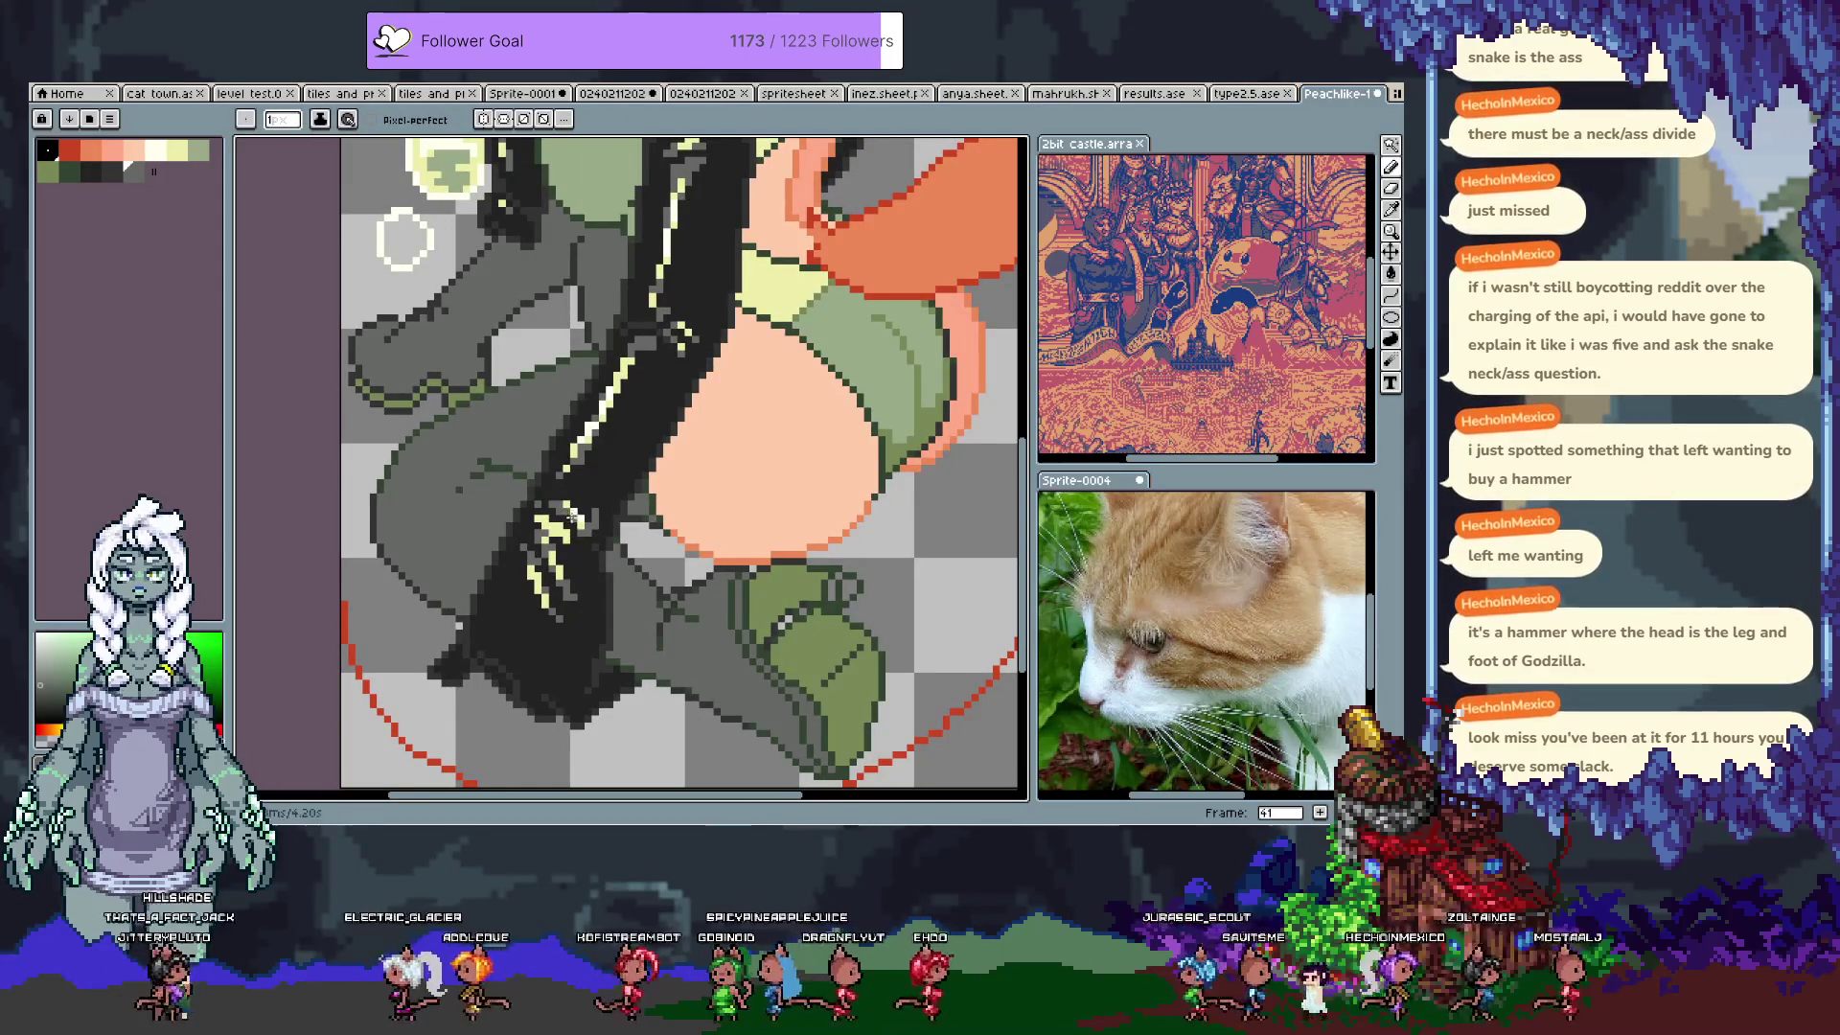
pyautogui.keyDown('alt'); pyautogui.click(582, 530); pyautogui.keyUp('alt')
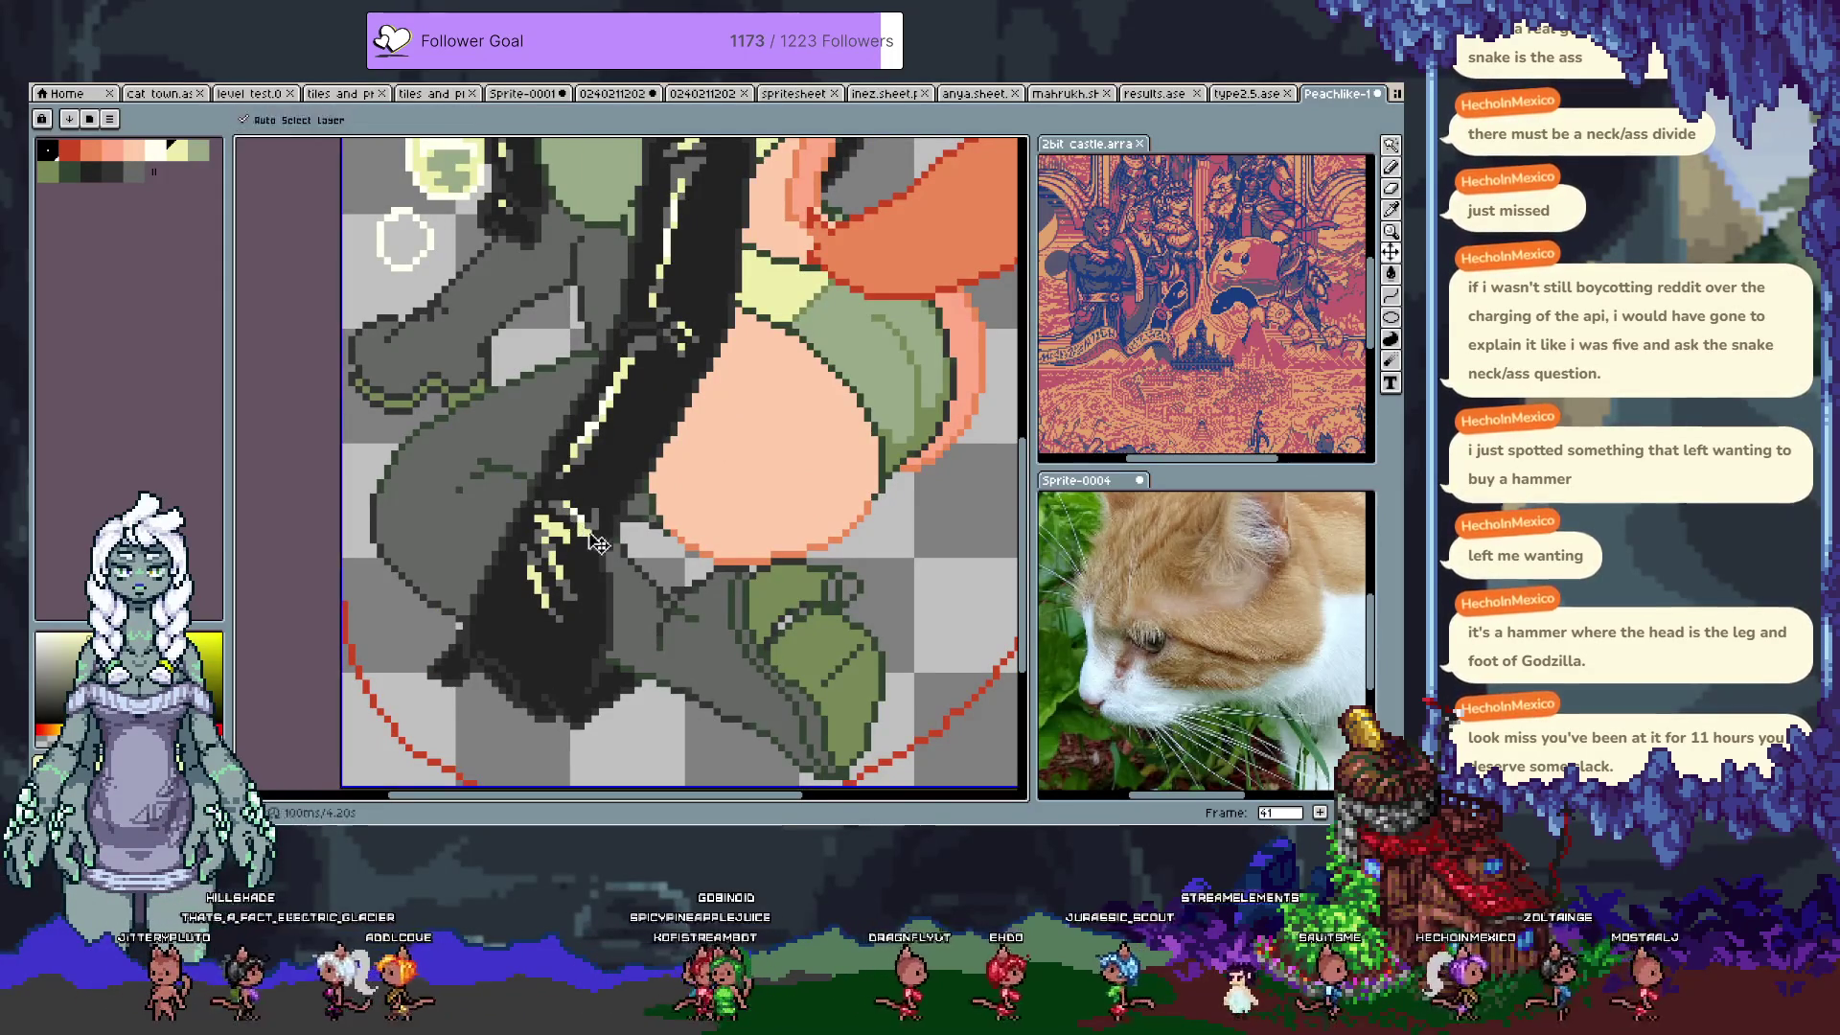
# Step: Sample the boot's olive green and the glove's near-black, try darker palette colours, and undo a stroke
pyautogui.press('alt')
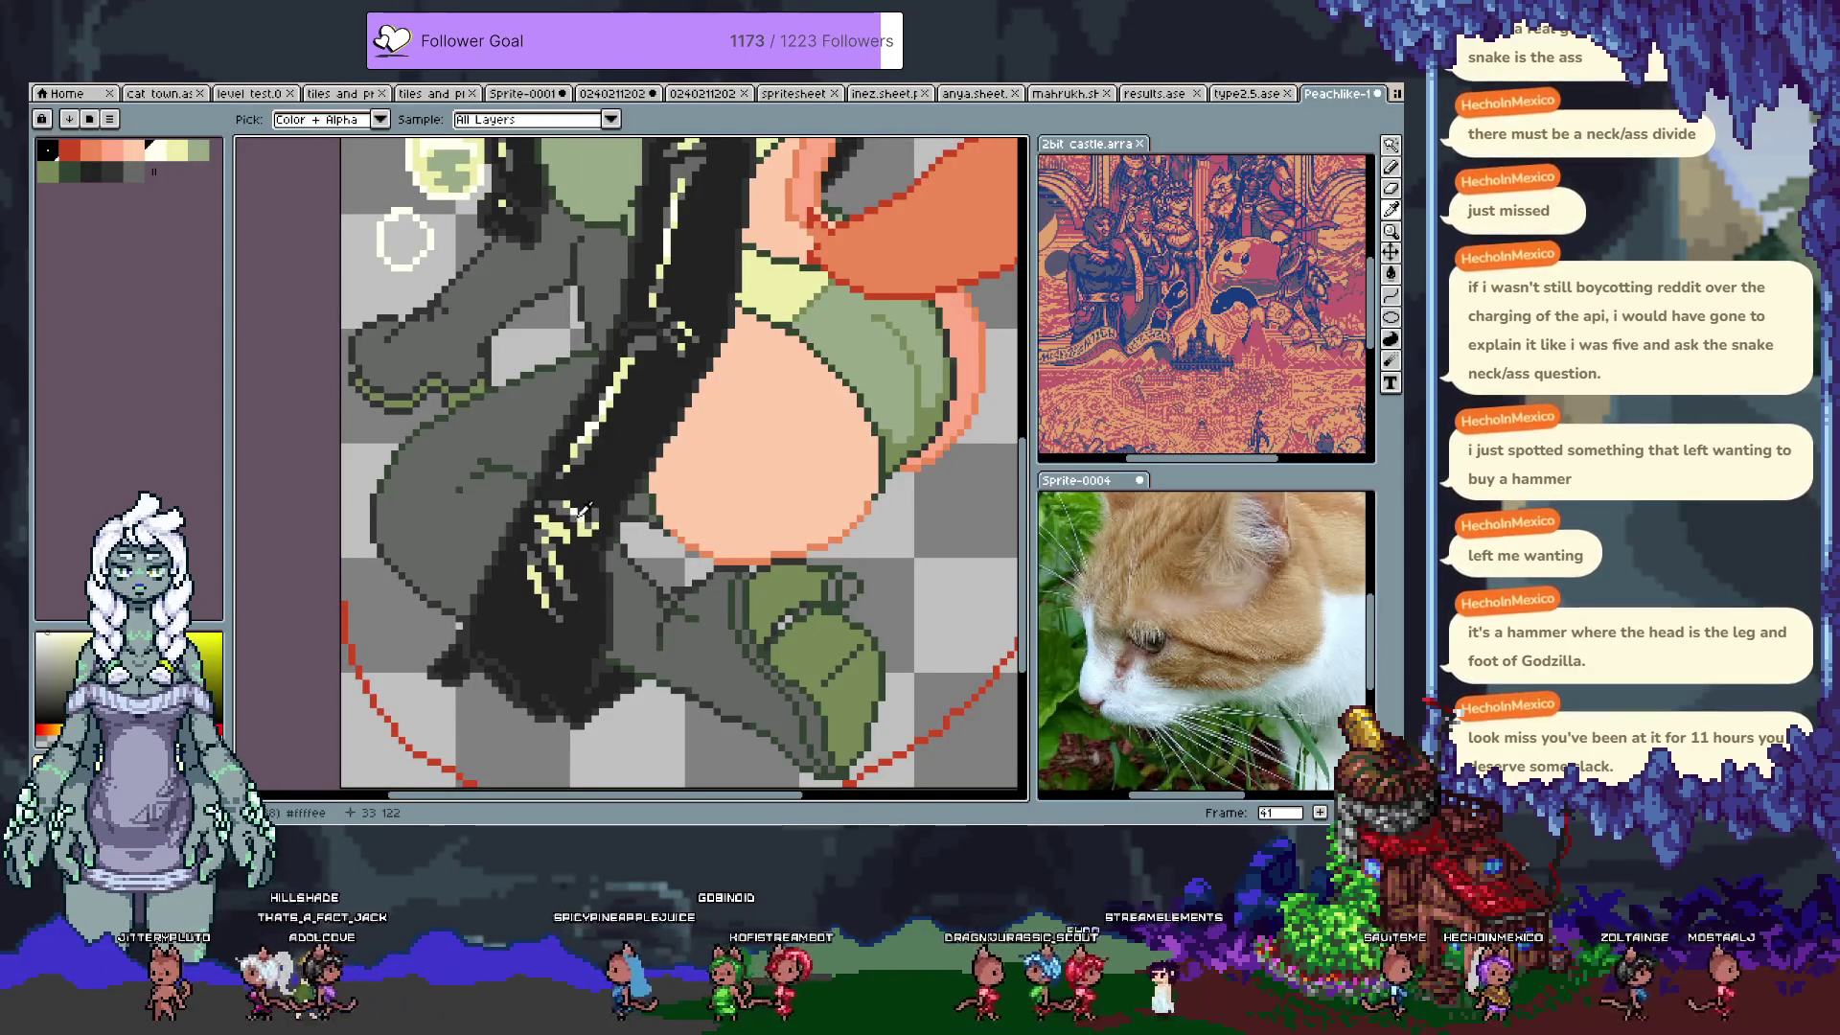
pyautogui.keyDown('alt'); pyautogui.click(831, 702); pyautogui.keyUp('alt')
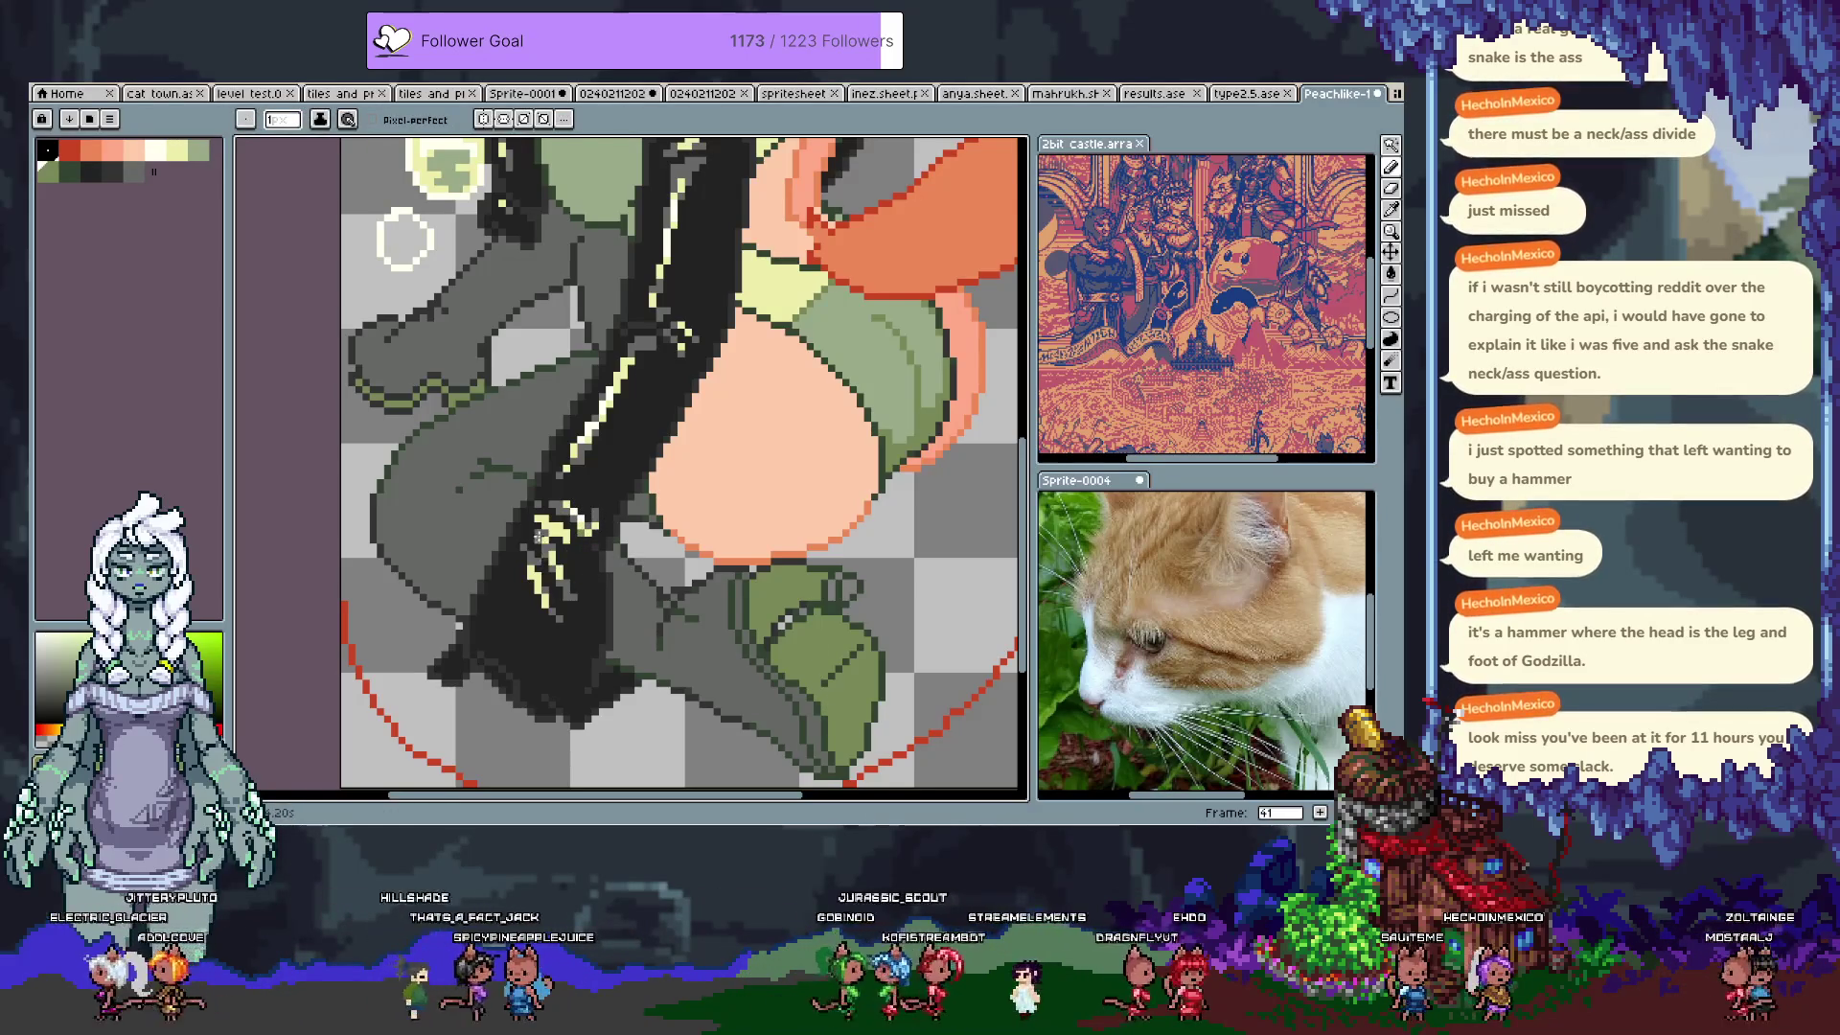
pyautogui.keyDown('alt'); pyautogui.click(543, 542); pyautogui.keyUp('alt')
pyautogui.press('alt')
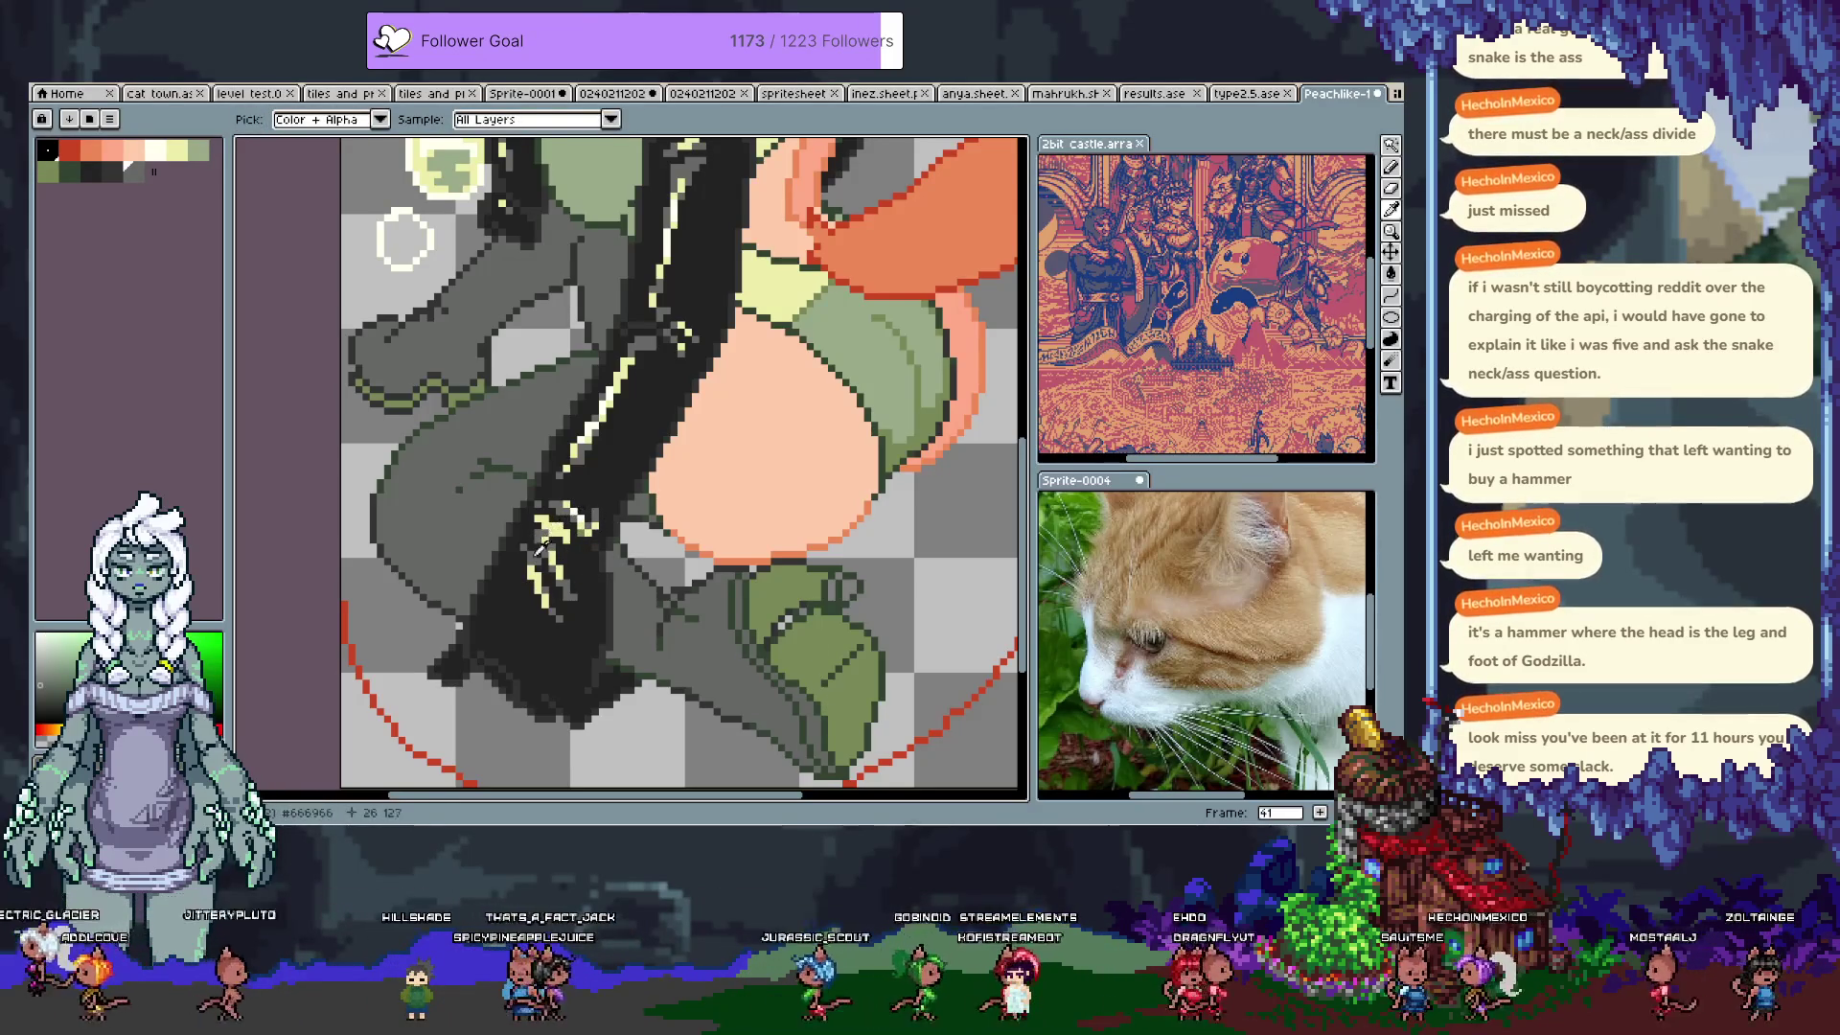
pyautogui.click(173, 151)
pyautogui.click(134, 172)
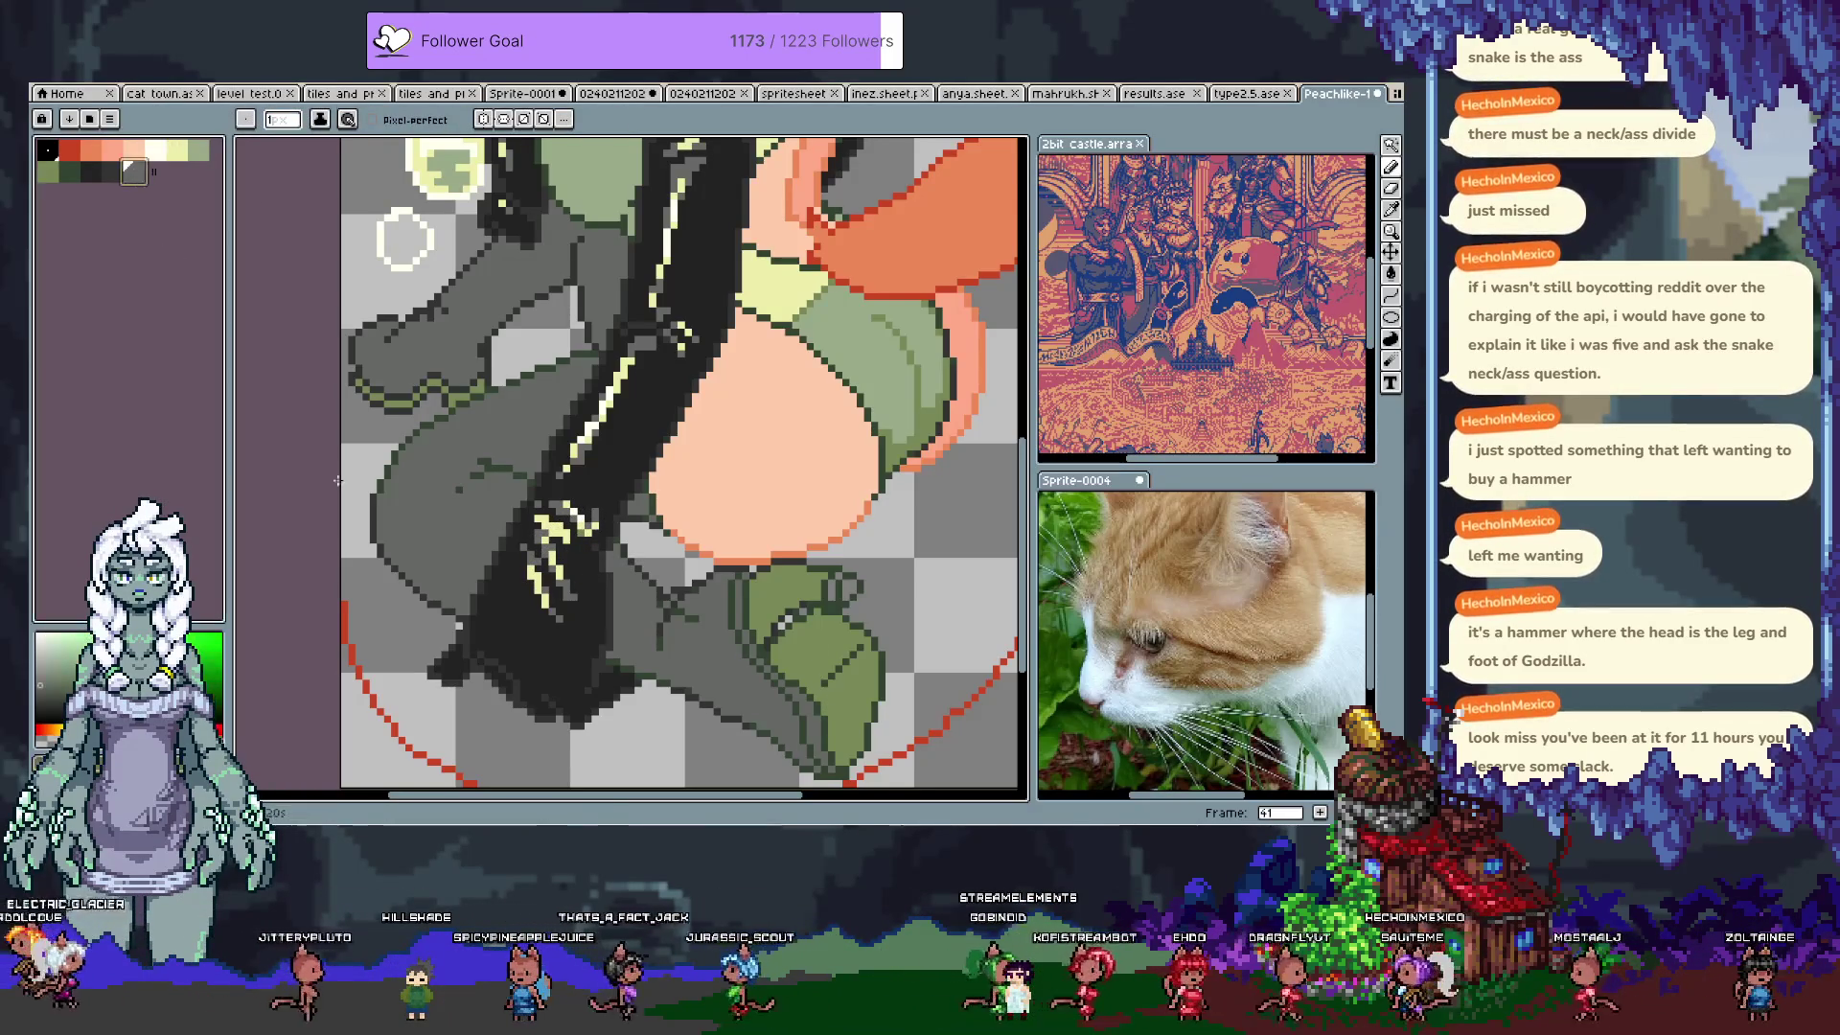
pyautogui.keyDown('alt'); pyautogui.click(509, 605); pyautogui.keyUp('alt')
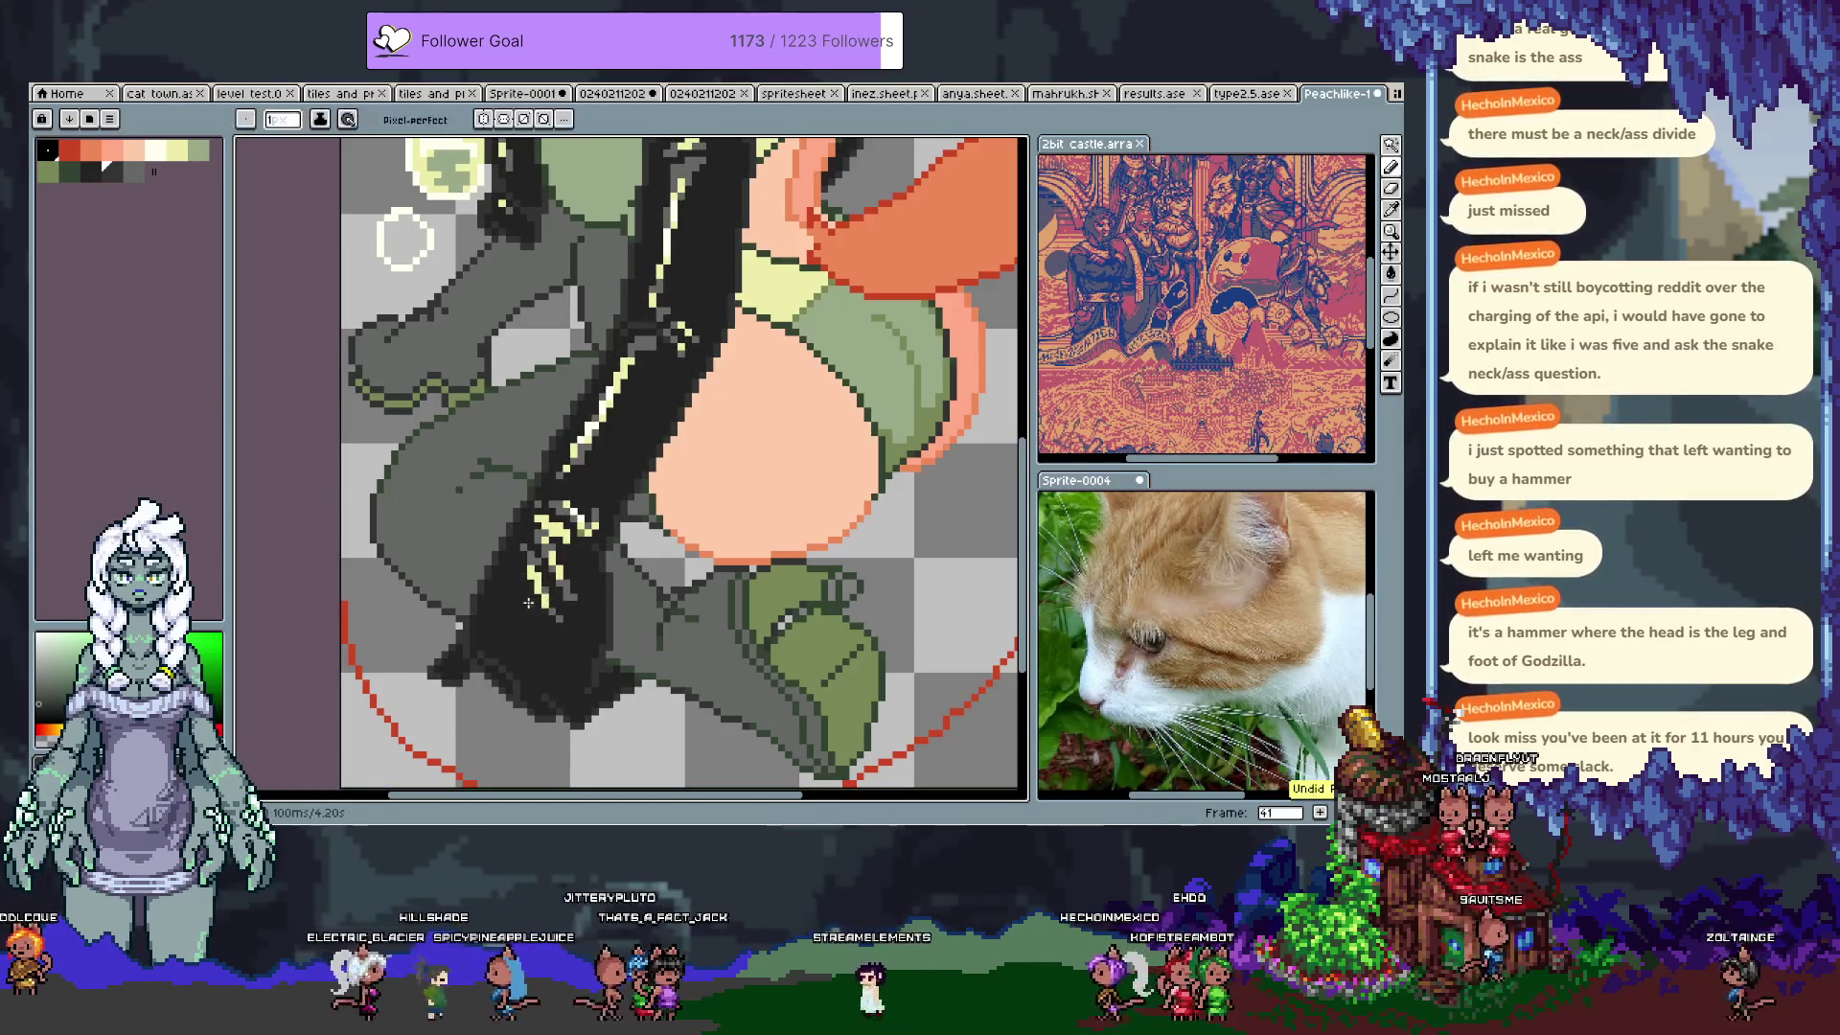
pyautogui.hotkey('ctrl', 'z')
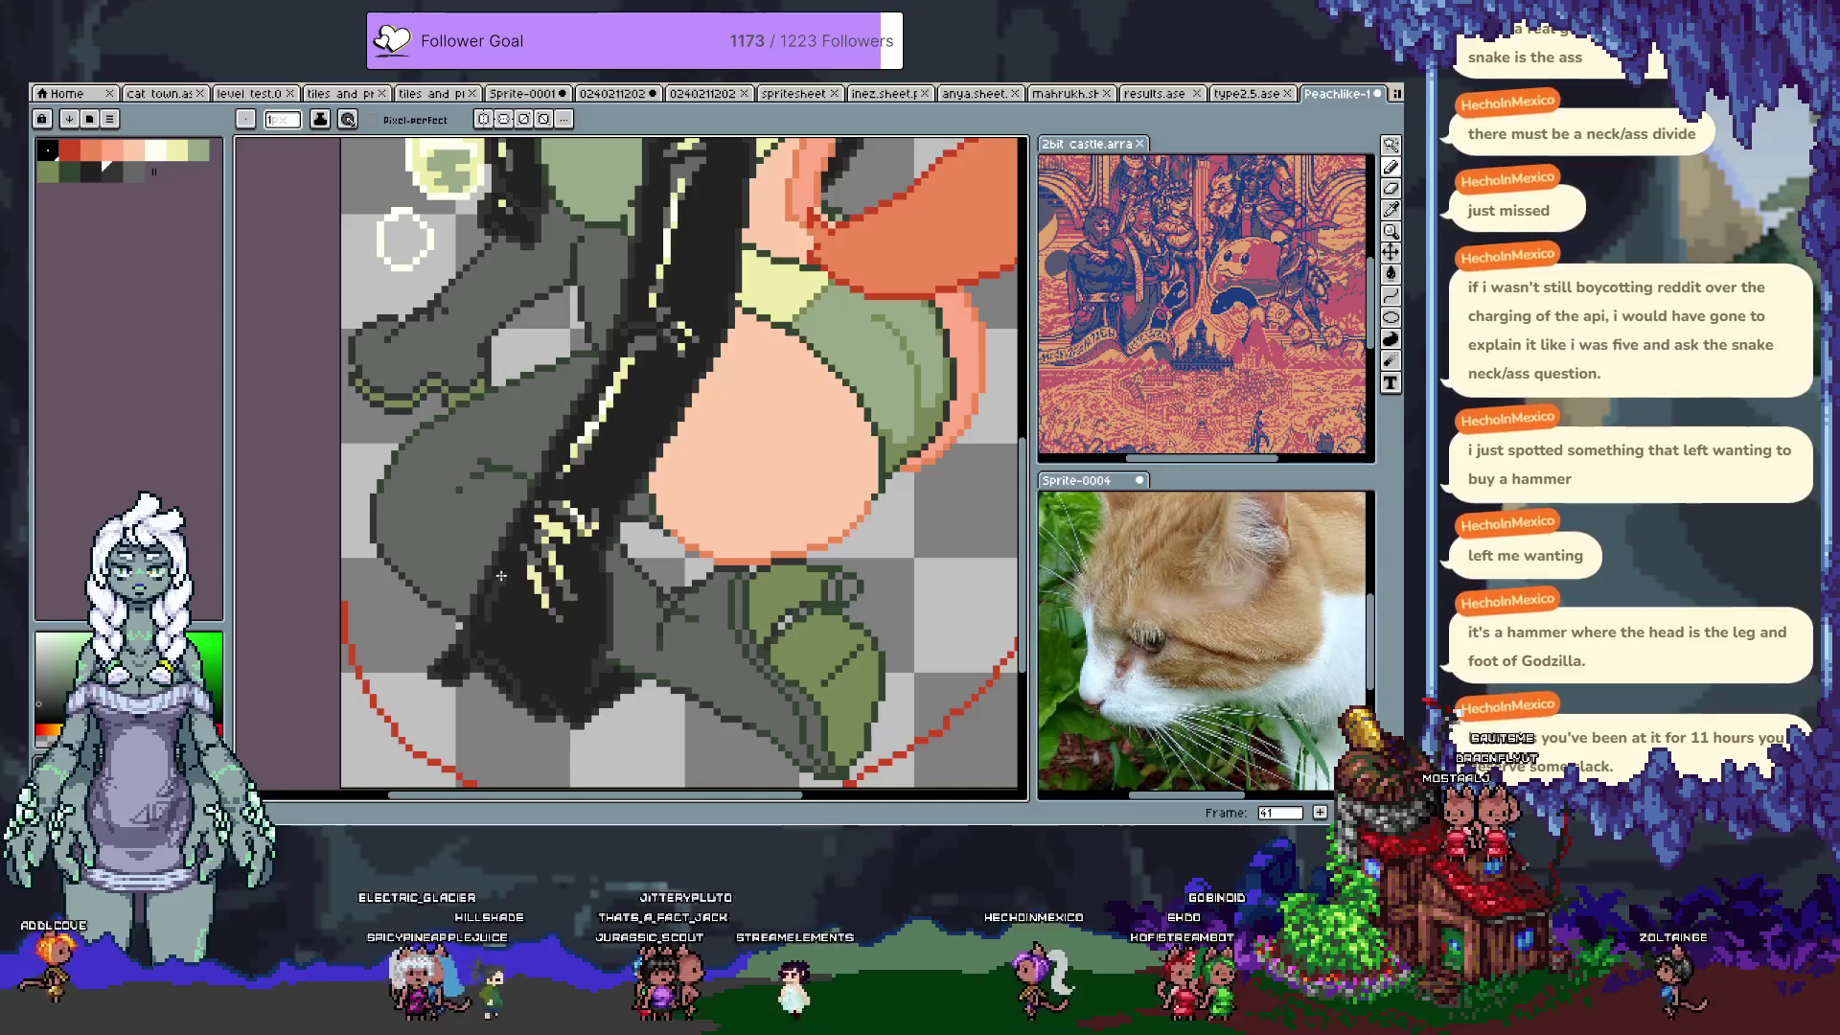
# Step: Step to the next palette colour and bucket-fill the dark area inside the glove lighter
pyautogui.press('g')
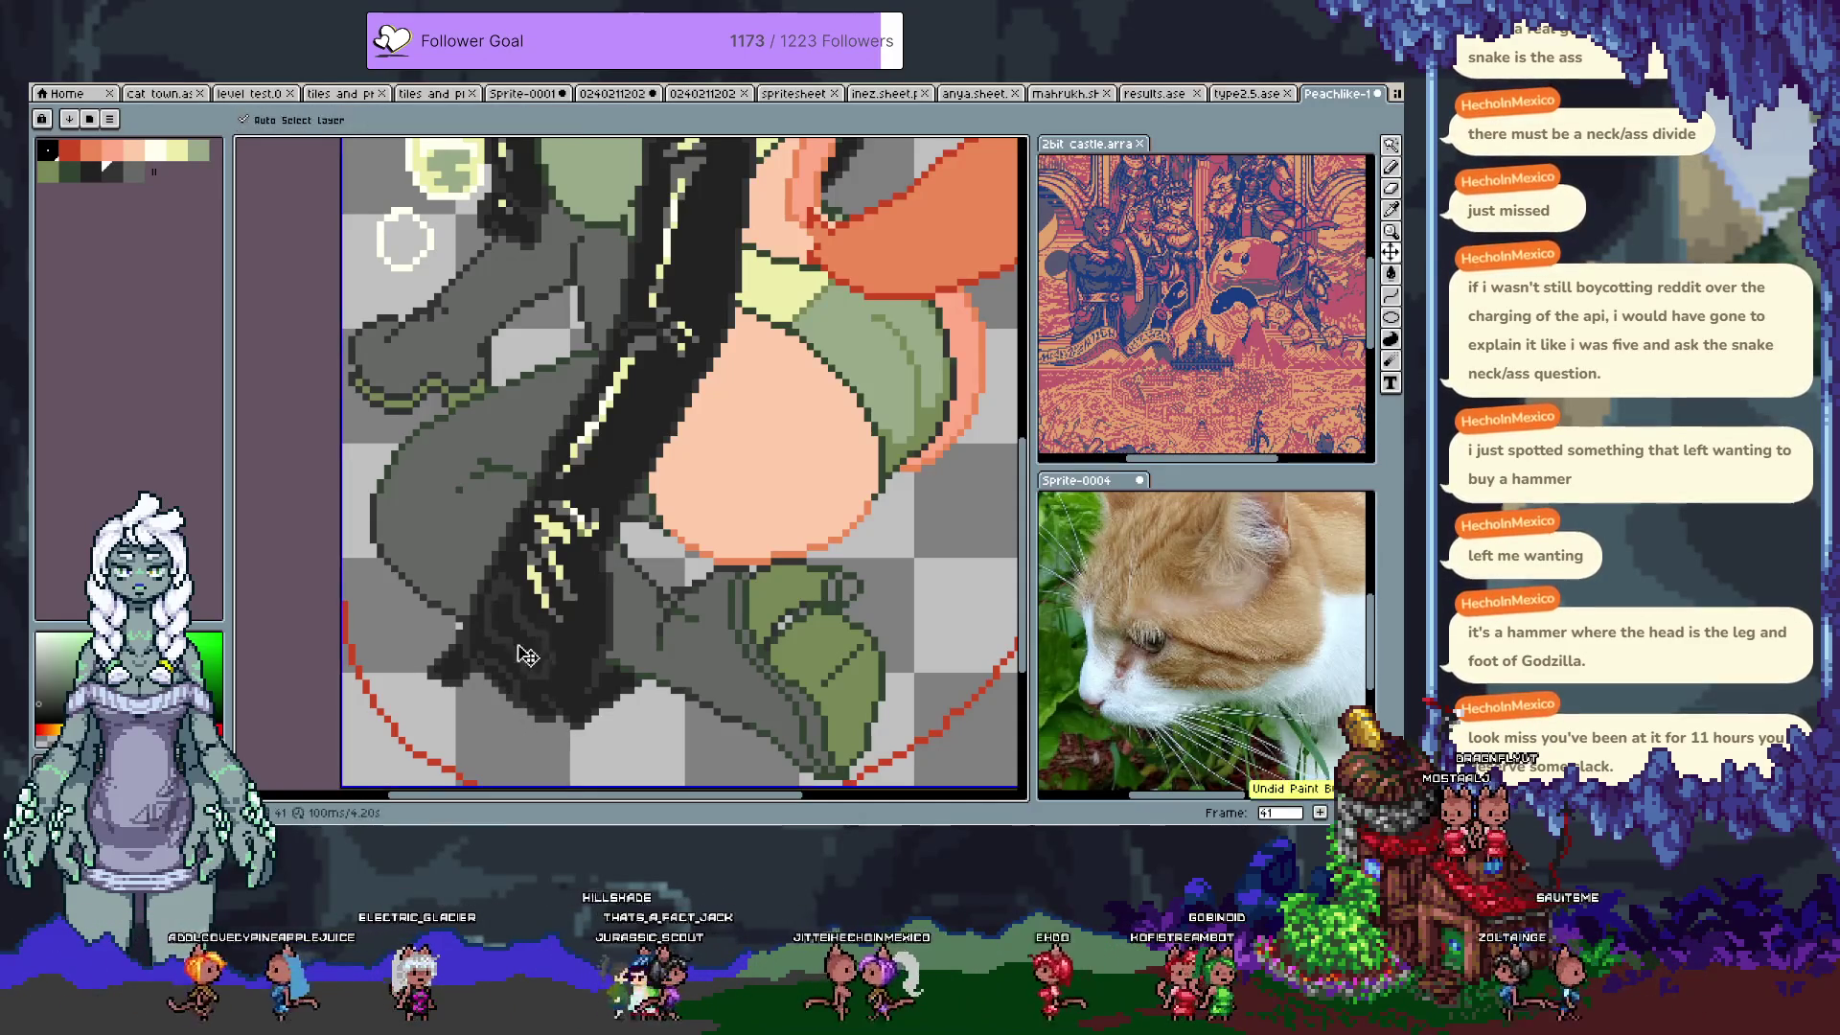
pyautogui.press('b')
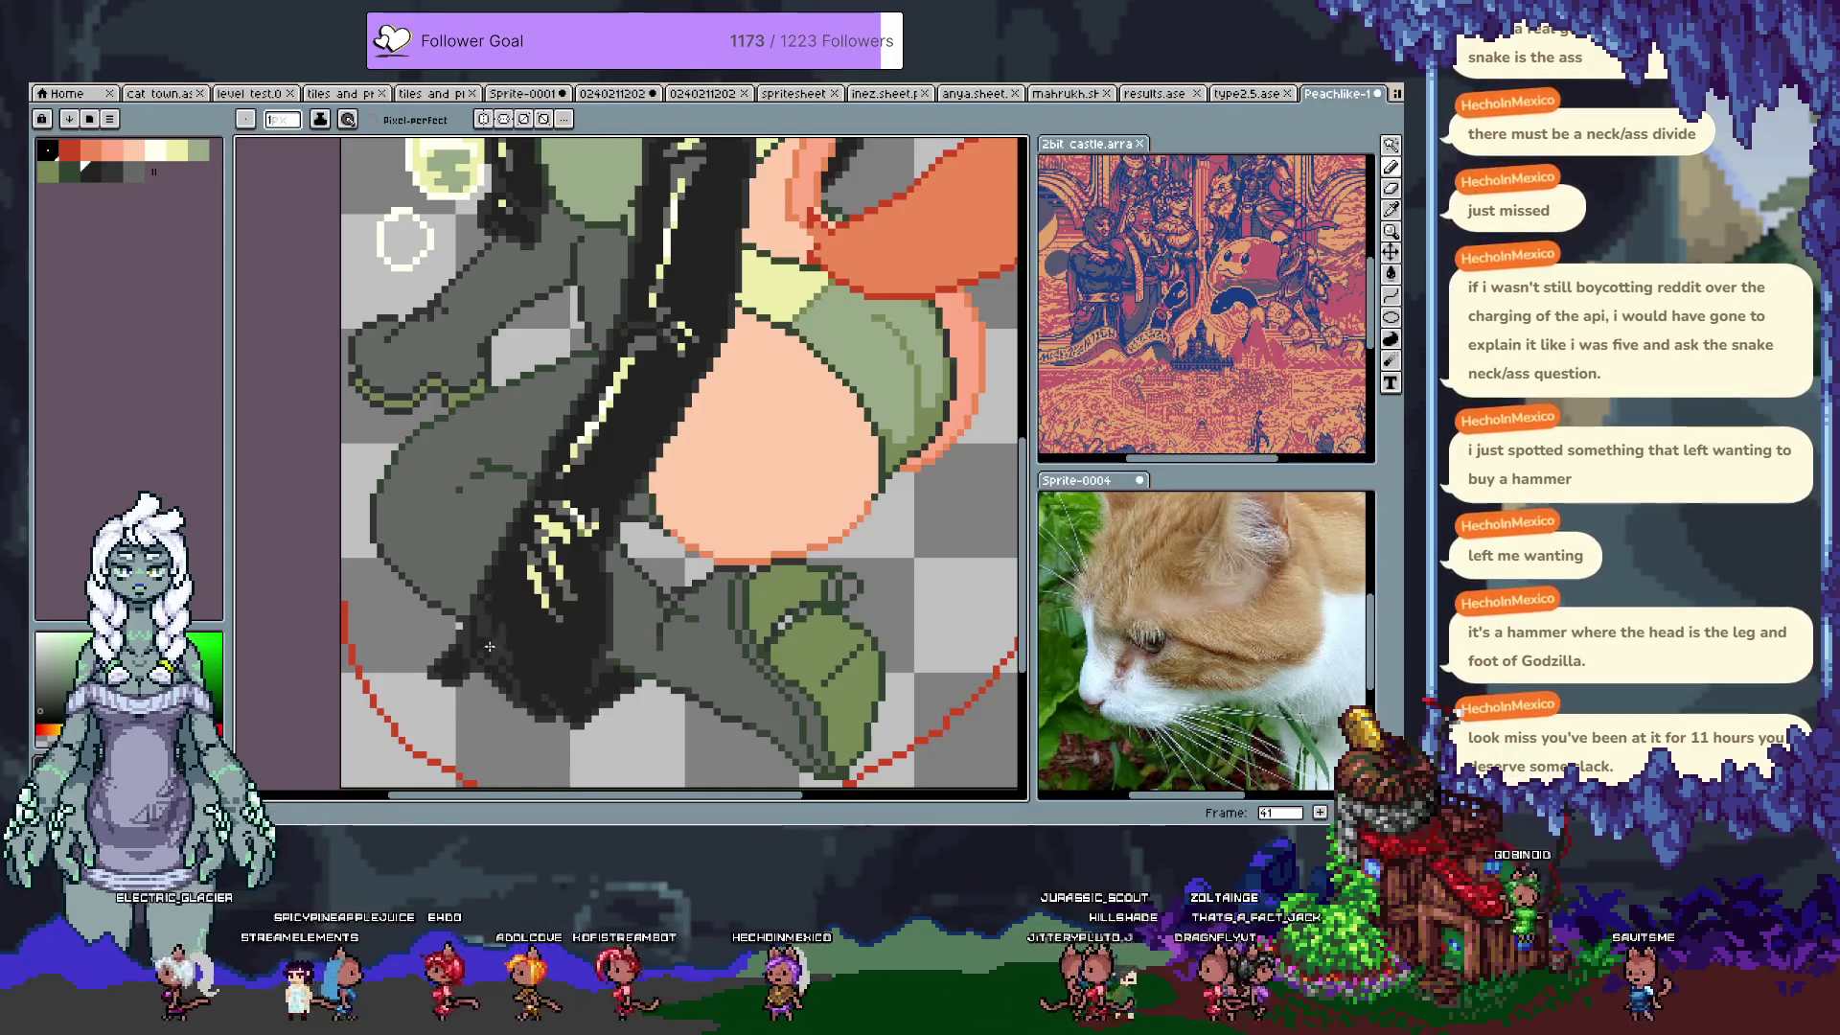
pyautogui.press(']')
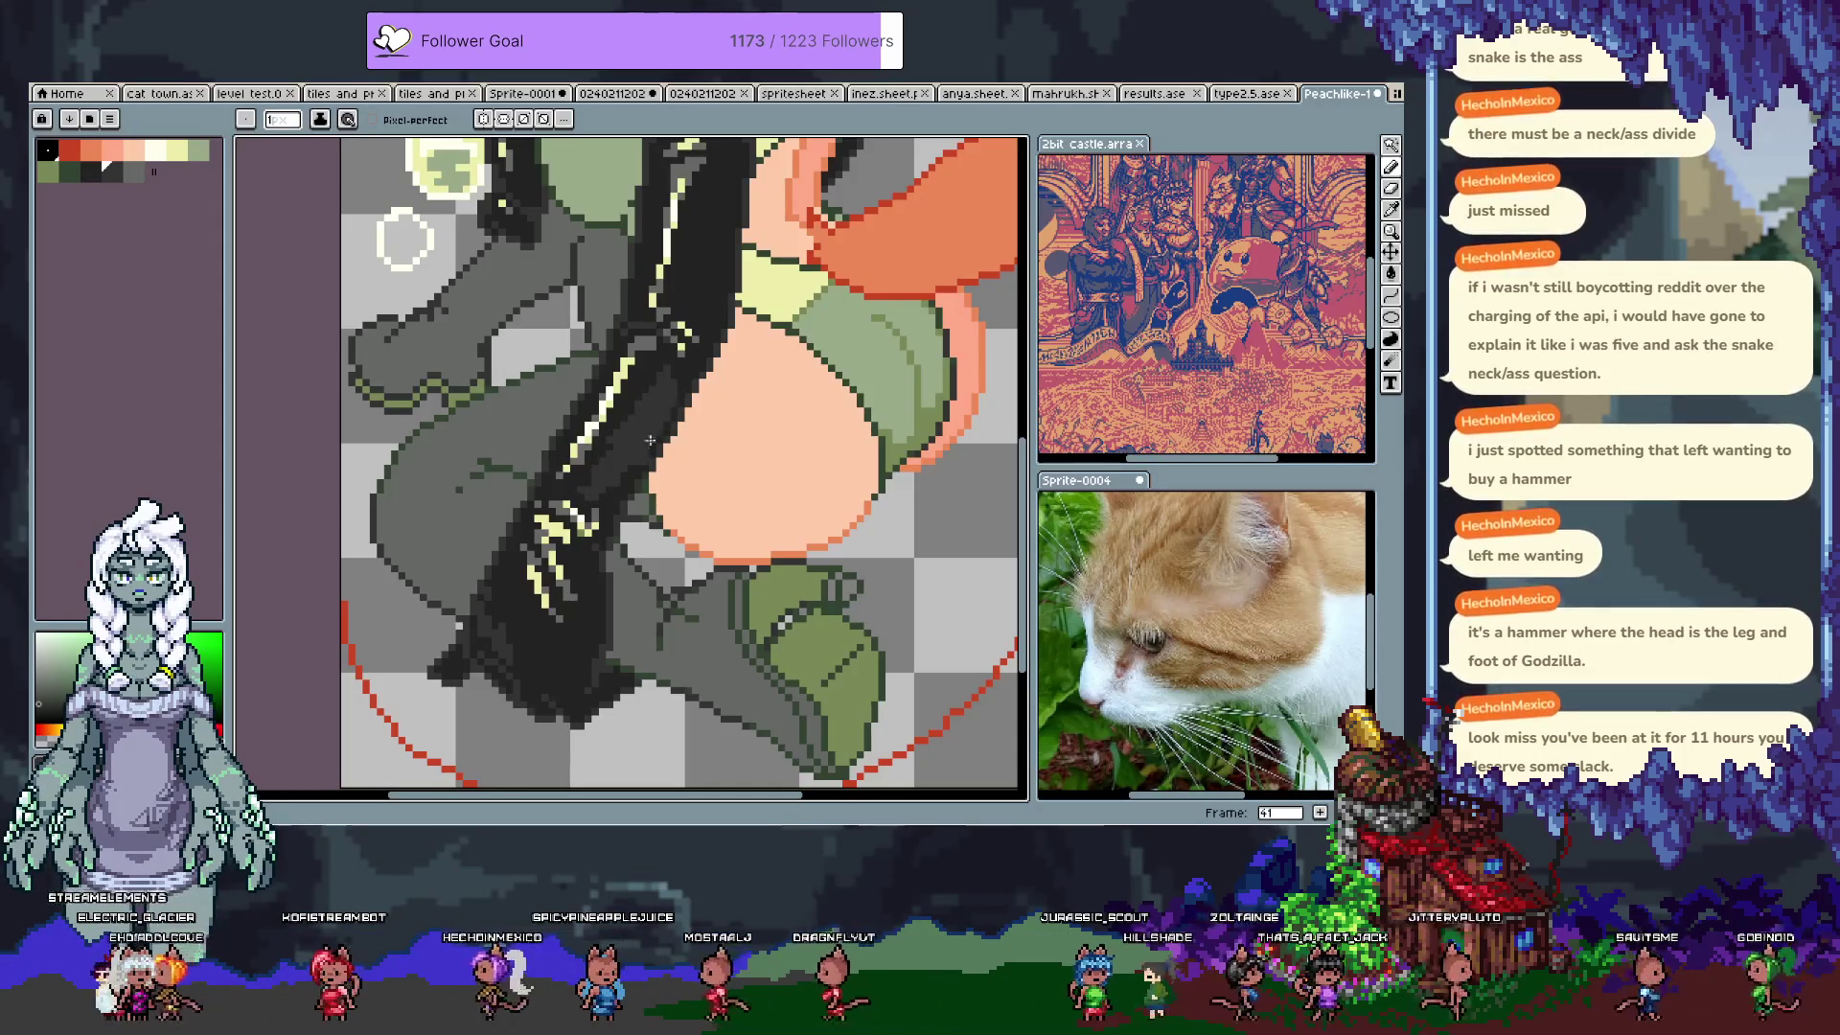
pyautogui.moveTo(677, 386); pyautogui.dragTo(665, 568)
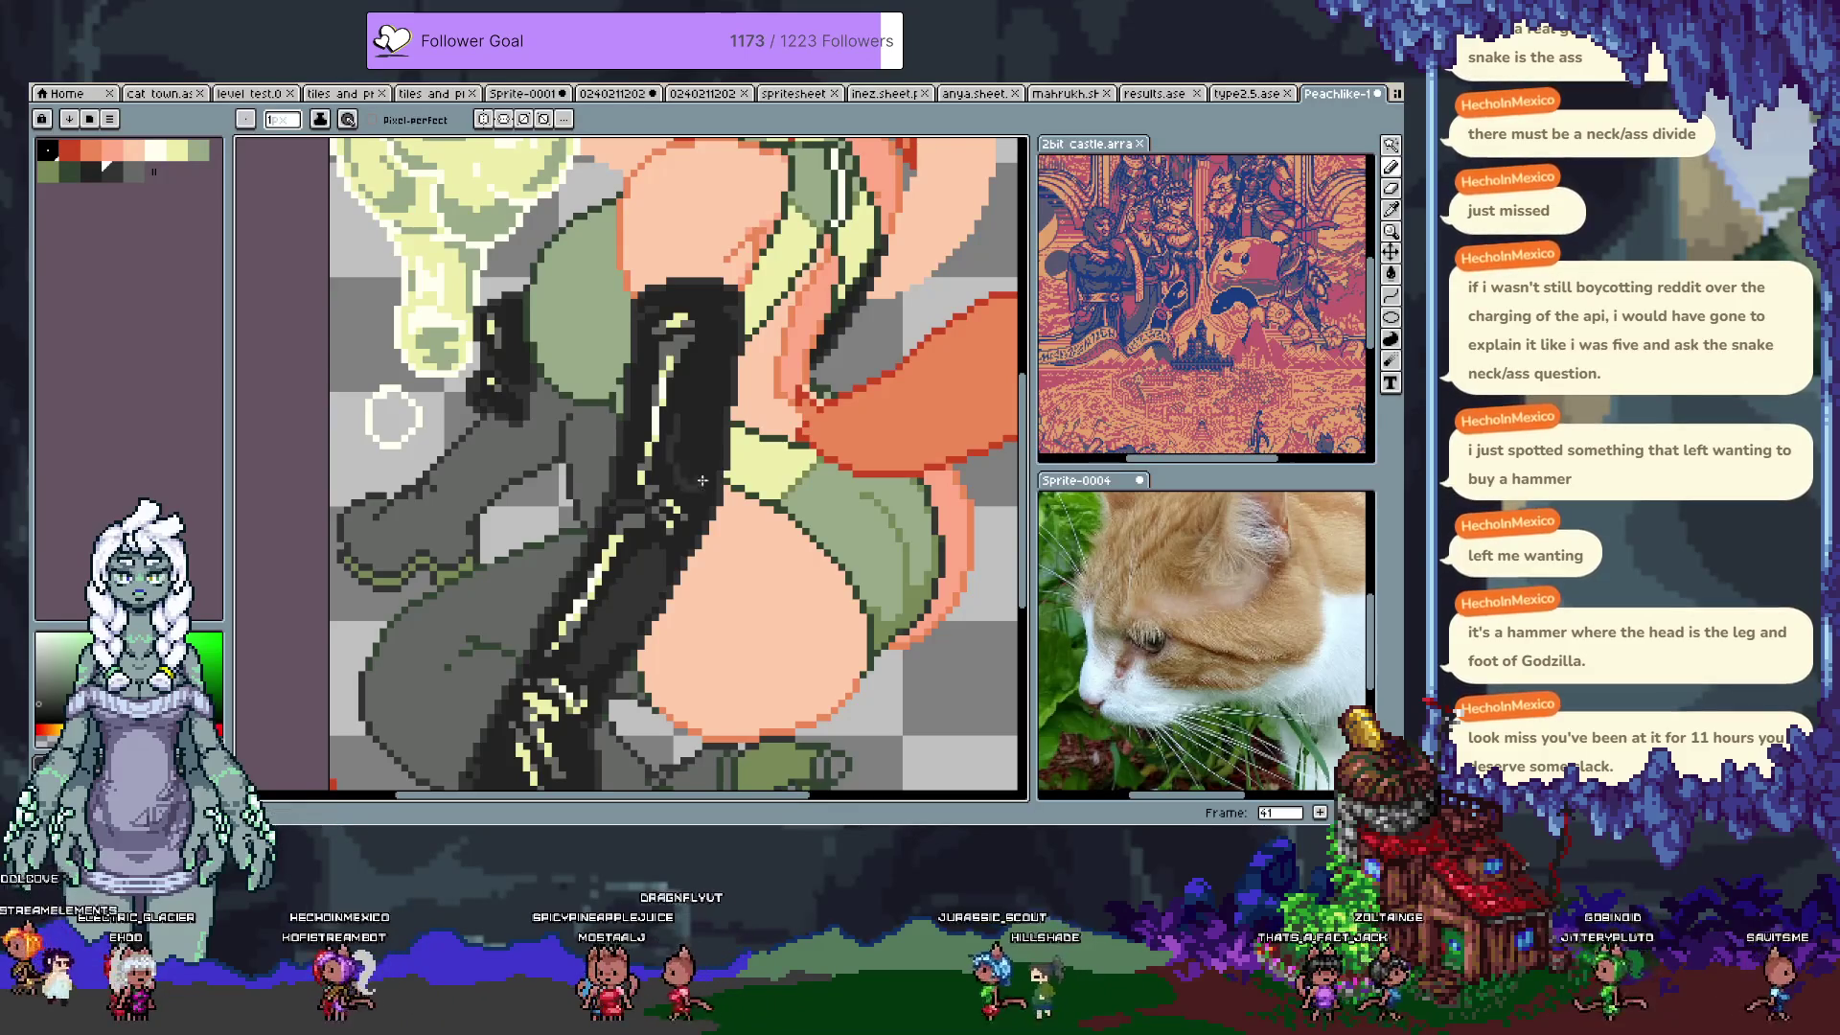
pyautogui.press('g')
pyautogui.click(698, 402)
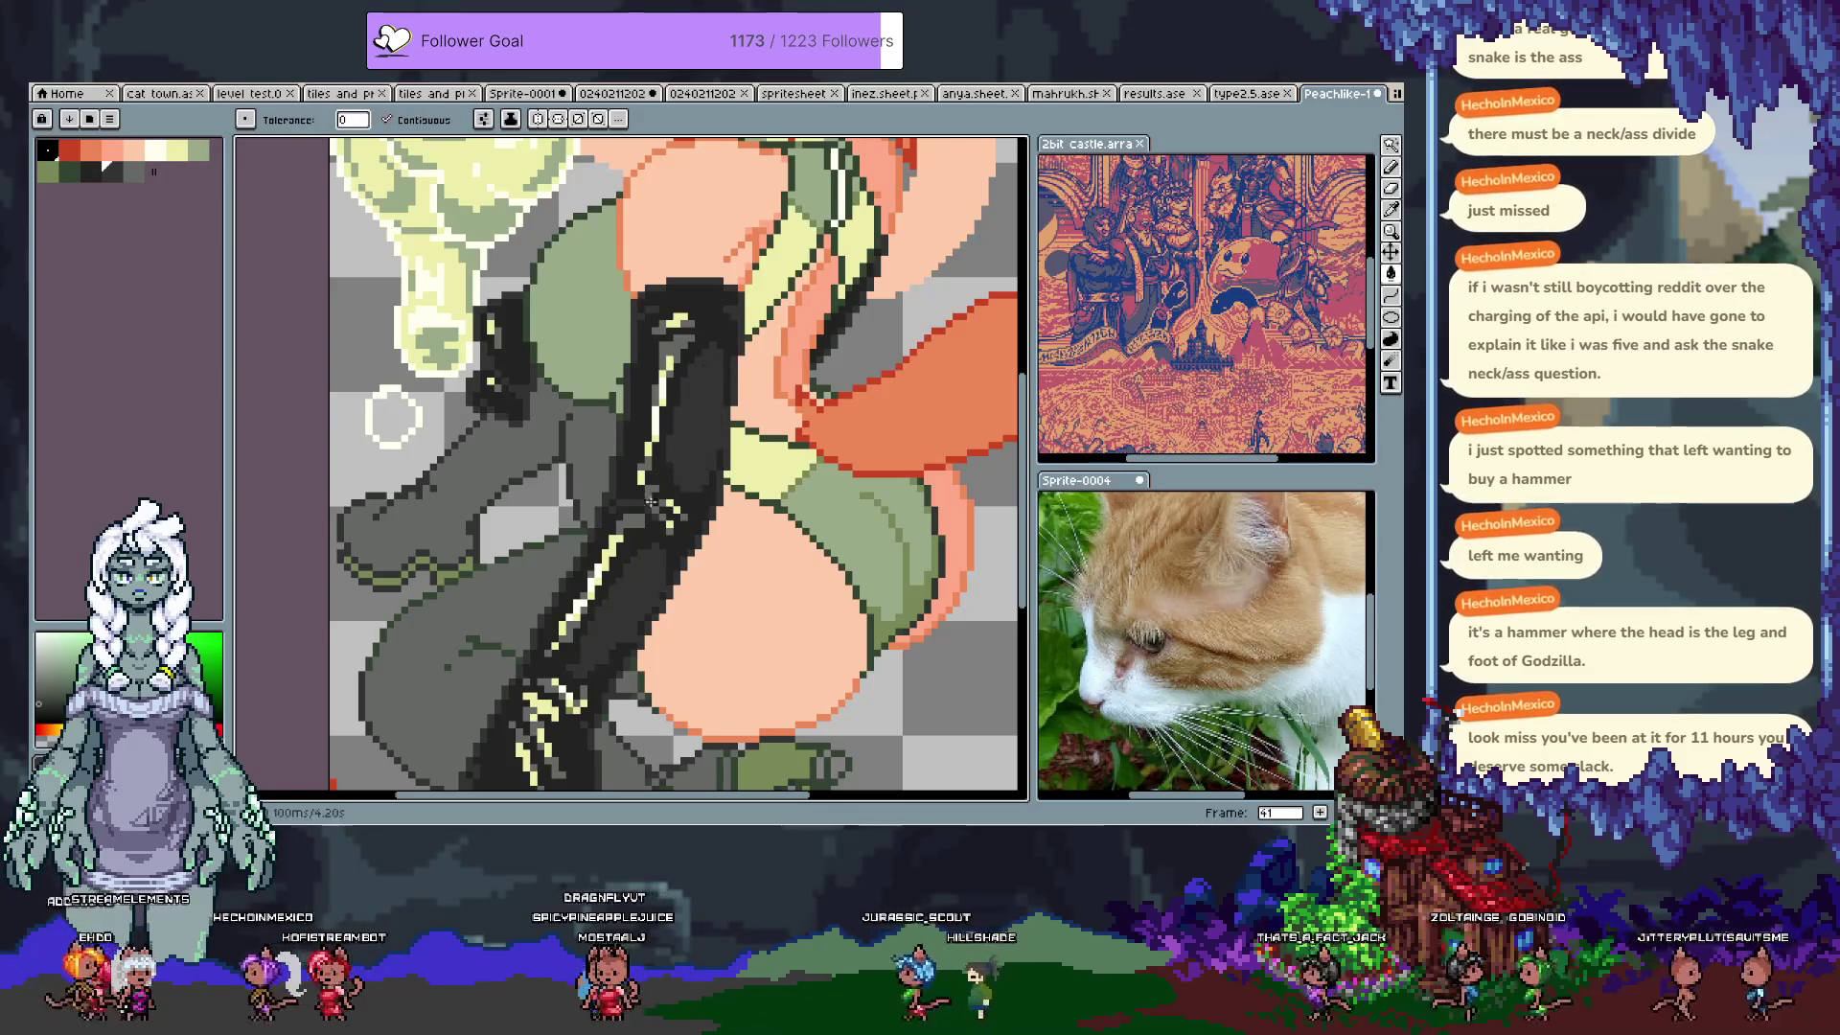
pyautogui.press('b')
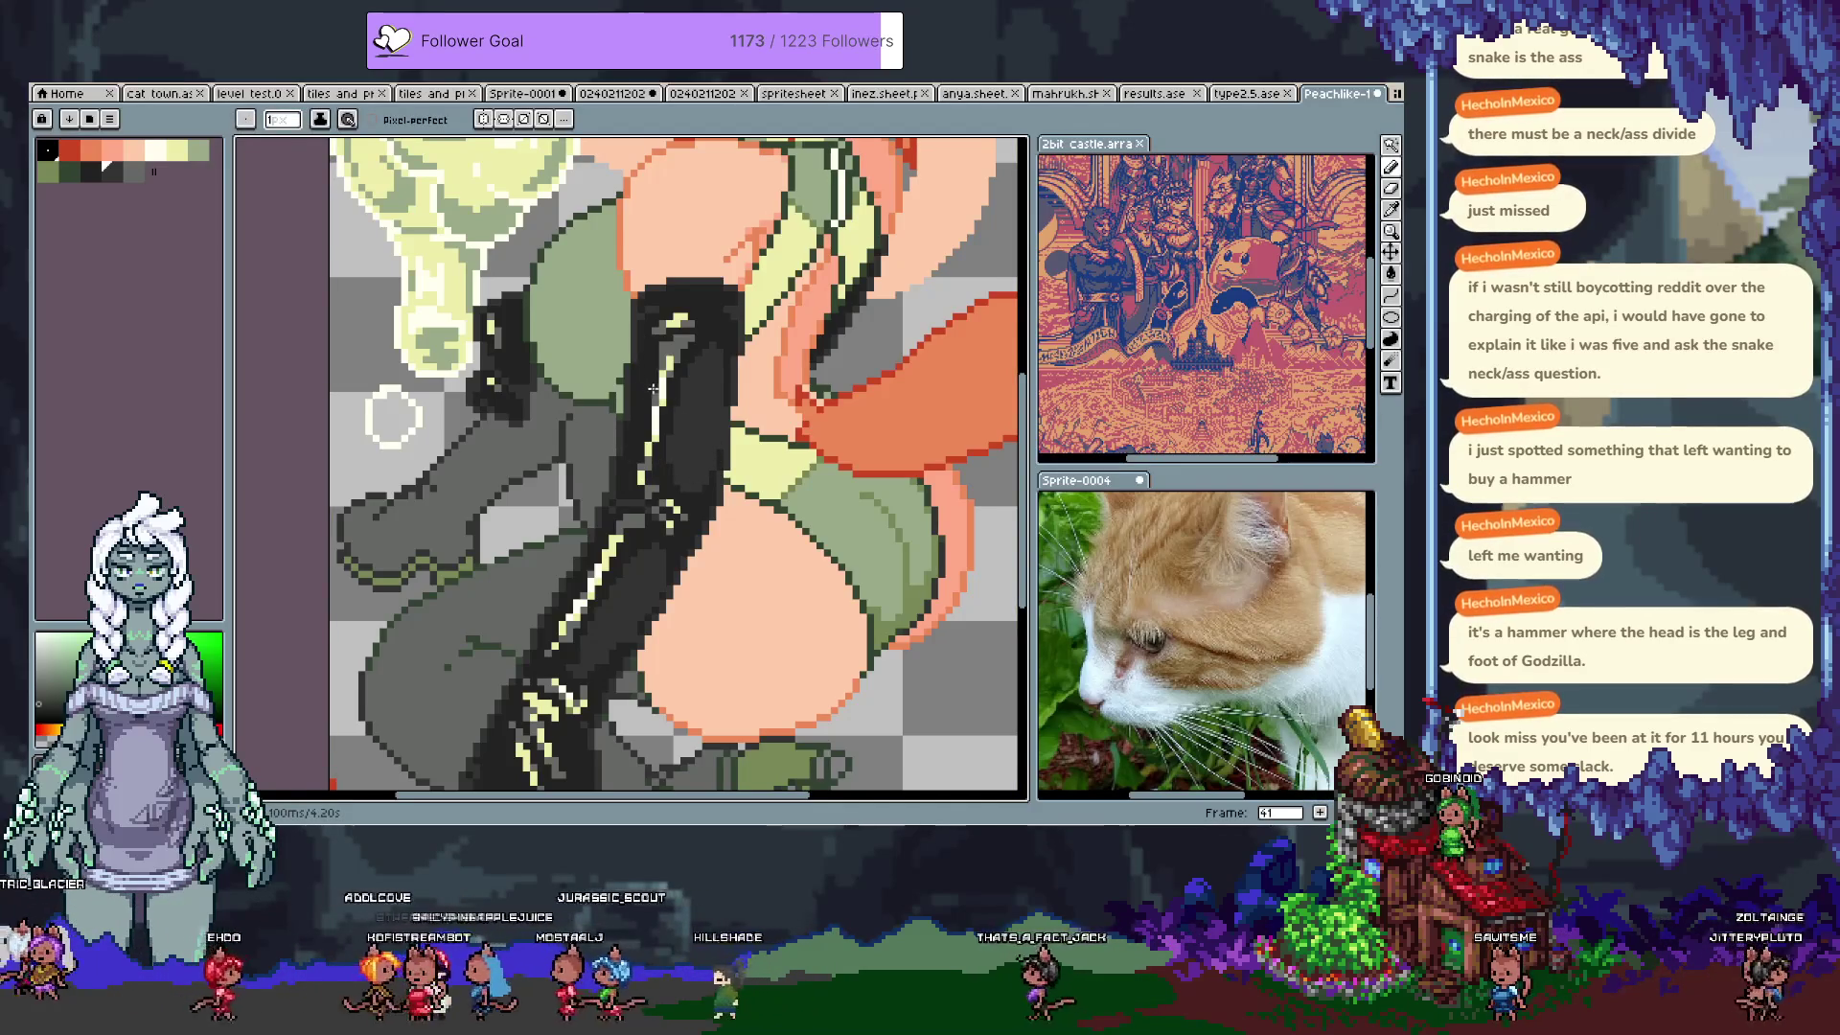
# Step: Select the glove's dark grey region by colour, then clear the selection
pyautogui.press('w')
pyautogui.click(668, 362)
pyautogui.hotkey('ctrl', 'd')
pyautogui.press('b')
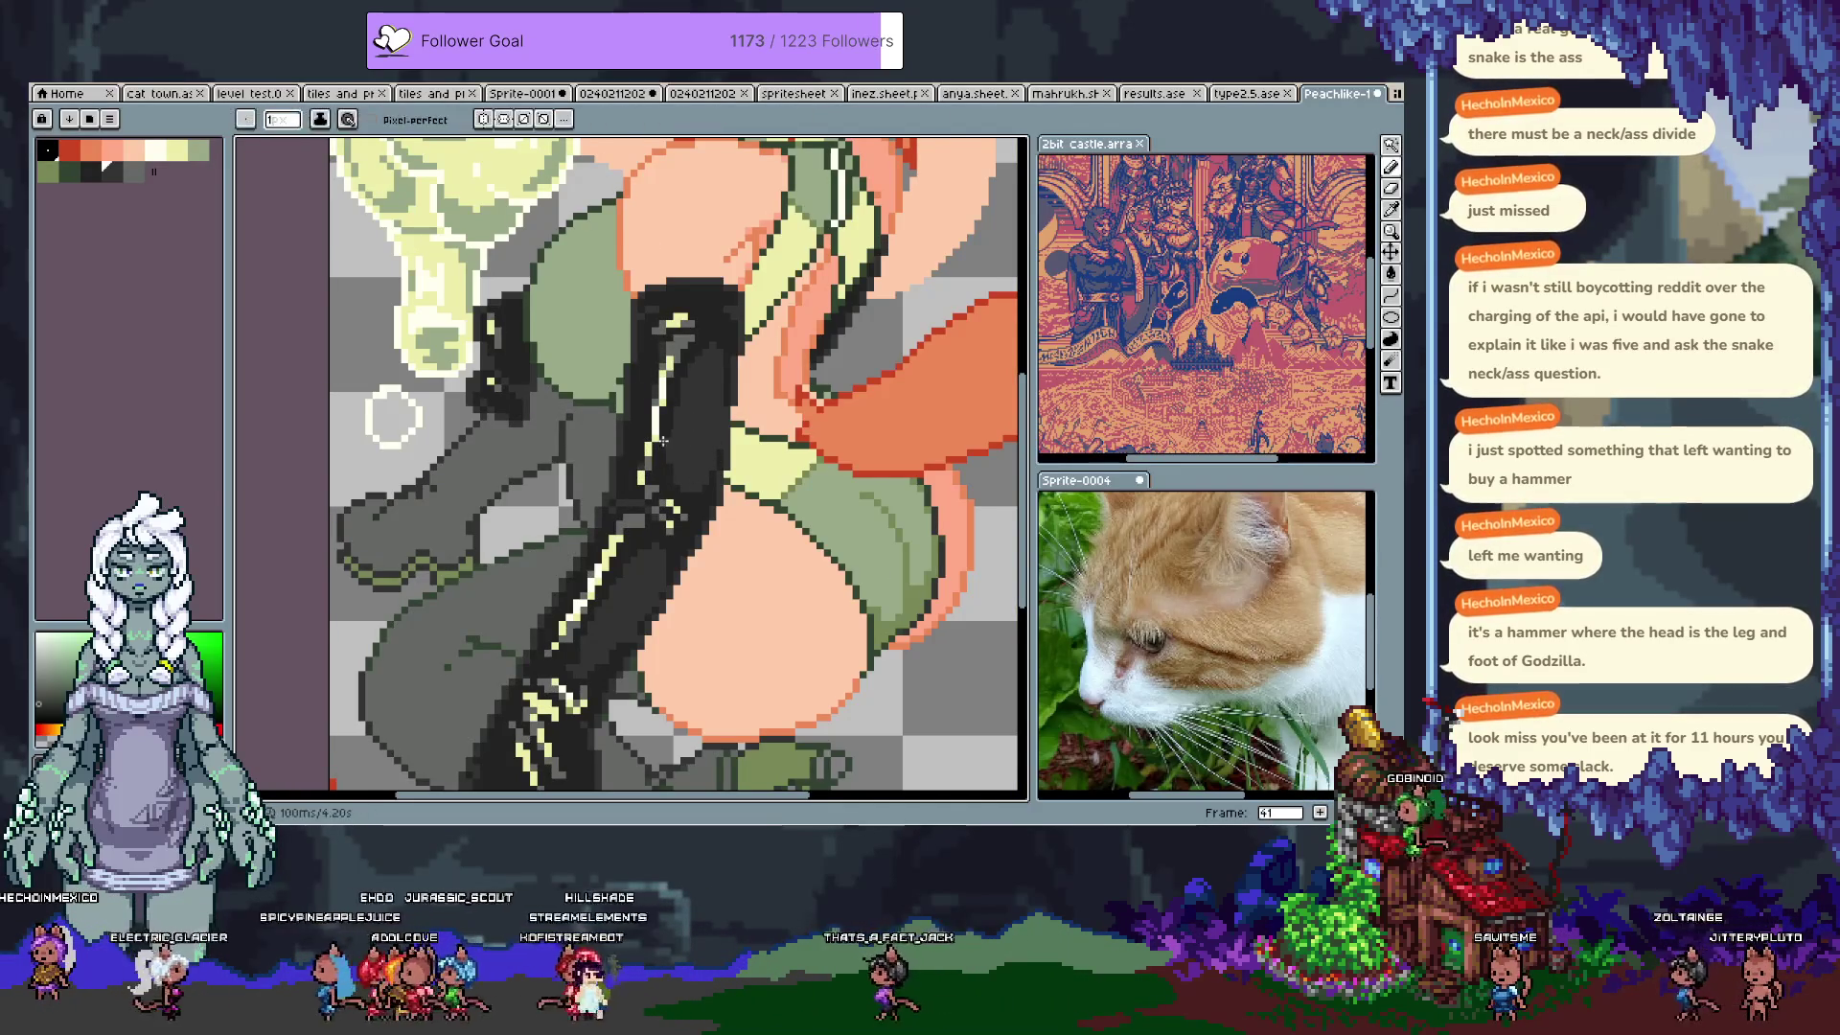
pyautogui.scroll(-3, 642, 498)
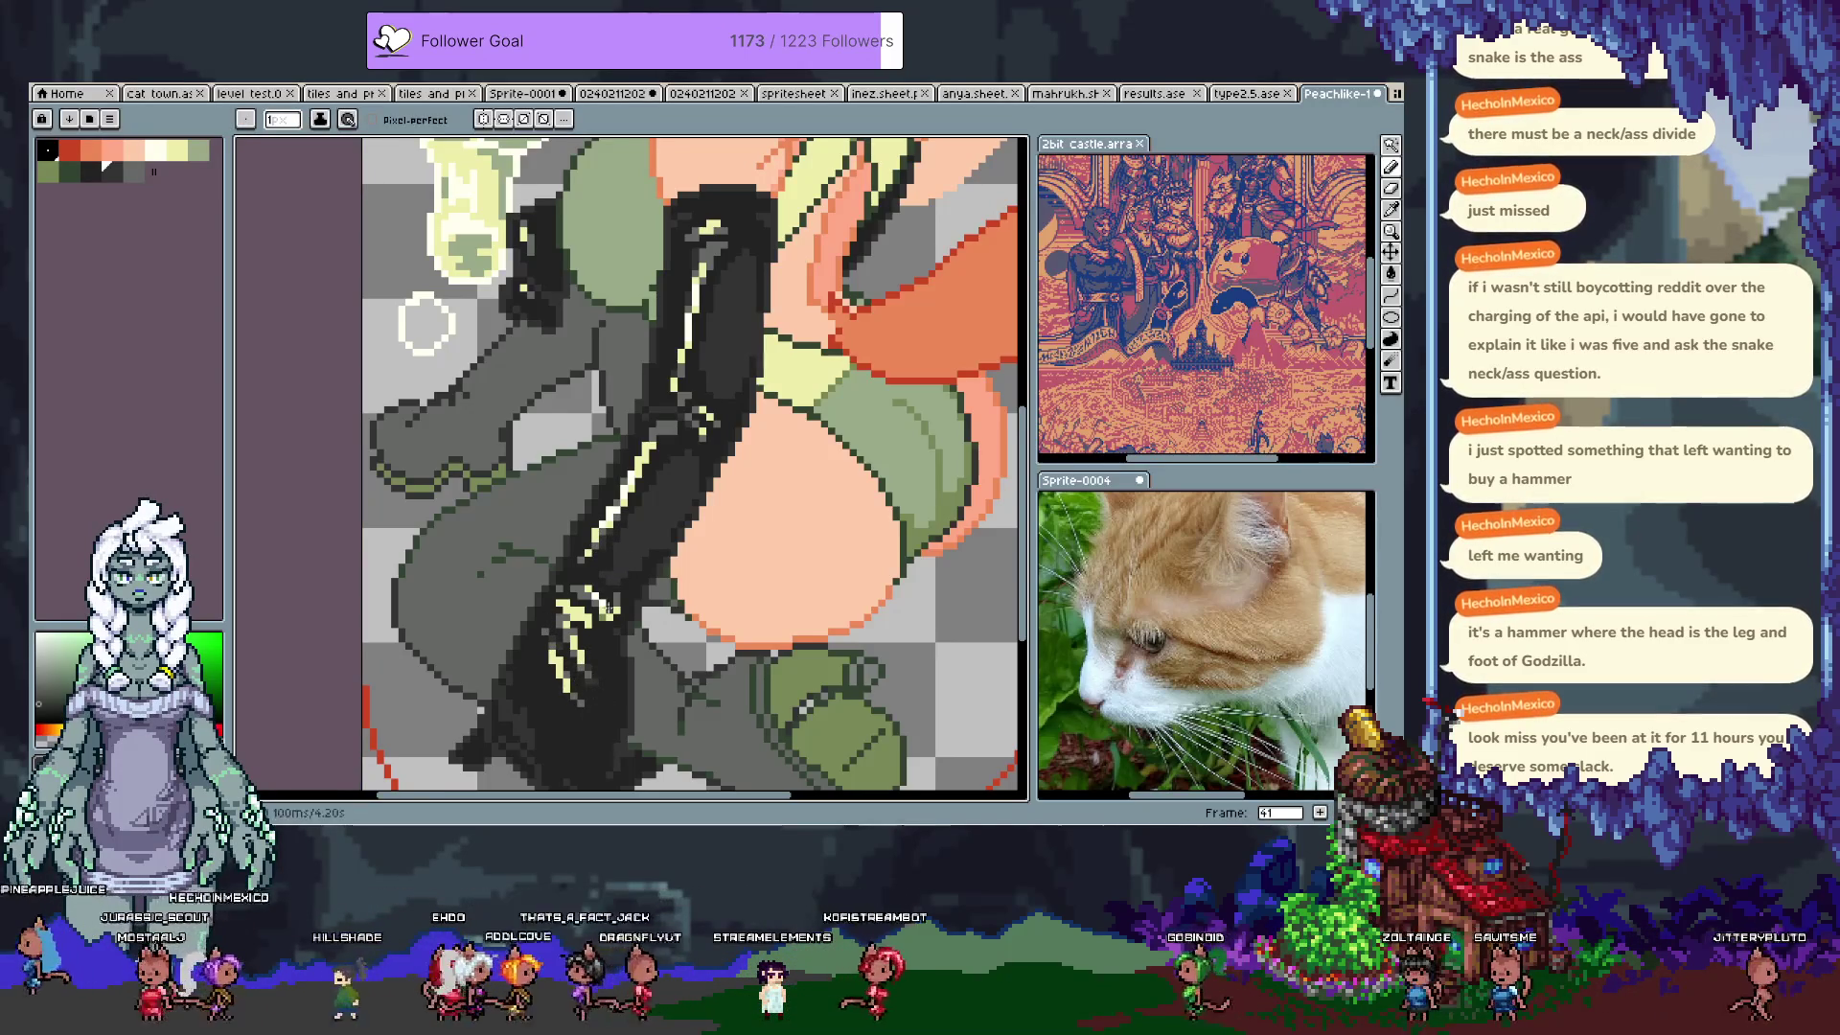
pyautogui.press('v')
pyautogui.press('b')
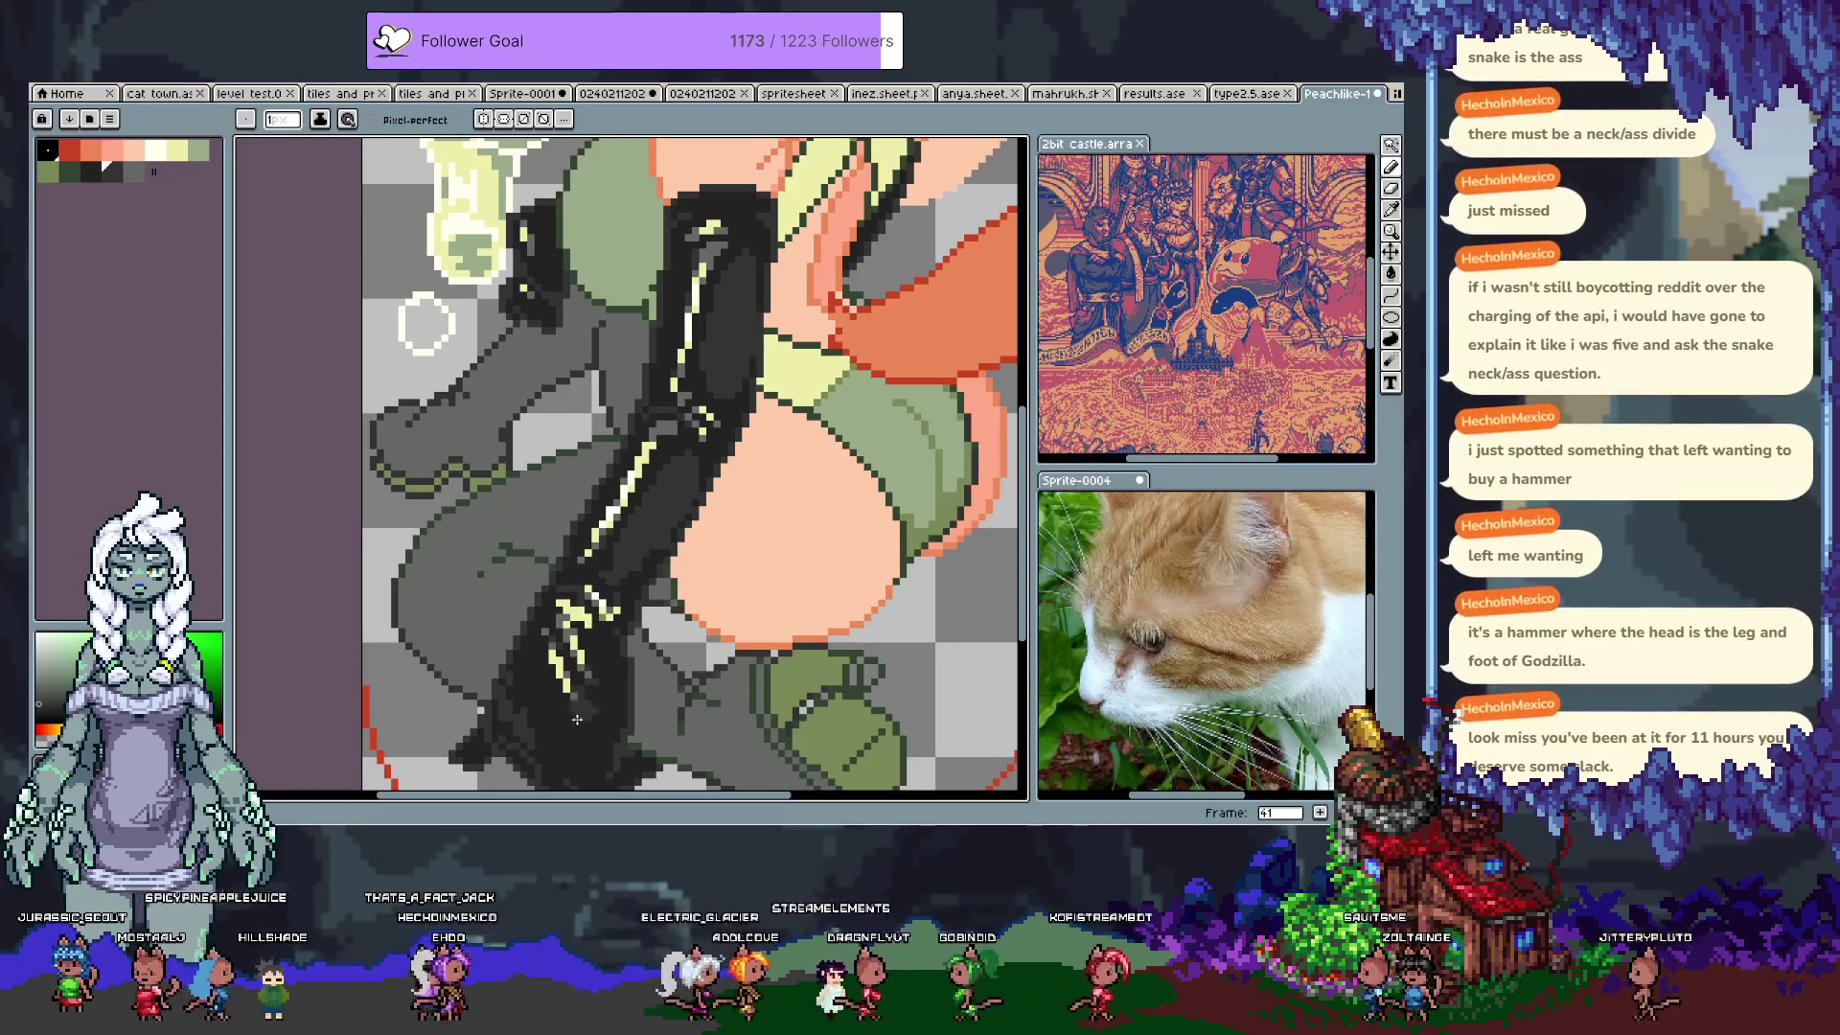
# Step: Extend the black glove beside the boot with the pencil, trying adjacent dark colours
pyautogui.moveTo(587, 707); pyautogui.dragTo(603, 607)
pyautogui.press('v')
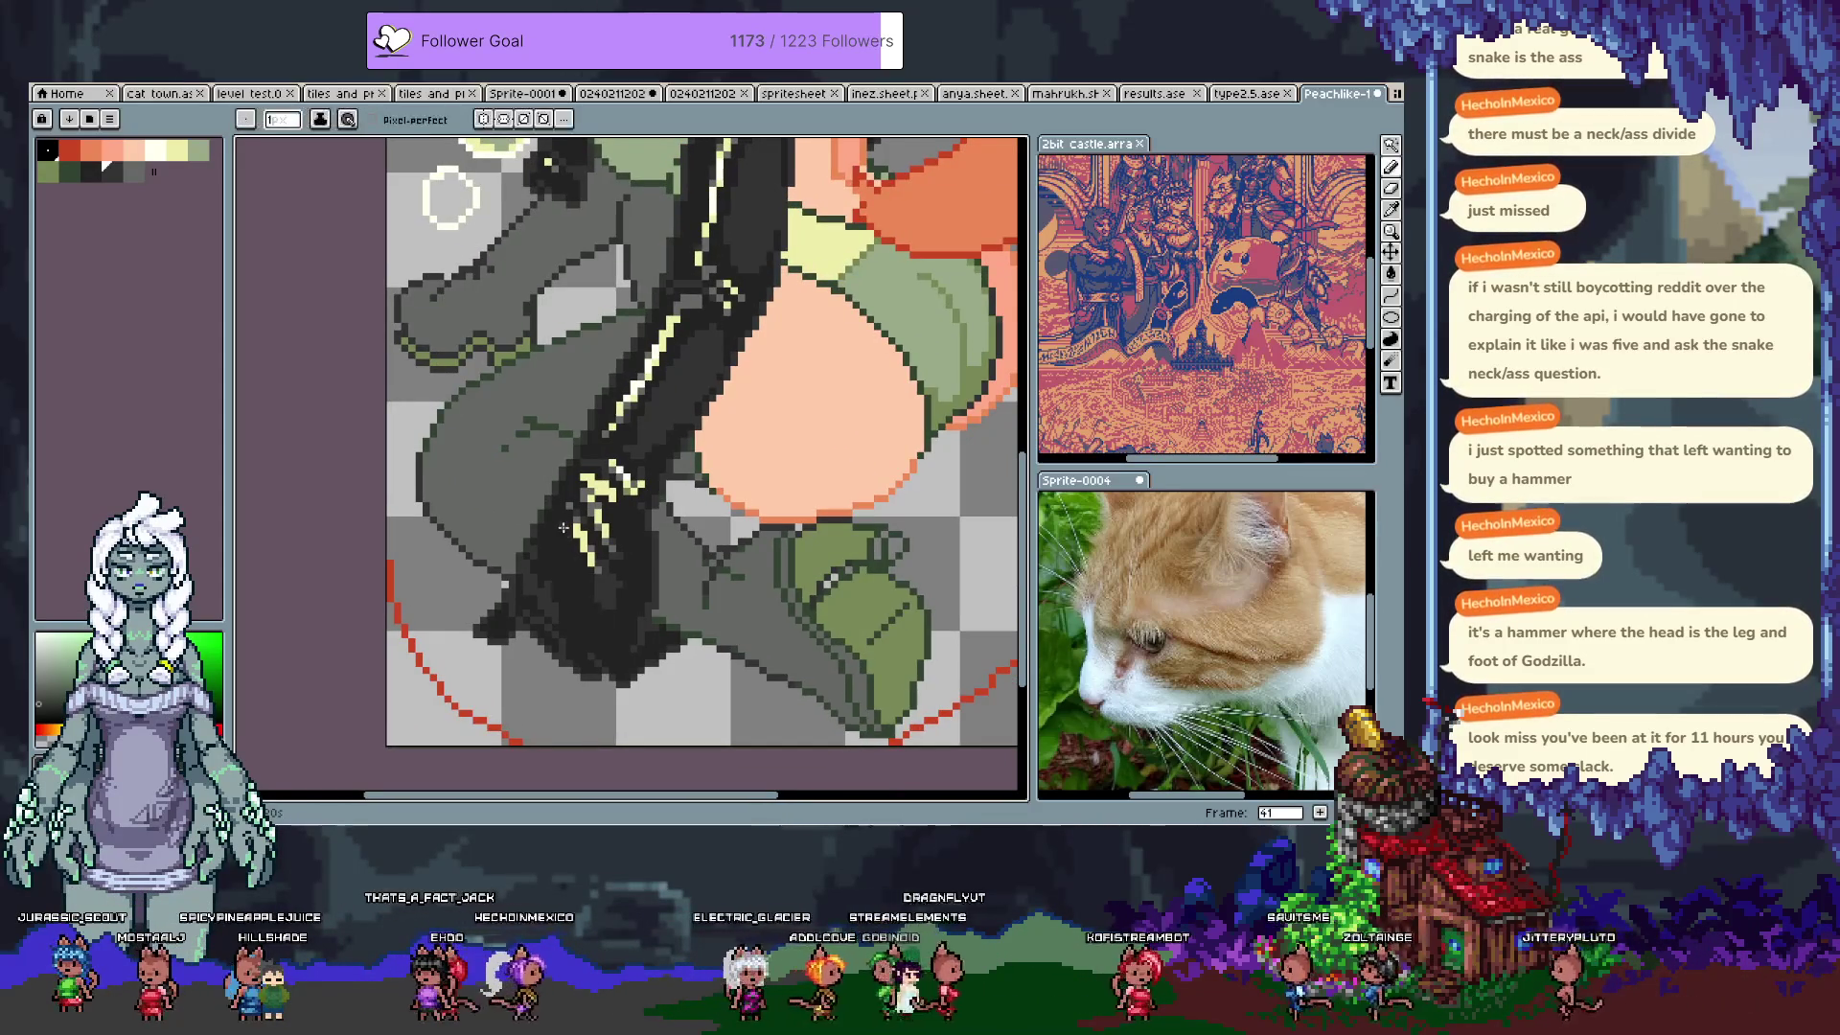
pyautogui.press('b')
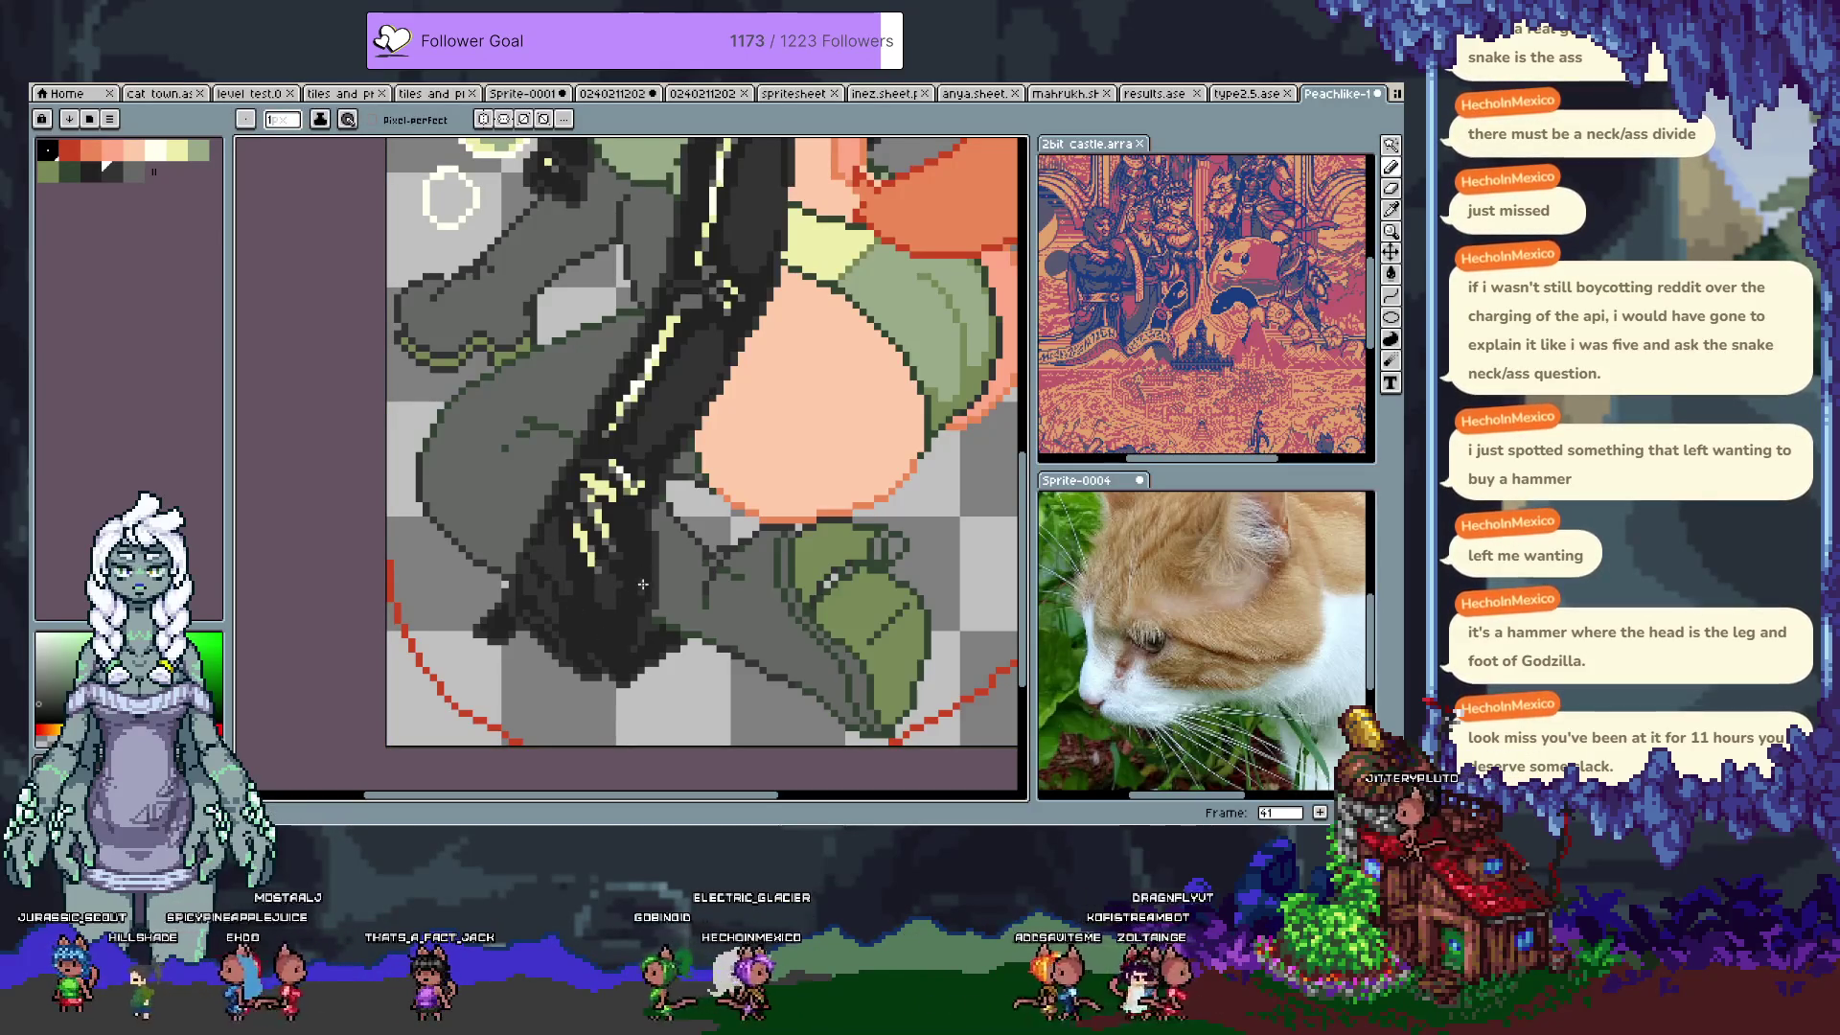
pyautogui.moveTo(654, 598); pyautogui.dragTo(637, 633)
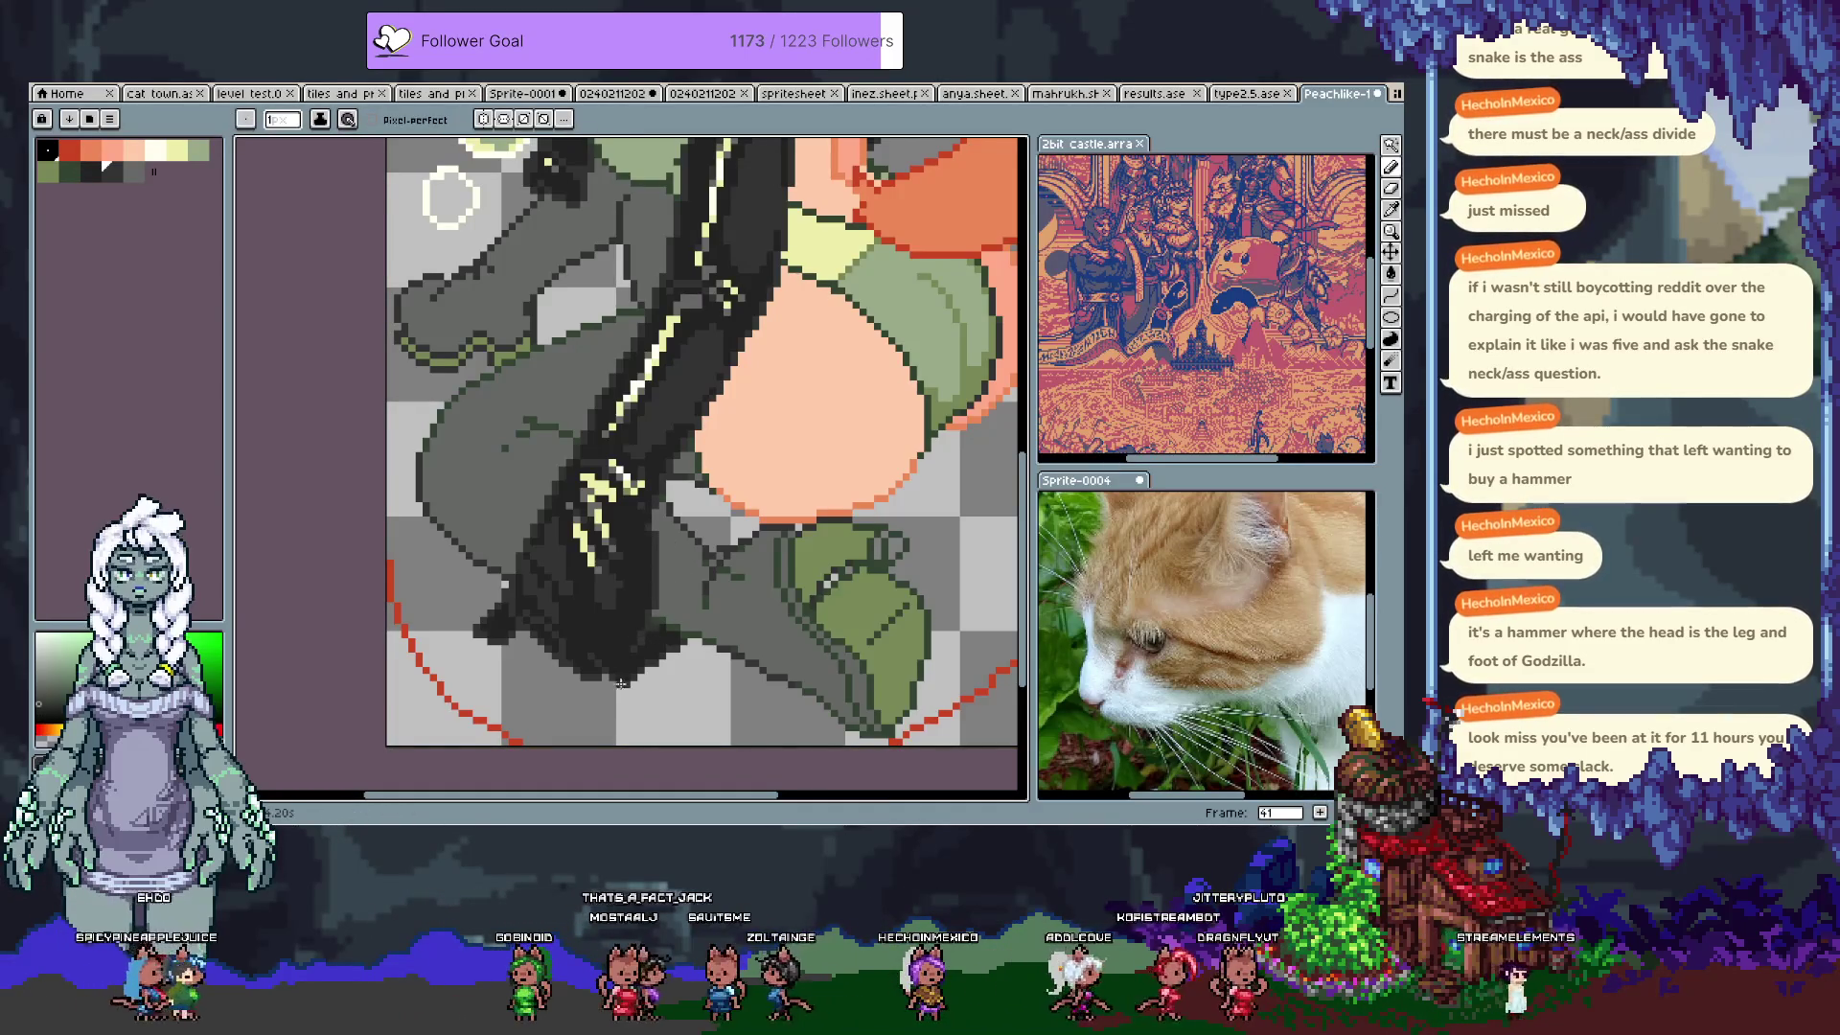
pyautogui.scroll(3, 642, 594)
pyautogui.press('i')
pyautogui.press('b')
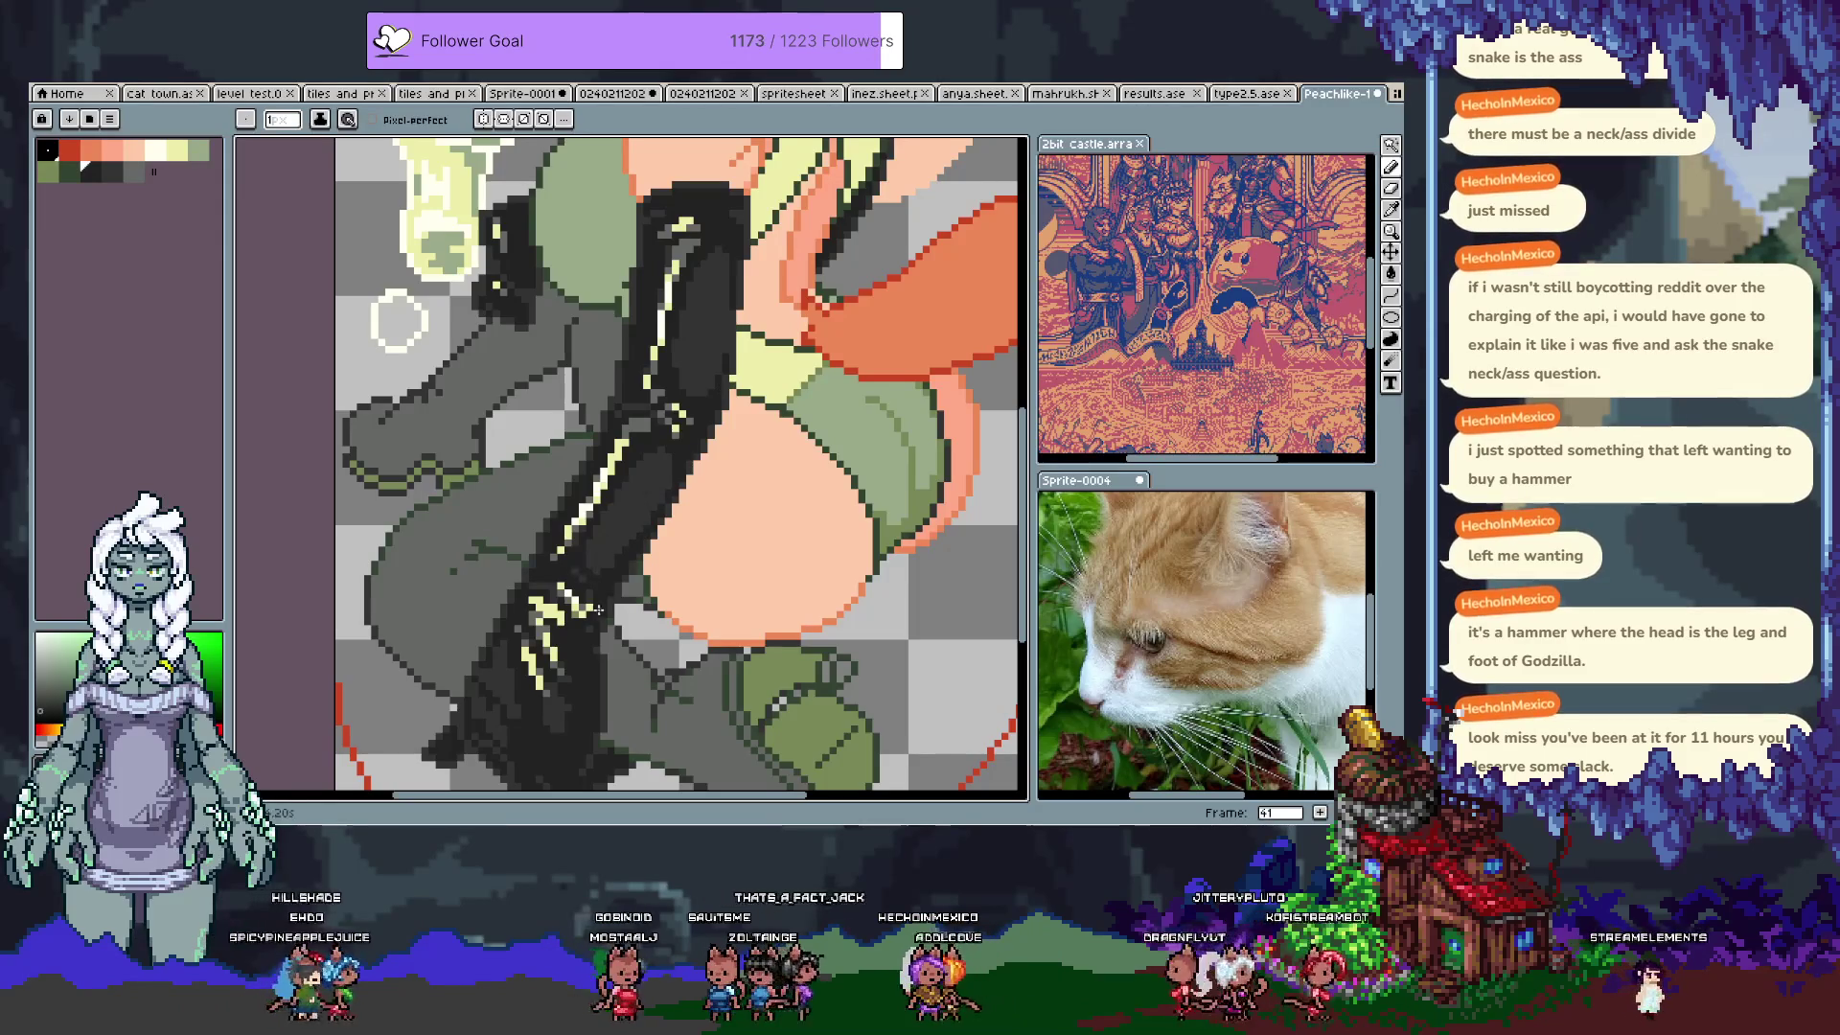
pyautogui.keyDown('alt'); pyautogui.click(612, 549); pyautogui.keyUp('alt')
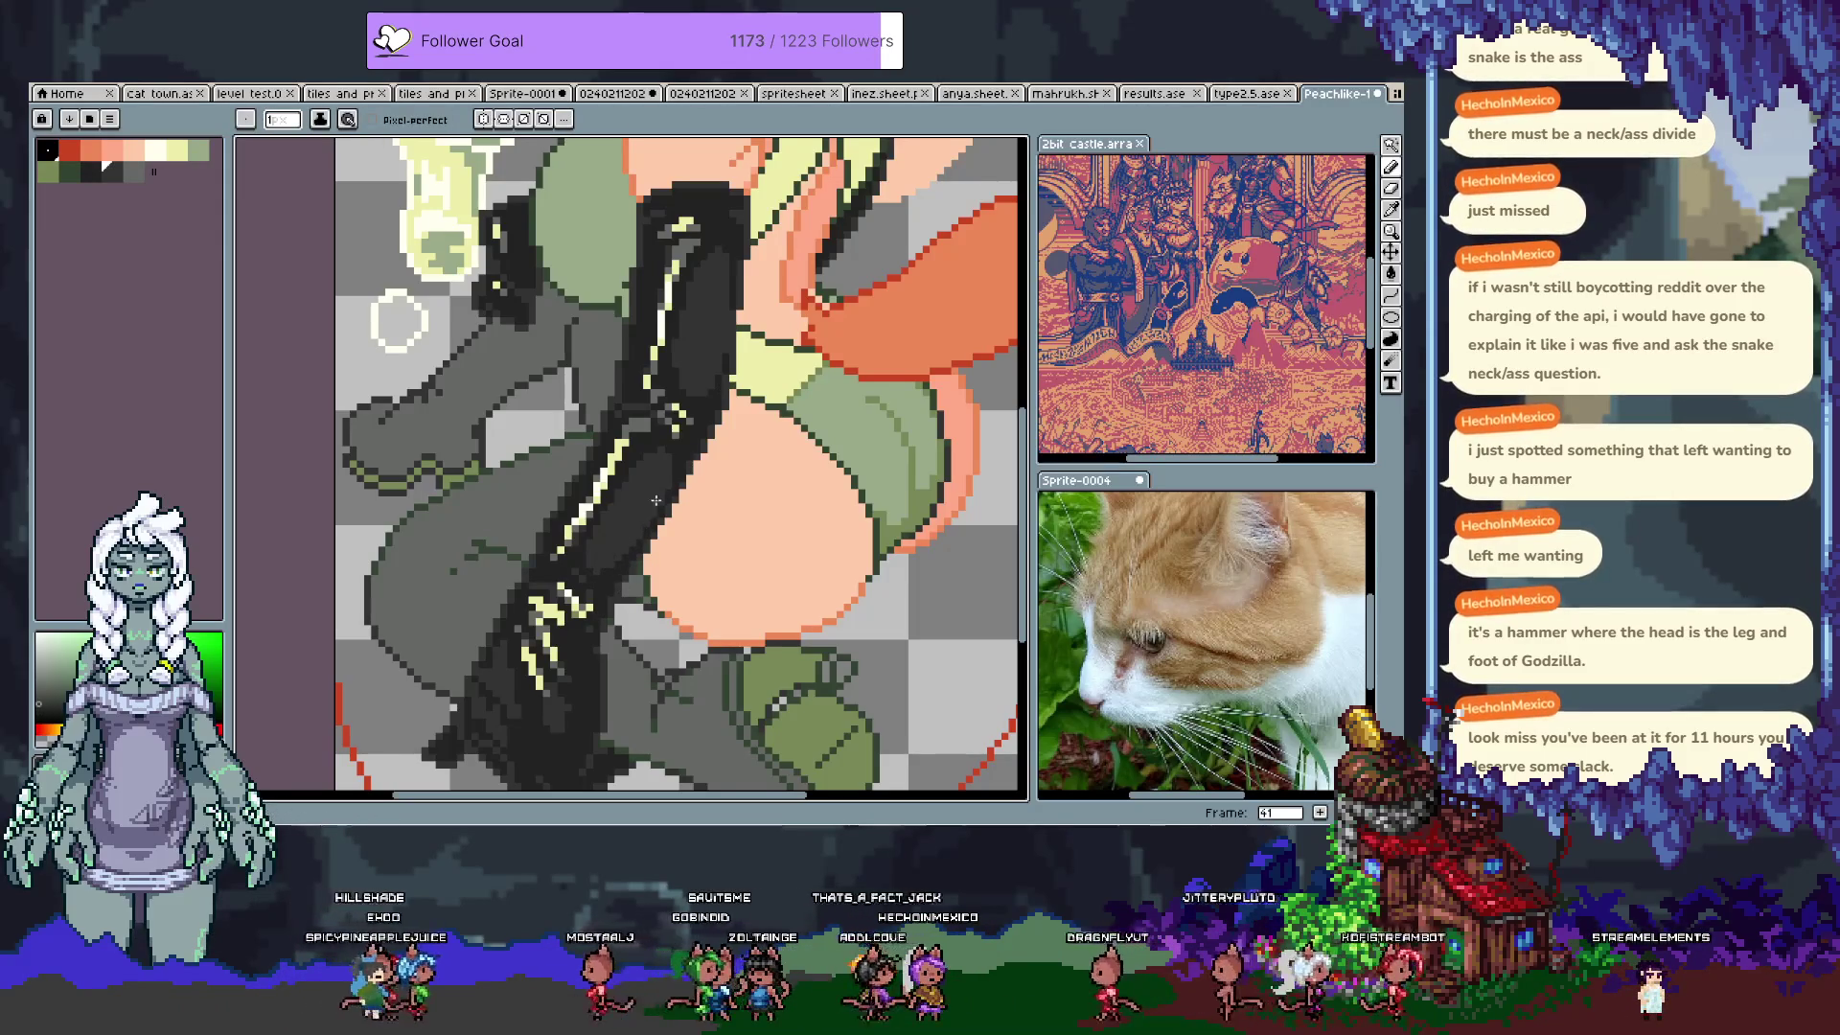
pyautogui.keyDown('alt'); pyautogui.click(690, 407); pyautogui.keyUp('alt')
# Step: Undo four trial glove strokes and pan to the lower glove and boot
pyautogui.hotkey('ctrl', 'z')
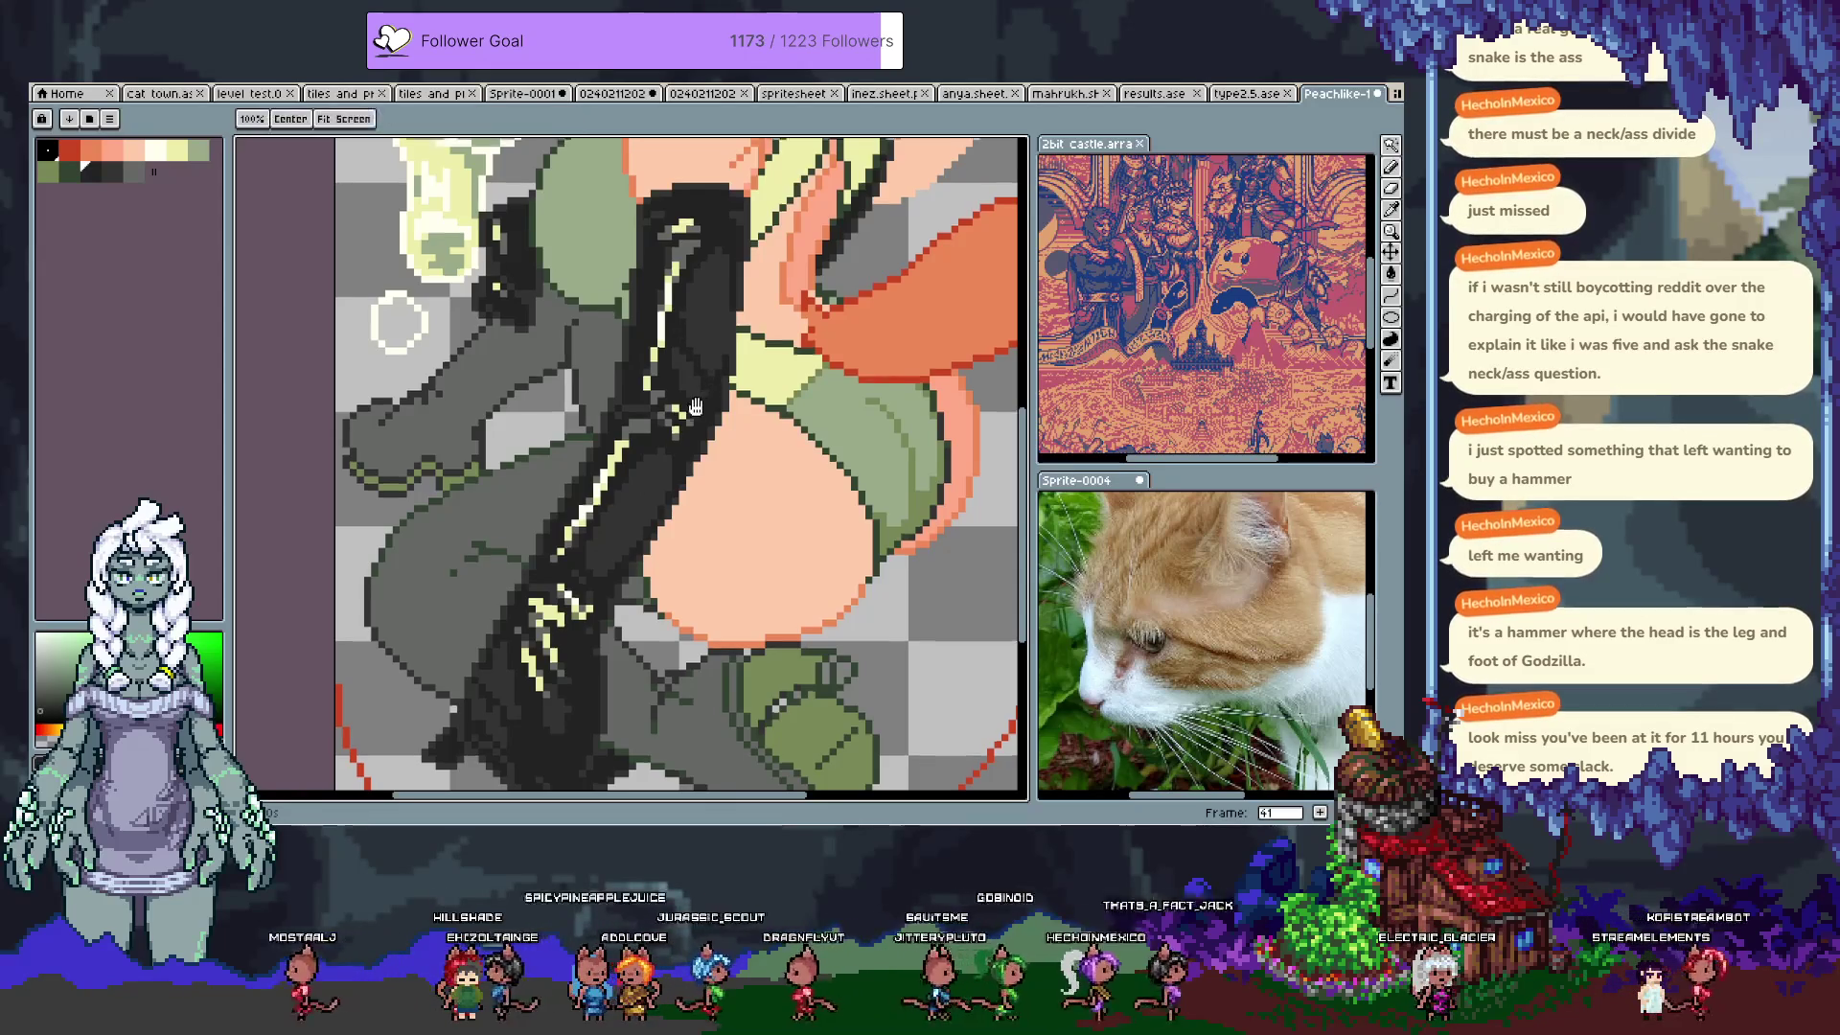
pyautogui.hotkey('ctrl', 'z')
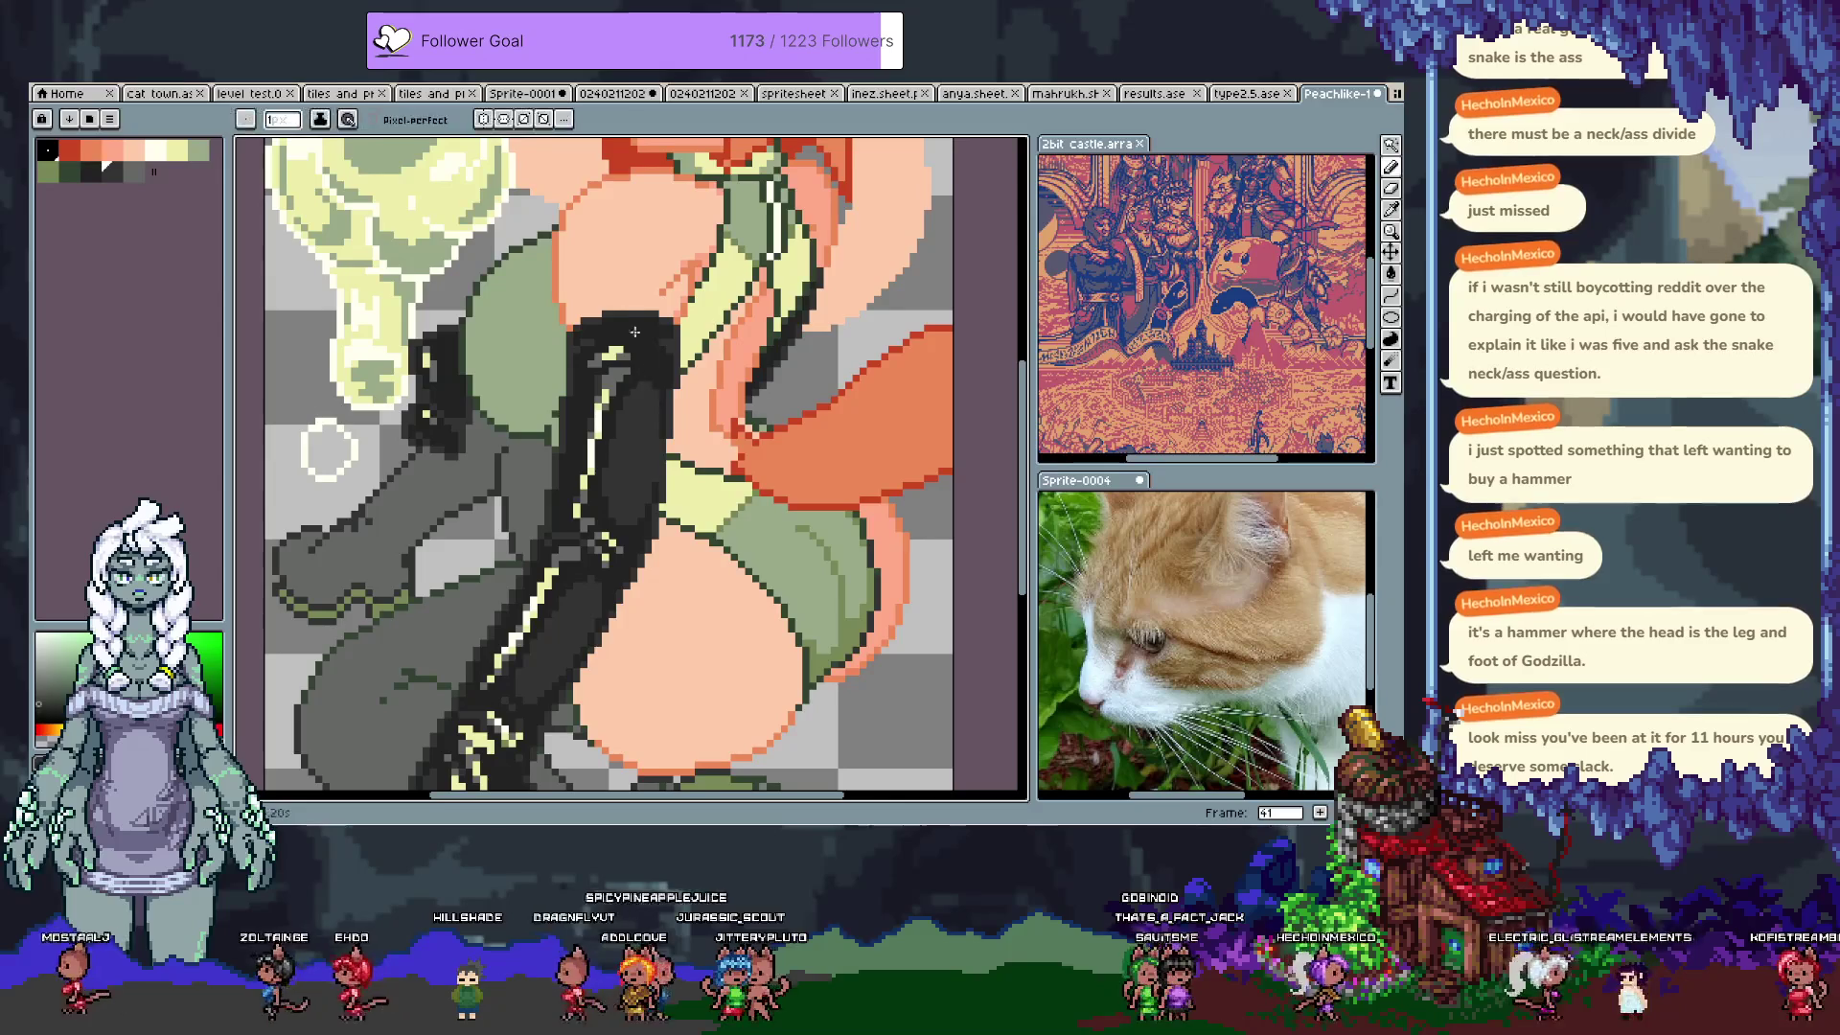
pyautogui.hotkey('ctrl', 'z')
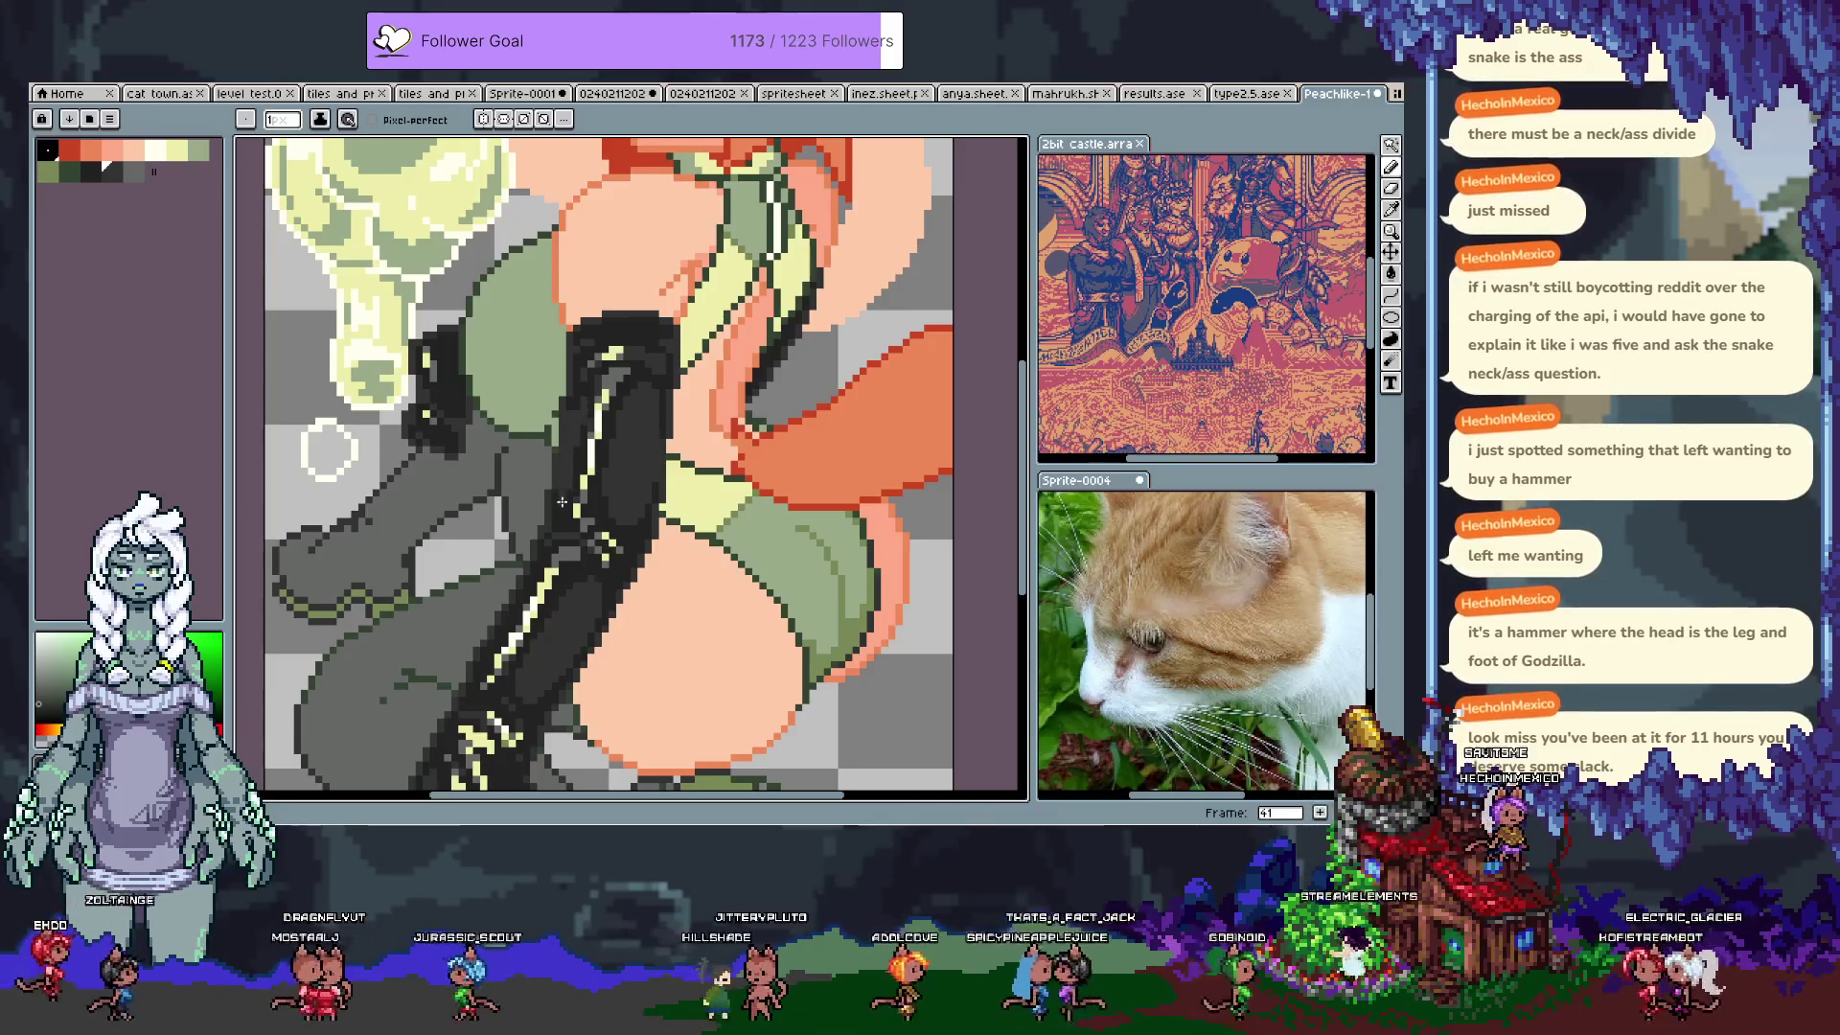
pyautogui.hscroll(-5, 566, 460)
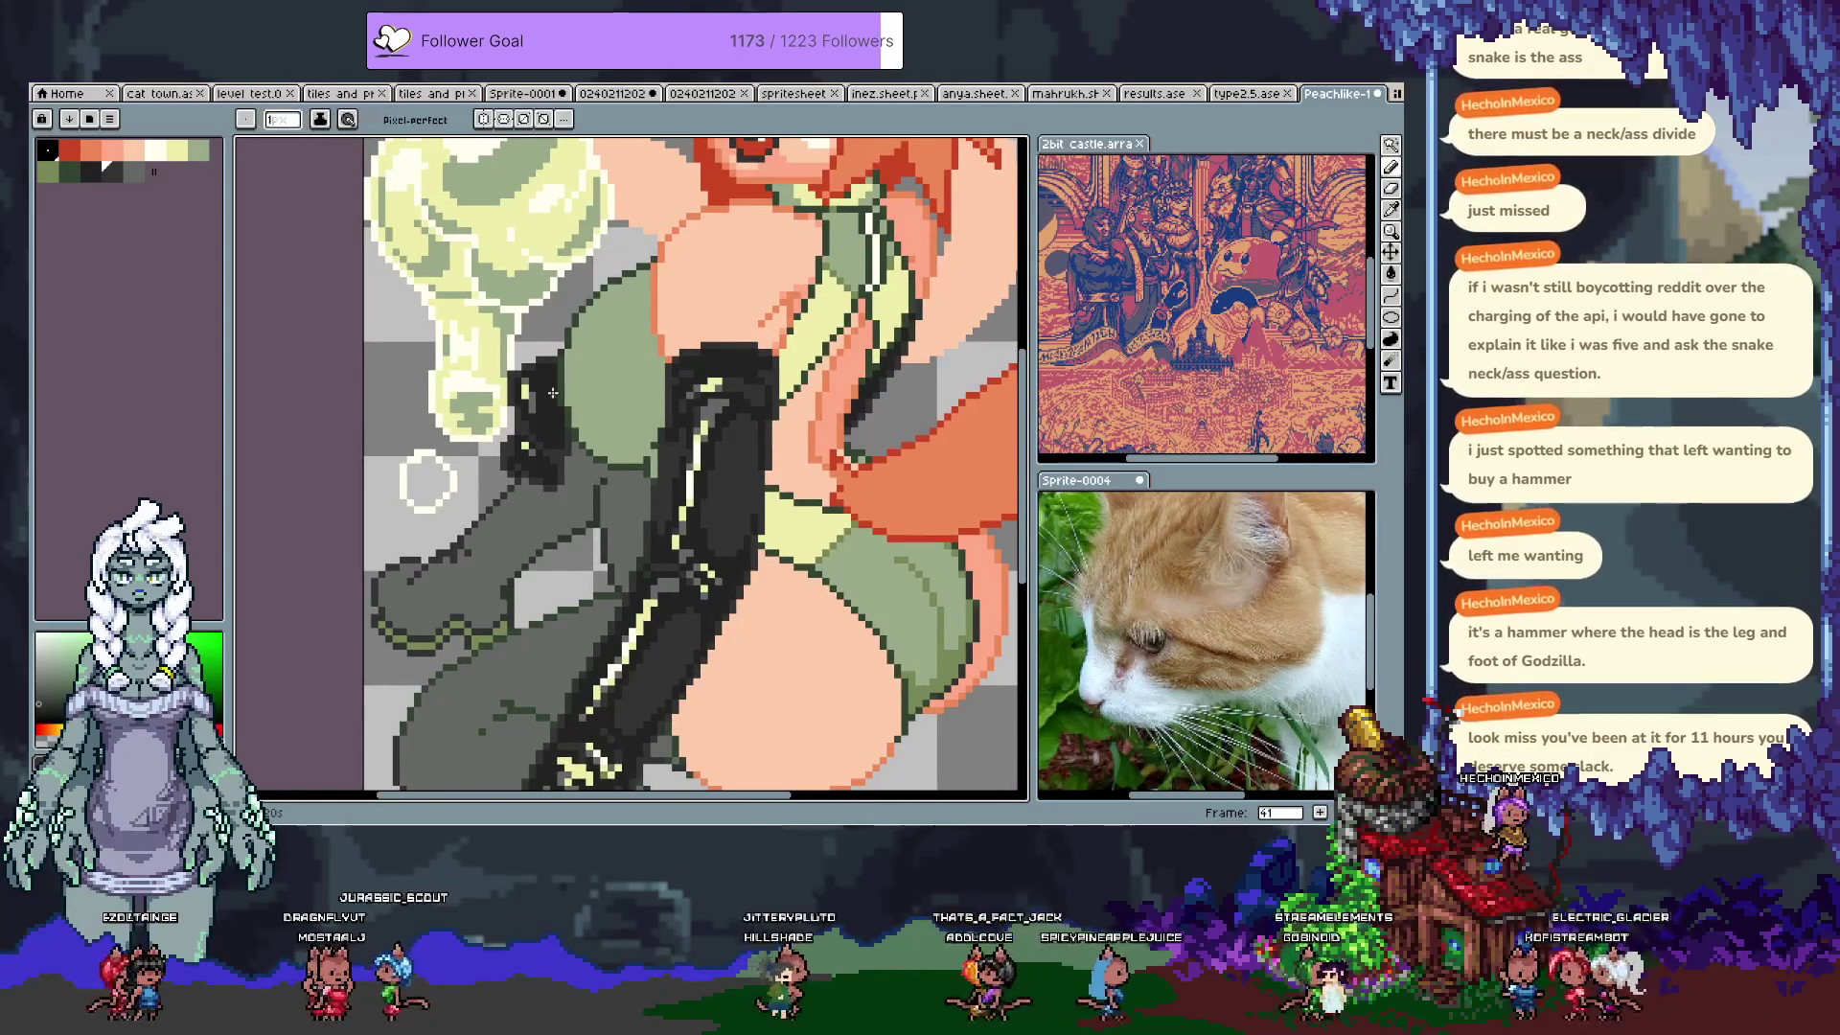
pyautogui.hotkey('ctrl', 'z')
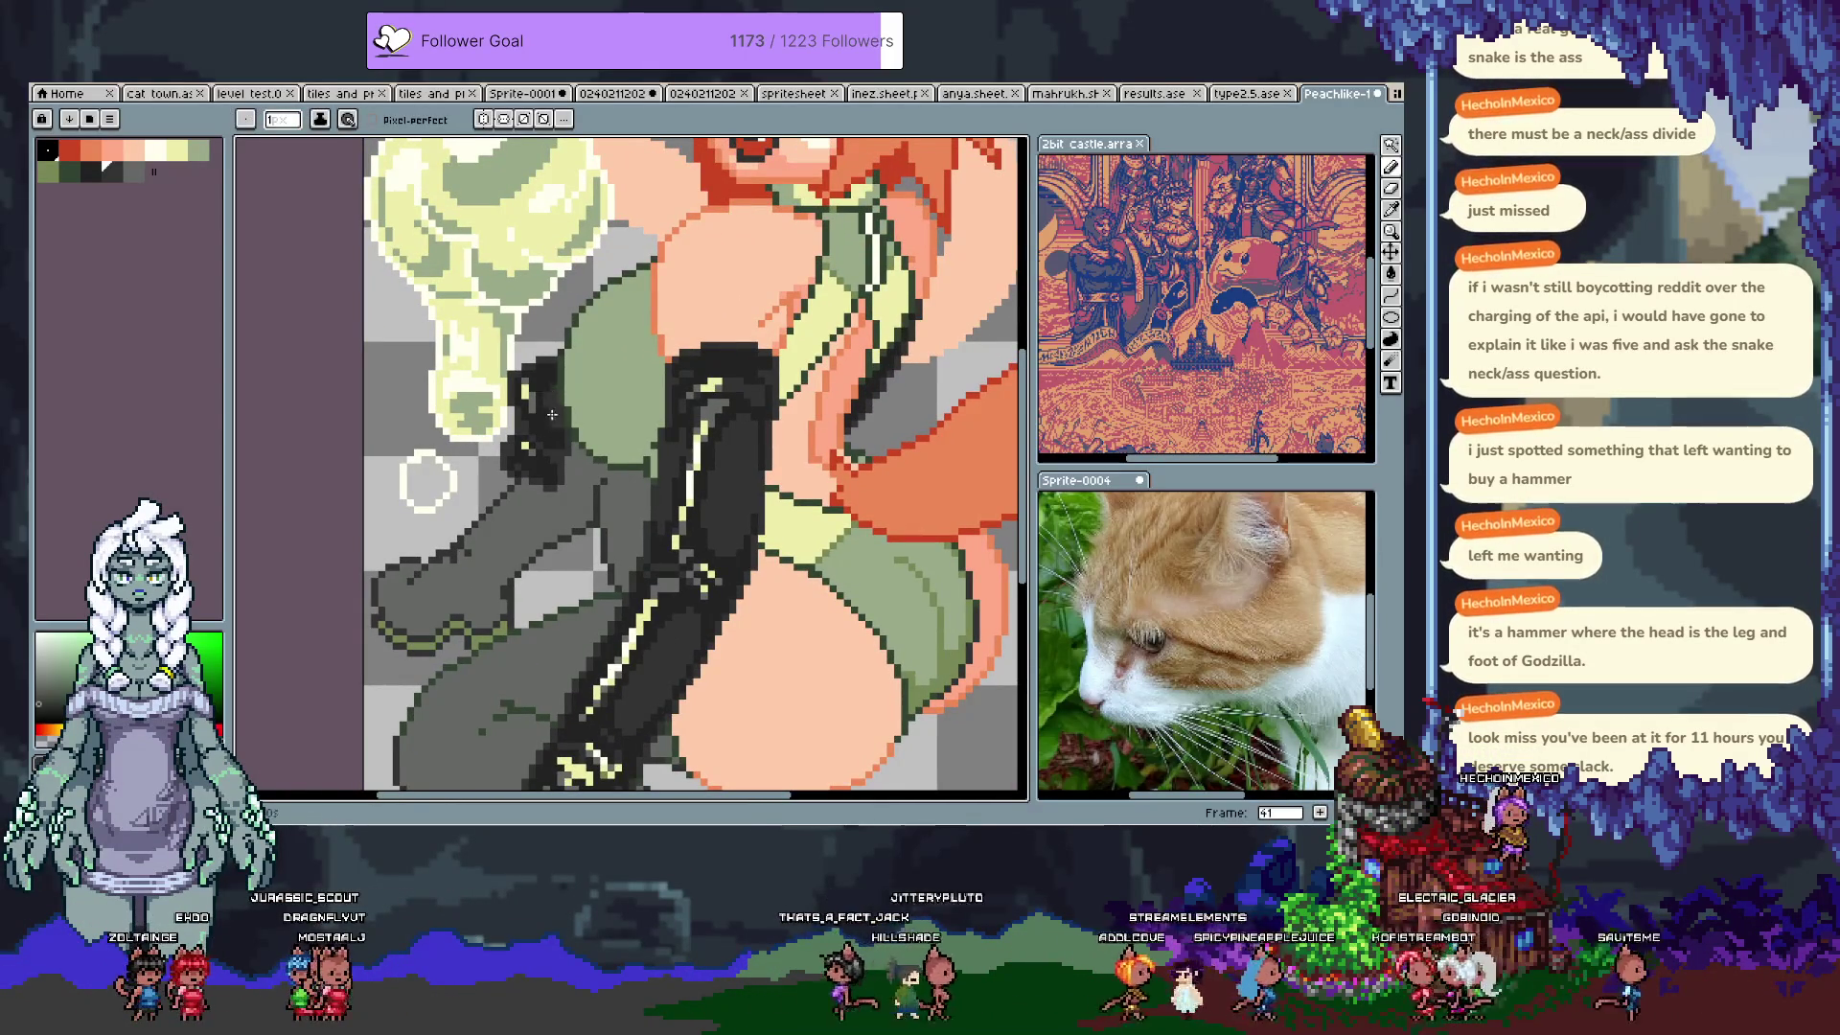
pyautogui.press('space')
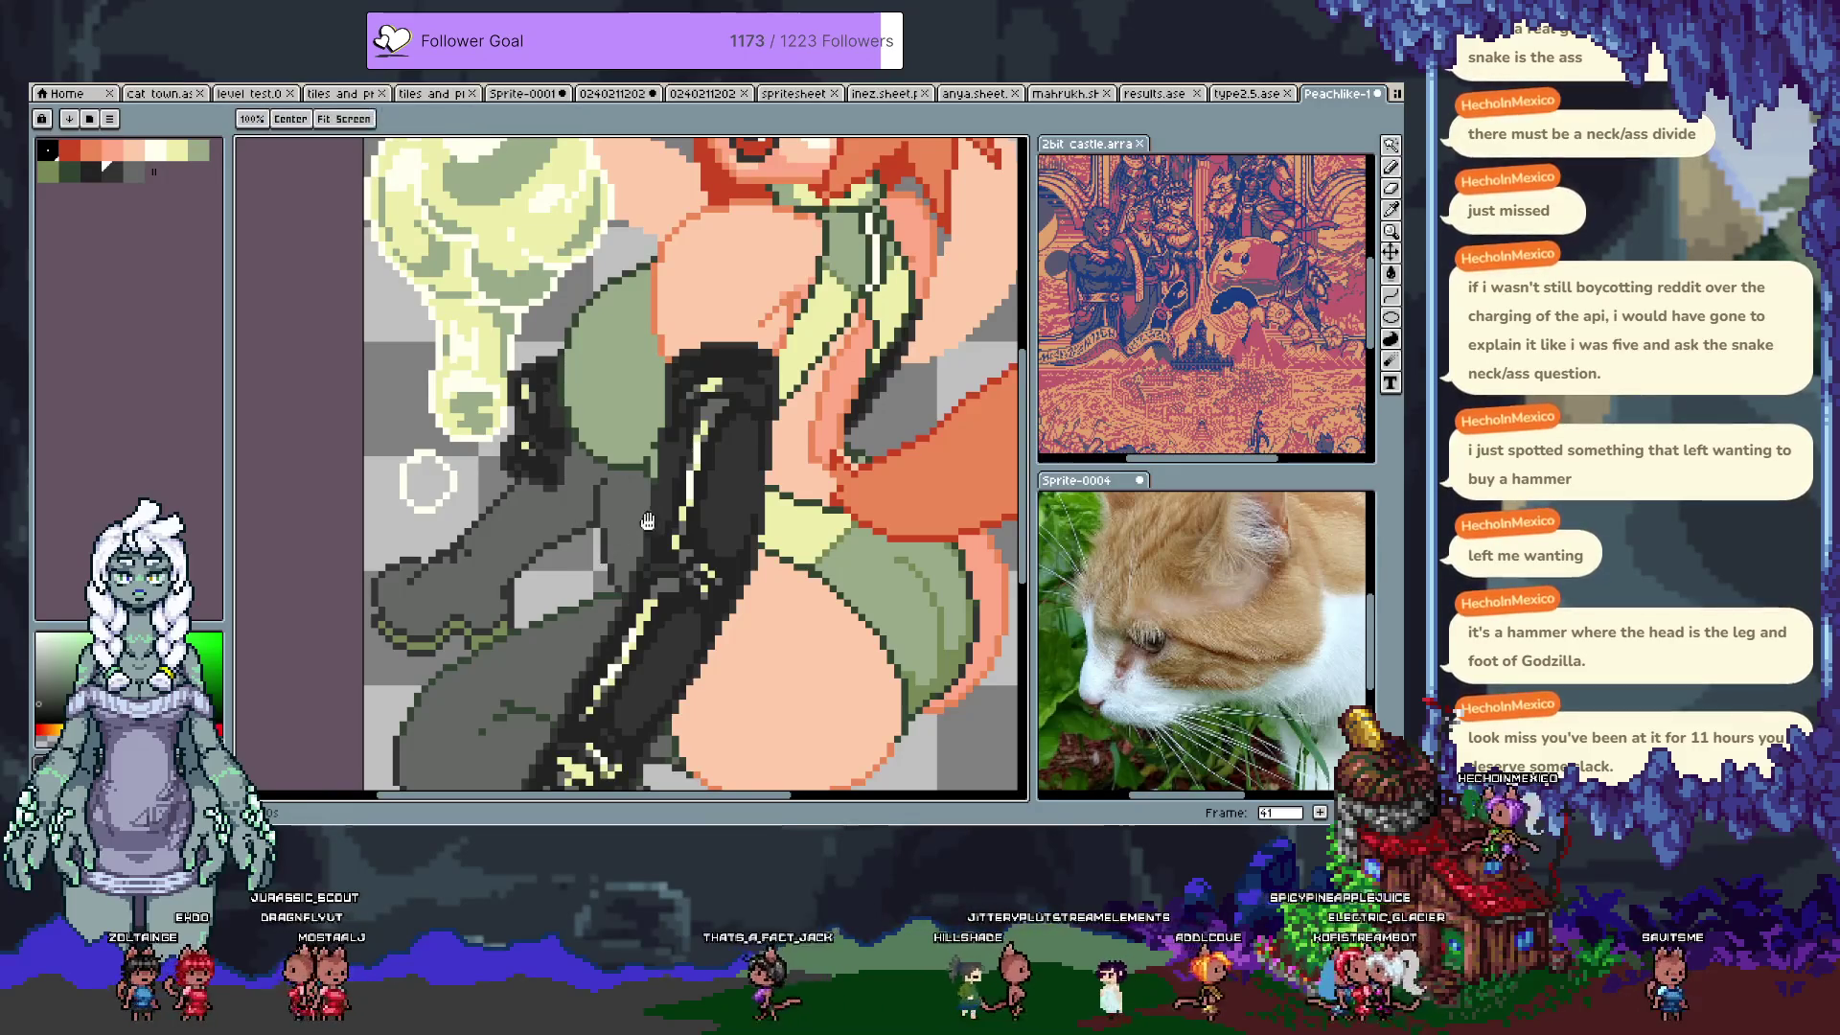
pyautogui.moveTo(673, 463); pyautogui.dragTo(608, 280)
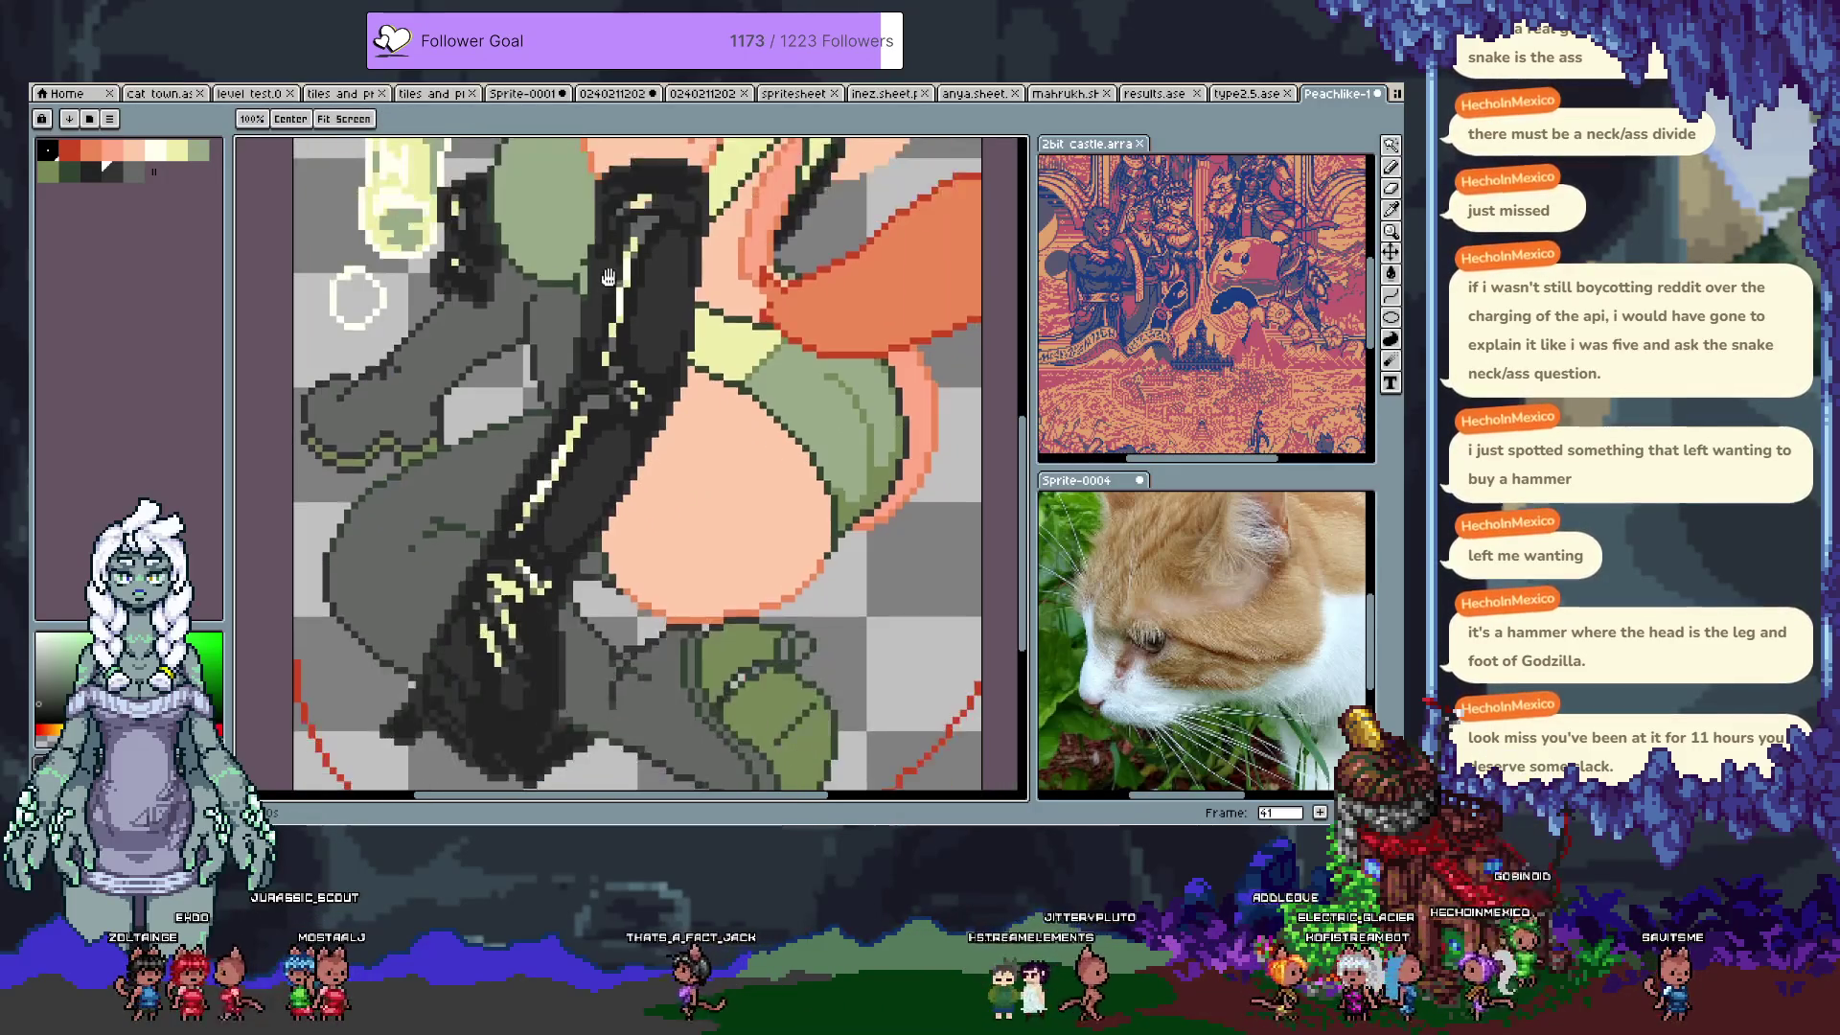
# Step: Undo the grey pixels under the boot, then draw an orange line along the pink shape's edge
pyautogui.moveTo(580, 536); pyautogui.dragTo(626, 420)
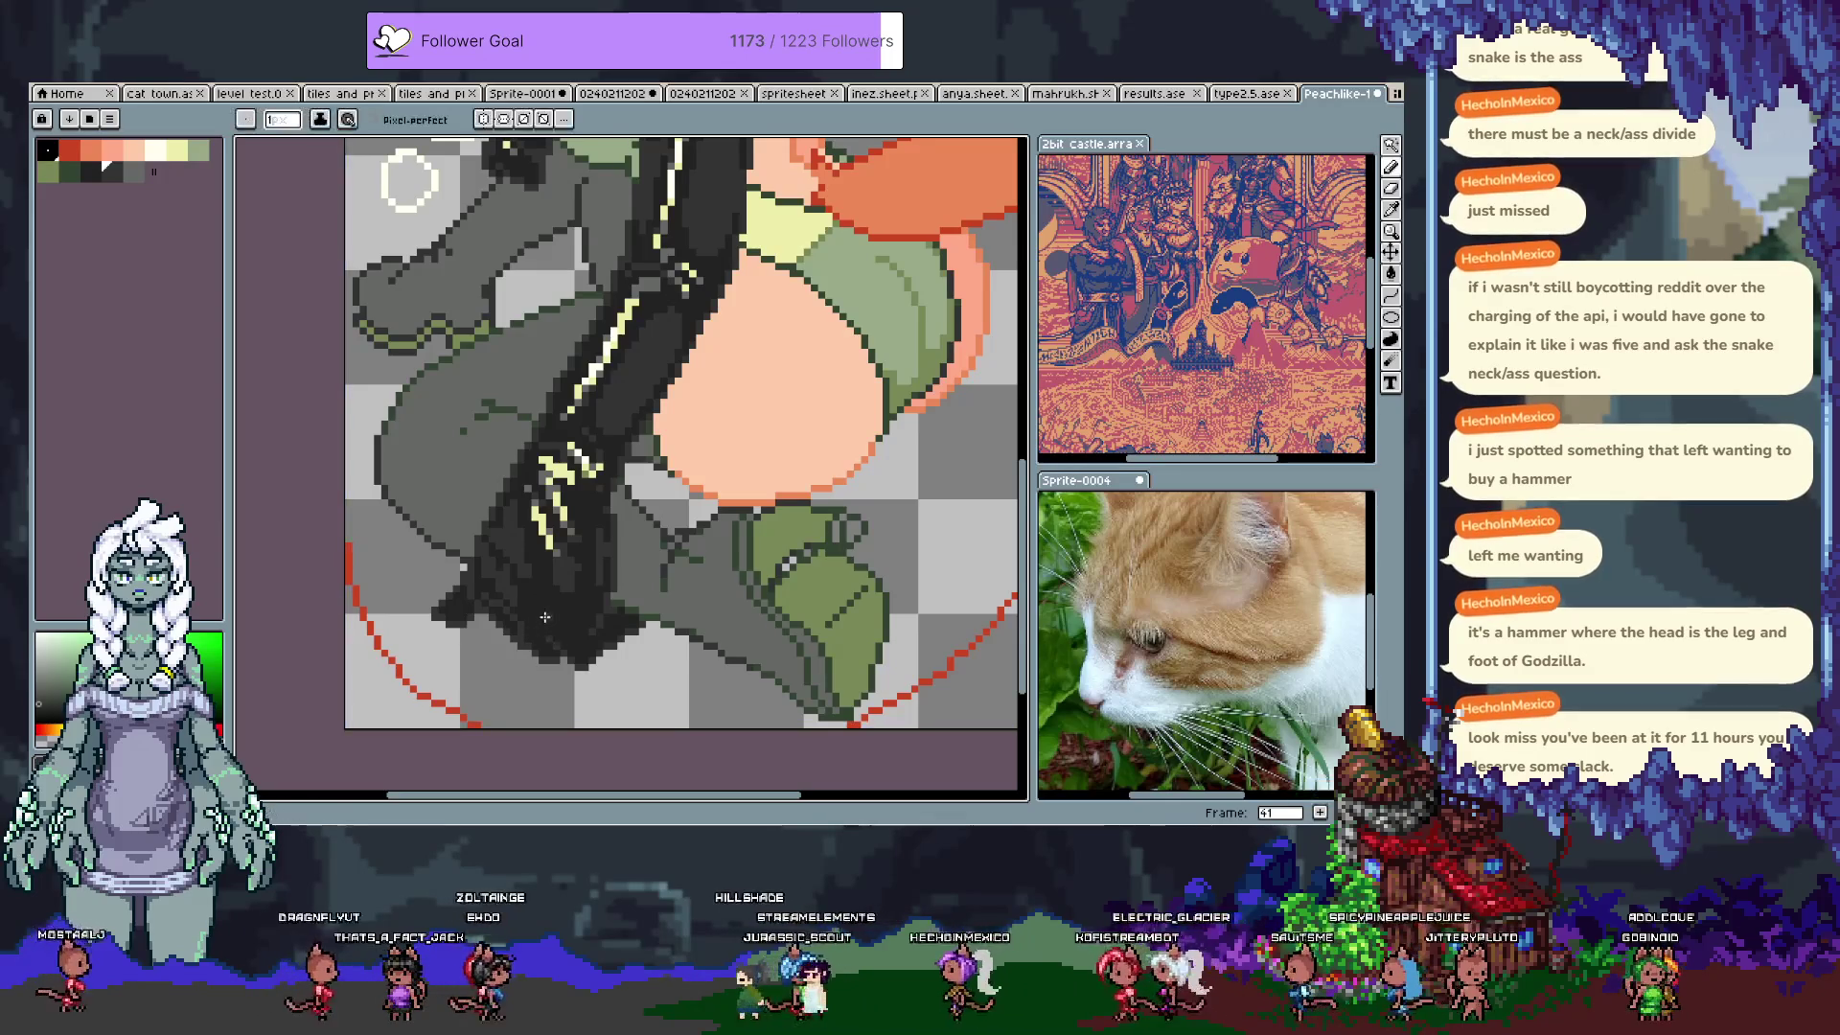
pyautogui.click(135, 176)
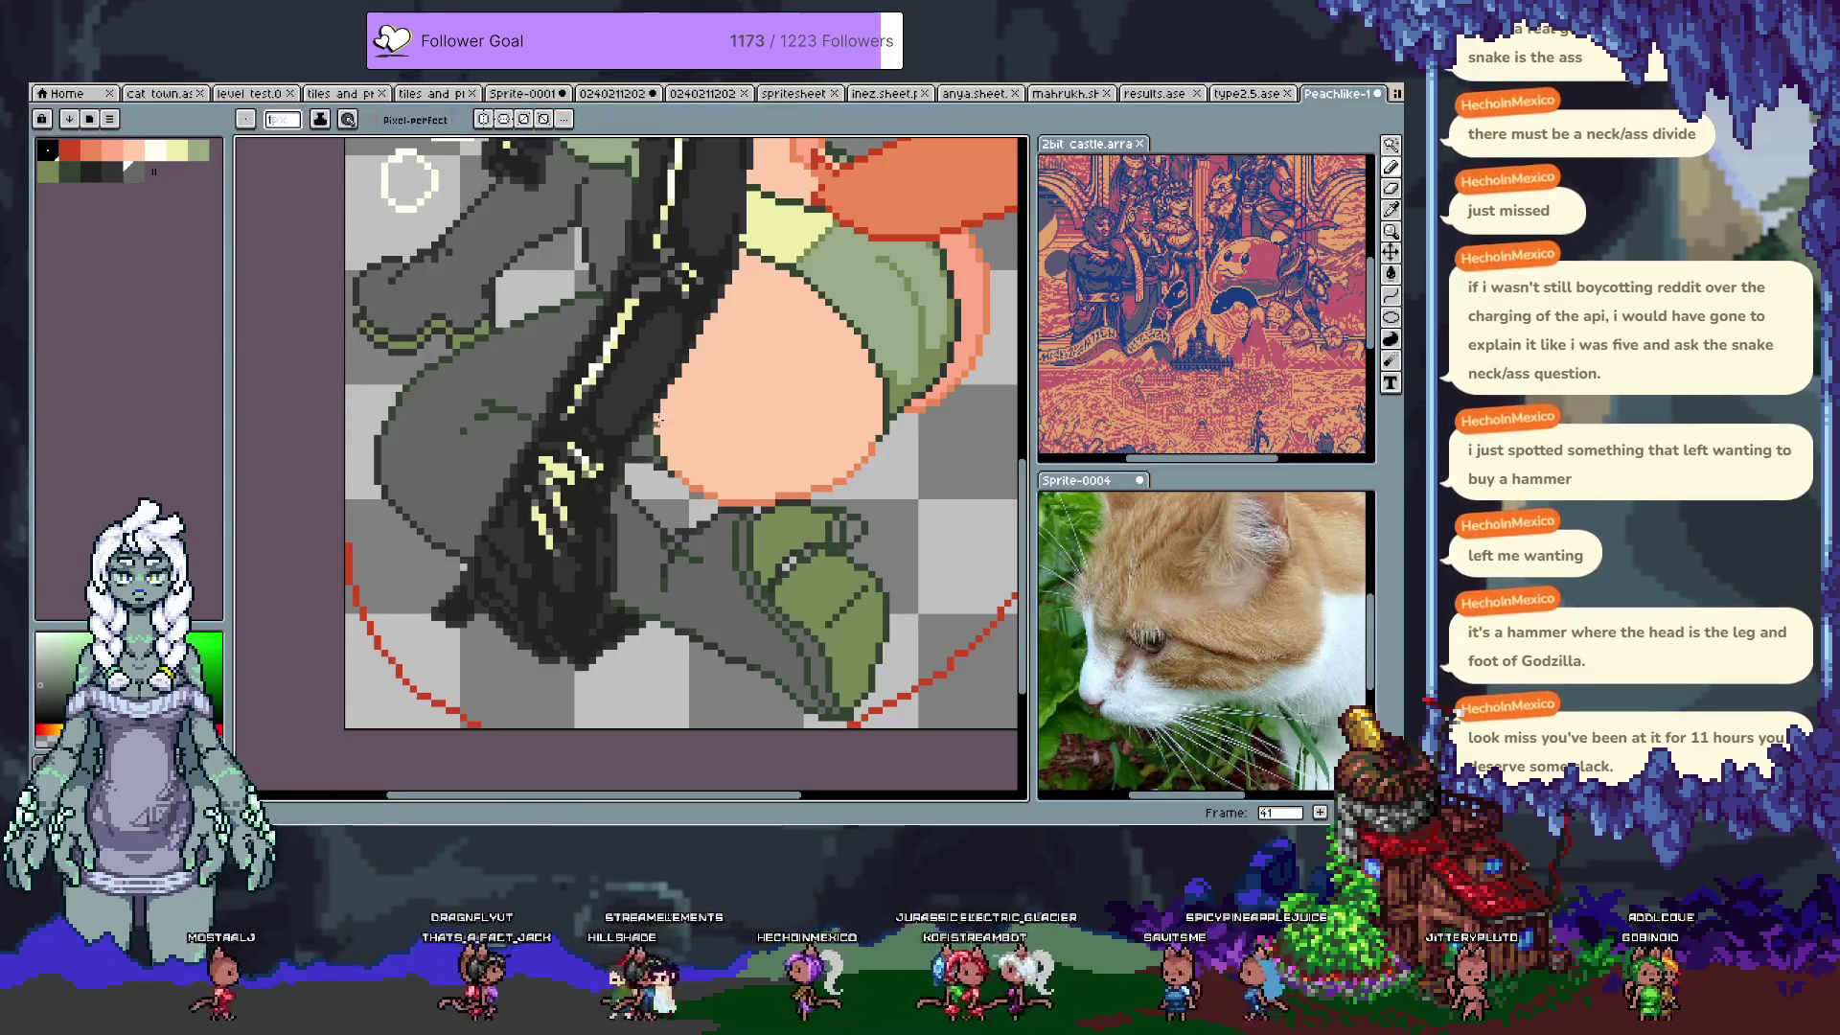
pyautogui.hotkey('ctrl', 'z')
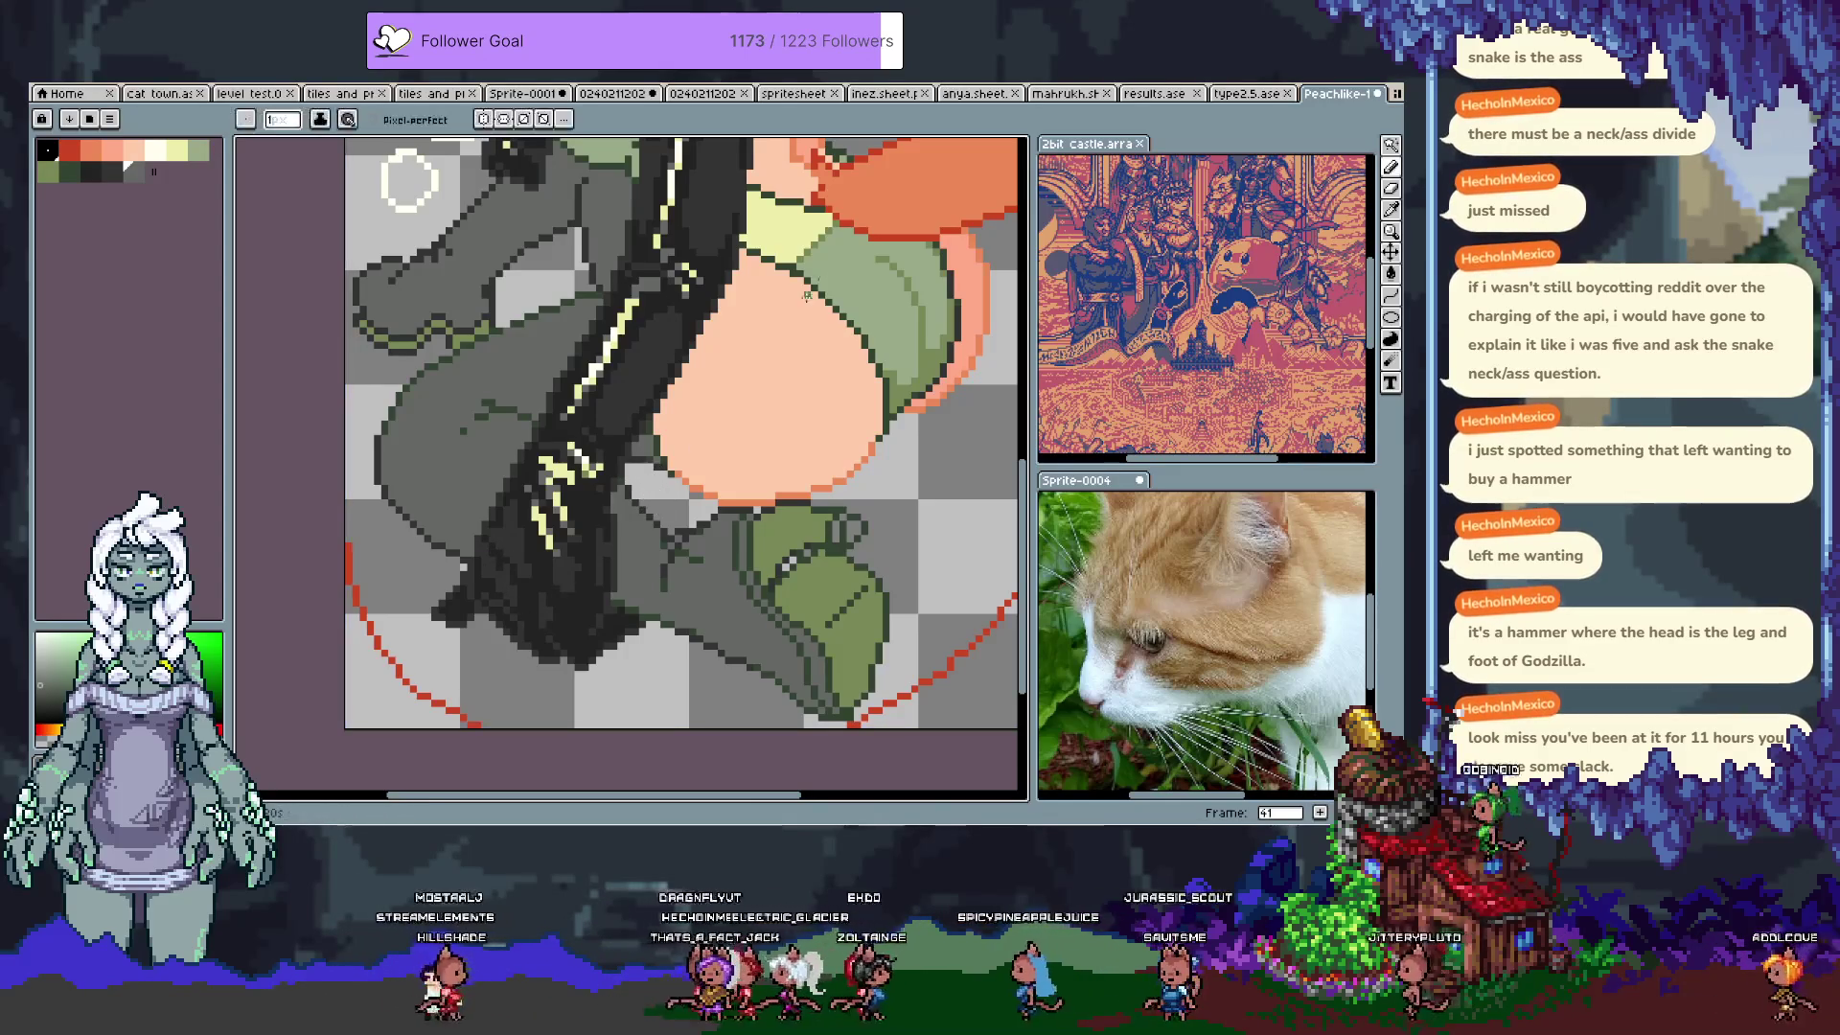
pyautogui.press('i')
pyautogui.click(857, 188)
pyautogui.press('b')
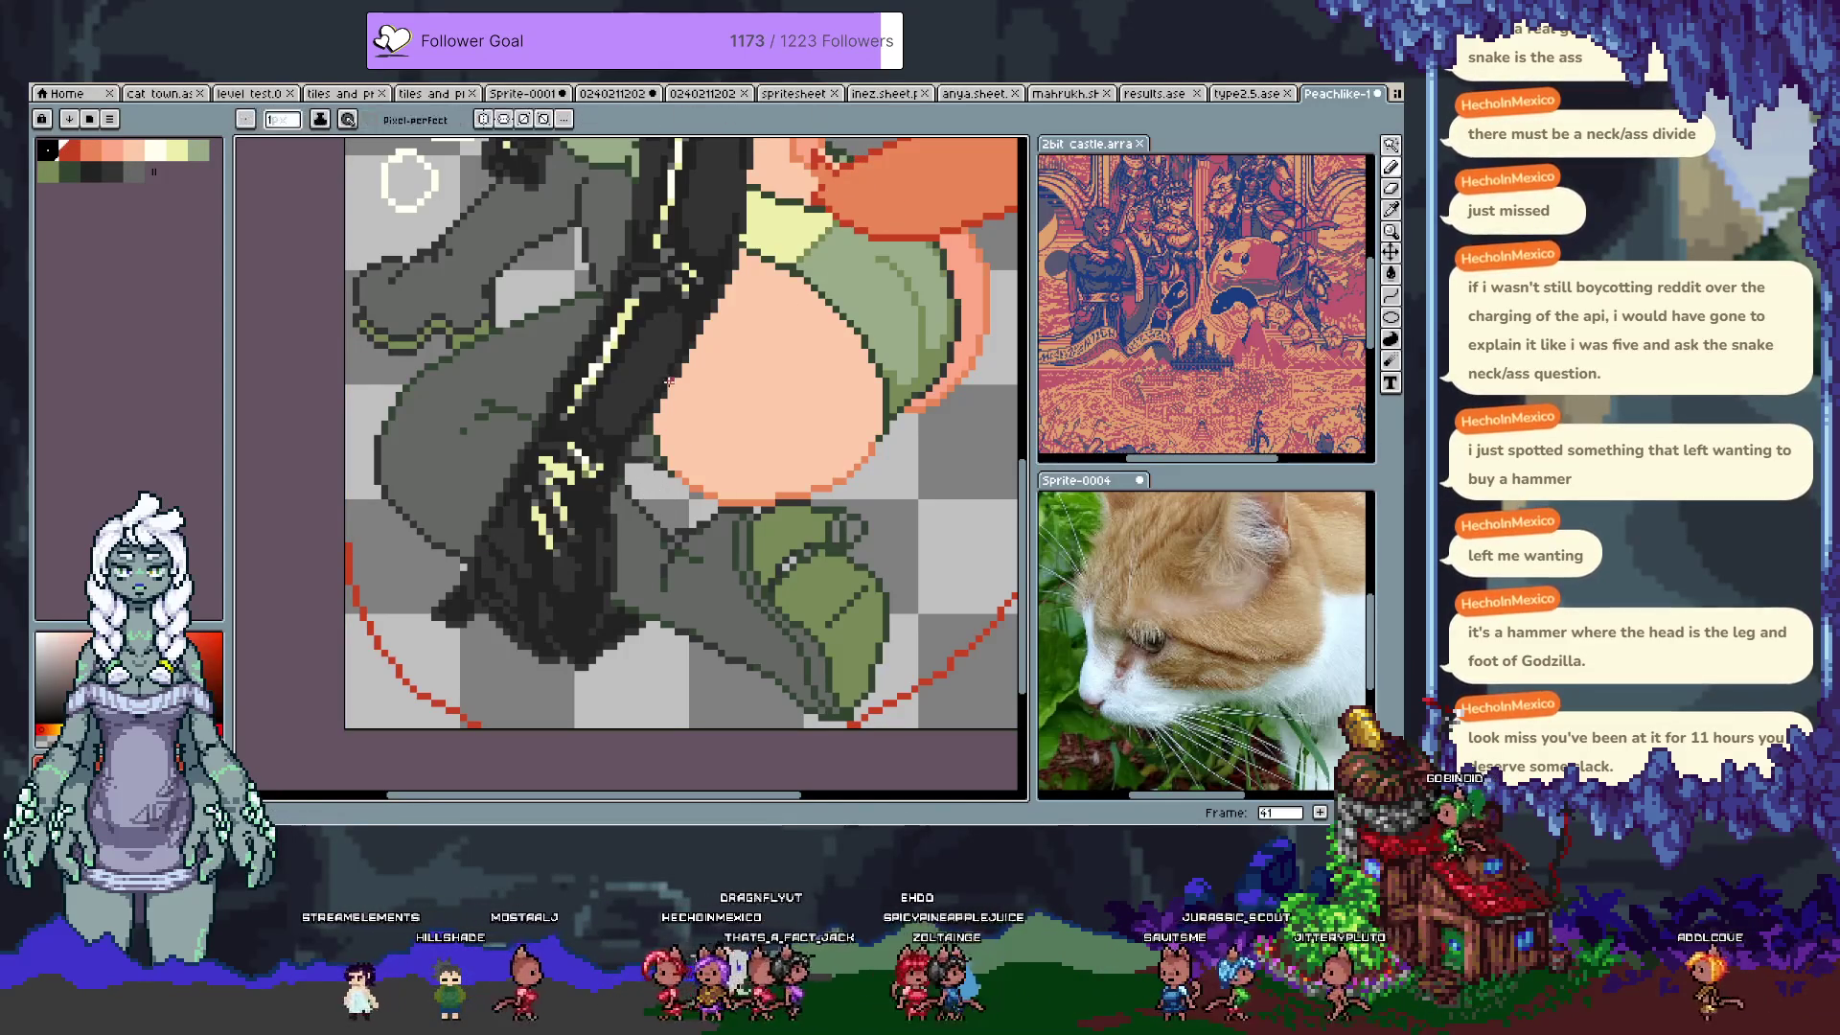
pyautogui.moveTo(671, 379)
pyautogui.mouseDown()
pyautogui.moveTo(686, 343)
pyautogui.moveTo(711, 391)
pyautogui.moveTo(694, 458)
pyautogui.mouseUp()
pyautogui.press('h')
pyautogui.press('b')
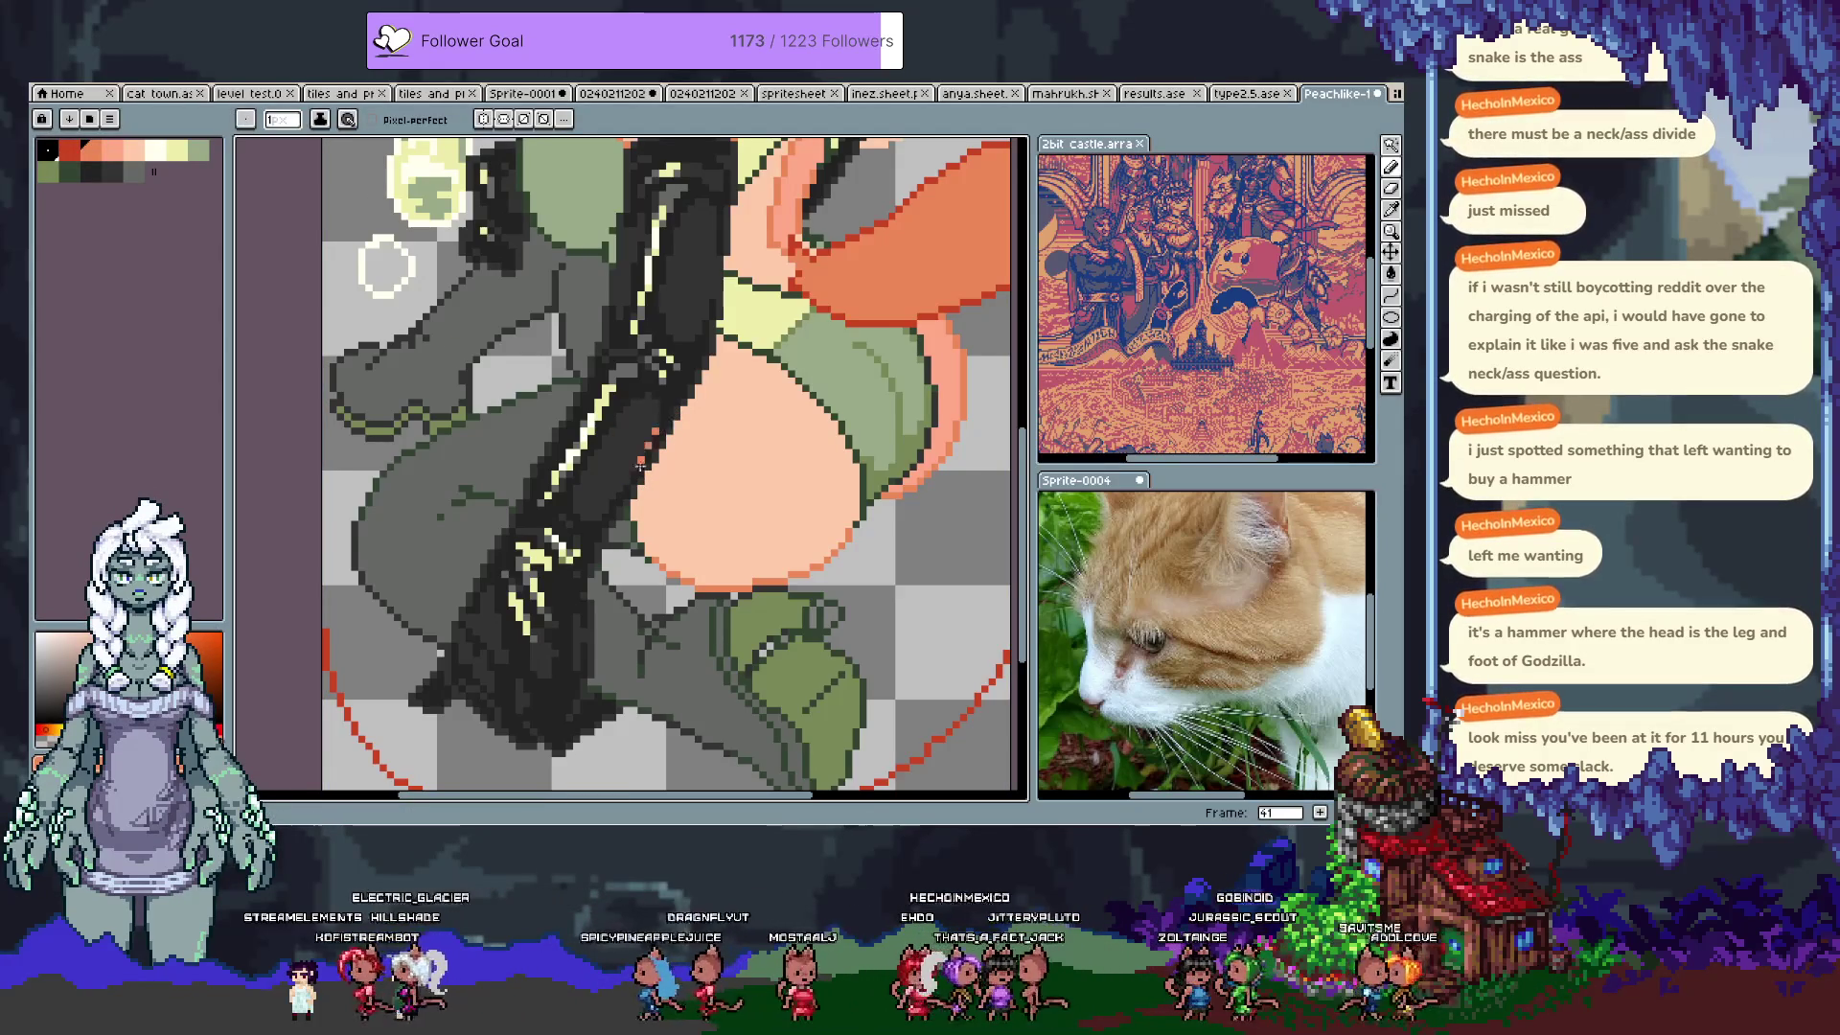
# Step: Pick a reddish colour, pan down to the boot, and sample the glove's dark colour
pyautogui.keyDown('alt'); pyautogui.click(783, 301); pyautogui.keyUp('alt')
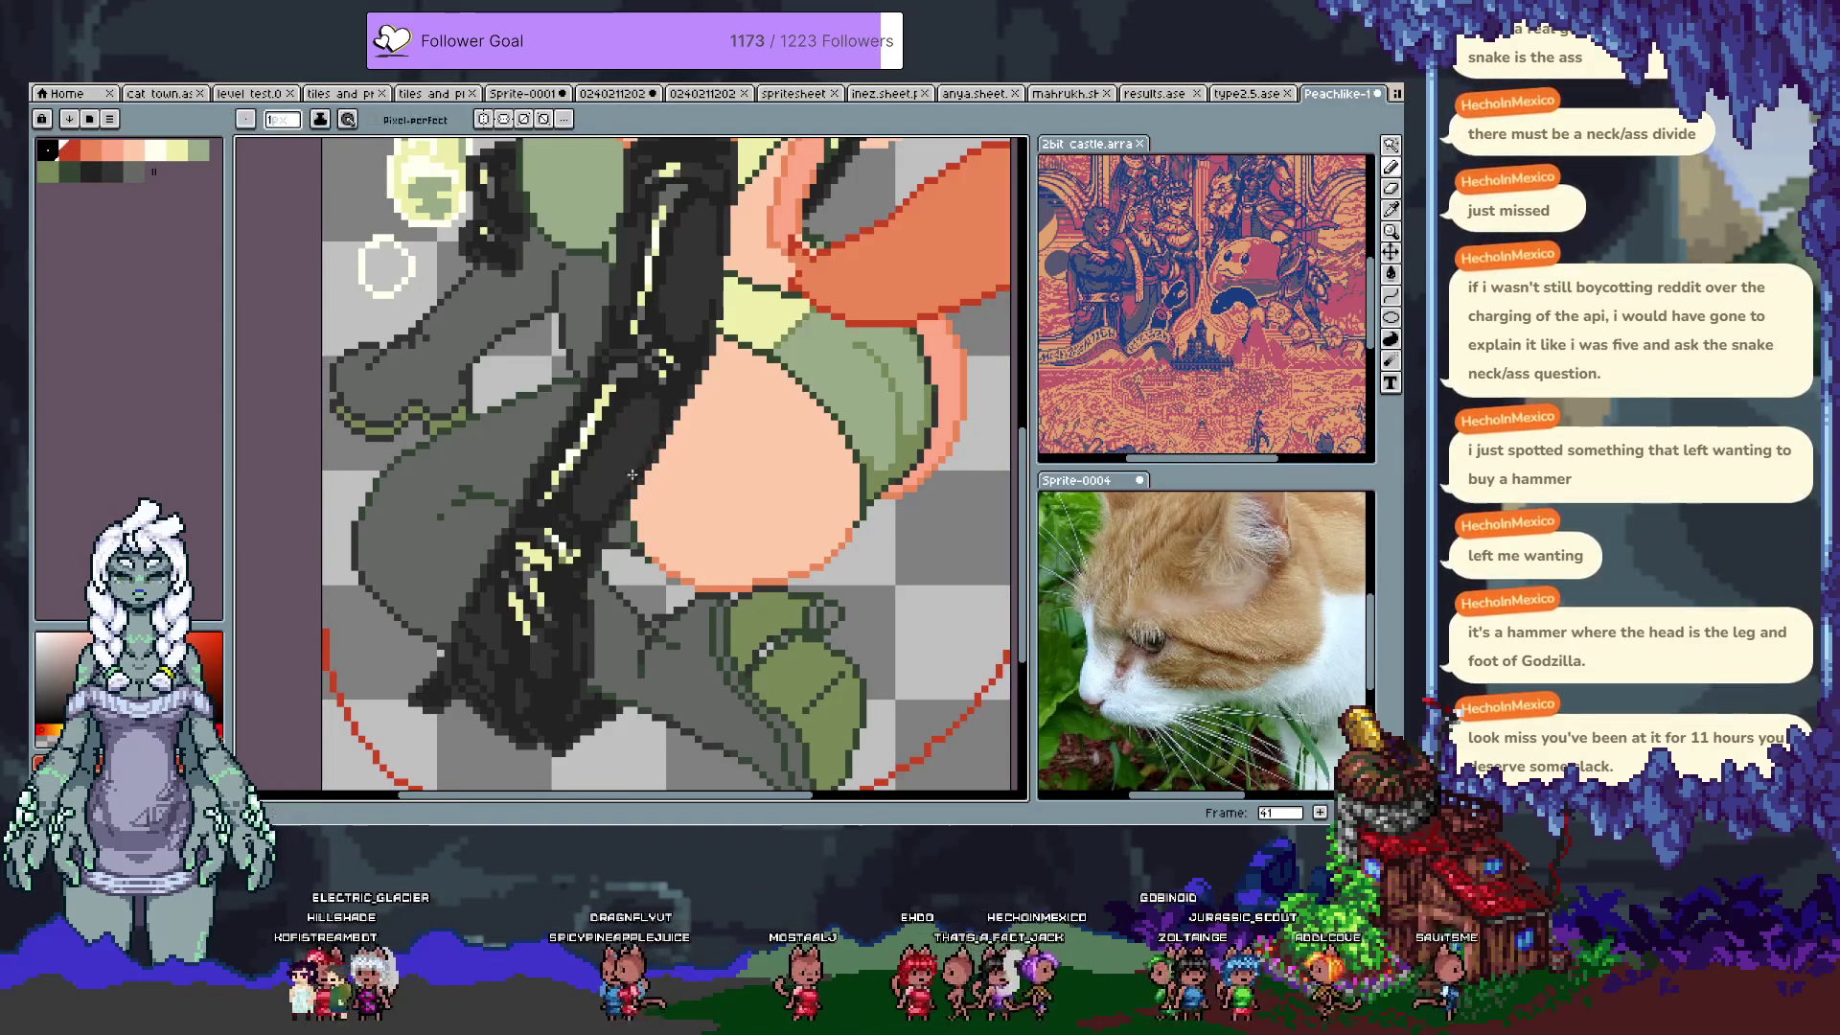
pyautogui.moveTo(655, 426); pyautogui.dragTo(607, 570)
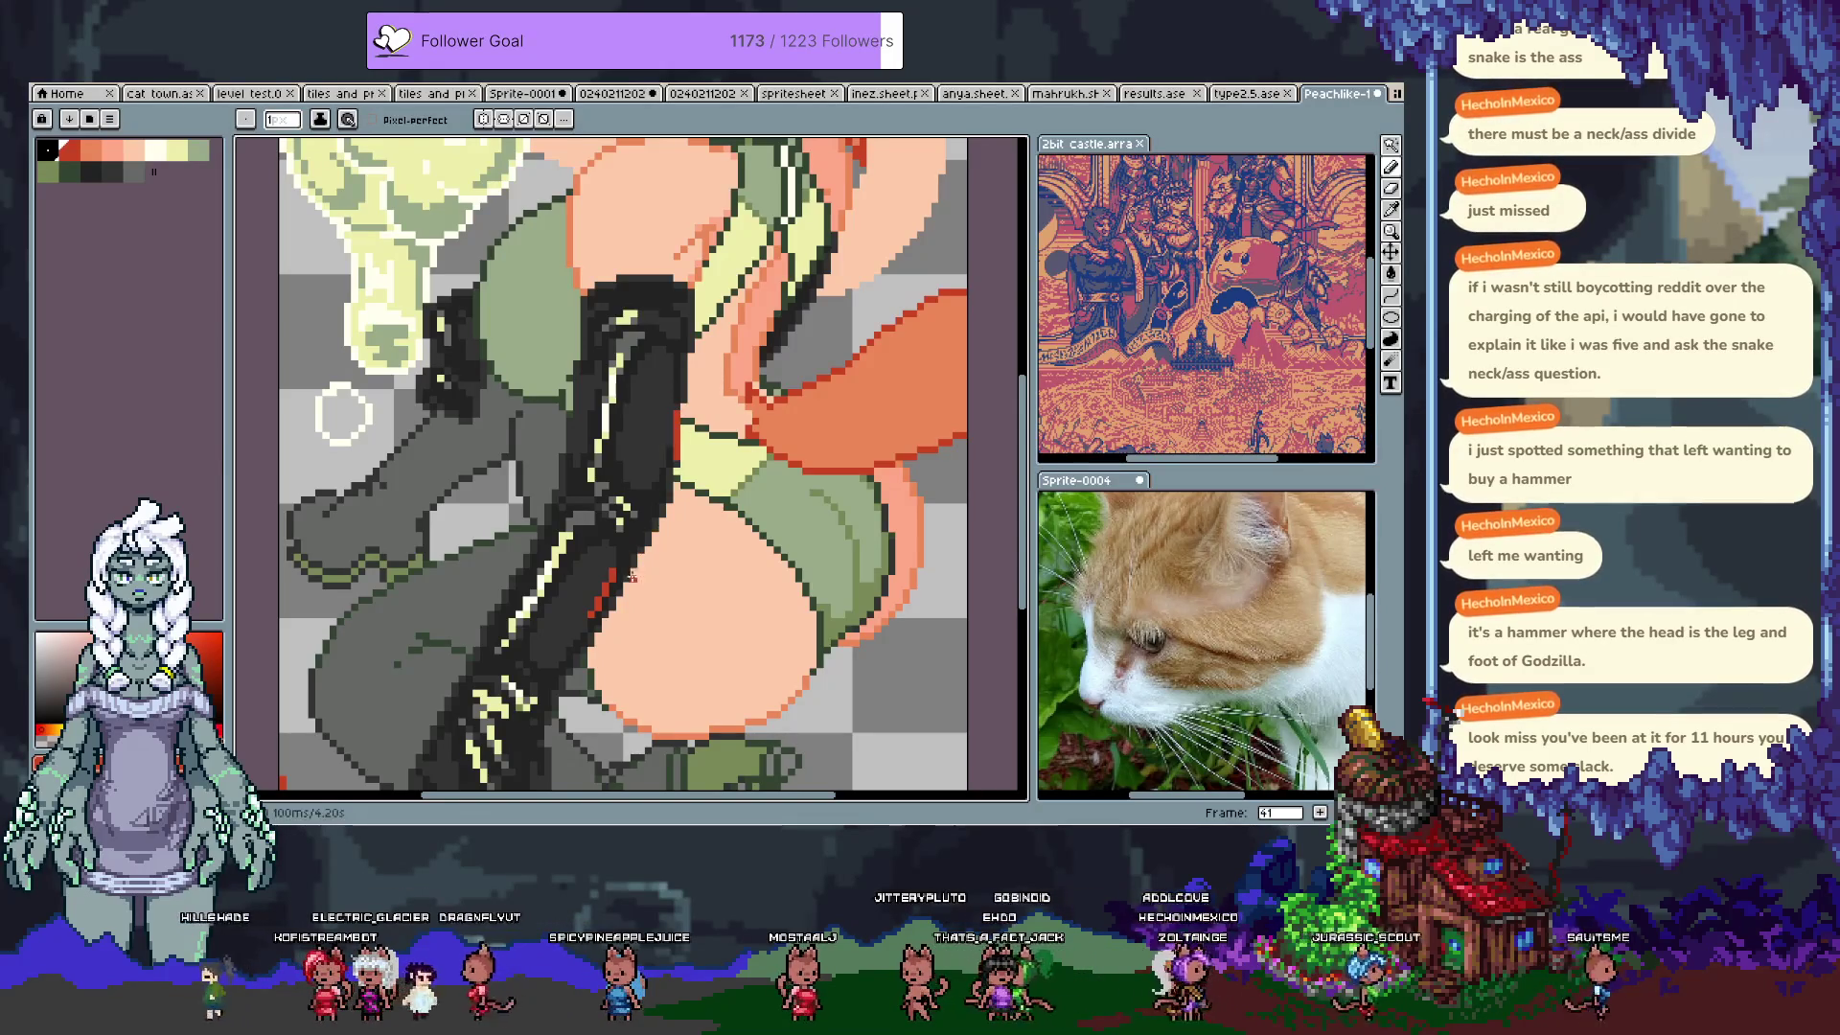
pyautogui.moveTo(588, 627)
pyautogui.mouseDown()
pyautogui.moveTo(656, 413)
pyautogui.moveTo(559, 425)
pyautogui.mouseUp()
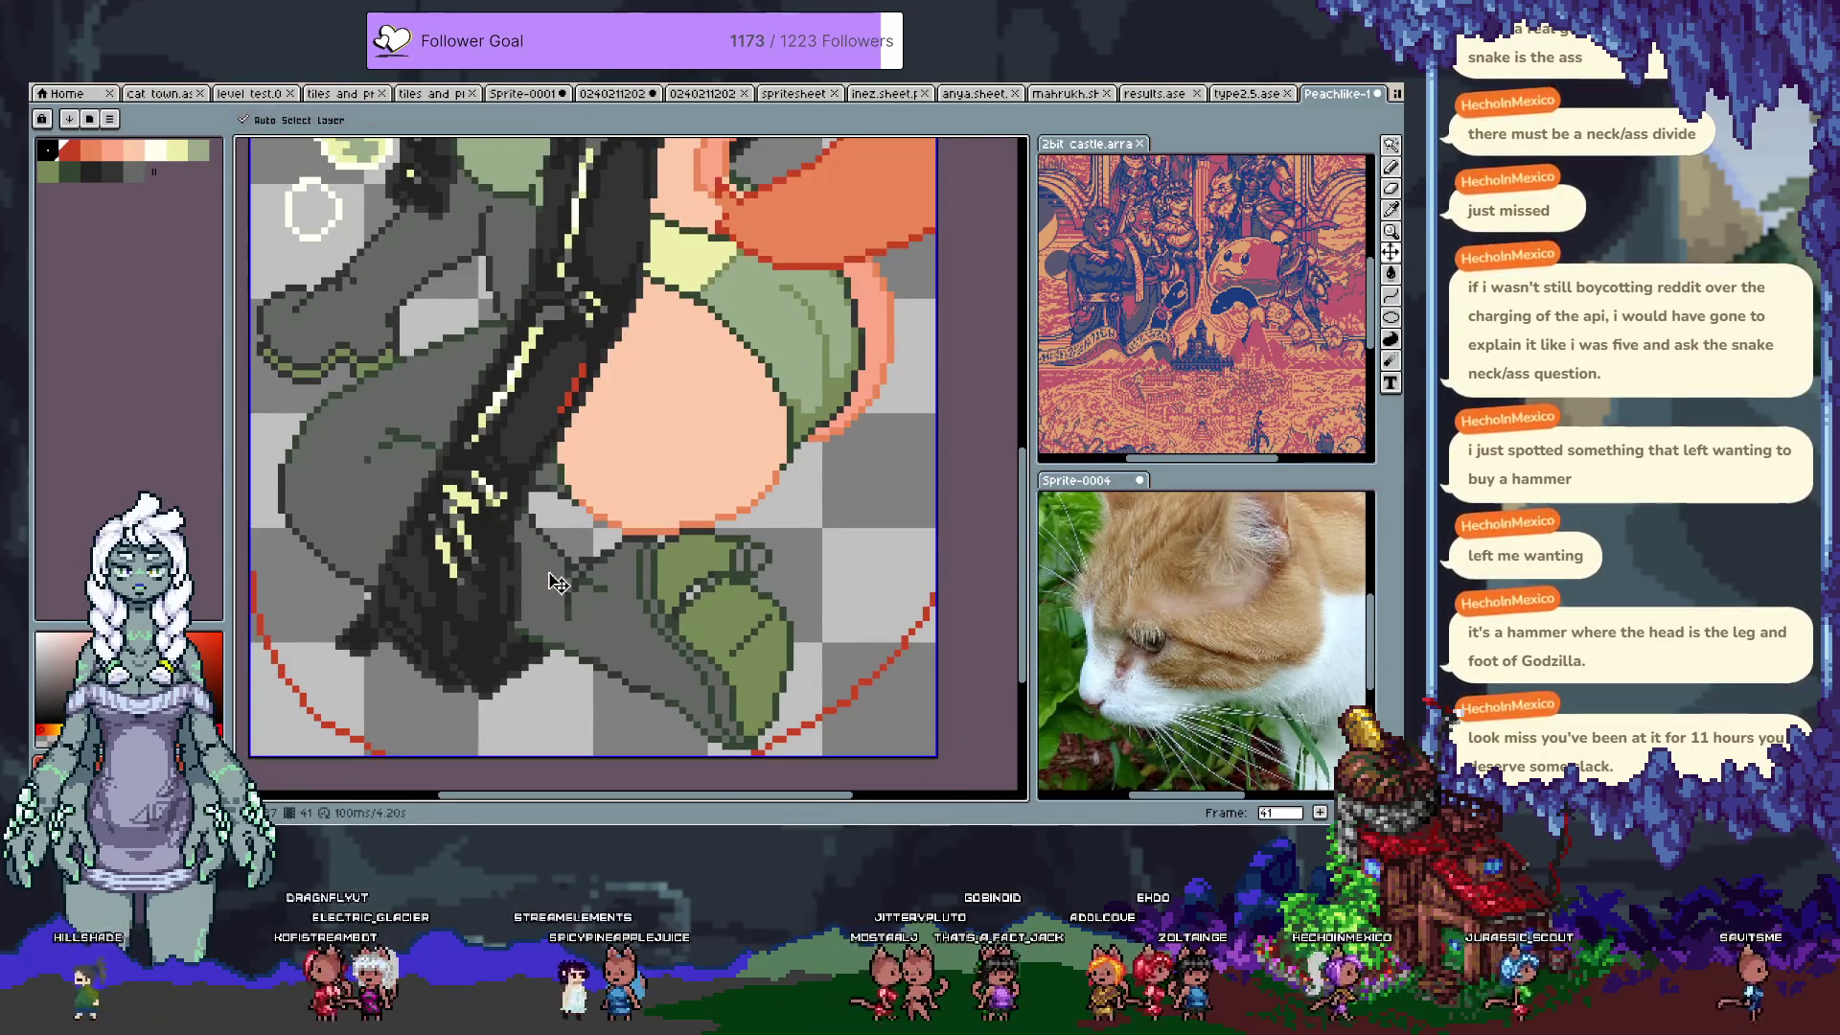
pyautogui.press('i')
pyautogui.click(549, 534)
pyautogui.press('space')
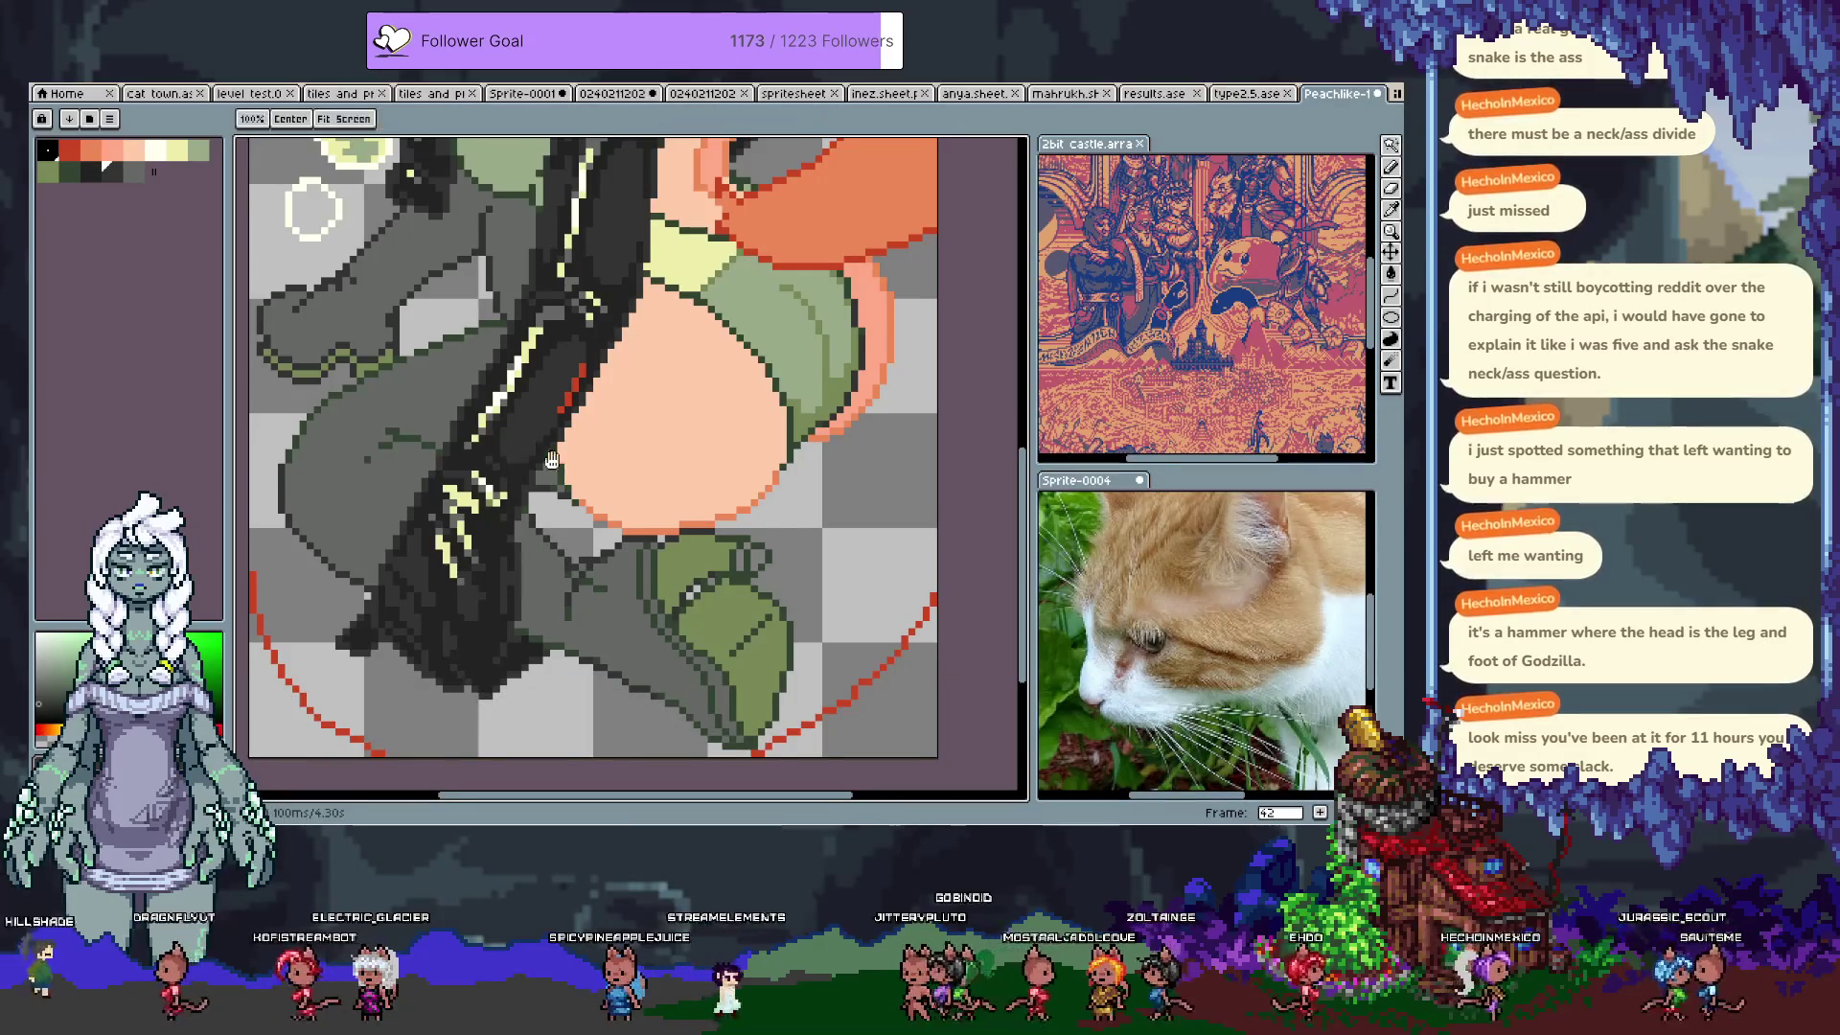
pyautogui.moveTo(549, 456); pyautogui.dragTo(535, 457)
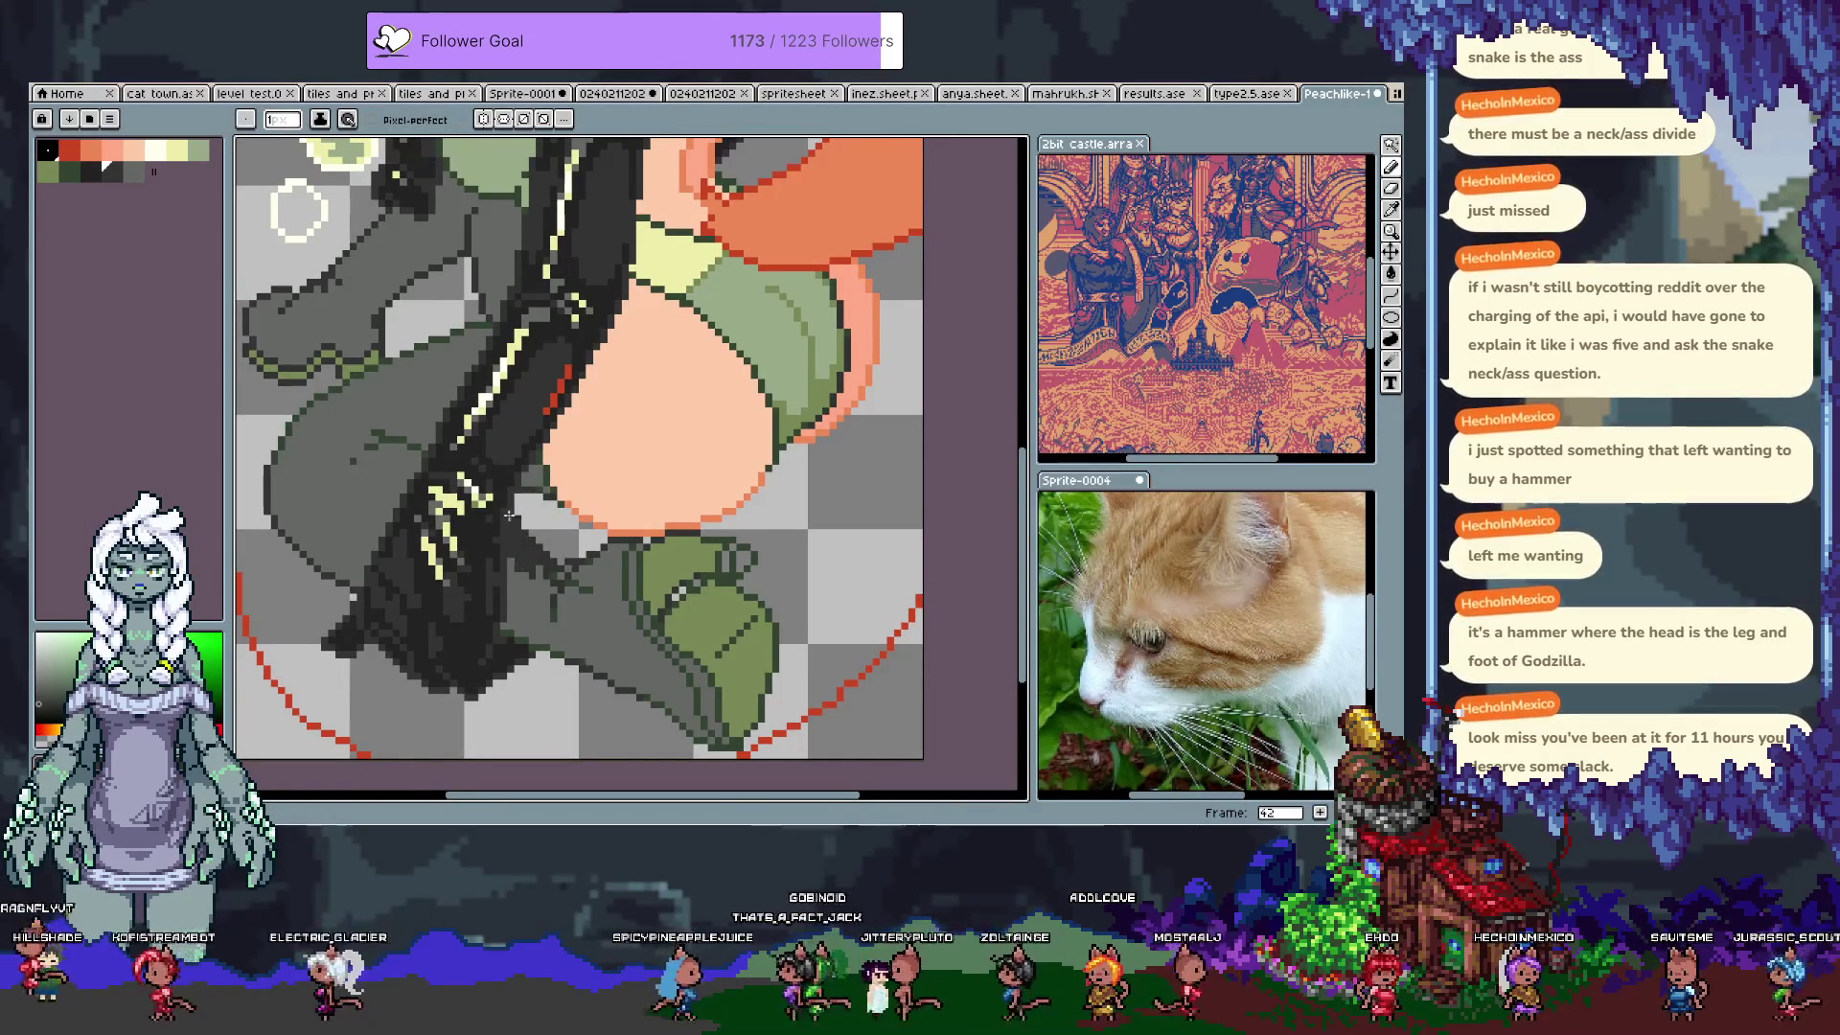
# Step: Undo two pencil touches on the glove, pan to the face, and magic-wand the slime area
pyautogui.hotkey('ctrl', 'z')
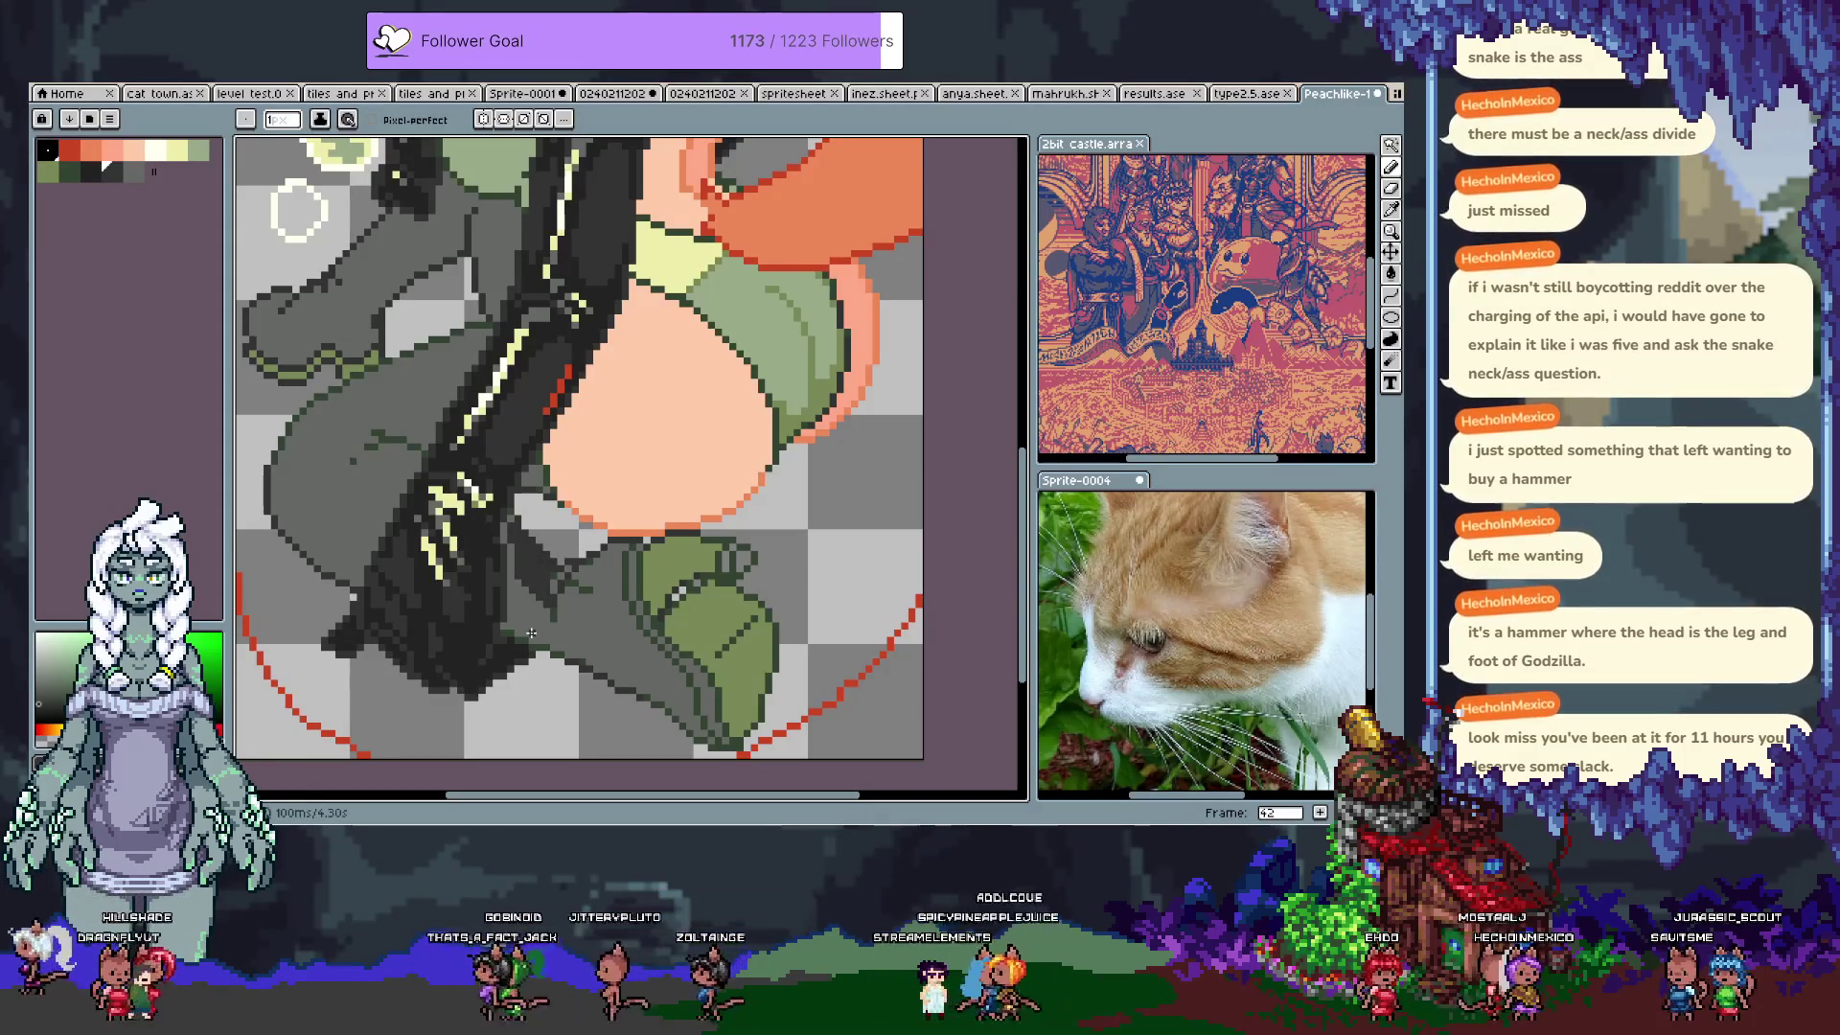
pyautogui.hotkey('ctrl', 'z')
pyautogui.hotkey('ctrl', 'z')
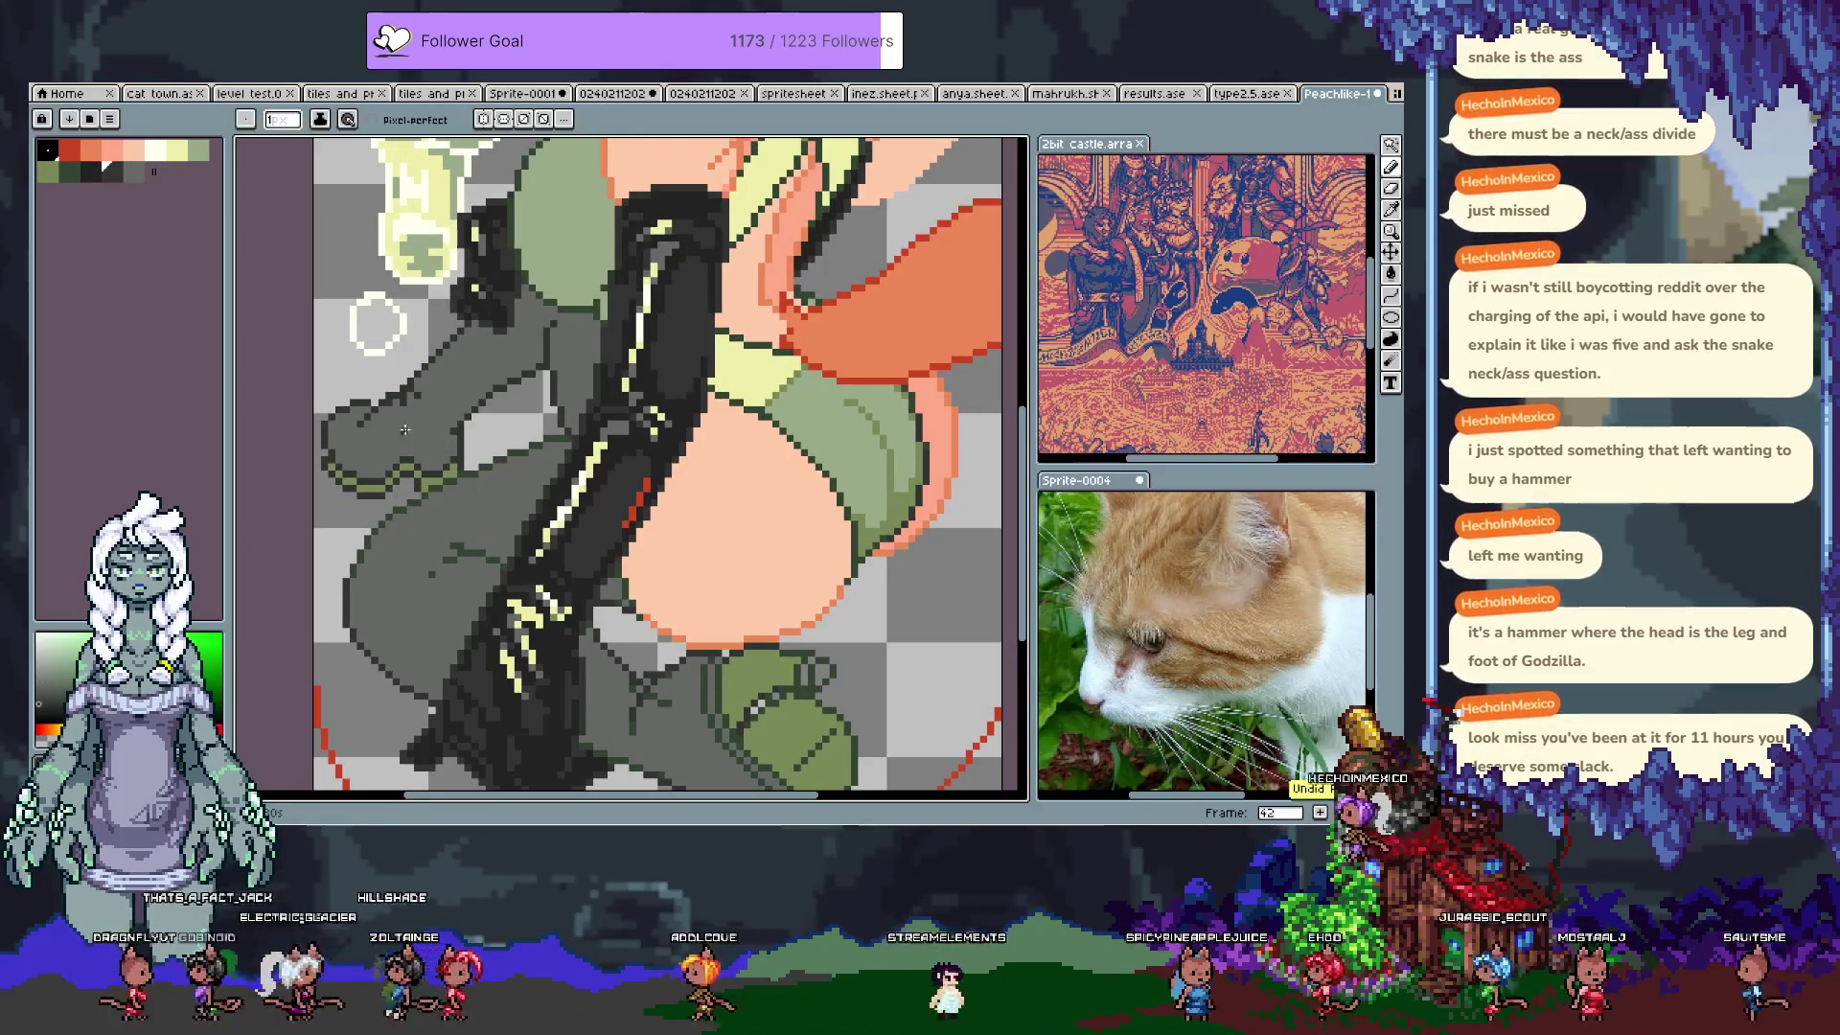
pyautogui.press('alt')
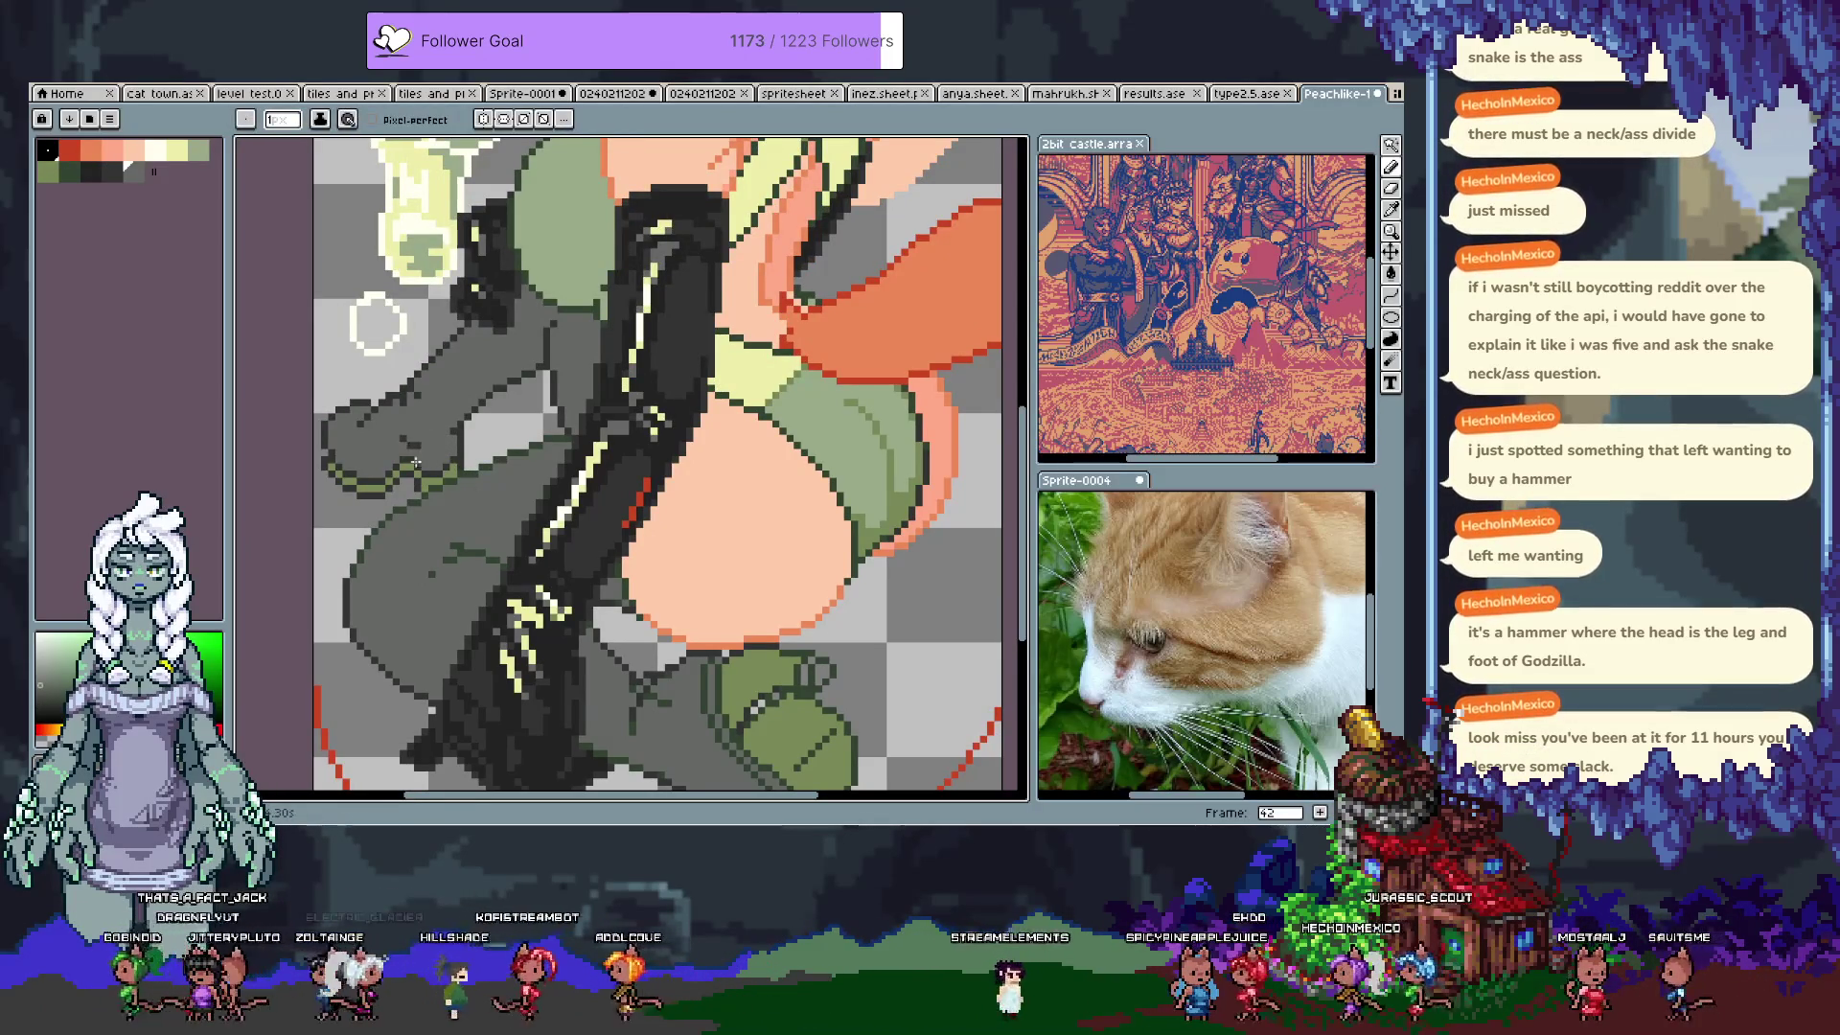
pyautogui.moveTo(412, 458)
pyautogui.mouseDown()
pyautogui.moveTo(513, 619)
pyautogui.moveTo(541, 605)
pyautogui.mouseUp()
pyautogui.press('w')
pyautogui.click(391, 355)
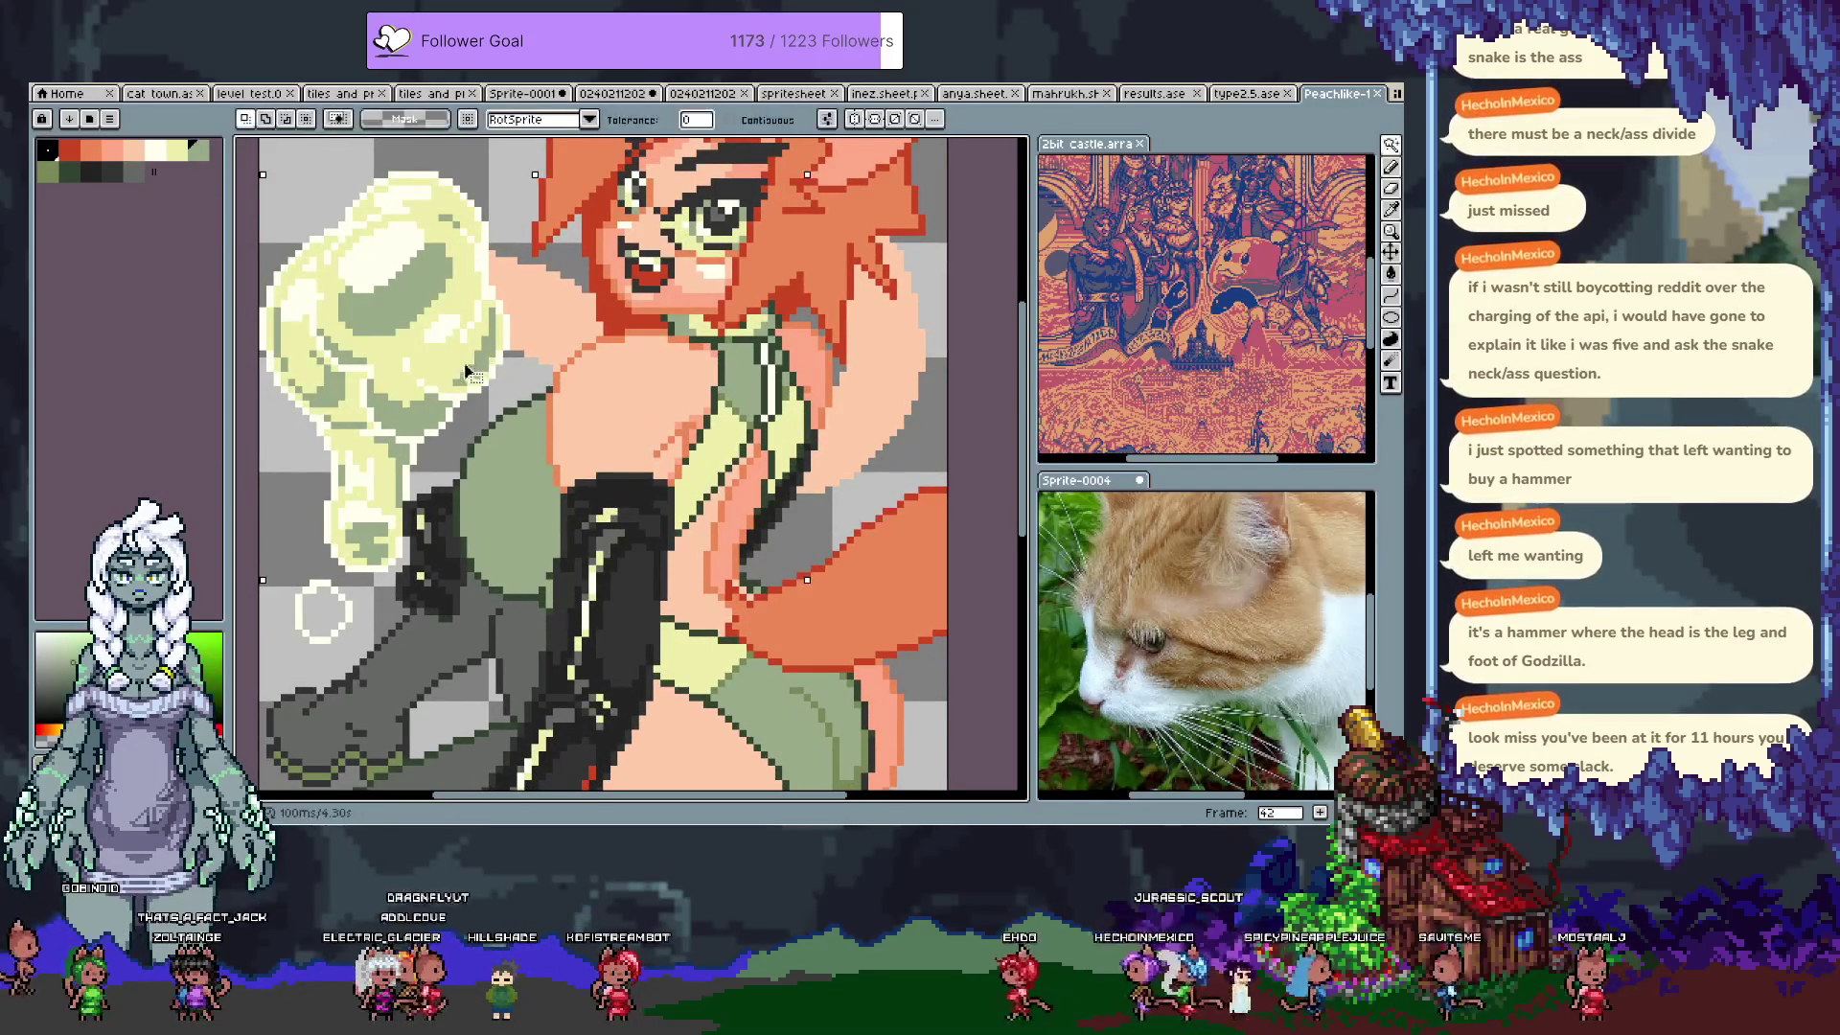
# Step: Bucket-fill the small bubble's interior with pale yellow-green and pick a light yellow
pyautogui.press('b')
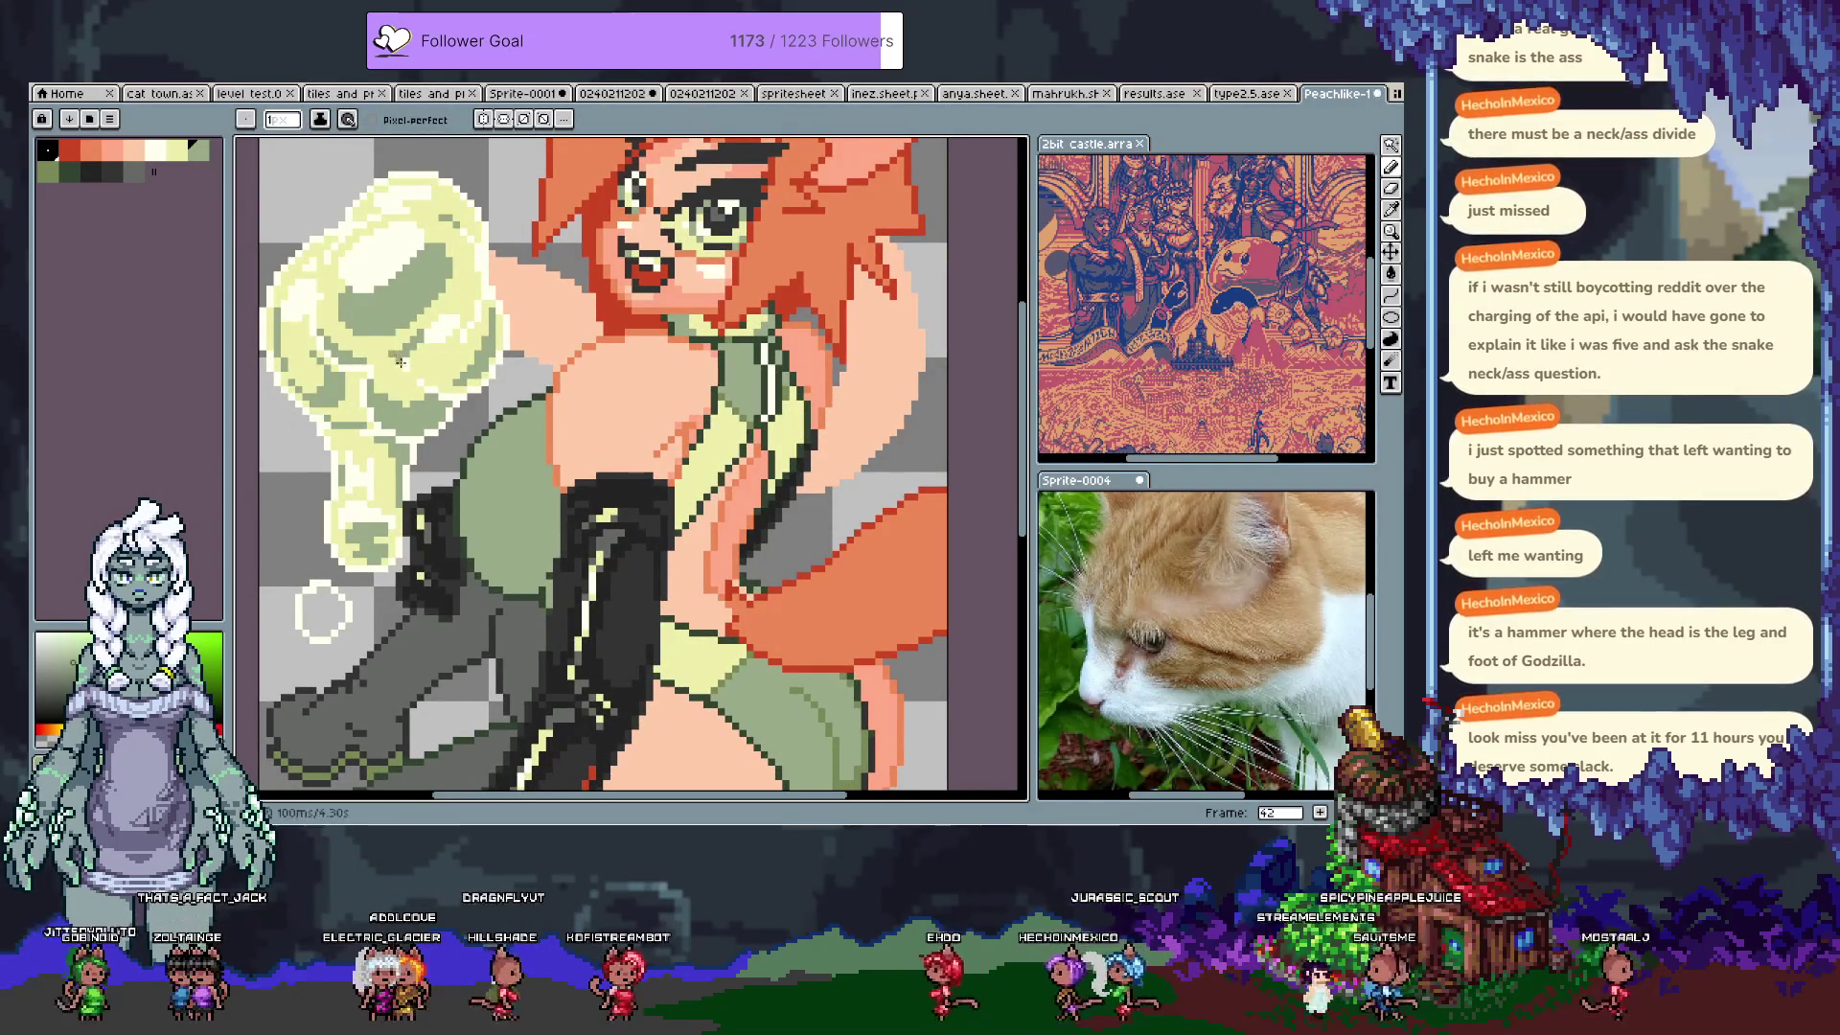
pyautogui.keyDown('alt'); pyautogui.click(403, 353); pyautogui.keyUp('alt')
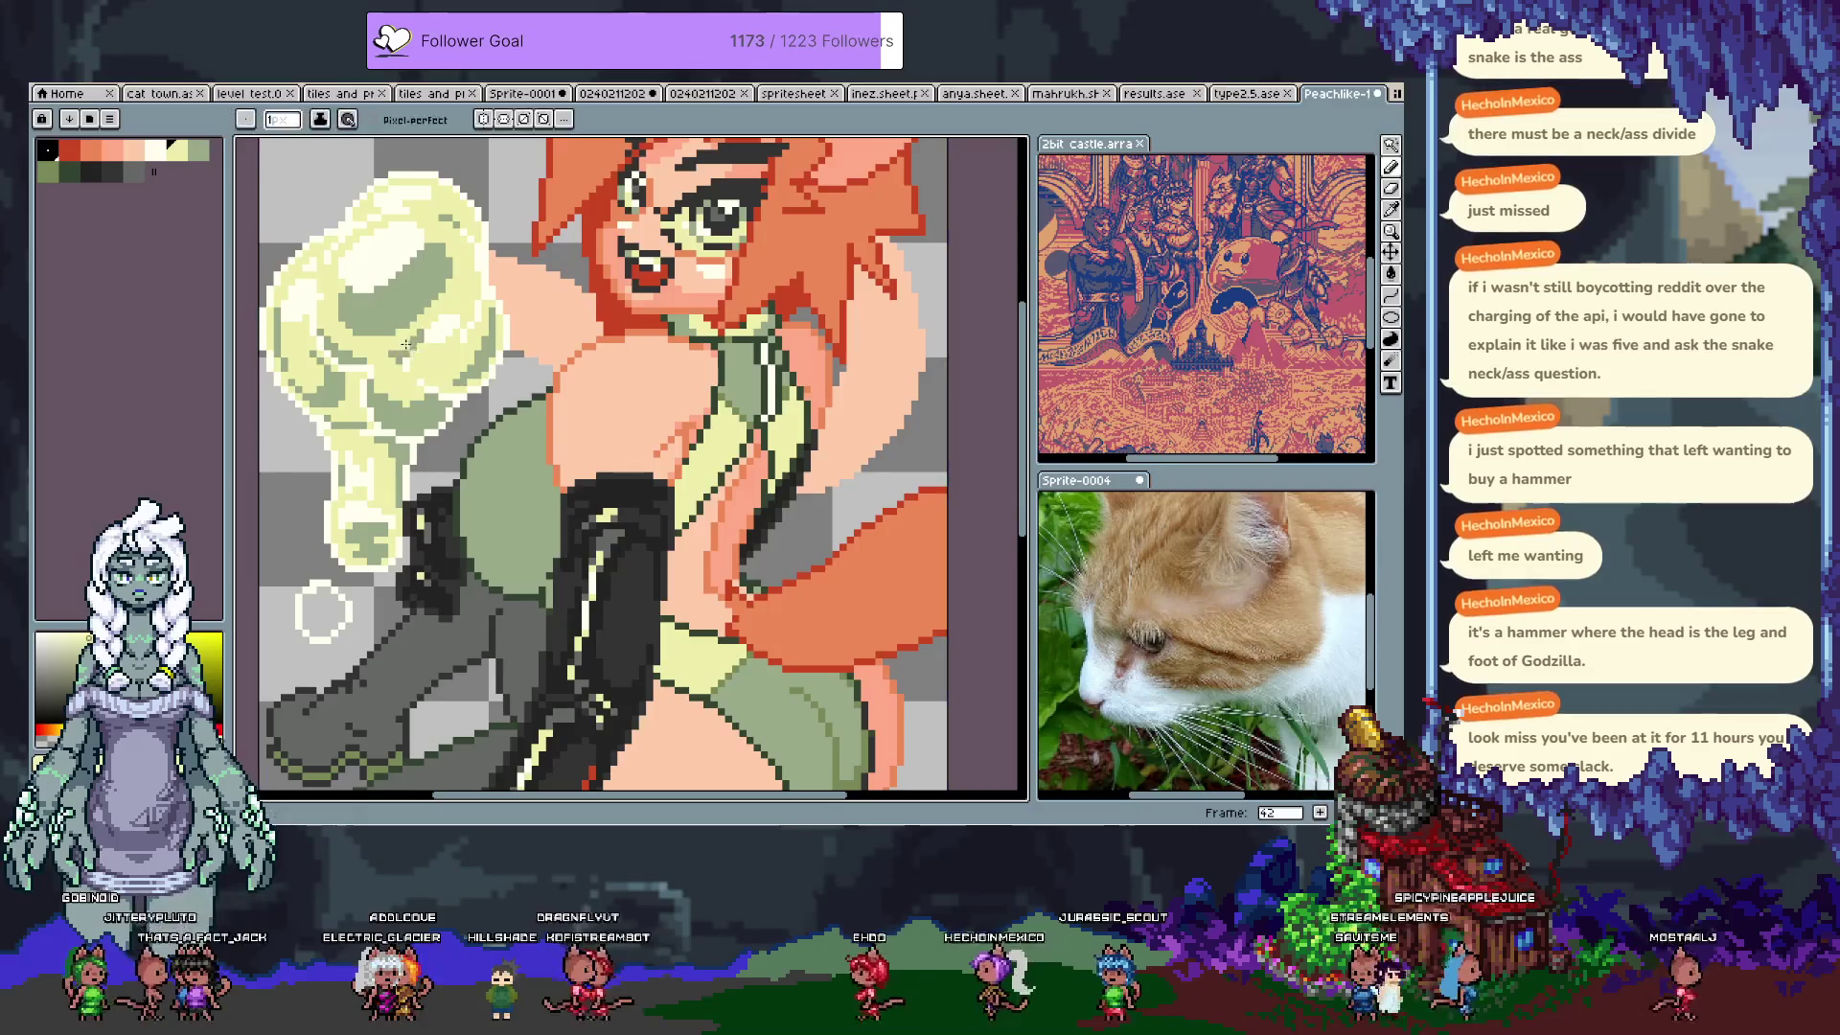
pyautogui.keyDown('alt'); pyautogui.click(412, 348); pyautogui.keyUp('alt')
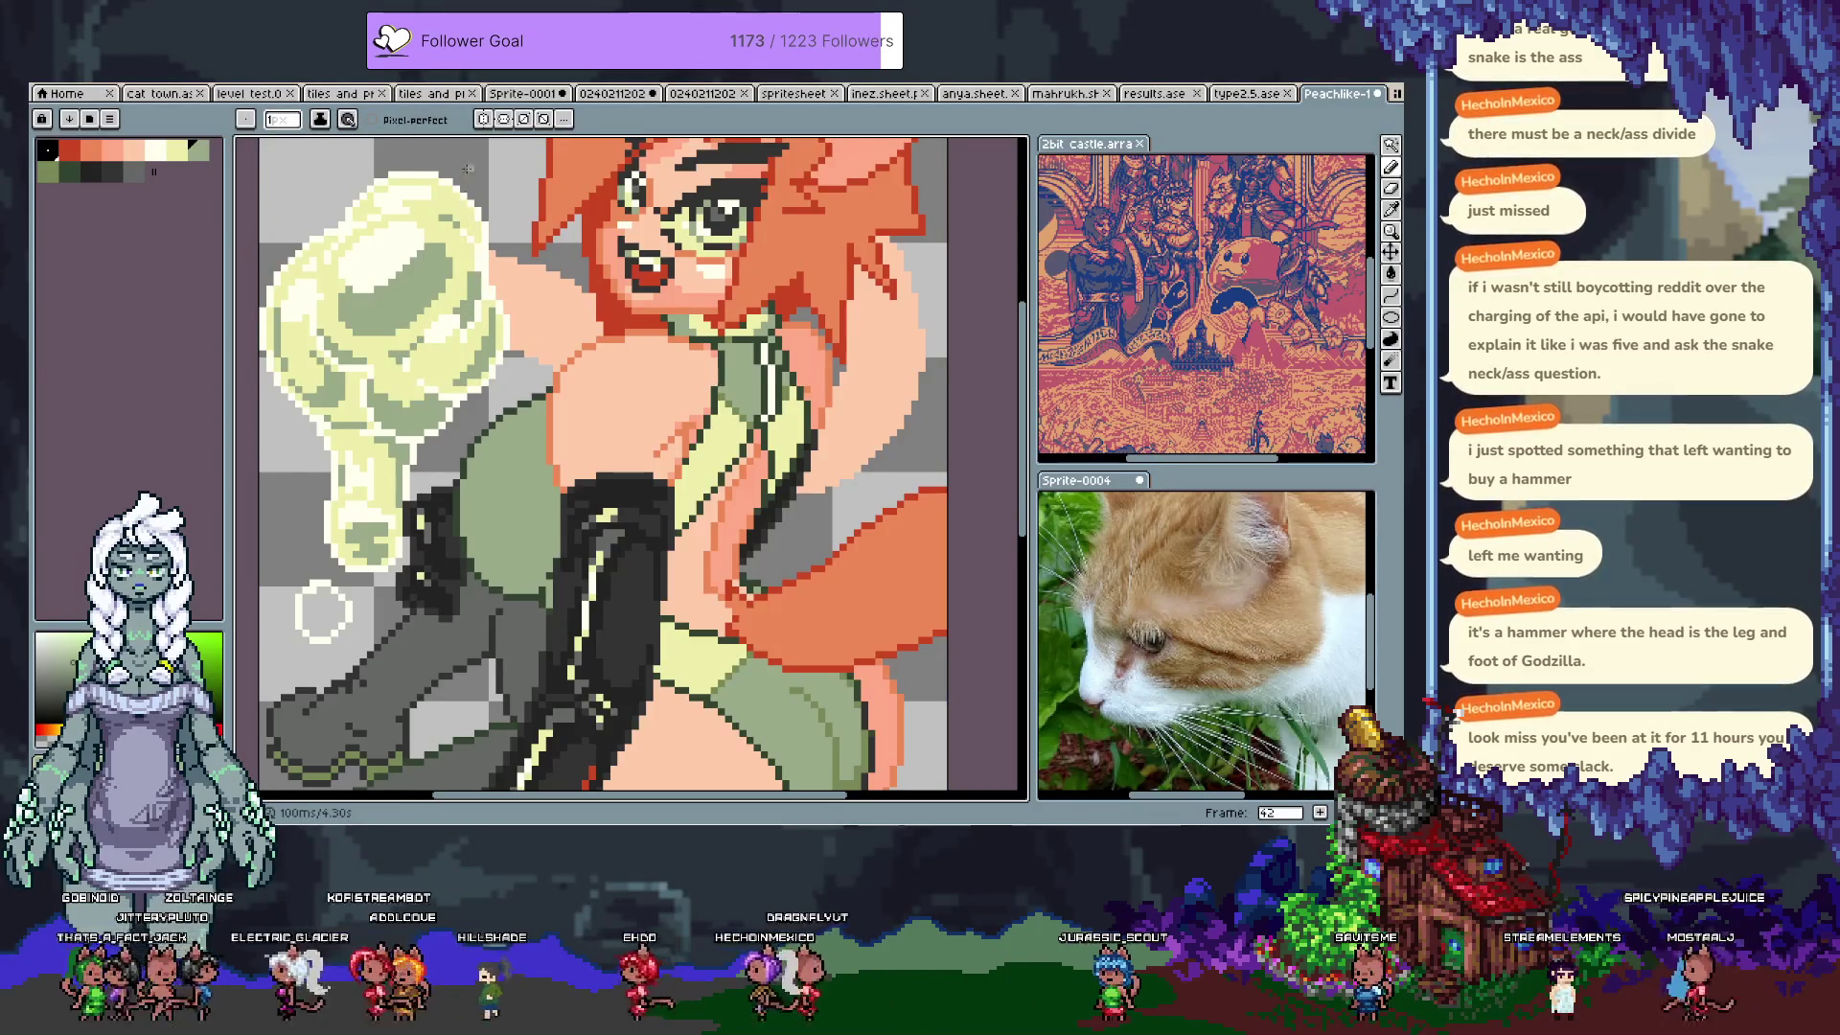
pyautogui.scroll(-3, 481, 378)
pyautogui.hscroll(-3, 508, 350)
pyautogui.press('g')
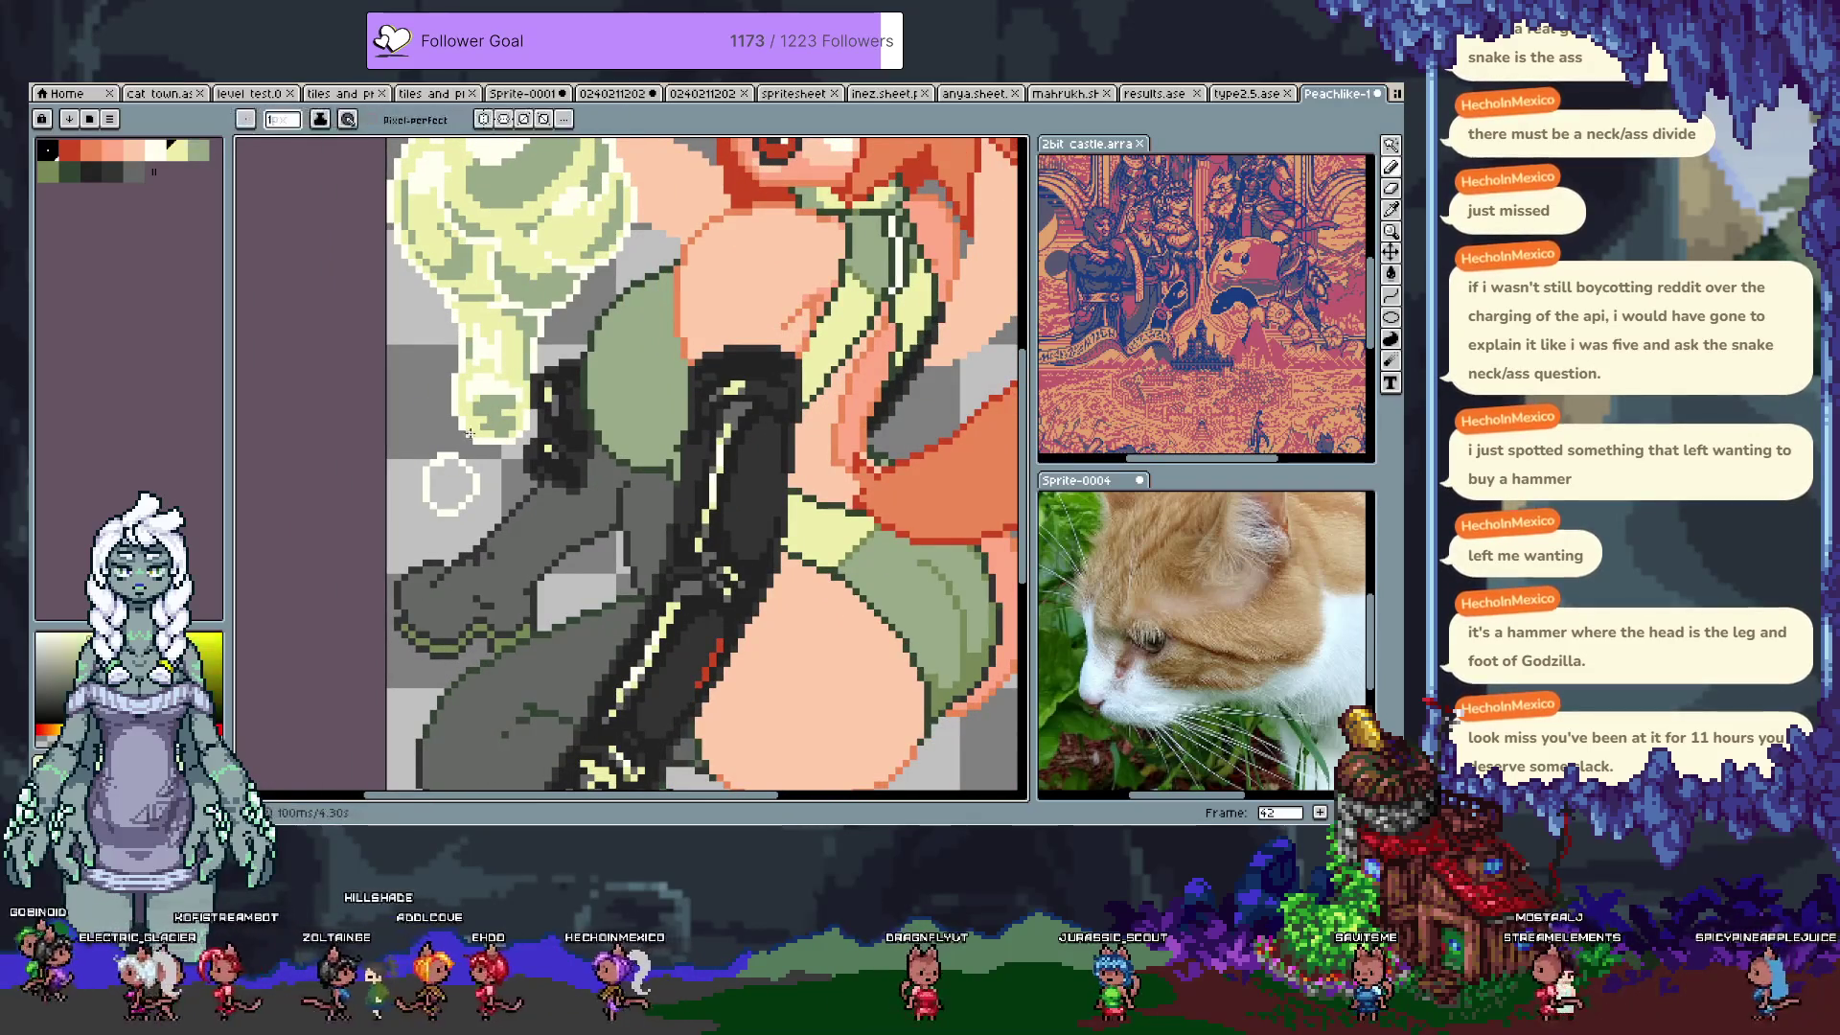
pyautogui.click(446, 500)
pyautogui.press('b')
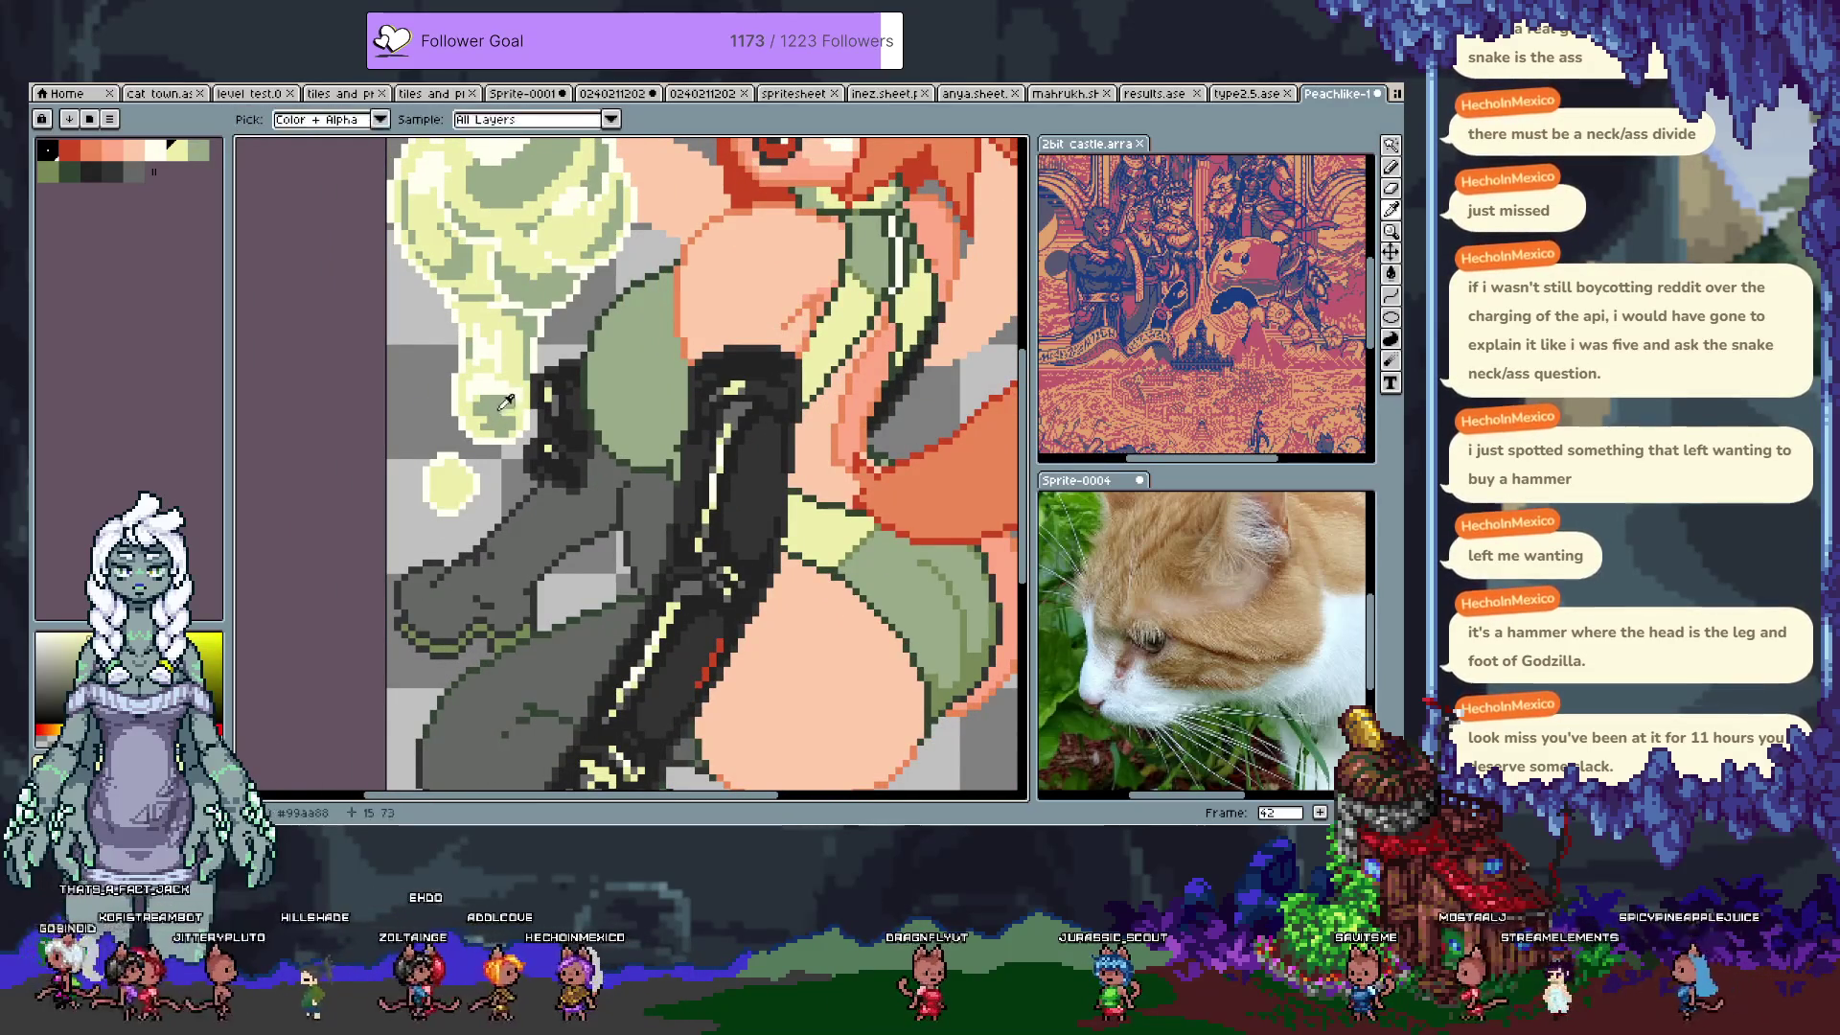
pyautogui.keyDown('alt'); pyautogui.click(441, 484); pyautogui.keyUp('alt')
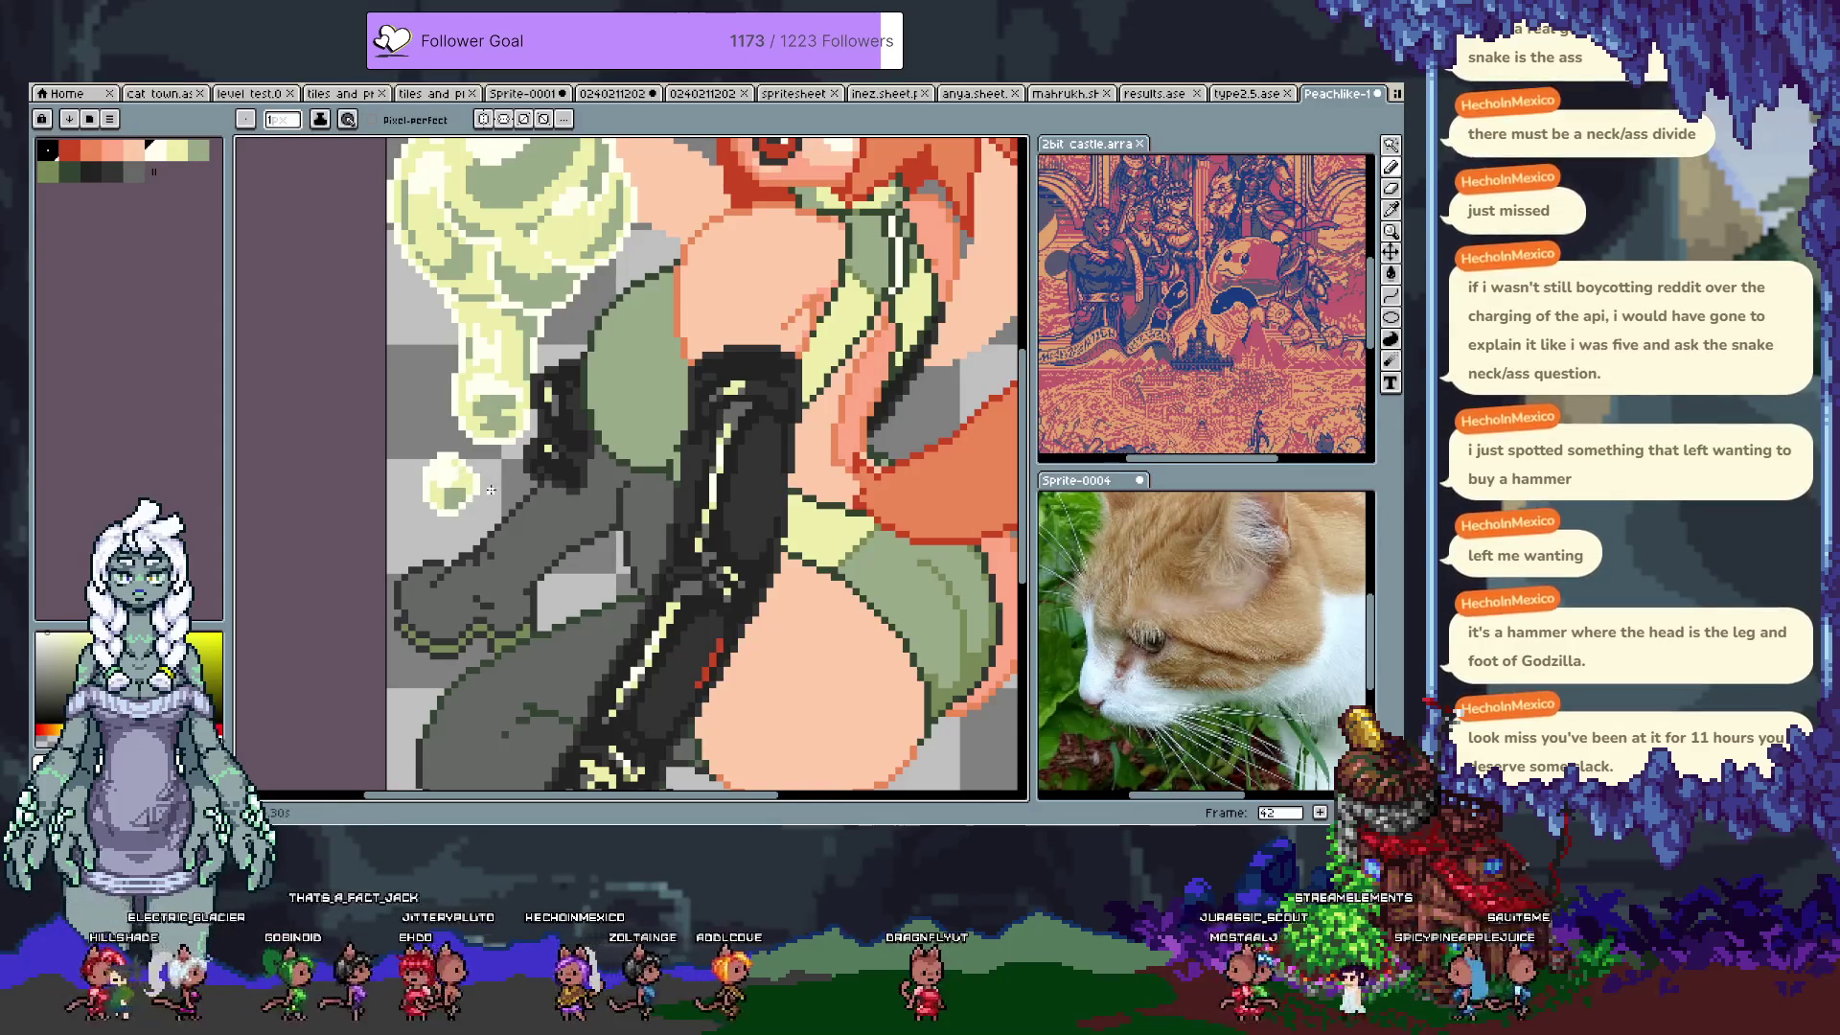
# Step: Save the drawing, move to the next frame, and shift the view to the slime and torso
pyautogui.press('v')
pyautogui.scroll(-2, 517, 528)
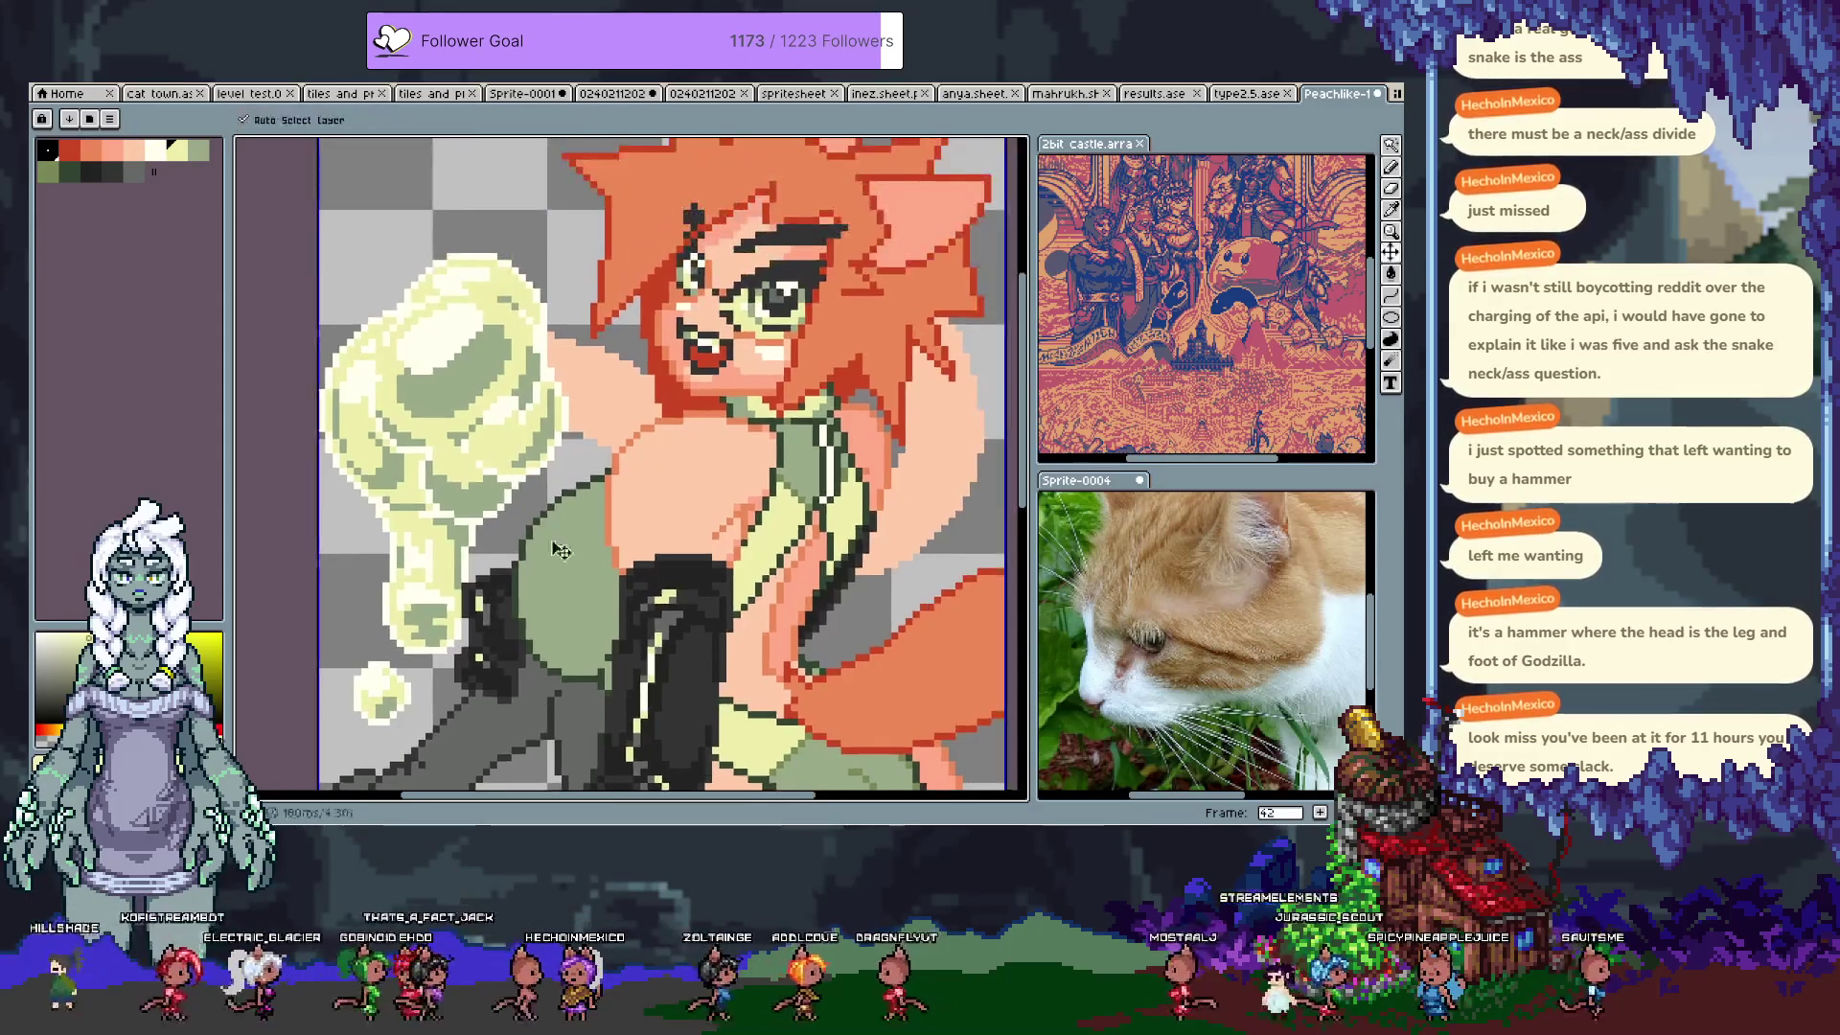
pyautogui.hotkey('ctrl', 's')
pyautogui.scroll(-2, 556, 565)
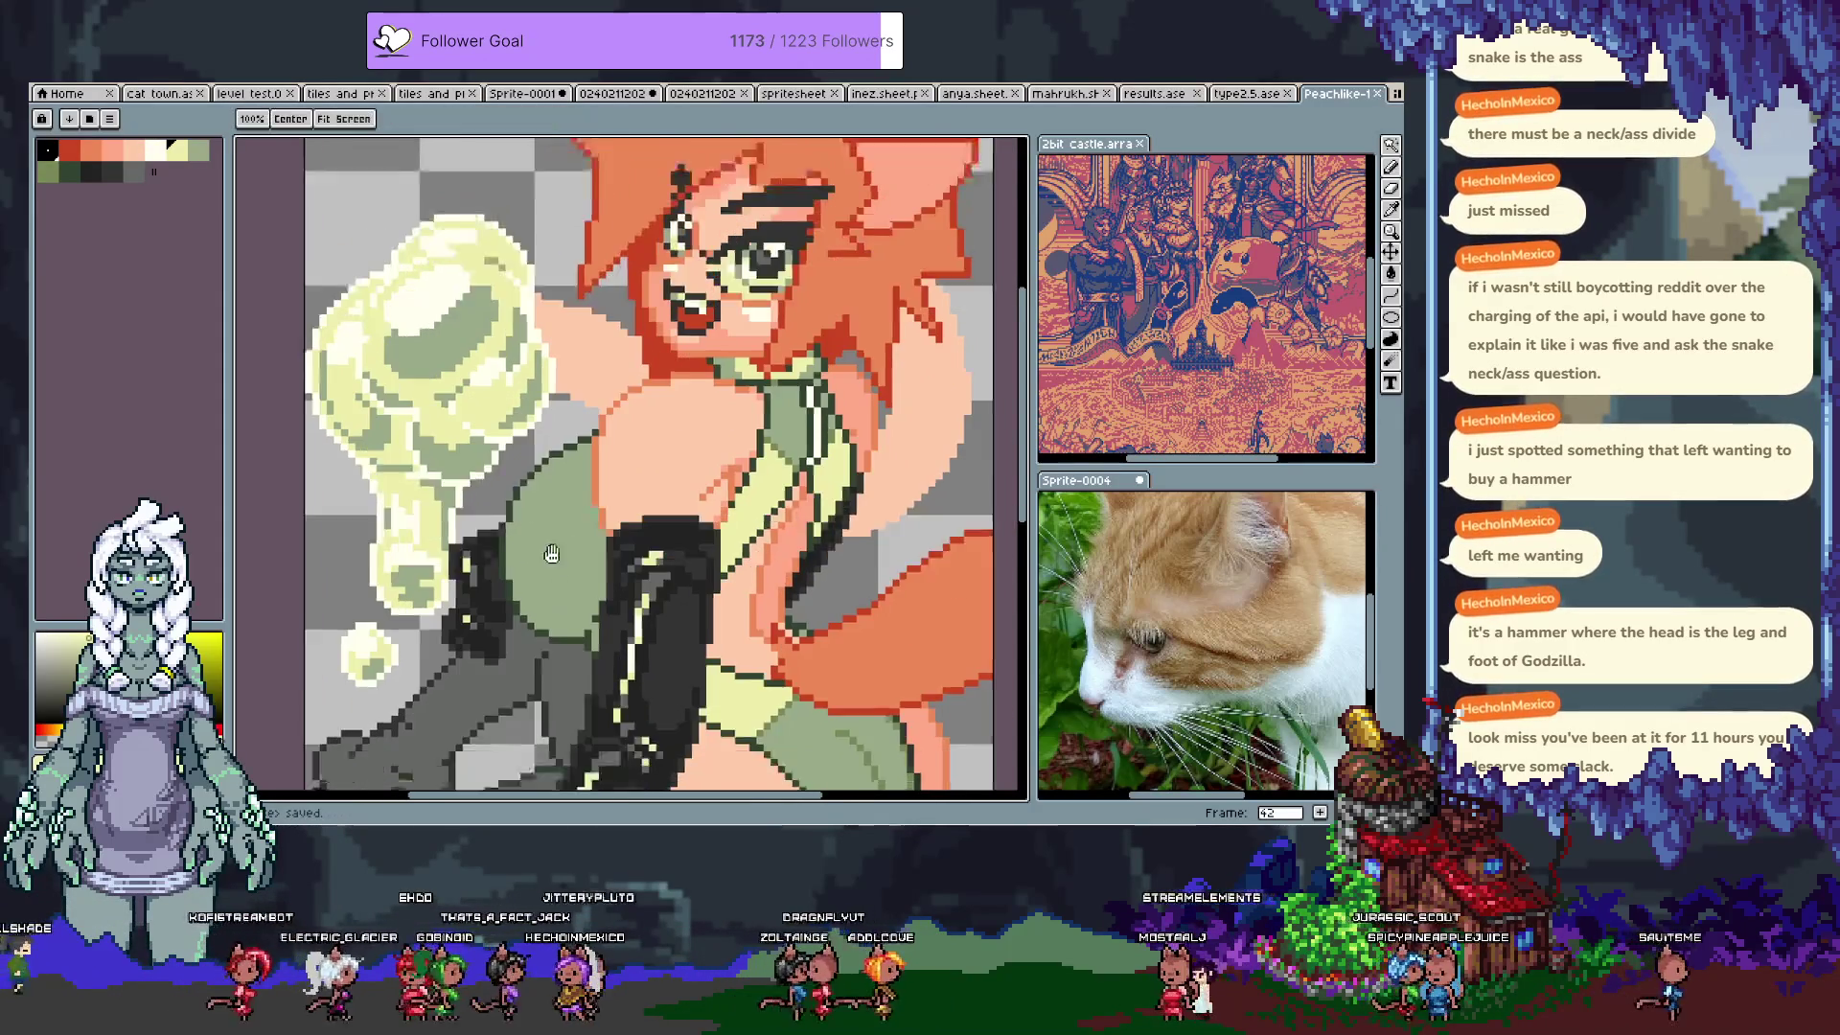
pyautogui.press('w')
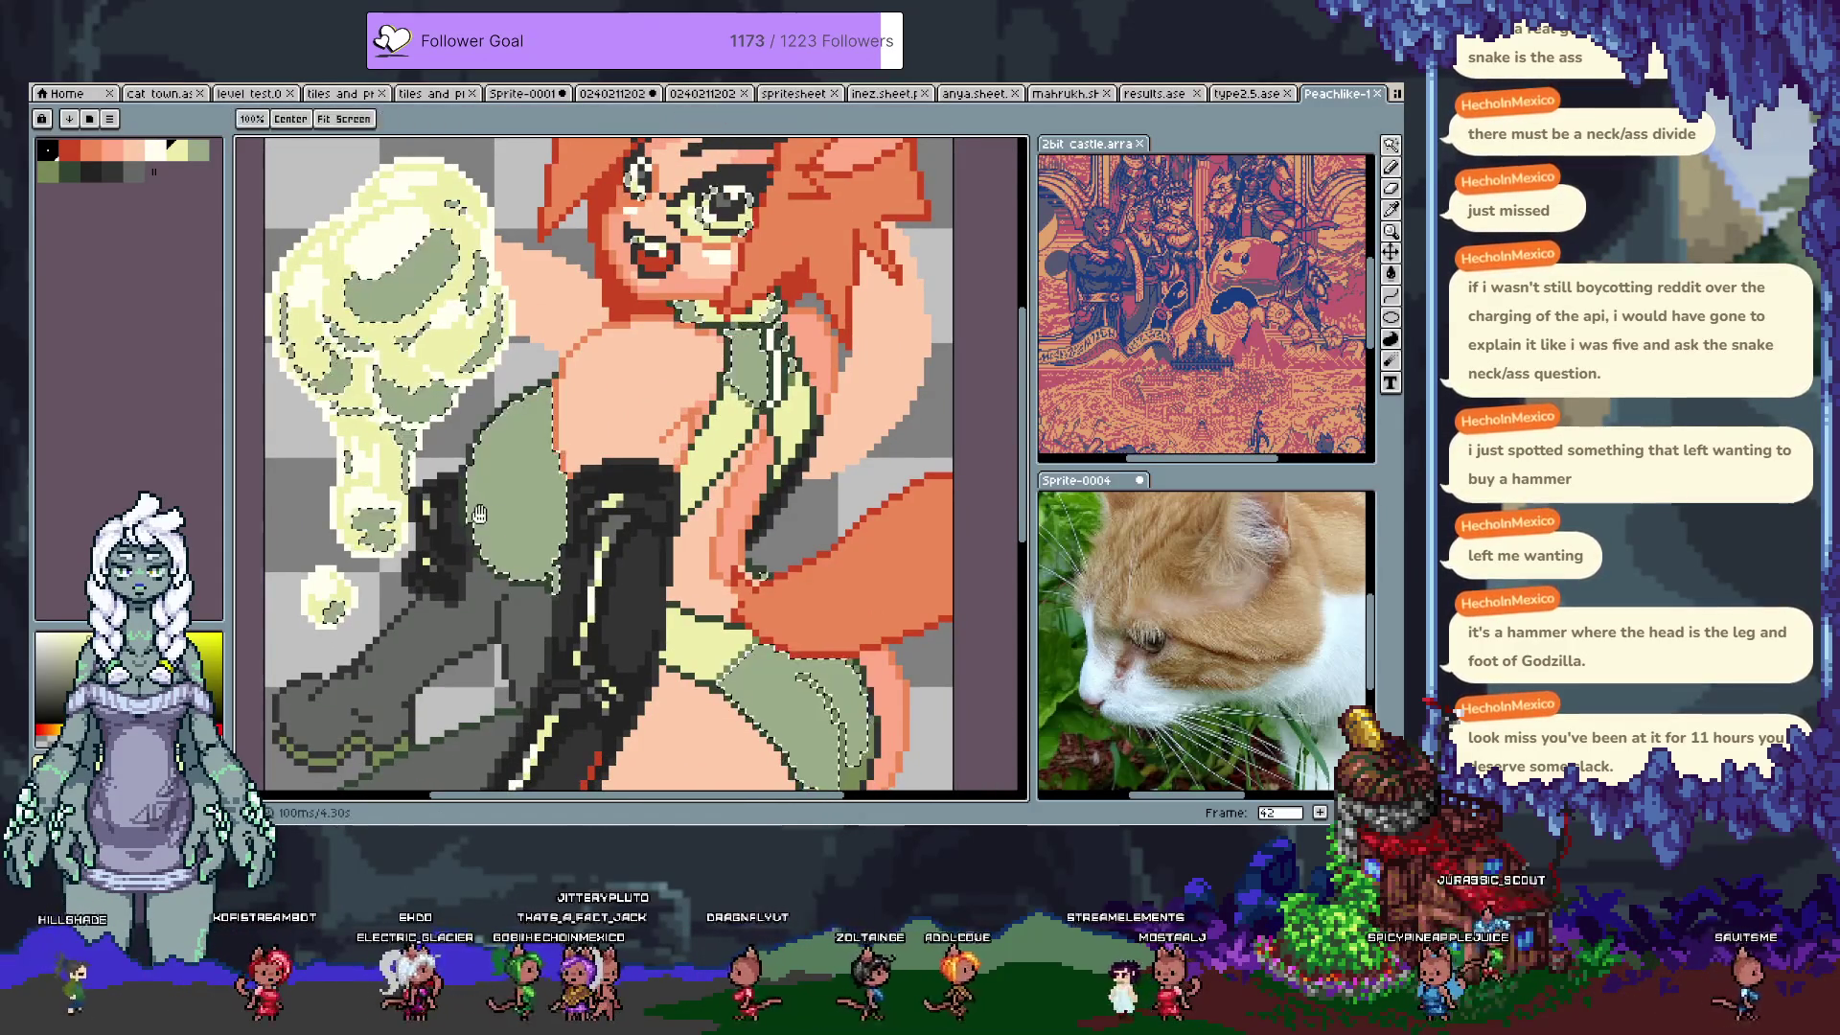
pyautogui.hotkey('alt', 'n')
pyautogui.moveTo(458, 462); pyautogui.dragTo(436, 433)
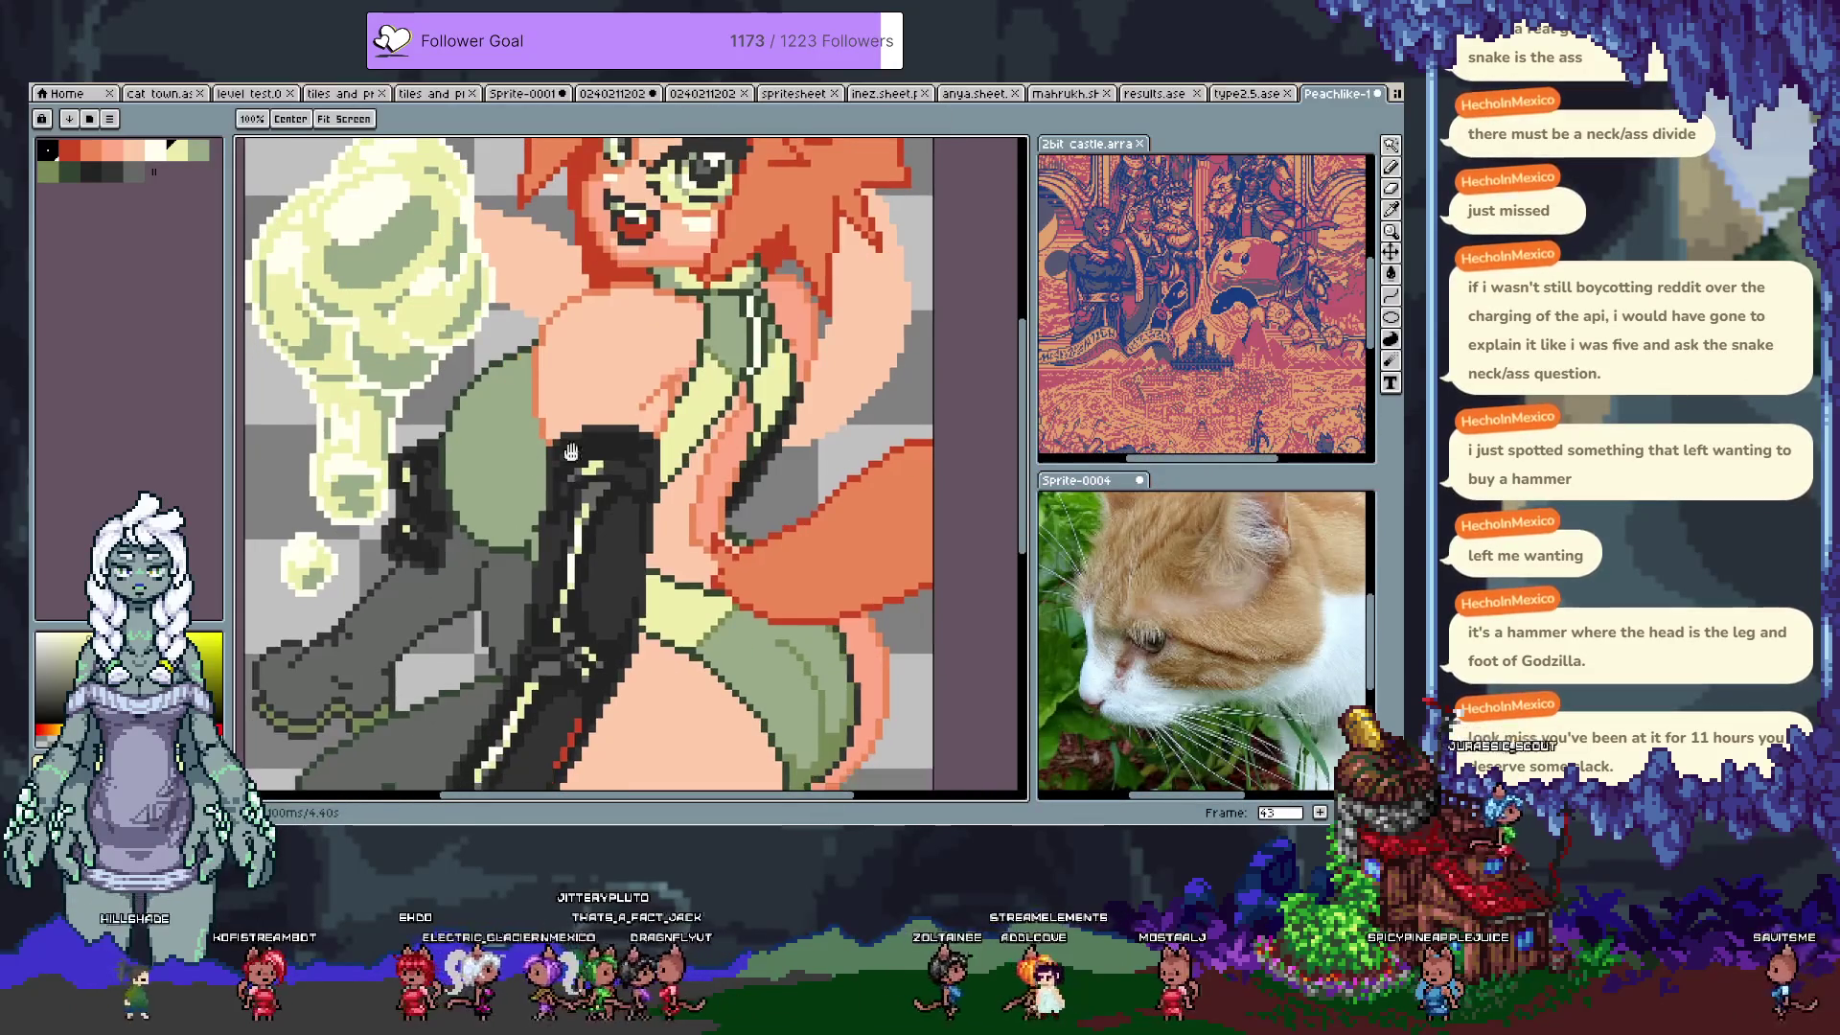
pyautogui.press('i')
pyautogui.press('b')
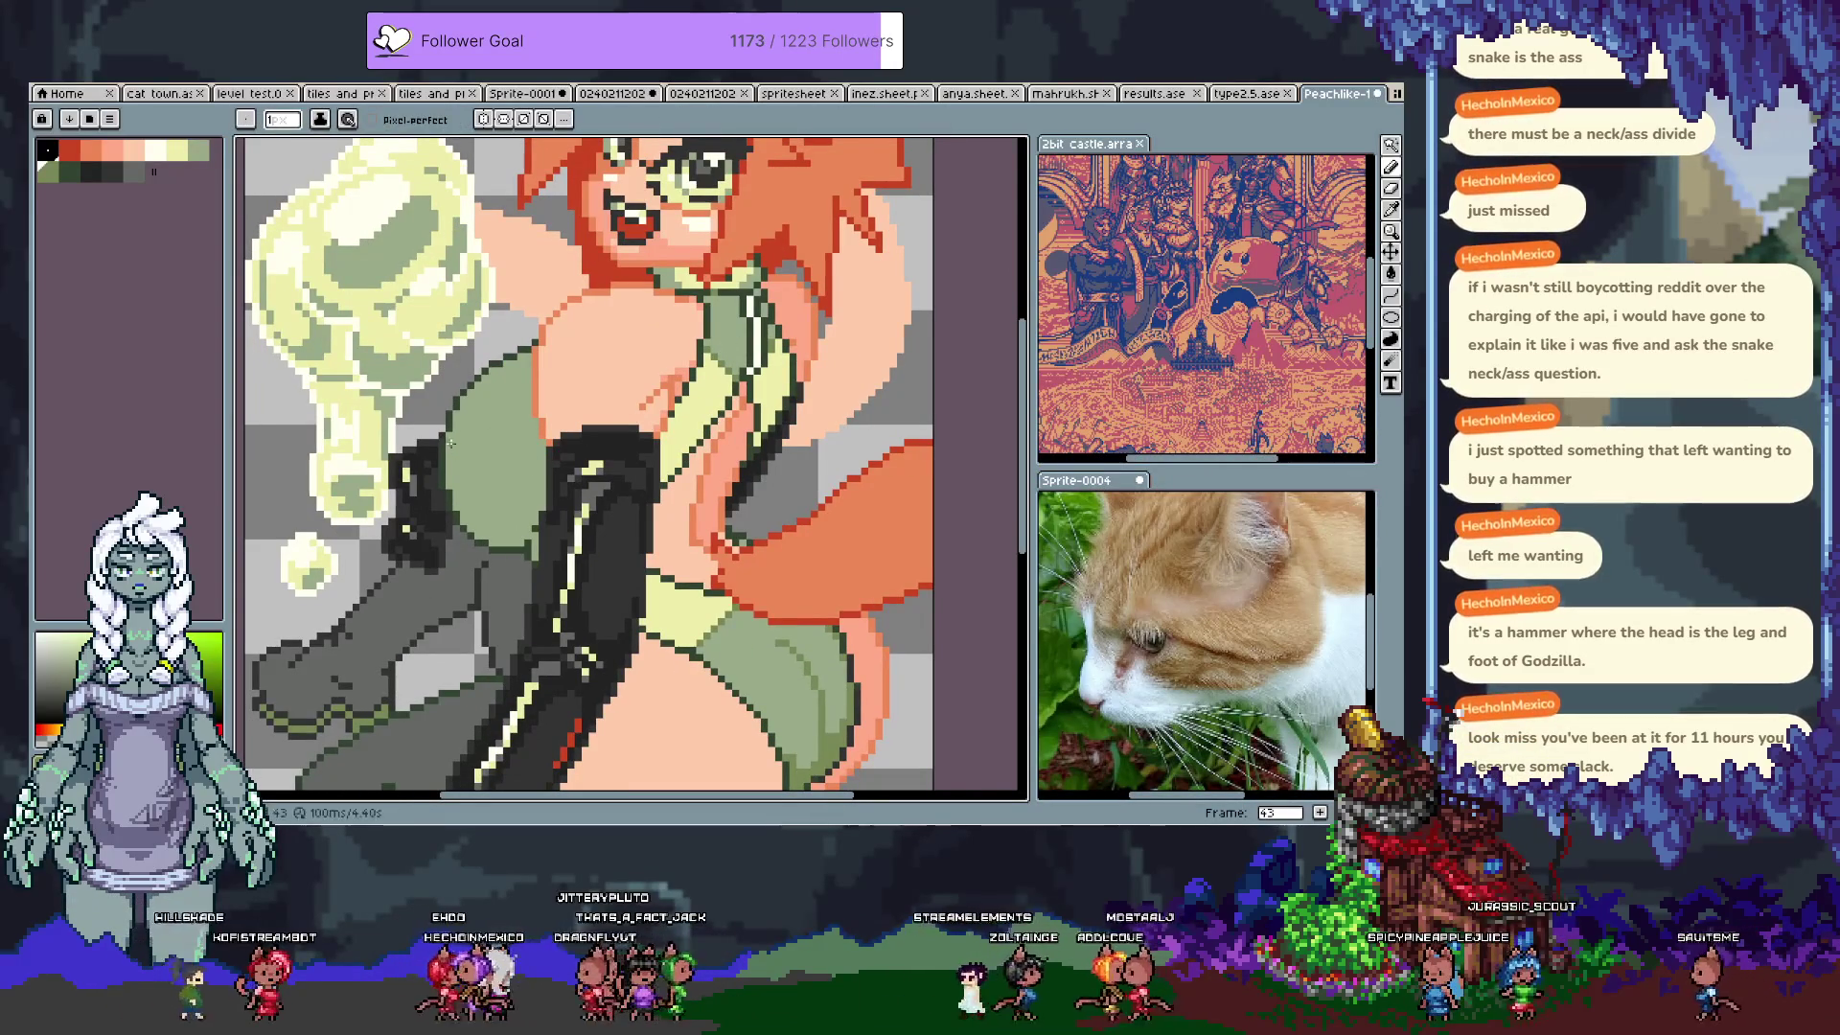
# Step: Undo seven recent edits to the bubble and the green and dark outlines
pyautogui.hotkey('ctrl', 'z')
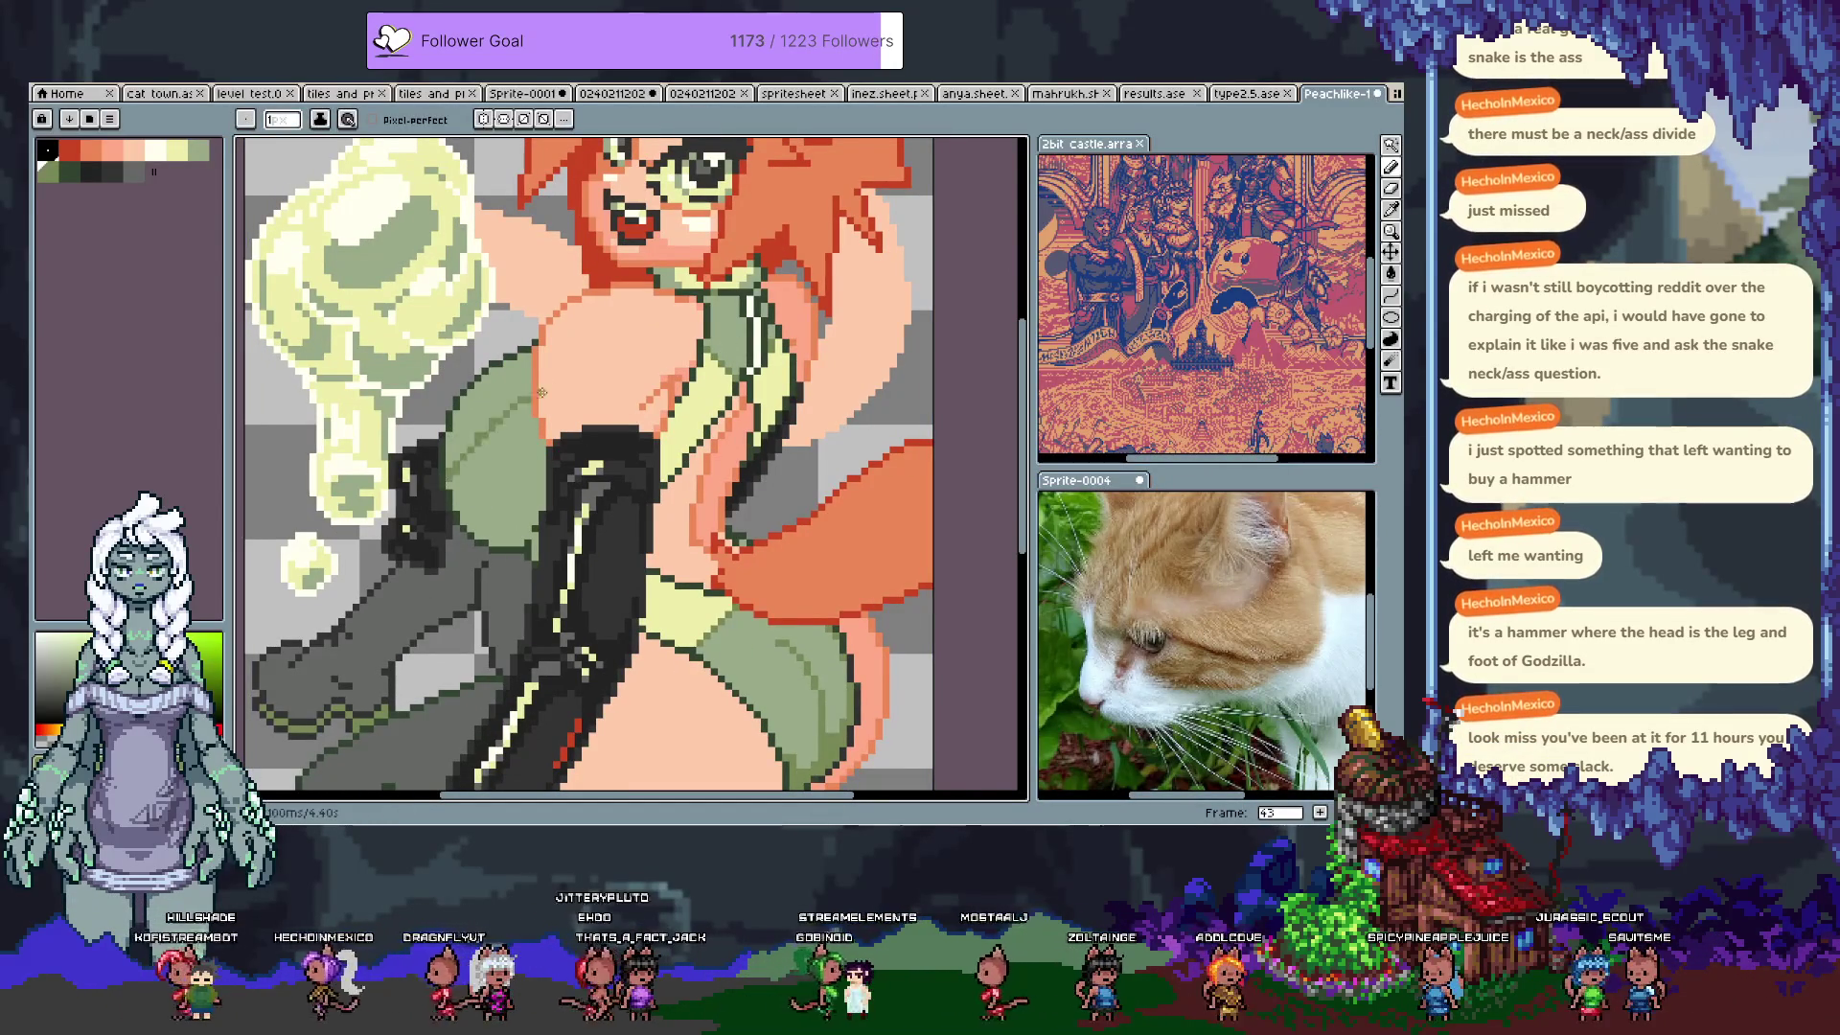
pyautogui.hotkey('ctrl', 'z')
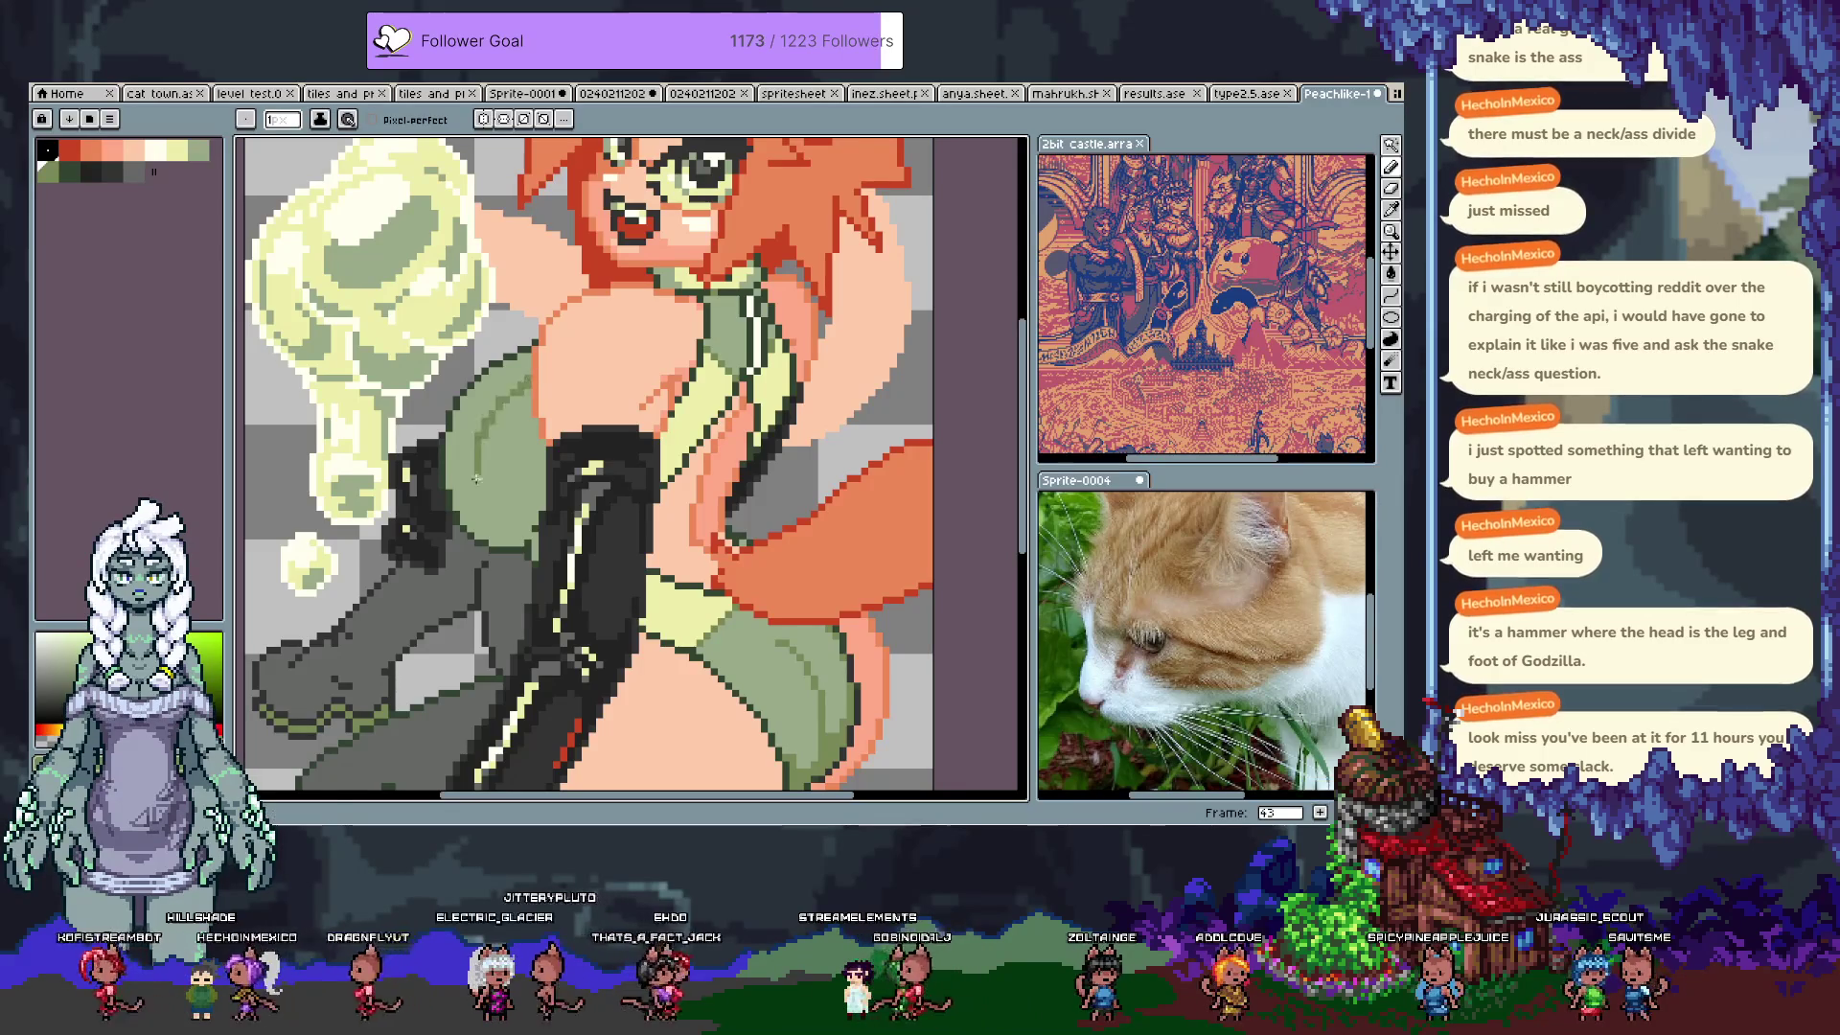
pyautogui.hotkey('ctrl', 'z')
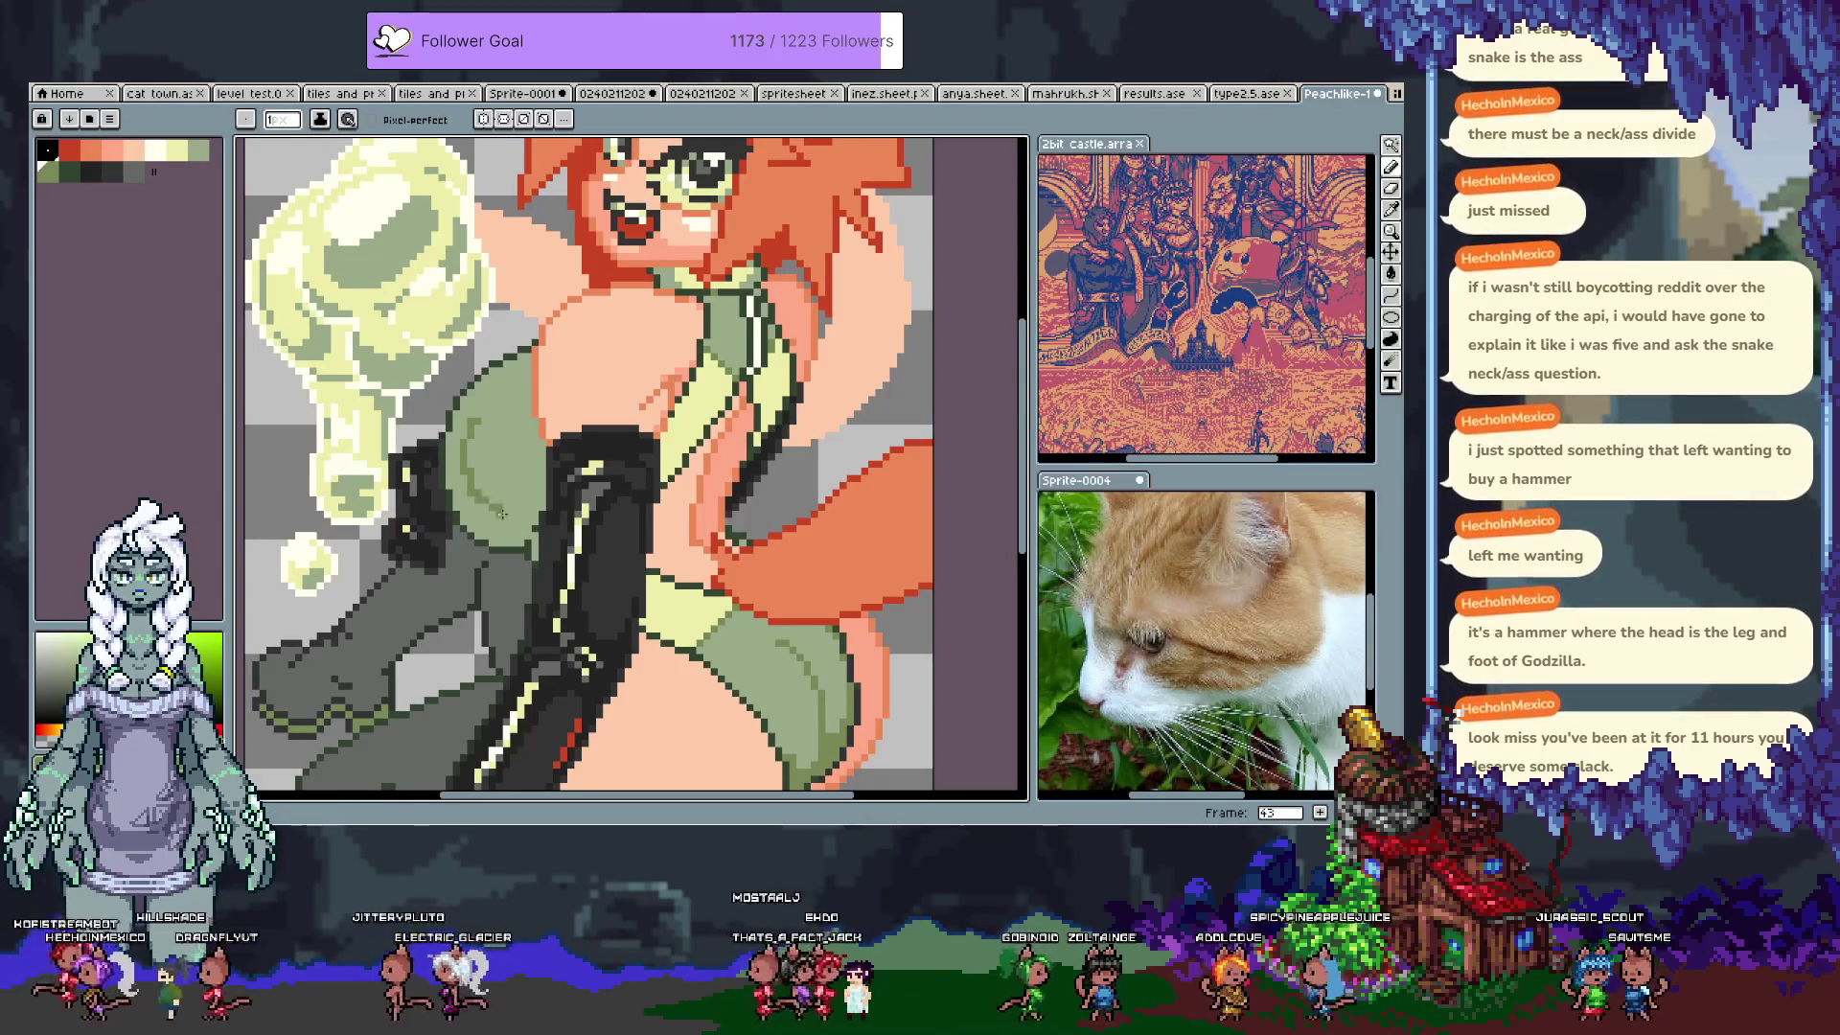
pyautogui.hotkey('ctrl', 'z')
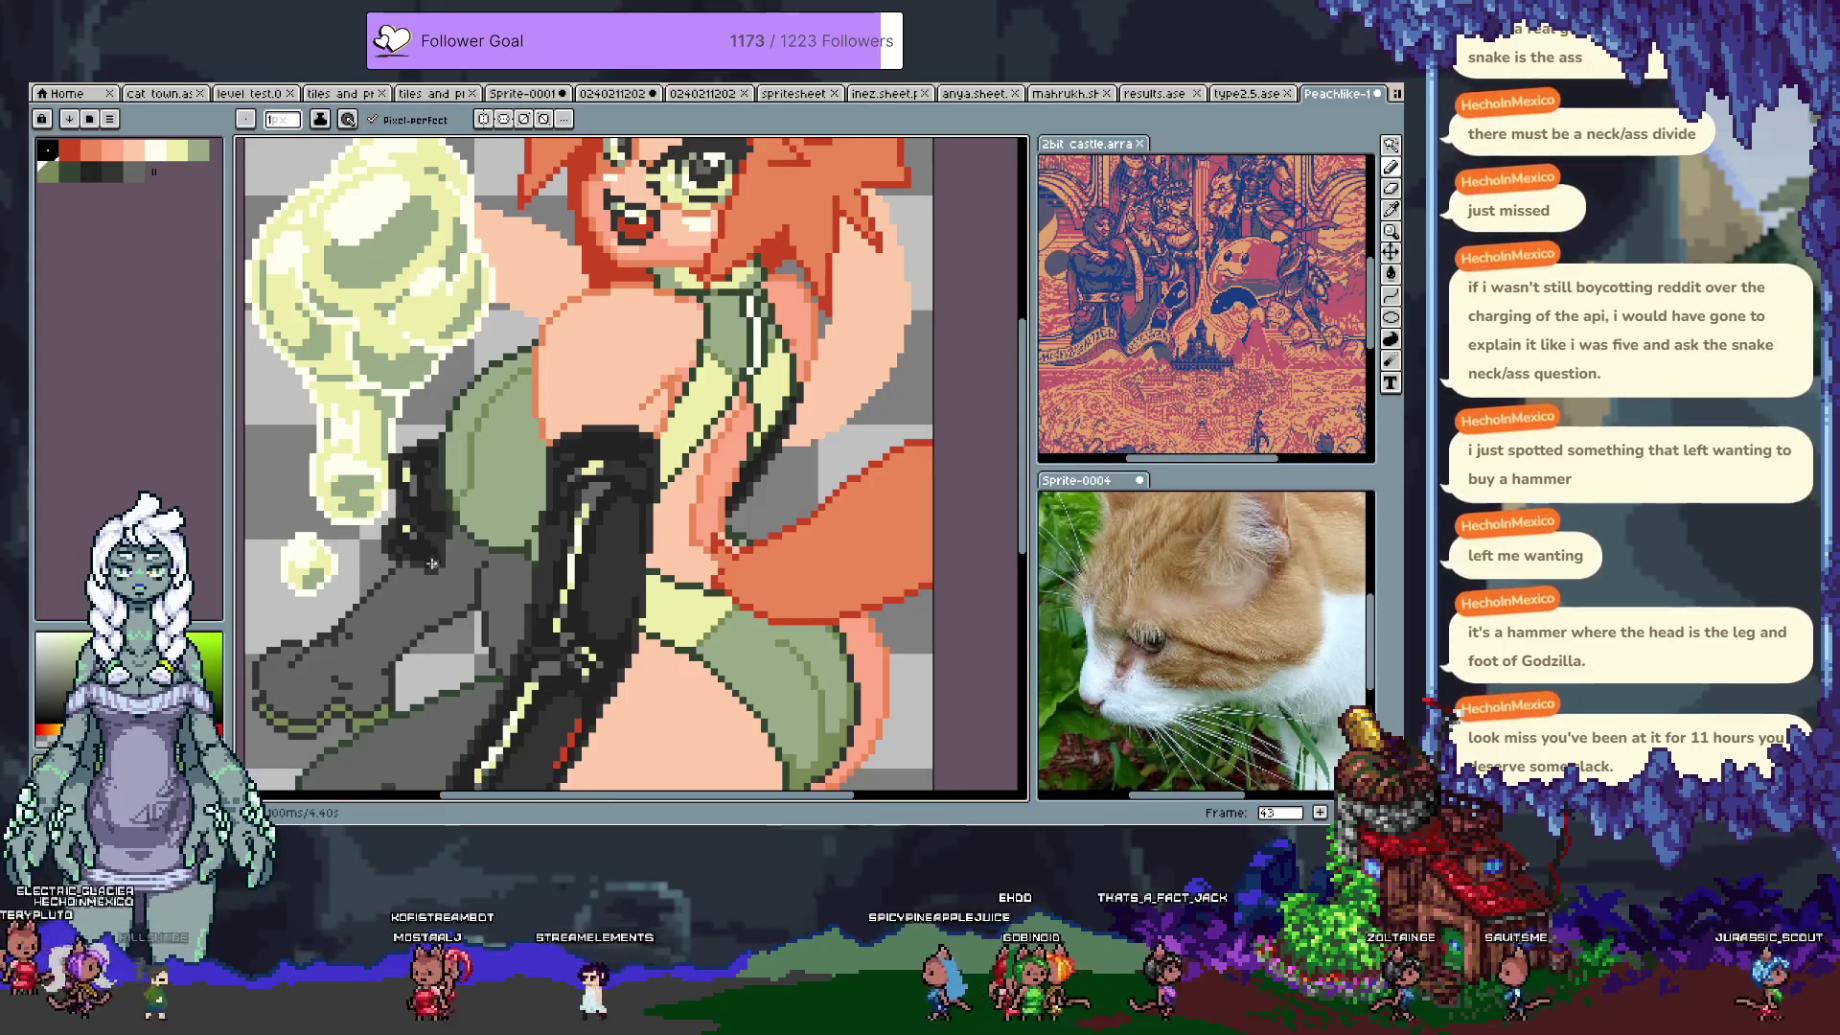
pyautogui.hotkey('ctrl', 'z')
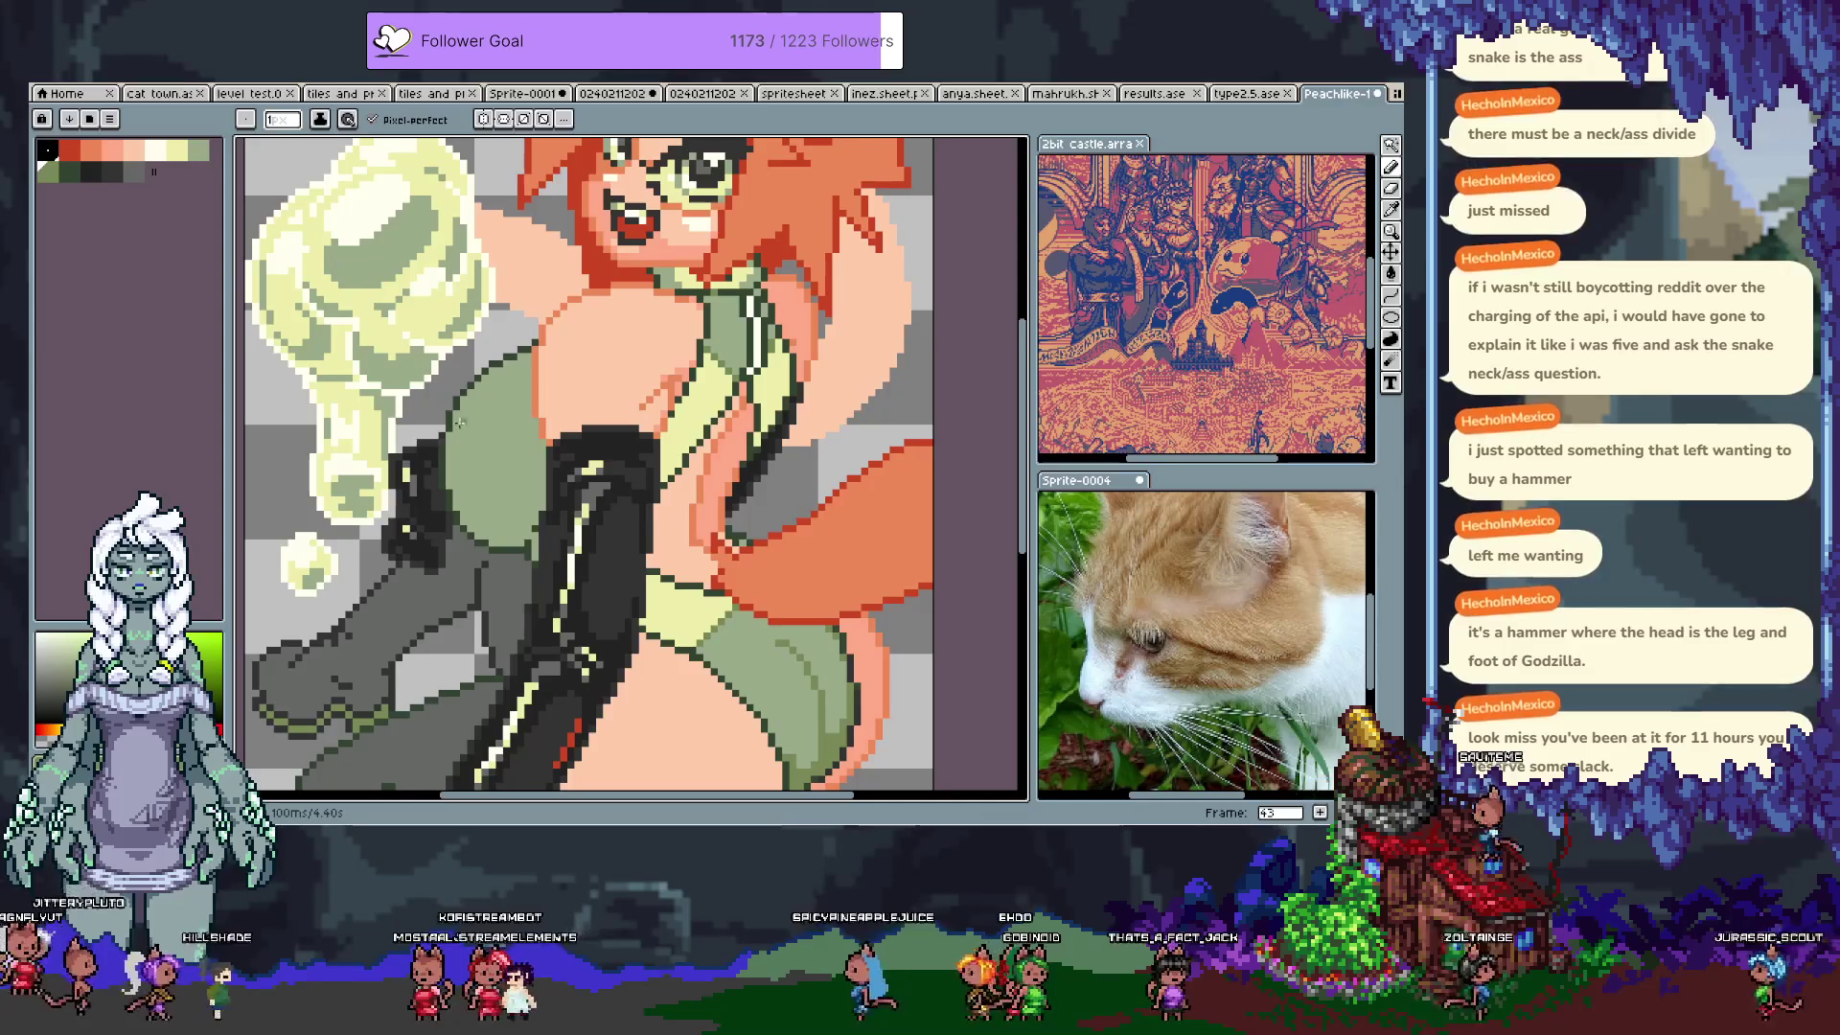
pyautogui.hotkey('ctrl', 'z')
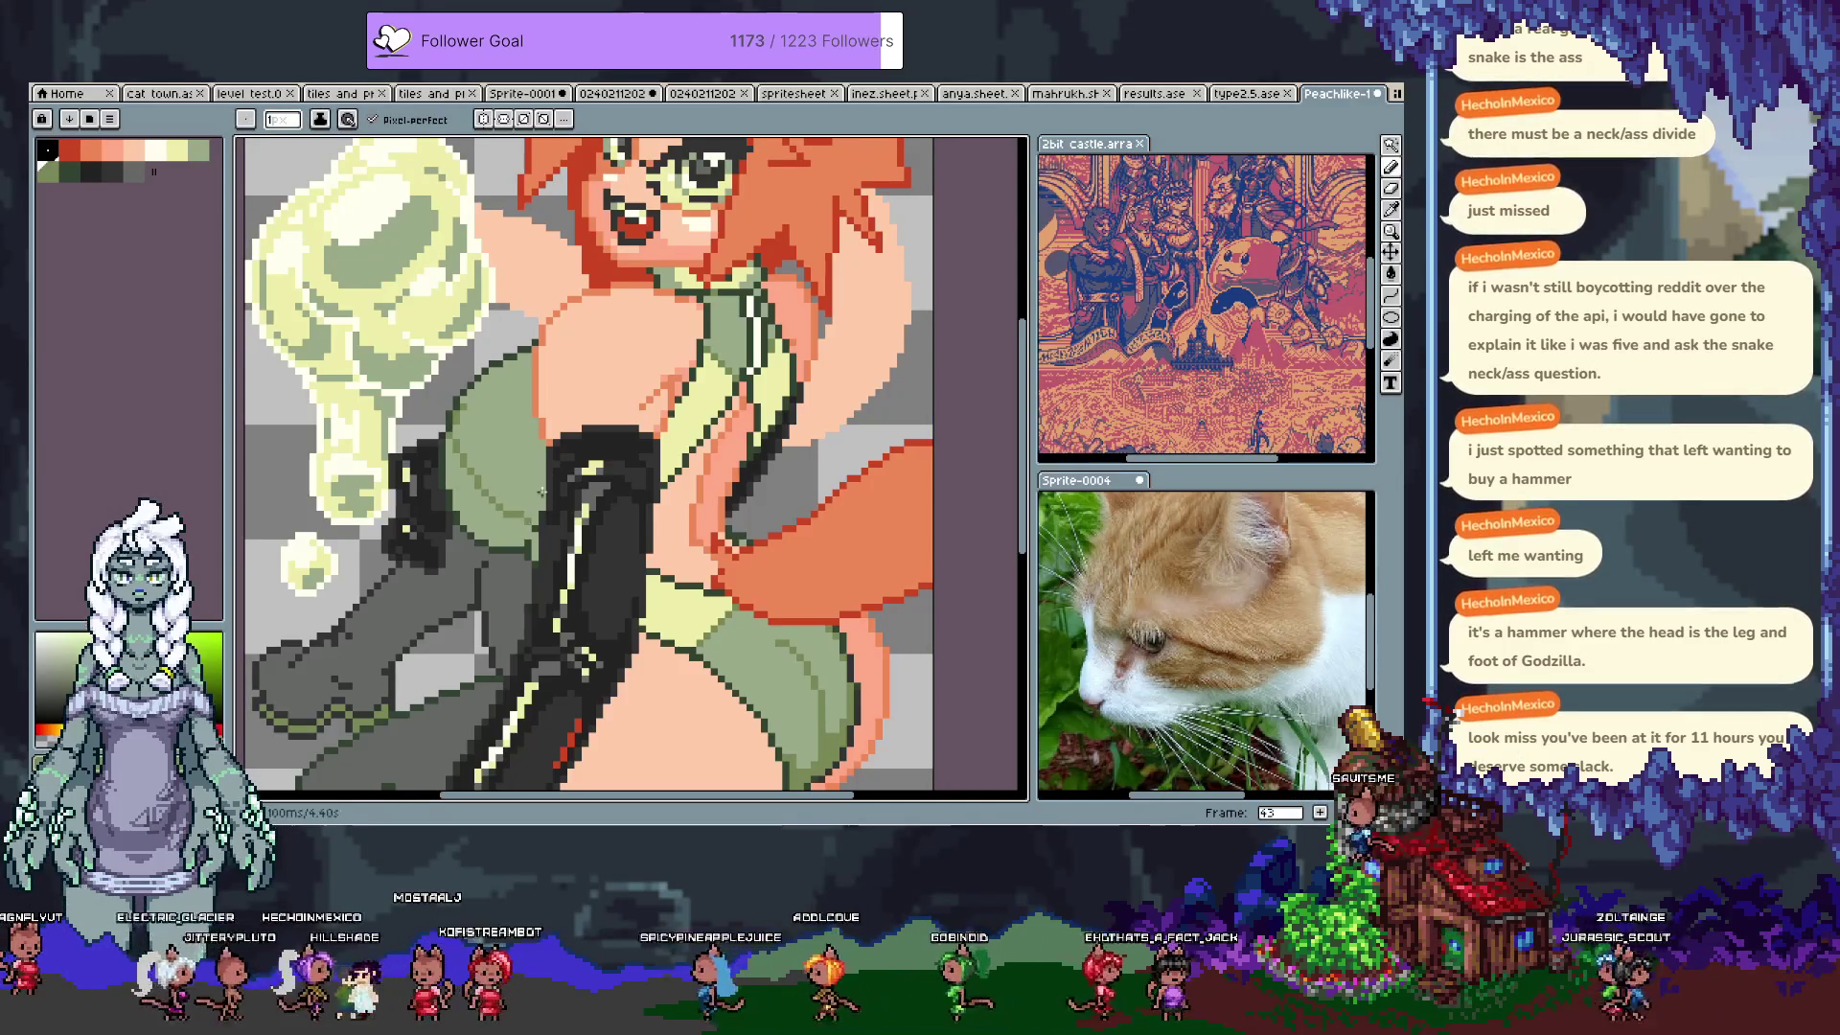
pyautogui.hotkey('ctrl', 'z')
pyautogui.hotkey('ctrl', 'z')
# Step: Shade the bodice in darker green, undo a trial grey line, save, and set pale yellow secondary
pyautogui.click(514, 533)
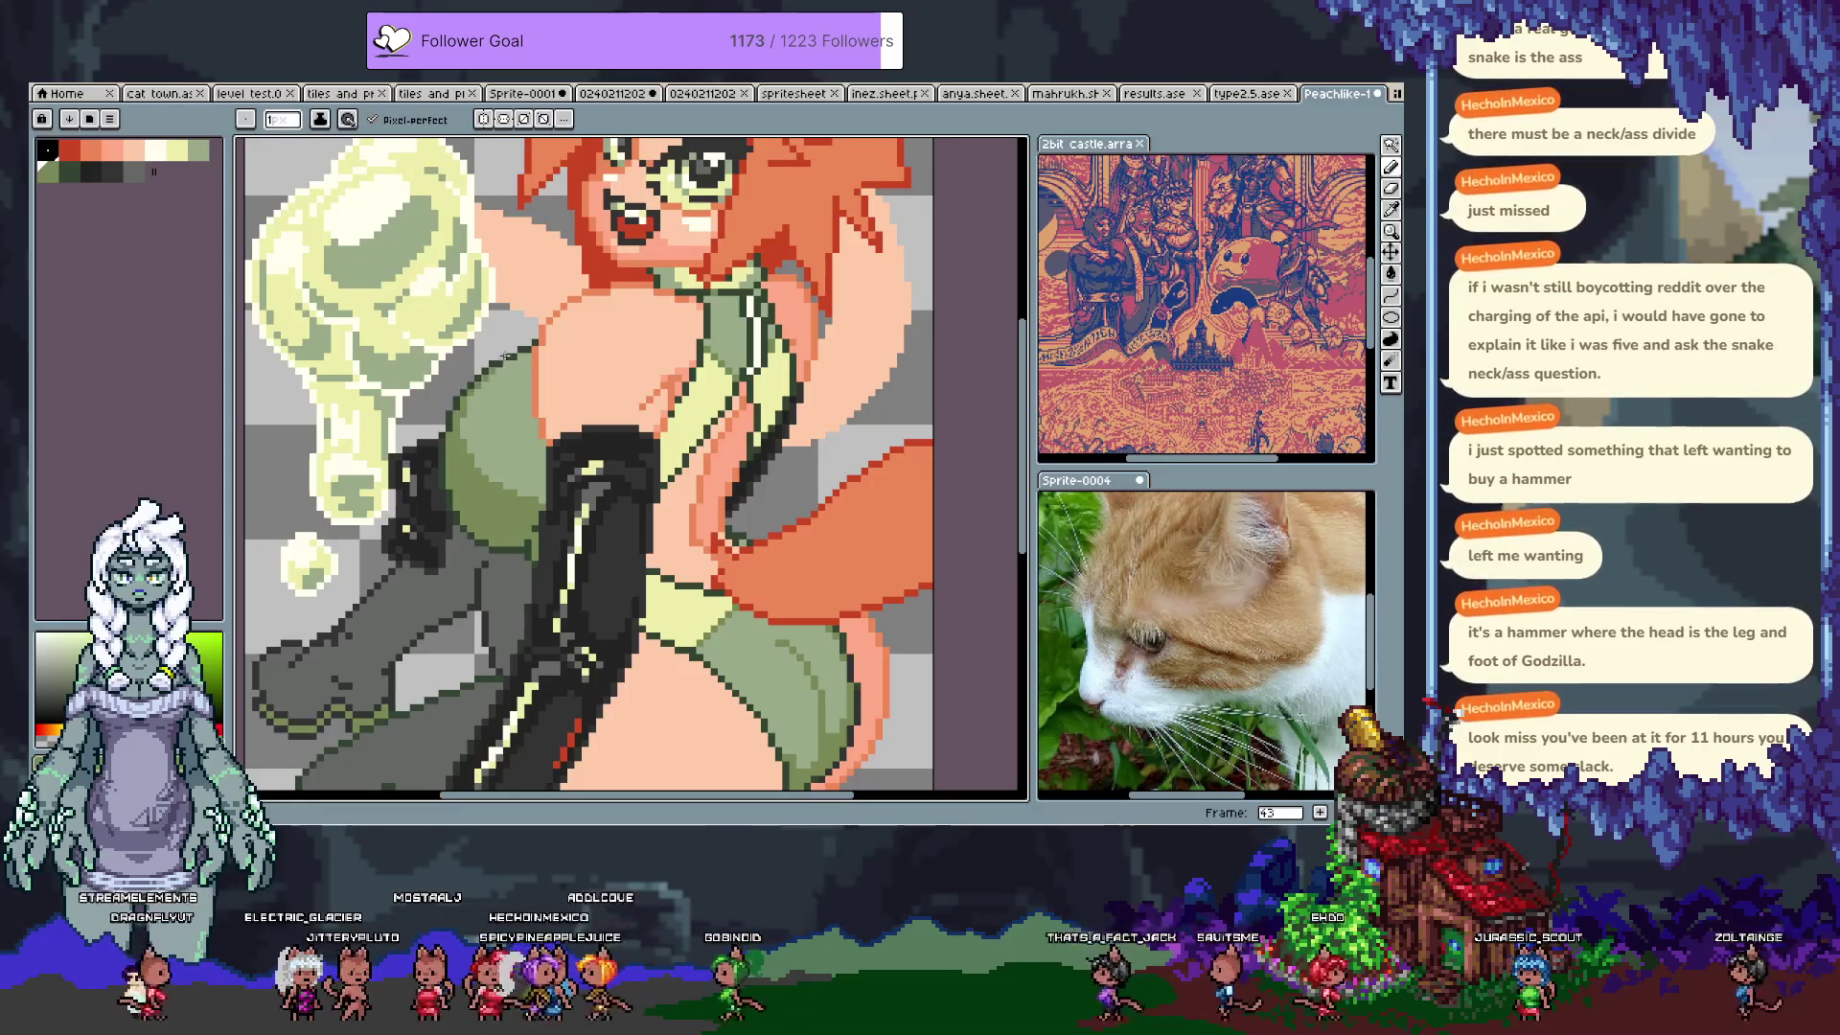
pyautogui.hotkey('ctrl', 'z')
pyautogui.moveTo(479, 498); pyautogui.dragTo(512, 415)
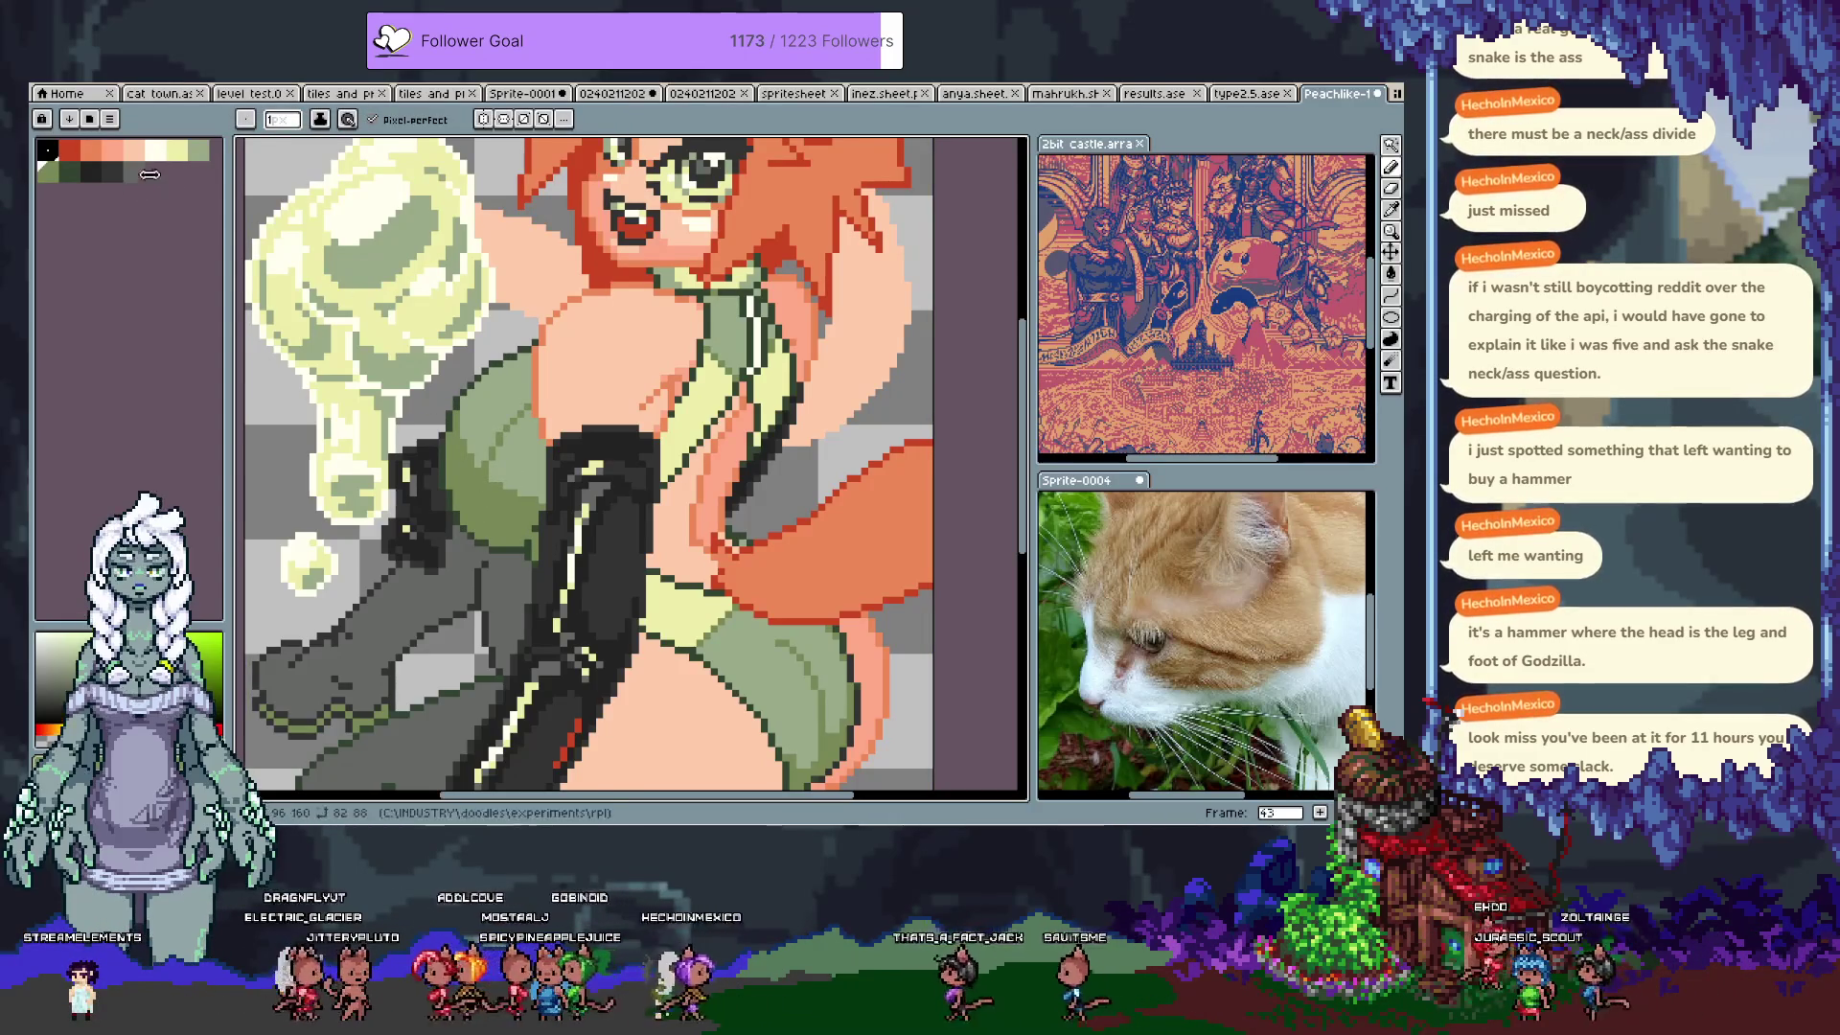
pyautogui.click(142, 176)
pyautogui.moveTo(486, 482); pyautogui.dragTo(488, 508)
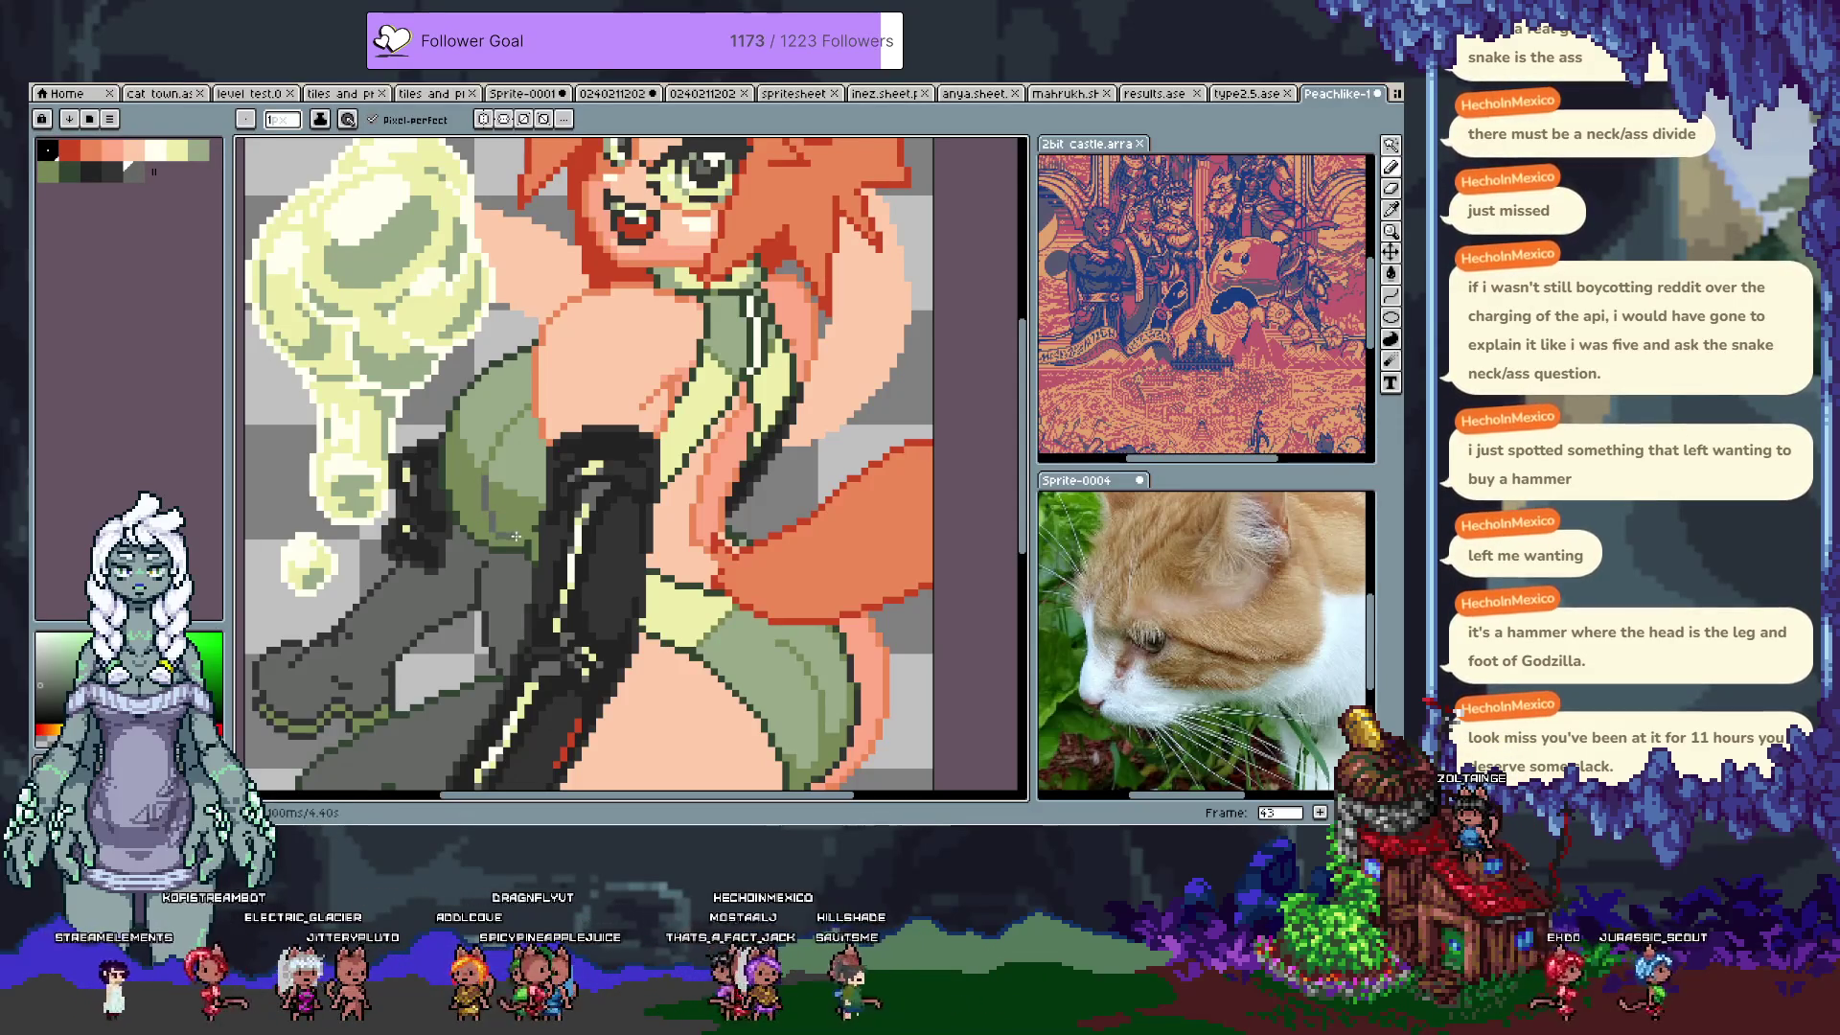
pyautogui.hotkey('ctrl', 'z')
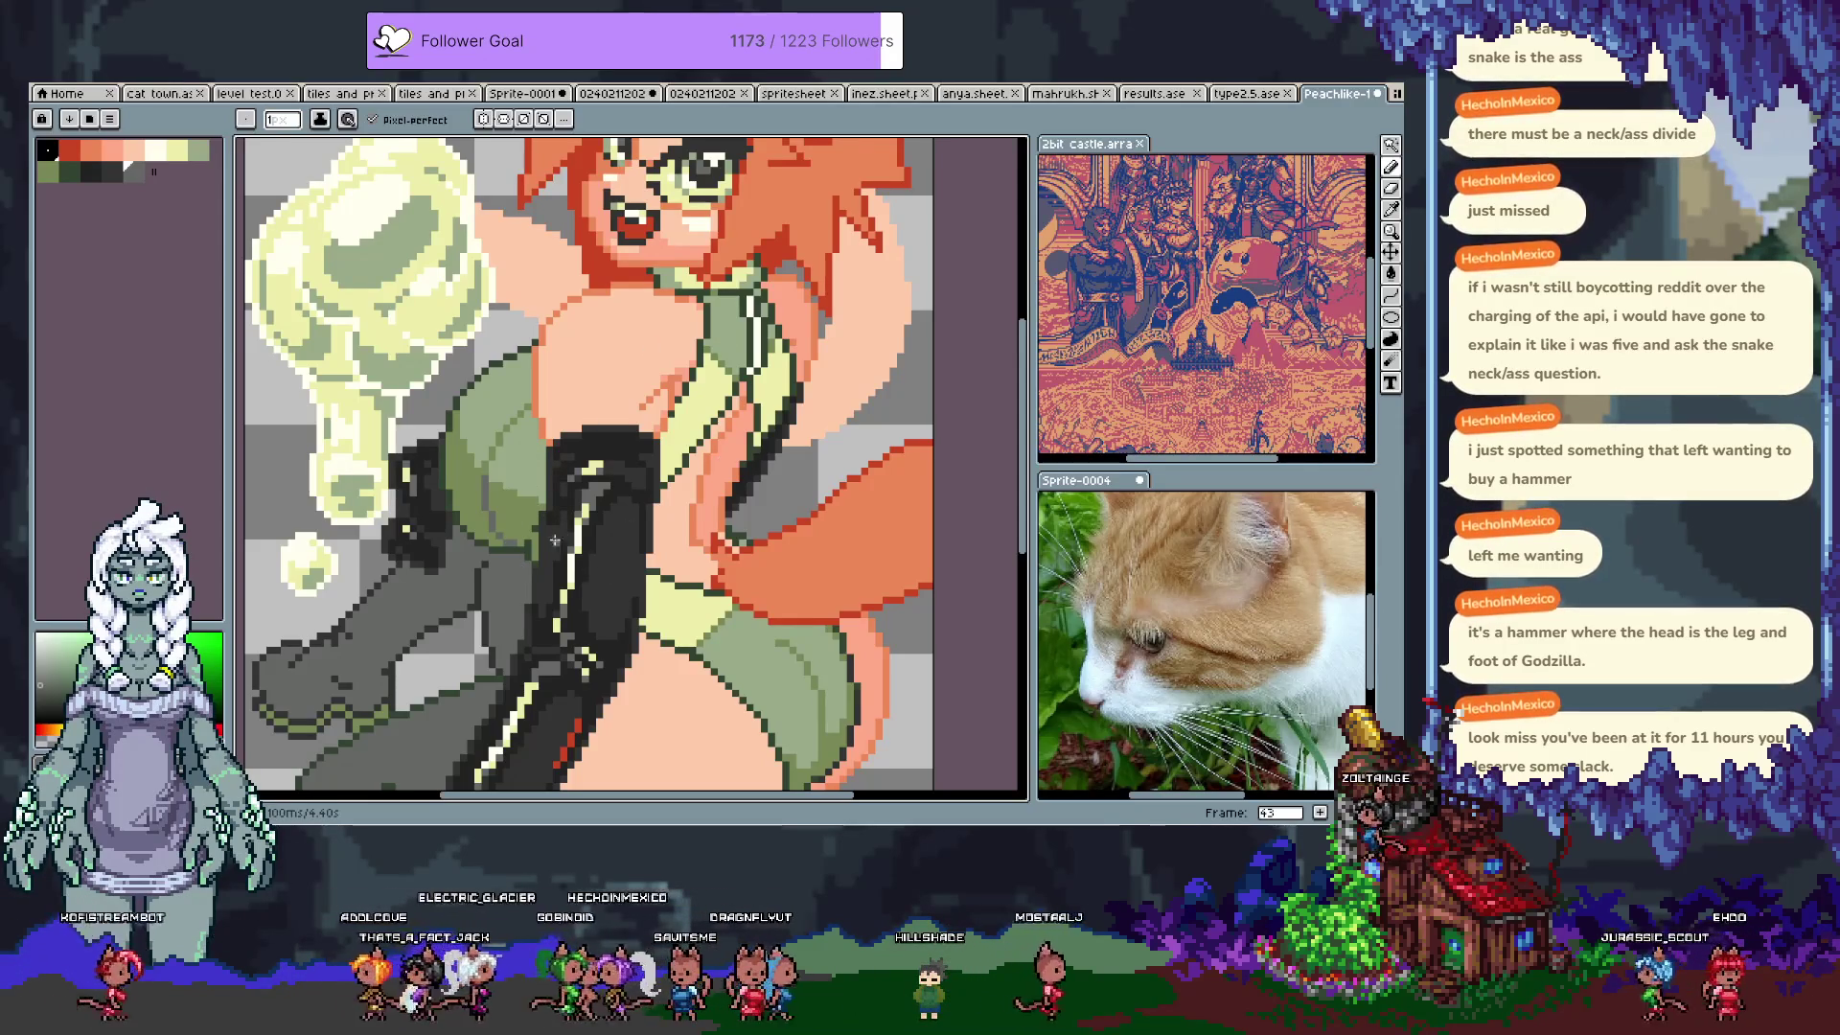
pyautogui.hotkey('ctrl', 's')
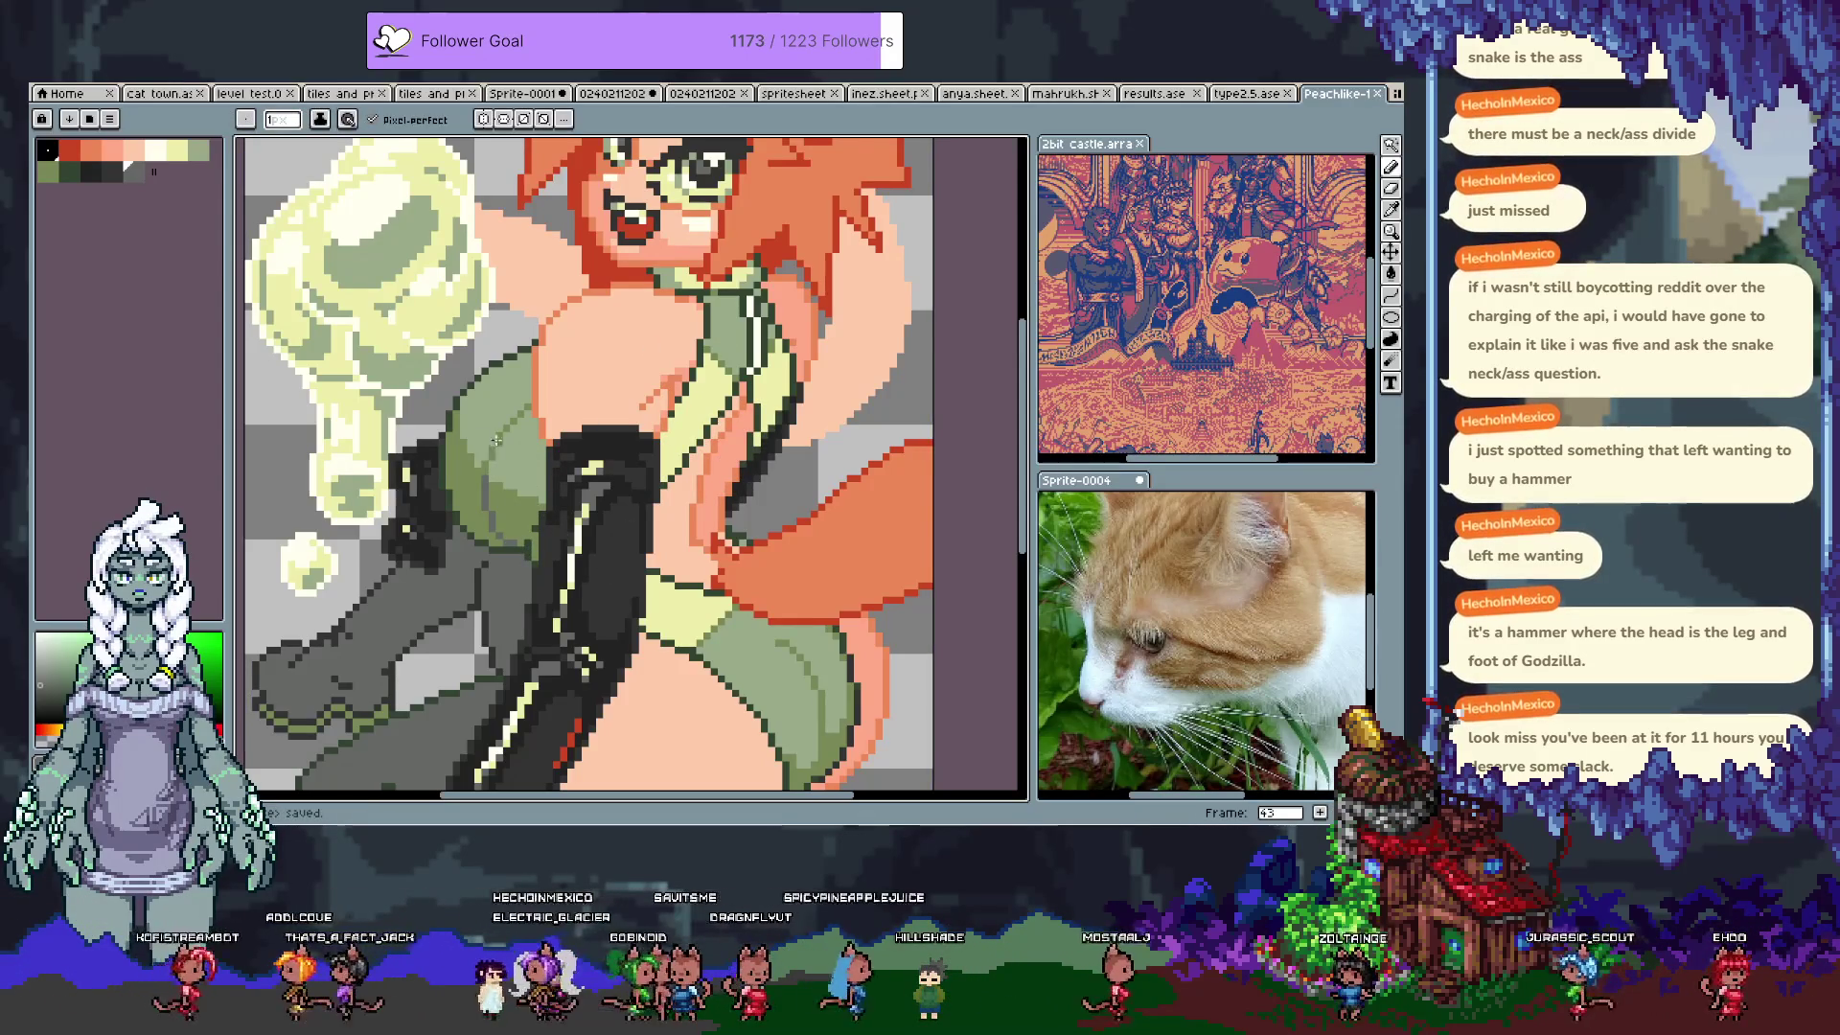
pyautogui.rightClick(196, 149)
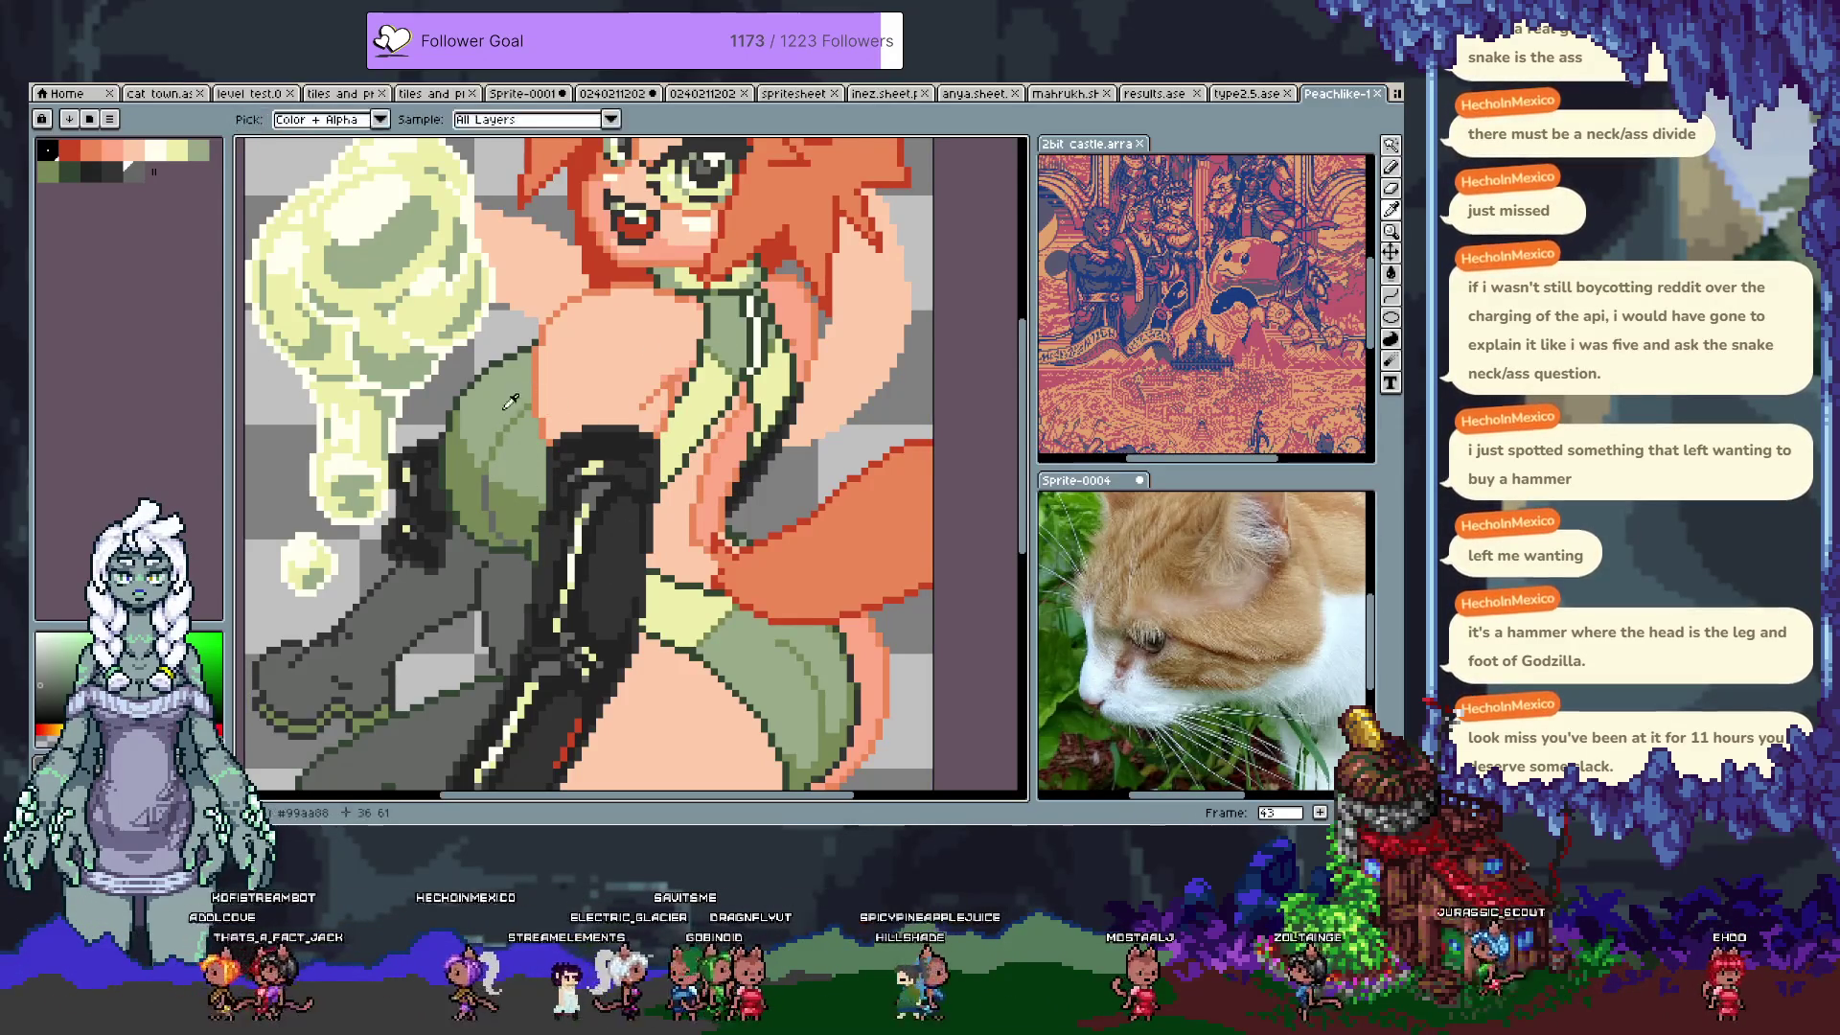
# Step: Pick the dress green and pale yellow, cancelling an accidental selection transform
pyautogui.click(53, 176)
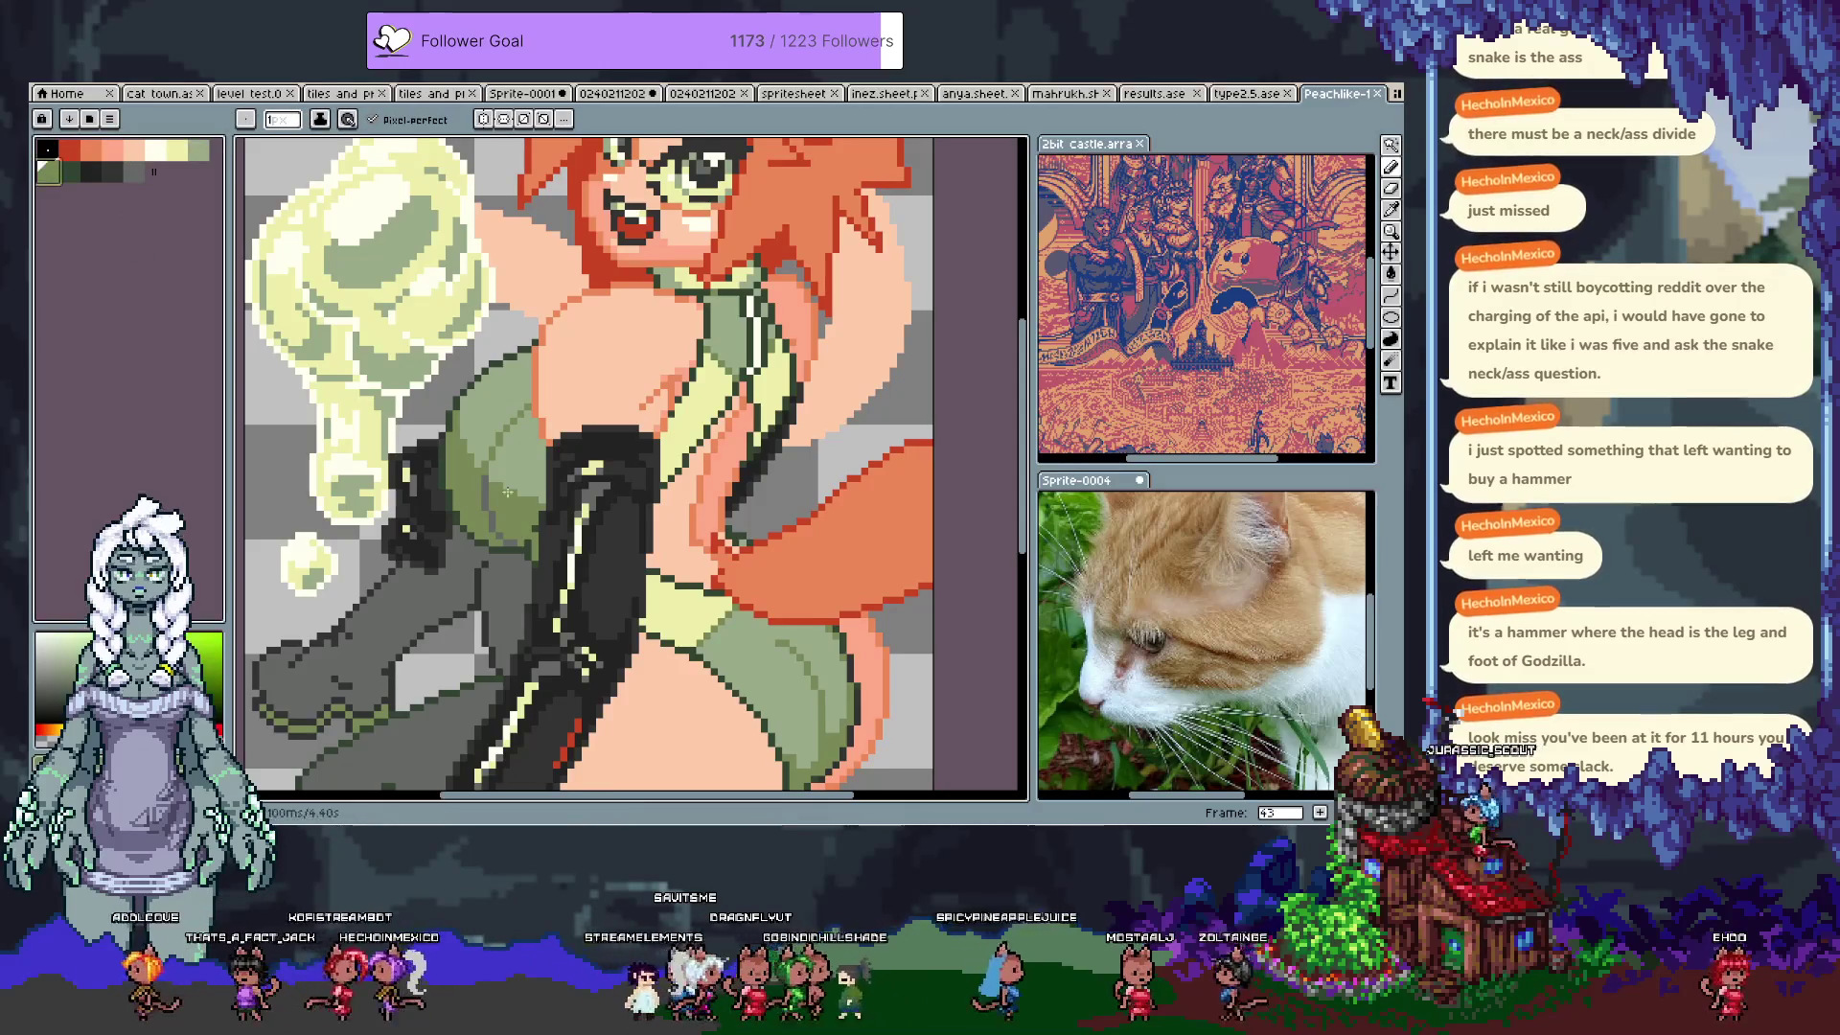
pyautogui.press('x')
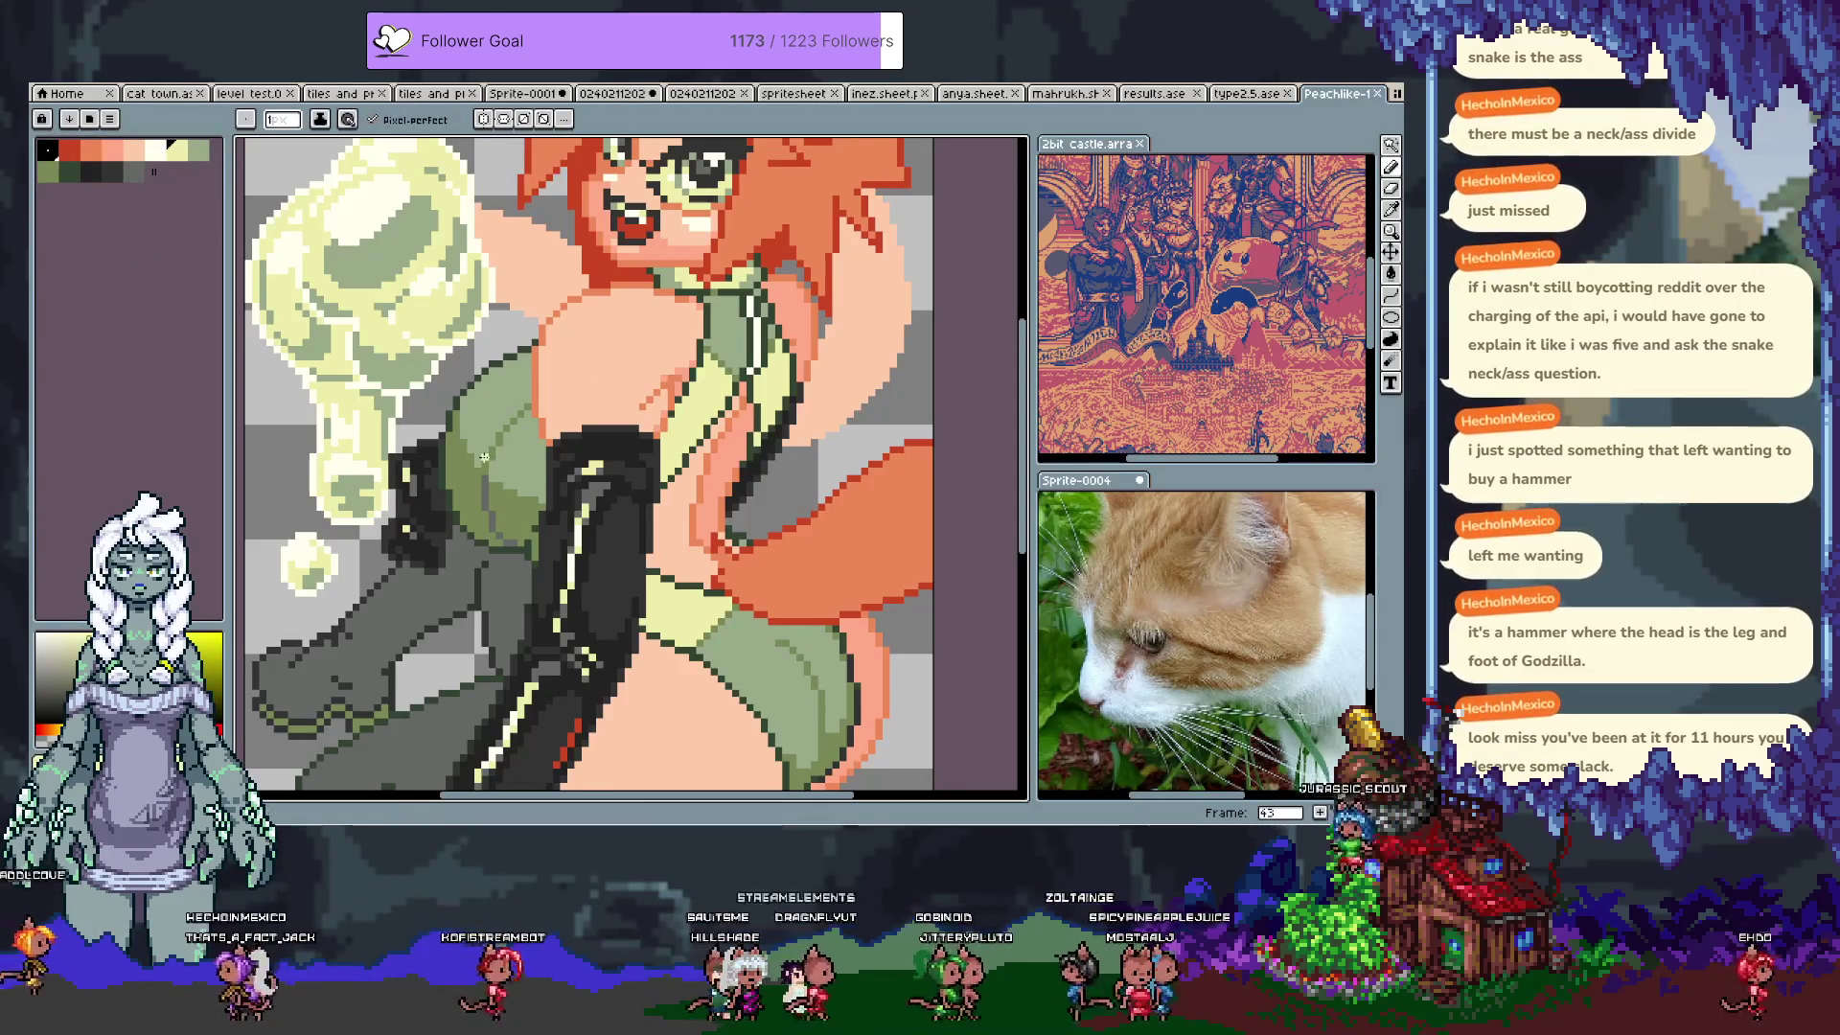
pyautogui.press('m')
pyautogui.click(488, 405)
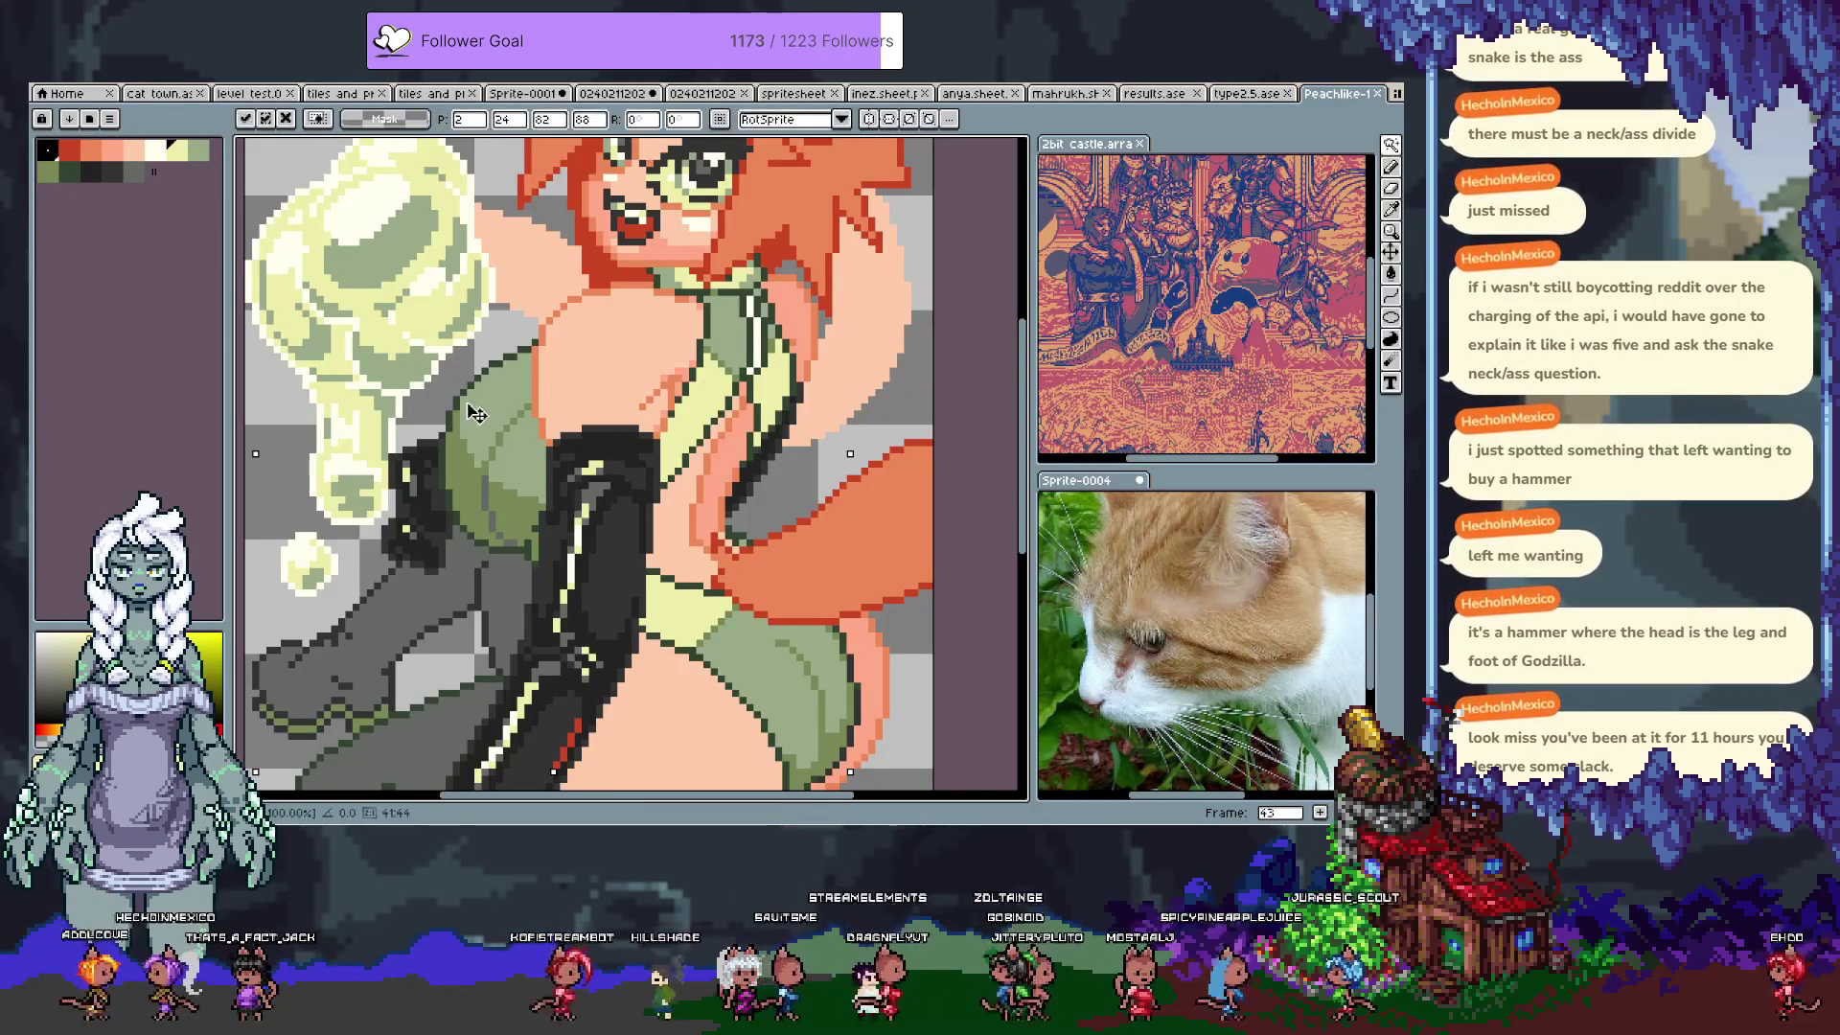
pyautogui.press('b')
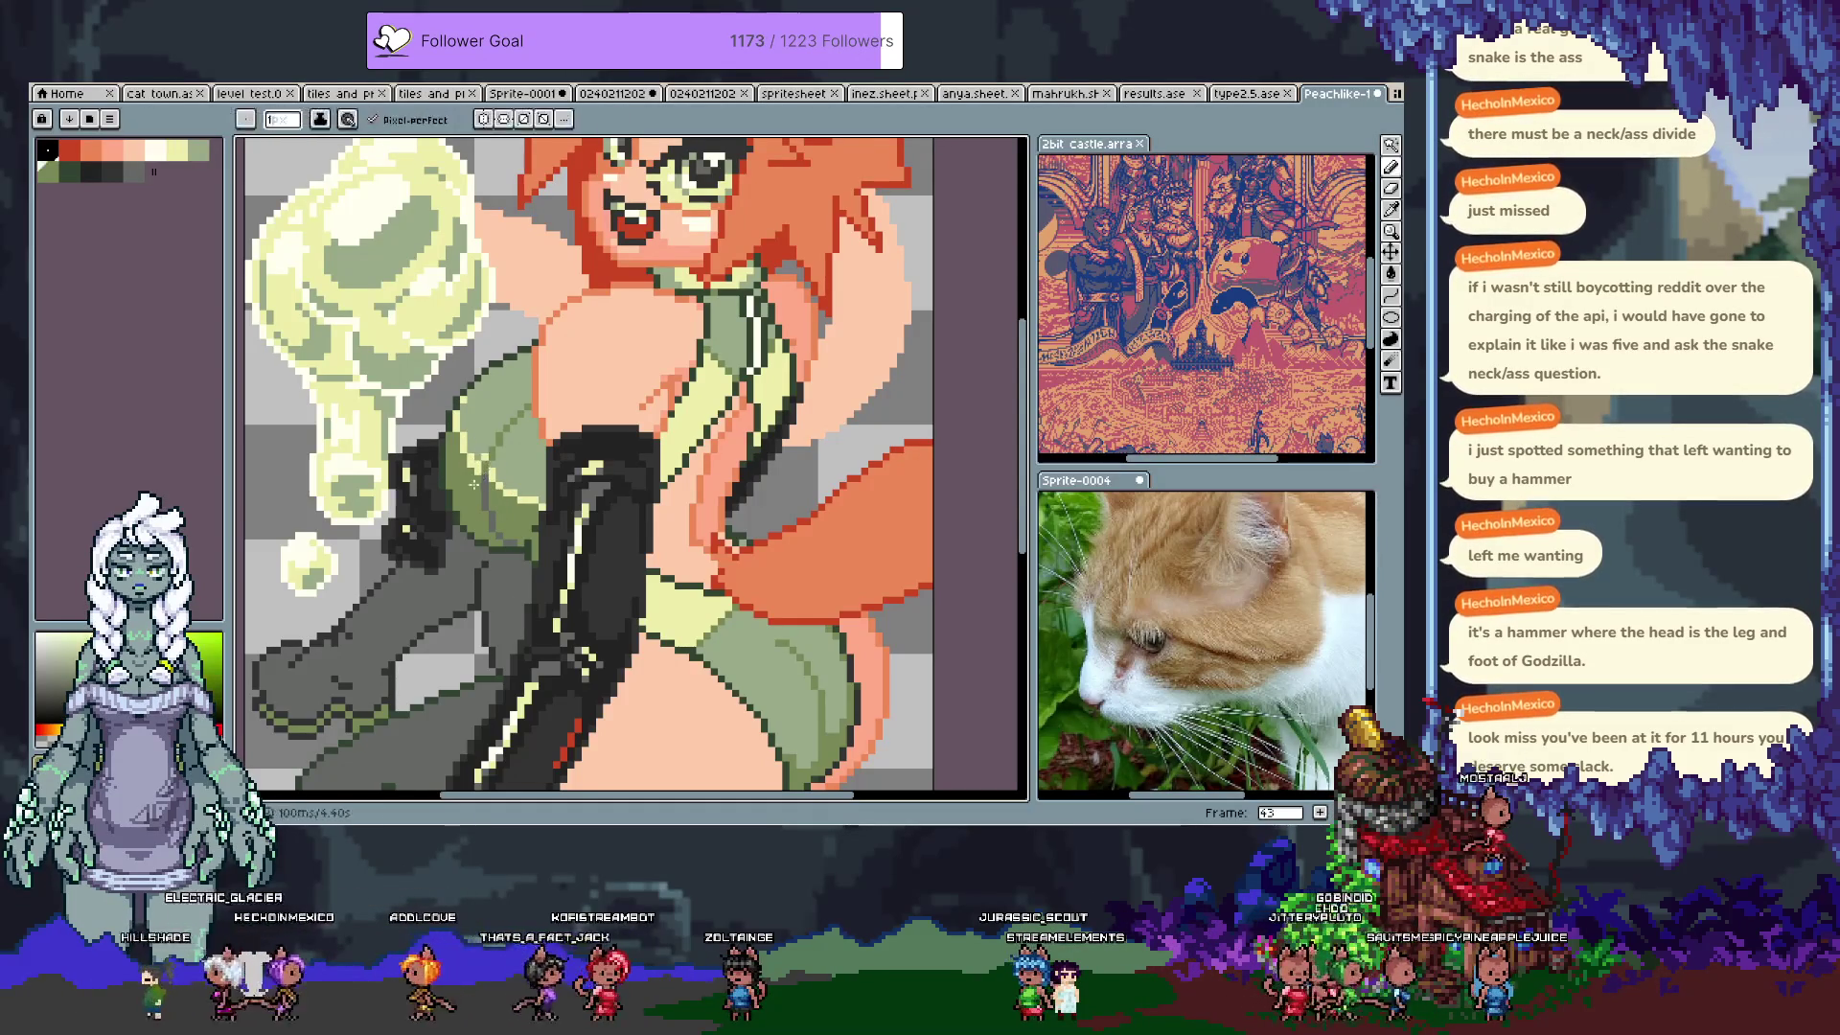
# Step: Sample the dress greens and shade the bodice beside the glove in #99aa88
pyautogui.keyDown('alt'); pyautogui.click(487, 456); pyautogui.keyUp('alt')
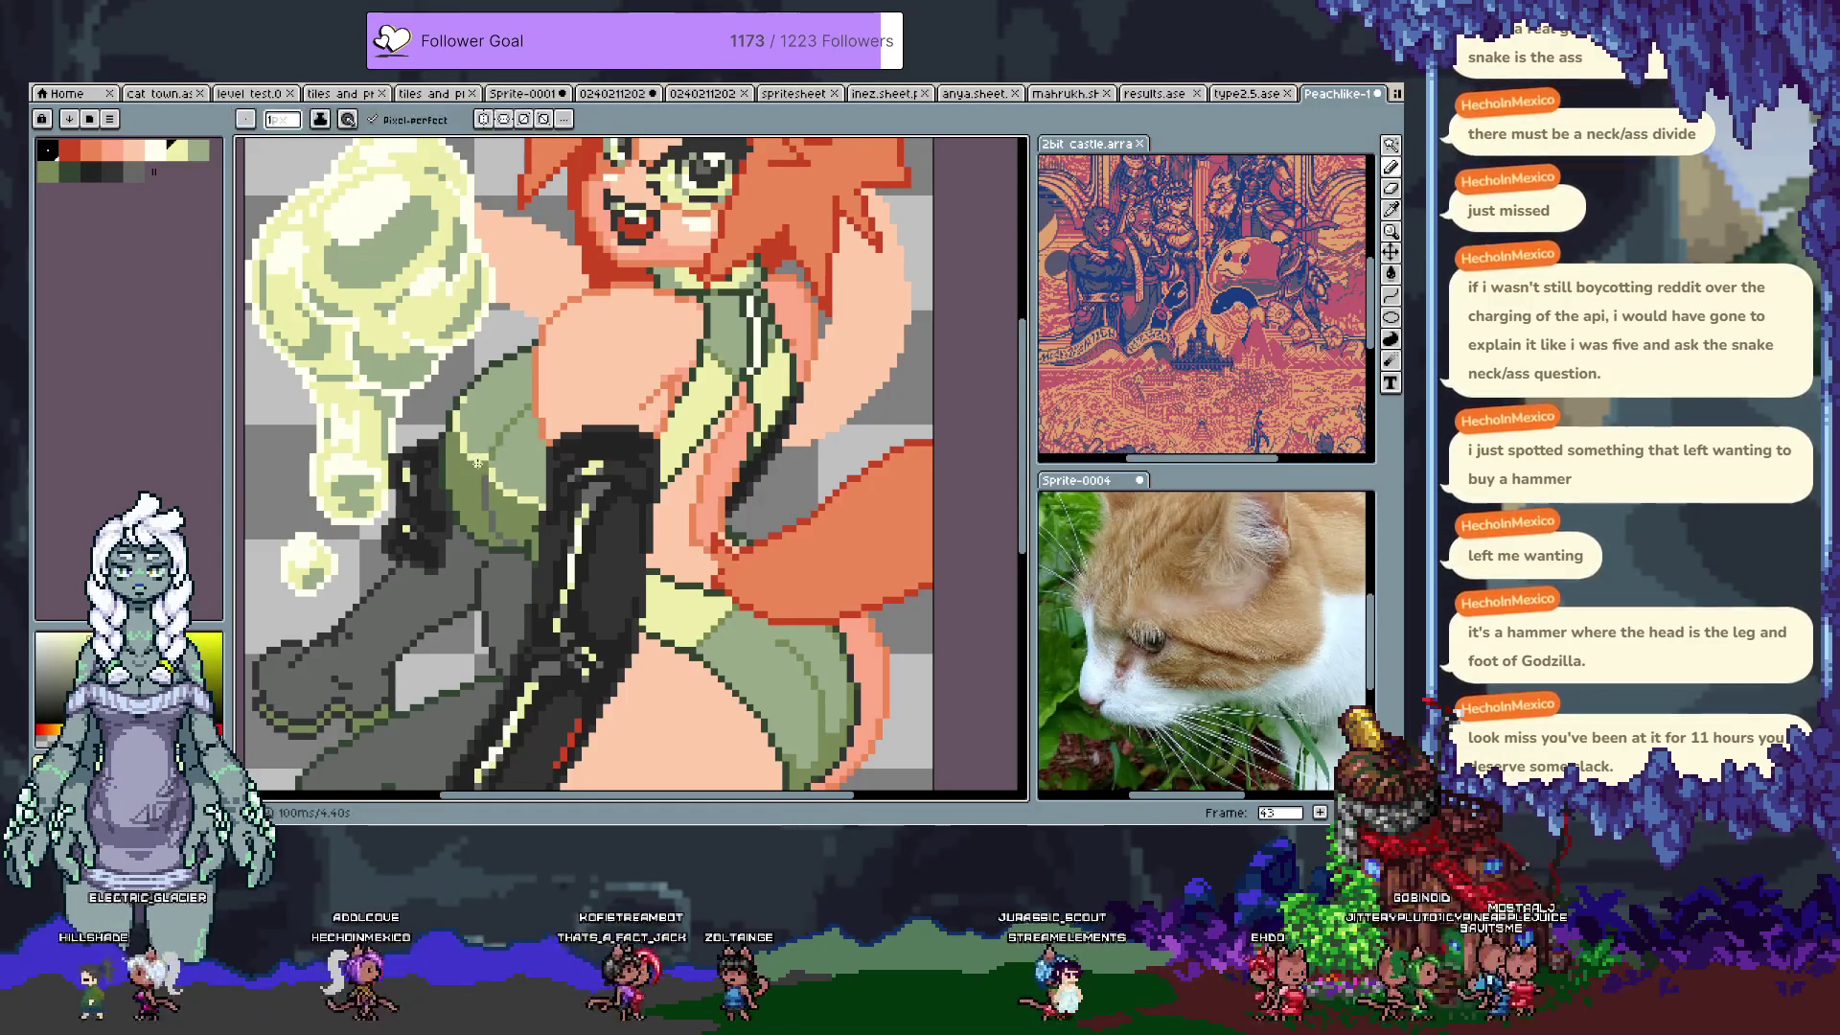
pyautogui.keyDown('alt'); pyautogui.click(469, 451); pyautogui.keyUp('alt')
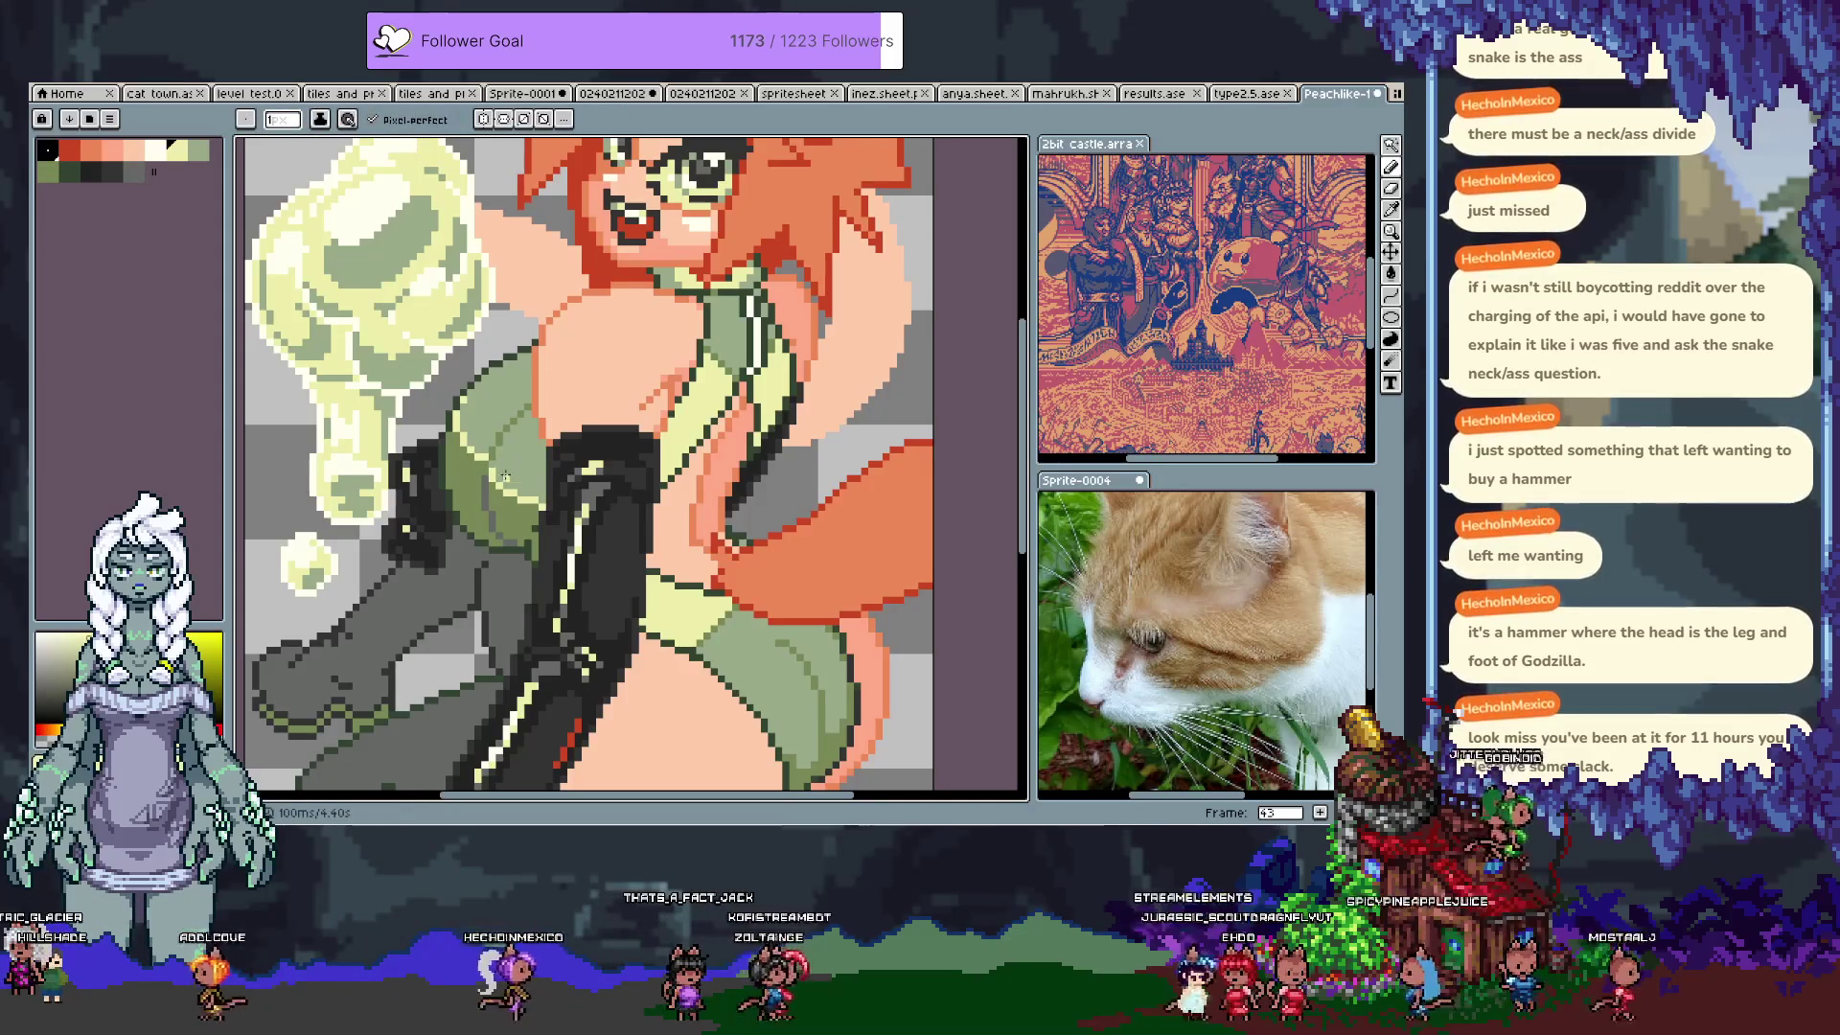
pyautogui.keyDown('alt'); pyautogui.click(539, 495); pyautogui.keyUp('alt')
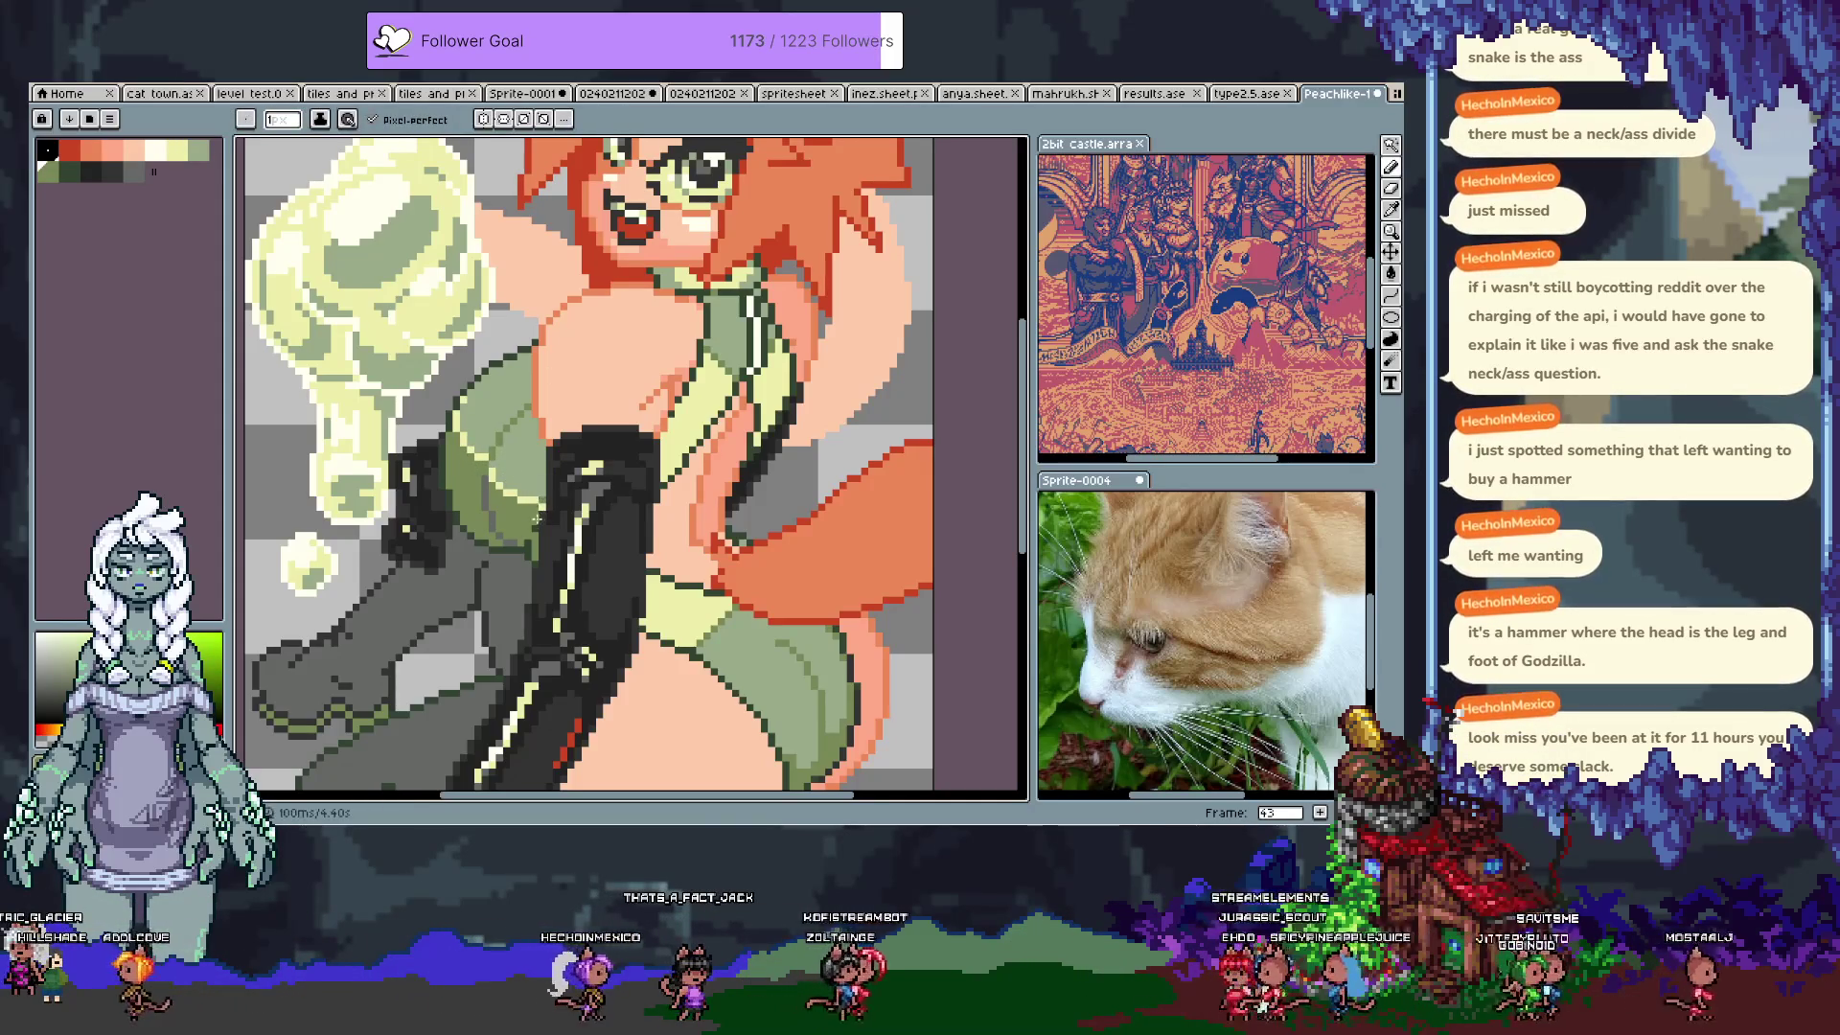
pyautogui.keyDown('alt'); pyautogui.click(539, 462); pyautogui.keyUp('alt')
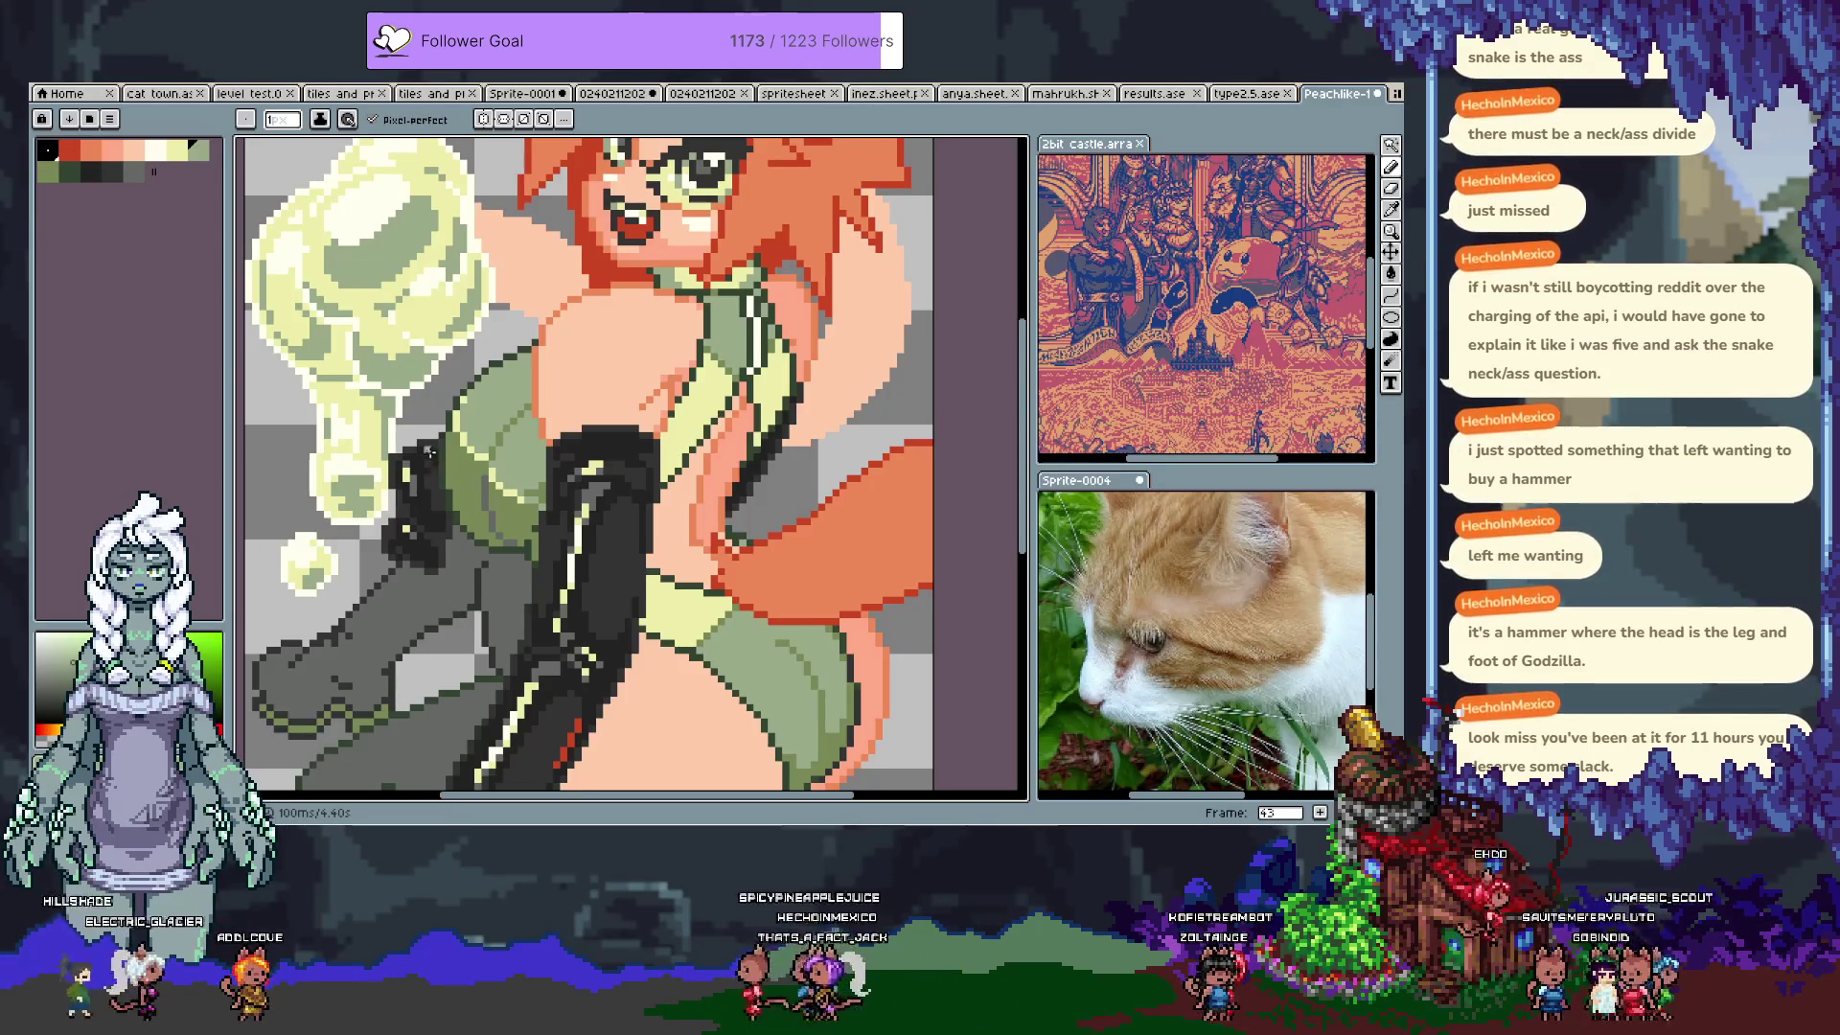
pyautogui.press('g')
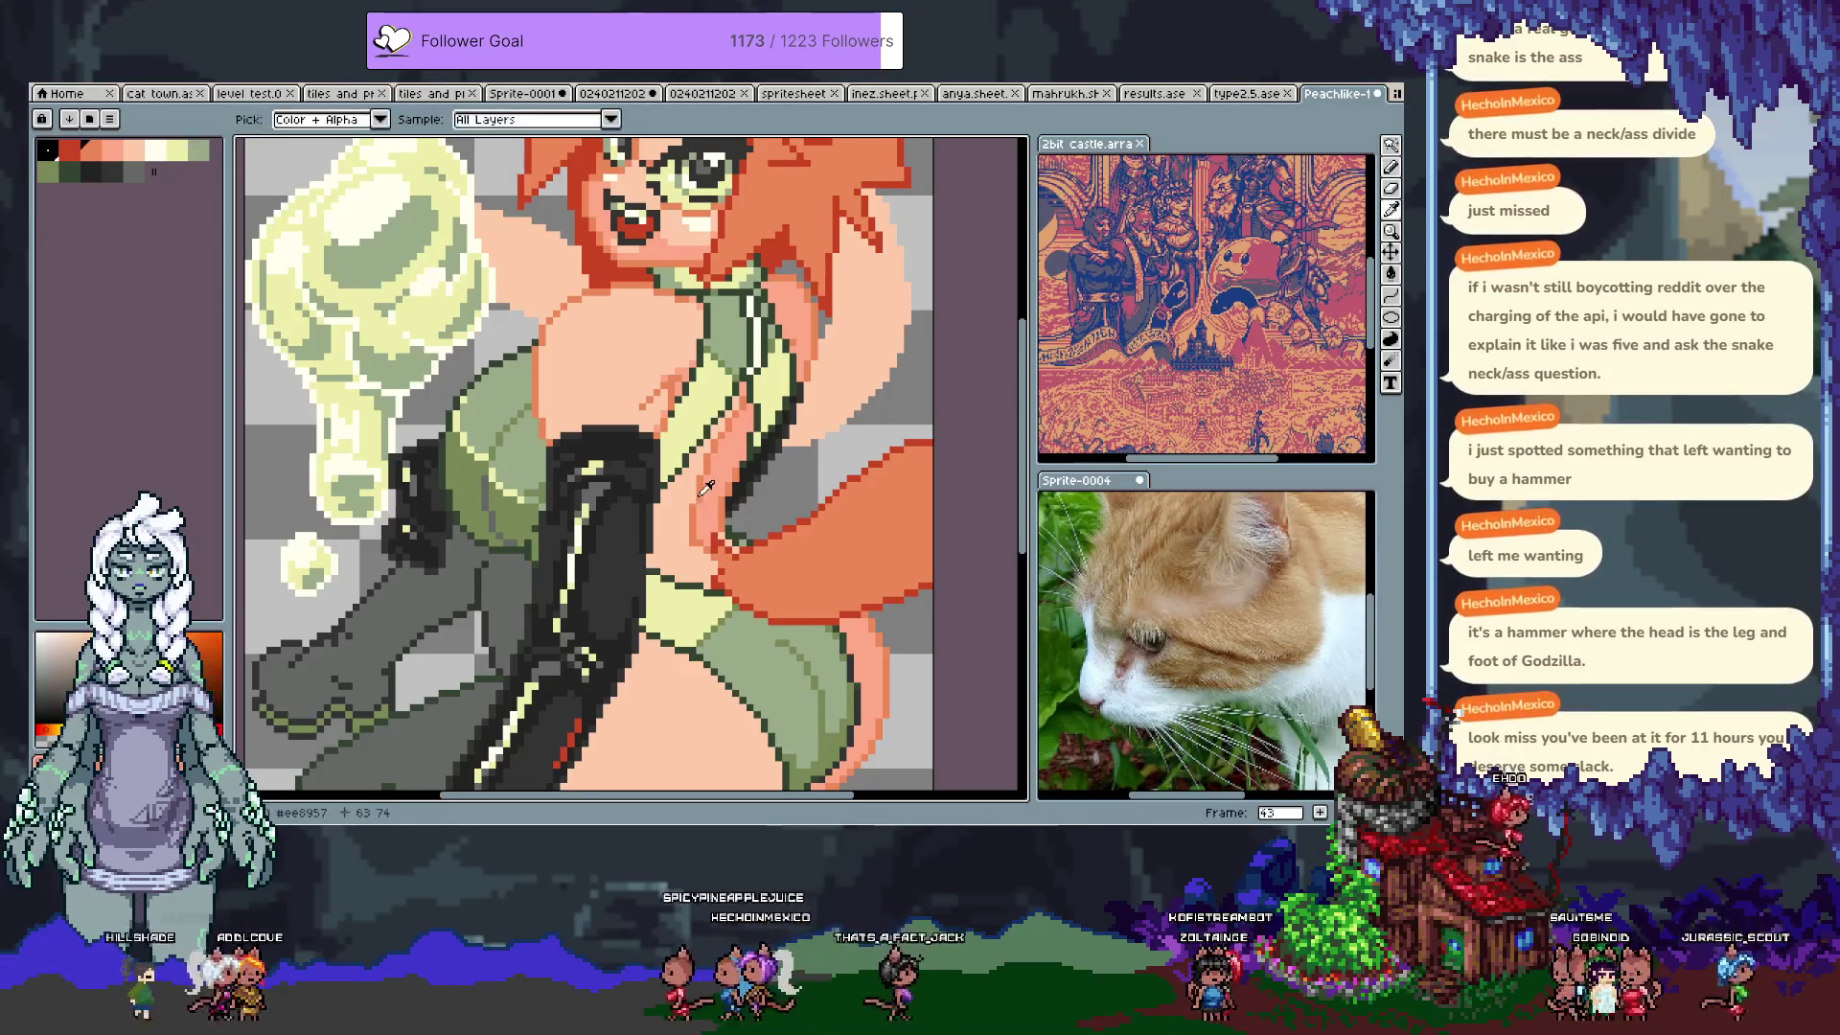
pyautogui.moveTo(539, 443); pyautogui.dragTo(580, 484)
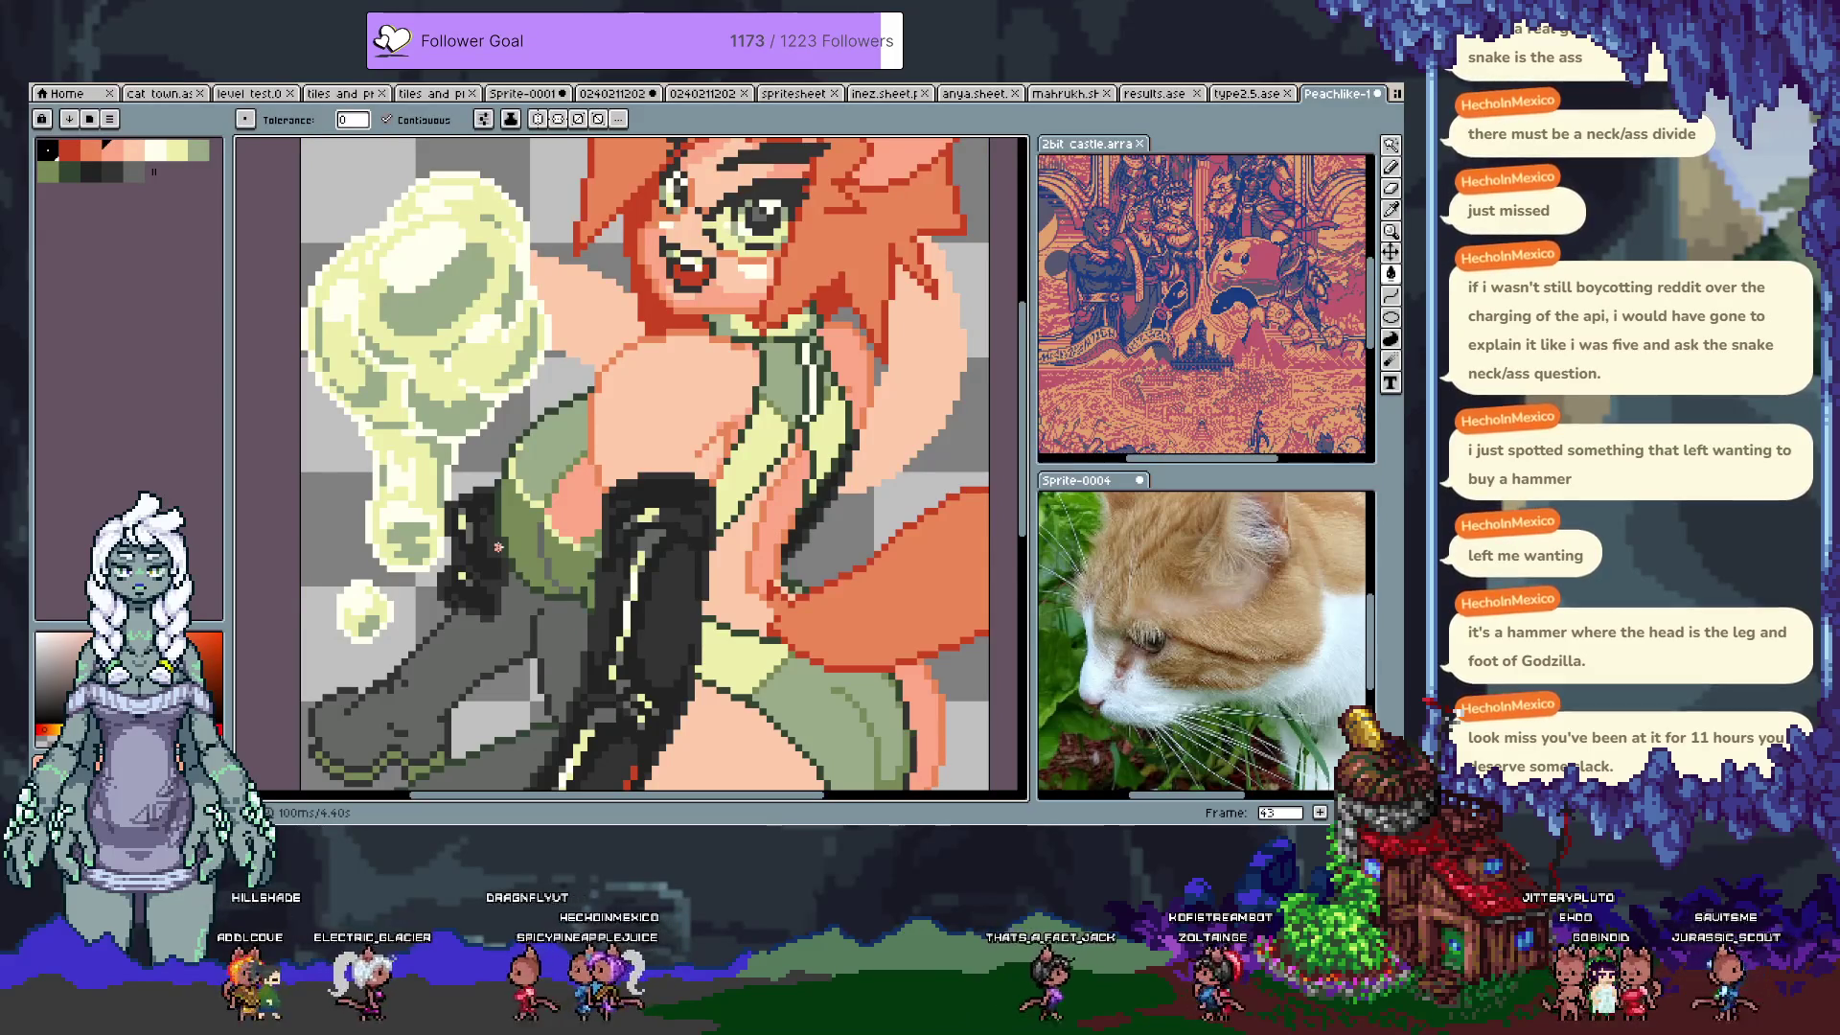
pyautogui.scroll(-4, 504, 551)
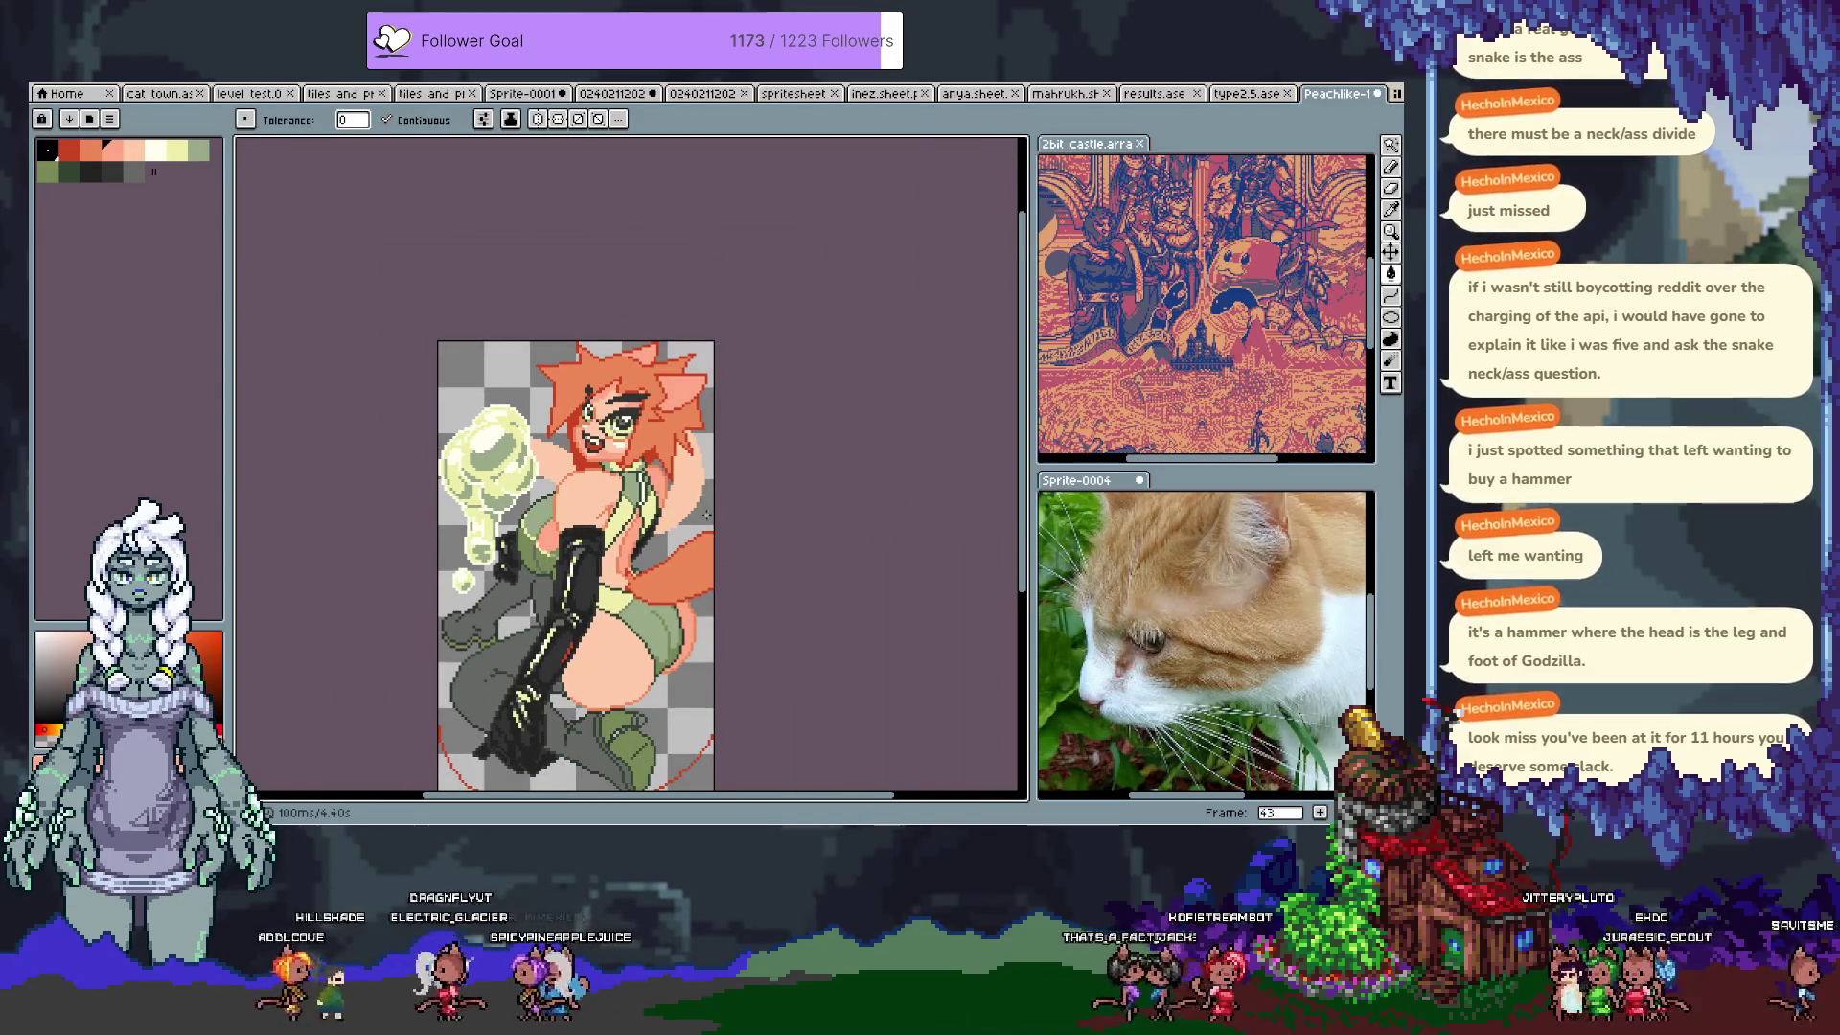
pyautogui.hotkey('ctrl', 'z')
pyautogui.scroll(3, 696, 457)
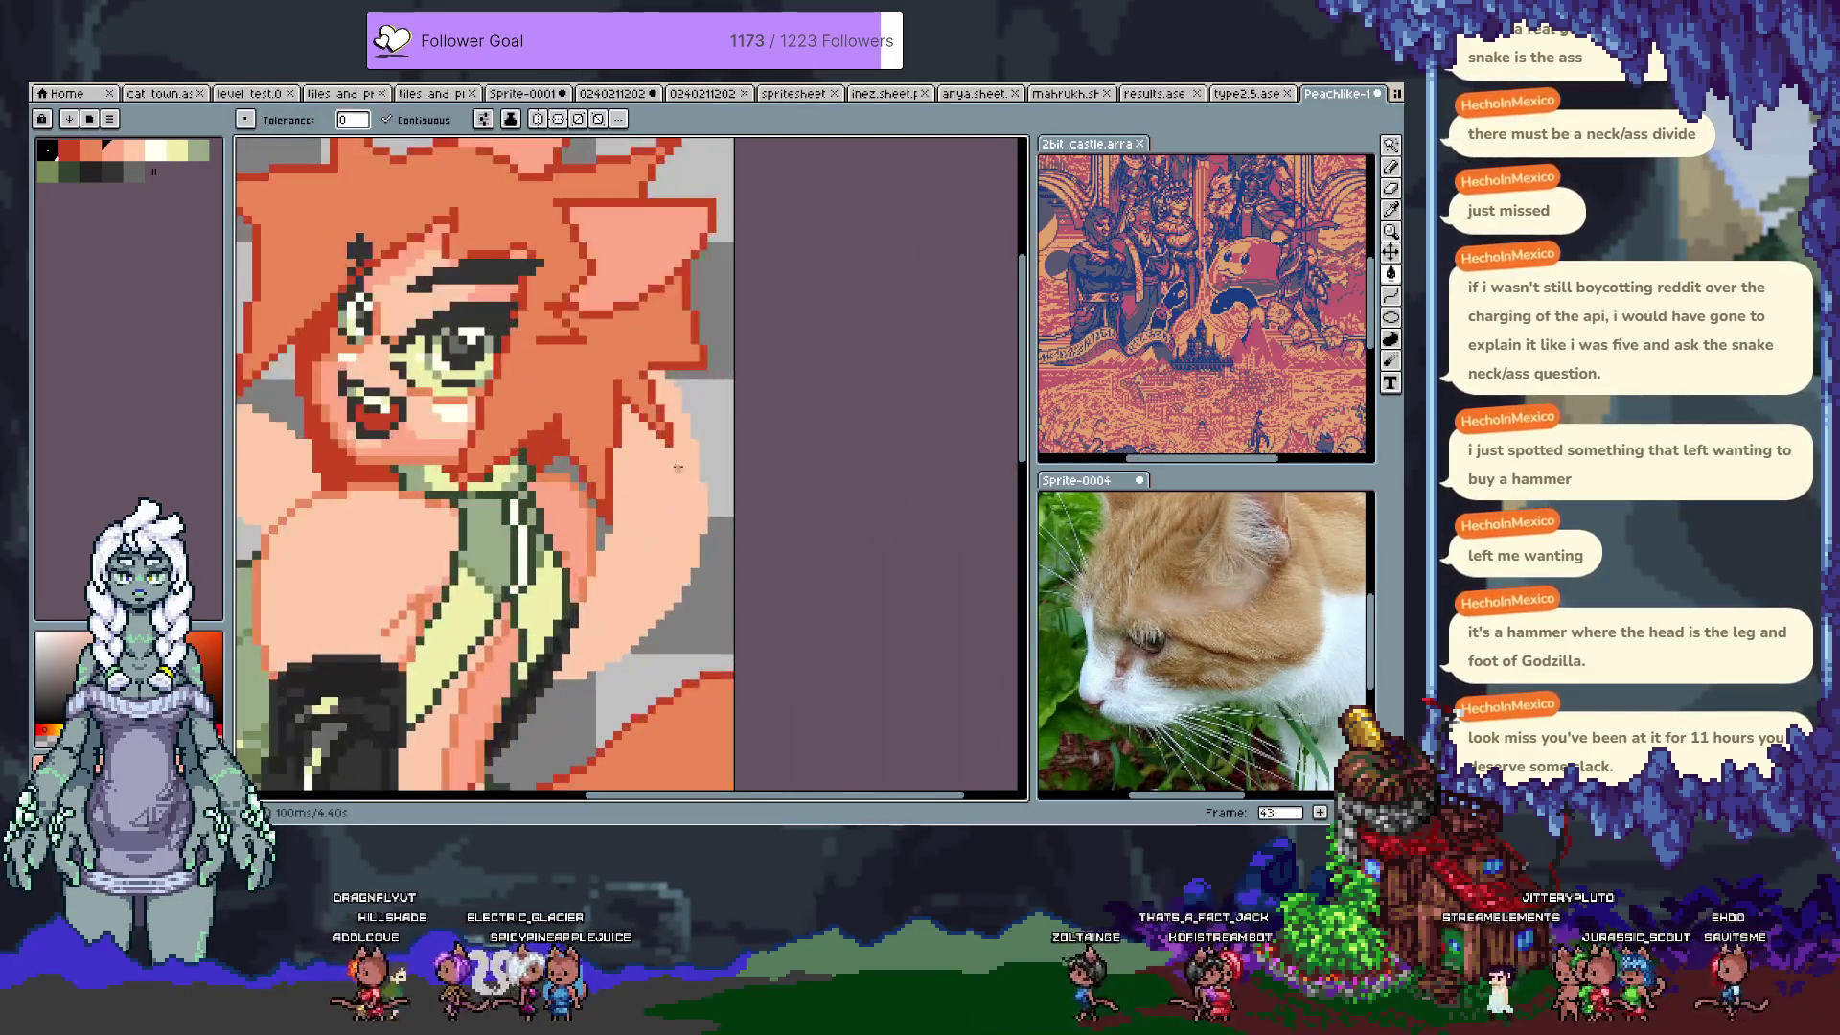
pyautogui.scroll(-2, 436, 575)
pyautogui.scroll(3, 635, 571)
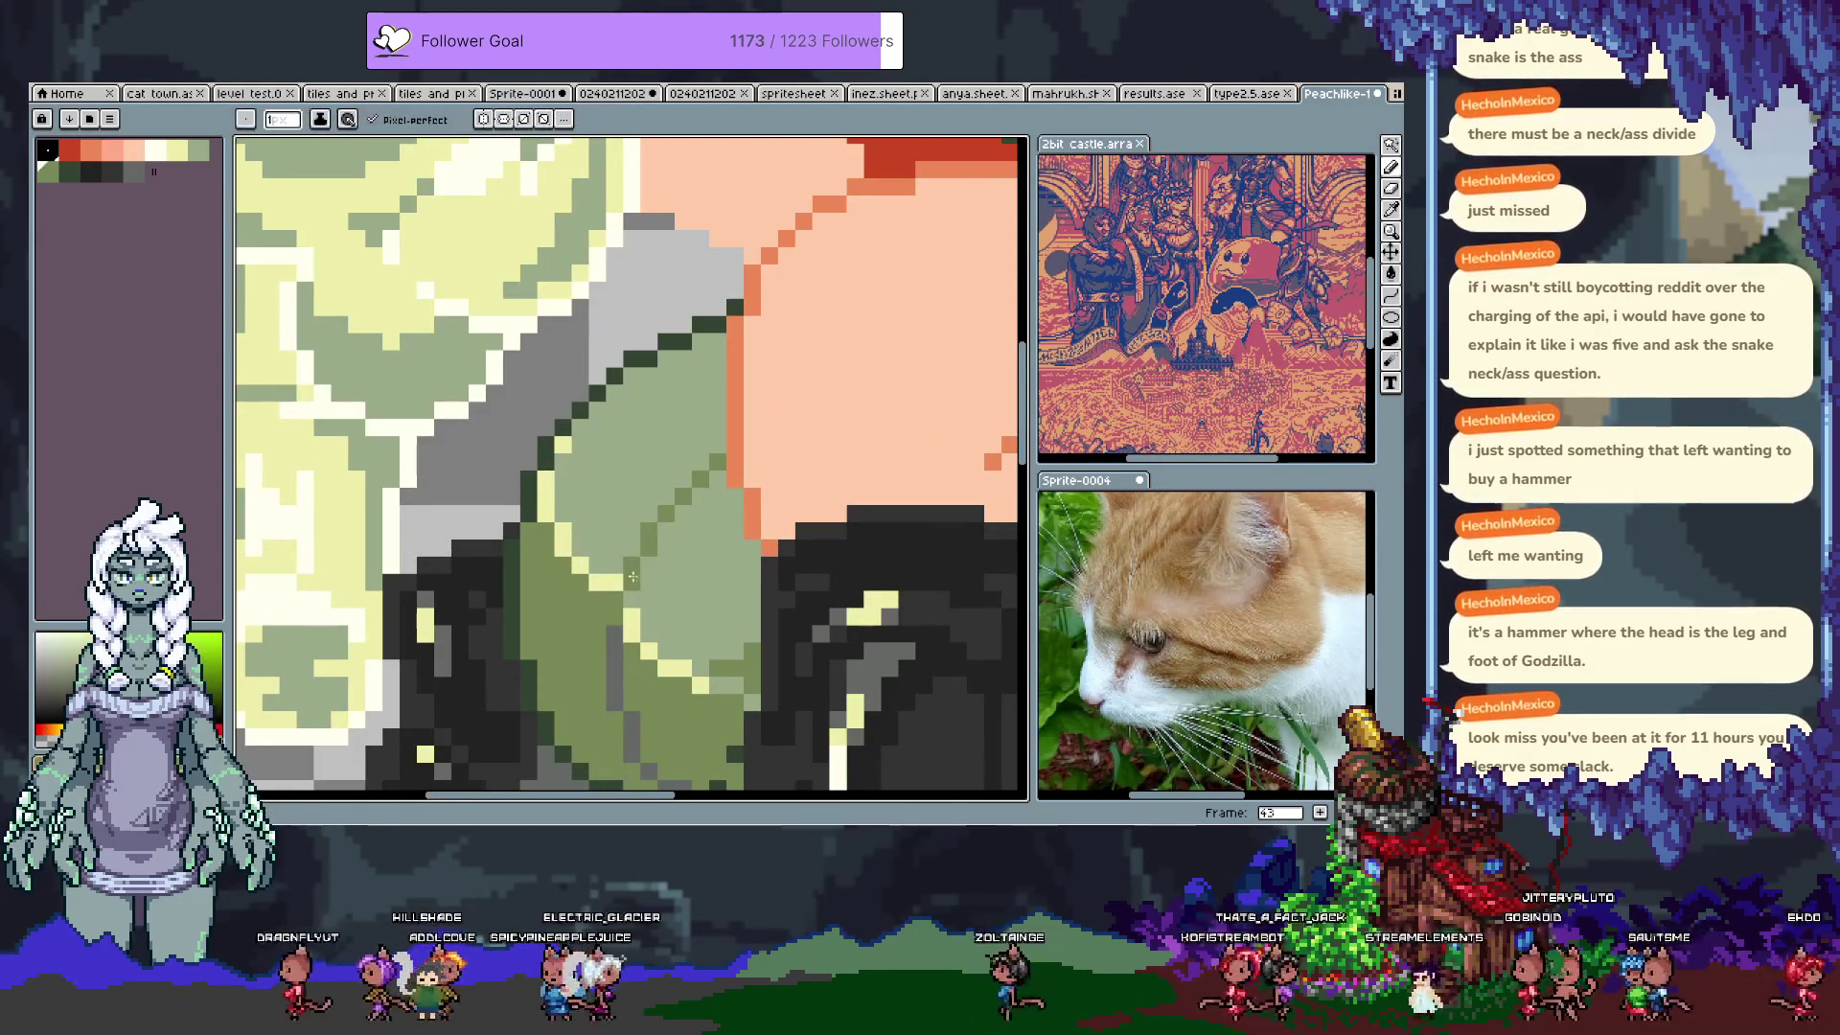
pyautogui.scroll(-1, 596, 473)
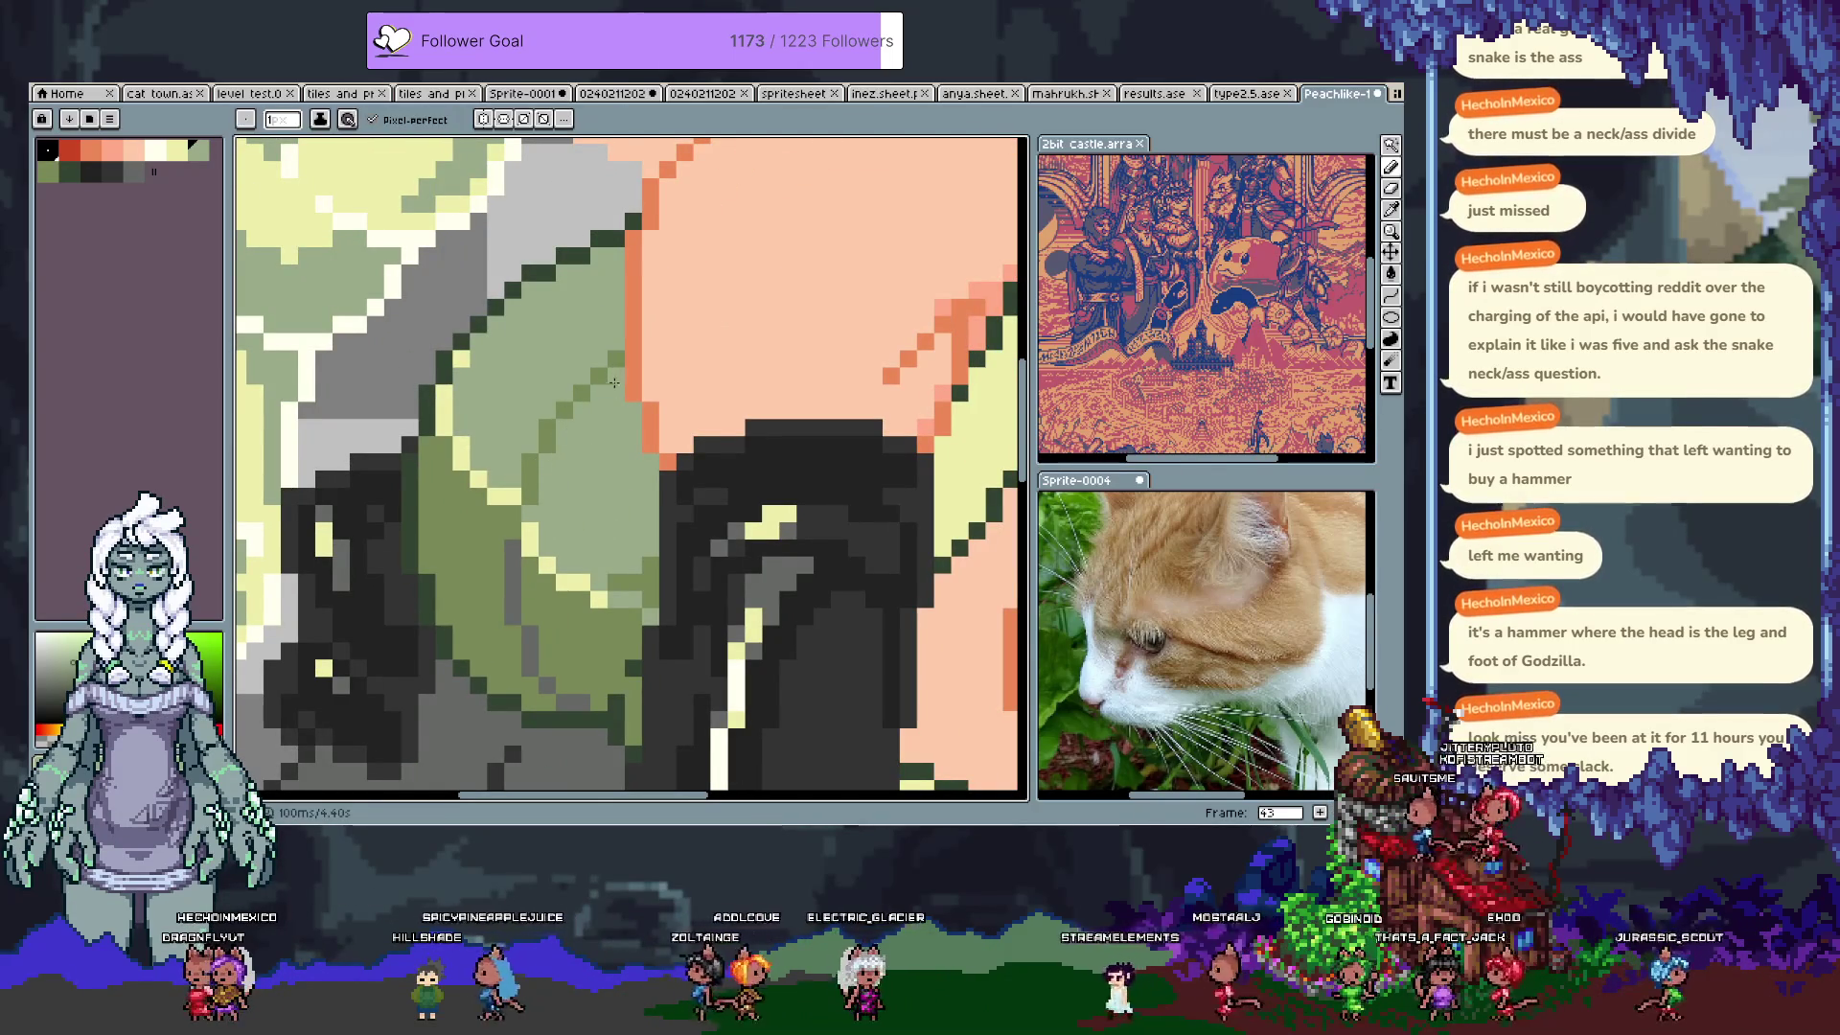
pyautogui.scroll(-4, 765, 520)
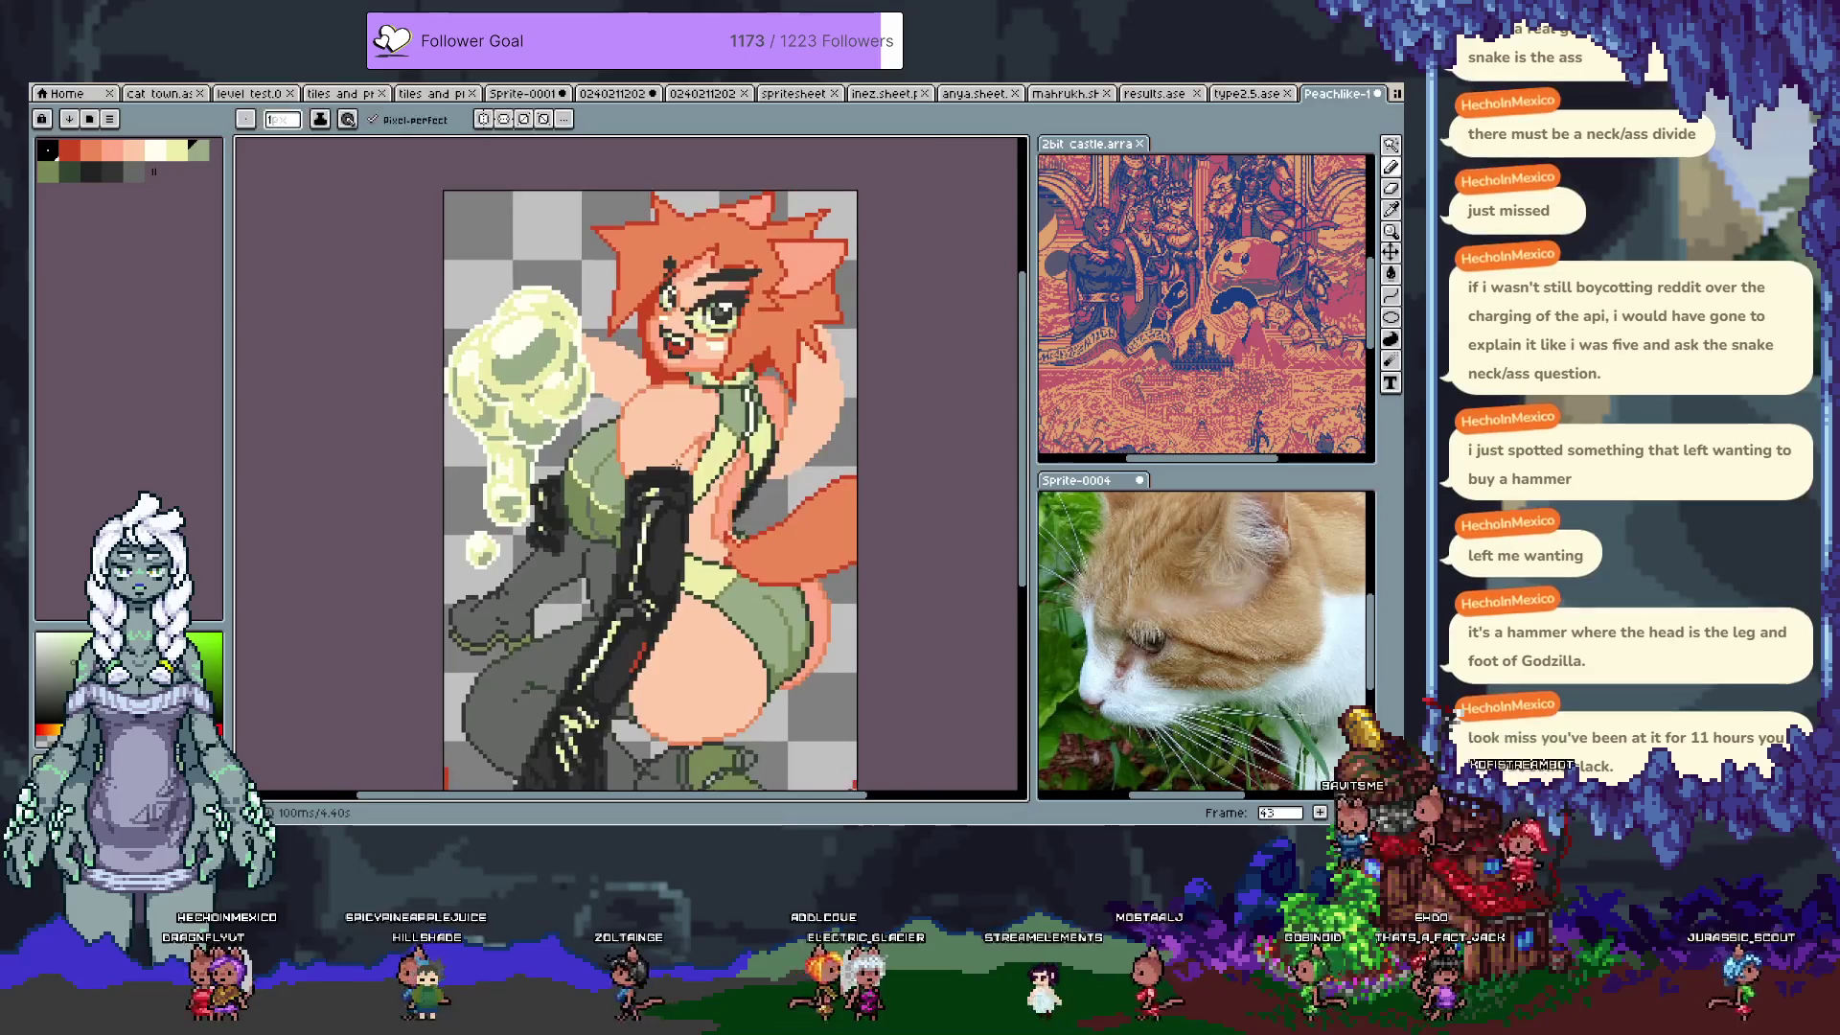
pyautogui.scroll(4, 570, 490)
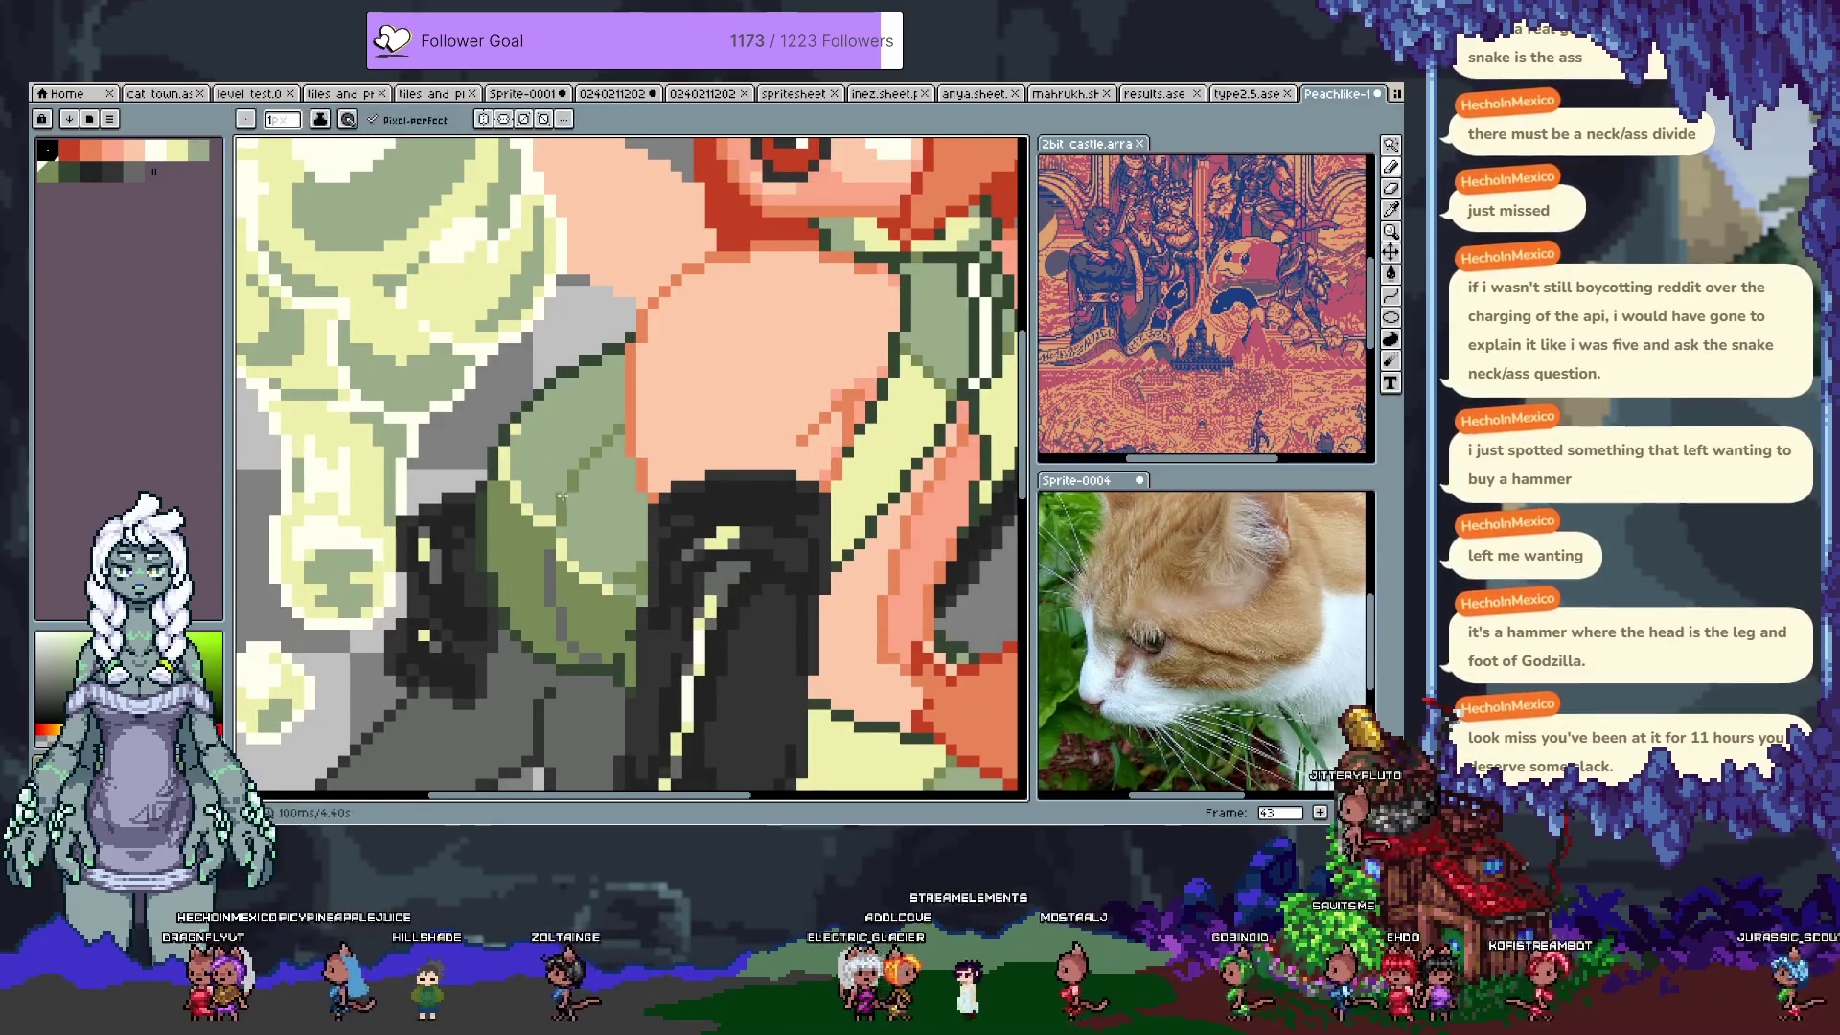
pyautogui.keyDown('alt'); pyautogui.click(552, 512); pyautogui.keyUp('alt')
pyautogui.scroll(-4, 552, 512)
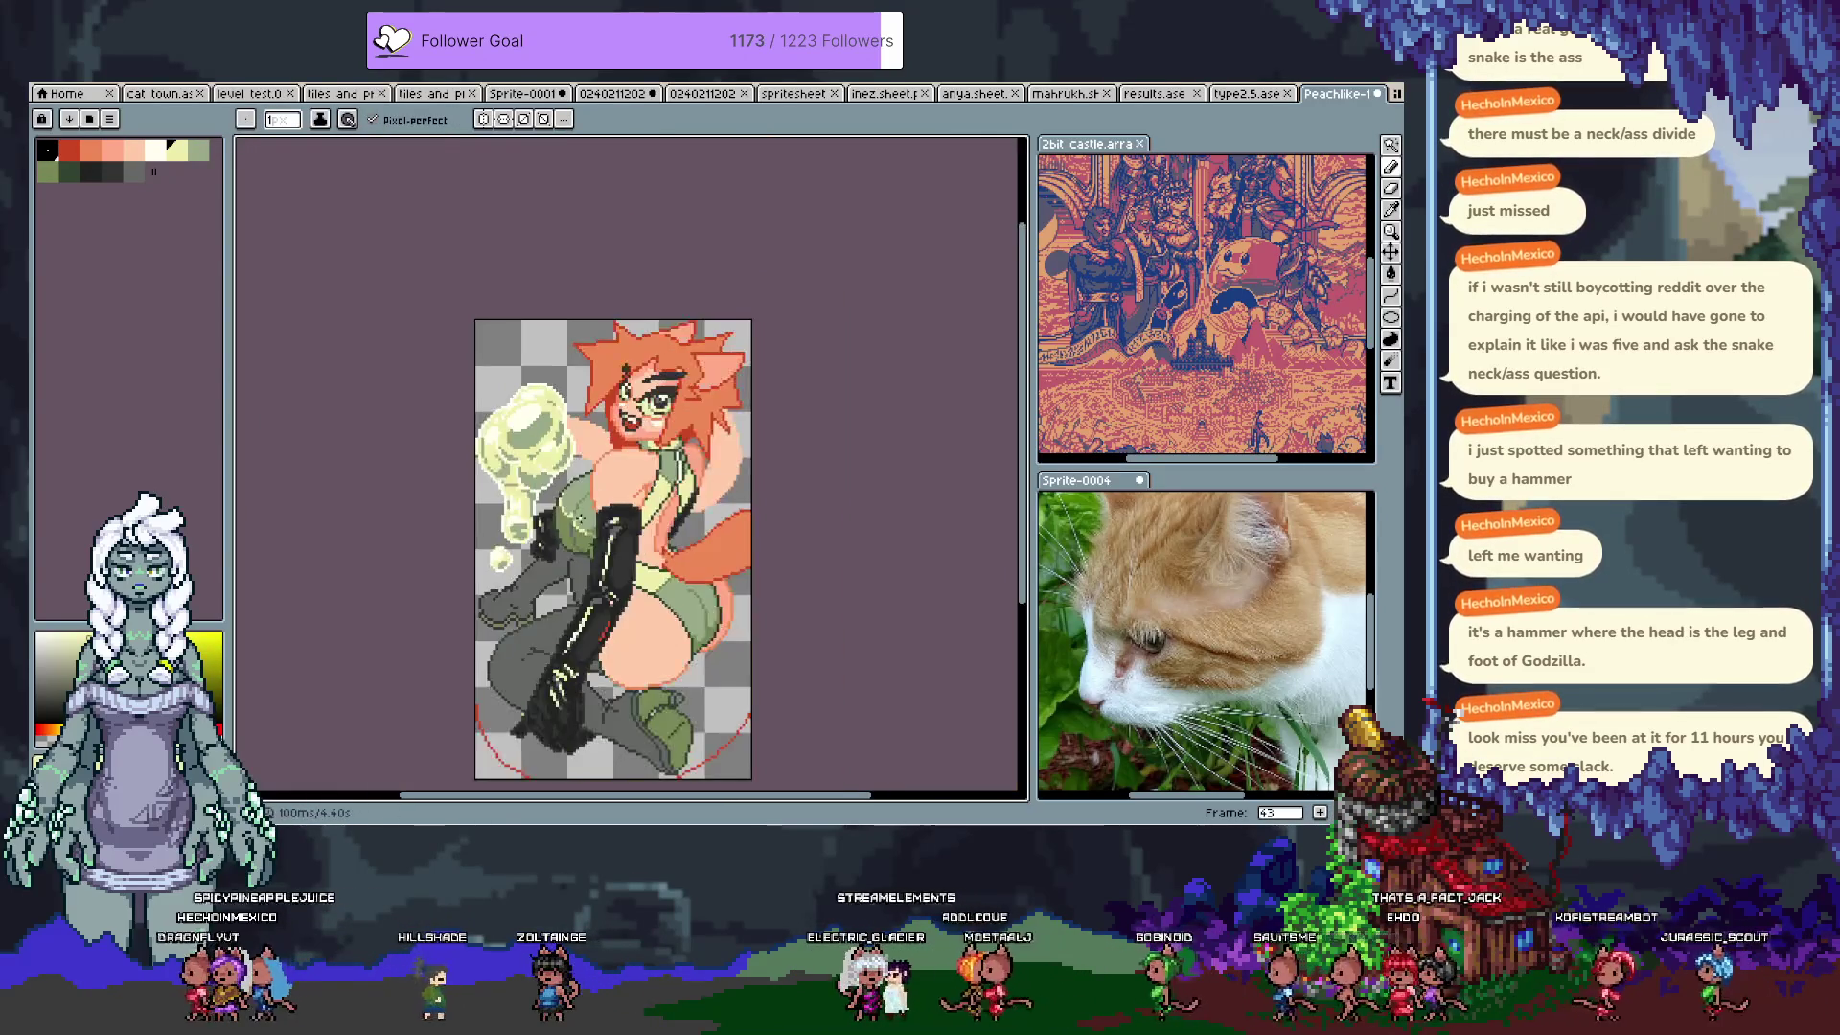
pyautogui.hotkey('ctrl', 'z')
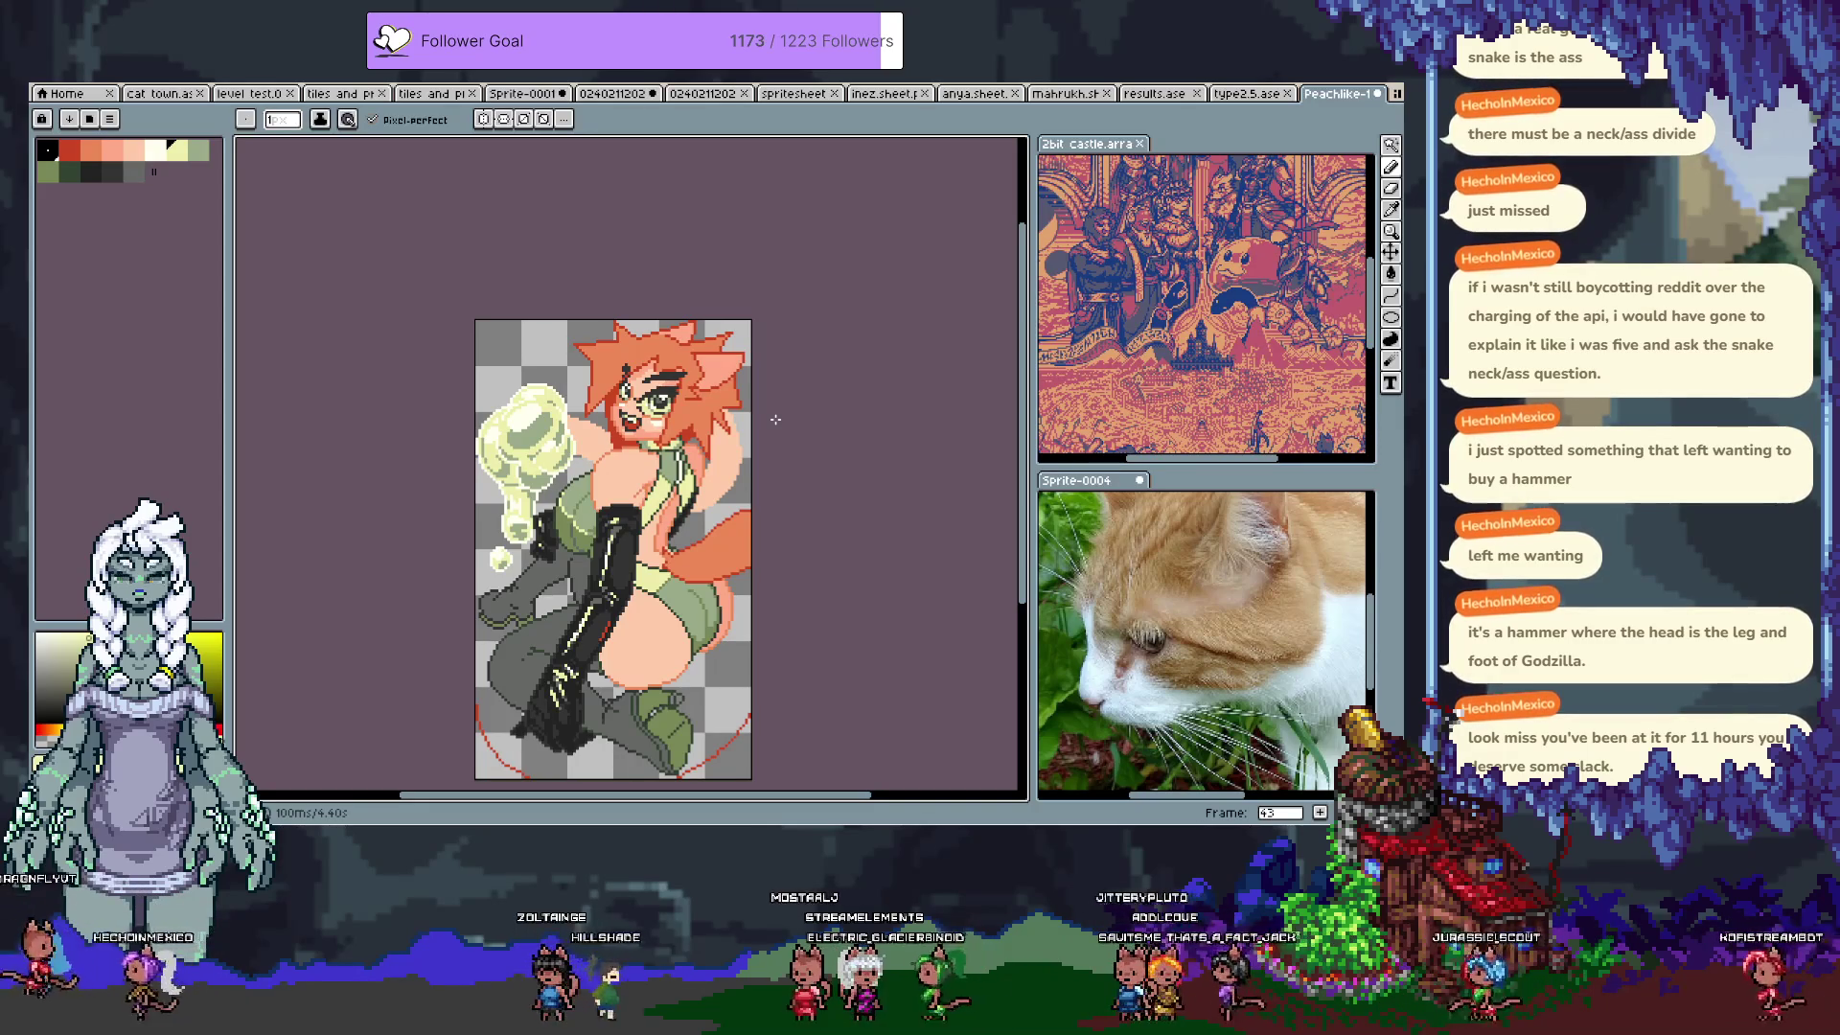
pyautogui.hotkey('ctrl', 'z')
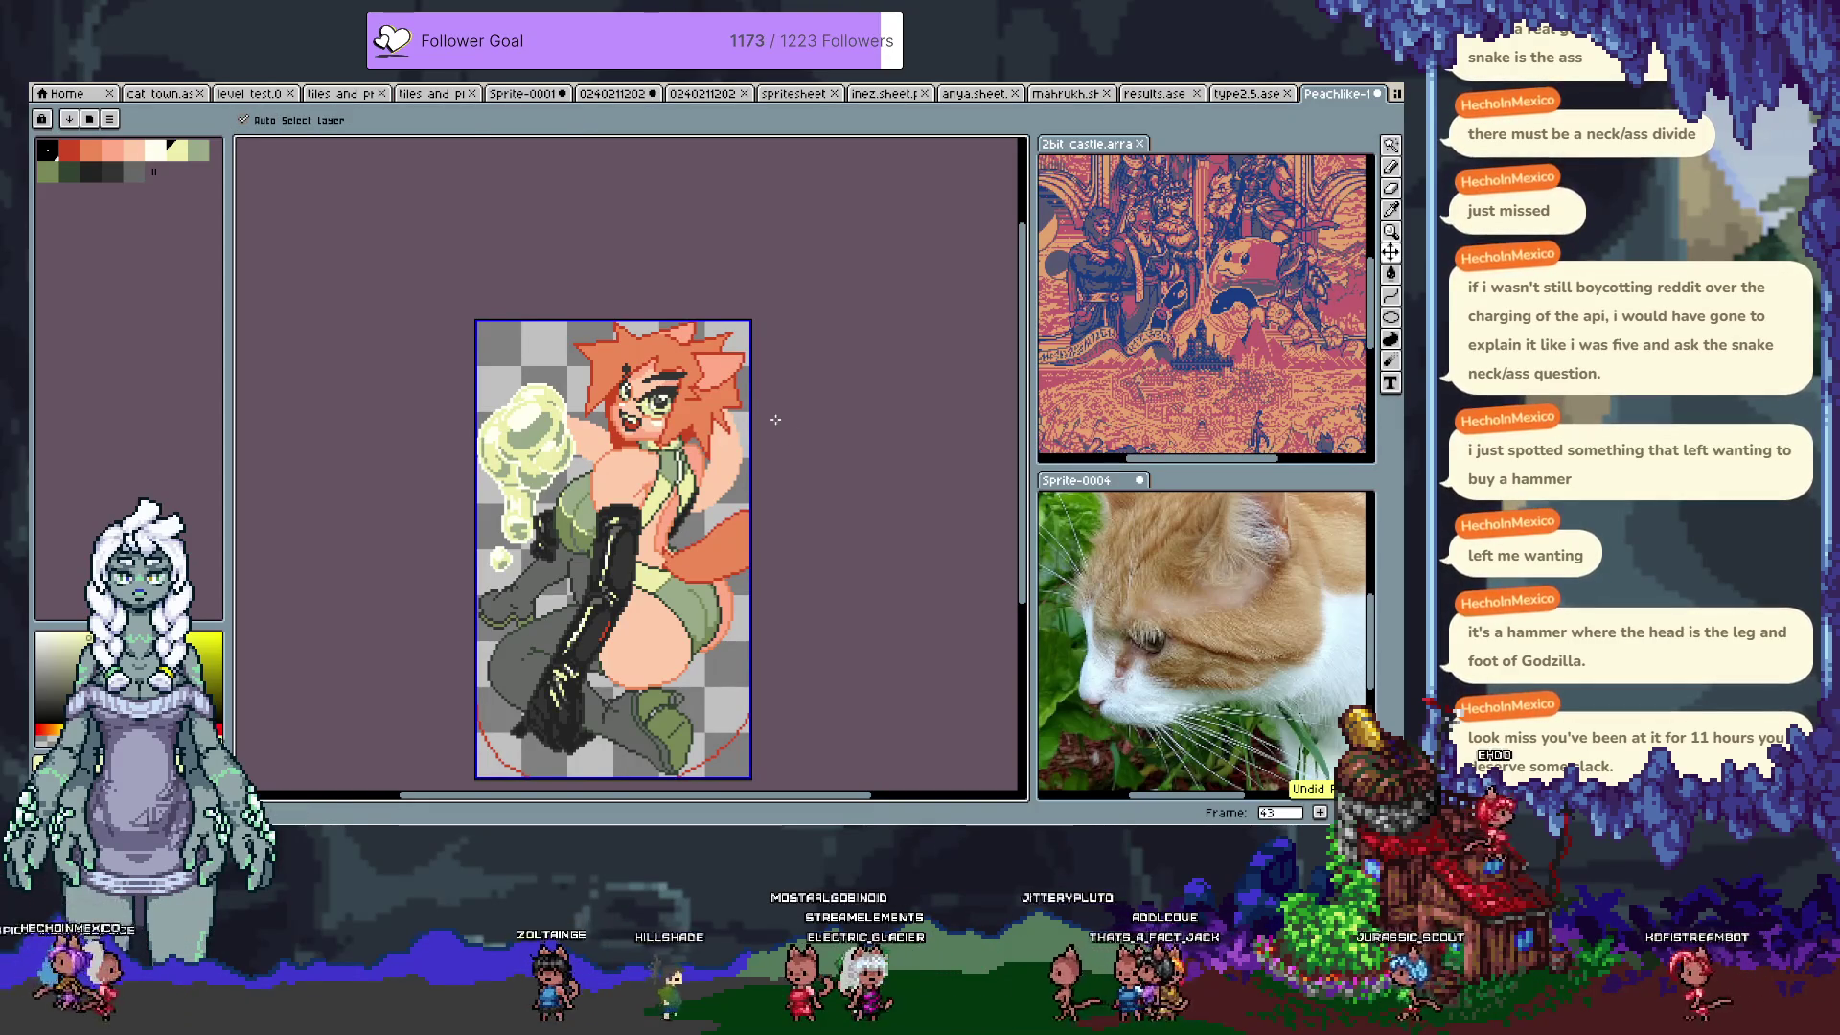
pyautogui.hotkey('ctrl', 'y')
pyautogui.scroll(2, 596, 502)
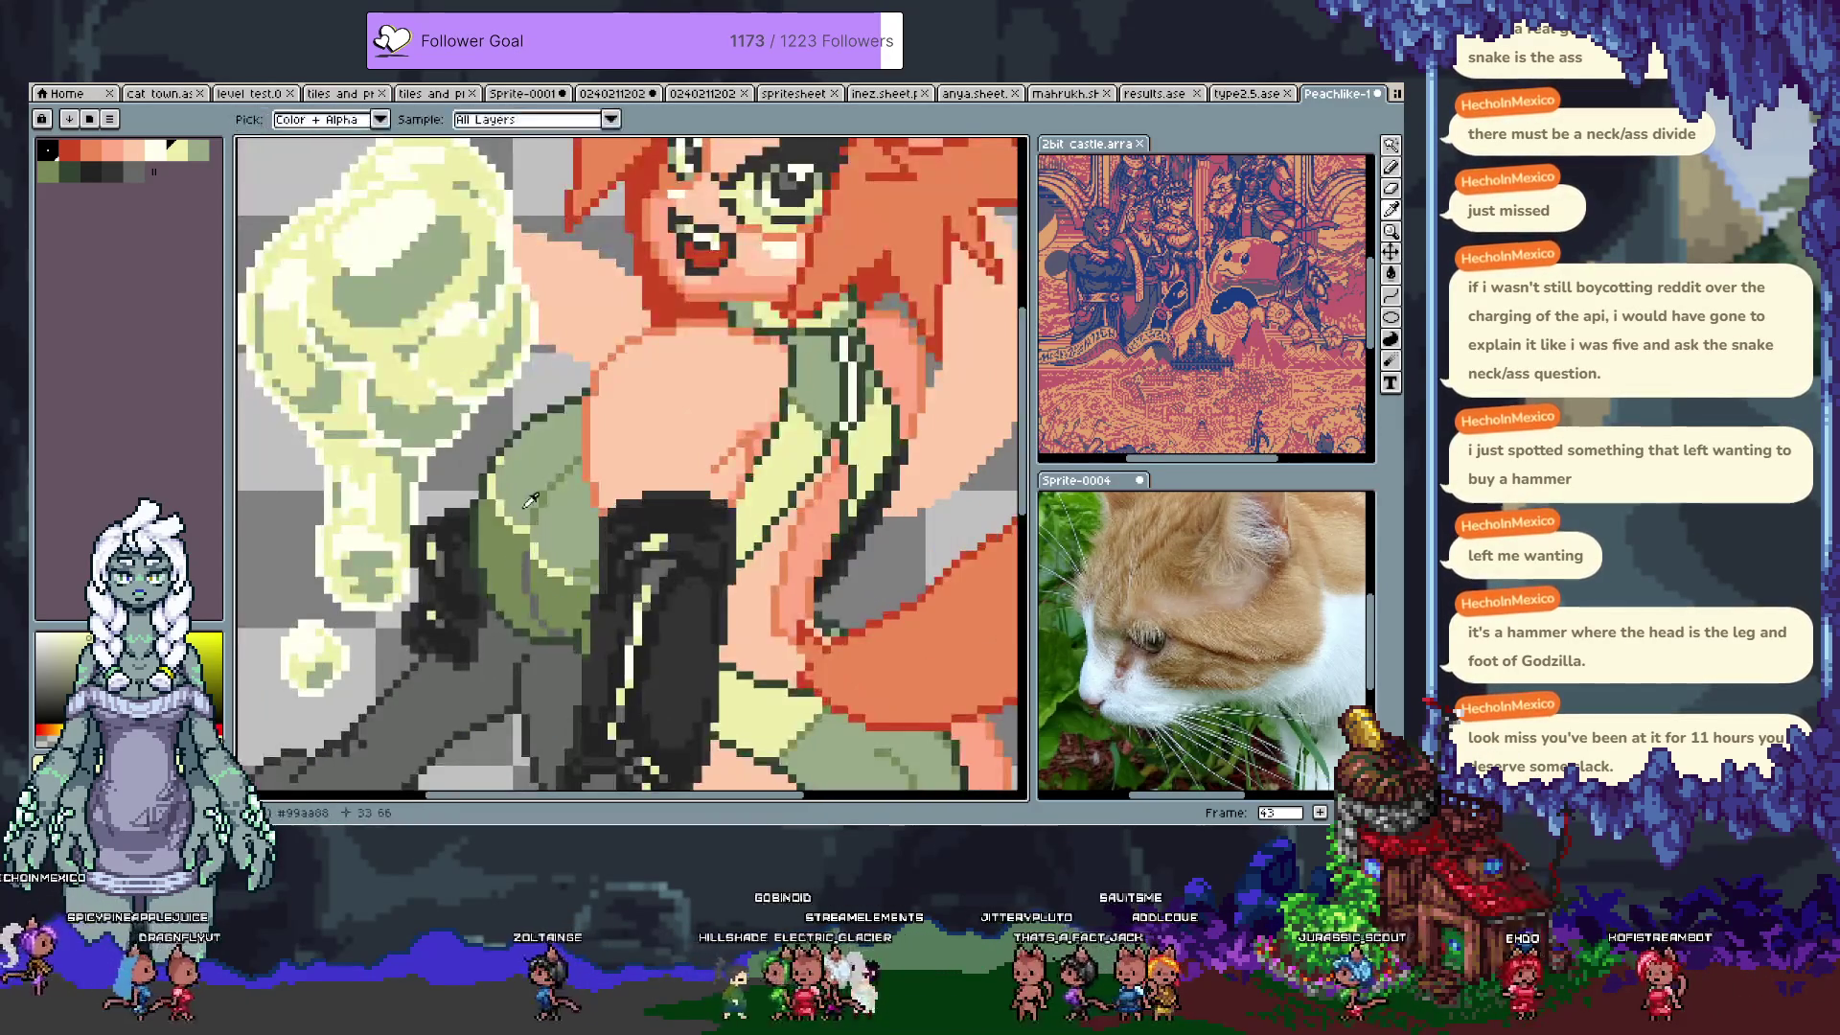
# Step: Step forward a frame and undo the last edit
pyautogui.scroll(-5, 550, 528)
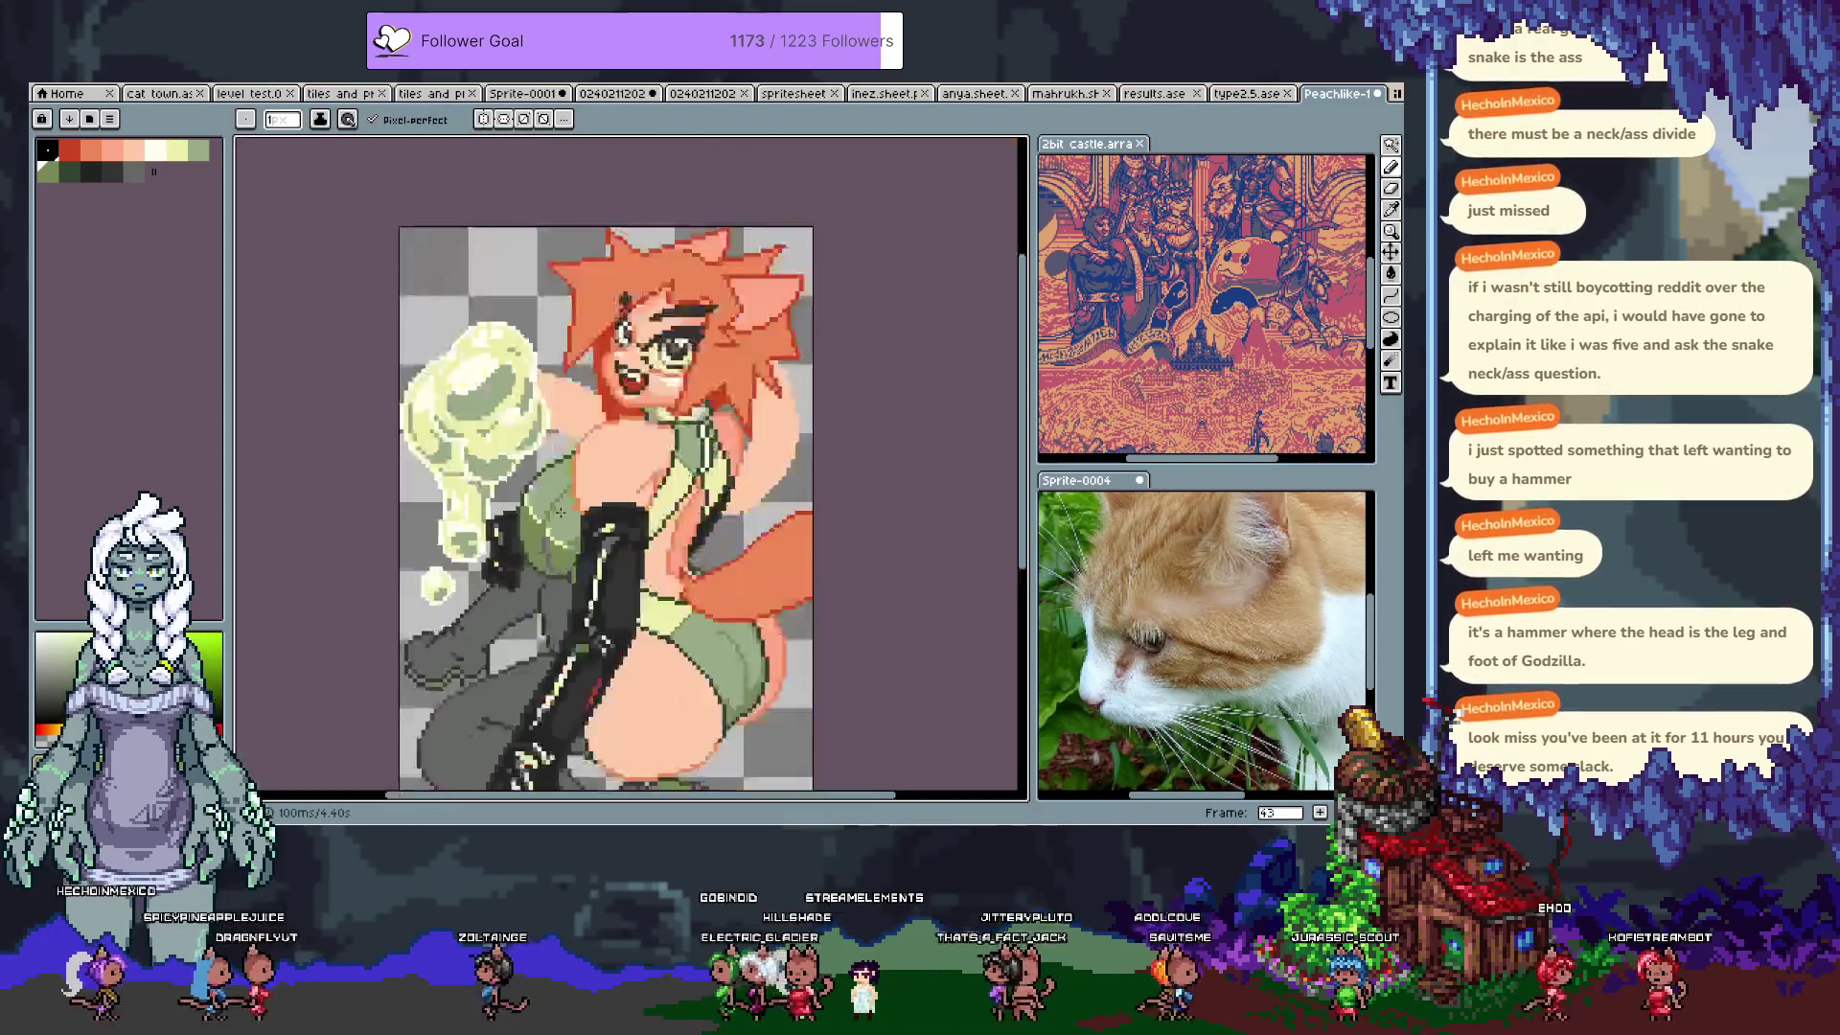
pyautogui.press('Tab')
pyautogui.press('Right')
pyautogui.press('Tab')
pyautogui.scroll(2, 562, 500)
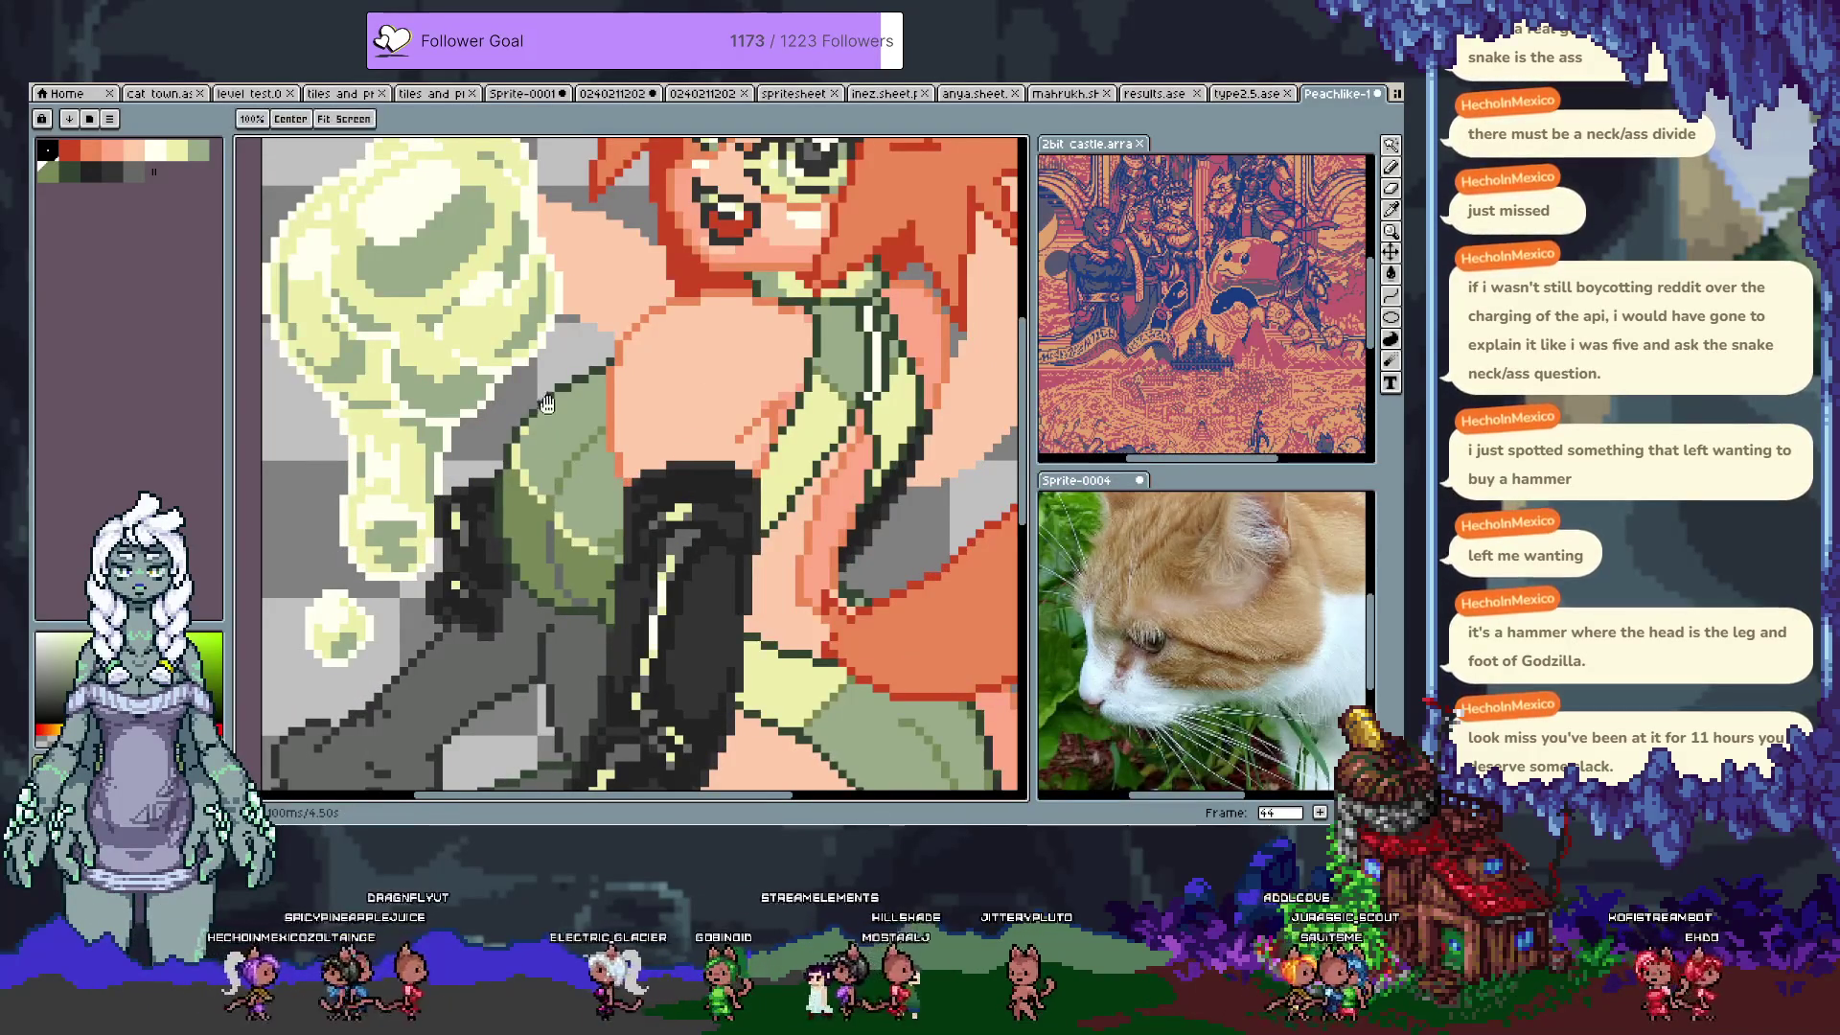
pyautogui.scroll(-1, 533, 458)
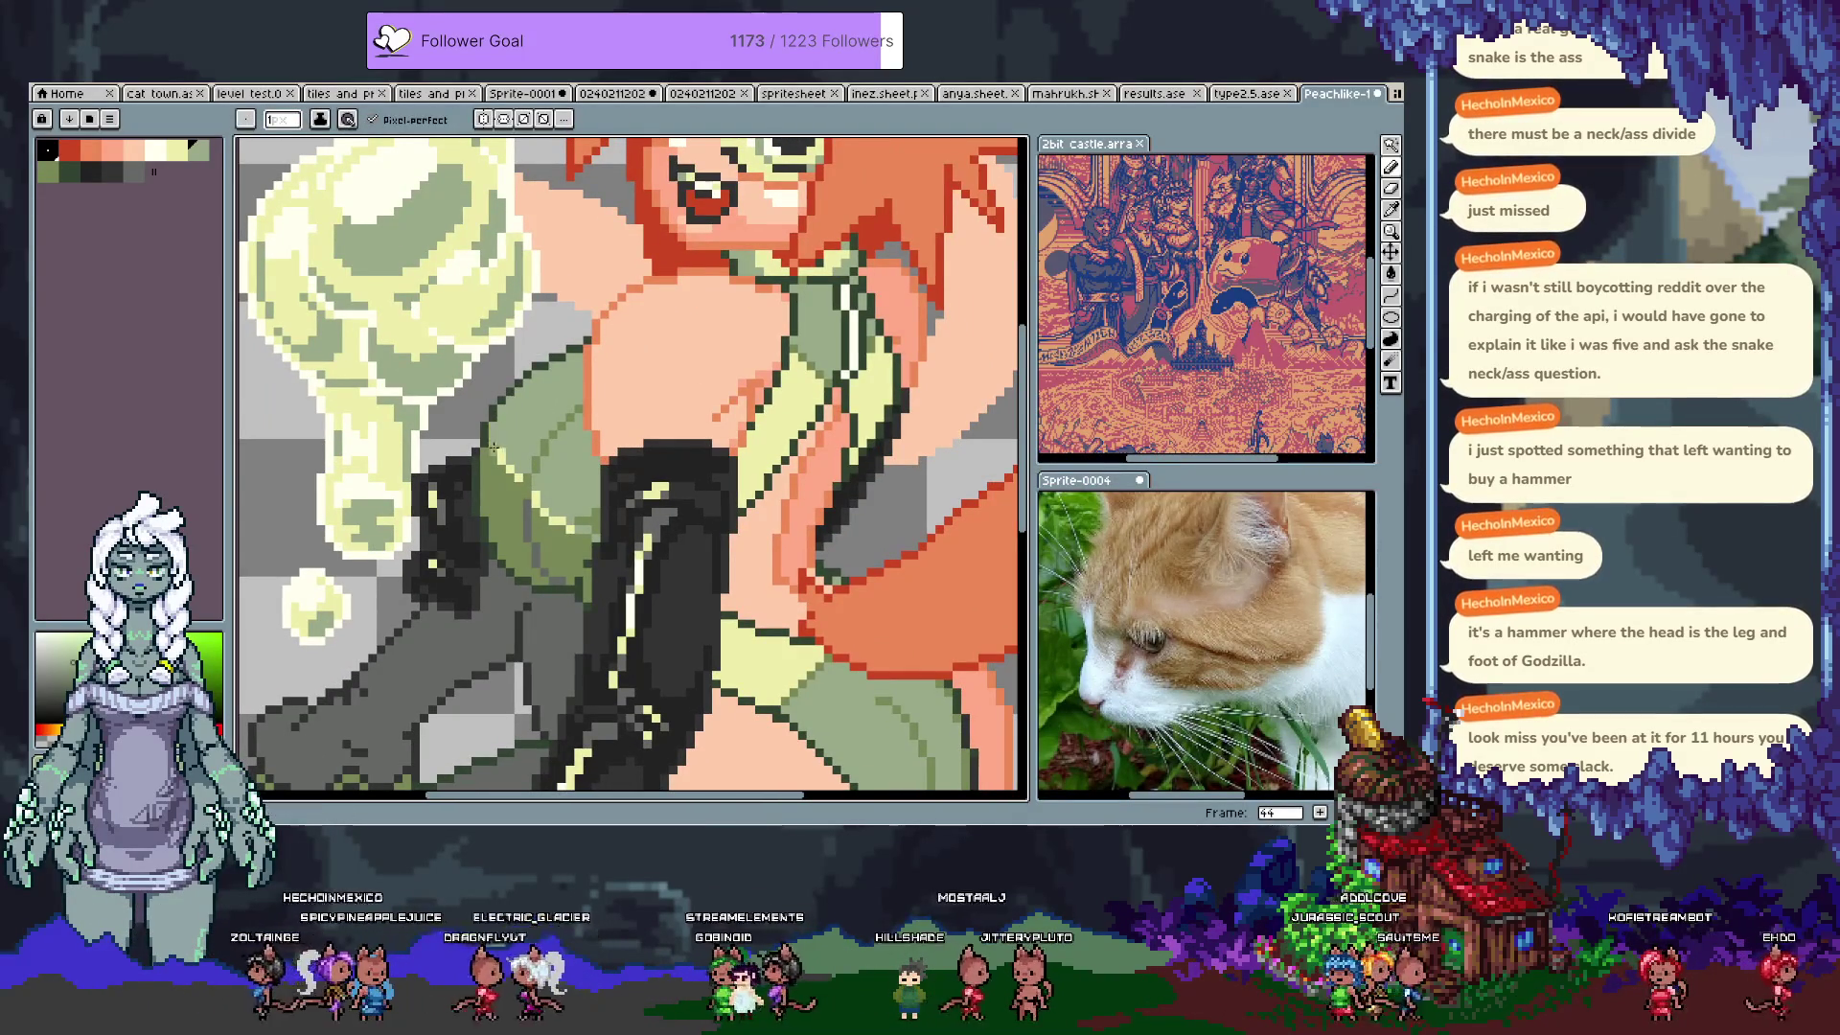
pyautogui.hotkey('ctrl', 'z')
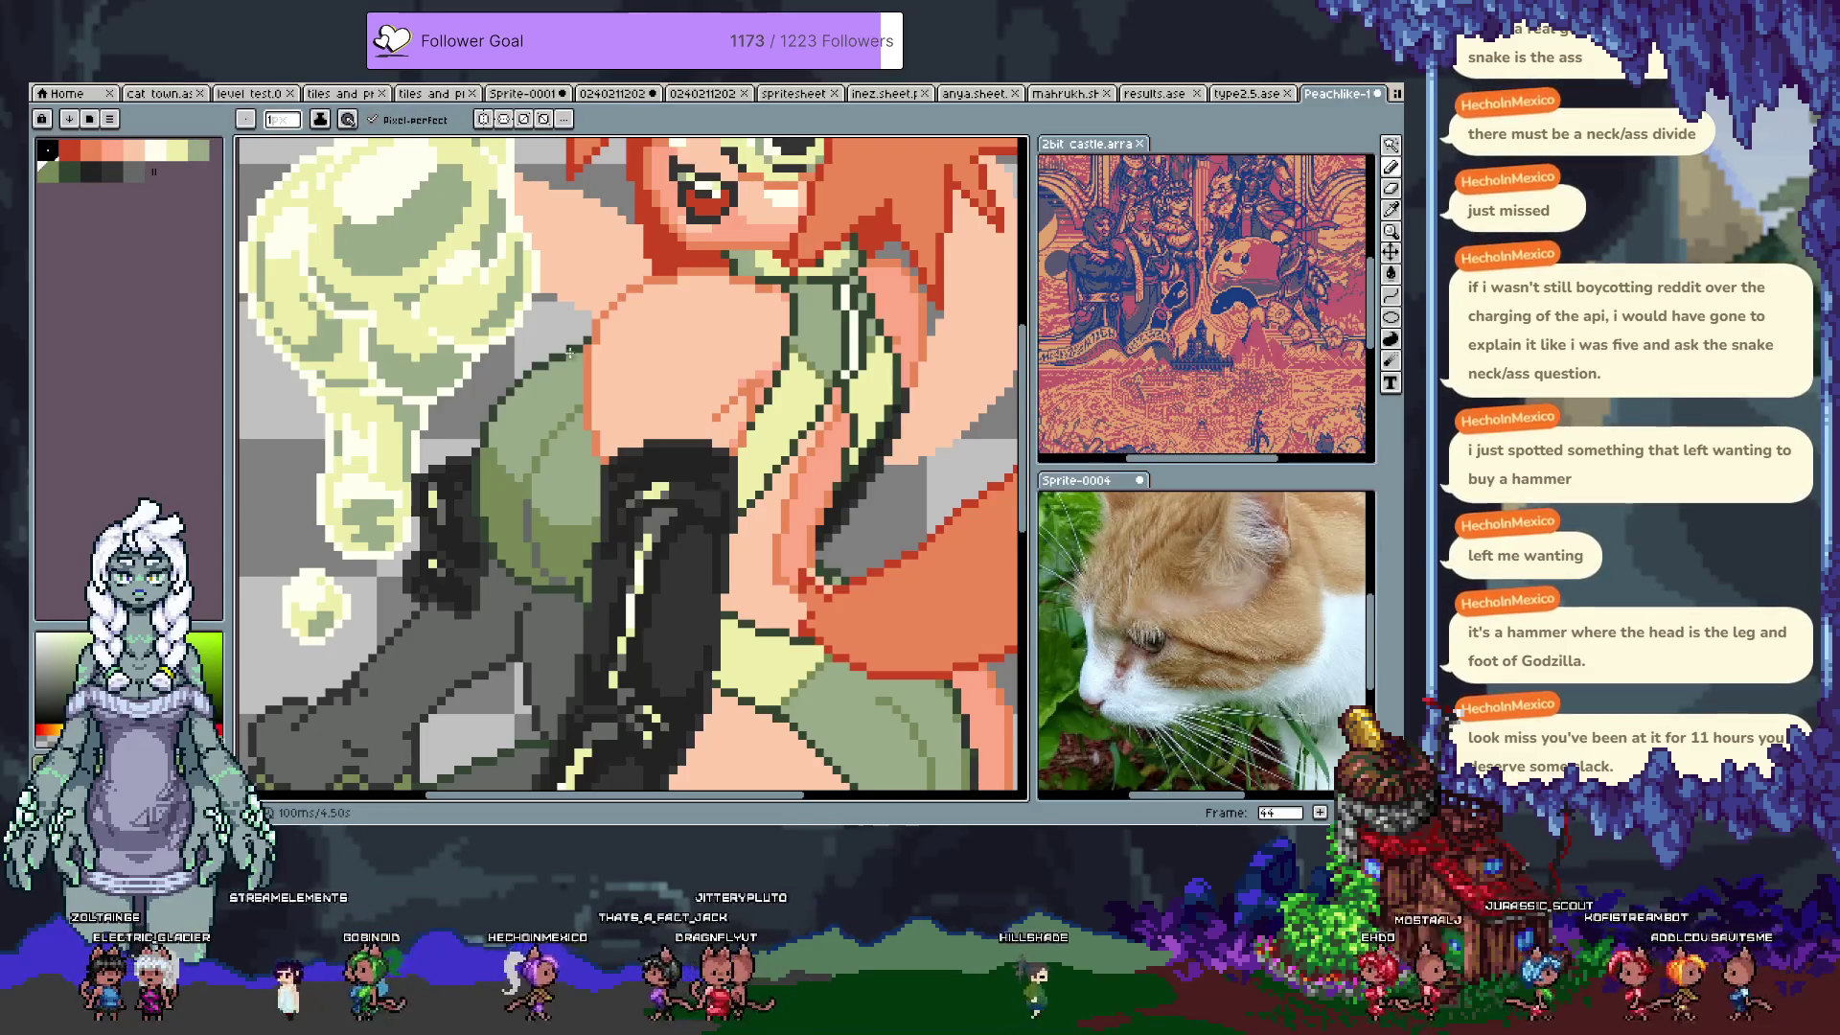
# Step: Sample the bodice green from the artwork as the drawing colour
pyautogui.press('alt')
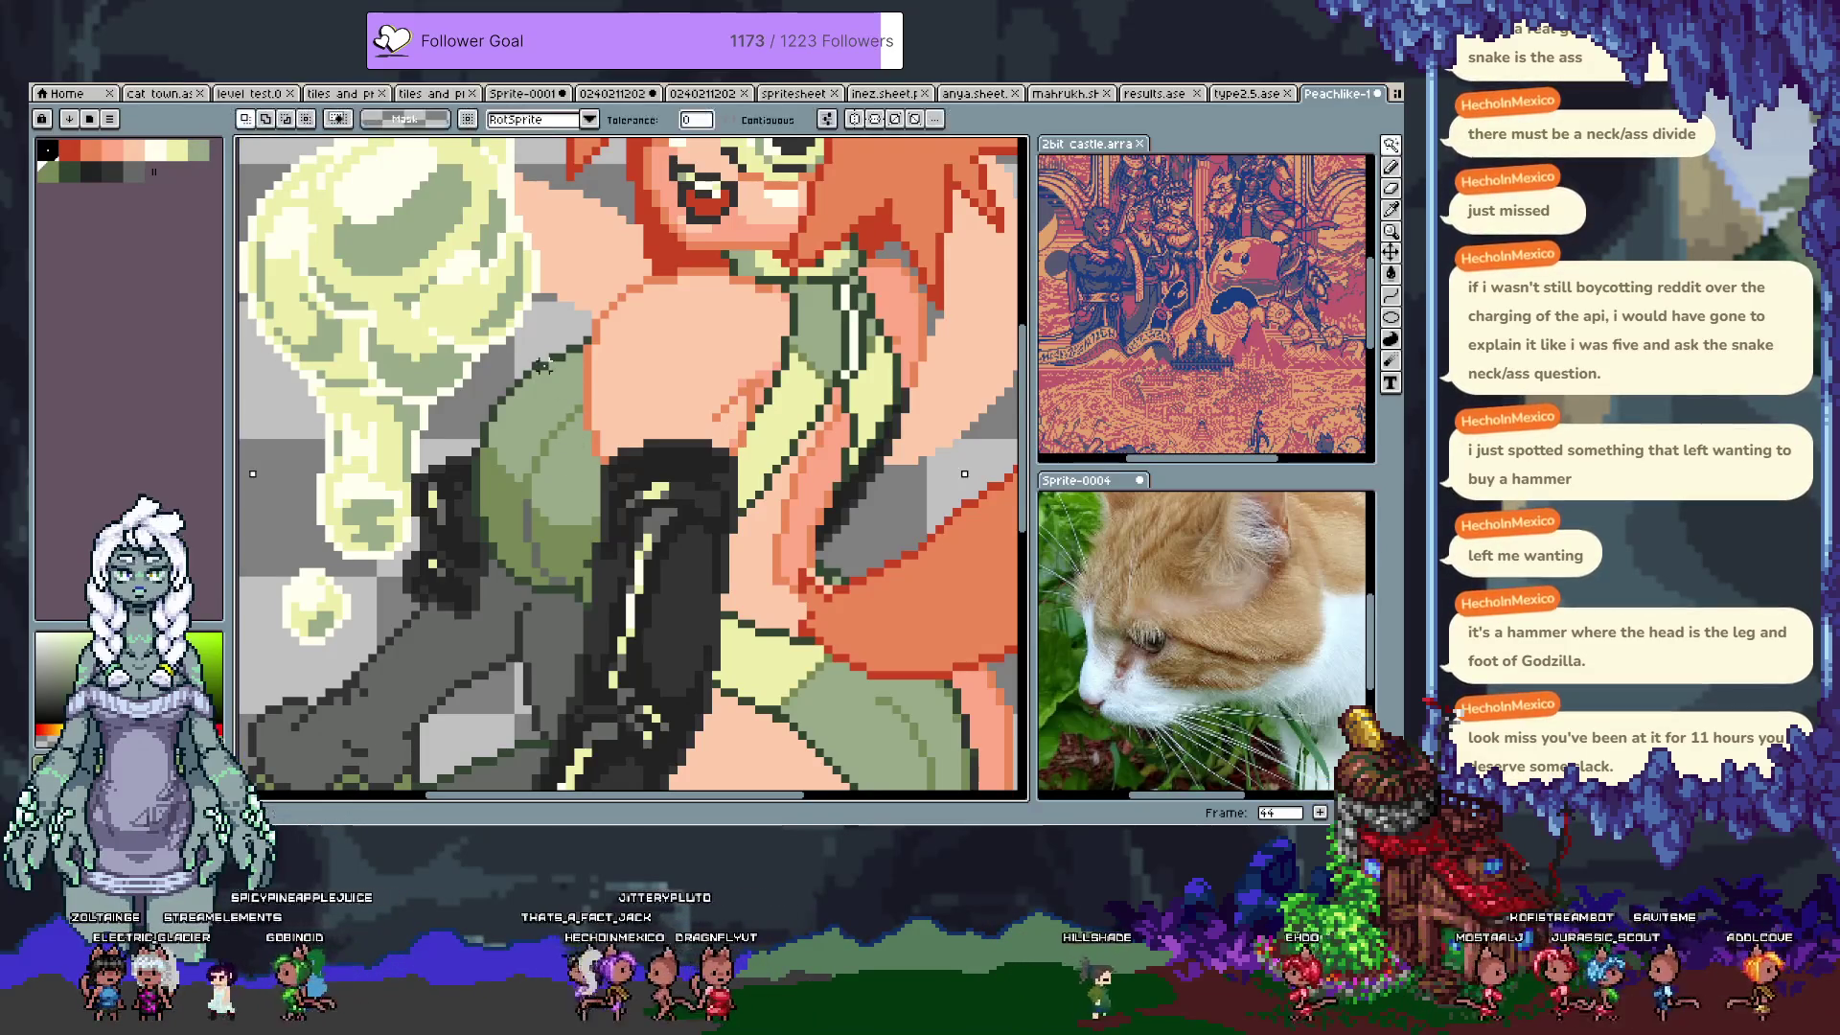
pyautogui.hotkey('ctrl', 'a')
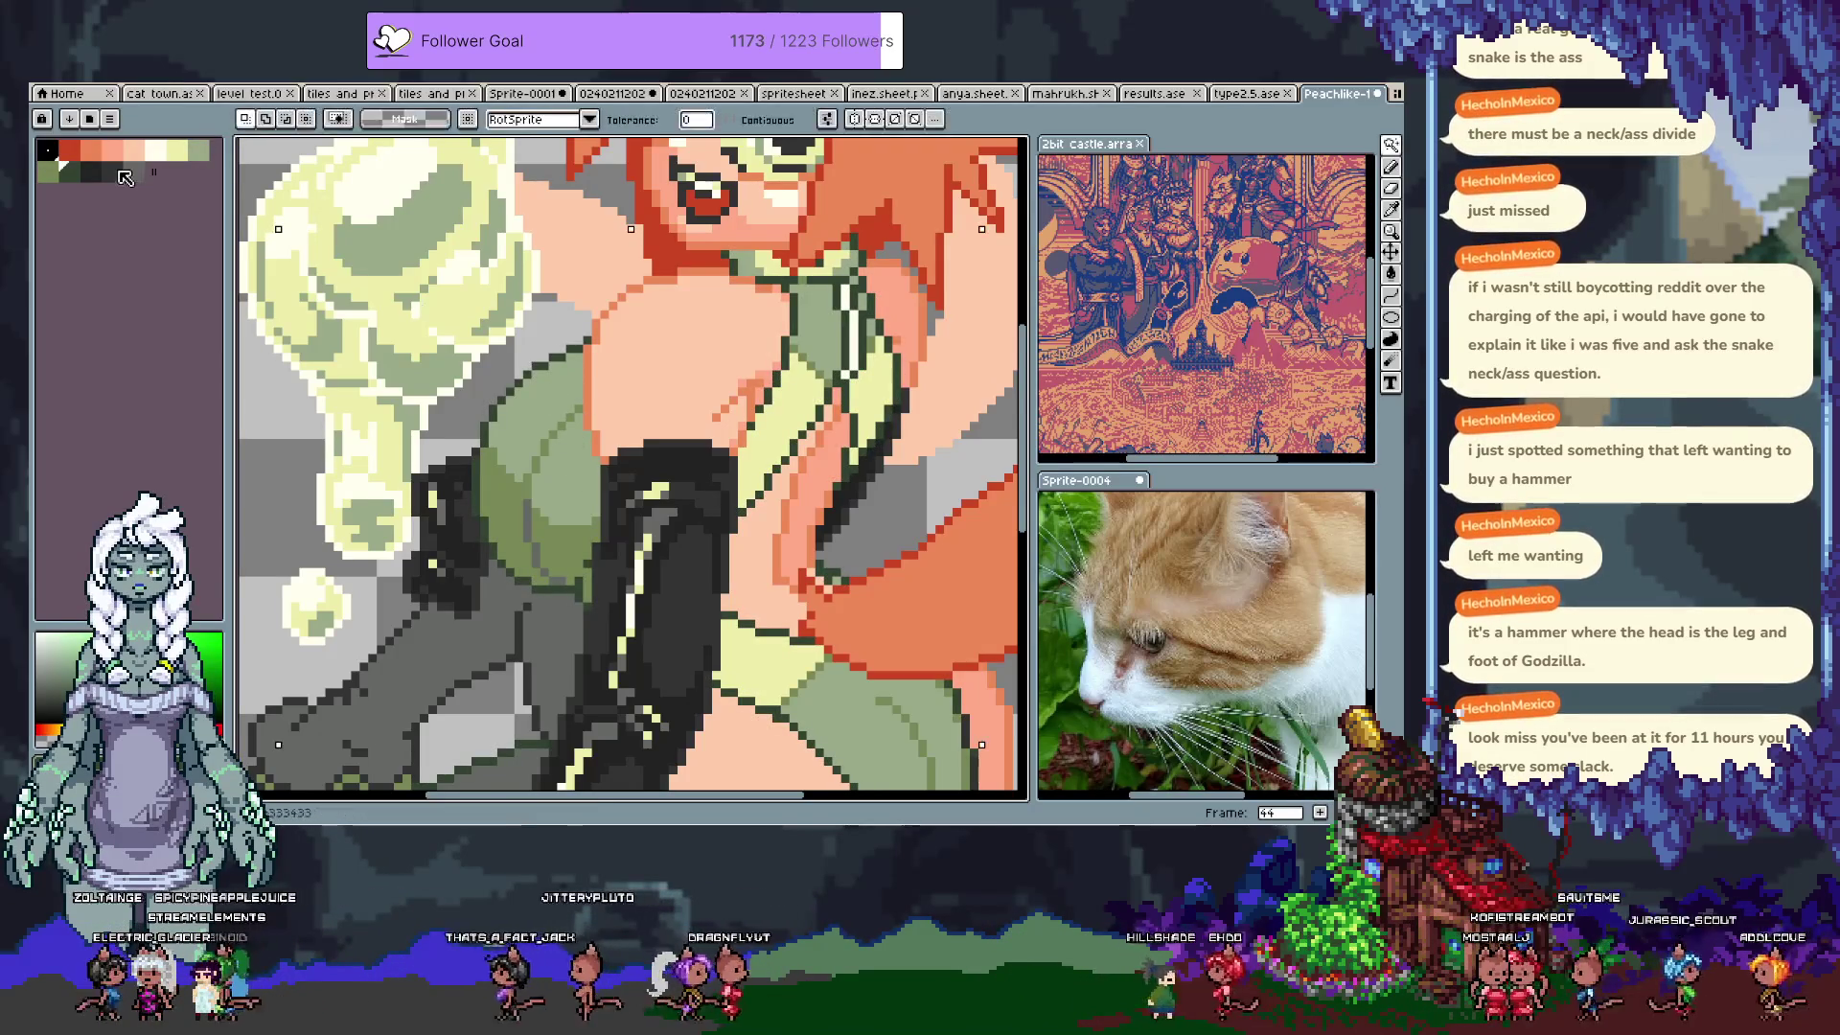
pyautogui.click(127, 171)
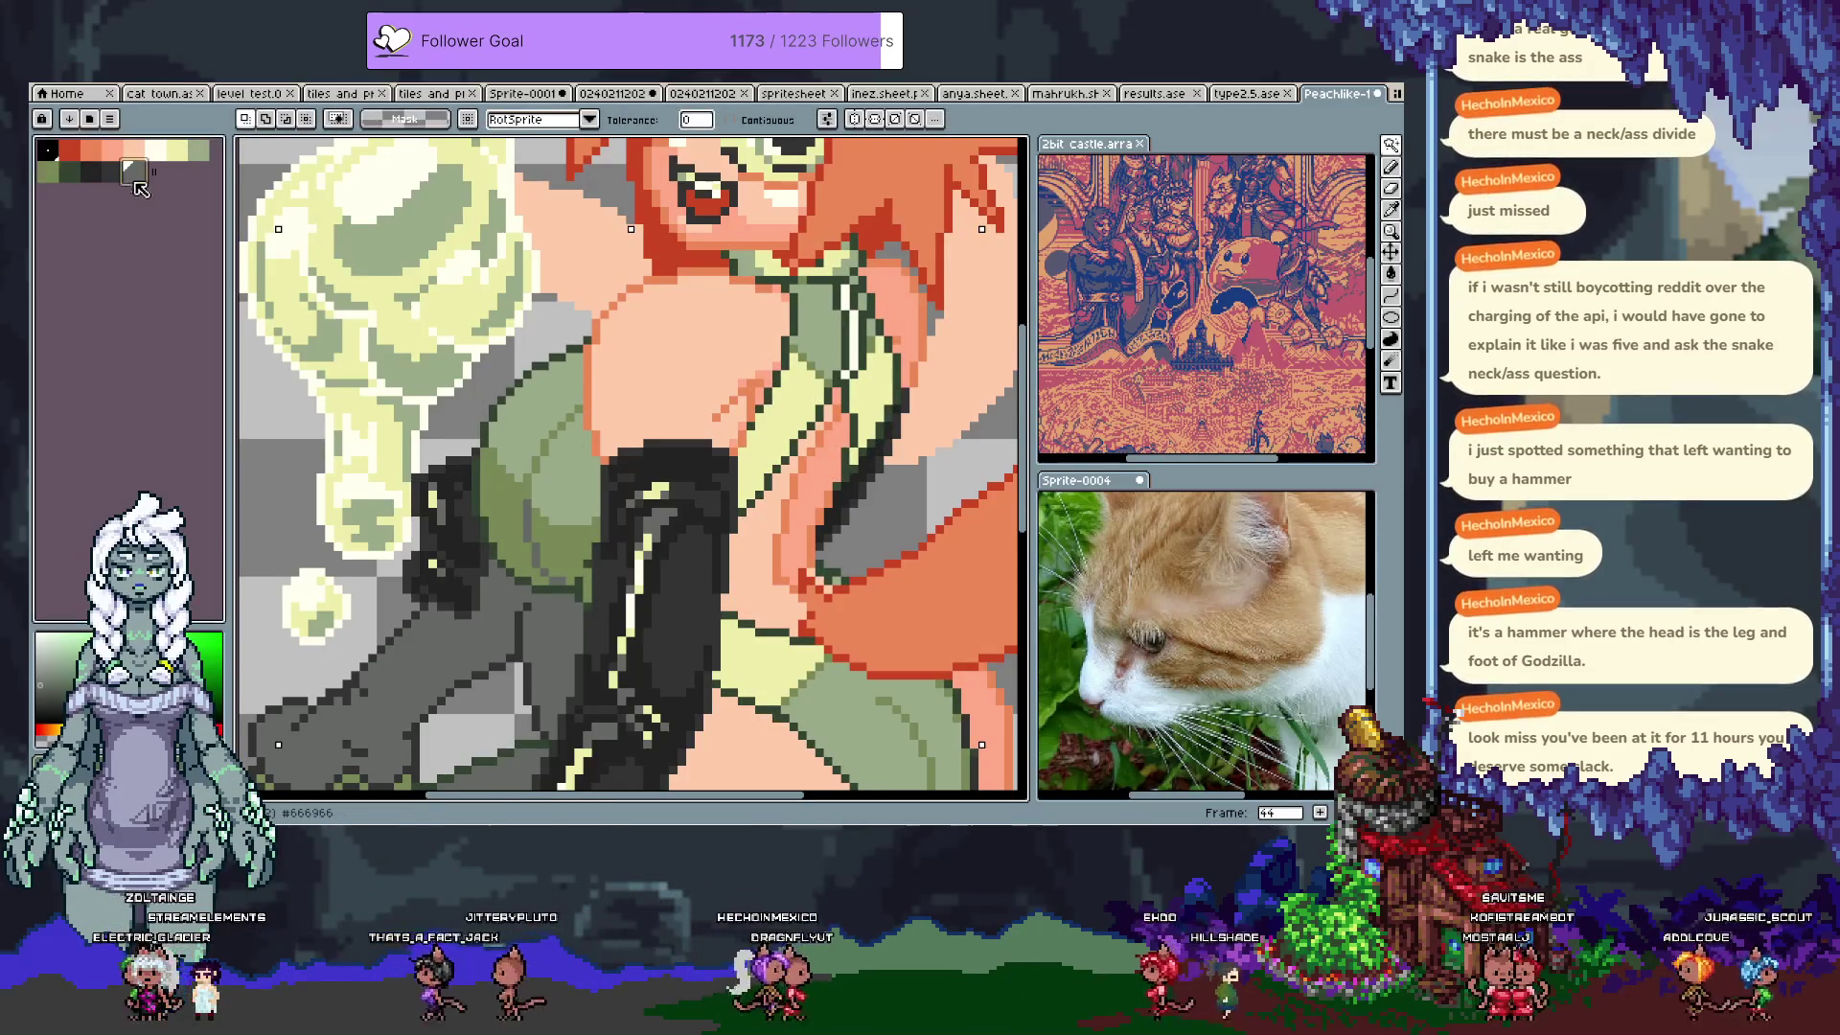
pyautogui.hotkey('ctrl', 'd')
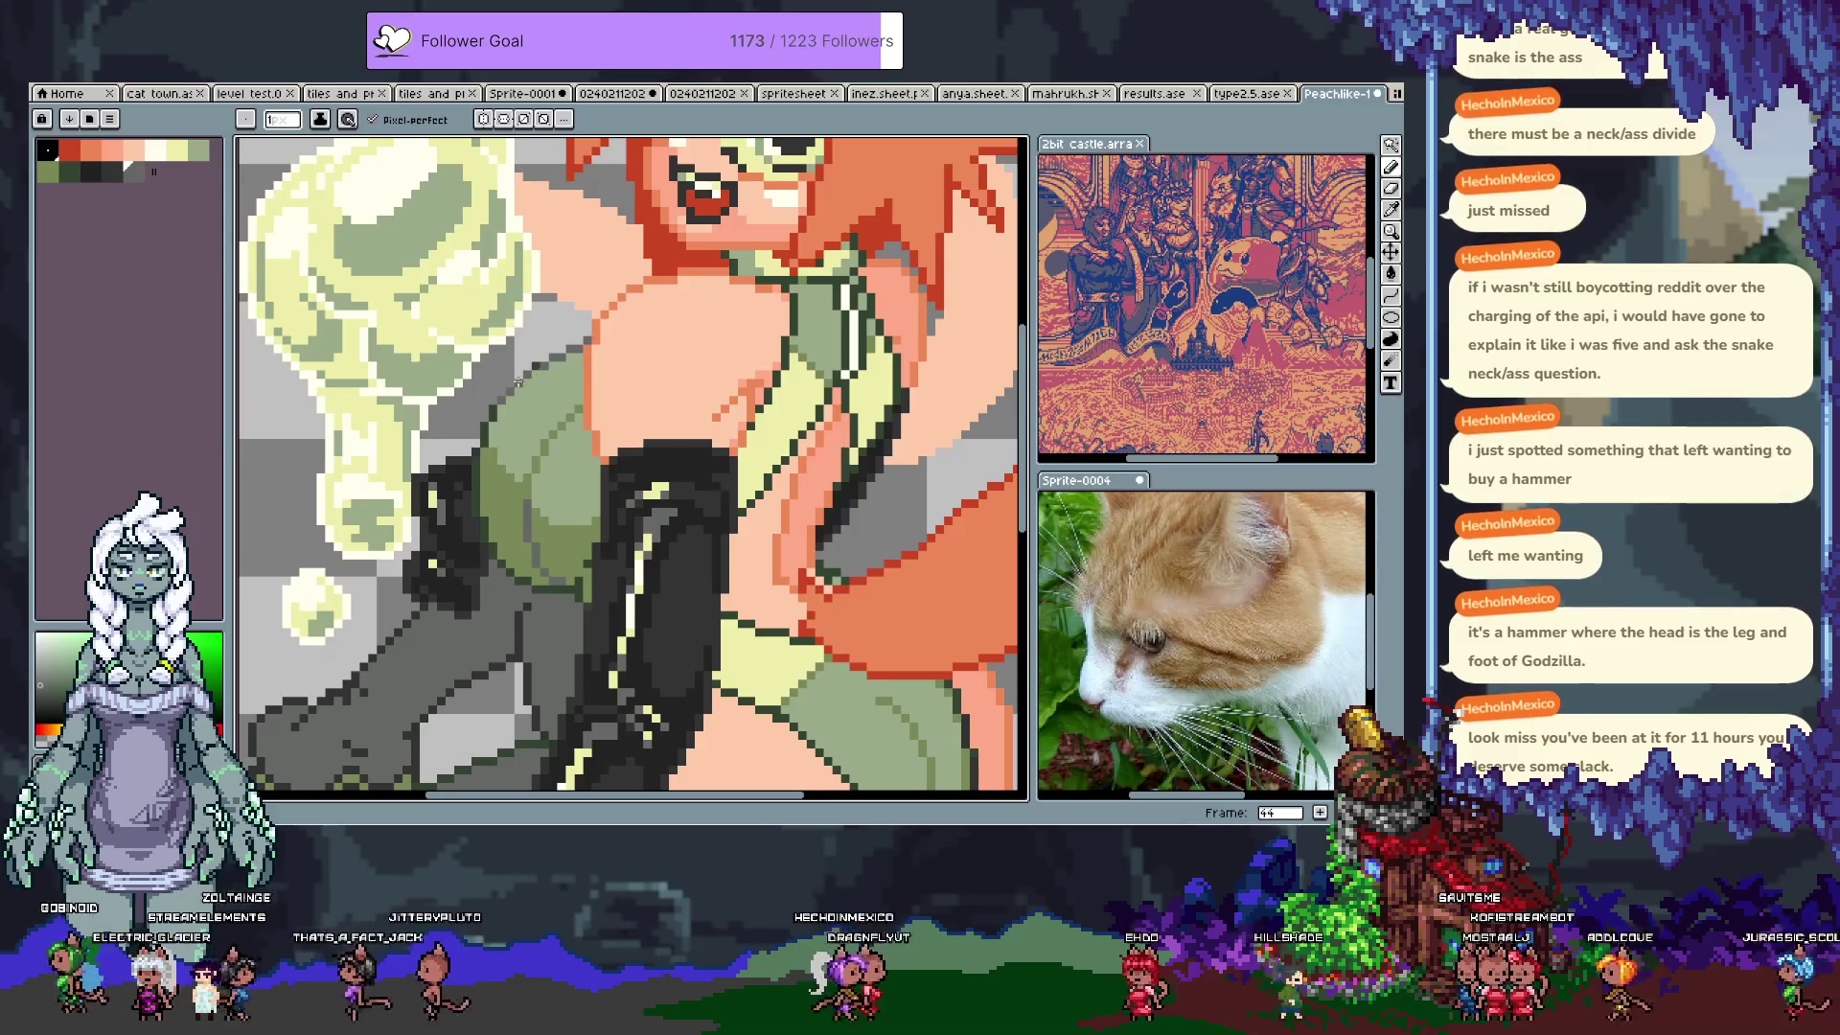
pyautogui.press('i')
pyautogui.click(505, 412)
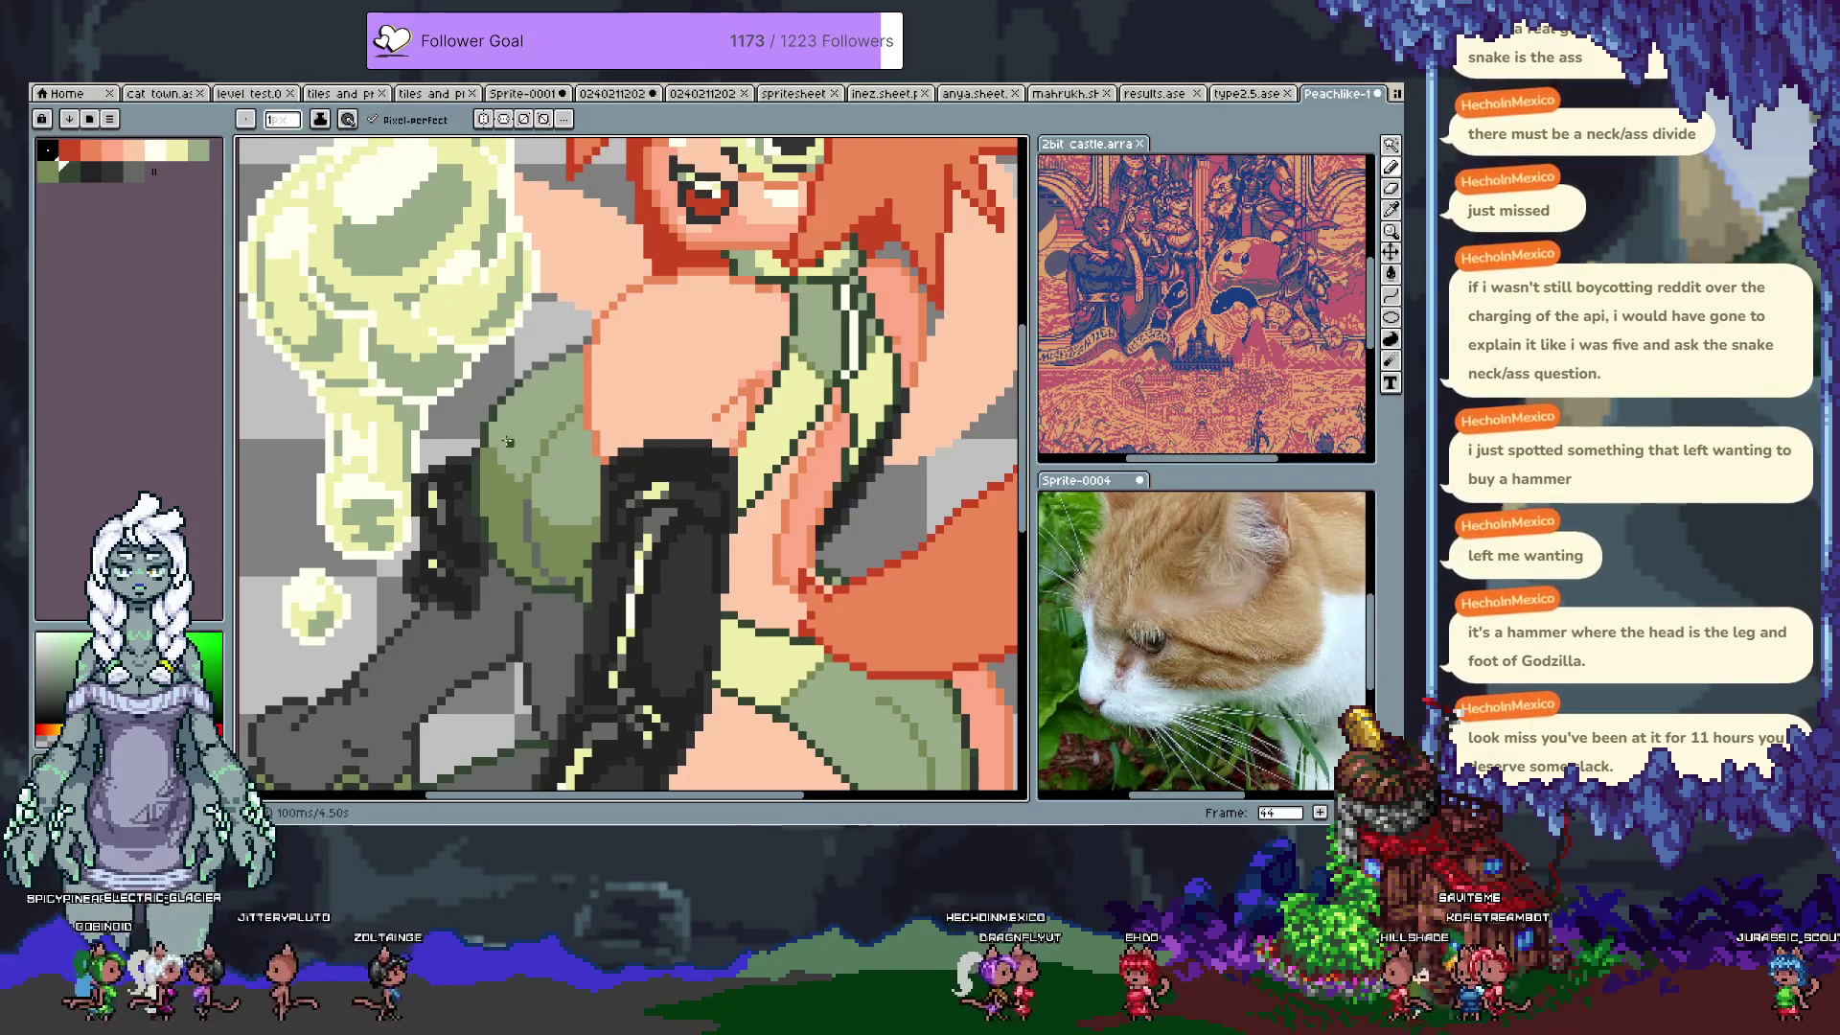
# Step: Zoom out to view the whole sprite and save Peachlike-1 with Ctrl+S
pyautogui.scroll(-3, 540, 460)
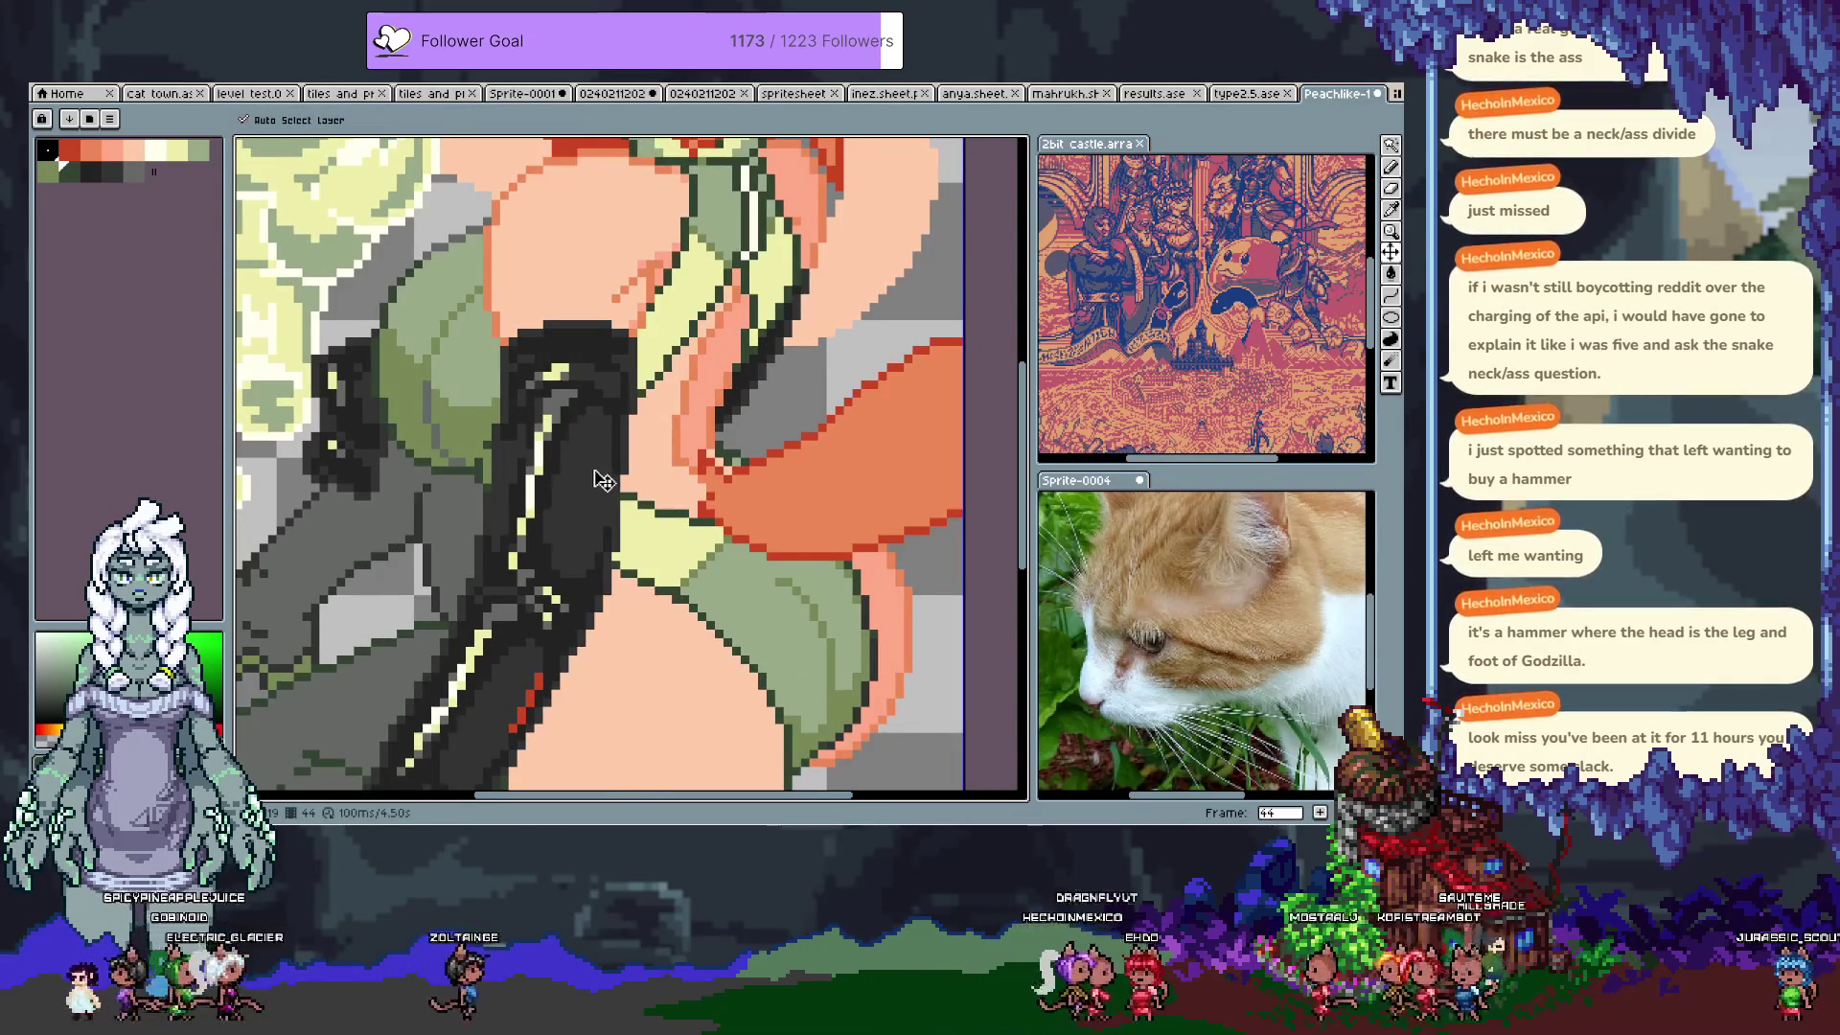
pyautogui.scroll(-5, 593, 455)
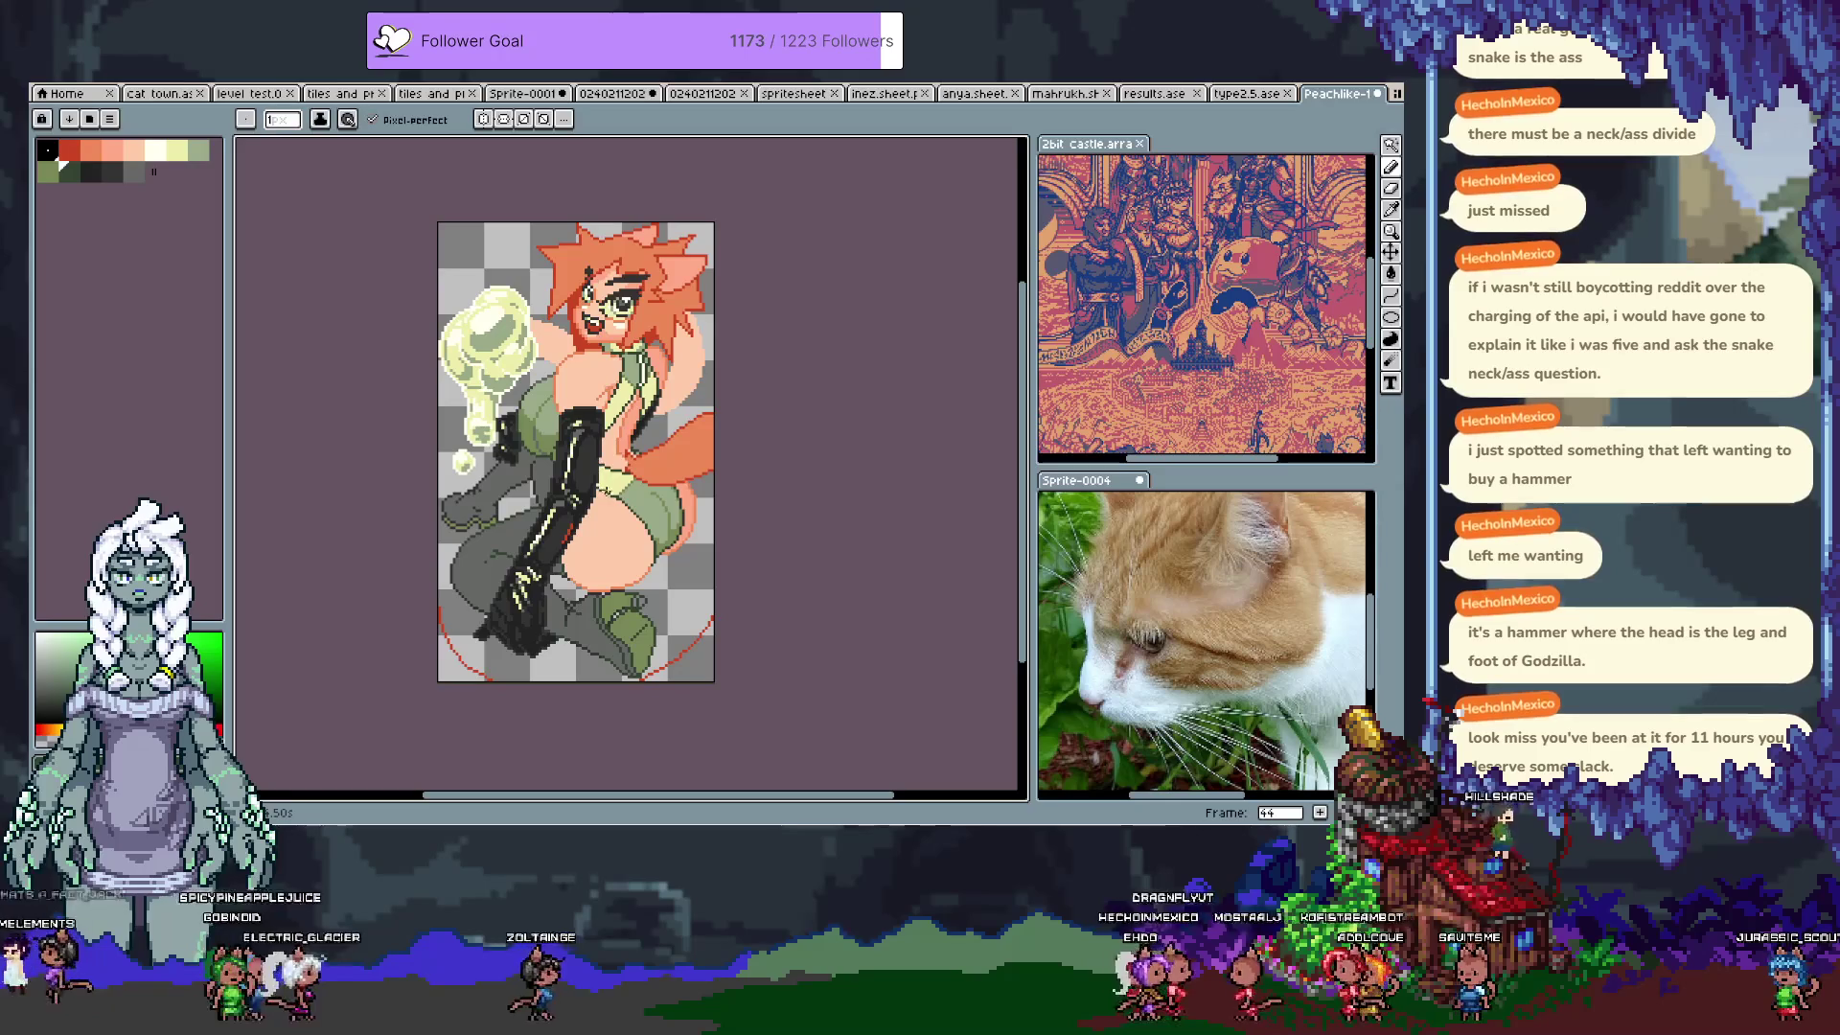
pyautogui.hotkey('ctrl', 's')
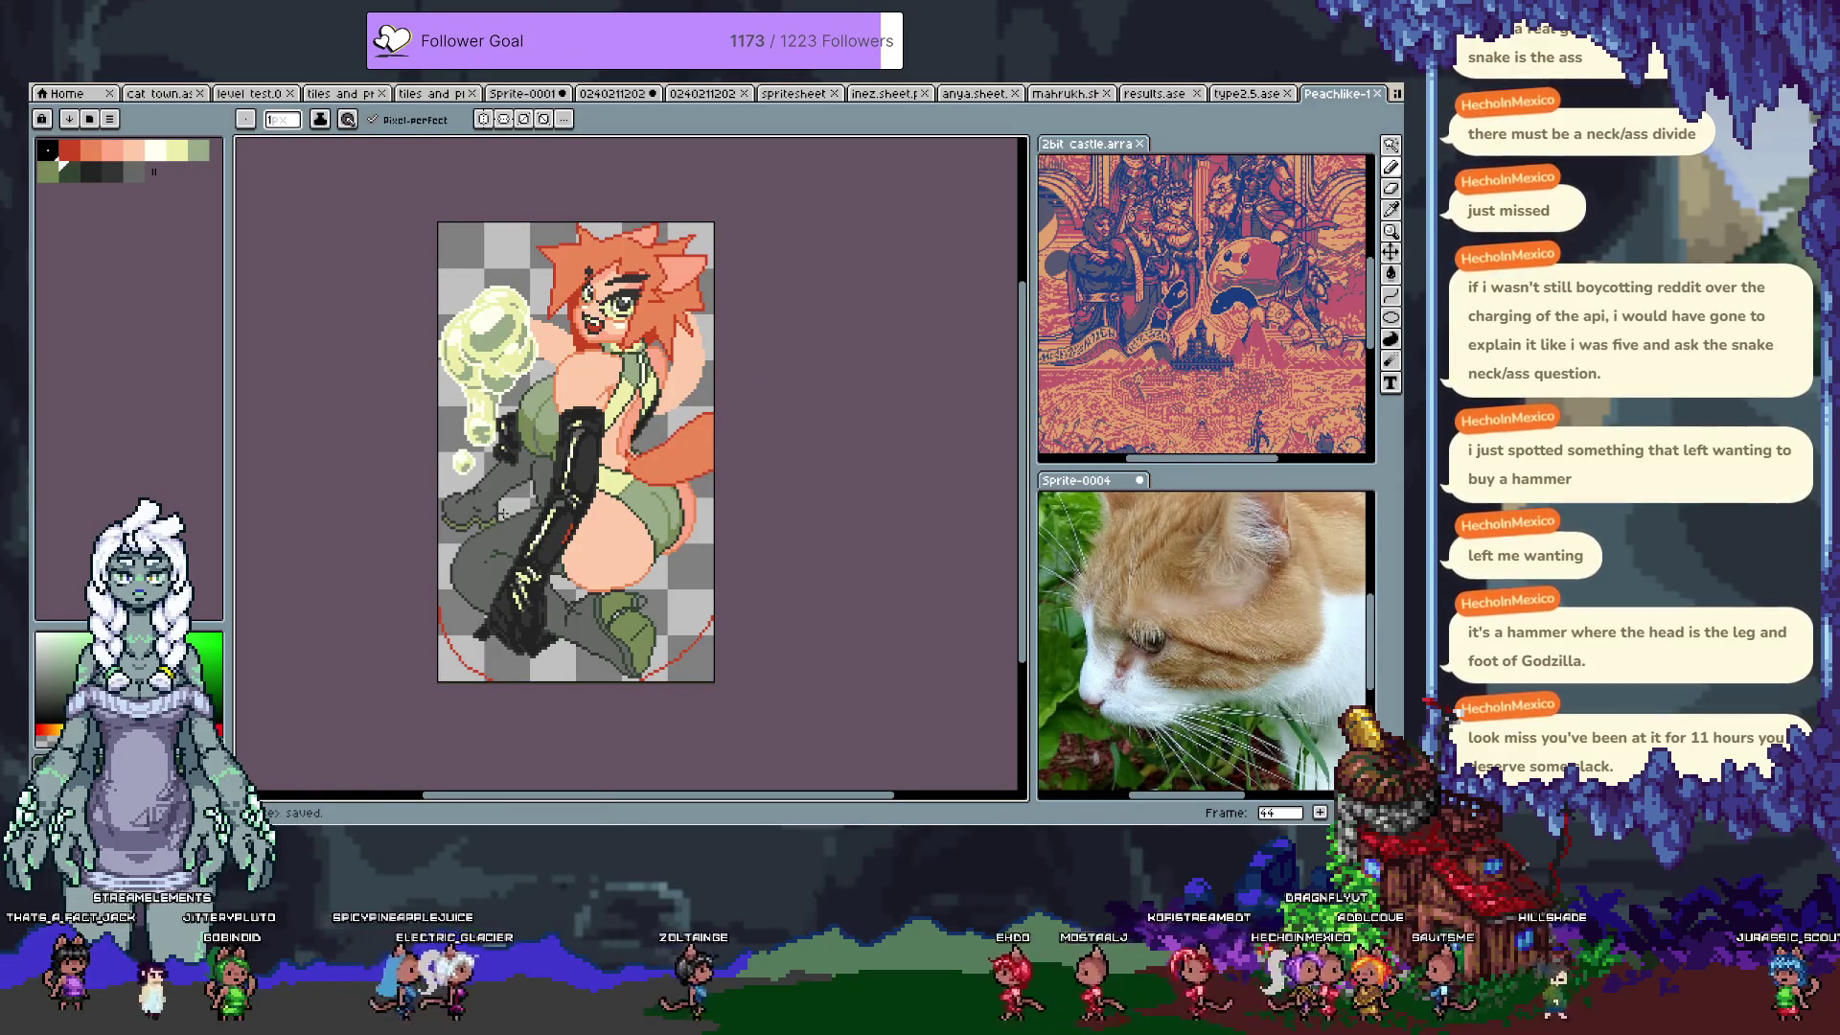
pyautogui.scroll(3, 565, 451)
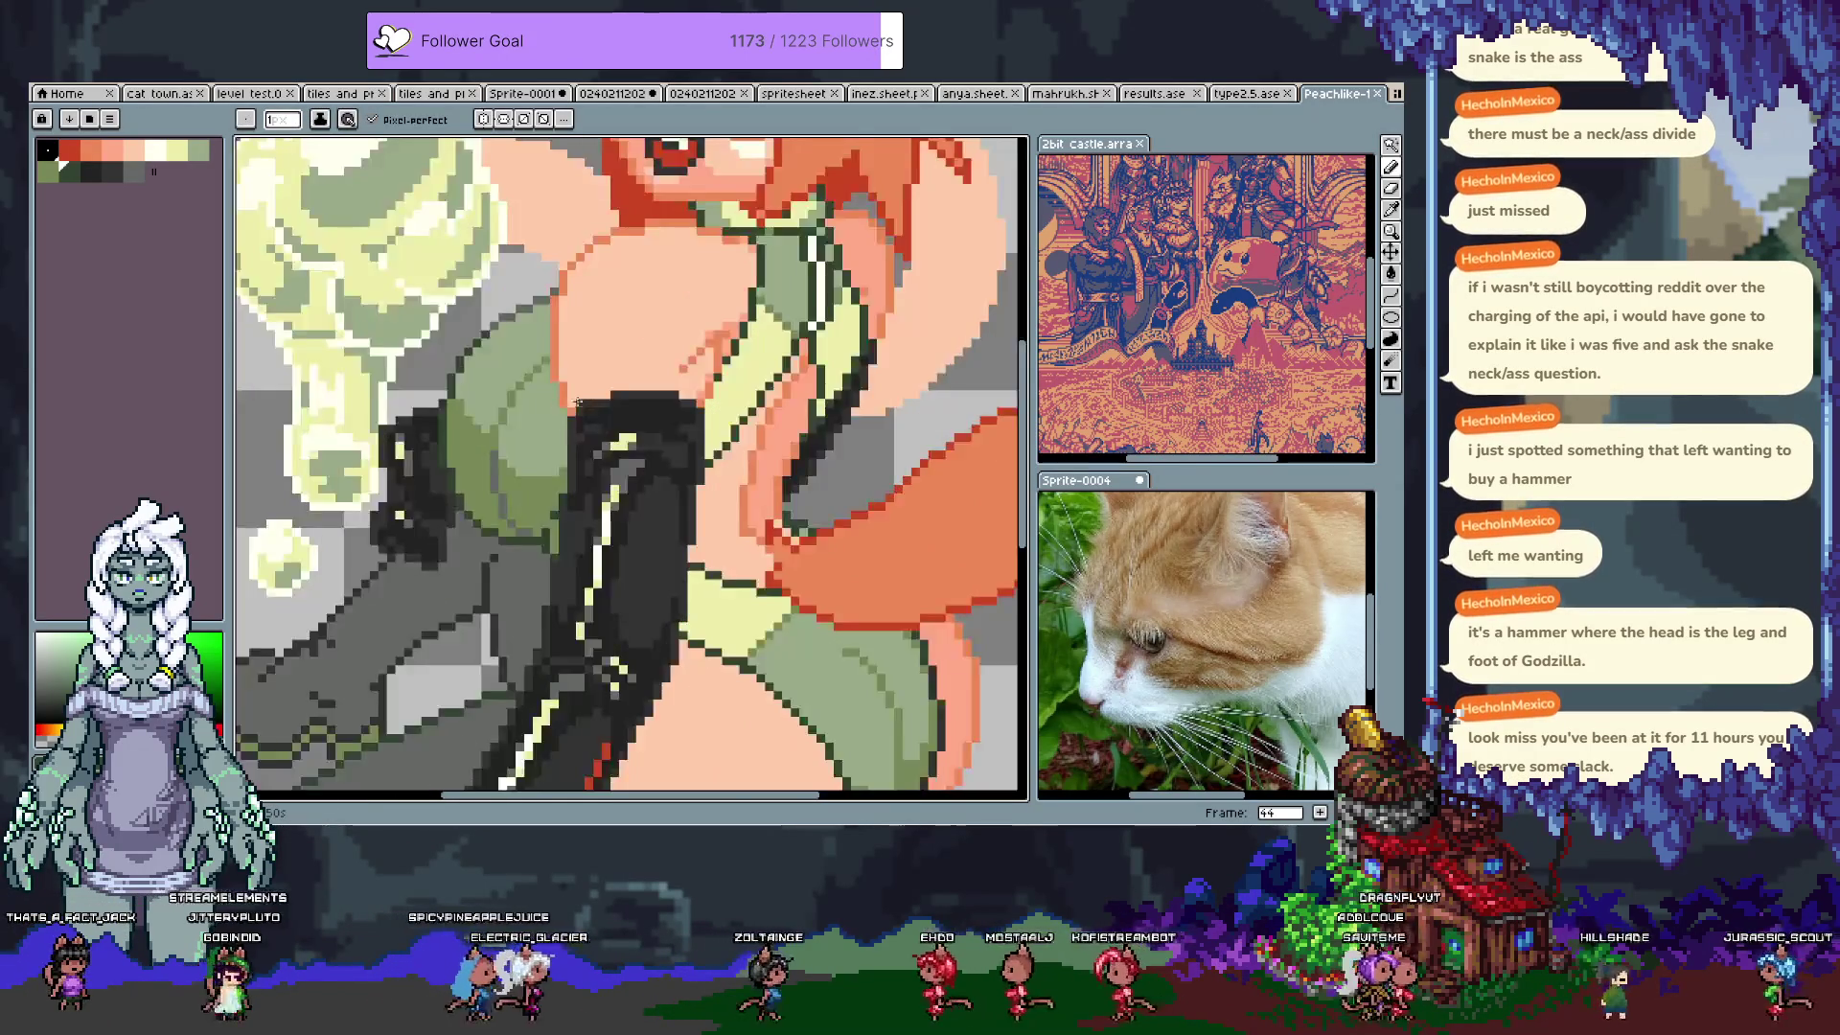
pyautogui.scroll(-3, 565, 450)
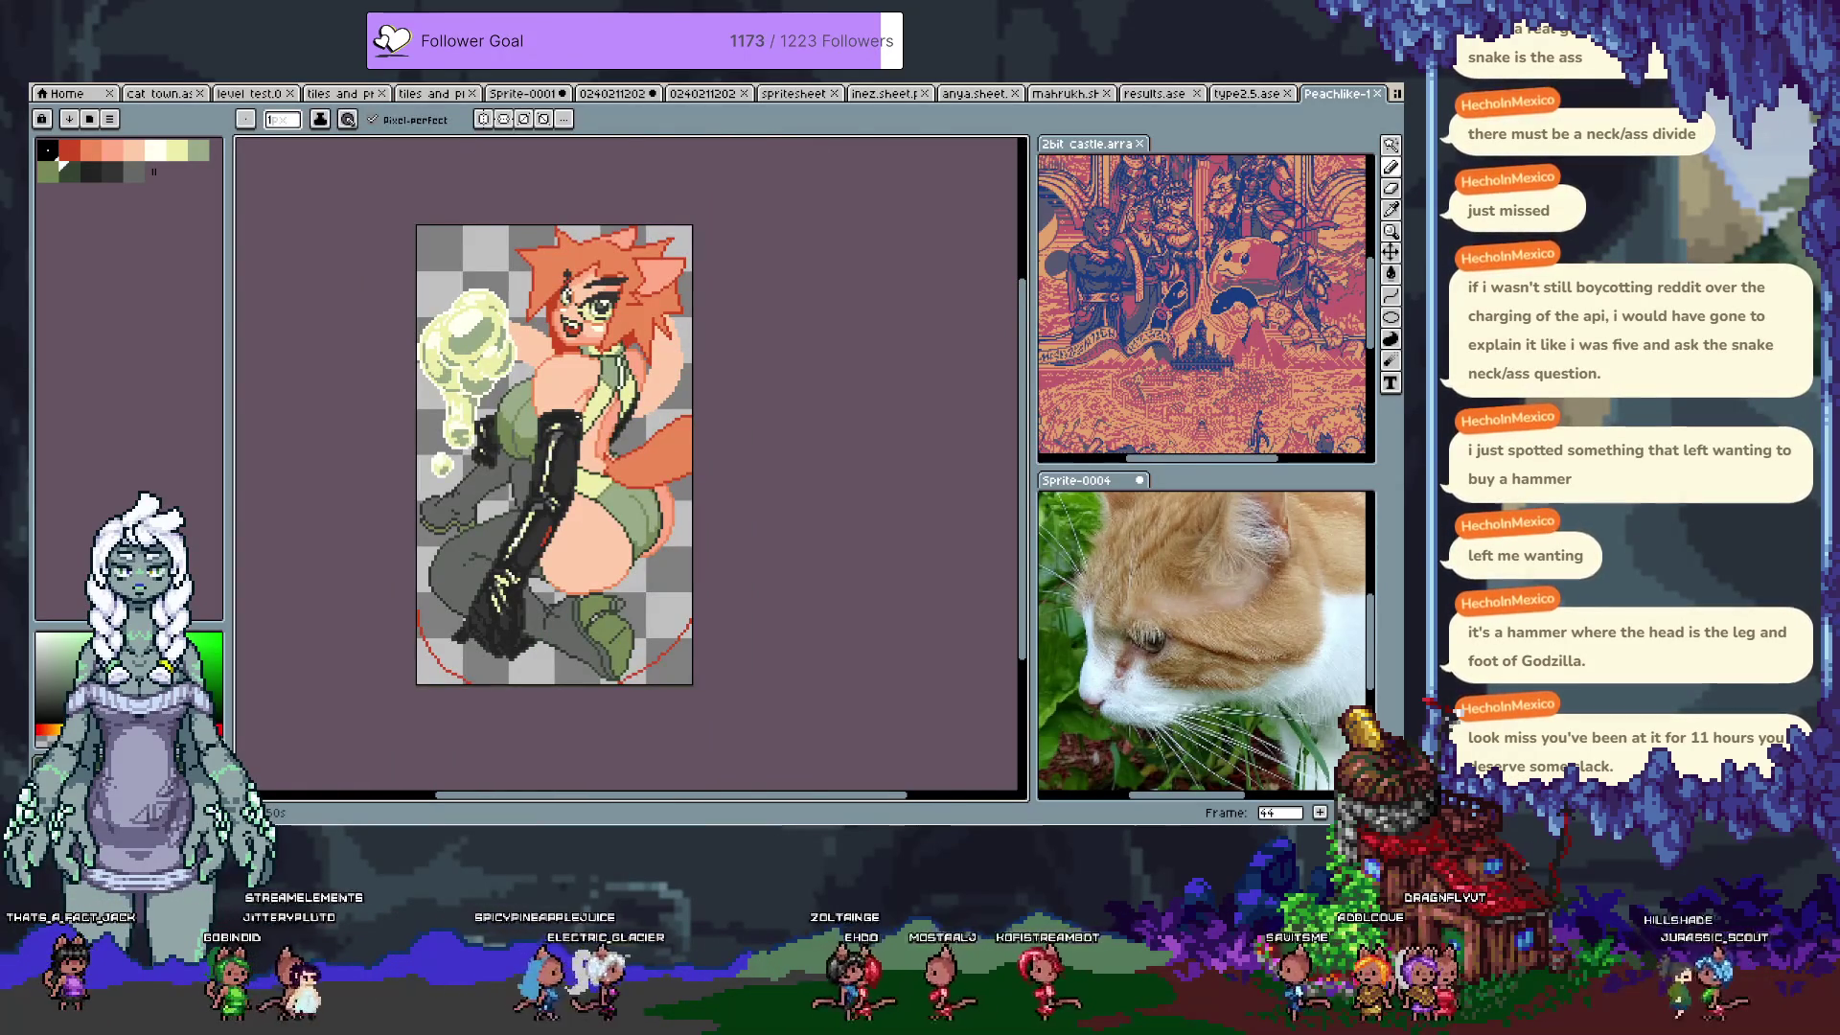
pyautogui.scroll(2, 509, 316)
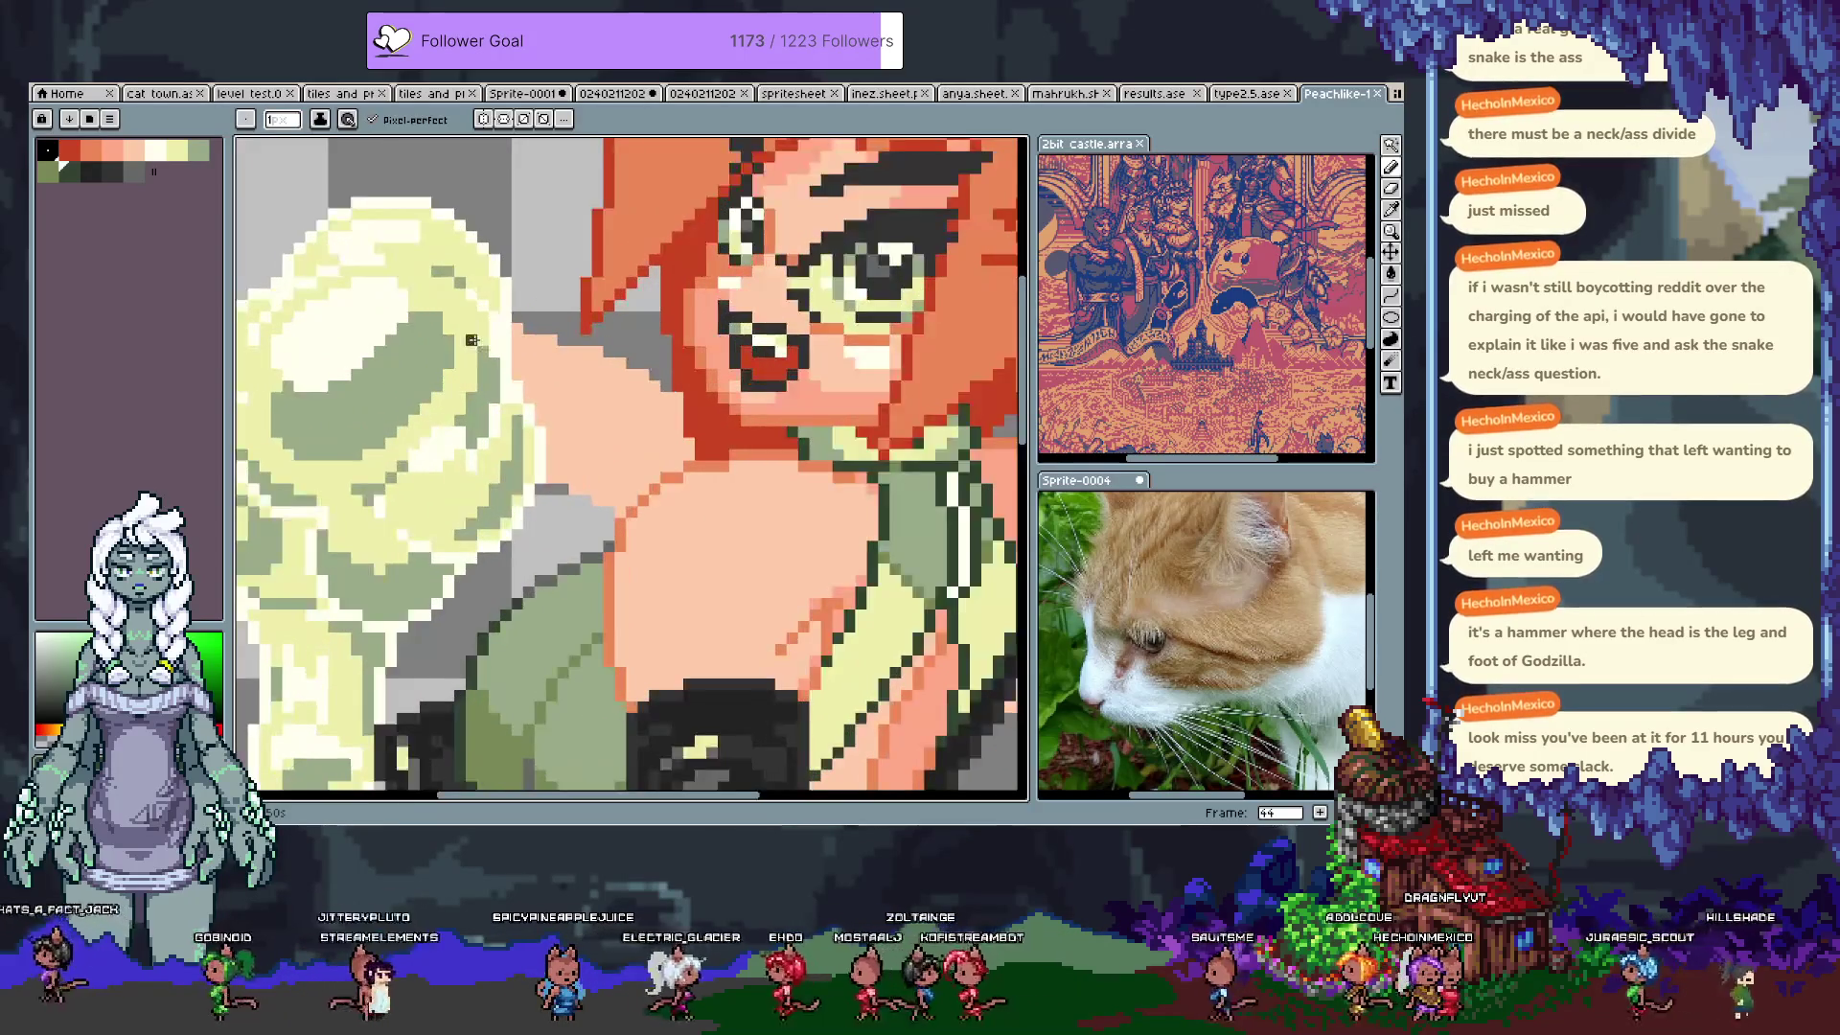
# Step: Paint salmon strokes onto the slime near her hand, undoing the misplaced ones
pyautogui.press('w')
pyautogui.press('b')
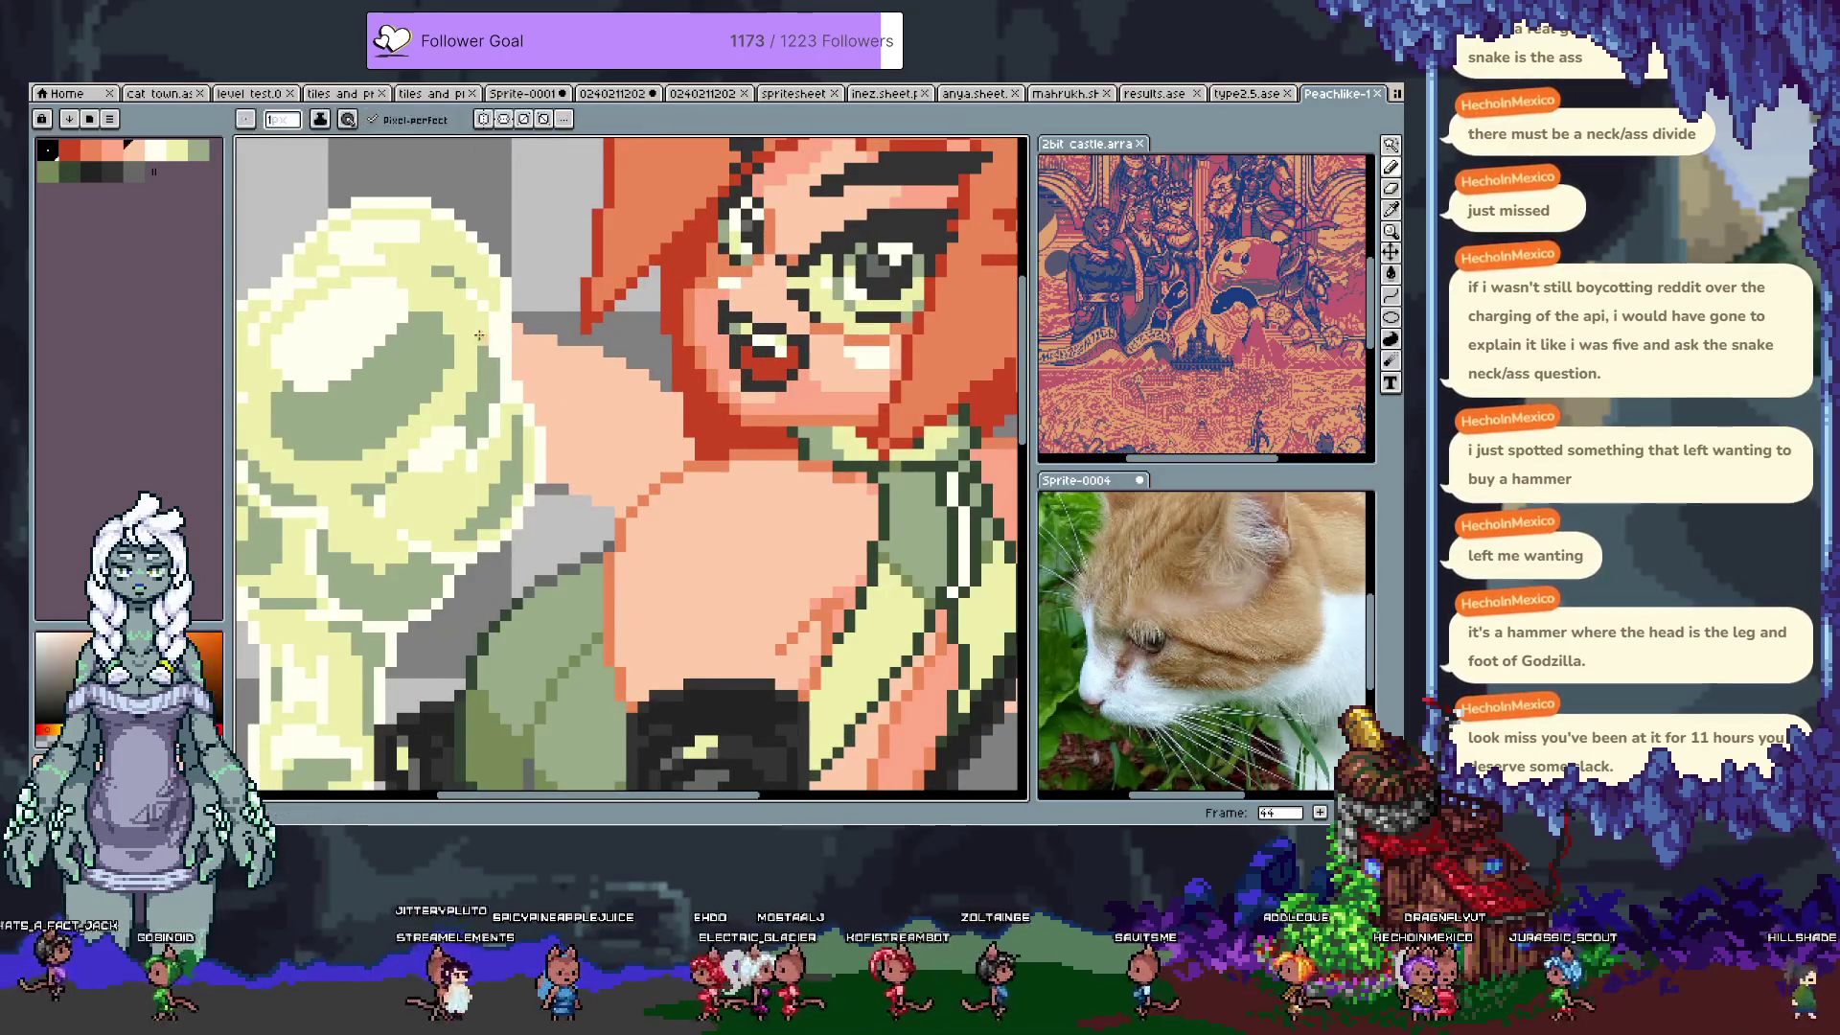
pyautogui.hotkey('ctrl', 'z')
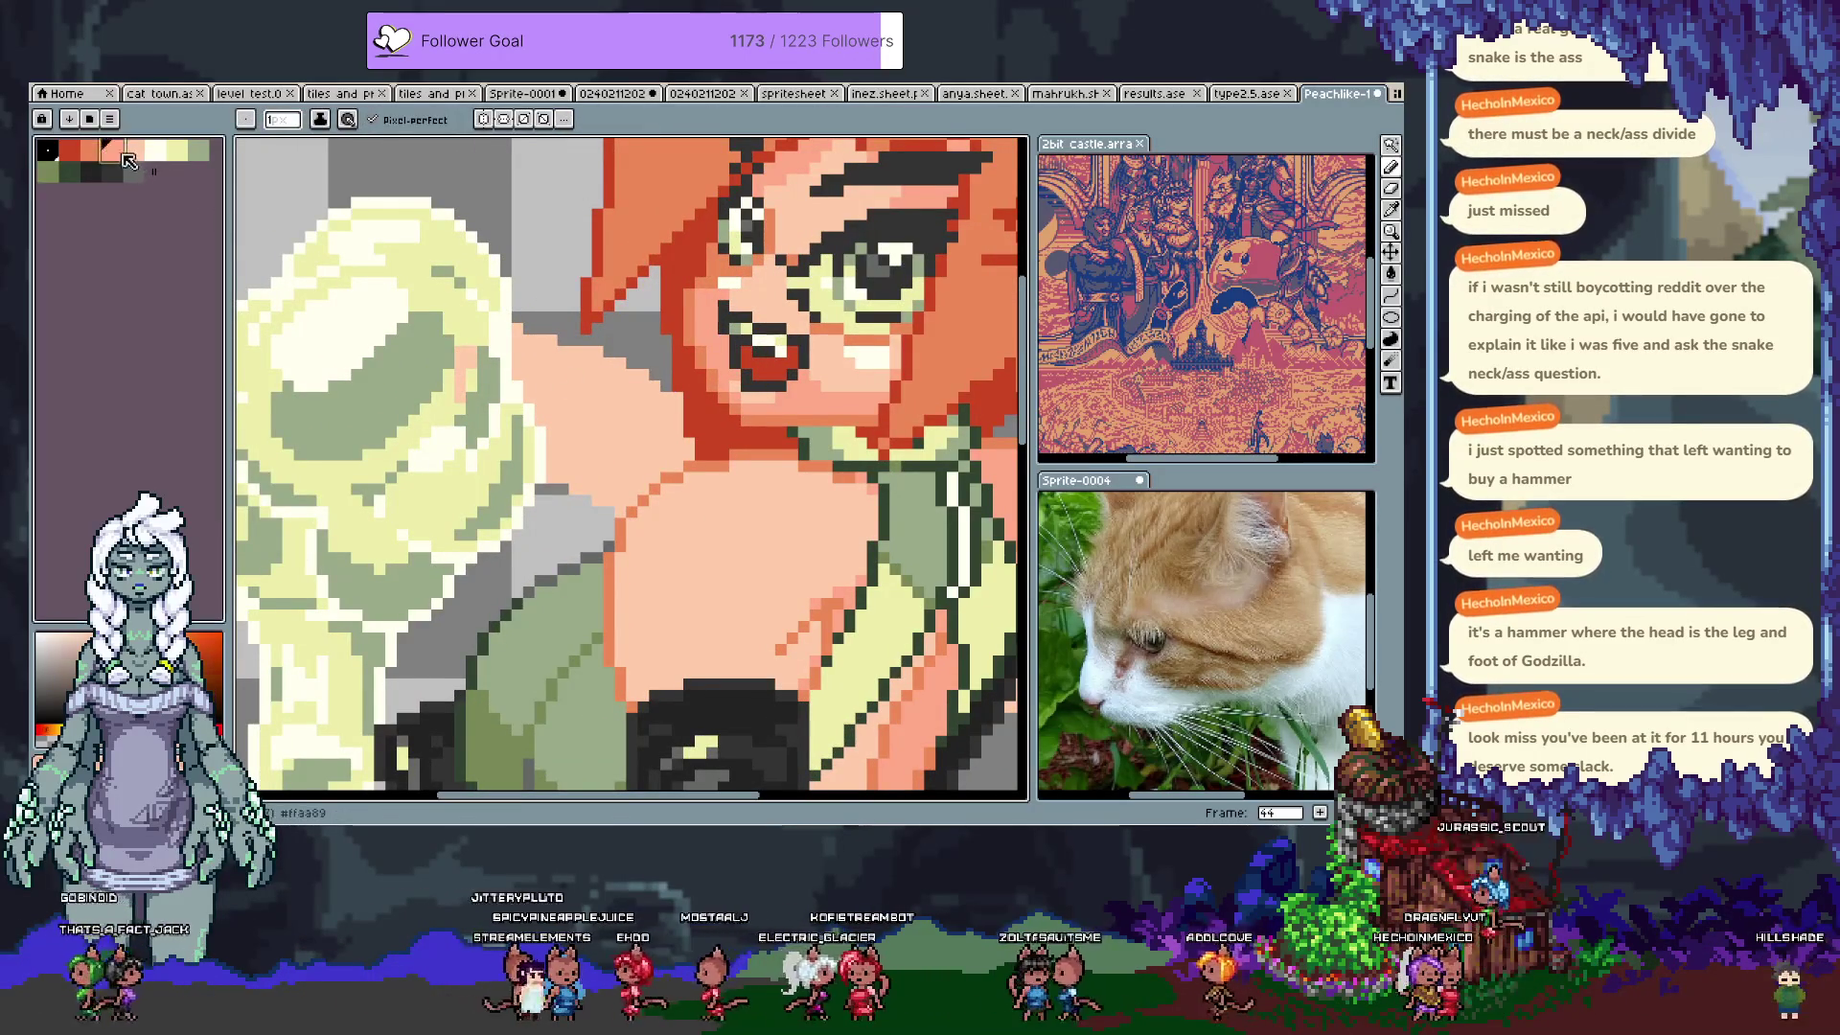
pyautogui.moveTo(473, 381)
pyautogui.mouseDown()
pyautogui.moveTo(440, 408)
pyautogui.moveTo(466, 382)
pyautogui.mouseUp()
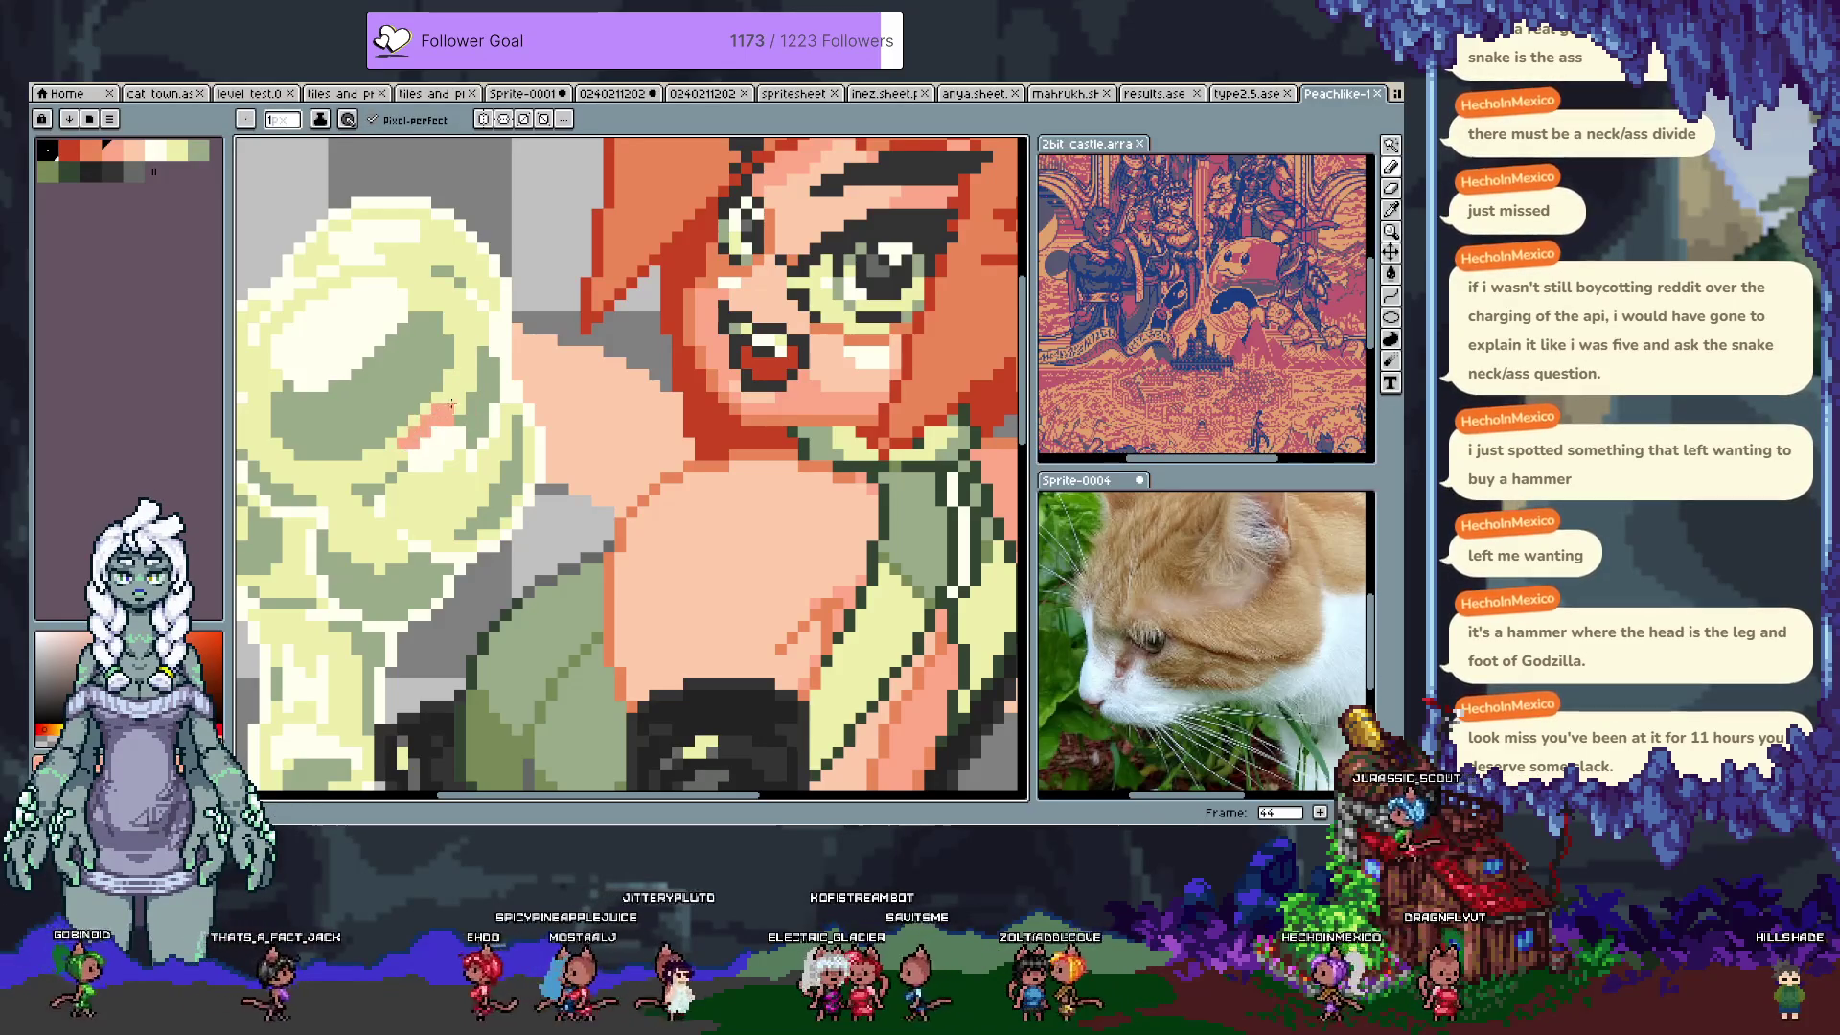
pyautogui.hotkey('ctrl', 'z')
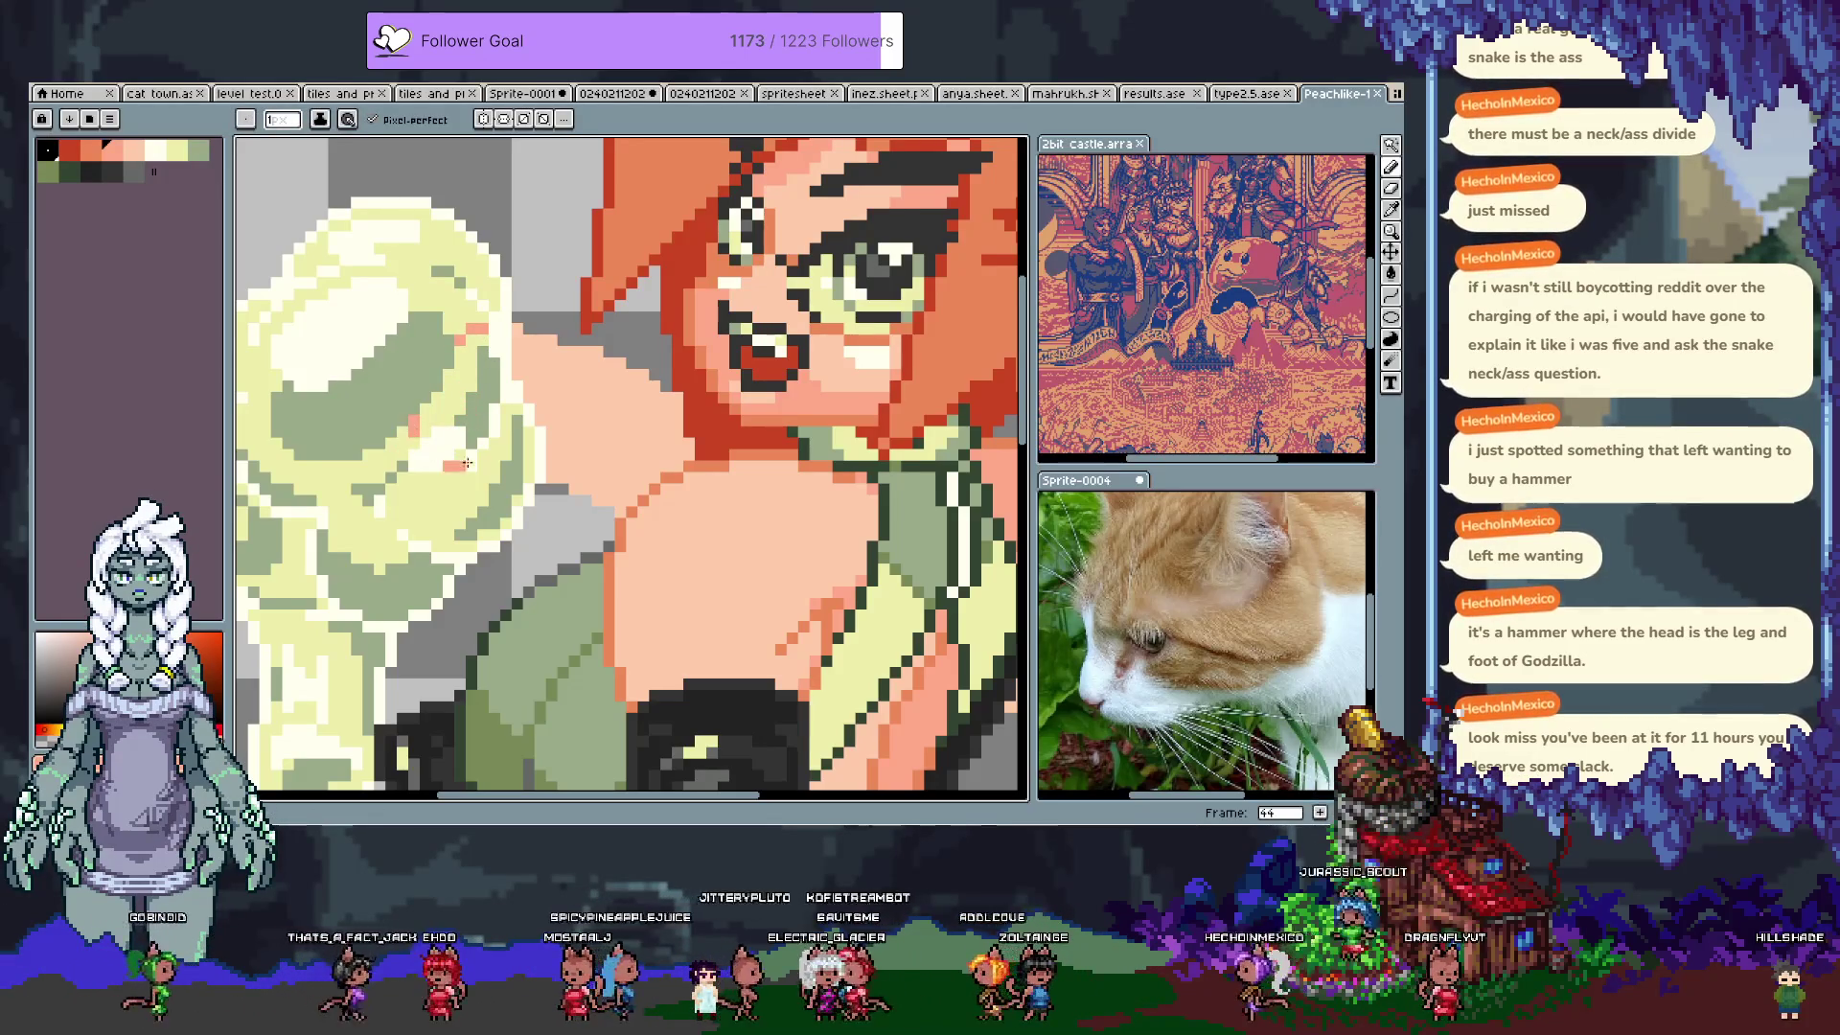
pyautogui.moveTo(512, 443)
pyautogui.mouseDown()
pyautogui.moveTo(489, 422)
pyautogui.moveTo(456, 456)
pyautogui.mouseUp()
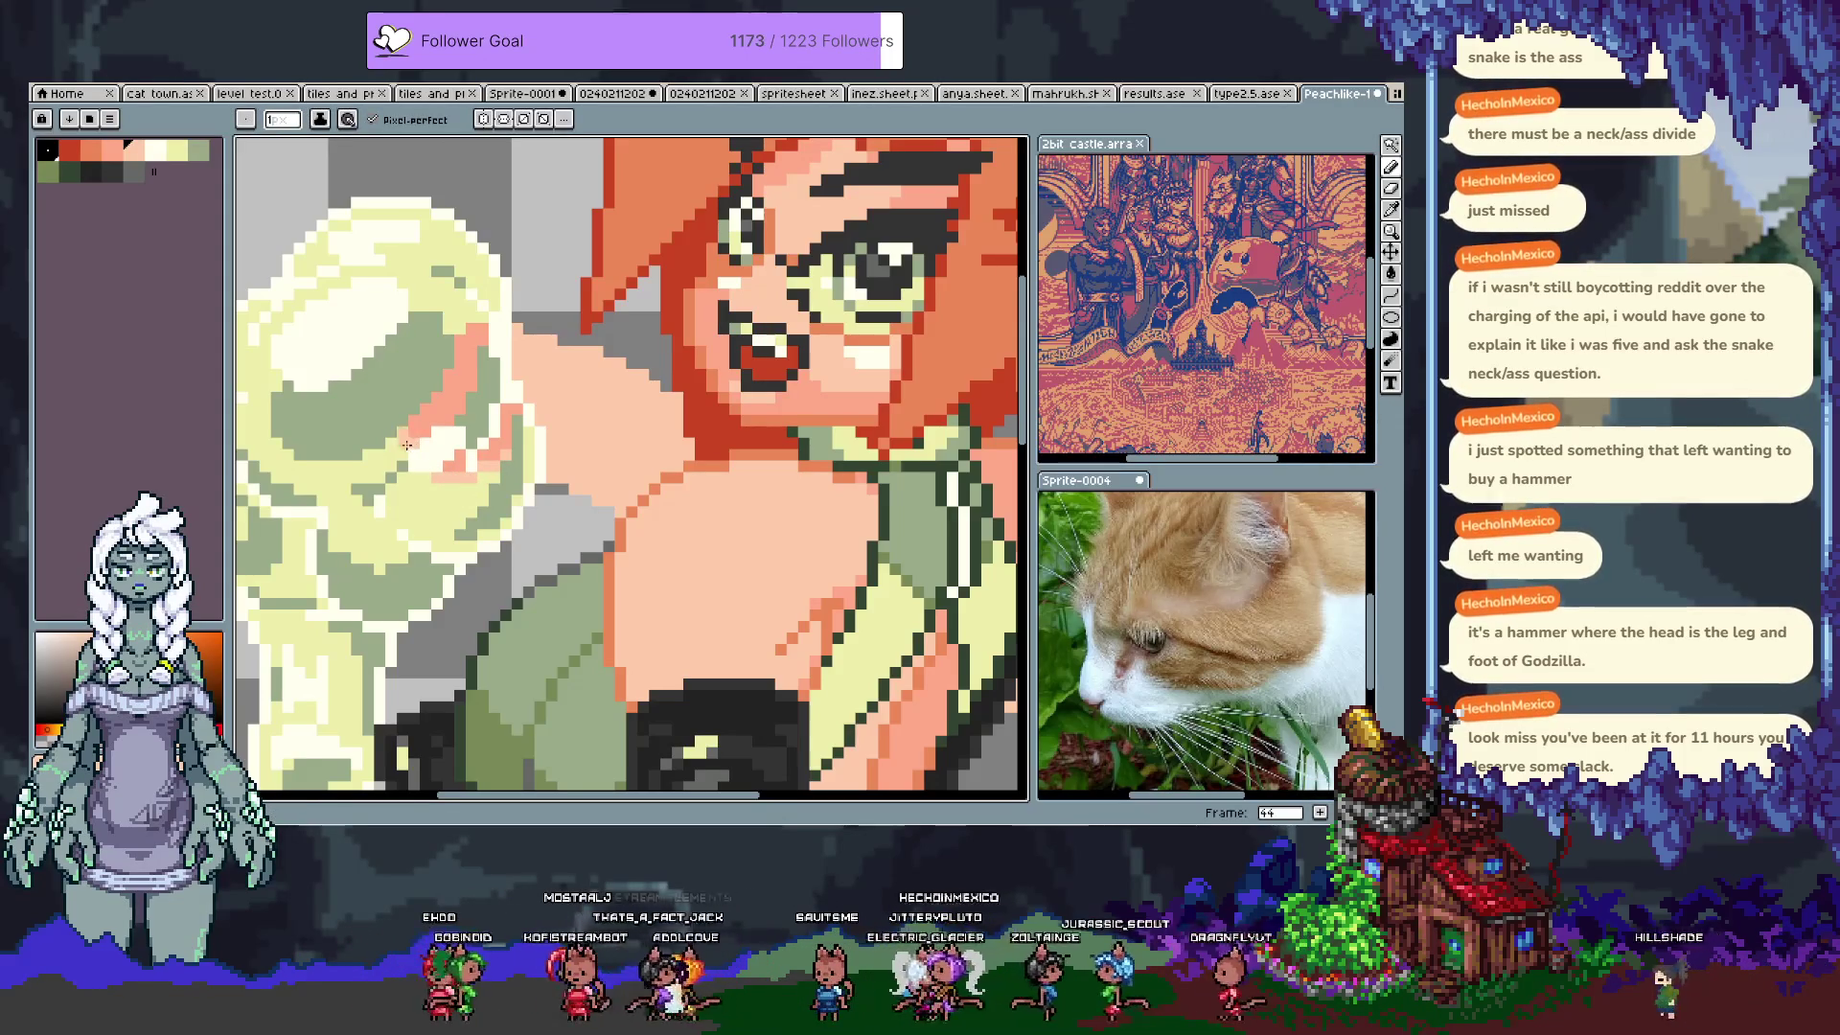
pyautogui.hotkey('ctrl', 'z')
# Step: Sample the salmon skin and pale slime yellow, then save the file
pyautogui.keyDown('alt'); pyautogui.click(482, 332); pyautogui.keyUp('alt')
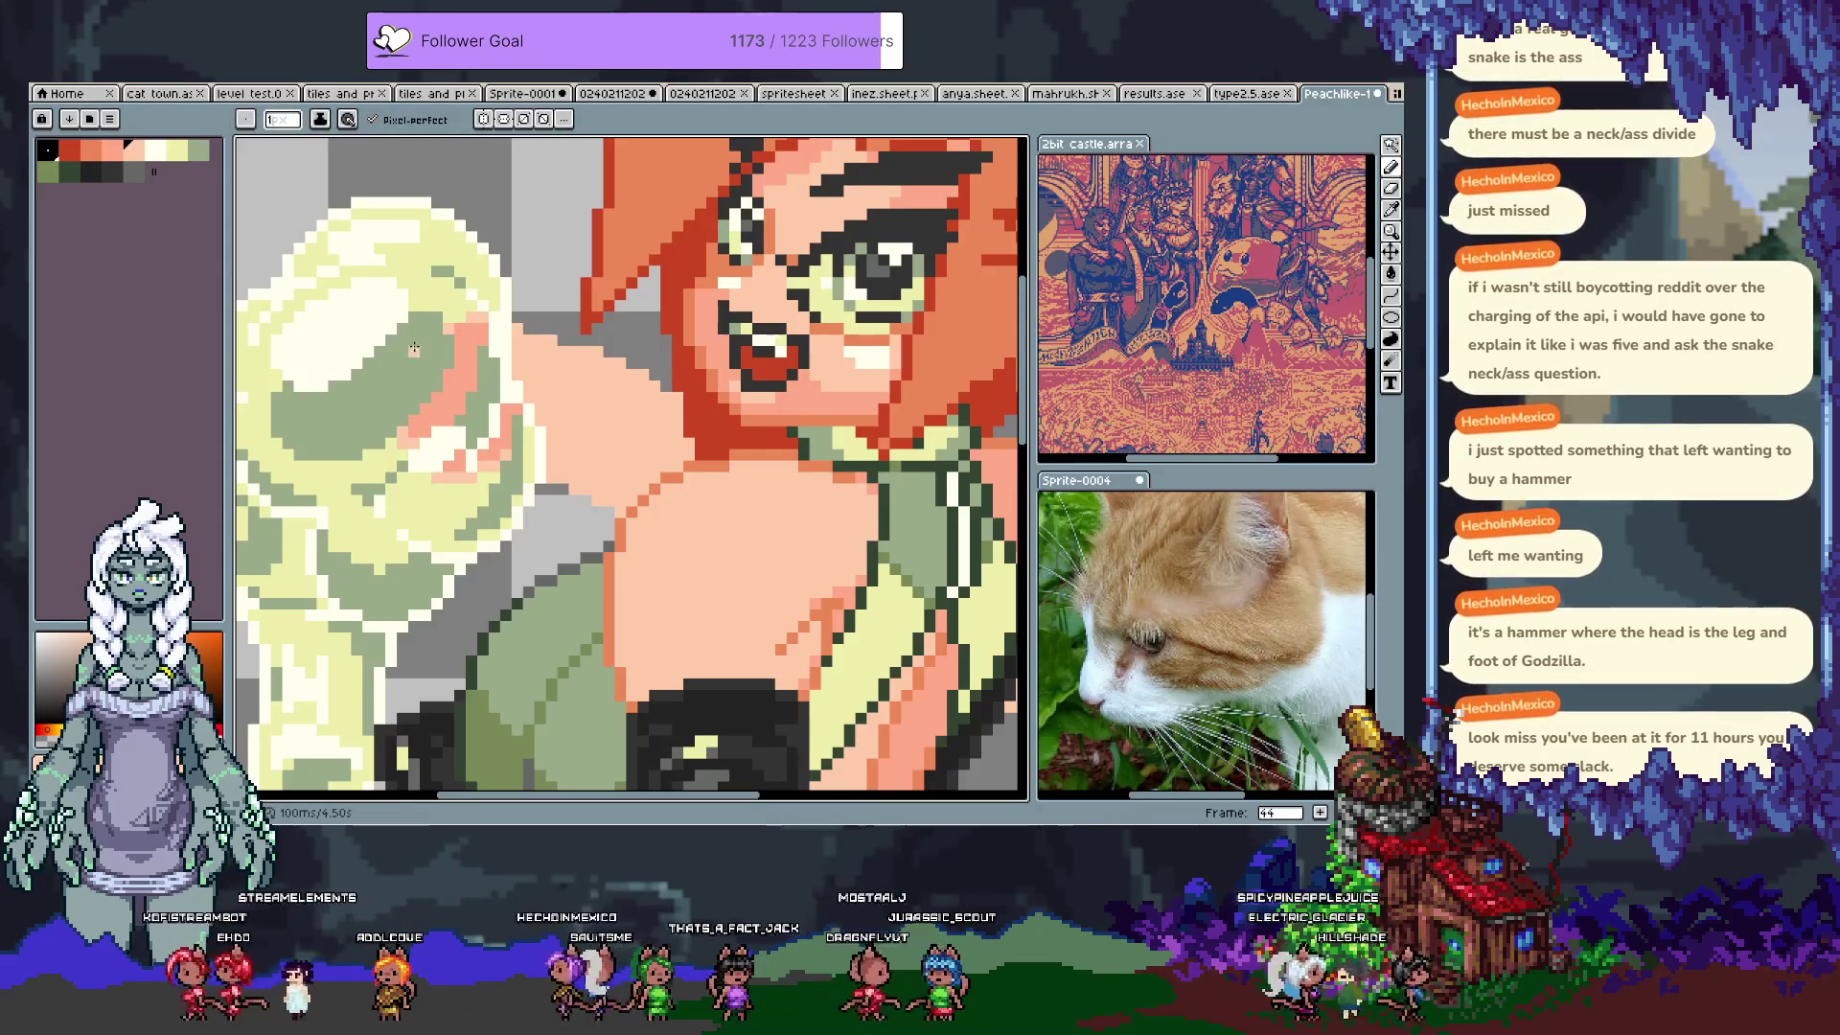
pyautogui.keyDown('alt'); pyautogui.click(381, 356); pyautogui.keyUp('alt')
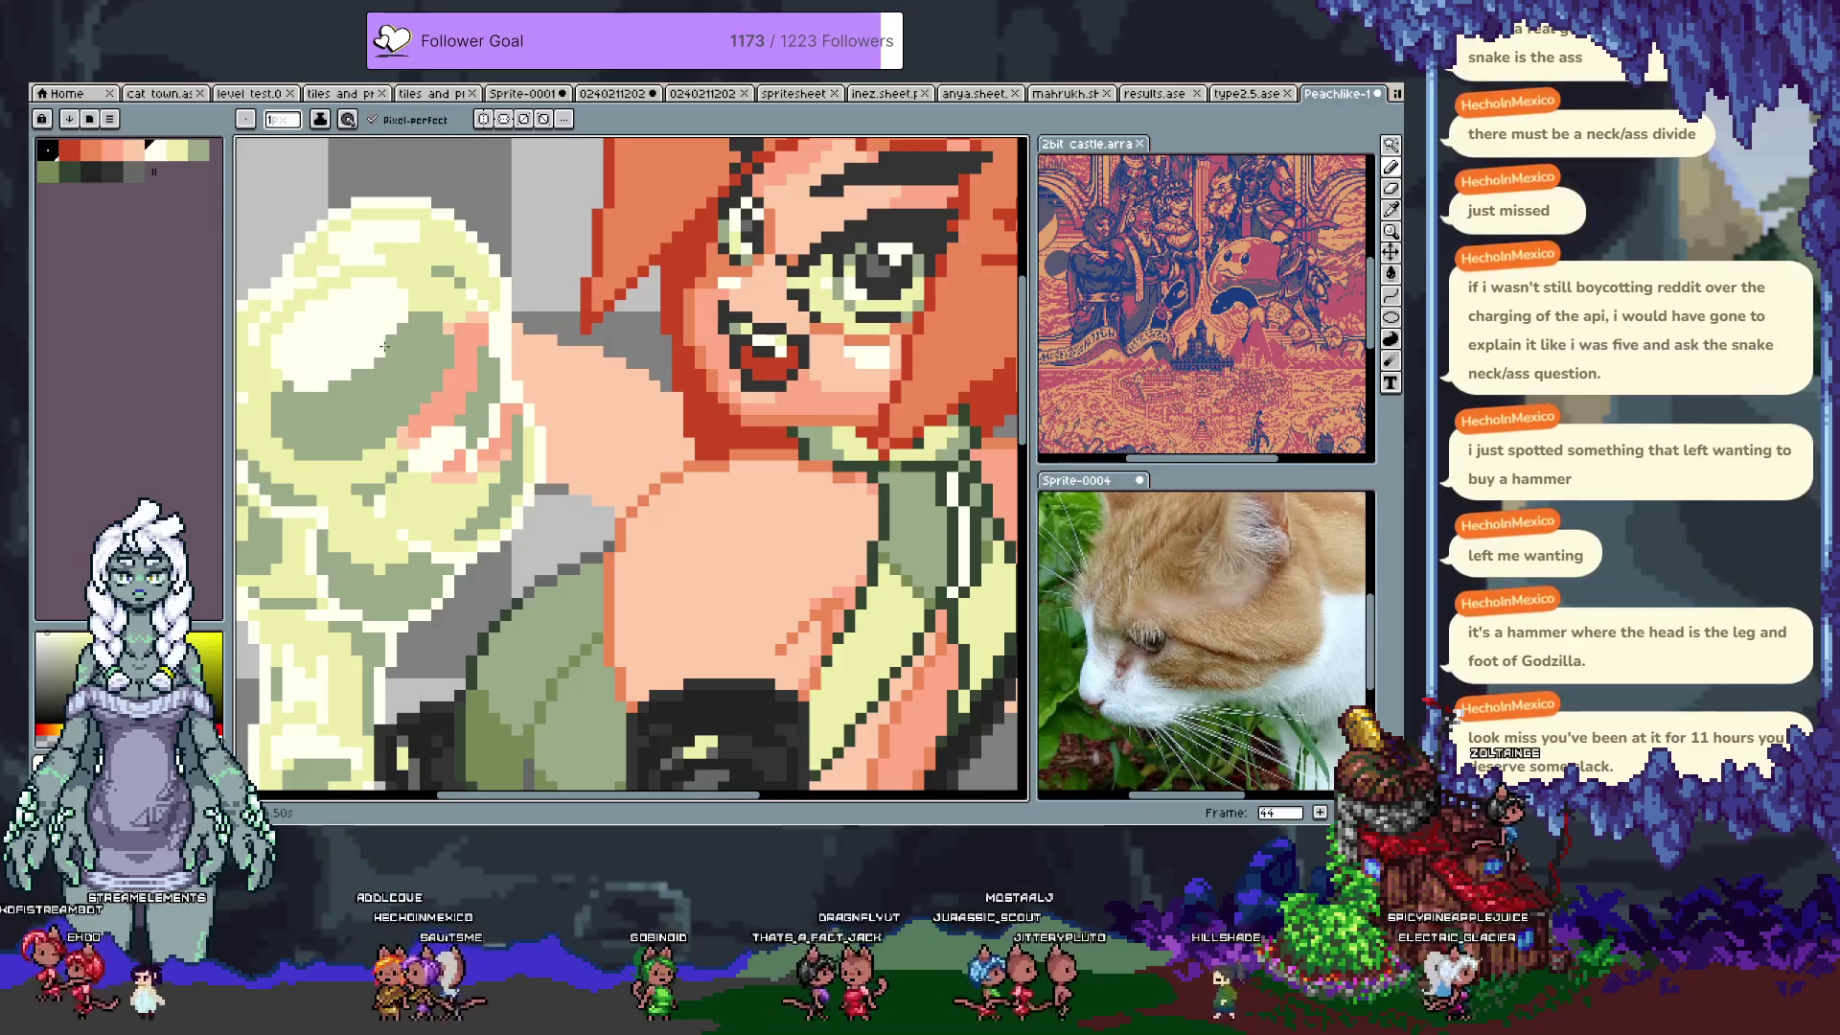
pyautogui.hotkey('ctrl', 's')
pyautogui.scroll(-1, 454, 494)
pyautogui.scroll(-1, 454, 494)
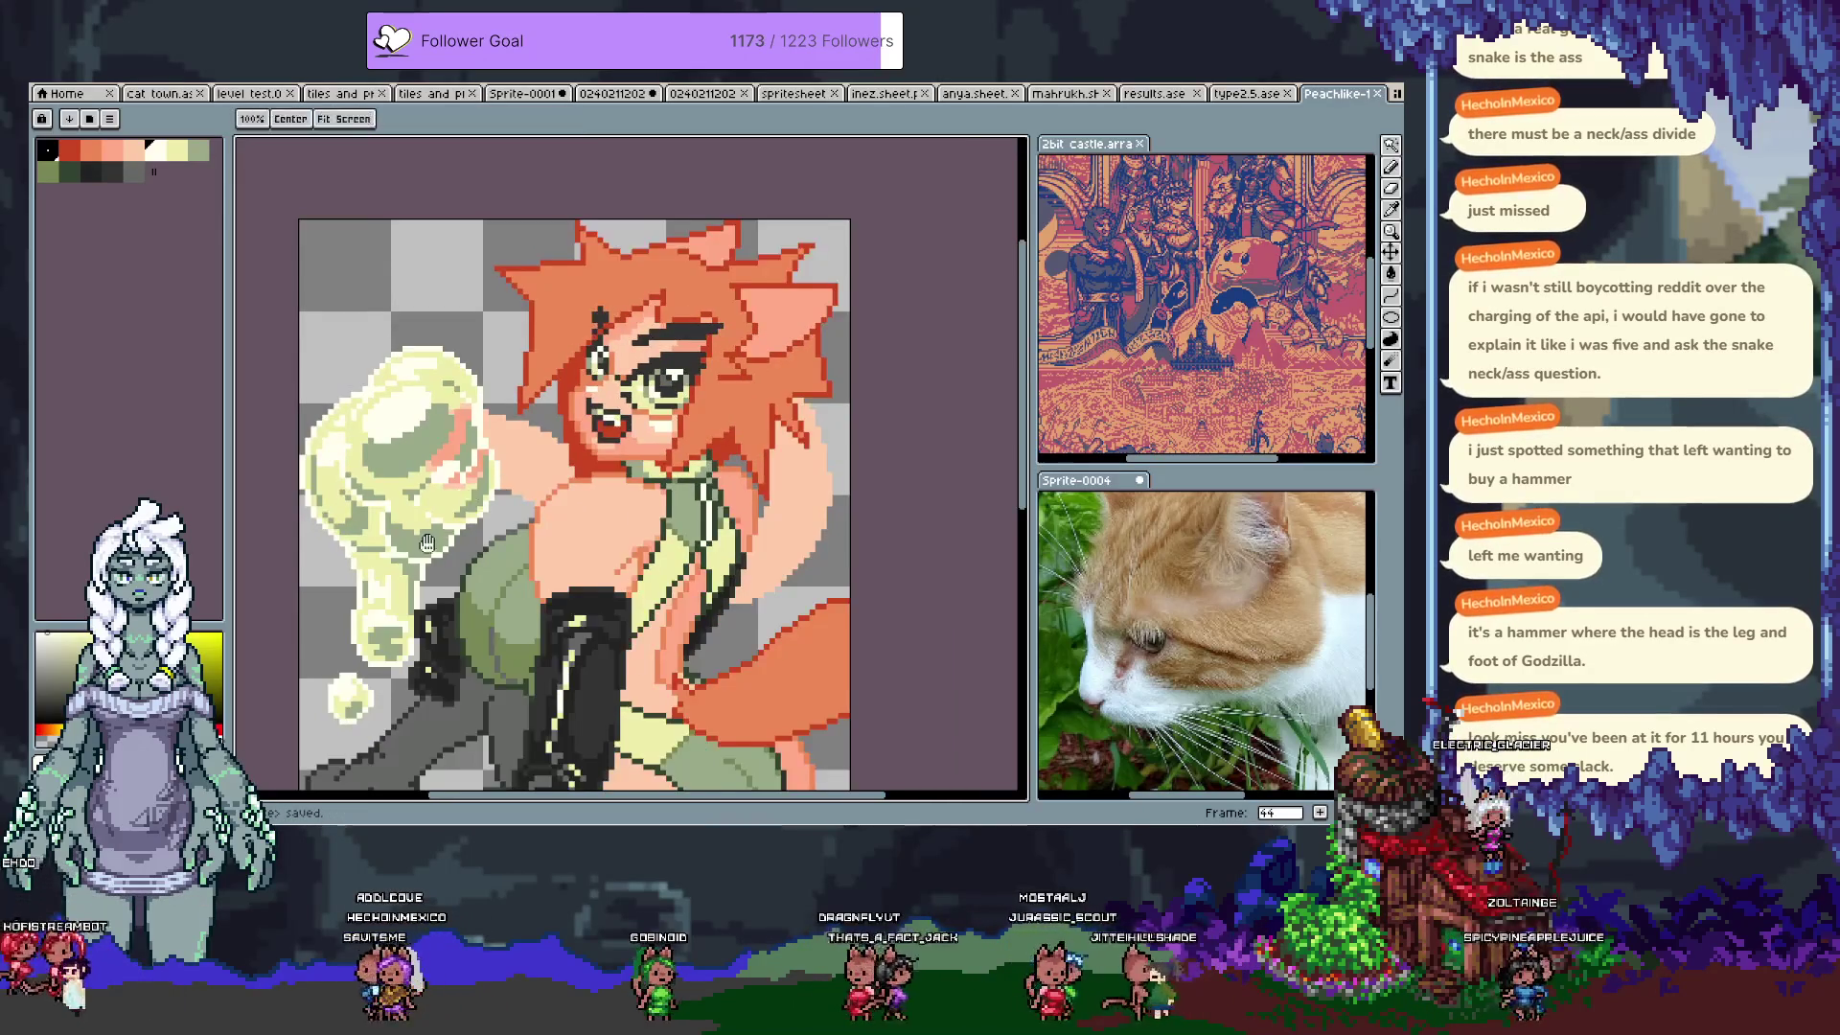
pyautogui.scroll(3, 501, 333)
# Step: Paint cream pixels over the skin at the slime's edge
pyautogui.press('b')
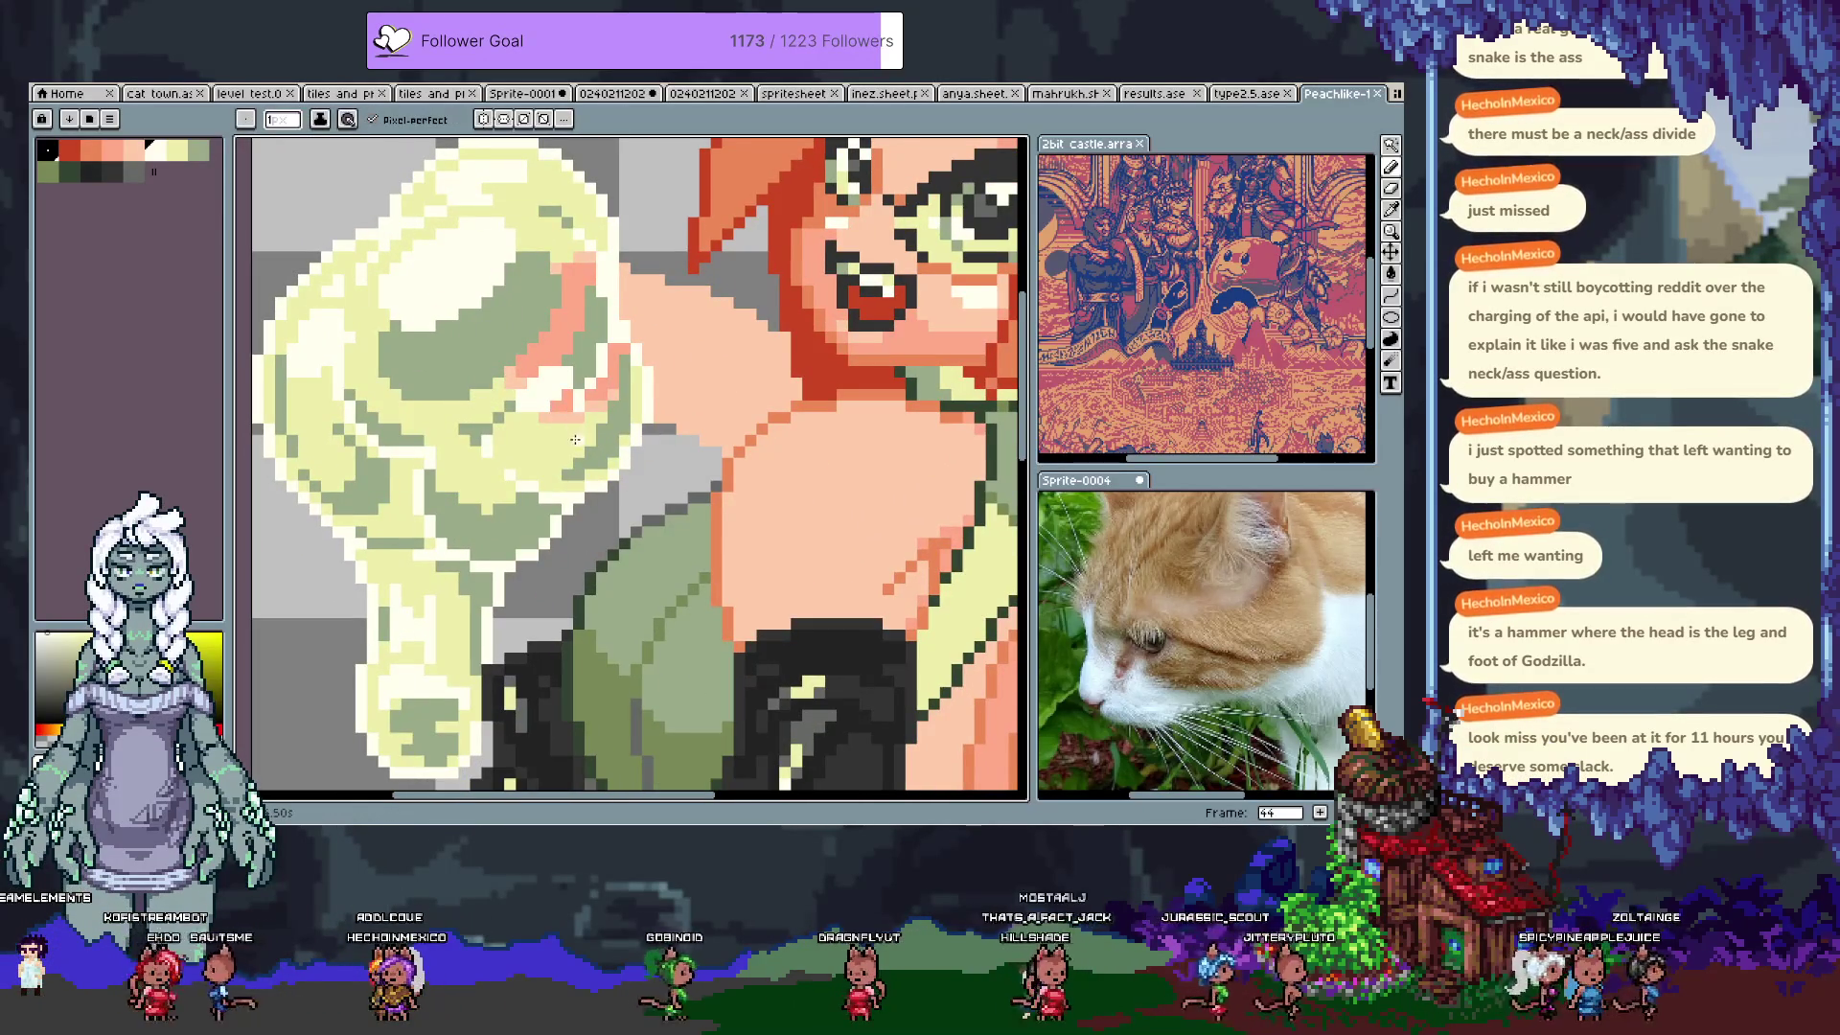
pyautogui.press('i')
pyautogui.press('b')
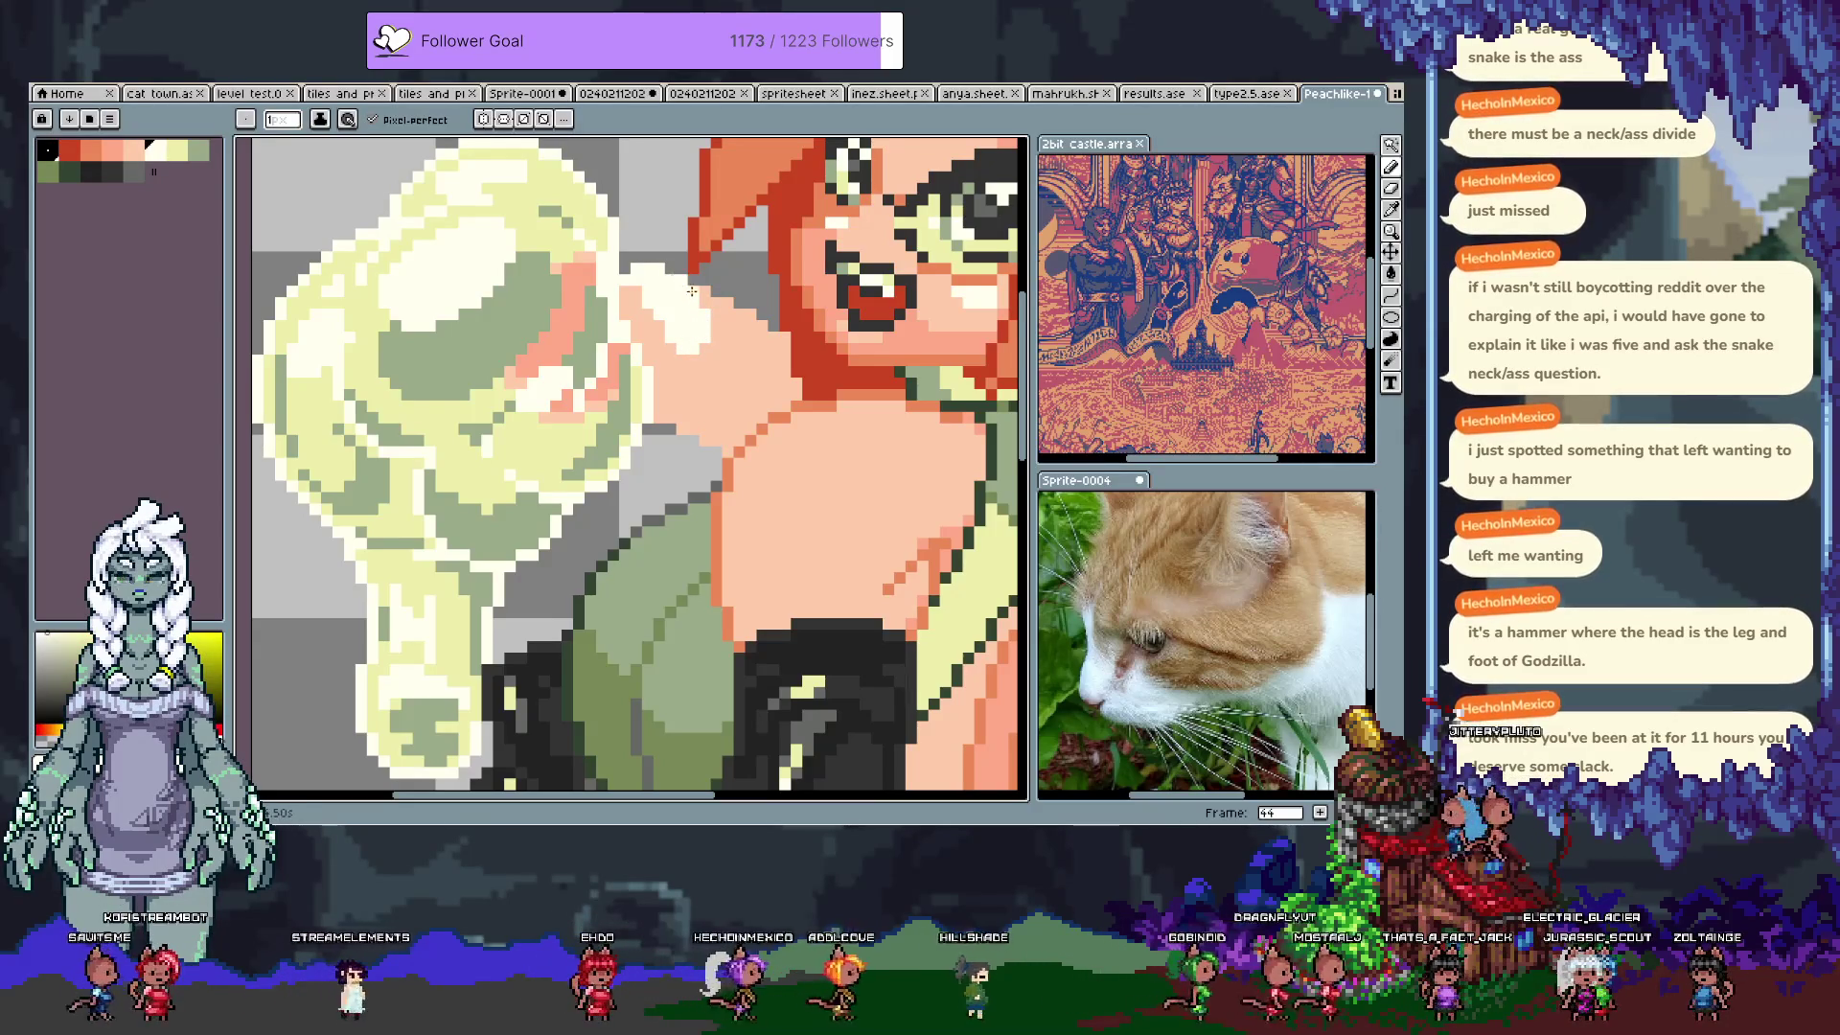
pyautogui.press('i')
pyautogui.click(603, 404)
pyautogui.press('b')
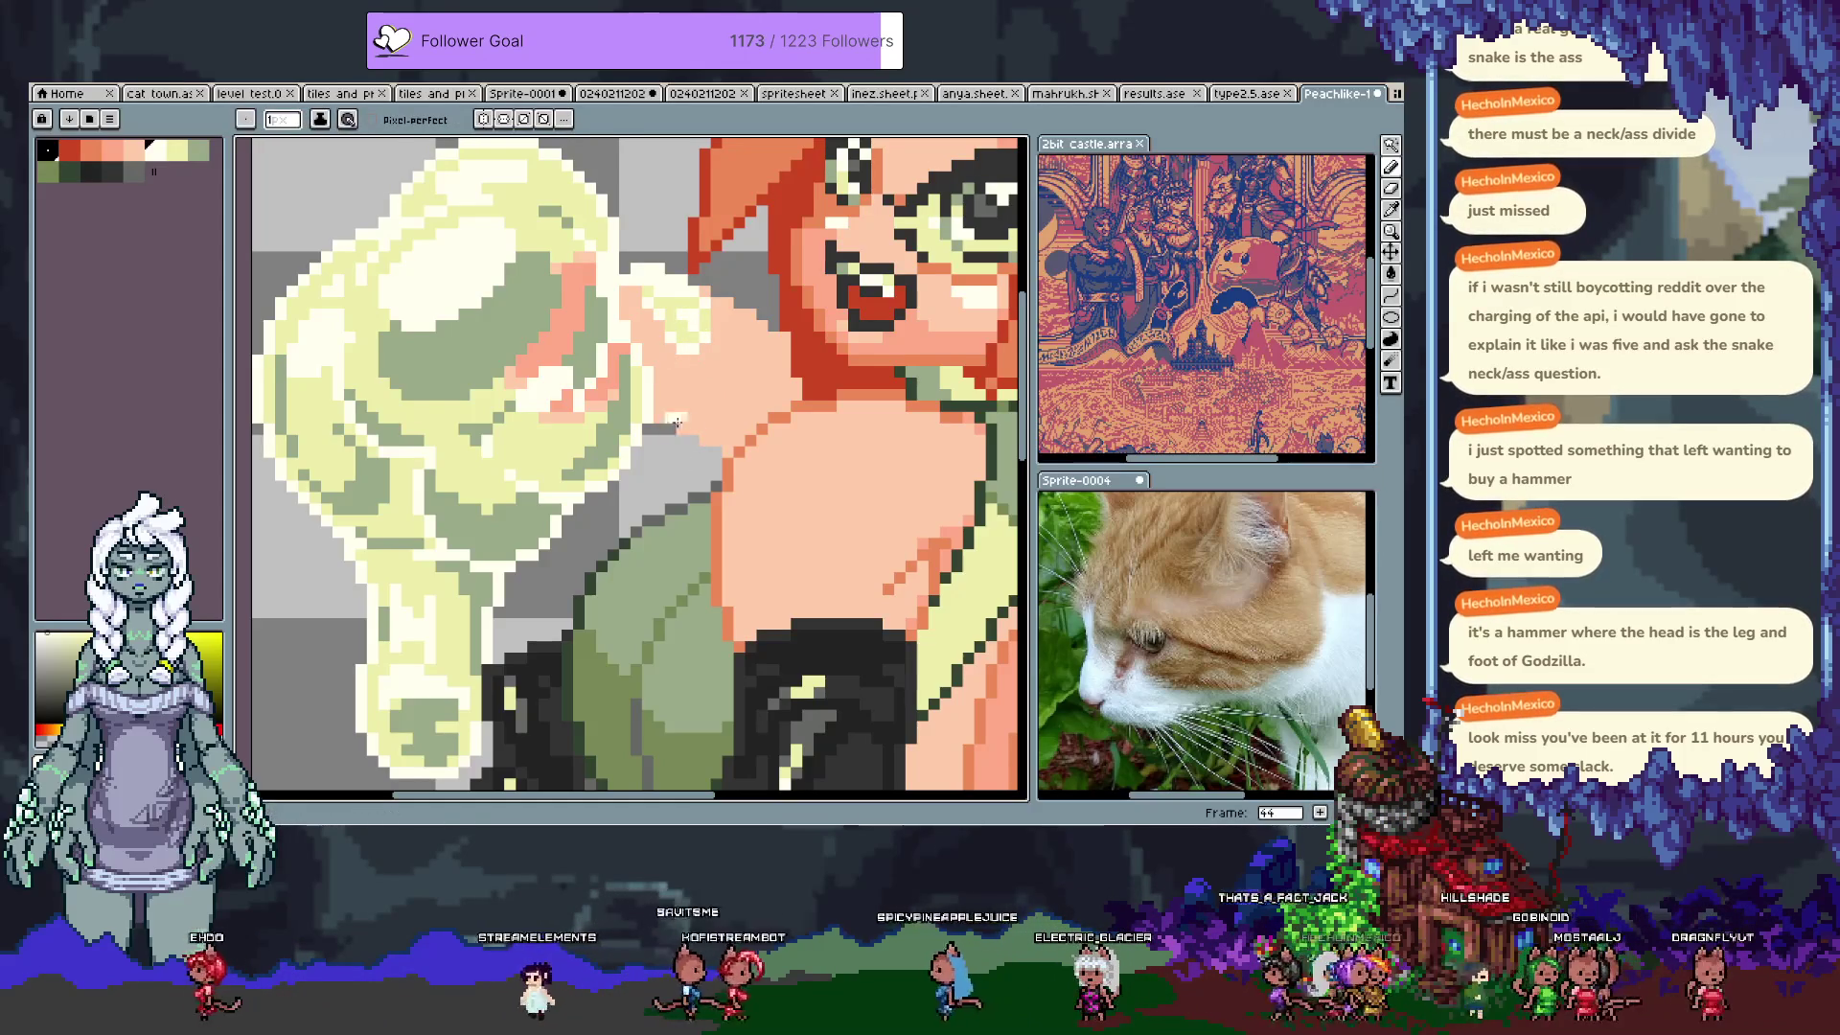
pyautogui.moveTo(724, 398); pyautogui.dragTo(675, 436)
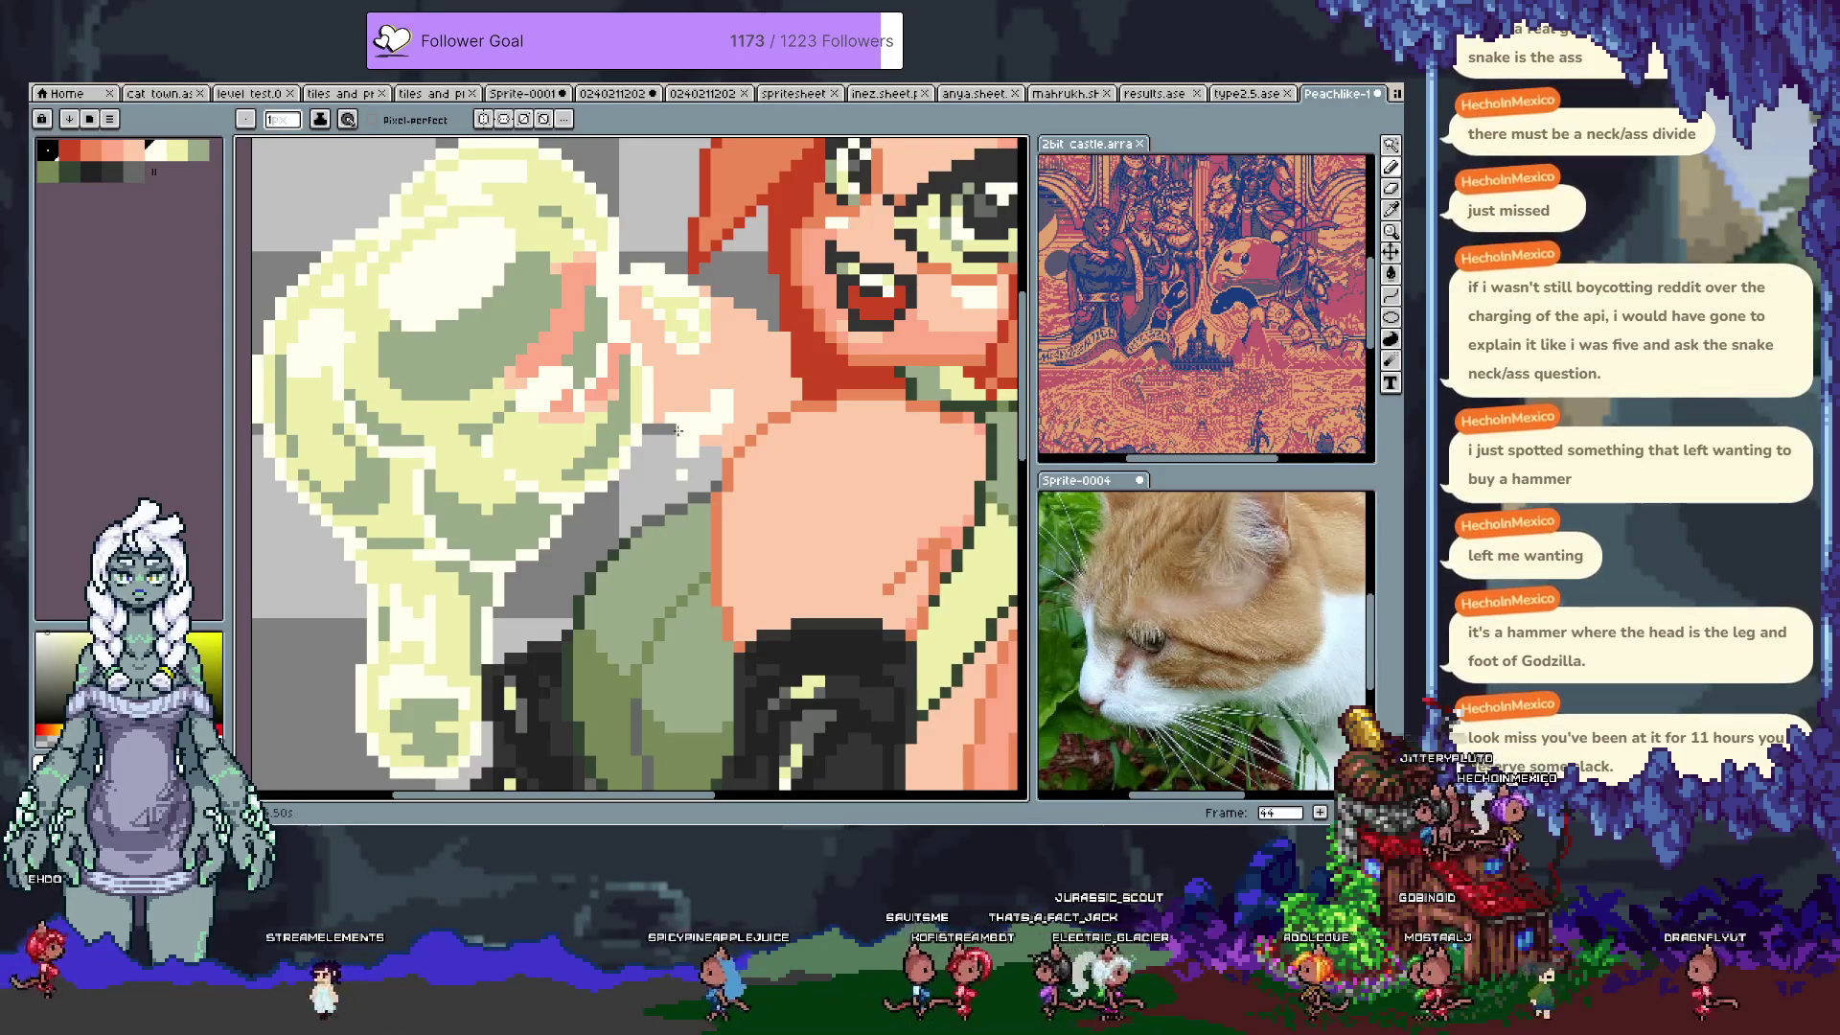
# Step: Save again and sample the pale yellow-green of the slime
pyautogui.press('alt')
pyautogui.hotkey('ctrl', 's')
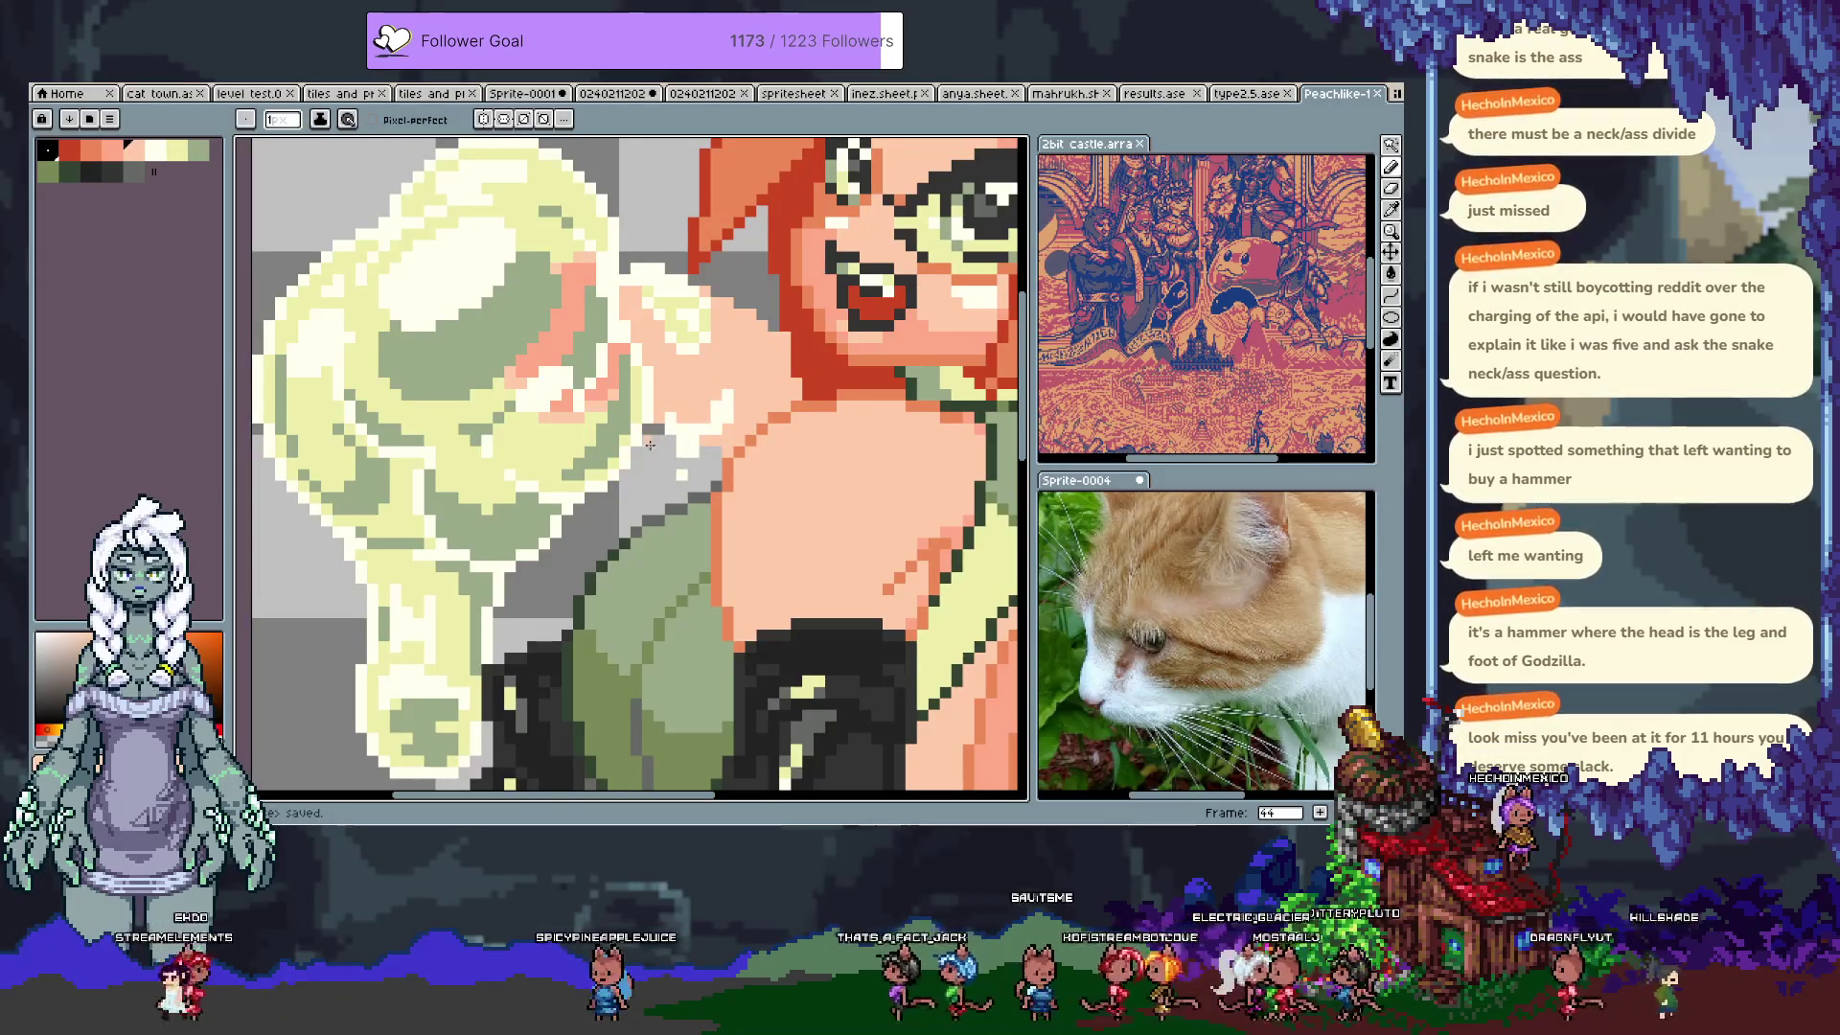
pyautogui.scroll(-5, 645, 450)
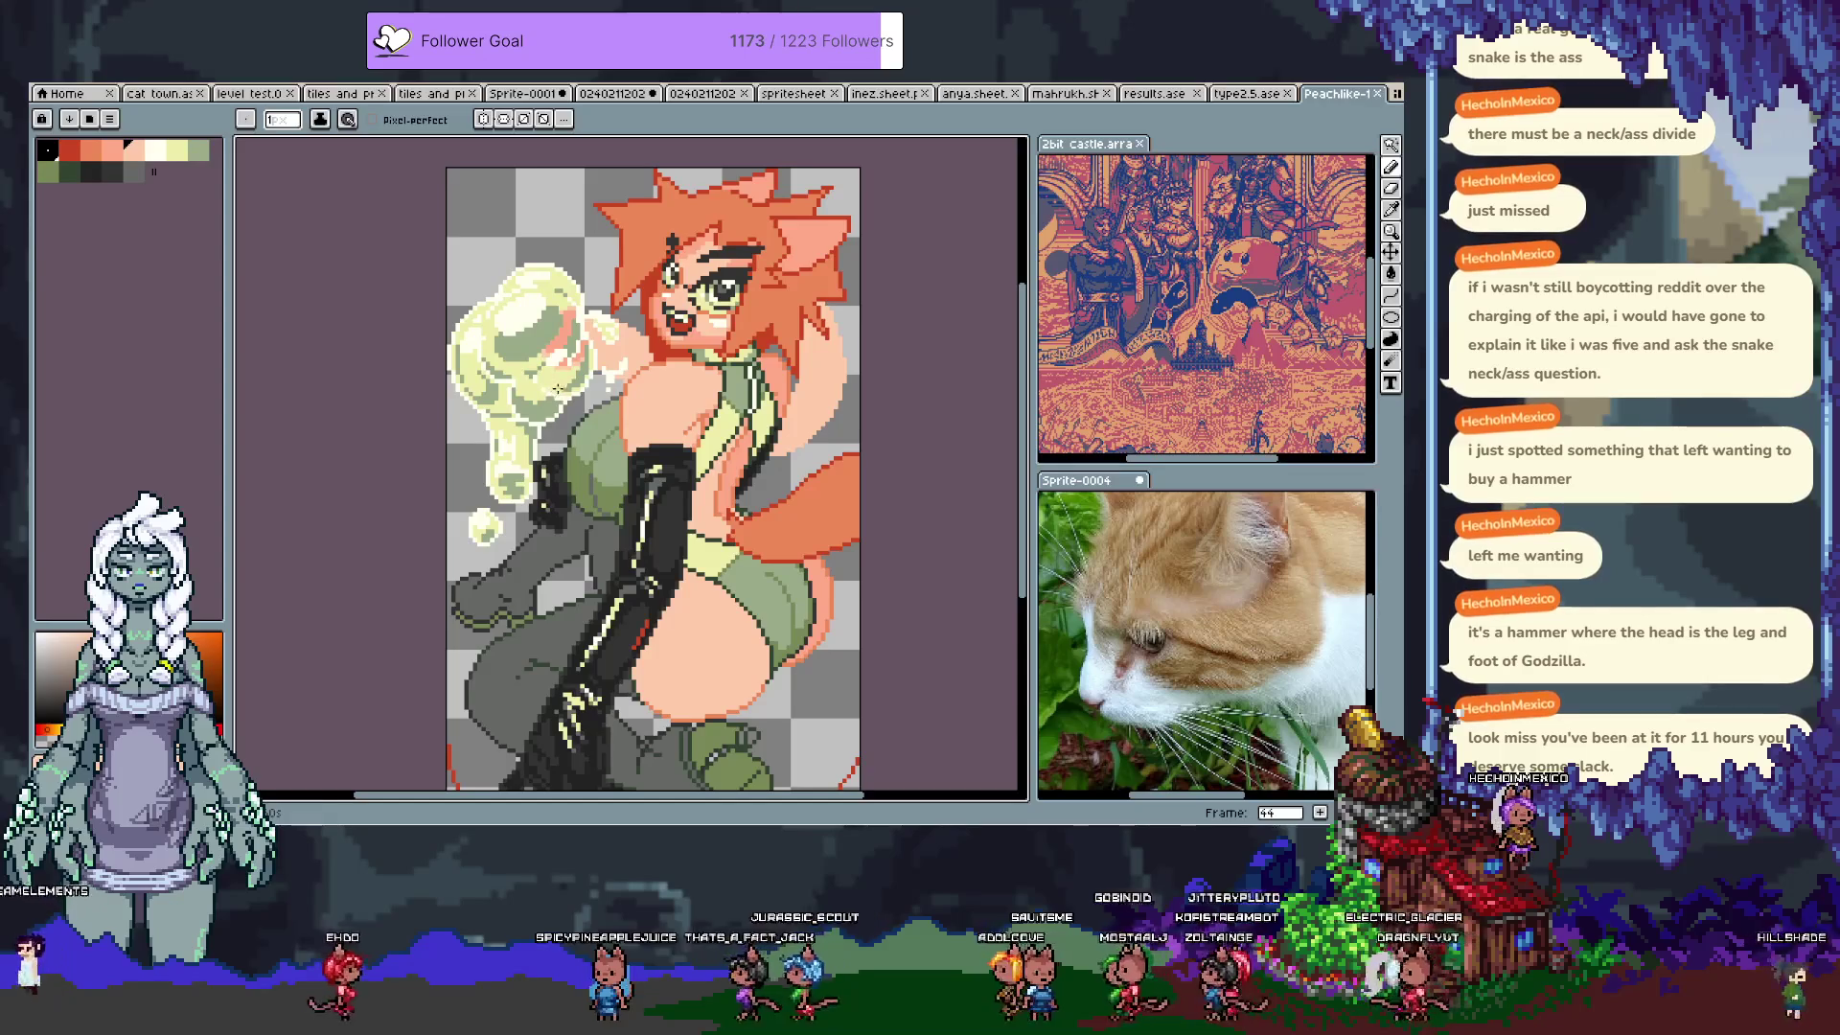
pyautogui.keyDown('alt'); pyautogui.click(562, 329); pyautogui.keyUp('alt')
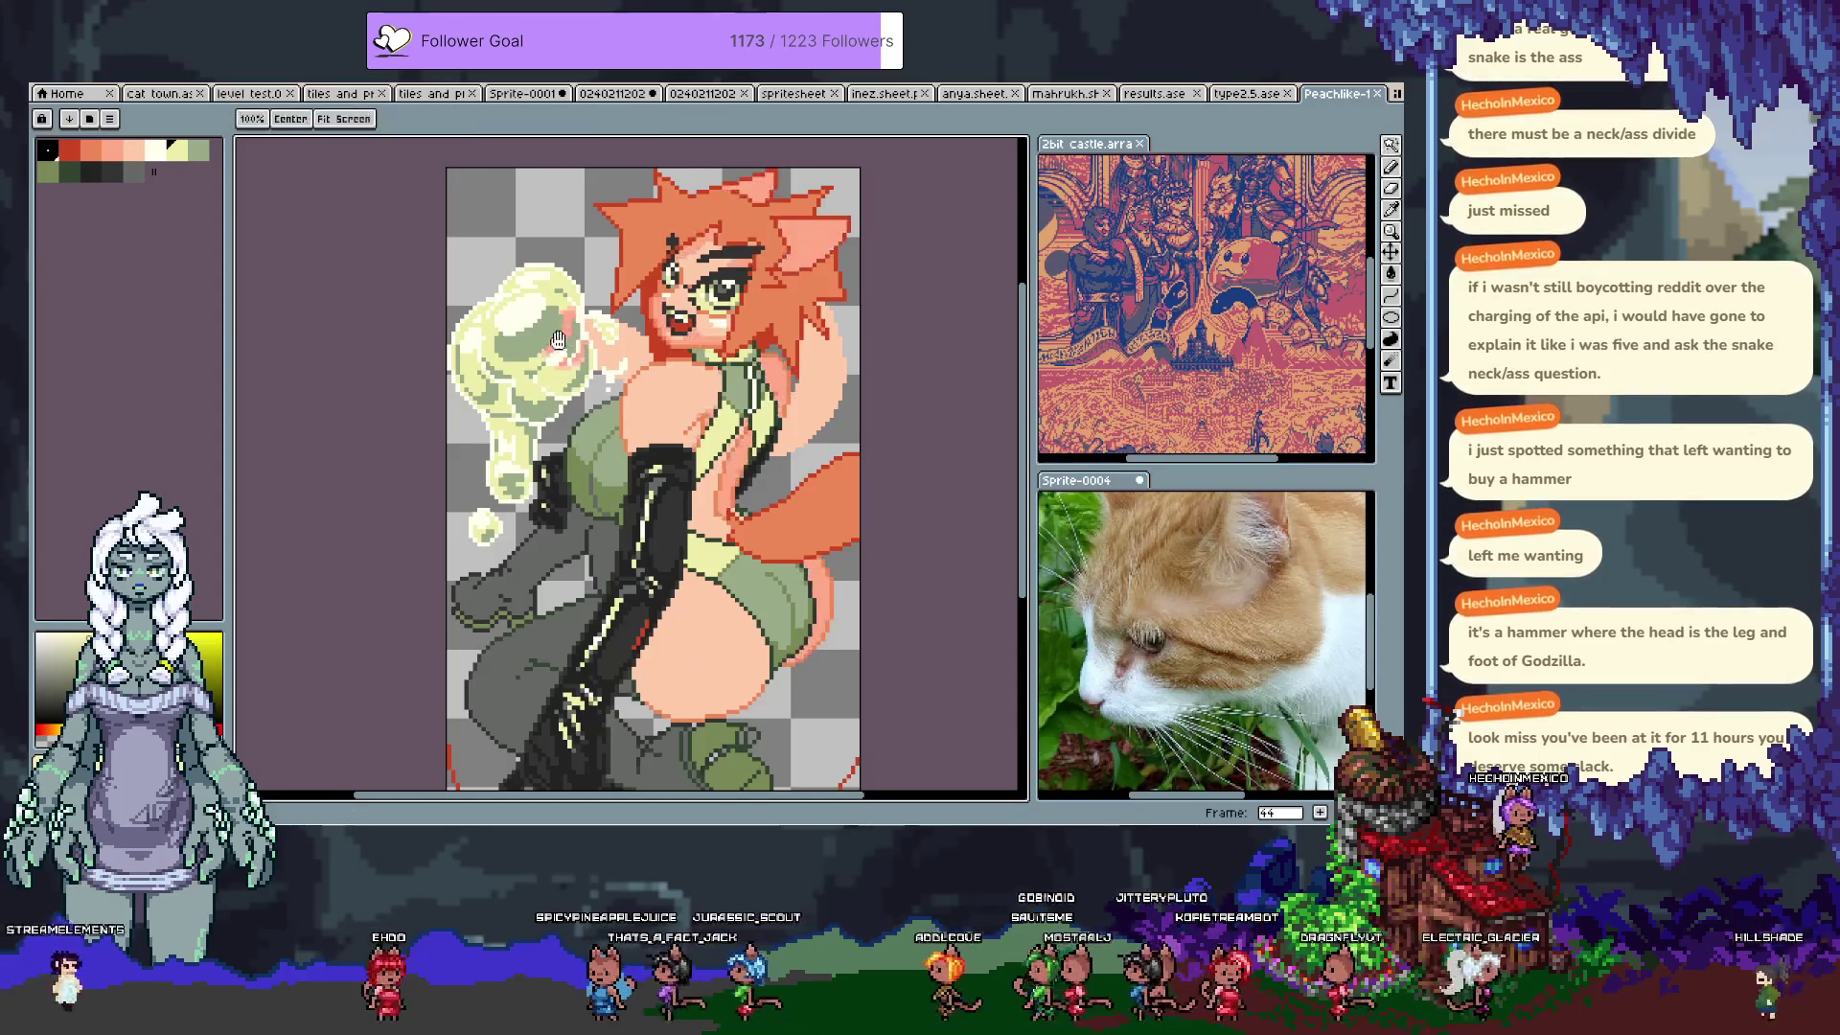
# Step: Sample a greener shade from the slime, pan down to the legs, and save
pyautogui.keyDown('alt'); pyautogui.click(547, 413); pyautogui.keyUp('alt')
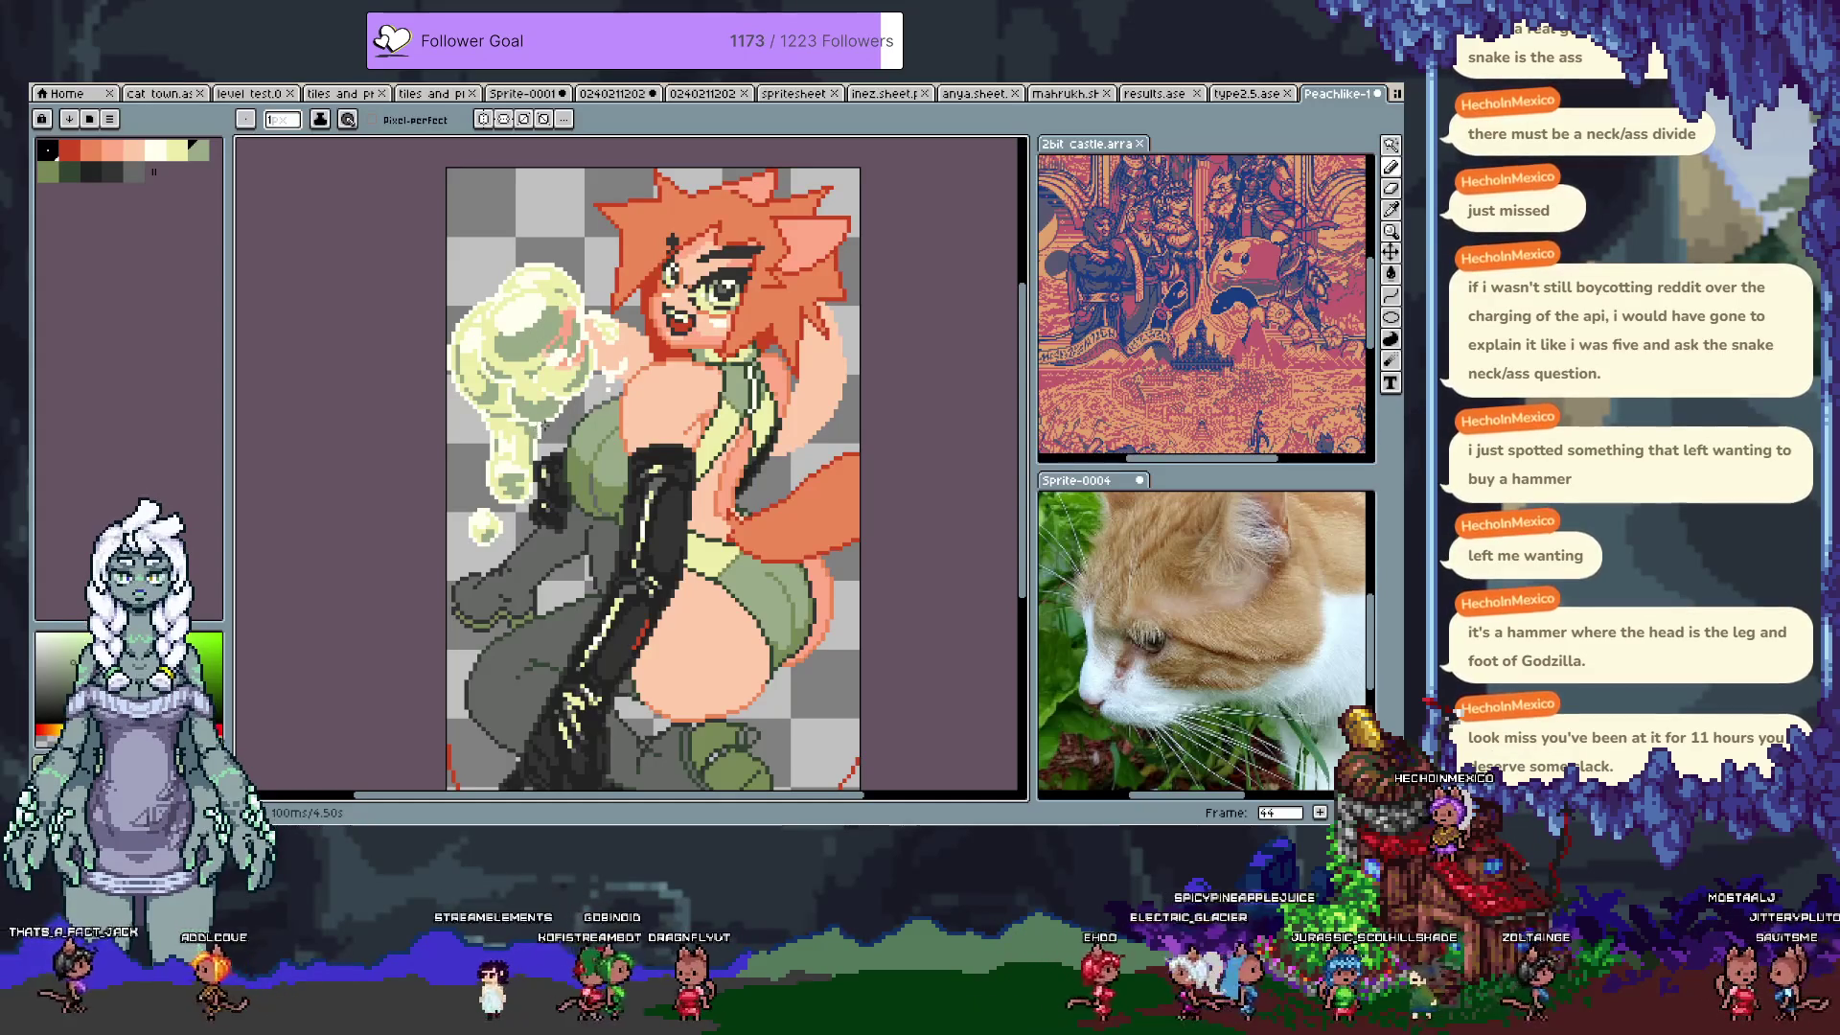
pyautogui.moveTo(638, 630)
pyautogui.mouseDown()
pyautogui.moveTo(637, 520)
pyautogui.moveTo(614, 467)
pyautogui.mouseUp()
pyautogui.hotkey('ctrl', 's')
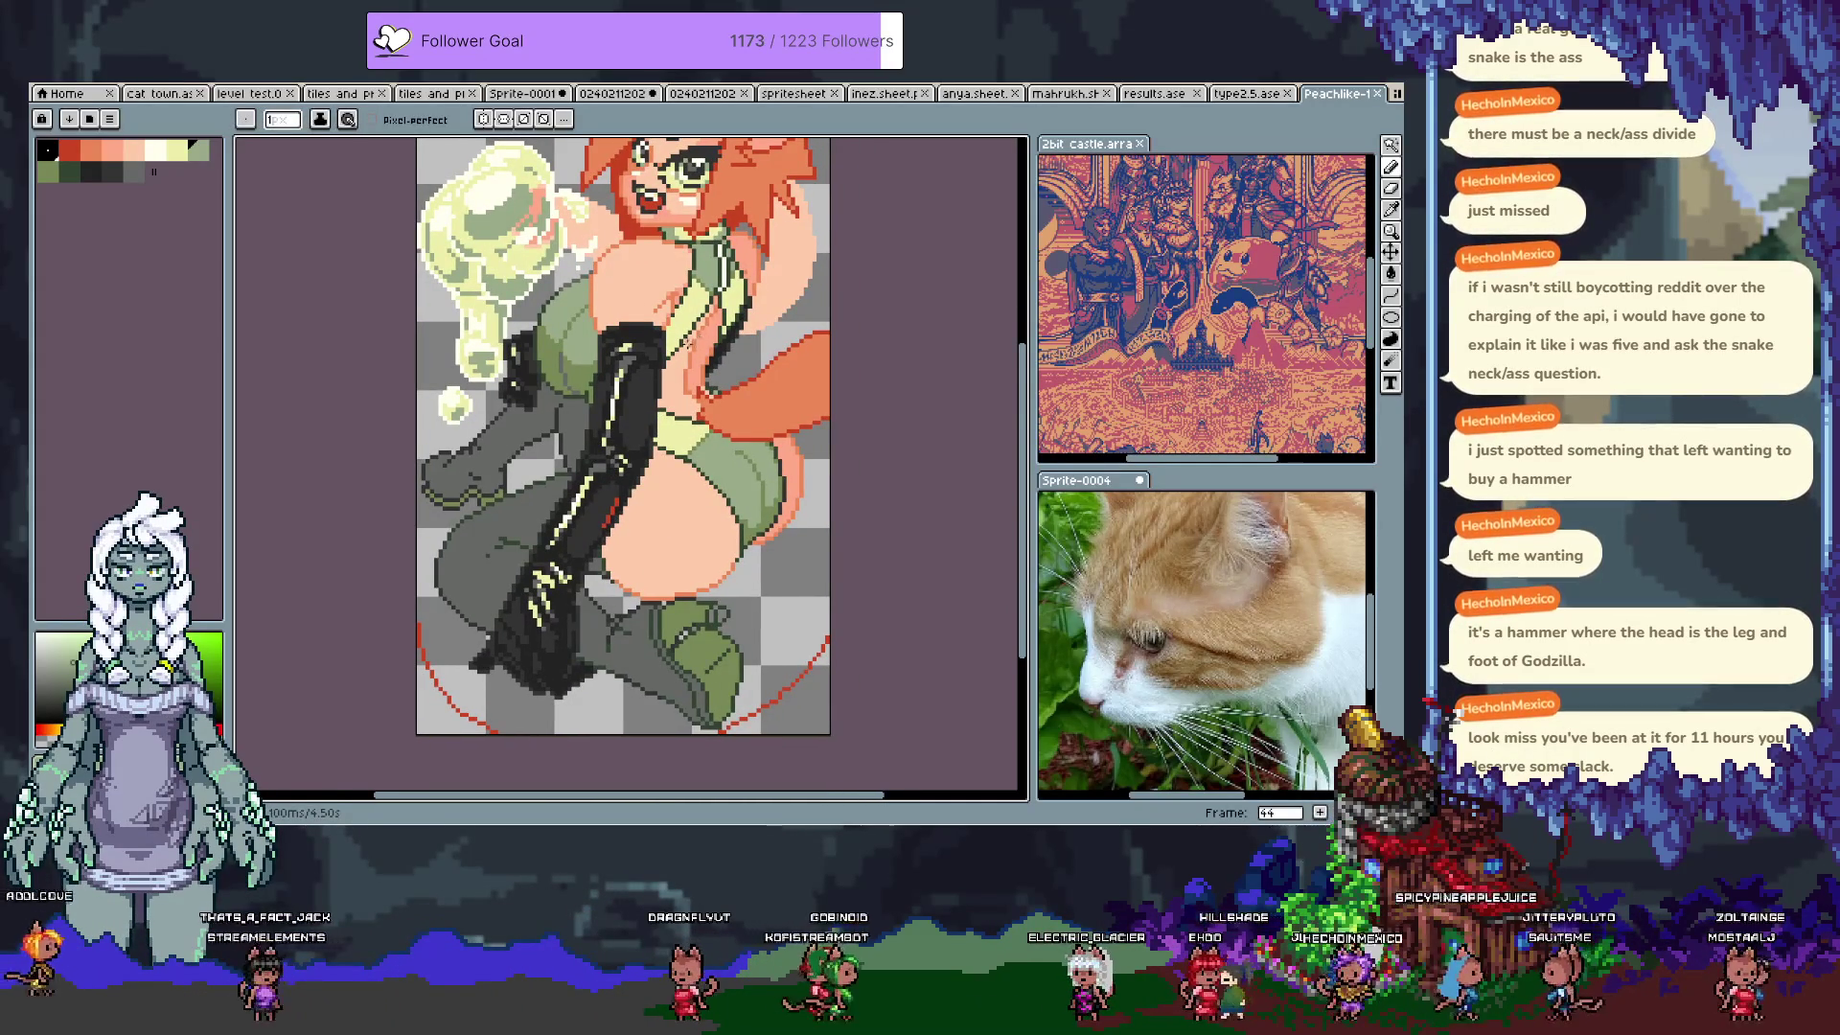
pyautogui.scroll(2, 734, 374)
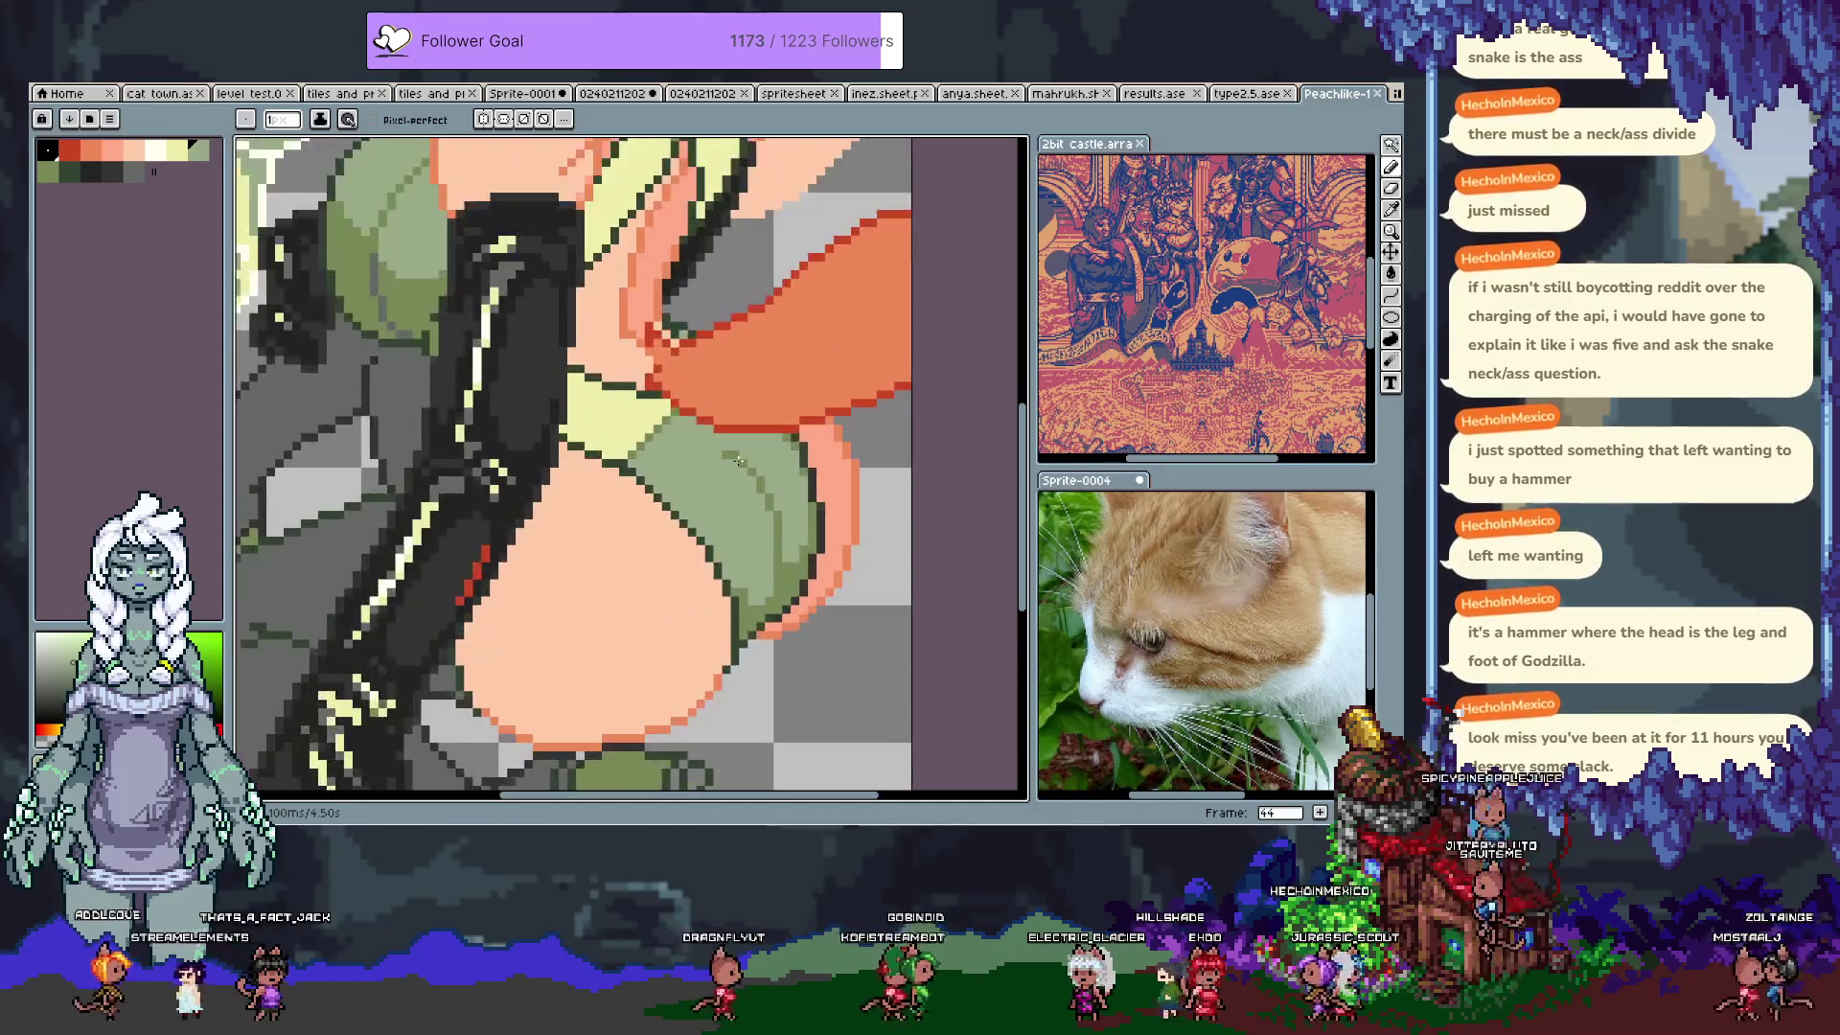
# Step: Touch up hip pixels alternating peach skin and shorts green, then save
pyautogui.moveTo(630, 466); pyautogui.dragTo(549, 400)
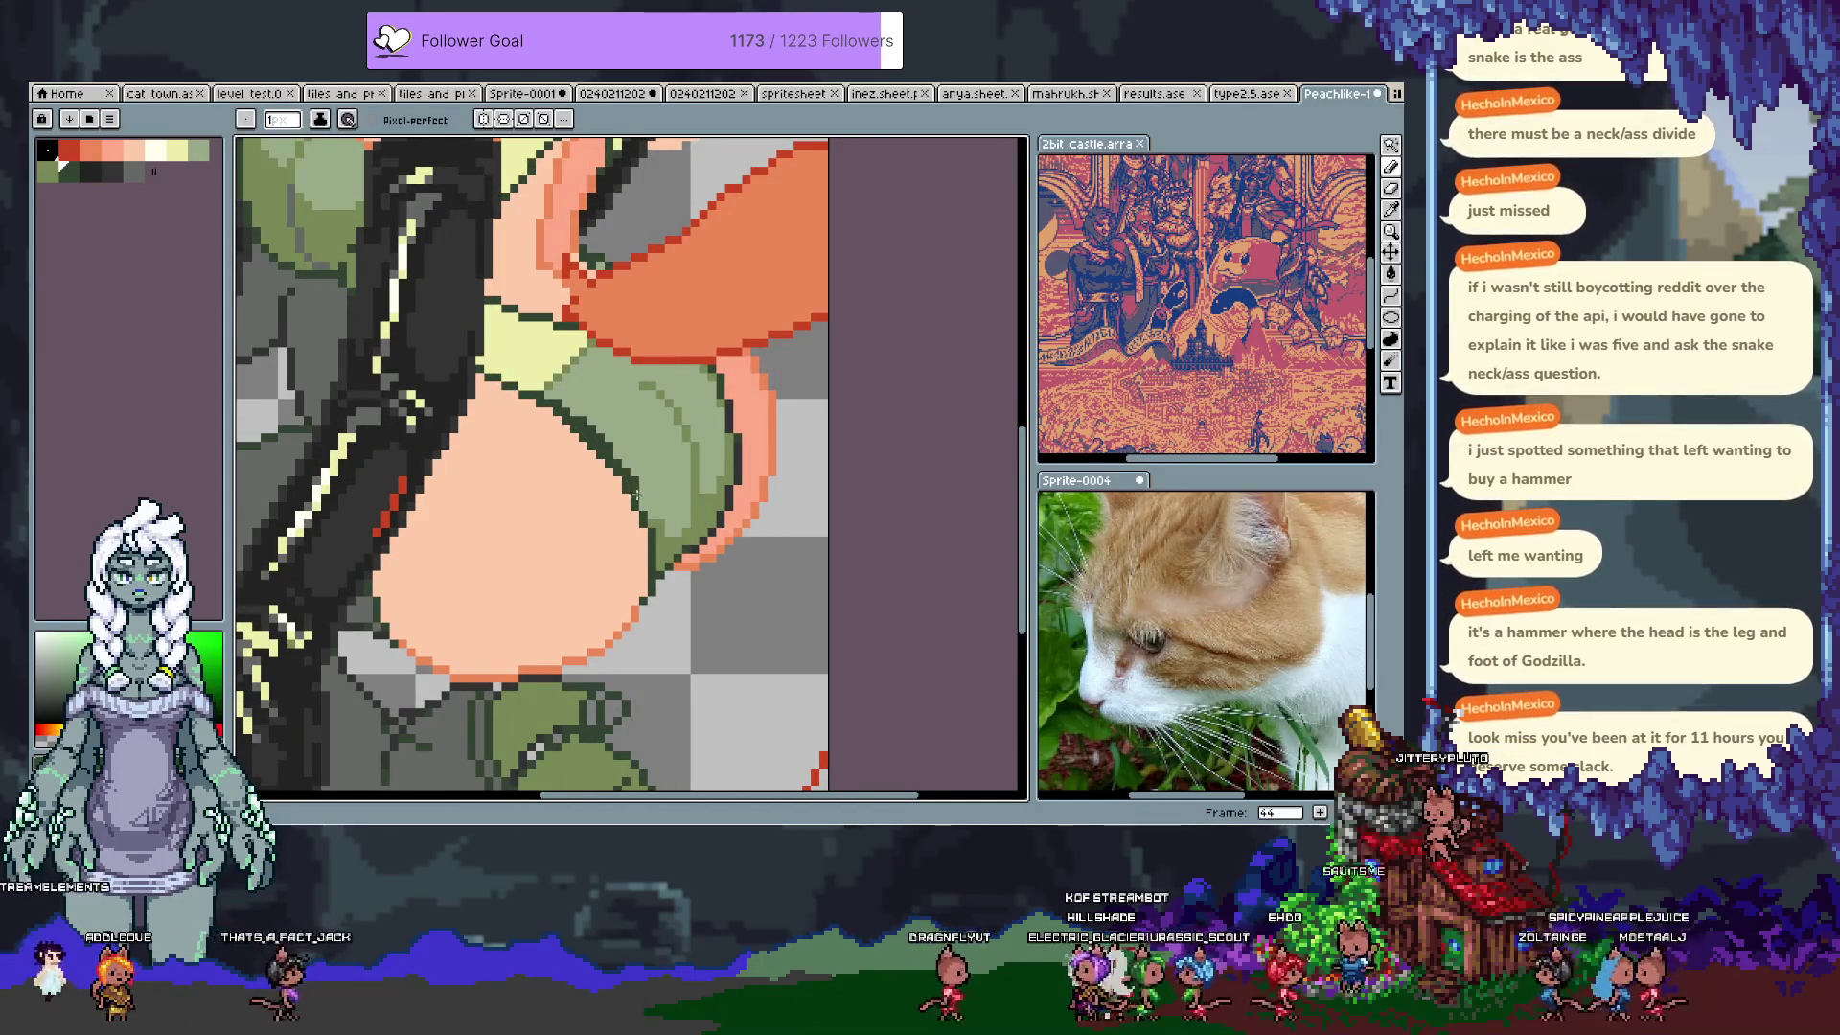
pyautogui.keyDown('alt'); pyautogui.click(549, 417); pyautogui.keyUp('alt')
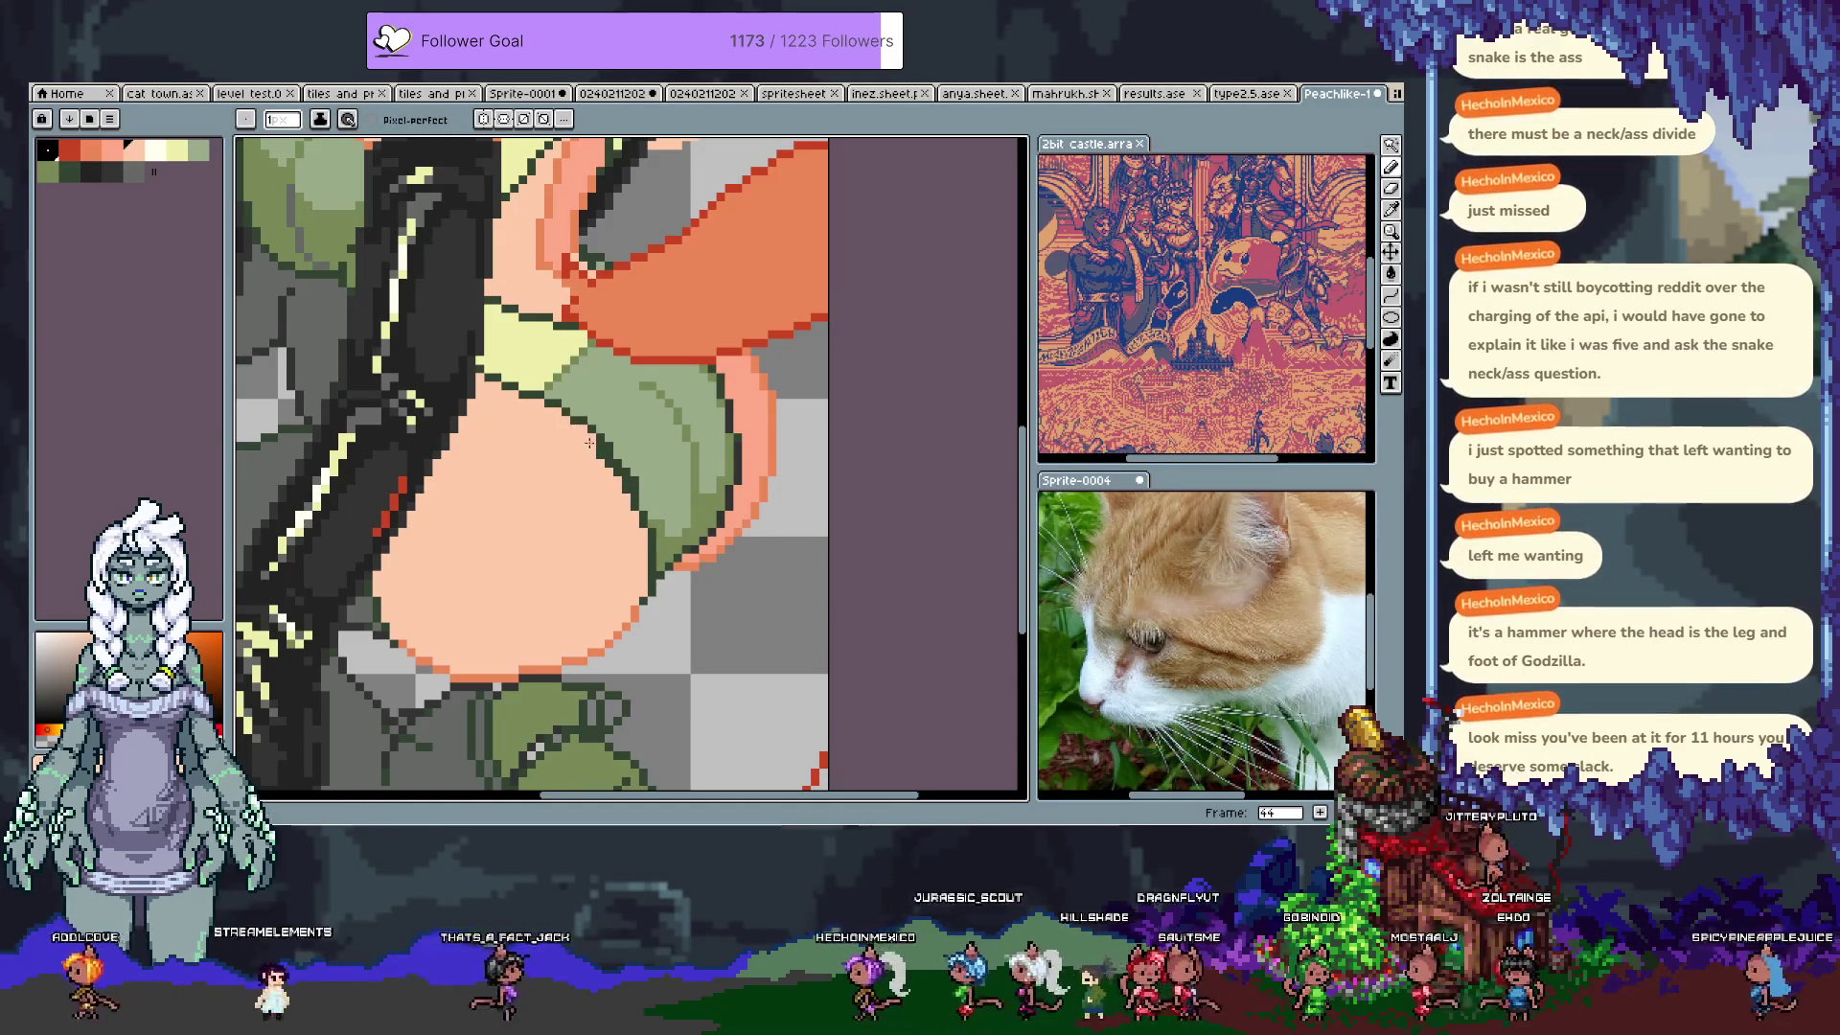
pyautogui.keyDown('alt'); pyautogui.click(661, 496); pyautogui.keyUp('alt')
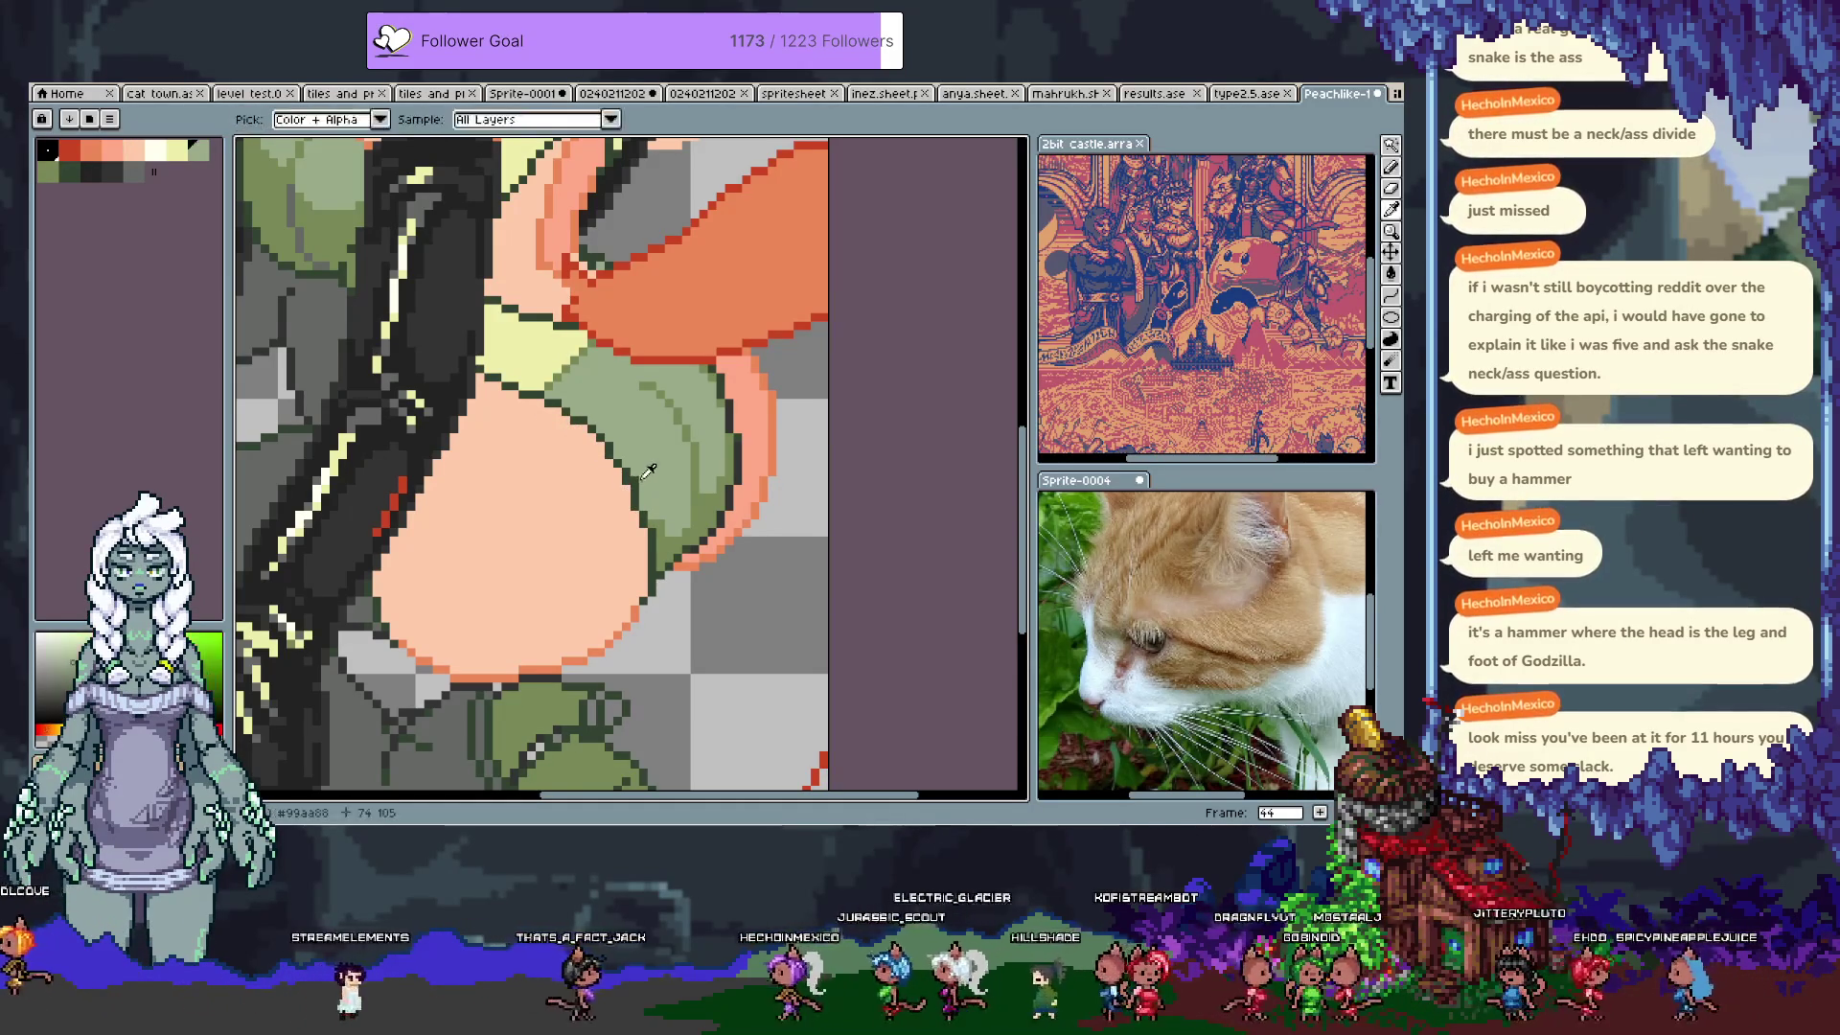
pyautogui.keyDown('alt'); pyautogui.click(645, 504); pyautogui.keyUp('alt')
pyautogui.keyDown('alt'); pyautogui.click(636, 482); pyautogui.keyUp('alt')
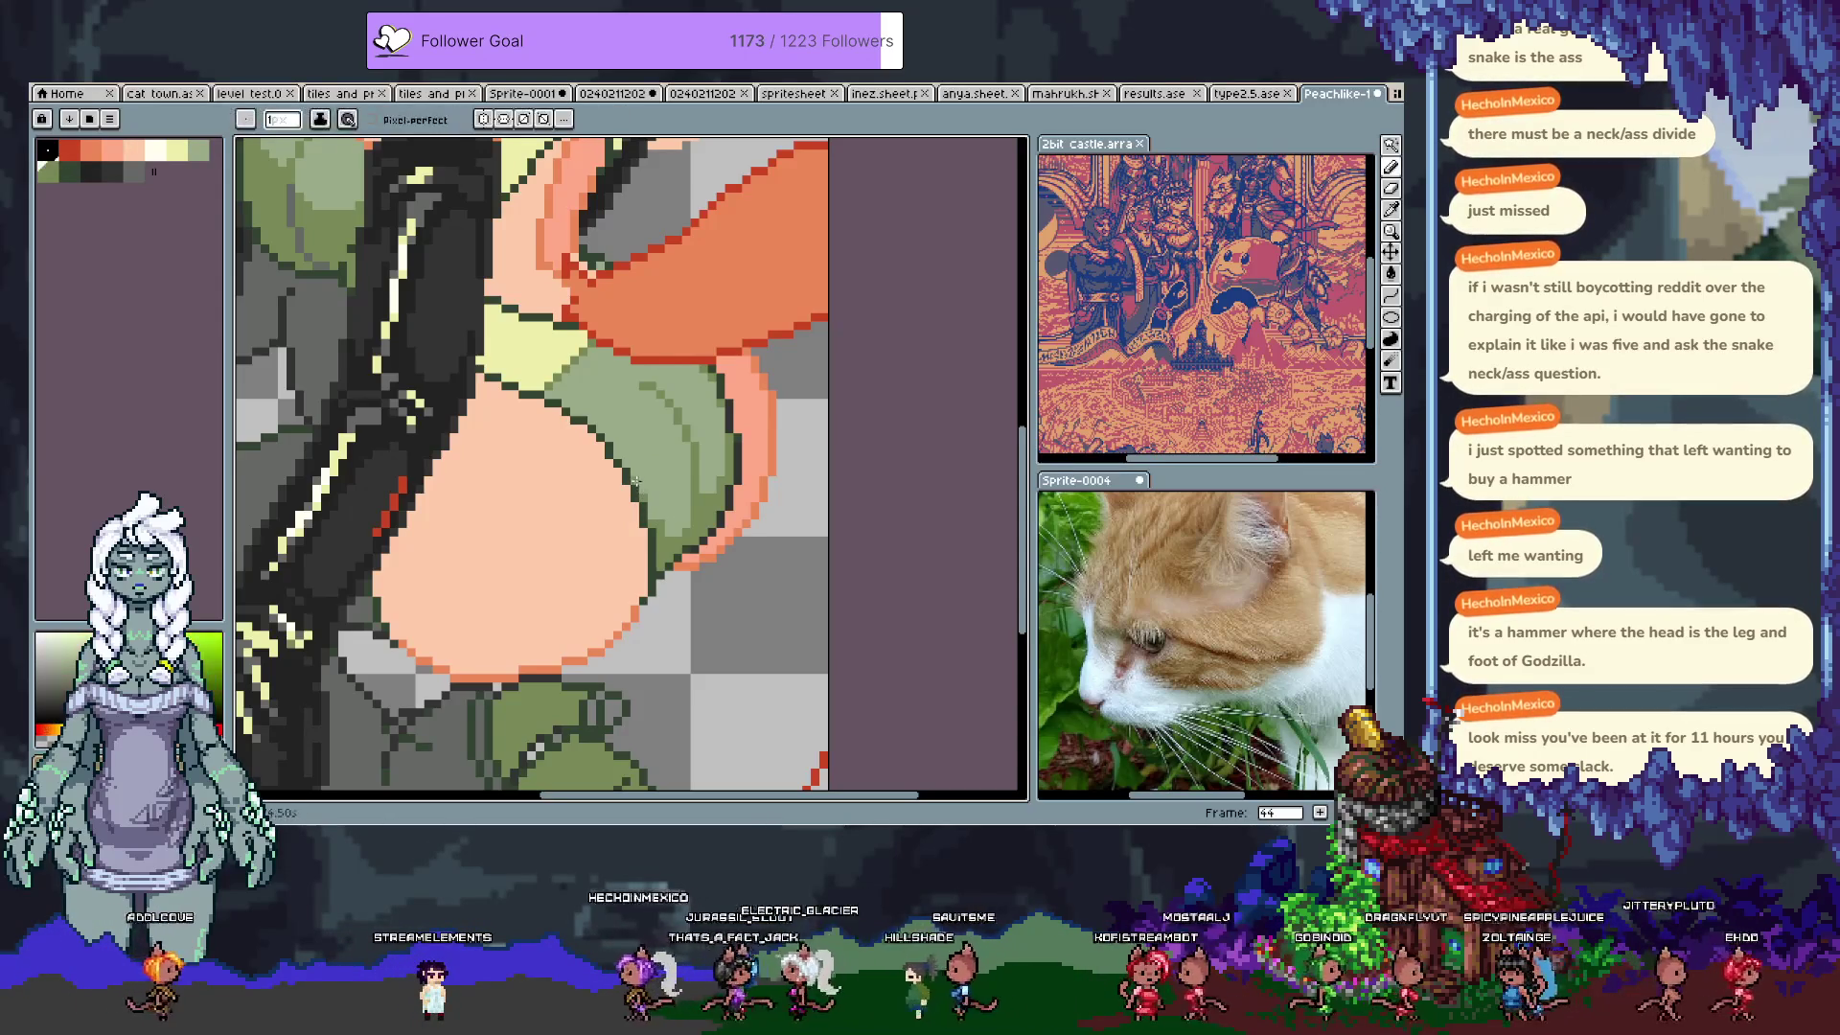
pyautogui.keyDown('alt'); pyautogui.click(577, 417); pyautogui.keyUp('alt')
pyautogui.keyDown('alt'); pyautogui.click(595, 444); pyautogui.keyUp('alt')
pyautogui.keyDown('alt'); pyautogui.click(588, 426); pyautogui.keyUp('alt')
pyautogui.hotkey('ctrl', 's')
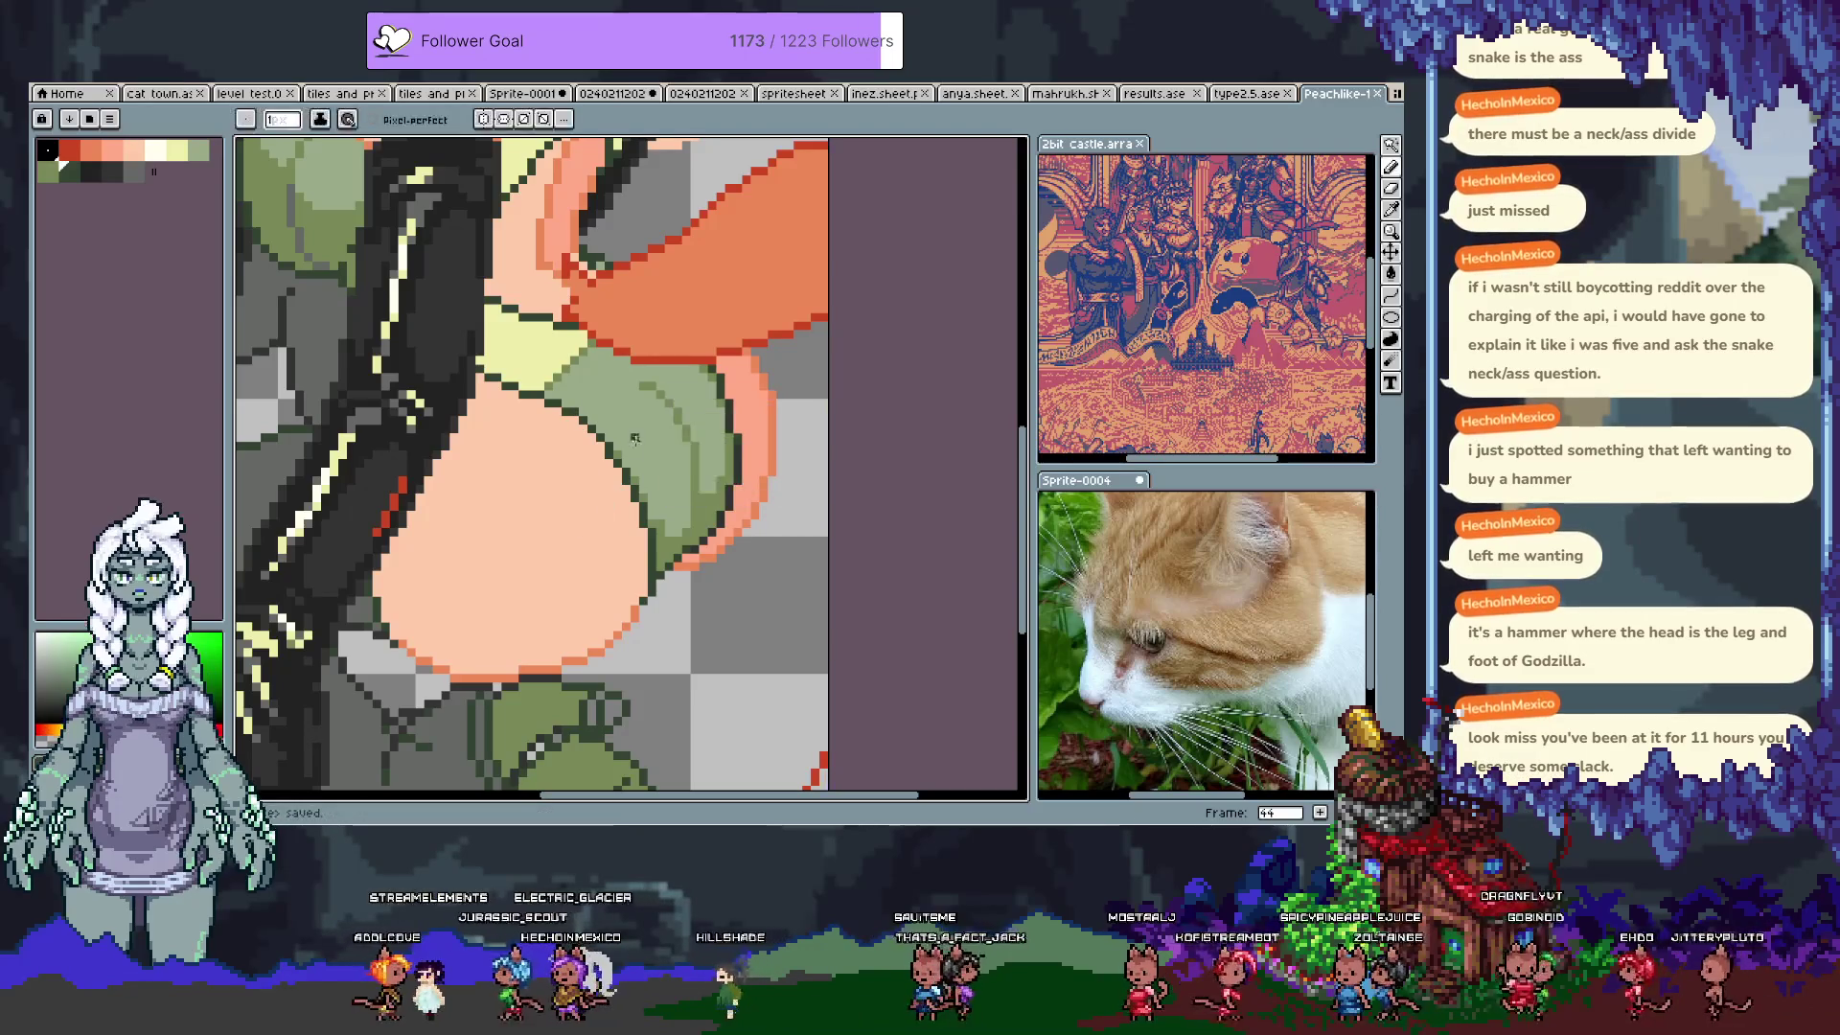
# Step: Add orange outline pixels along the hip, then pick peach, dark green and pale yellow
pyautogui.moveTo(592, 328); pyautogui.dragTo(621, 438)
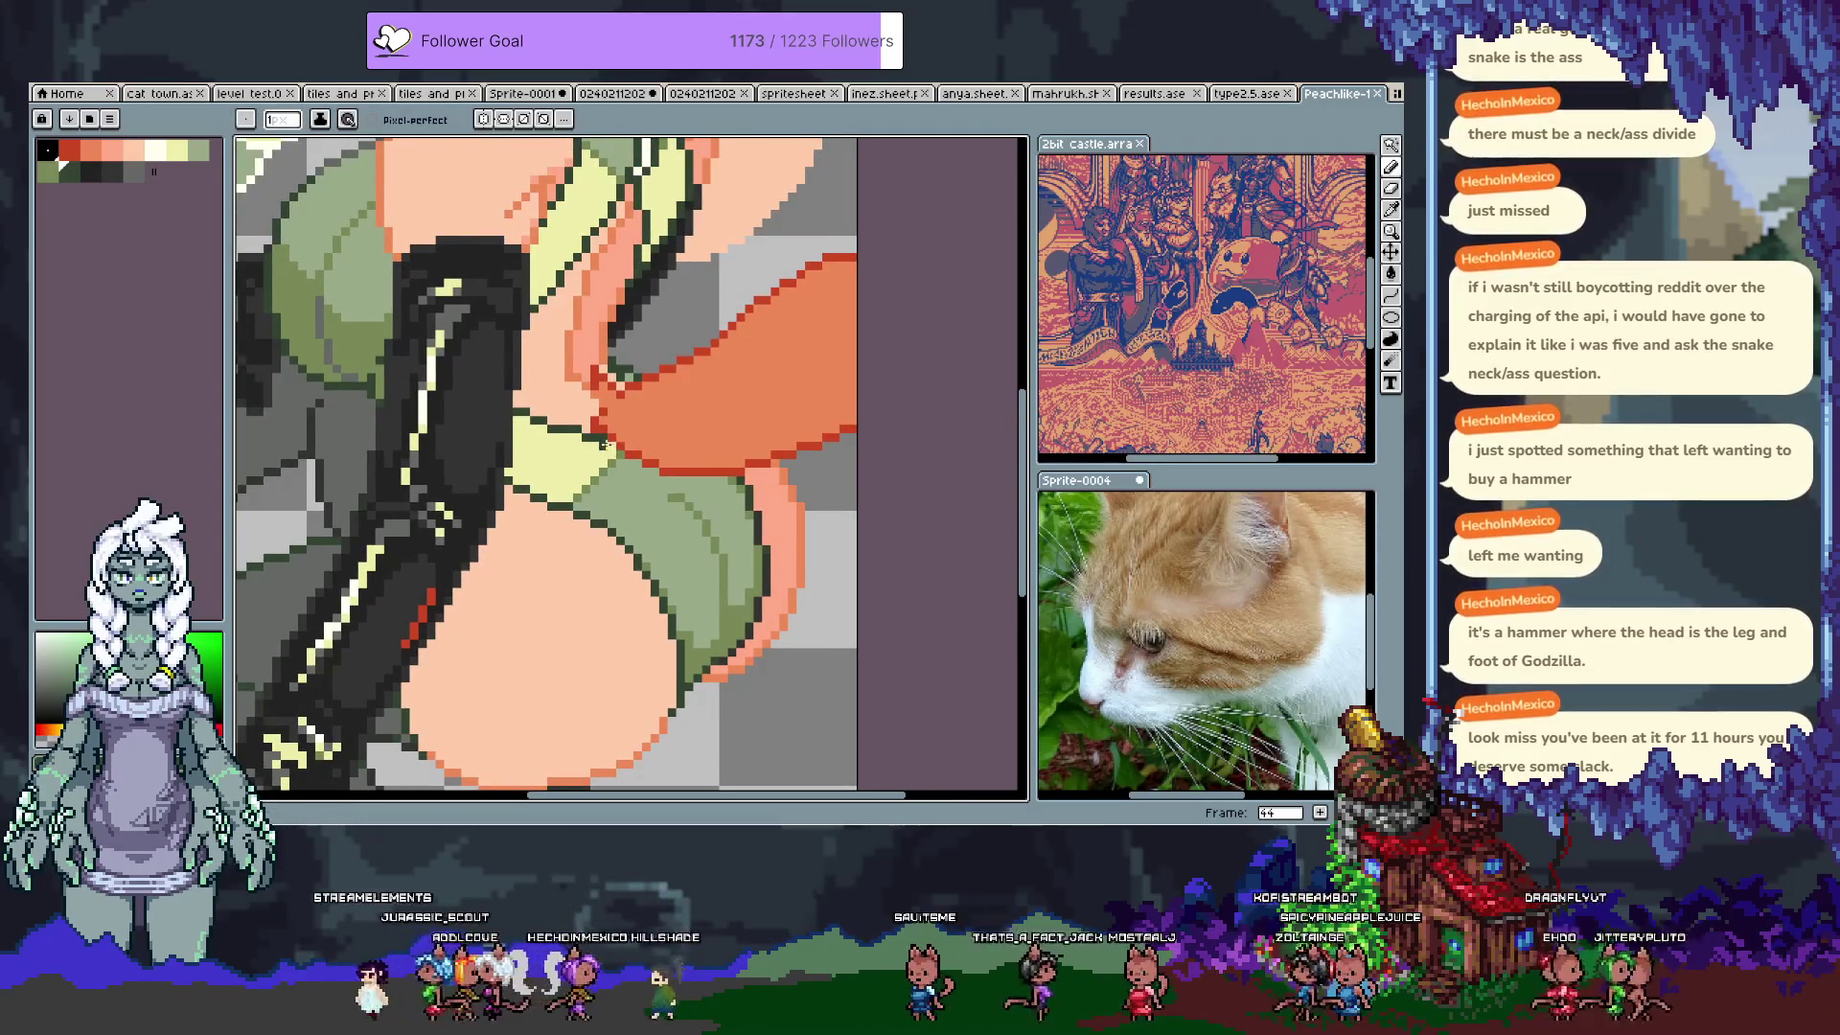
pyautogui.keyDown('alt'); pyautogui.click(597, 380); pyautogui.keyUp('alt')
pyautogui.click(597, 381)
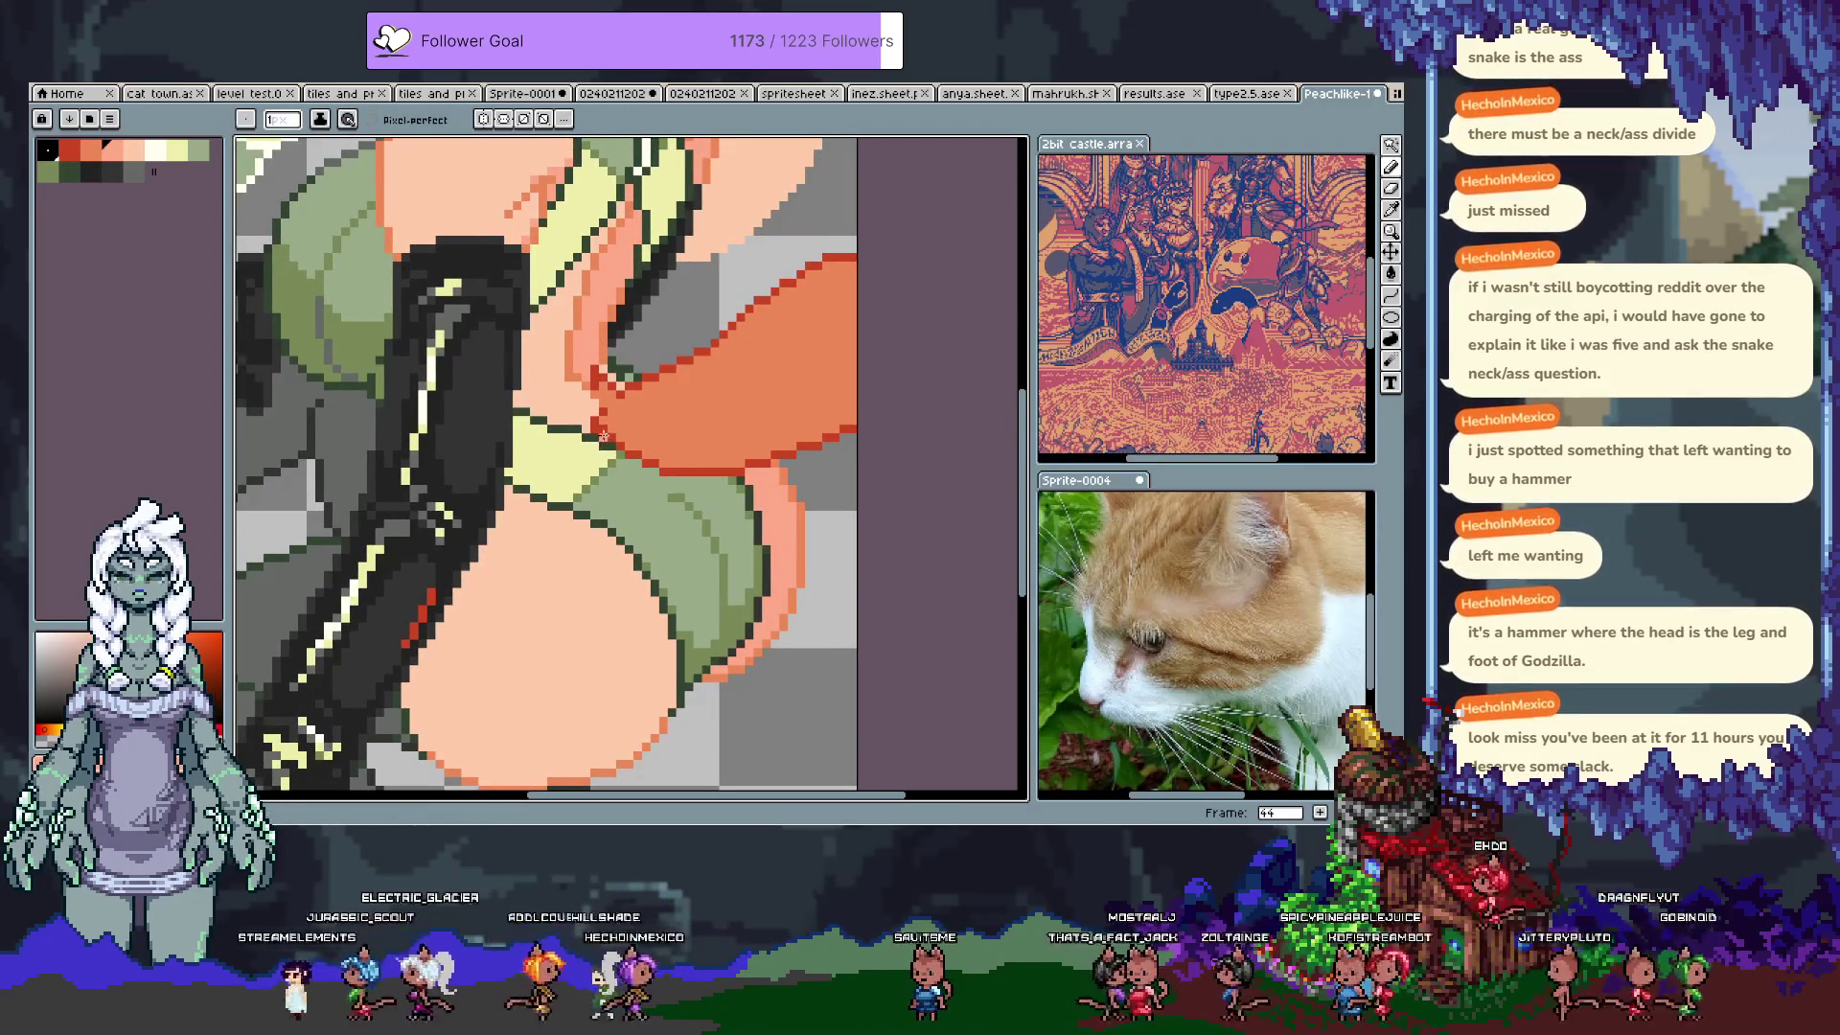
pyautogui.keyDown('alt'); pyautogui.click(588, 424); pyautogui.keyUp('alt')
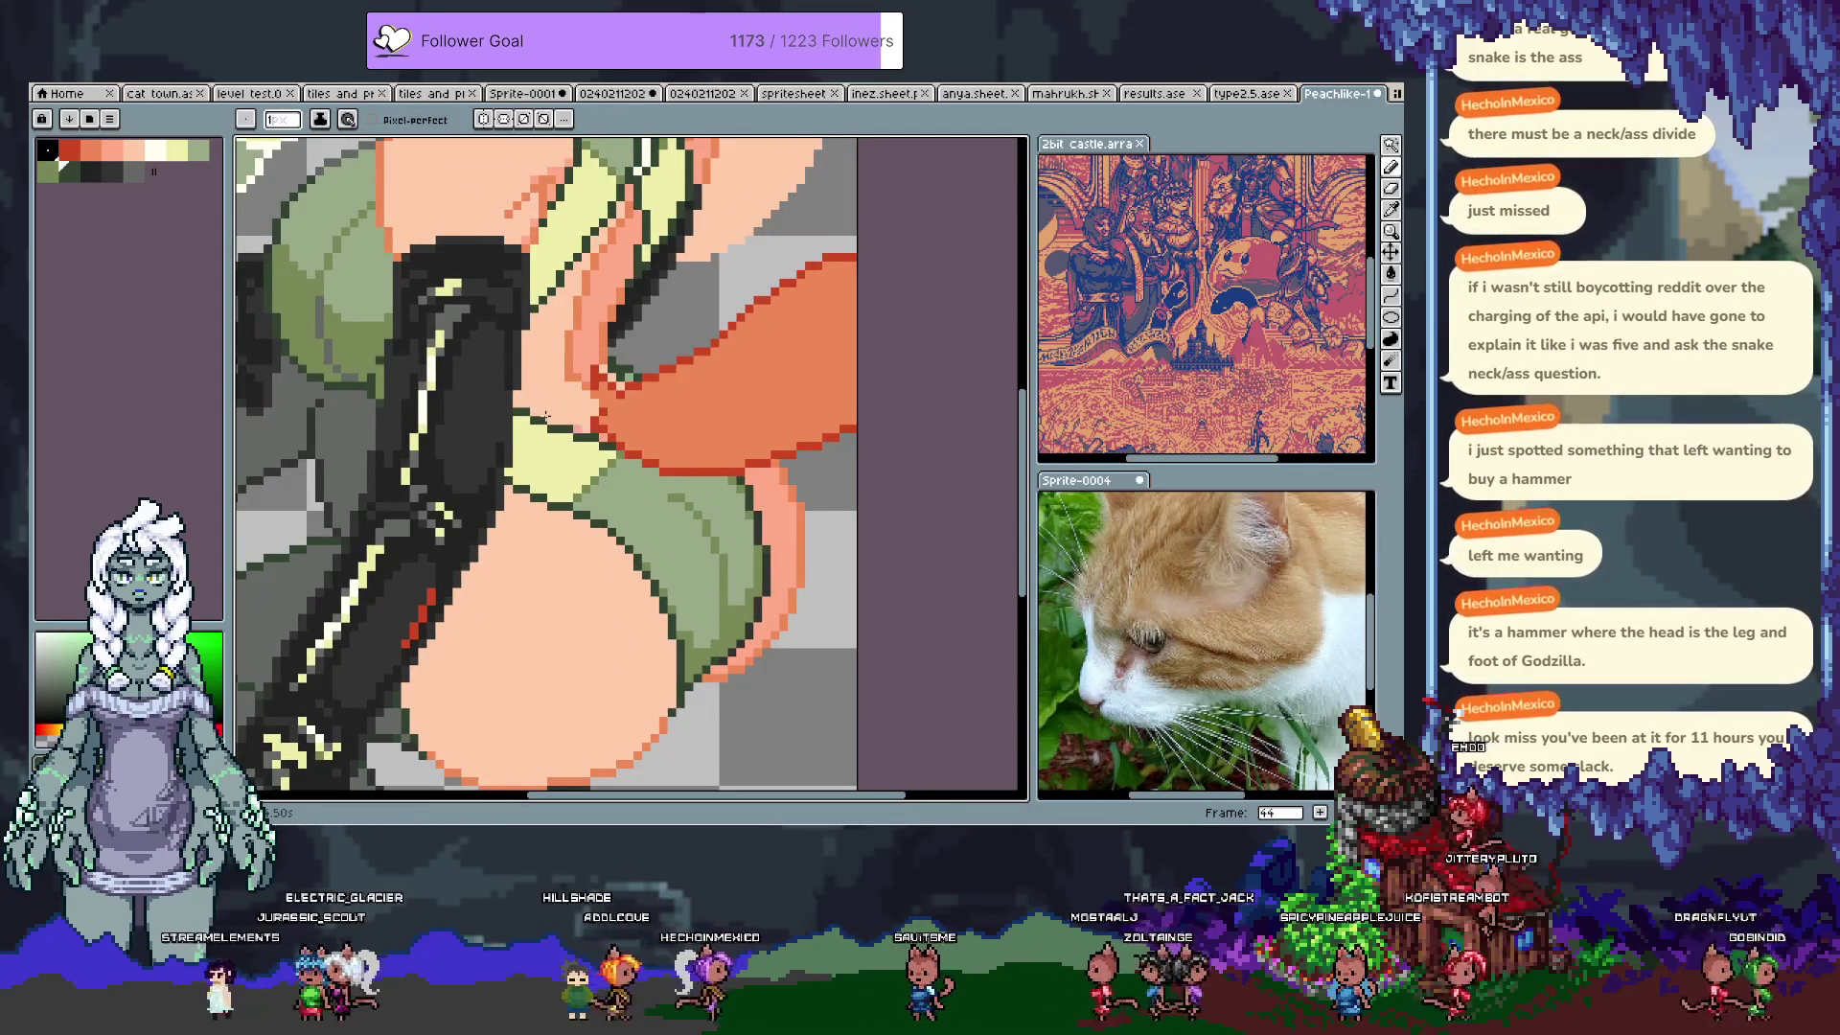
pyautogui.keyDown('alt'); pyautogui.click(534, 410); pyautogui.keyUp('alt')
pyautogui.keyDown('alt'); pyautogui.click(515, 409); pyautogui.keyUp('alt')
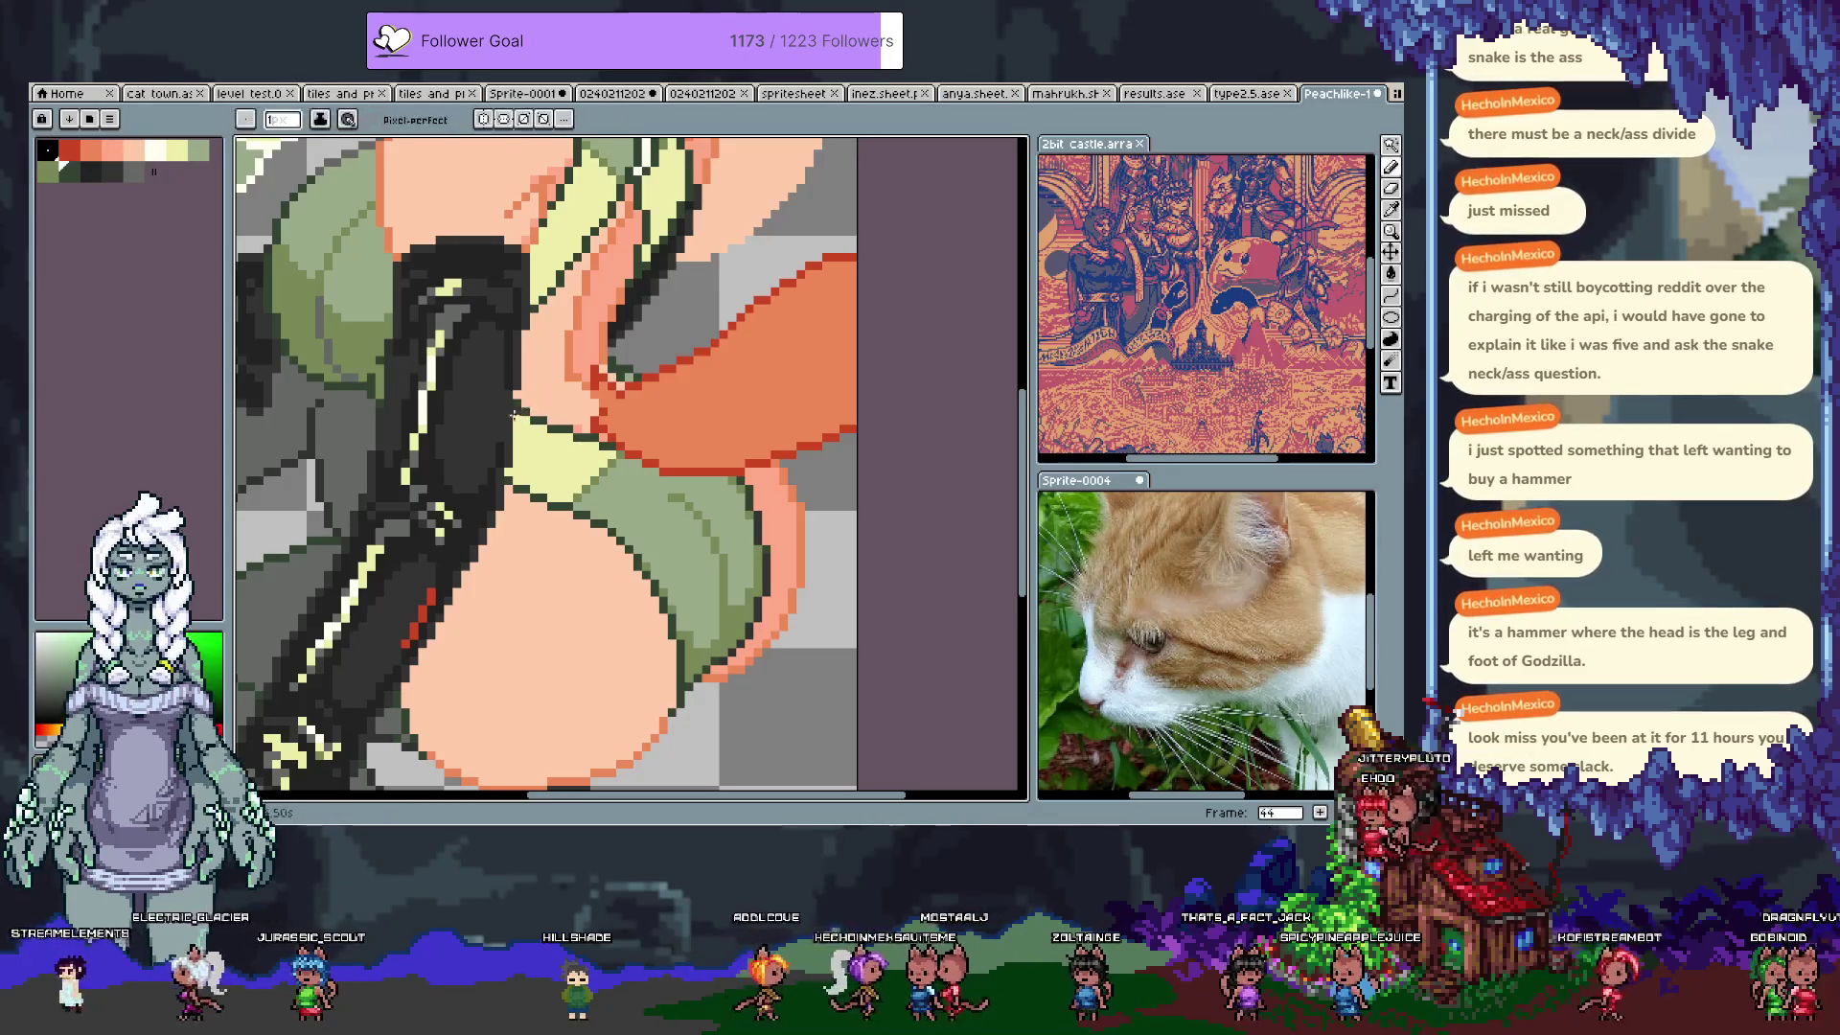
pyautogui.keyDown('alt'); pyautogui.click(527, 427); pyautogui.keyUp('alt')
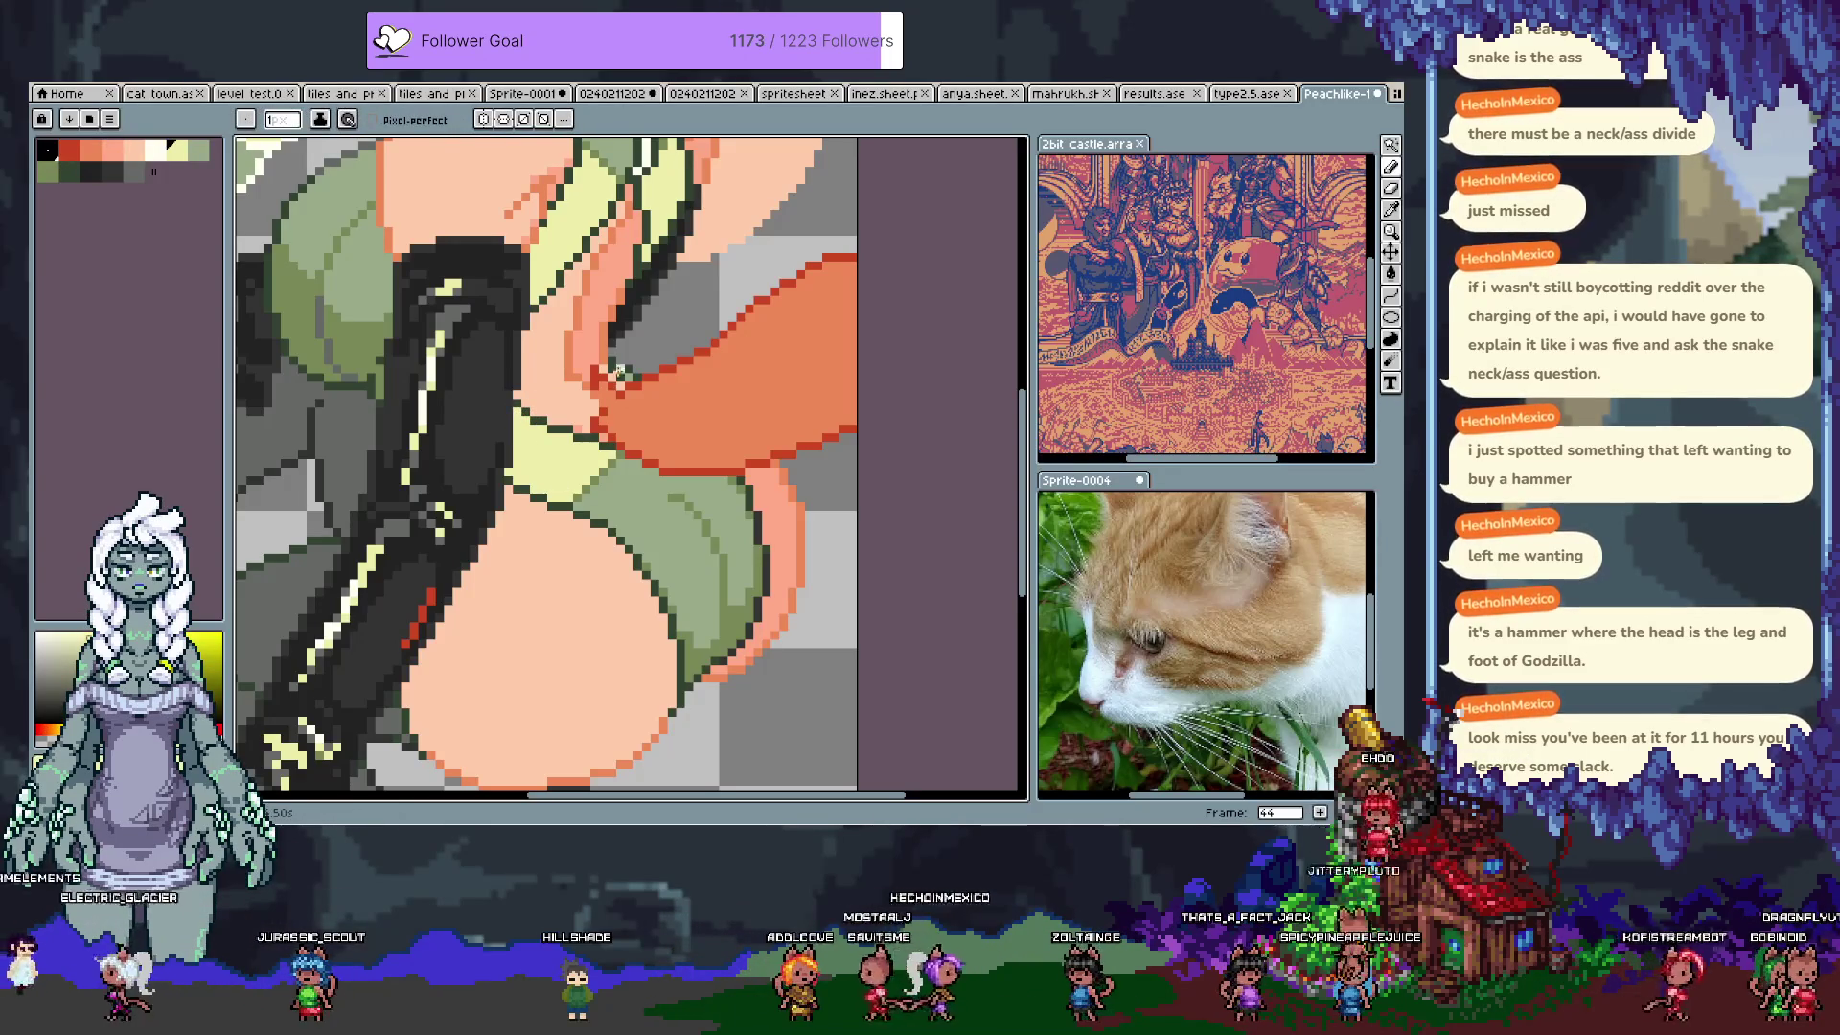
# Step: Sample more artwork colours for further hip touch-ups and save again
pyautogui.press('alt')
pyautogui.keyDown('alt'); pyautogui.click(629, 376); pyautogui.keyUp('alt')
pyautogui.keyDown('alt'); pyautogui.click(637, 403); pyautogui.keyUp('alt')
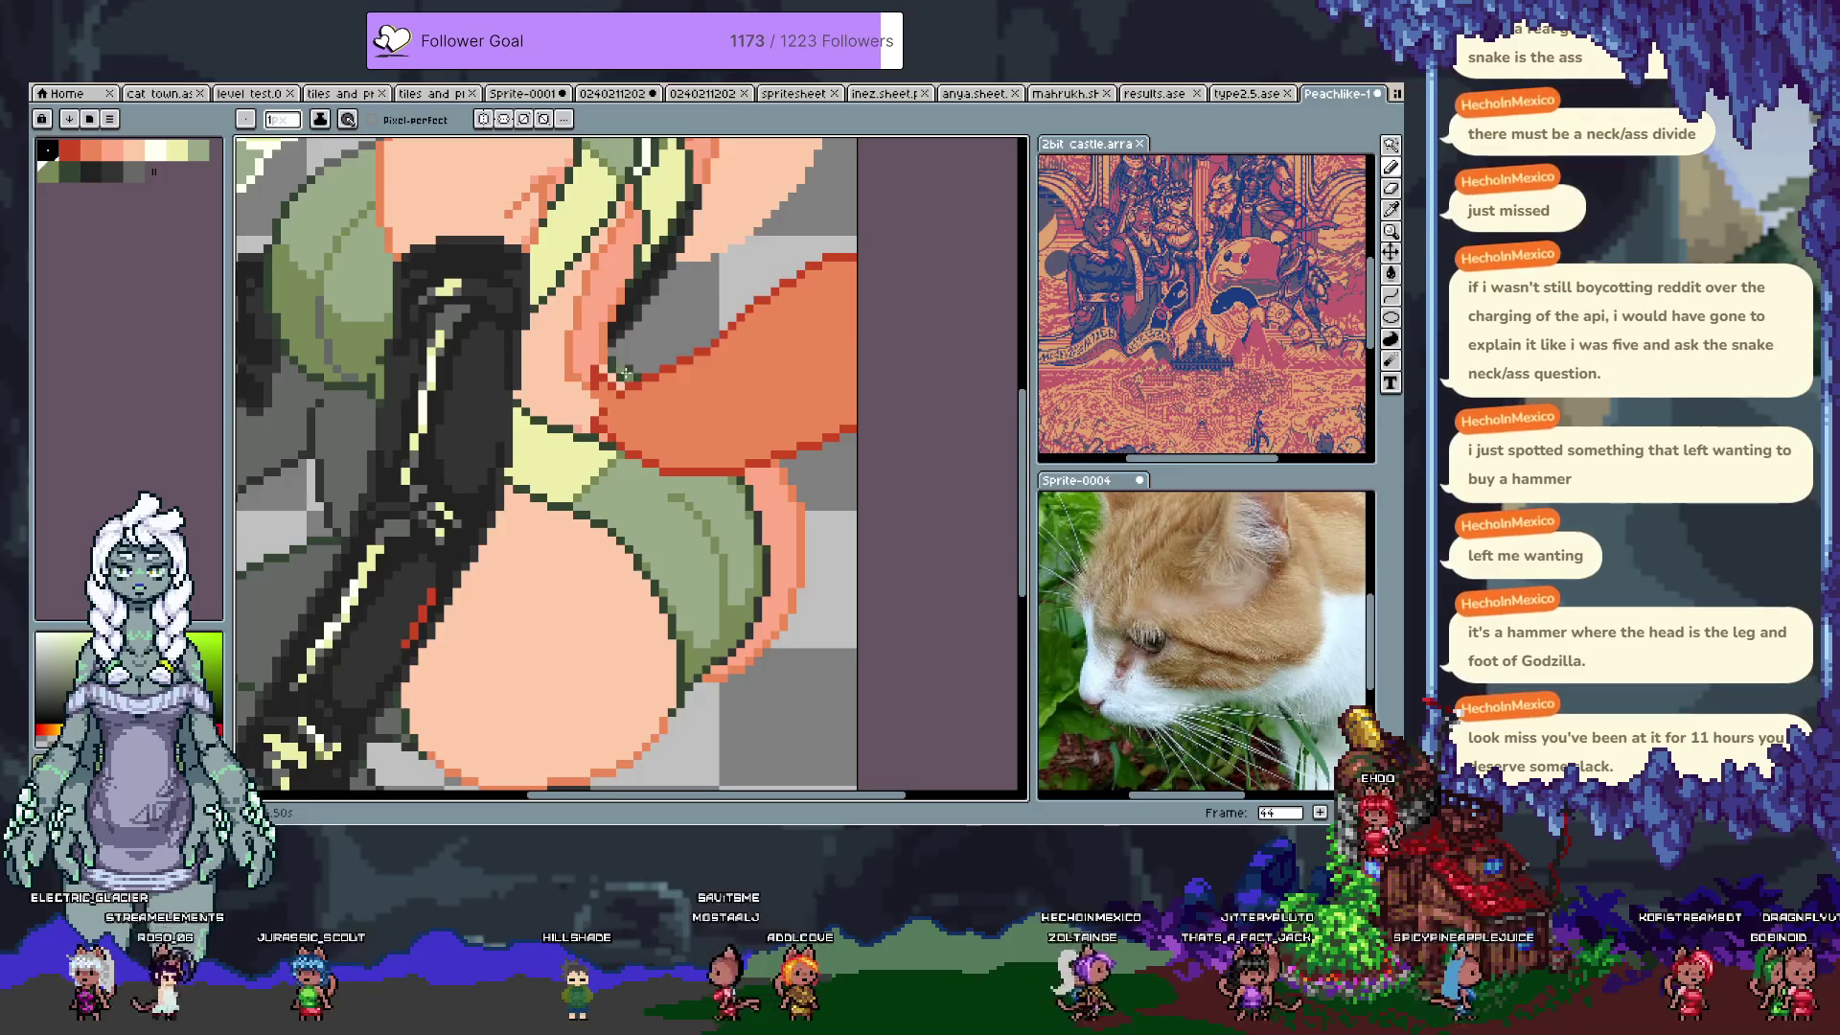
pyautogui.keyDown('alt'); pyautogui.click(617, 362); pyautogui.keyUp('alt')
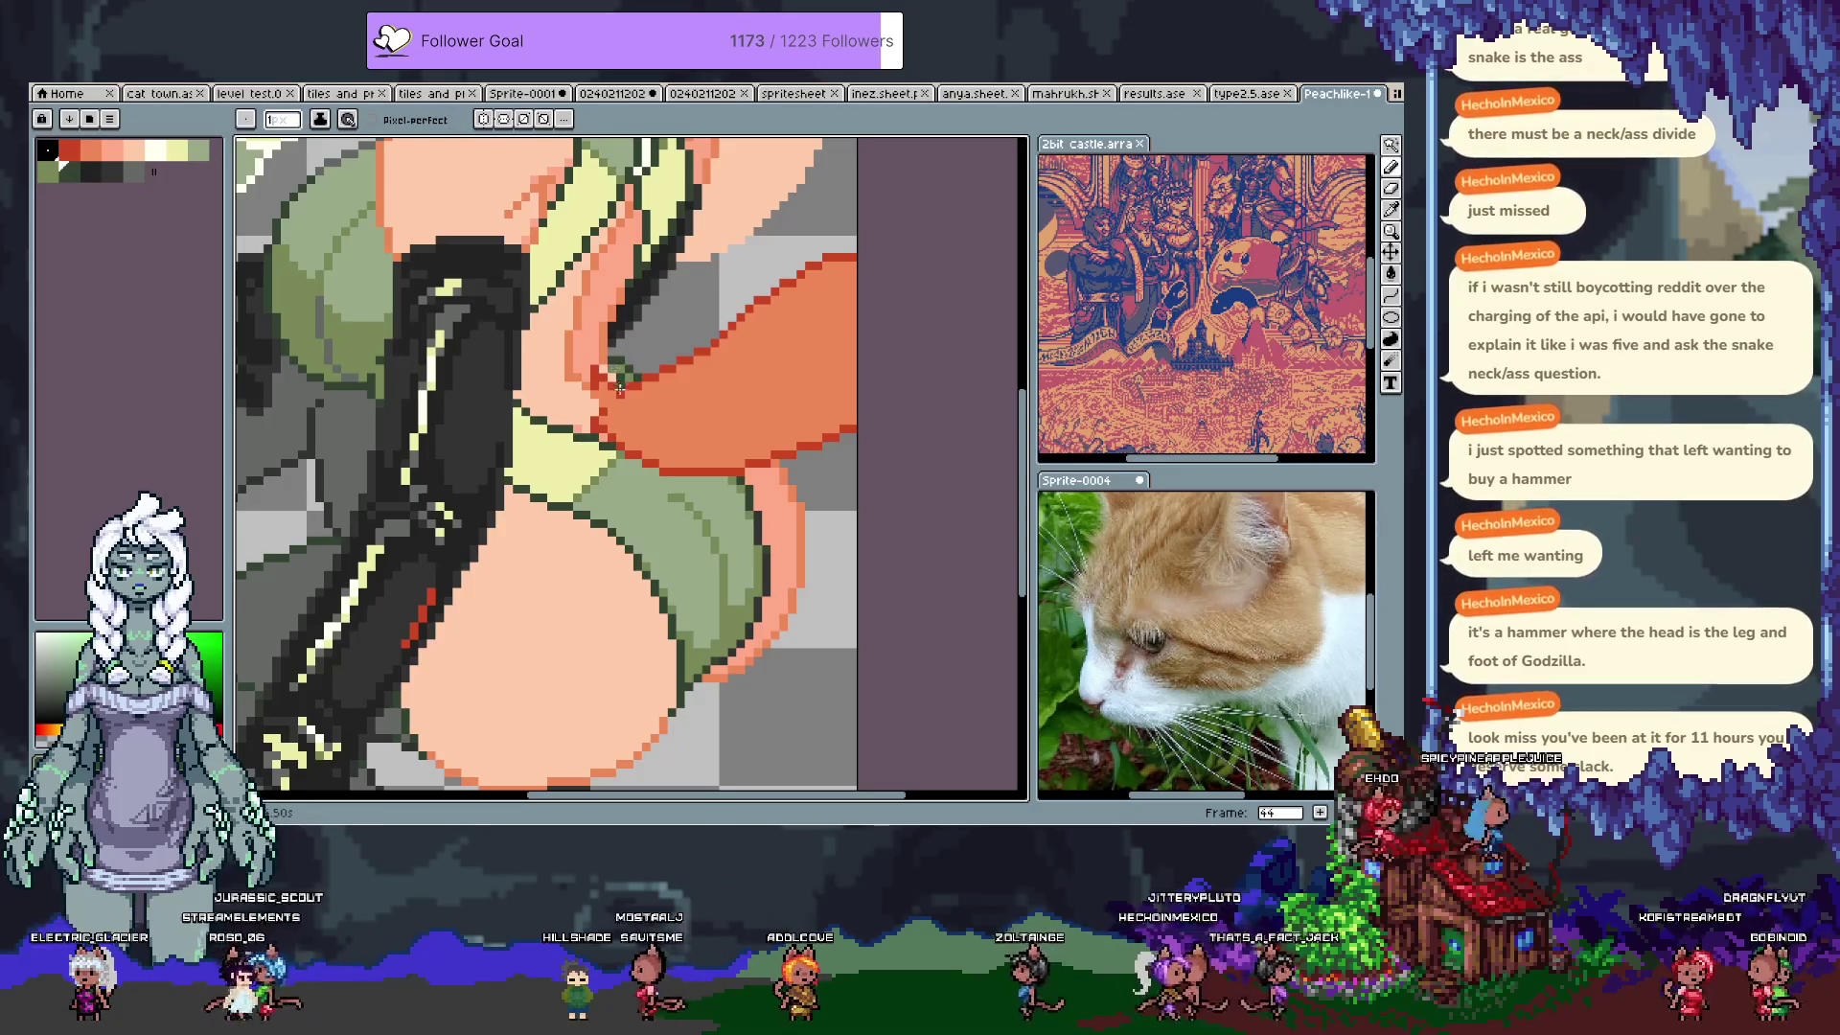
pyautogui.hotkey('ctrl', 's')
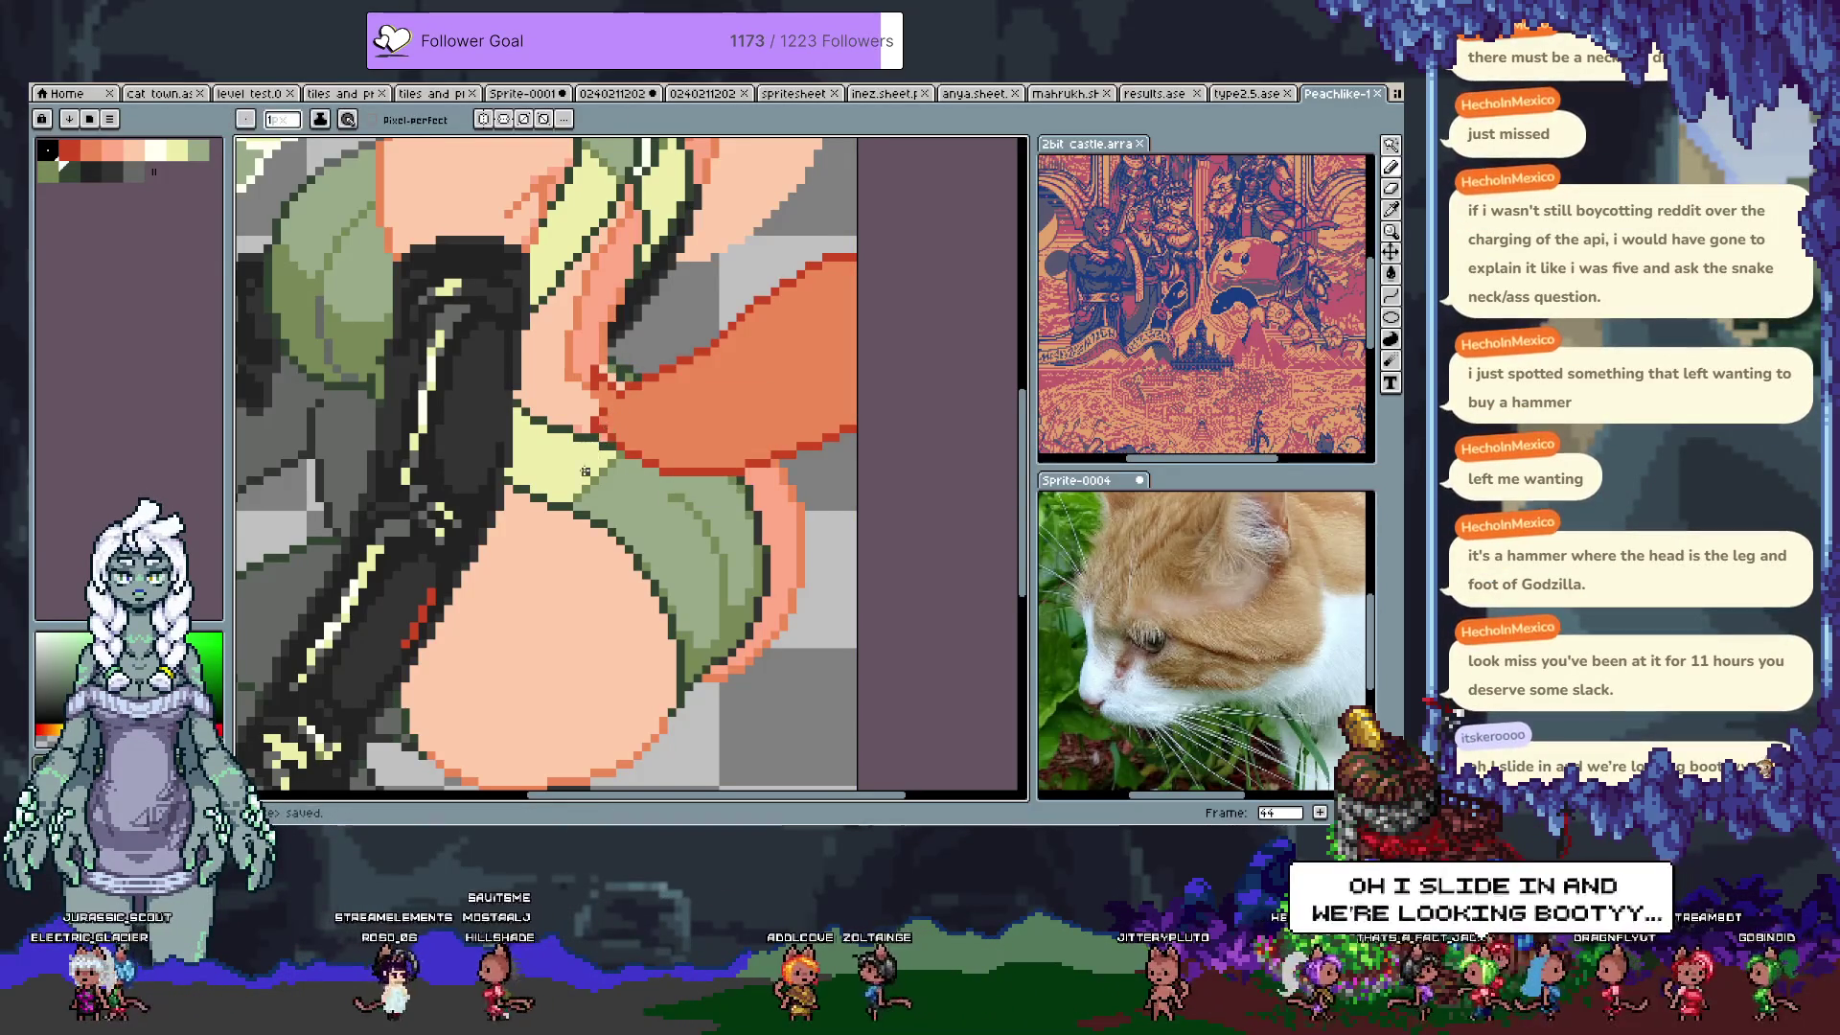
# Step: Pan up the figure to bring her hair and eyes into view
pyautogui.press('space')
pyautogui.moveTo(560, 511); pyautogui.dragTo(564, 588)
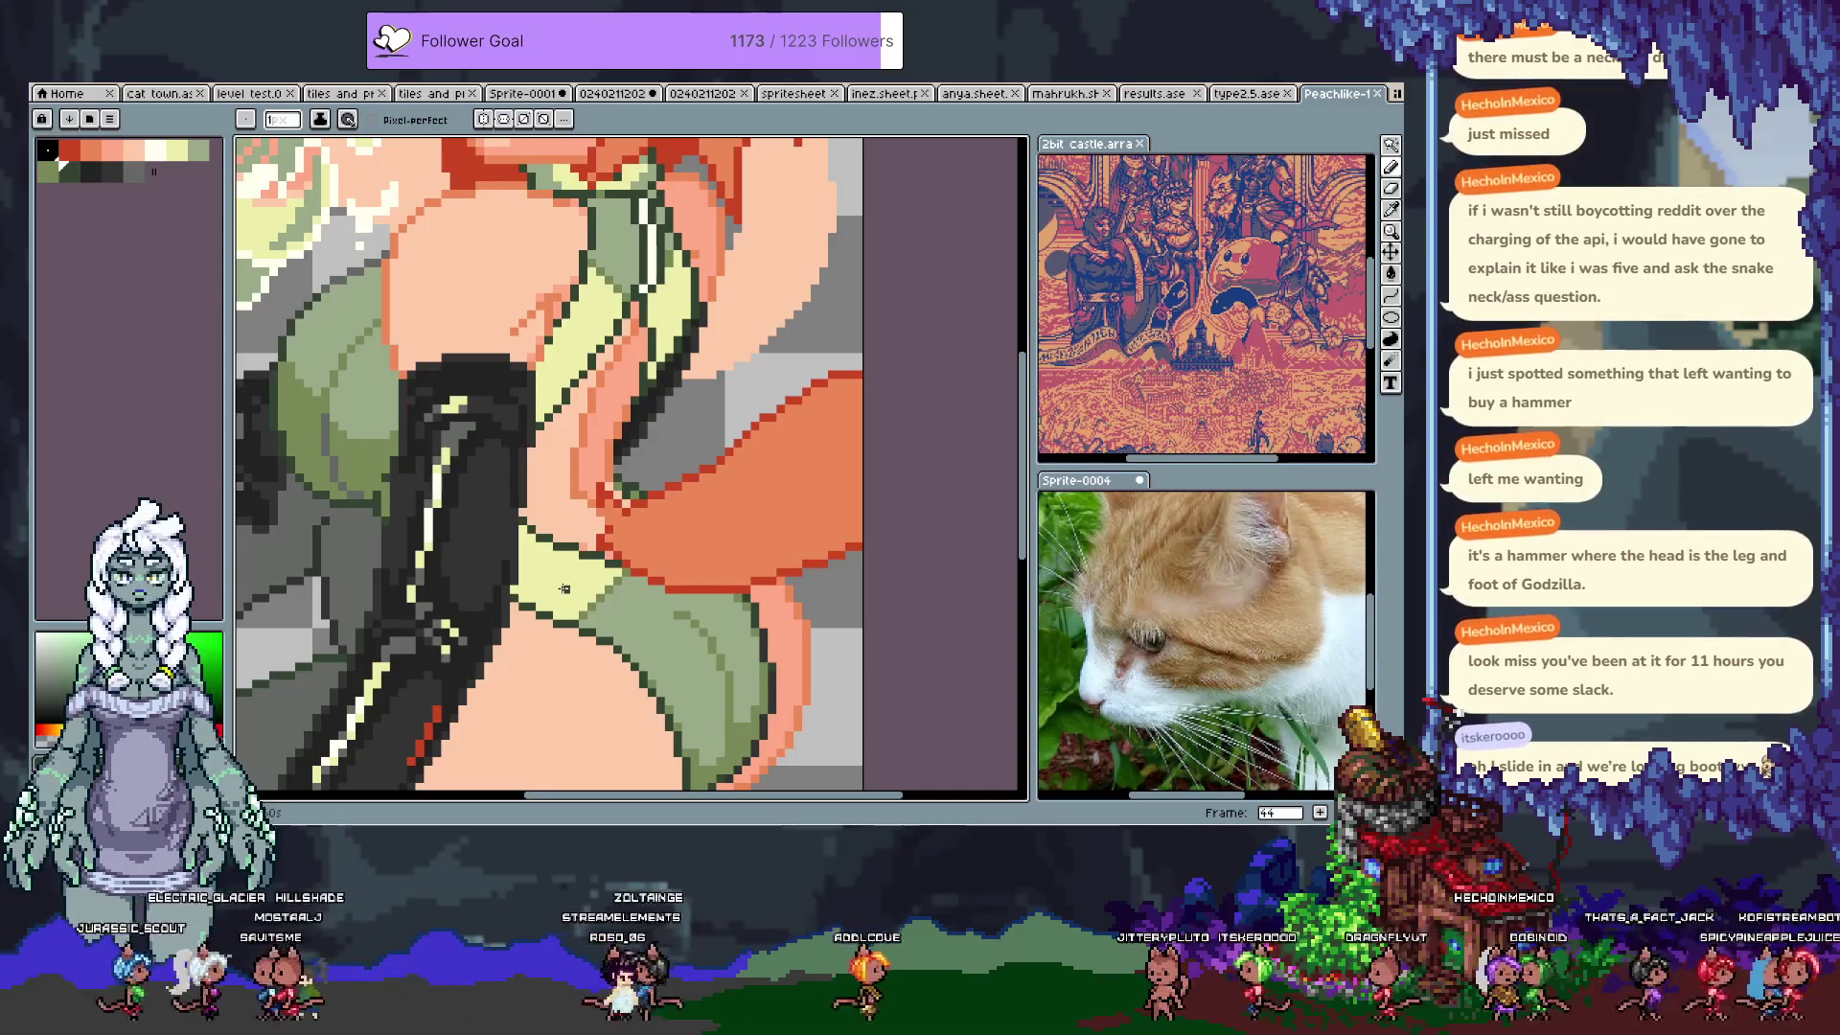
pyautogui.moveTo(541, 410); pyautogui.dragTo(624, 573)
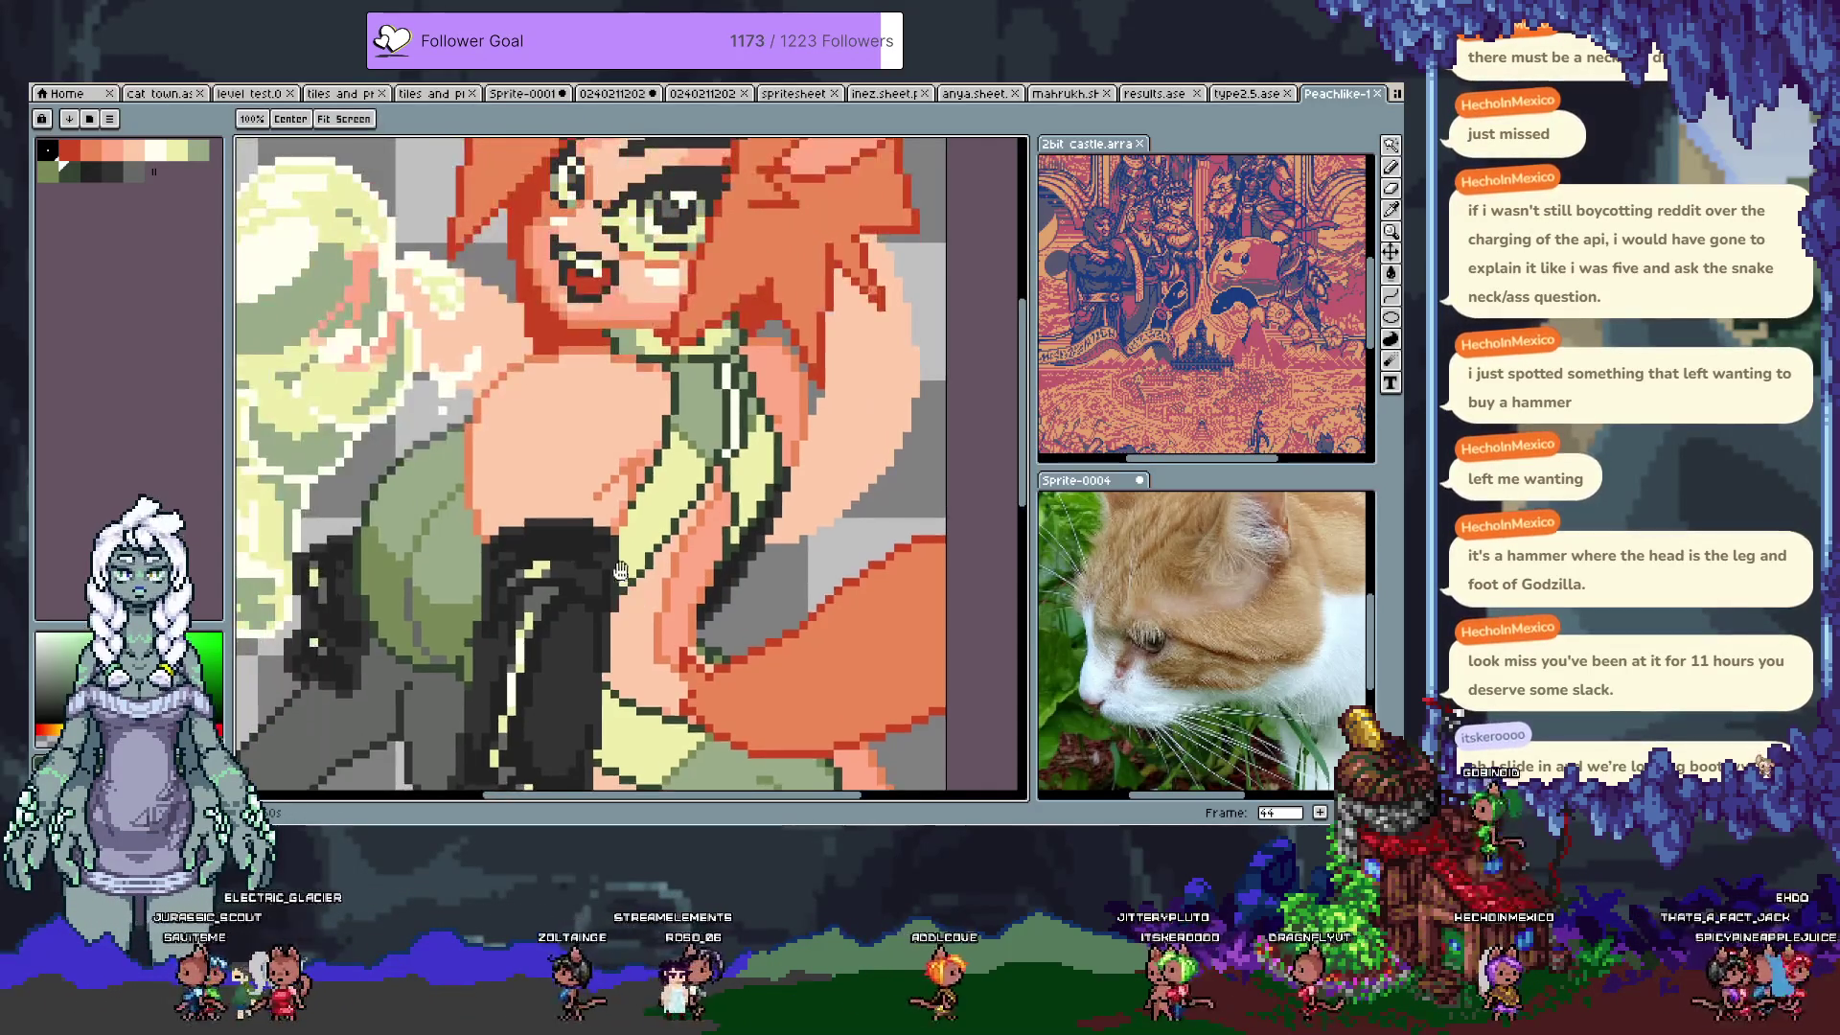
pyautogui.moveTo(649, 218); pyautogui.dragTo(657, 365)
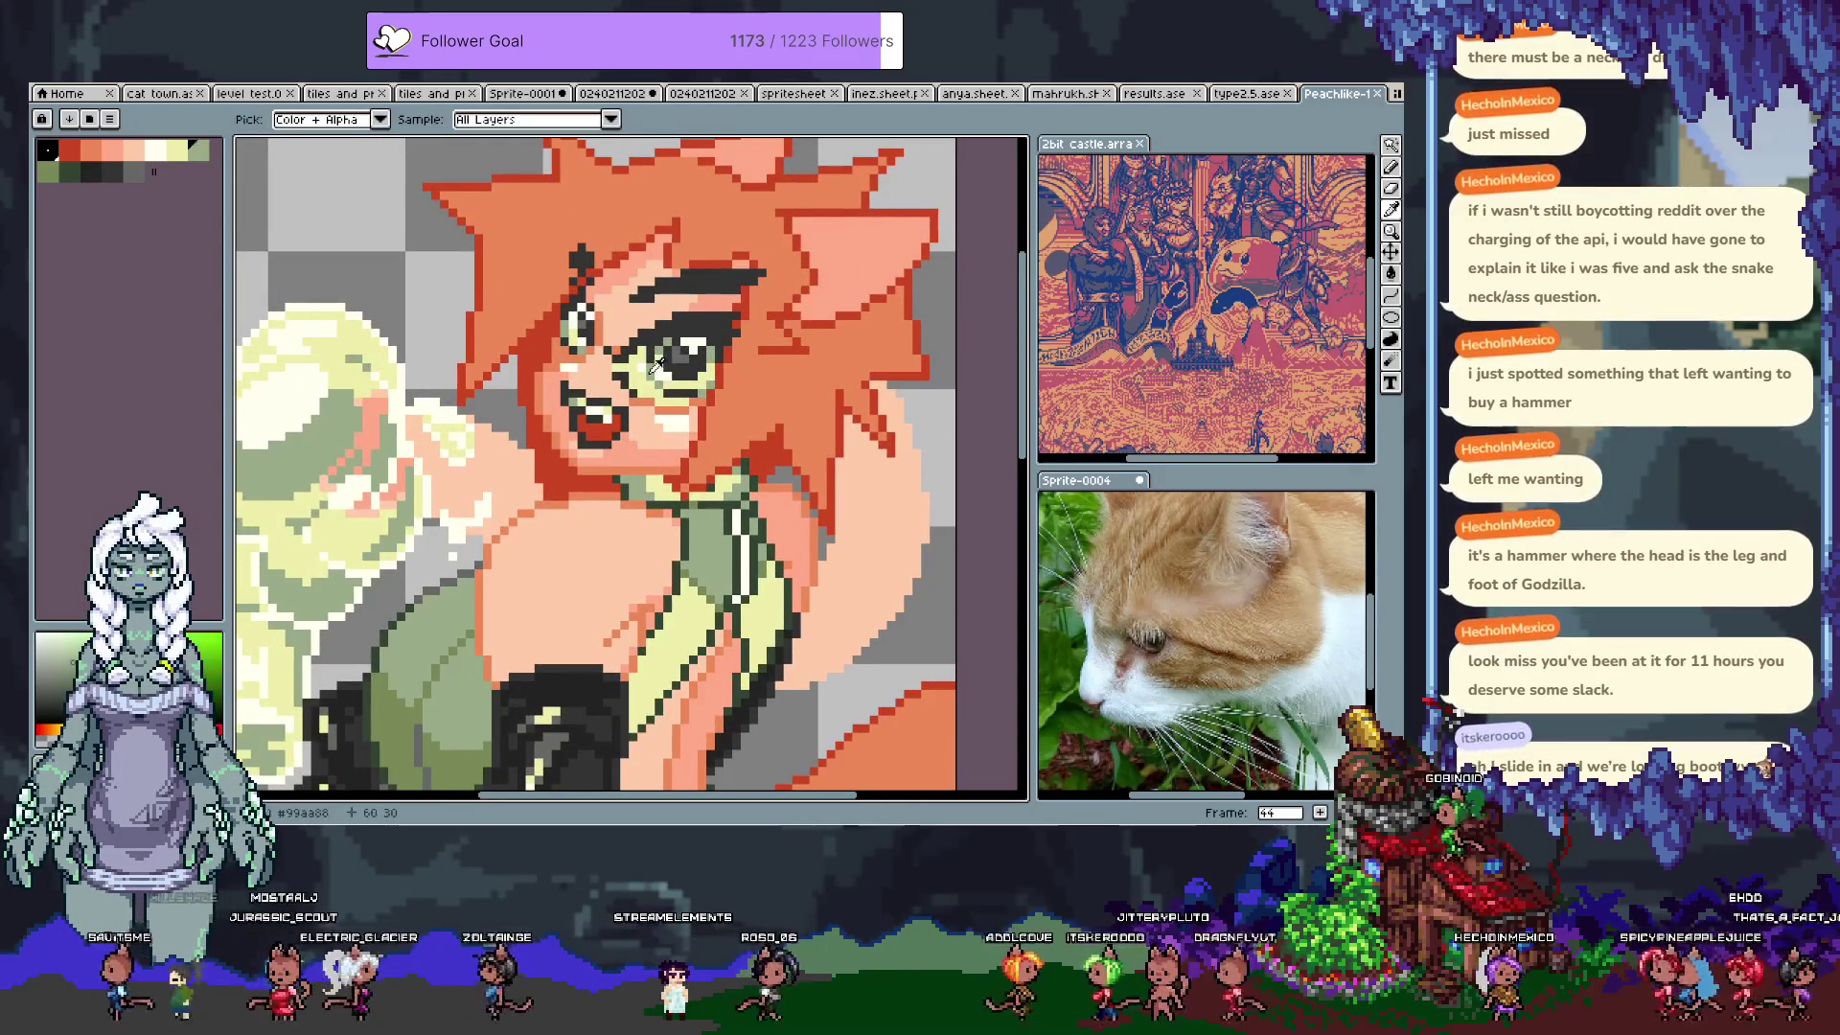
pyautogui.press('b')
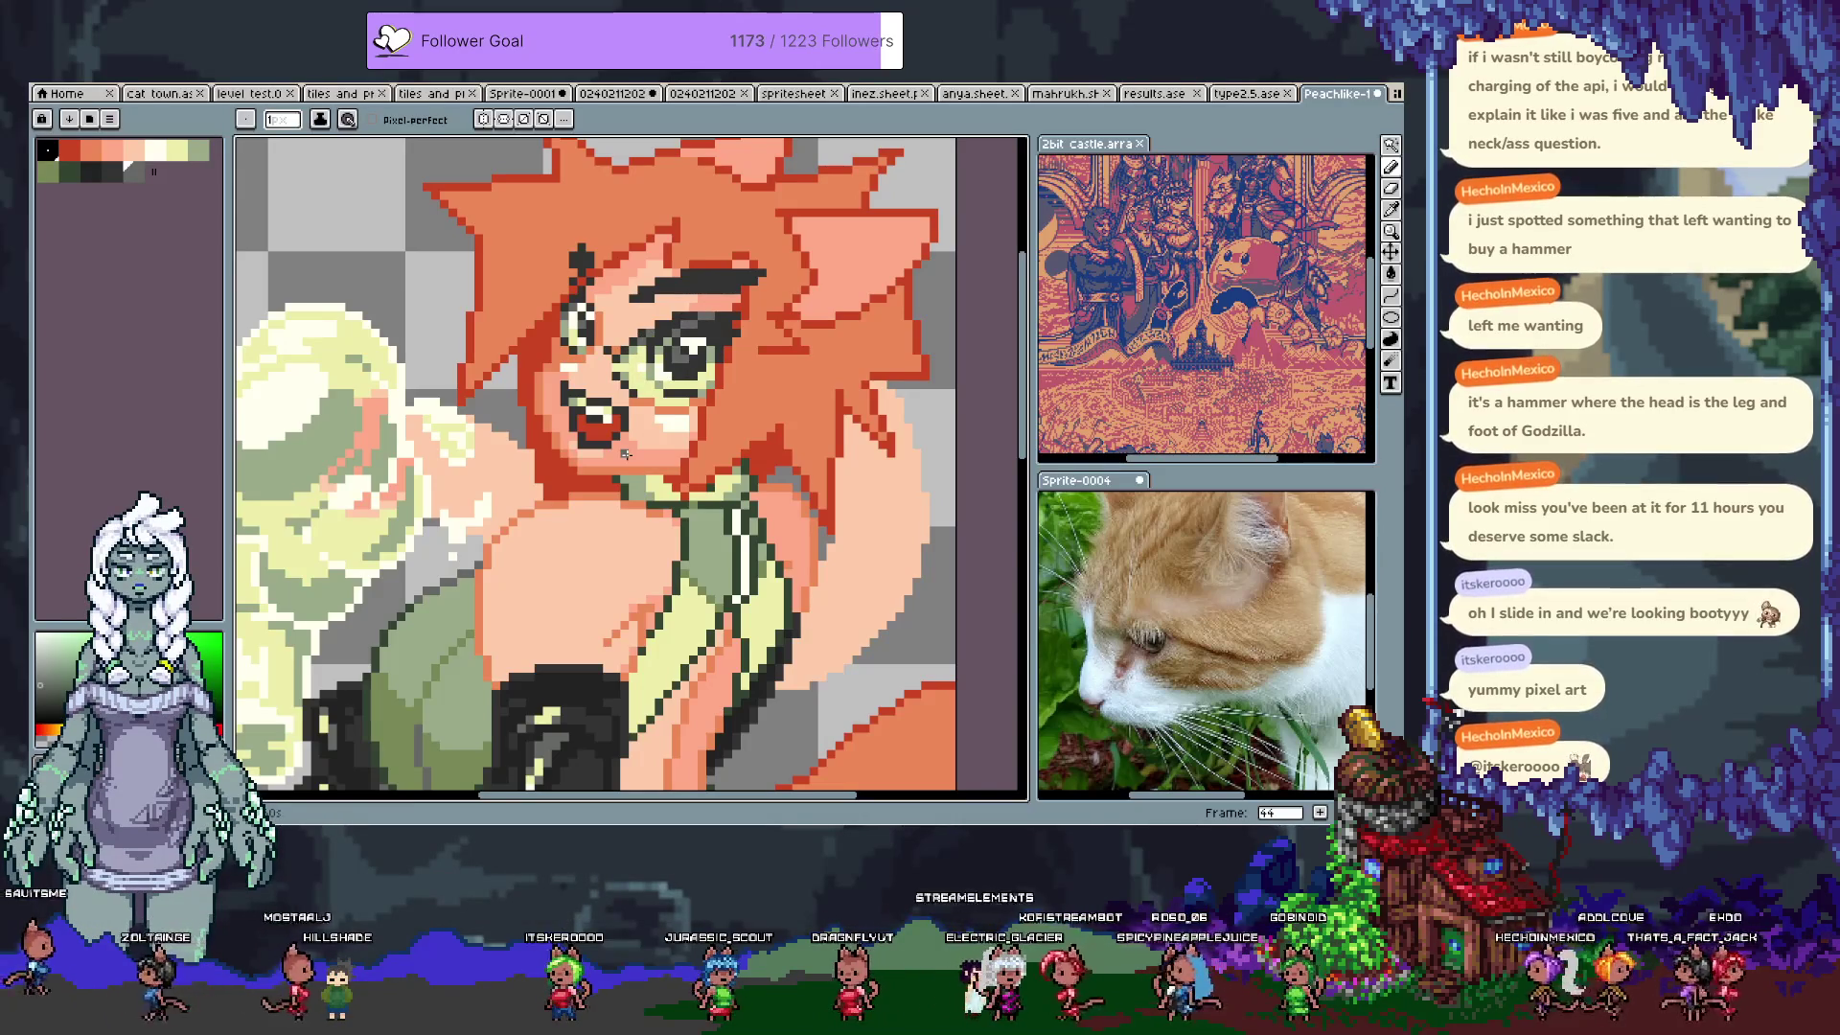
# Step: Retouch the mouth and cheek with red-orange, pale cream and peach pixels
pyautogui.scroll(-3, 624, 453)
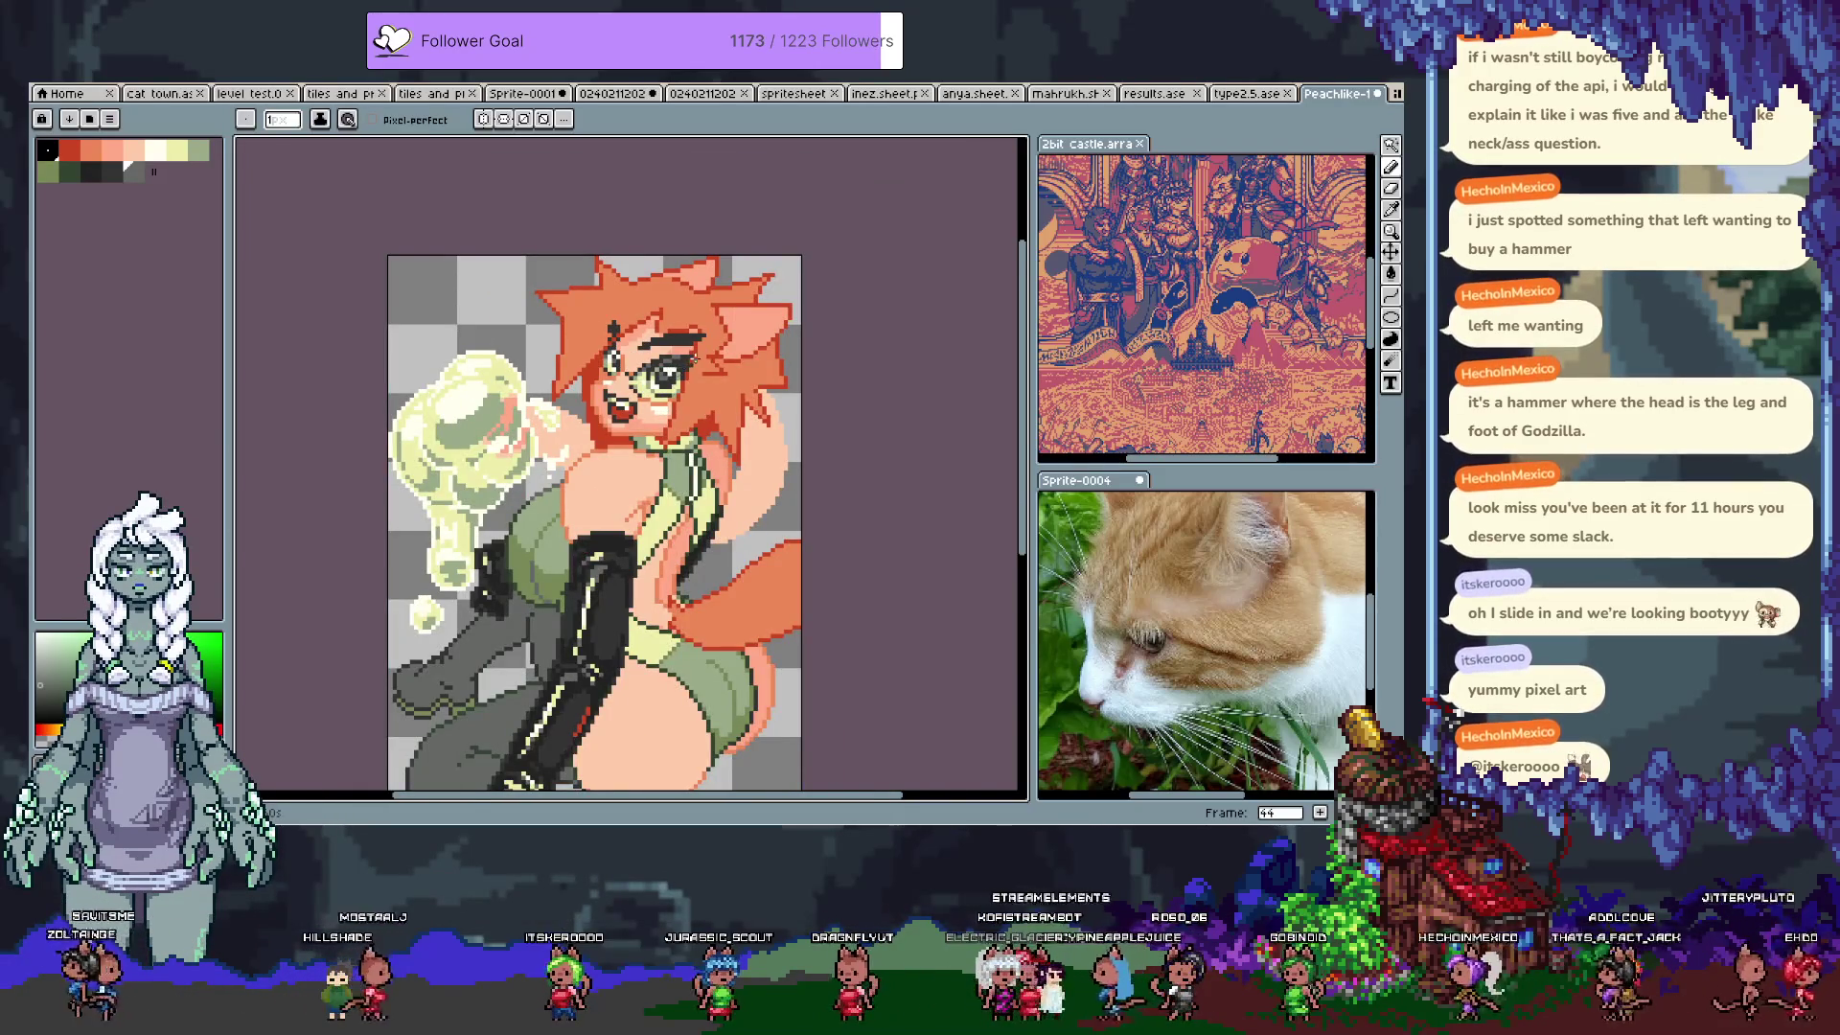
pyautogui.scroll(2, 707, 345)
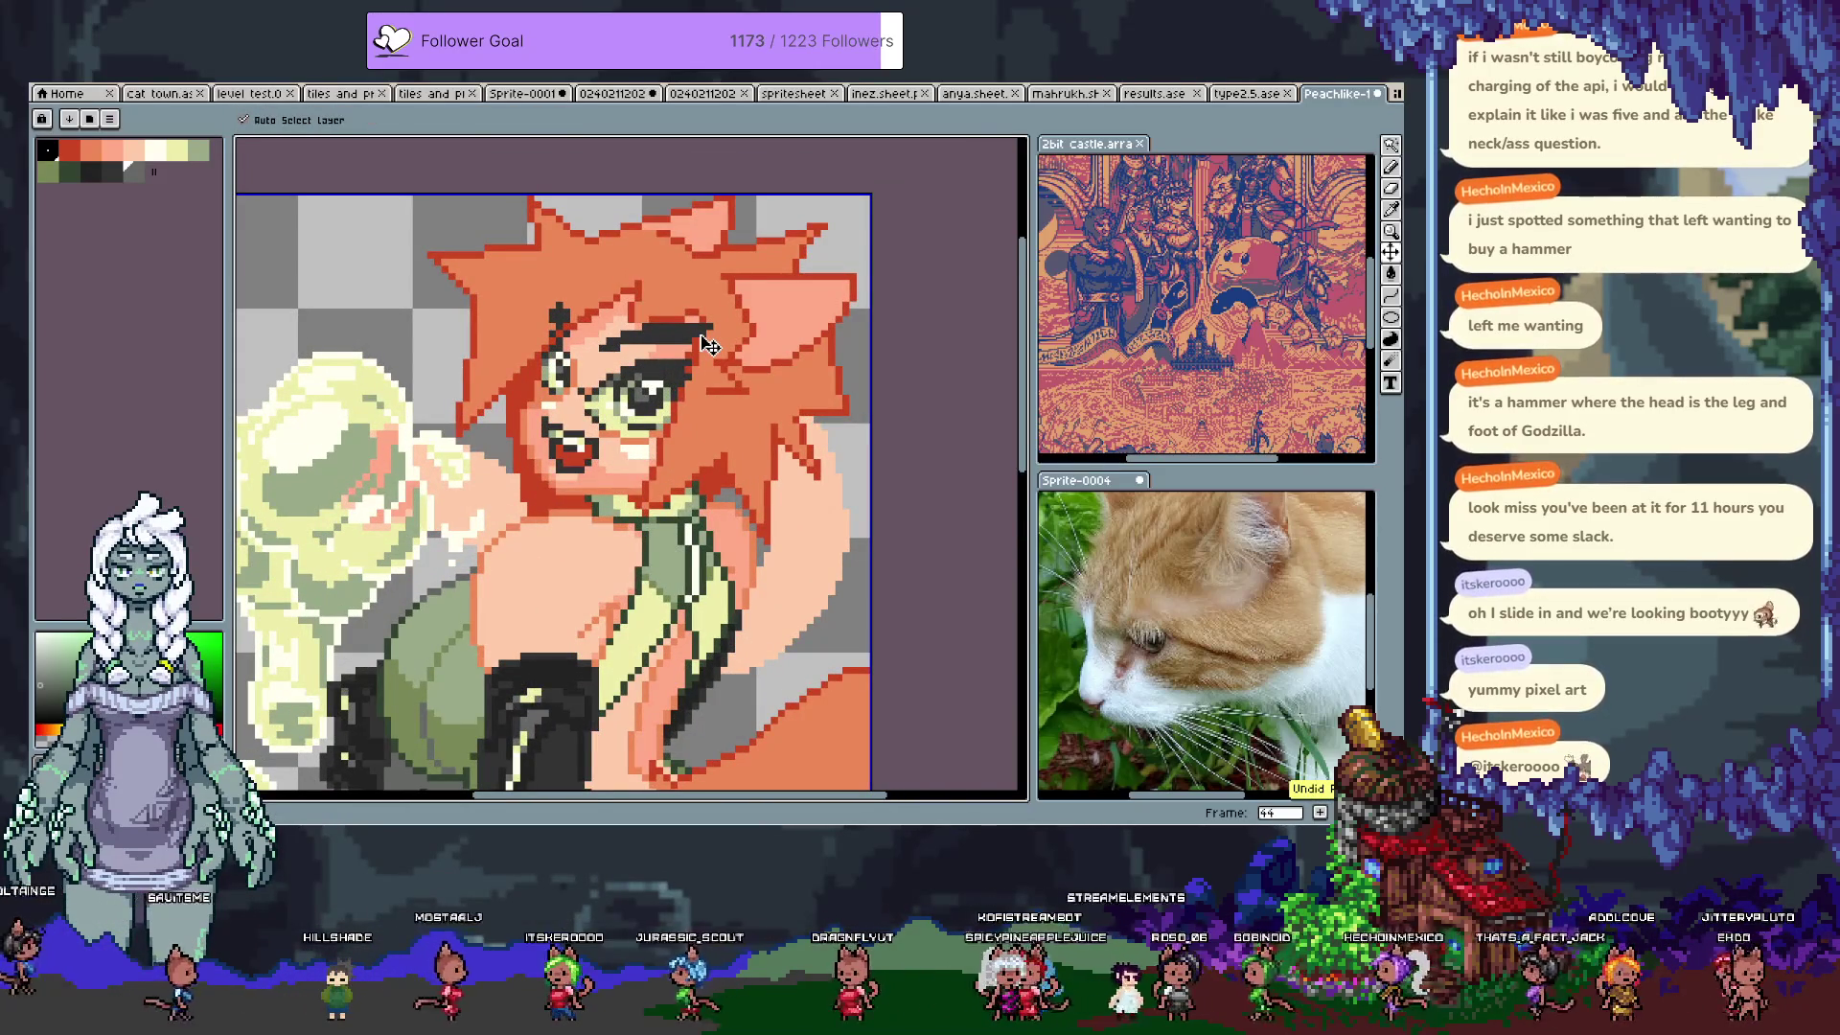
pyautogui.press('b')
pyautogui.scroll(1, 623, 471)
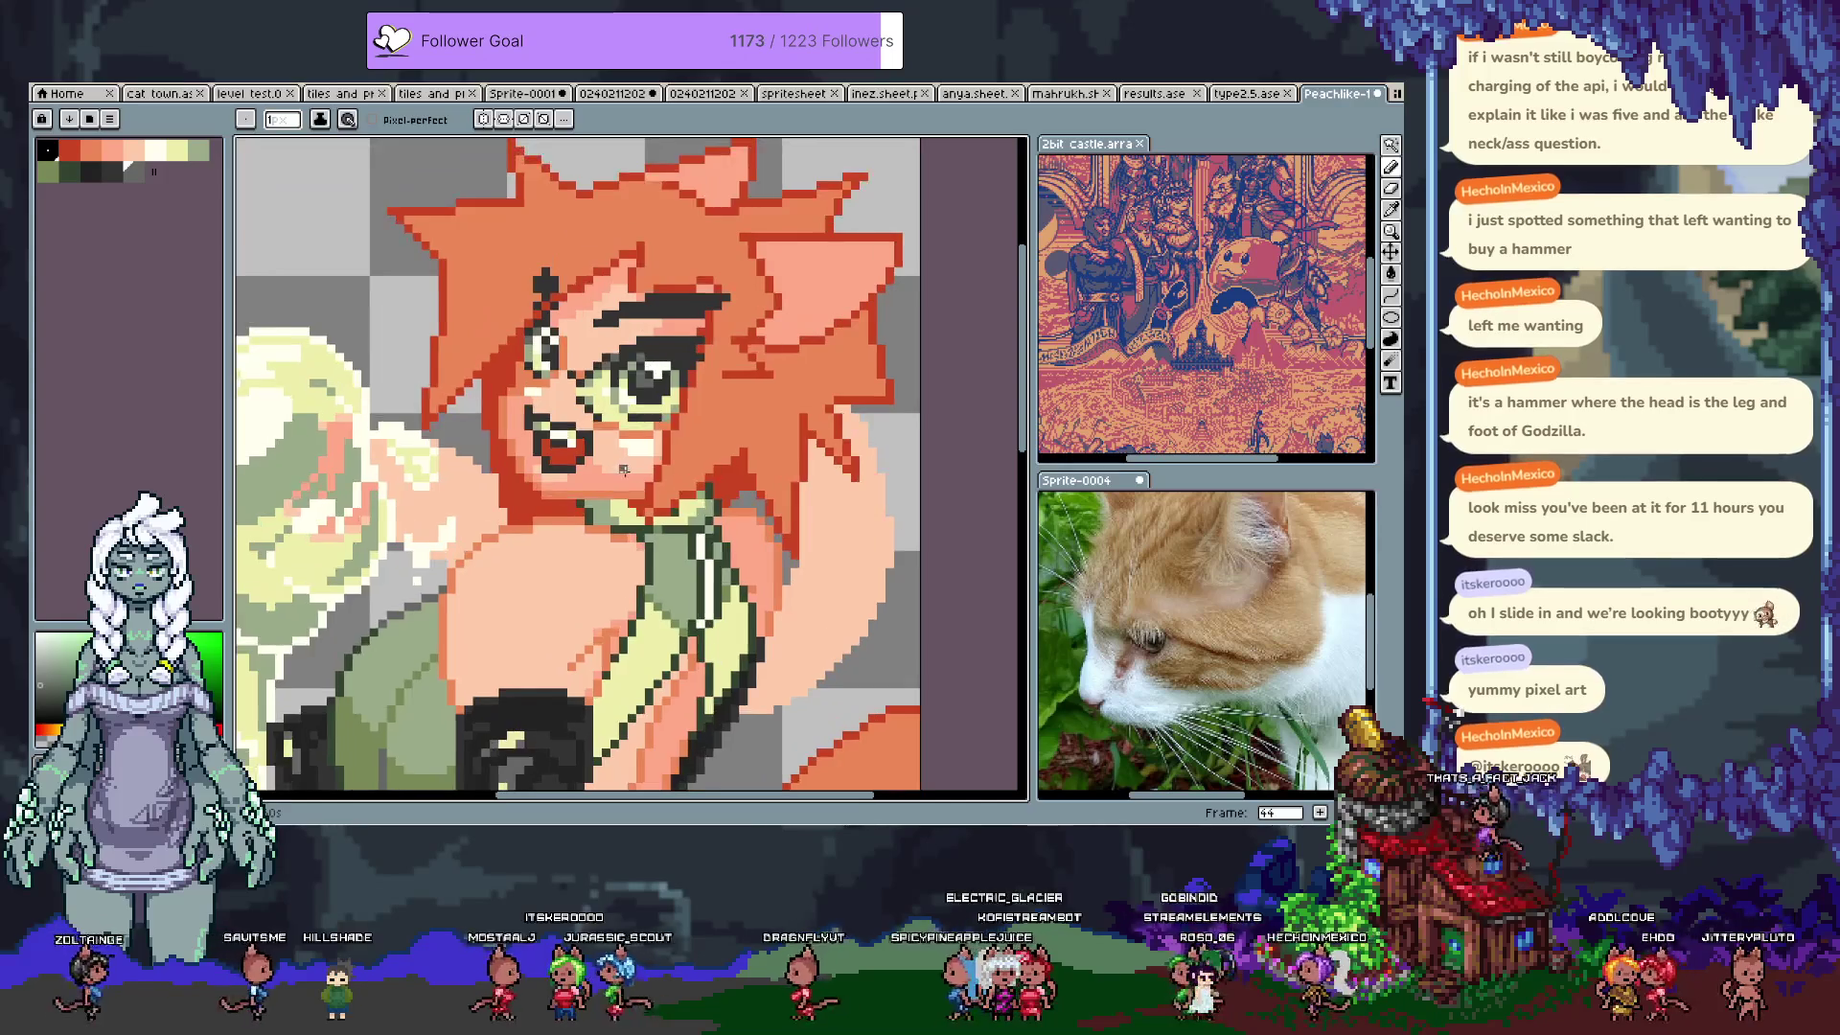
pyautogui.keyDown('alt'); pyautogui.click(586, 477); pyautogui.keyUp('alt')
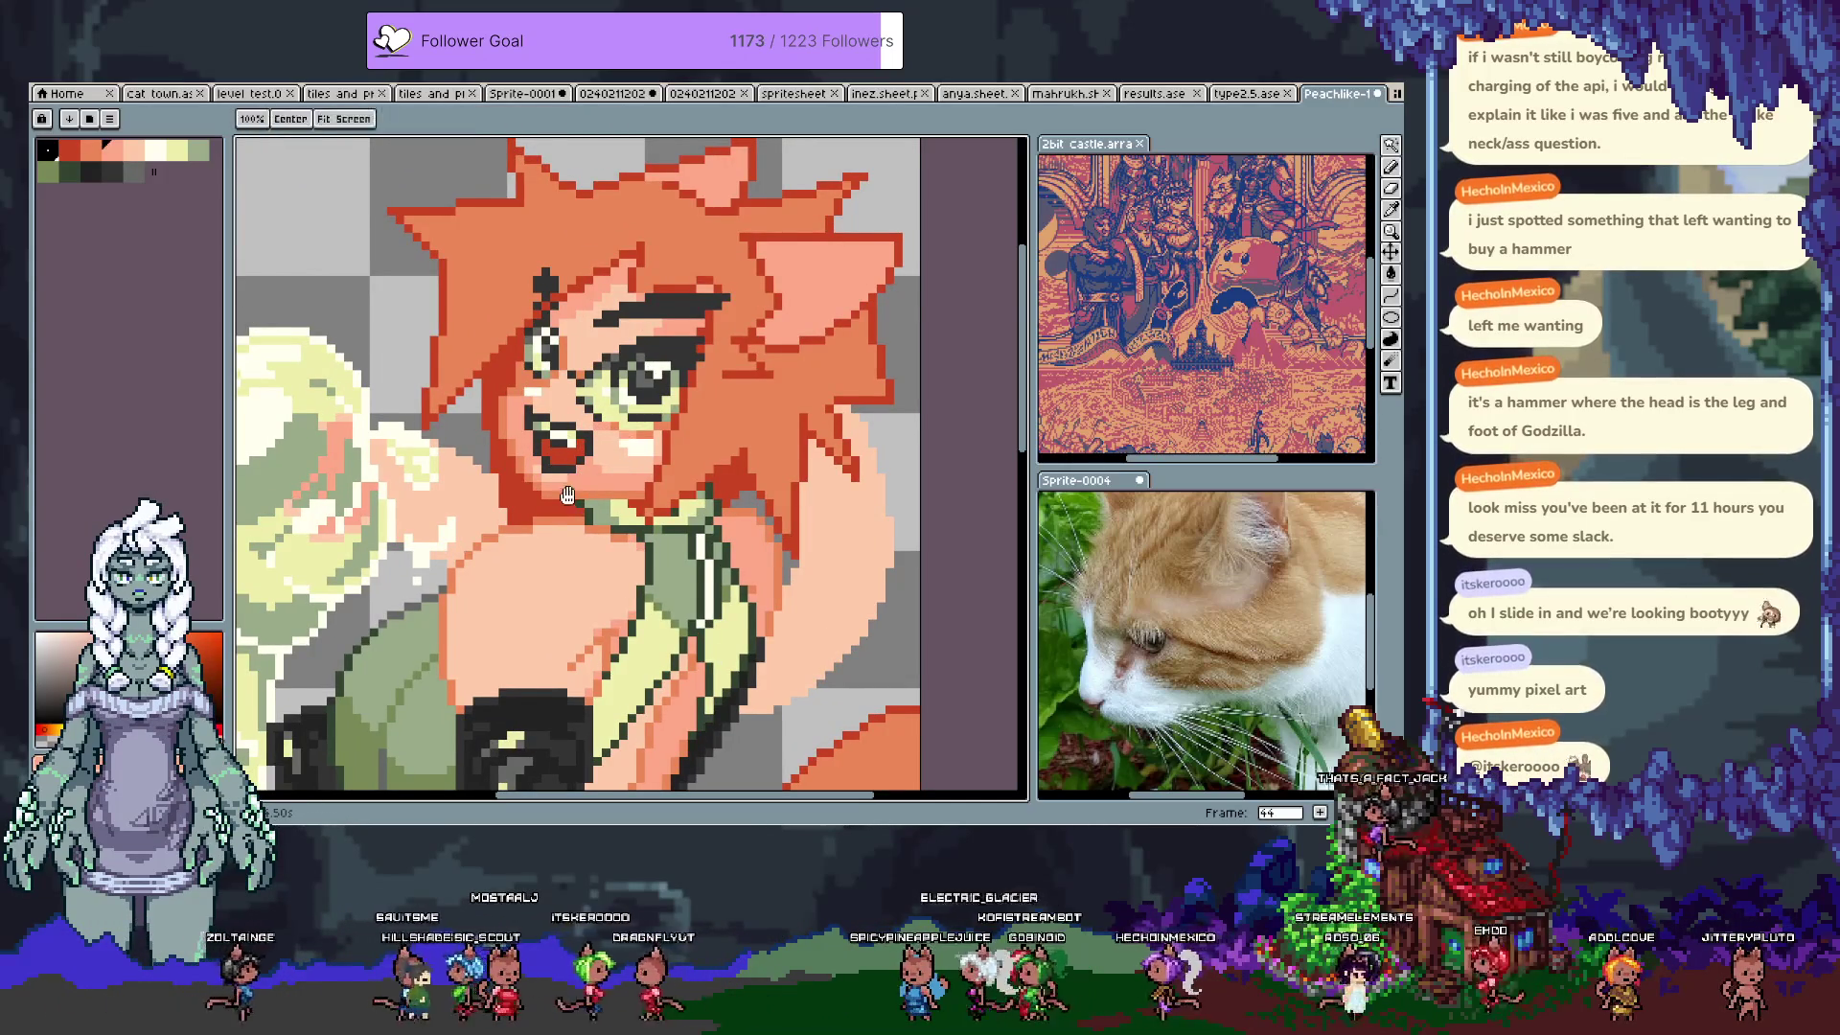
pyautogui.moveTo(519, 486); pyautogui.dragTo(511, 446)
pyautogui.keyDown('alt'); pyautogui.click(618, 407); pyautogui.keyUp('alt')
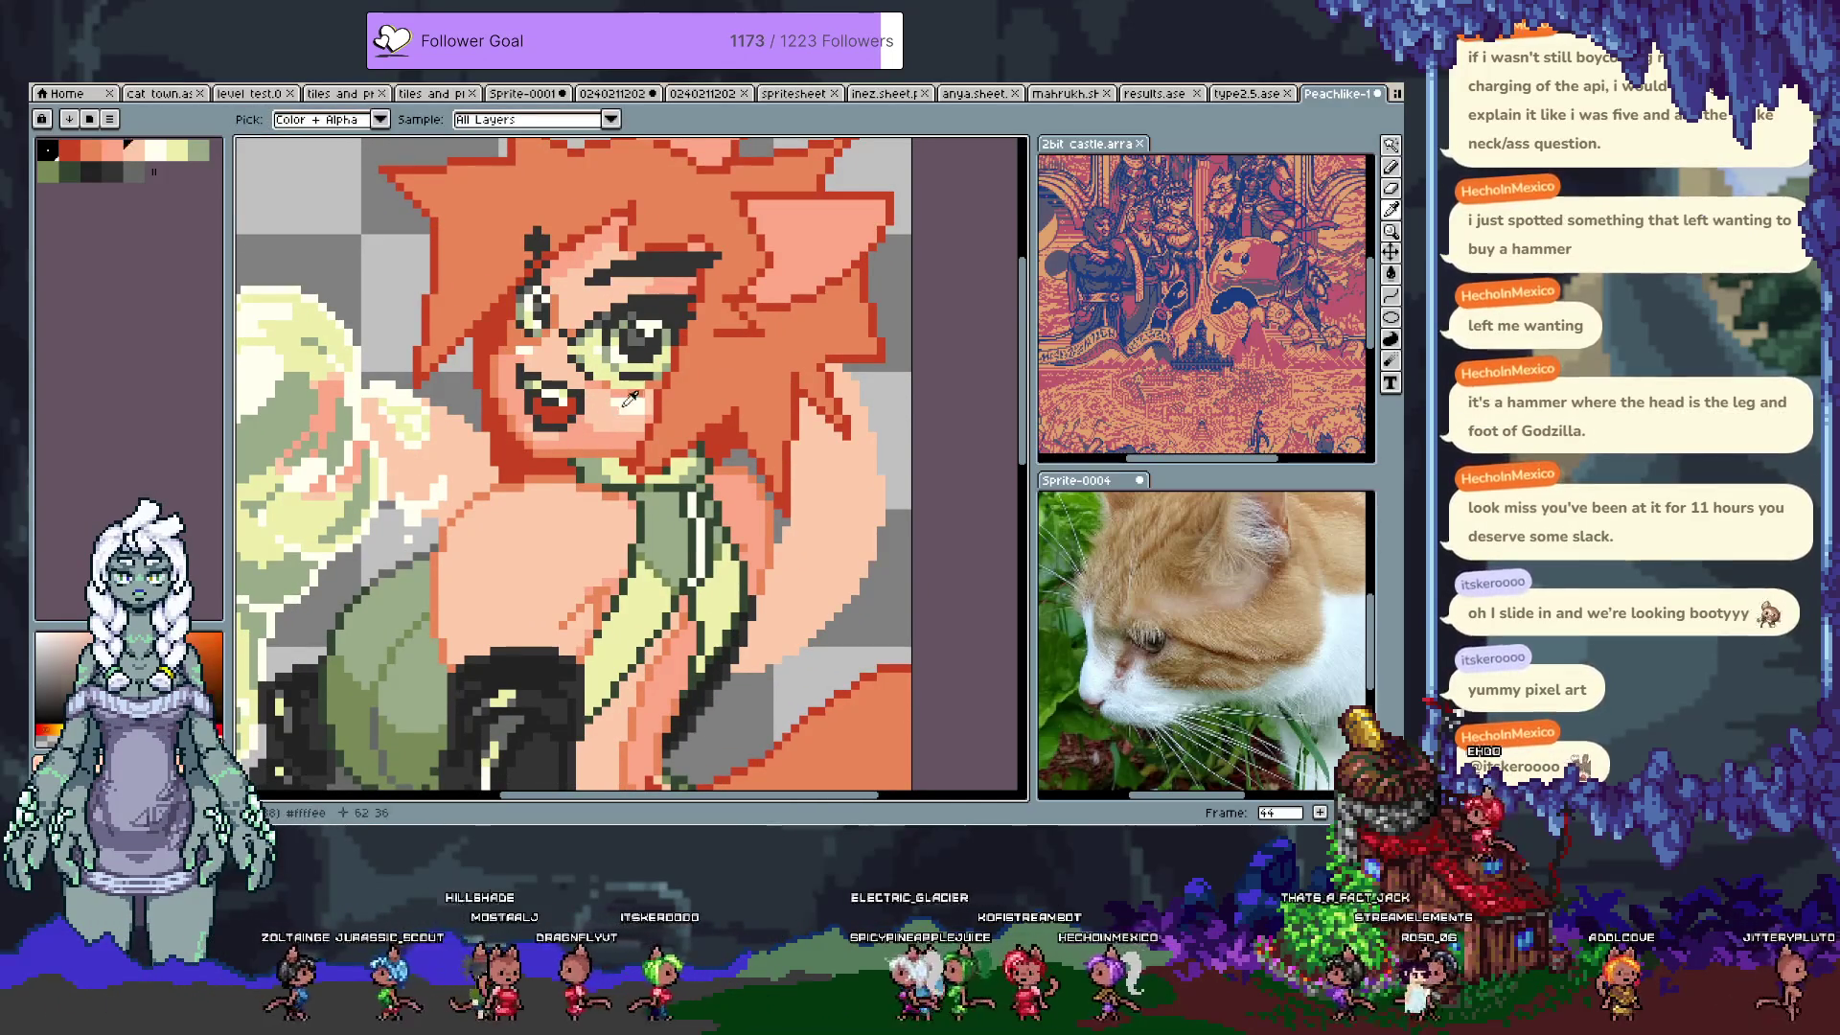
pyautogui.keyDown('alt'); pyautogui.click(527, 423); pyautogui.keyUp('alt')
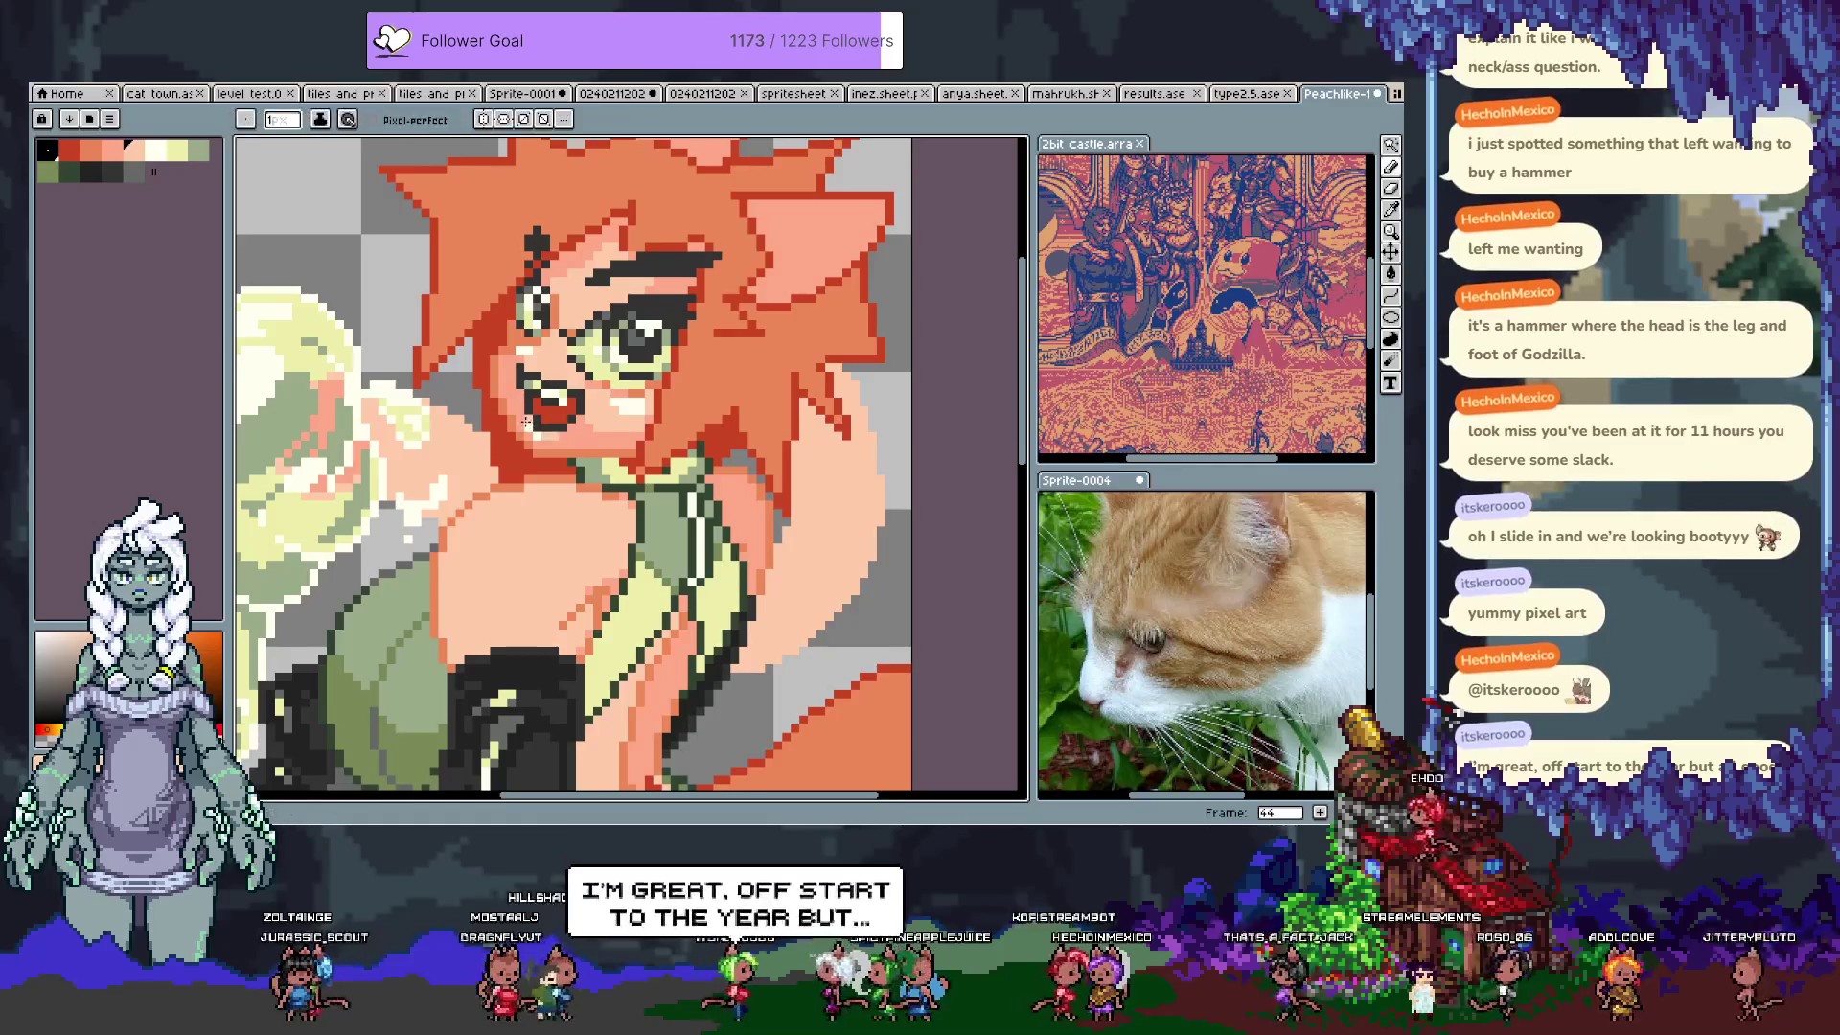
# Step: Undo and redo a cream stroke, sample peach #ffccab, and save
pyautogui.hotkey('ctrl', 'z')
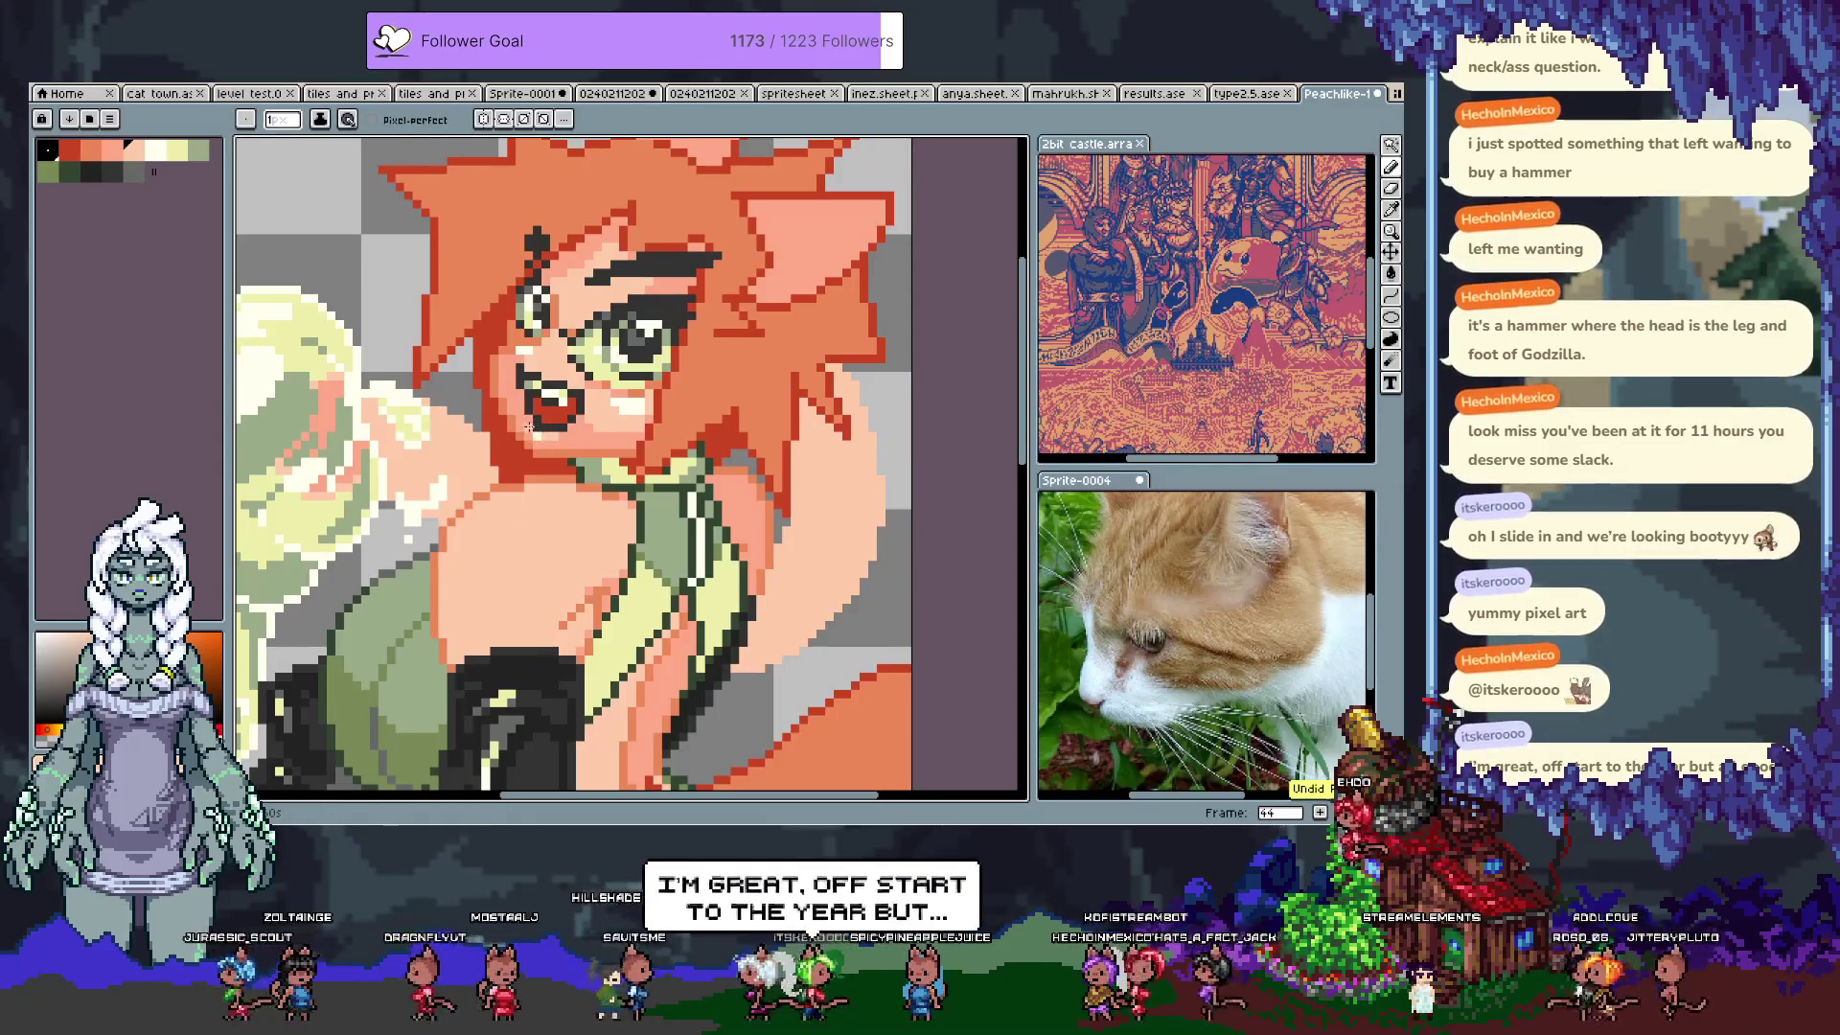
pyautogui.keyDown('alt'); pyautogui.click(530, 427); pyautogui.keyUp('alt')
pyautogui.hotkey('ctrl', 'y')
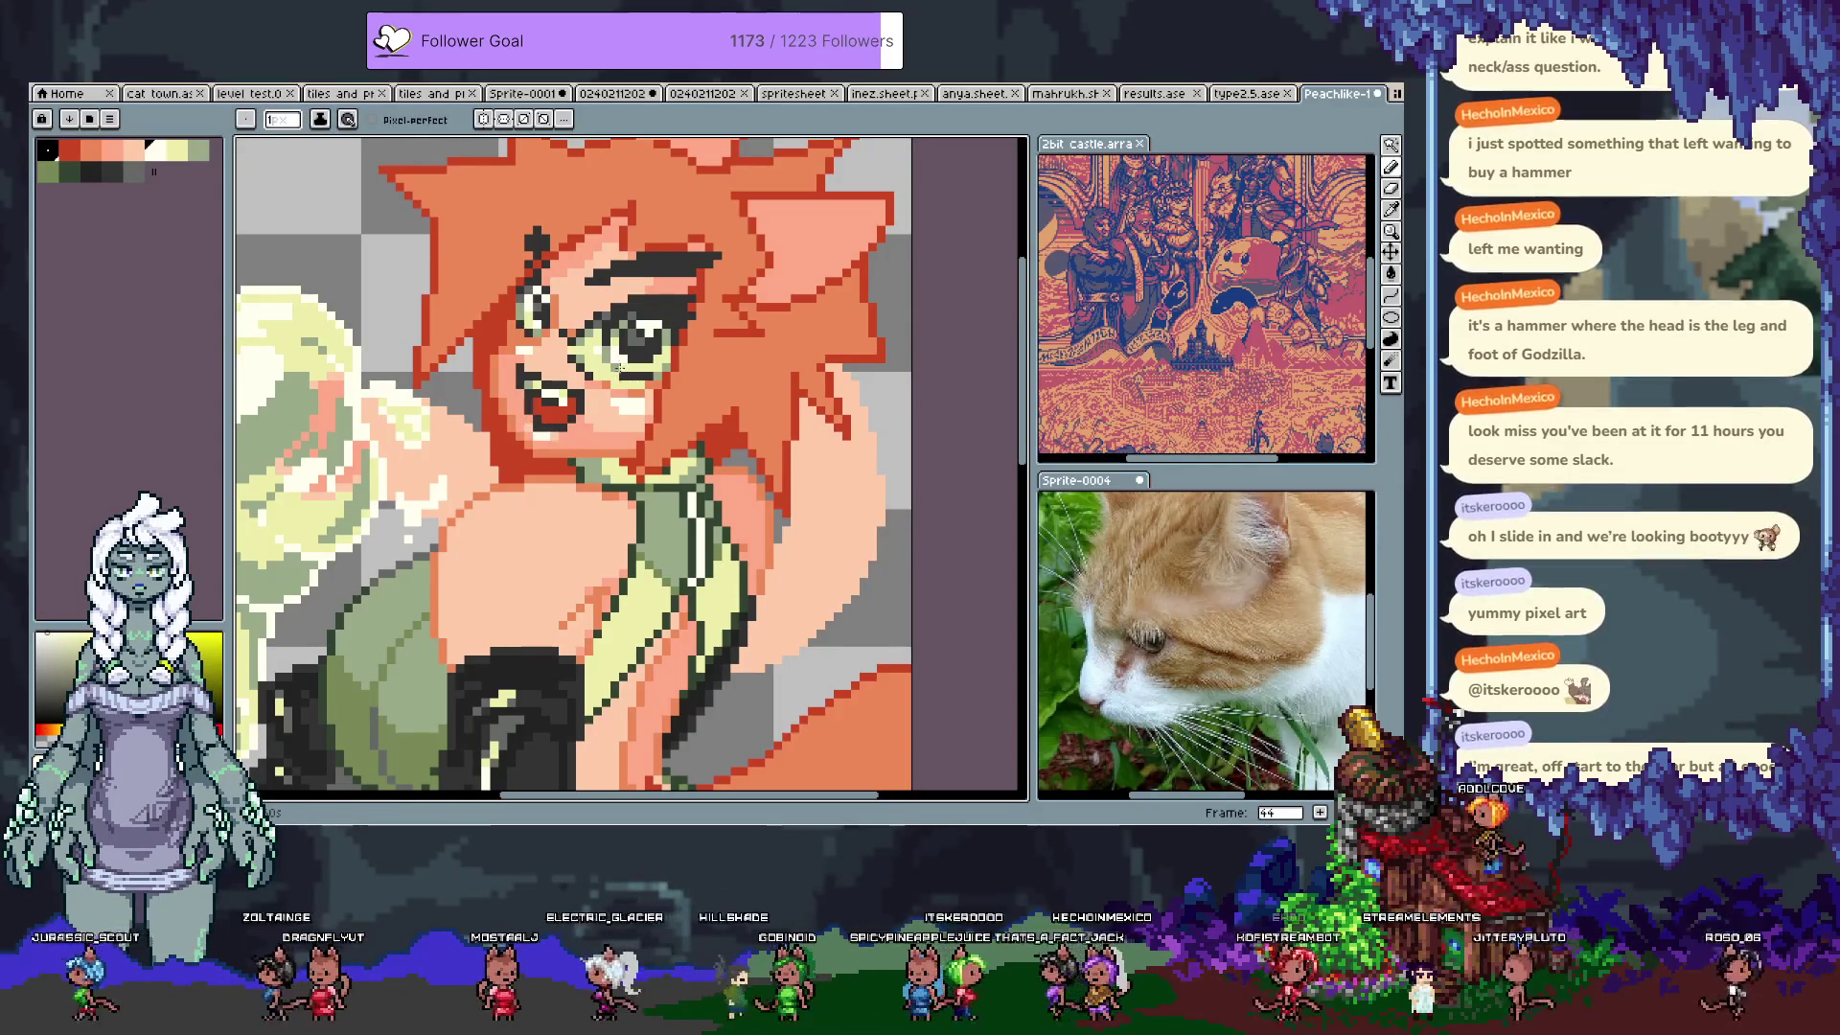
pyautogui.press('alt')
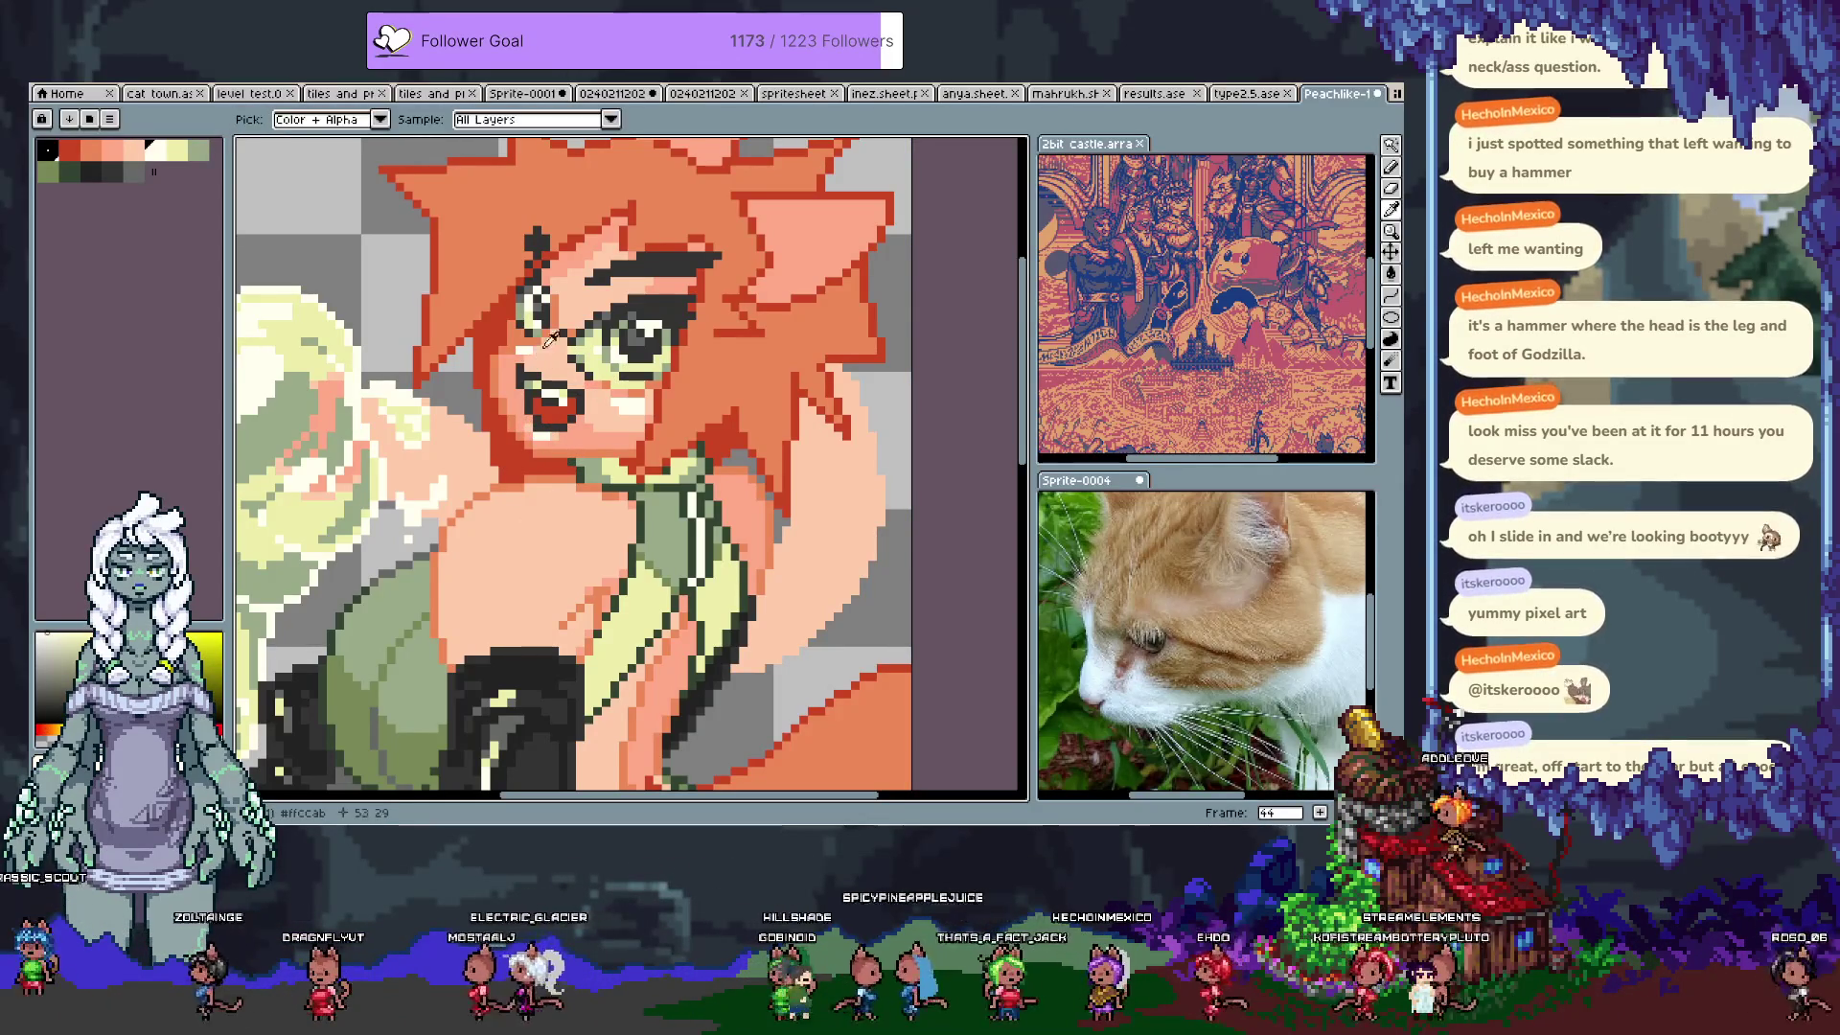
pyautogui.keyDown('alt'); pyautogui.click(516, 356); pyautogui.keyUp('alt')
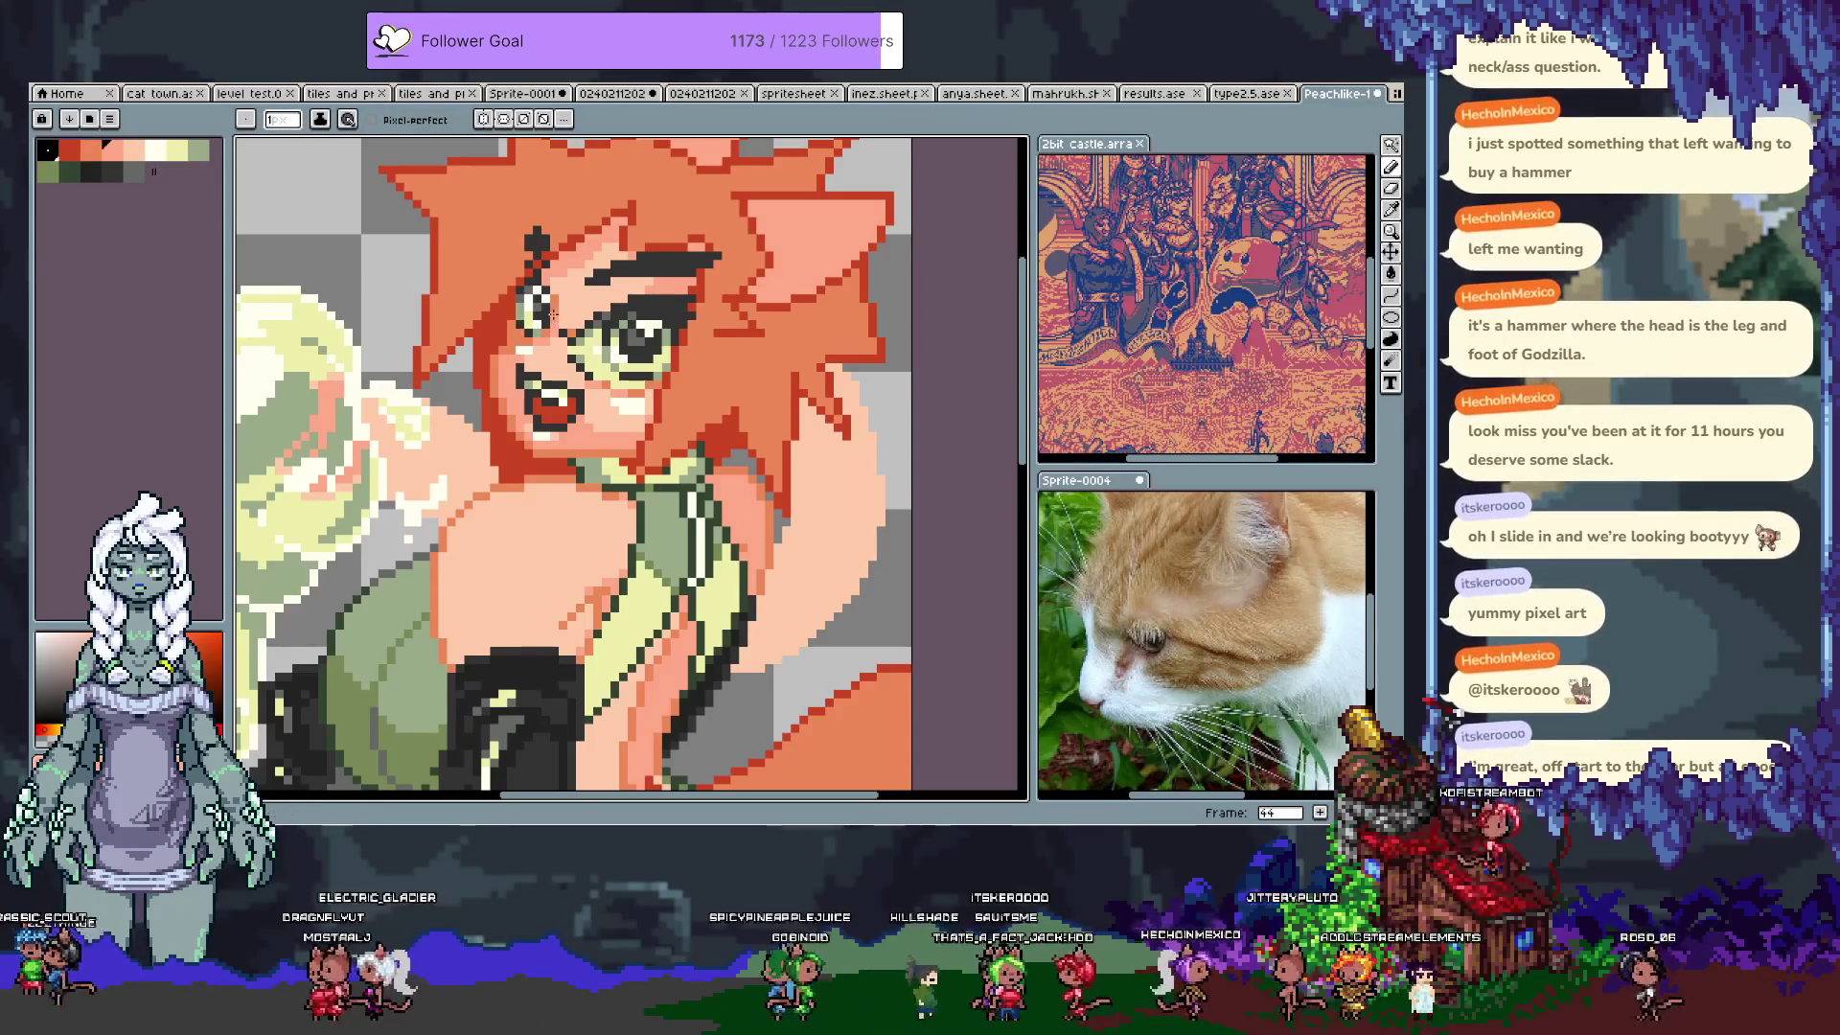
pyautogui.hotkey('ctrl', 's')
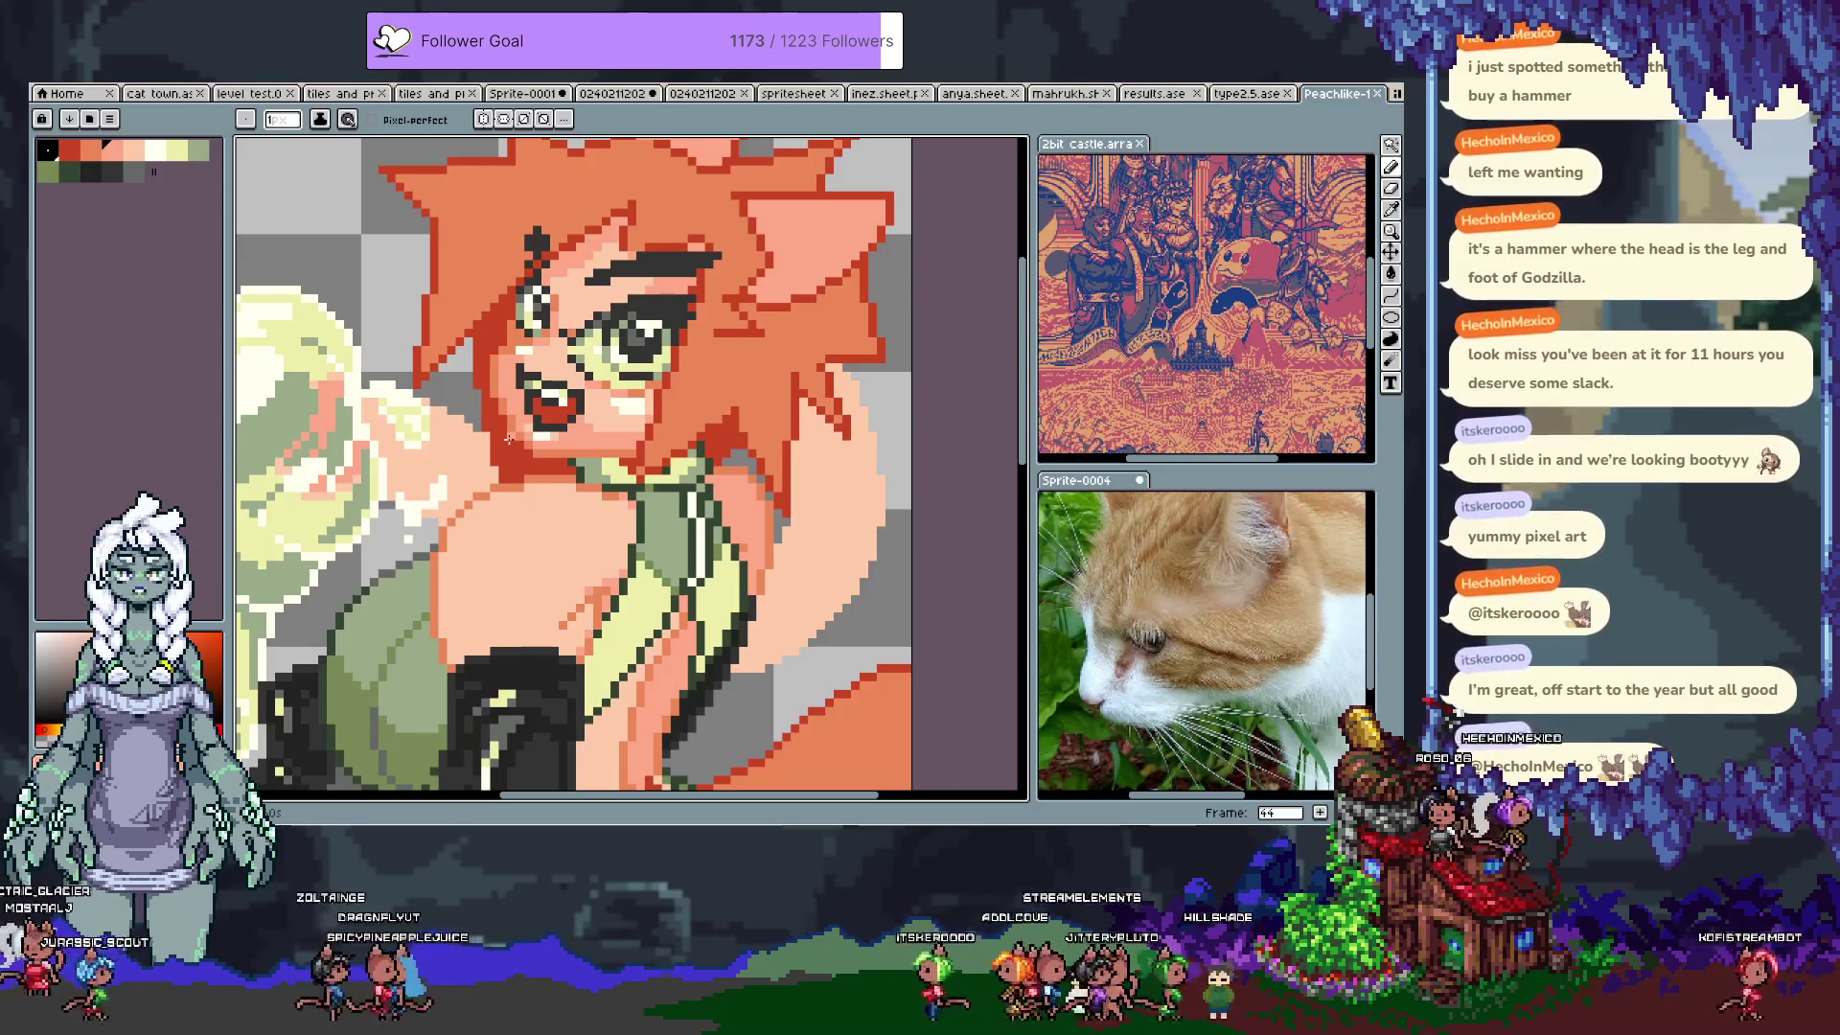
pyautogui.scroll(-1, 530, 393)
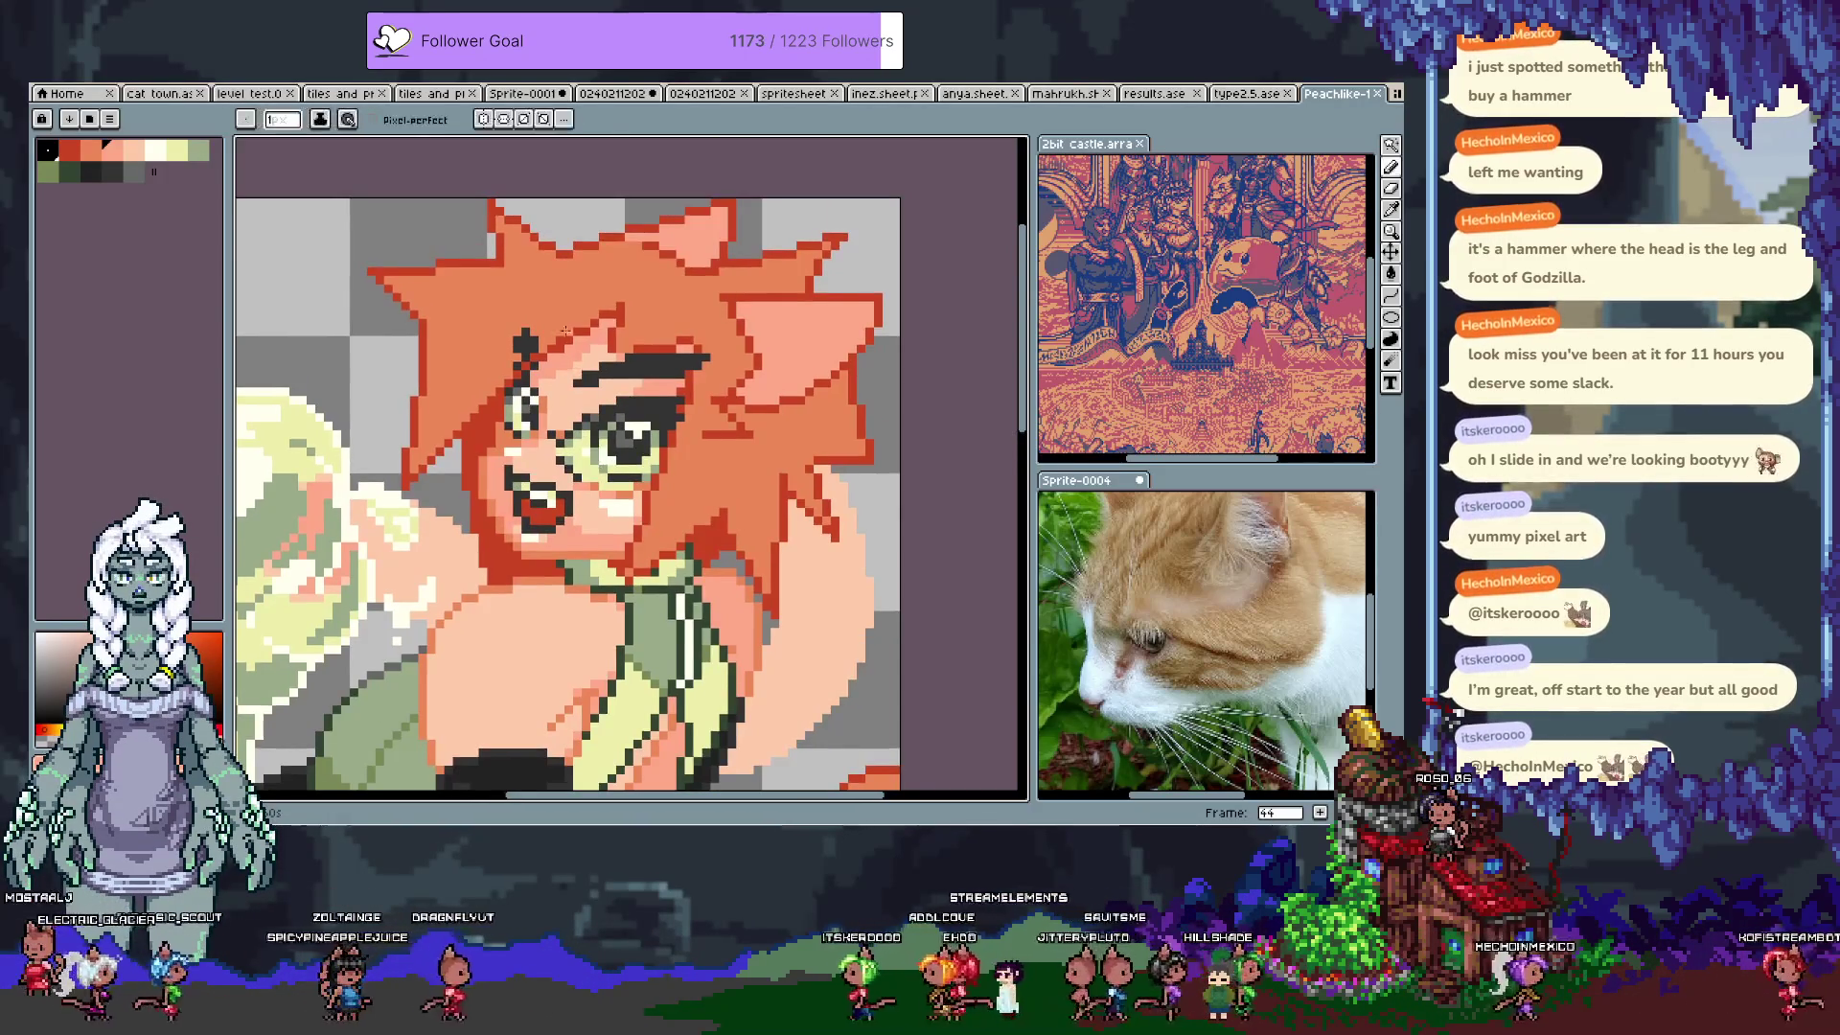
# Step: Undo the last face stroke and save the drawing
pyautogui.keyDown('alt'); pyautogui.click(556, 360); pyautogui.keyUp('alt')
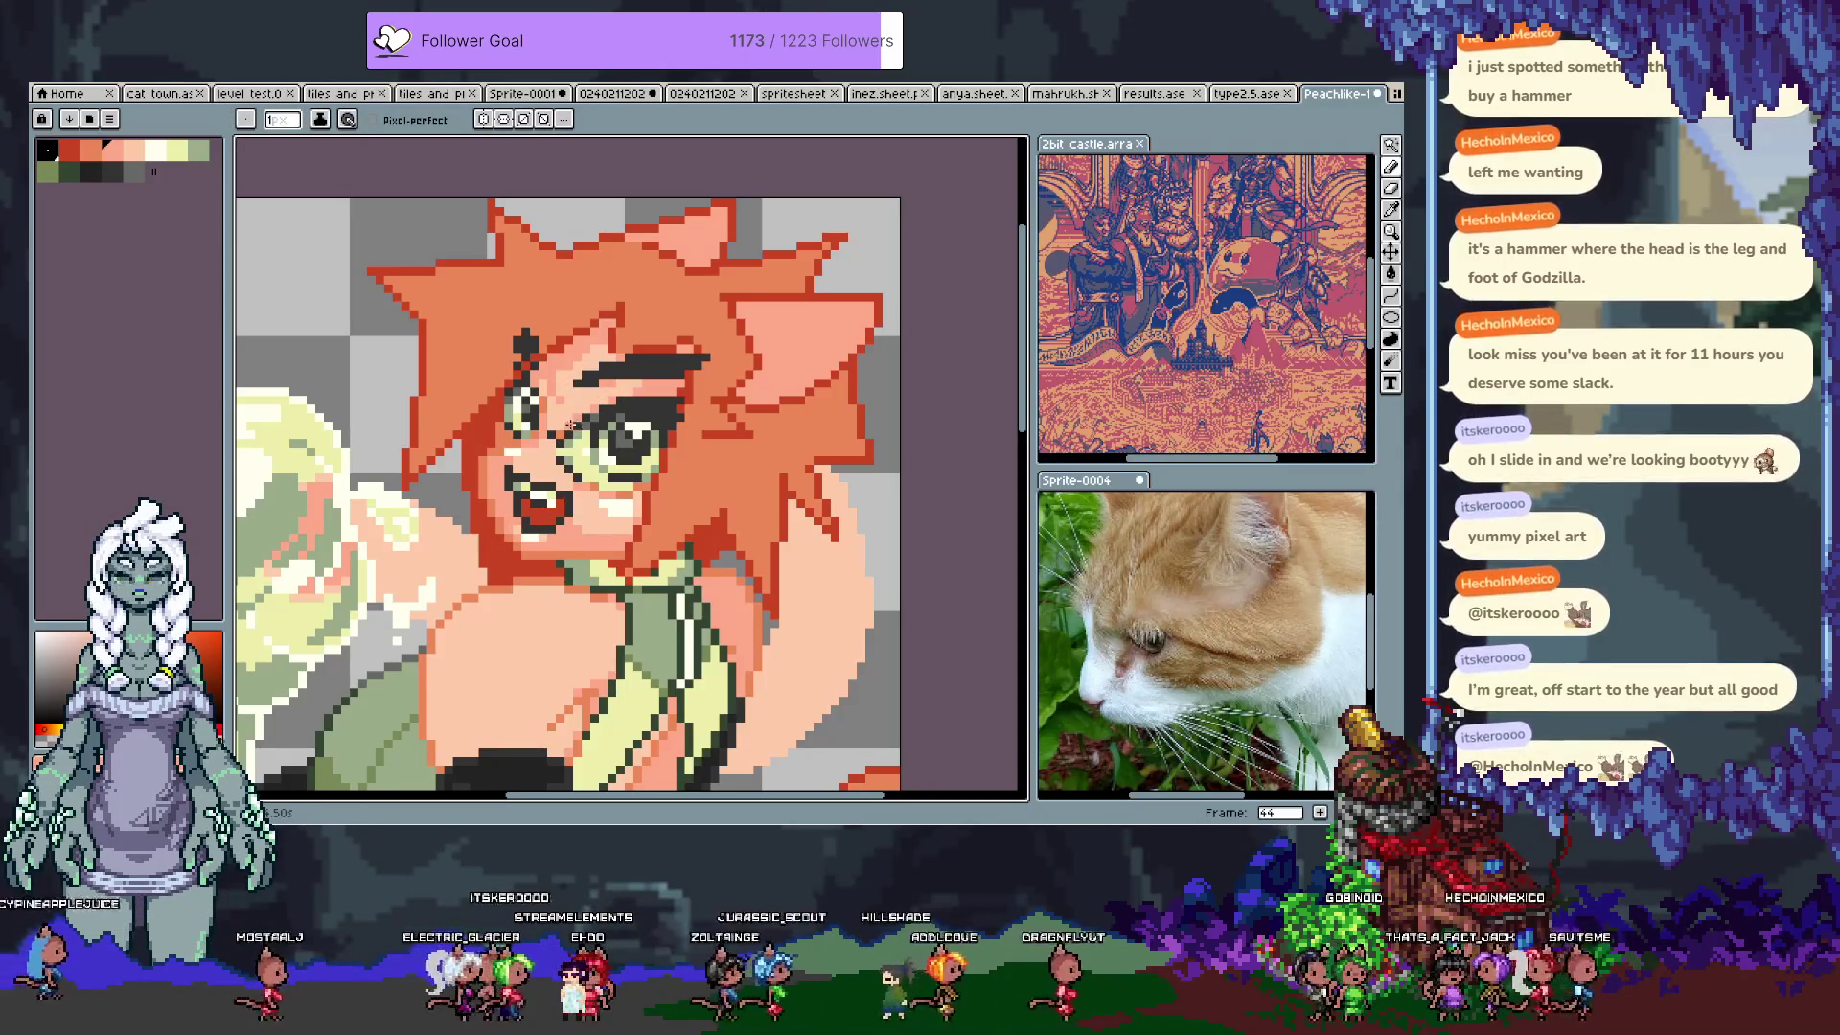
pyautogui.hotkey('ctrl', 'z')
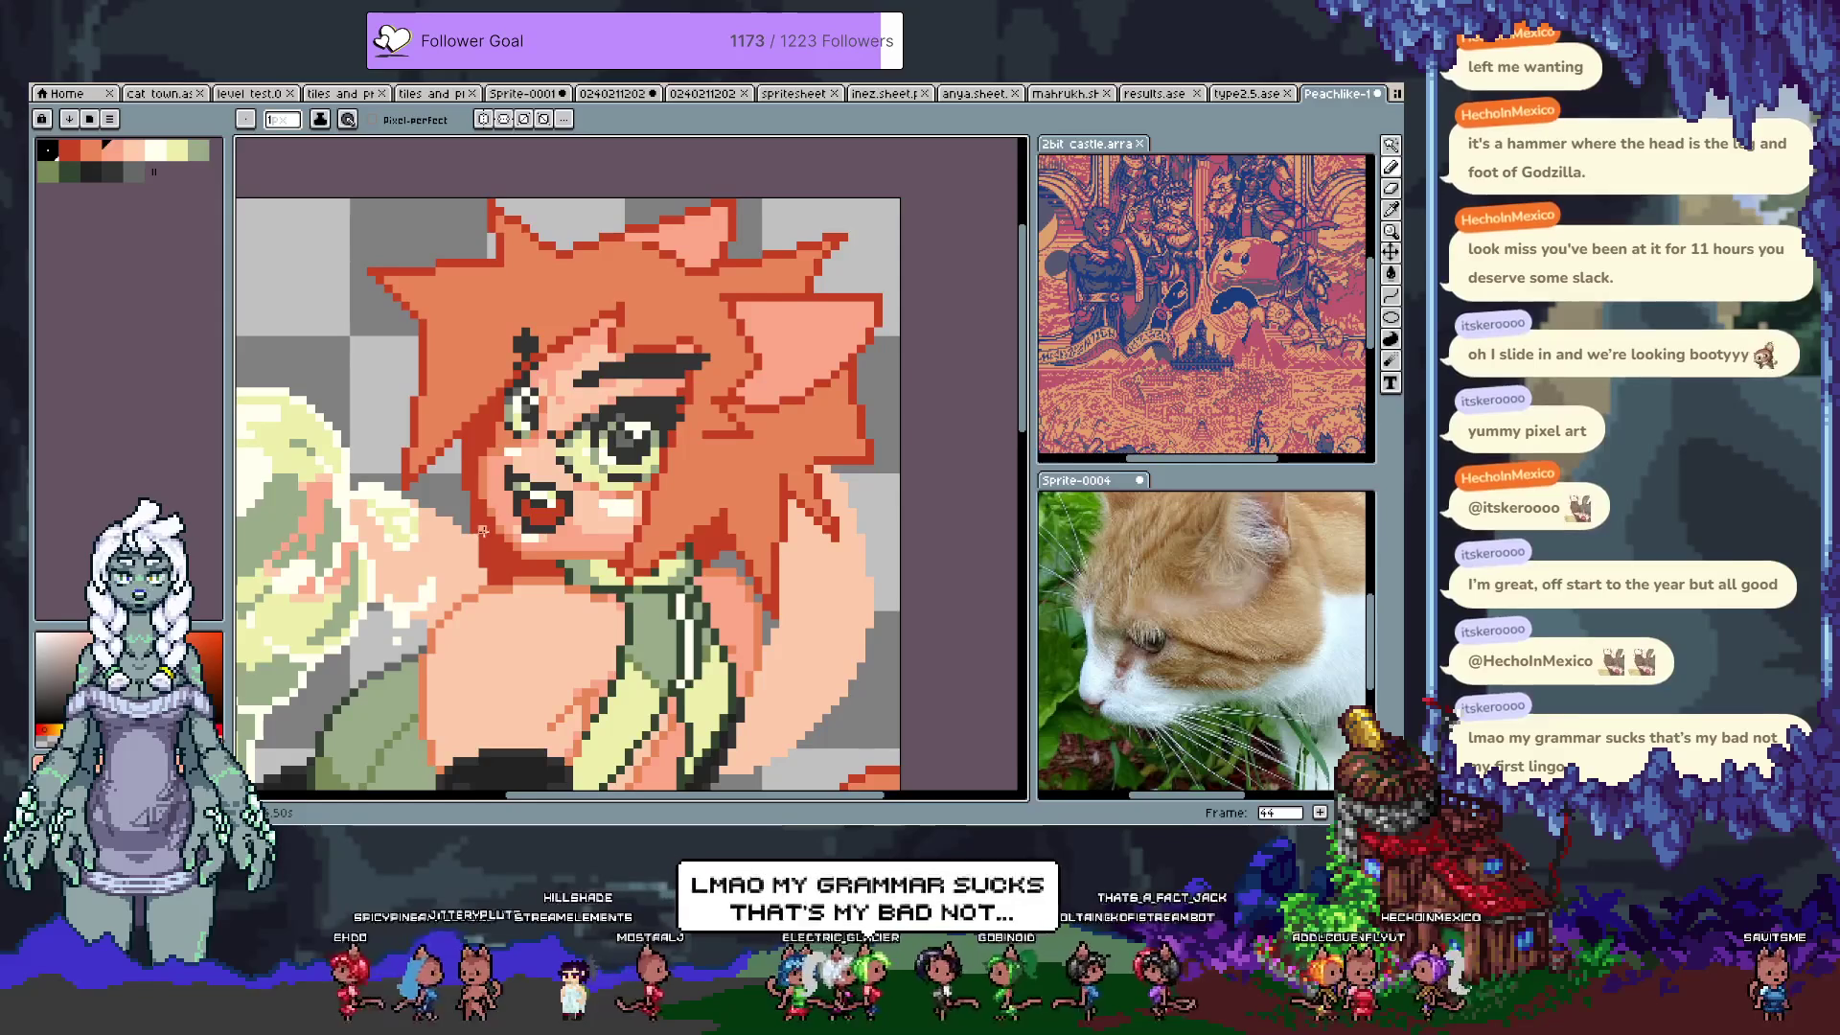
pyautogui.moveTo(717, 387)
pyautogui.mouseDown()
pyautogui.moveTo(651, 436)
pyautogui.moveTo(666, 400)
pyautogui.mouseUp()
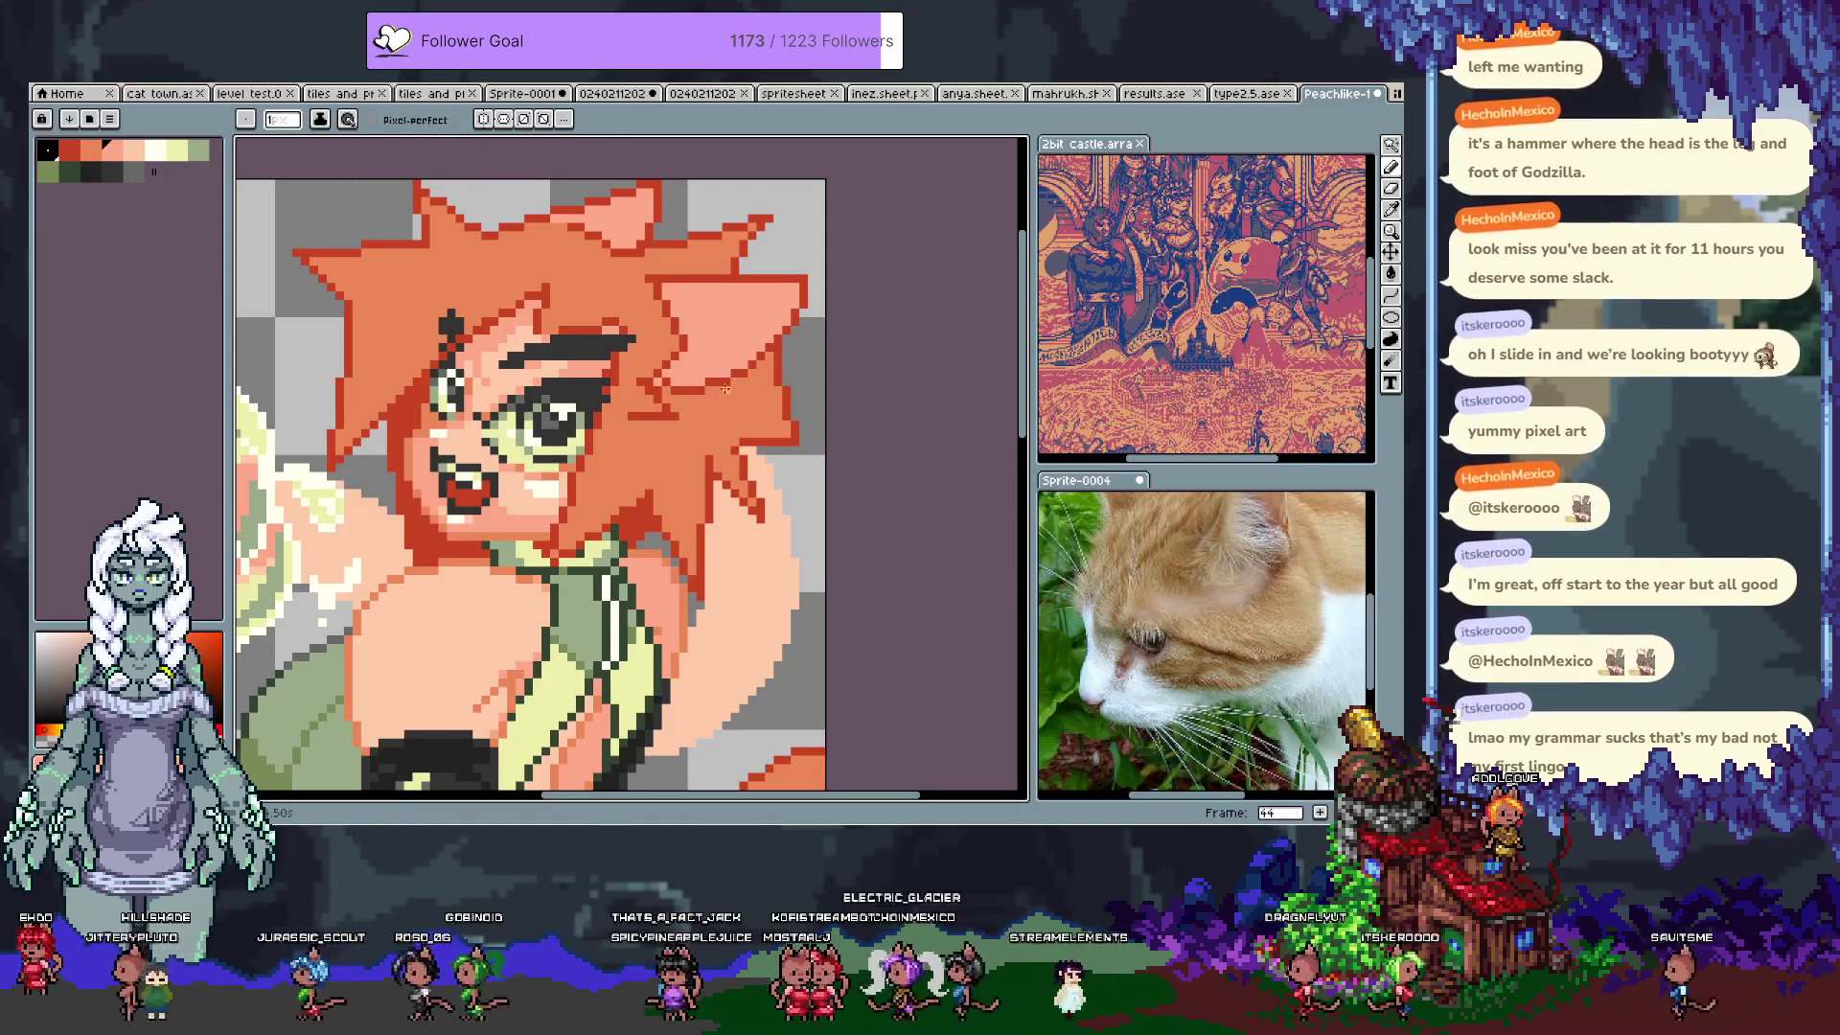
pyautogui.hotkey('ctrl', 's')
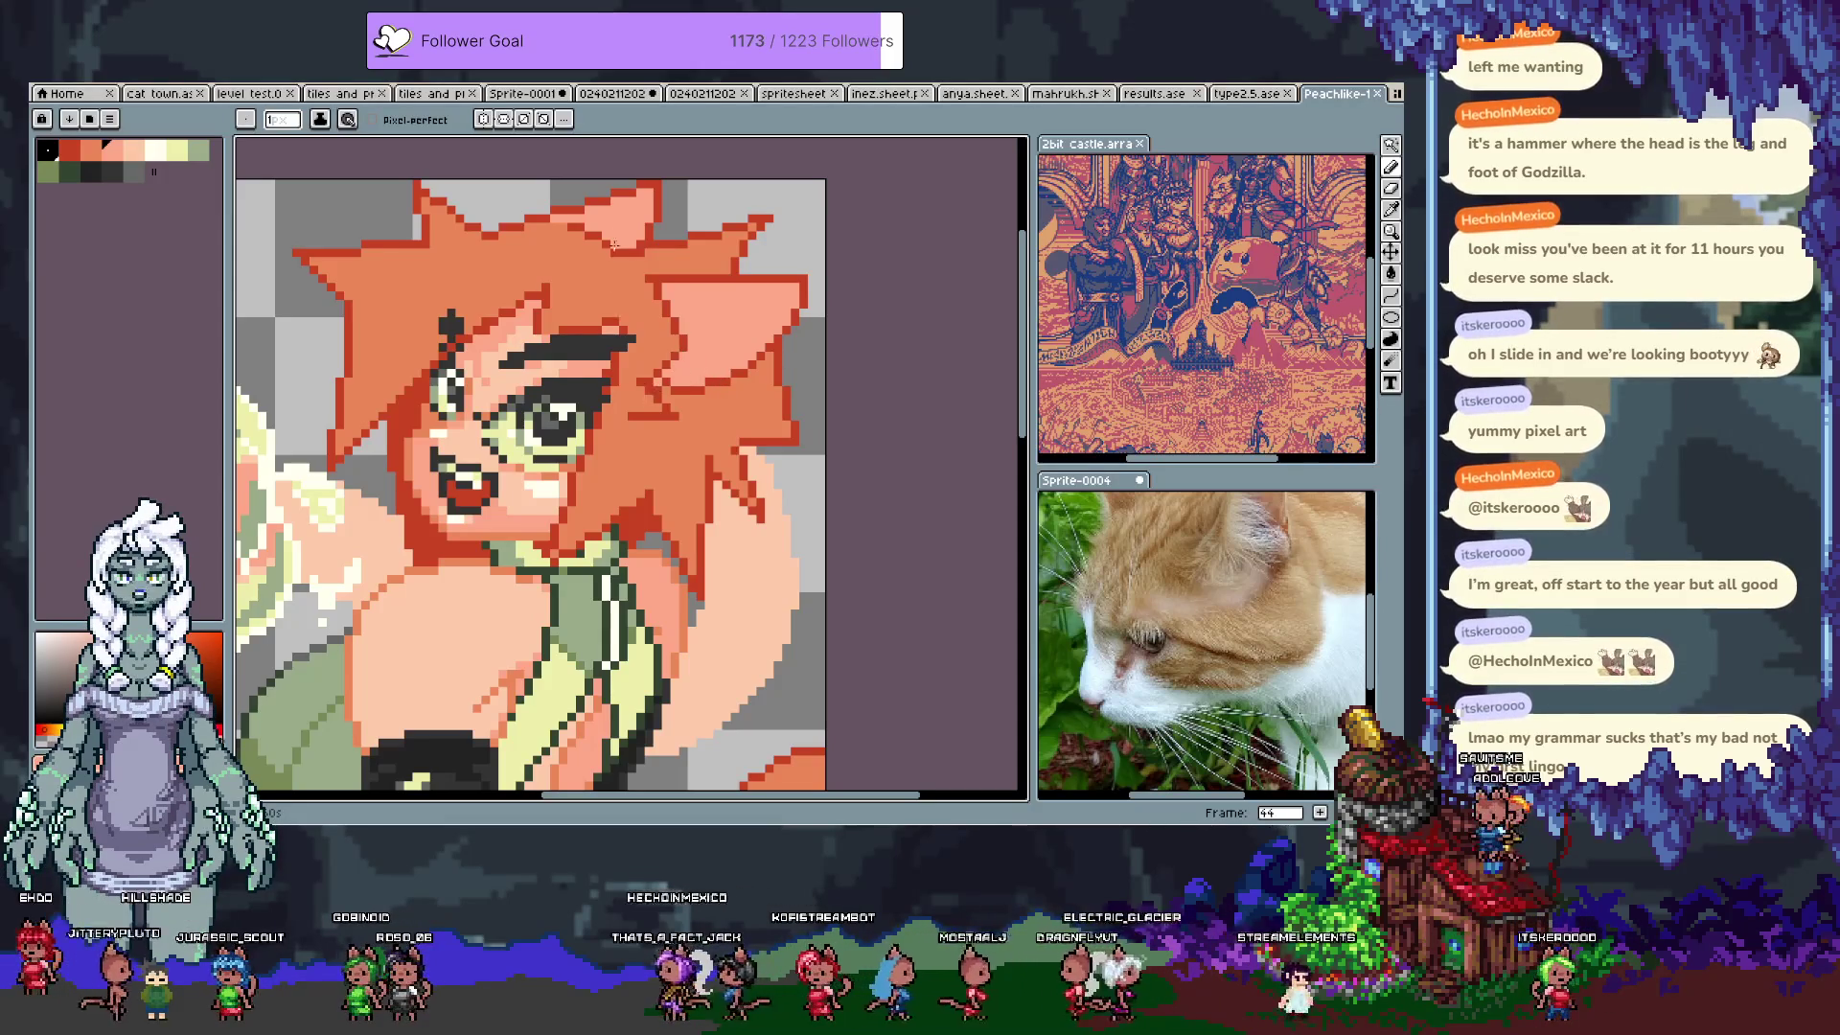
# Step: Undo another stroke and pick the orange-red hair colour
pyautogui.press('i')
pyautogui.press('b')
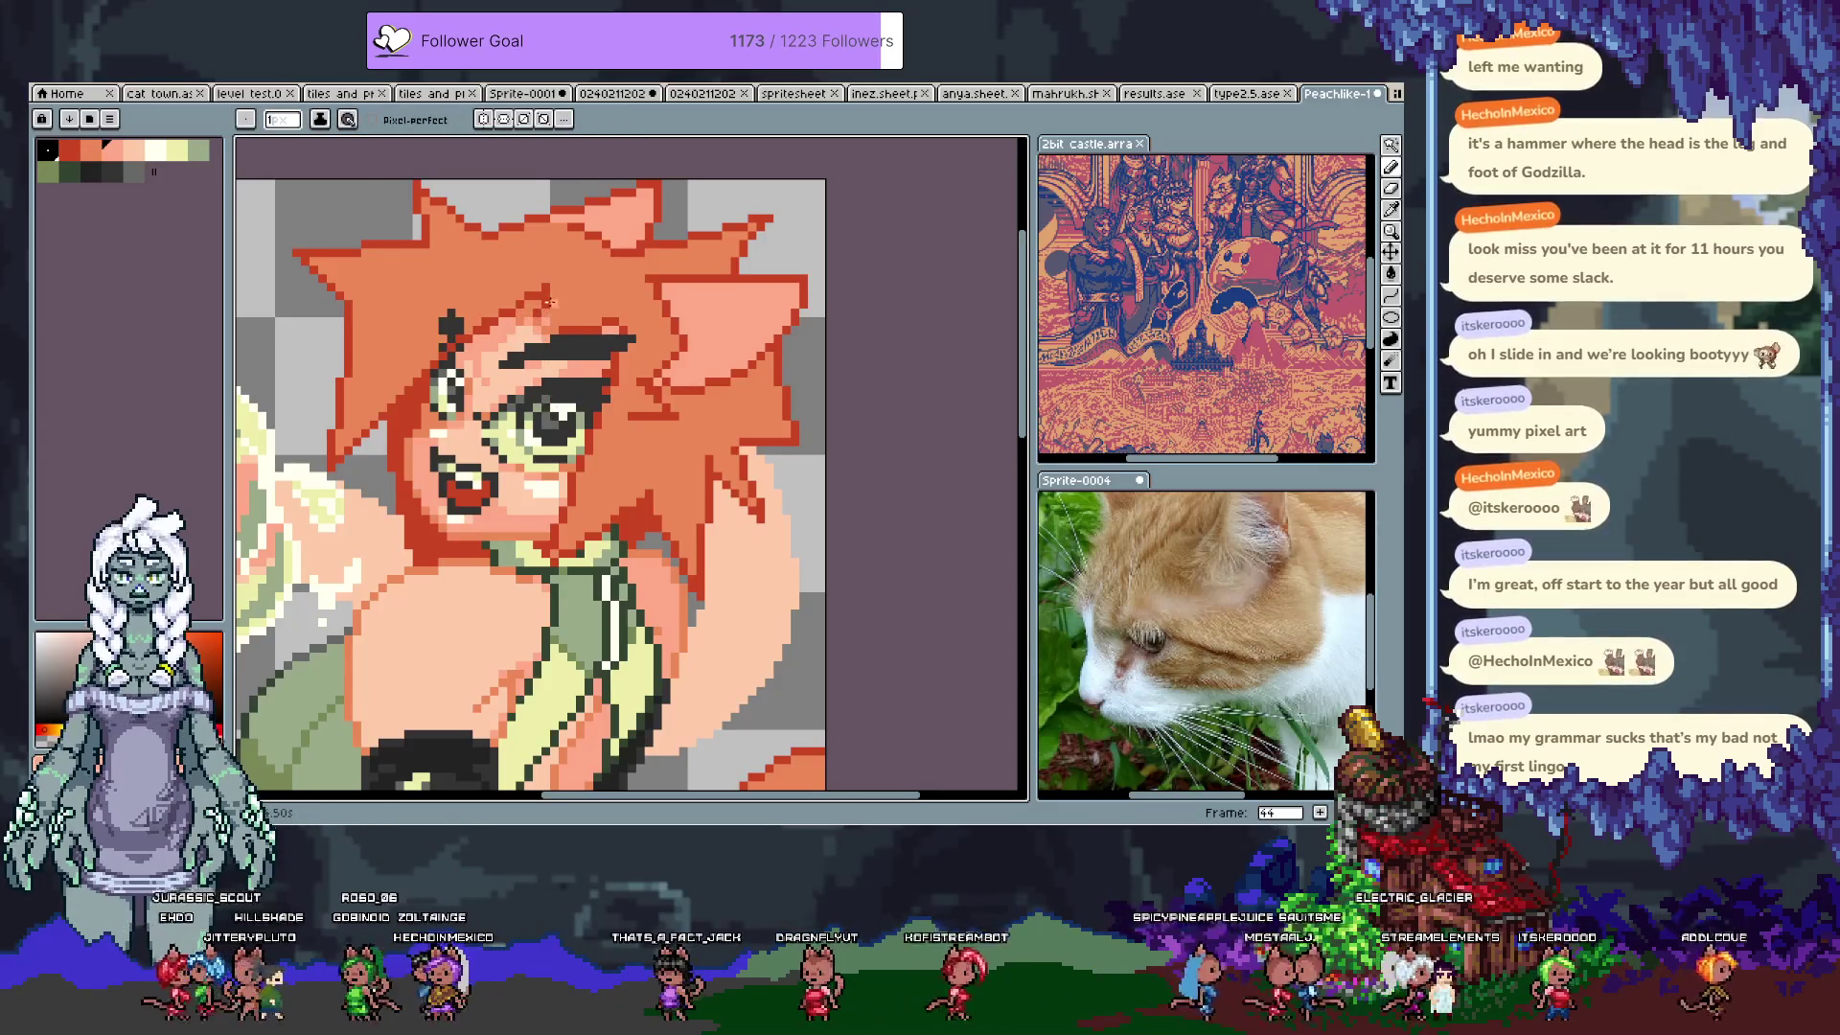
pyautogui.press('i')
pyautogui.press('b')
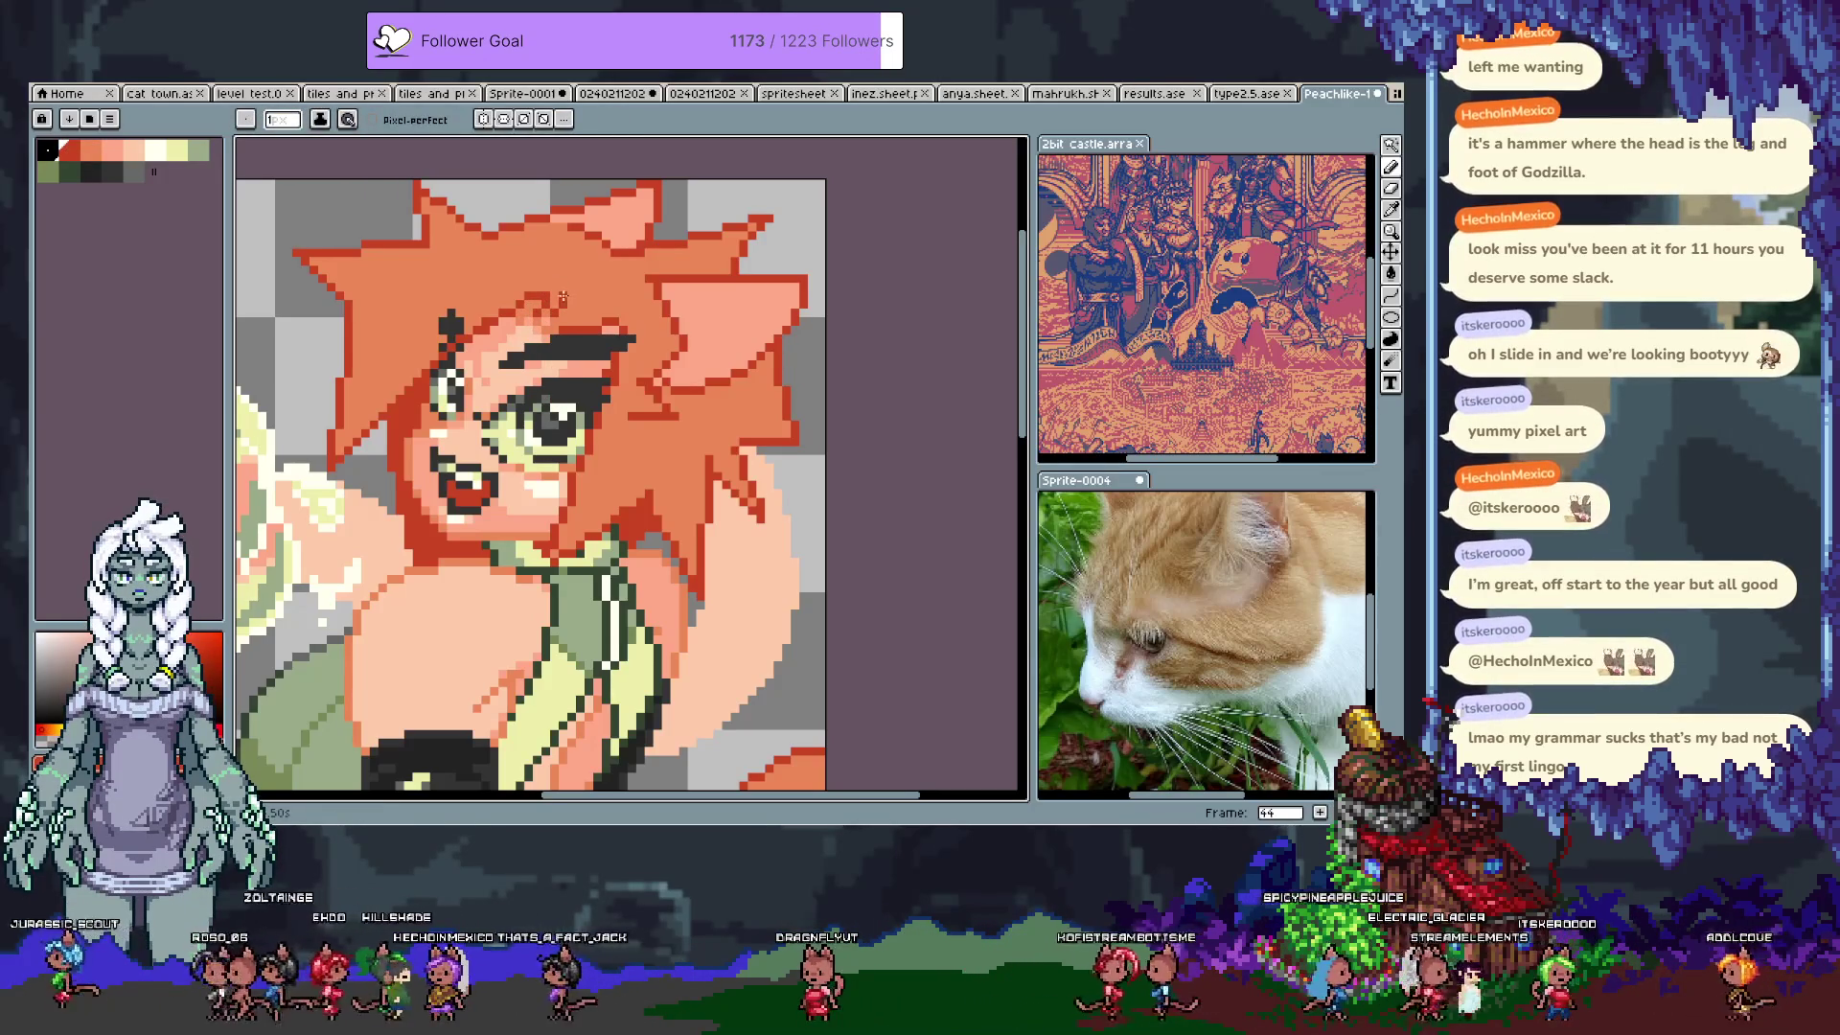
pyautogui.hotkey('ctrl', 'z')
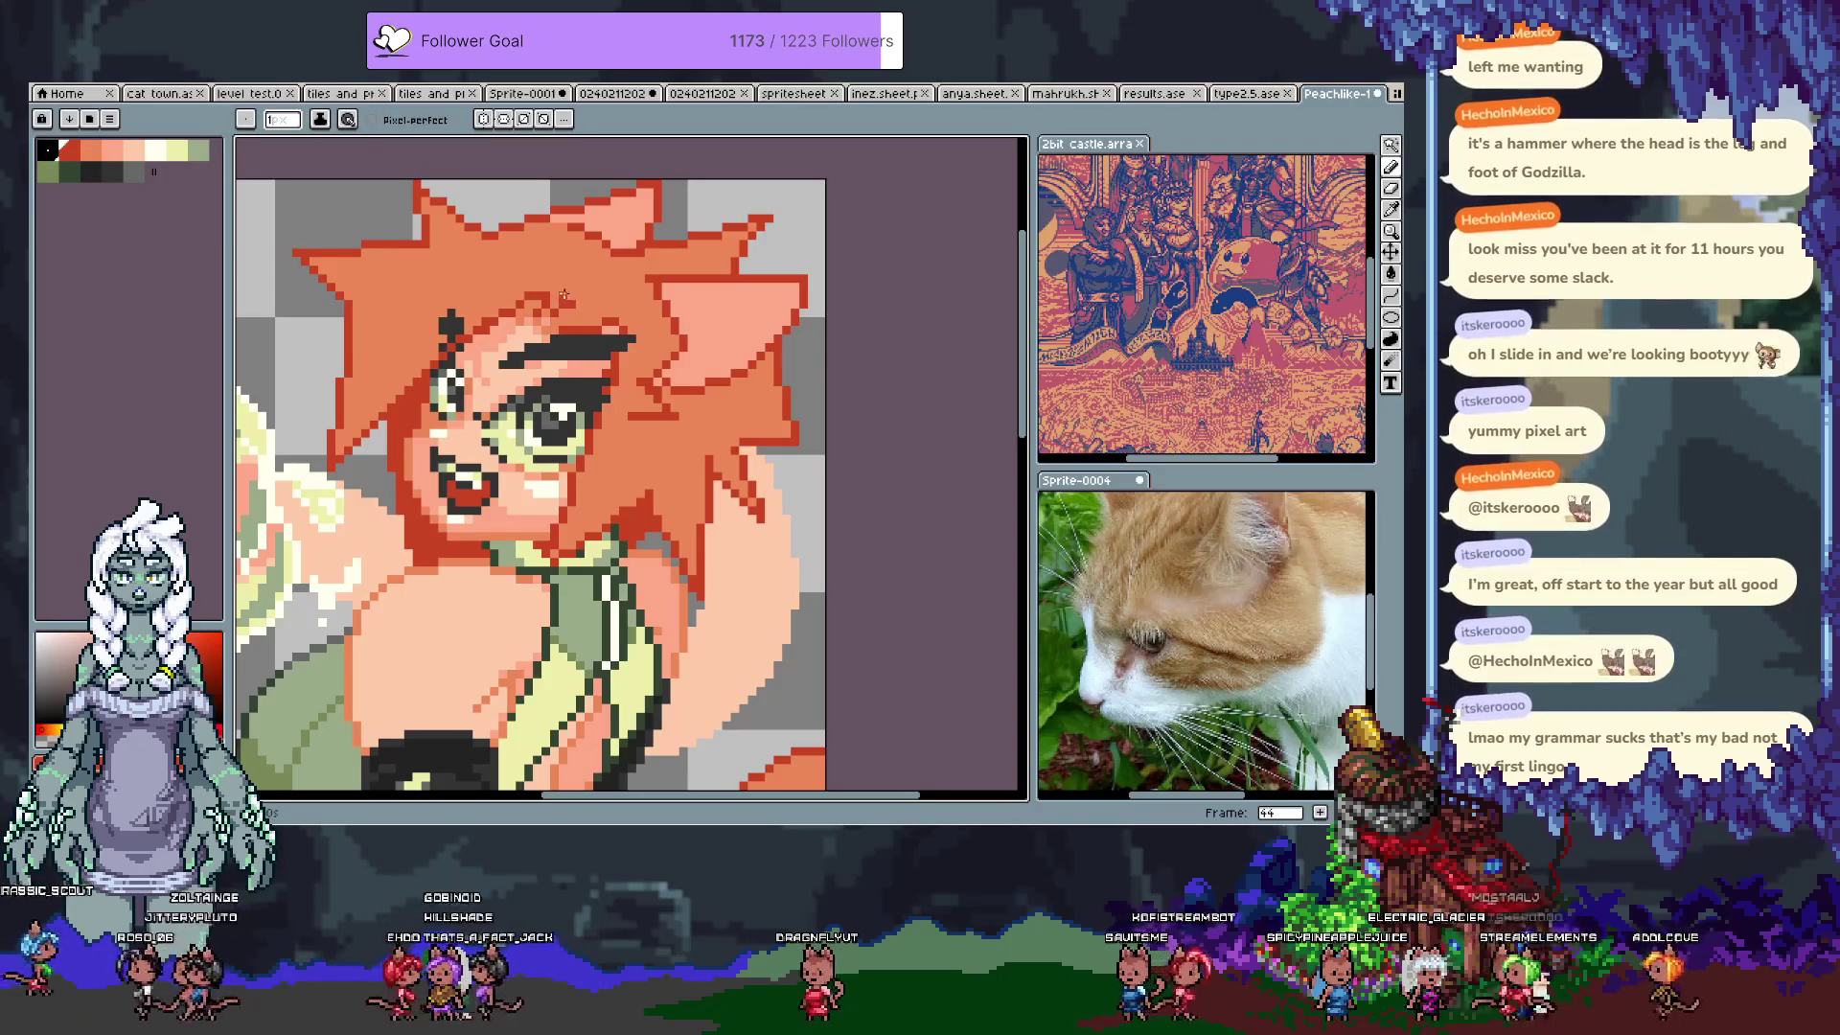
pyautogui.keyDown('alt'); pyautogui.click(483, 324); pyautogui.keyUp('alt')
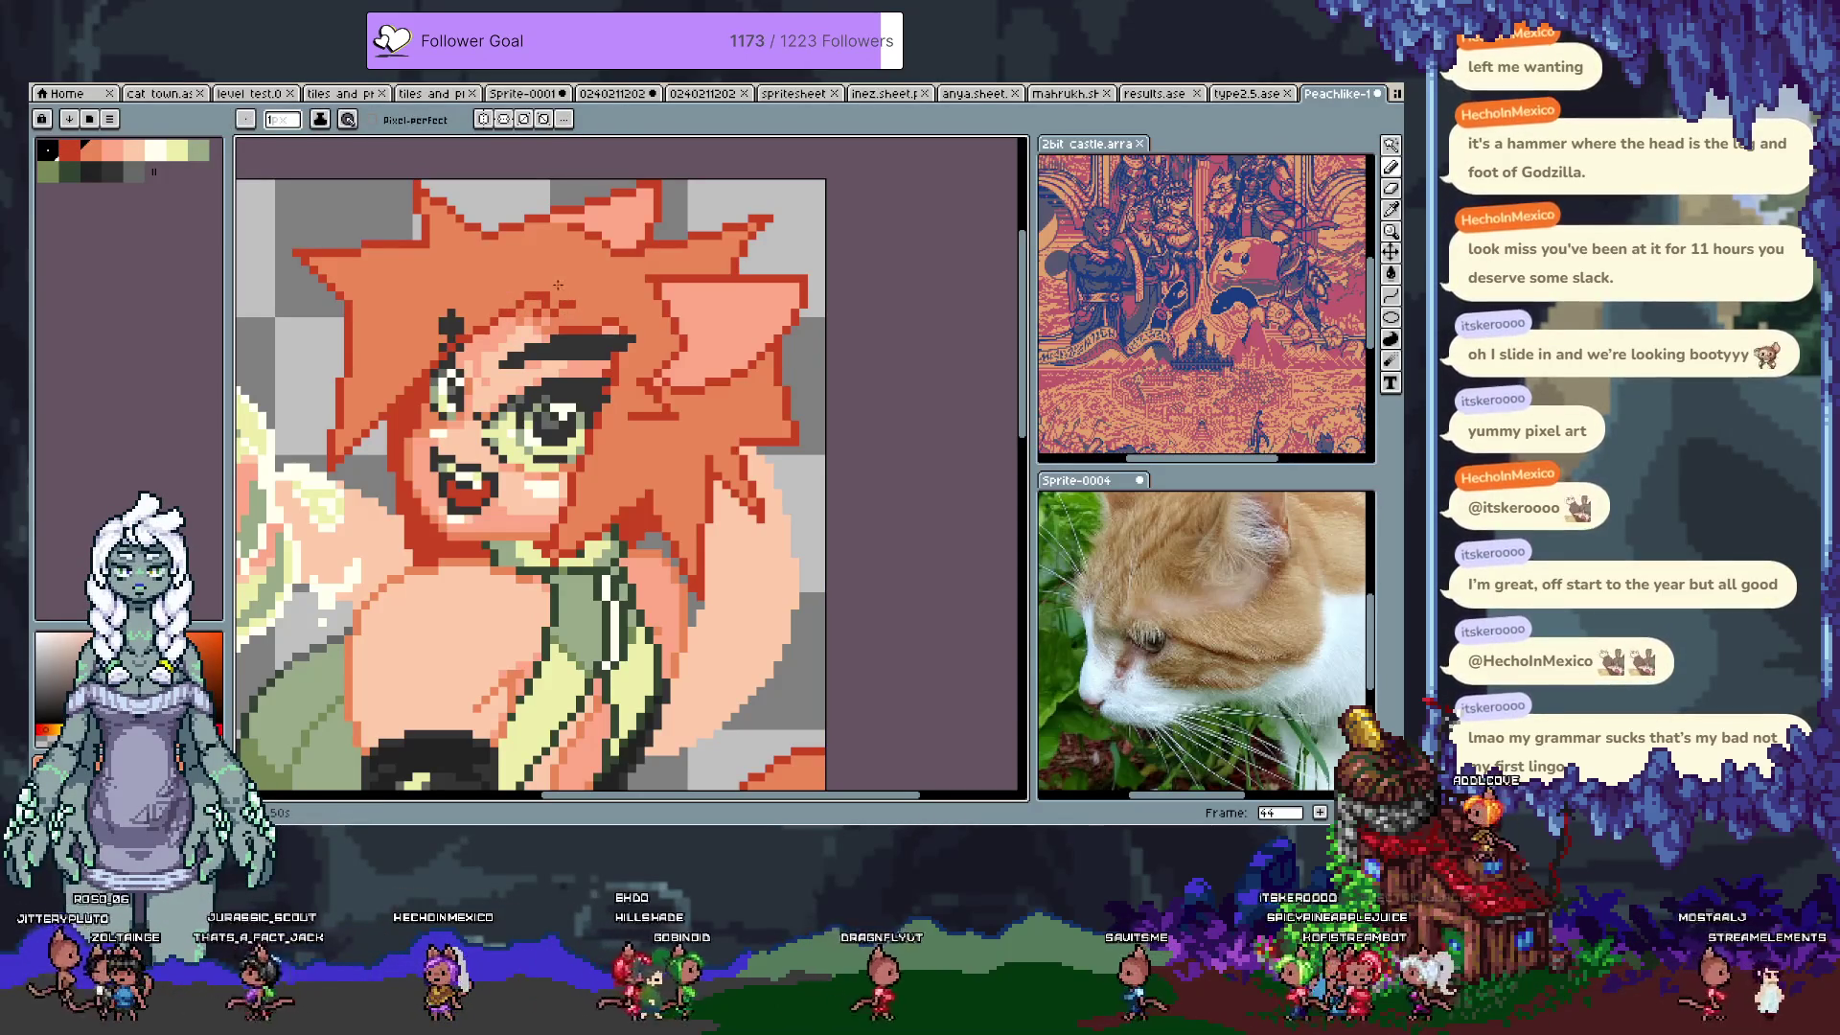
# Step: Pan down to the torso and step forward to frame 45
pyautogui.press('space')
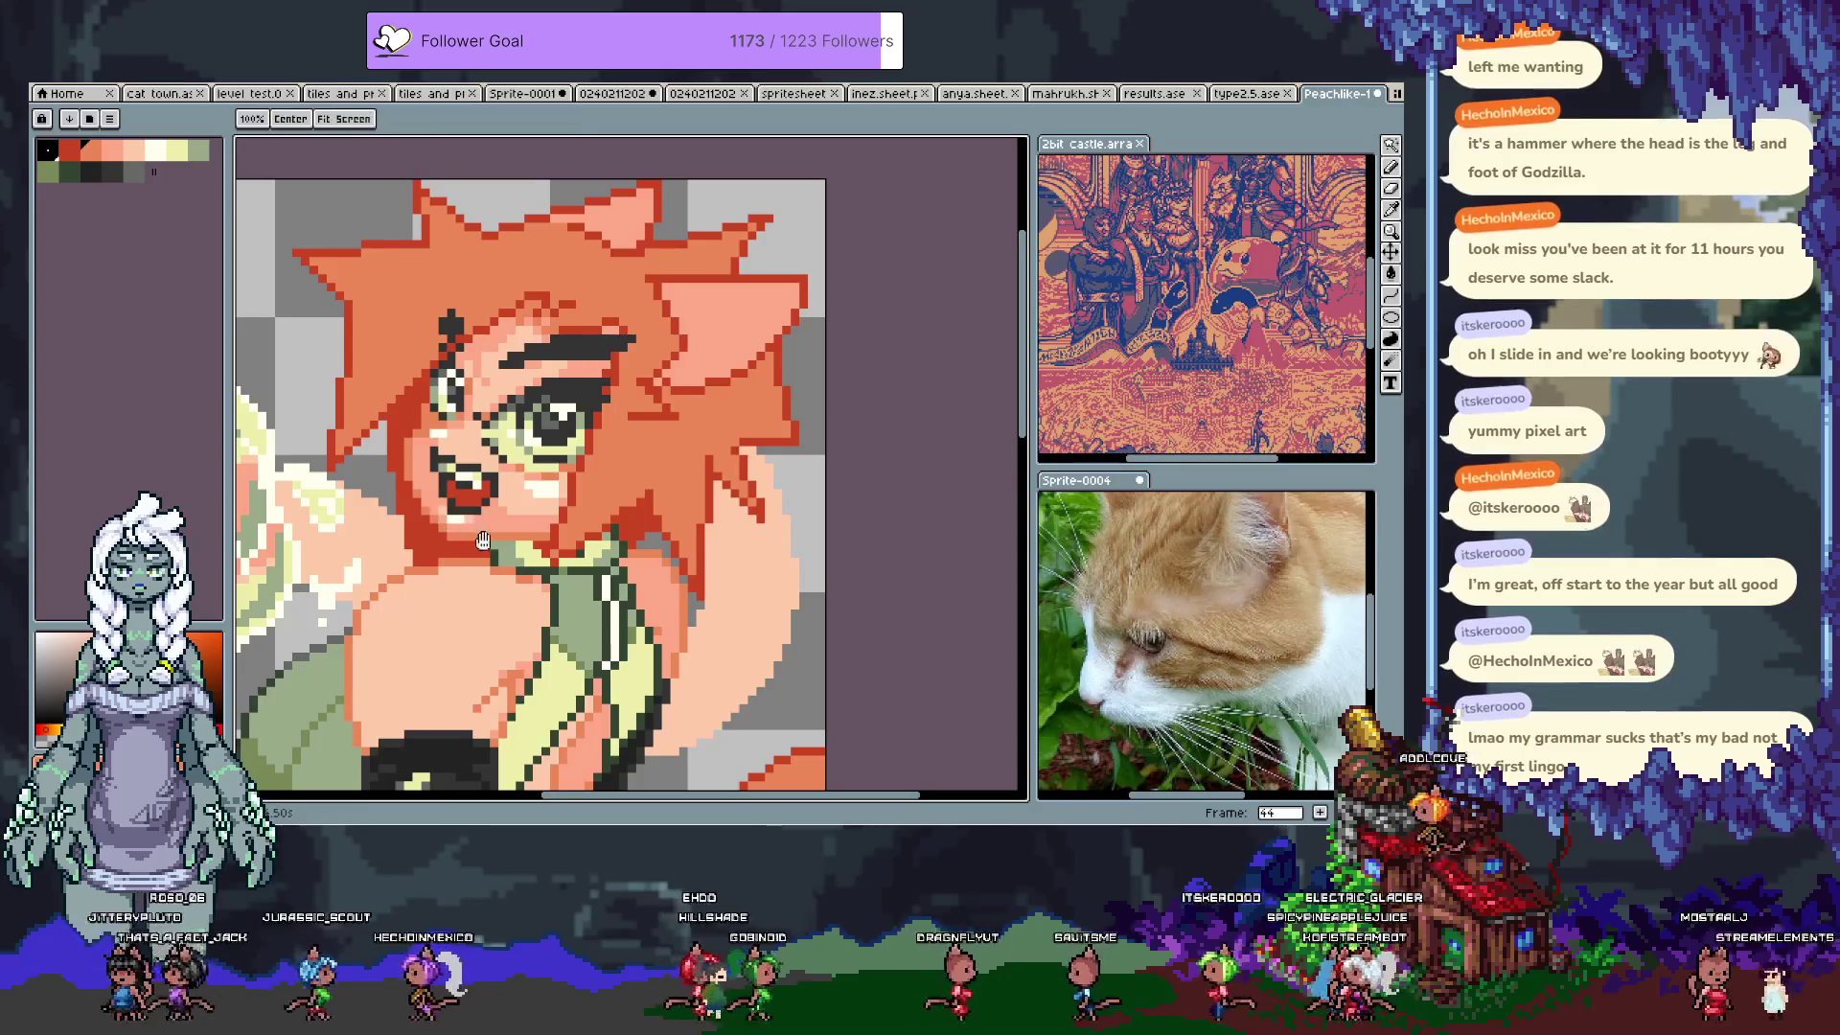
pyautogui.moveTo(528, 755)
pyautogui.mouseDown()
pyautogui.moveTo(442, 620)
pyautogui.moveTo(437, 515)
pyautogui.moveTo(475, 577)
pyautogui.mouseUp()
pyautogui.press('i')
pyautogui.press('Tab')
pyautogui.press('Tab')
pyautogui.press('Right')
# Step: Bring the black glove into view and try two dark shades on it, undoing both
pyautogui.press('b')
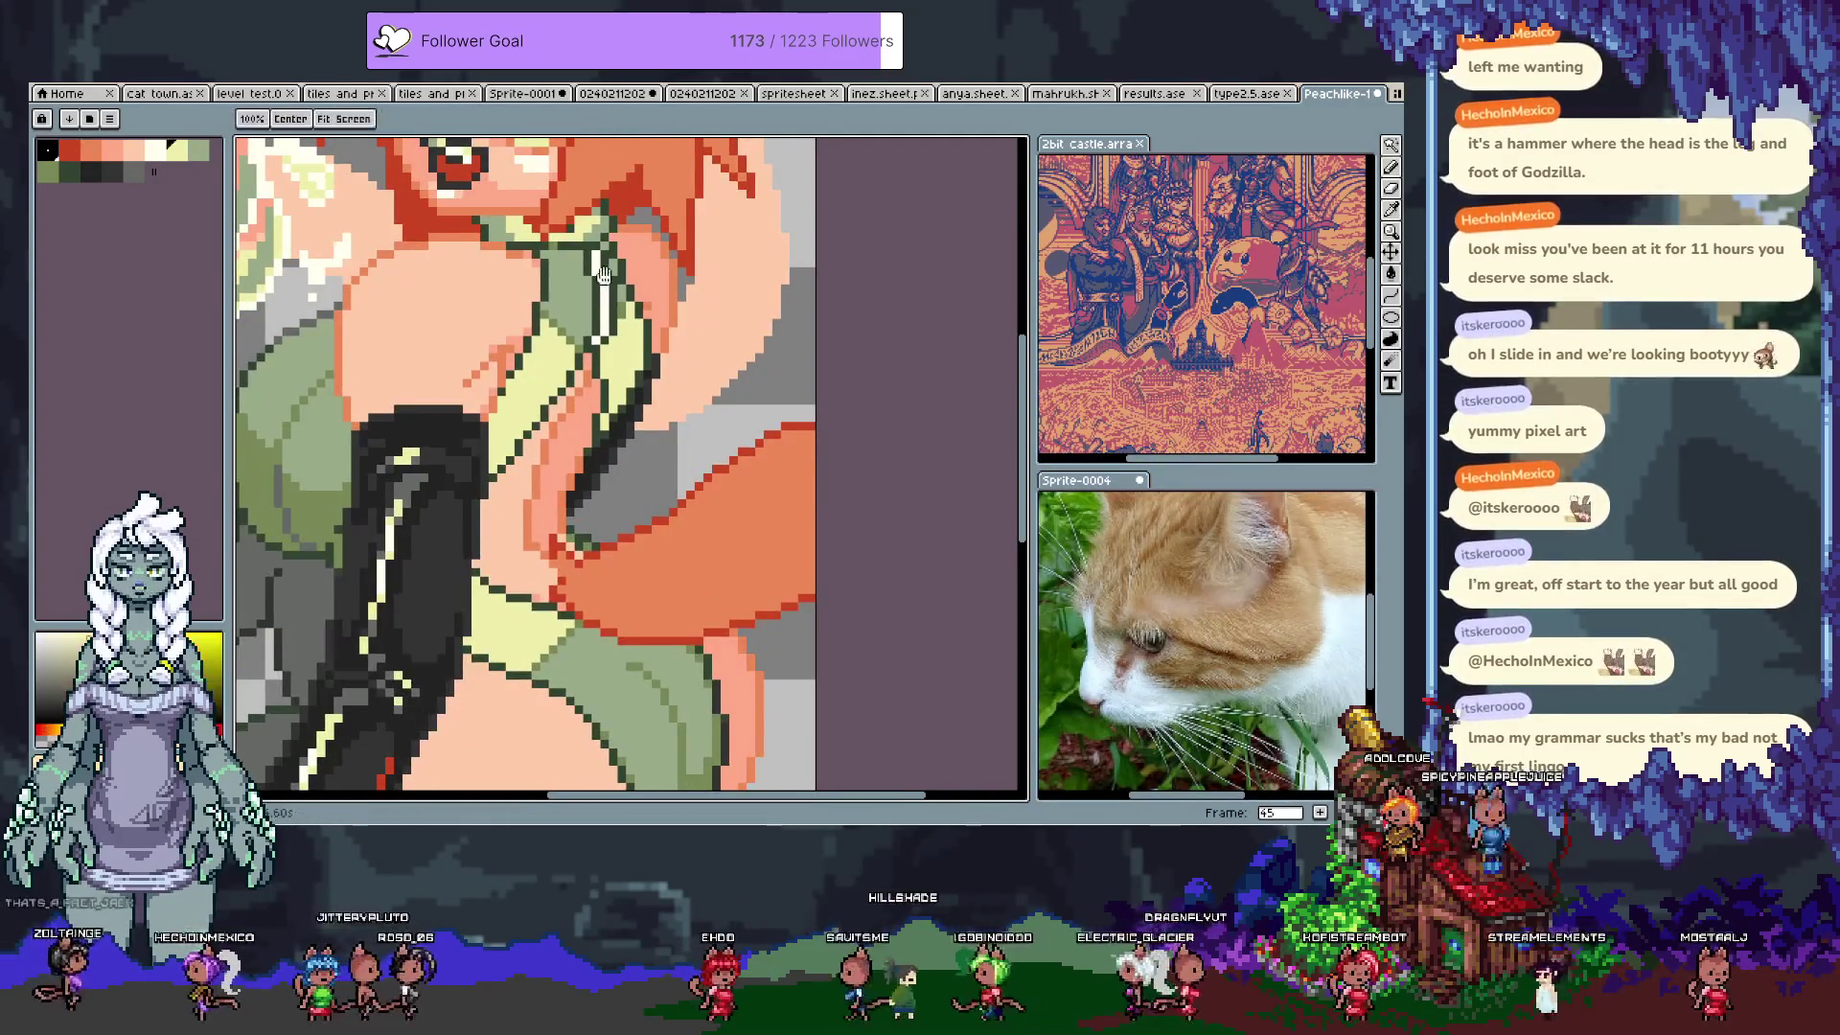
pyautogui.scroll(3, 569, 393)
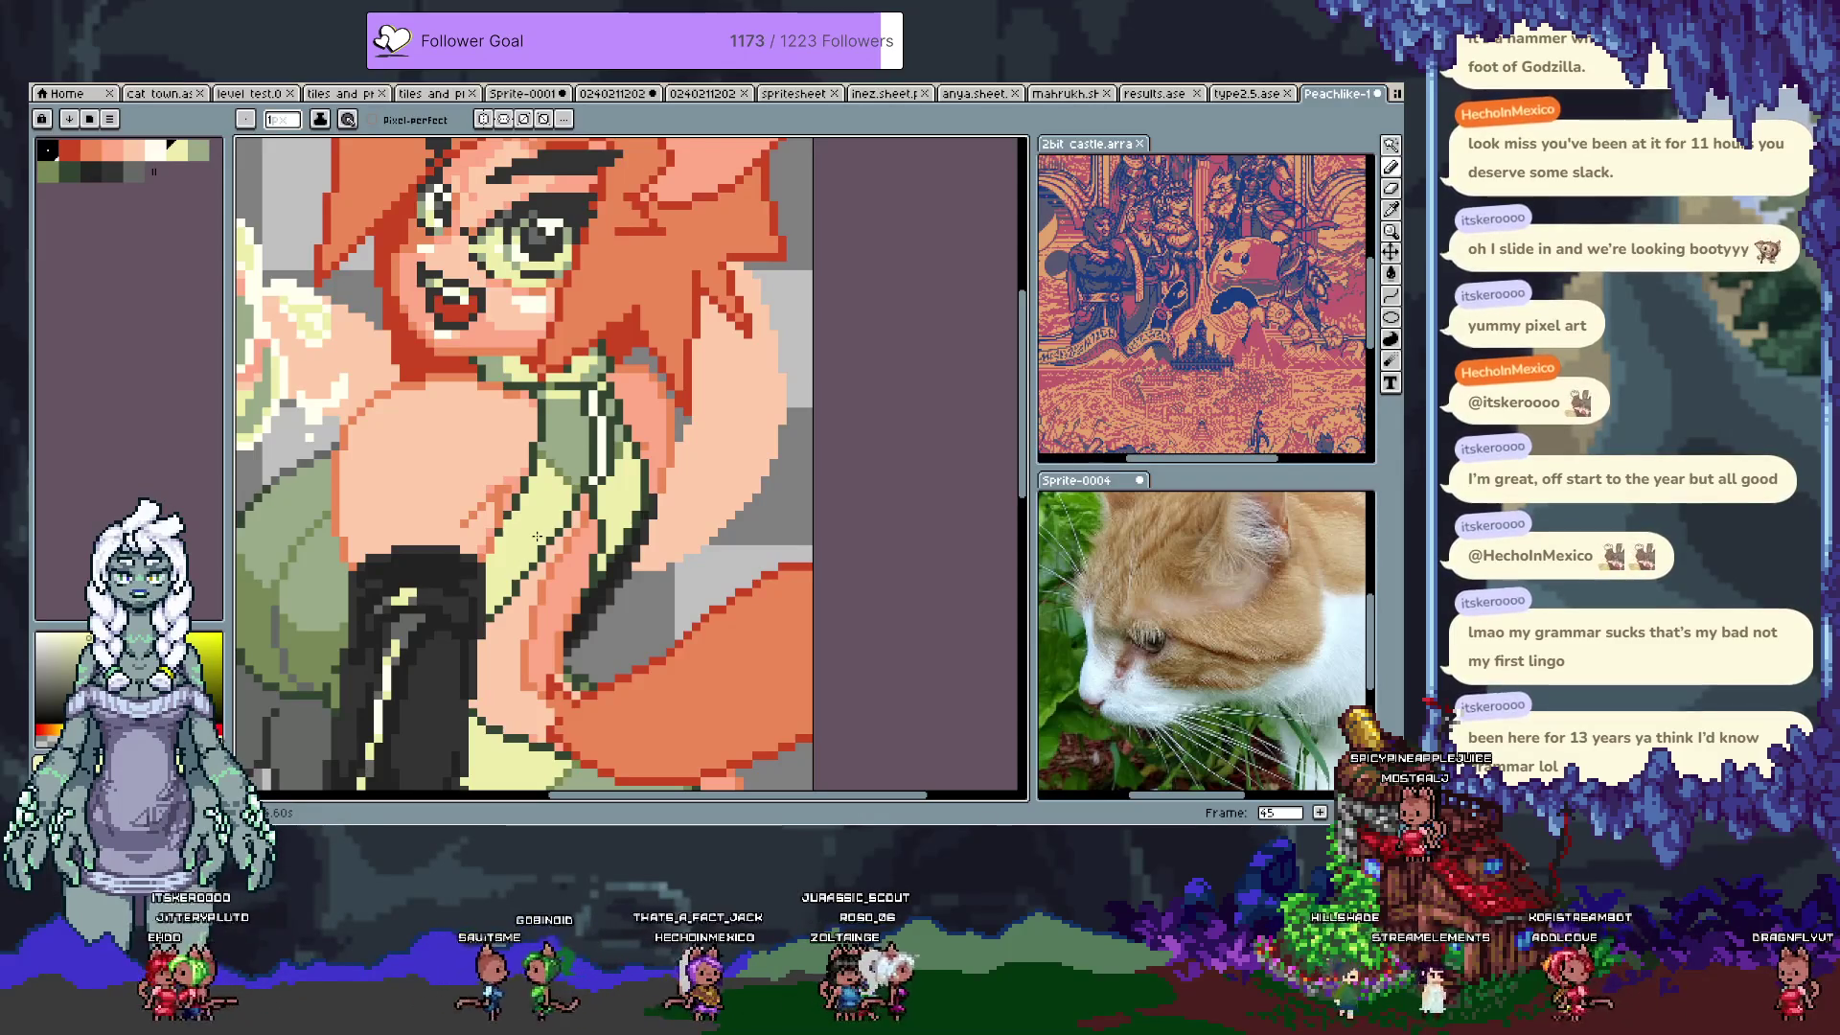
pyautogui.moveTo(537, 538); pyautogui.dragTo(630, 395)
pyautogui.keyDown('alt'); pyautogui.click(646, 369); pyautogui.keyUp('alt')
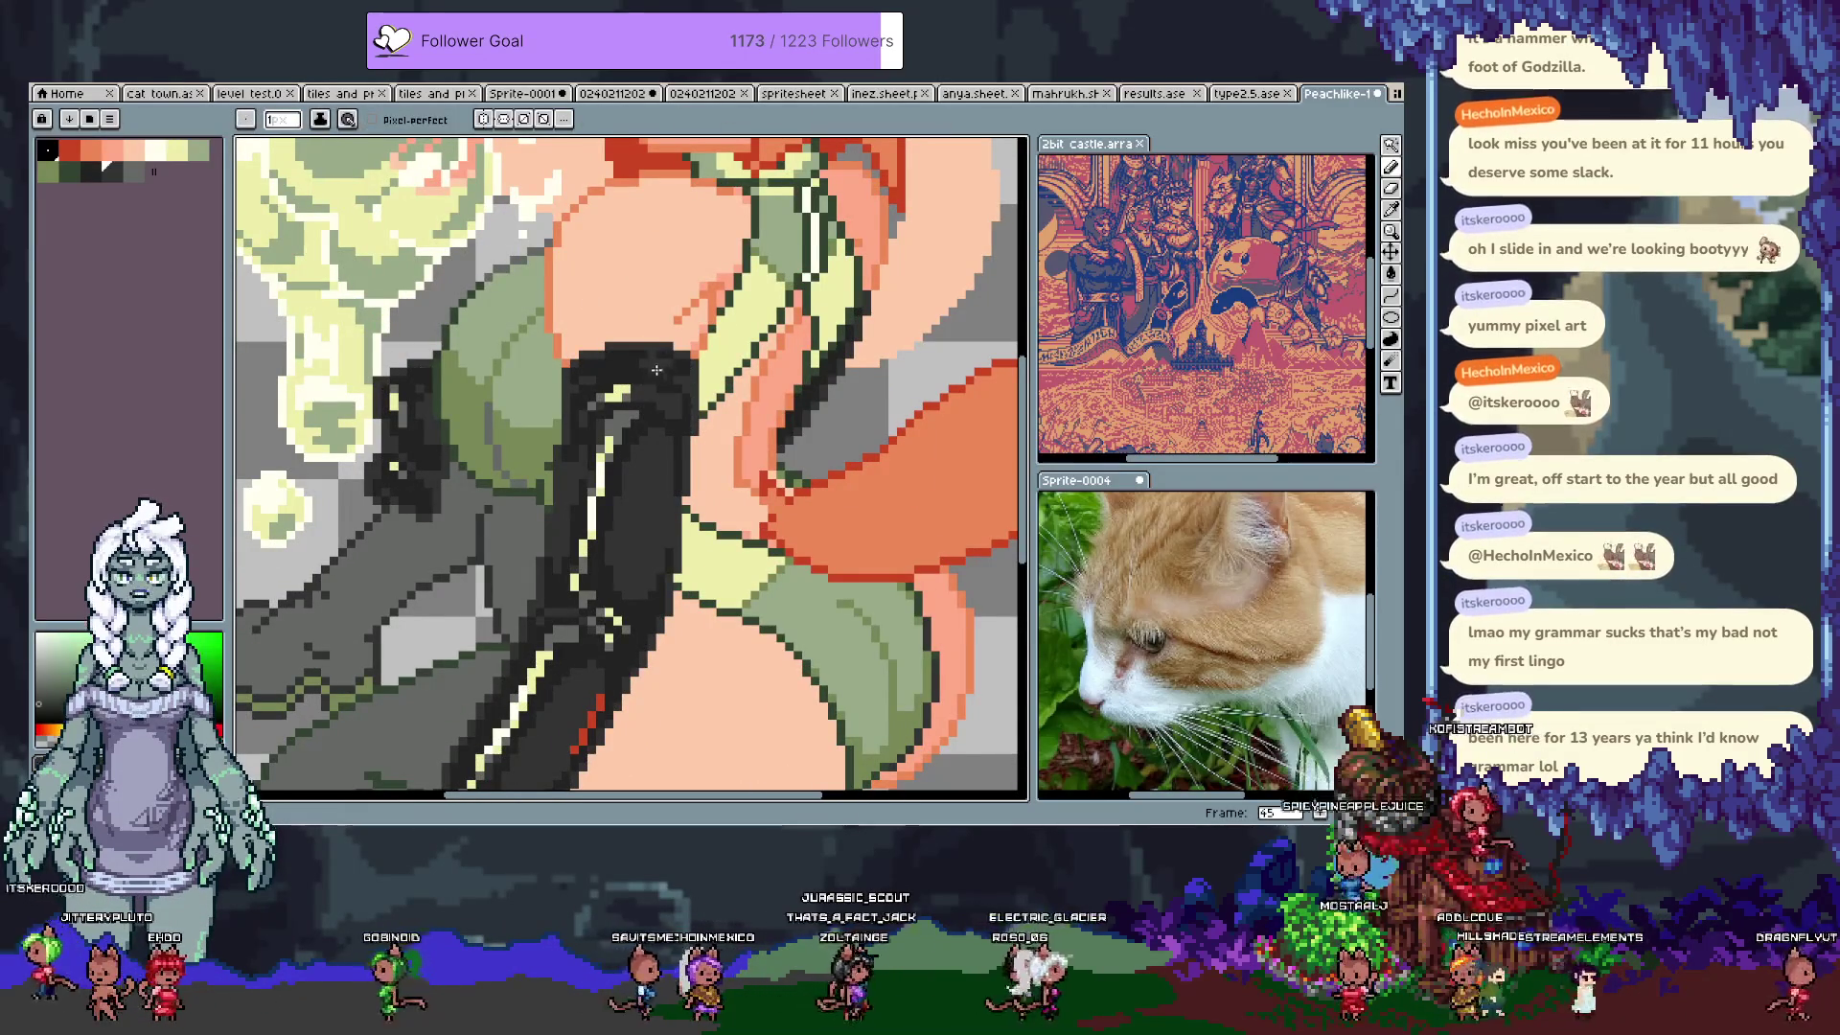
pyautogui.hotkey('ctrl', 'z')
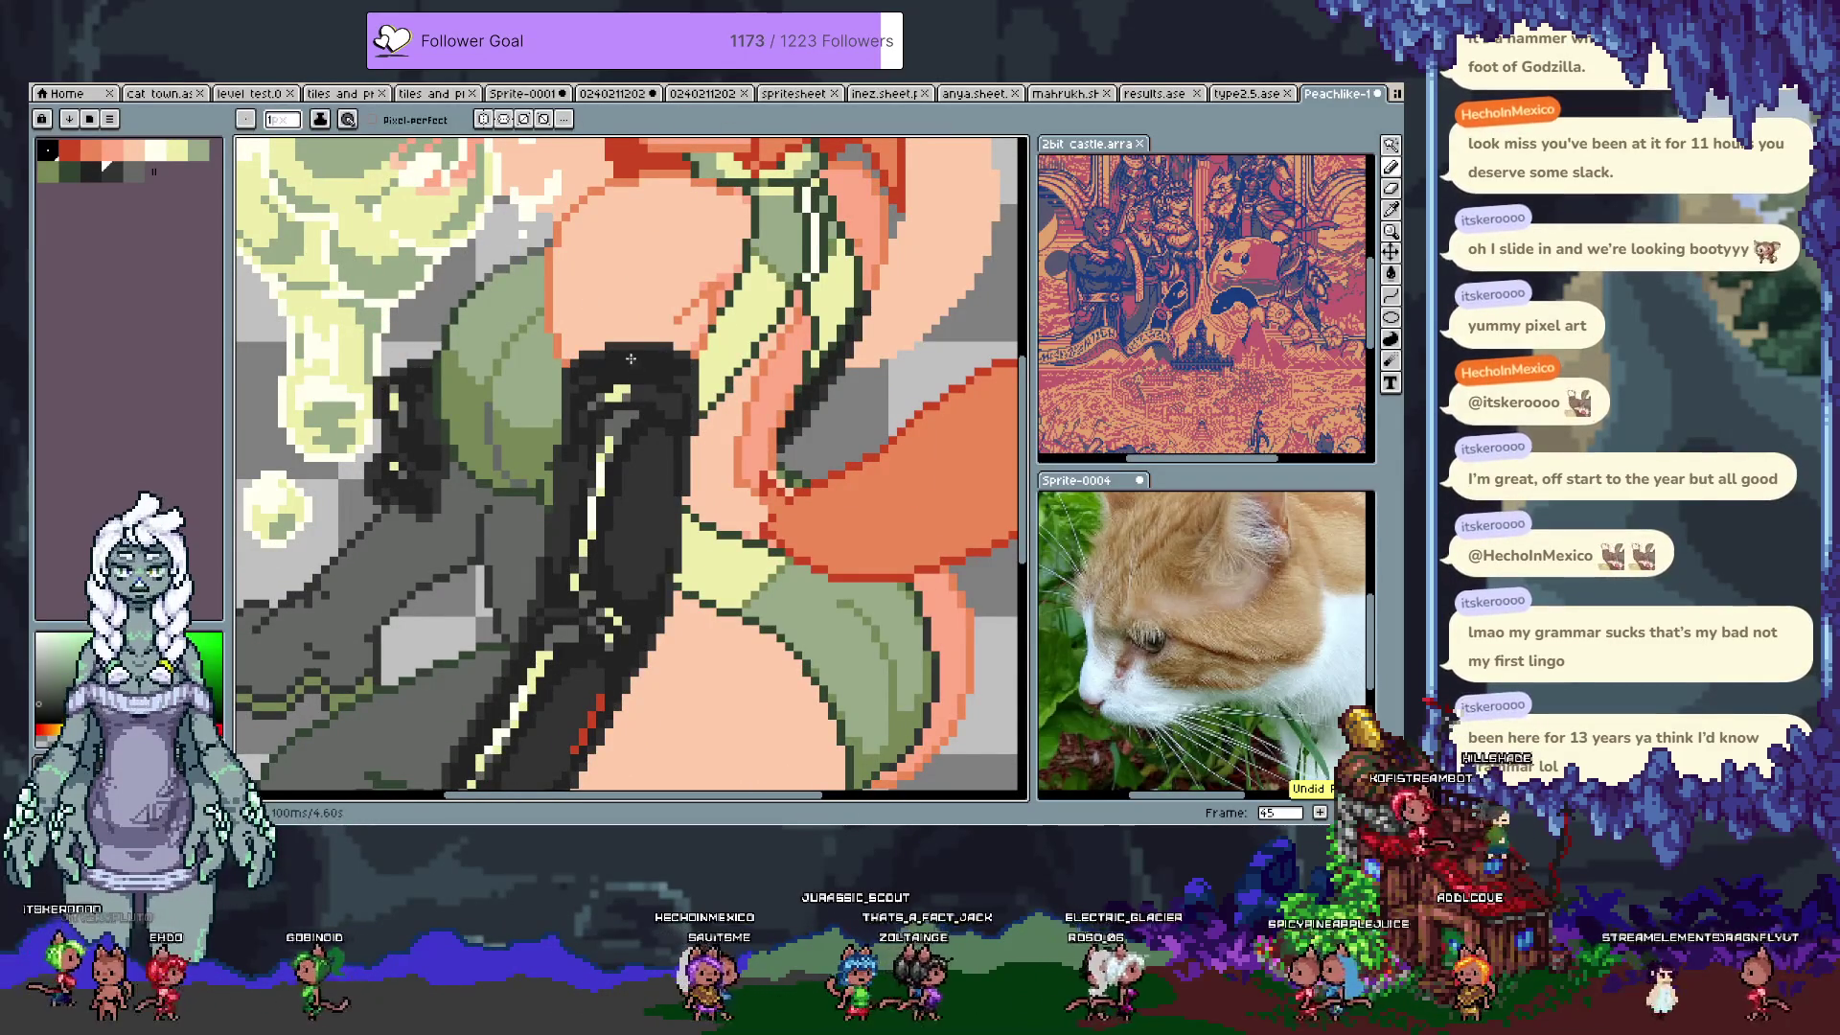
pyautogui.keyDown('alt'); pyautogui.click(645, 351); pyautogui.keyUp('alt')
pyautogui.hotkey('ctrl', 'z')
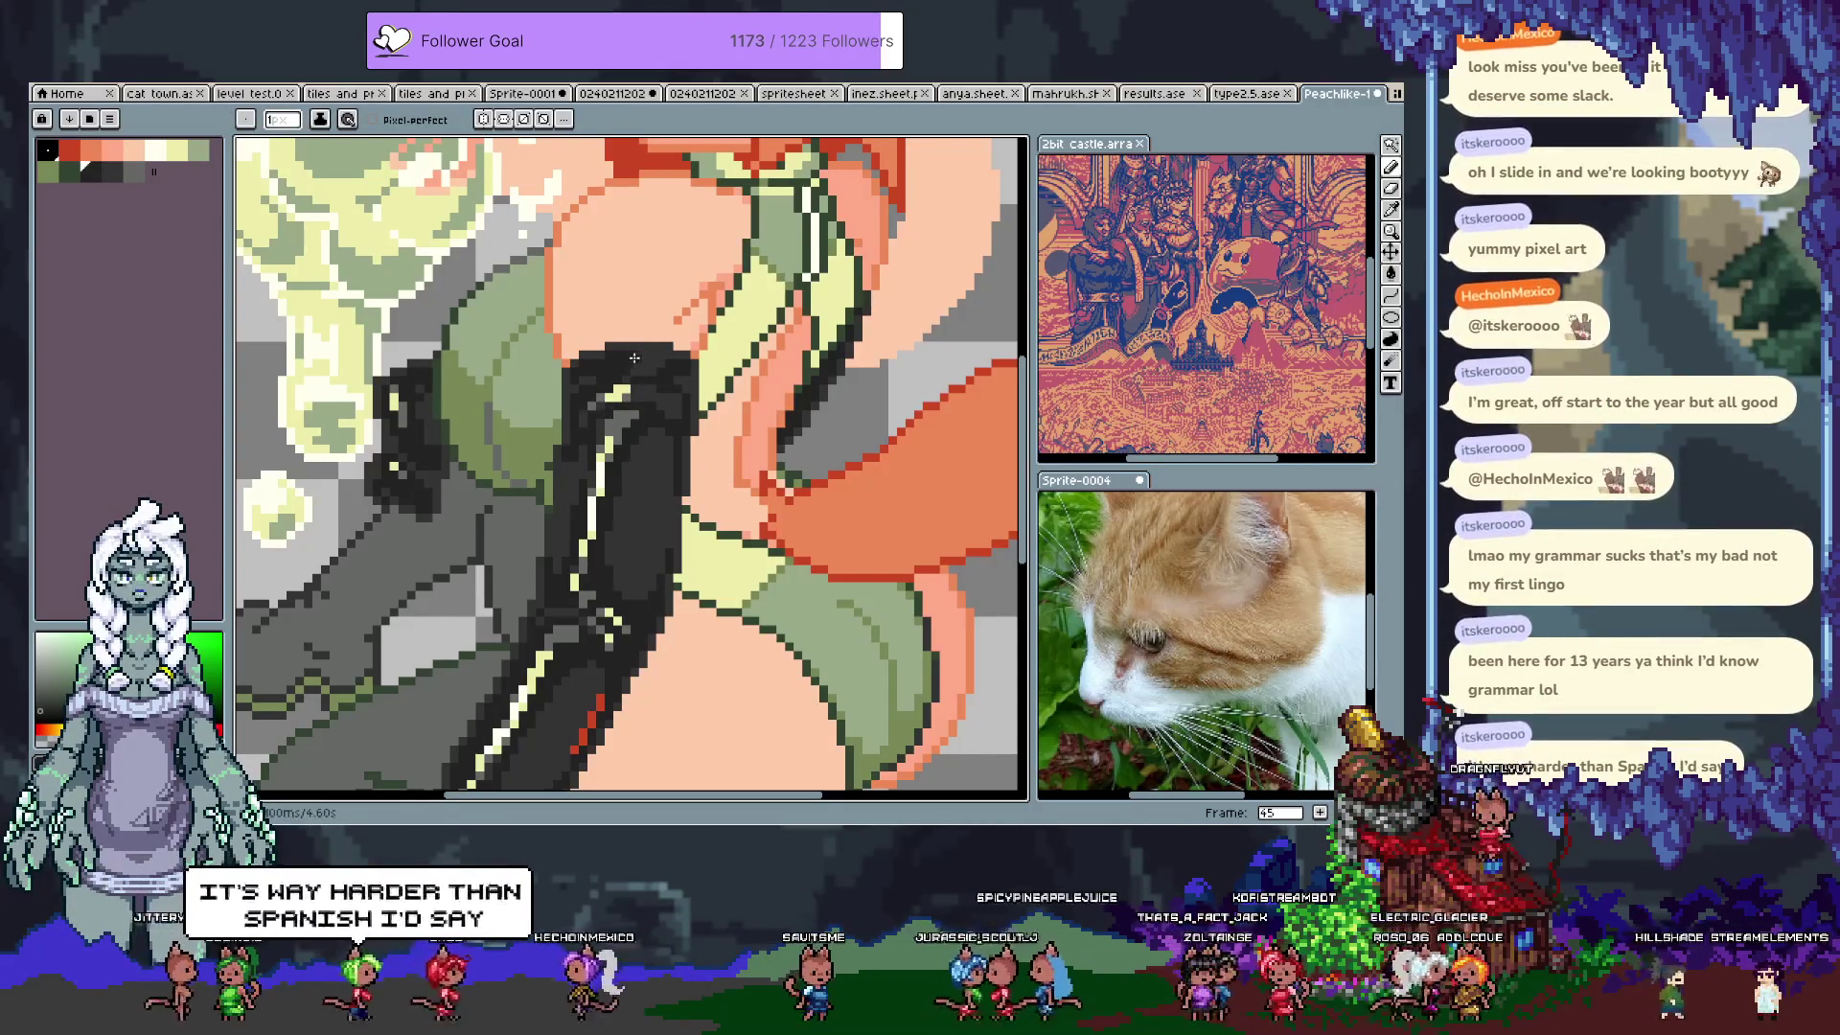
# Step: Reshade the glove in dark grey with small pale highlights, then sample the red-orange
pyautogui.press('w')
pyautogui.press('b')
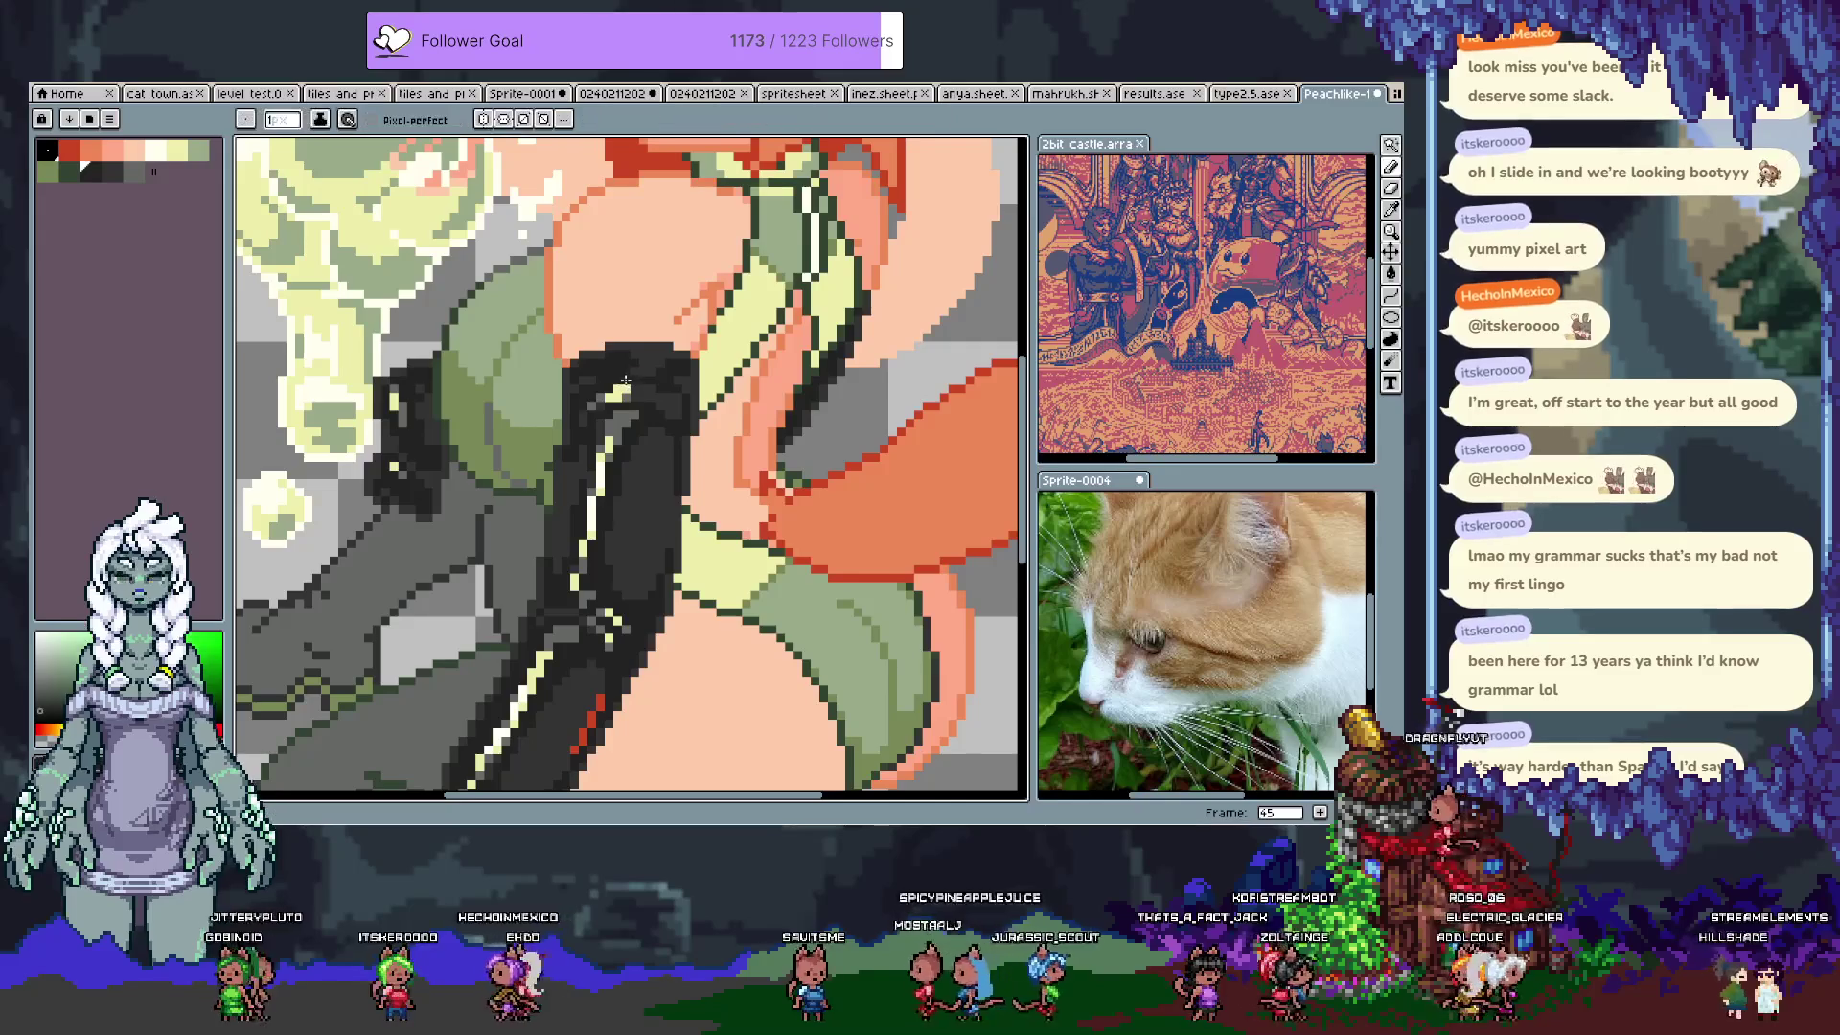
pyautogui.press('w')
pyautogui.click(632, 353)
pyautogui.press('b')
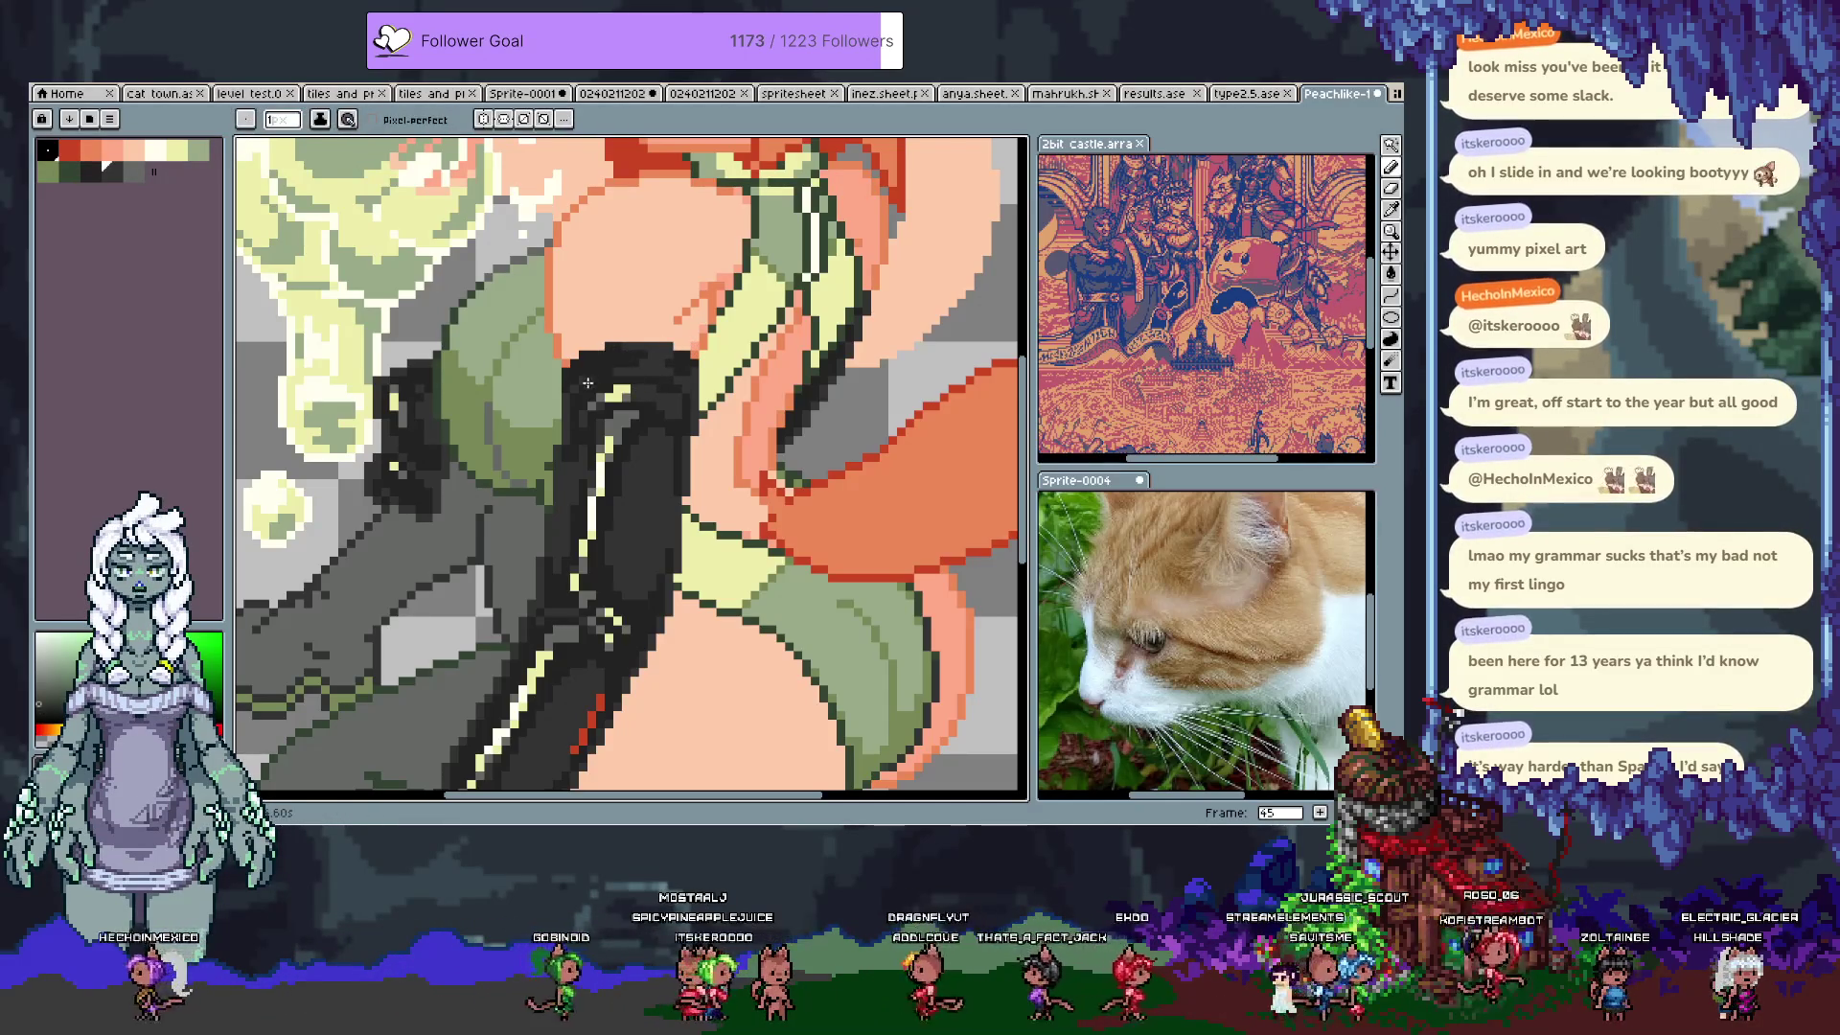
pyautogui.press('i')
pyautogui.keyDown('alt'); pyautogui.click(559, 316); pyautogui.keyUp('alt')
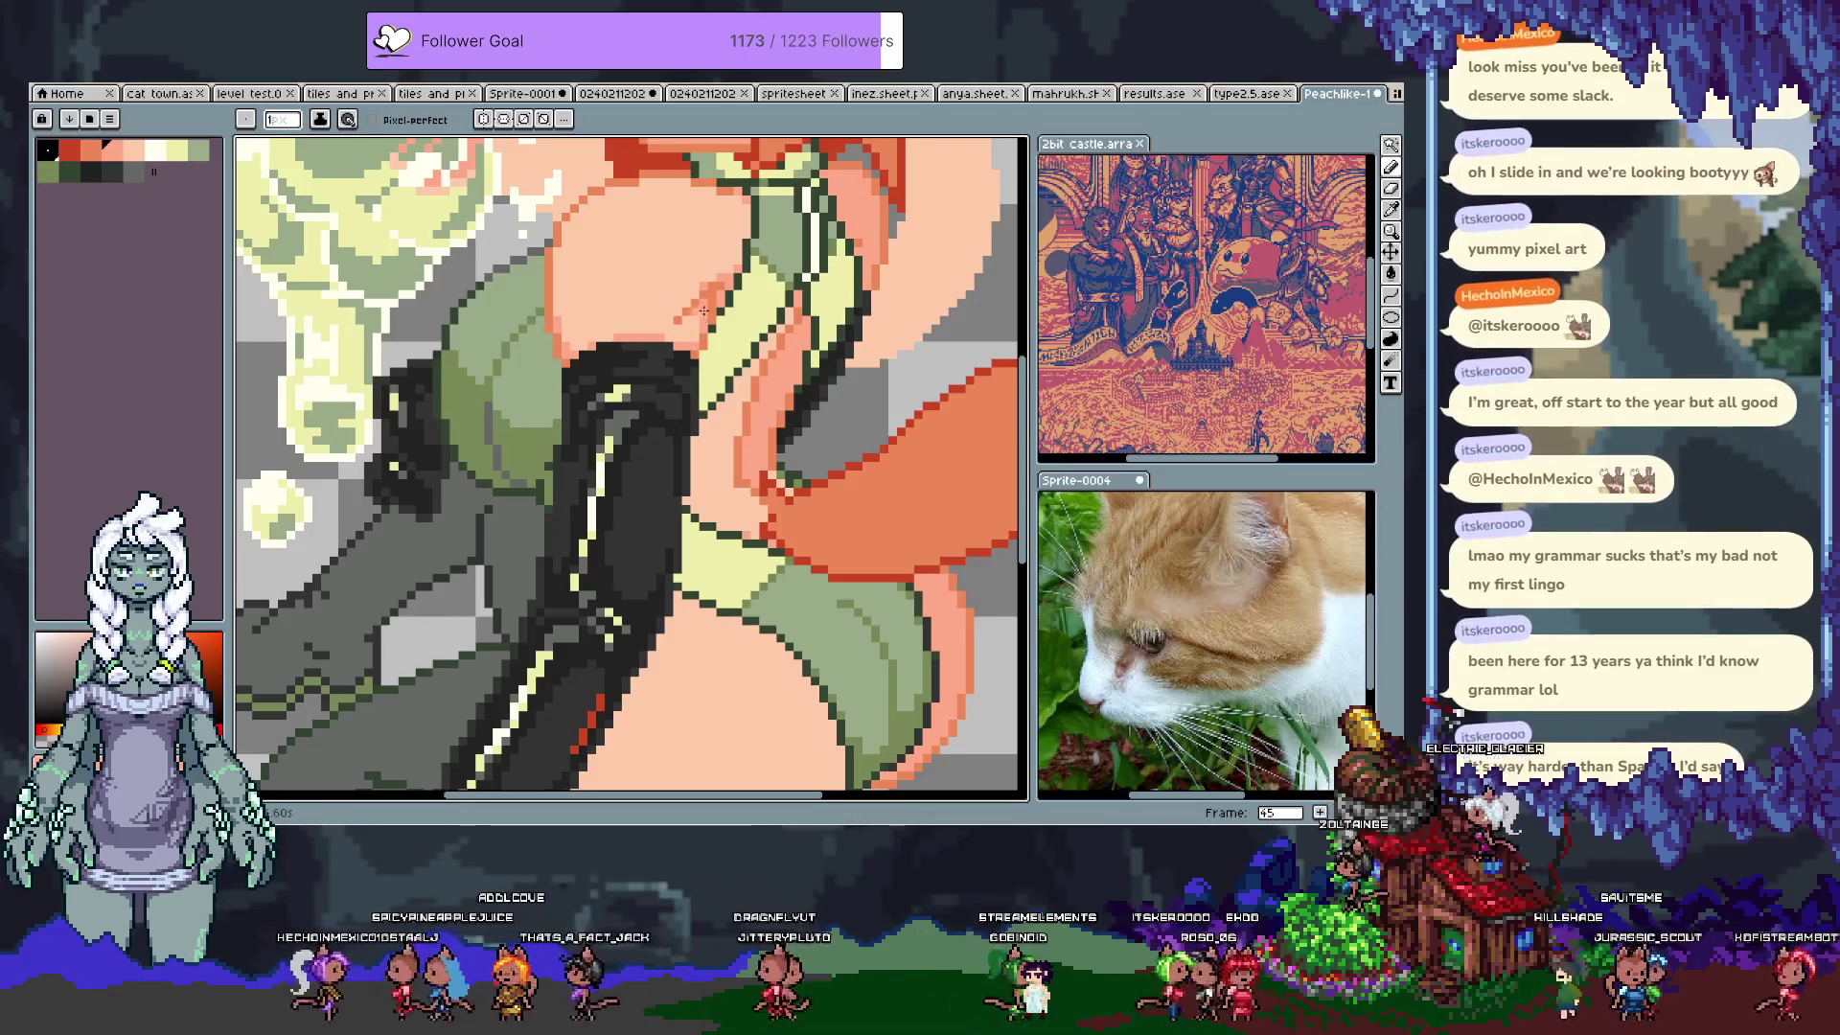
pyautogui.scroll(-1, 711, 300)
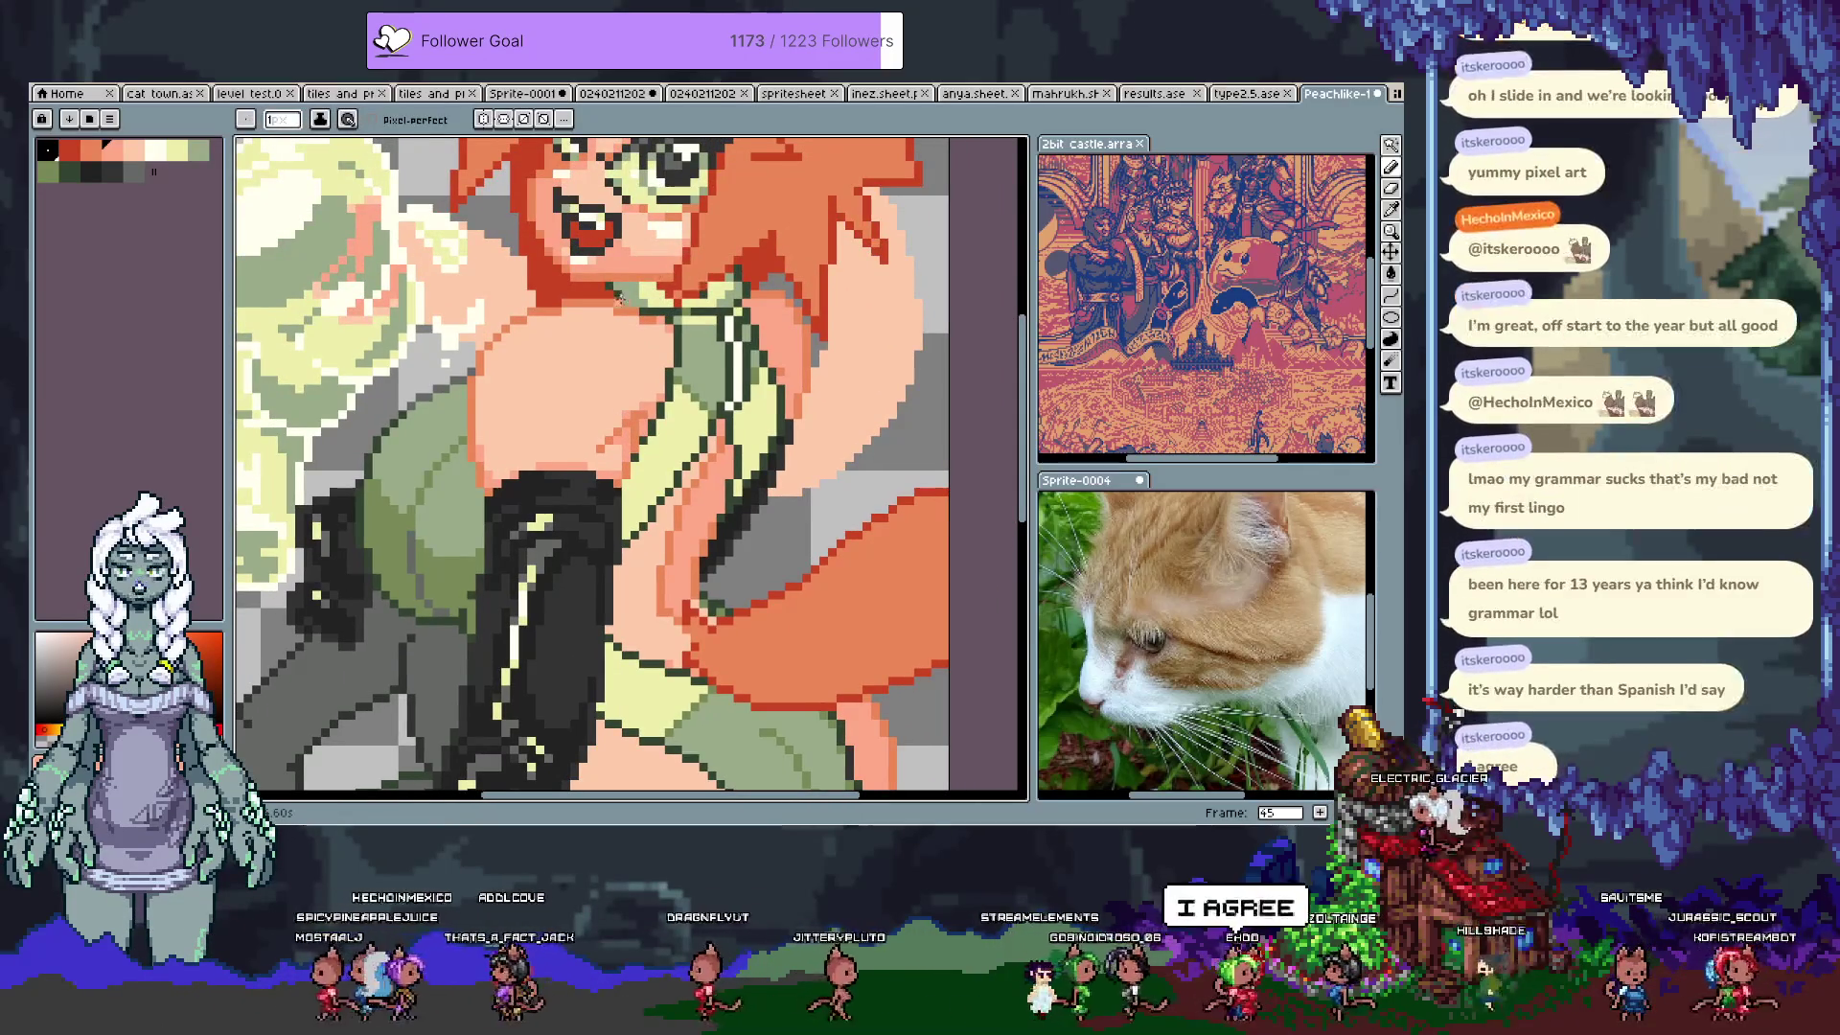
# Step: Sample peach skin, red, and pale yellow glow colours from the artwork for chest fixes
pyautogui.keyDown('alt'); pyautogui.click(634, 319); pyautogui.keyUp('alt')
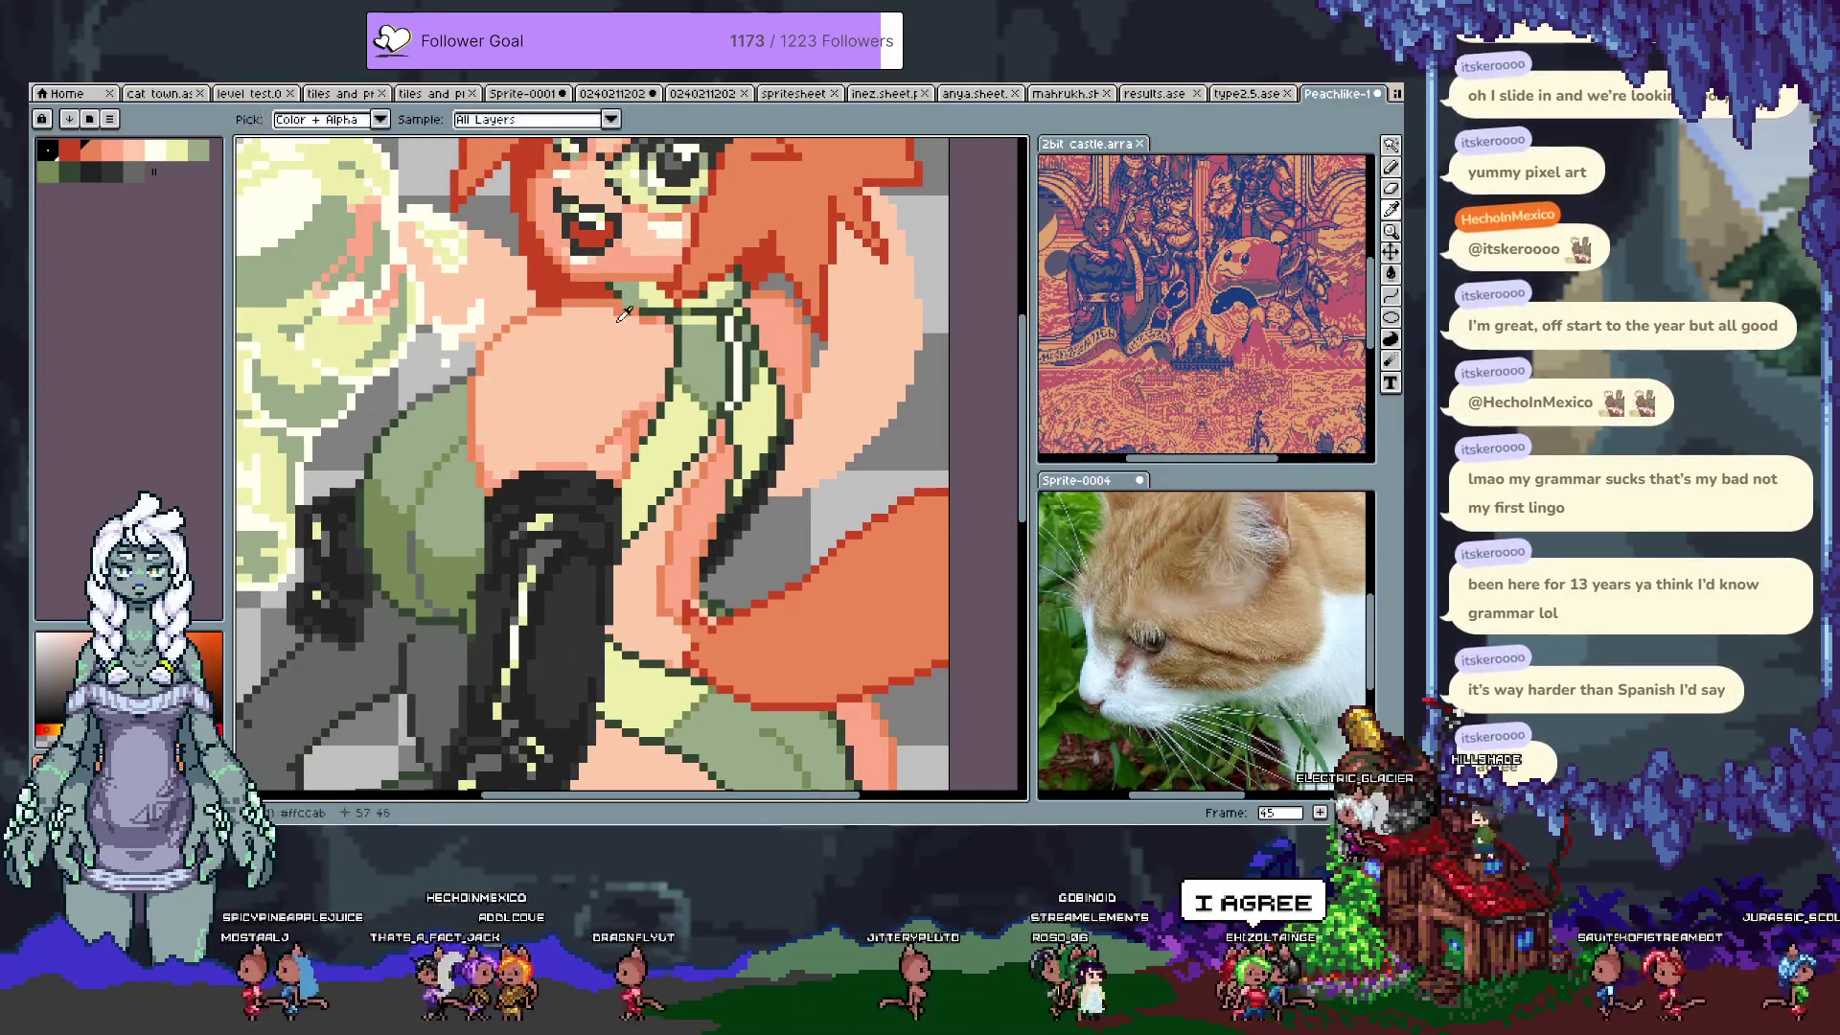
pyautogui.keyDown('alt'); pyautogui.click(681, 266); pyautogui.keyUp('alt')
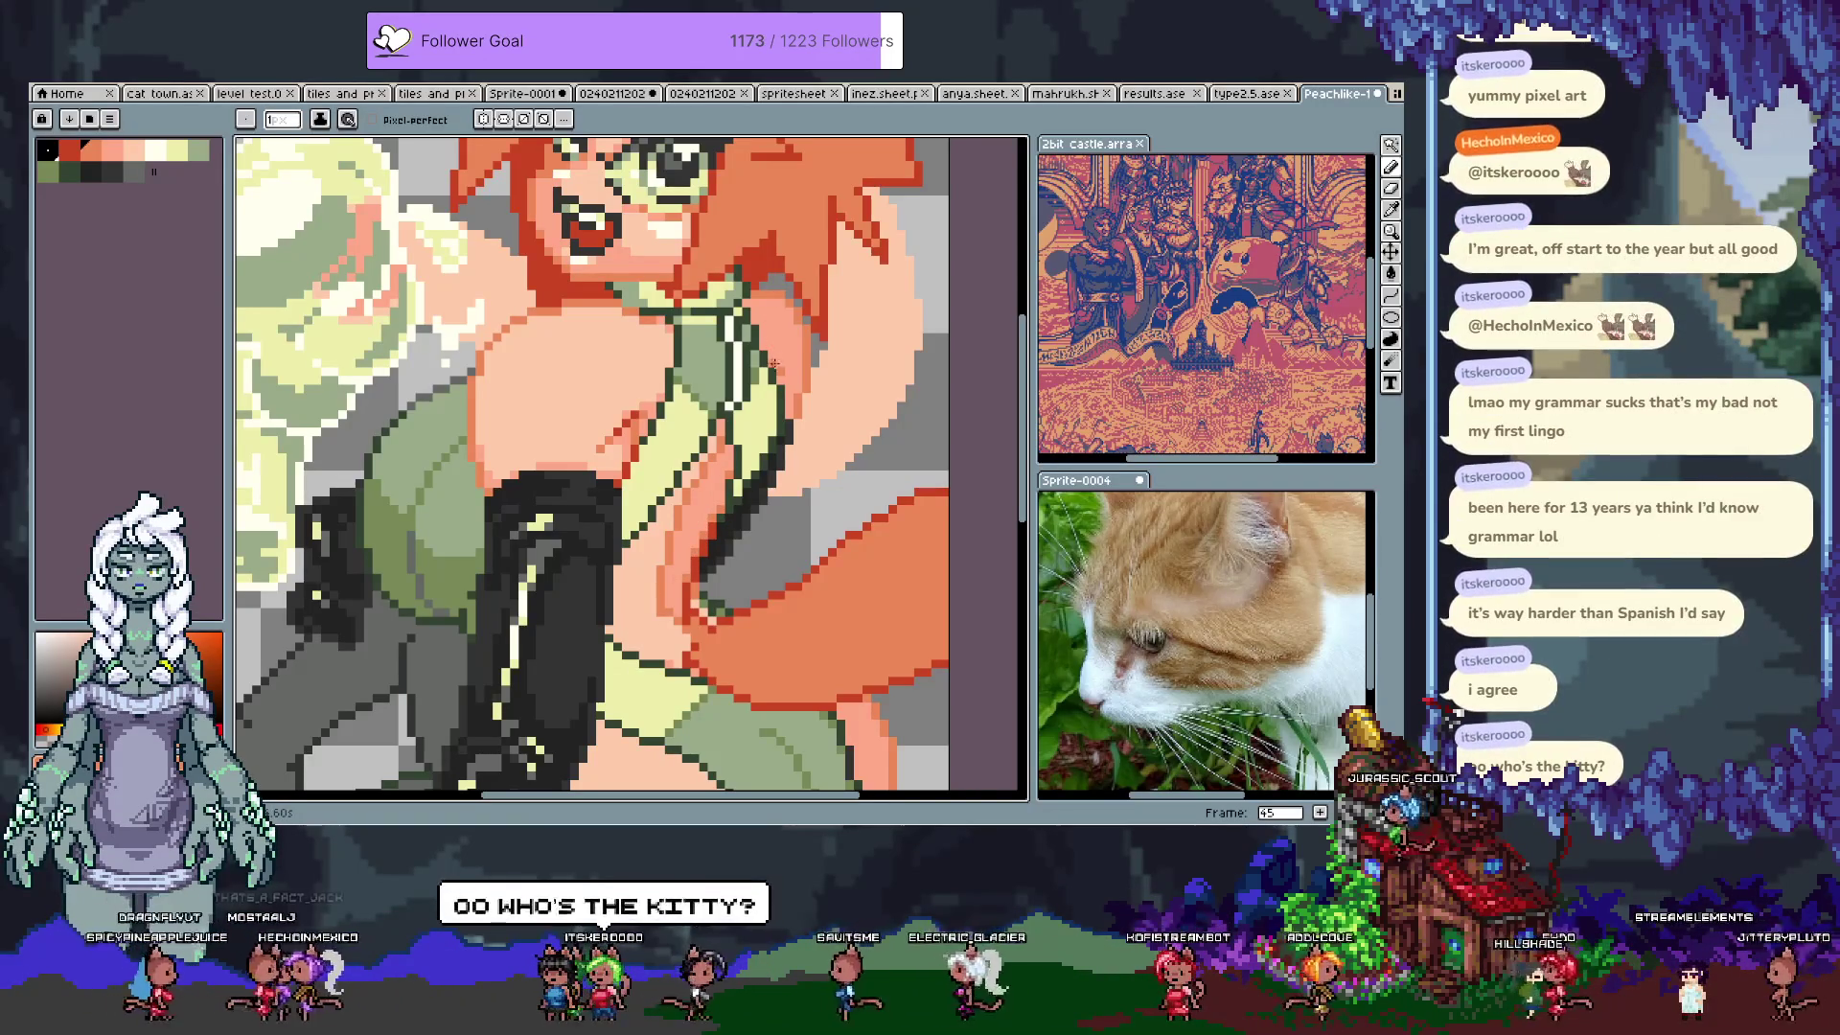
pyautogui.press('i')
pyautogui.press('b')
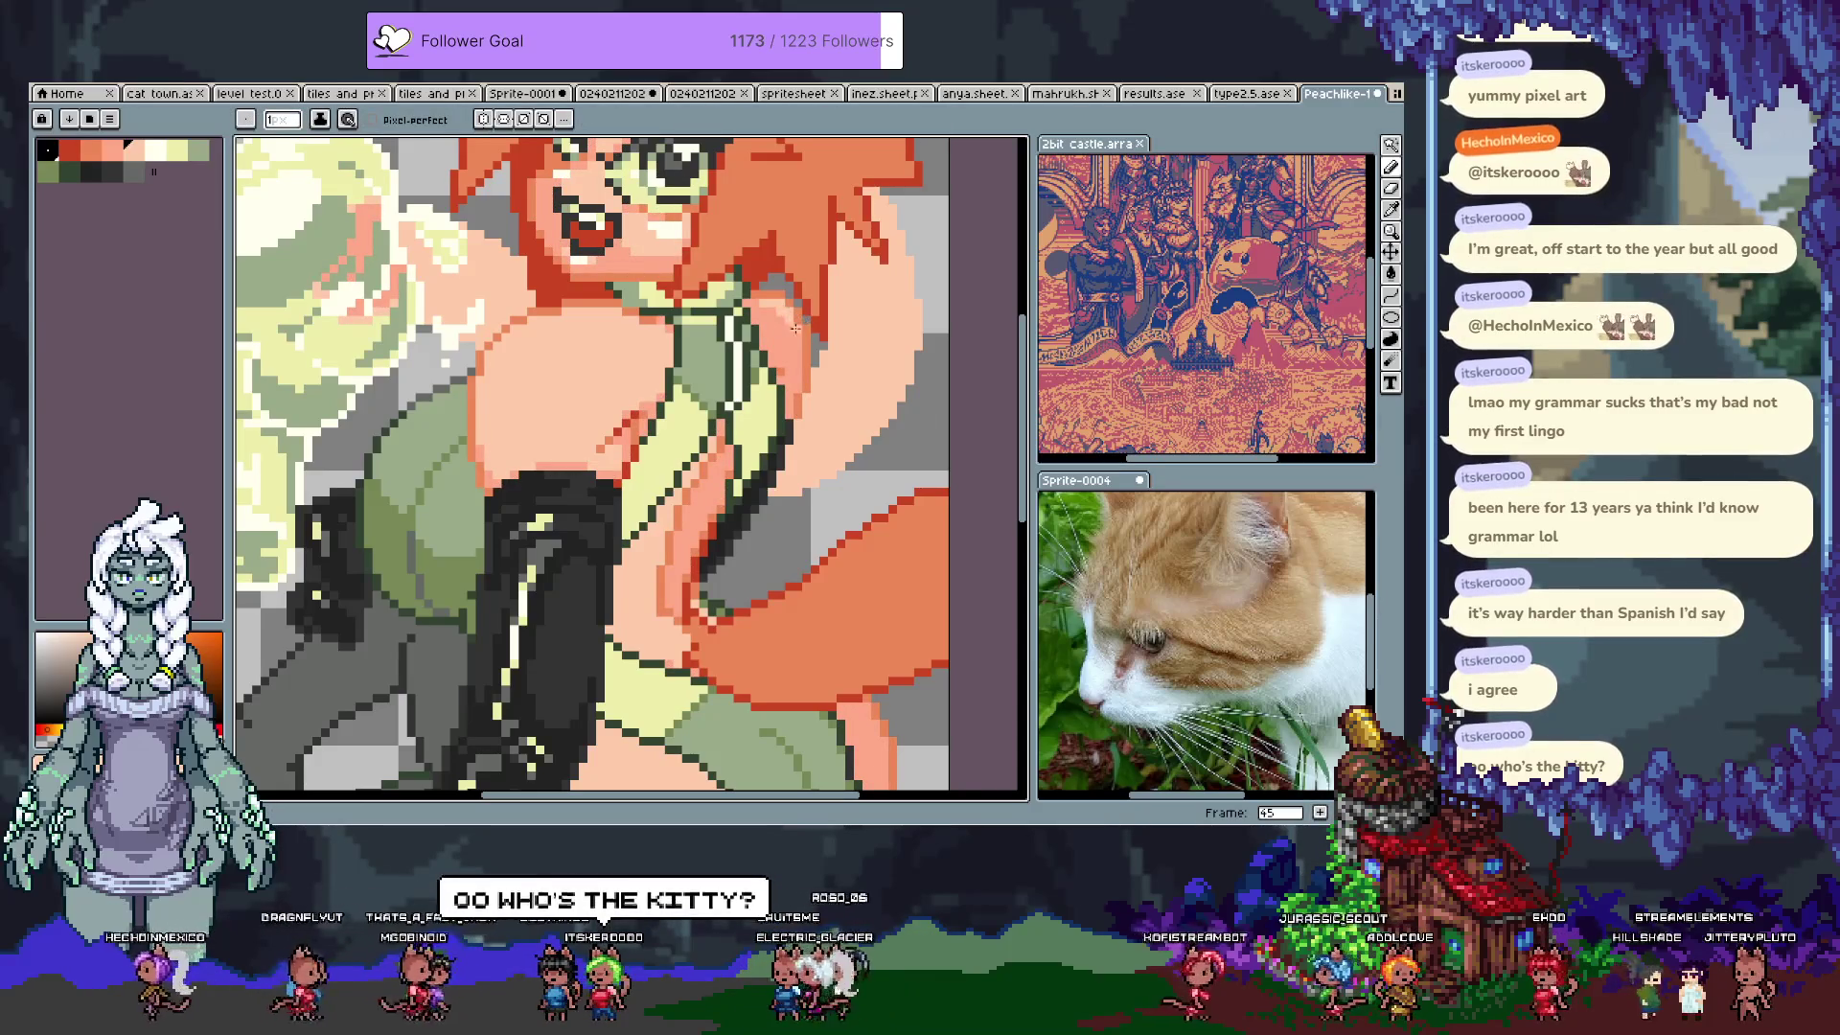
pyautogui.scroll(-2, 541, 534)
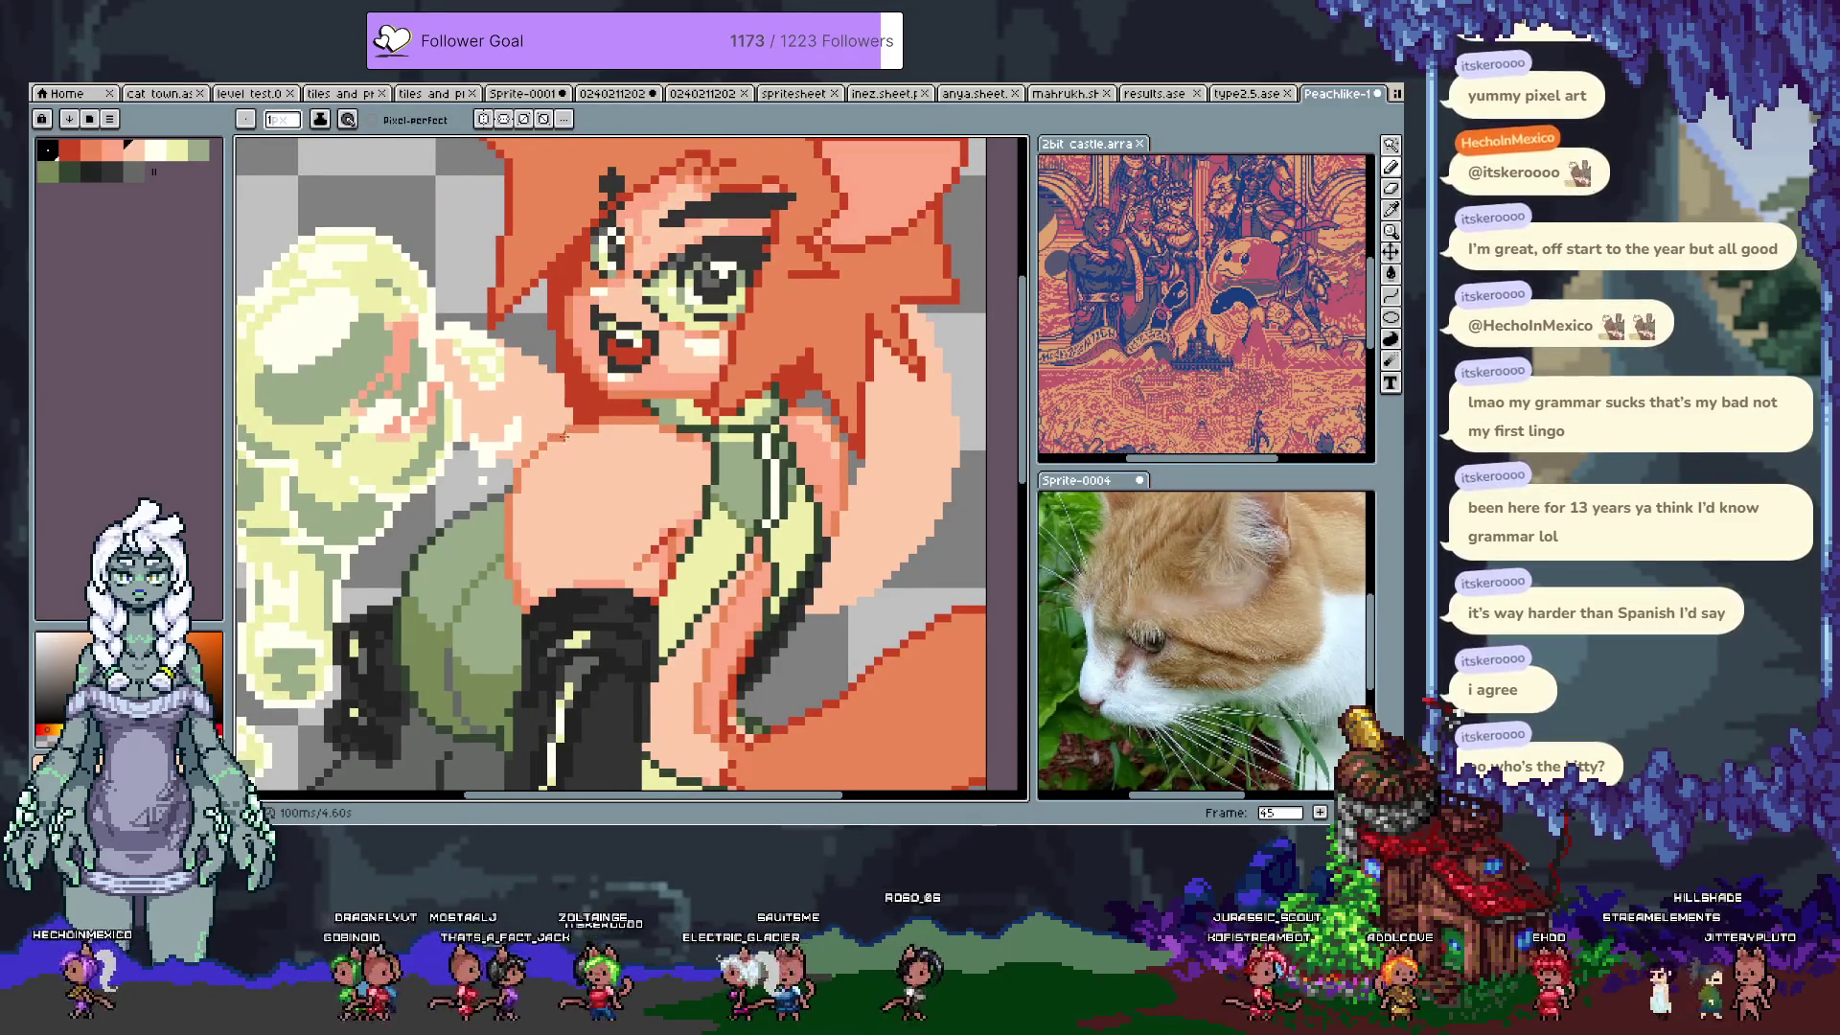
pyautogui.press('i')
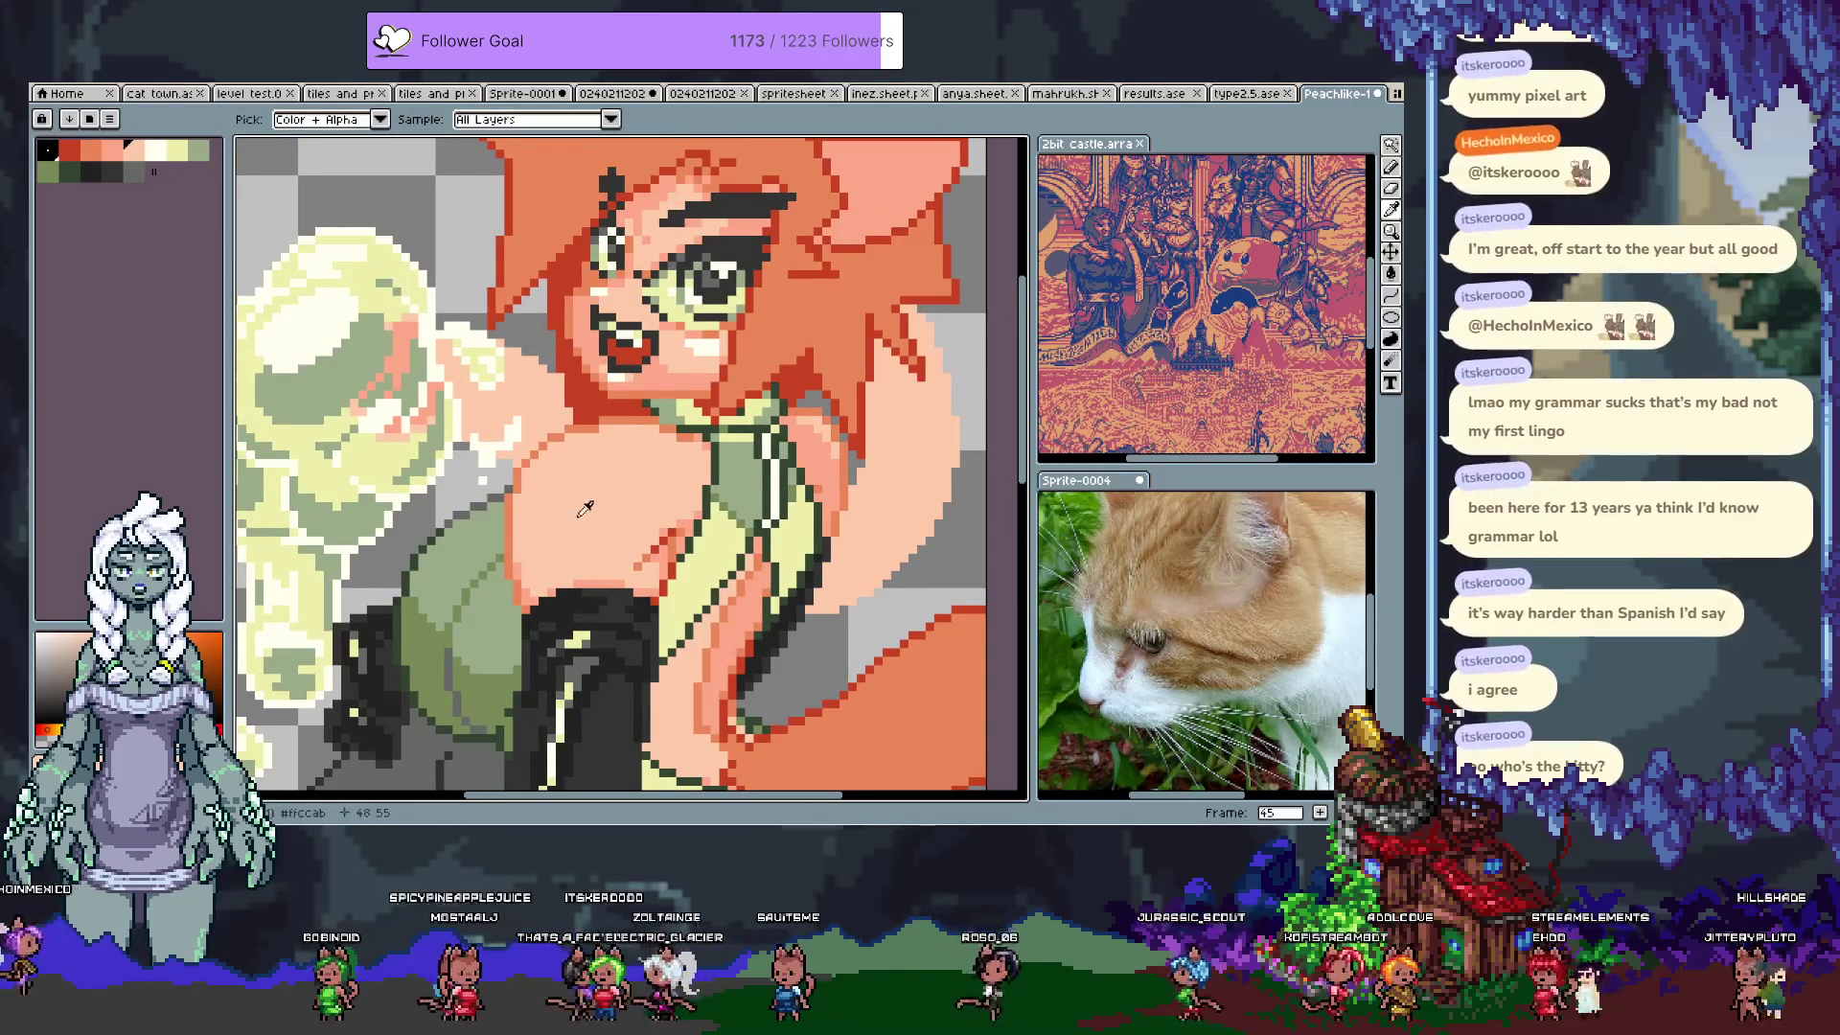
pyautogui.click(527, 437)
pyautogui.press('b')
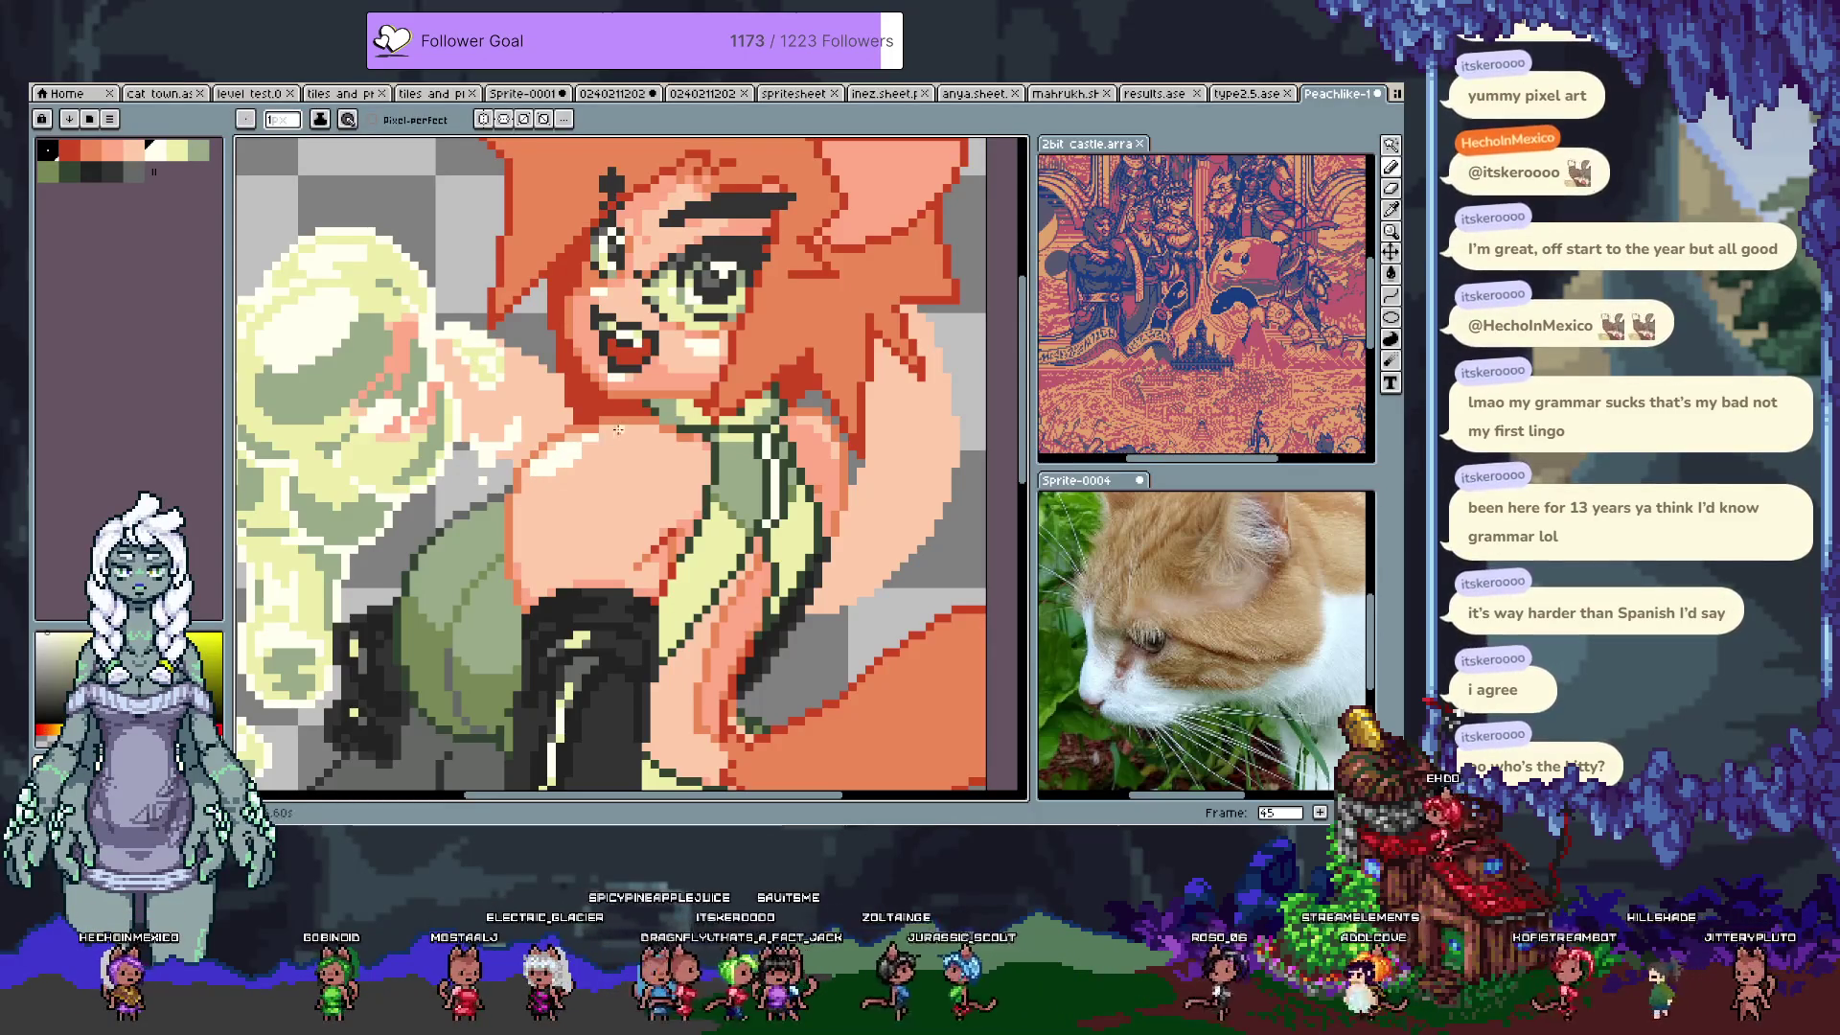
# Step: Touch up chest pixels in peach and pale yellow, then pick a dark colour near the glove
pyautogui.keyDown('alt'); pyautogui.click(575, 476); pyautogui.keyUp('alt')
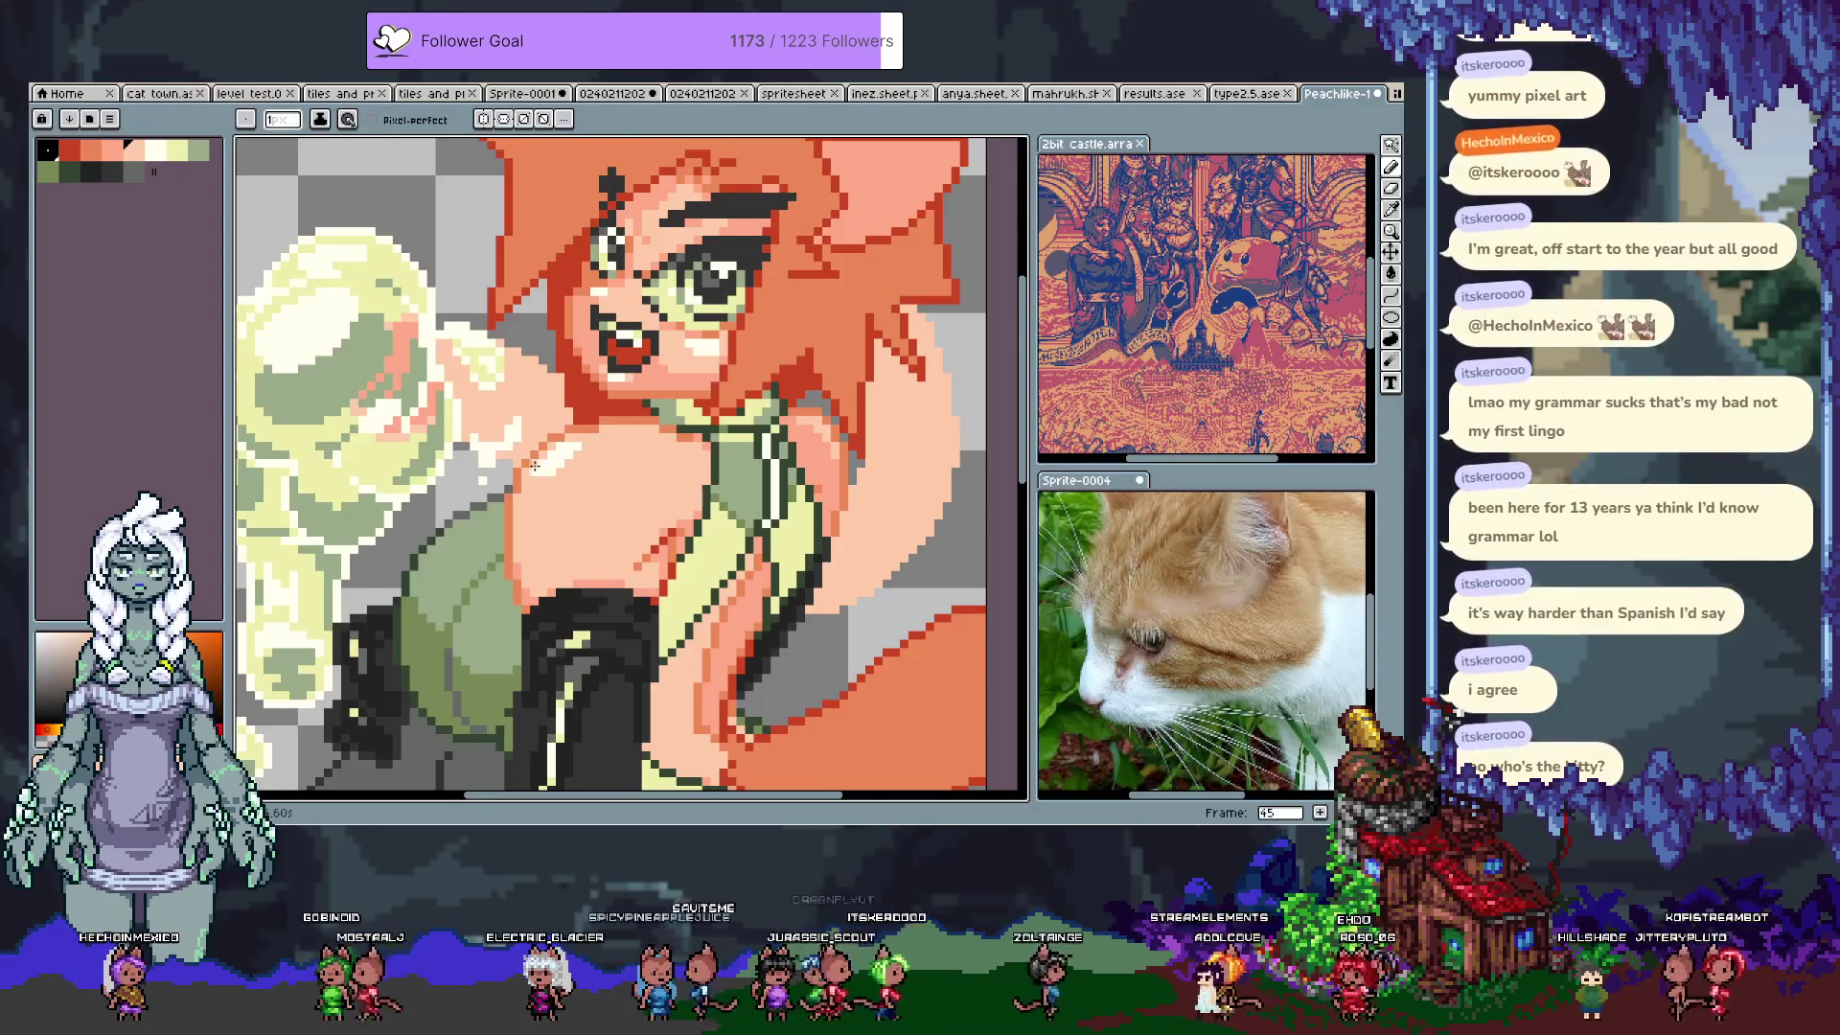
pyautogui.keyDown('alt'); pyautogui.click(575, 439); pyautogui.keyUp('alt')
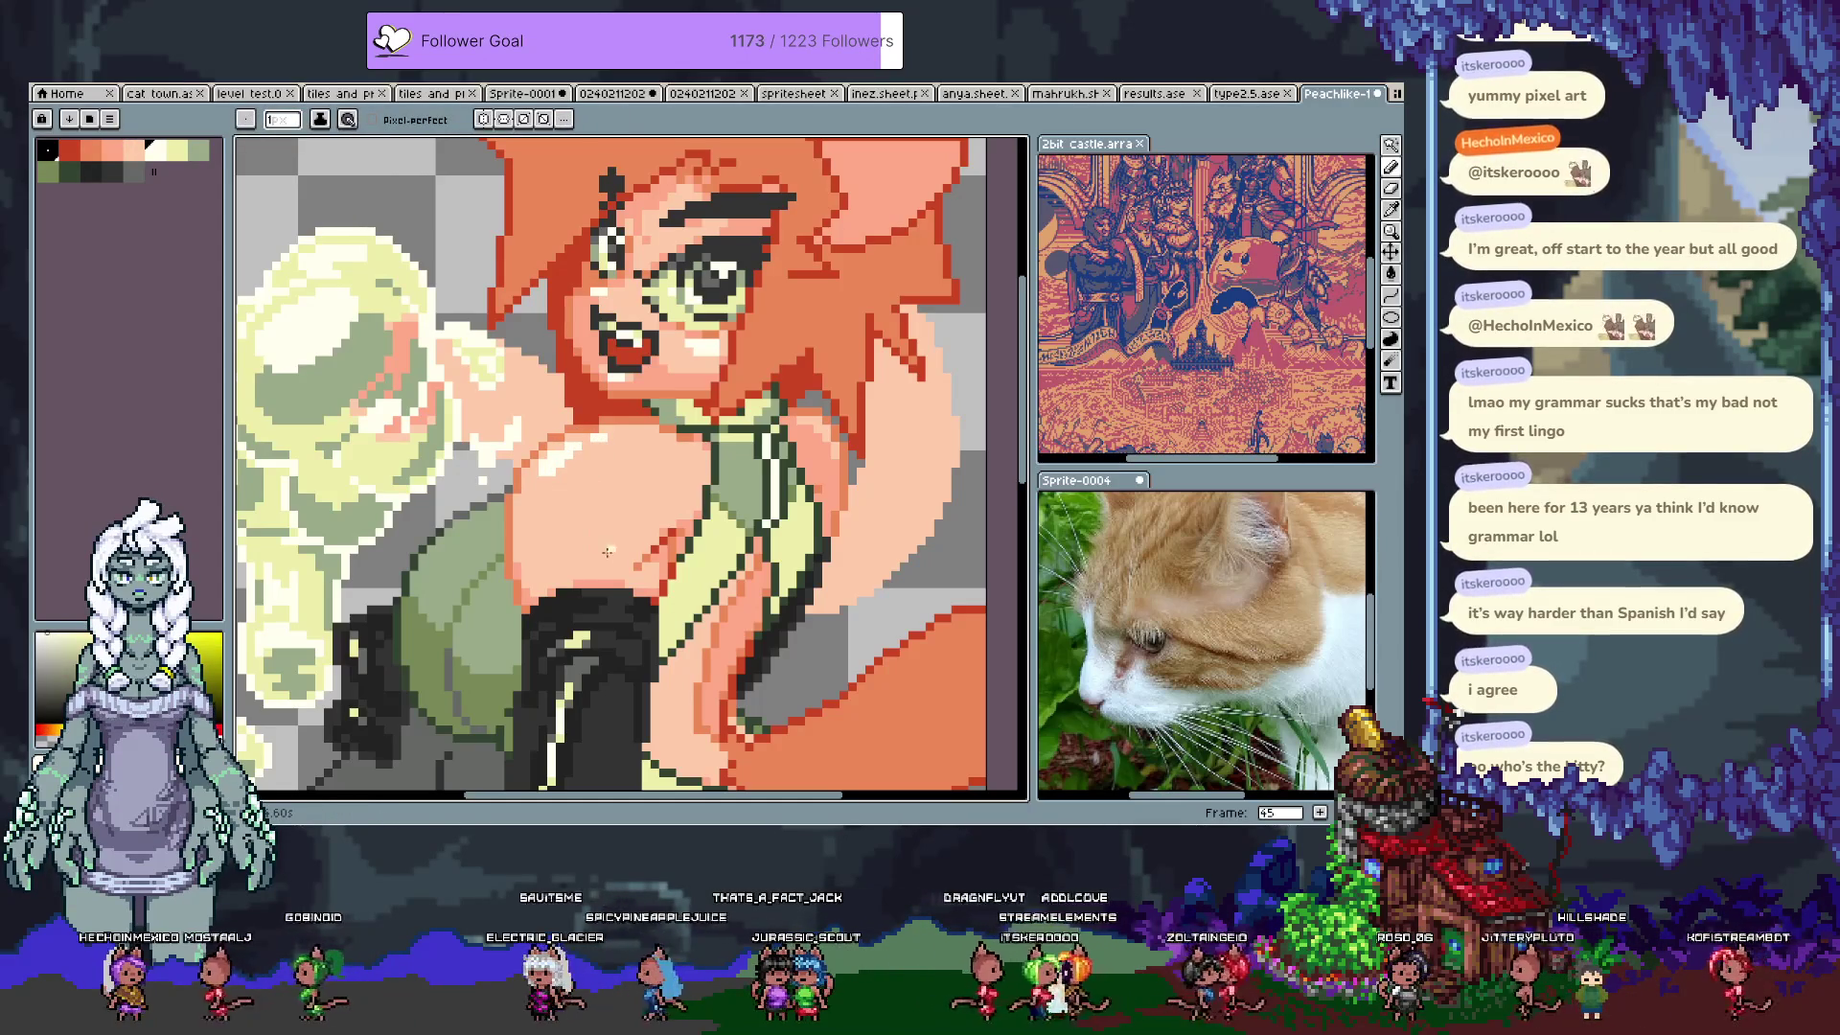
pyautogui.moveTo(653, 523); pyautogui.dragTo(671, 370)
pyautogui.moveTo(623, 448)
pyautogui.mouseDown()
pyautogui.moveTo(422, 153)
pyautogui.moveTo(583, 548)
pyautogui.mouseUp()
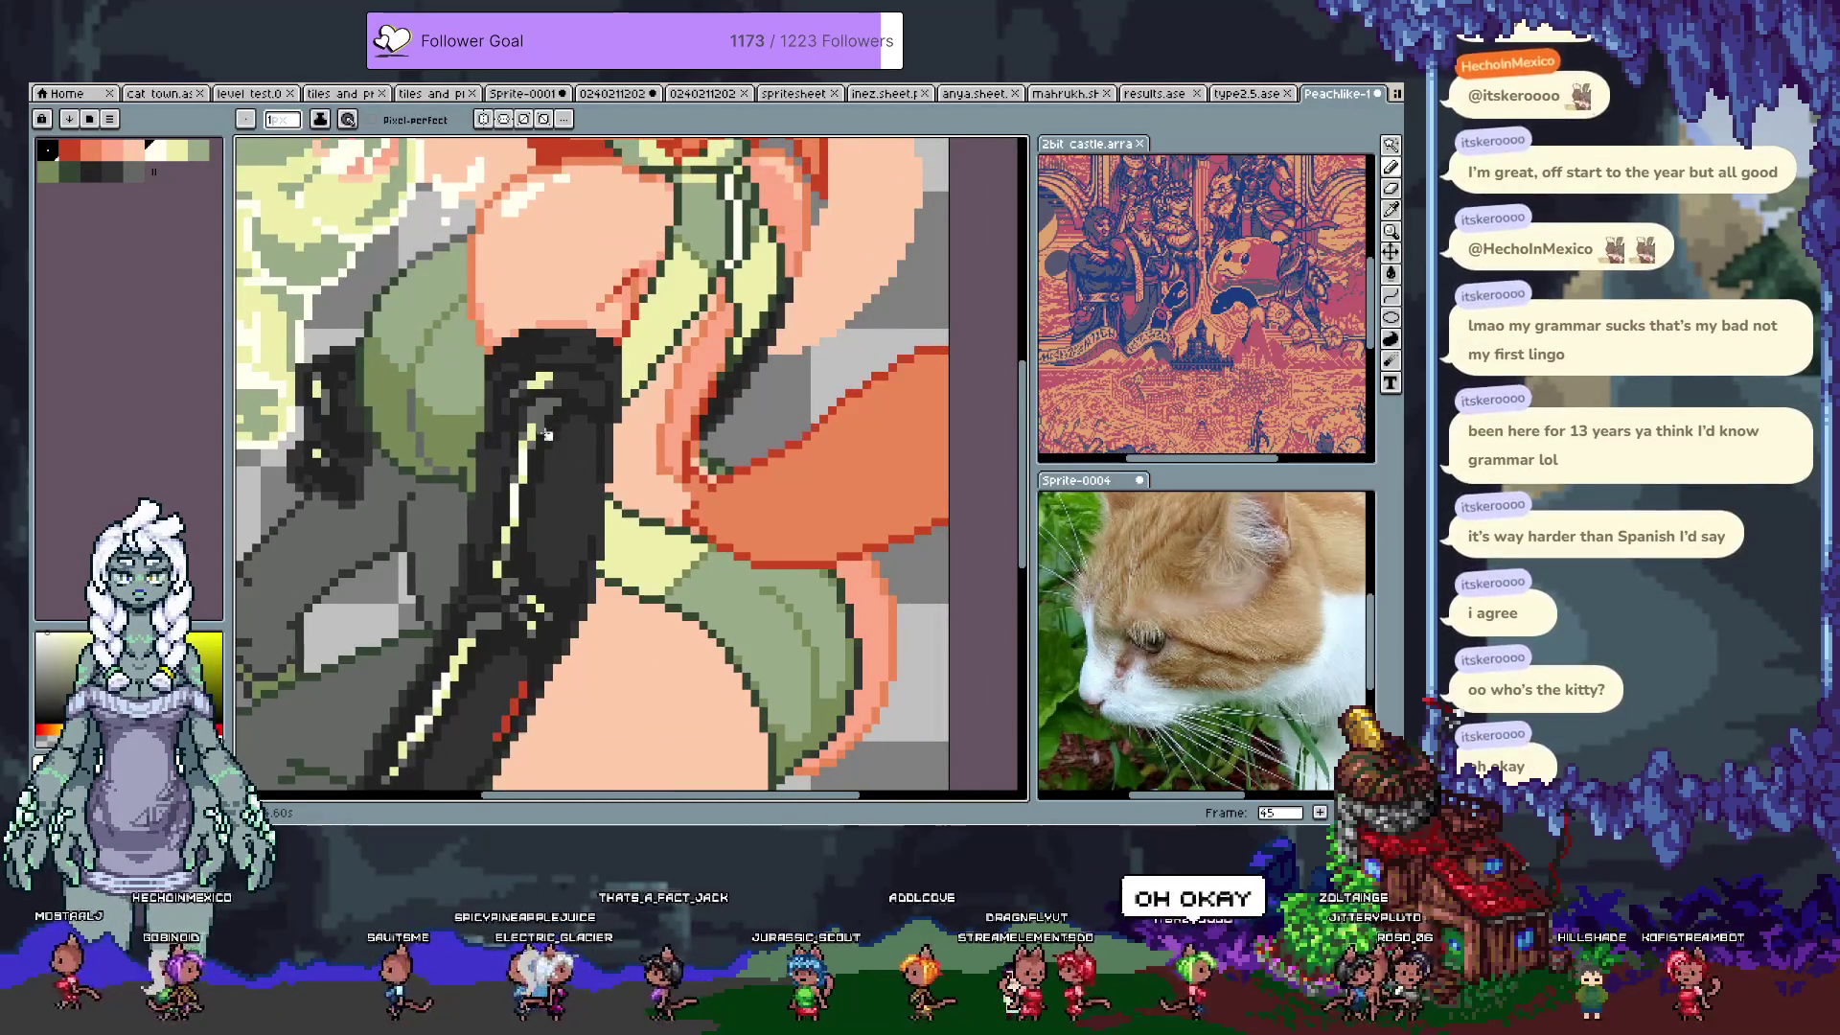
pyautogui.keyDown('alt'); pyautogui.click(525, 479); pyautogui.keyUp('alt')
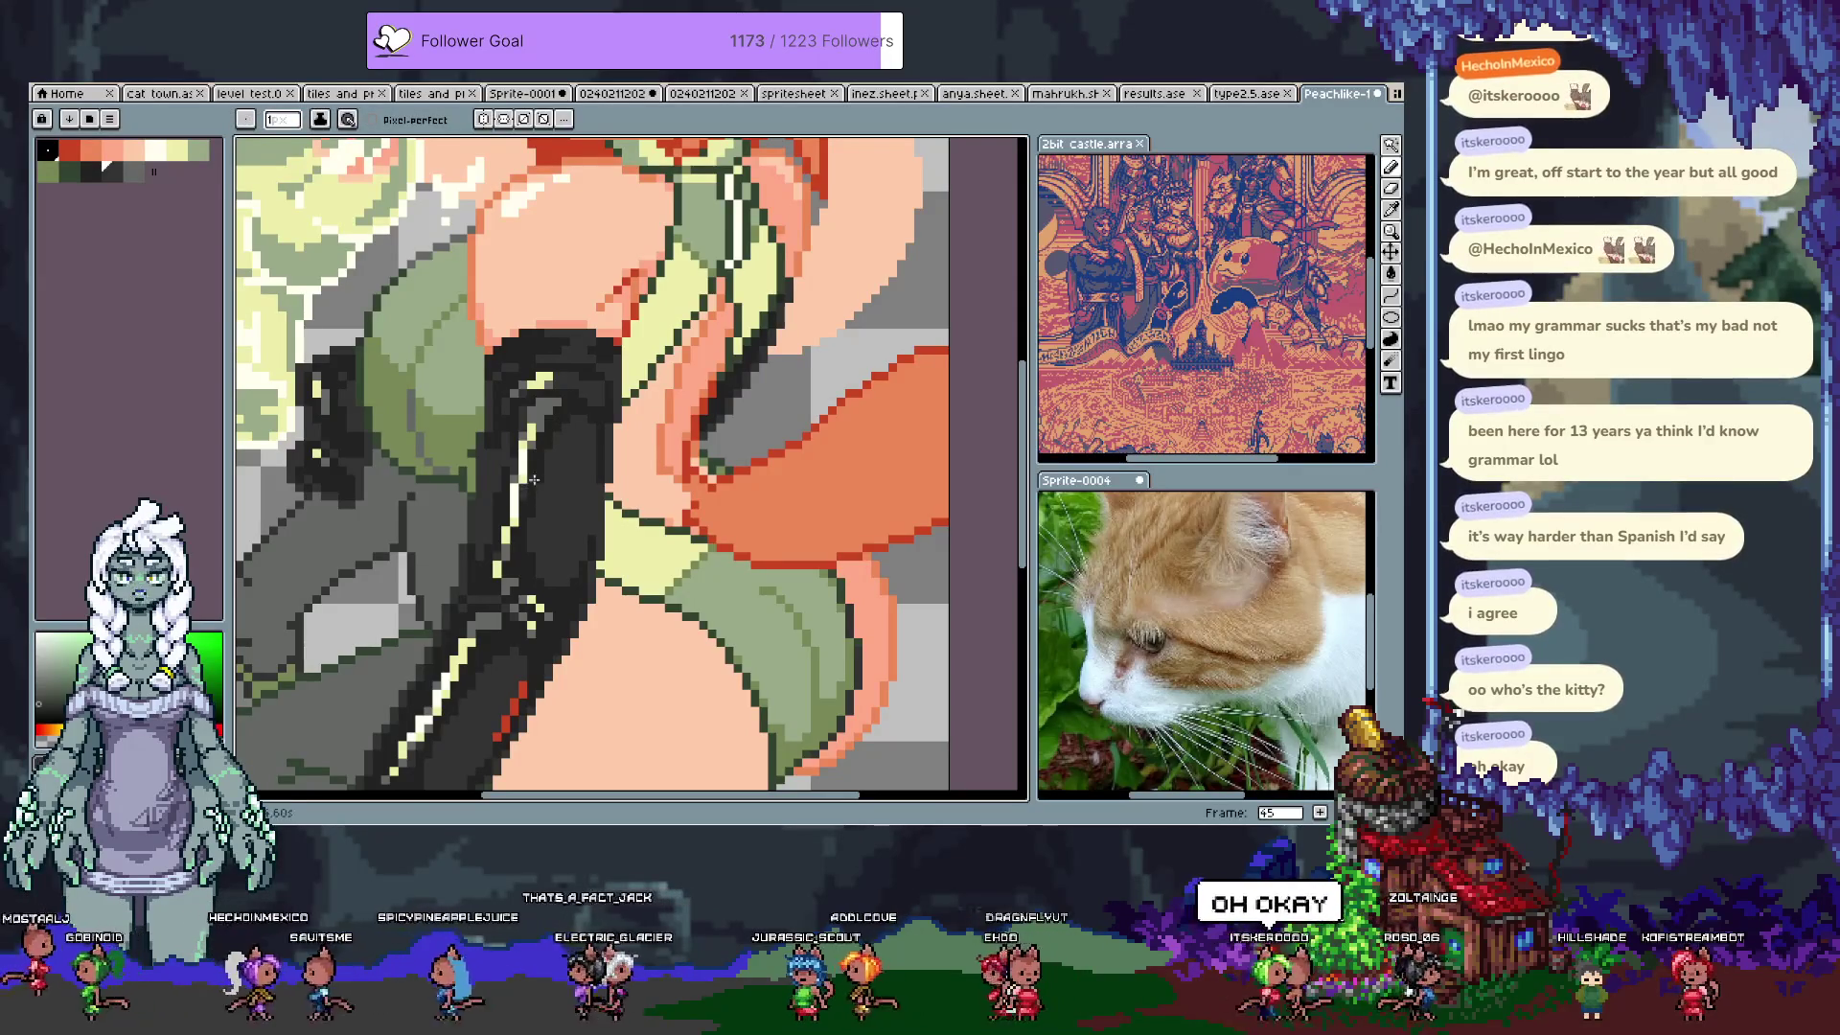
# Step: Resample the glove's dark grey shades, undo a stray stroke, and repaint the grey highlights
pyautogui.keyDown('alt'); pyautogui.click(521, 490); pyautogui.keyUp('alt')
pyautogui.press('alt')
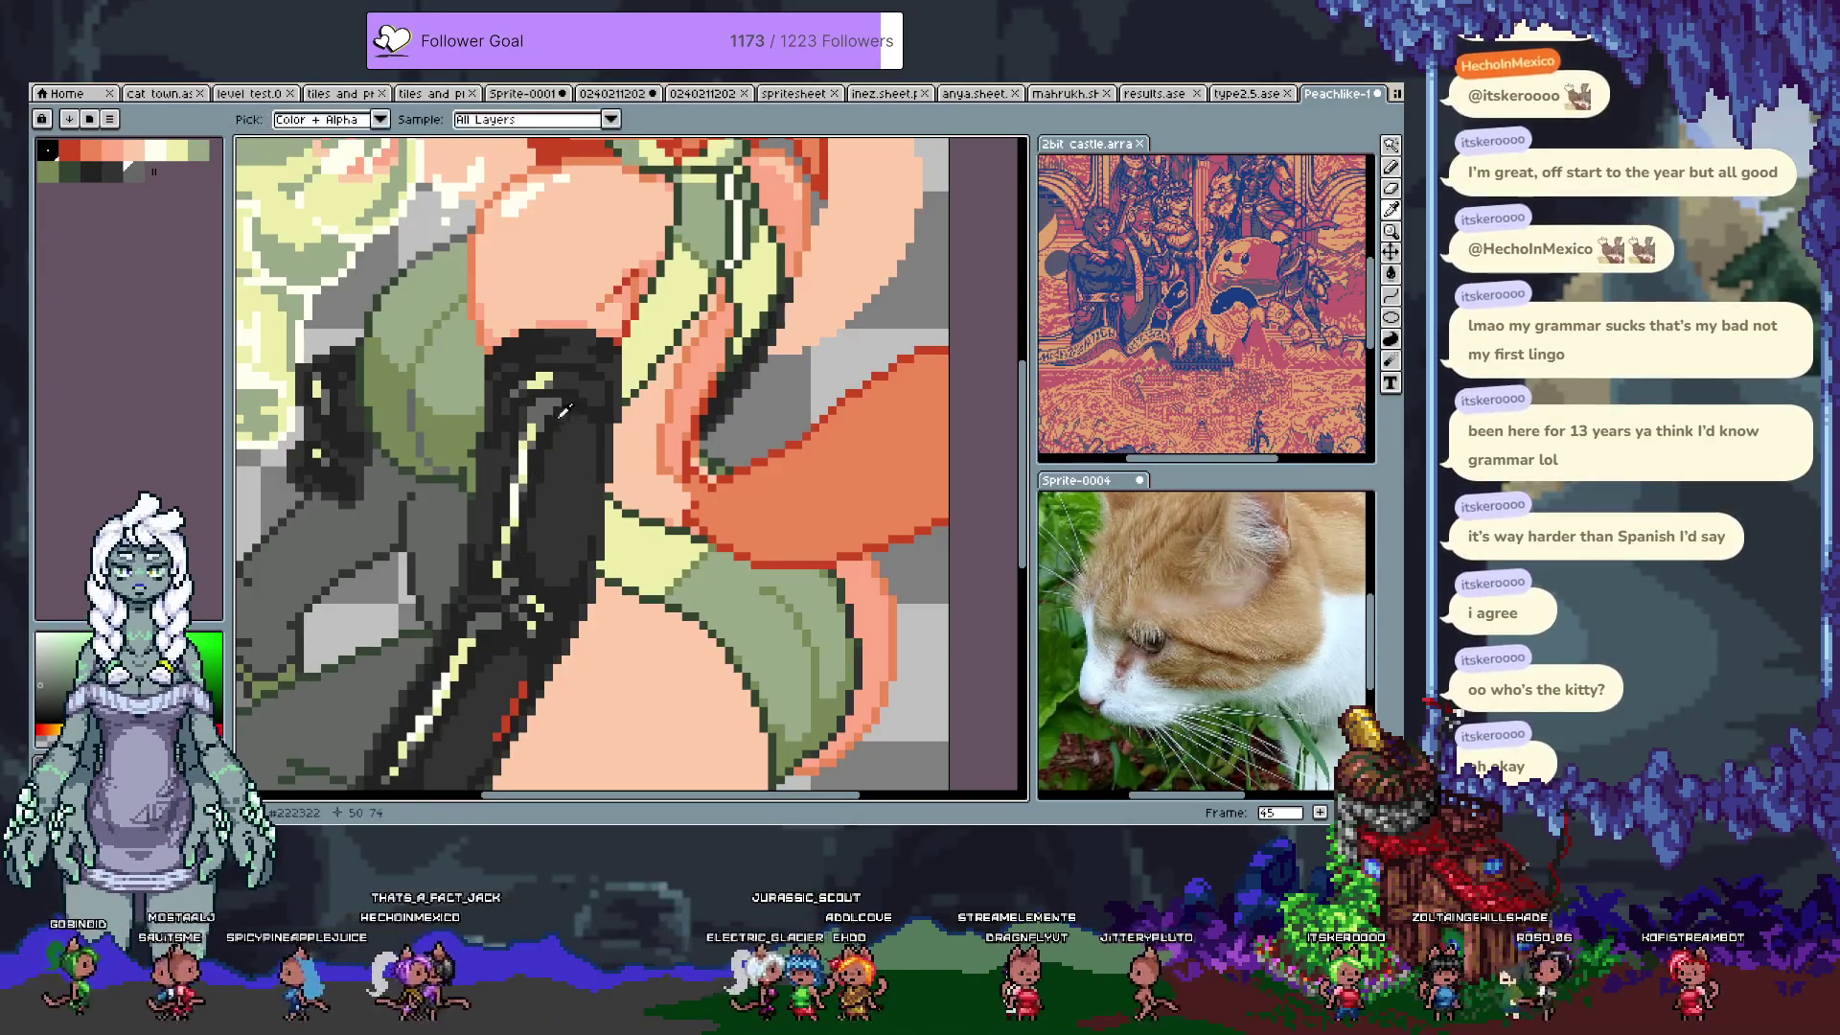
pyautogui.keyDown('alt'); pyautogui.click(526, 407); pyautogui.keyUp('alt')
pyautogui.hotkey('ctrl', 'z')
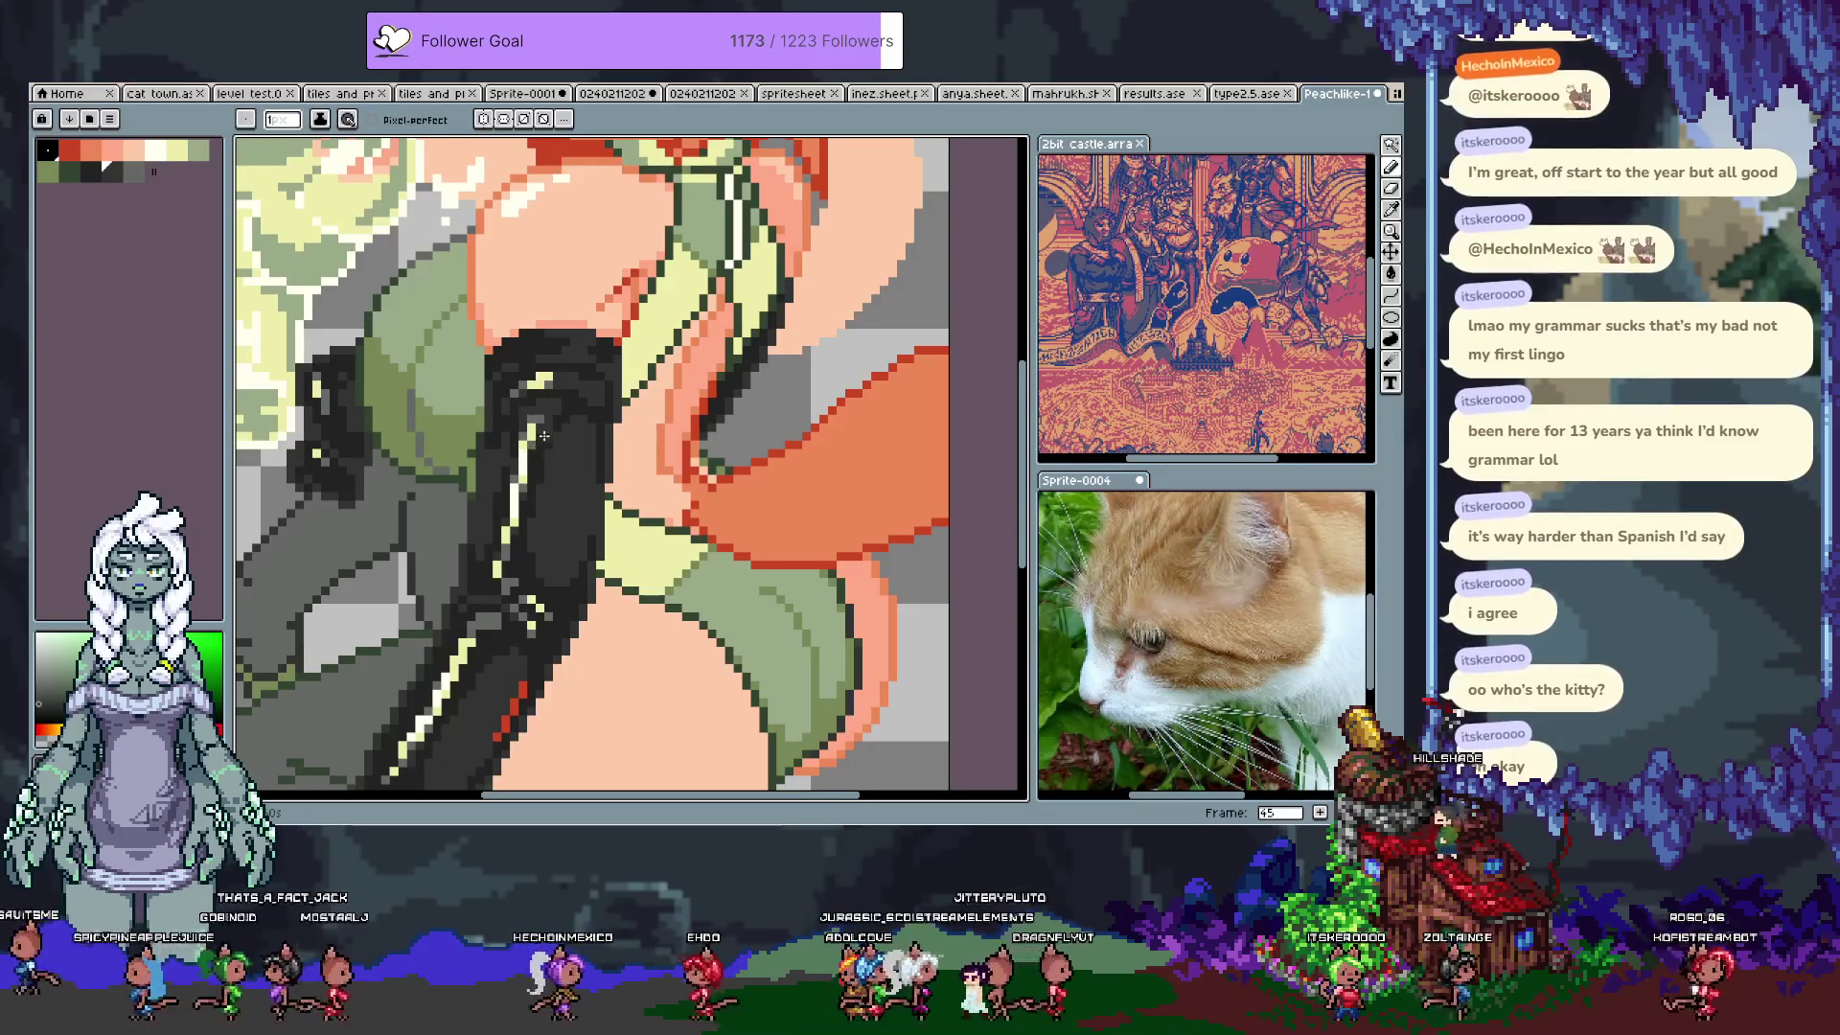
pyautogui.keyDown('alt'); pyautogui.click(560, 405); pyautogui.keyUp('alt')
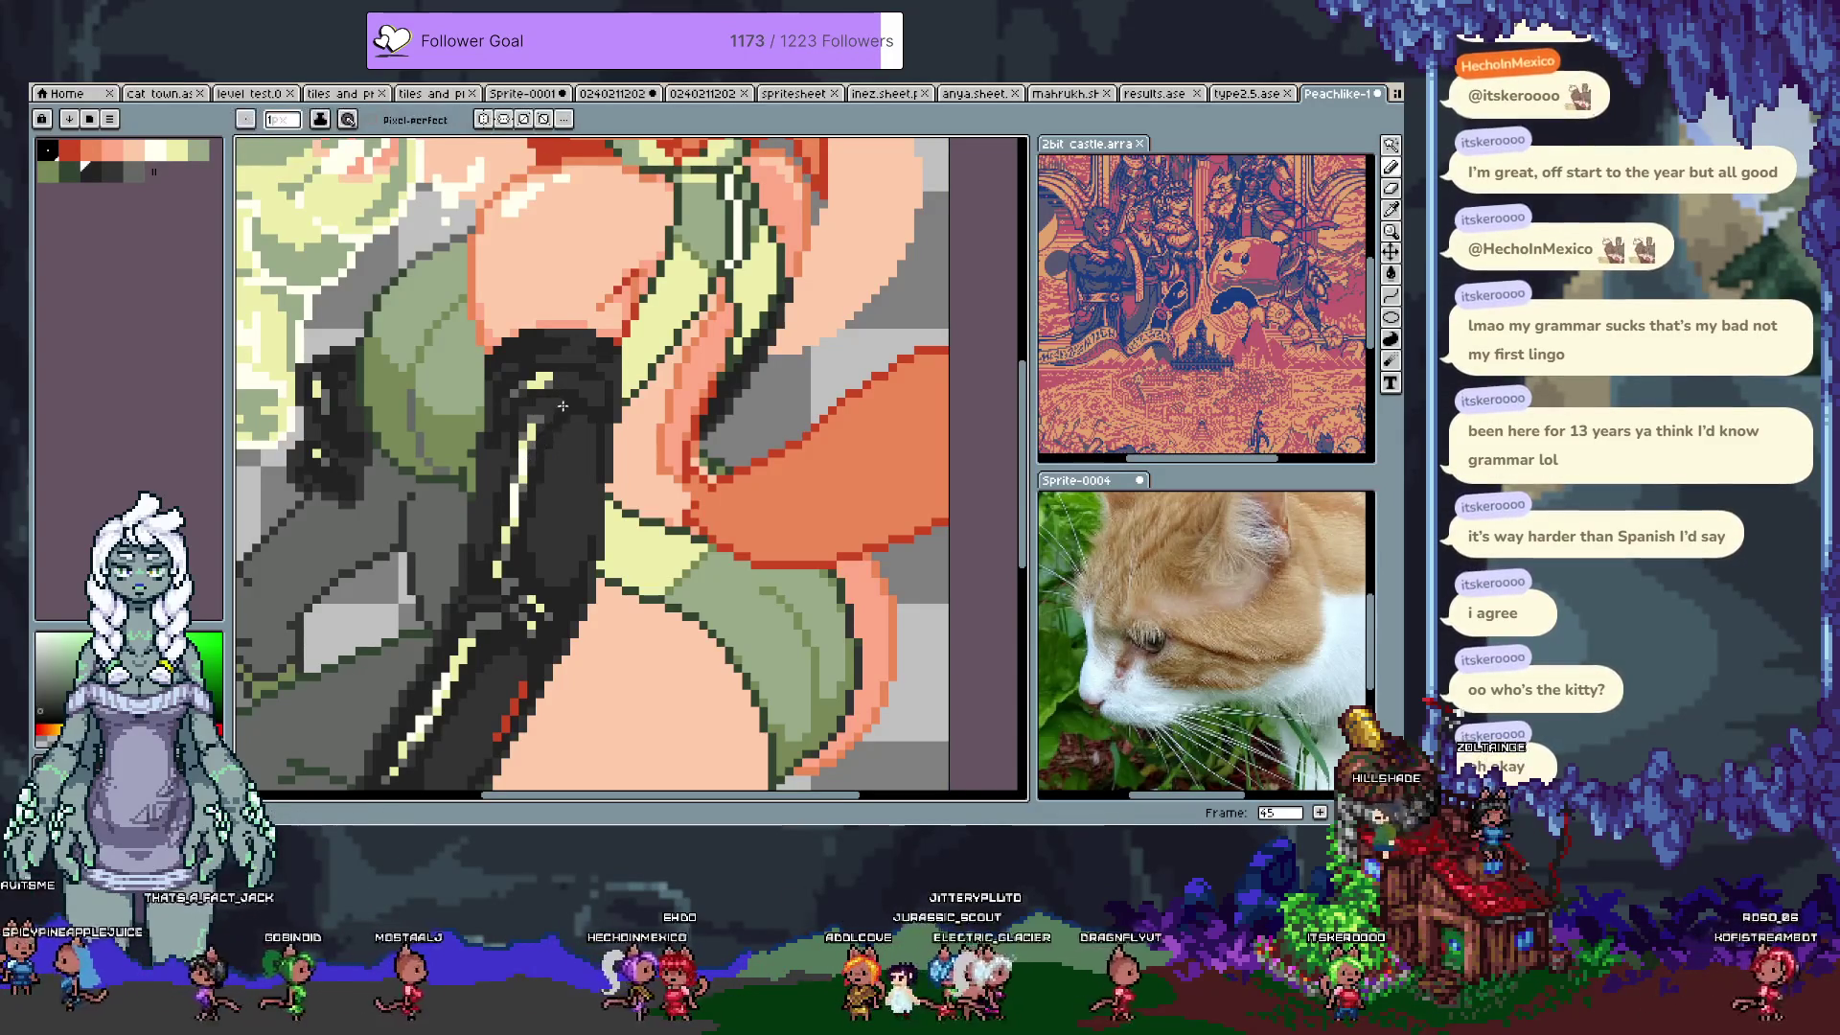
pyautogui.keyDown('alt'); pyautogui.click(529, 419); pyautogui.keyUp('alt')
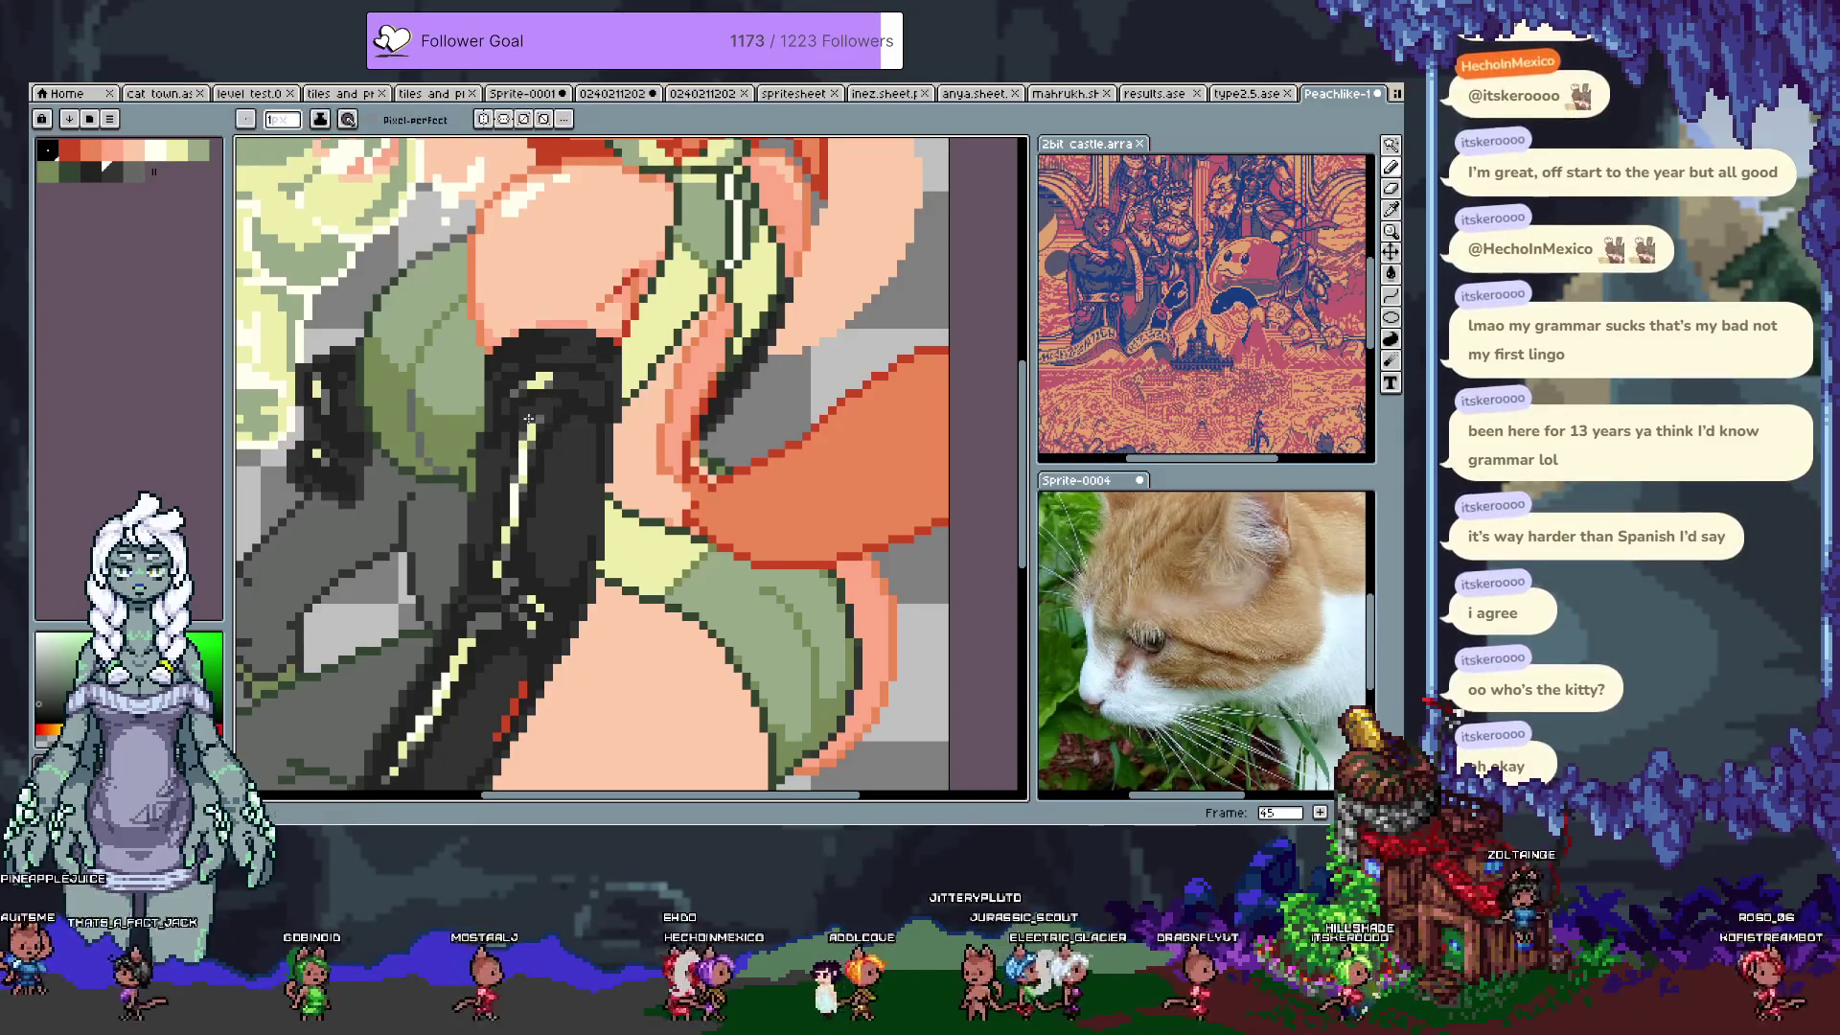
pyautogui.press('alt')
pyautogui.keyDown('alt'); pyautogui.click(537, 407); pyautogui.keyUp('alt')
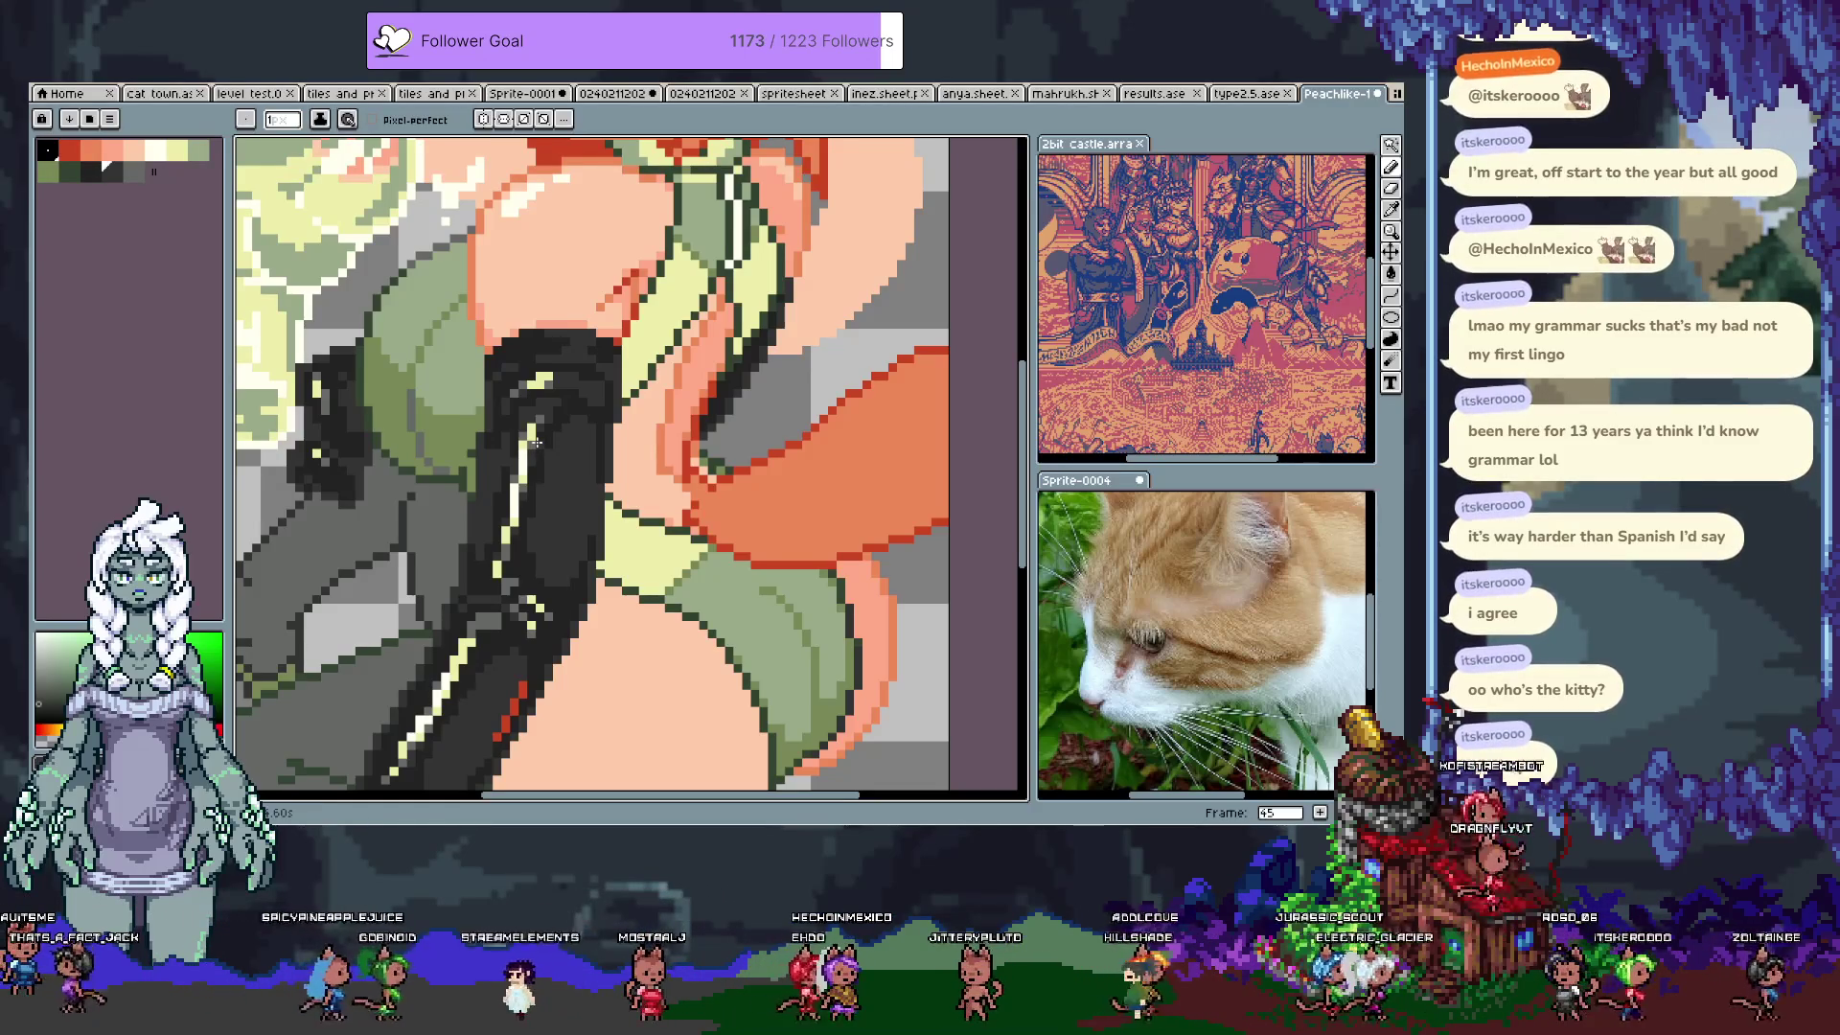
pyautogui.scroll(-1, 570, 459)
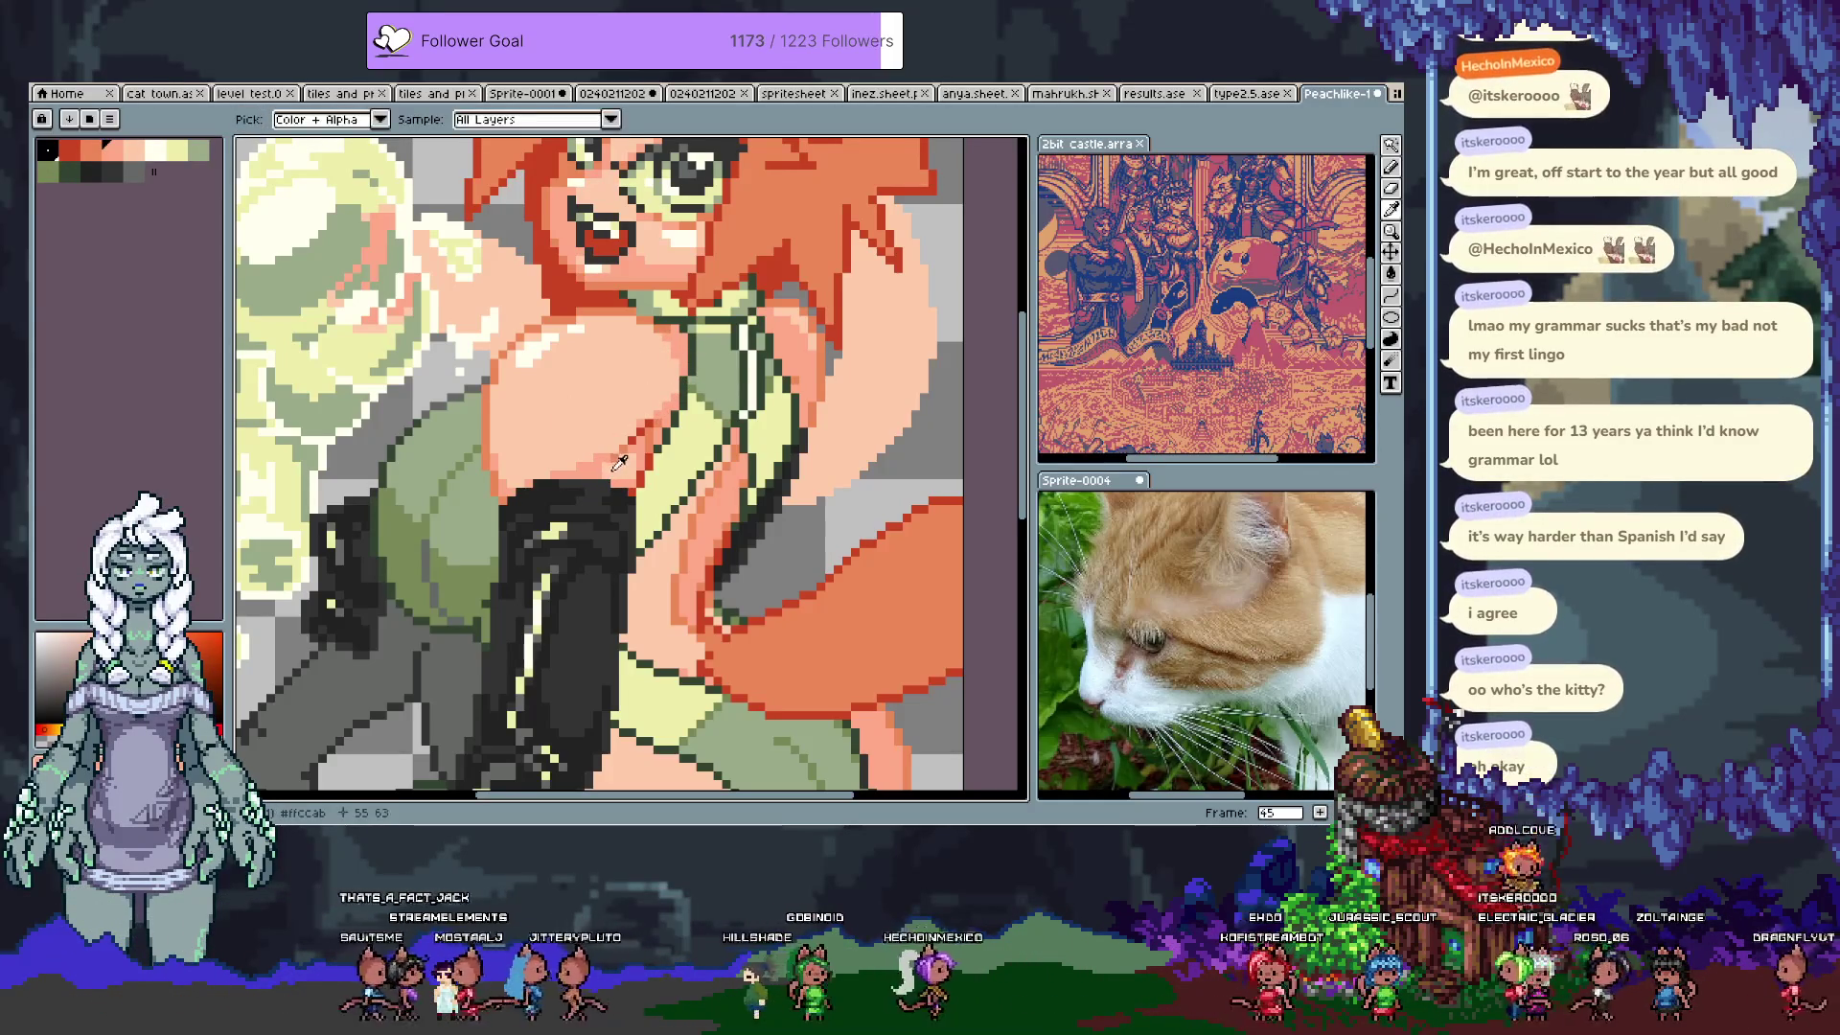
# Step: Pan back to the face and chest, sample the light yellow, and save the illustration
pyautogui.hscroll(4, 466, 559)
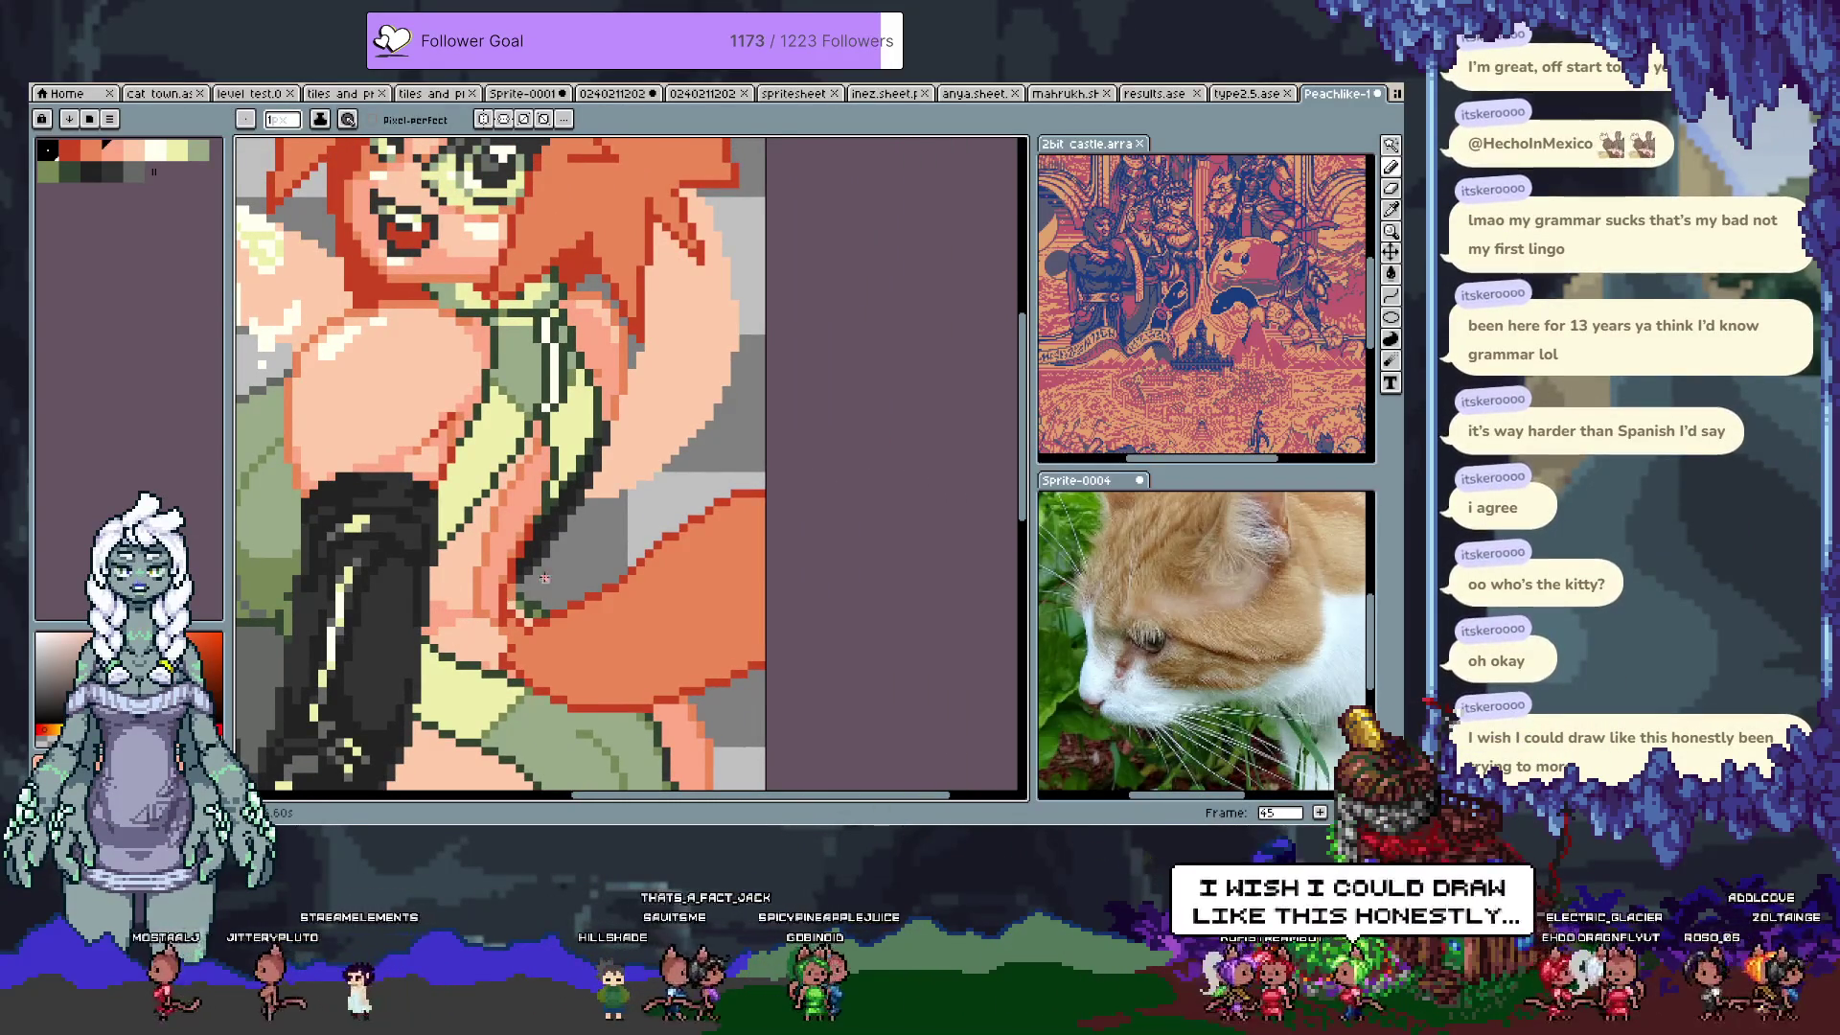
pyautogui.moveTo(537, 578); pyautogui.dragTo(540, 458)
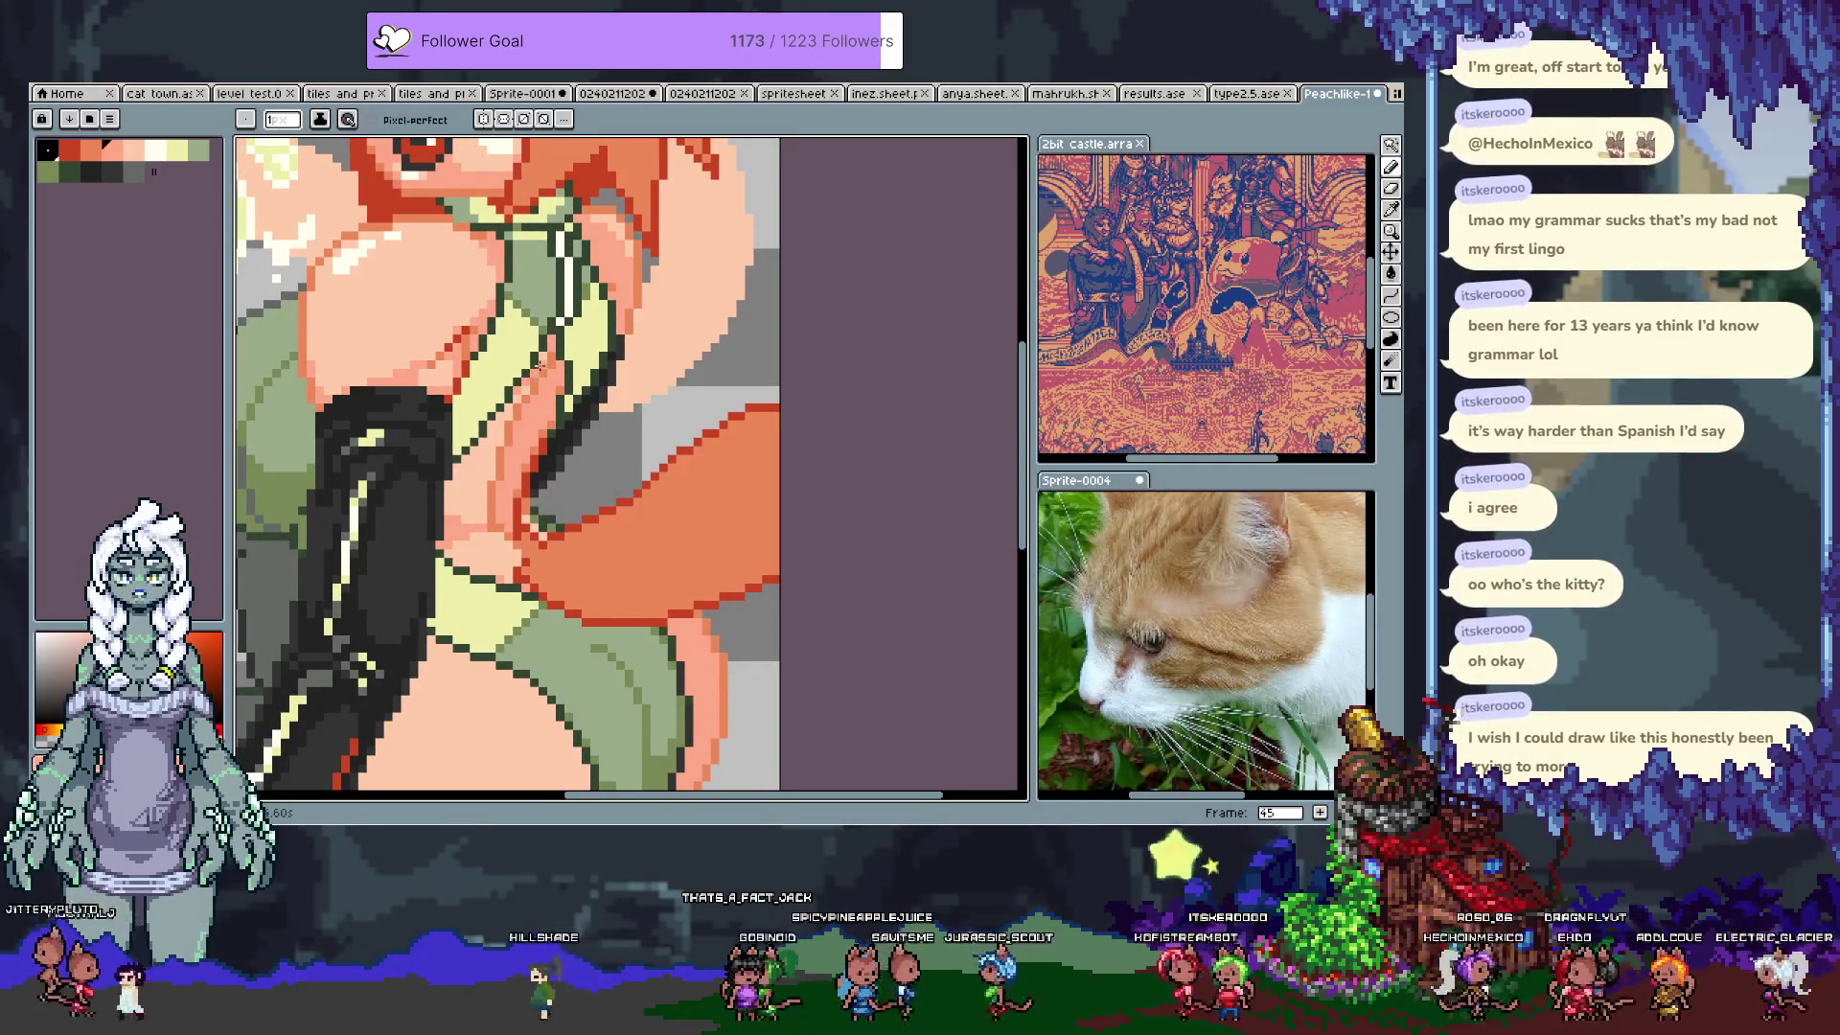
pyautogui.scroll(-5, 544, 508)
pyautogui.hscroll(-2, 543, 508)
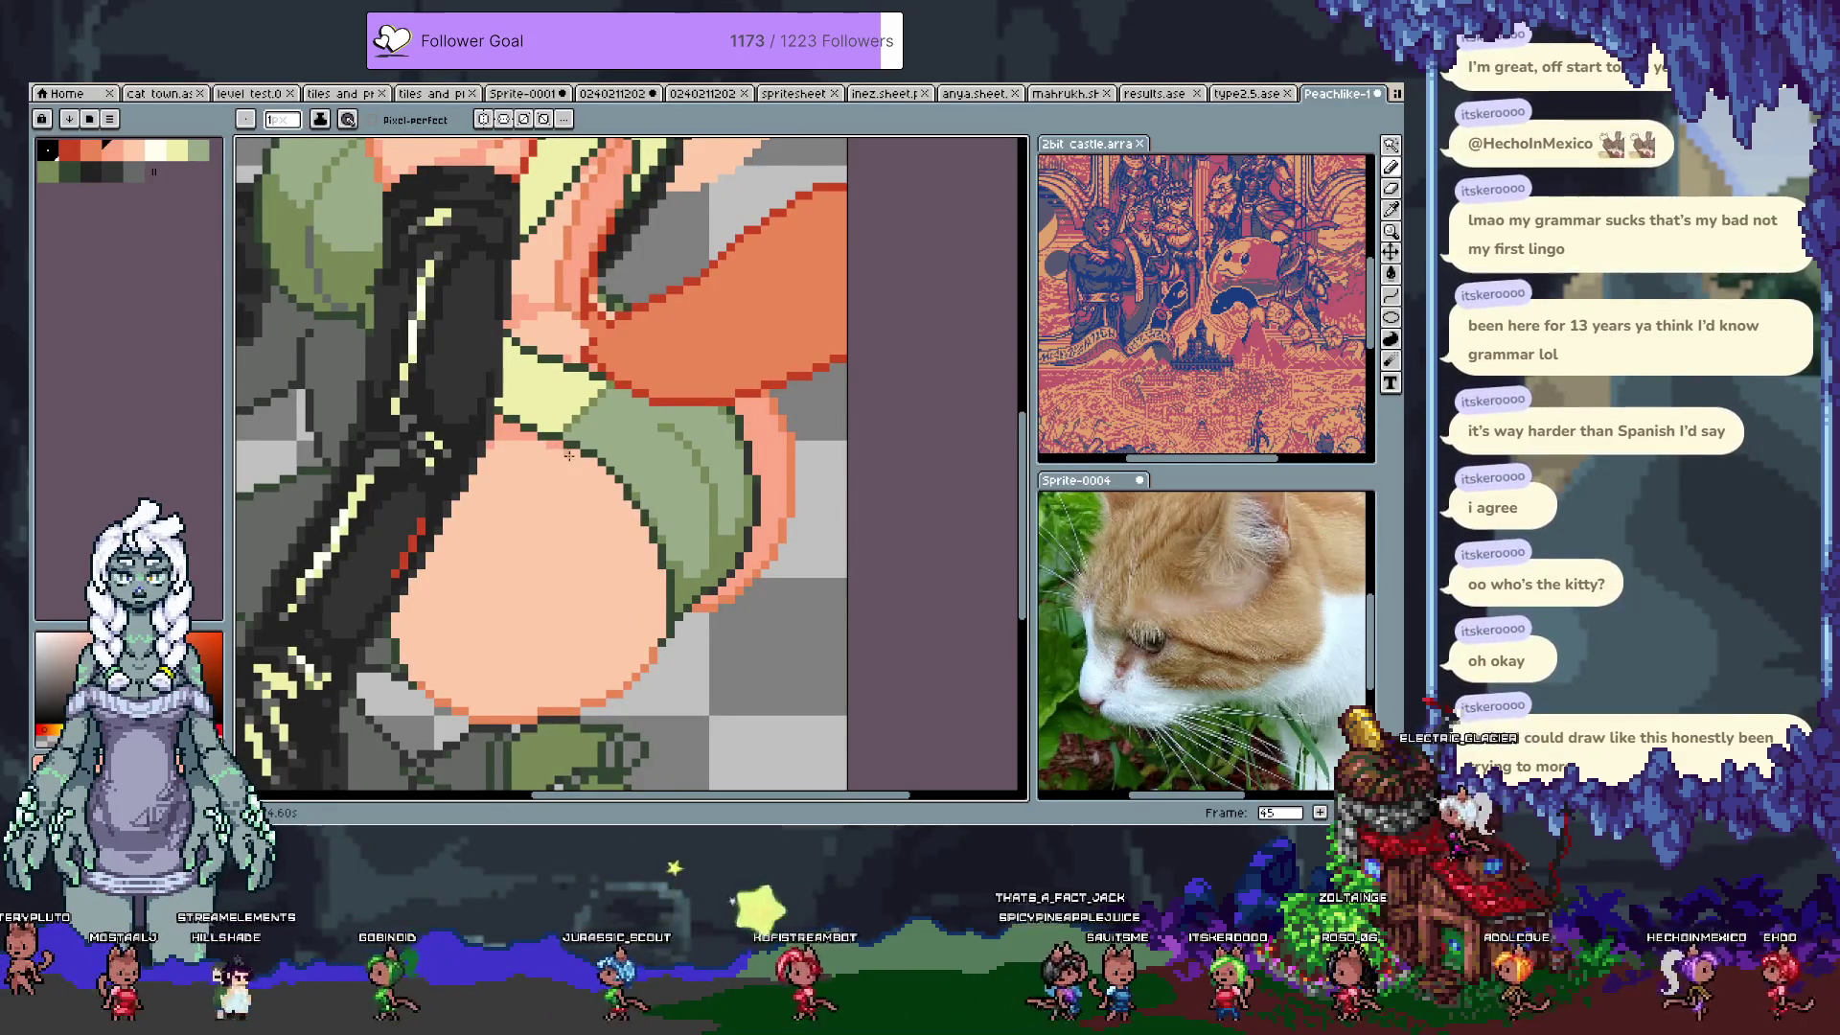
pyautogui.moveTo(564, 547)
pyautogui.mouseDown()
pyautogui.moveTo(607, 608)
pyautogui.moveTo(606, 647)
pyautogui.mouseUp()
pyautogui.moveTo(596, 506); pyautogui.dragTo(555, 606)
pyautogui.moveTo(616, 365); pyautogui.dragTo(596, 399)
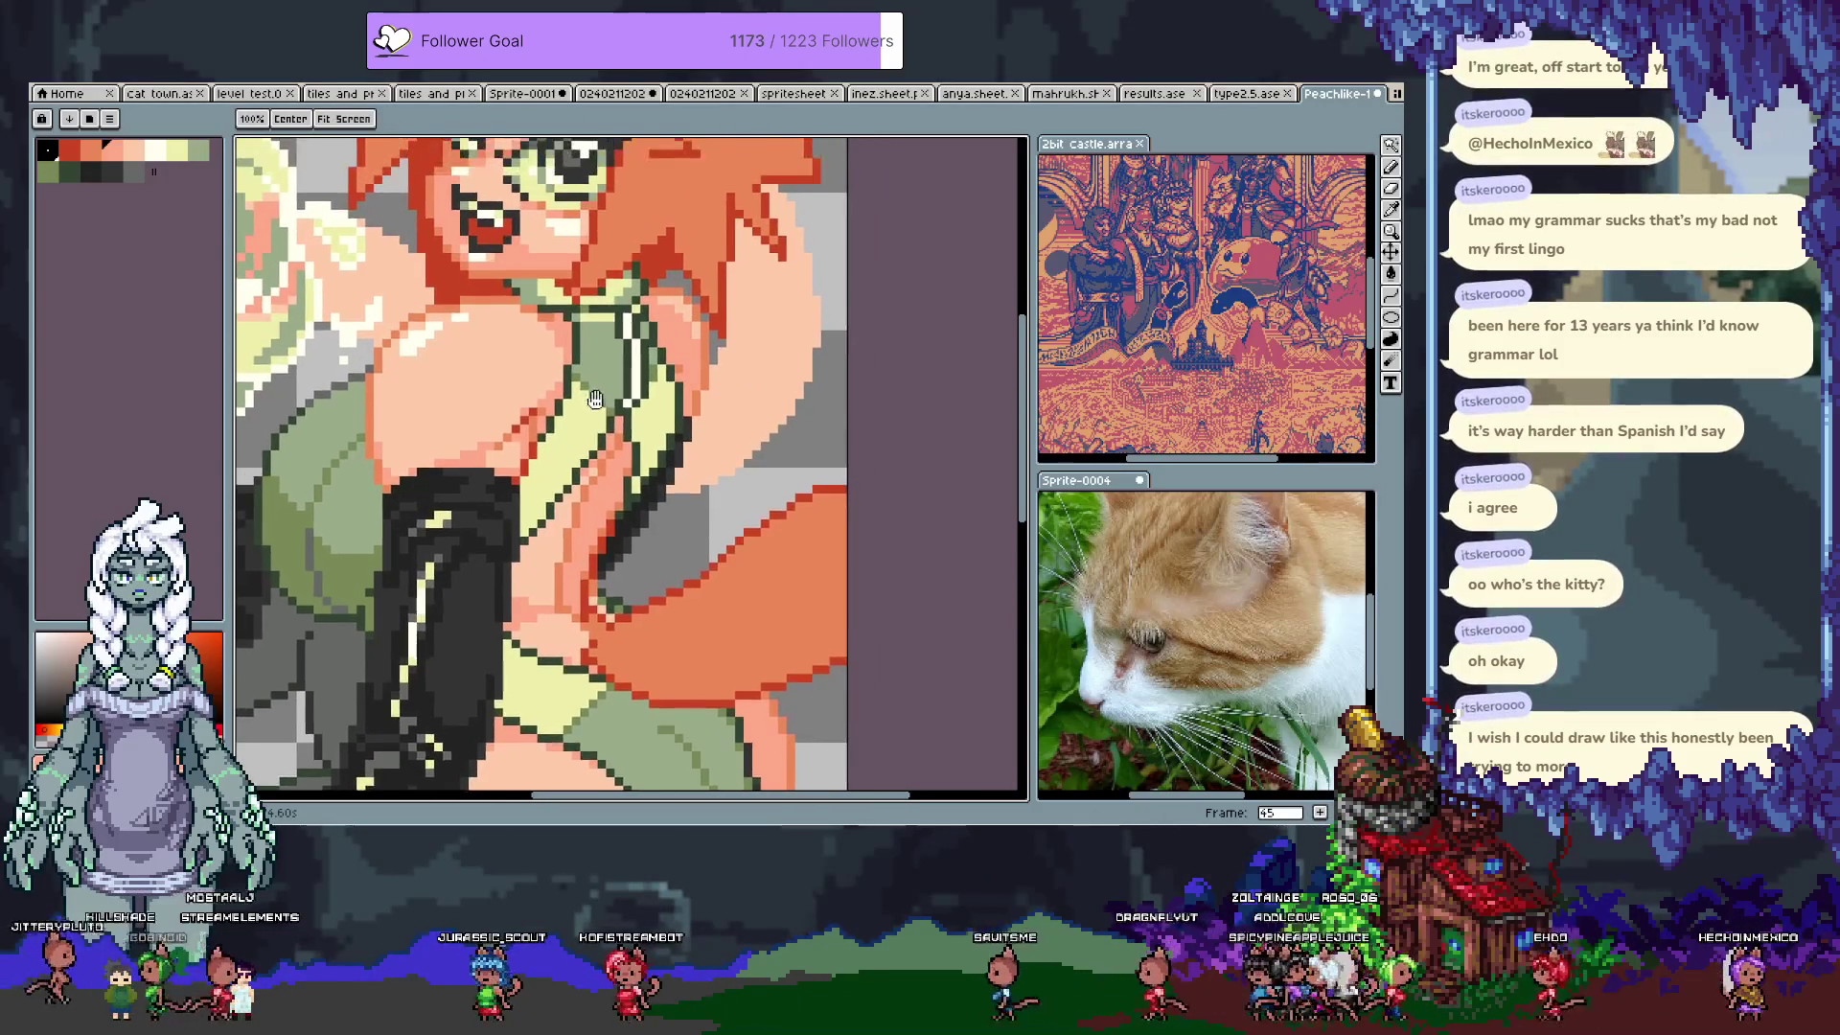
pyautogui.keyDown('alt'); pyautogui.click(627, 456); pyautogui.keyUp('alt')
pyautogui.hotkey('ctrl', 's')
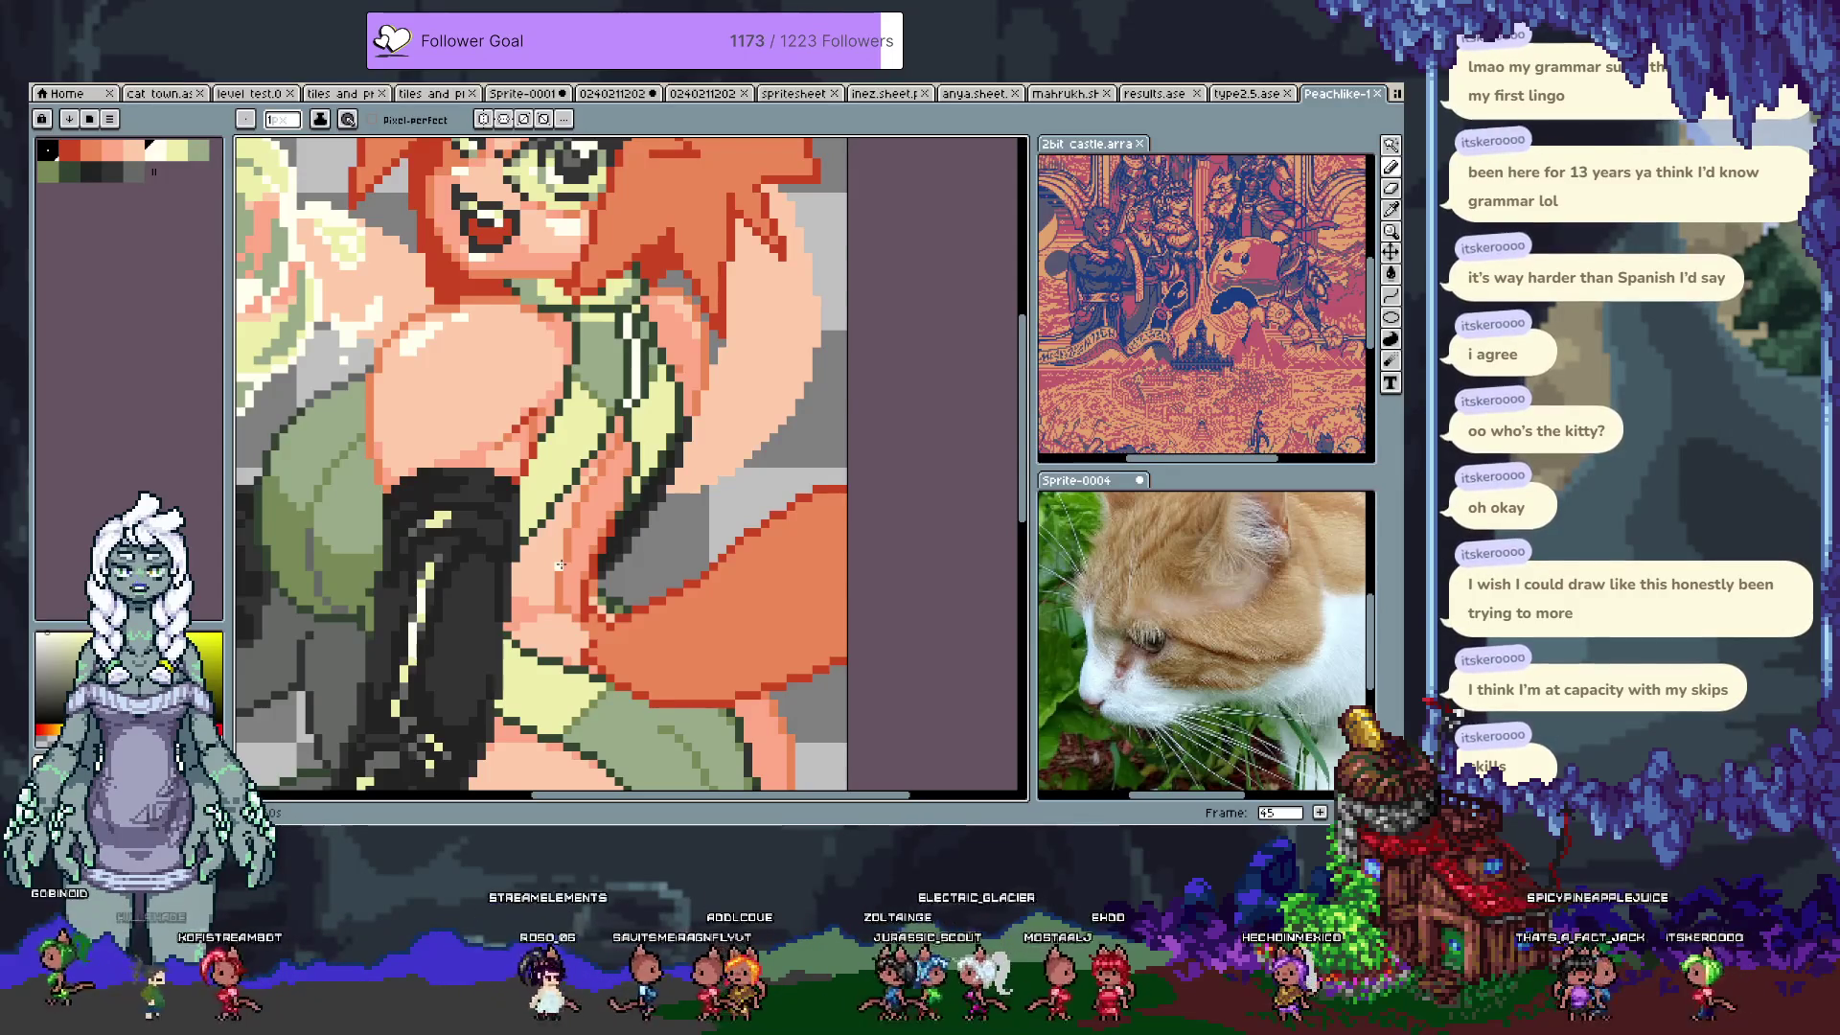
# Step: Try the dark red and orange hair colours, undo the last stroke, and settle on salmon skin tone
pyautogui.scroll(-3, 542, 486)
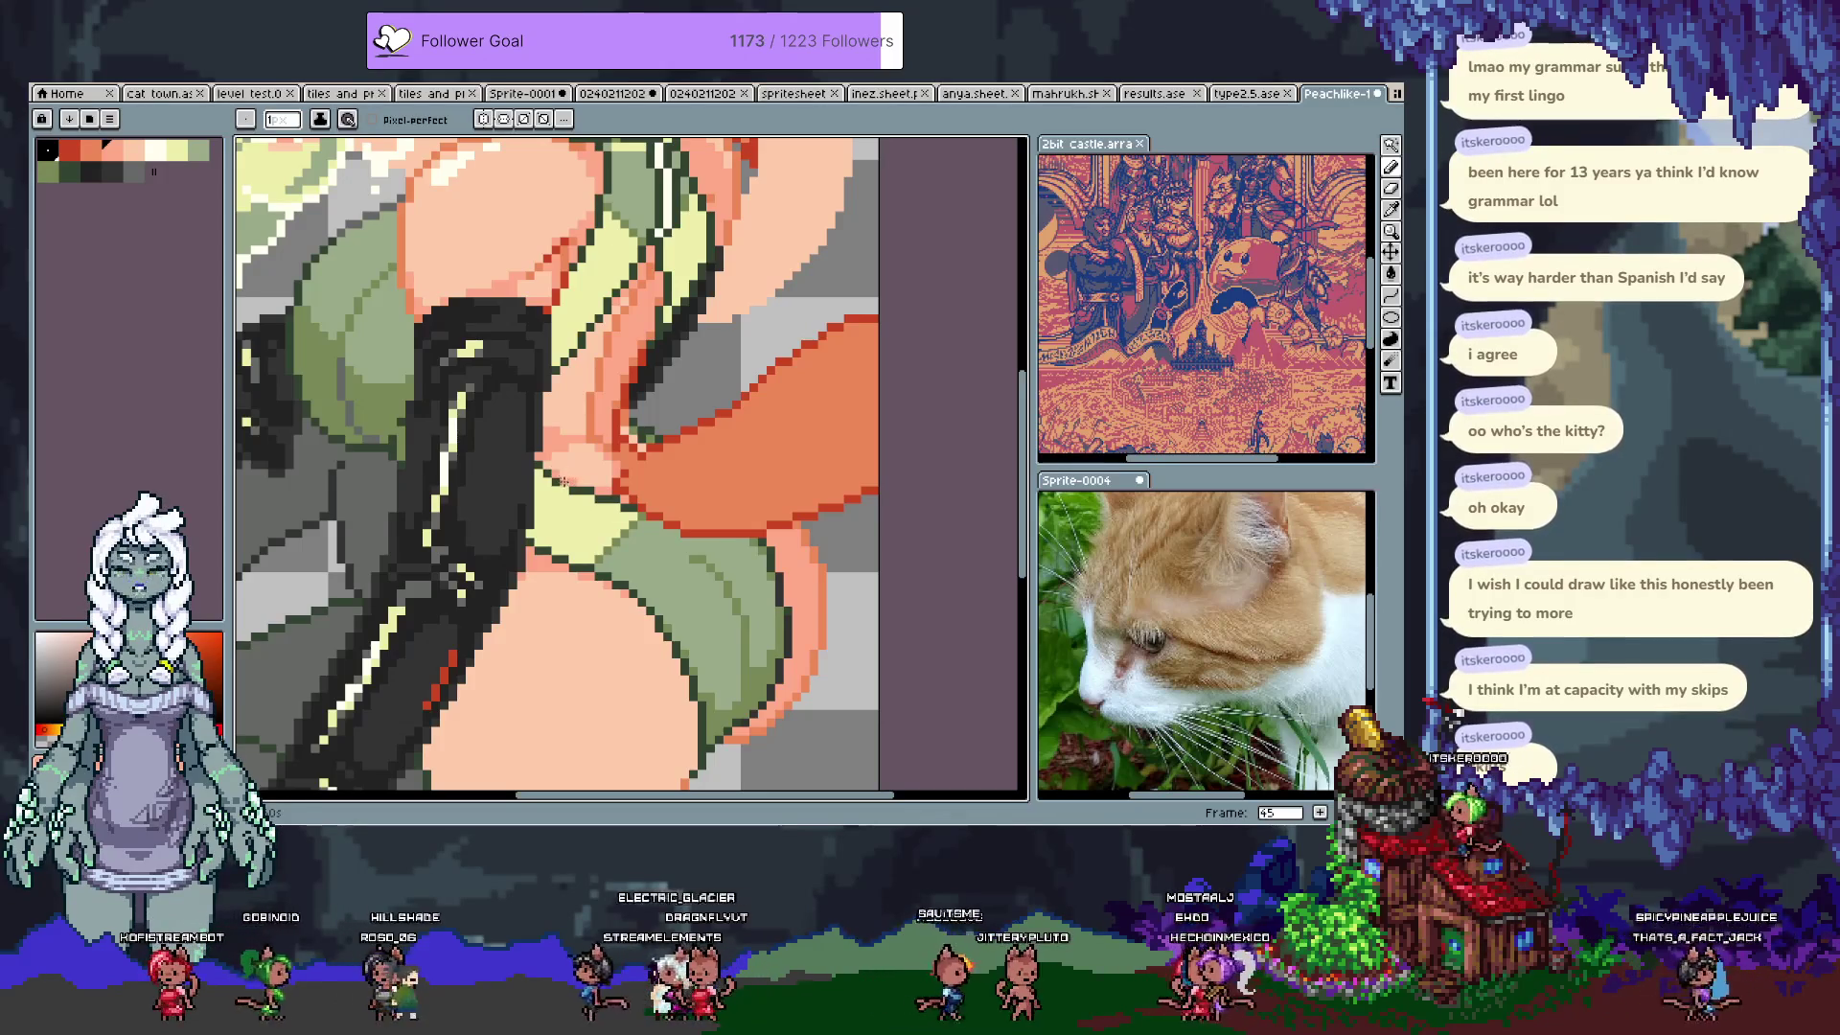
pyautogui.scroll(5, 638, 425)
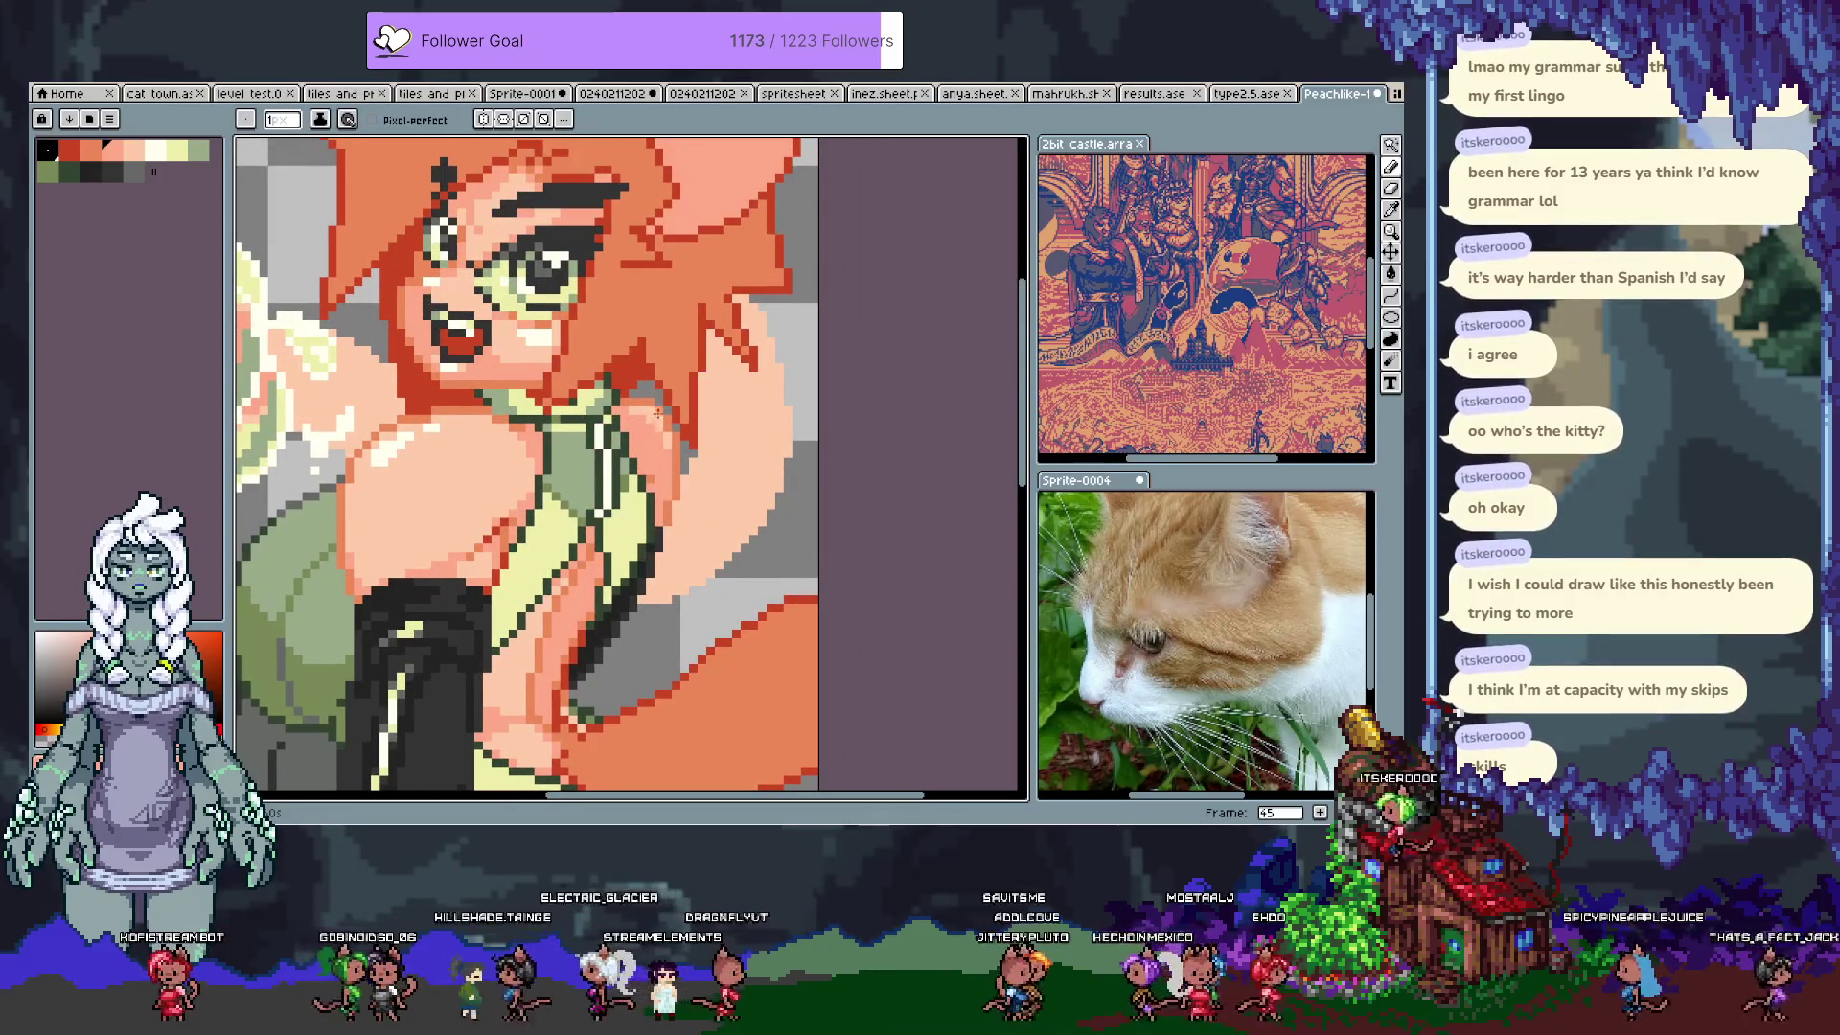
pyautogui.keyDown('alt'); pyautogui.click(660, 393); pyautogui.keyUp('alt')
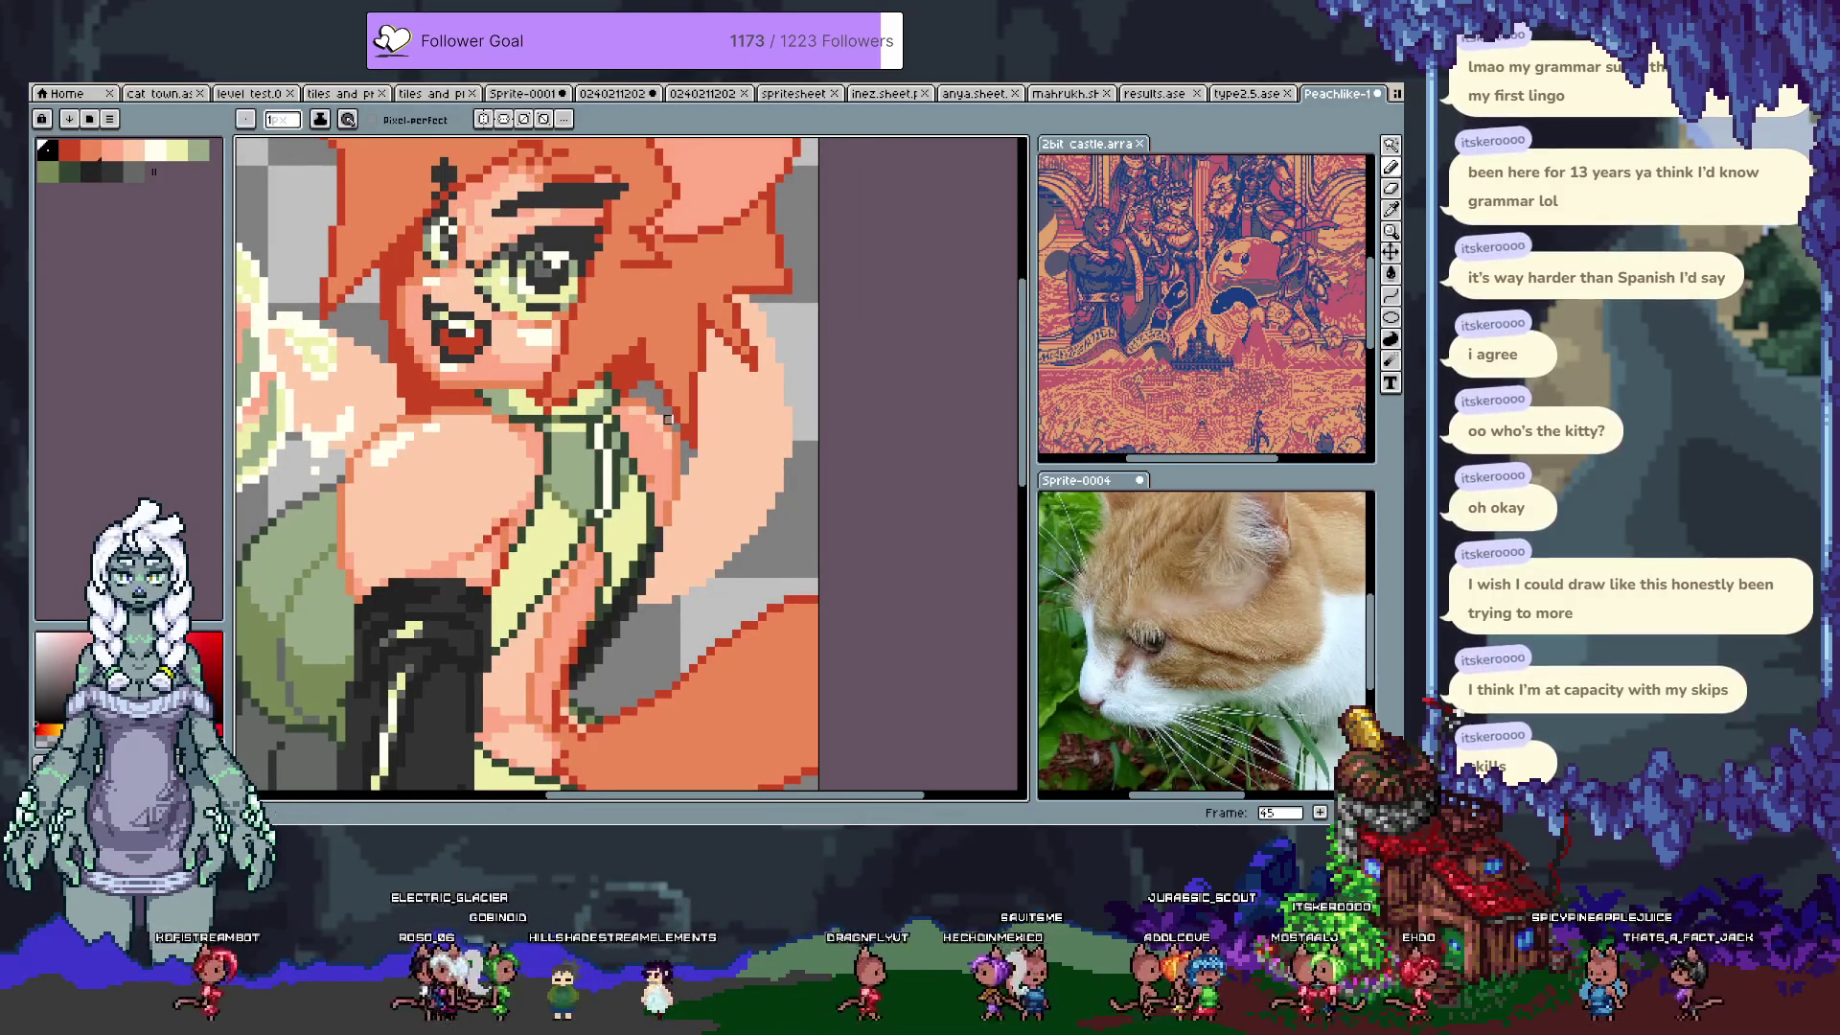
pyautogui.keyDown('alt'); pyautogui.click(668, 429); pyautogui.keyUp('alt')
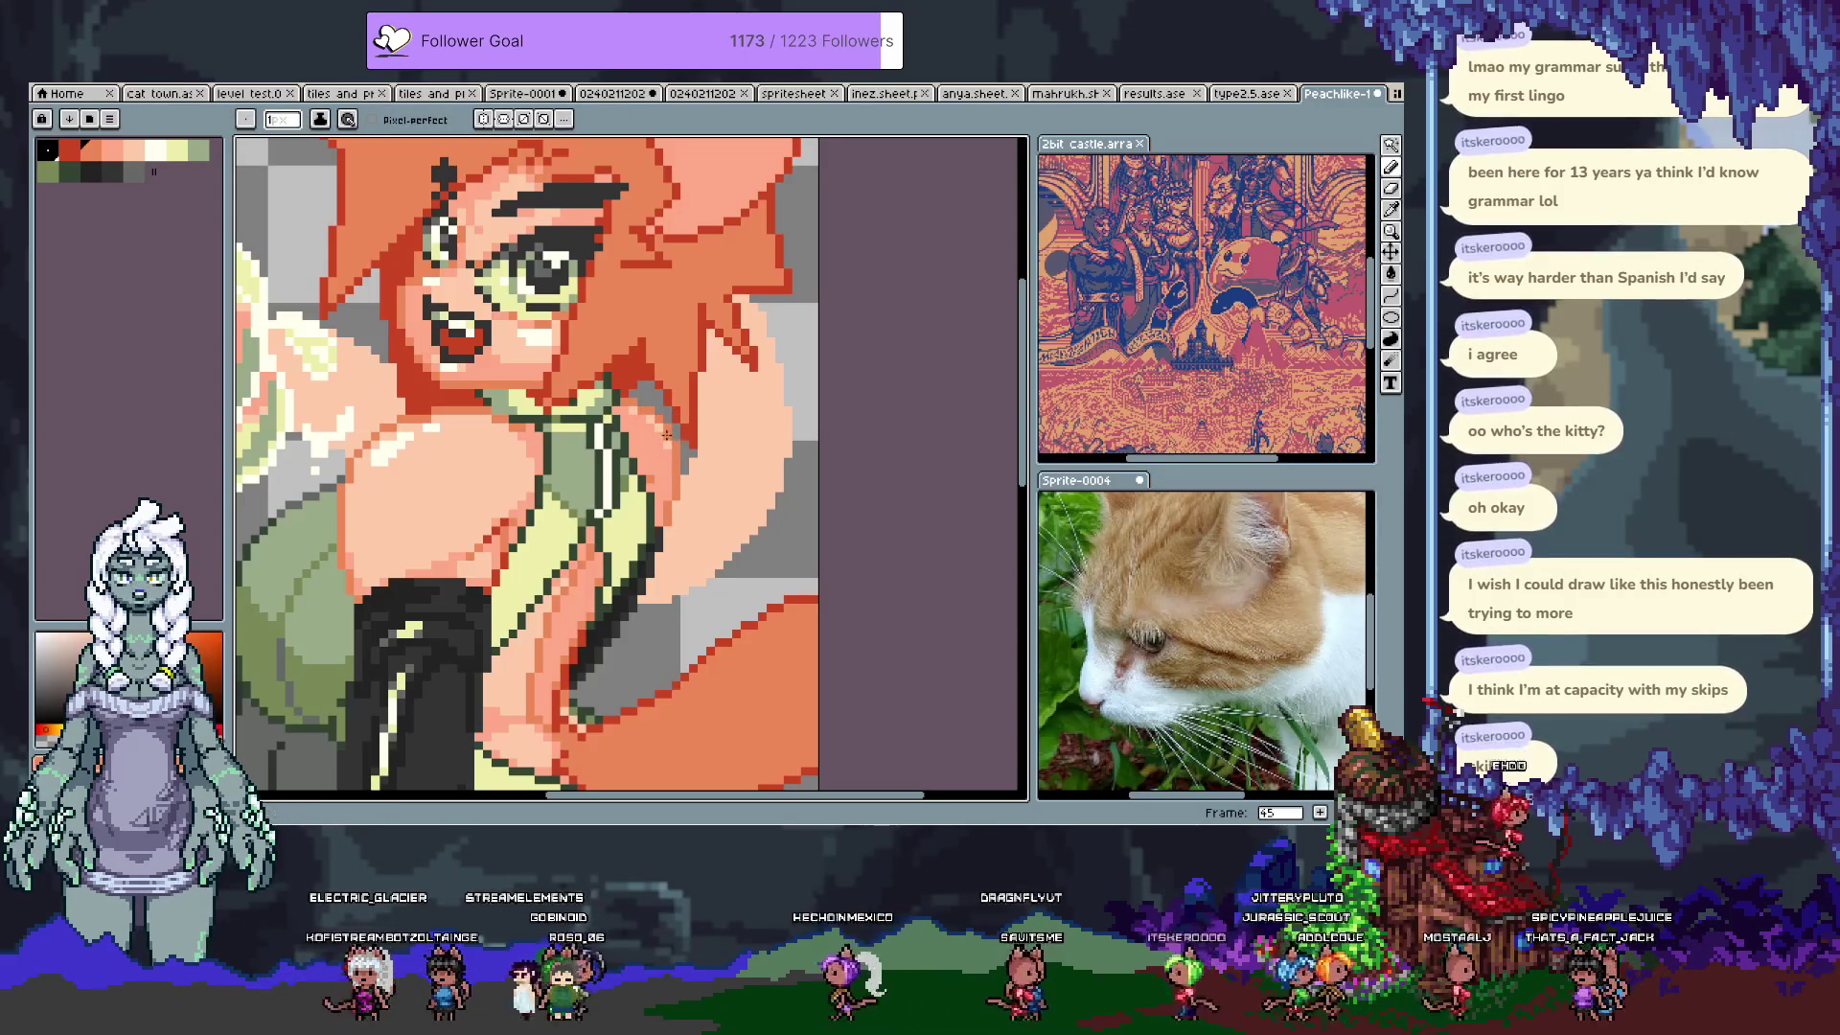
pyautogui.hotkey('ctrl', 'z')
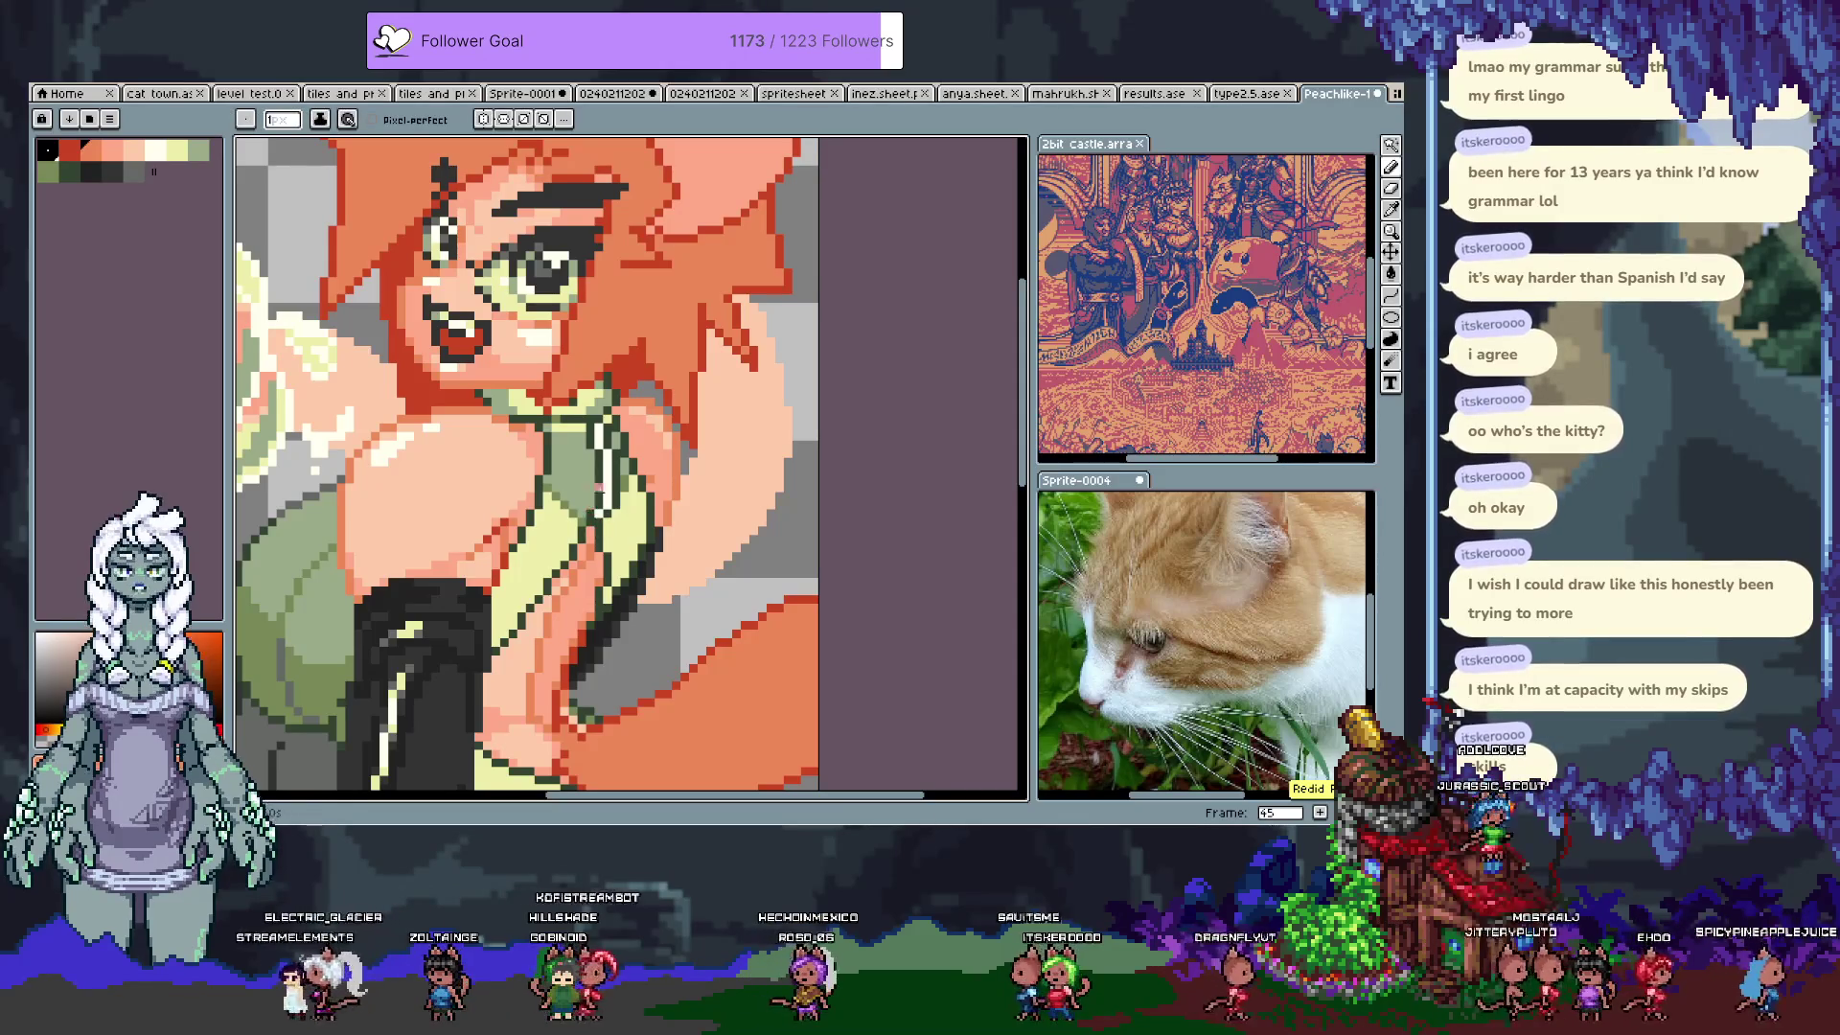
pyautogui.keyDown('alt'); pyautogui.click(637, 419); pyautogui.keyUp('alt')
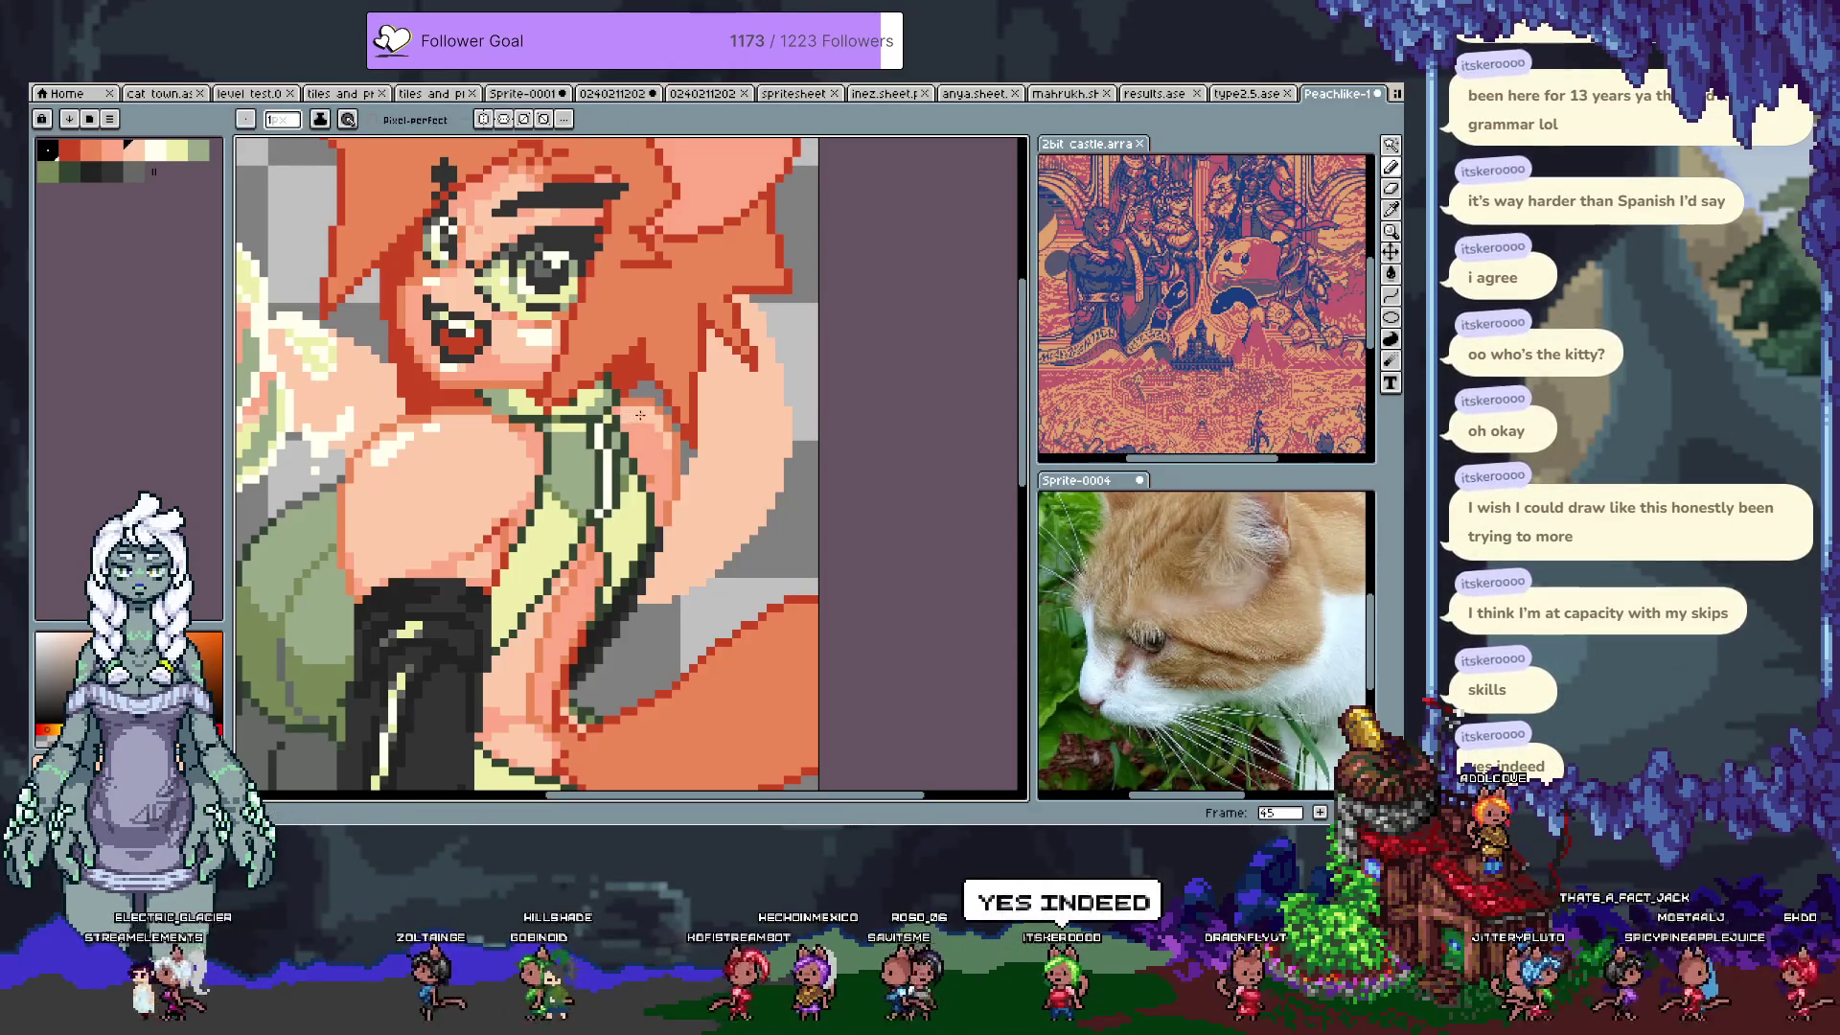
pyautogui.keyDown('alt'); pyautogui.click(623, 421); pyautogui.keyUp('alt')
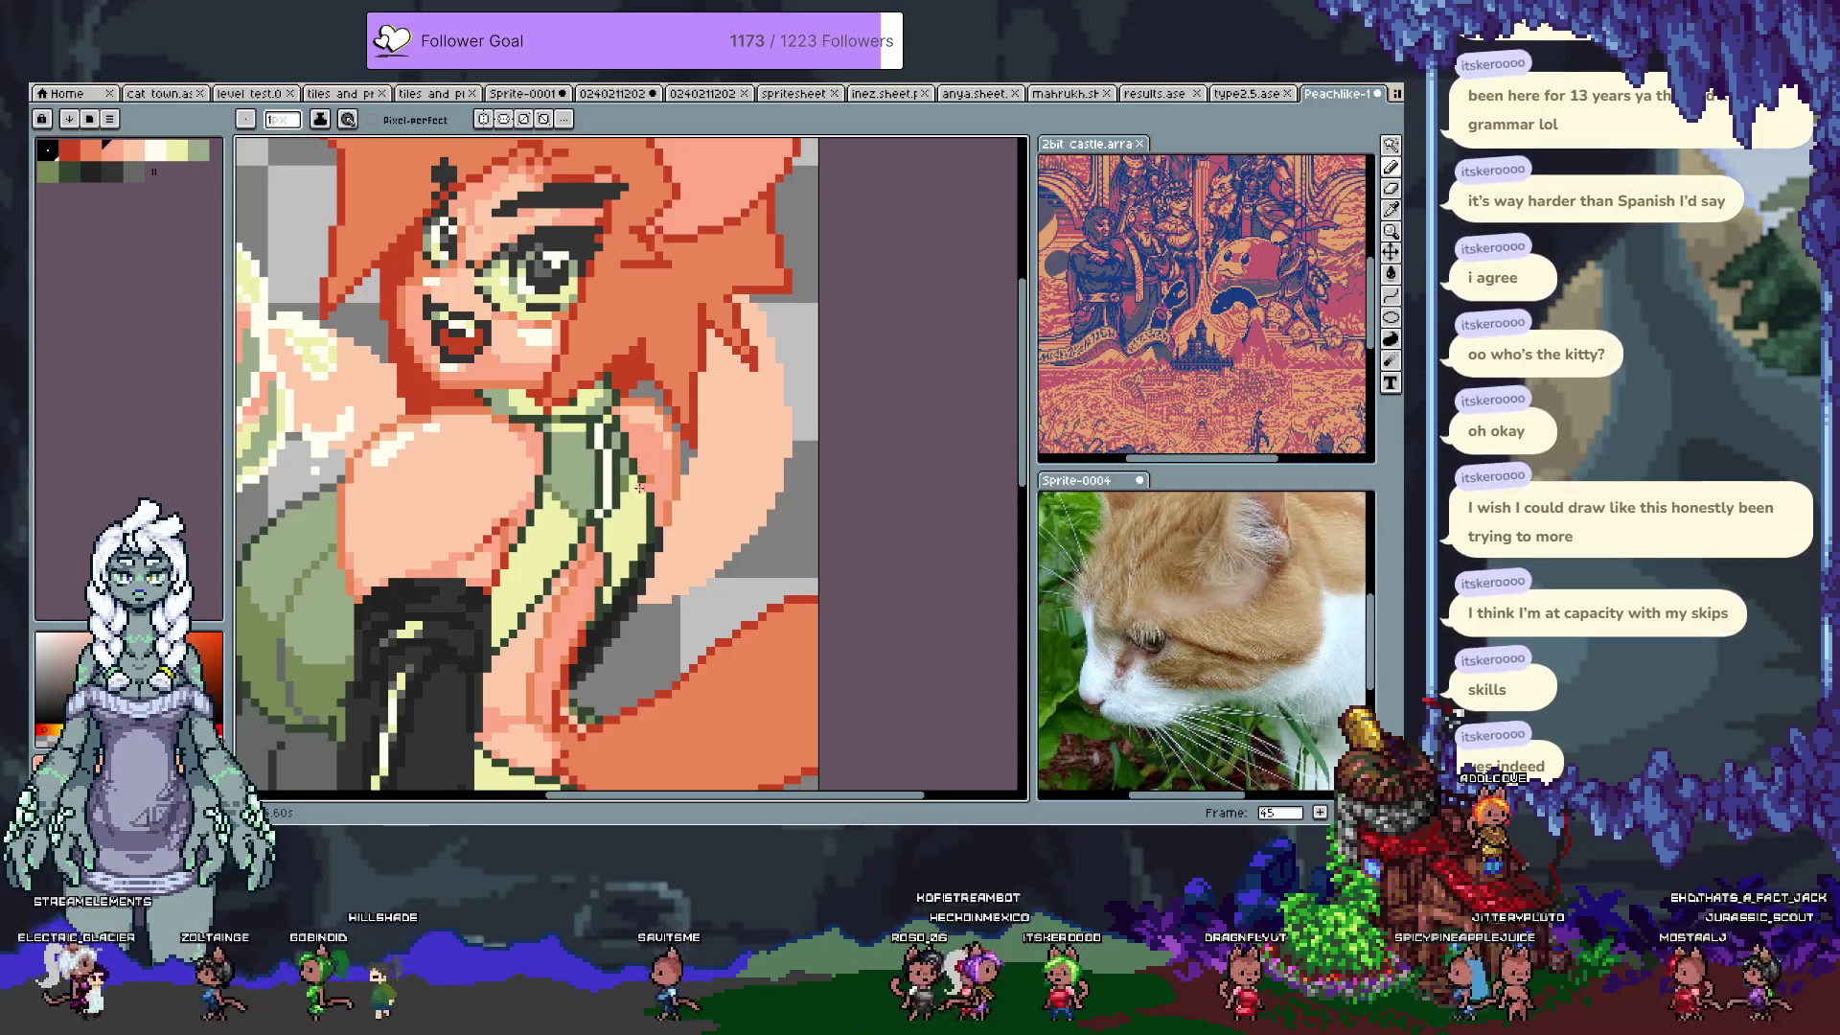
pyautogui.scroll(-10, 632, 344)
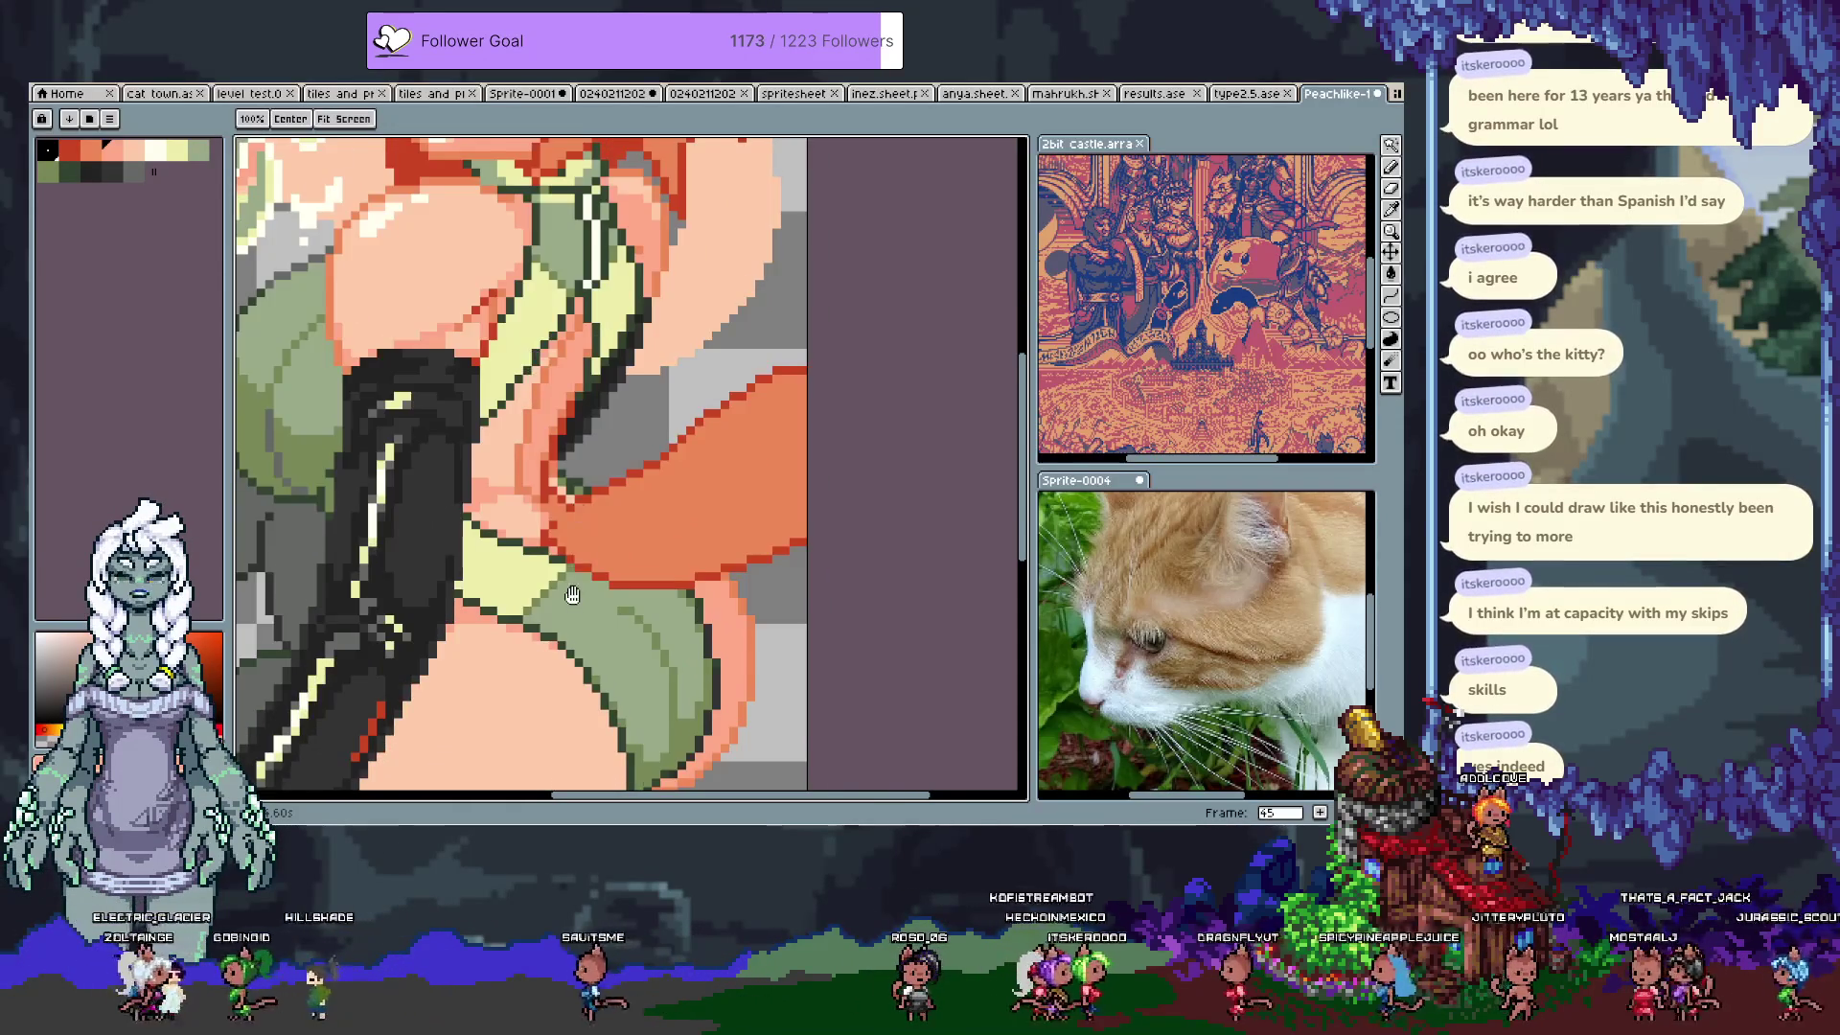
# Step: Draw pink shading arcs inside the thigh and bucket-fill the lower band with salmon
pyautogui.press('i')
pyautogui.keyDown('alt'); pyautogui.click(858, 332); pyautogui.keyUp('alt')
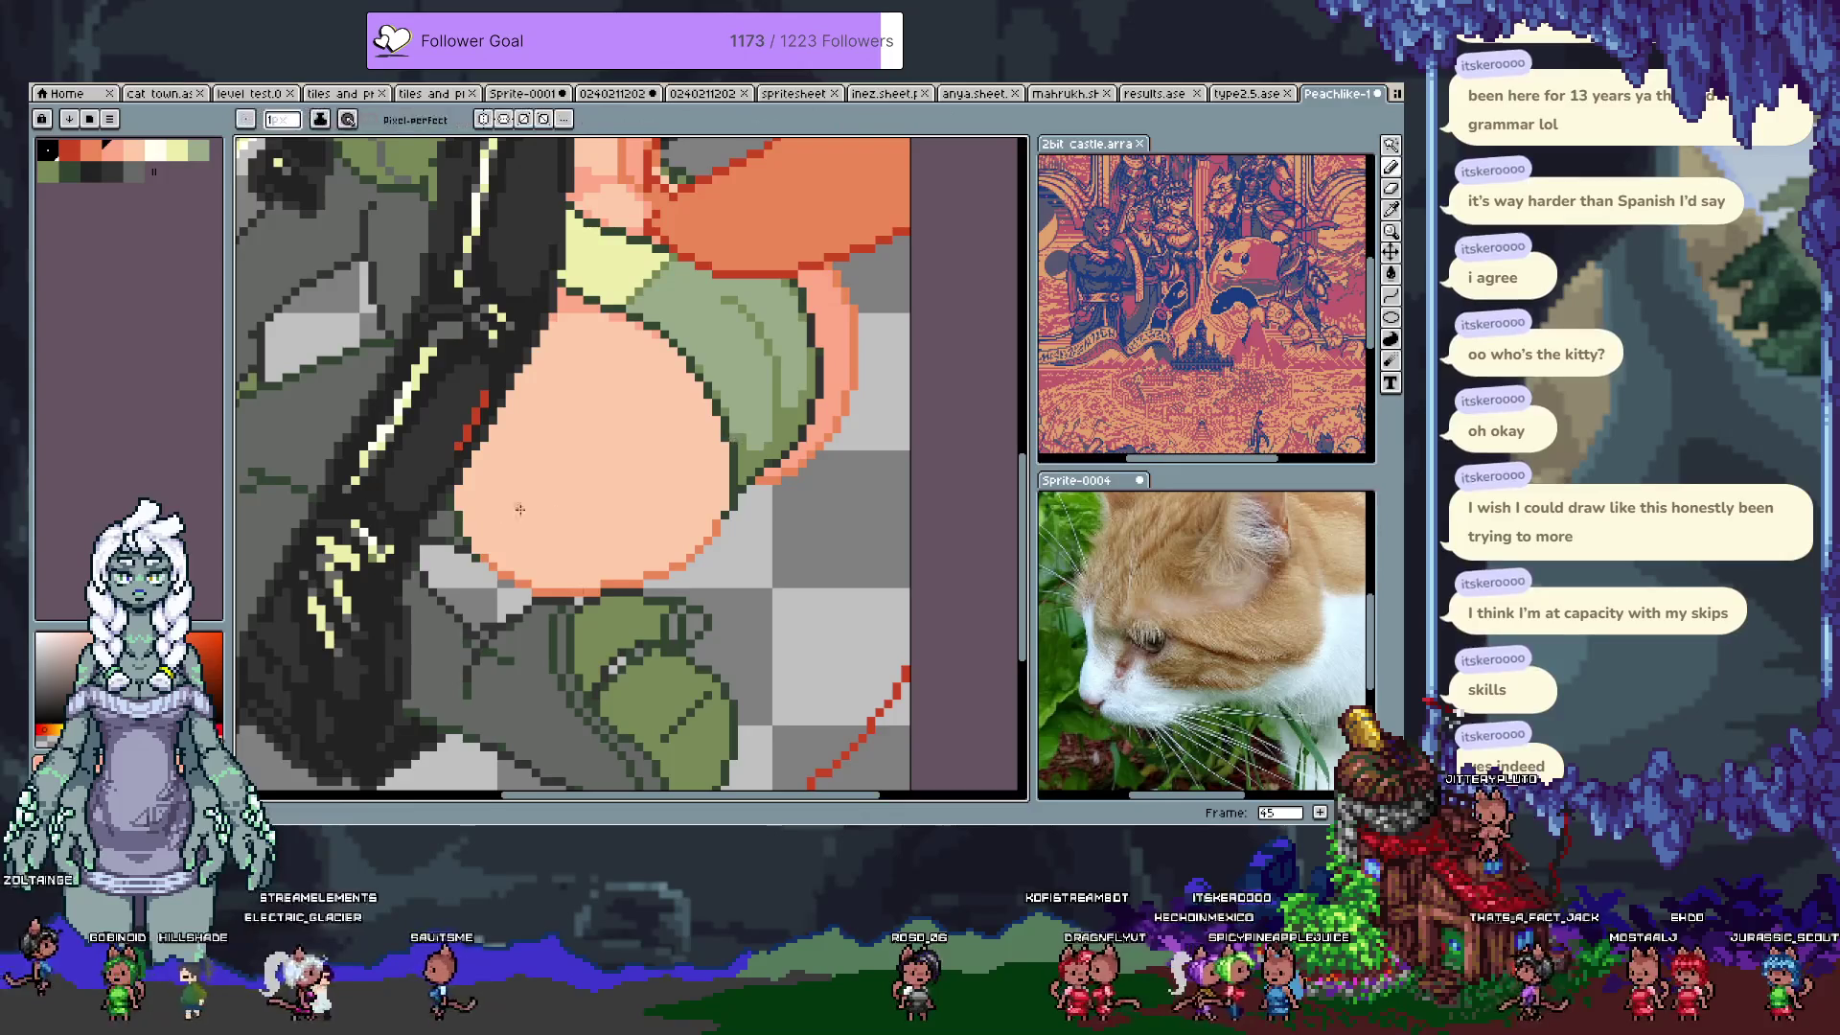
pyautogui.moveTo(664, 512); pyautogui.dragTo(703, 441)
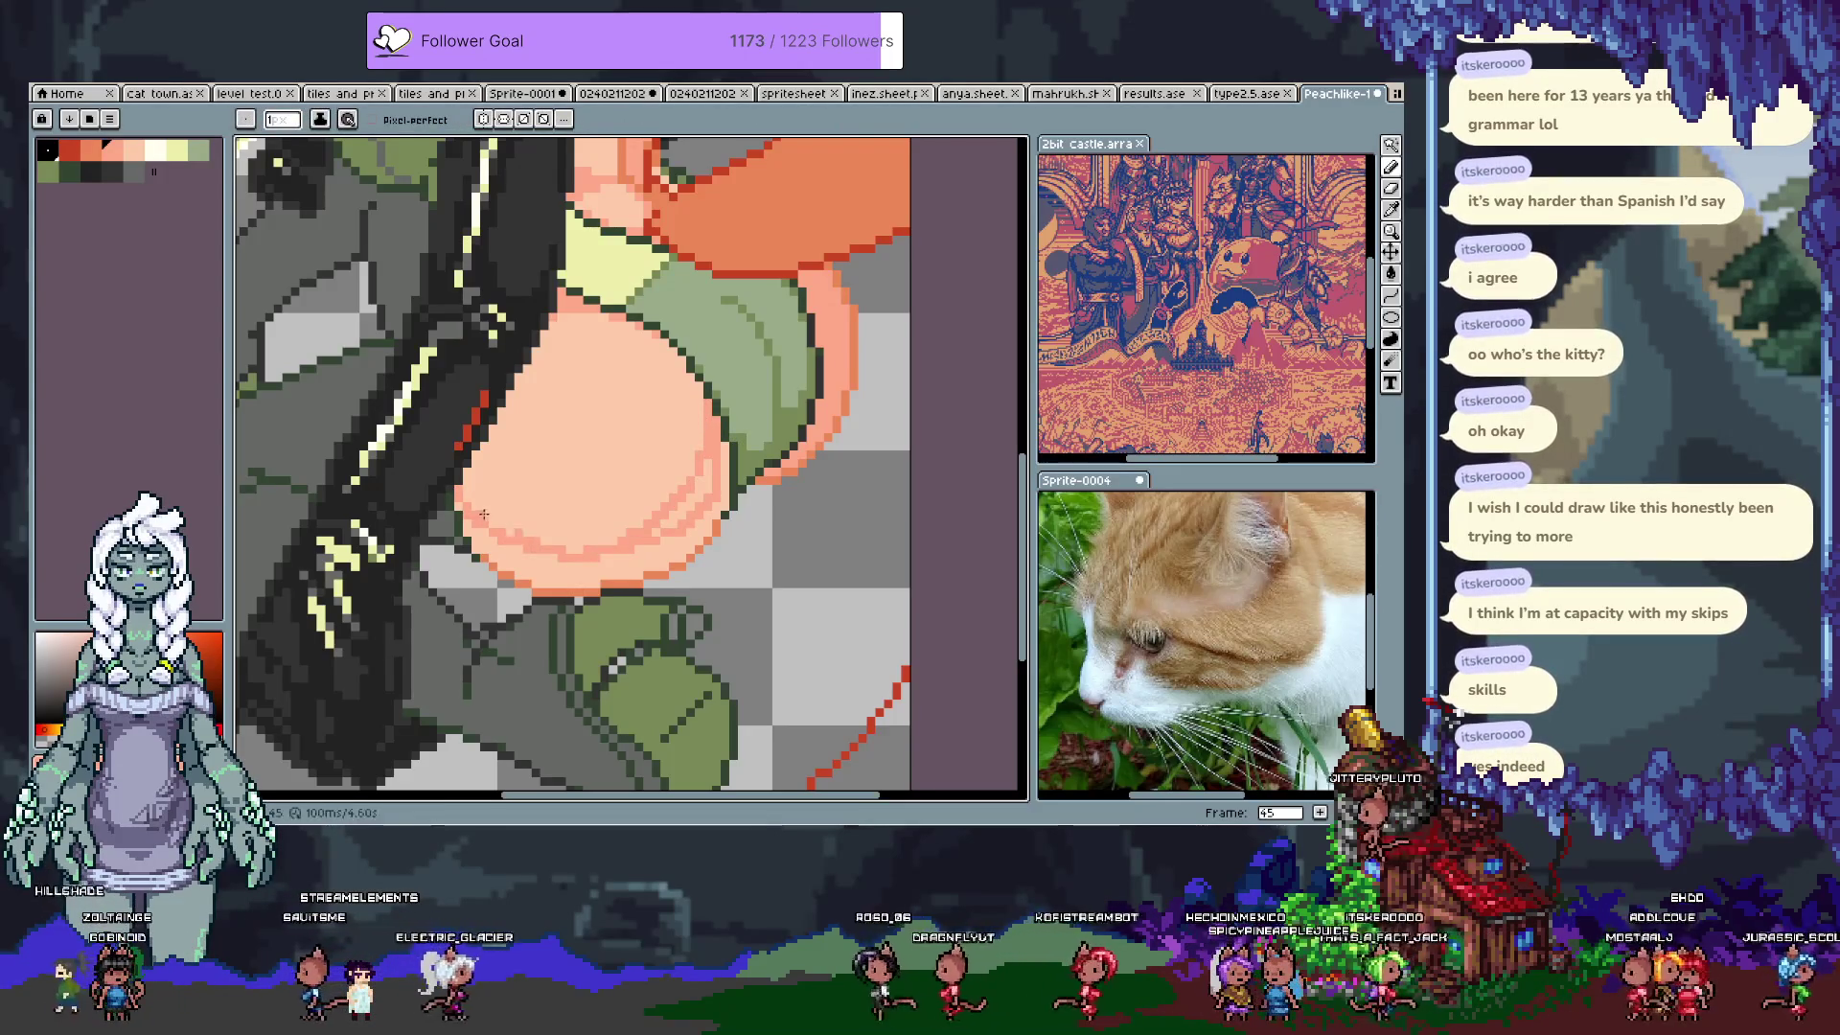
pyautogui.press('Right')
pyautogui.hscroll(1, 645, 423)
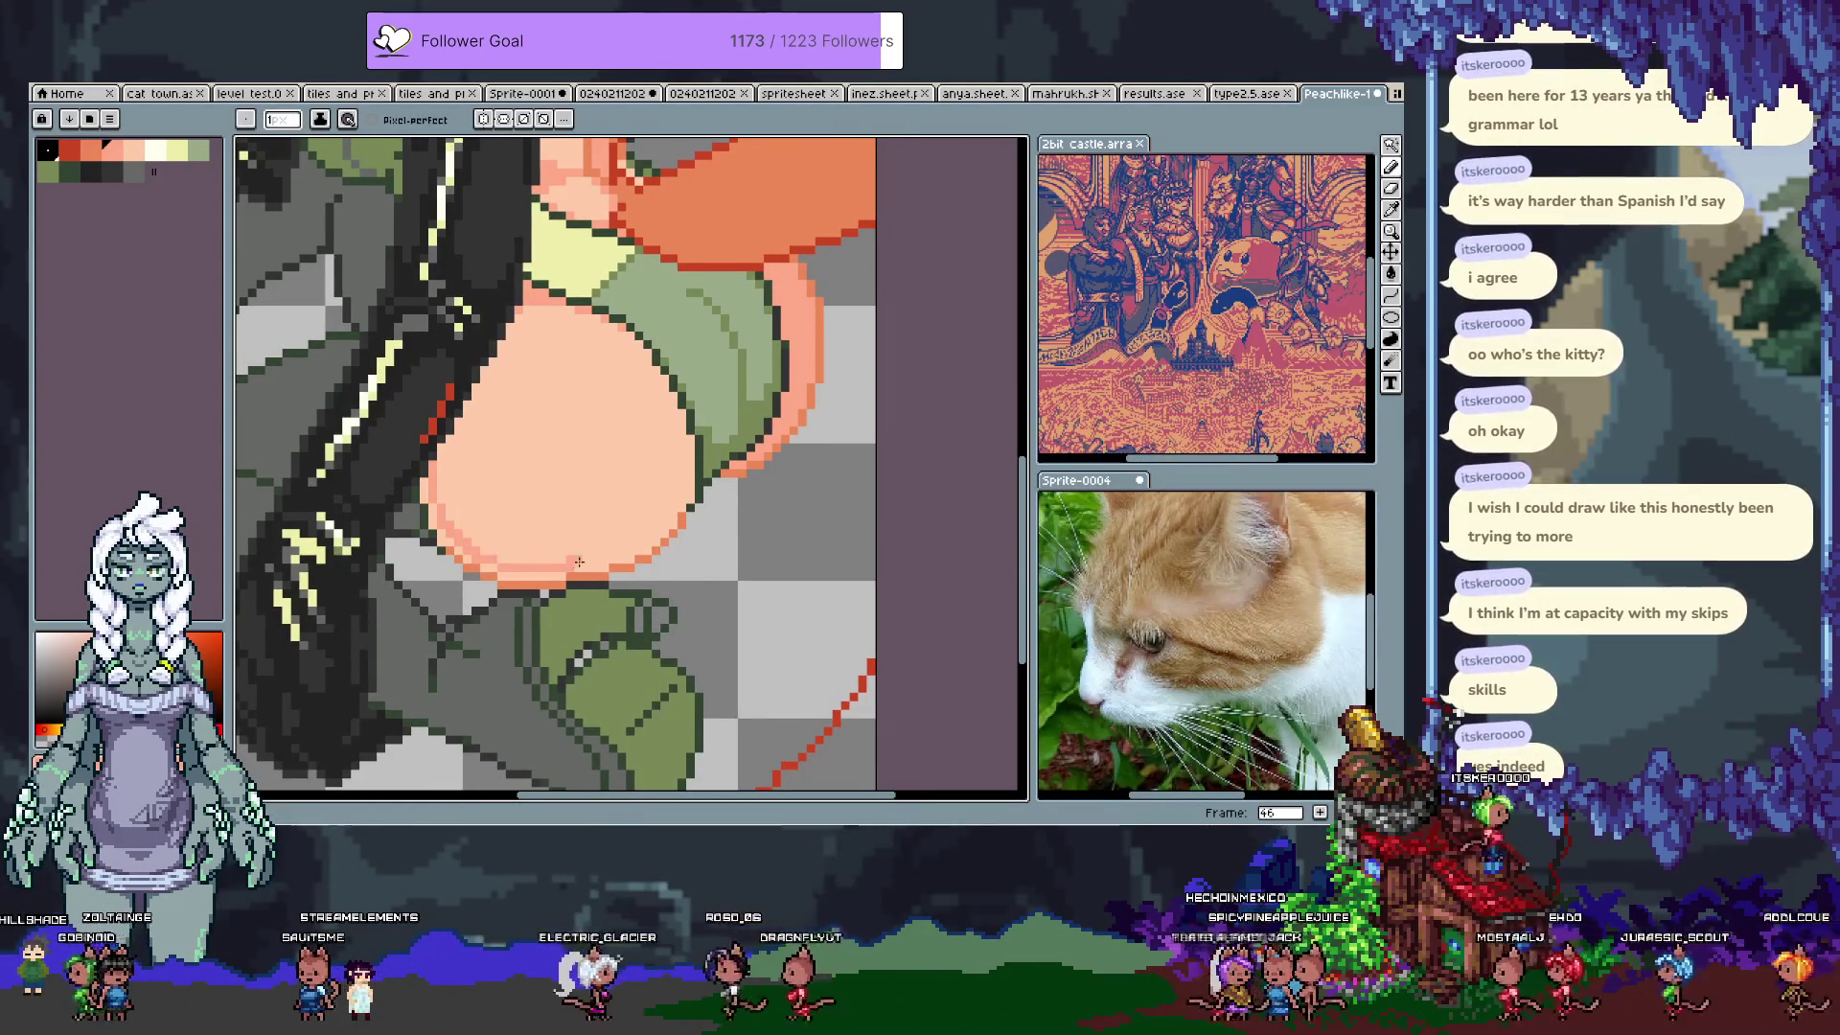
pyautogui.moveTo(434, 442)
pyautogui.mouseDown()
pyautogui.moveTo(484, 479)
pyautogui.moveTo(642, 455)
pyautogui.moveTo(646, 391)
pyautogui.moveTo(686, 470)
pyautogui.mouseUp()
pyautogui.press('g')
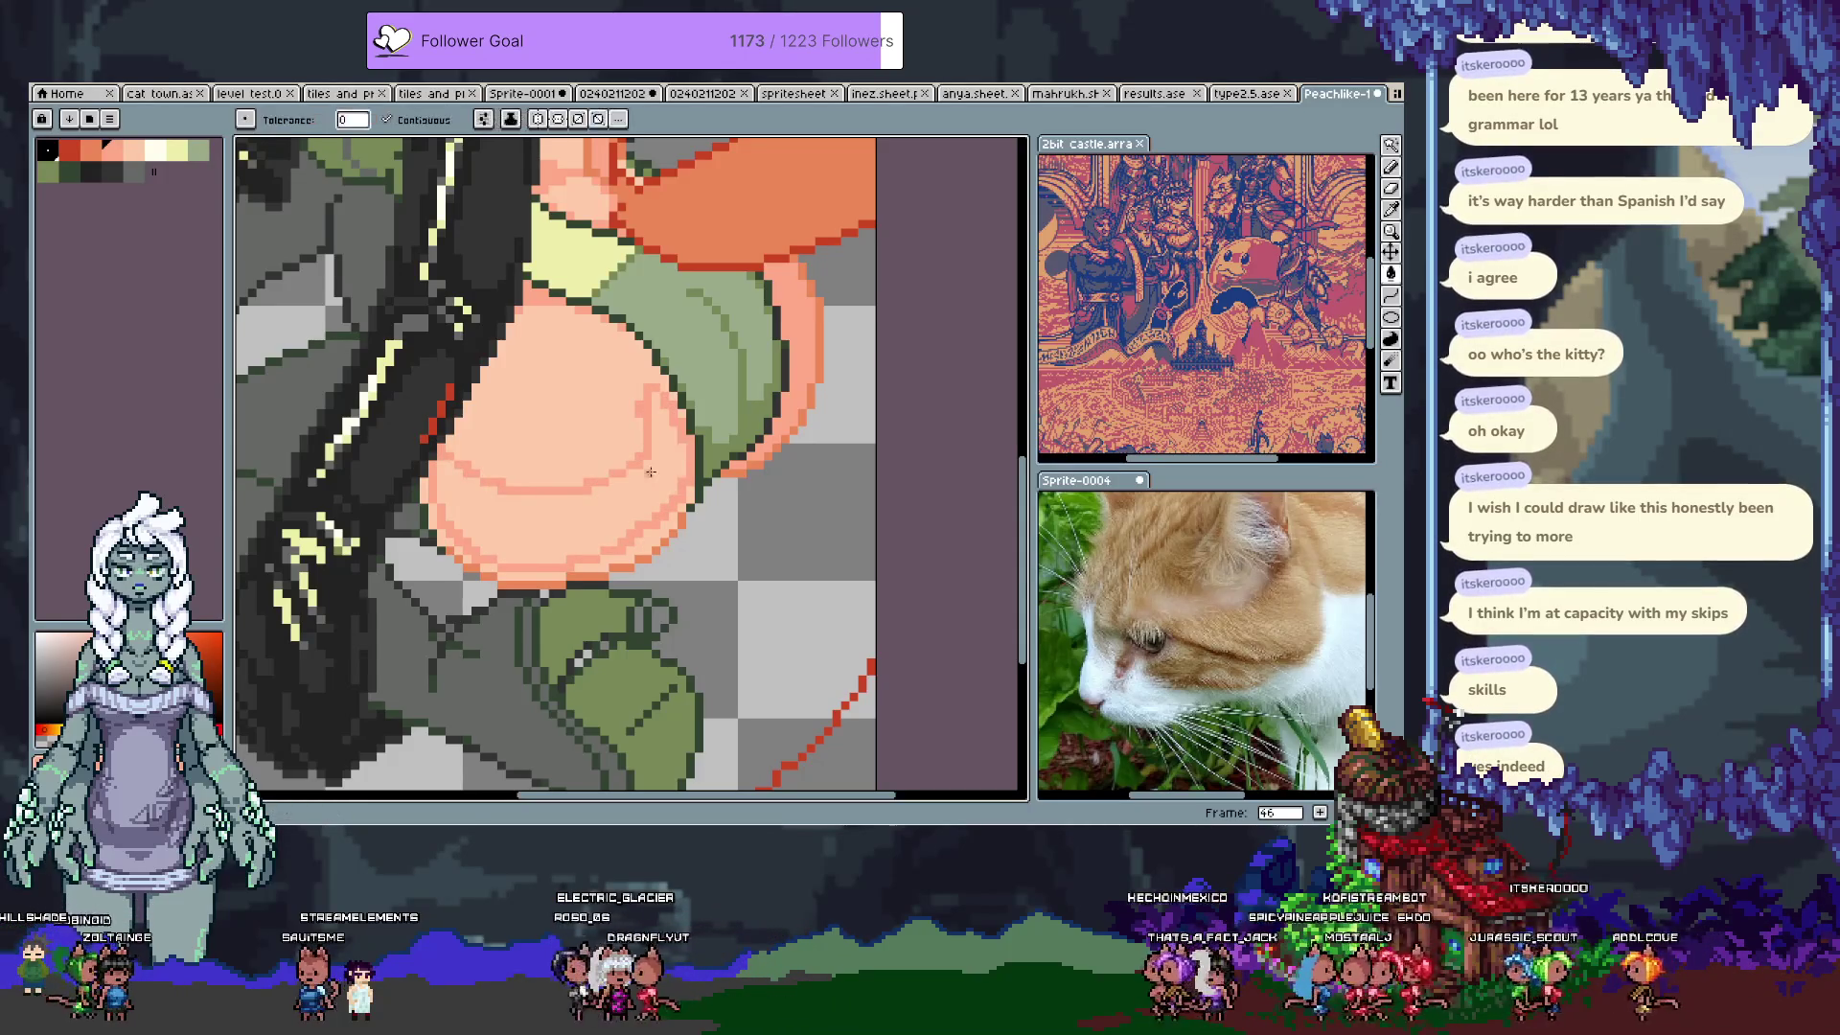
pyautogui.click(462, 565)
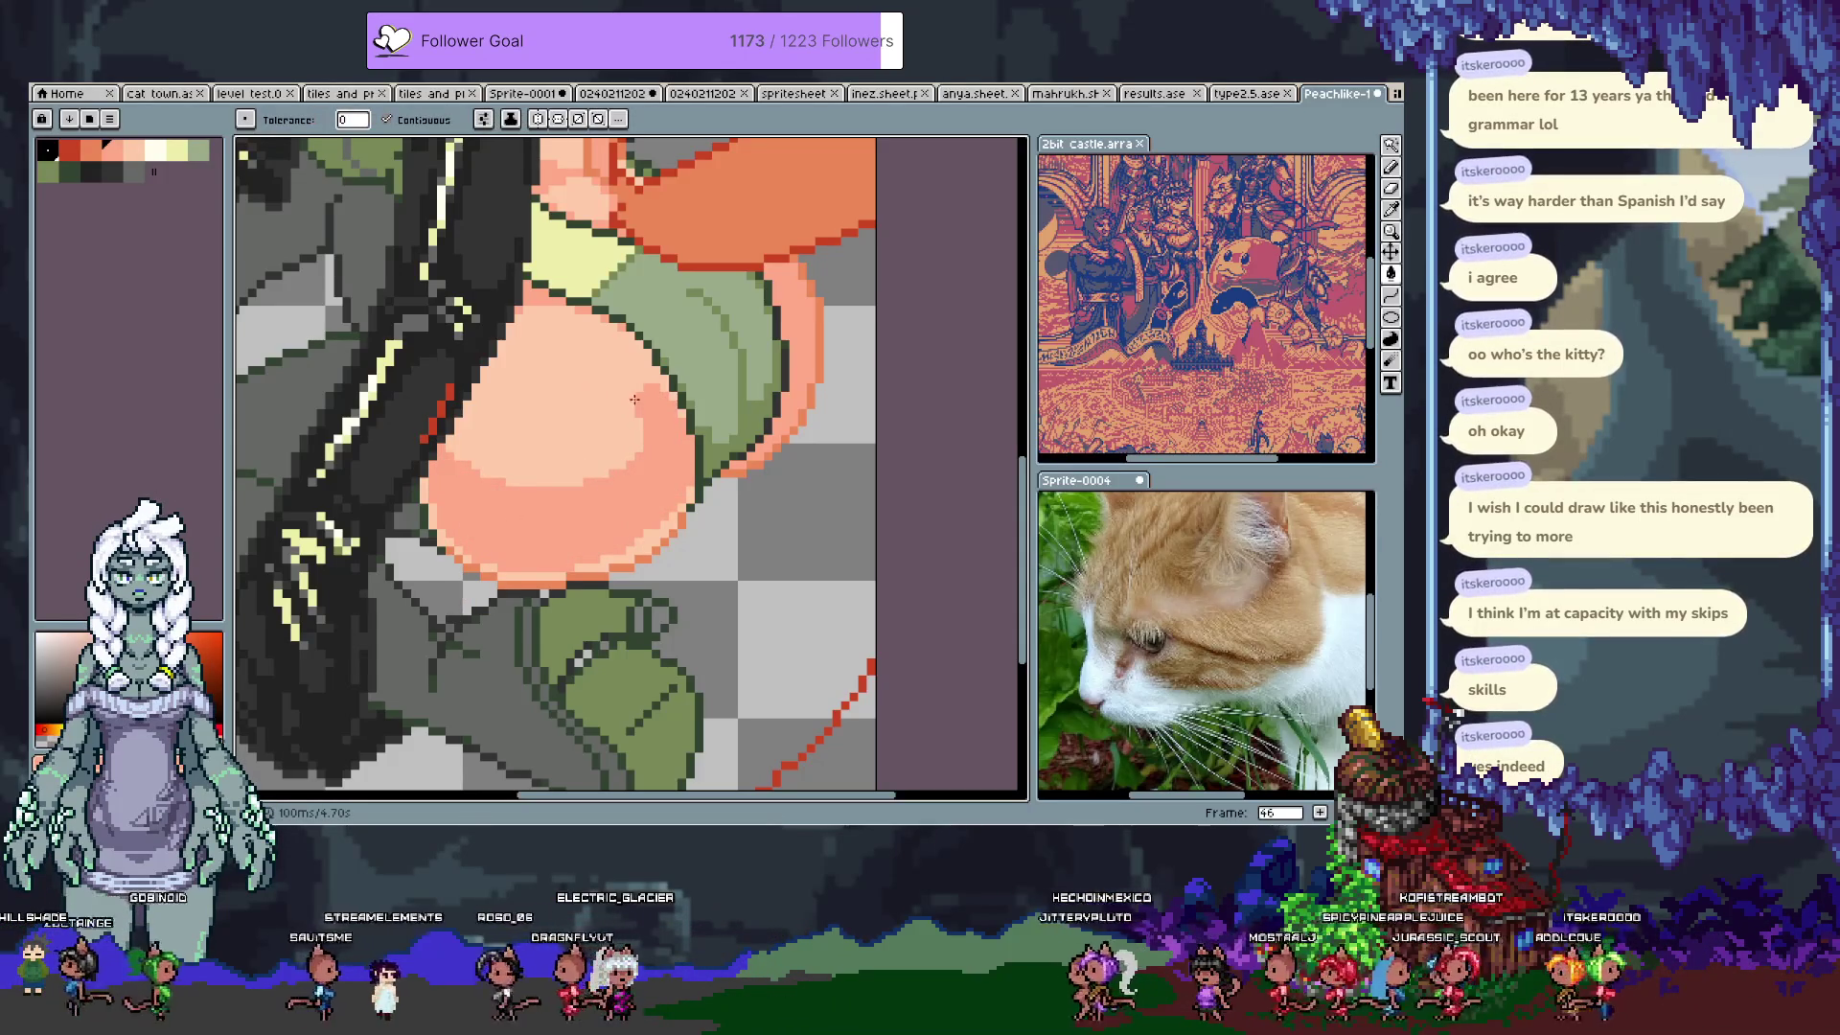
# Step: Add pale highlights near the thigh's top using sampled light colours, undo one, and save
pyautogui.moveTo(636, 384); pyautogui.dragTo(610, 521)
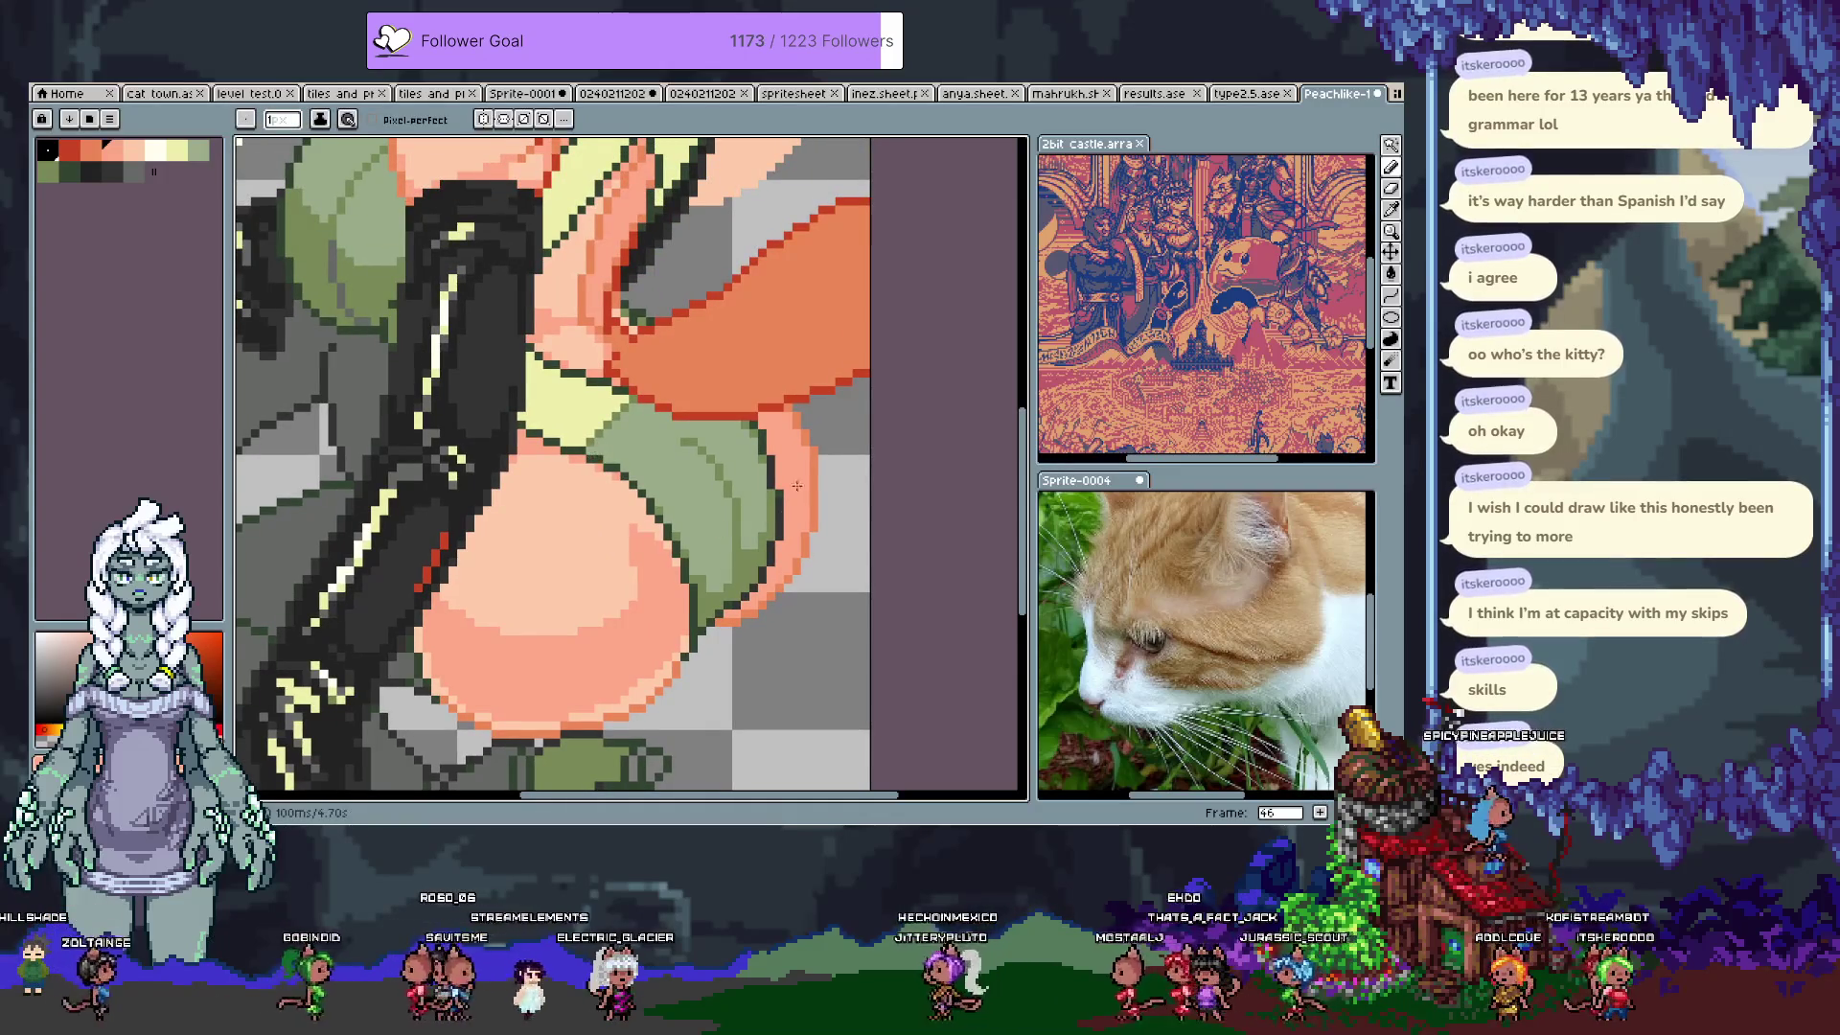
pyautogui.click(154, 150)
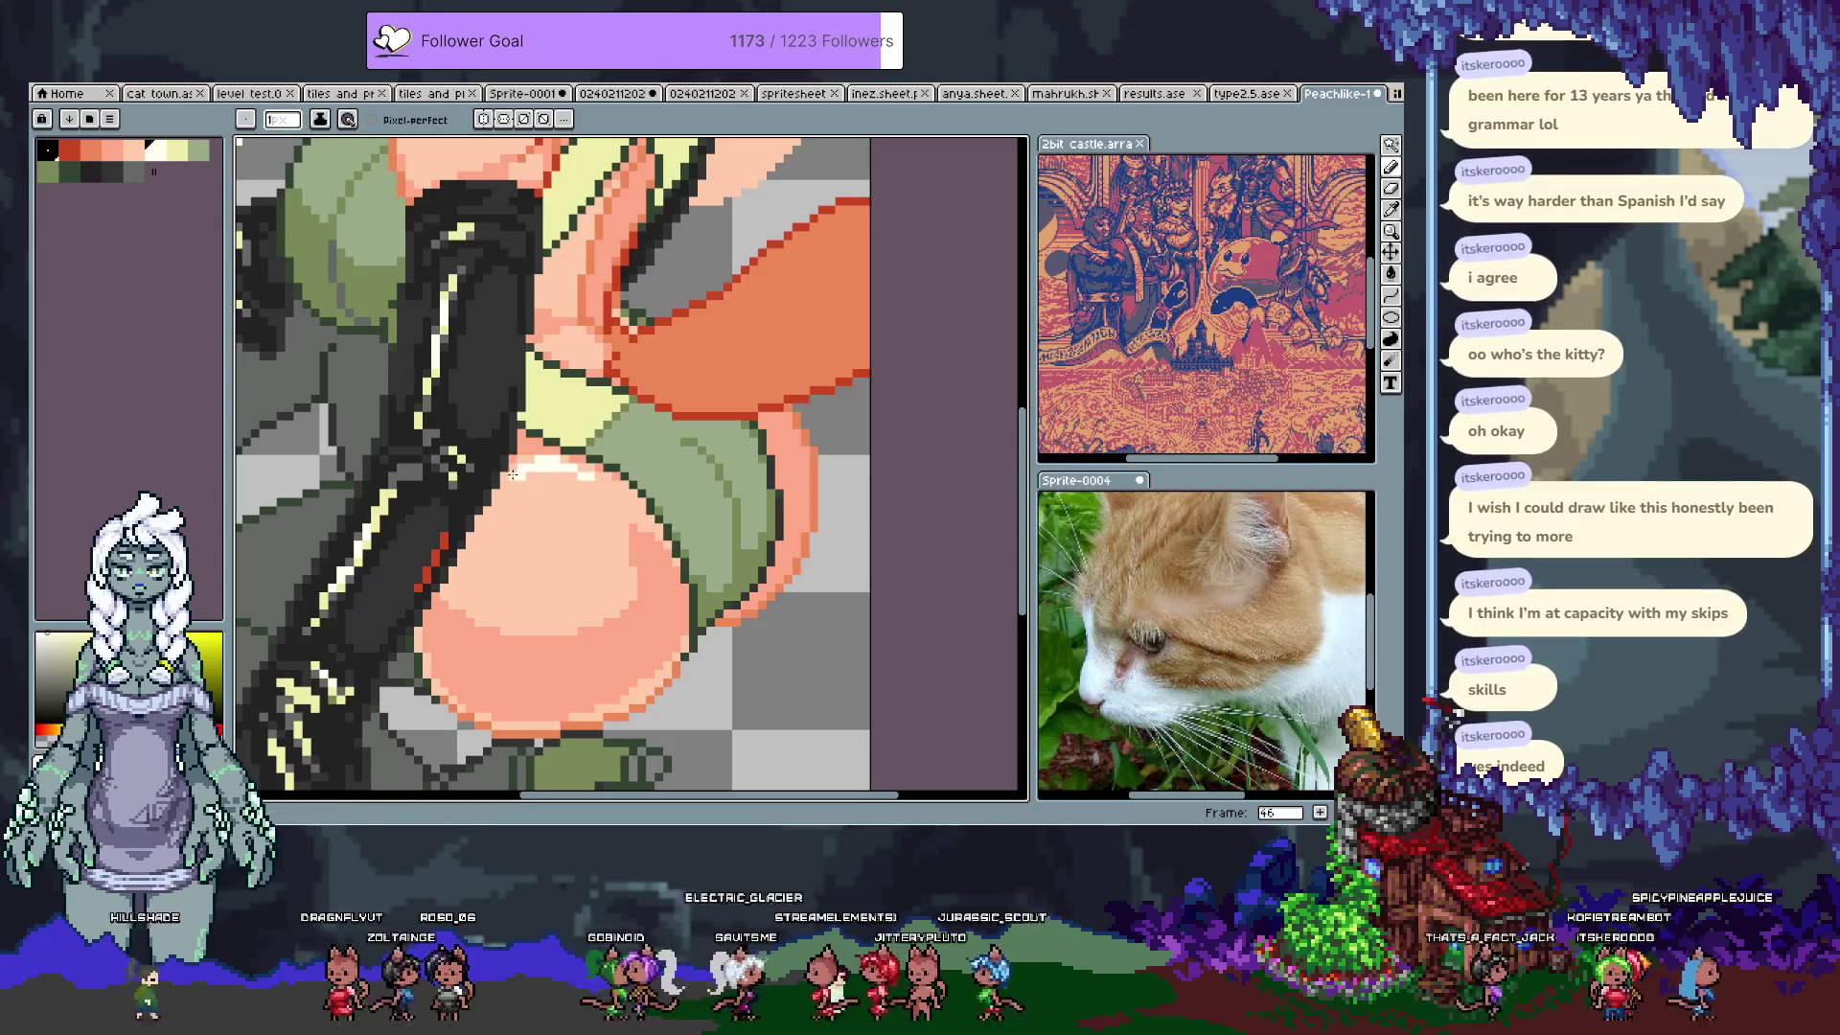
pyautogui.press('alt')
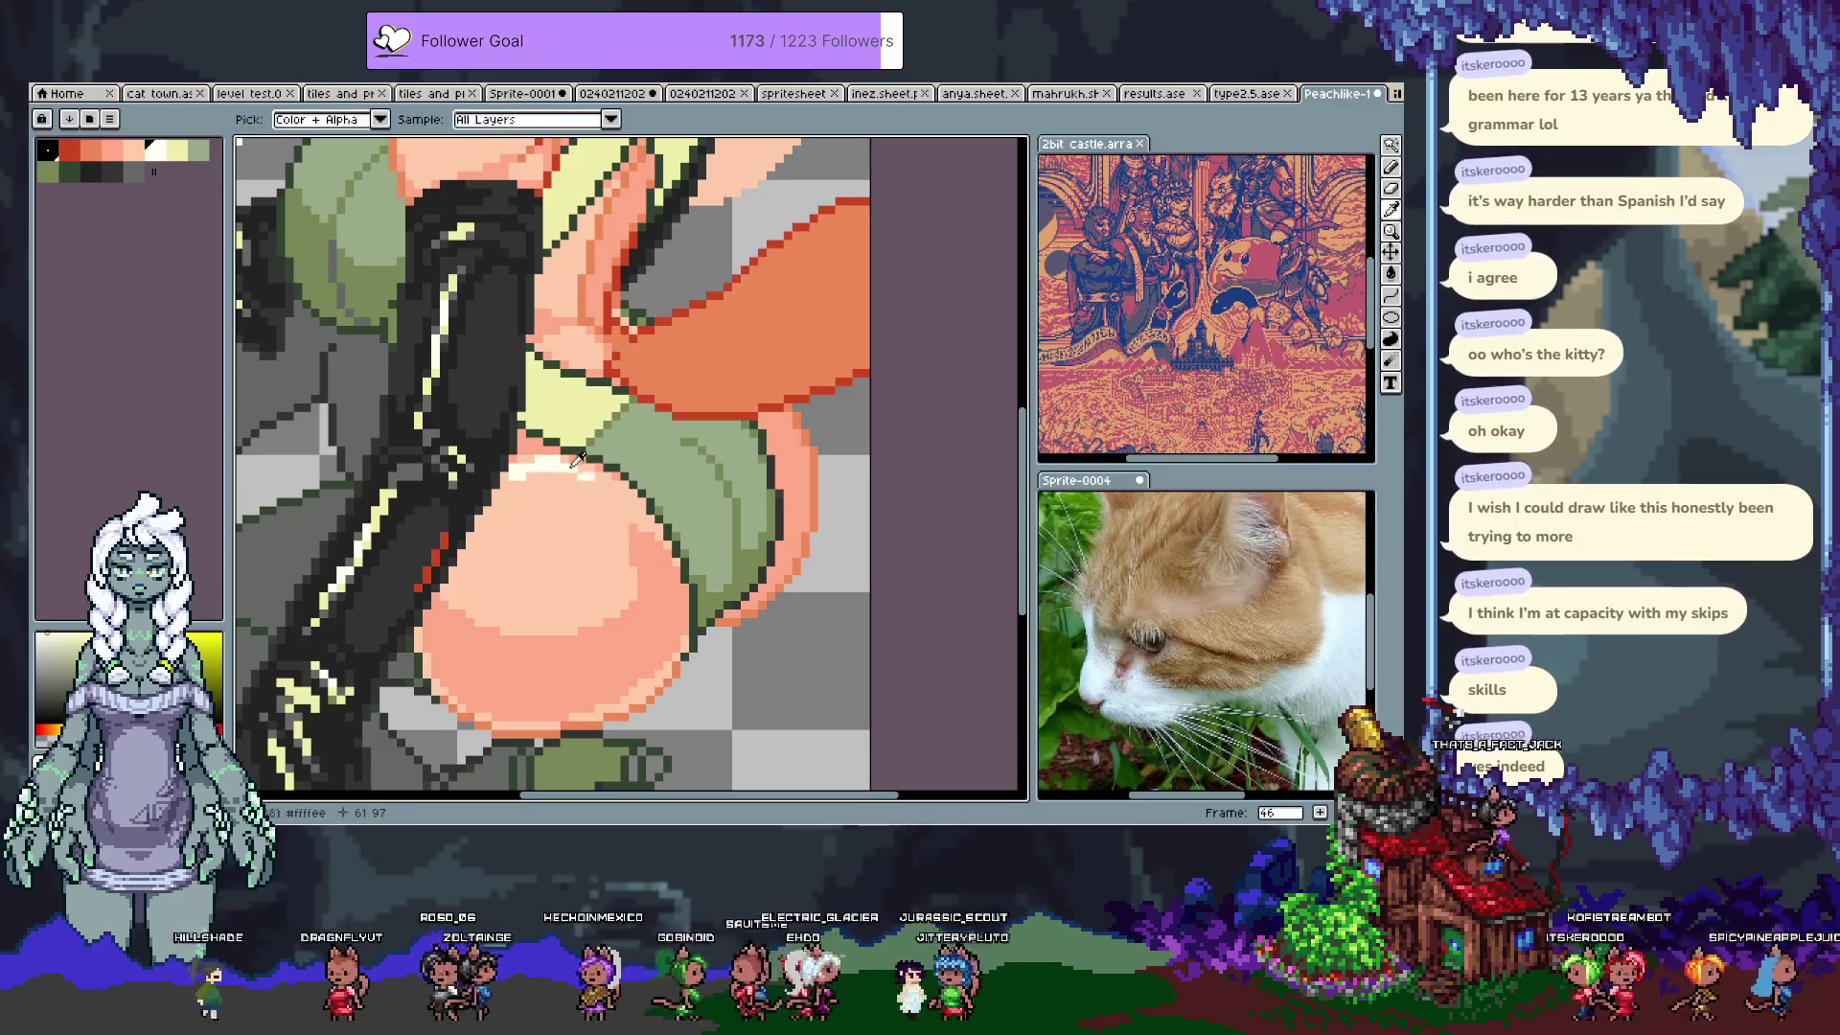
pyautogui.keyDown('alt'); pyautogui.click(572, 477); pyautogui.keyUp('alt')
pyautogui.press('alt')
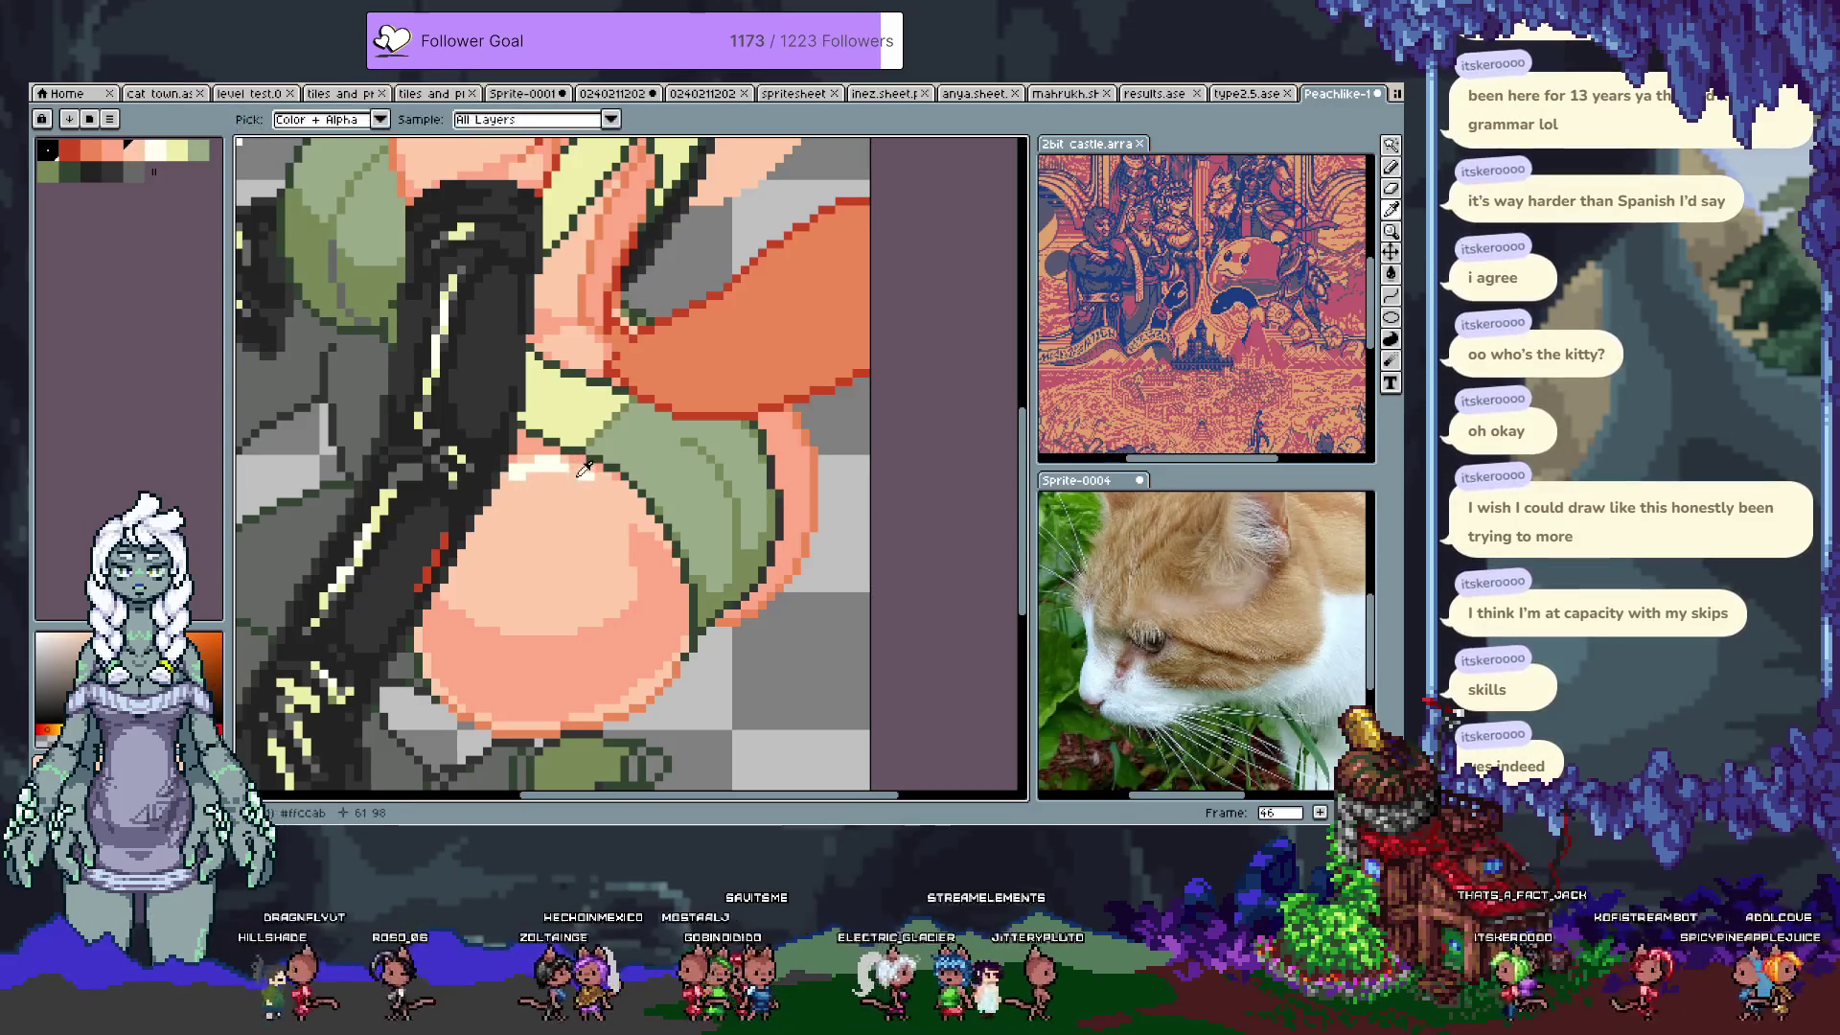
pyautogui.keyDown('alt'); pyautogui.click(590, 471); pyautogui.keyUp('alt')
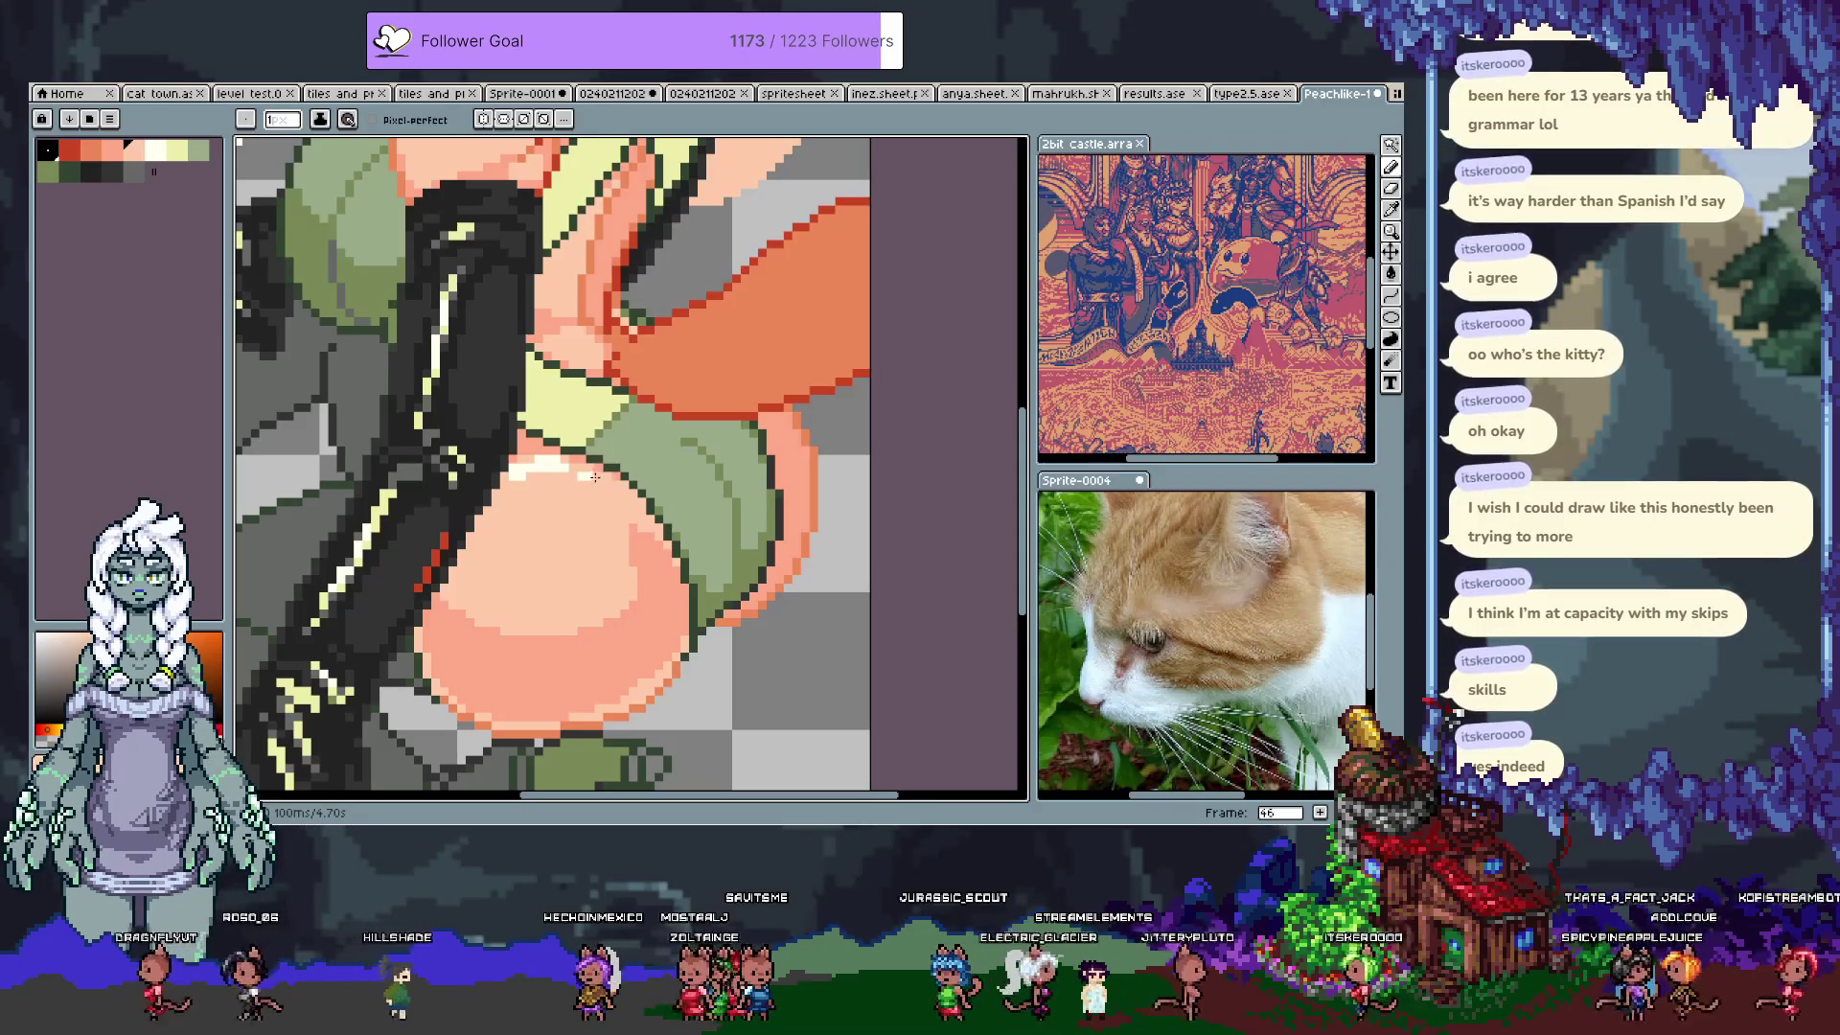
pyautogui.keyDown('alt'); pyautogui.click(596, 476); pyautogui.keyUp('alt')
pyautogui.hotkey('ctrl', 'z')
pyautogui.press('w')
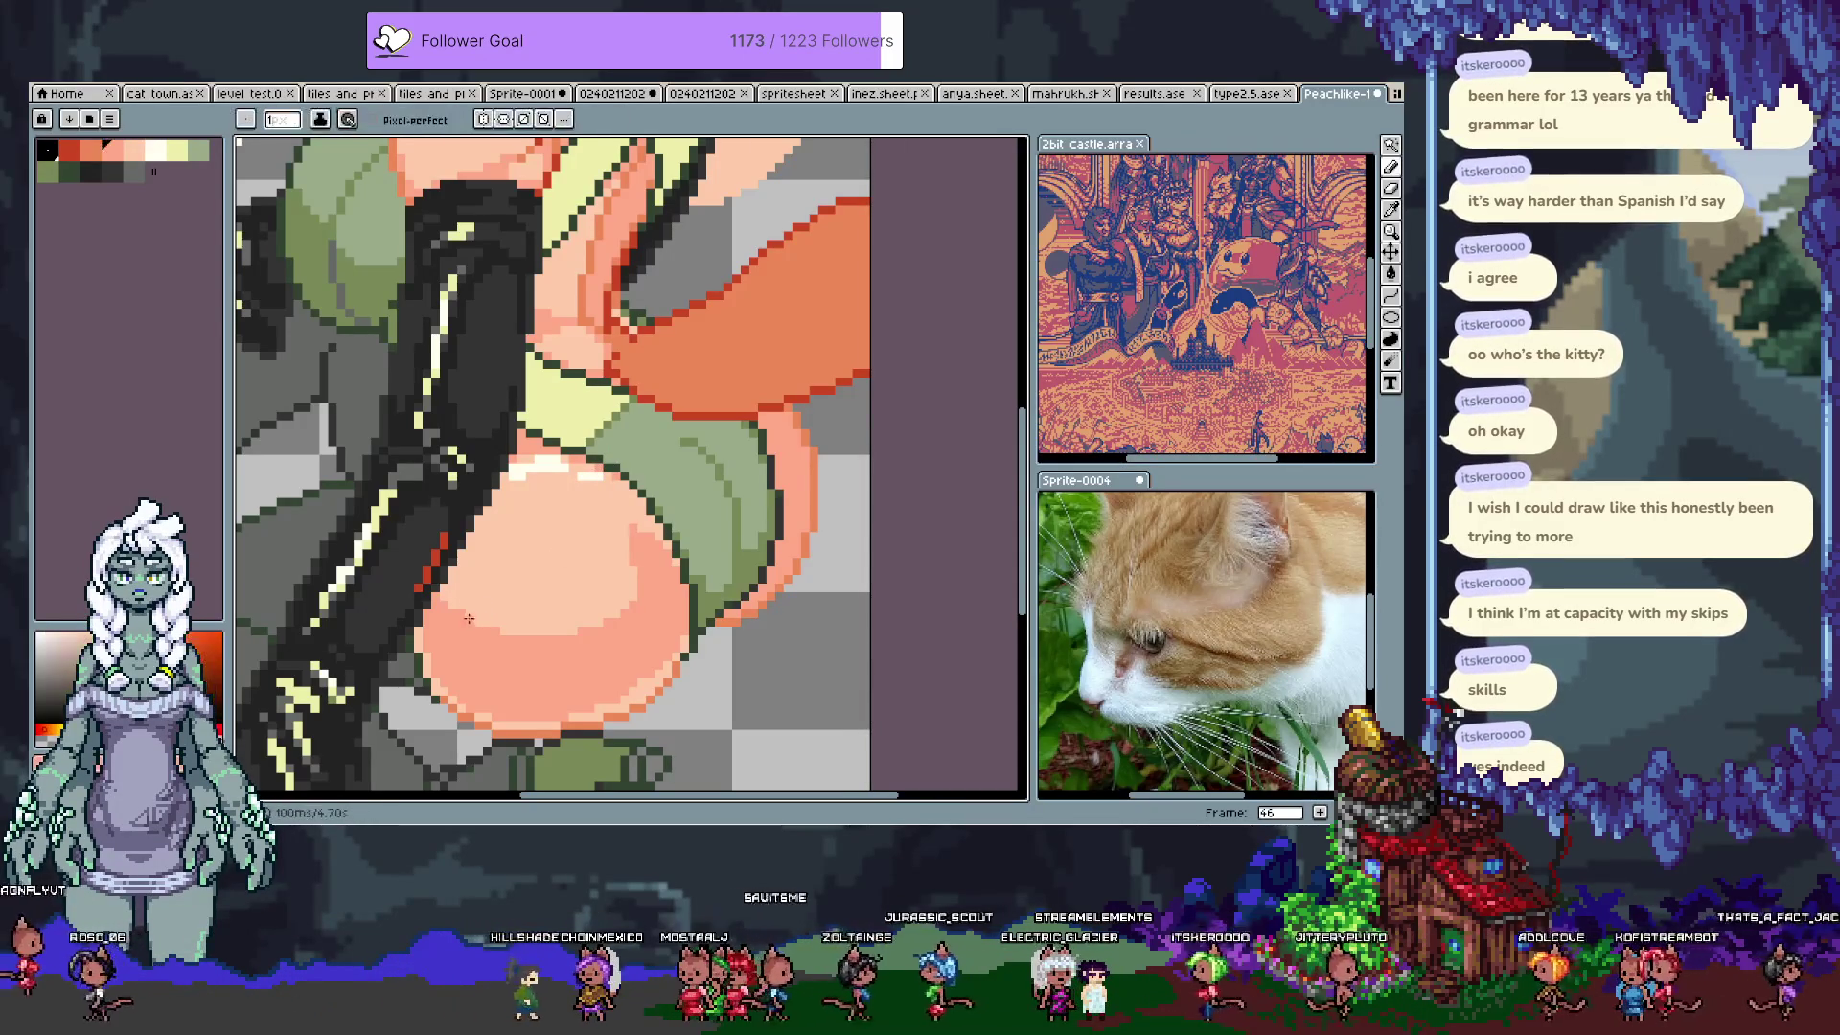
pyautogui.press('b')
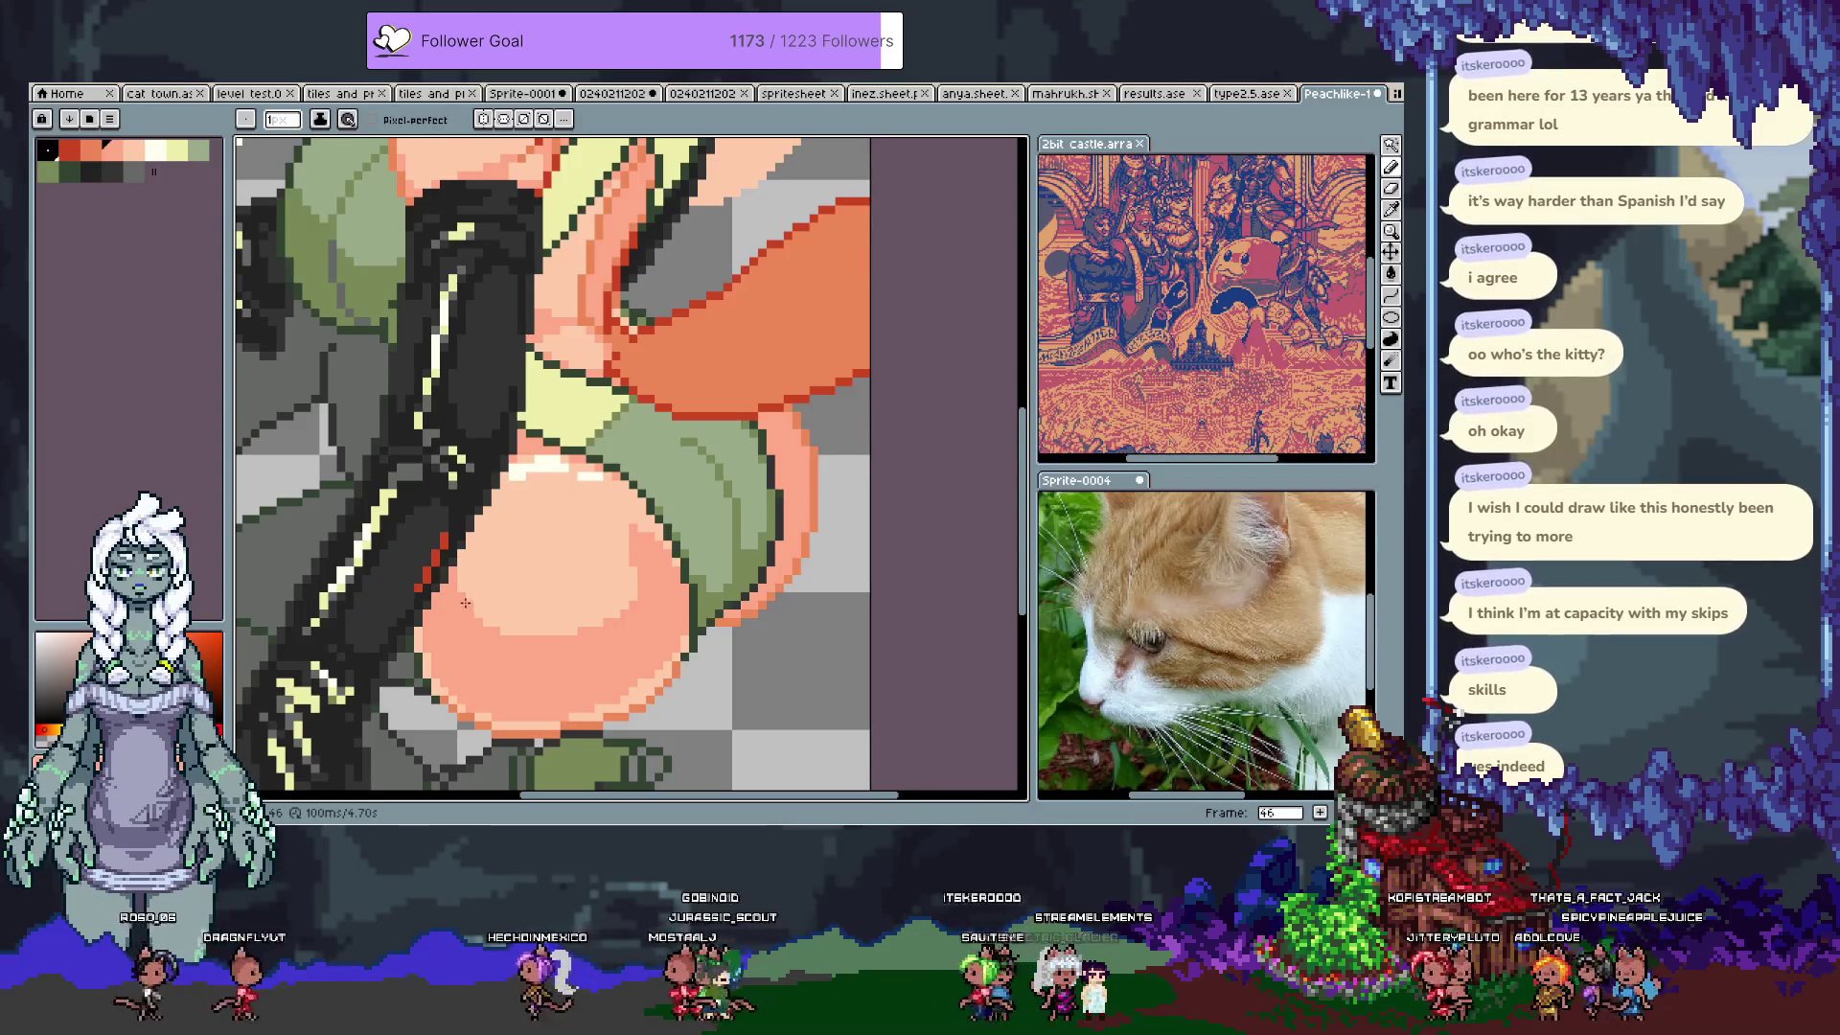
pyautogui.hotkey('ctrl', 's')
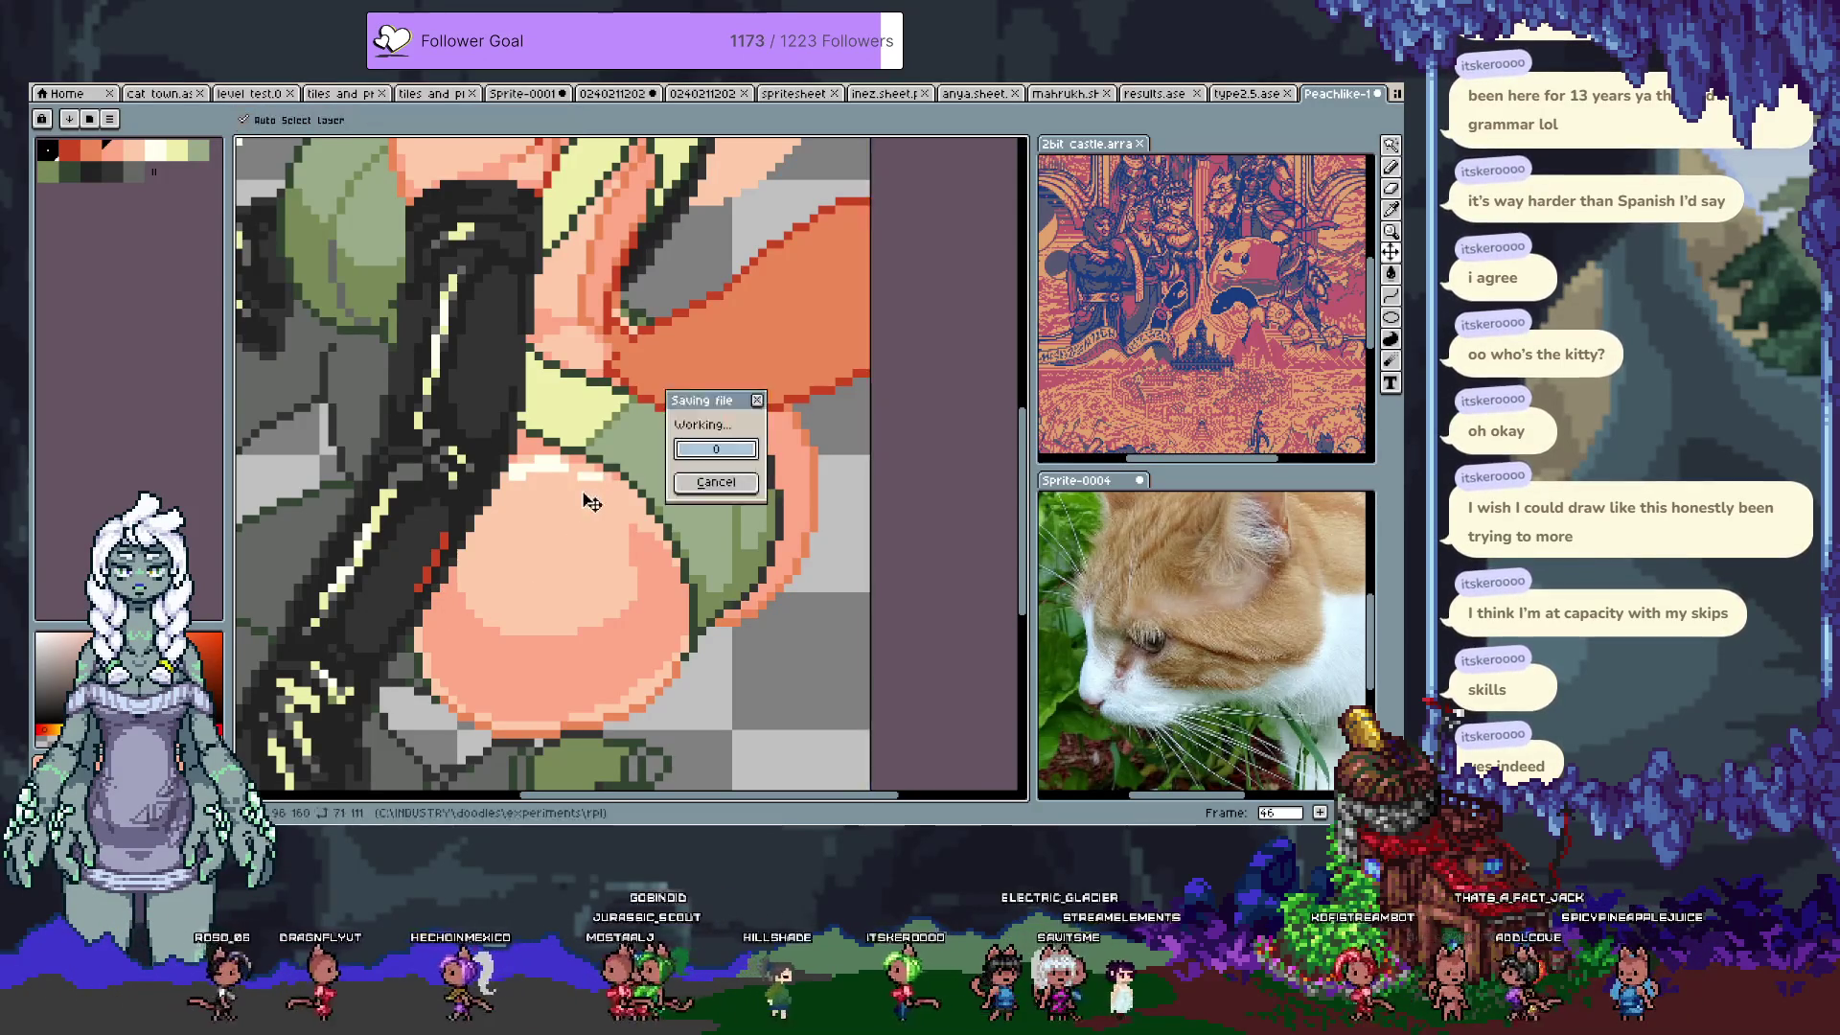
# Step: Save, then pan from the face and shoulders down to the torso and black glove
pyautogui.press('space')
pyautogui.moveTo(555, 513); pyautogui.dragTo(551, 567)
pyautogui.moveTo(589, 316); pyautogui.dragTo(586, 662)
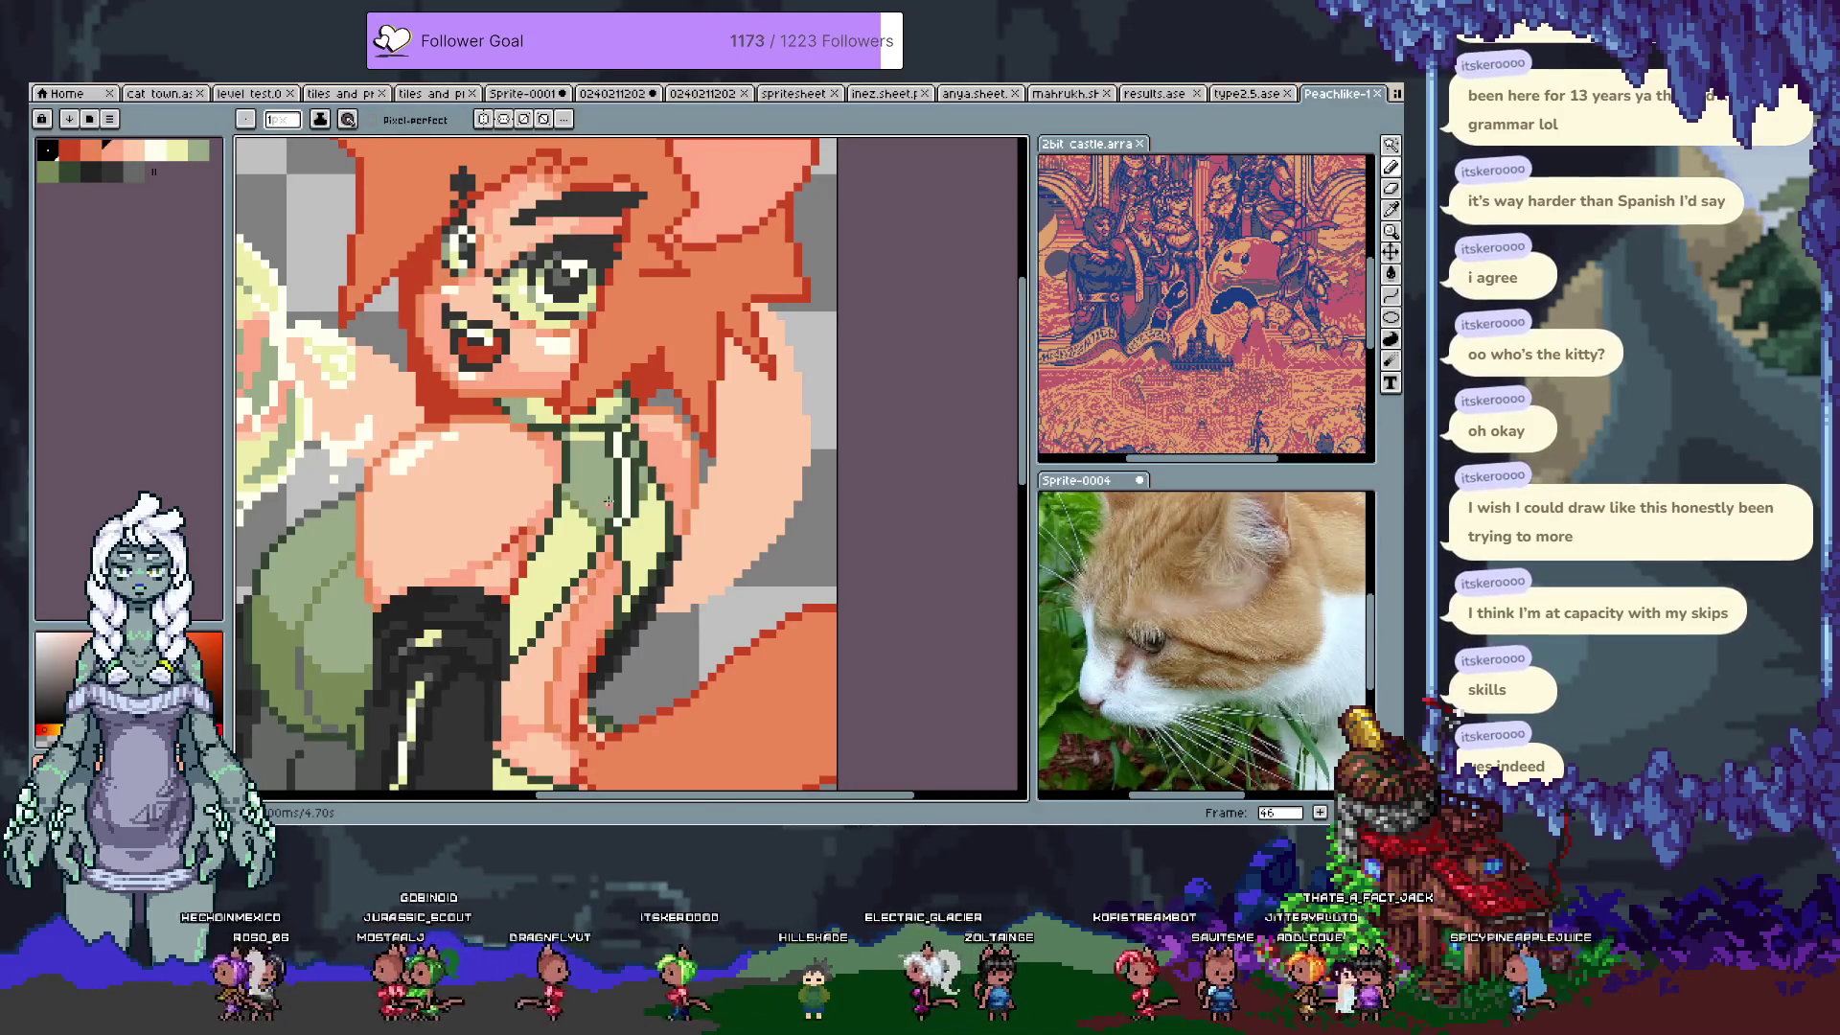
pyautogui.moveTo(593, 505); pyautogui.dragTo(589, 182)
pyautogui.moveTo(585, 431); pyautogui.dragTo(585, 335)
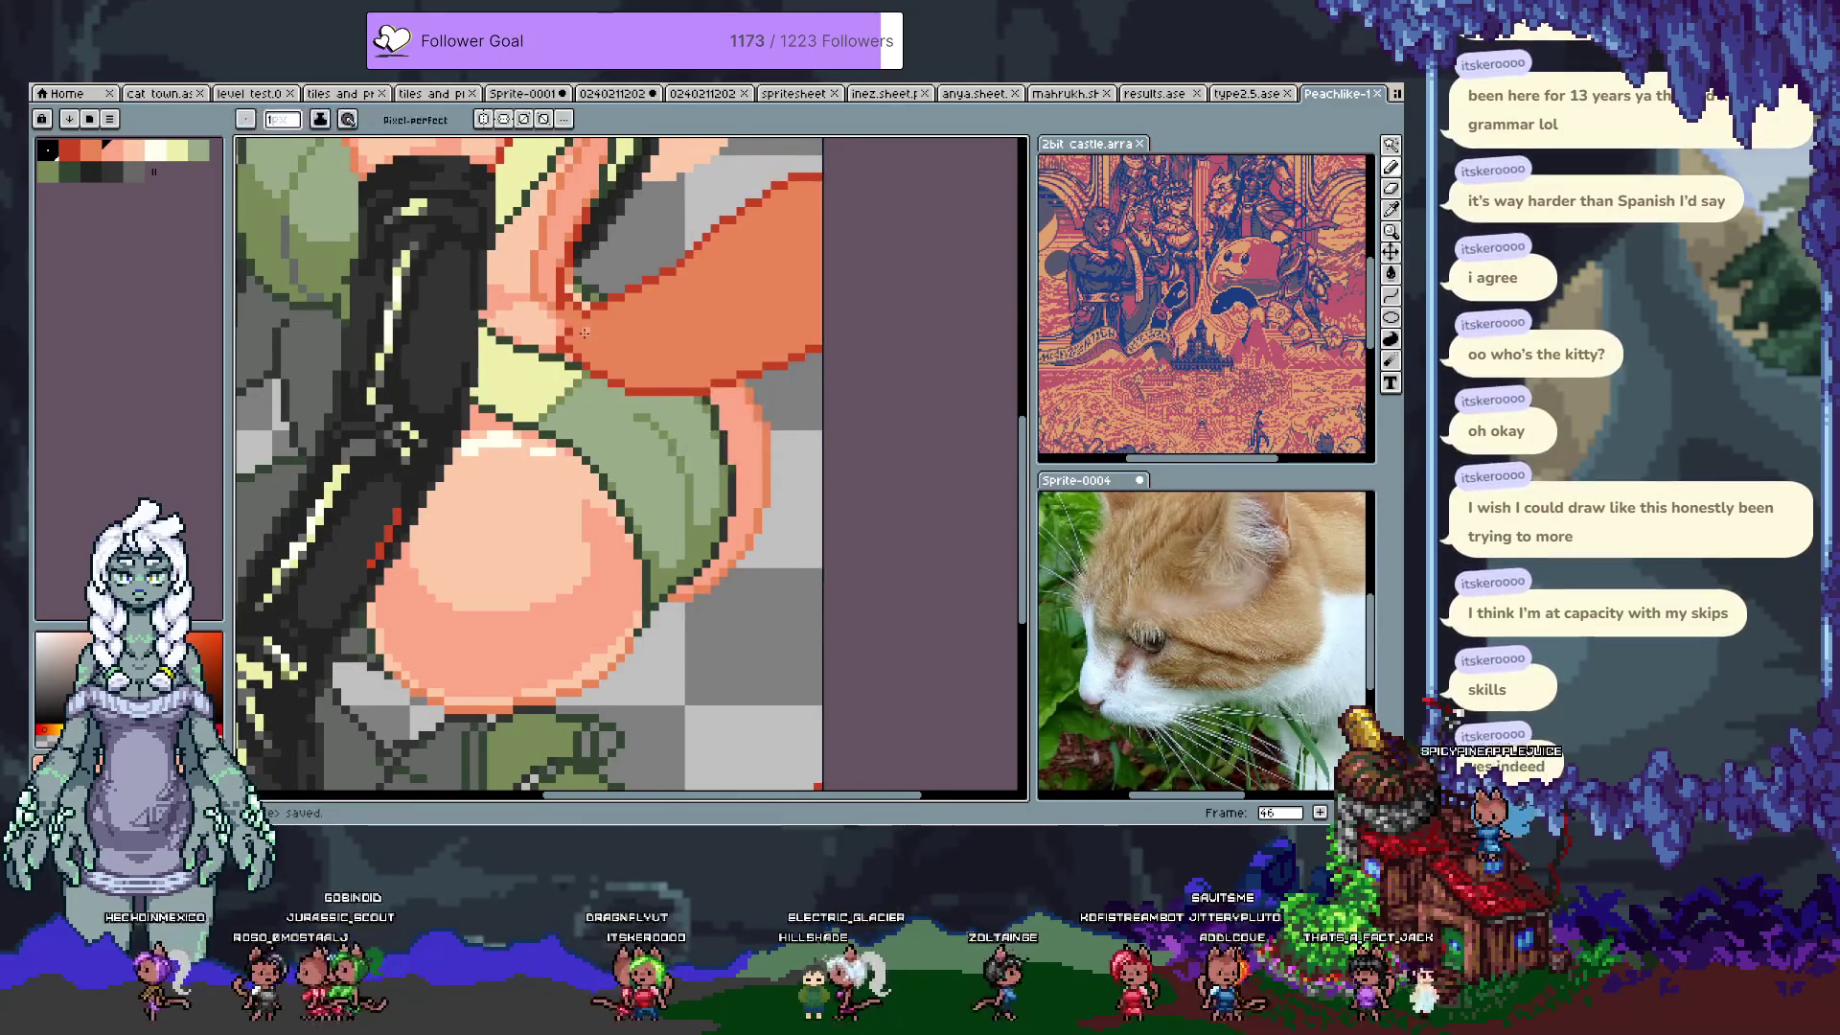
pyautogui.scroll(-5, 584, 332)
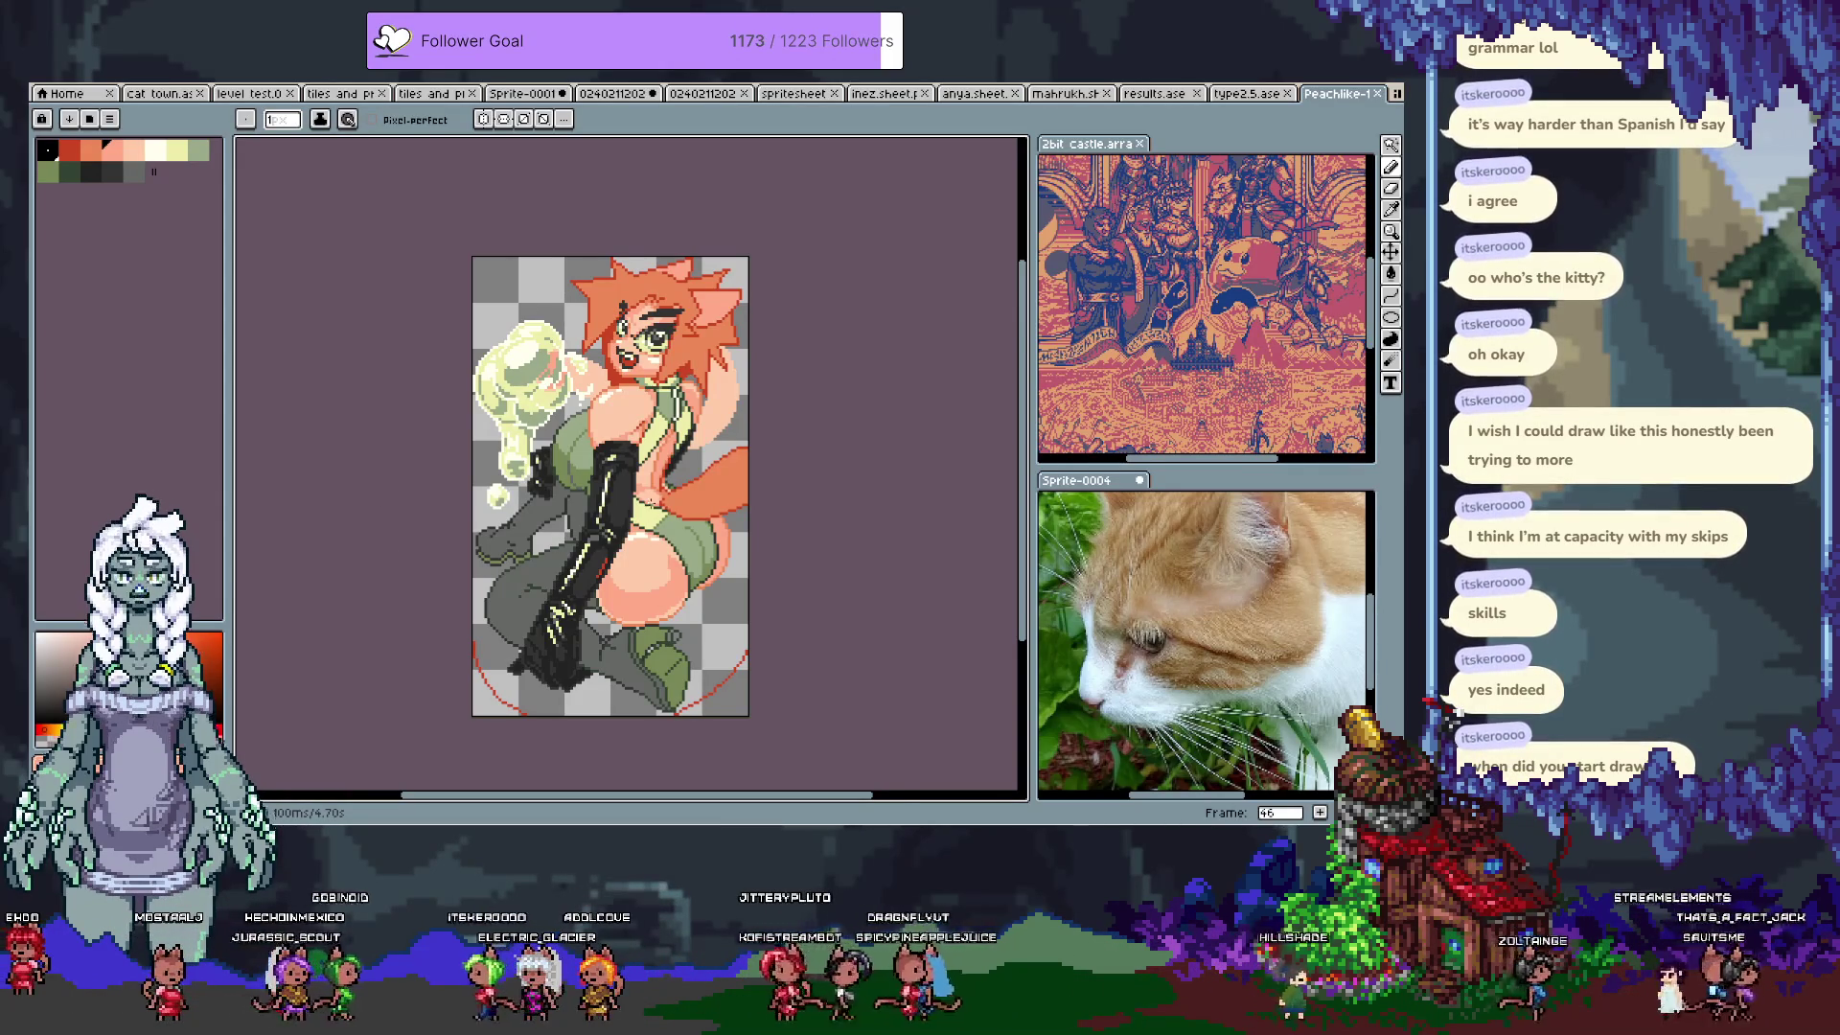
pyautogui.scroll(2, 318, 411)
pyautogui.moveTo(319, 411); pyautogui.dragTo(369, 308)
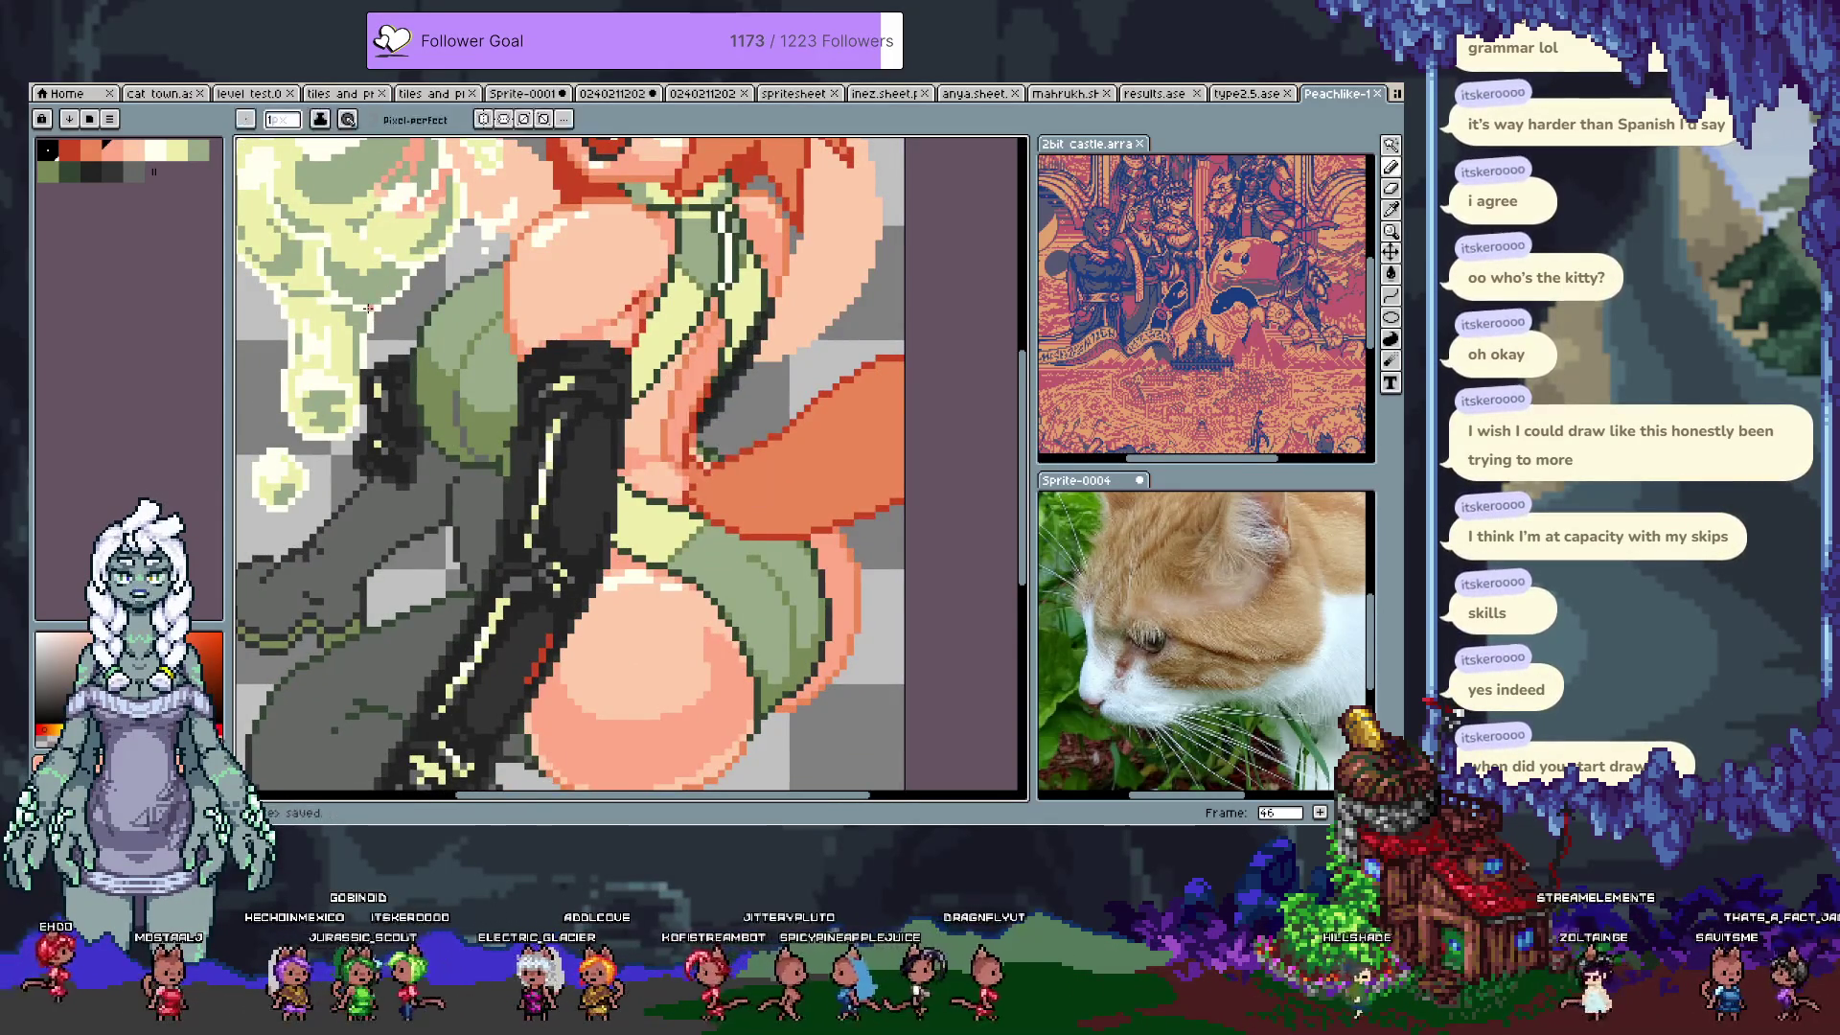
# Step: Sample the glove's dark grey and return to the Pencil for glove touch-ups
pyautogui.press('Tab')
pyautogui.press('Right')
pyautogui.press('Tab')
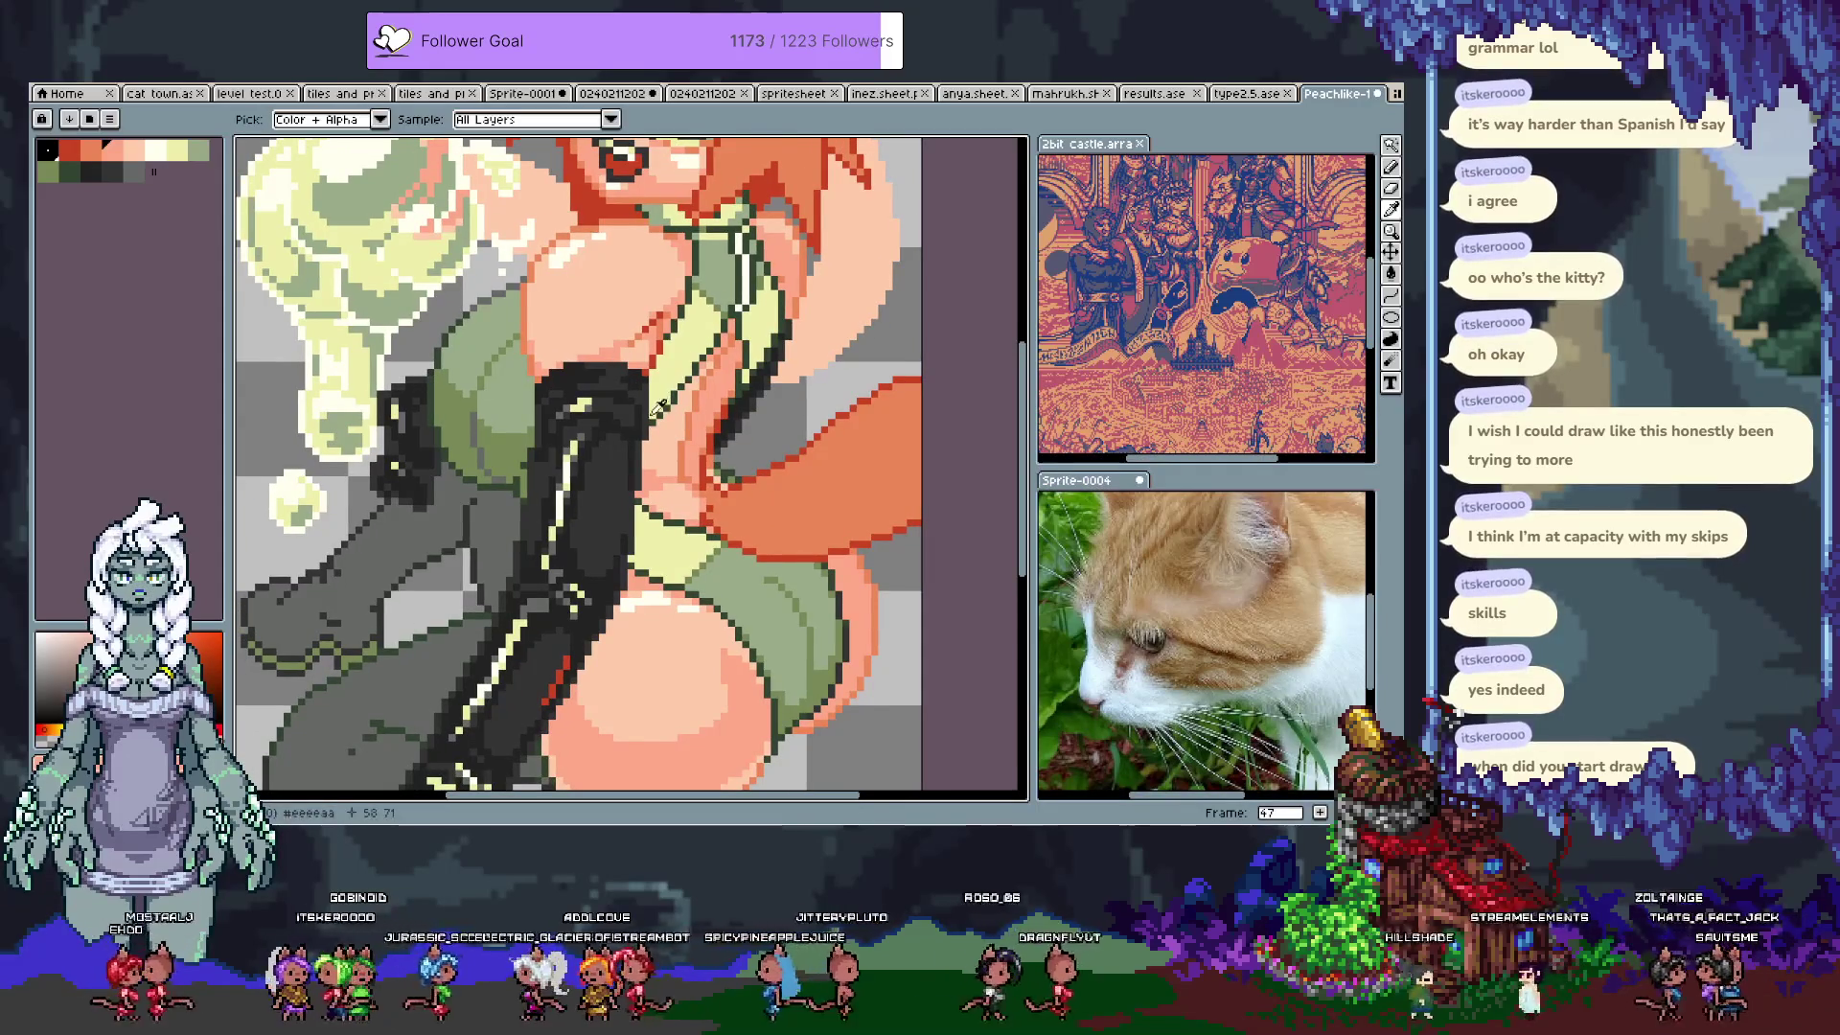
pyautogui.click(655, 412)
pyautogui.press('b')
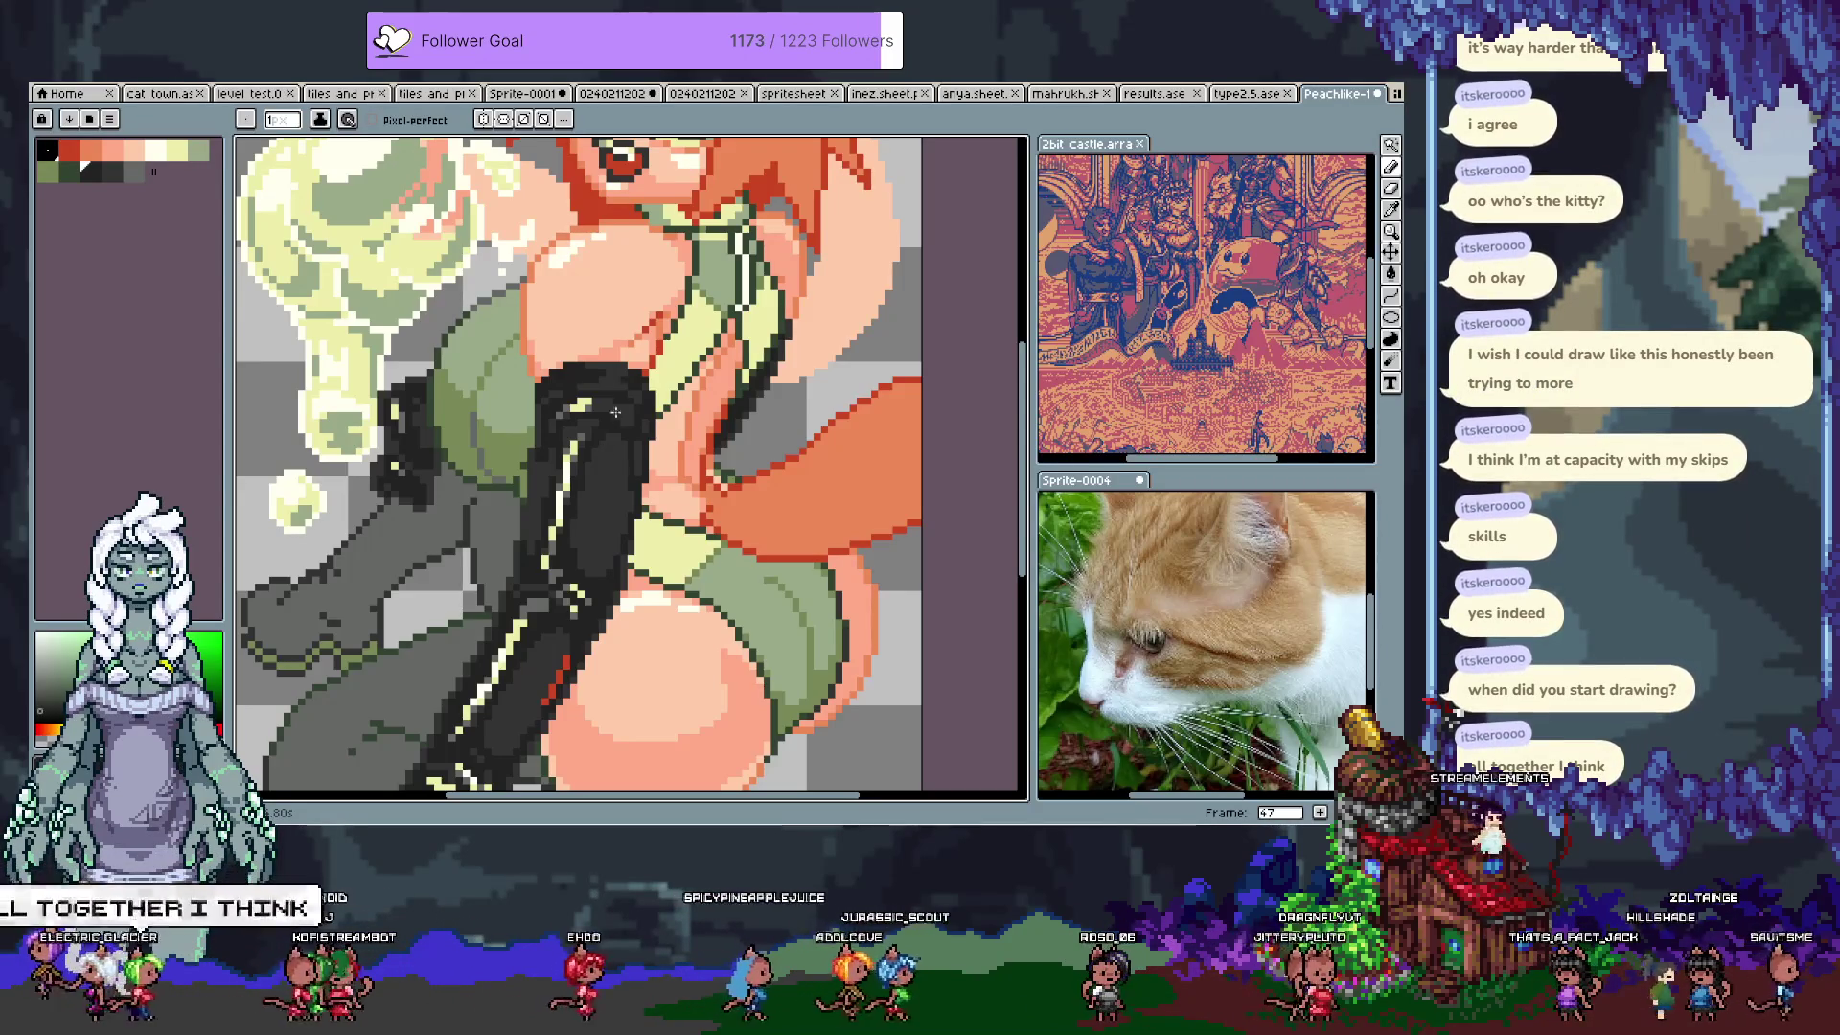
pyautogui.hscroll(3, 594, 421)
pyautogui.press('alt')
pyautogui.keyDown('alt'); pyautogui.click(580, 392); pyautogui.keyUp('alt')
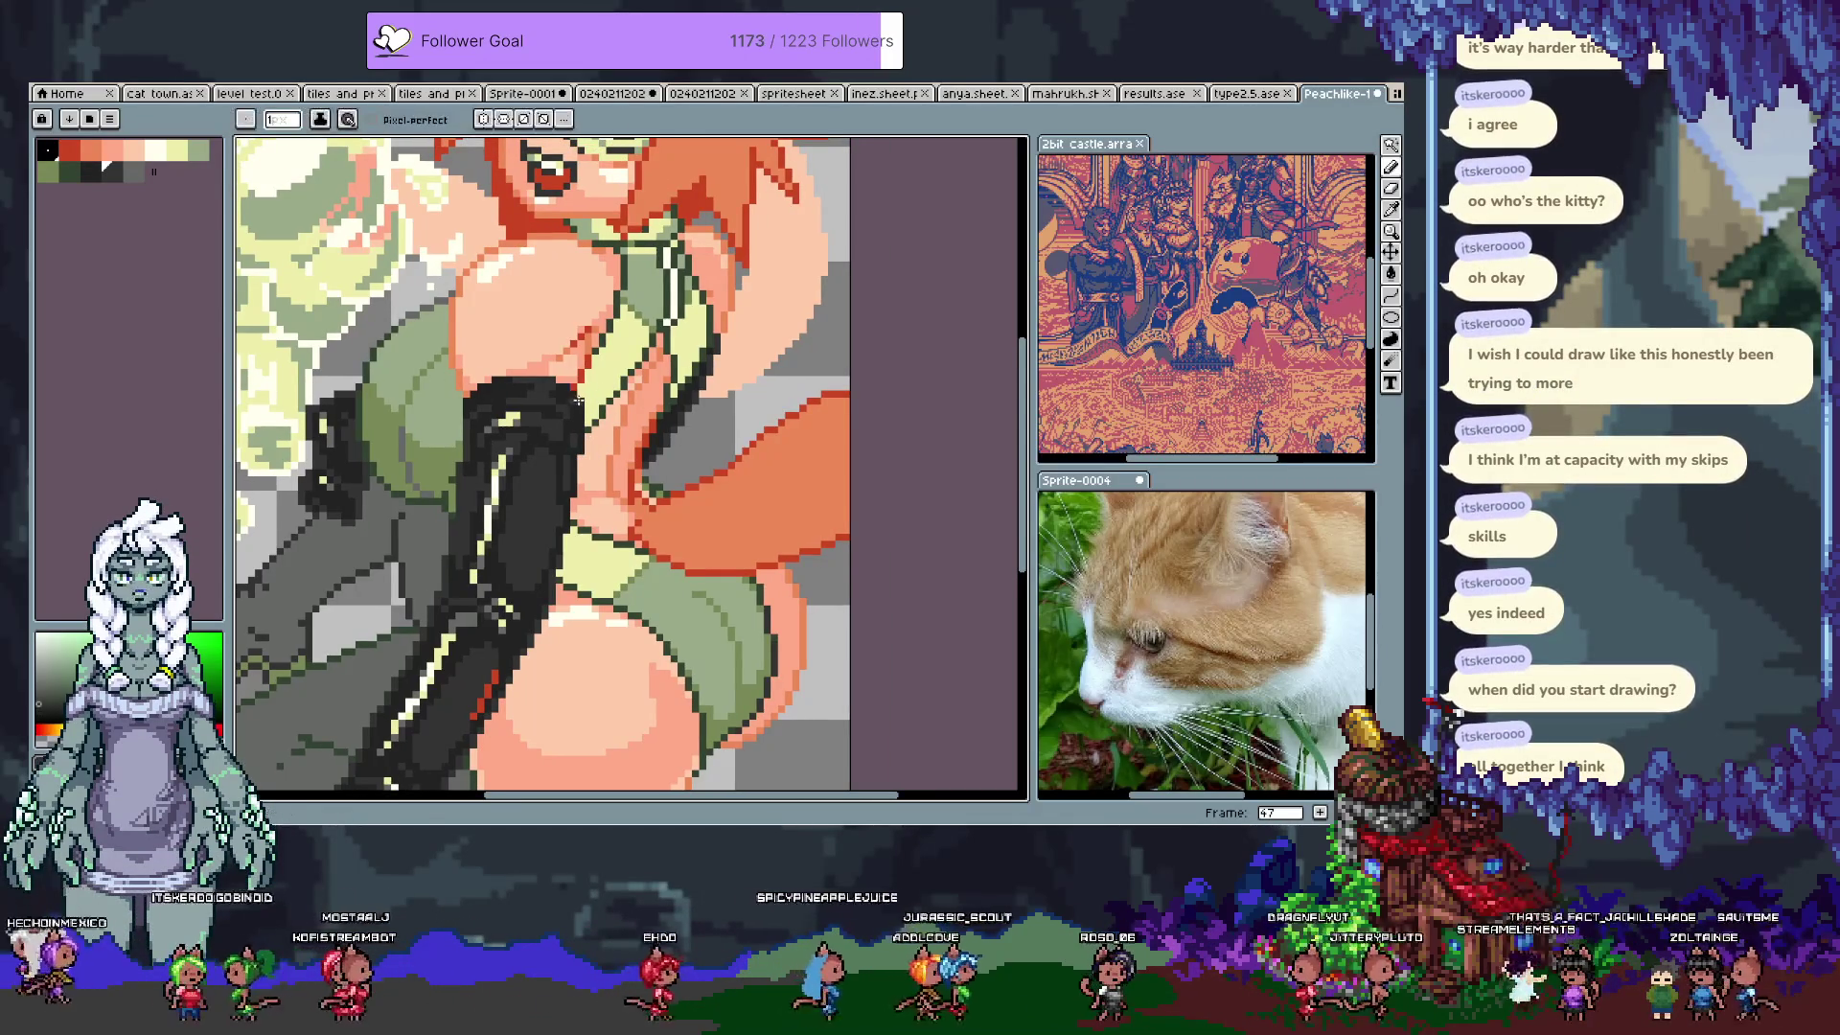
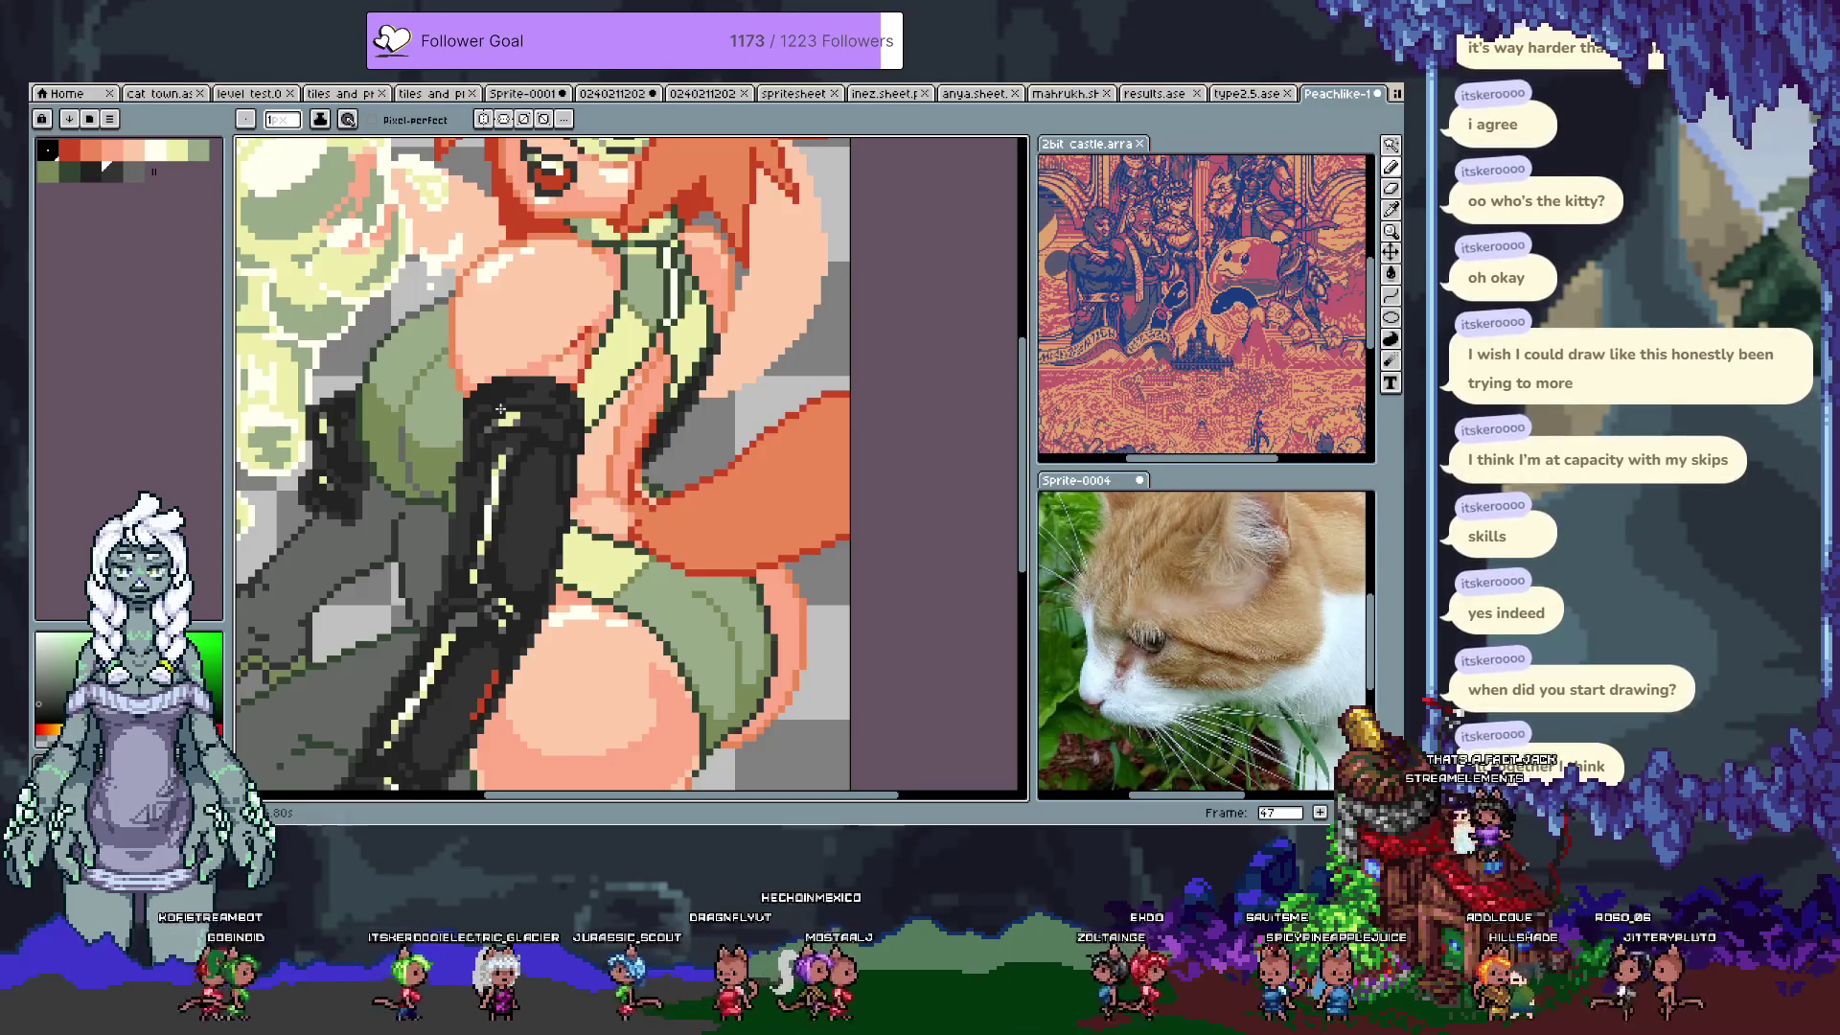
# Step: Sample light skin tones from the canvas and repaint chest shading pixels
pyautogui.press('i')
pyautogui.scroll(2, 621, 316)
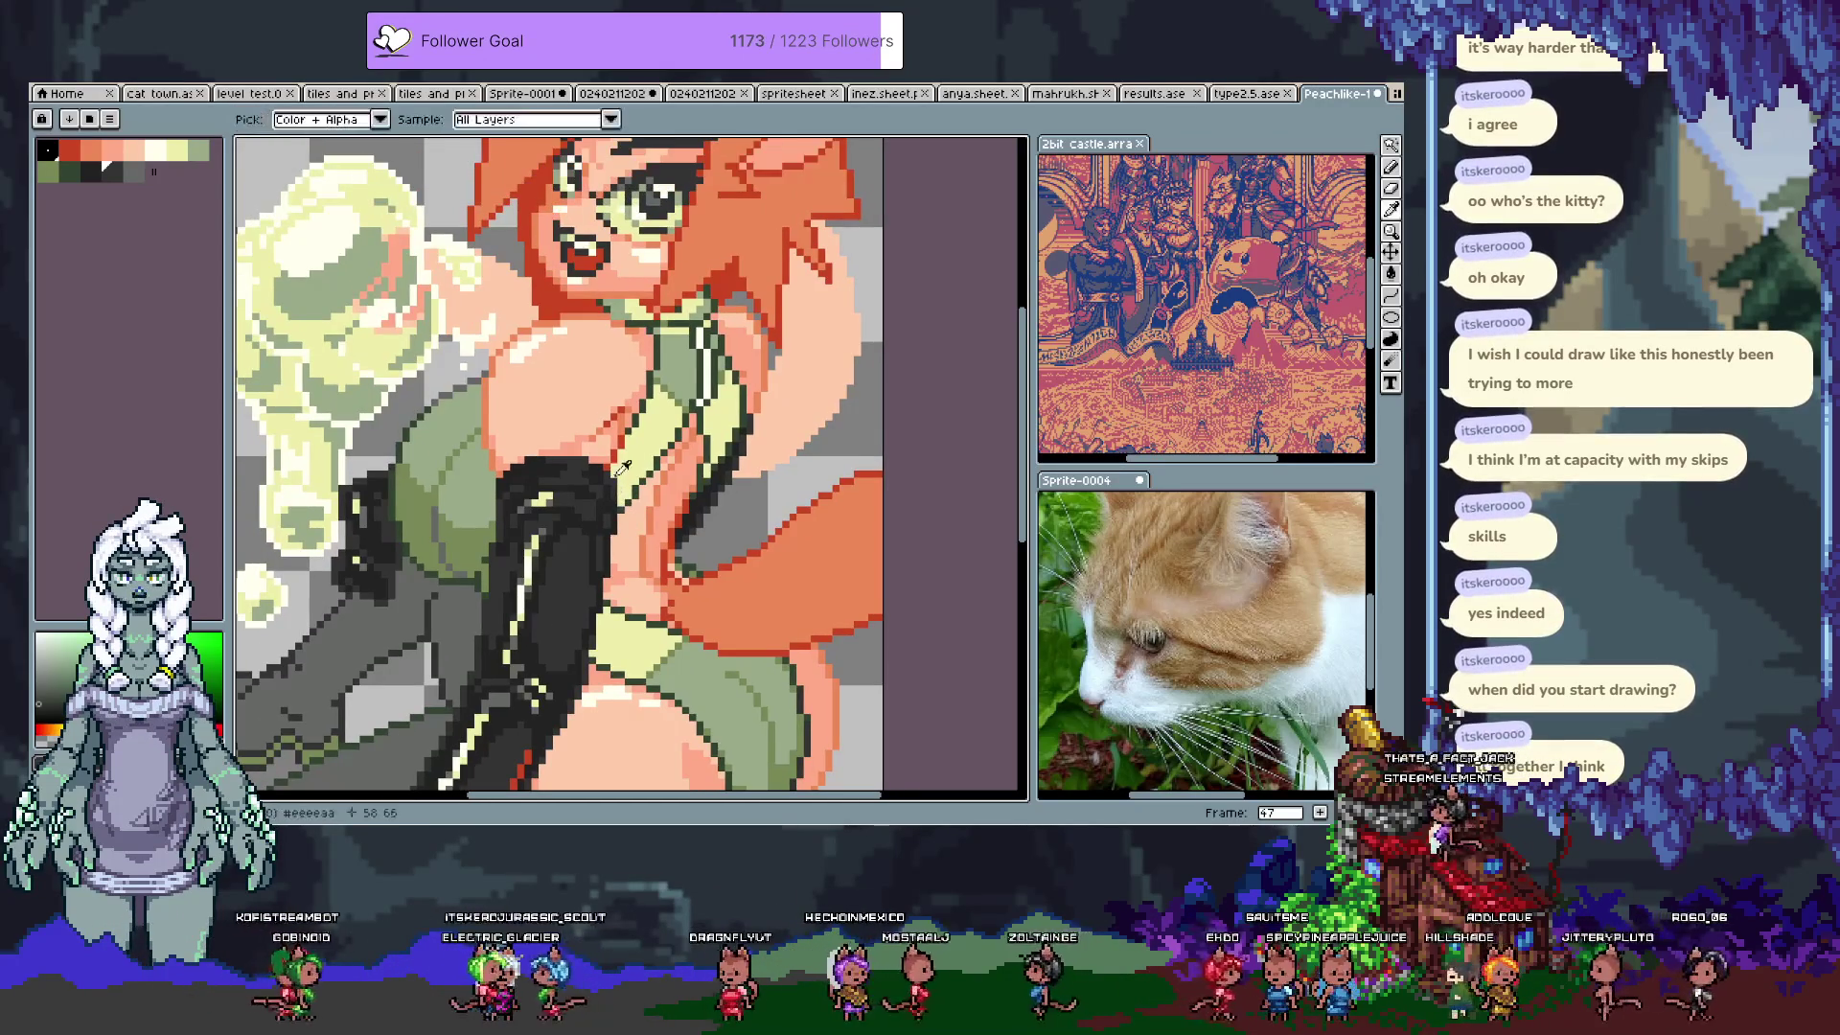
pyautogui.press('b')
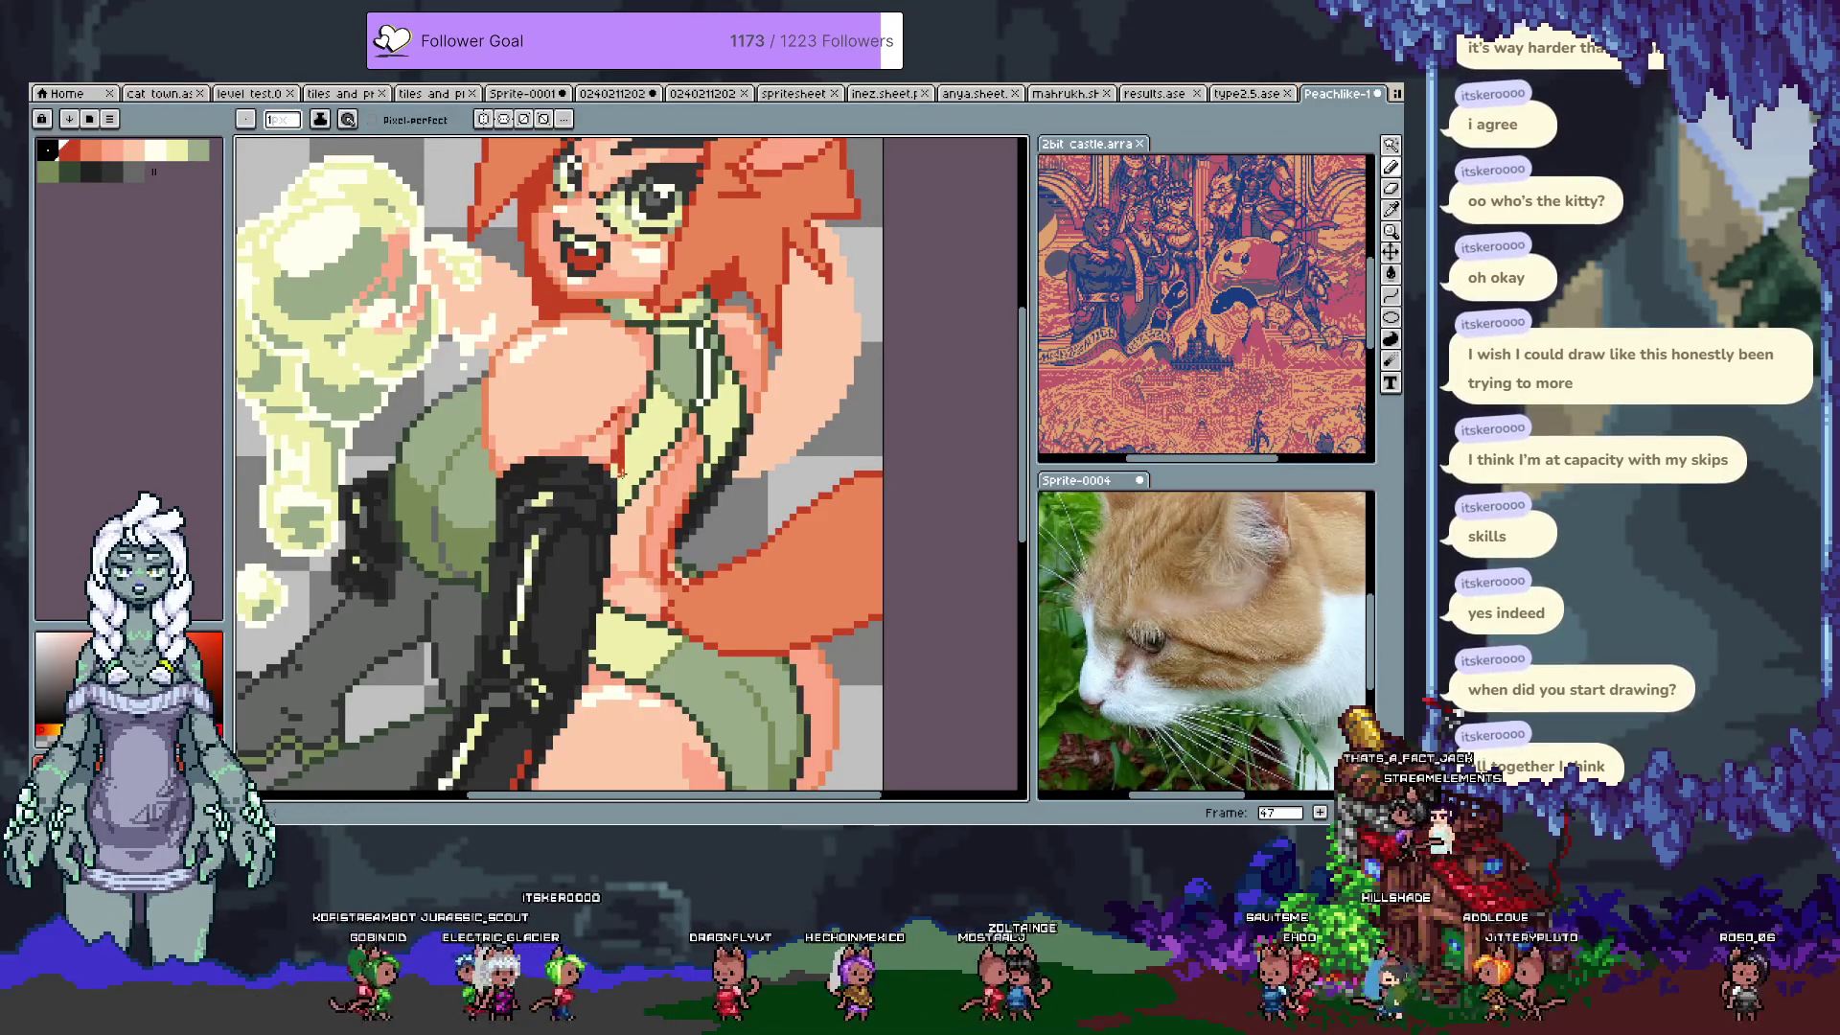
pyautogui.press('i')
pyautogui.press('b')
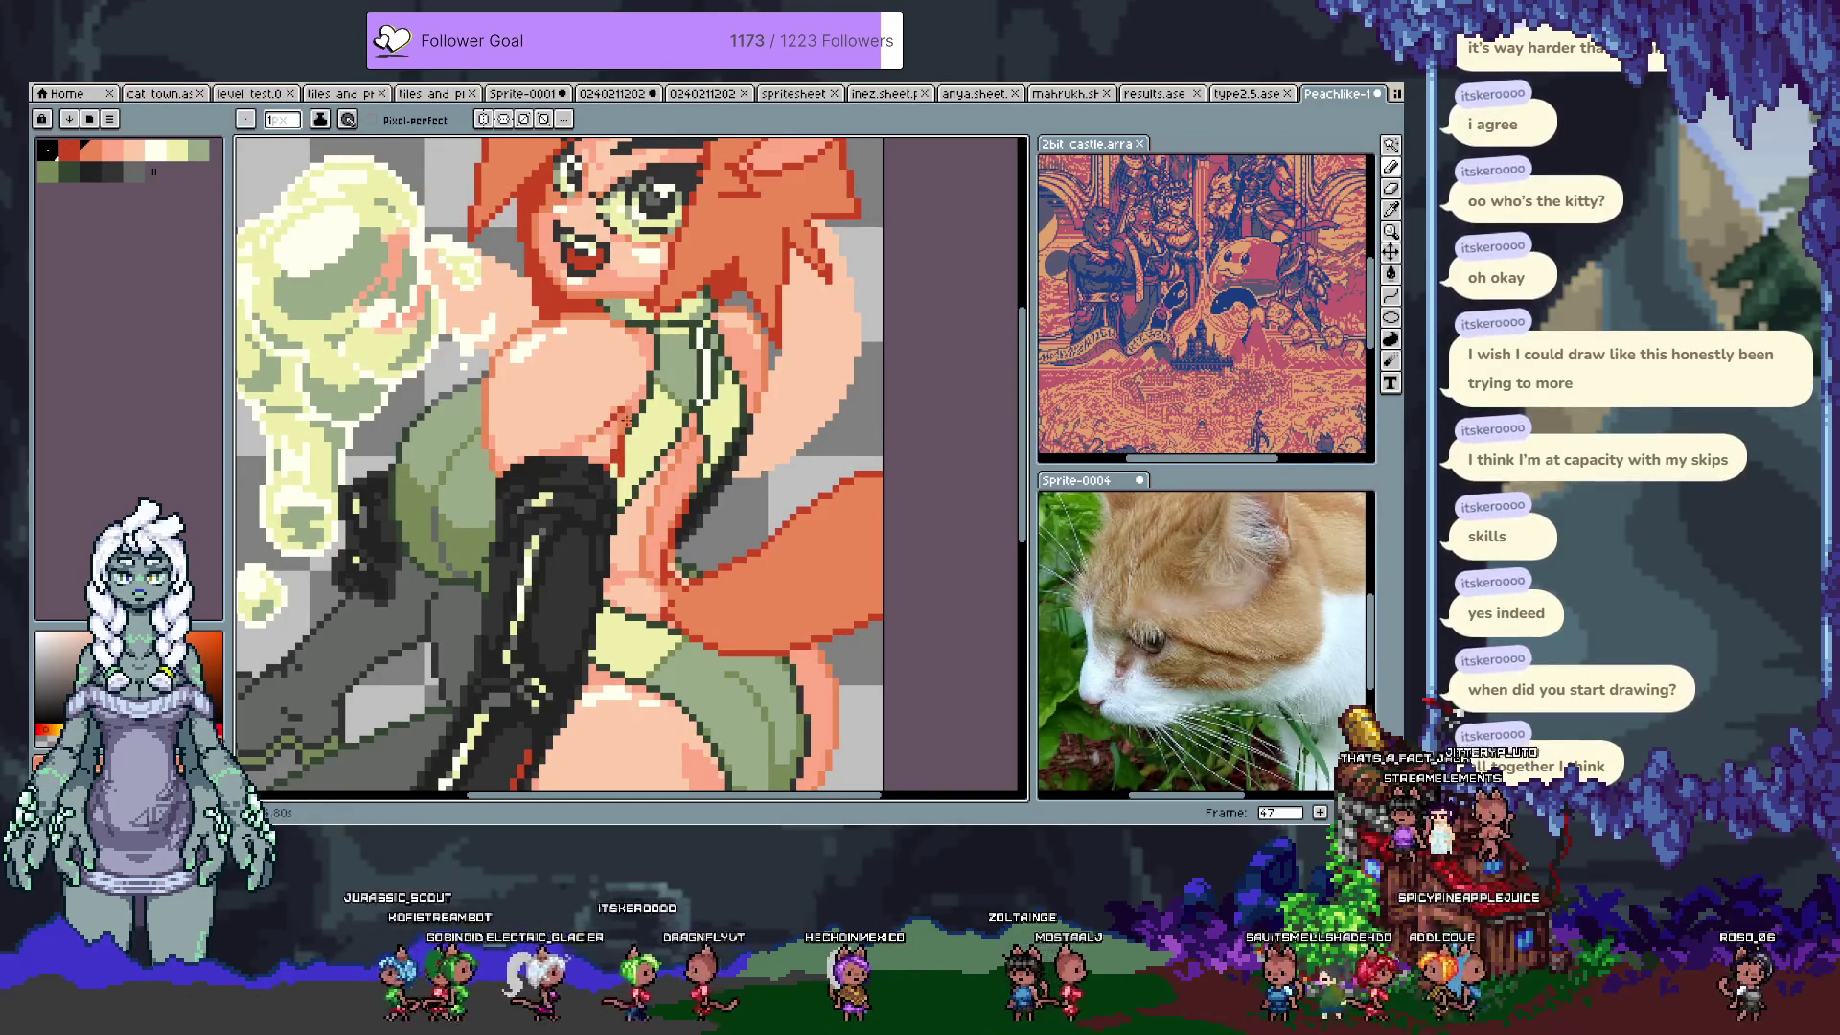
pyautogui.press('i')
pyautogui.click(609, 465)
pyautogui.press('b')
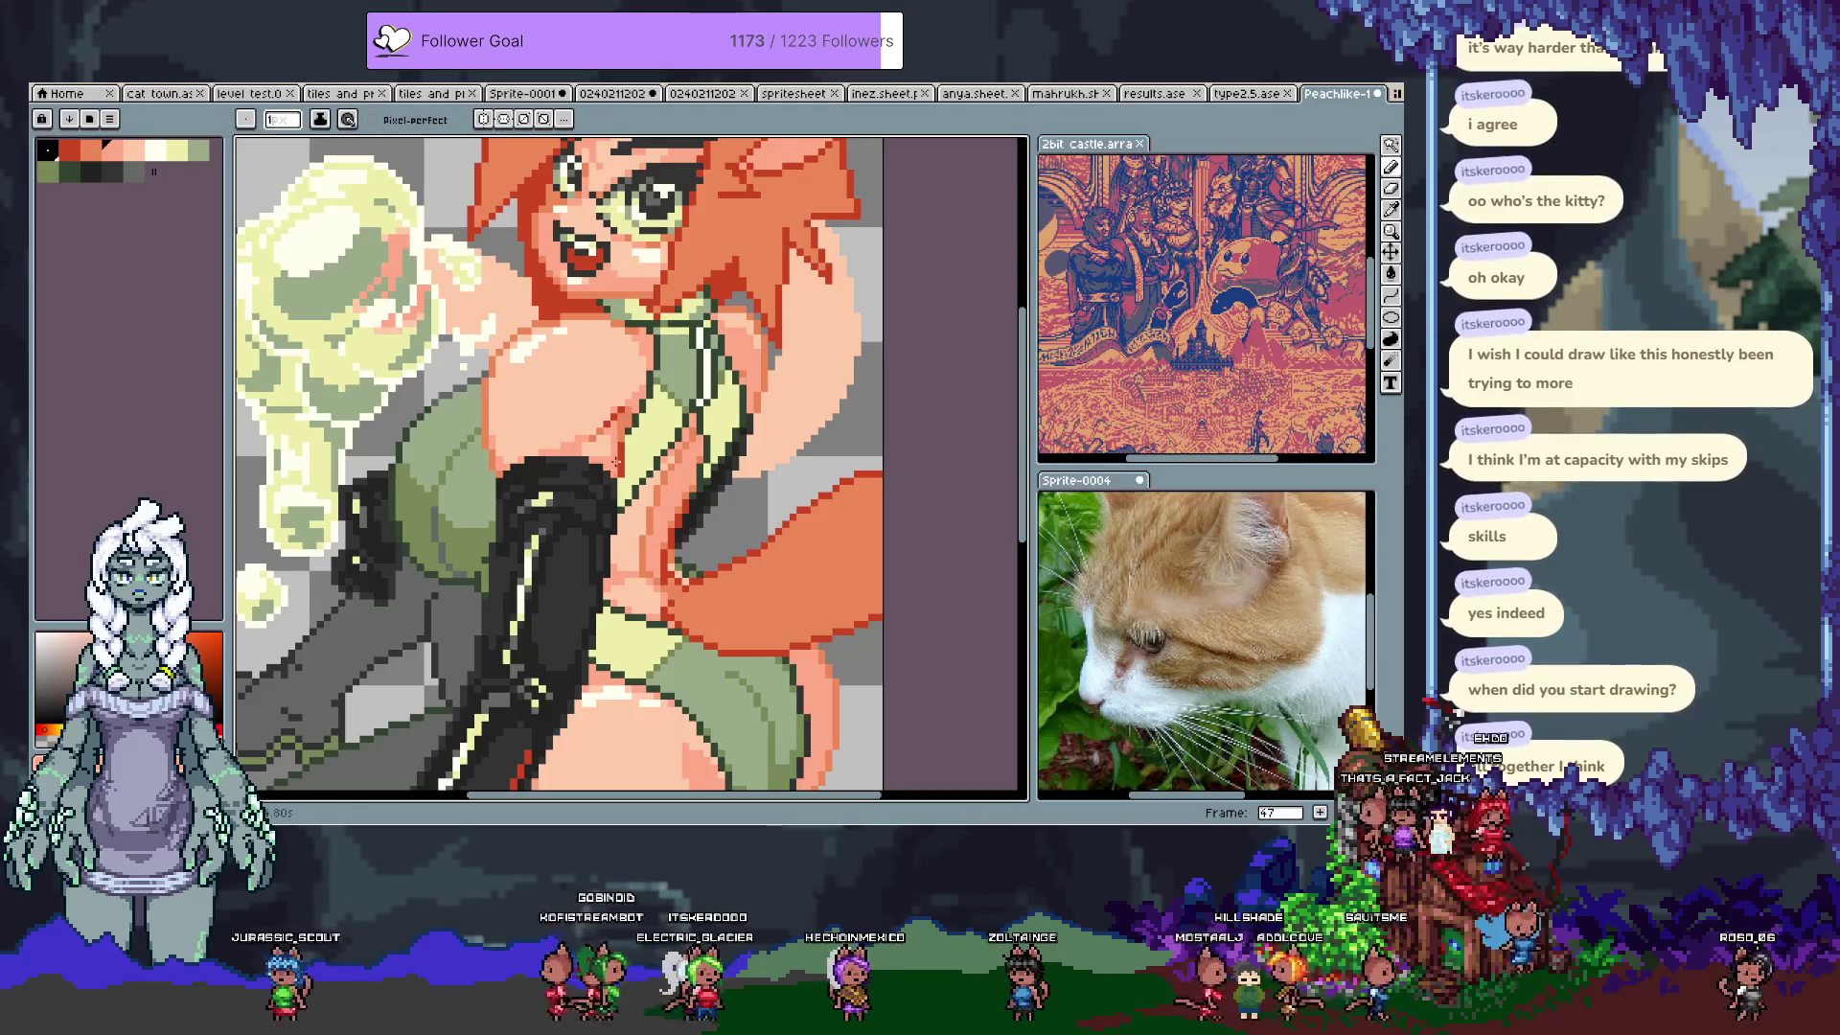
# Step: Pick the peach skin tone from the chest and retouch the surrounding shading
pyautogui.press('i')
pyautogui.click(621, 440)
pyautogui.press('b')
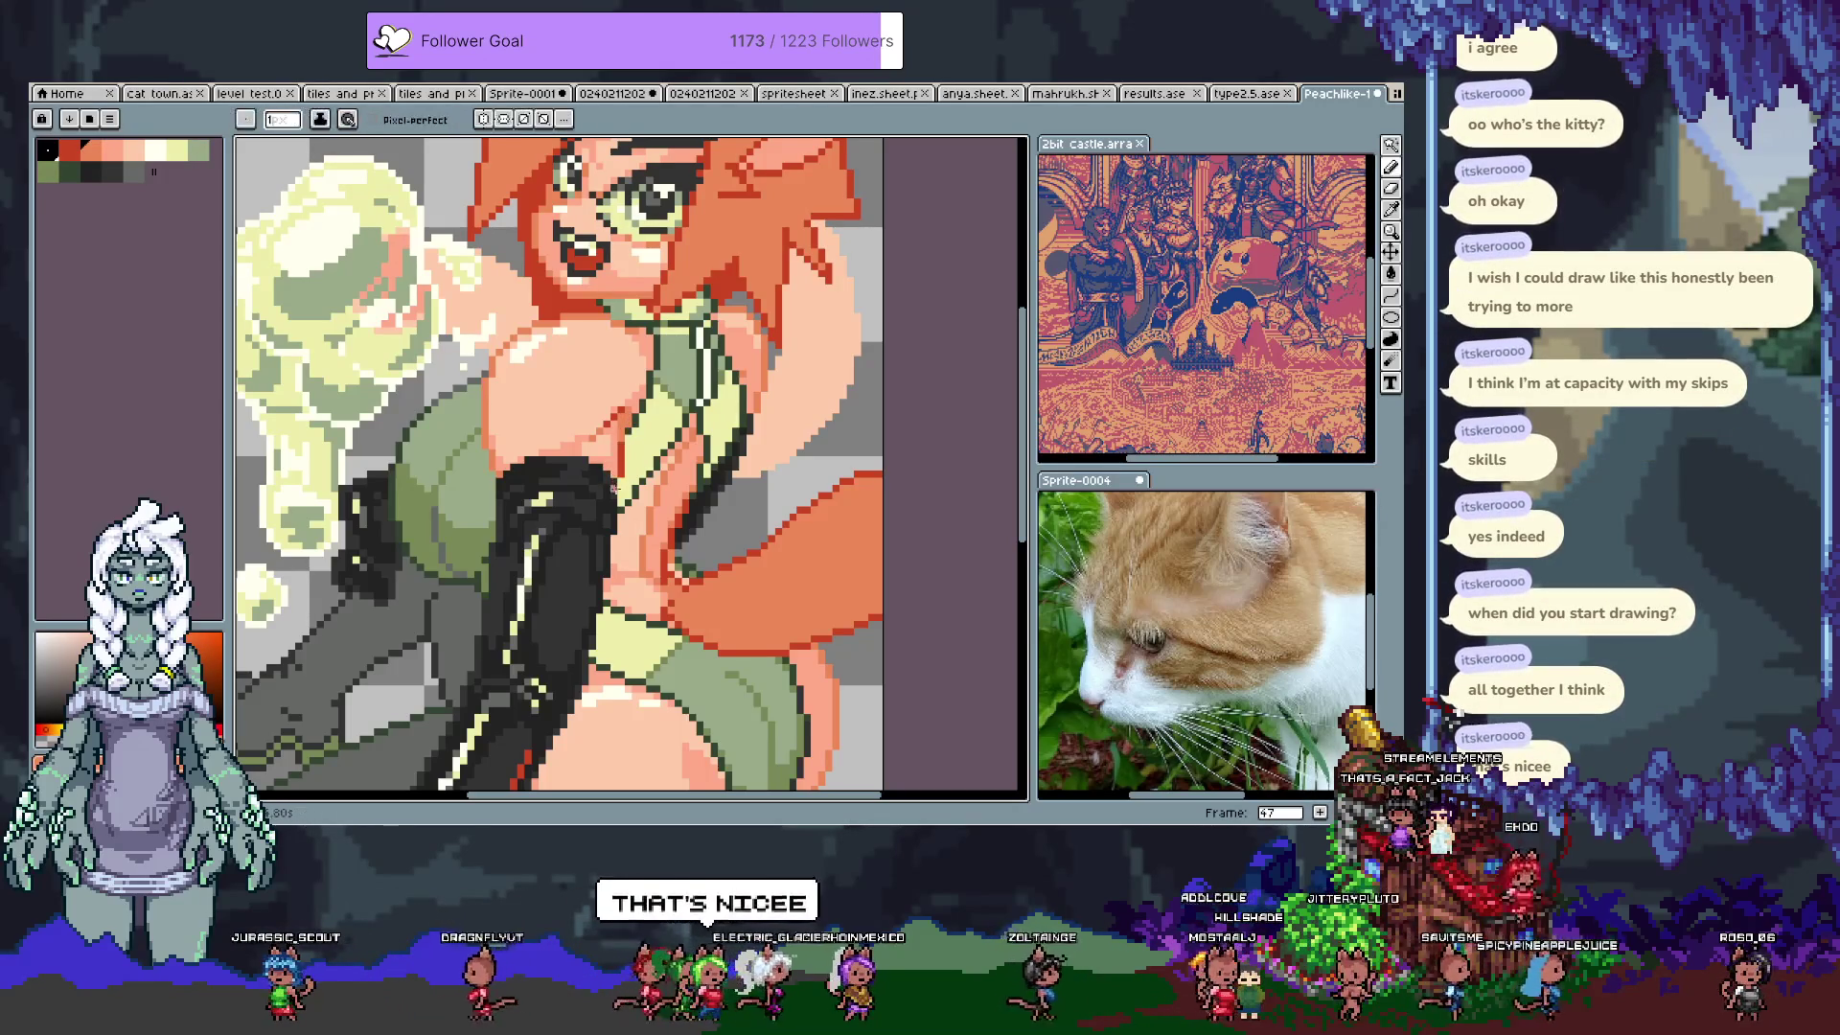
pyautogui.press('i')
pyautogui.click(613, 437)
pyautogui.press('b')
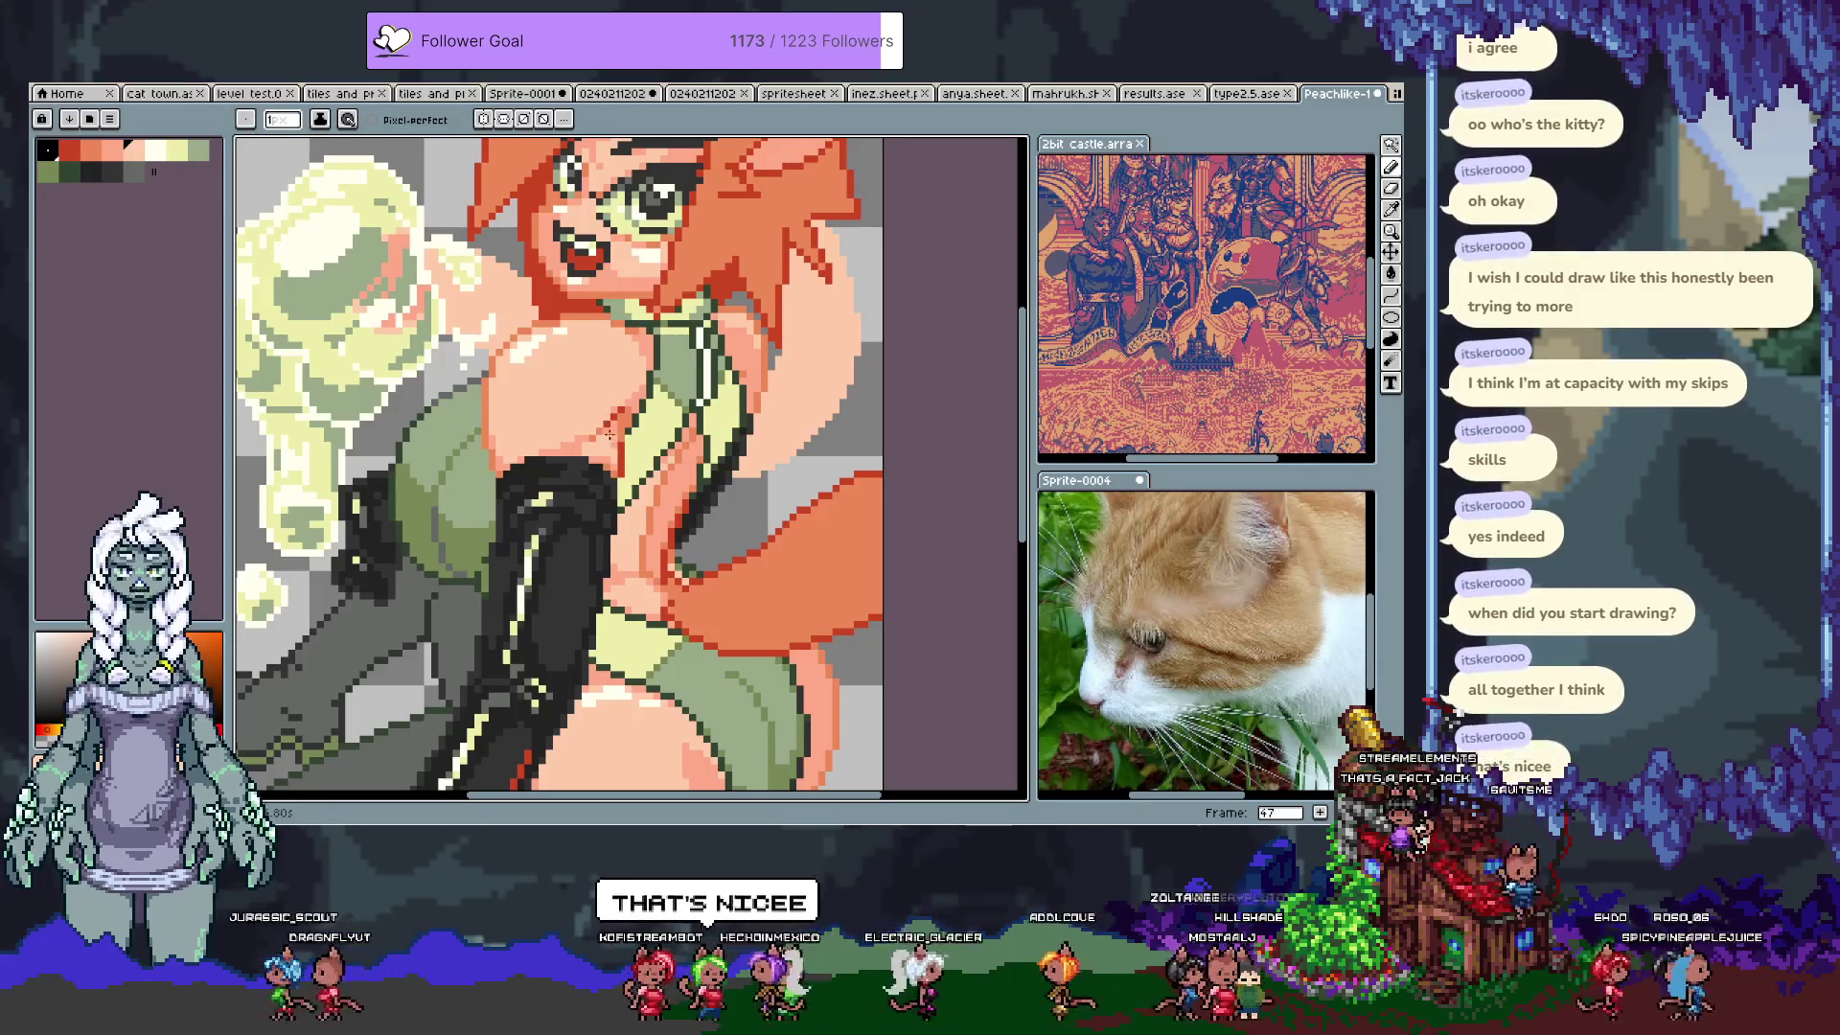
# Step: Finish the remaining skin touch-ups and save the sprite with Ctrl+S
pyautogui.press('w')
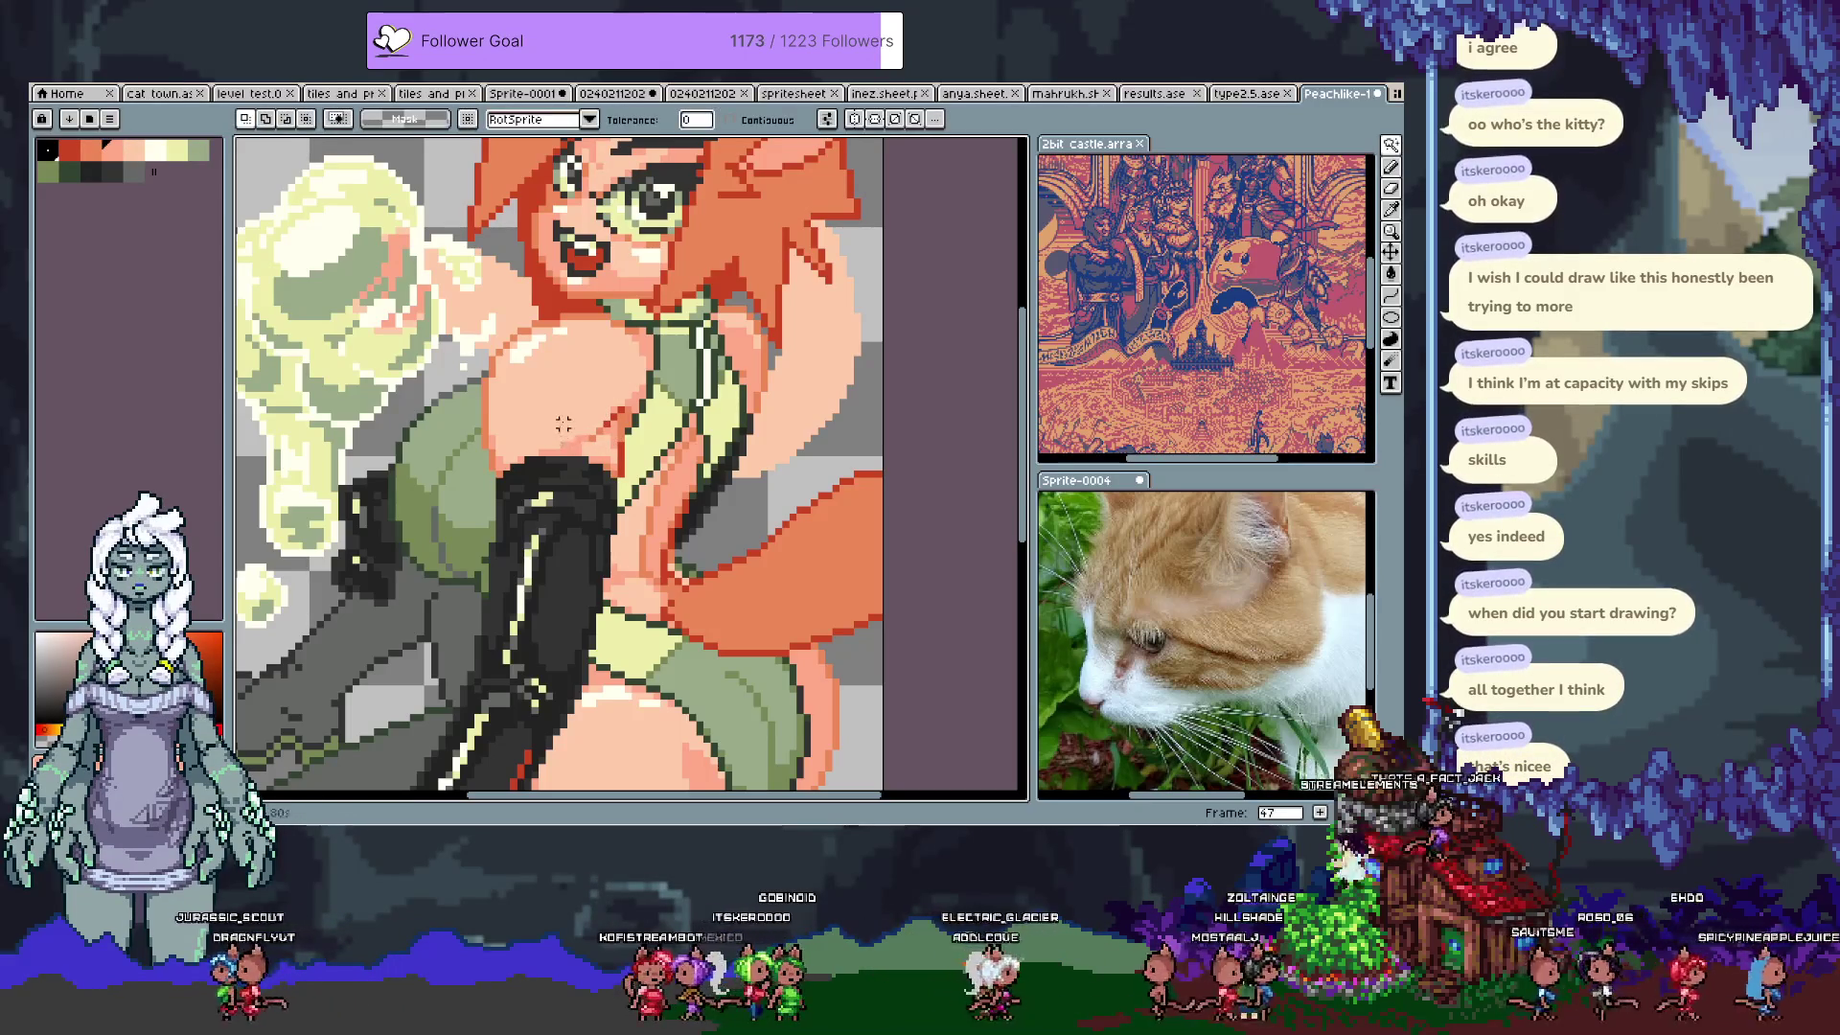
pyautogui.press('i')
pyautogui.press('b')
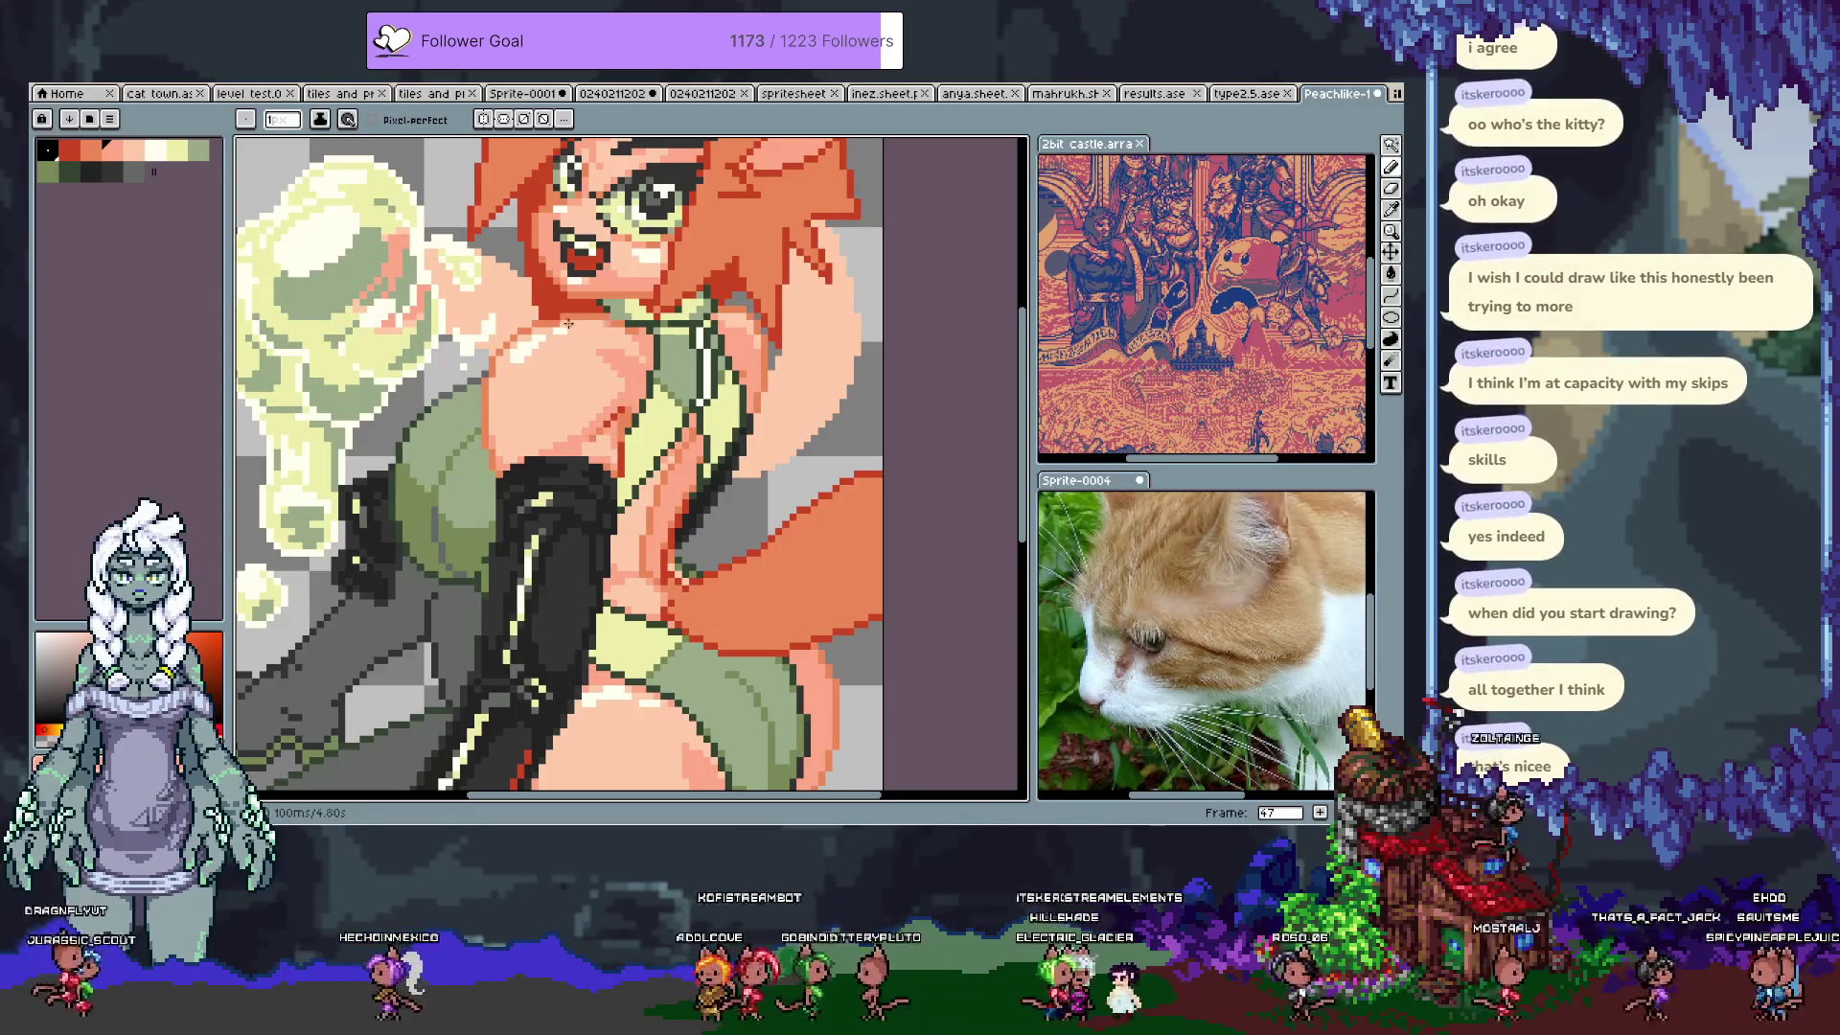
pyautogui.press('w')
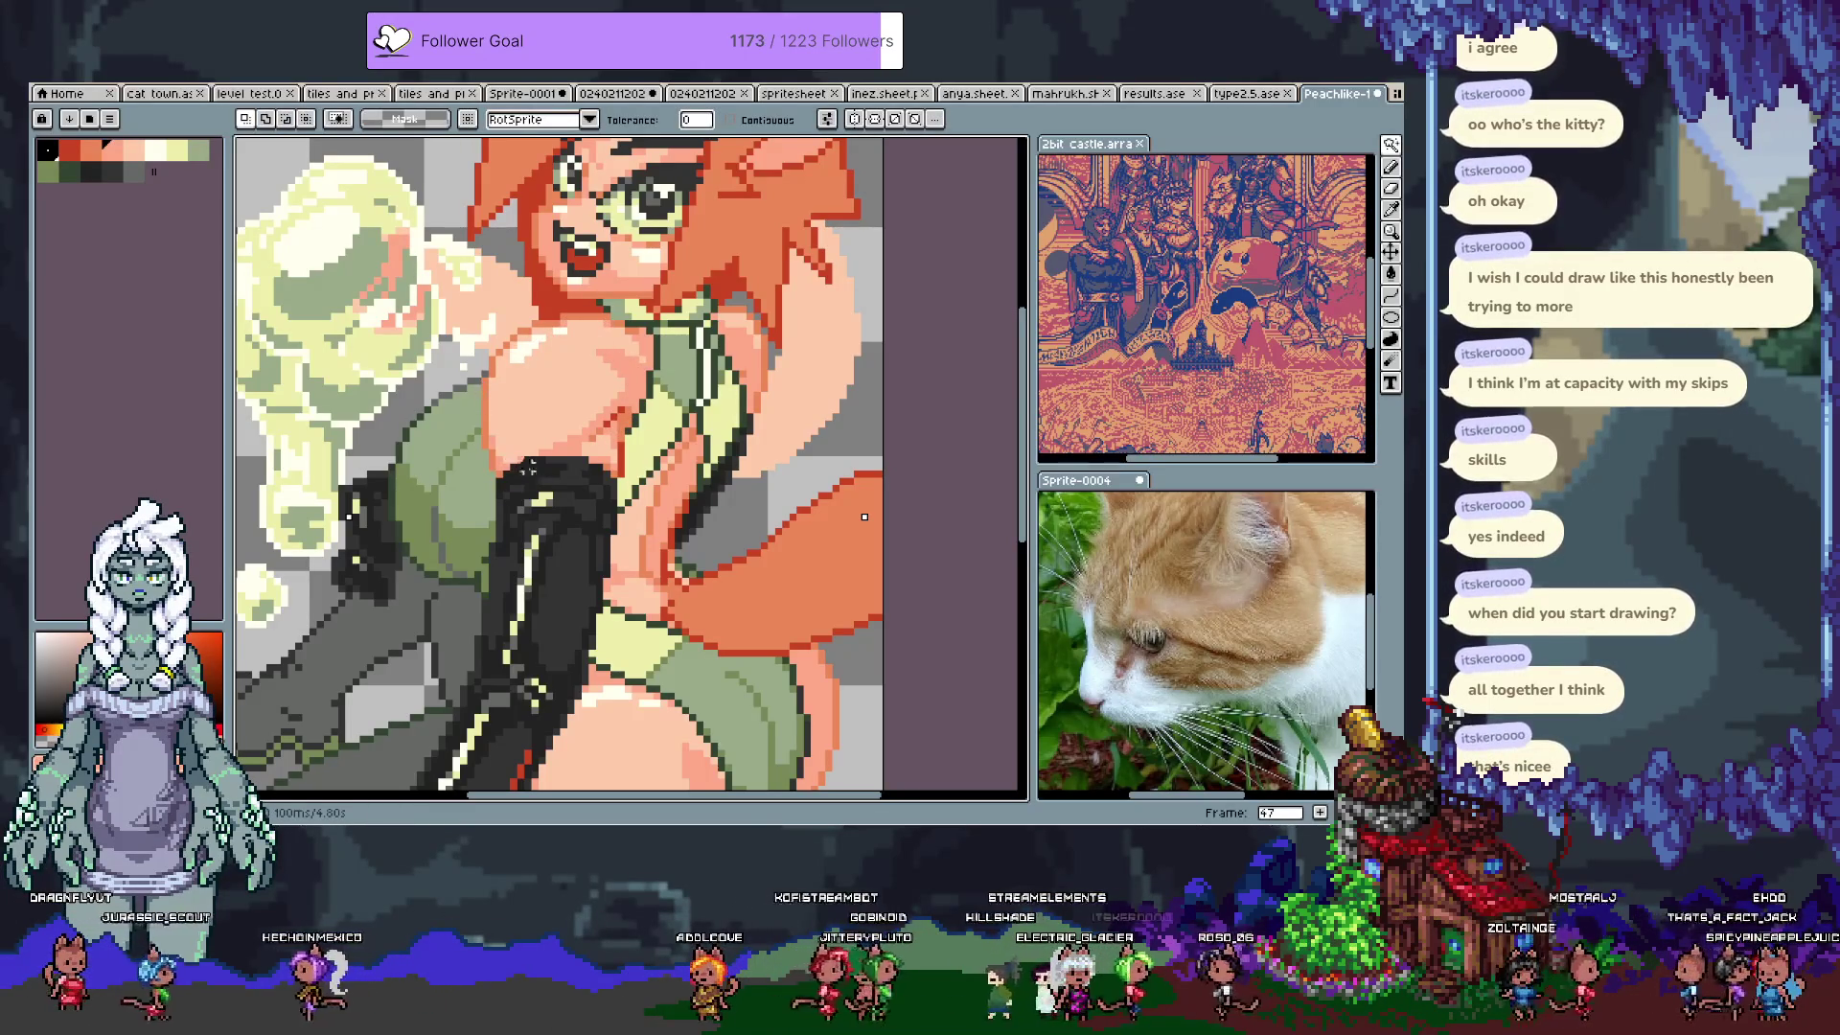
pyautogui.press('b')
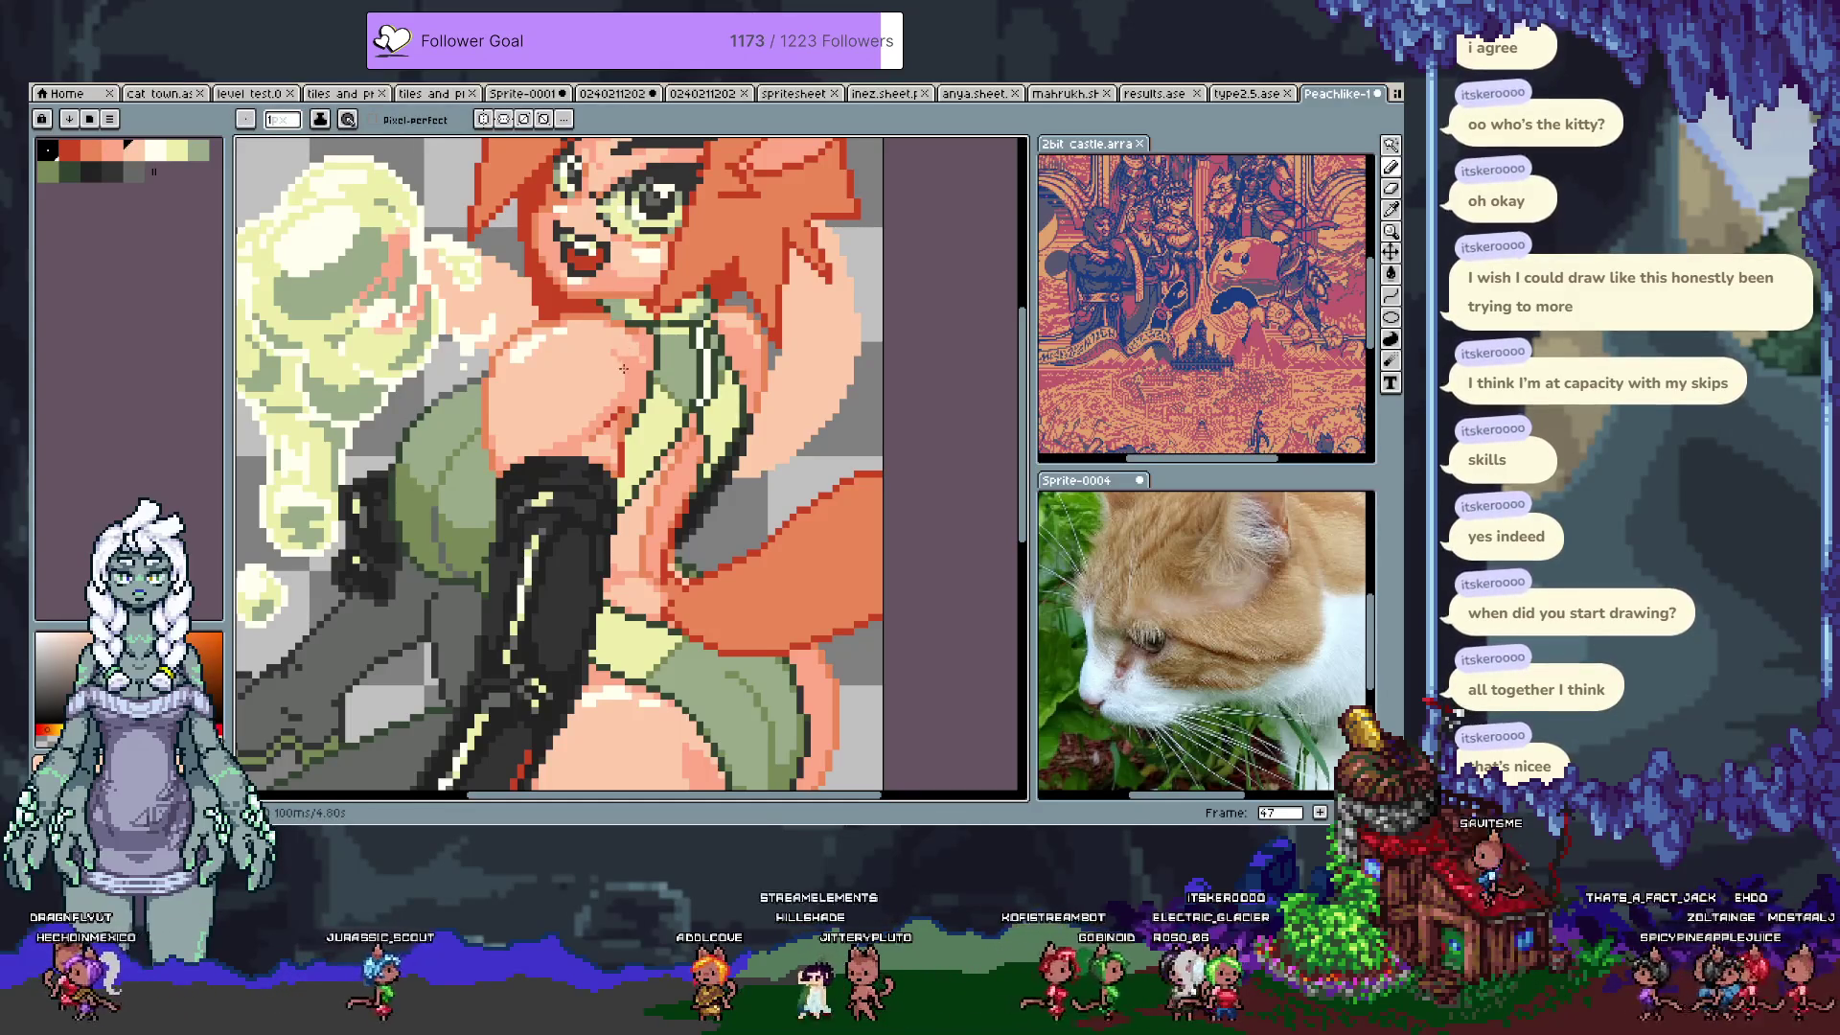
pyautogui.press('v')
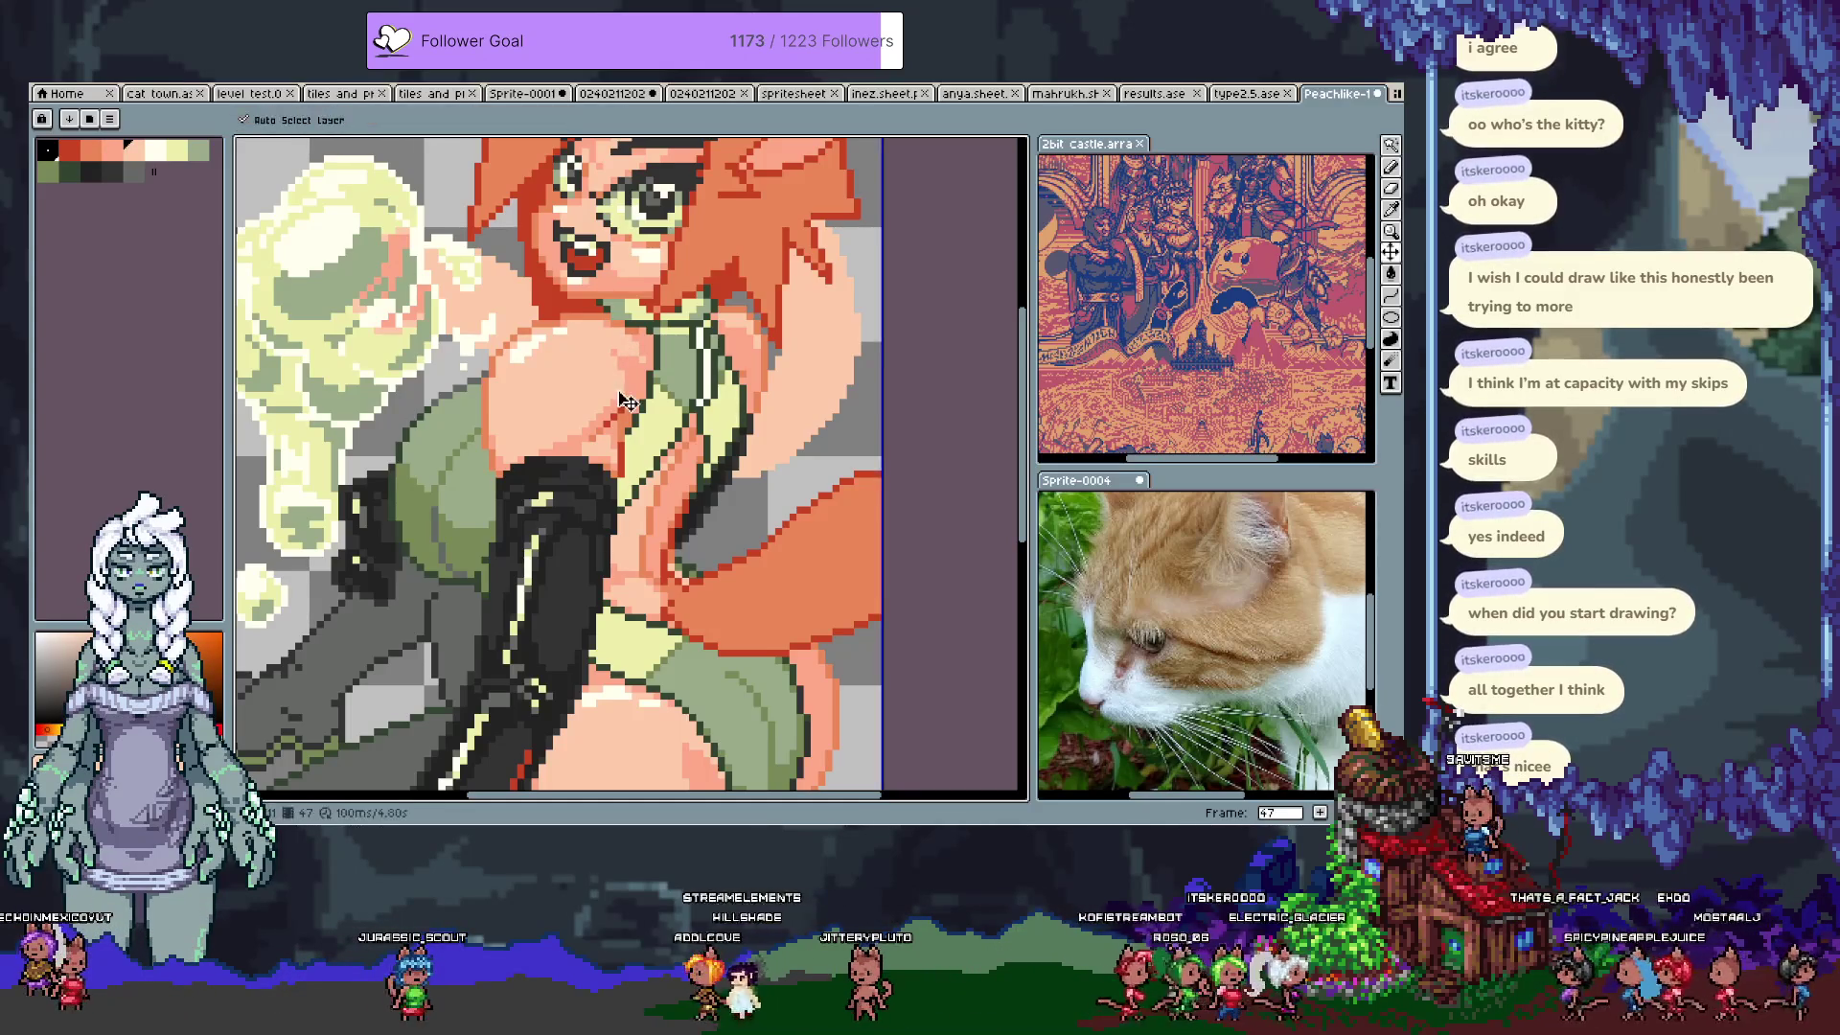
pyautogui.hotkey('ctrl', 's')
# Step: Fix the legs and hips with sampled outfit green and dark red, then save
pyautogui.moveTo(625, 453)
pyautogui.mouseDown()
pyautogui.moveTo(567, 377)
pyautogui.moveTo(574, 103)
pyautogui.mouseUp()
pyautogui.press('w')
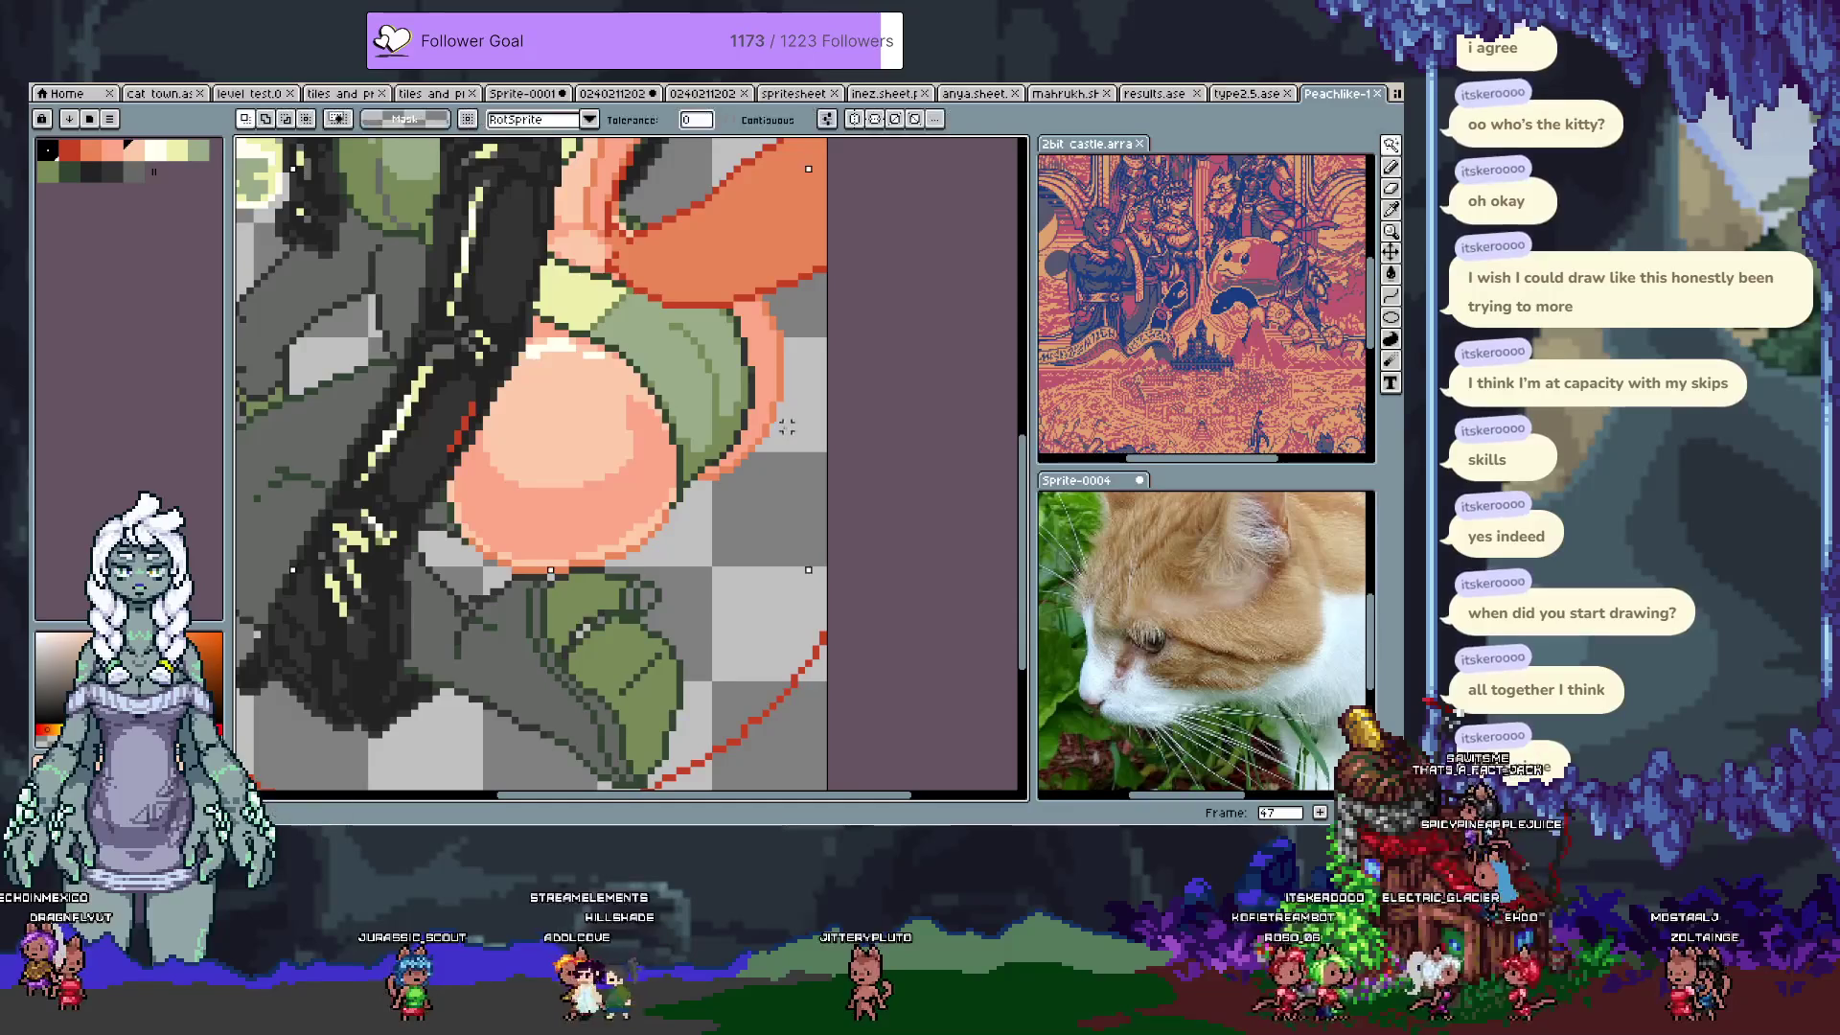
pyautogui.press('i')
pyautogui.click(715, 305)
pyautogui.click(715, 305)
pyautogui.press('b')
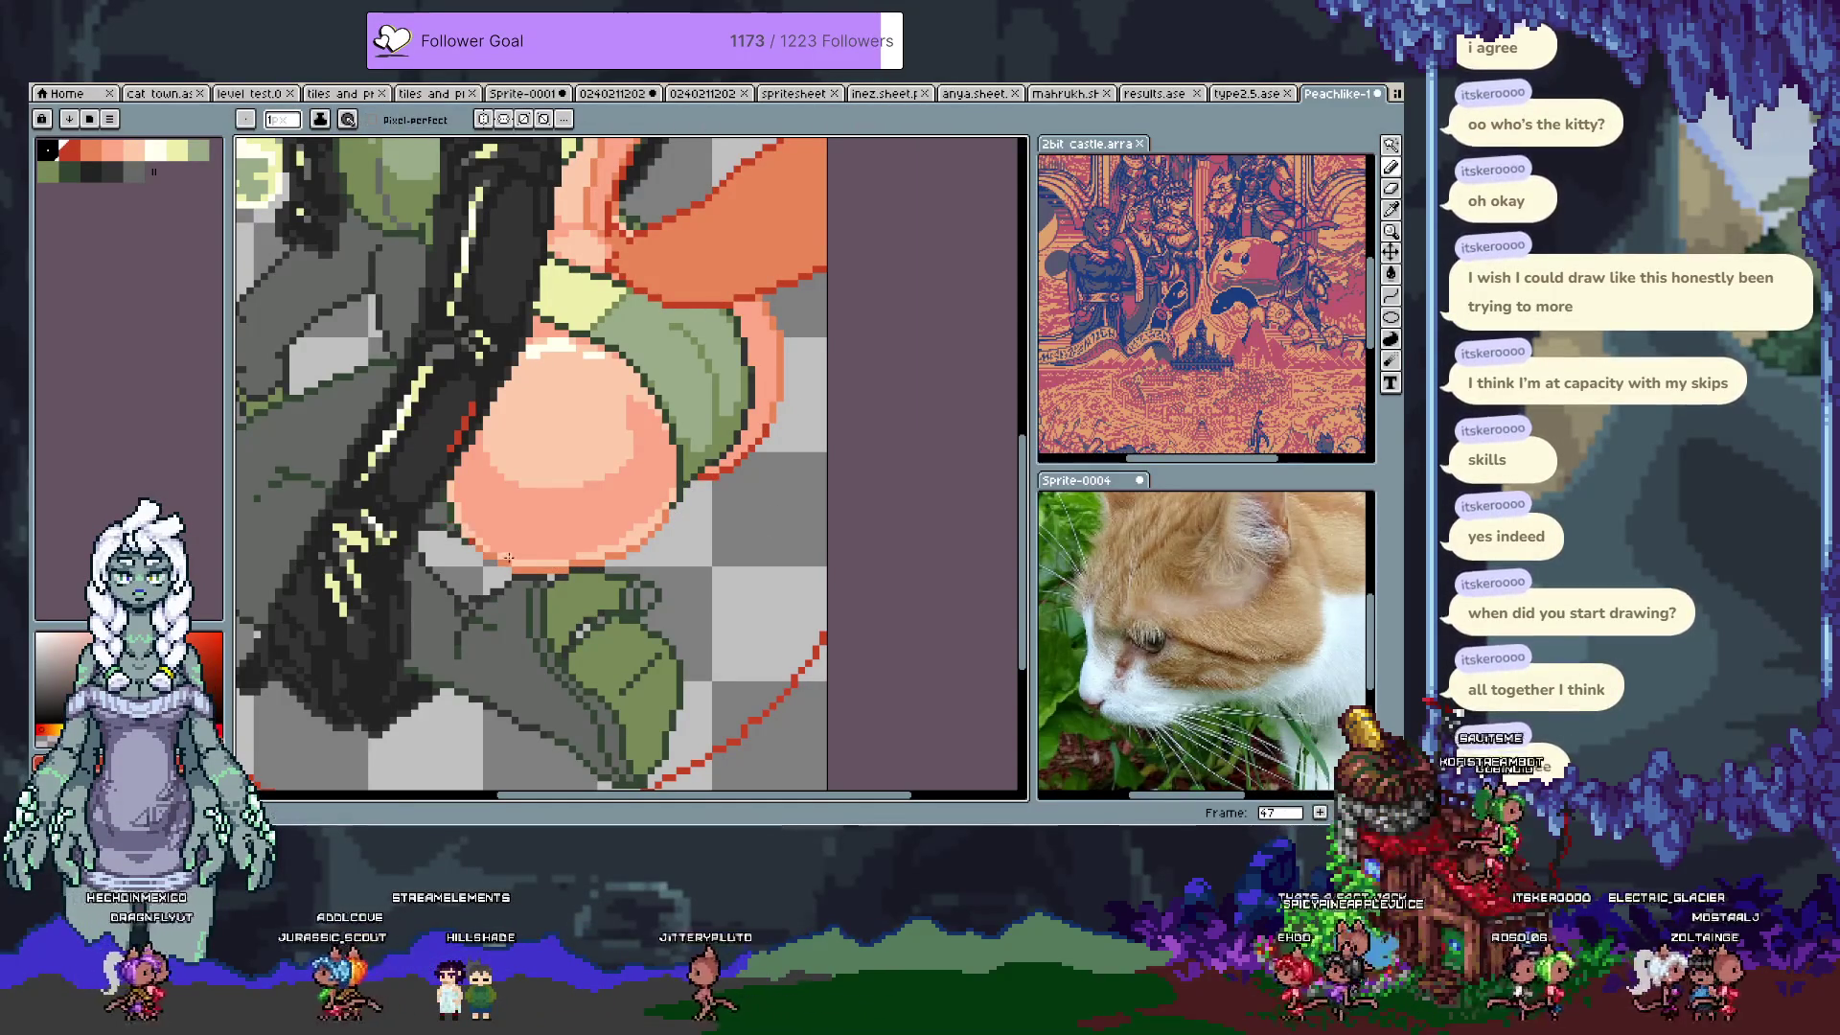
pyautogui.scroll(3, 710, 464)
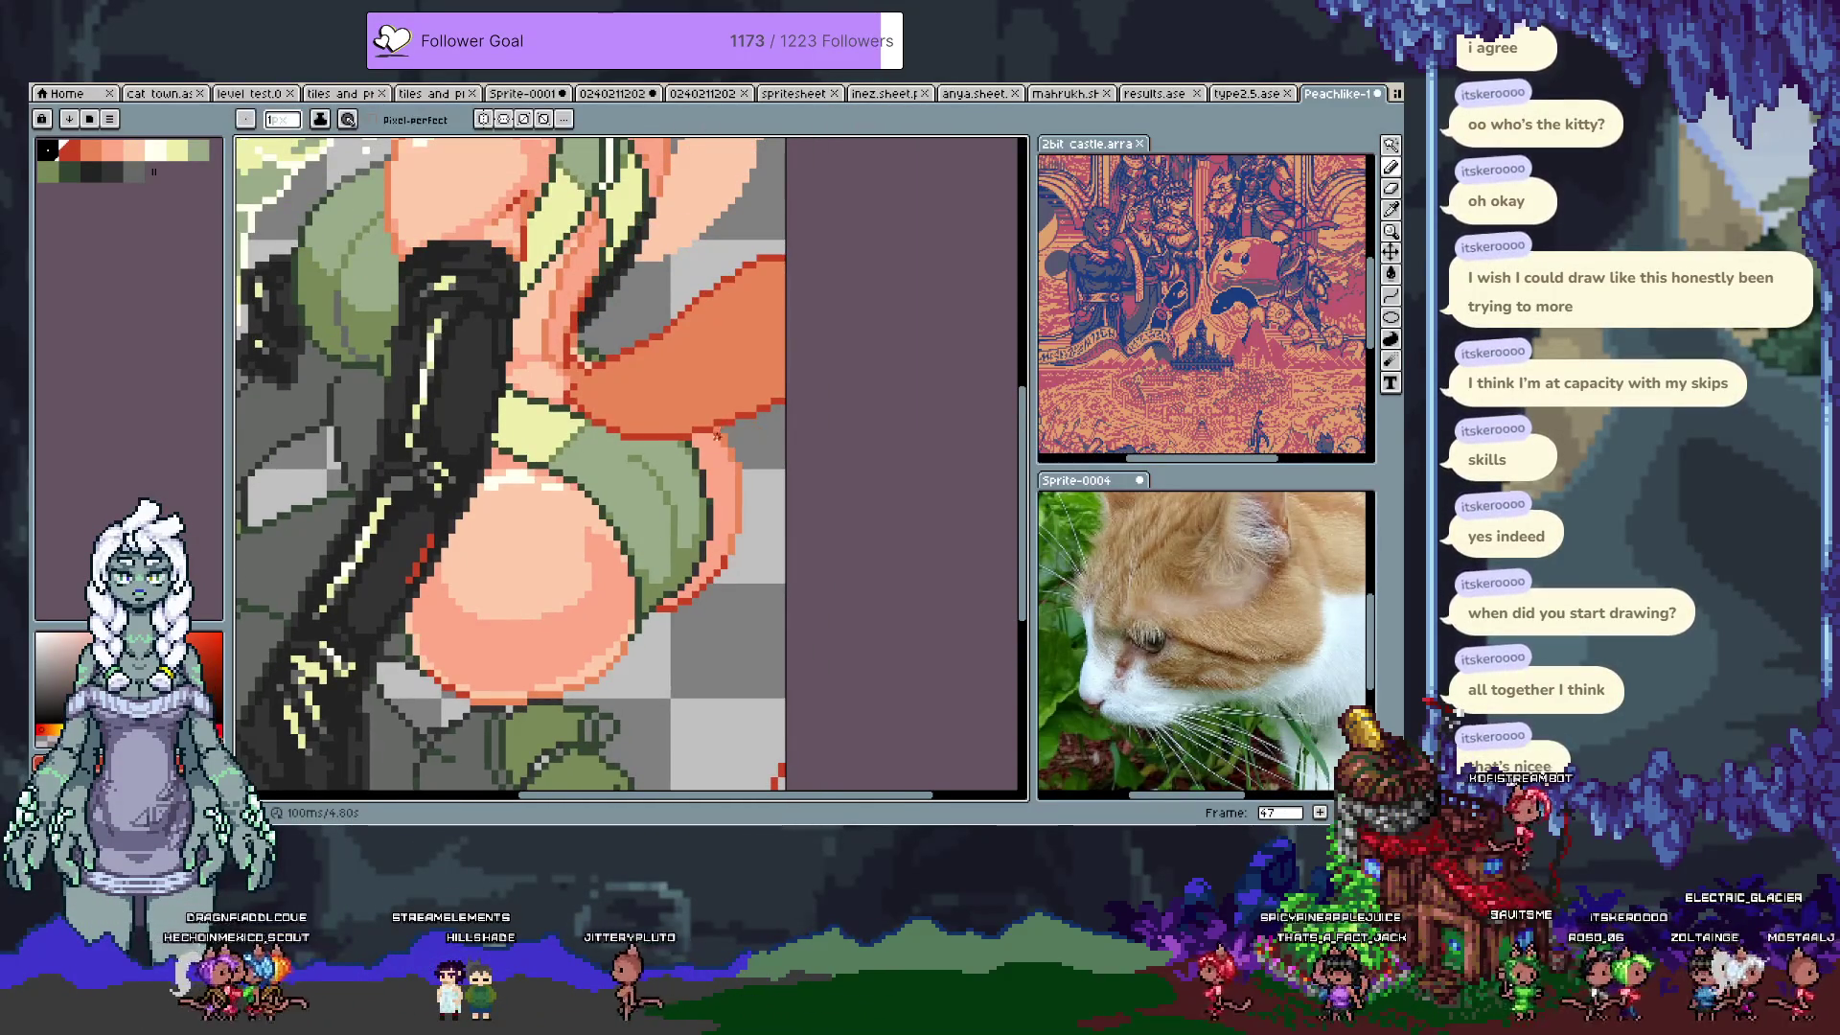
pyautogui.scroll(-2, 662, 451)
pyautogui.scroll(2, 698, 397)
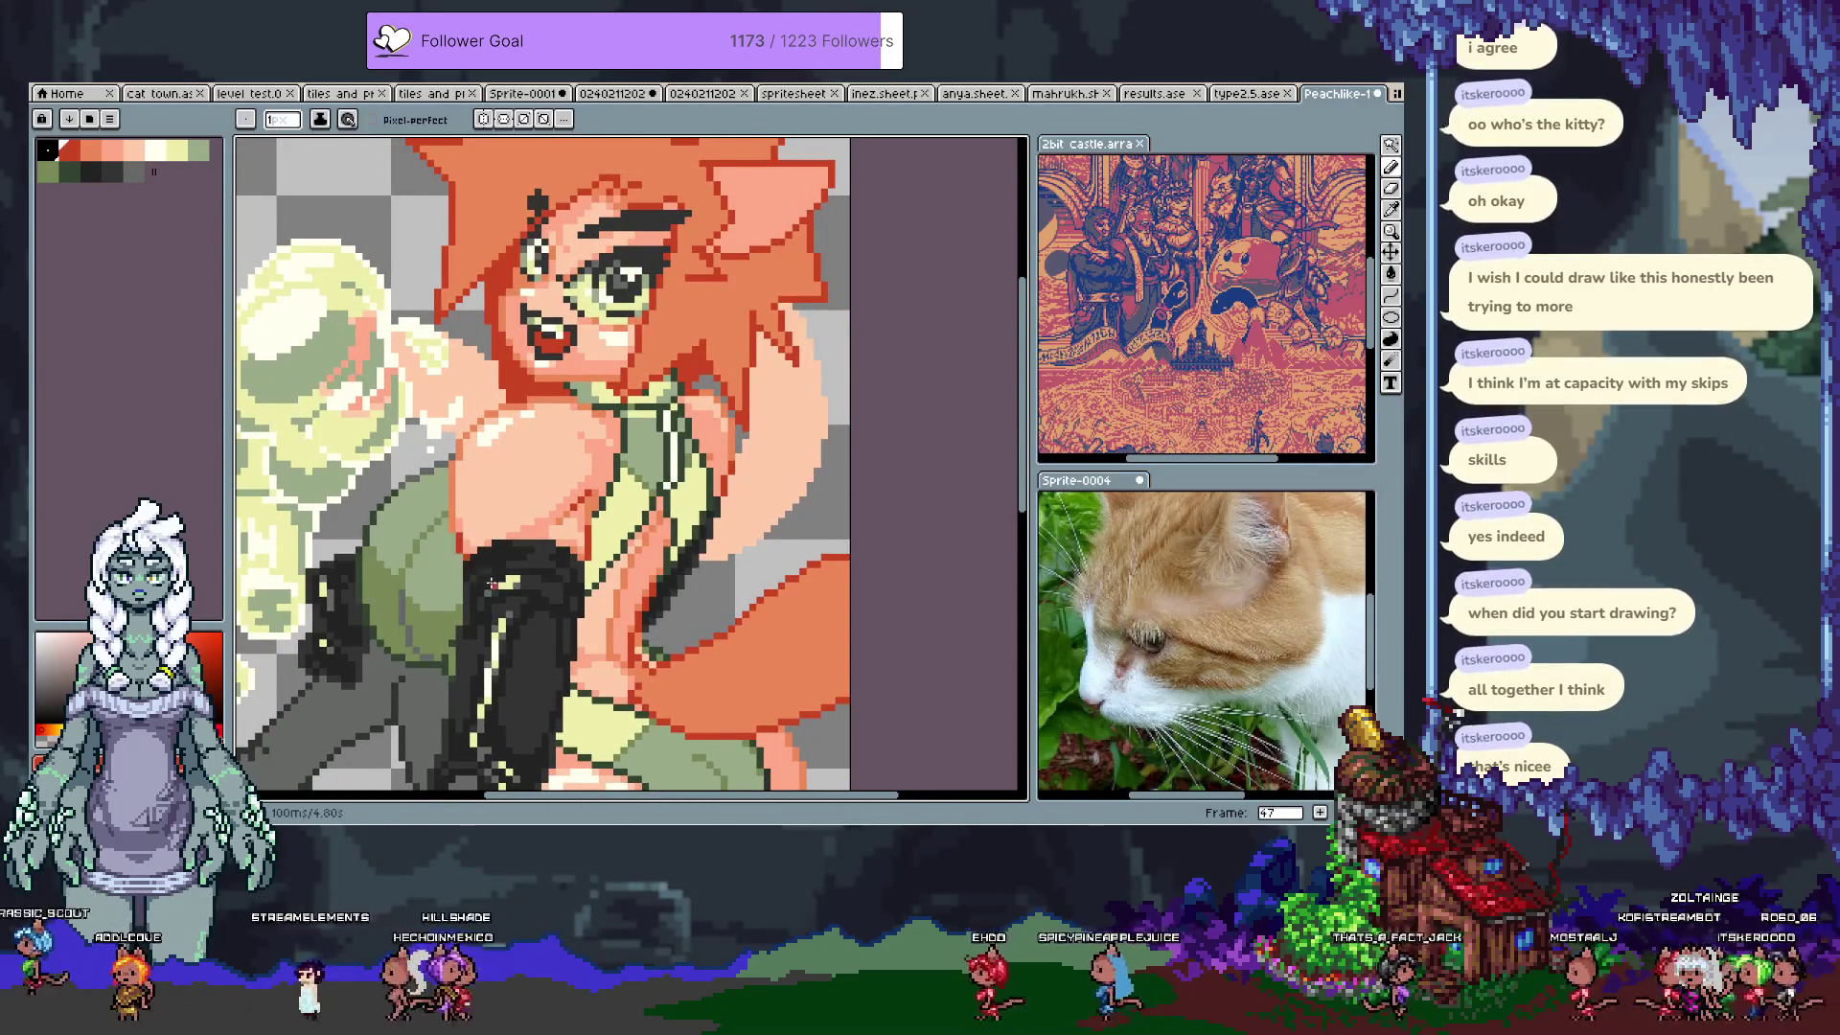
pyautogui.moveTo(484, 582)
pyautogui.mouseDown()
pyautogui.moveTo(701, 299)
pyautogui.moveTo(552, 638)
pyautogui.mouseUp()
pyautogui.hotkey('ctrl', 's')
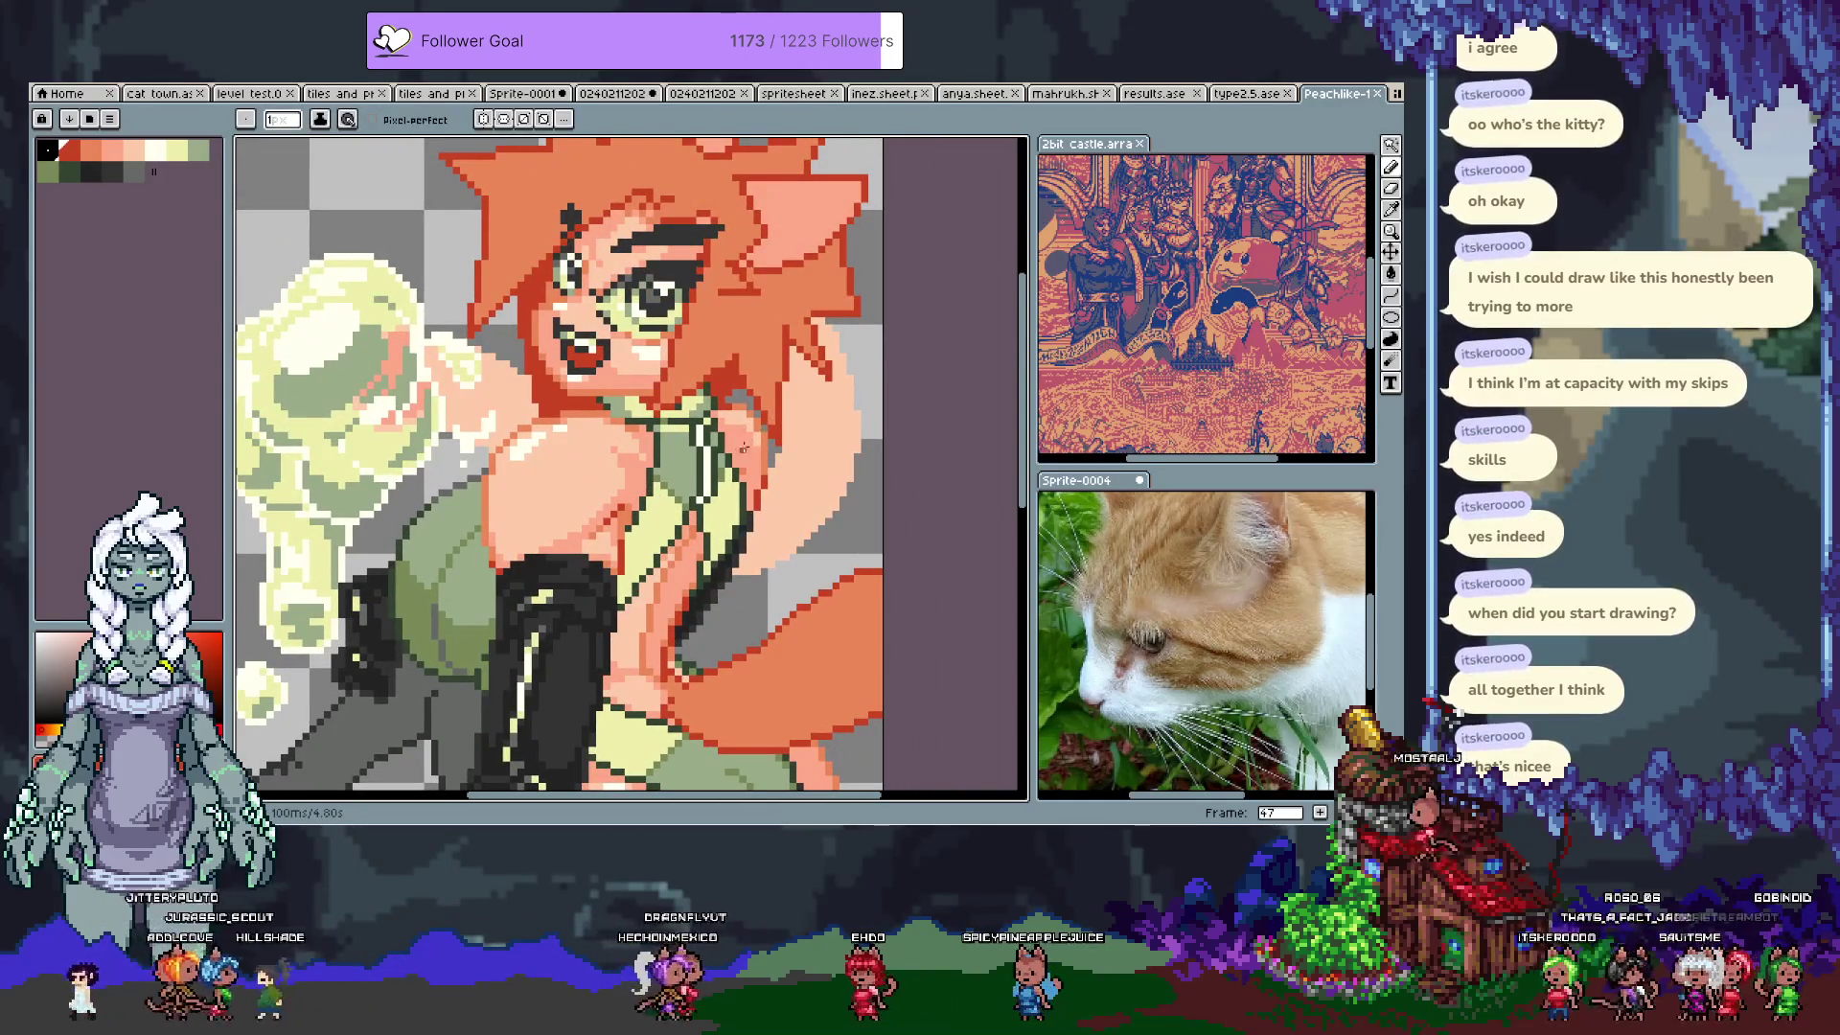
# Step: Retouch the figure's right side in outfit green, undo one change, and save again
pyautogui.press('v')
pyautogui.press('i')
pyautogui.click(714, 470)
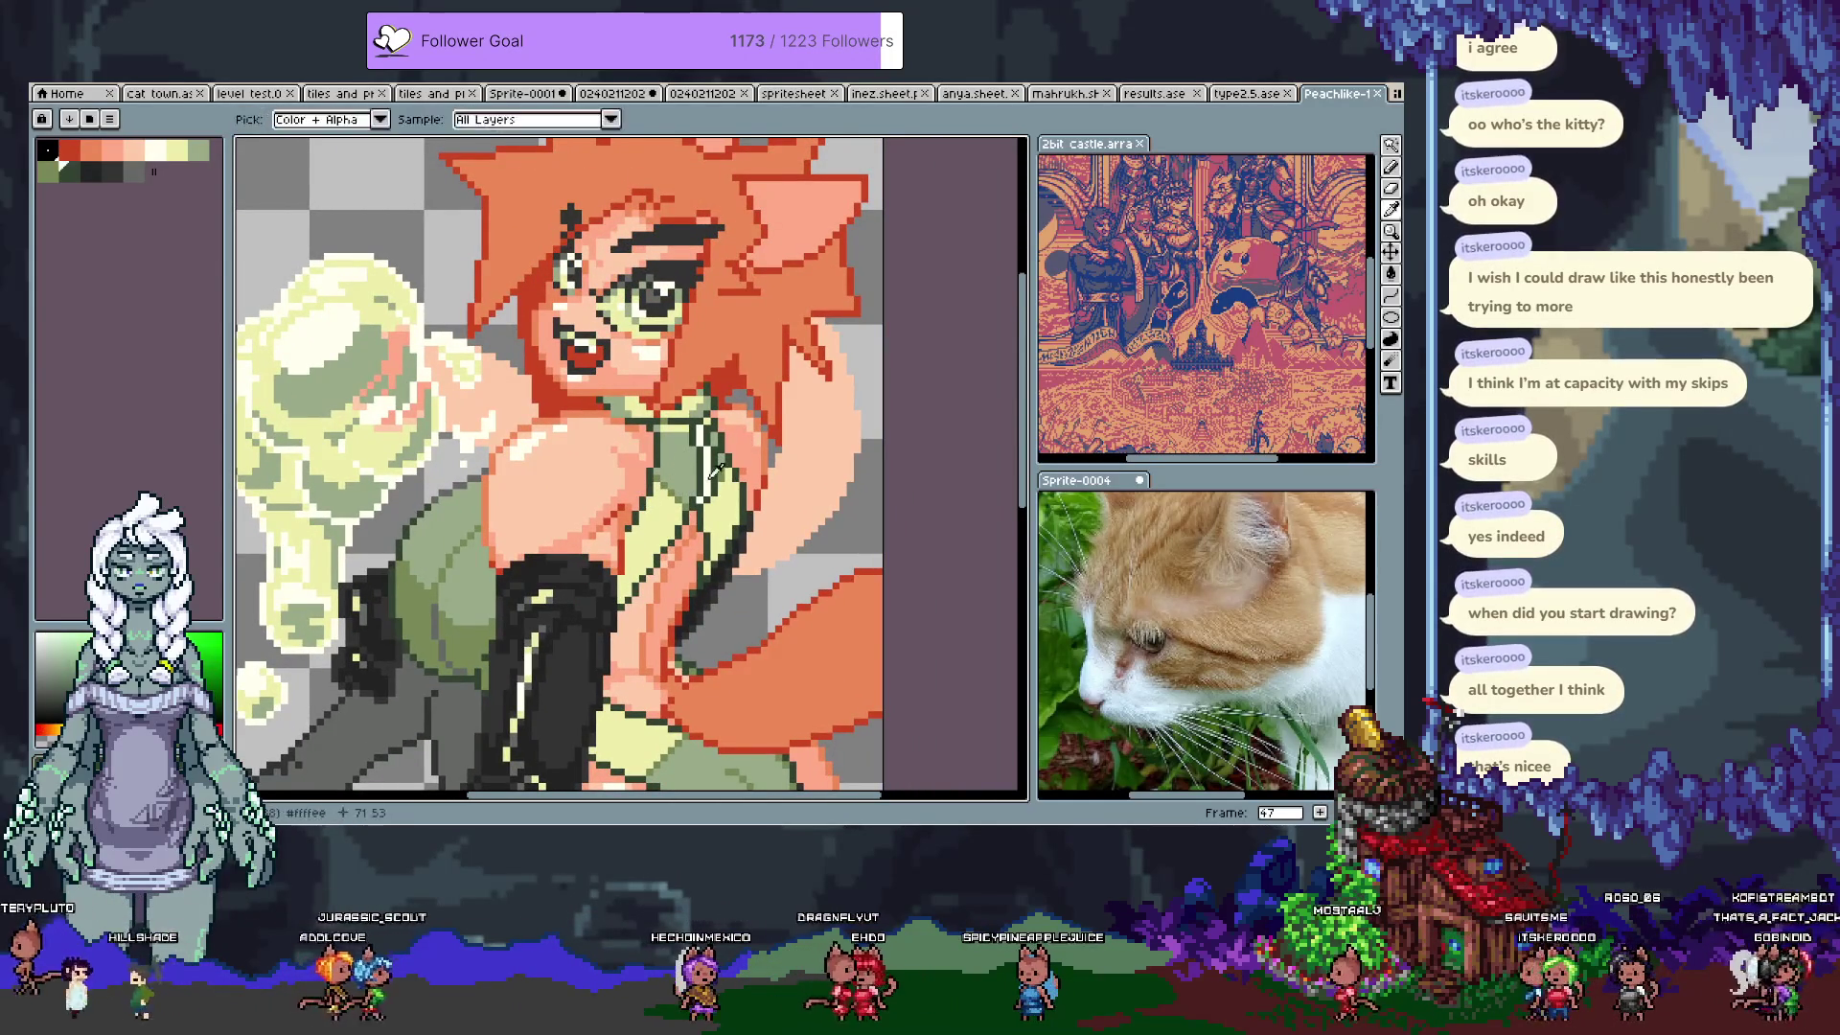
pyautogui.press('b')
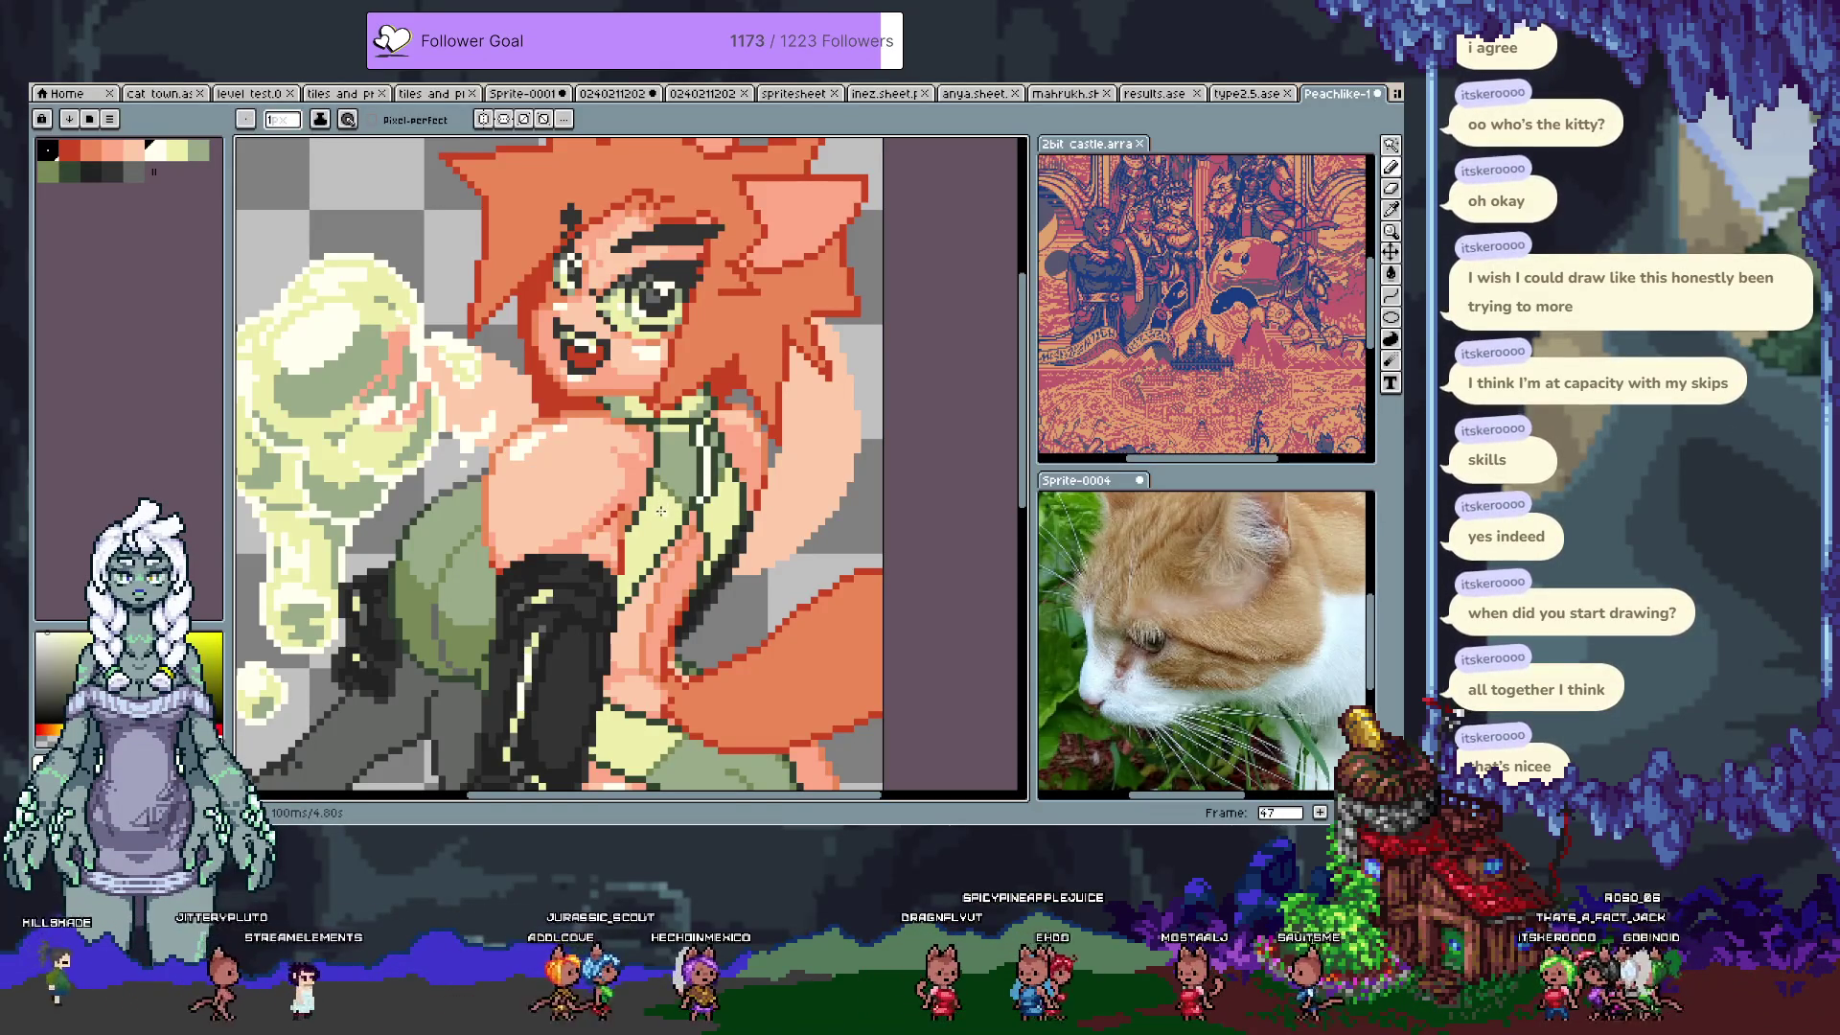
pyautogui.press('space')
pyautogui.moveTo(698, 526); pyautogui.dragTo(558, 533)
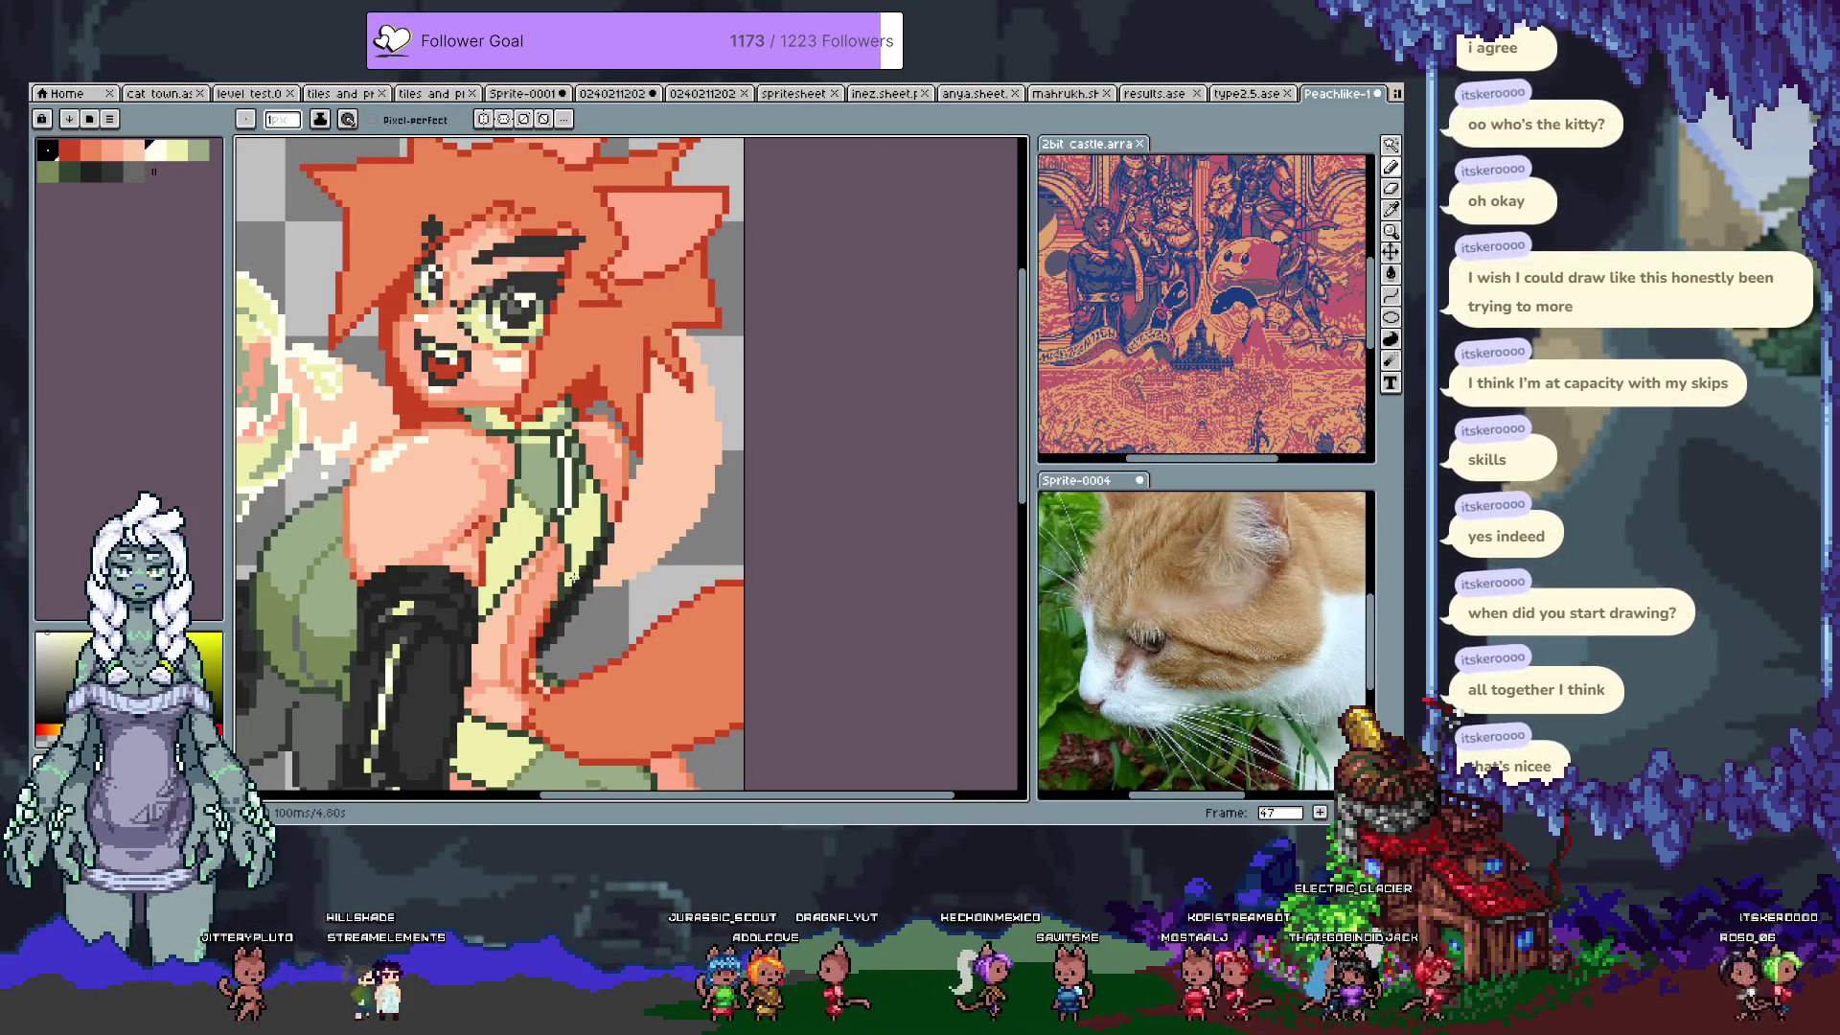
pyautogui.hotkey('ctrl', 'y')
pyautogui.hotkey('ctrl', 'z')
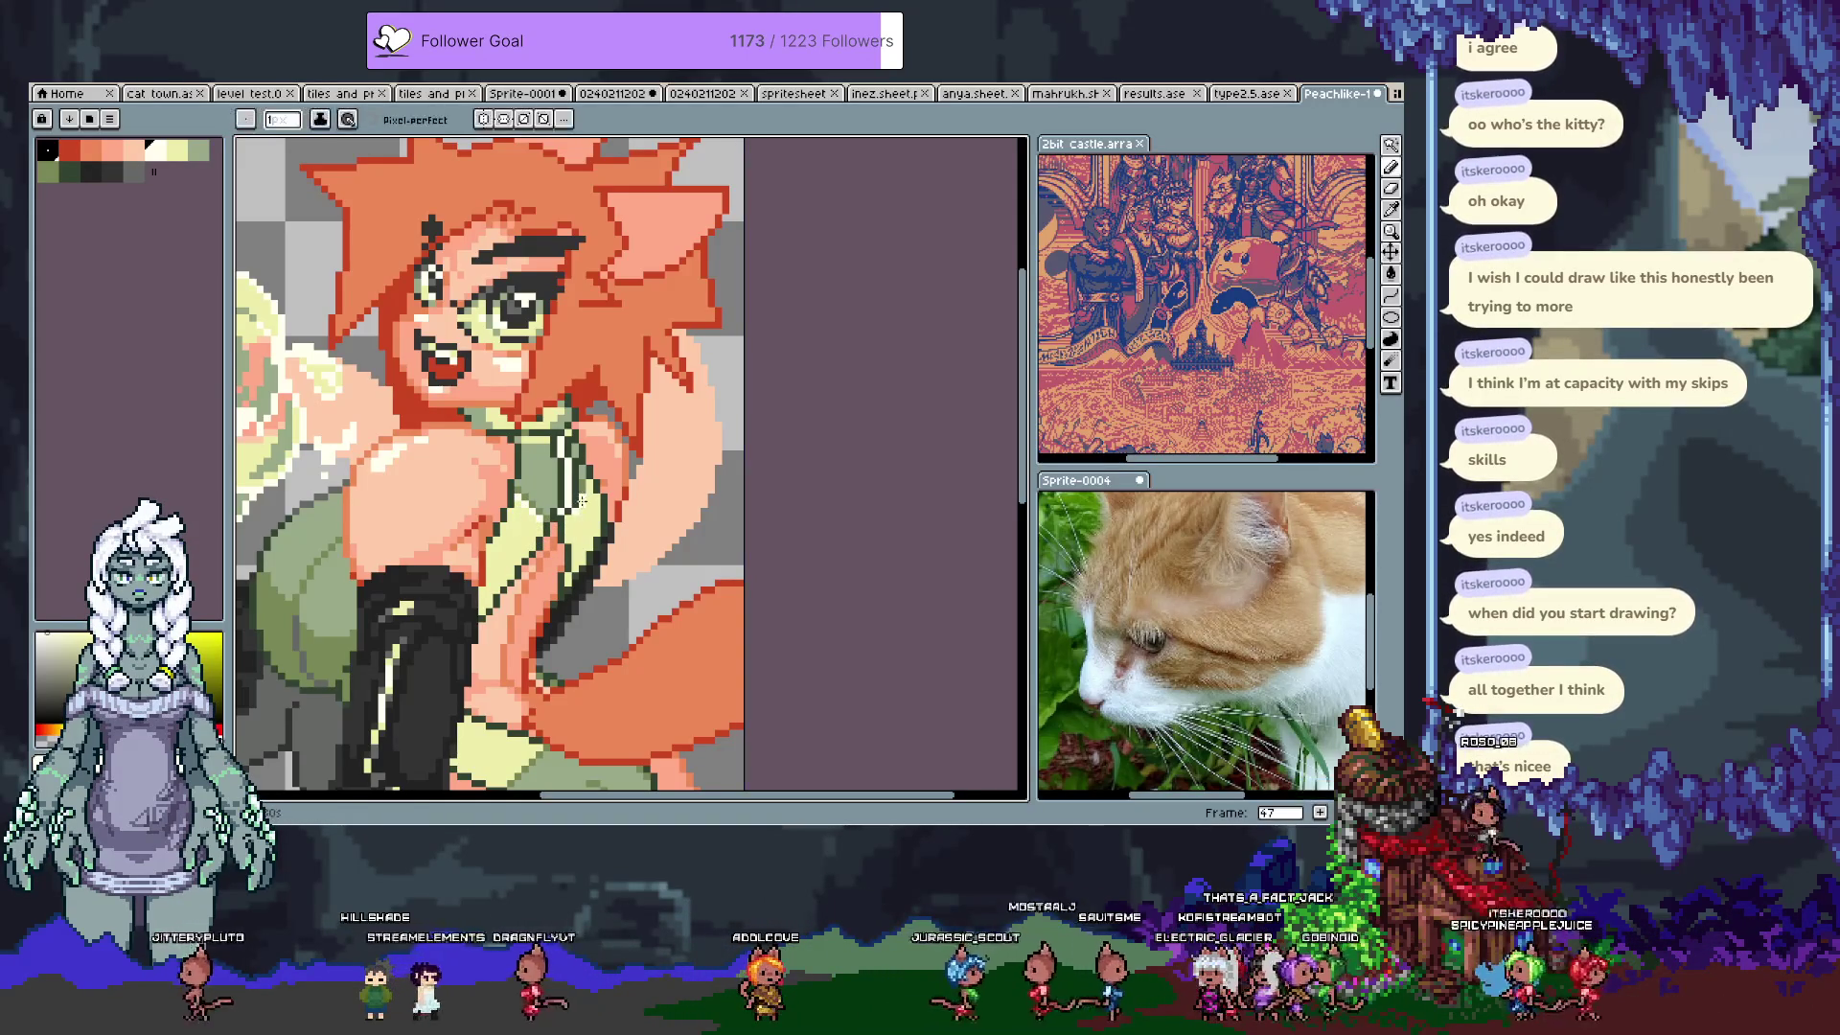
pyautogui.scroll(-5, 591, 518)
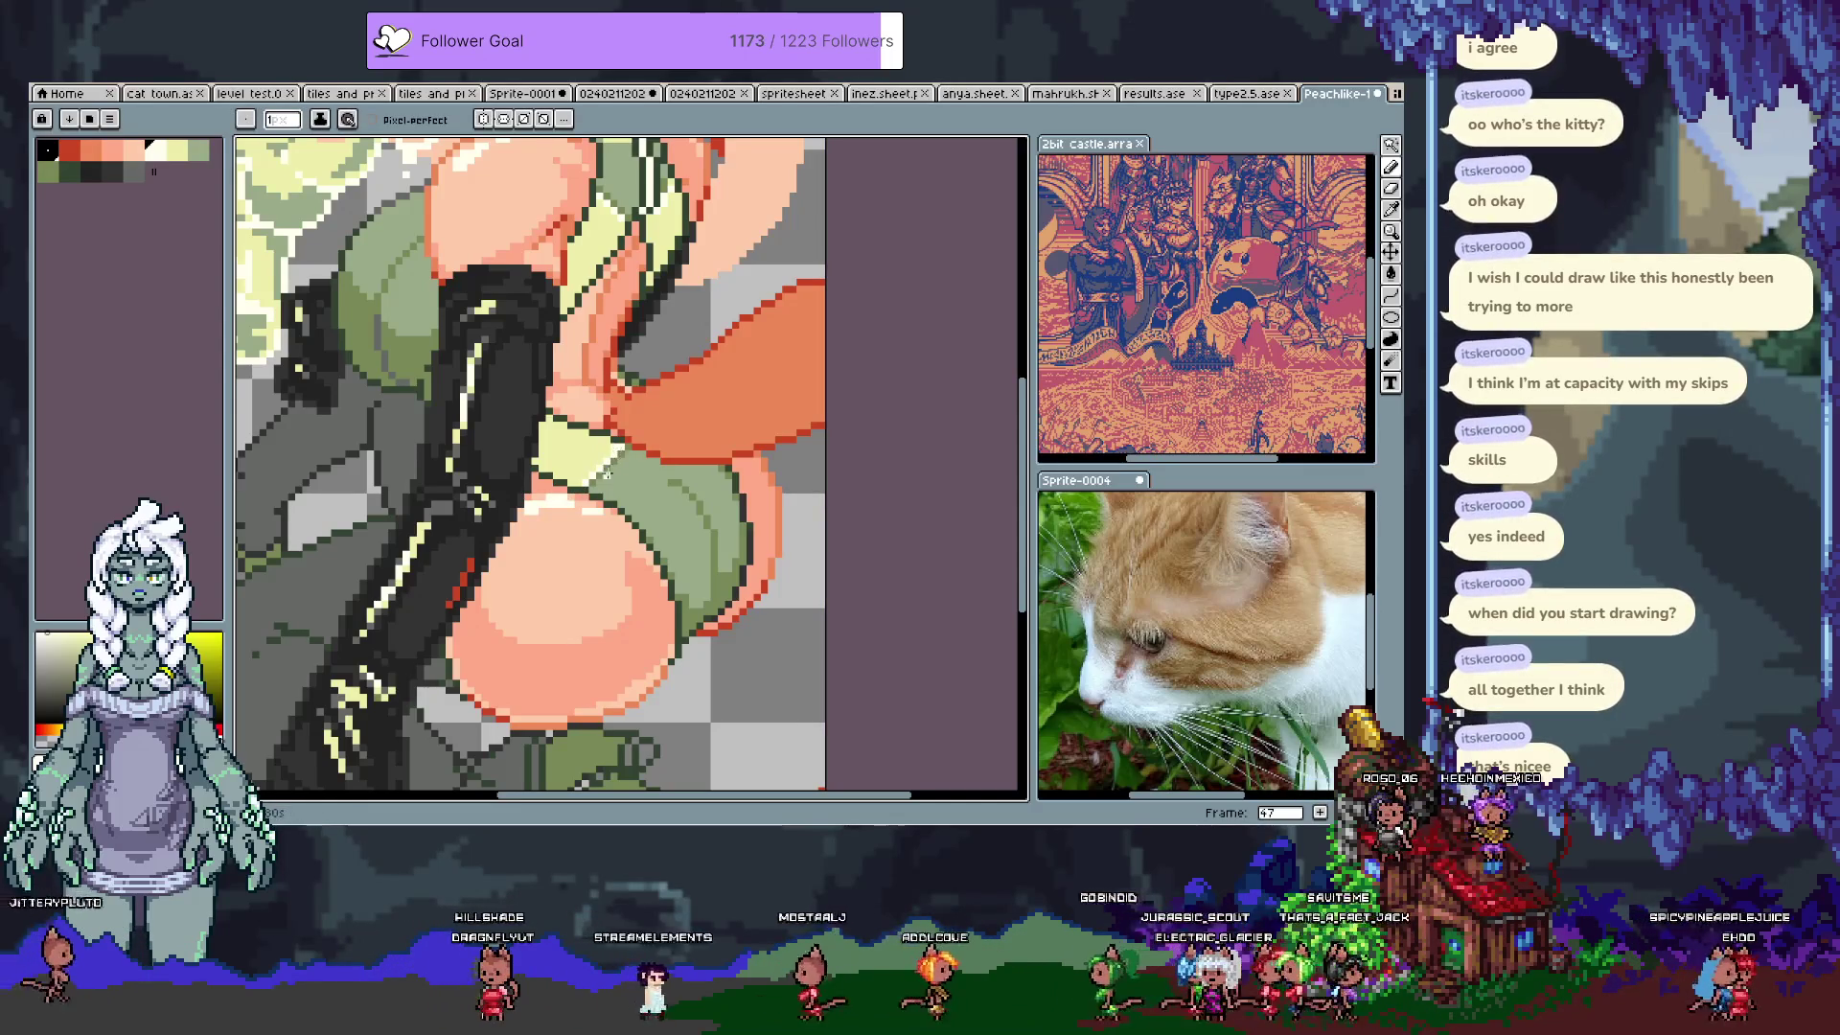
pyautogui.hotkey('ctrl', 's')
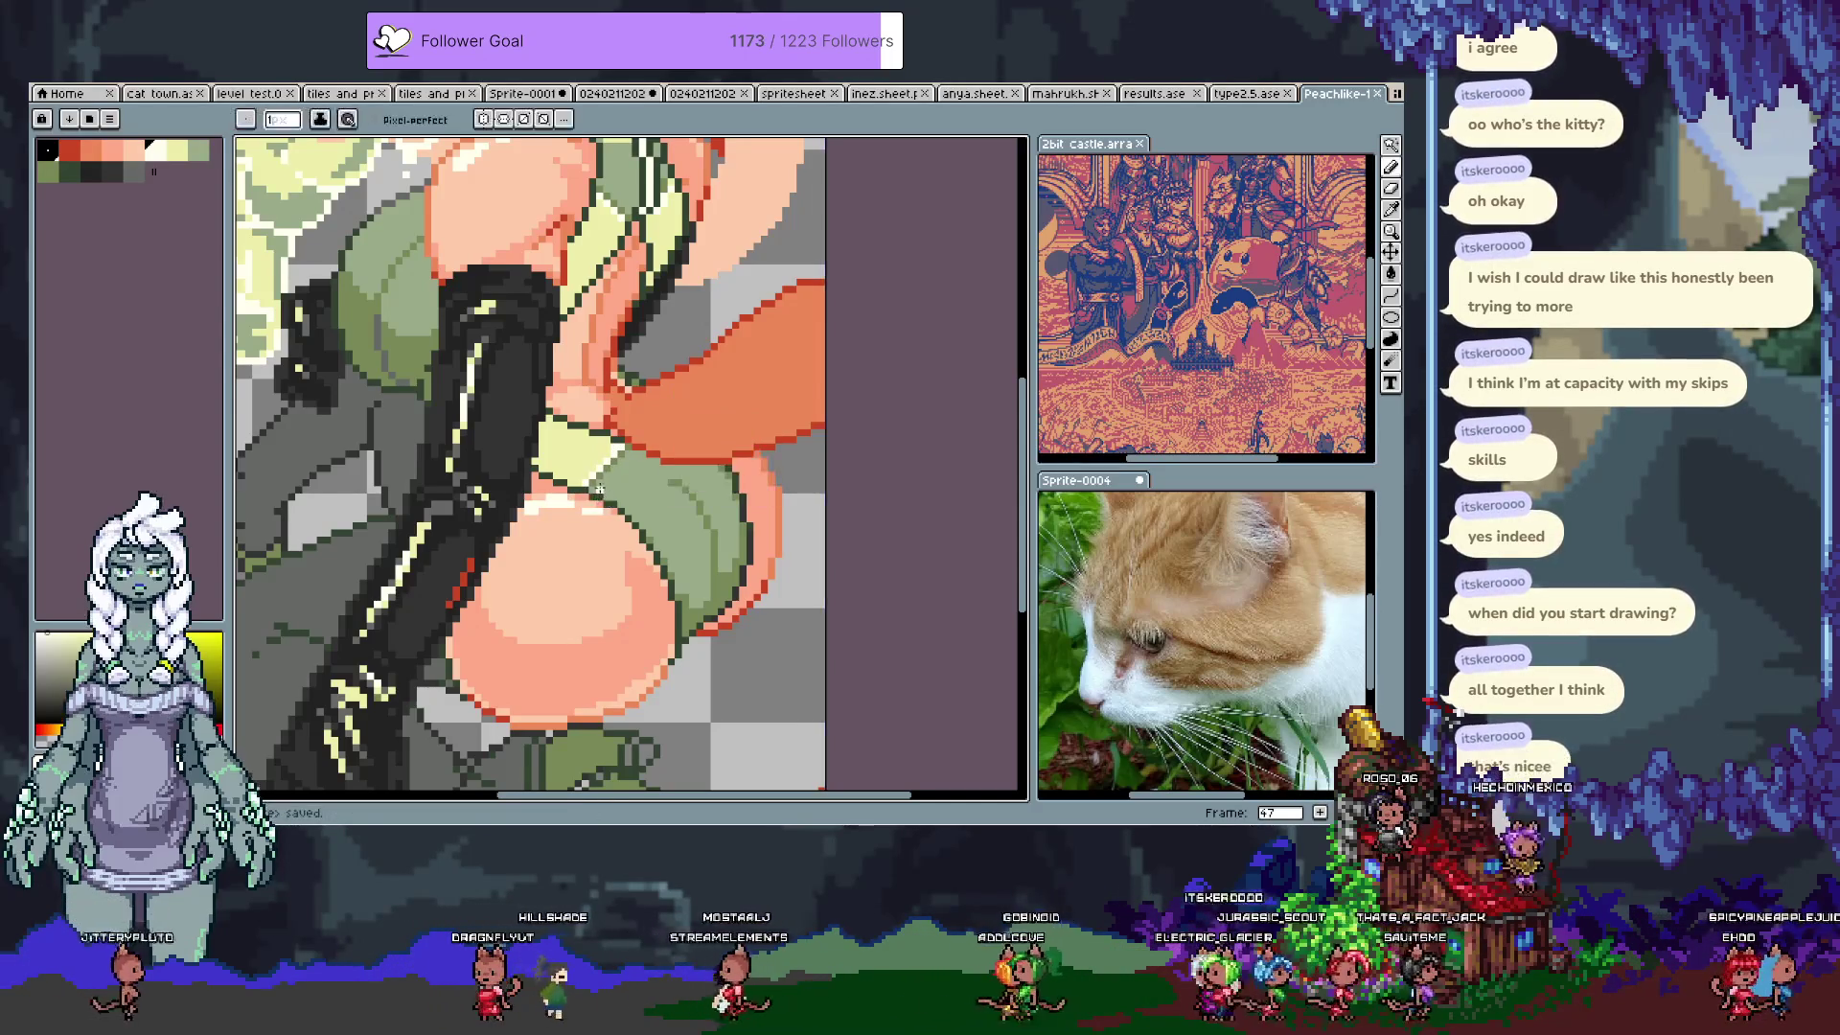
pyautogui.moveTo(598, 490); pyautogui.dragTo(601, 573)
pyautogui.press('space')
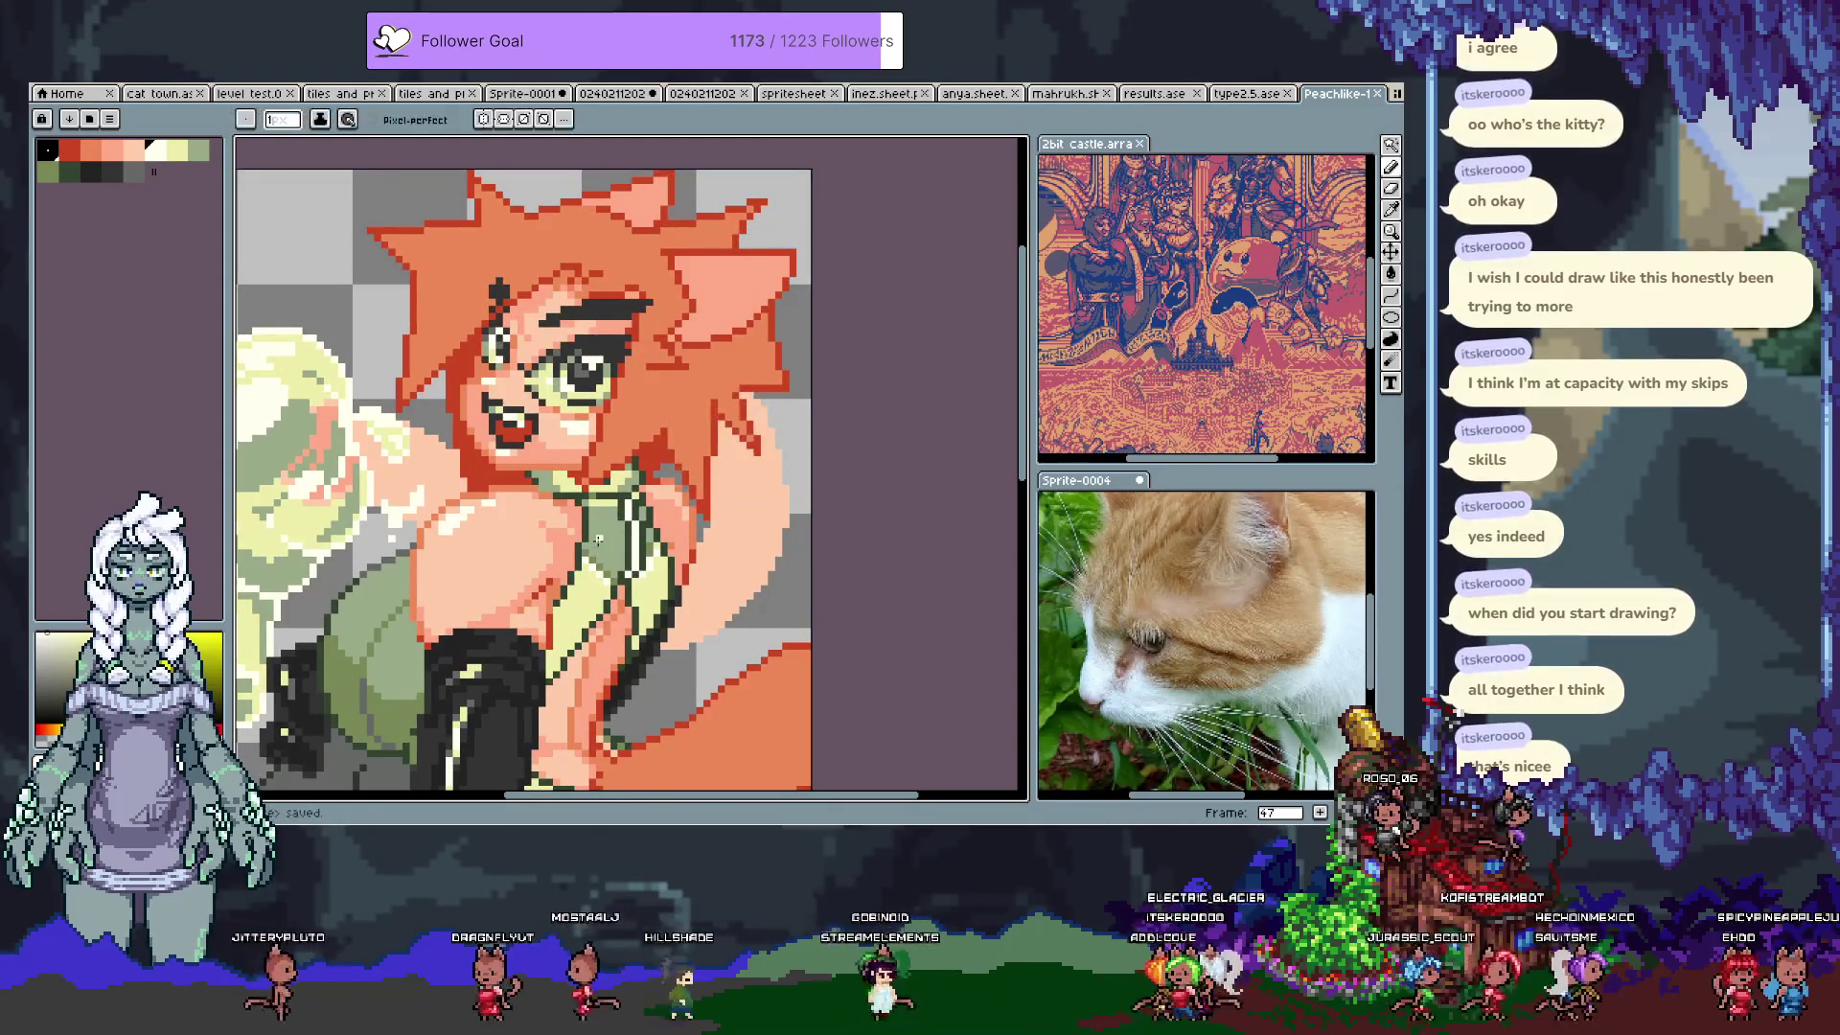
# Step: Frame the collar strap and sample its pale yellow colour
pyautogui.scroll(-3, 662, 544)
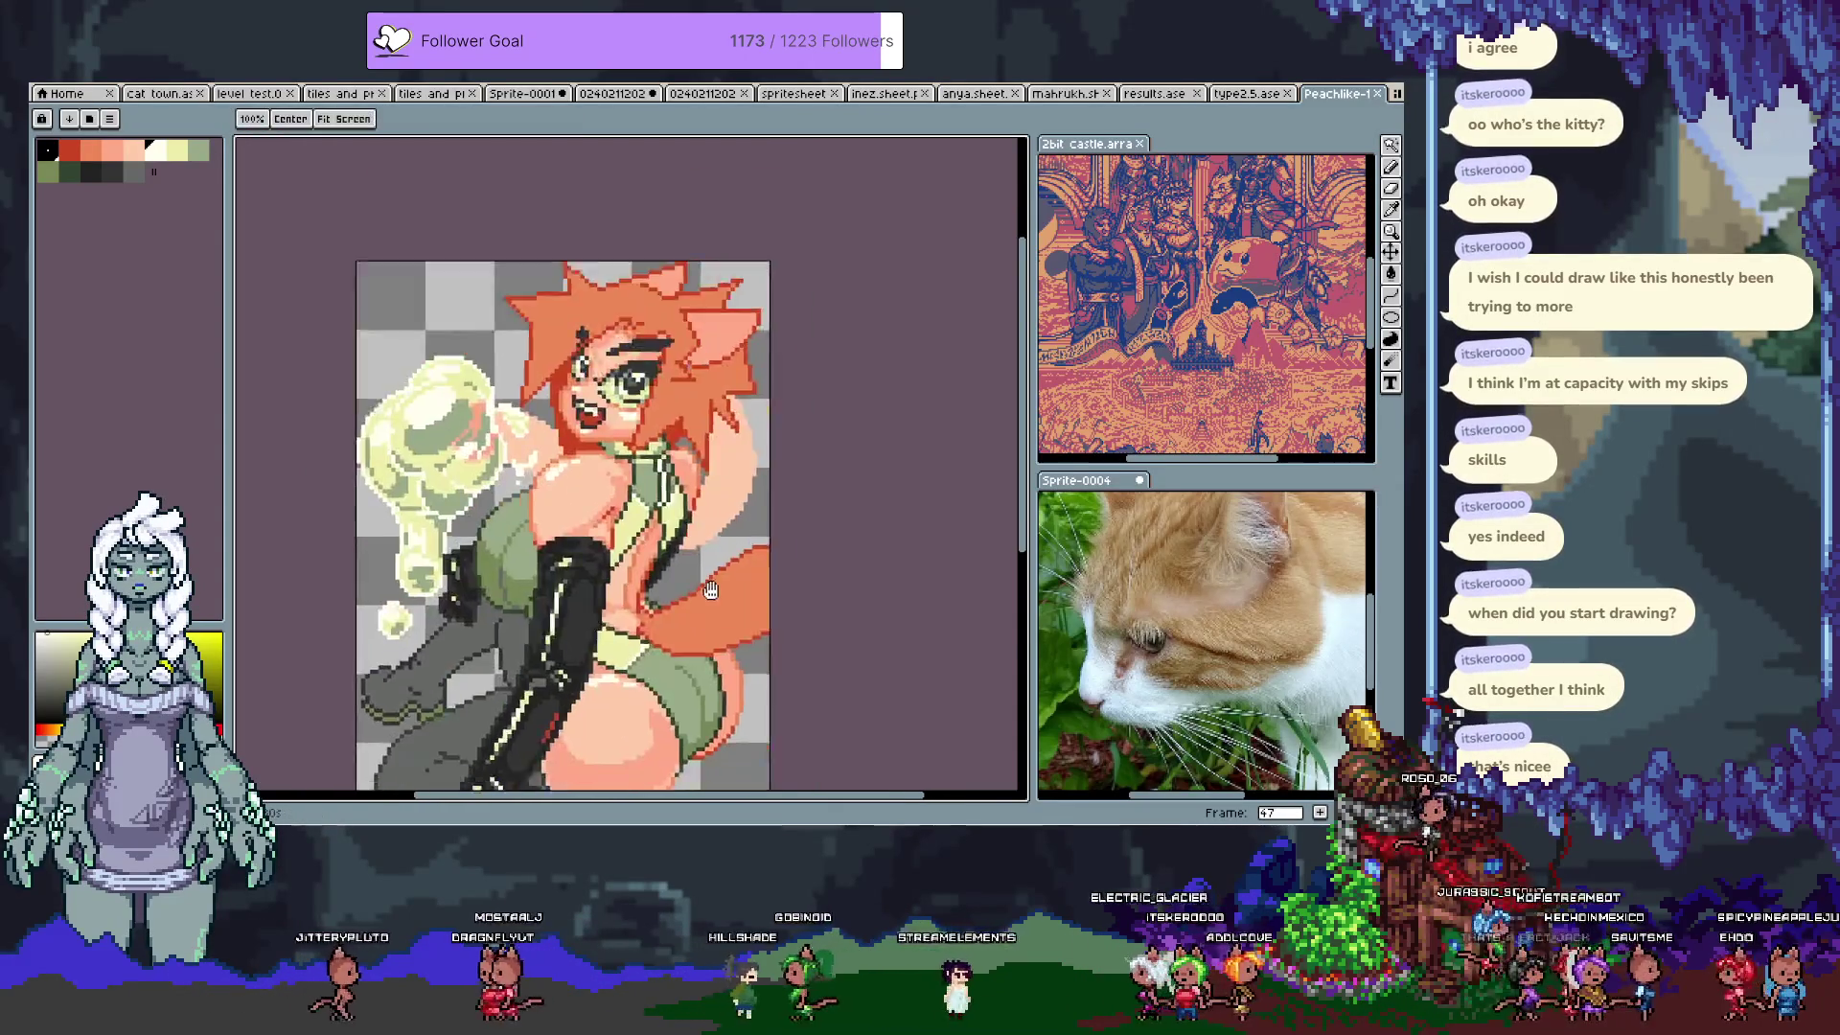
pyautogui.moveTo(735, 412); pyautogui.dragTo(764, 438)
pyautogui.scroll(-1, 757, 452)
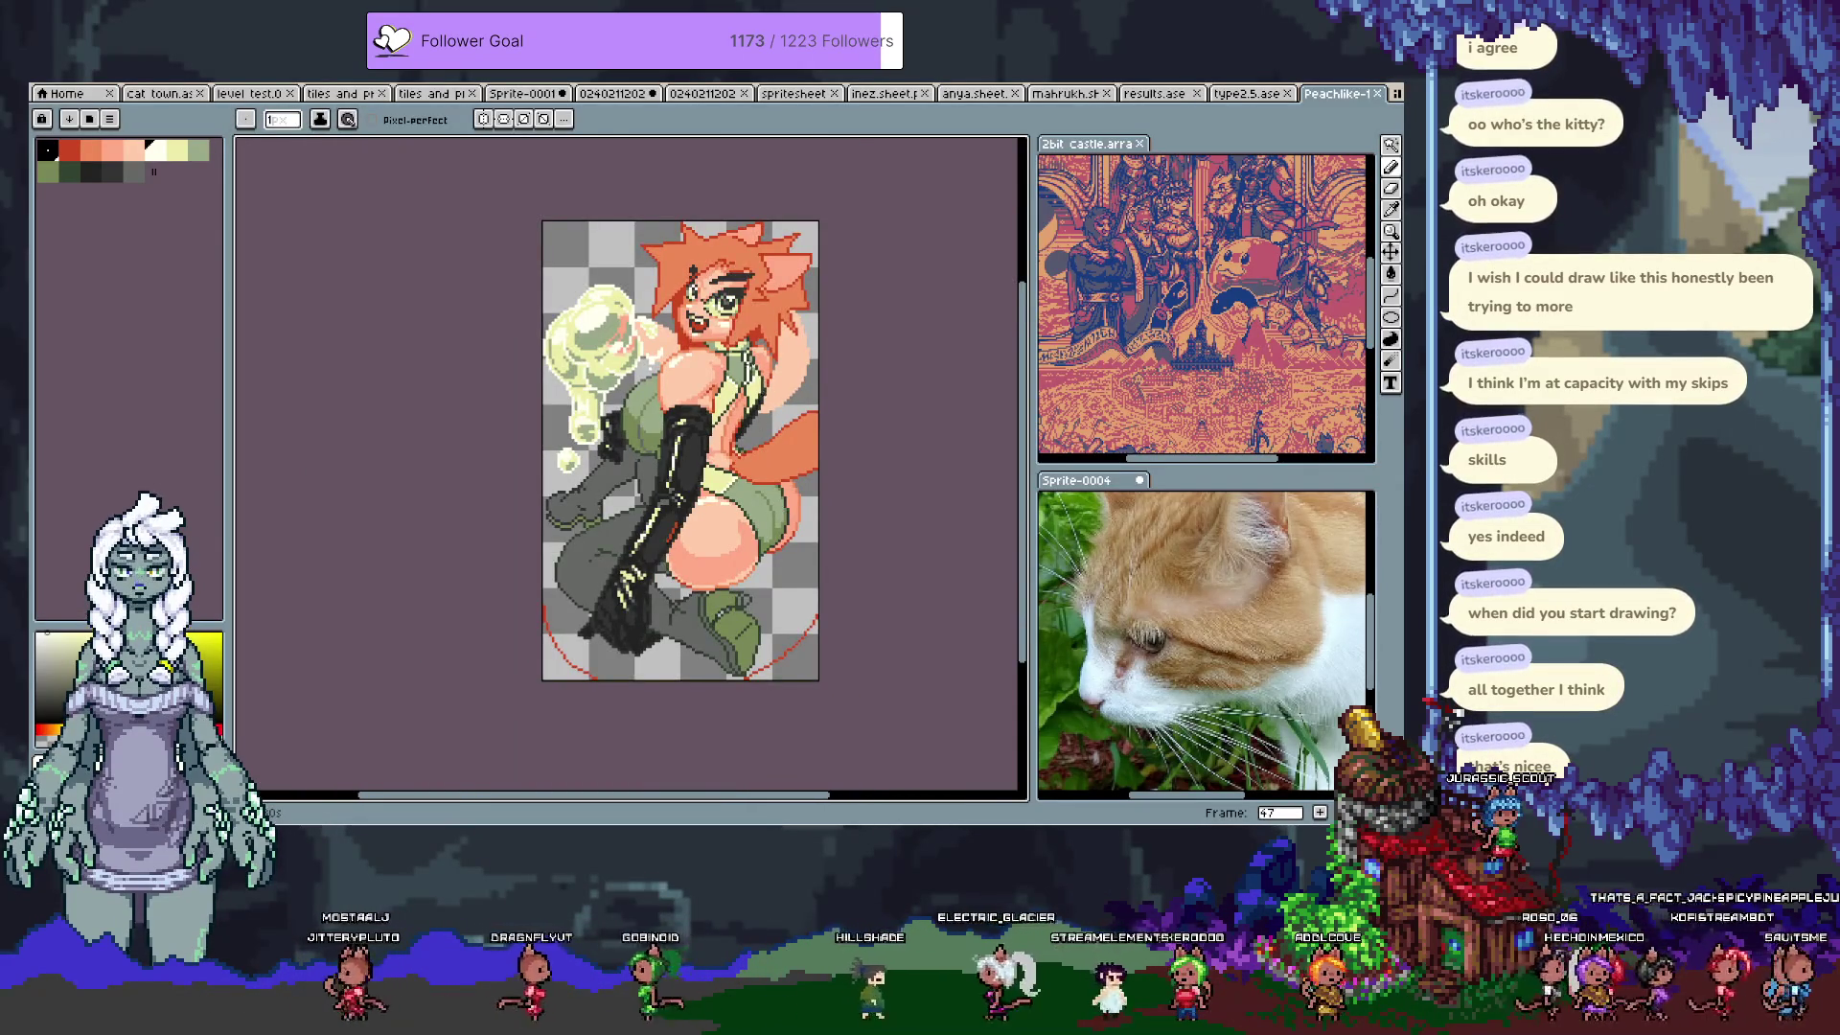
pyautogui.scroll(4, 676, 391)
pyautogui.keyDown('alt'); pyautogui.click(763, 401); pyautogui.keyUp('alt')
pyautogui.press('b')
pyautogui.scroll(-3, 728, 517)
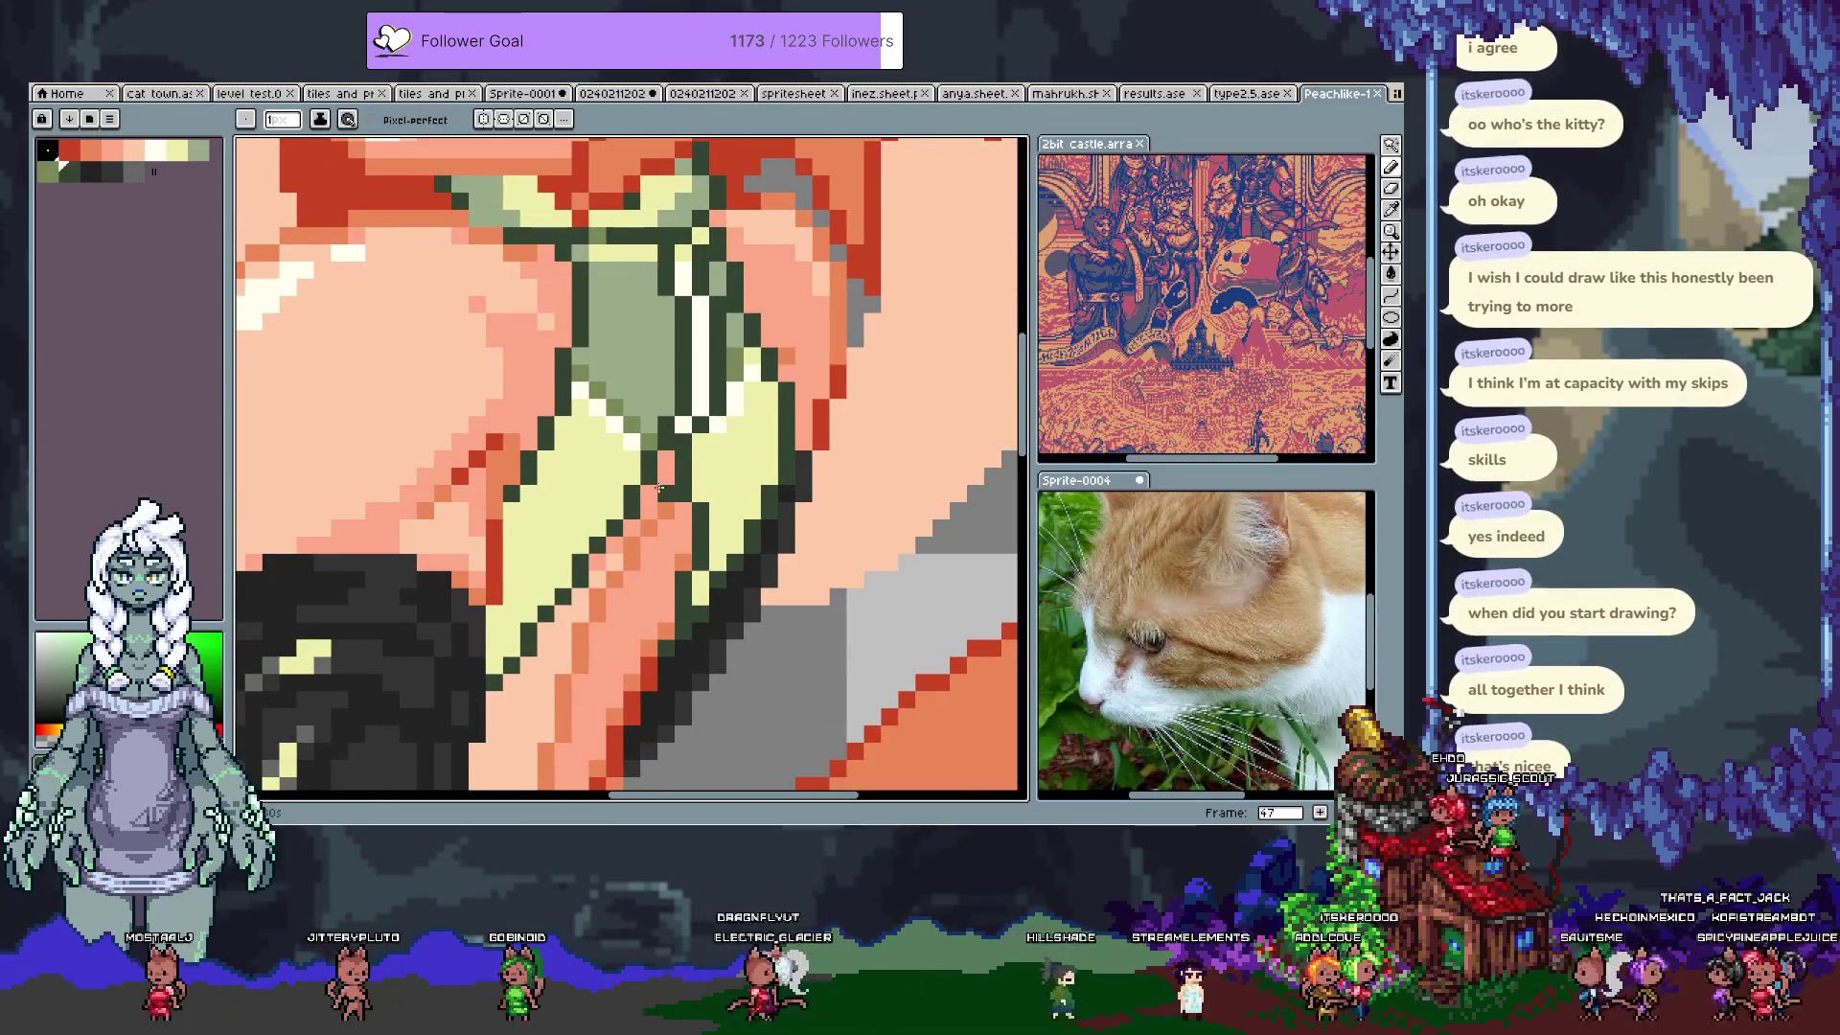
# Step: Draw a dark outline up the strap and along its top edge
pyautogui.click(91, 171)
pyautogui.press('v')
pyautogui.press('b')
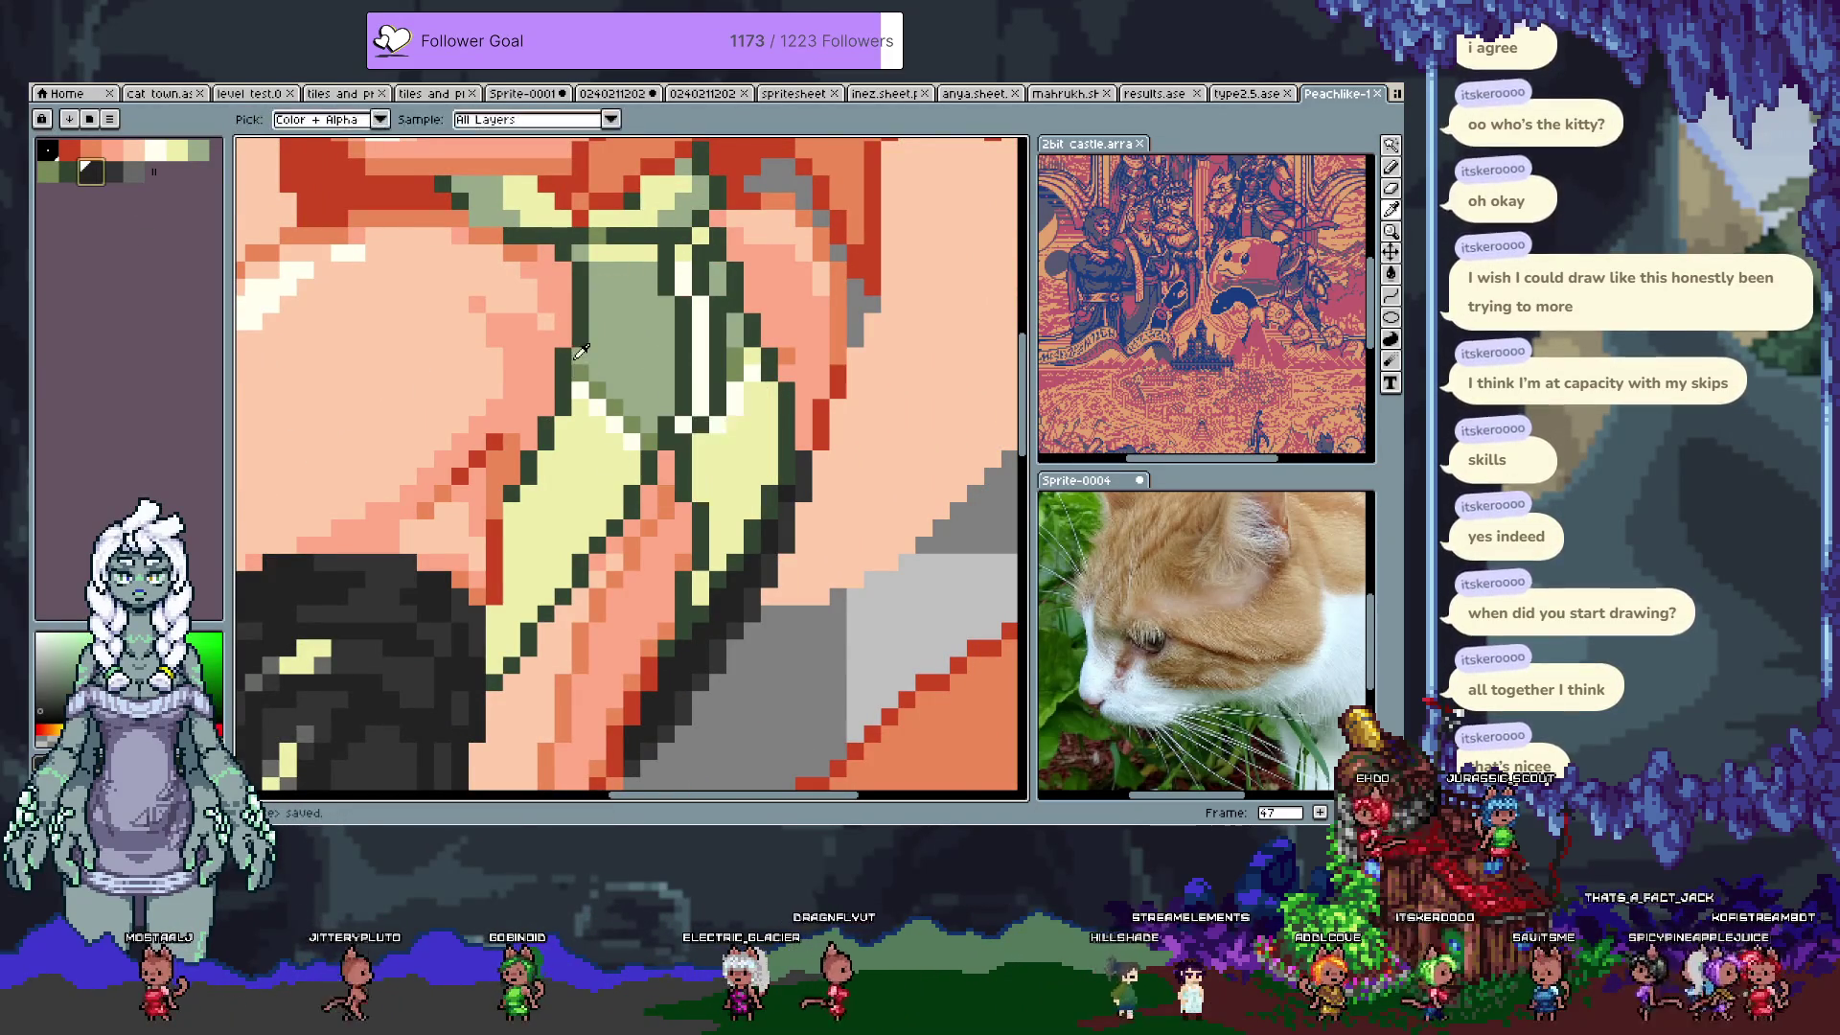
pyautogui.press('.')
pyautogui.click(634, 422)
pyautogui.keyDown('shift'); pyautogui.click(663, 558); pyautogui.keyUp('shift')
pyautogui.moveTo(663, 558); pyautogui.dragTo(667, 500)
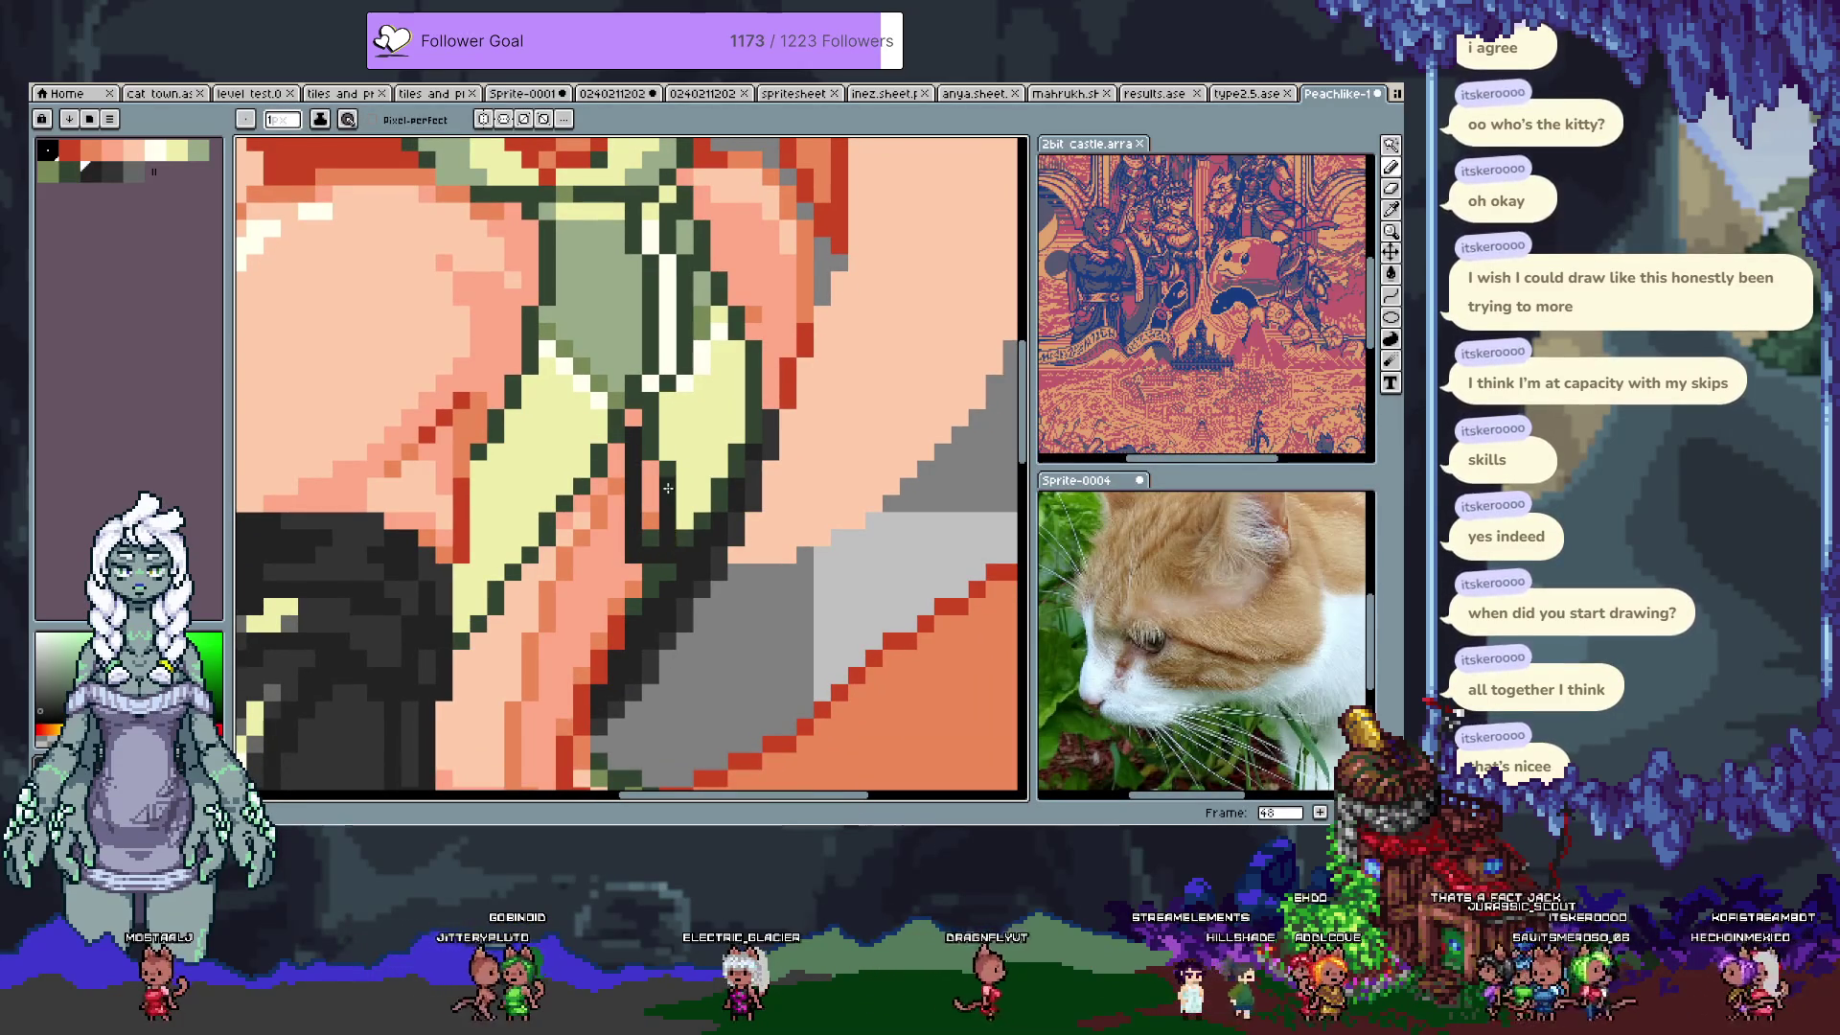
pyautogui.click(677, 429)
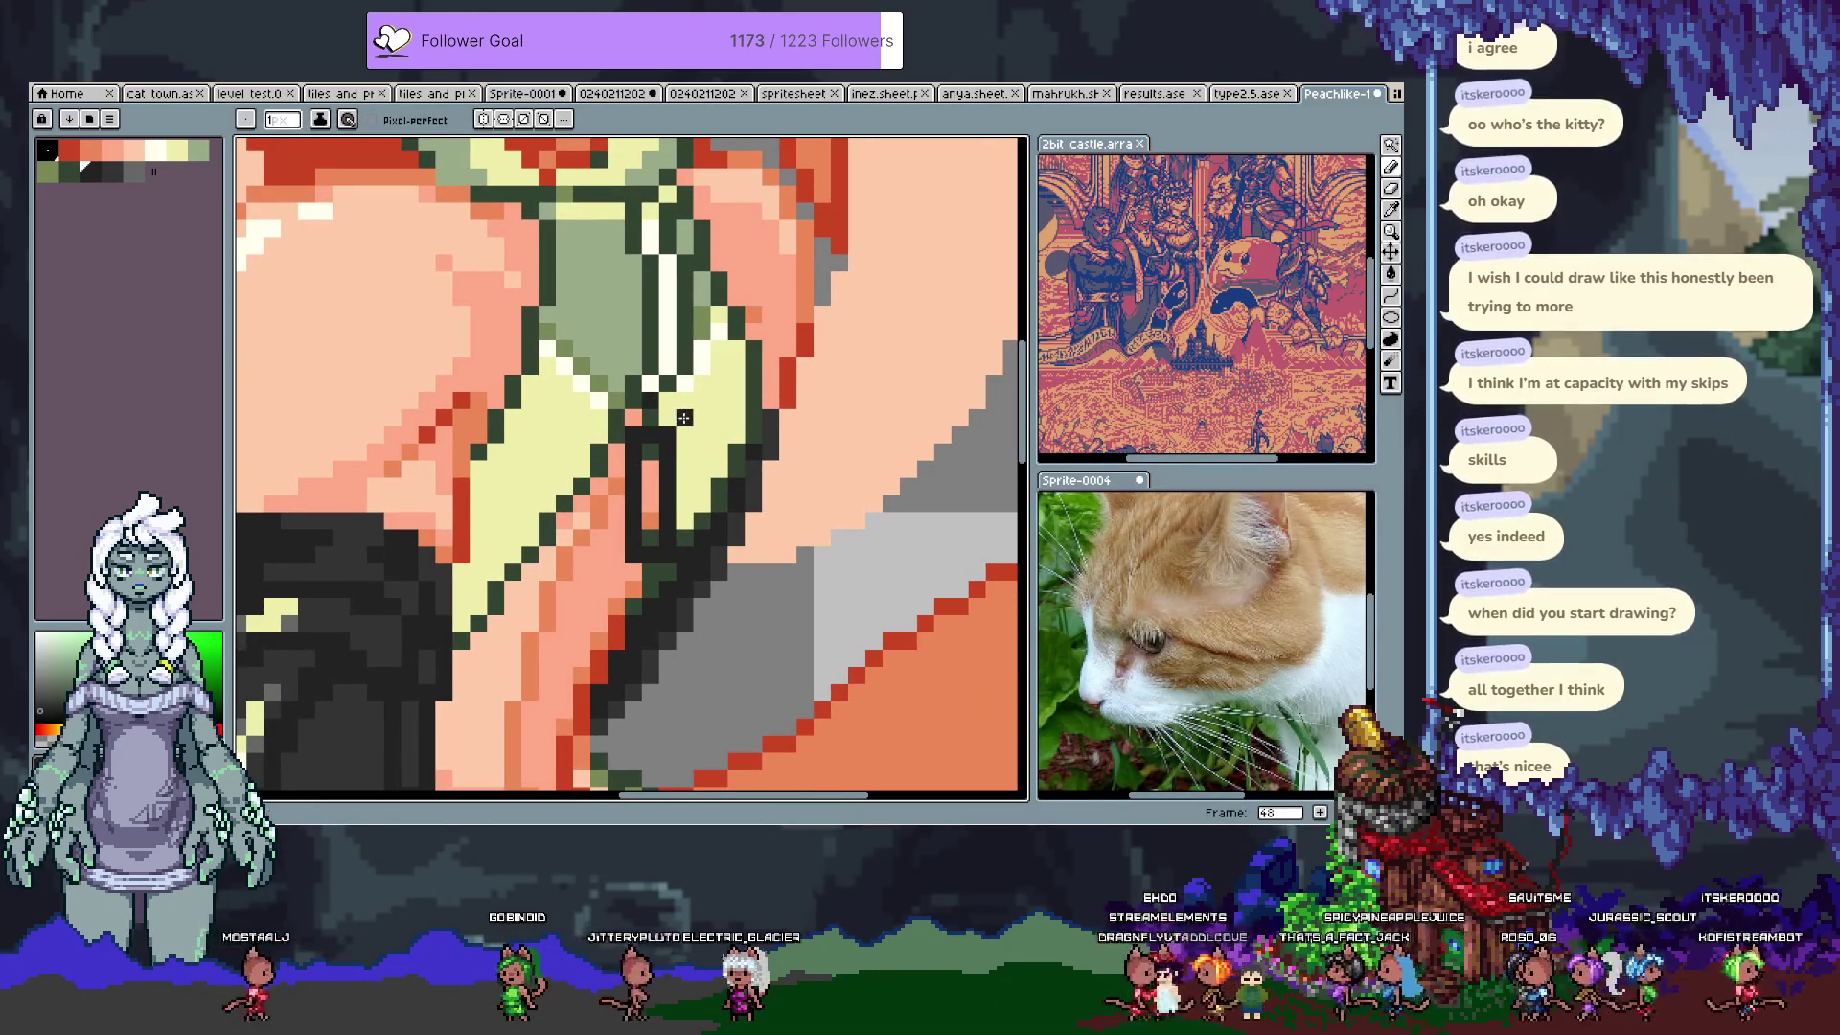
# Step: Paint a cream highlight strip down the strap with a grey column beside it
pyautogui.click(668, 367)
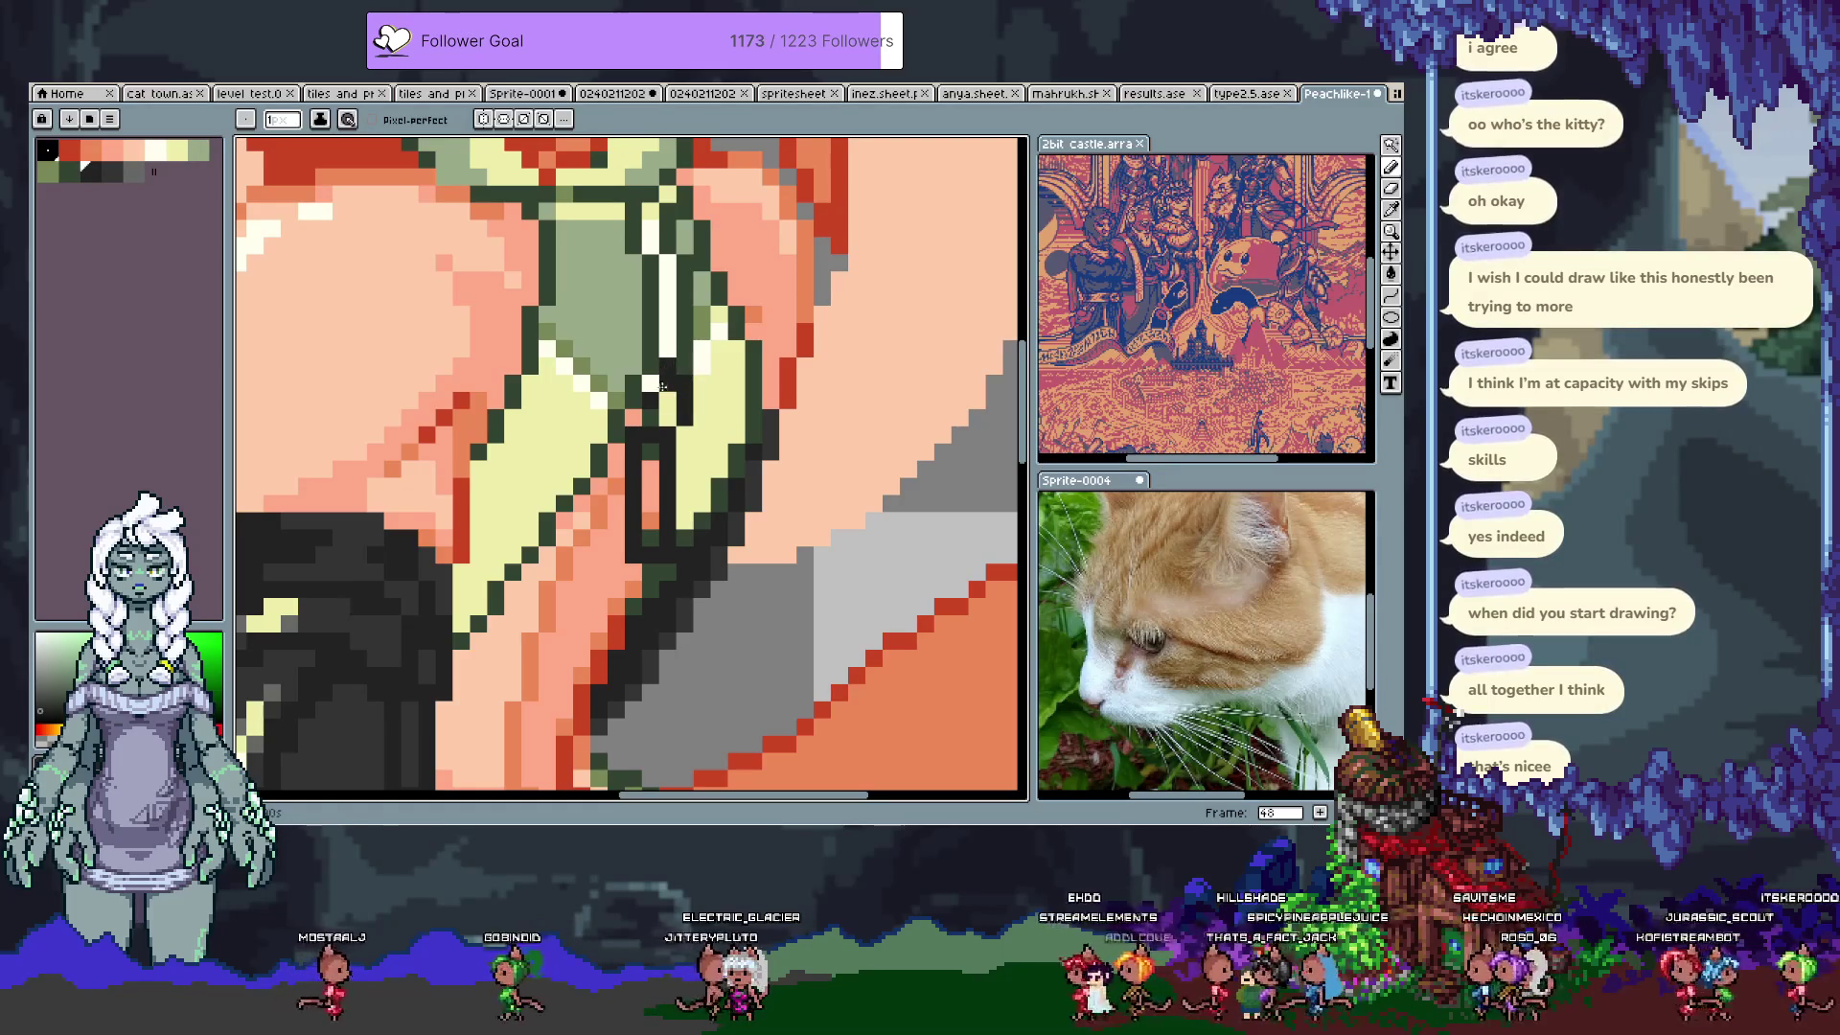
pyautogui.moveTo(649, 419); pyautogui.dragTo(642, 511)
pyautogui.click(621, 532)
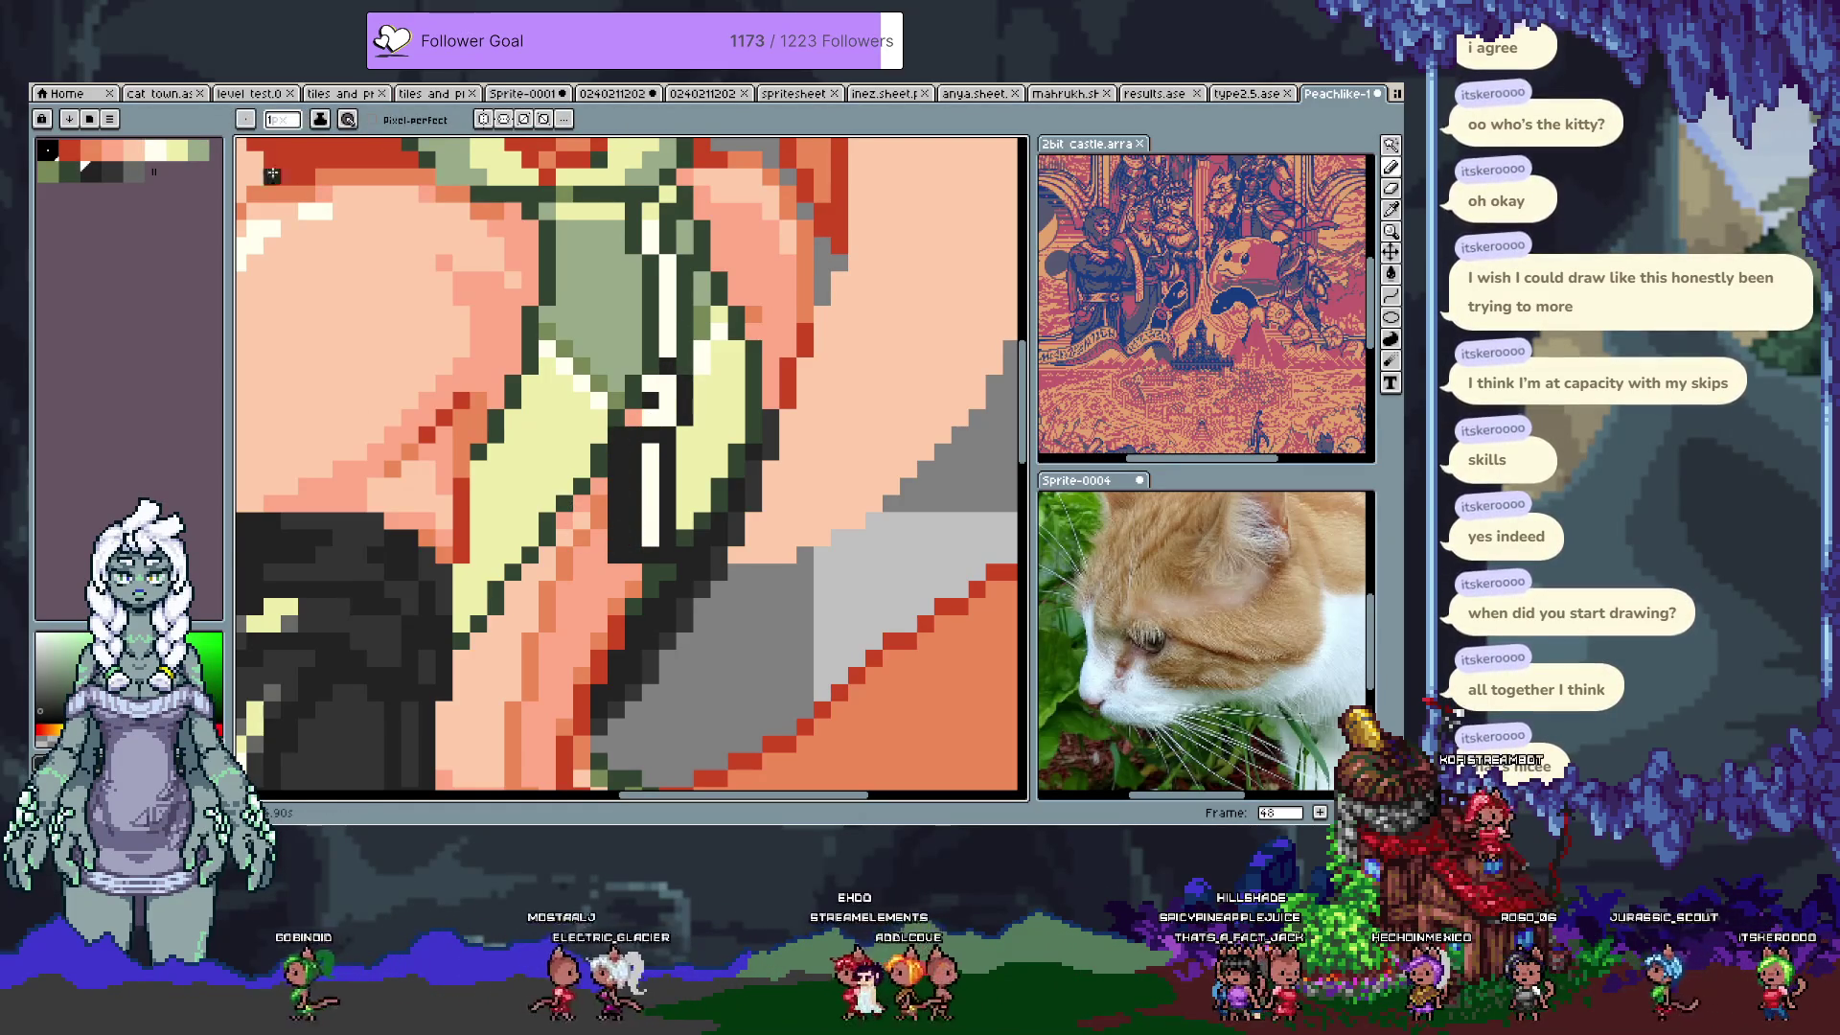
pyautogui.keyDown('alt'); pyautogui.click(665, 541); pyautogui.keyUp('alt')
pyautogui.moveTo(634, 541); pyautogui.dragTo(632, 414)
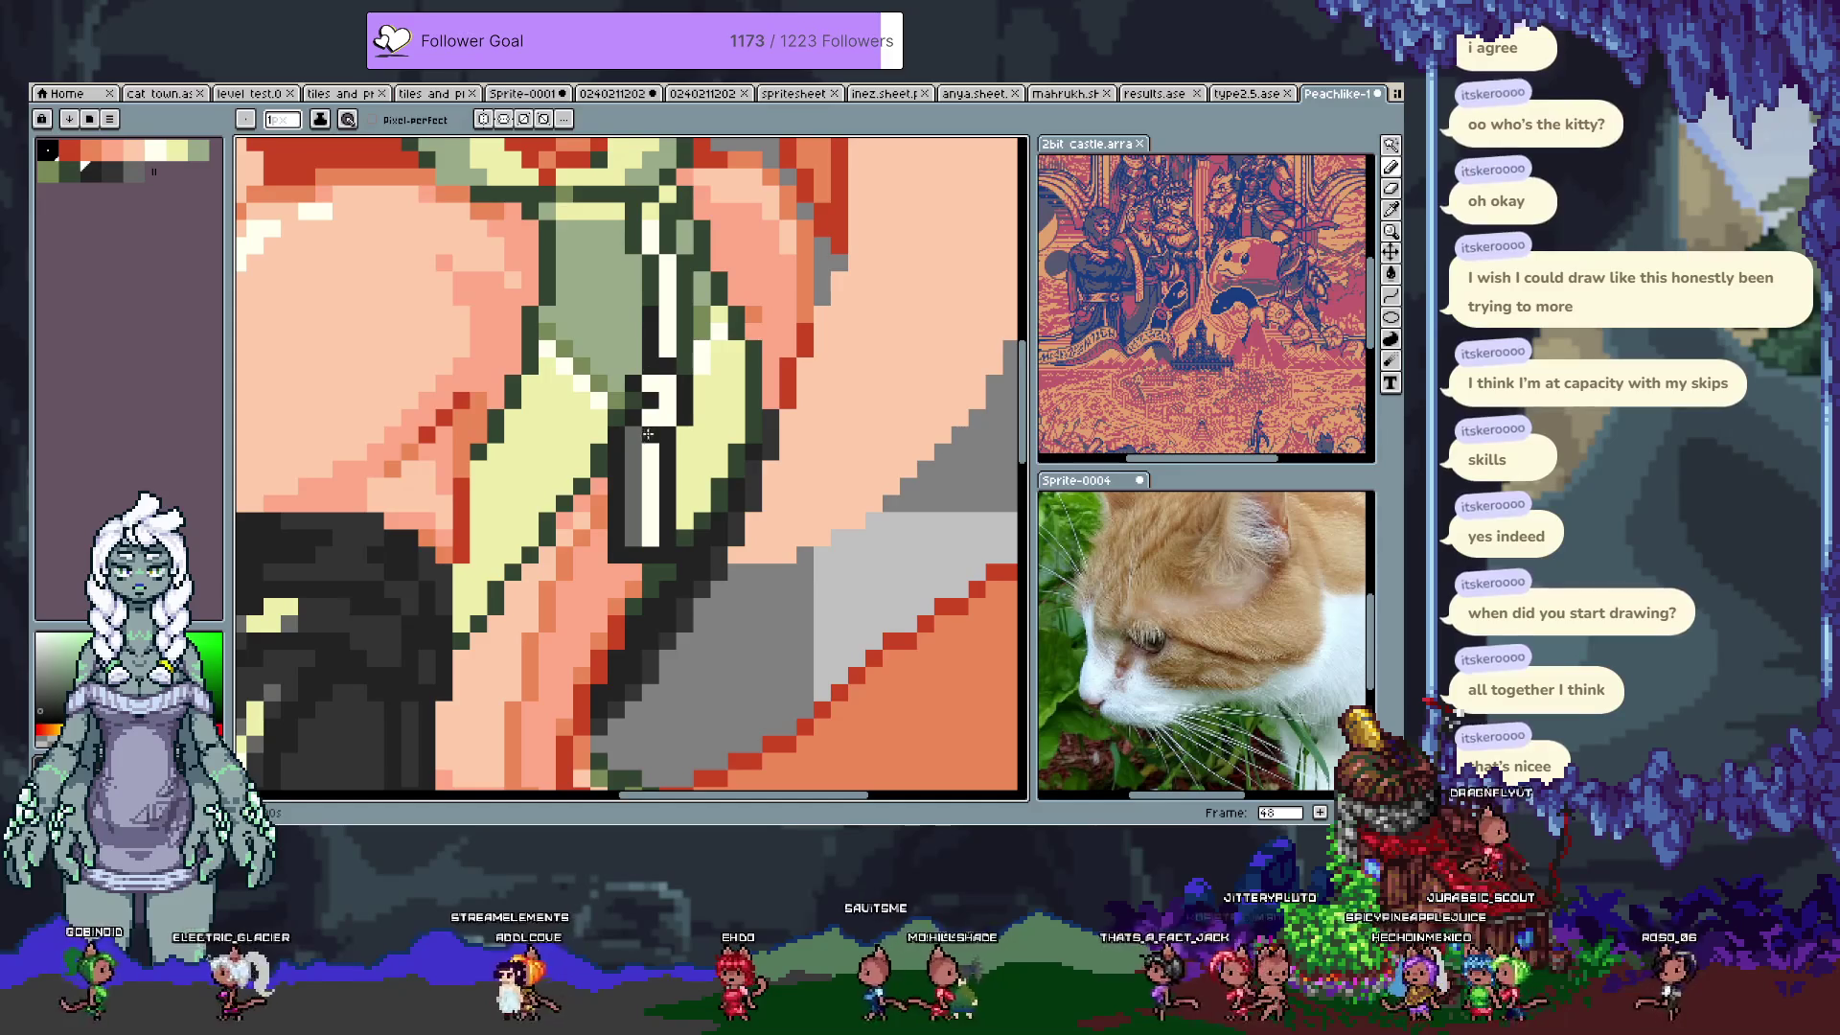
pyautogui.keyDown('alt'); pyautogui.click(671, 412); pyautogui.keyUp('alt')
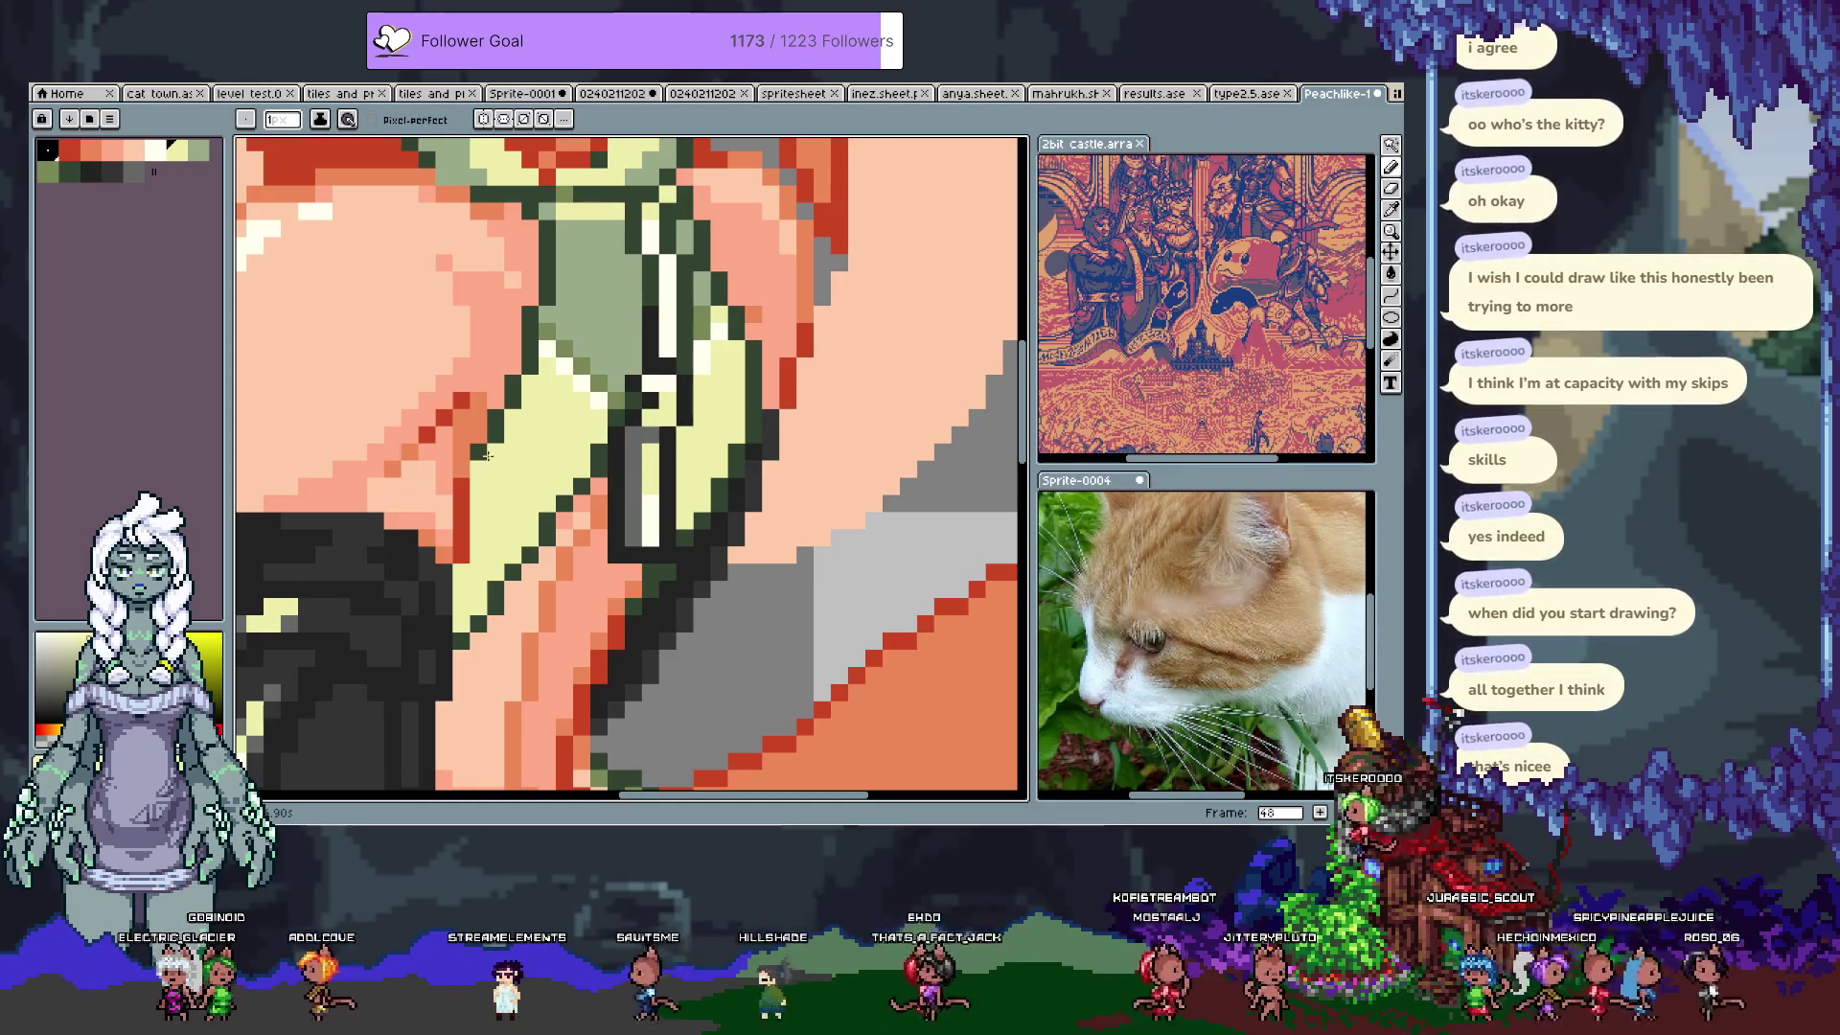
# Step: Sample the dark green, save, and paint a dark pixel on the strap outline
pyautogui.press('alt')
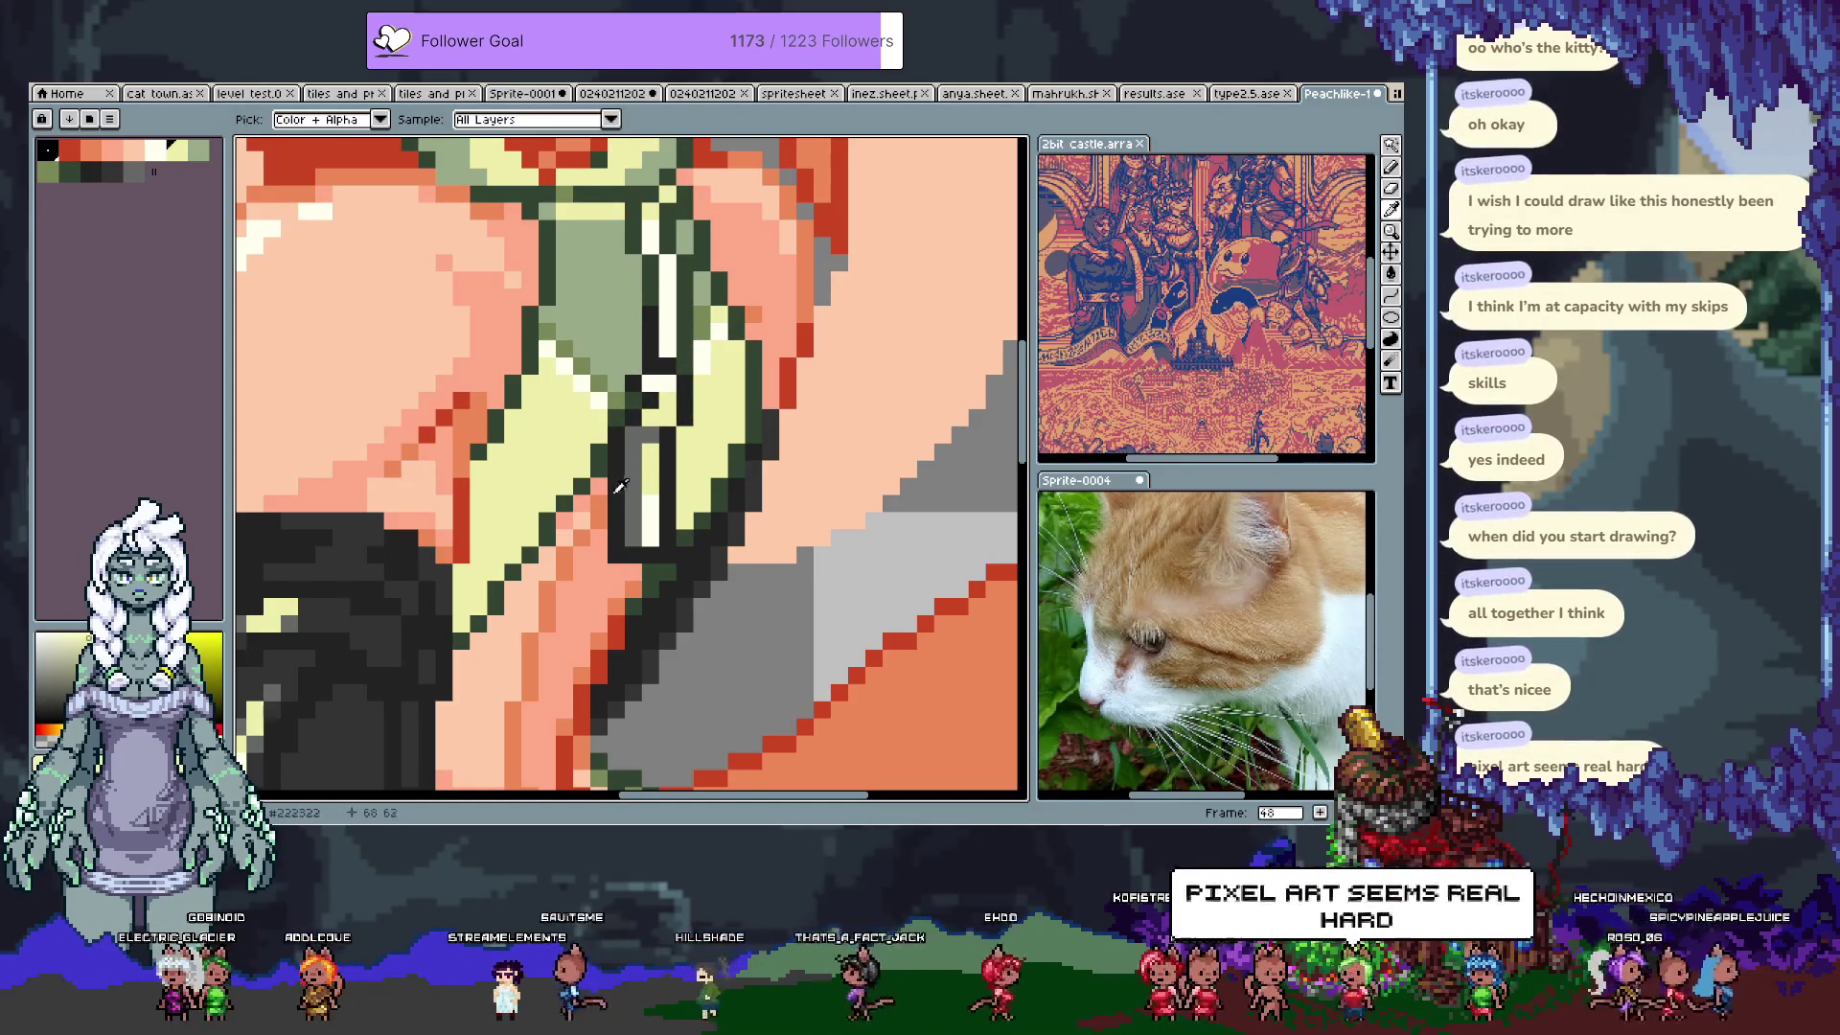
pyautogui.keyDown('alt'); pyautogui.click(641, 414); pyautogui.keyUp('alt')
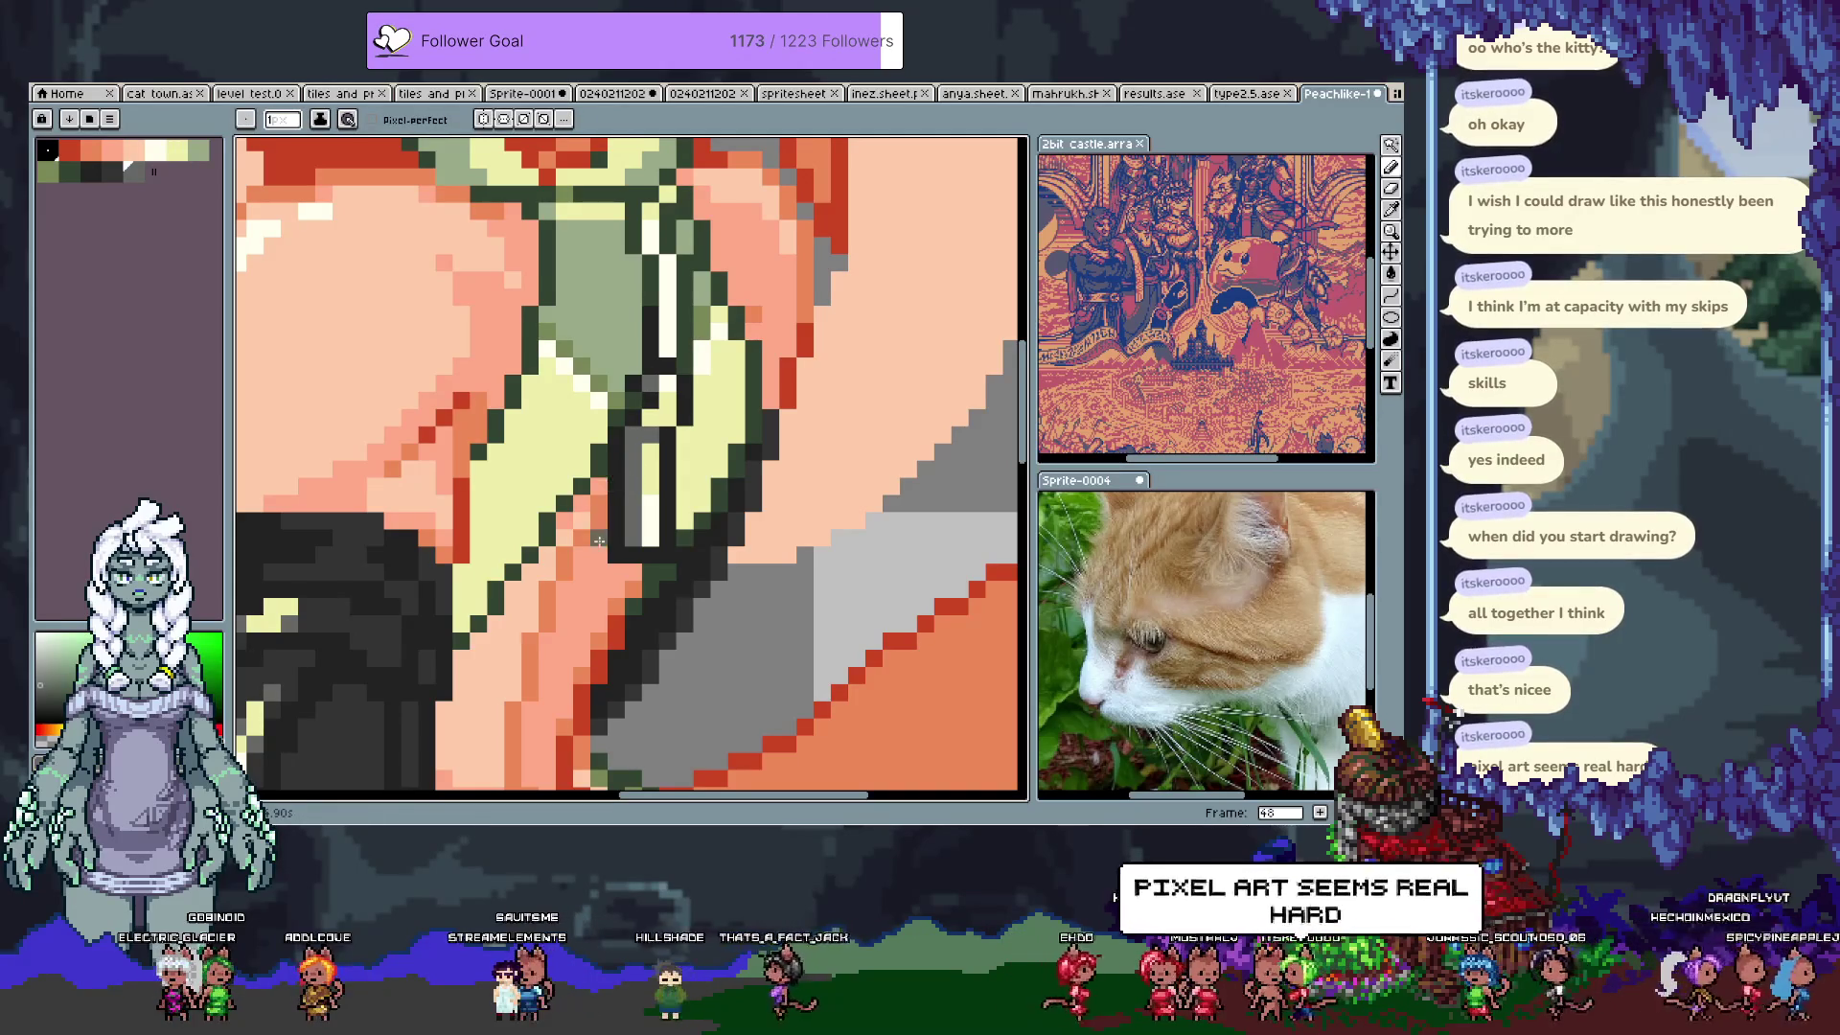
pyautogui.hotkey('ctrl', 's')
pyautogui.press('alt')
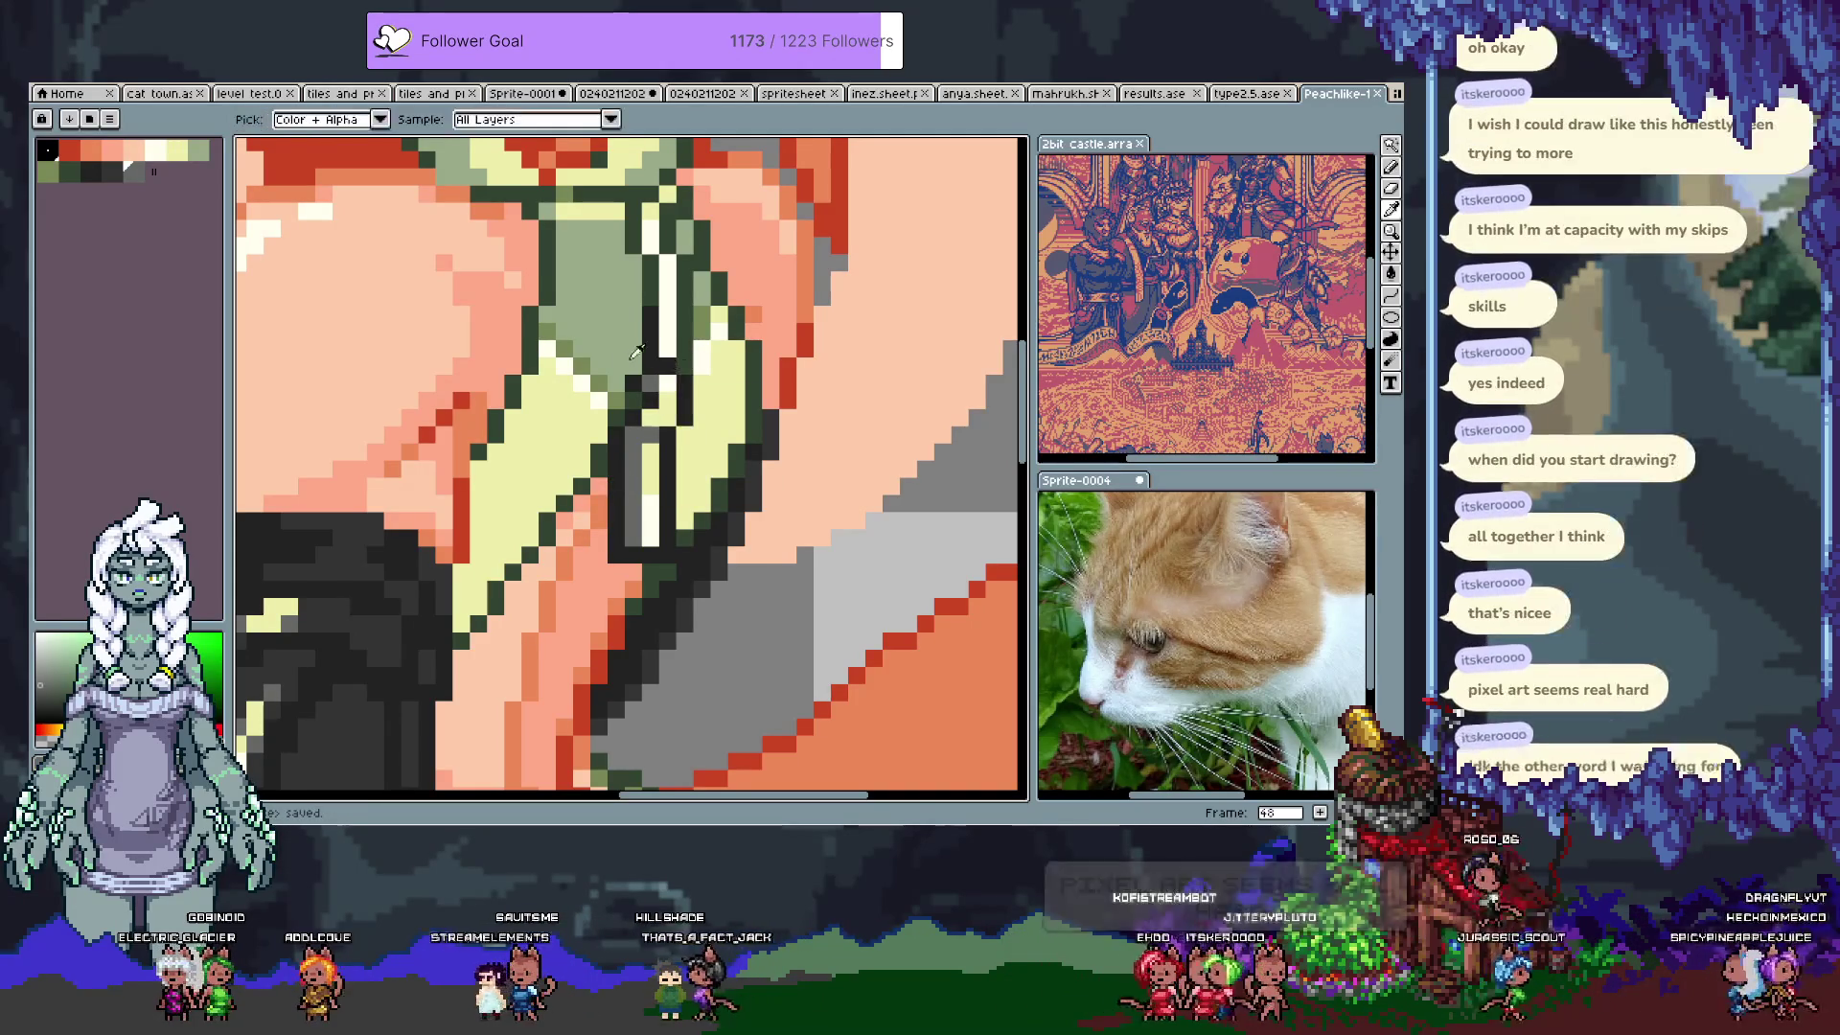
pyautogui.click(664, 366)
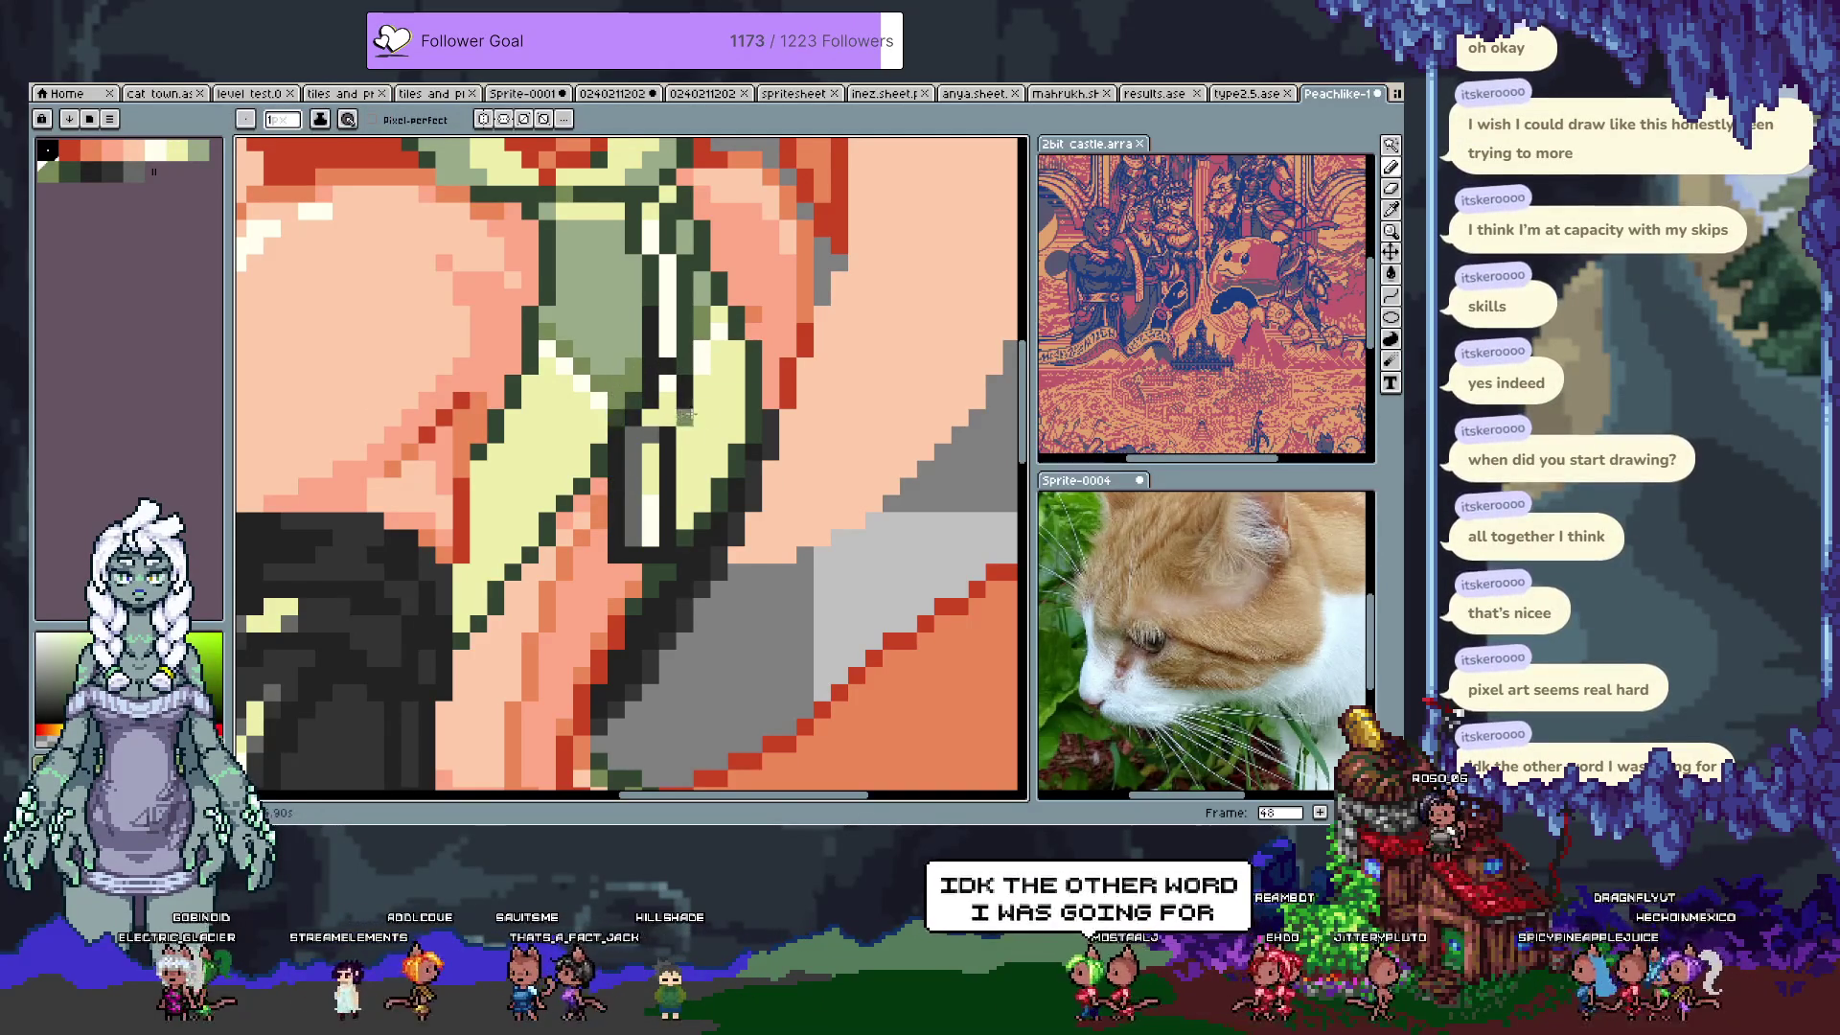
# Step: Repaint strap pixels in light green and darken several pixels along its outline
pyautogui.keyDown('alt'); pyautogui.click(634, 471); pyautogui.keyUp('alt')
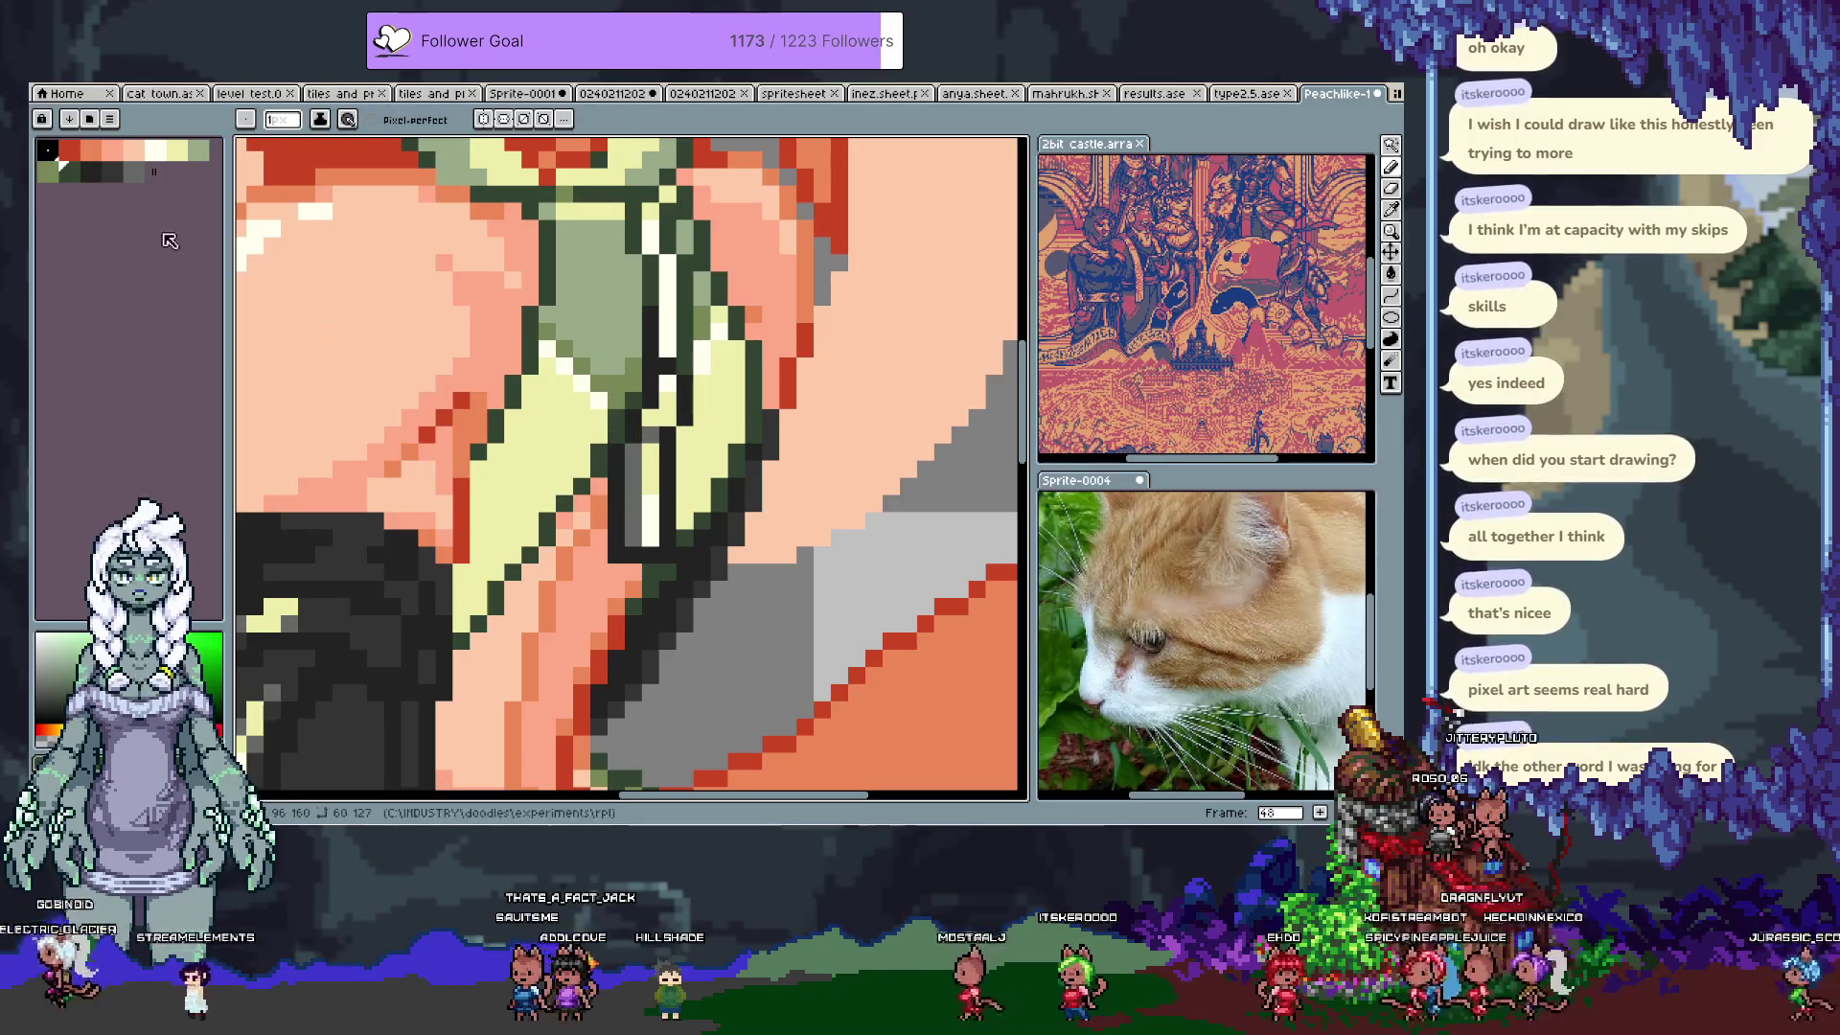
pyautogui.click(197, 151)
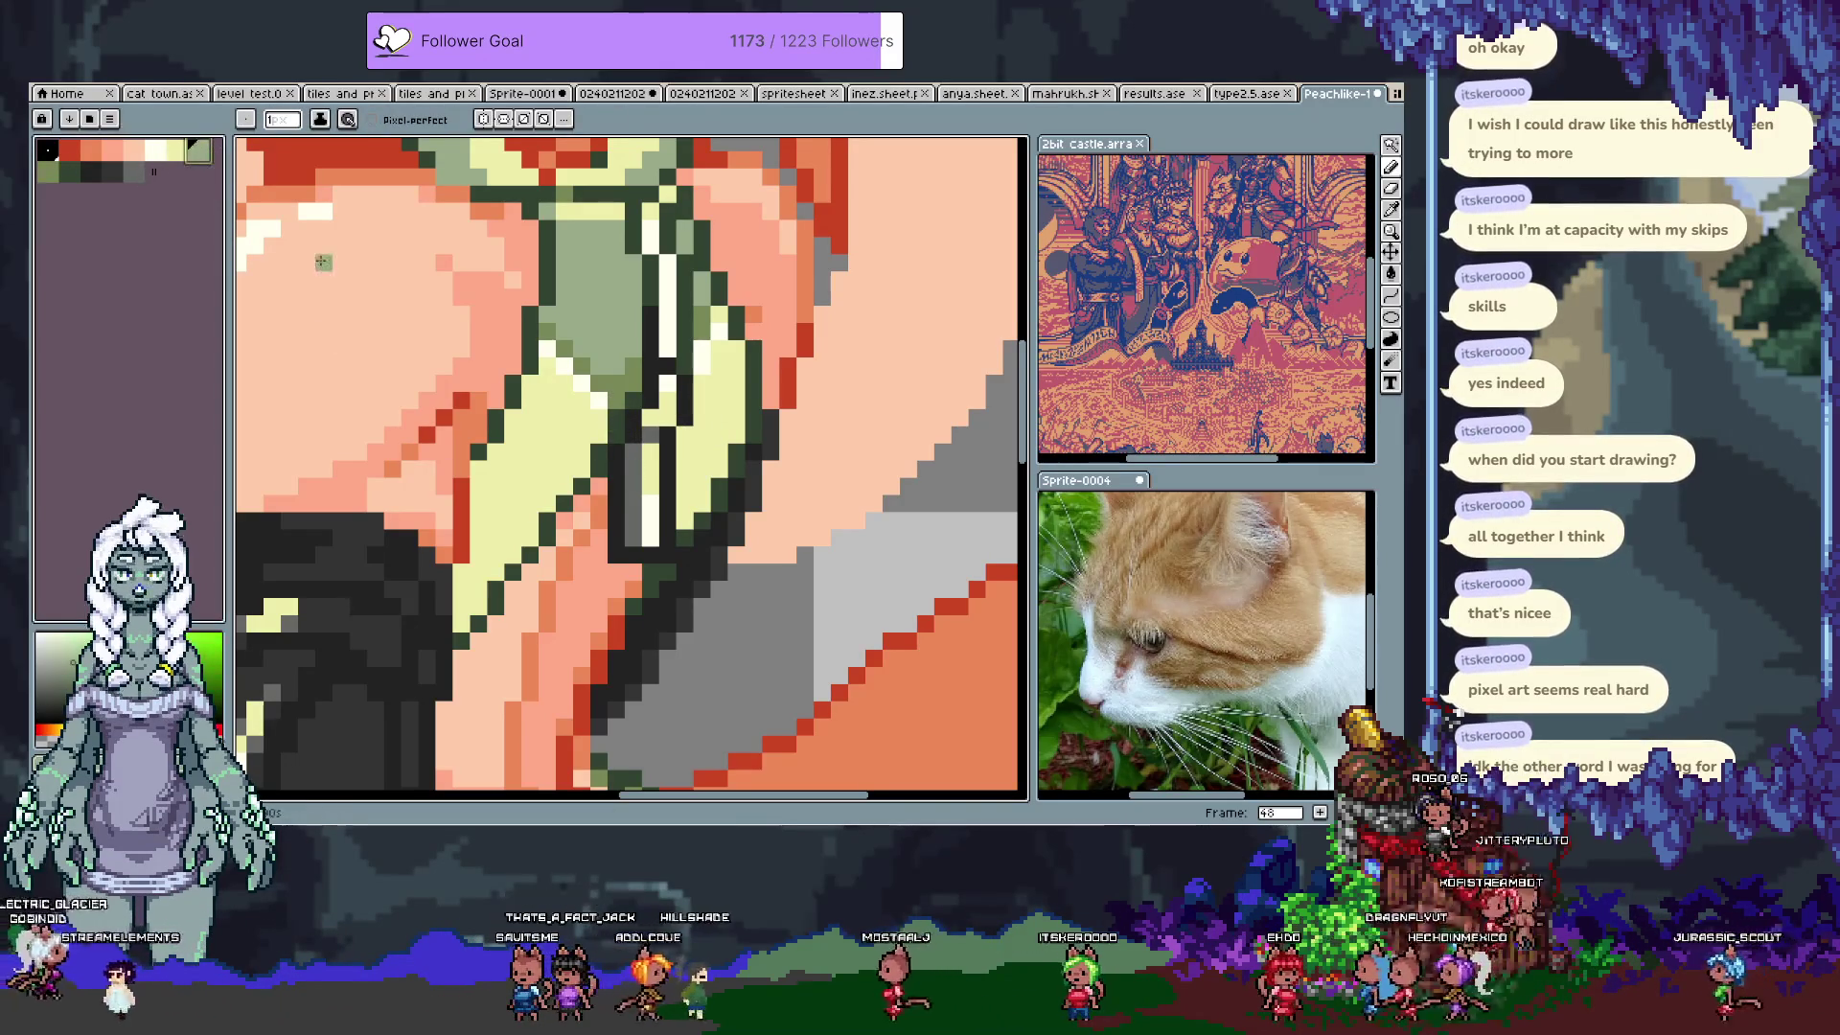
pyautogui.moveTo(630, 537); pyautogui.dragTo(628, 519)
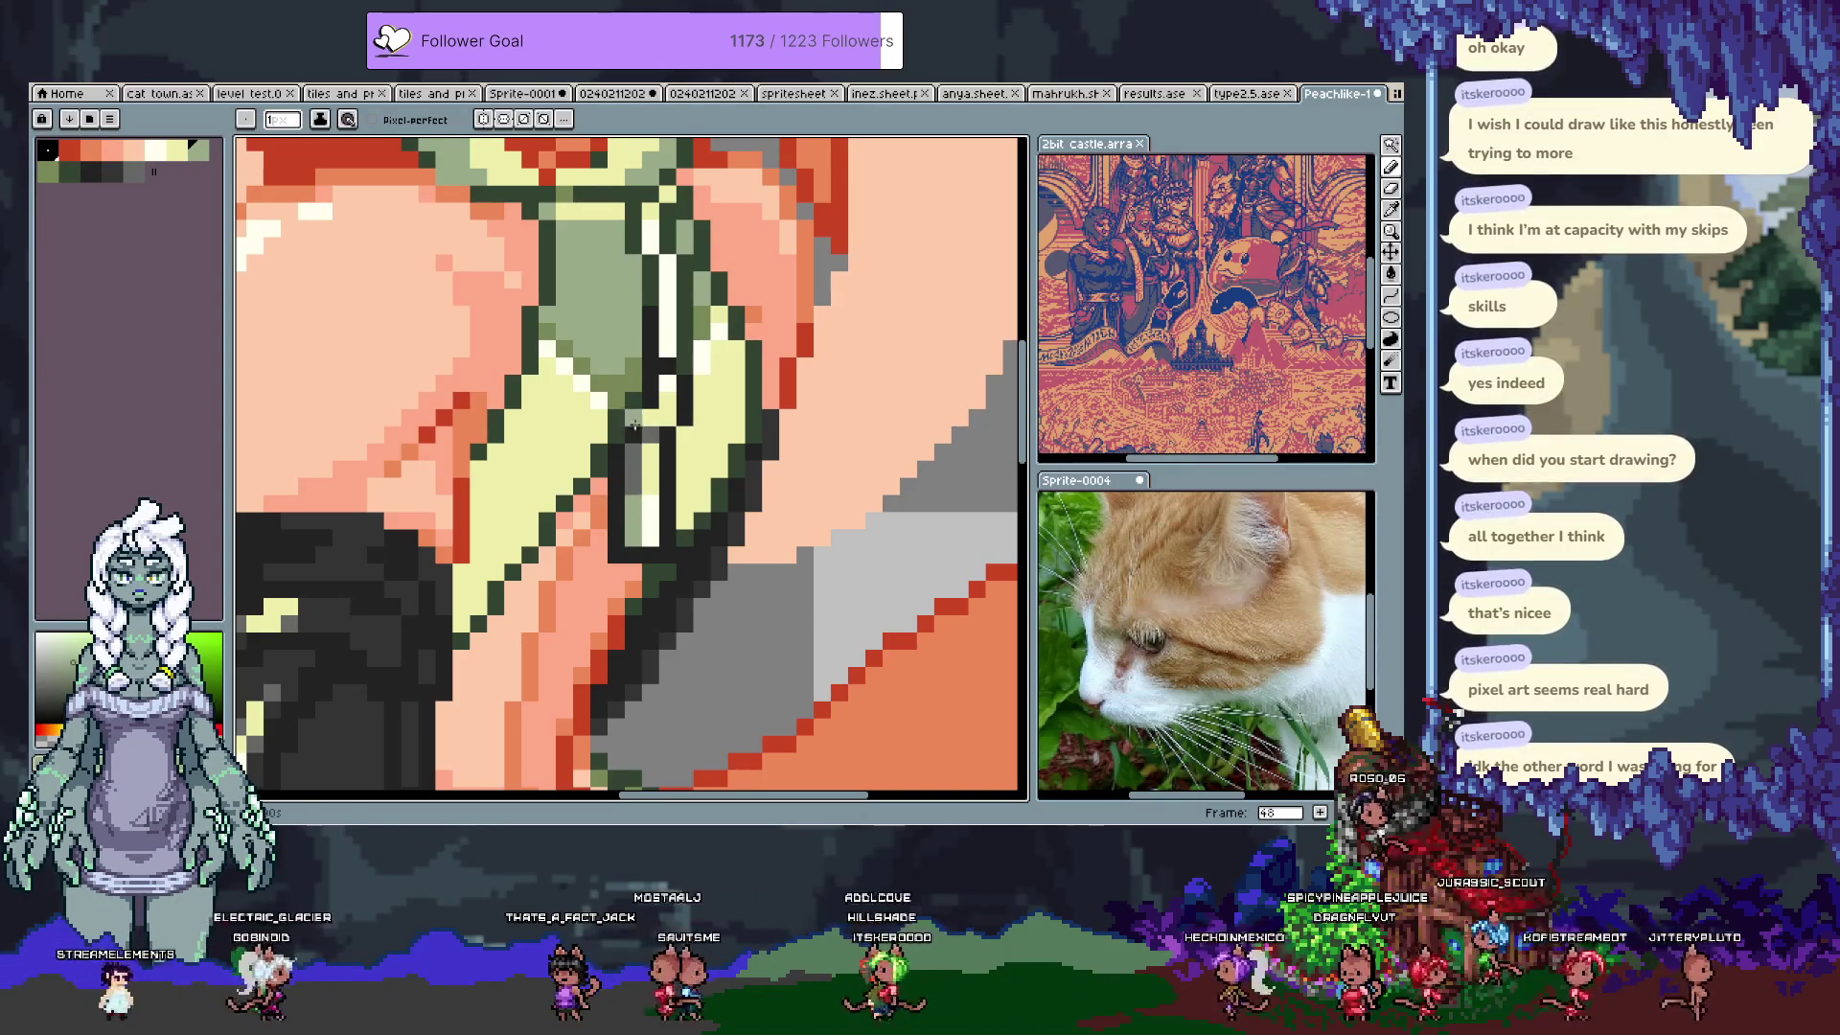
pyautogui.press('alt')
pyautogui.keyDown('alt'); pyautogui.click(627, 335); pyautogui.keyUp('alt')
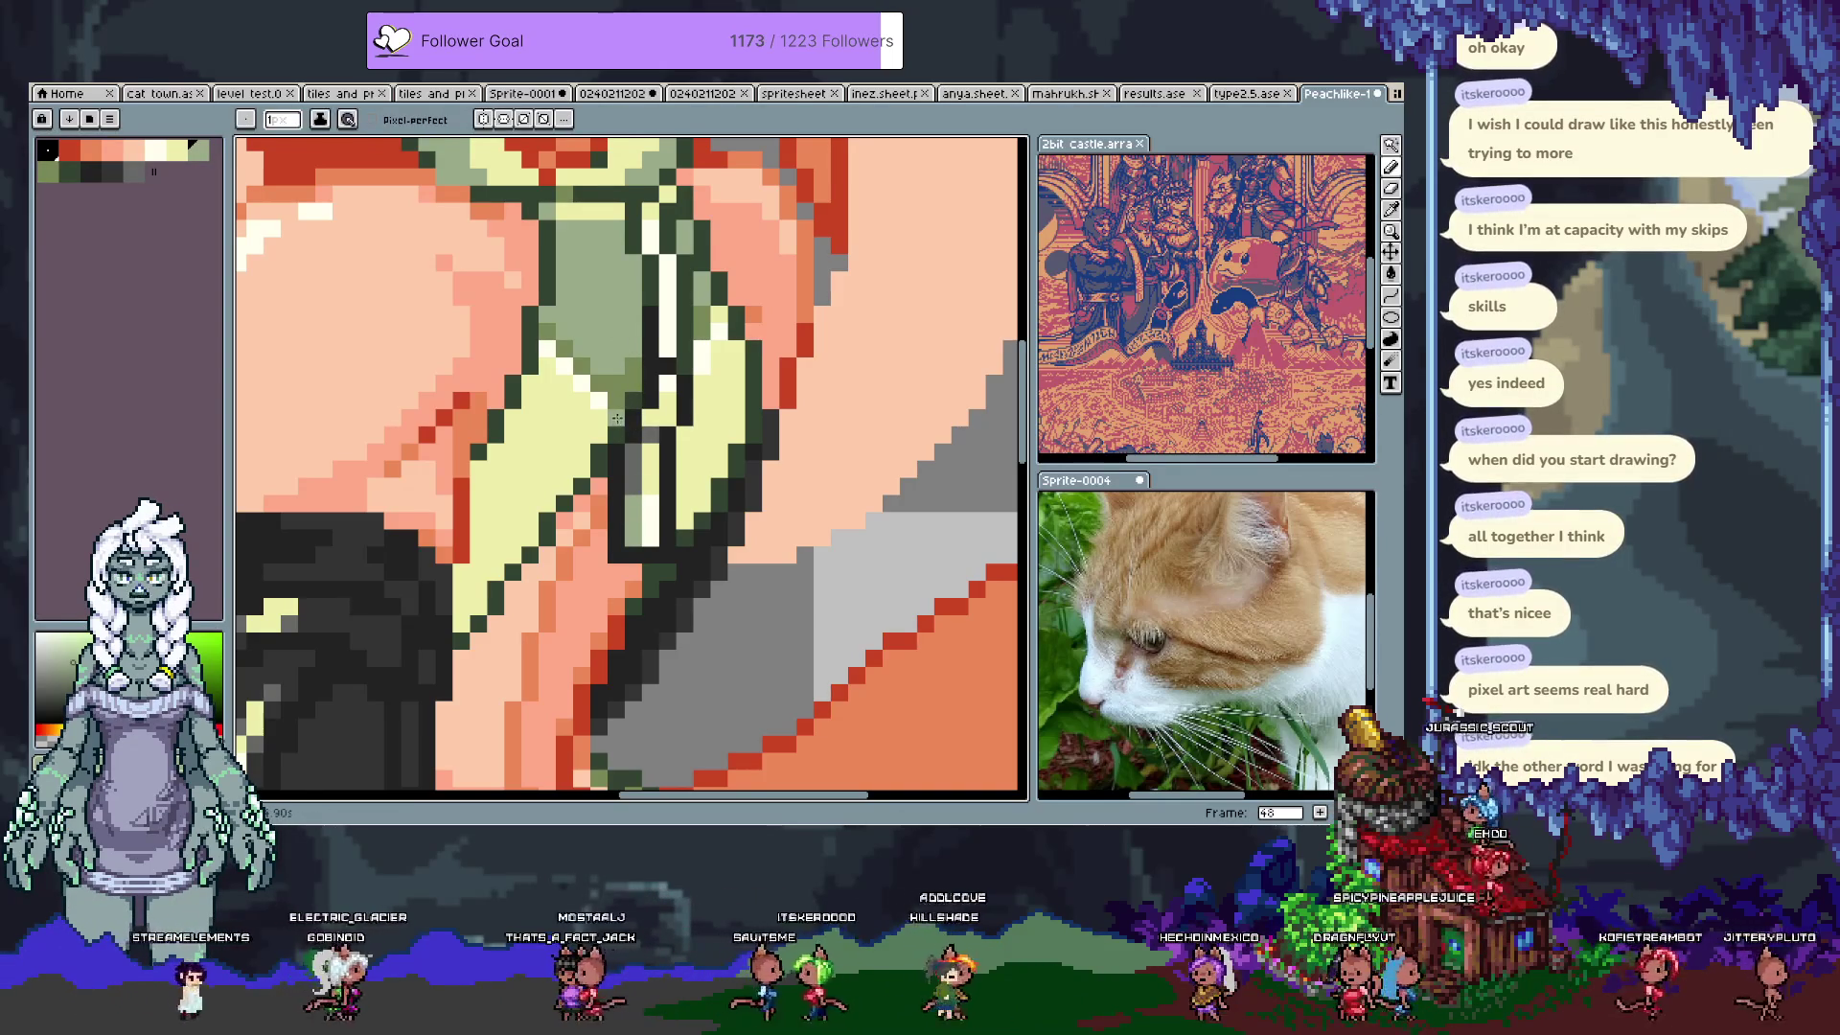
pyautogui.keyDown('alt'); pyautogui.click(617, 419); pyautogui.keyUp('alt')
pyautogui.click(633, 400)
pyautogui.keyDown('alt'); pyautogui.click(617, 469); pyautogui.keyUp('alt')
pyautogui.click(668, 470)
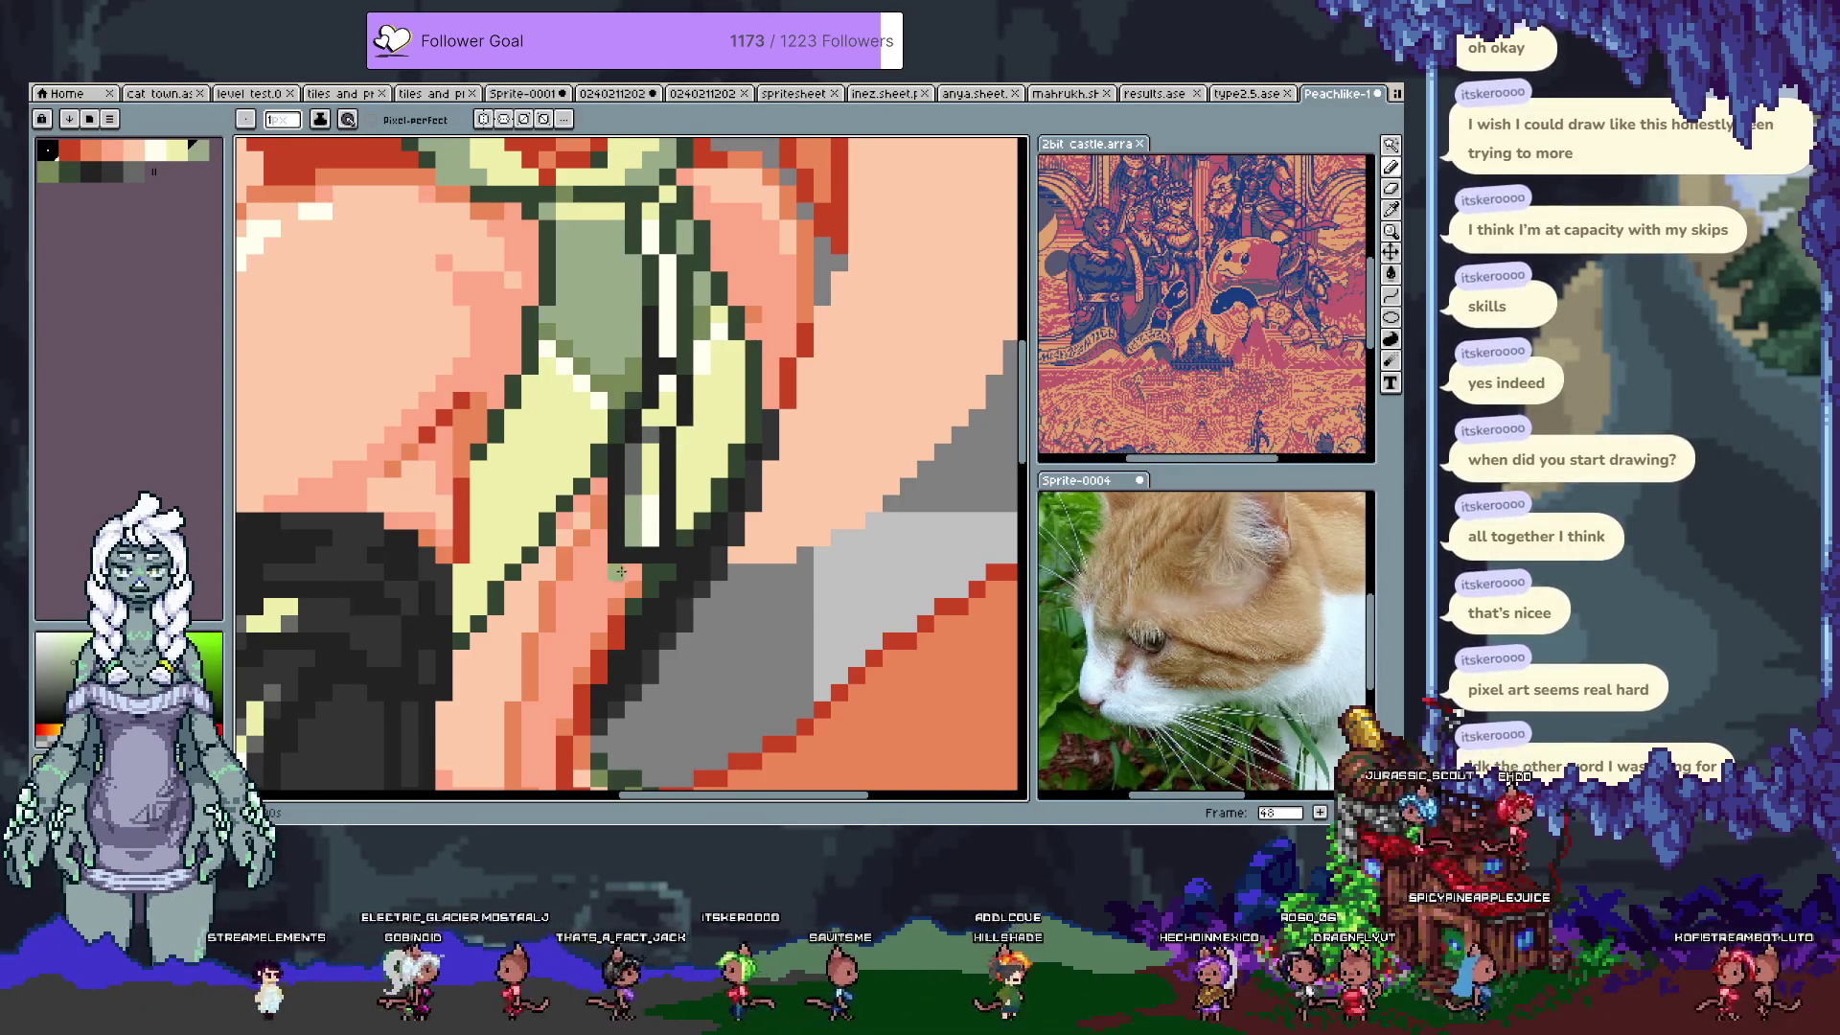
# Step: Repaint the strap's edge in grey and darker palette shades
pyautogui.press('alt')
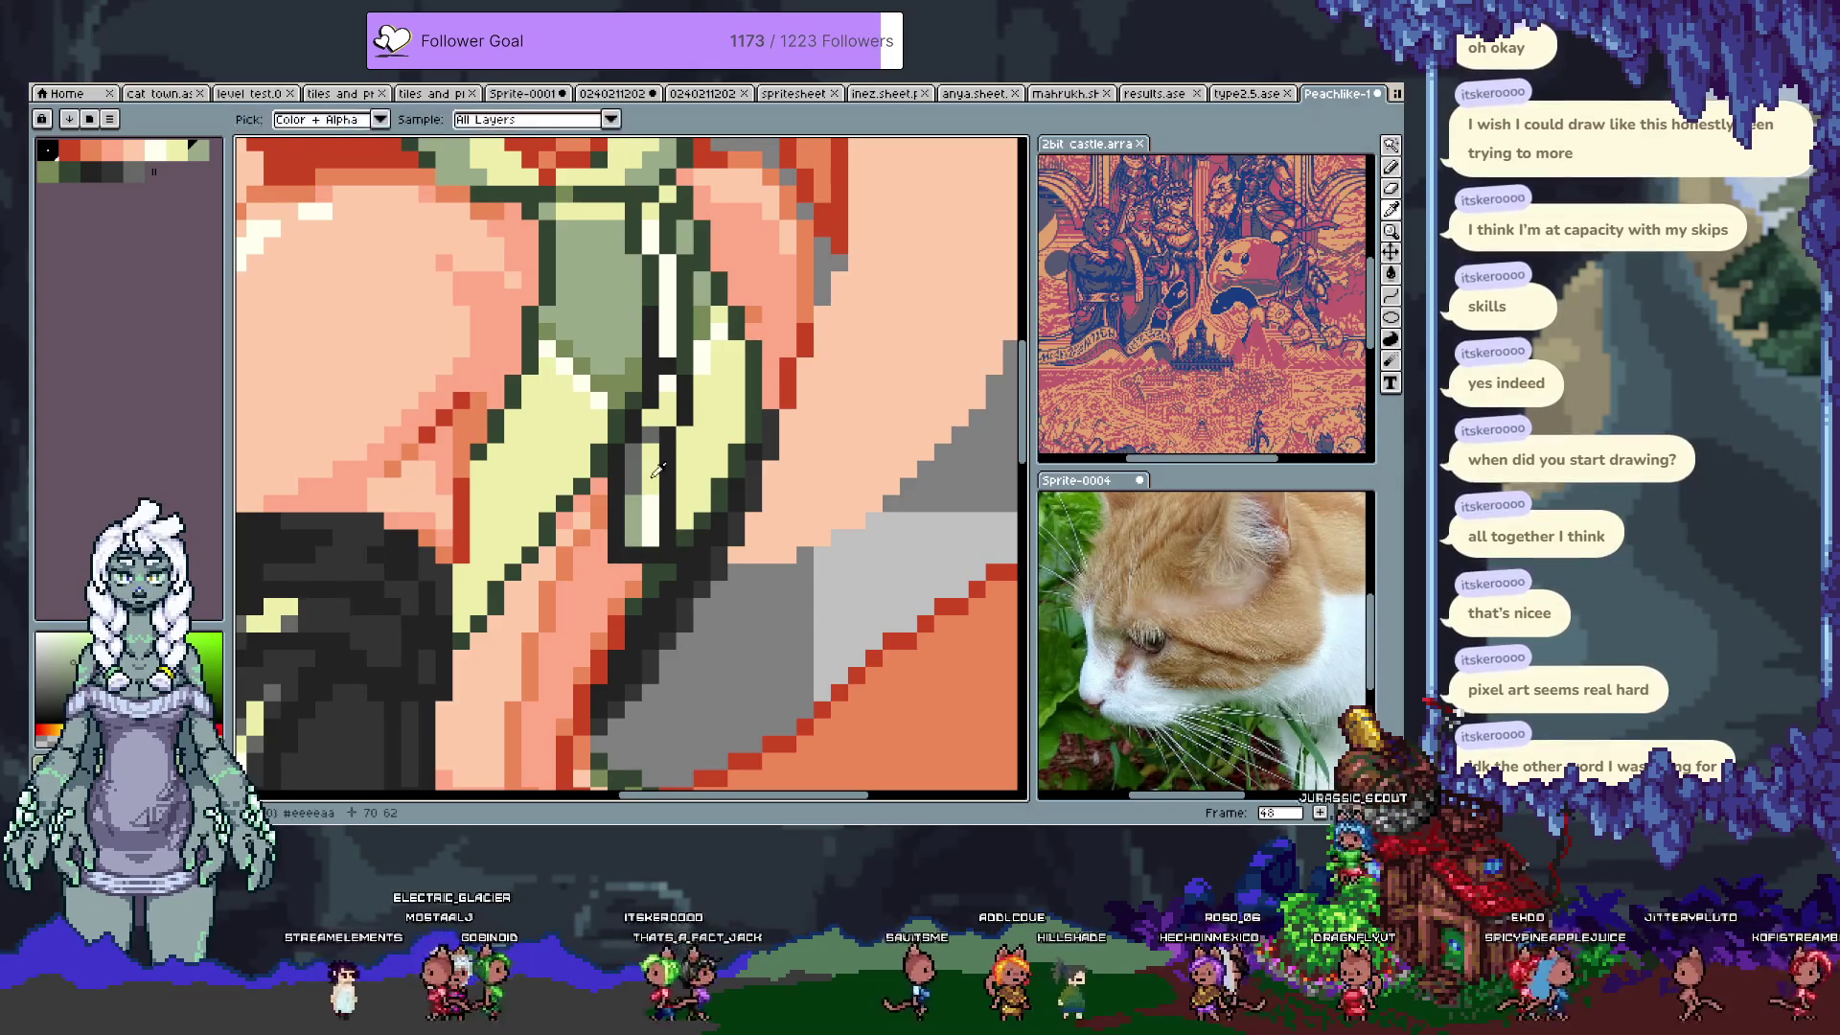
pyautogui.click(661, 484)
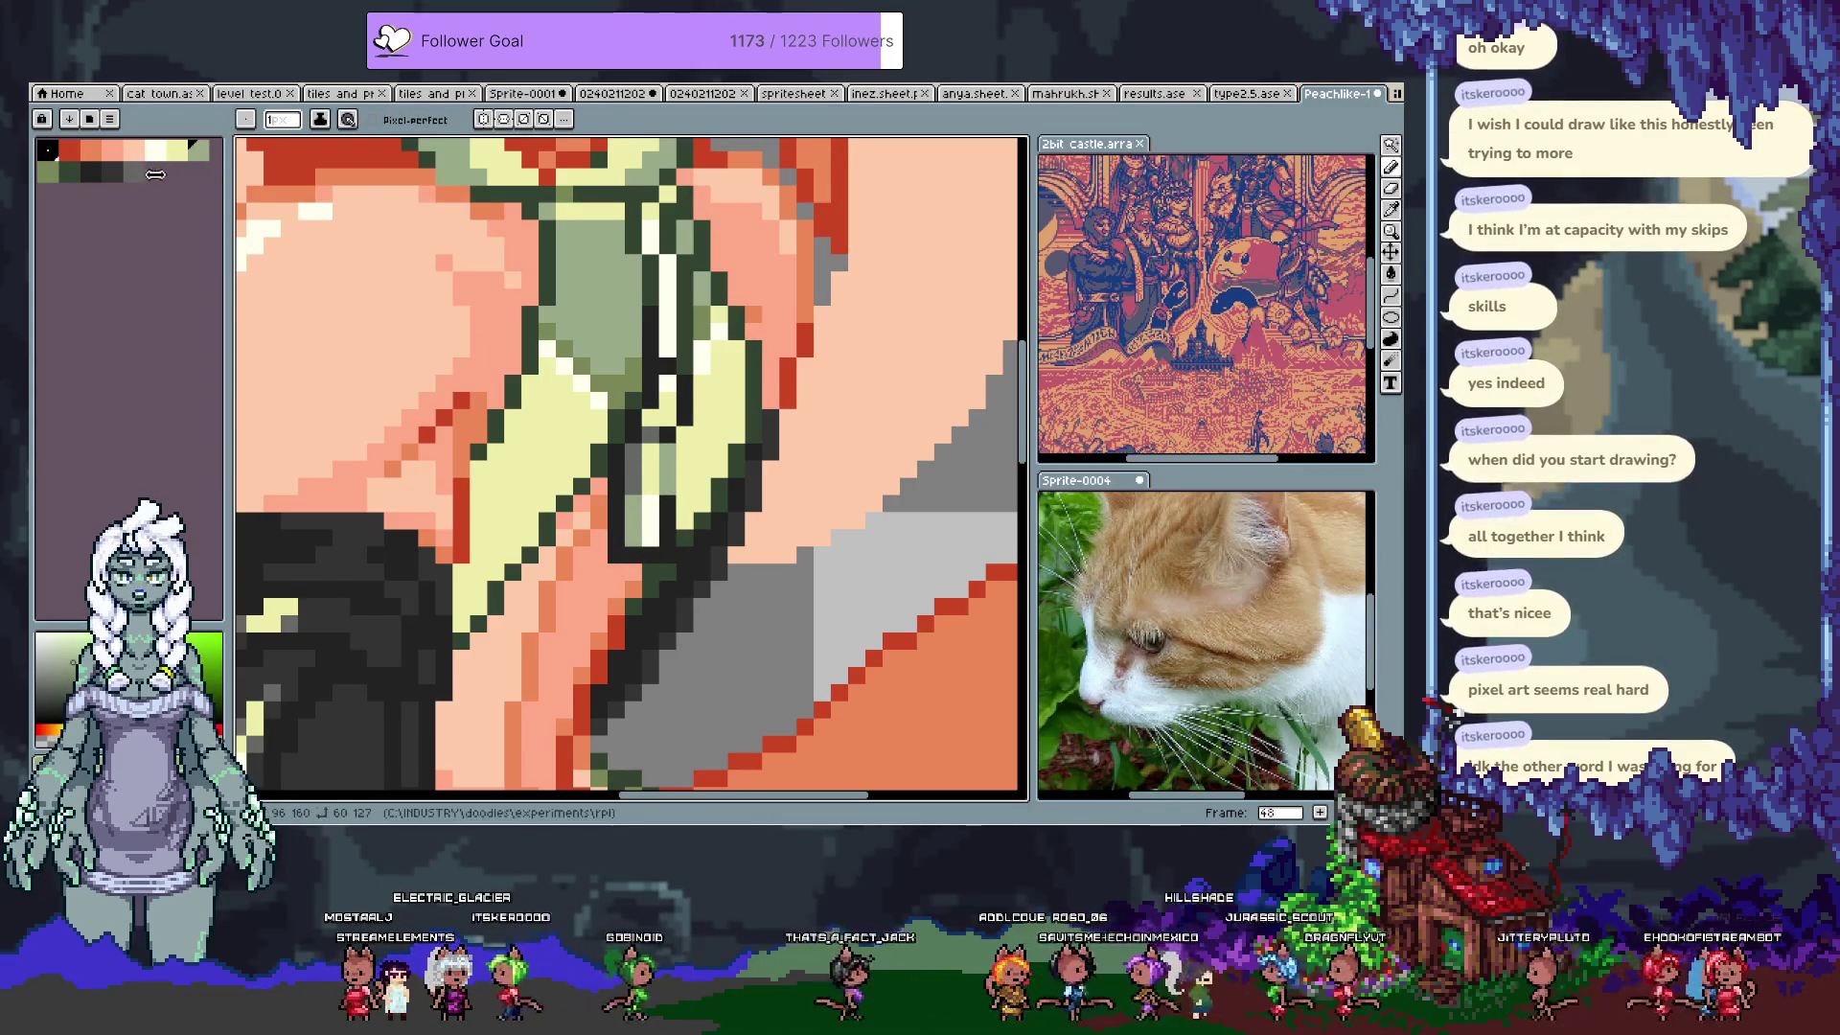
pyautogui.click(134, 173)
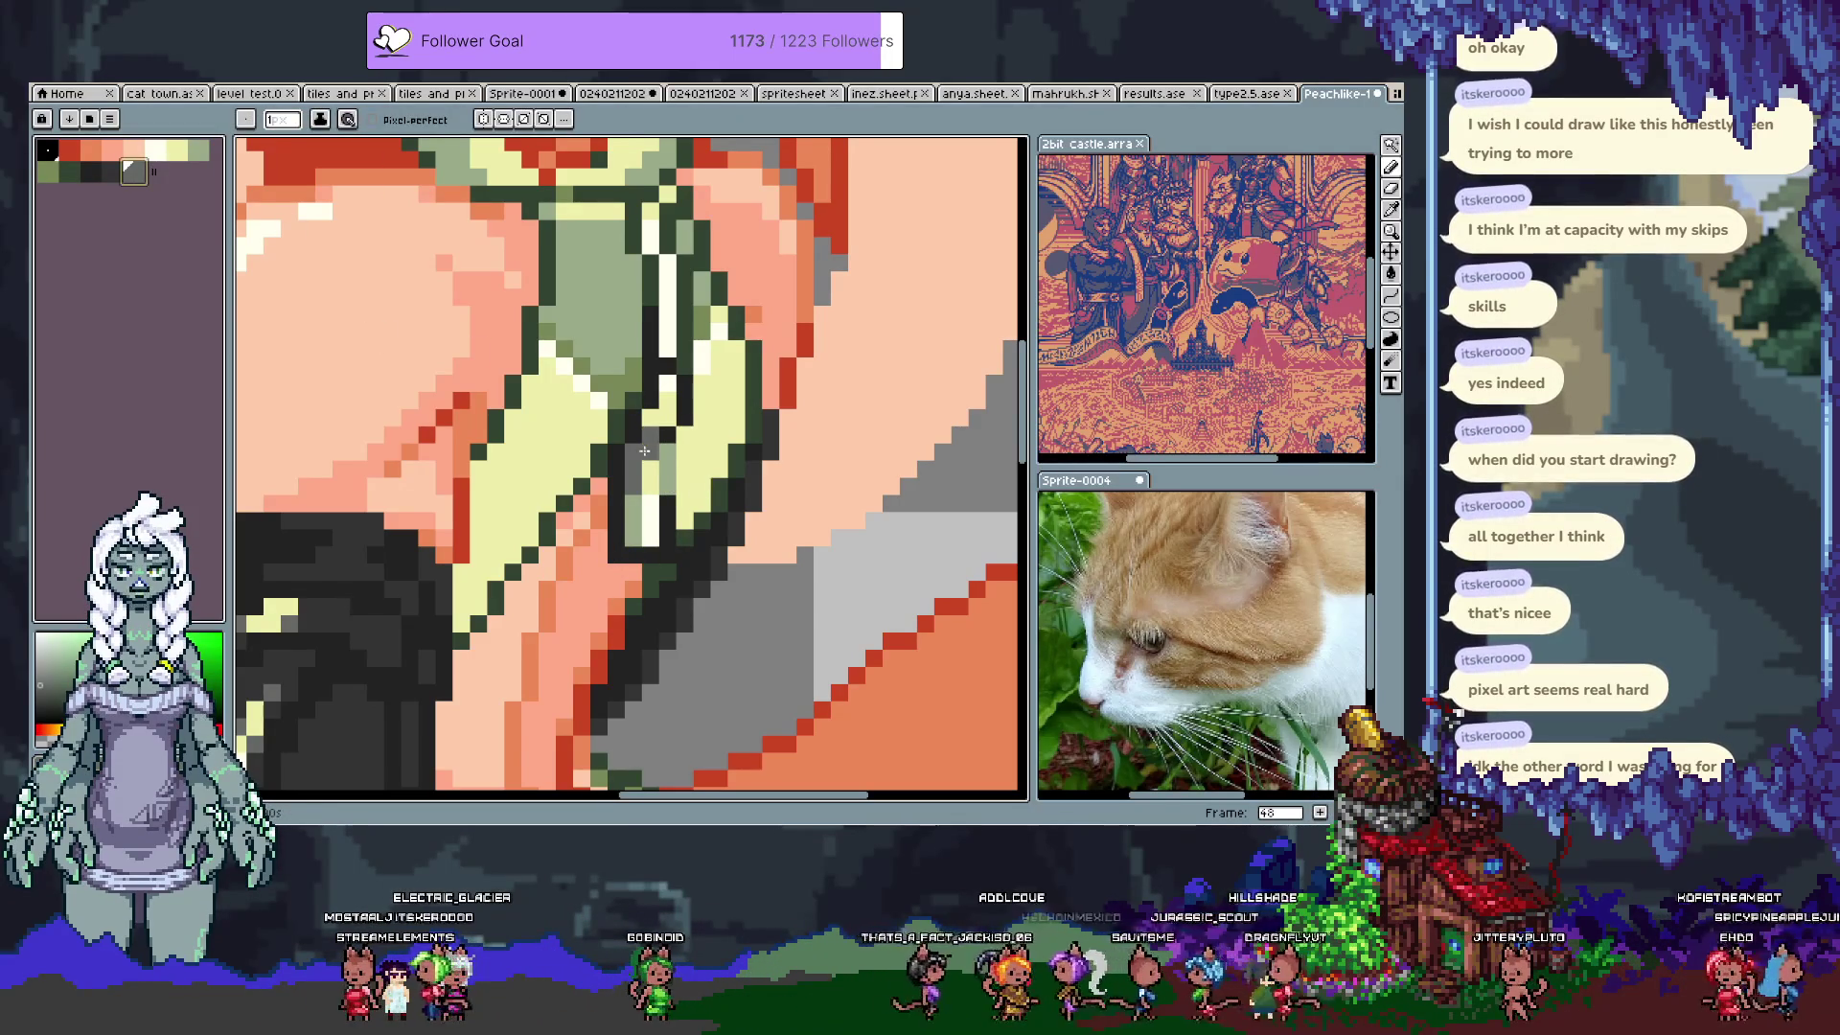
pyautogui.click(67, 173)
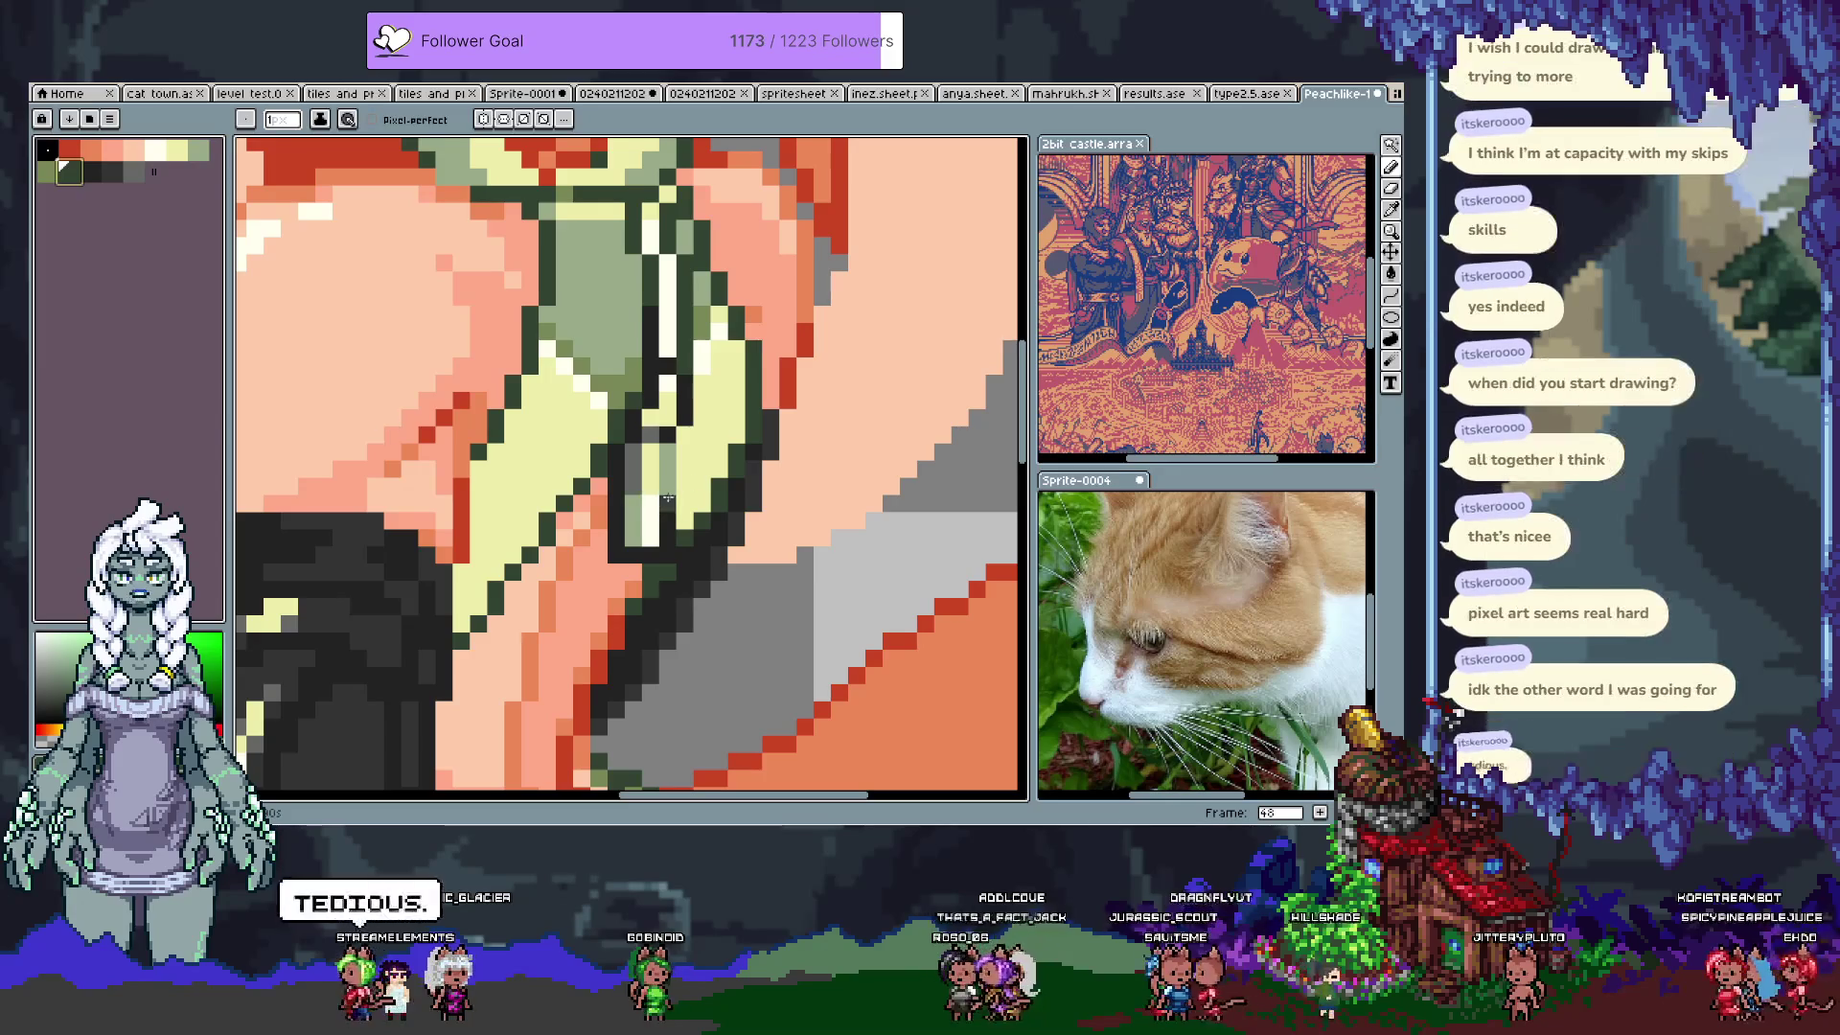
pyautogui.press(']')
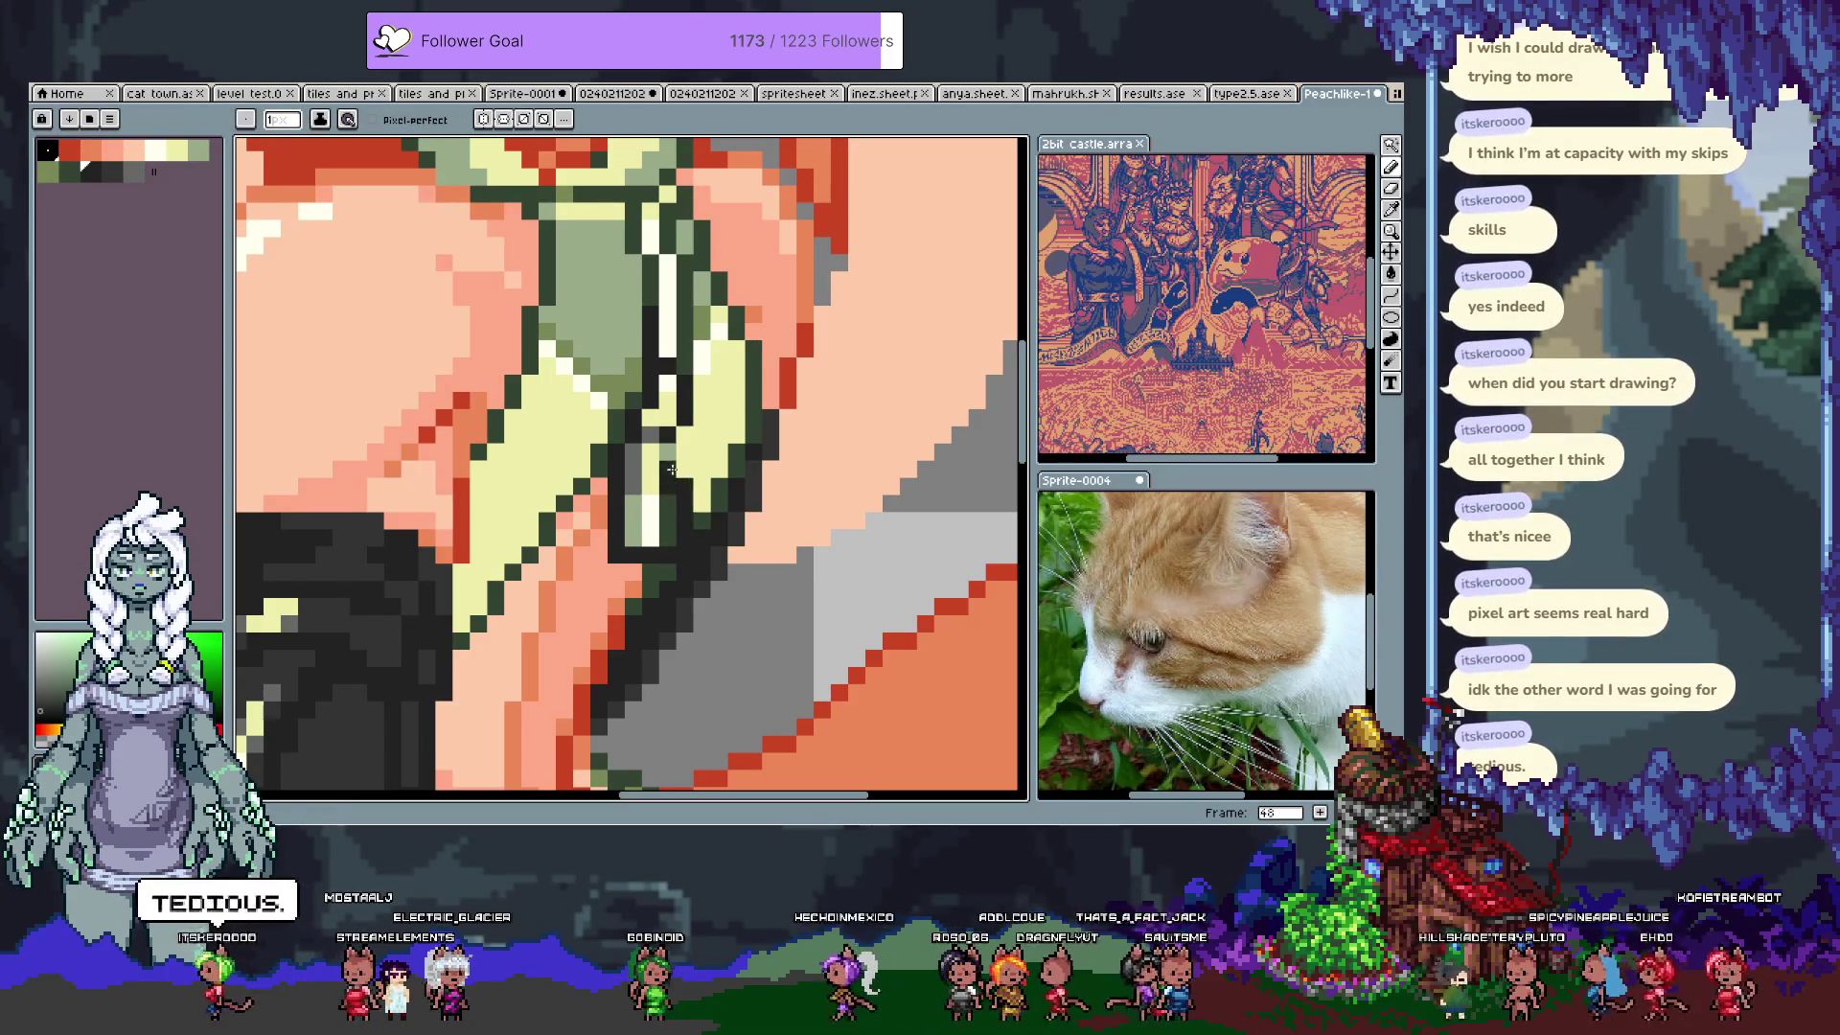
pyautogui.moveTo(682, 521)
pyautogui.mouseDown()
pyautogui.moveTo(684, 482)
pyautogui.moveTo(686, 548)
pyautogui.mouseUp()
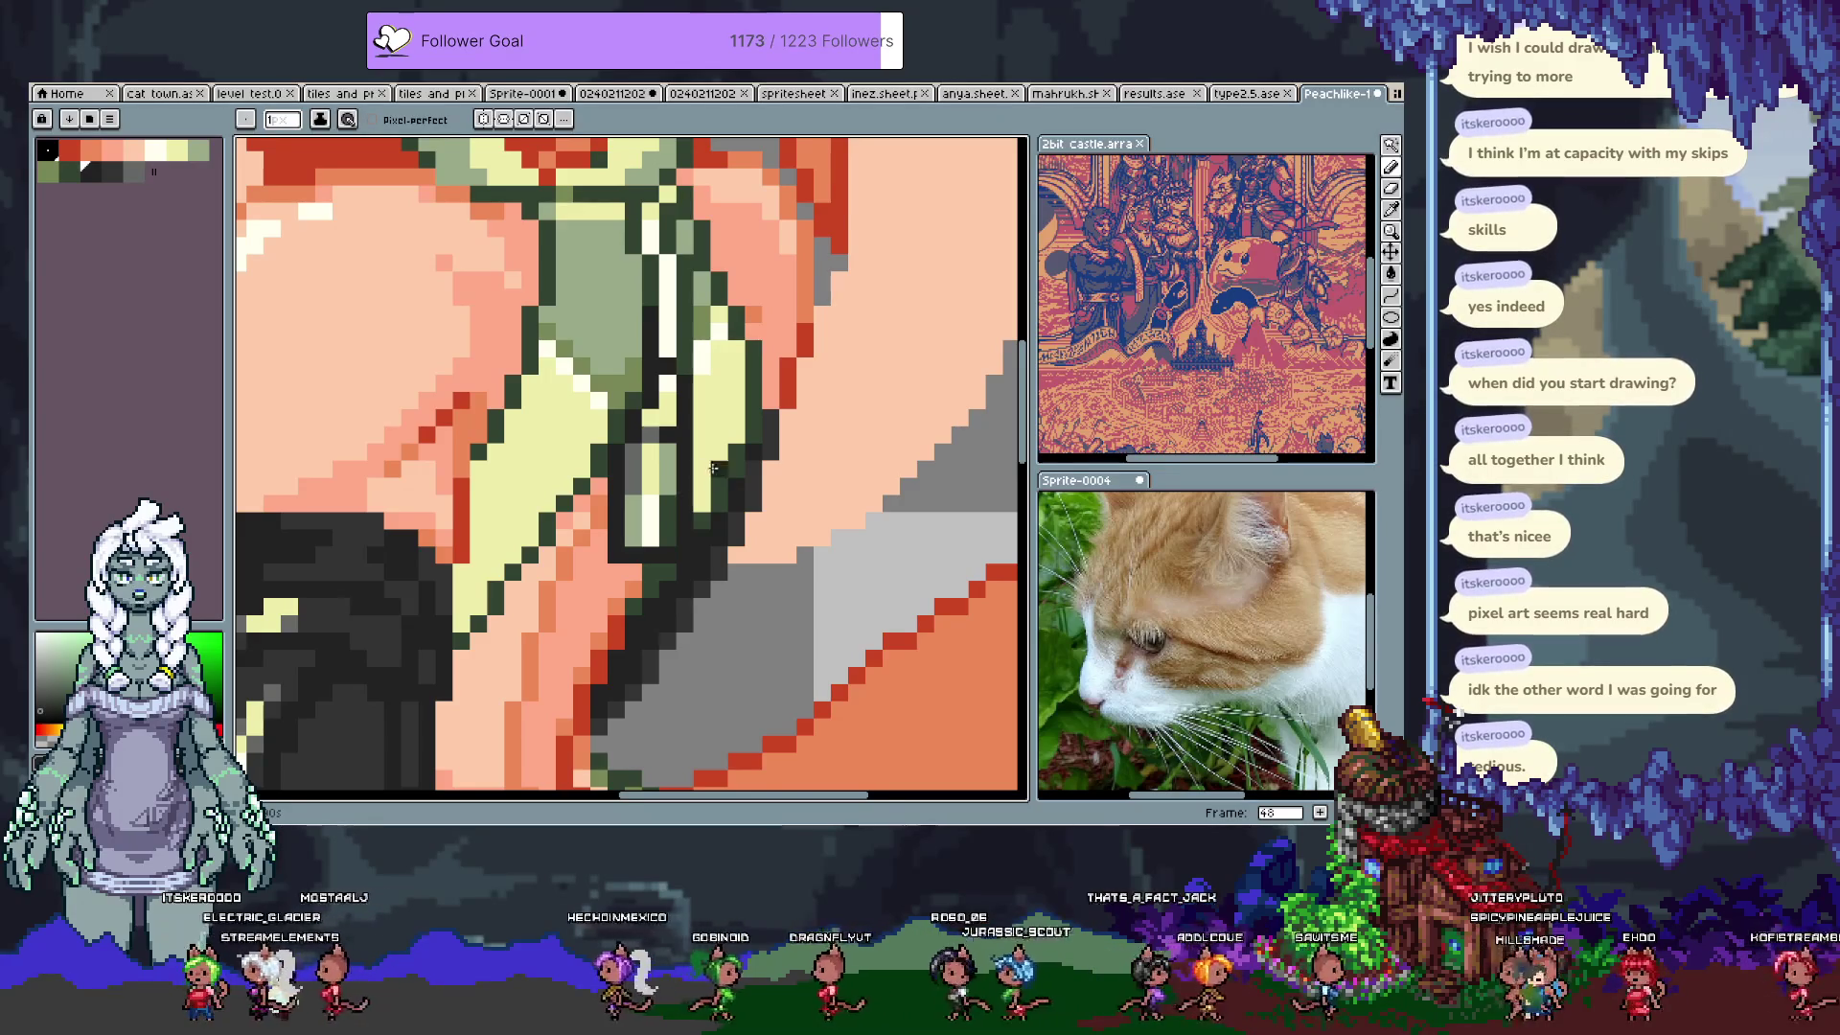
pyautogui.scroll(-4, 720, 464)
pyautogui.scroll(-1, 721, 464)
# Step: Go back to the previous frame, zoom in on the strap, and sample its pale yellow
pyautogui.press('v')
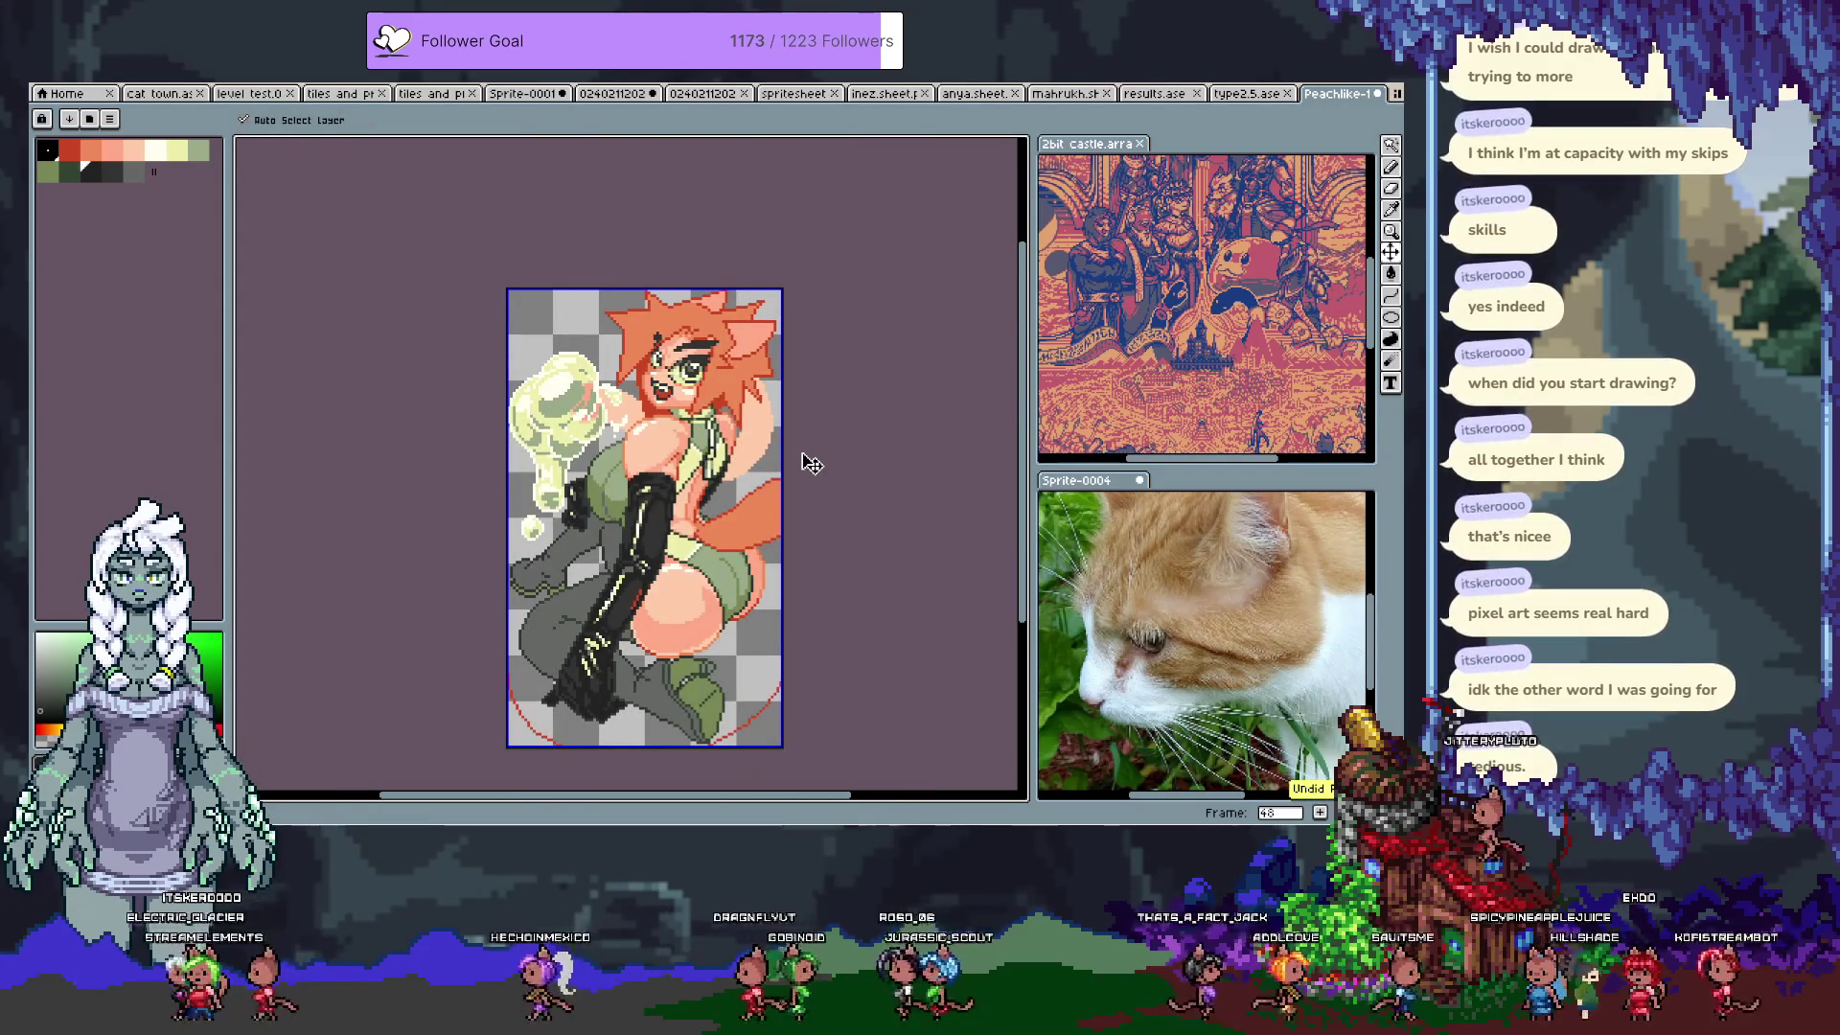
pyautogui.press('b')
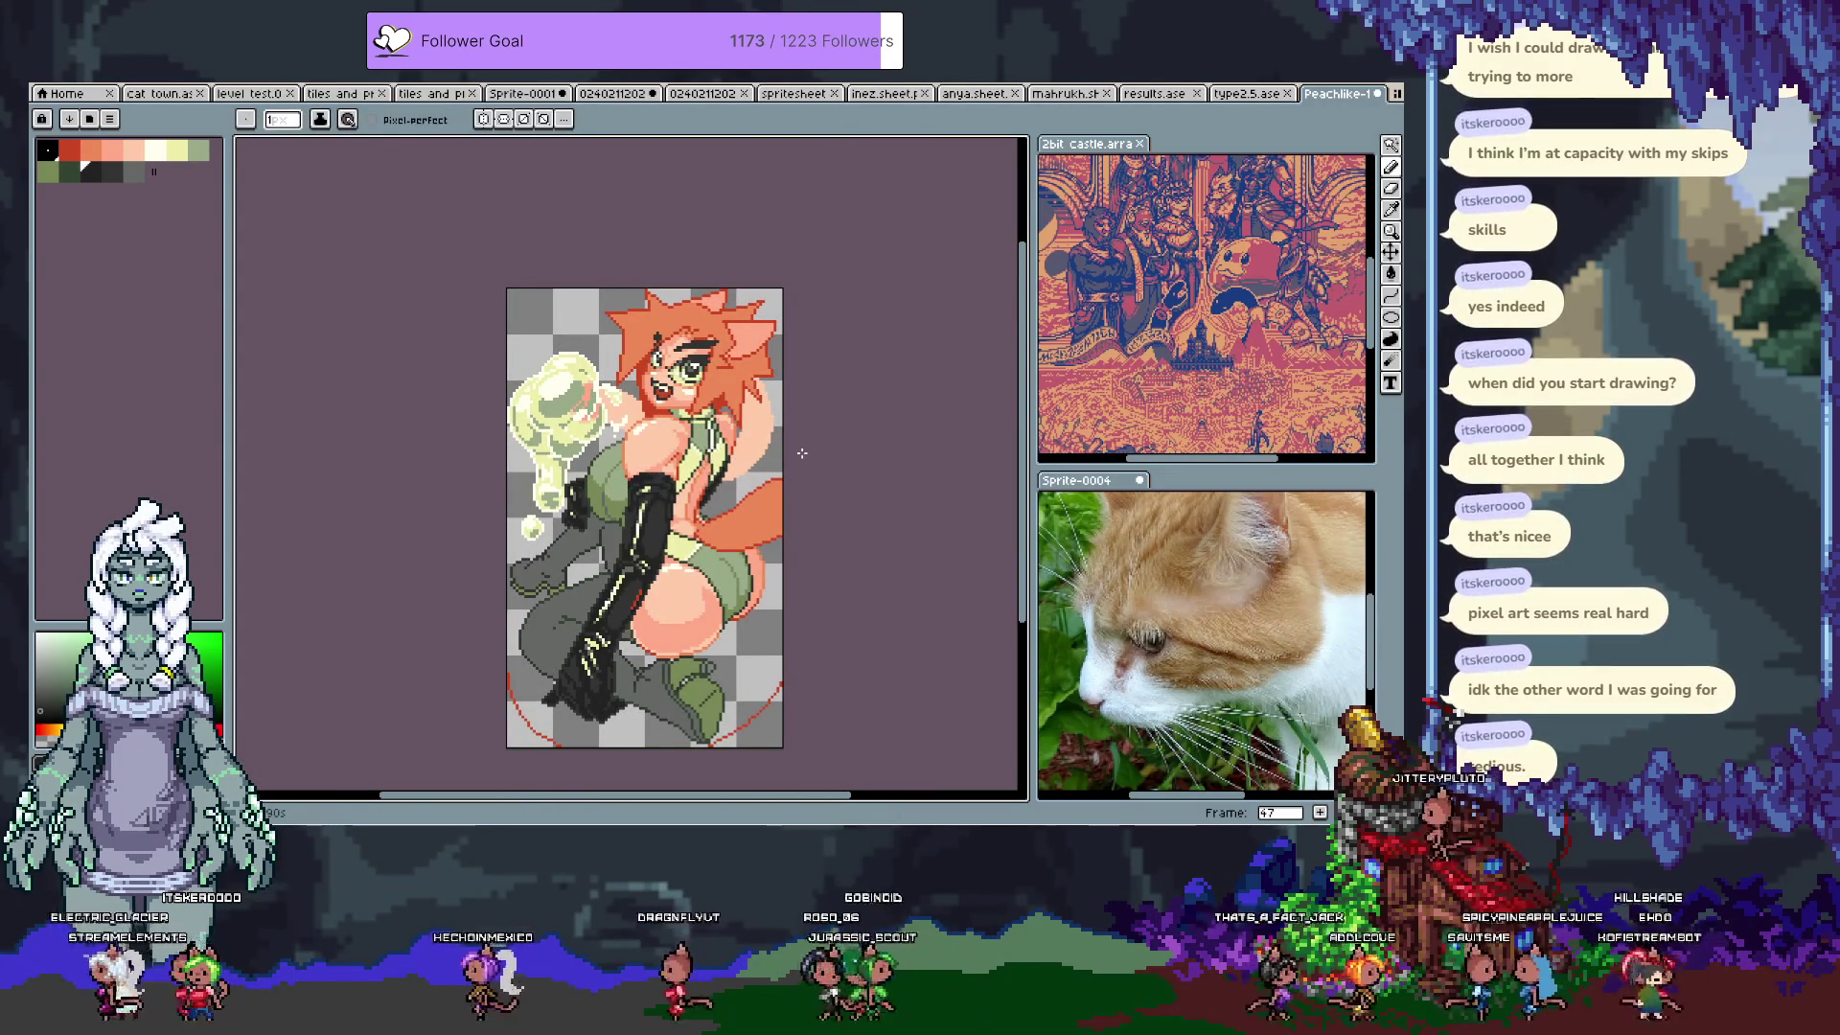
pyautogui.press('Left')
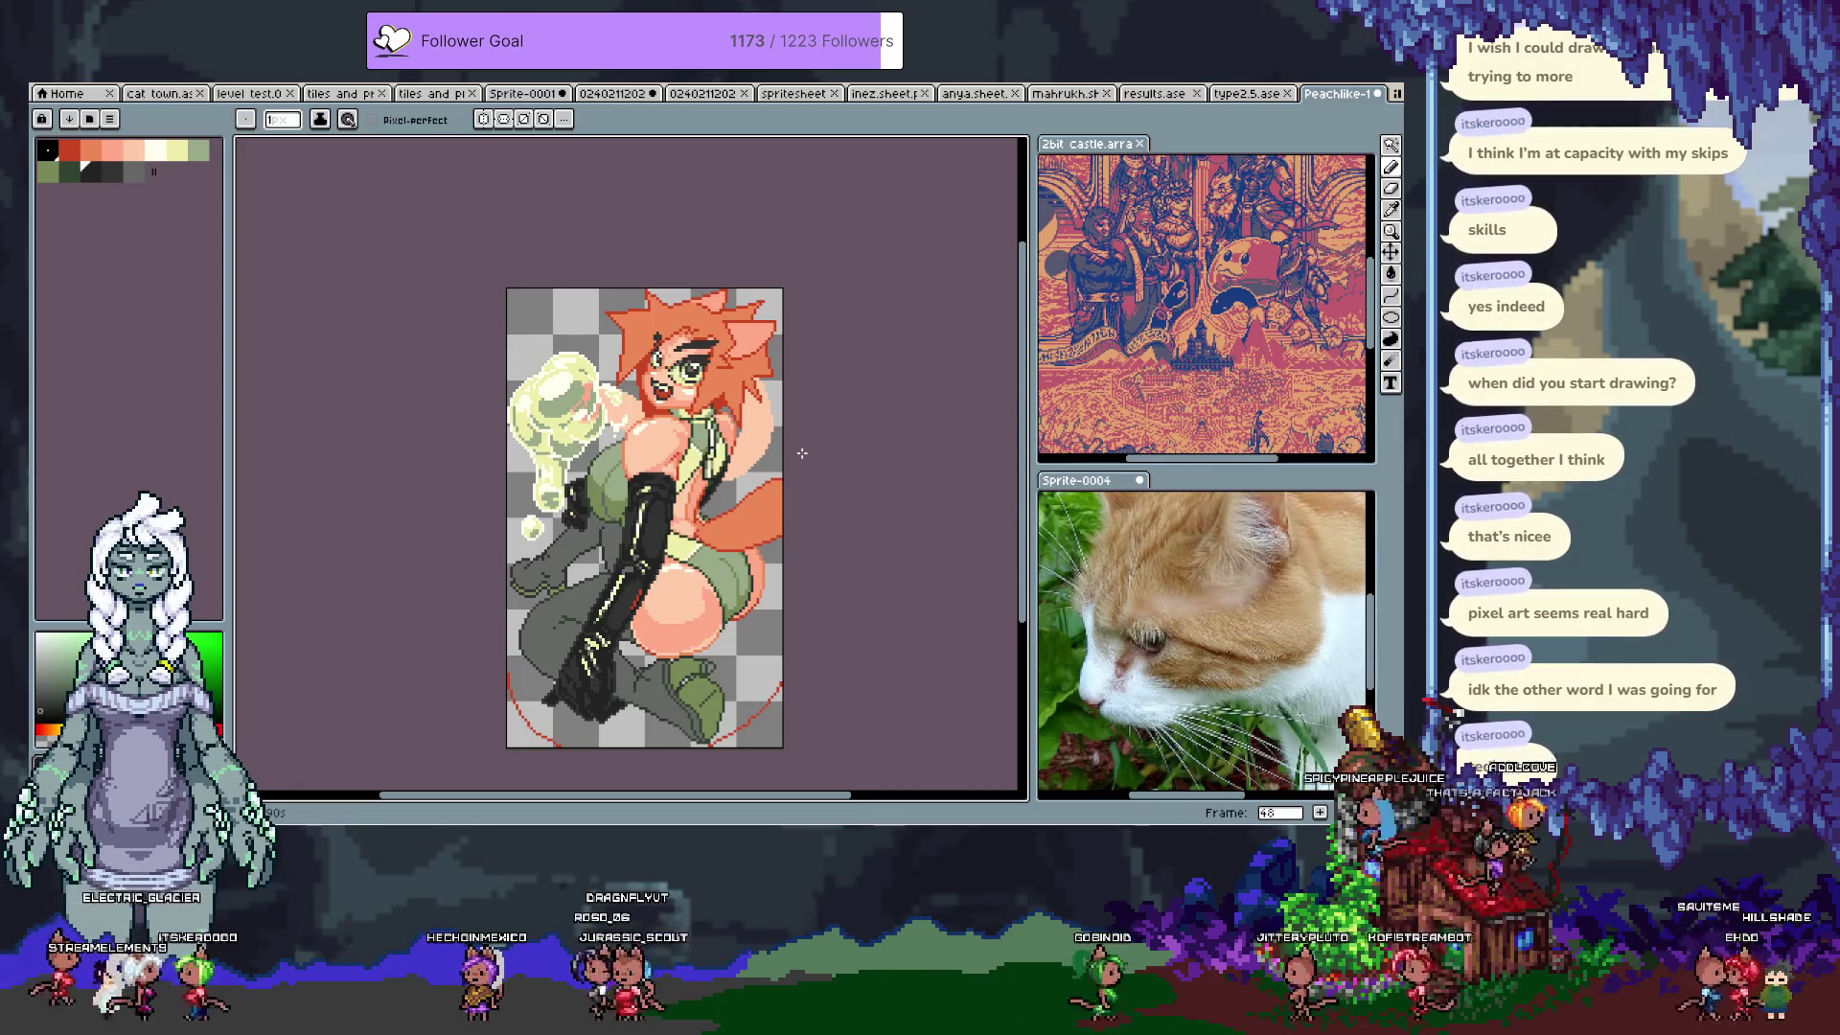
pyautogui.scroll(1, 795, 512)
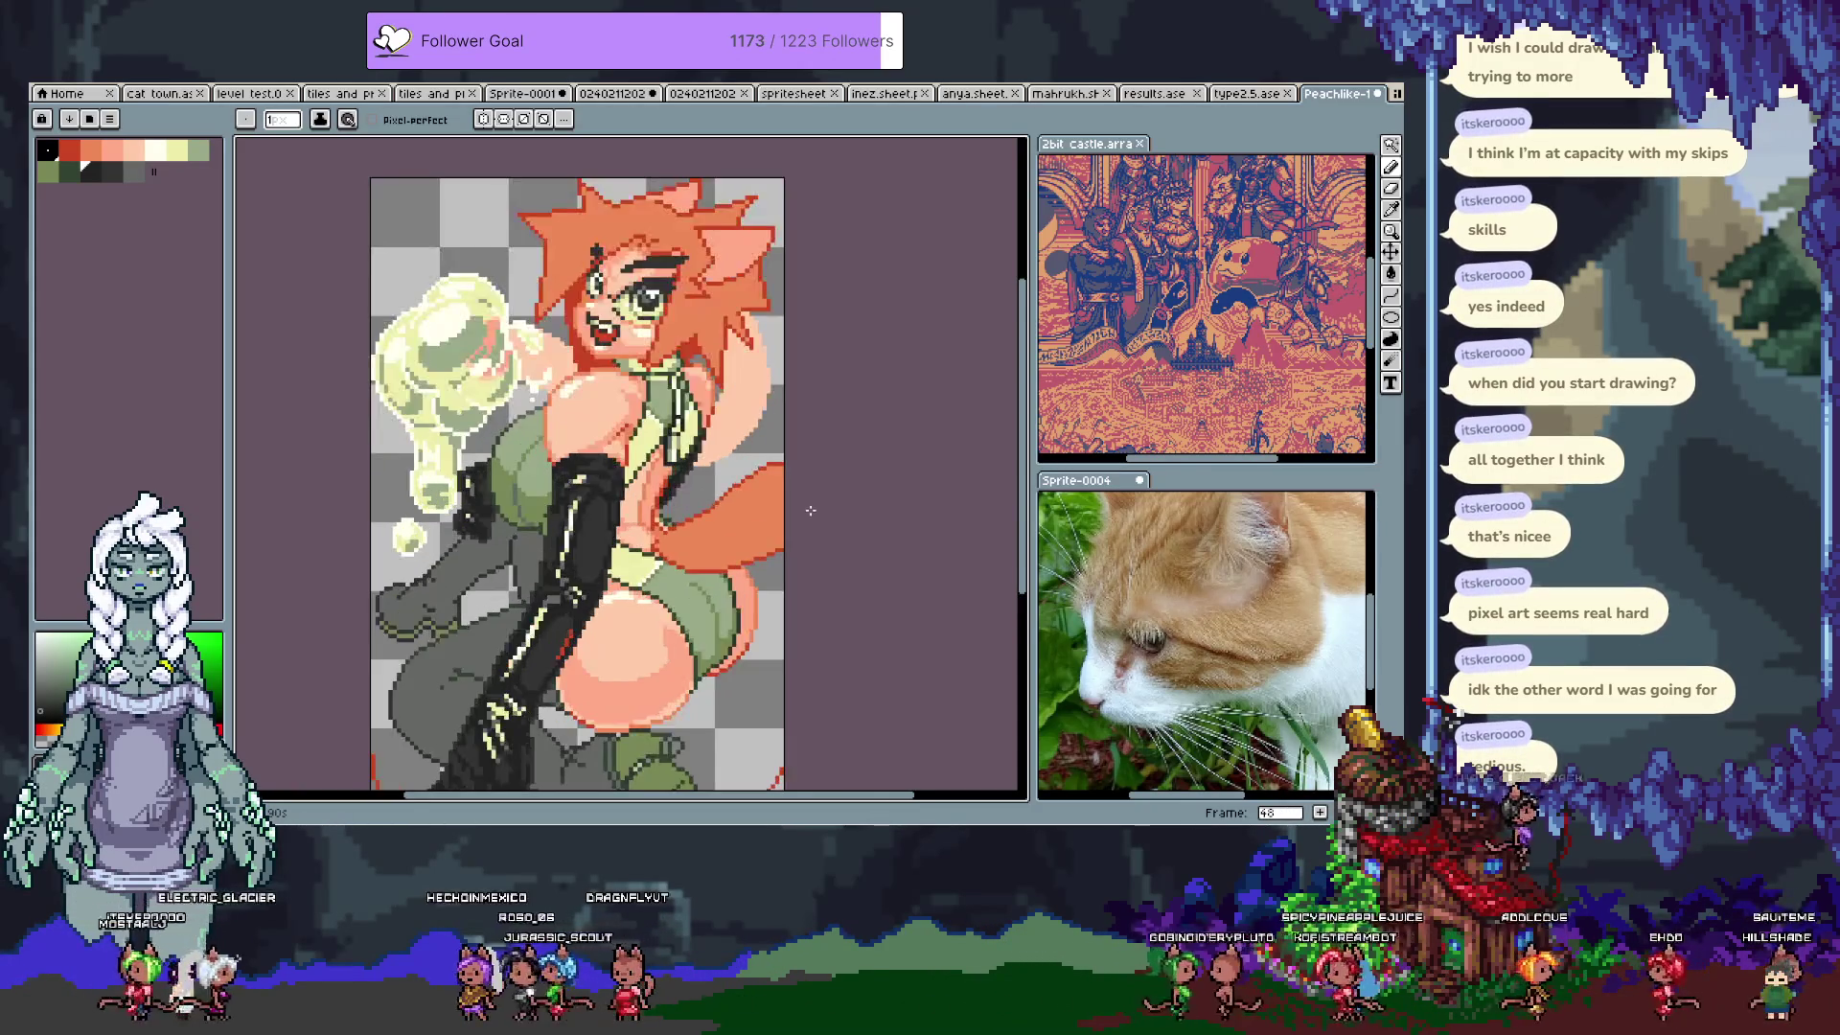
pyautogui.scroll(1, 802, 438)
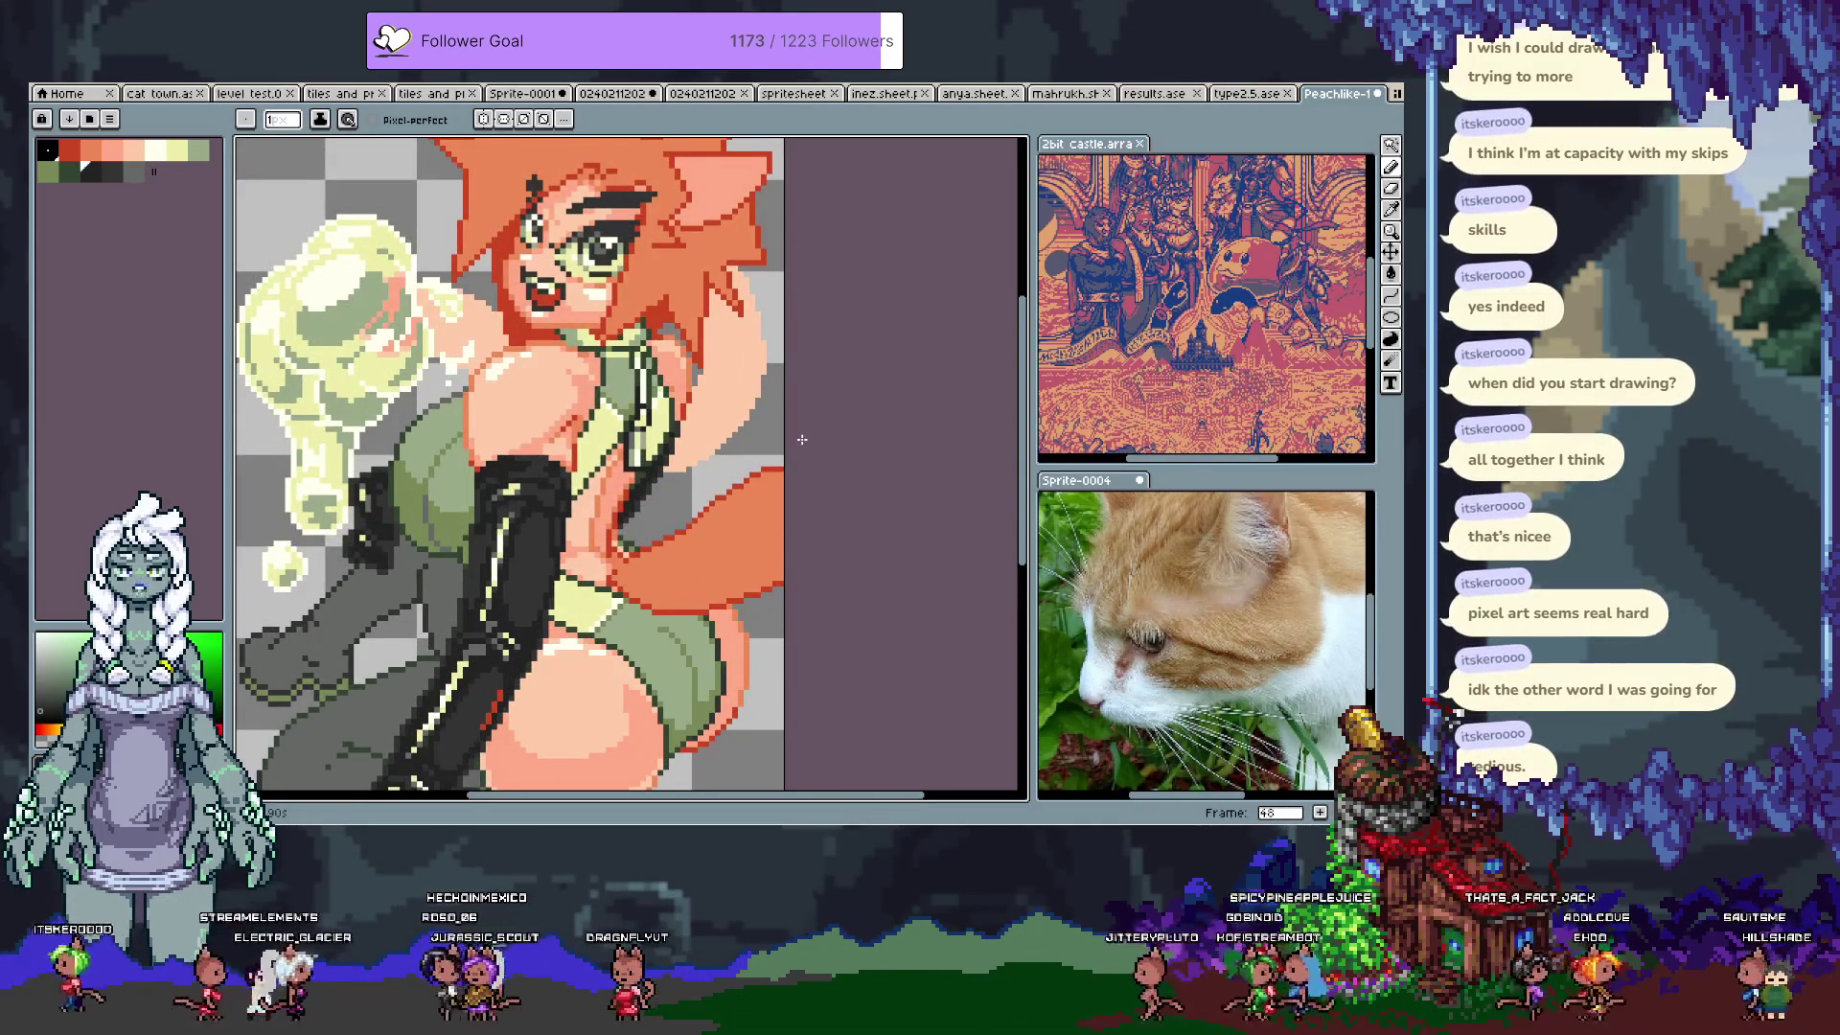
pyautogui.scroll(1, 659, 437)
pyautogui.scroll(1, 659, 437)
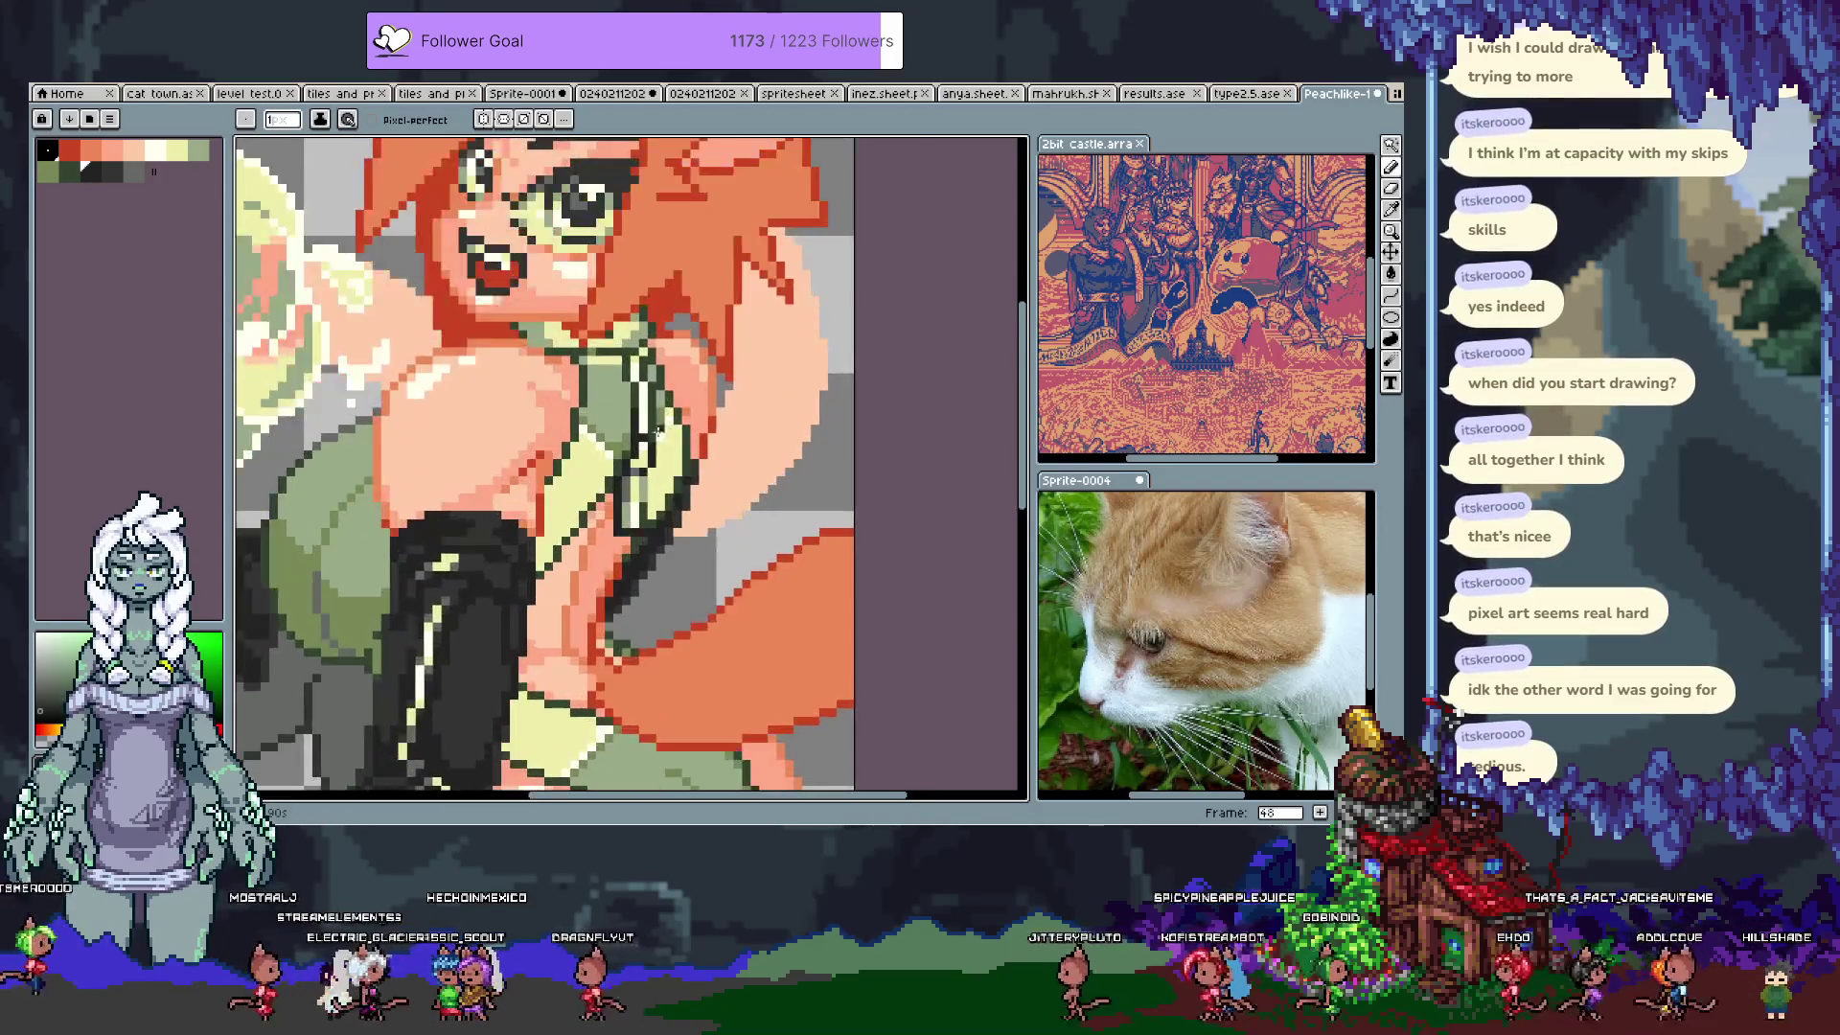
pyautogui.scroll(1, 659, 437)
pyautogui.press('i')
pyautogui.scroll(1, 575, 383)
pyautogui.click(526, 354)
pyautogui.press('b')
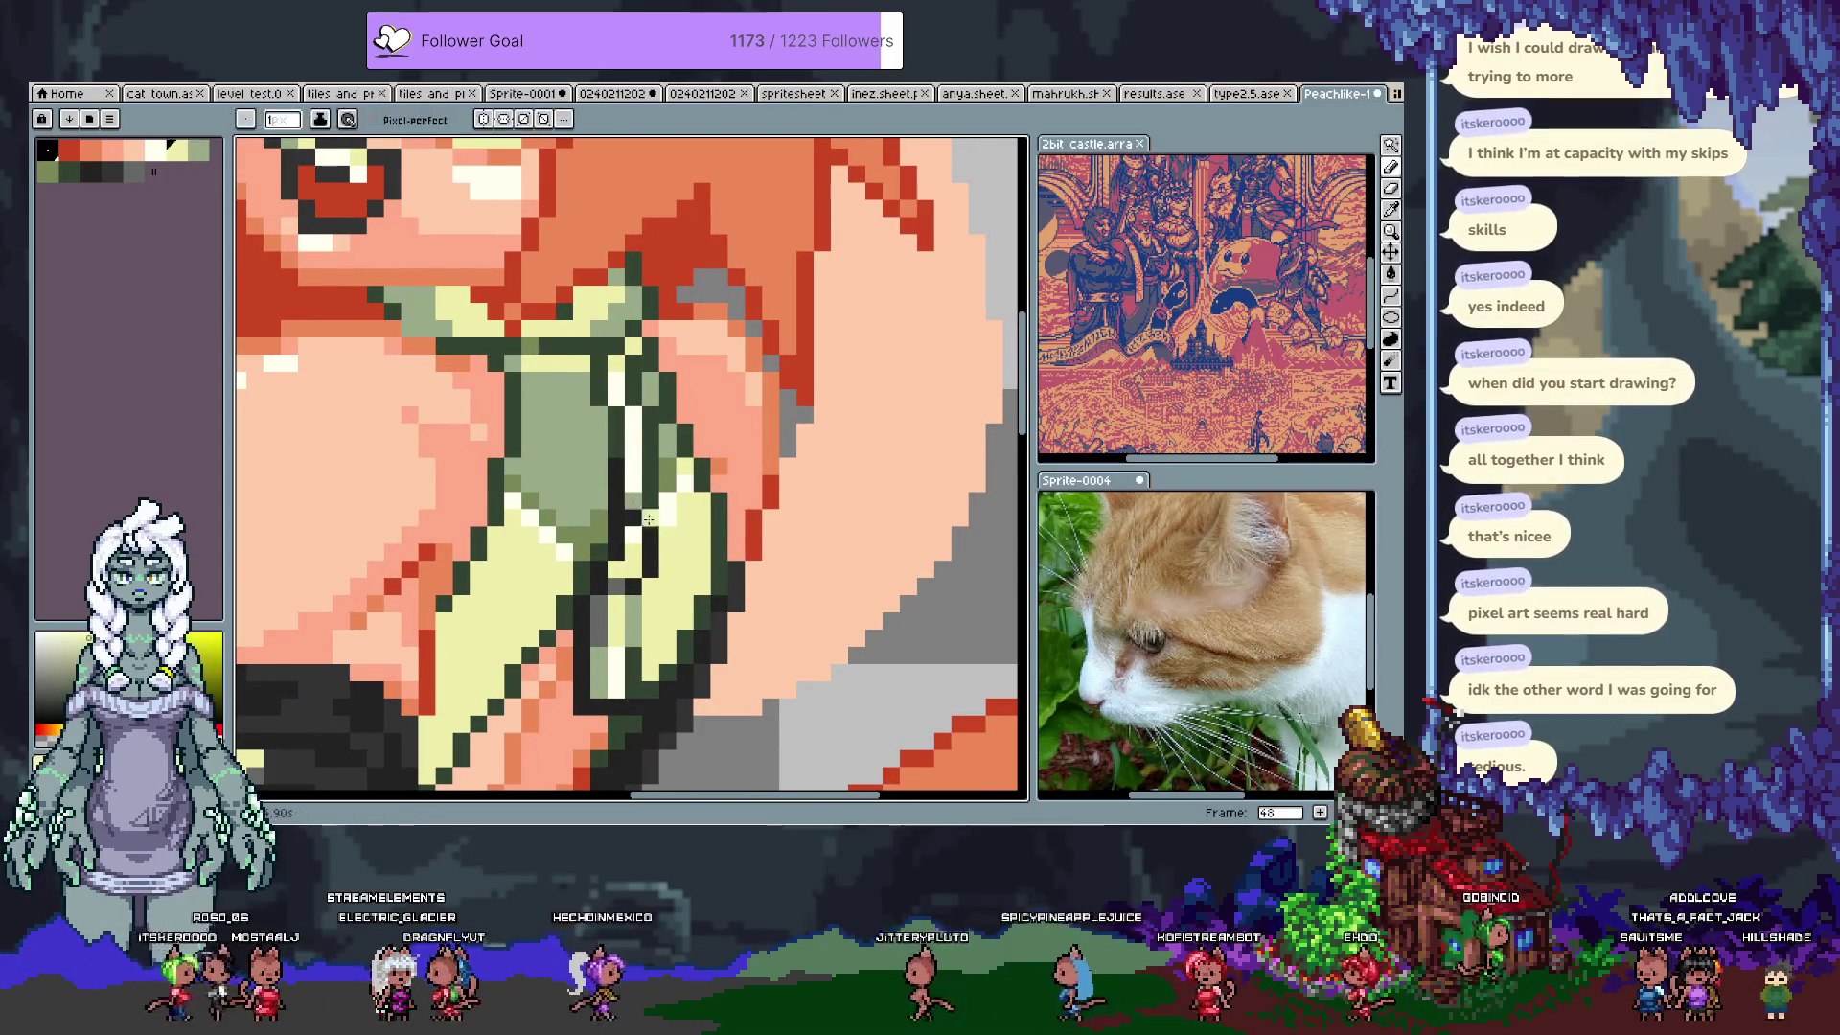
# Step: Add dark-green pixels beside the strap and a dark line along its lower edge
pyautogui.keyDown('alt'); pyautogui.click(650, 515); pyautogui.keyUp('alt')
pyautogui.click(633, 517)
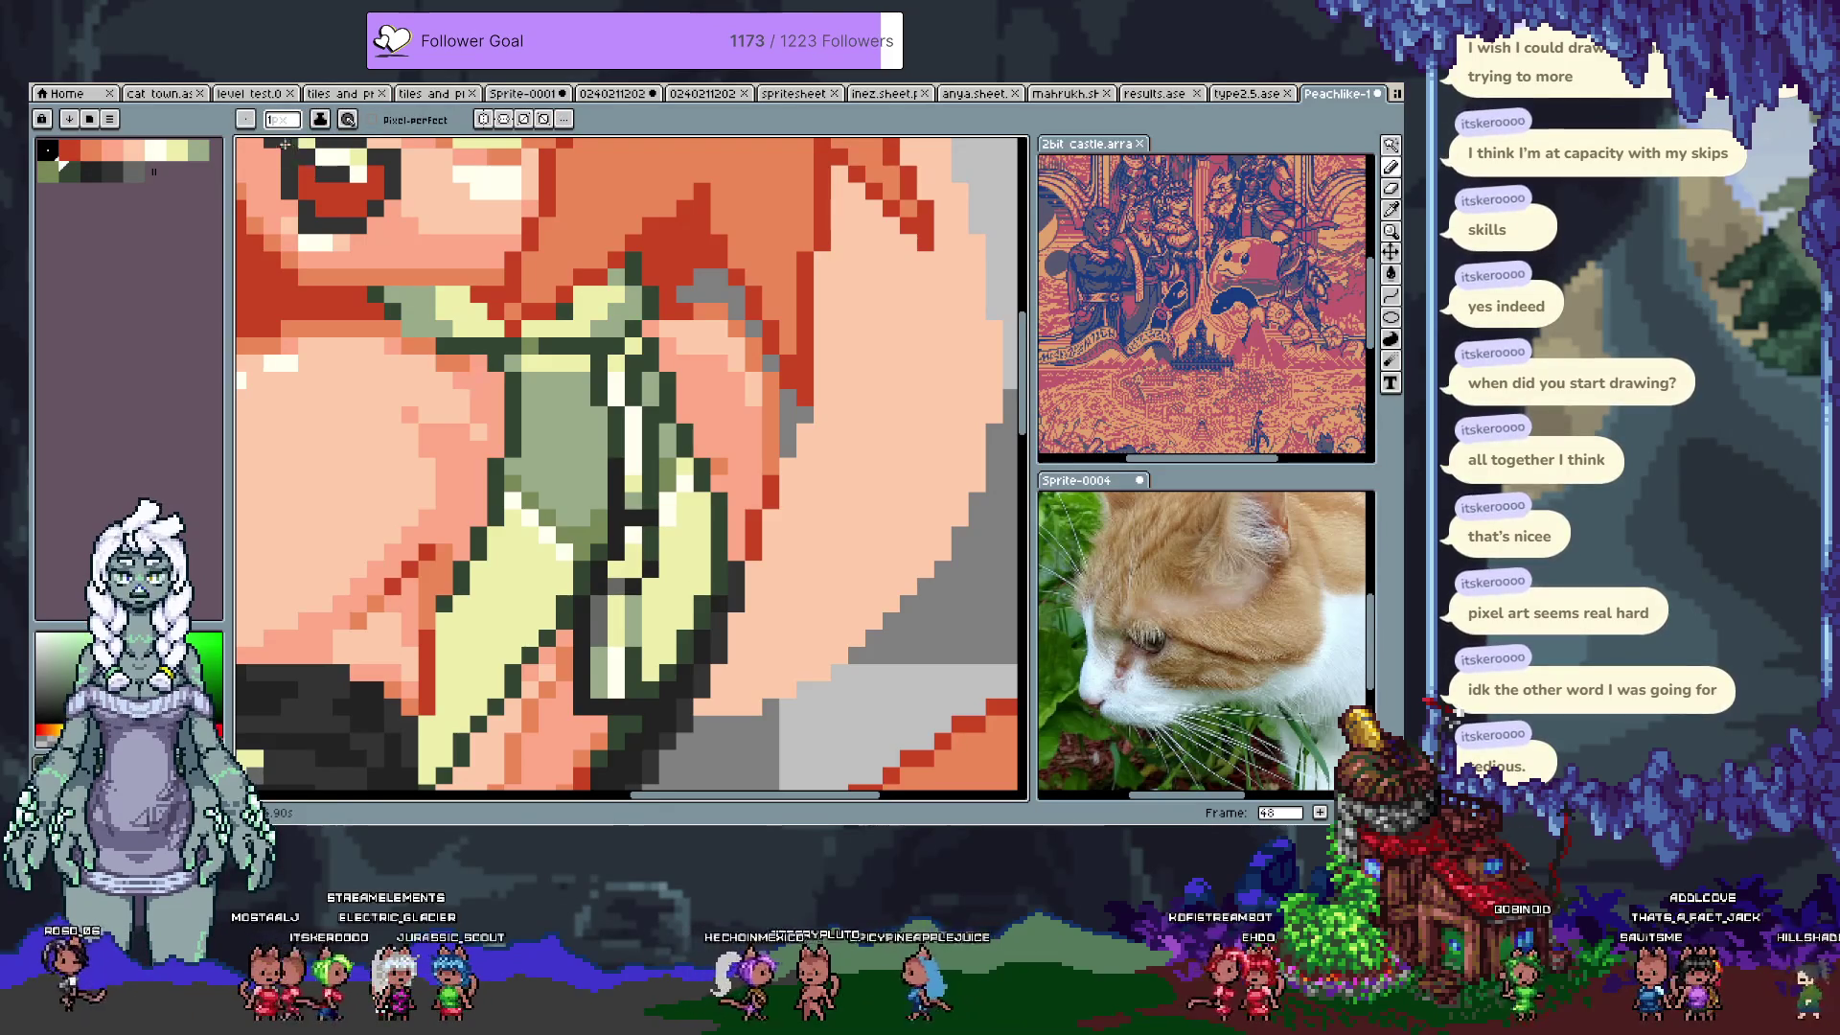
pyautogui.keyDown('alt'); pyautogui.click(656, 508); pyautogui.keyUp('alt')
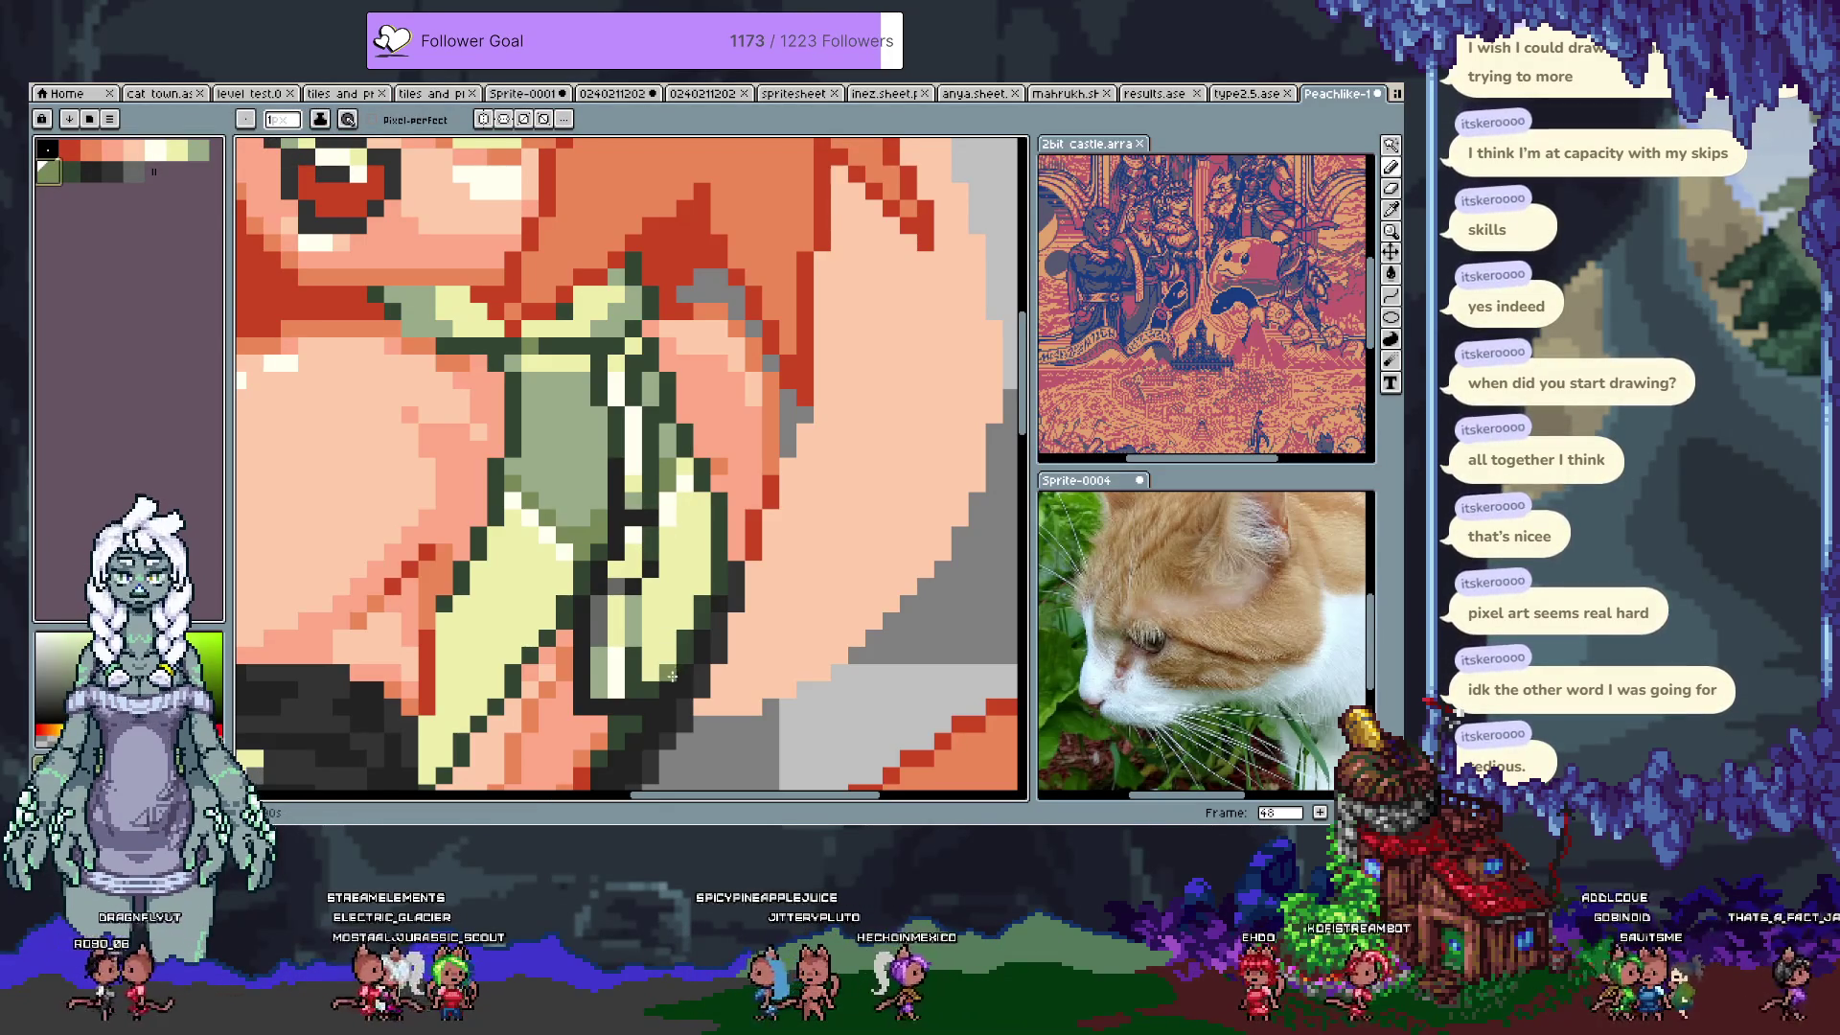
pyautogui.moveTo(671, 676); pyautogui.dragTo(625, 504)
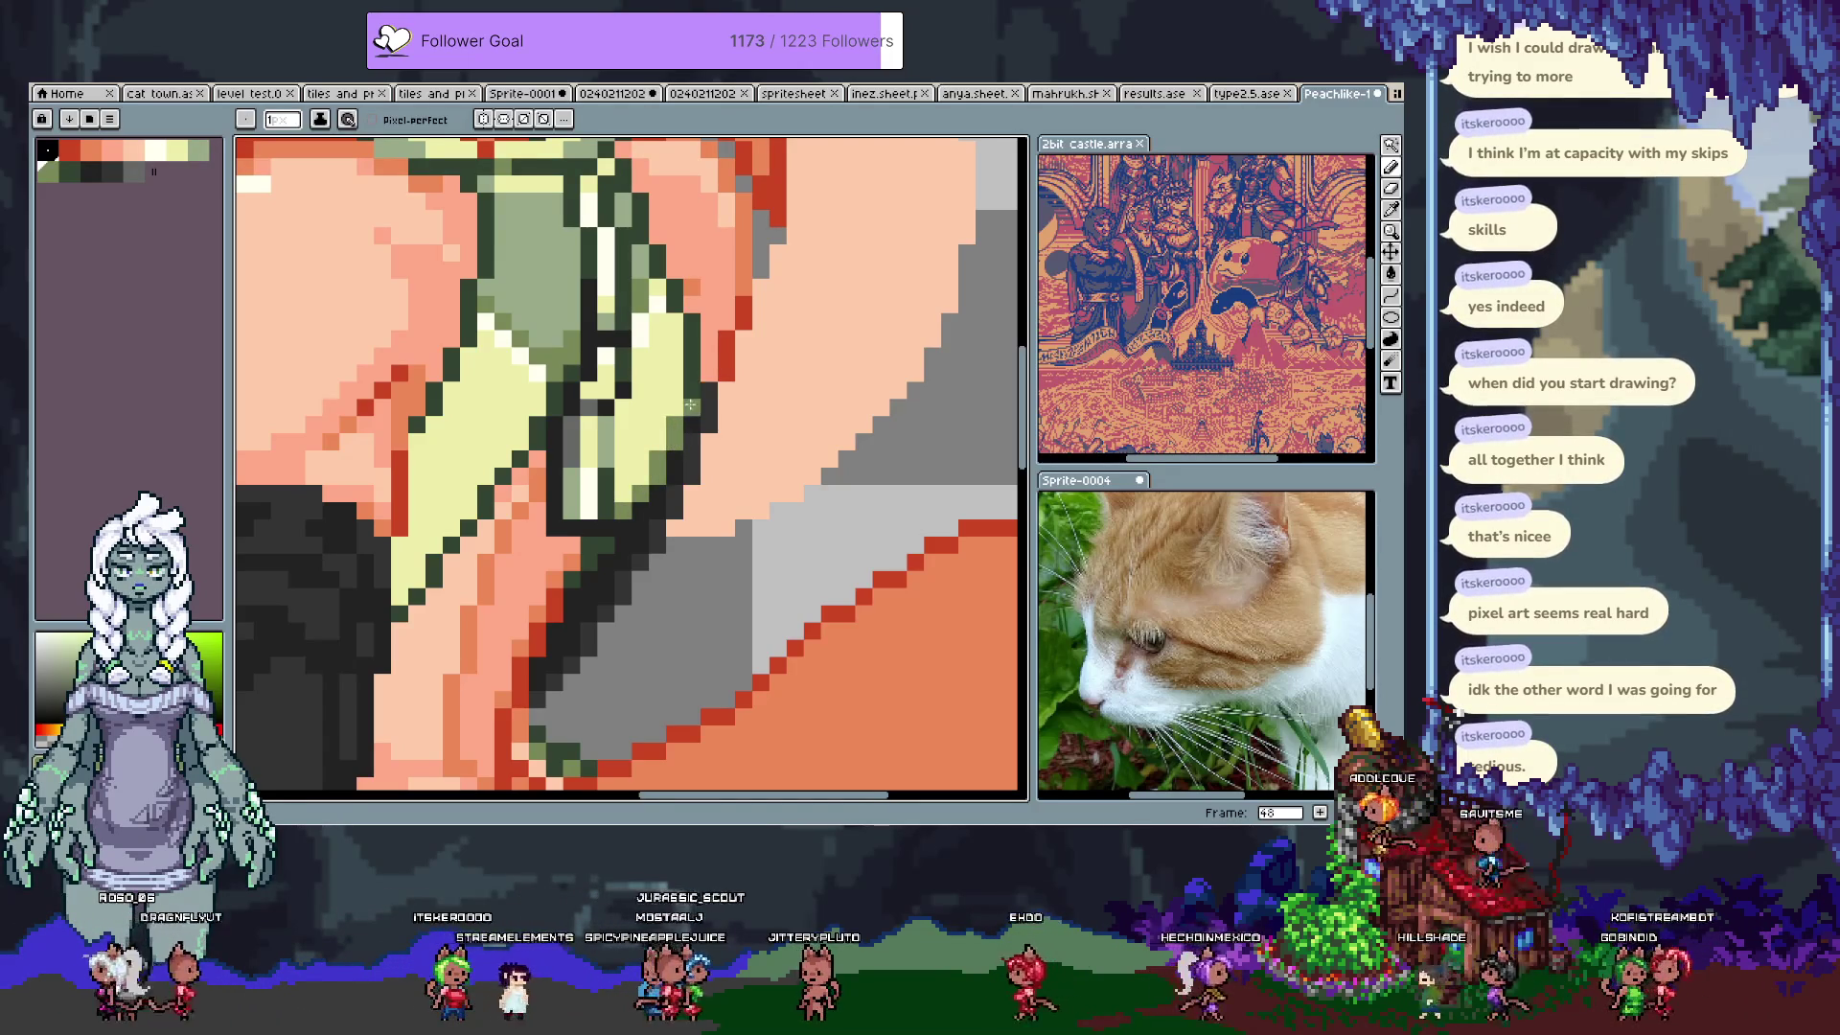
pyautogui.keyDown('alt'); pyautogui.click(677, 419); pyautogui.keyUp('alt')
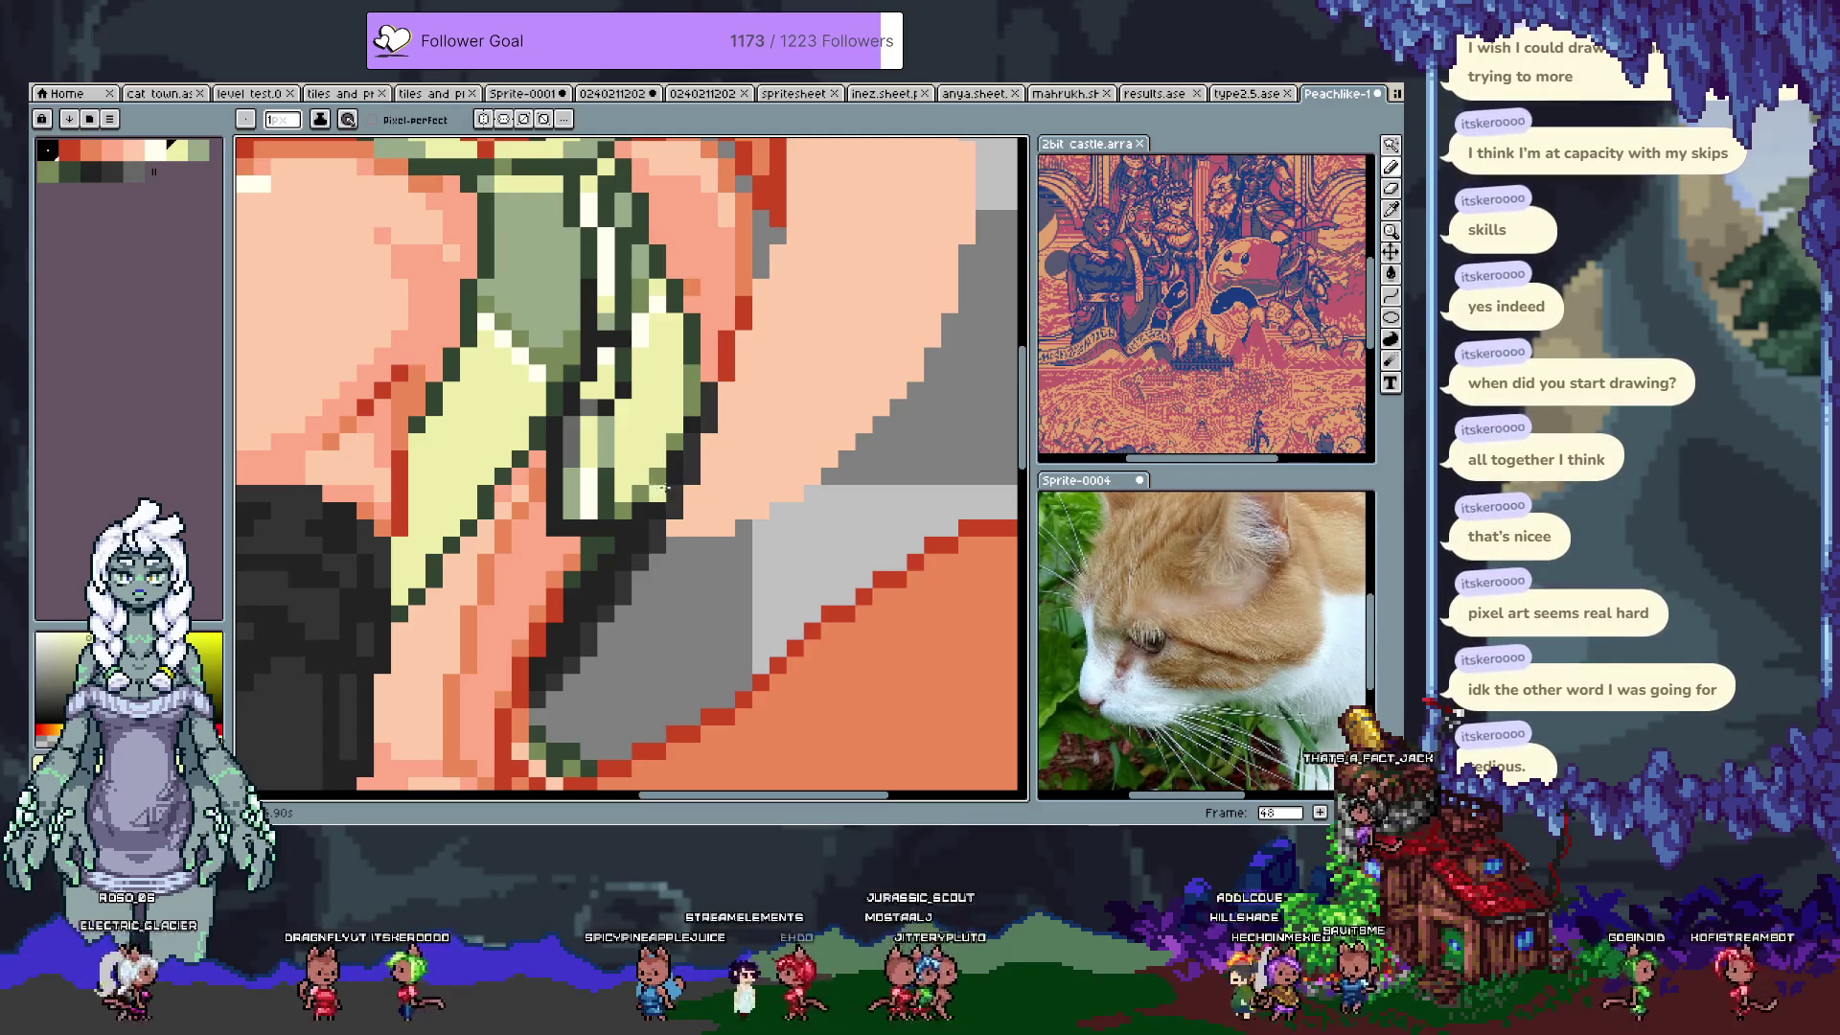
pyautogui.keyDown('alt'); pyautogui.click(553, 527); pyautogui.keyUp('alt')
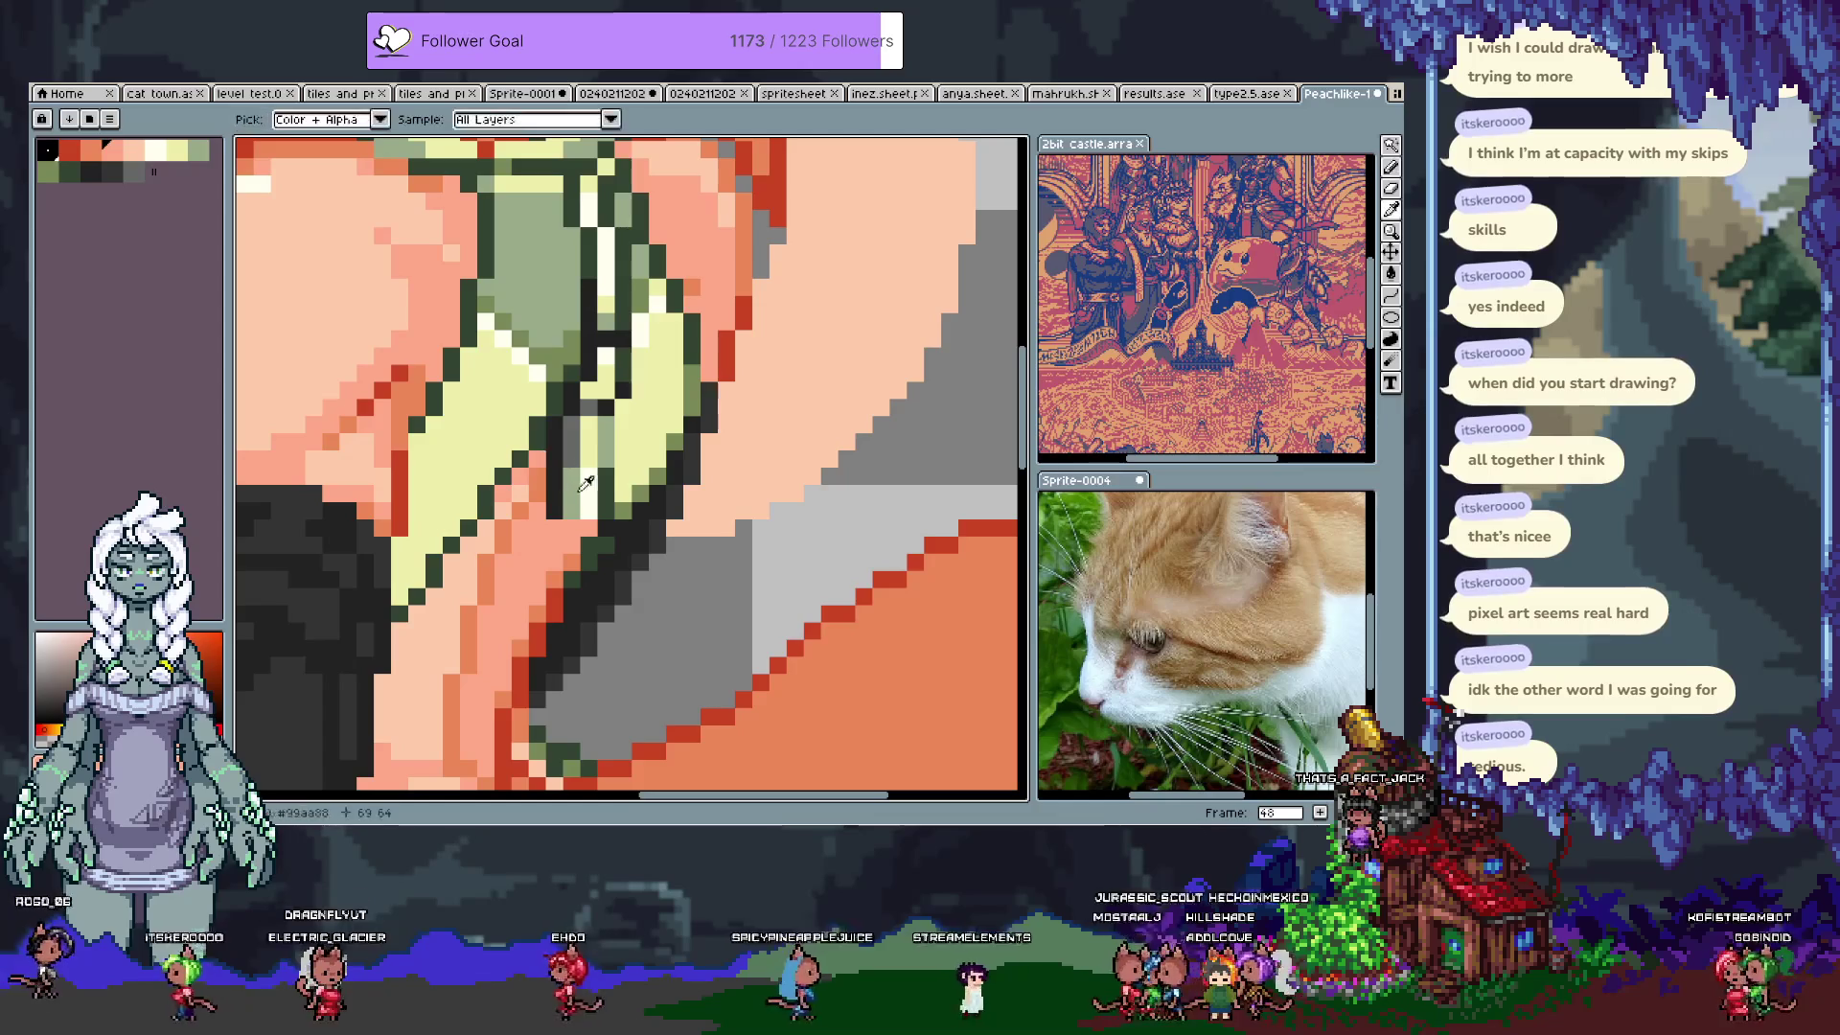
pyautogui.keyDown('alt'); pyautogui.click(554, 508); pyautogui.keyUp('alt')
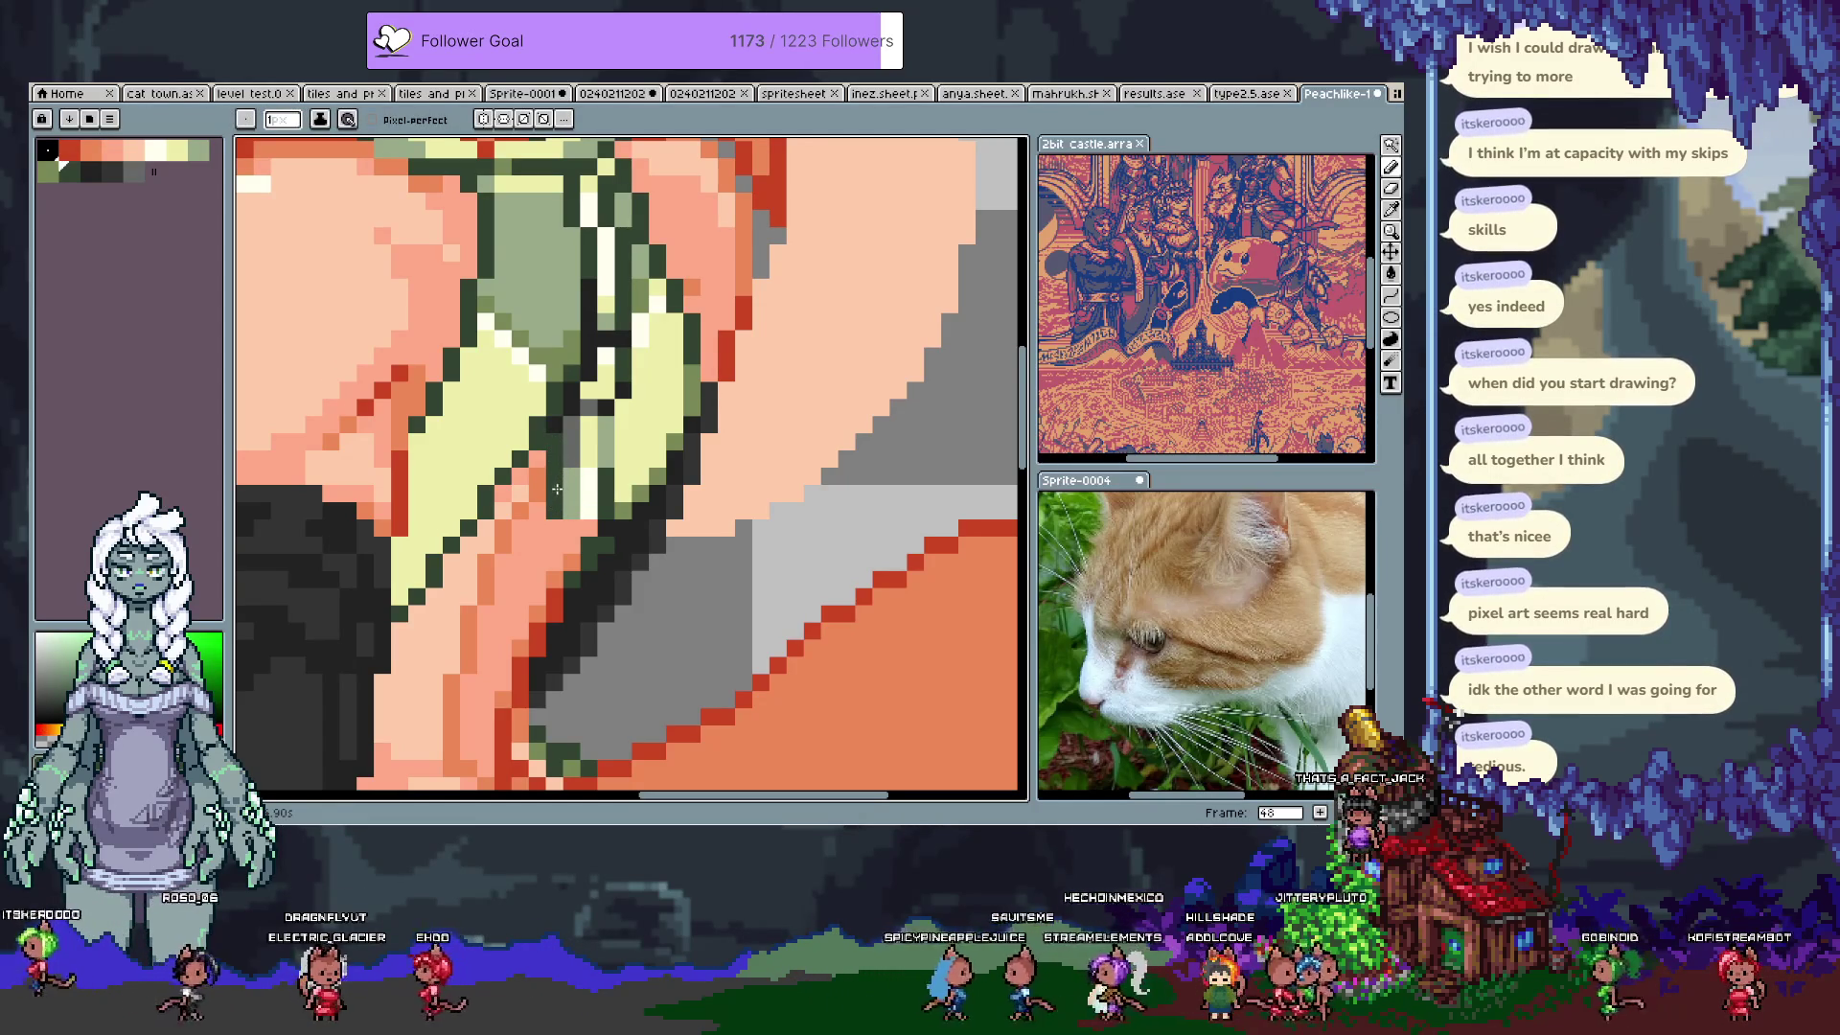
pyautogui.moveTo(595, 526); pyautogui.dragTo(548, 525)
# Step: Zoom out and recentre the whole sprite to check the result
pyautogui.press('v')
pyautogui.press('space')
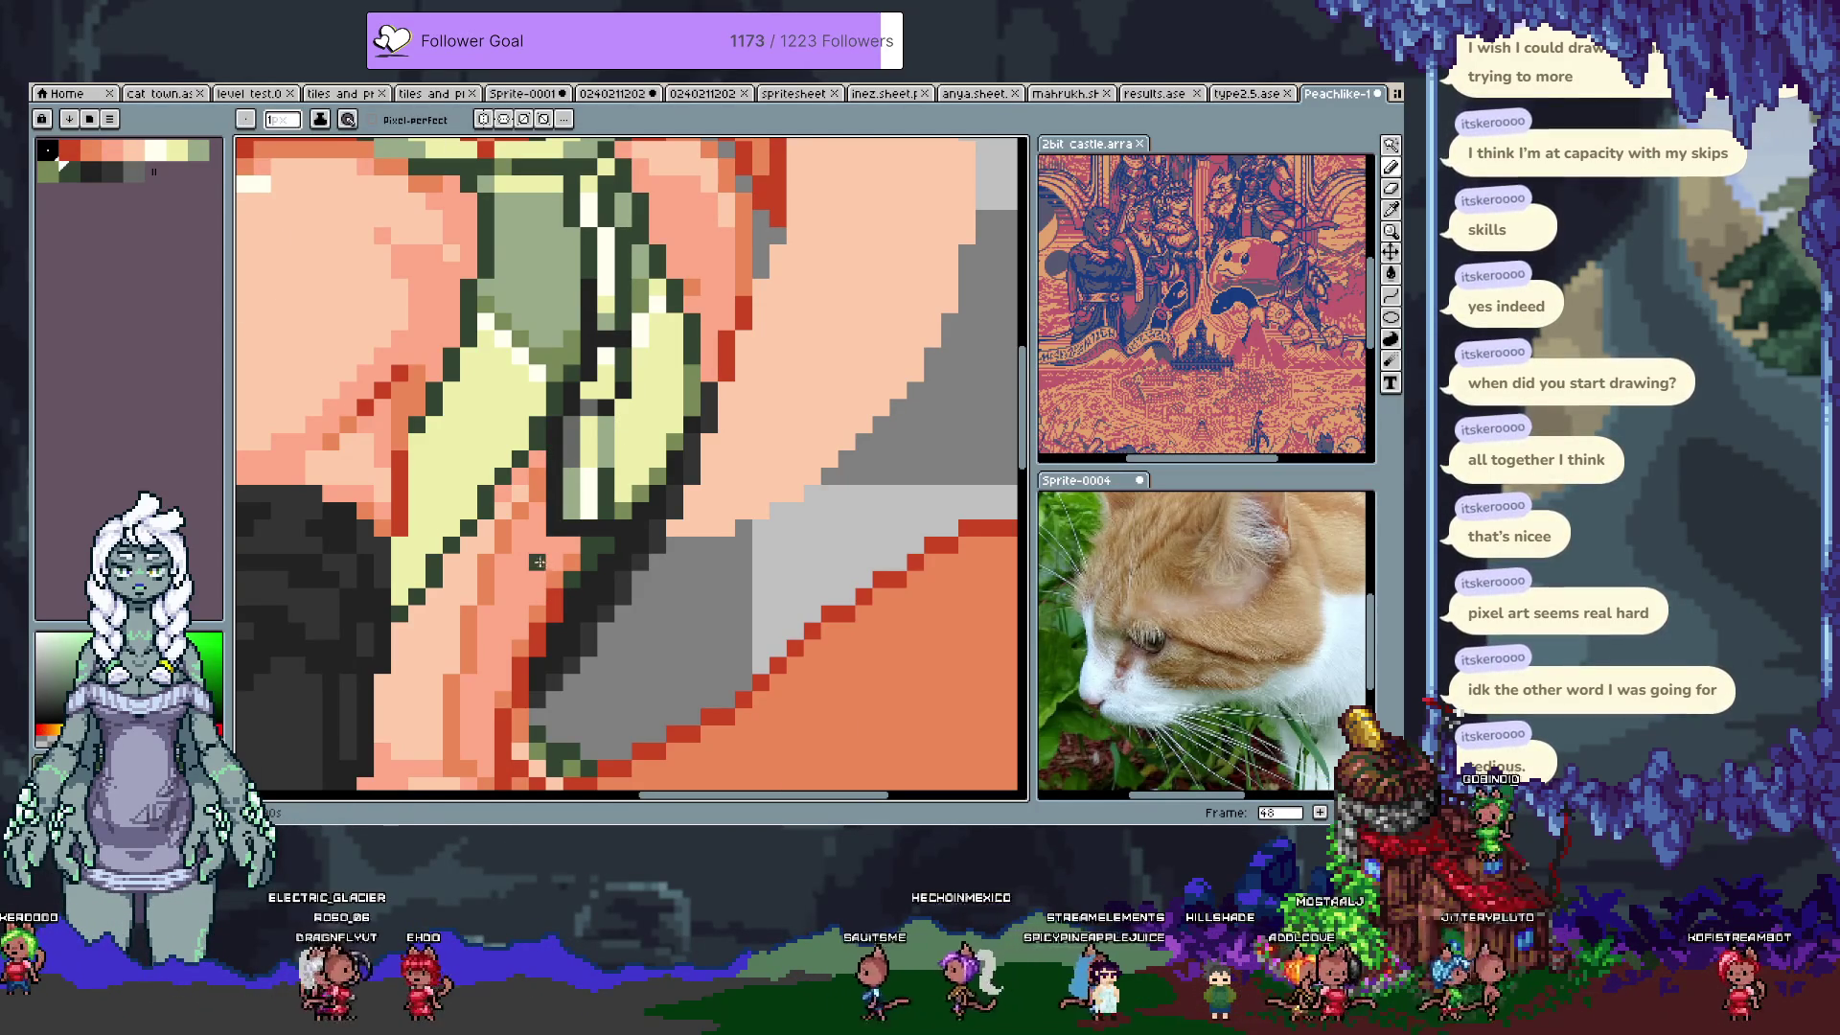
pyautogui.scroll(-5, 561, 575)
pyautogui.moveTo(566, 573); pyautogui.dragTo(592, 546)
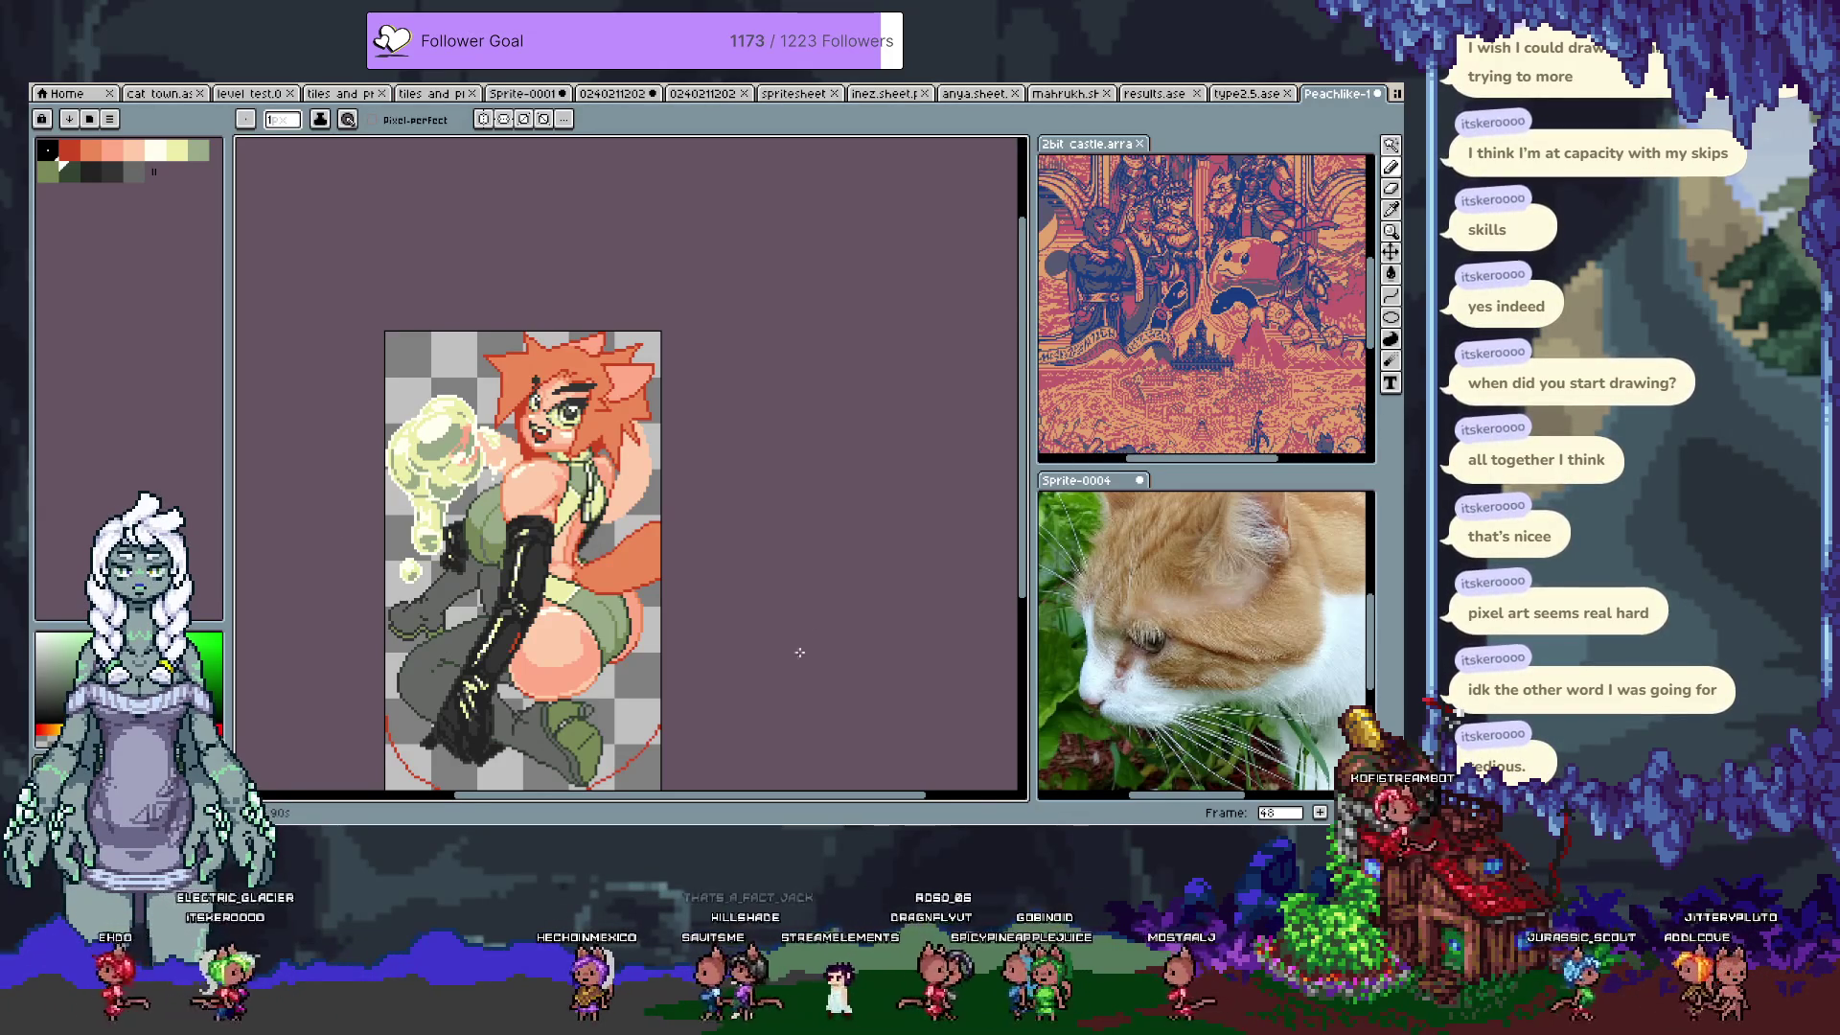
pyautogui.scroll(1, 628, 743)
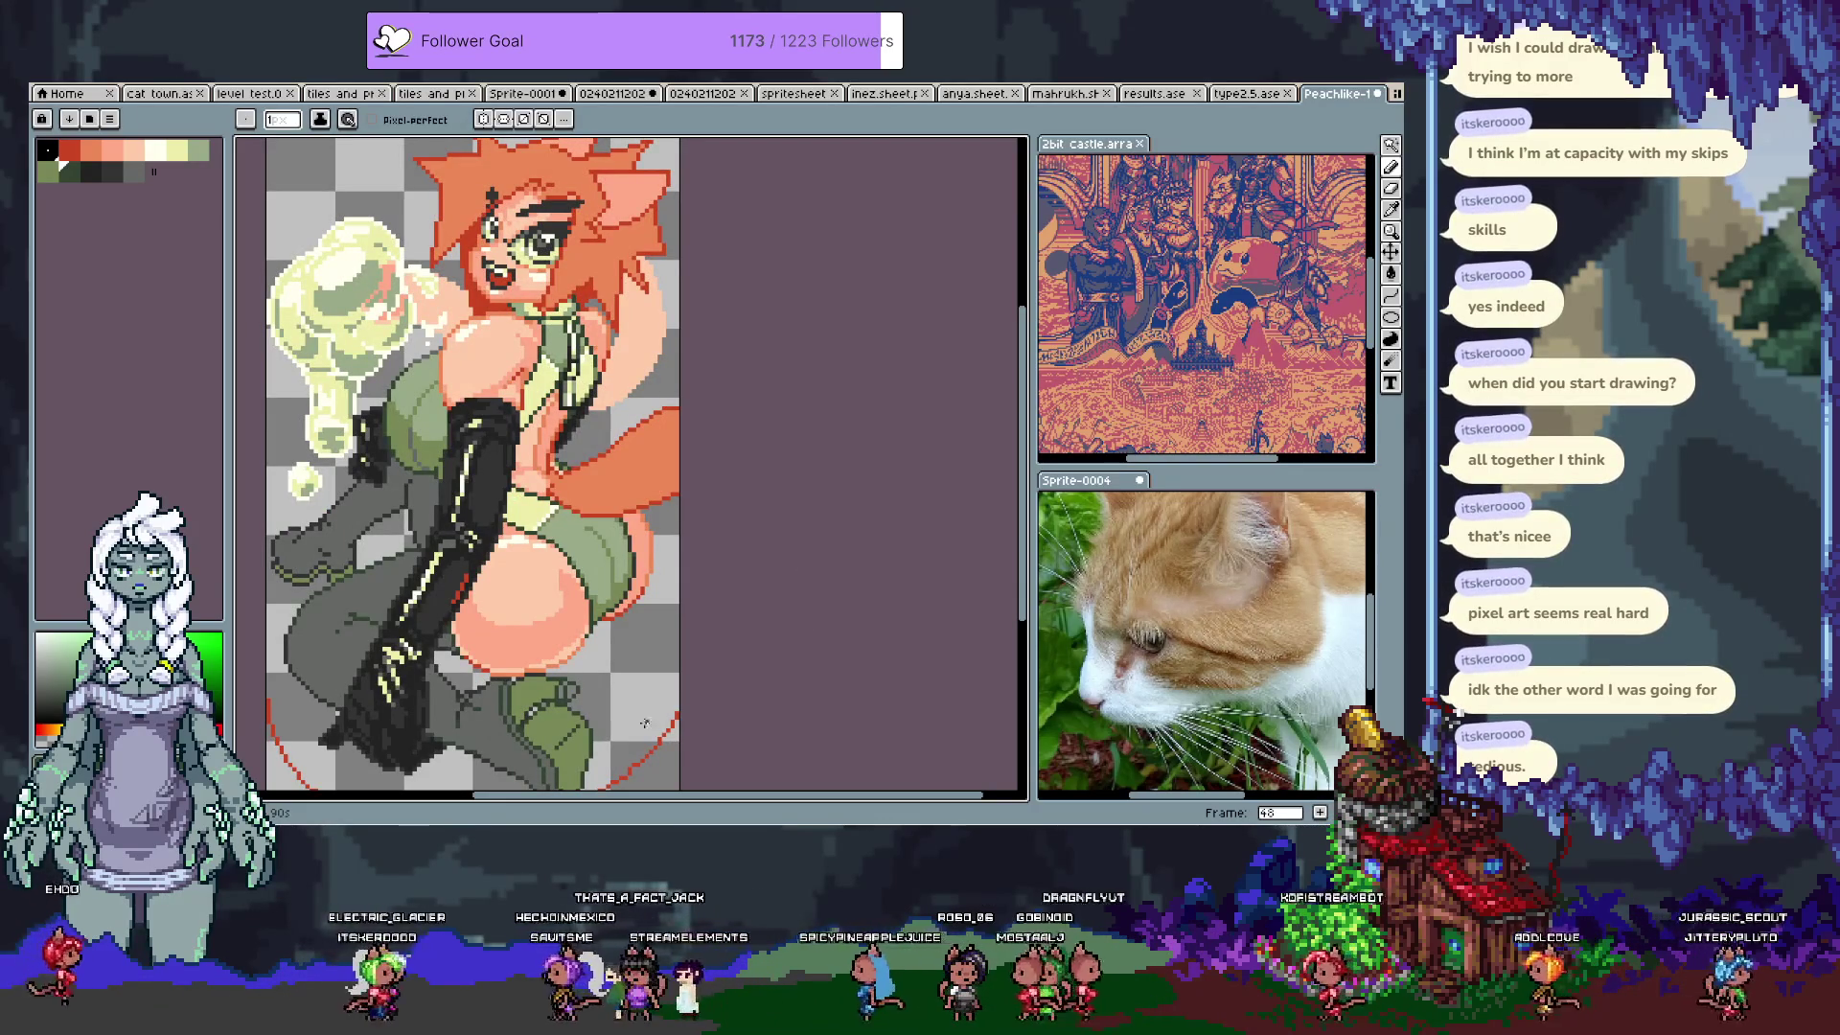
# Step: On the next frame, bucket-fill the chest with light cream and undo the extra fill
pyautogui.hotkey('alt', 'n')
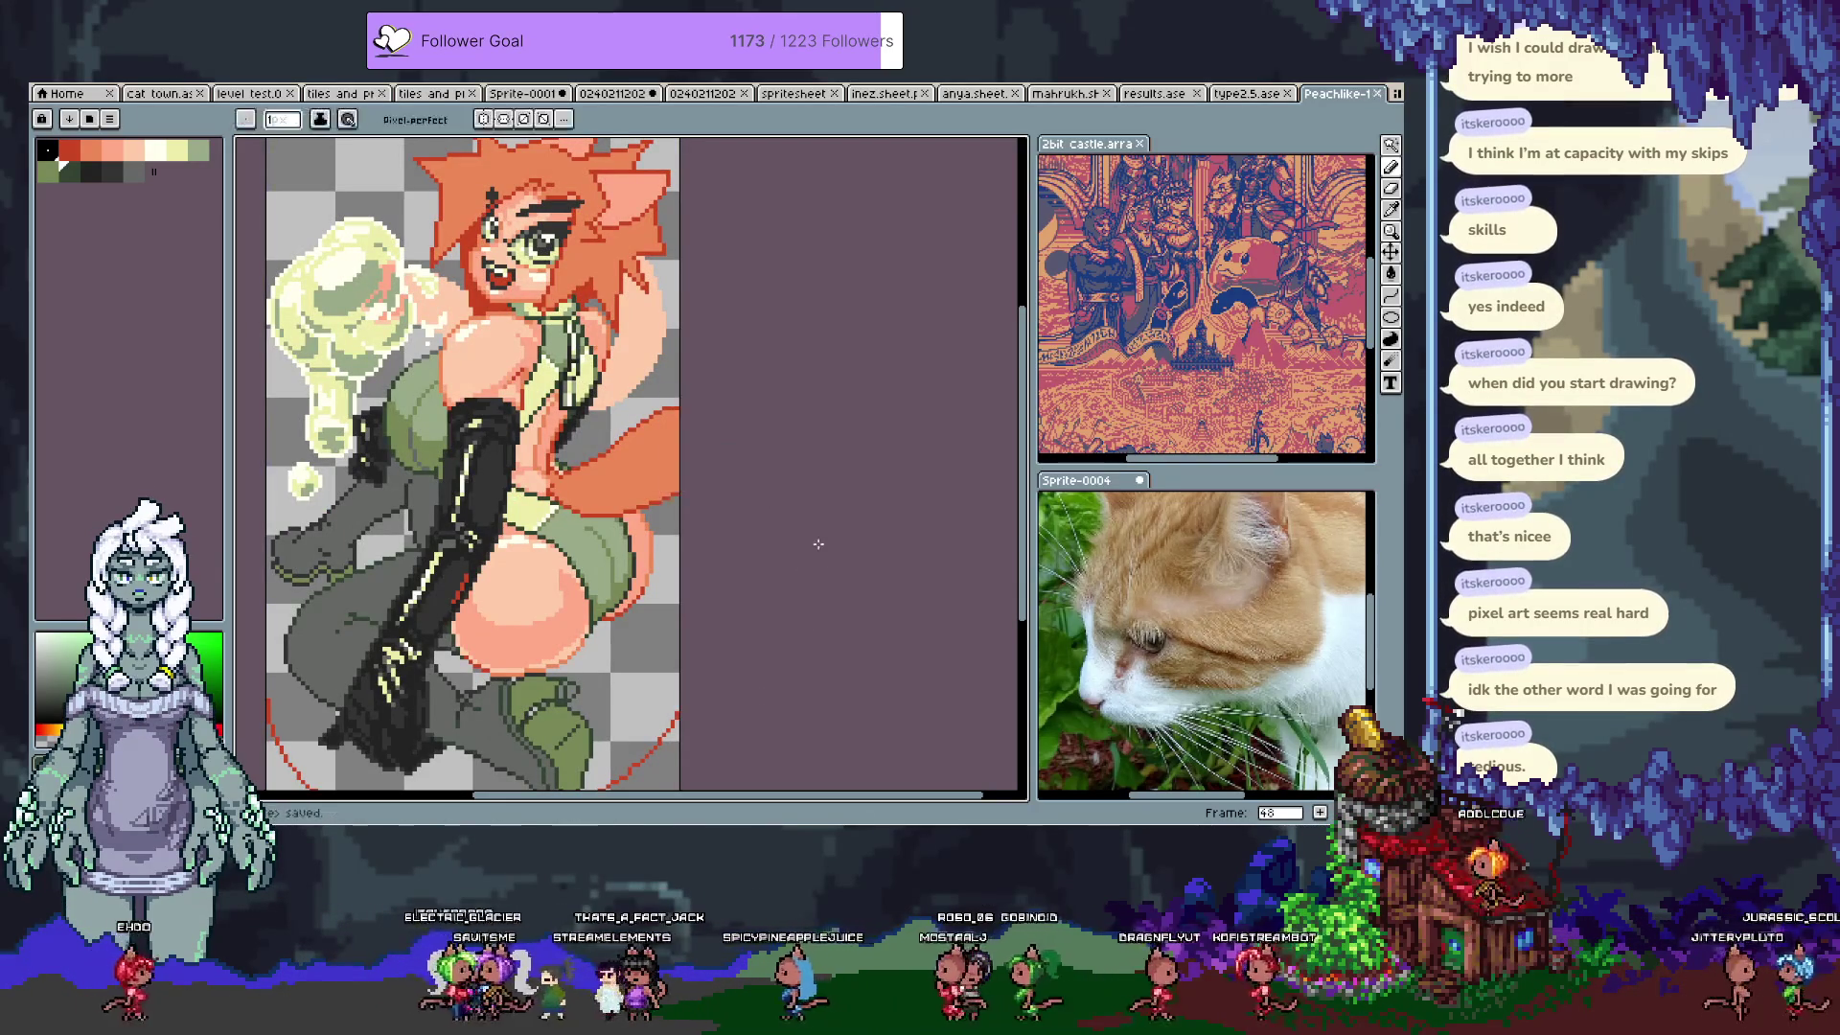
pyautogui.scroll(1, 441, 384)
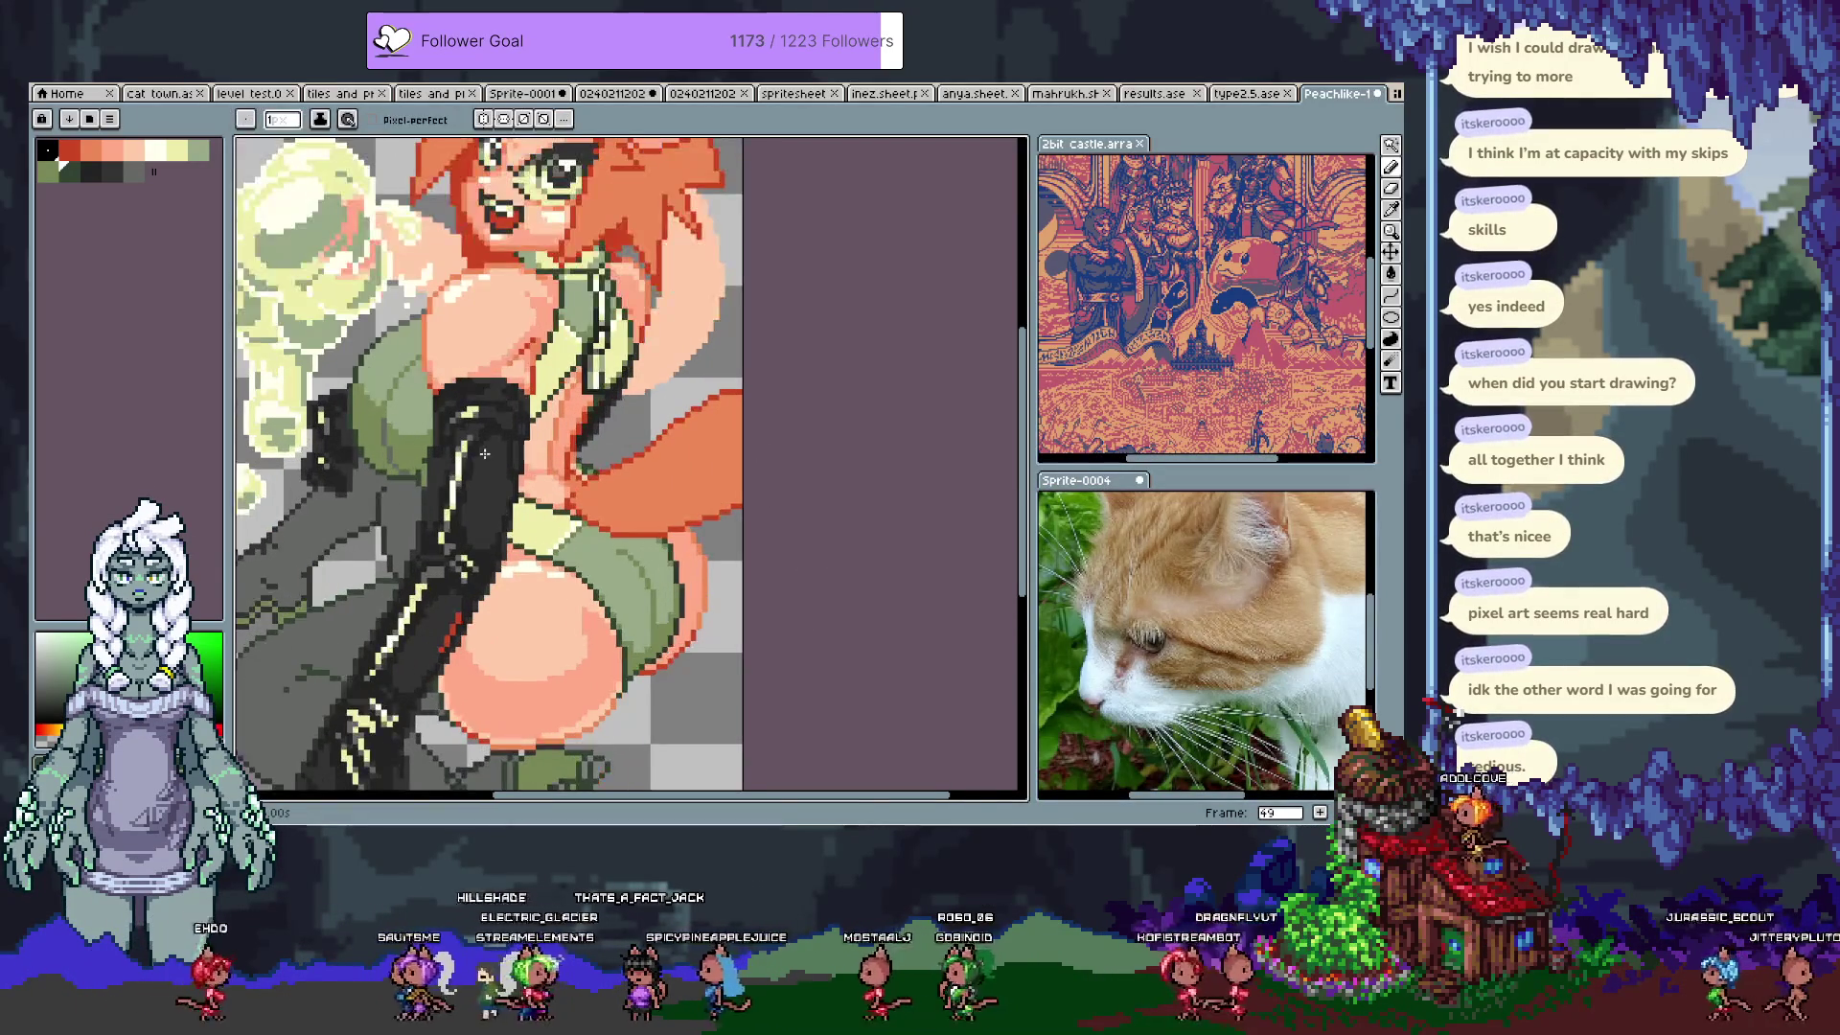
pyautogui.scroll(1, 443, 381)
pyautogui.click(154, 151)
pyautogui.click(515, 458)
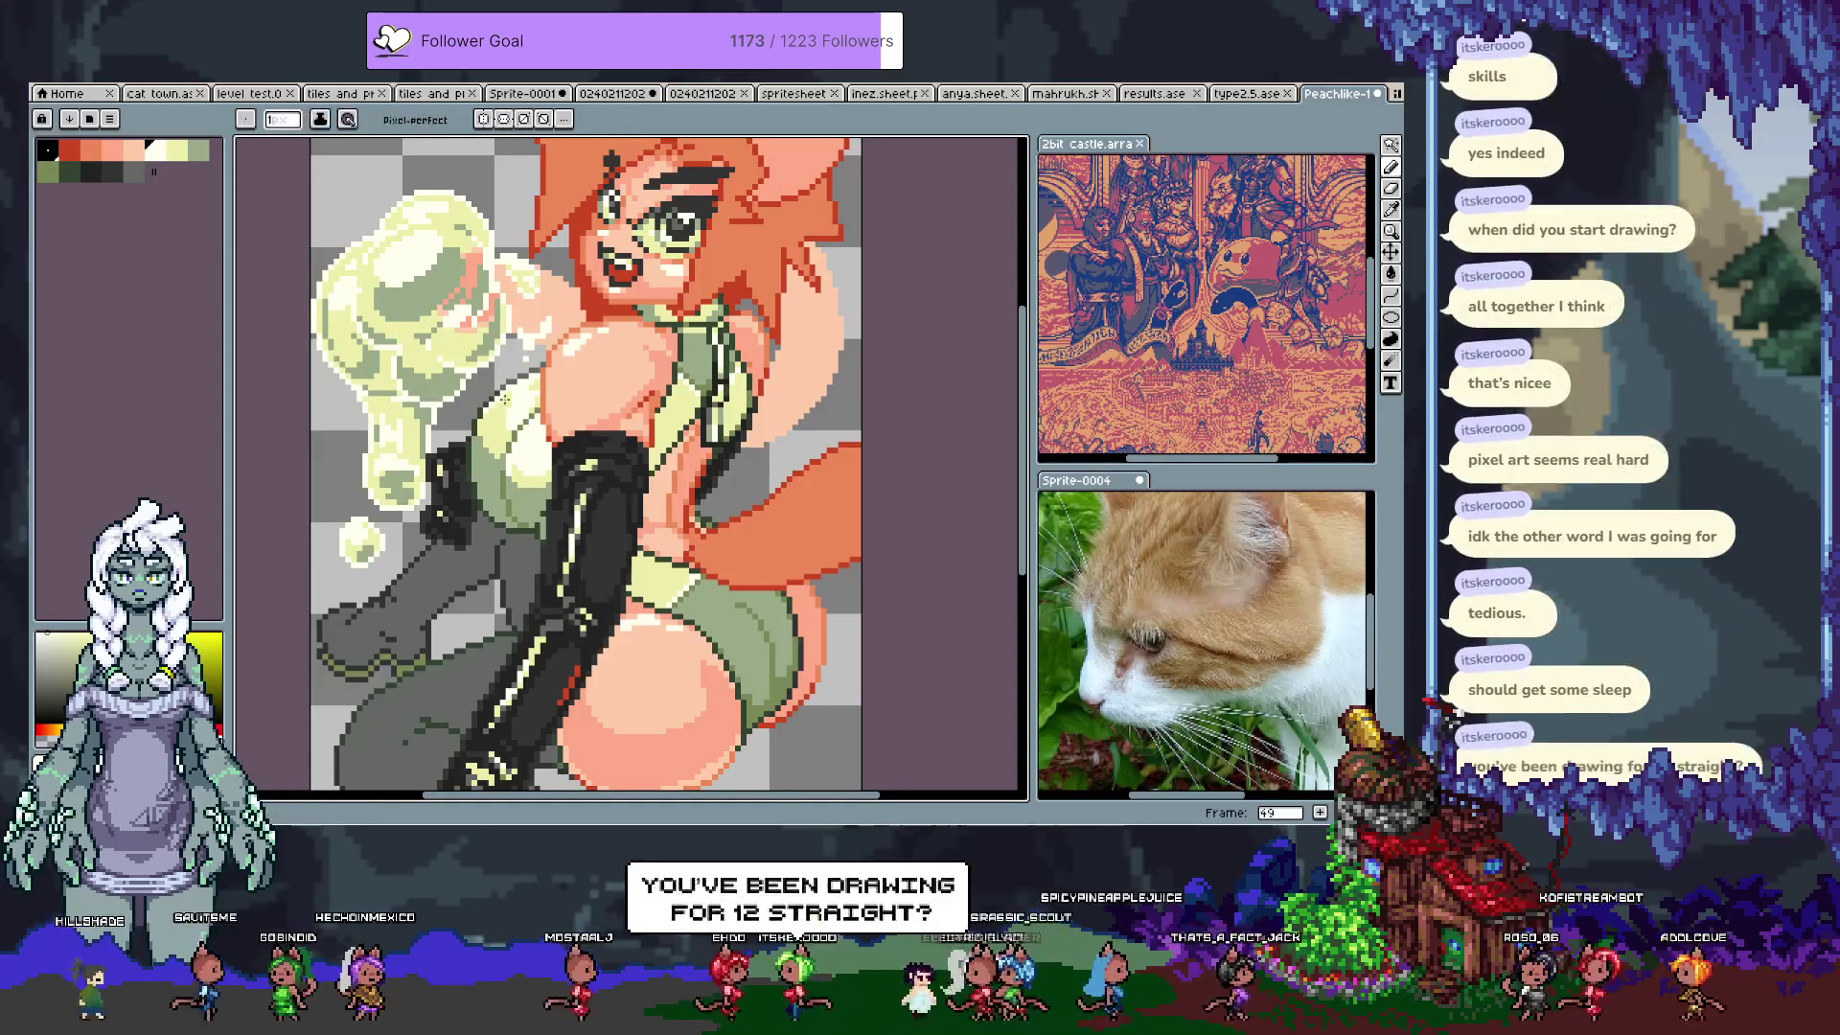
pyautogui.hotkey('ctrl', 'z')
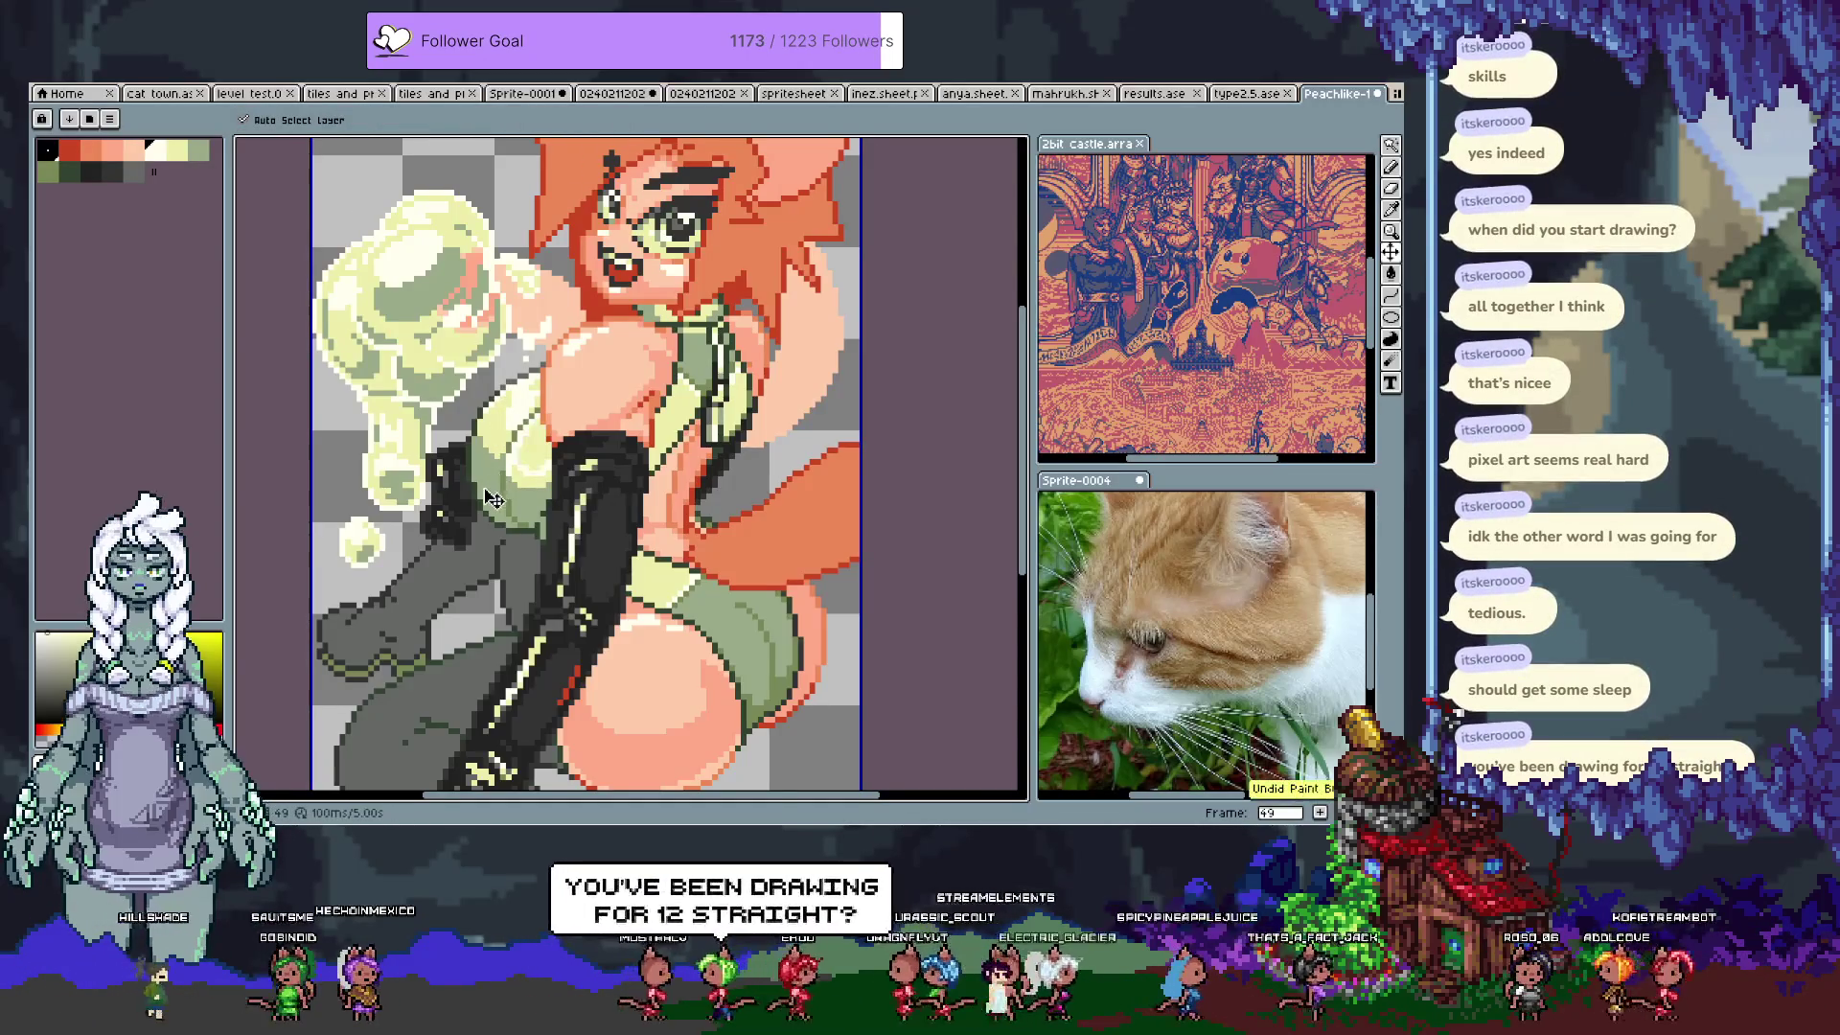
pyautogui.press('b')
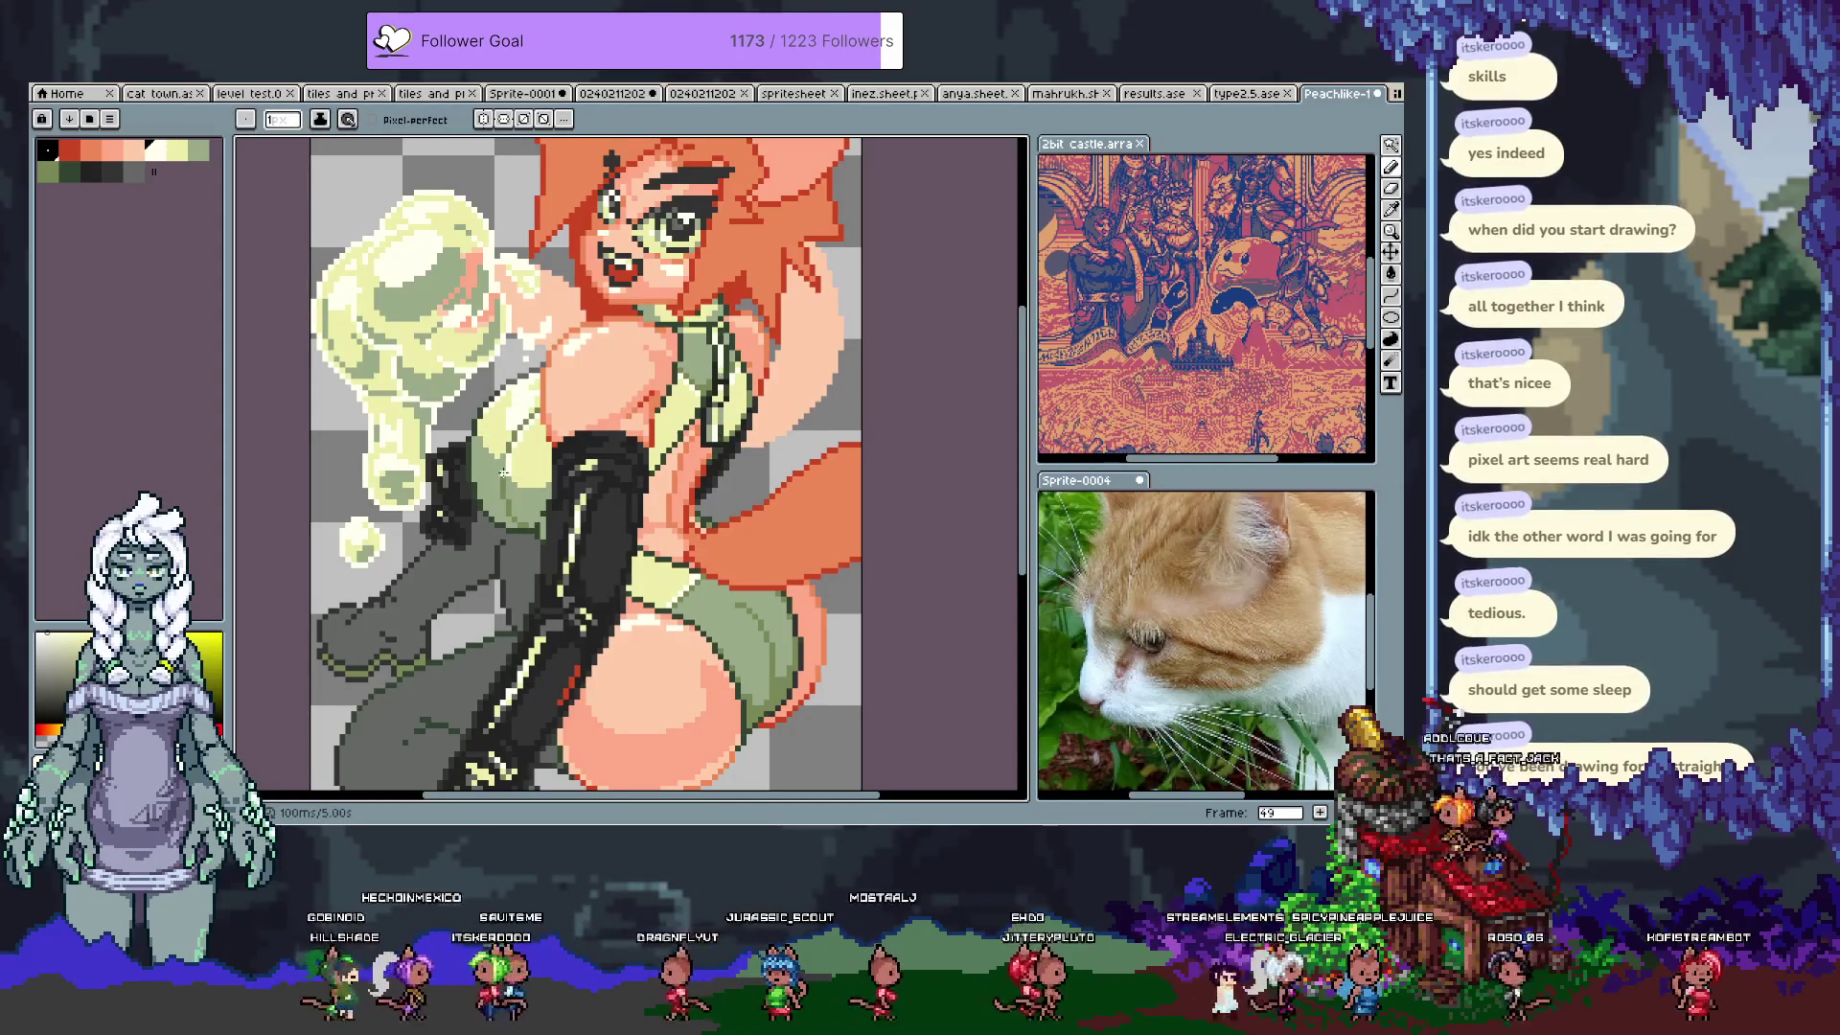
# Step: Retouch the chest with sampled pale yellow and green, undoing one edit
pyautogui.keyDown('alt'); pyautogui.click(506, 520); pyautogui.keyUp('alt')
pyautogui.keyDown('alt'); pyautogui.click(481, 464); pyautogui.keyUp('alt')
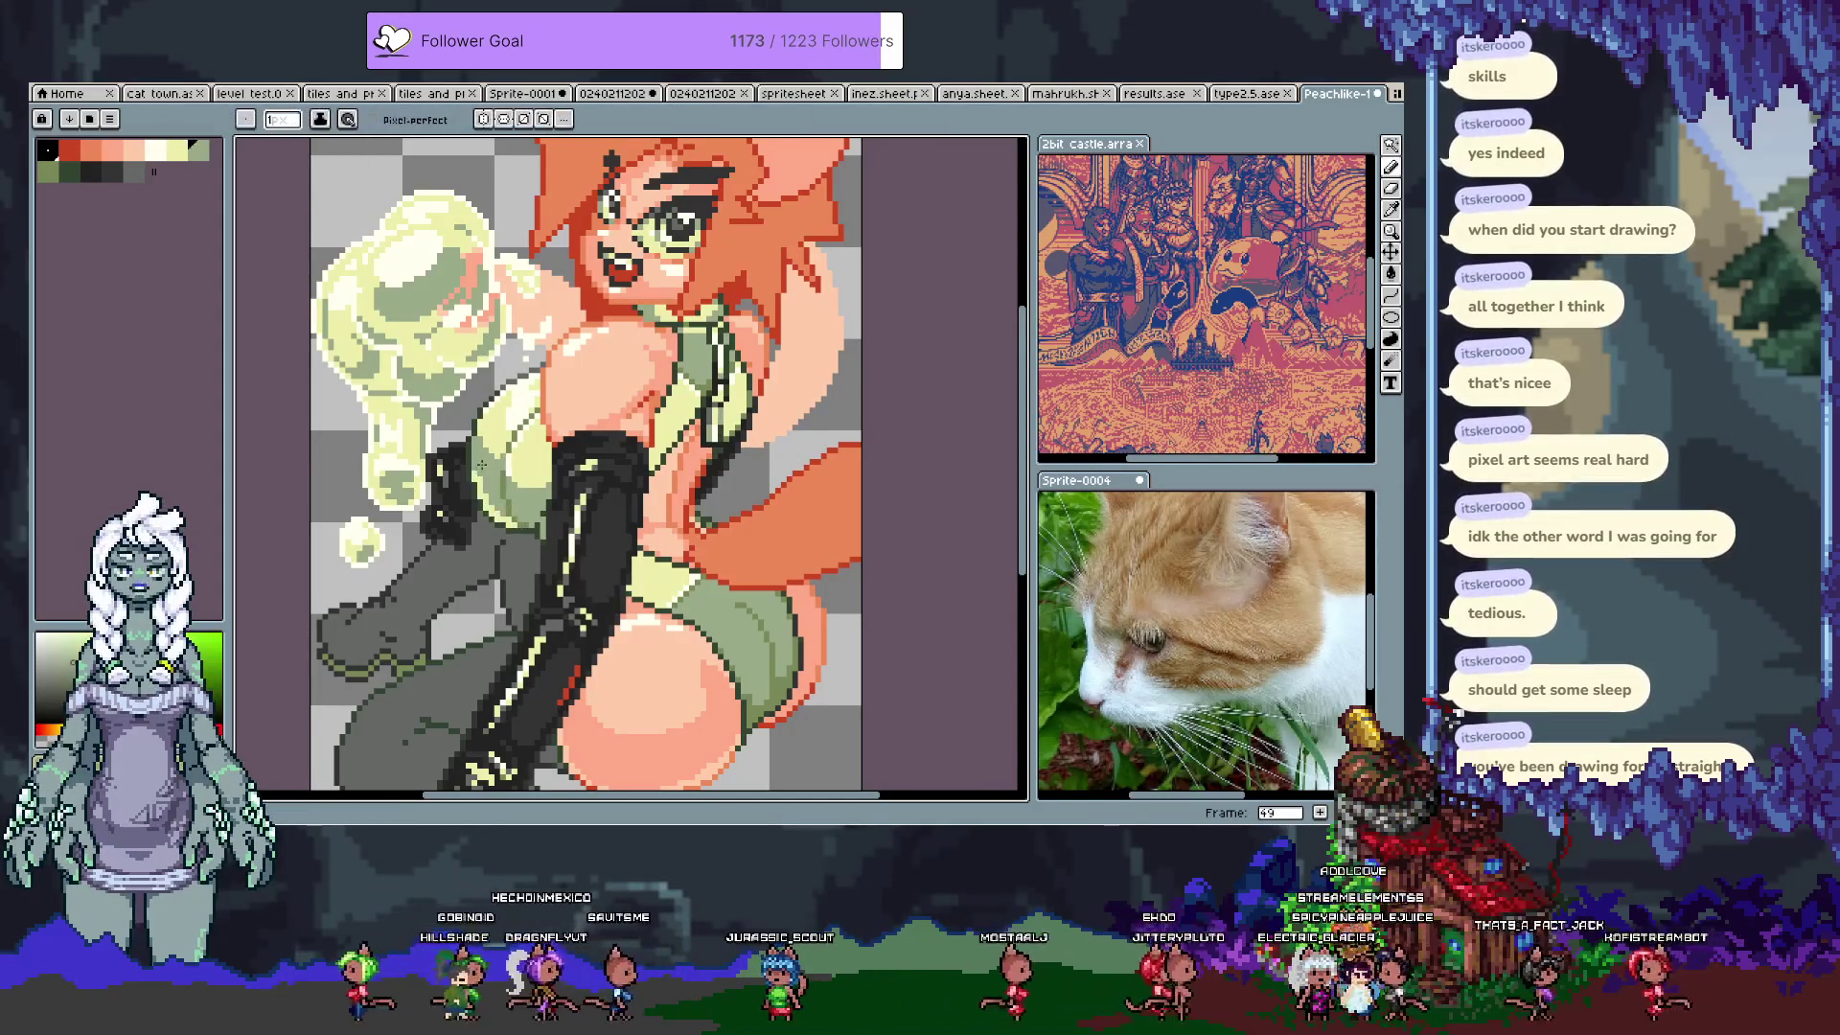
pyautogui.keyDown('alt'); pyautogui.click(517, 527); pyautogui.keyUp('alt')
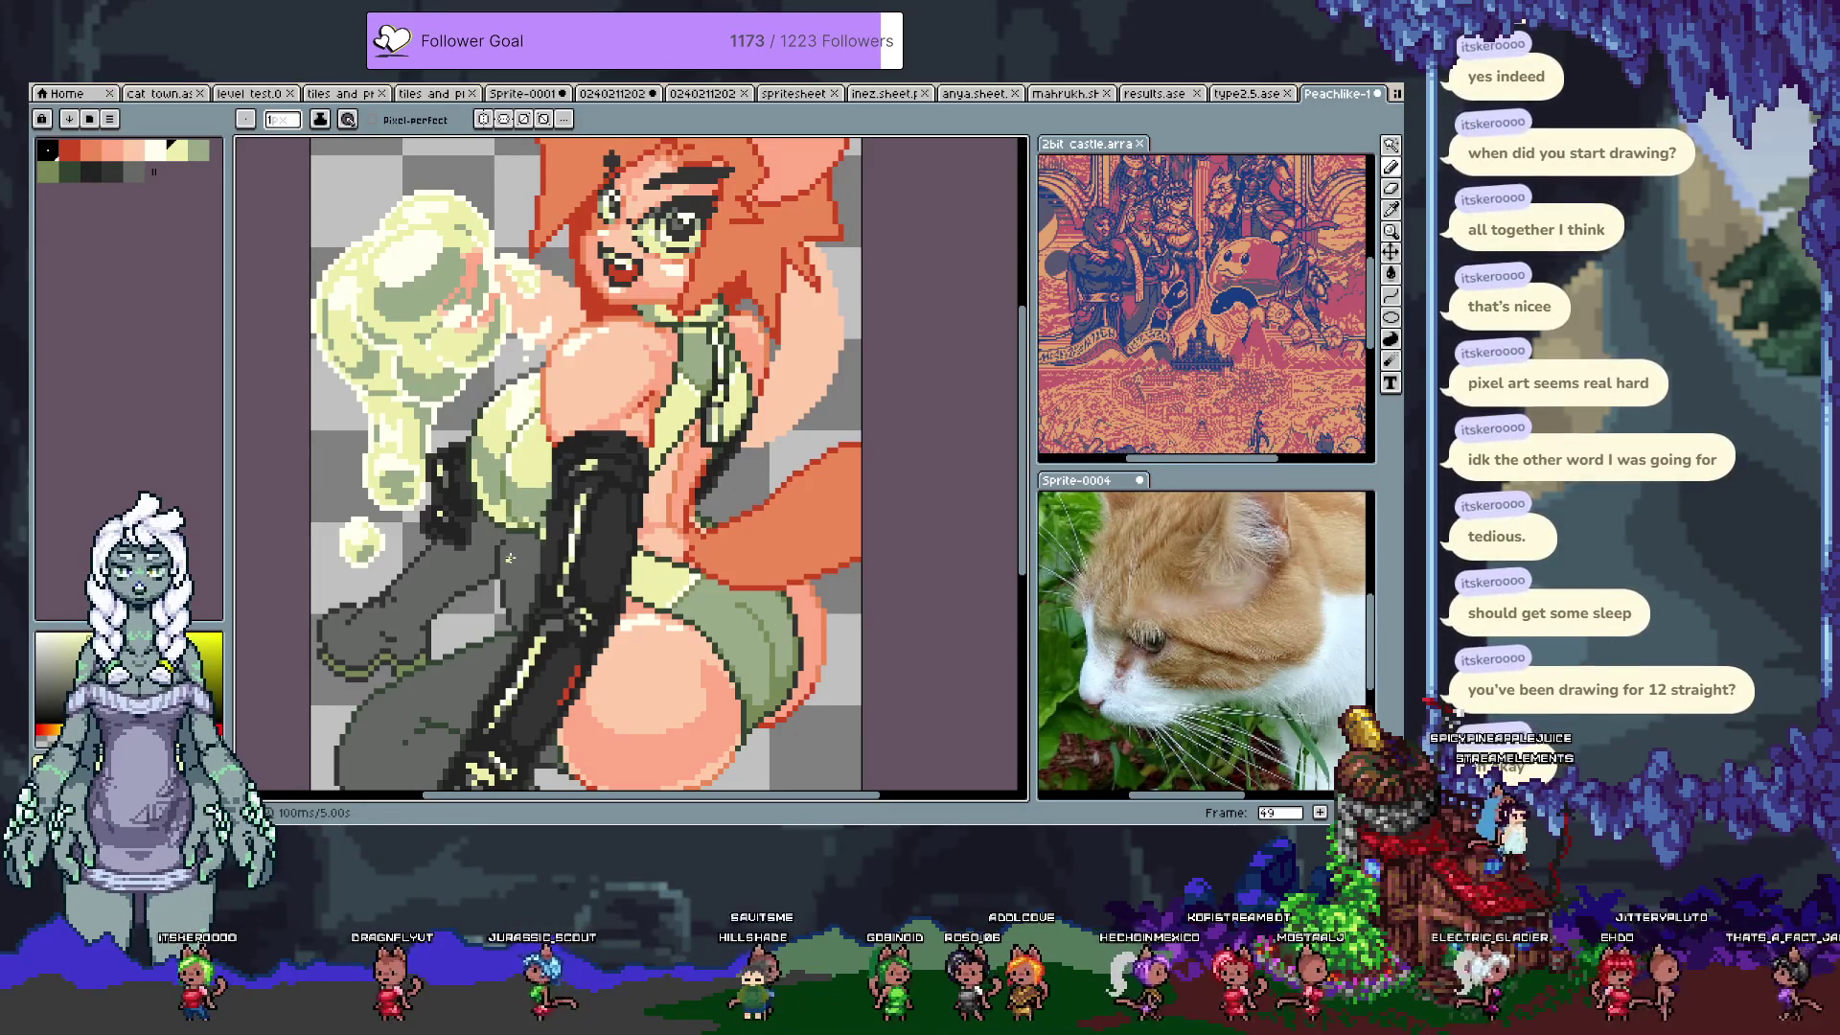
pyautogui.hotkey('ctrl', 'z')
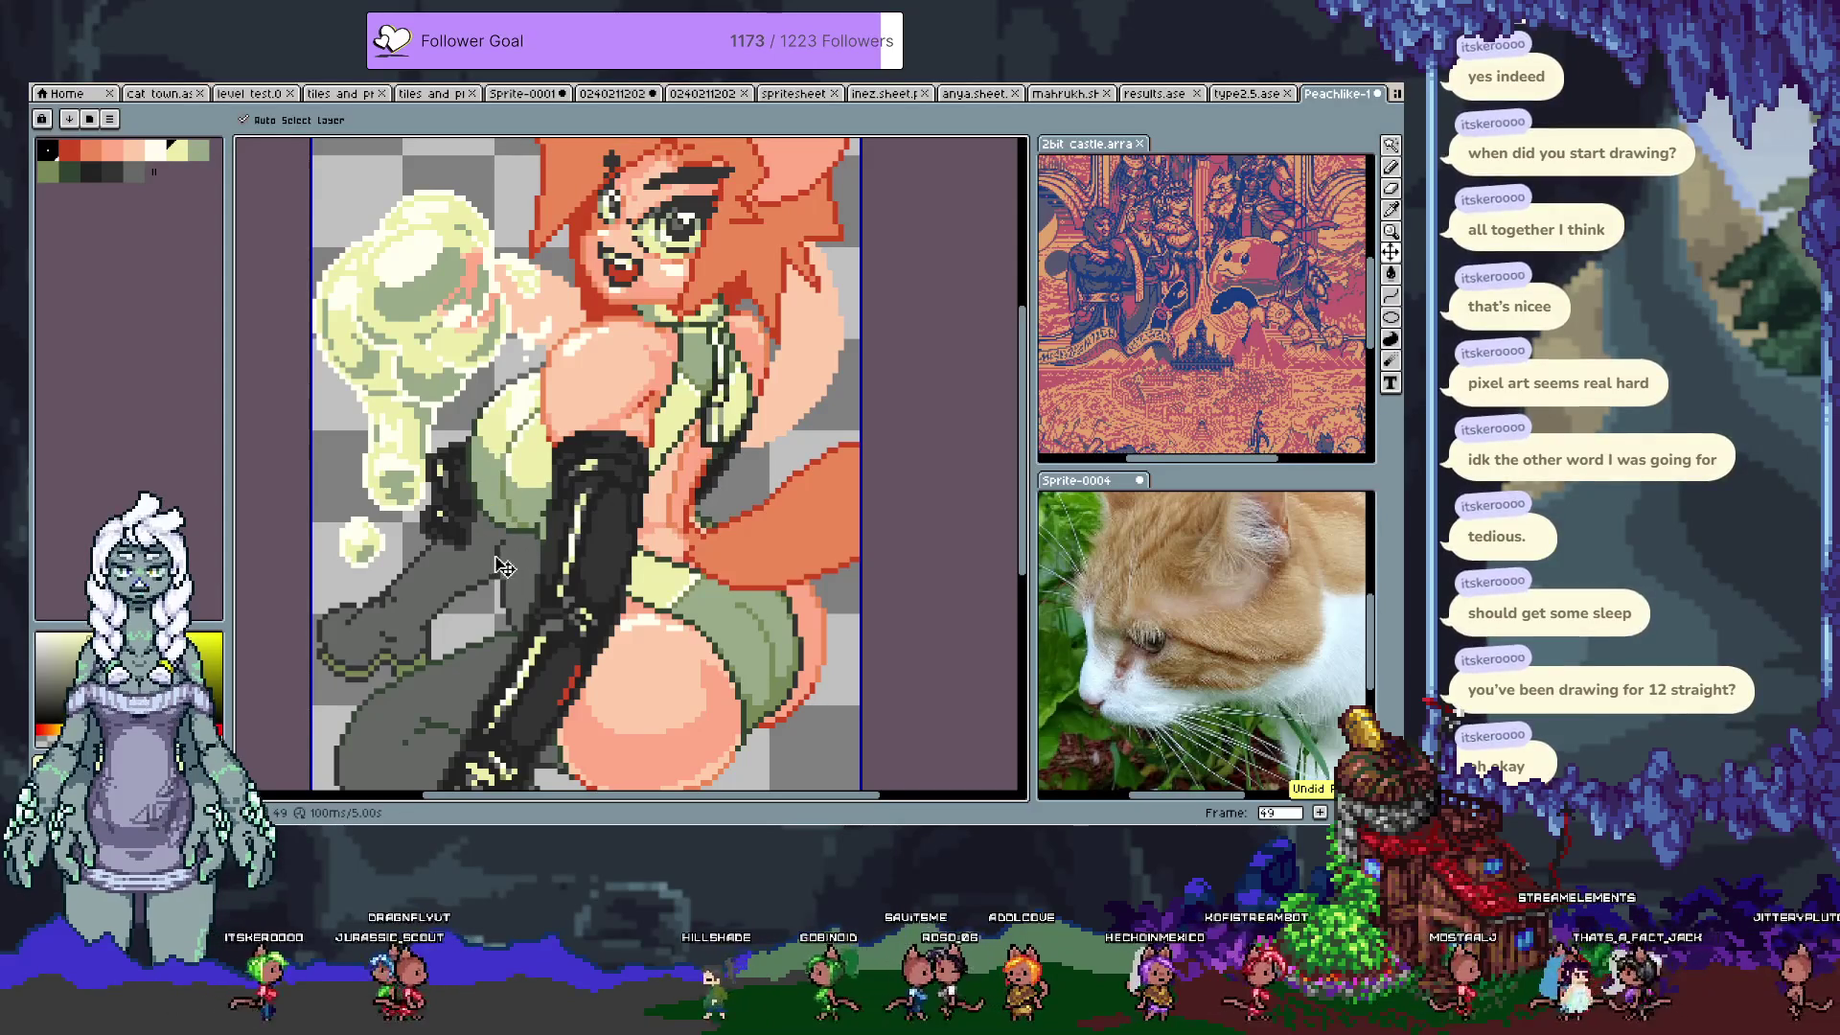
pyautogui.press('alt')
pyautogui.press('b')
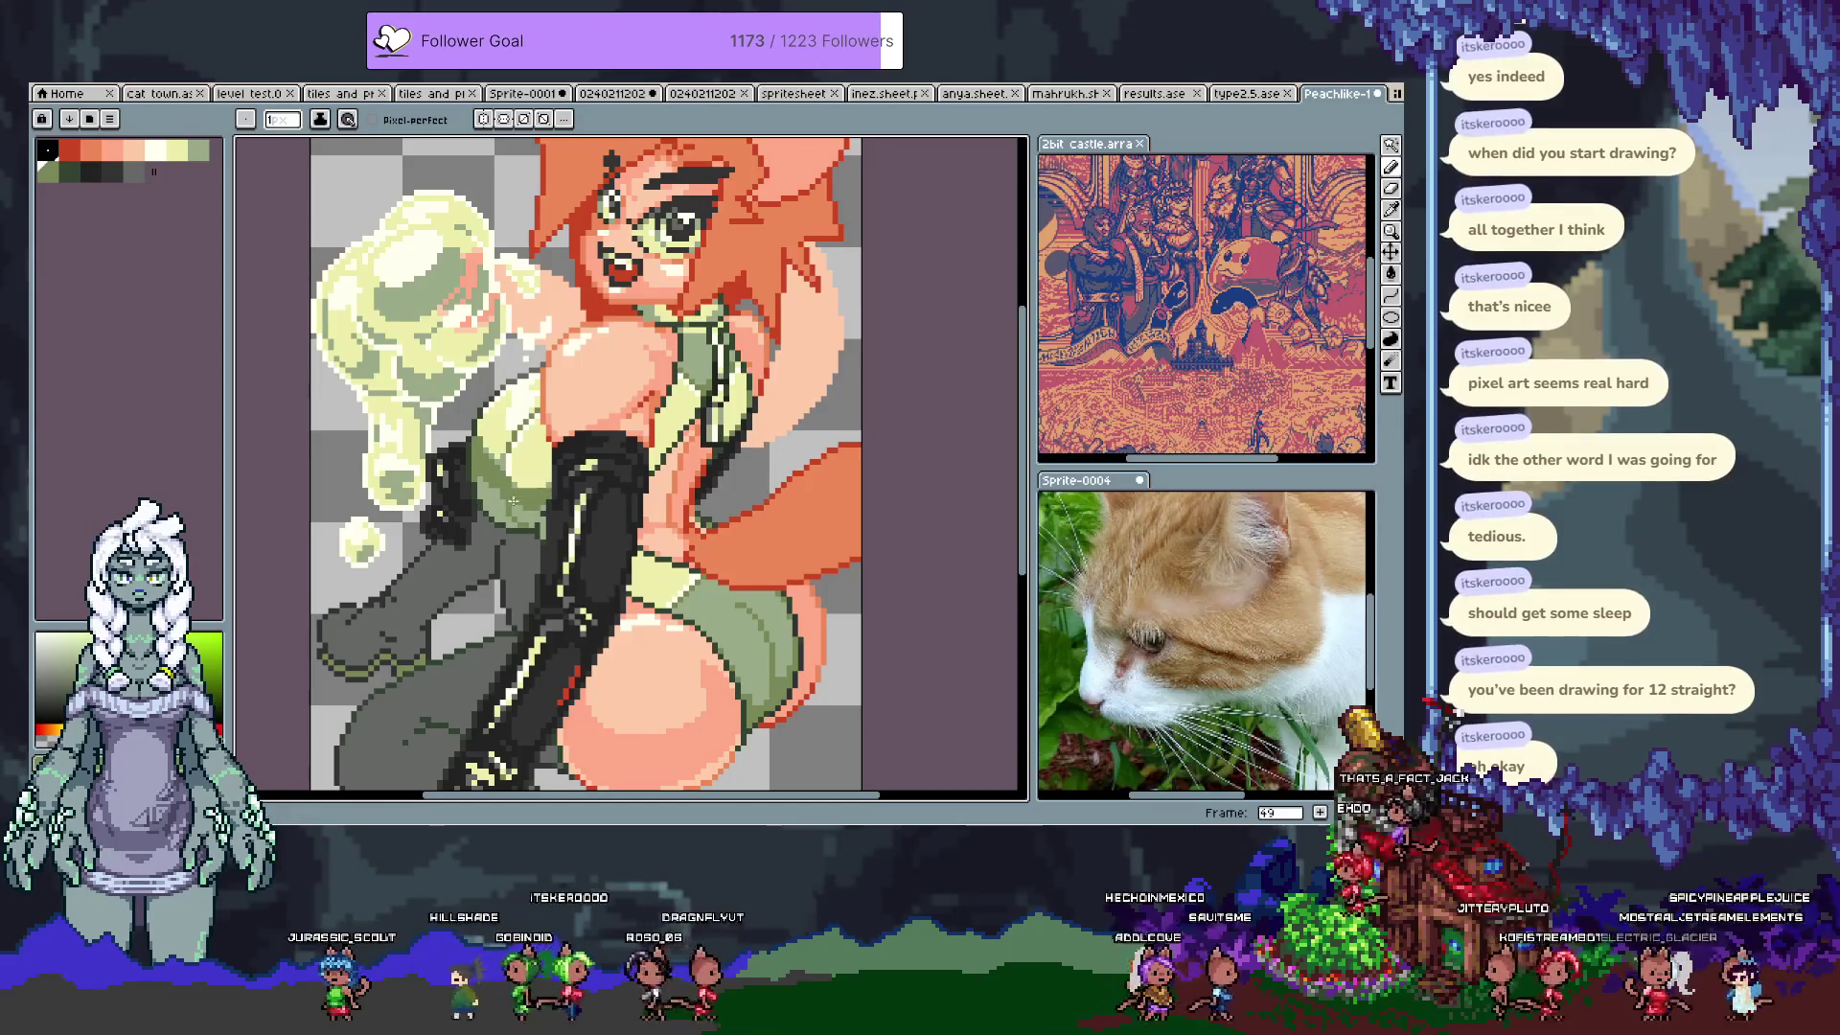
# Step: Shade the chest with sampled light green and yellow-green, undoing the last stroke
pyautogui.keyDown('alt'); pyautogui.click(530, 506); pyautogui.keyUp('alt')
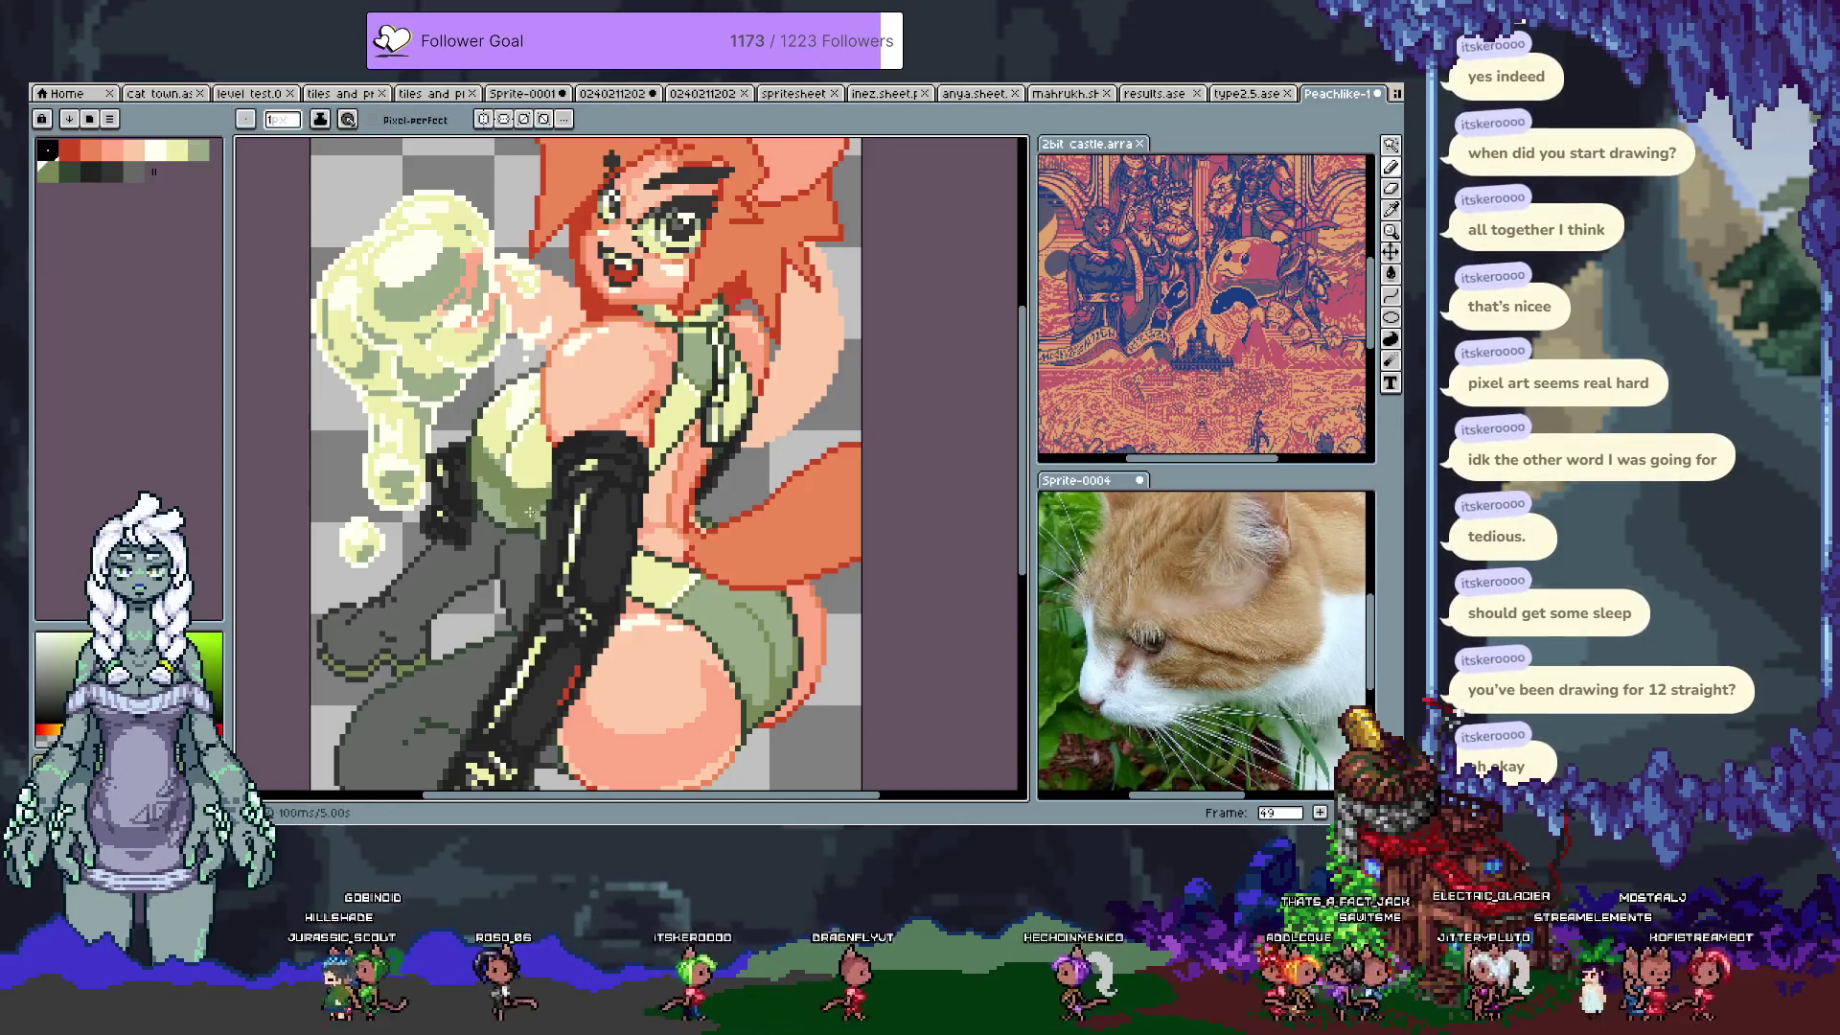
pyautogui.keyDown('alt'); pyautogui.click(537, 515); pyautogui.keyUp('alt')
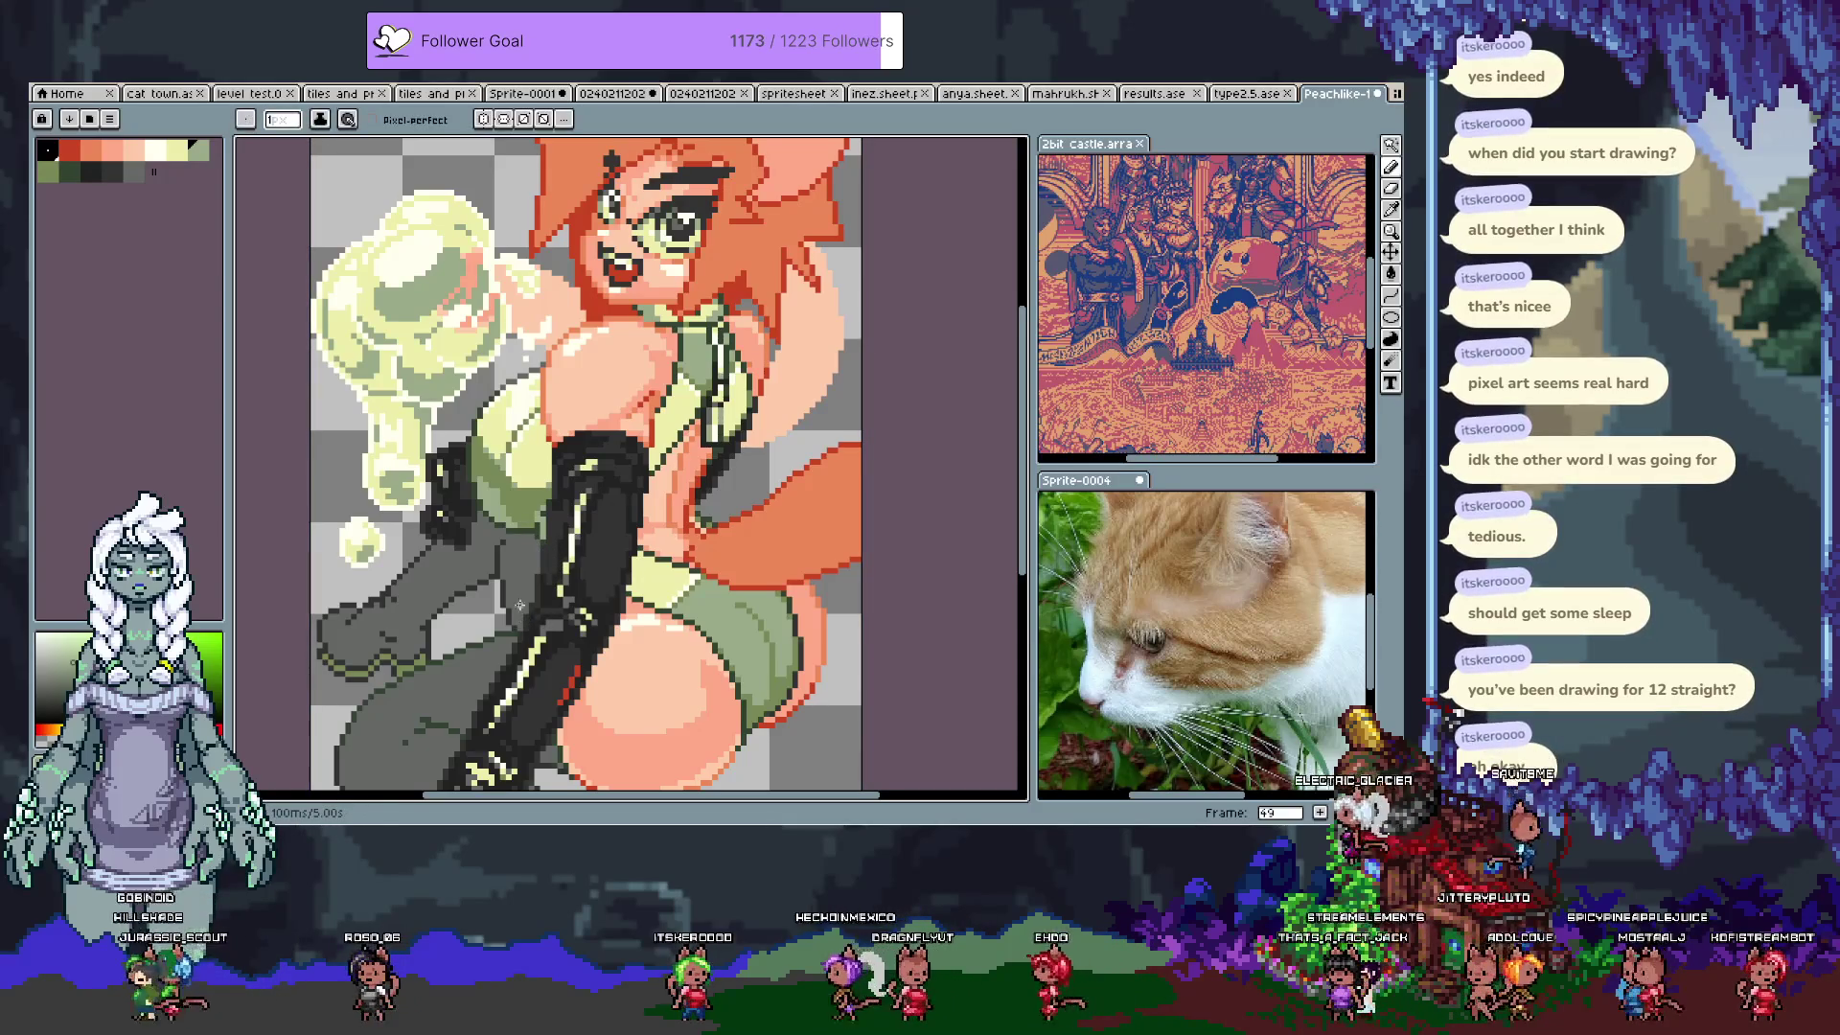
pyautogui.keyDown('alt'); pyautogui.click(515, 476); pyautogui.keyUp('alt')
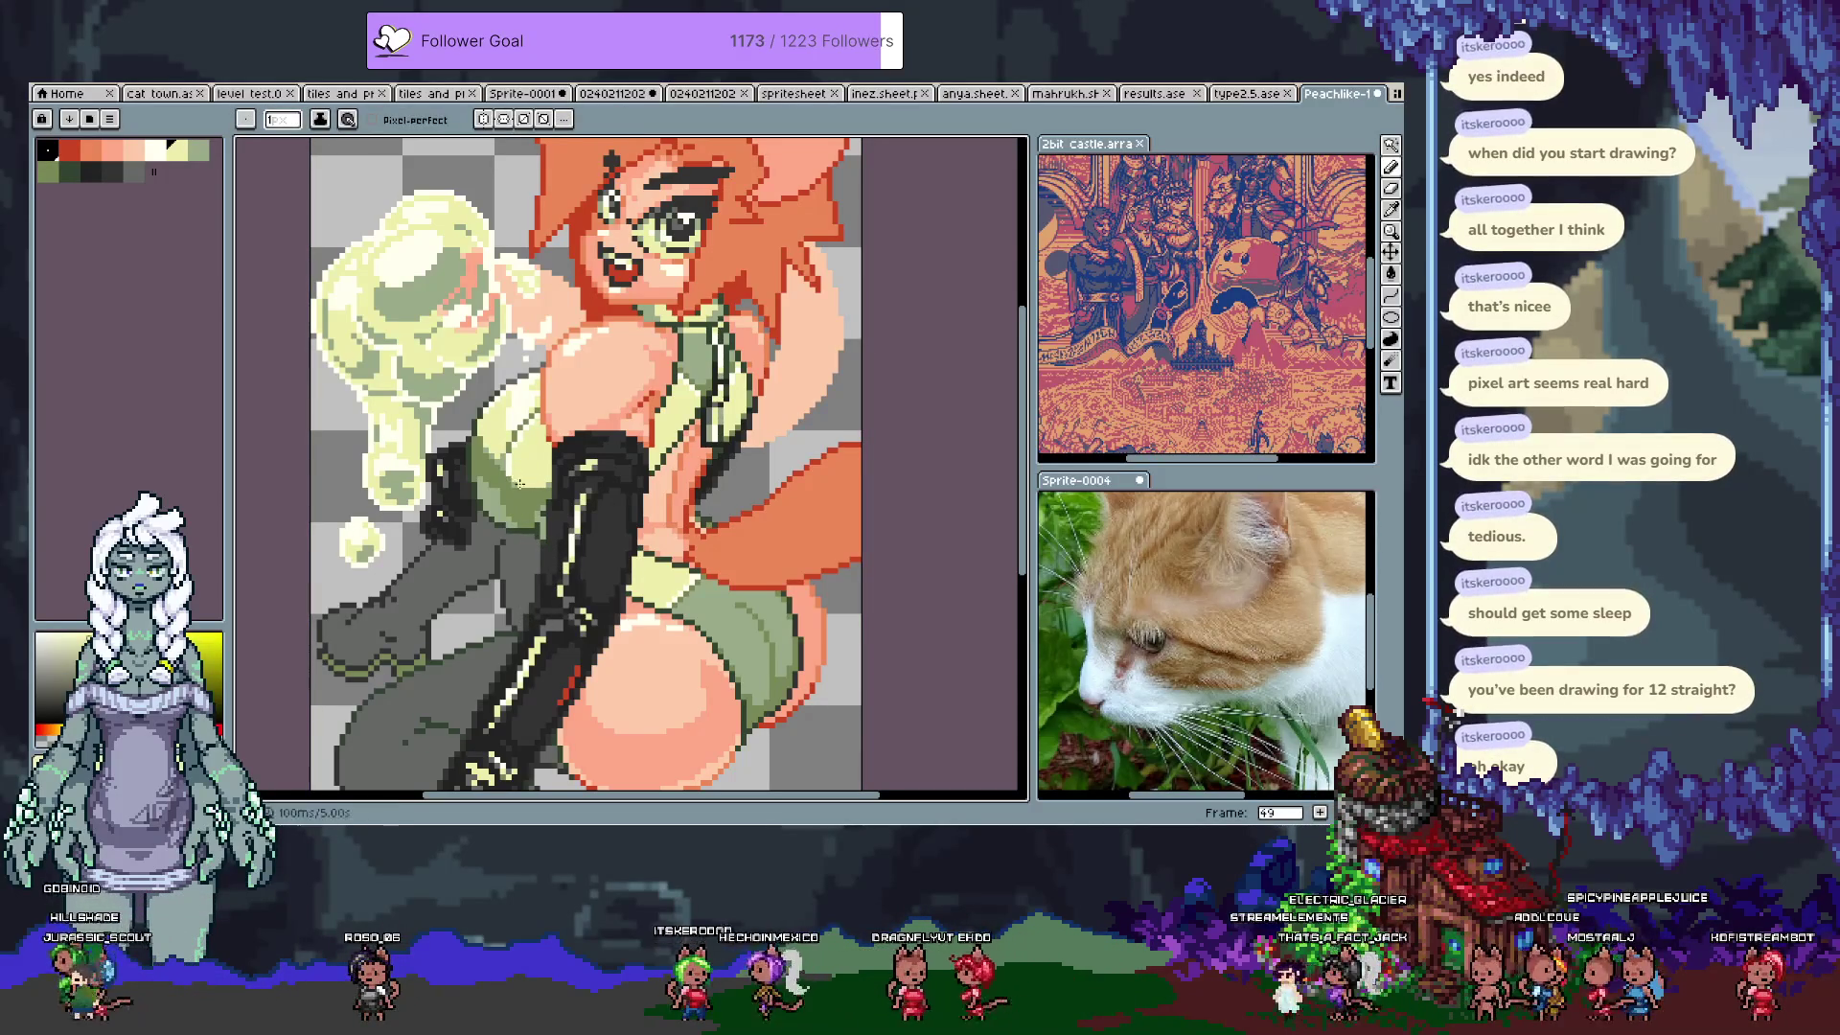
pyautogui.keyDown('alt'); pyautogui.click(524, 489); pyautogui.keyUp('alt')
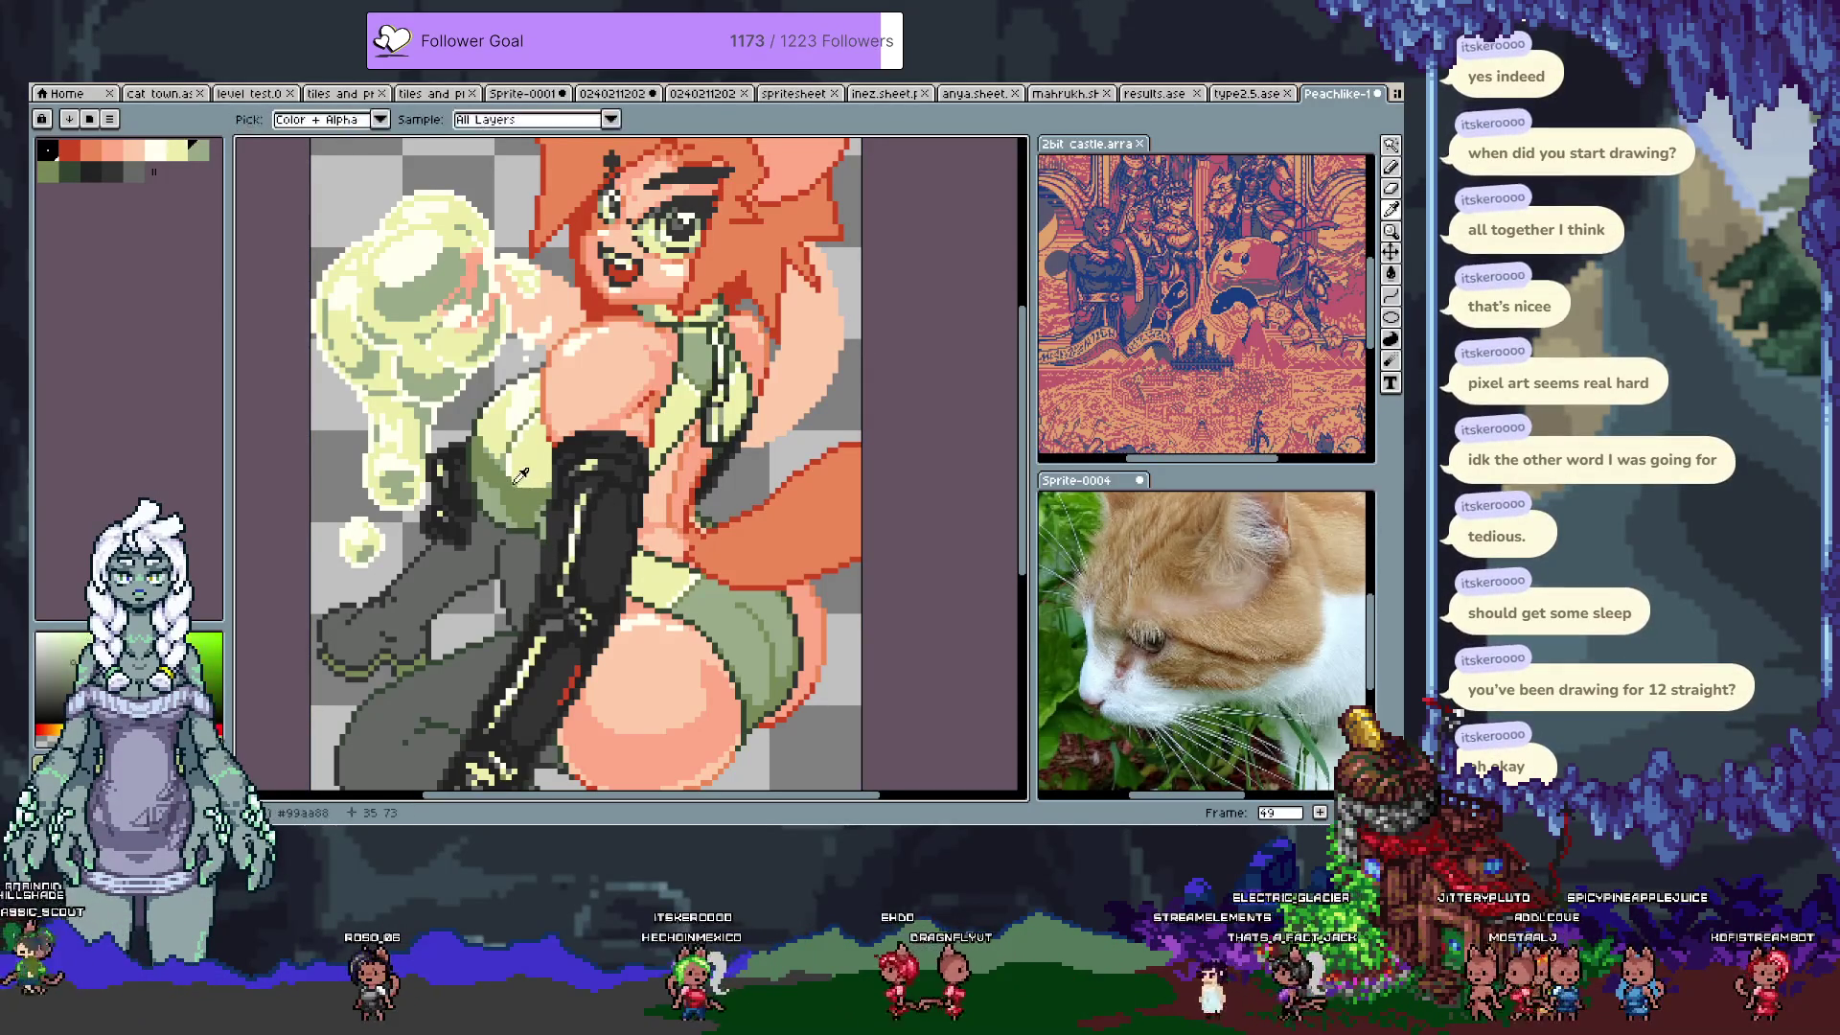
pyautogui.hotkey('ctrl', 'z')
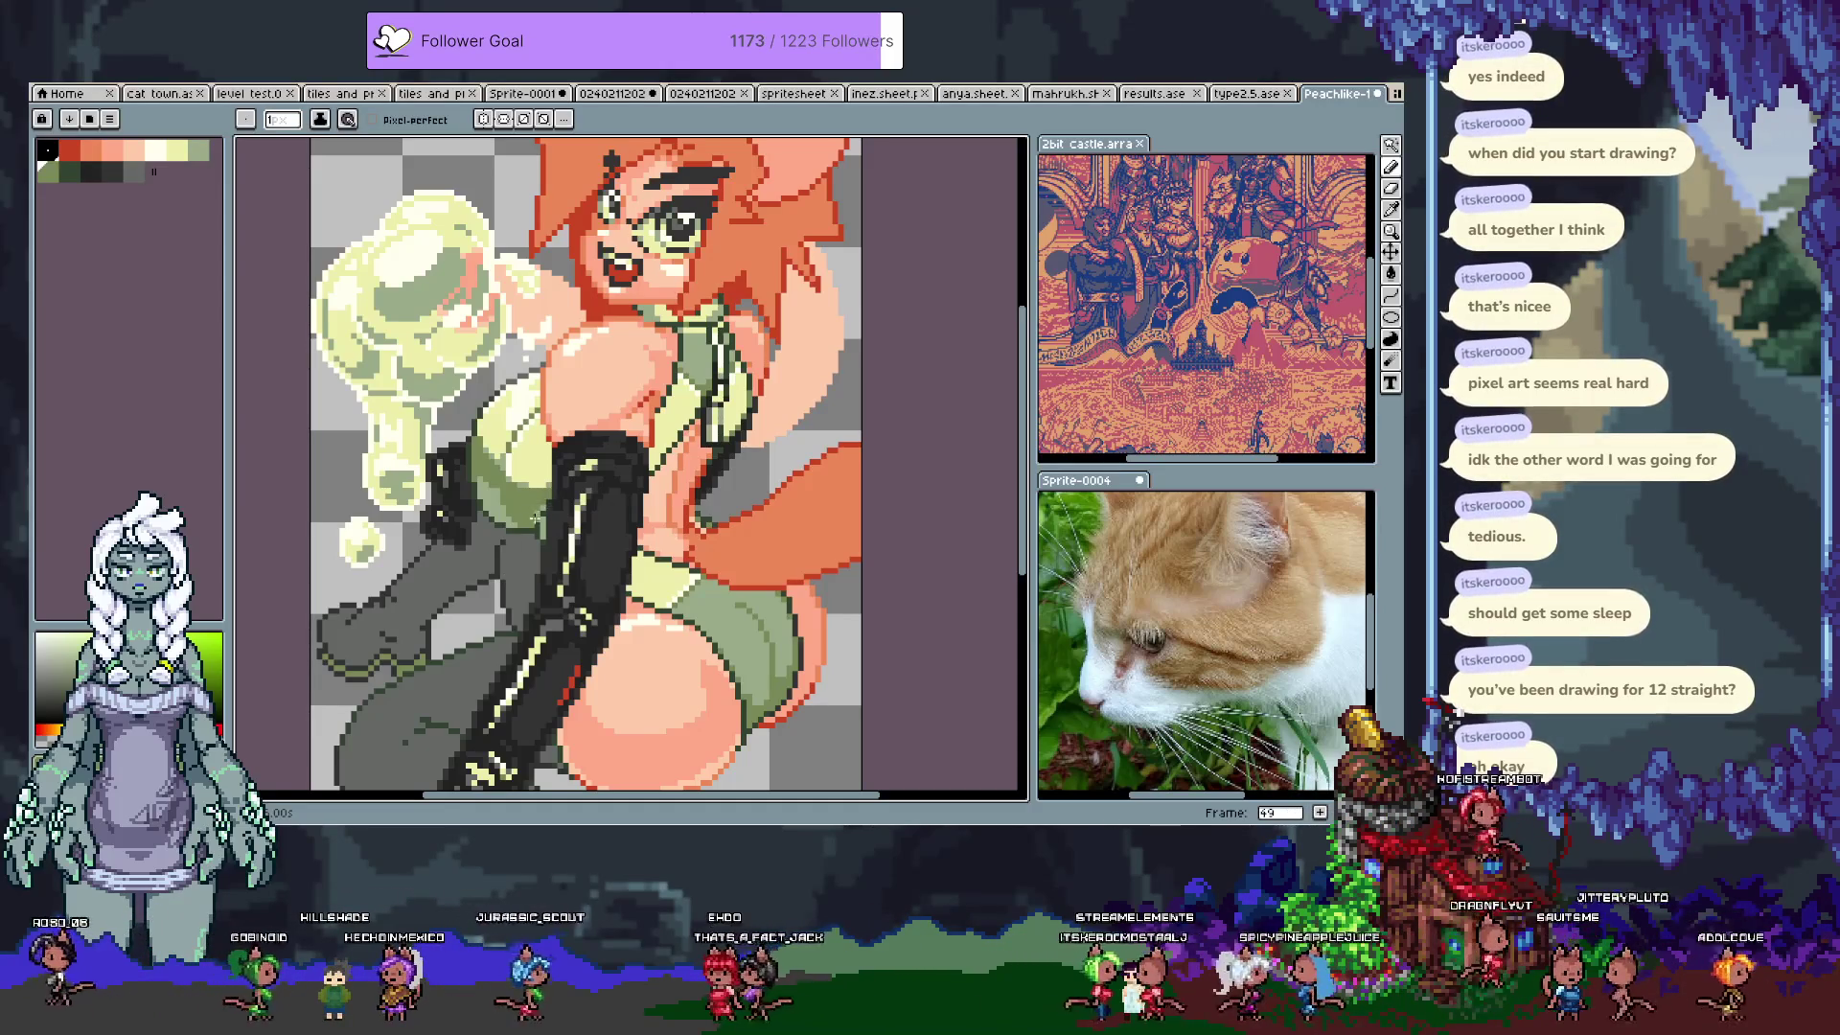
pyautogui.press('space')
pyautogui.moveTo(550, 602)
pyautogui.mouseDown()
pyautogui.moveTo(520, 287)
pyautogui.moveTo(507, 527)
pyautogui.moveTo(486, 586)
pyautogui.moveTo(431, 623)
pyautogui.mouseUp()
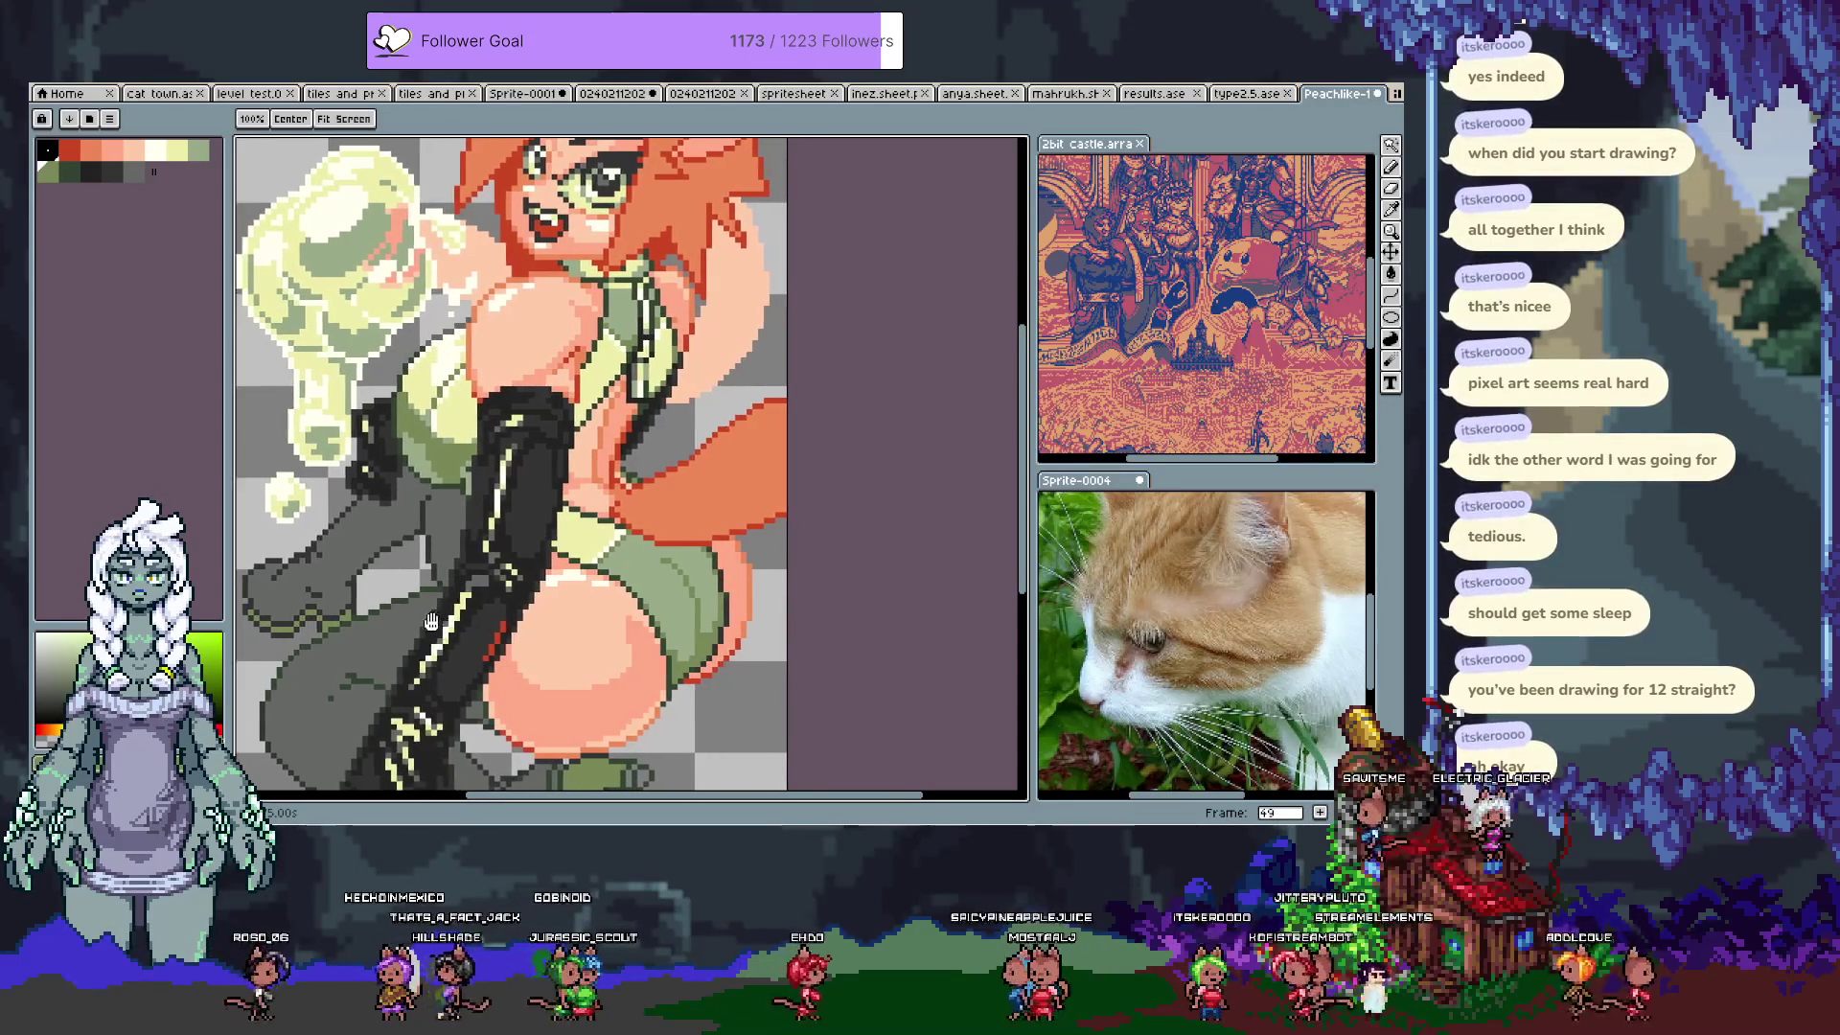
# Step: Save the sprite, then try a darker green outline on the shorts and undo it
pyautogui.hotkey('ctrl', 's')
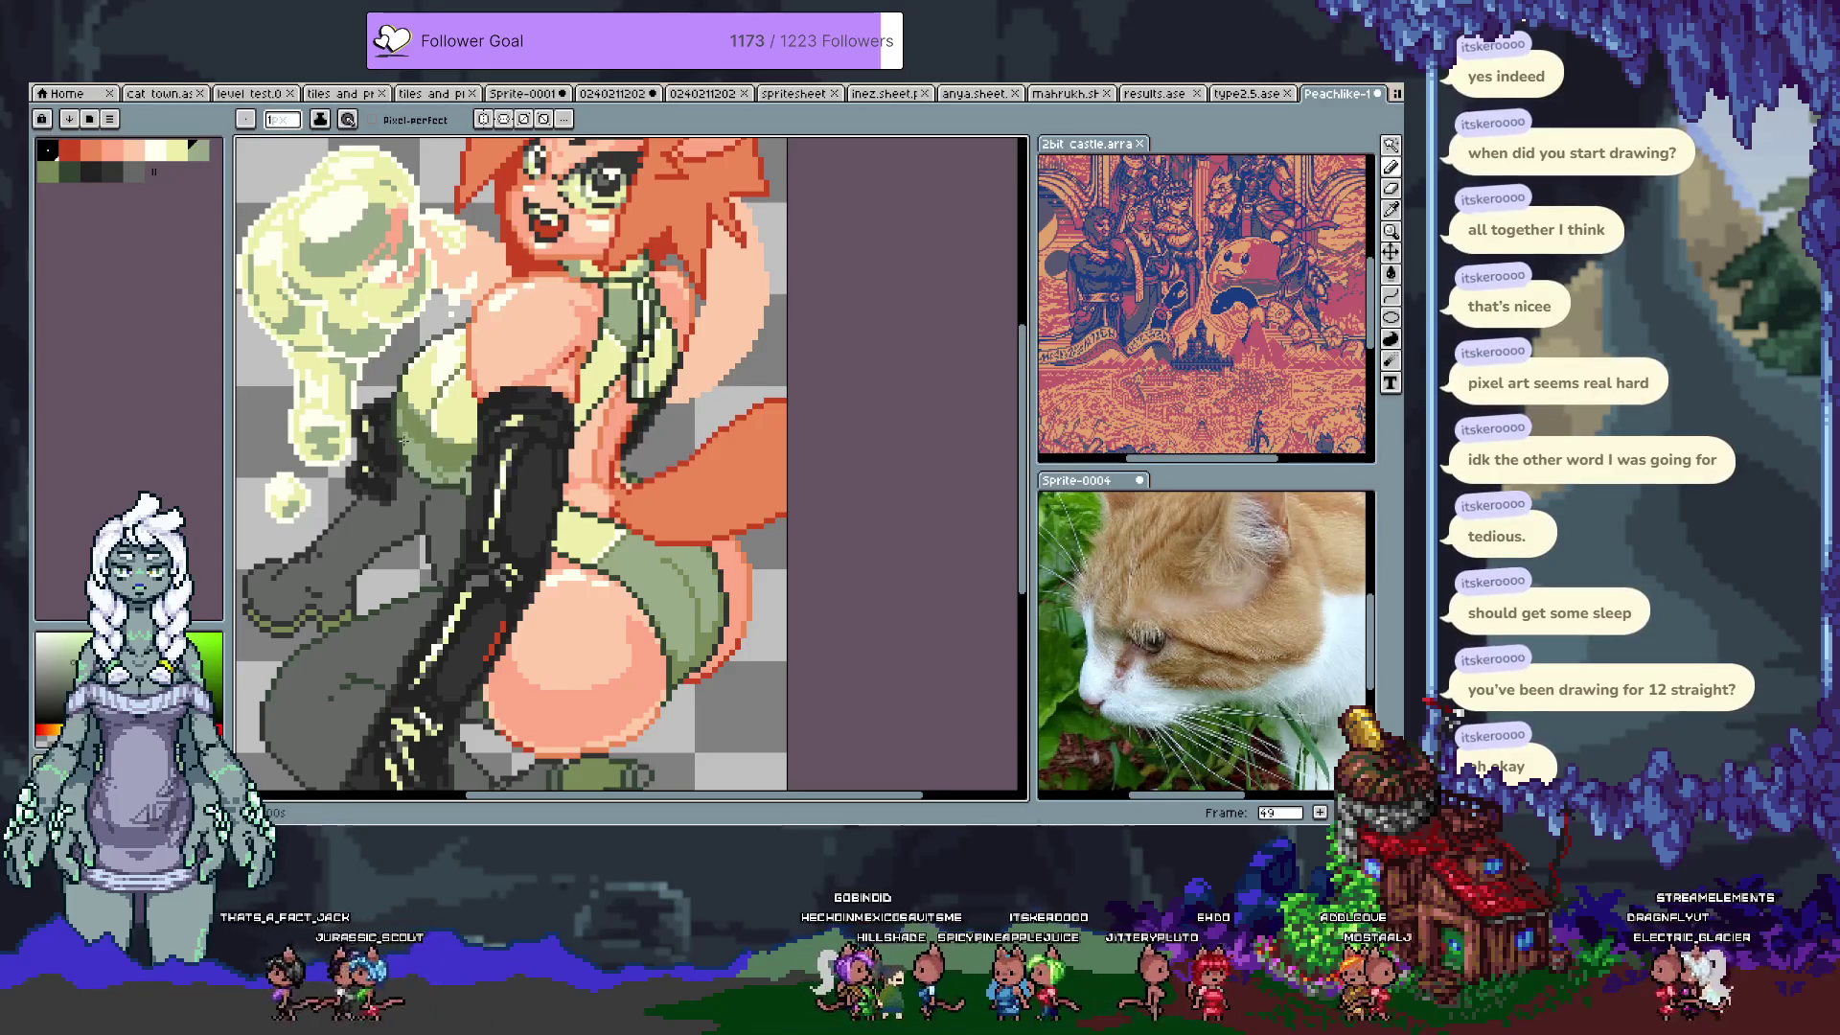
pyautogui.moveTo(694, 609)
pyautogui.mouseDown()
pyautogui.moveTo(603, 523)
pyautogui.moveTo(604, 565)
pyautogui.mouseUp()
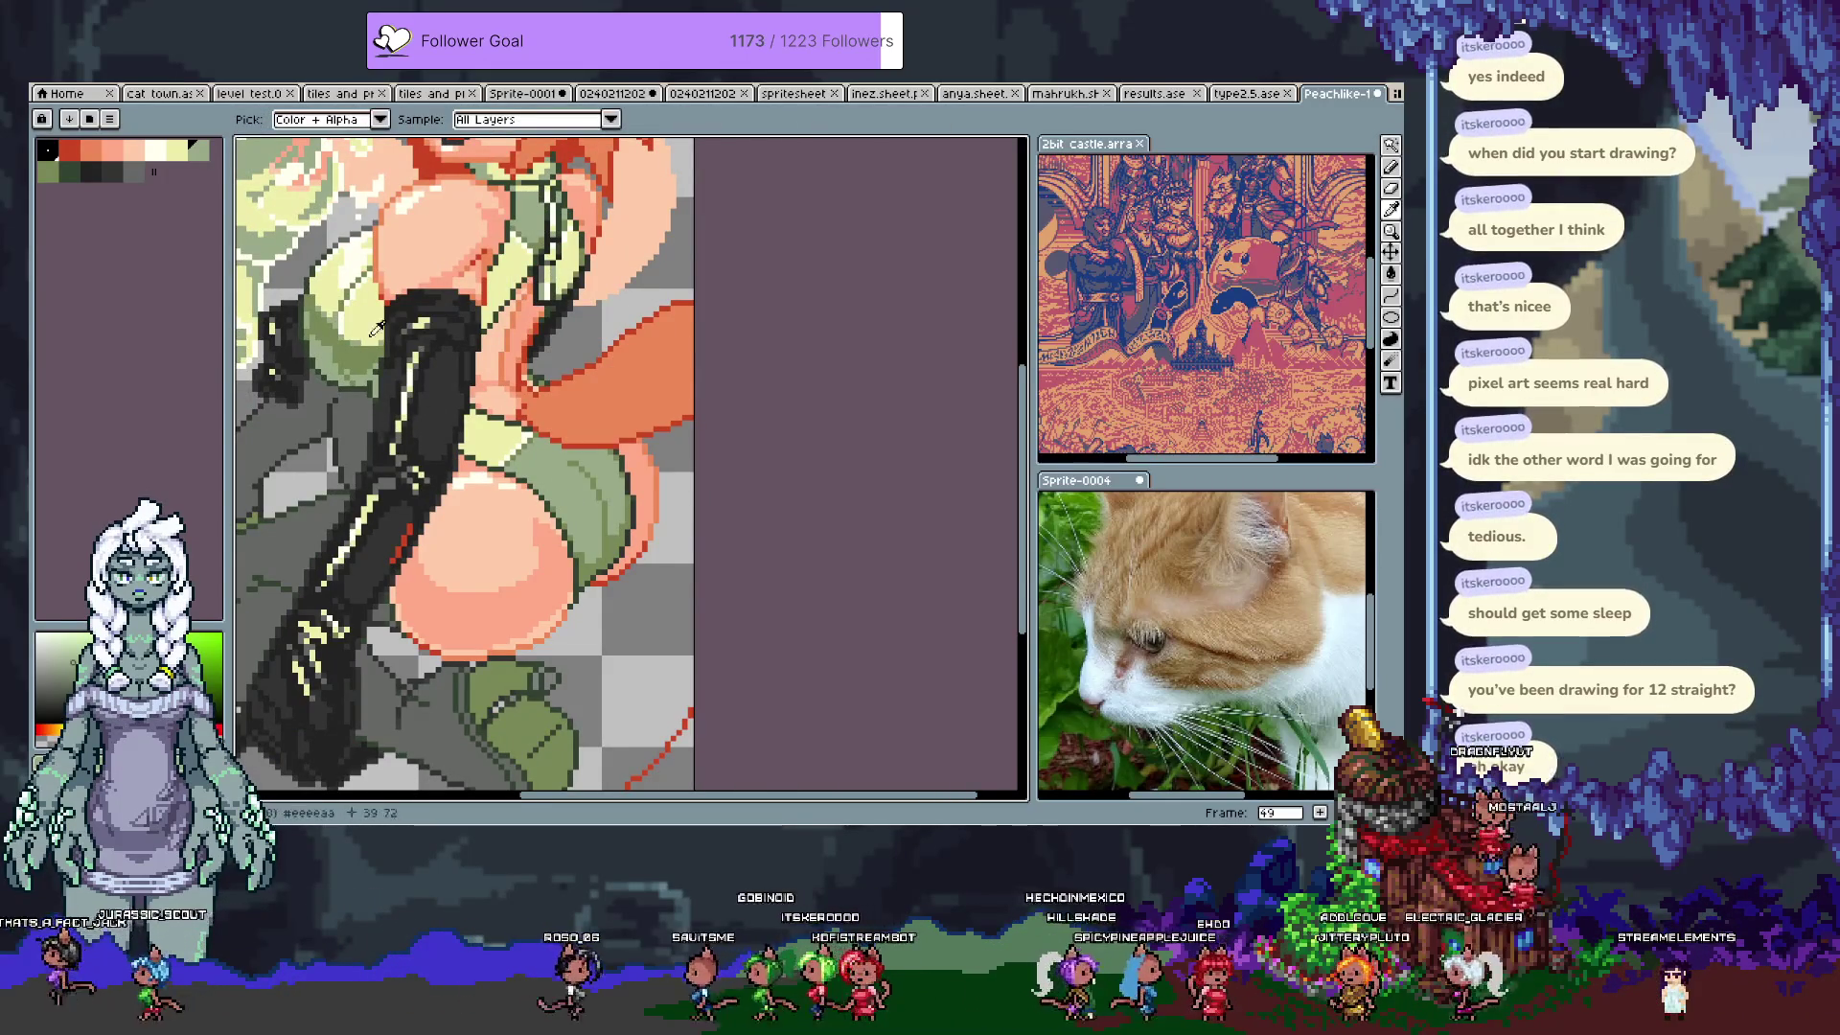
pyautogui.keyDown('alt'); pyautogui.click(580, 525); pyautogui.keyUp('alt')
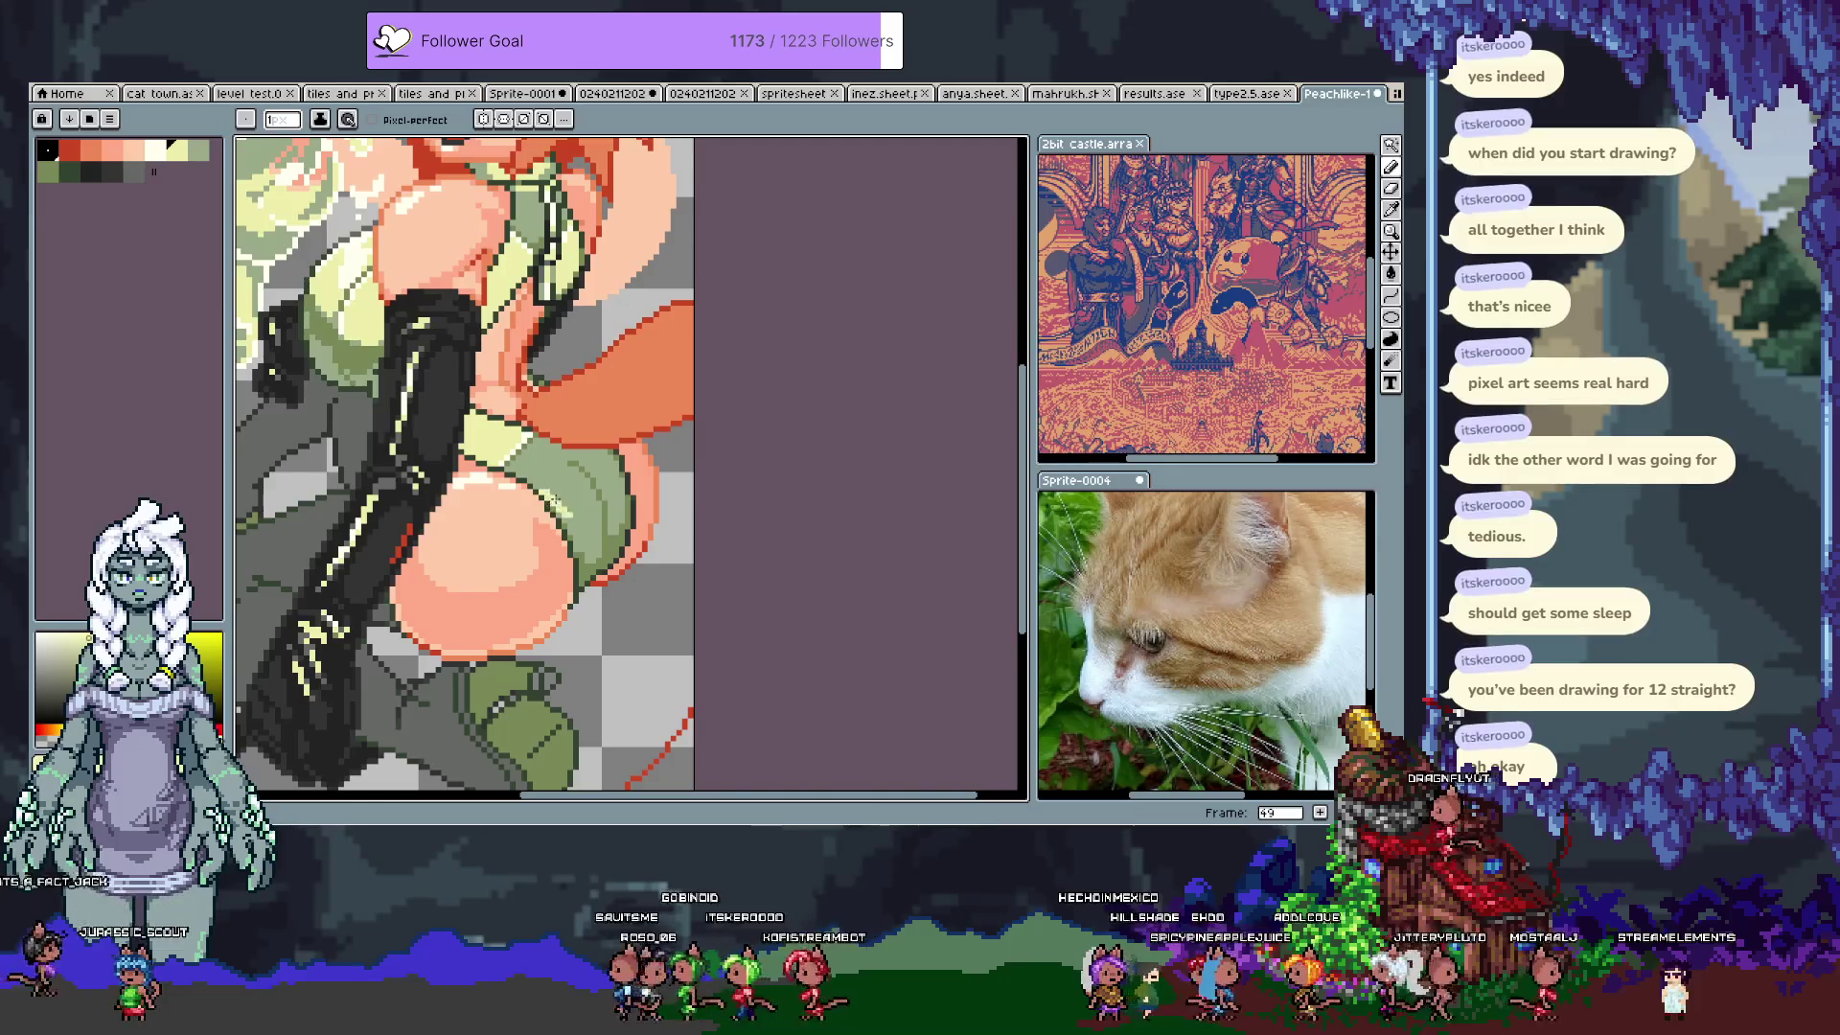
pyautogui.hotkey('ctrl', 'z')
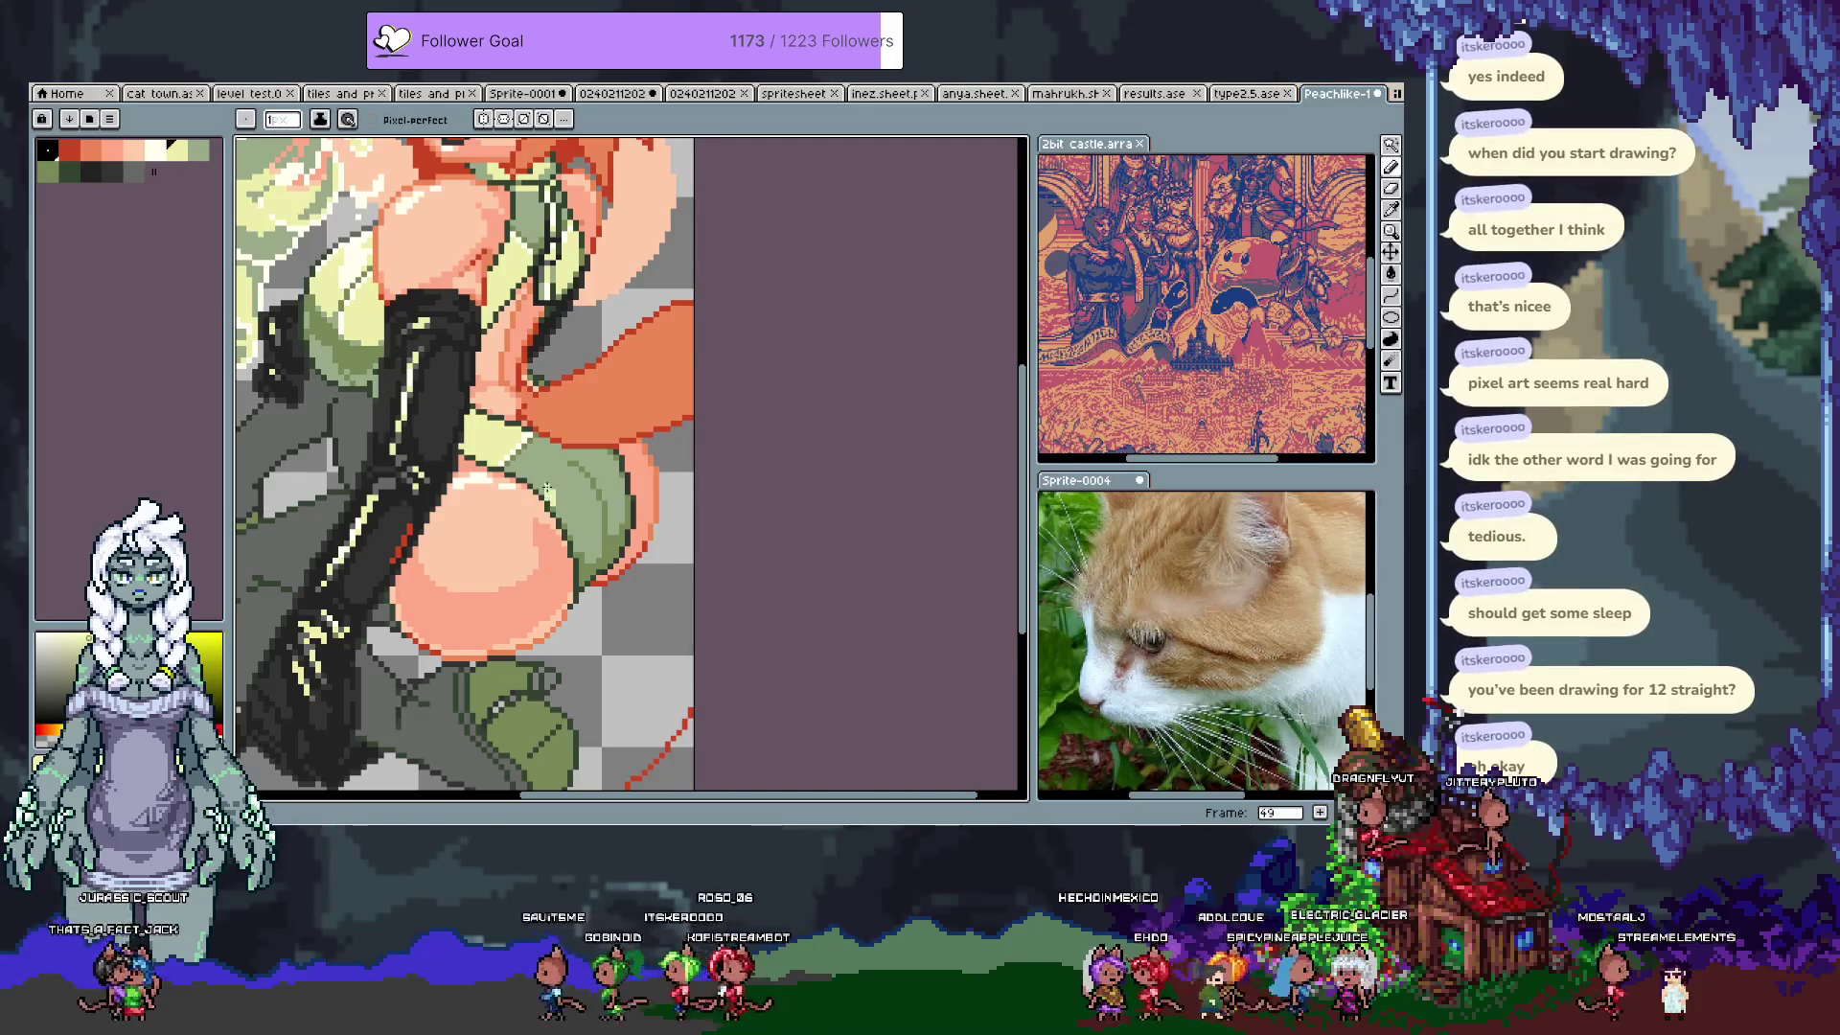
pyautogui.hotkey('ctrl', 'z')
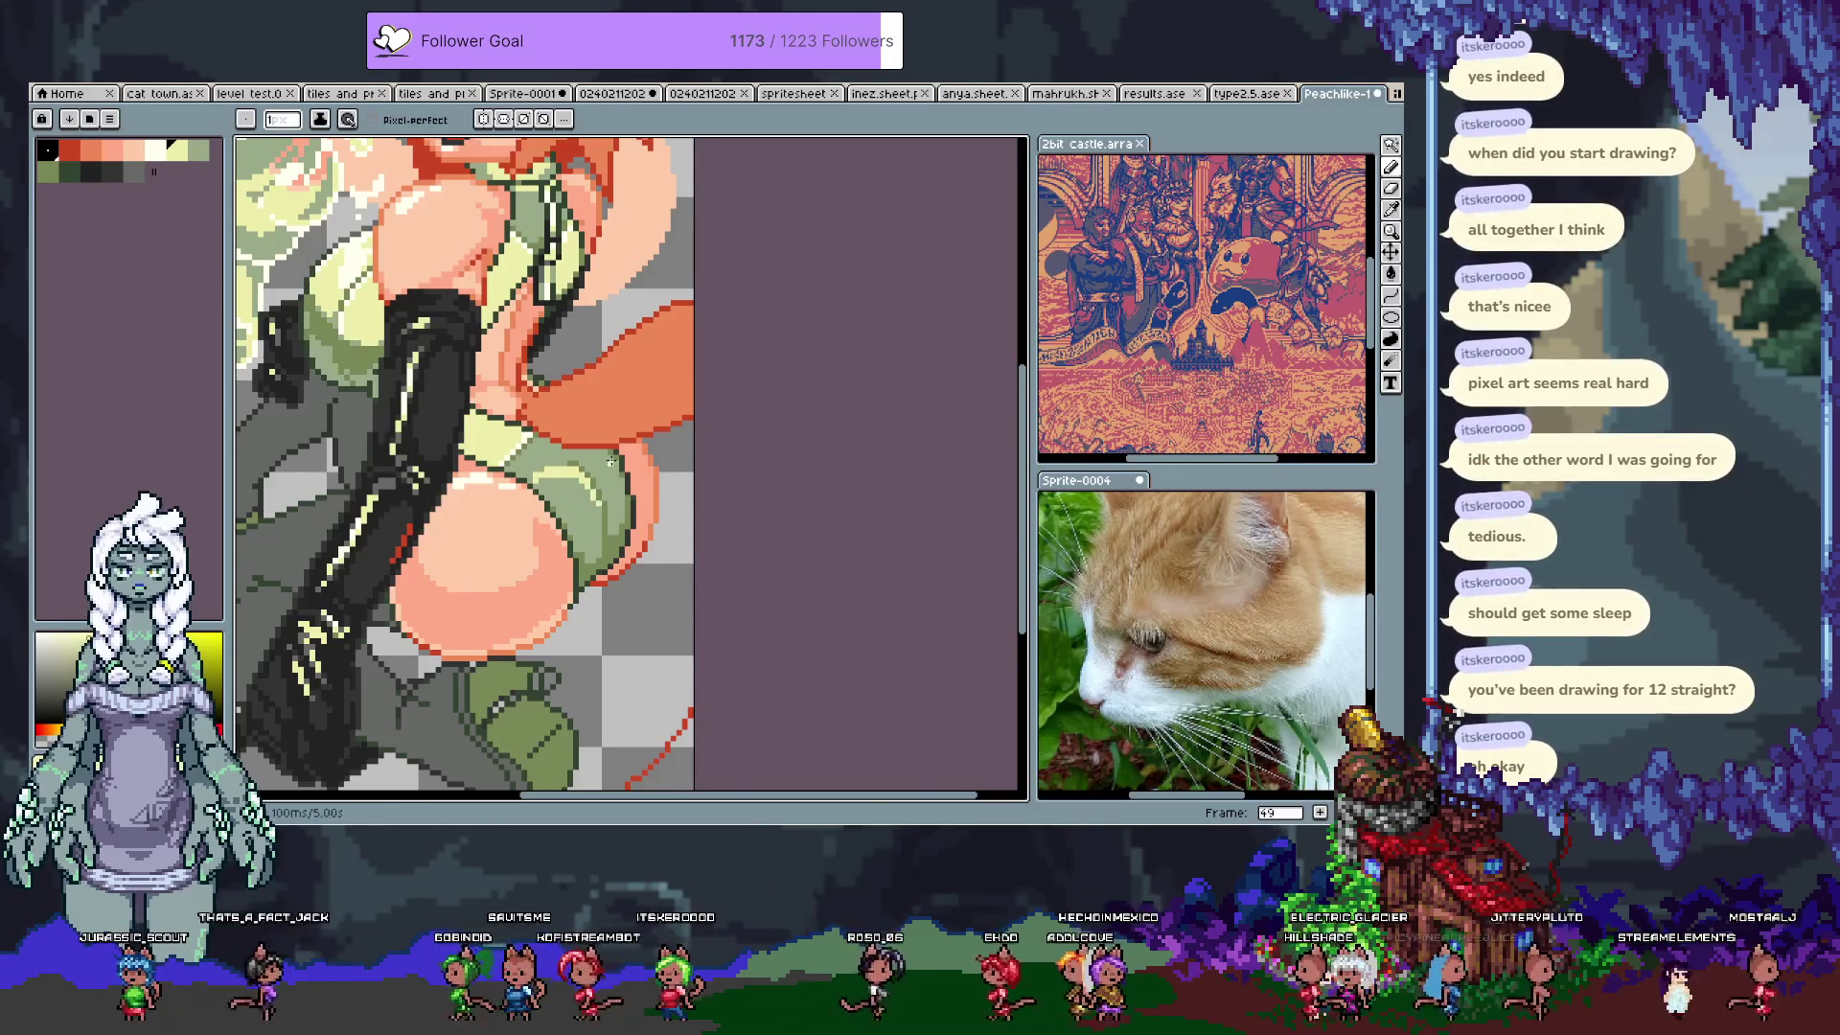
# Step: Sample the green from the shorts as the drawing colour and save the sprite
pyautogui.keyDown('alt'); pyautogui.click(592, 496); pyautogui.keyUp('alt')
pyautogui.press('[')
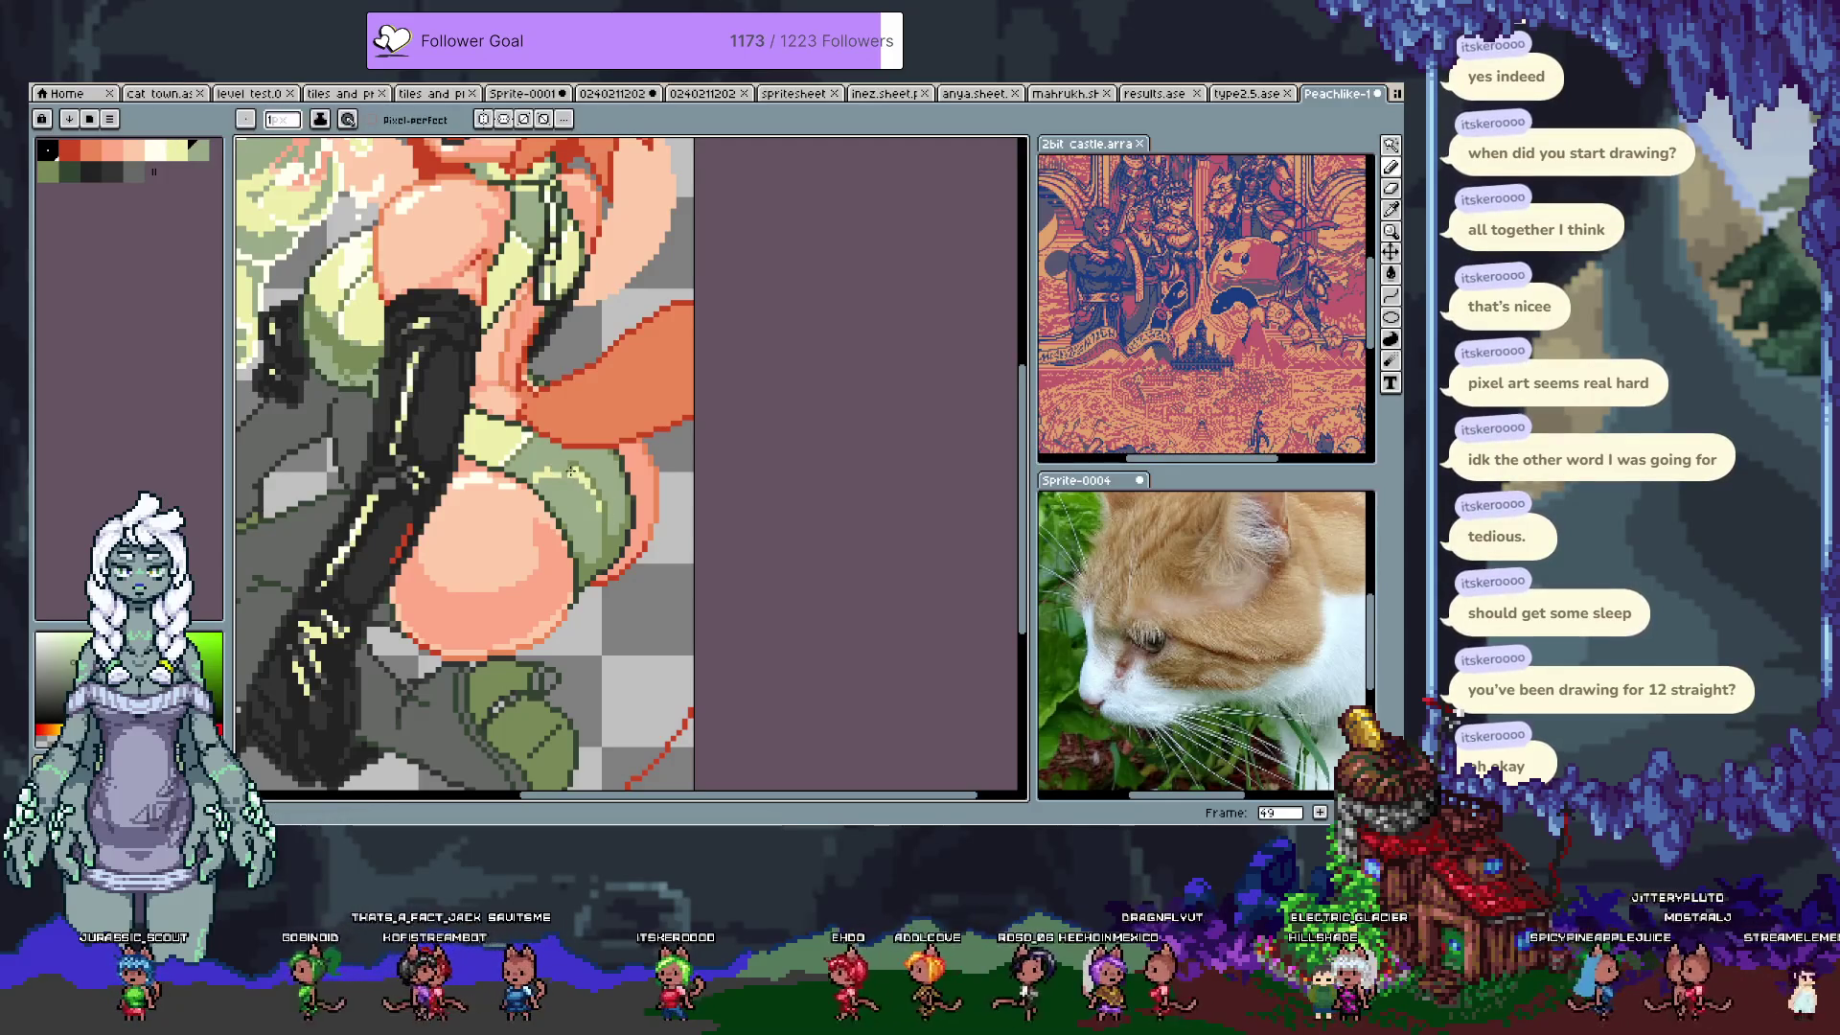
pyautogui.keyDown('alt'); pyautogui.click(542, 479); pyautogui.keyUp('alt')
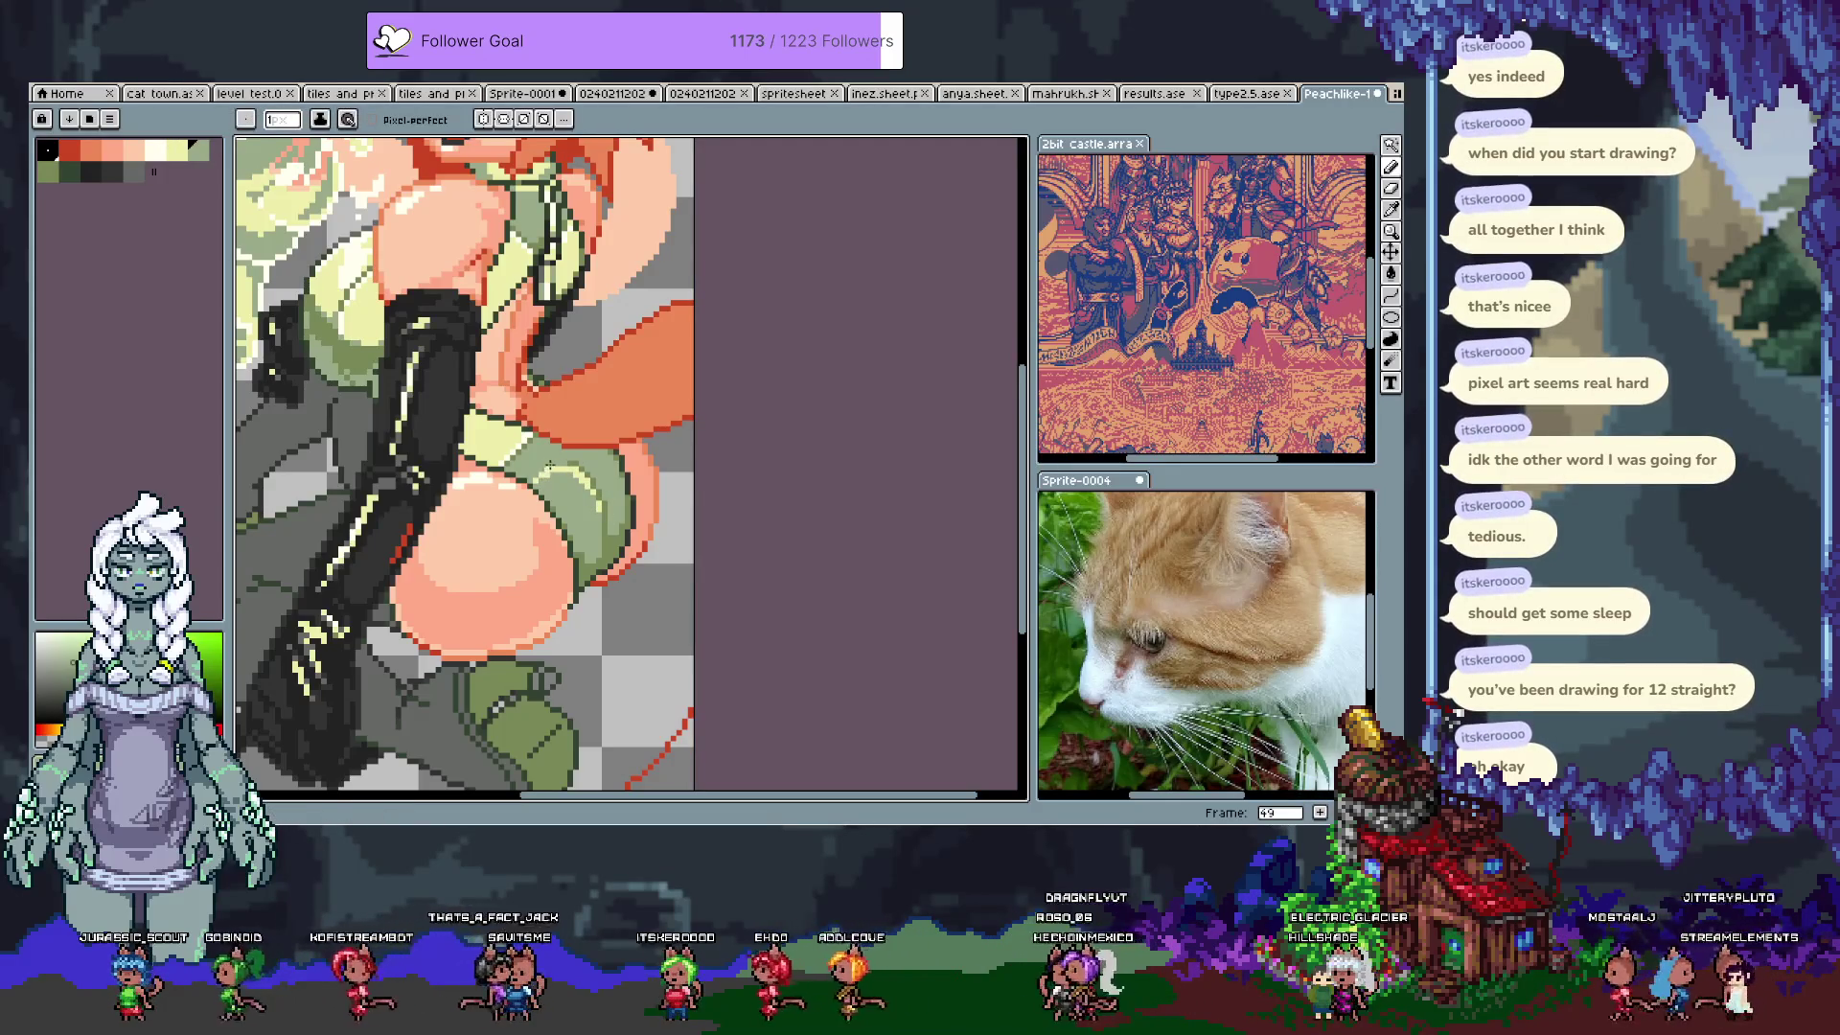
pyautogui.press('[')
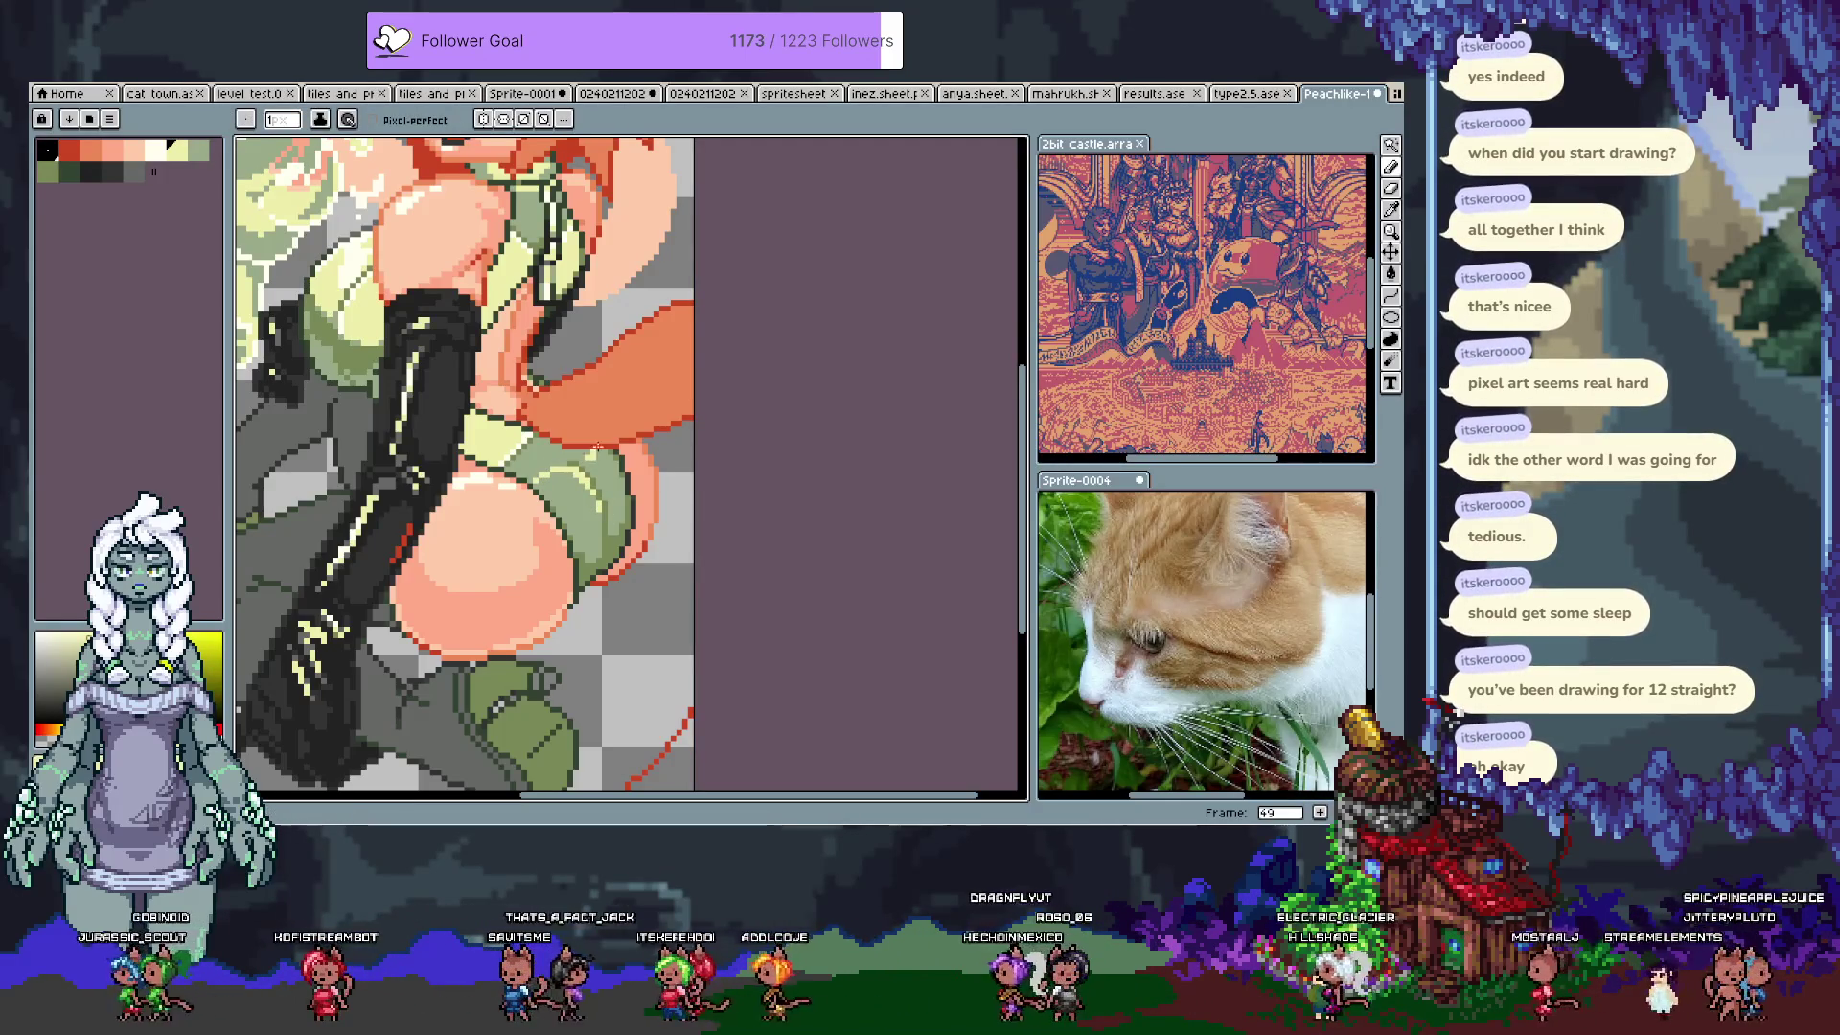
pyautogui.press(']')
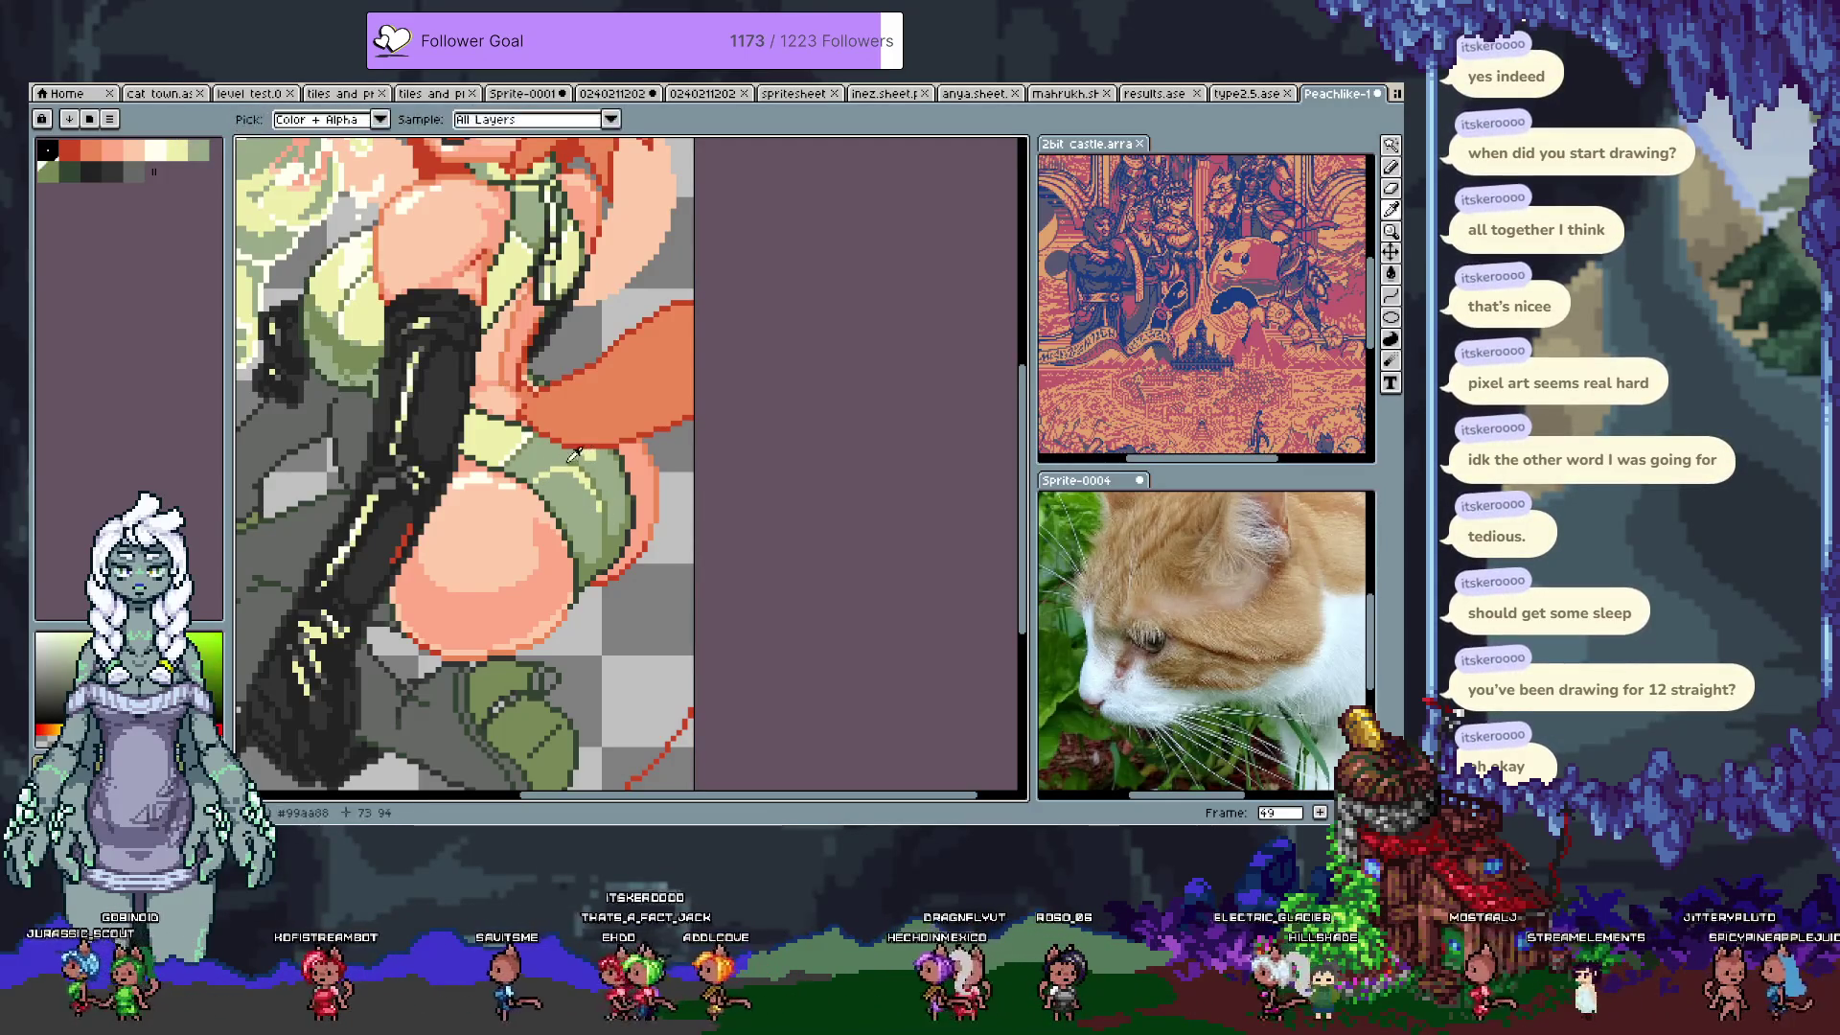
pyautogui.press('alt')
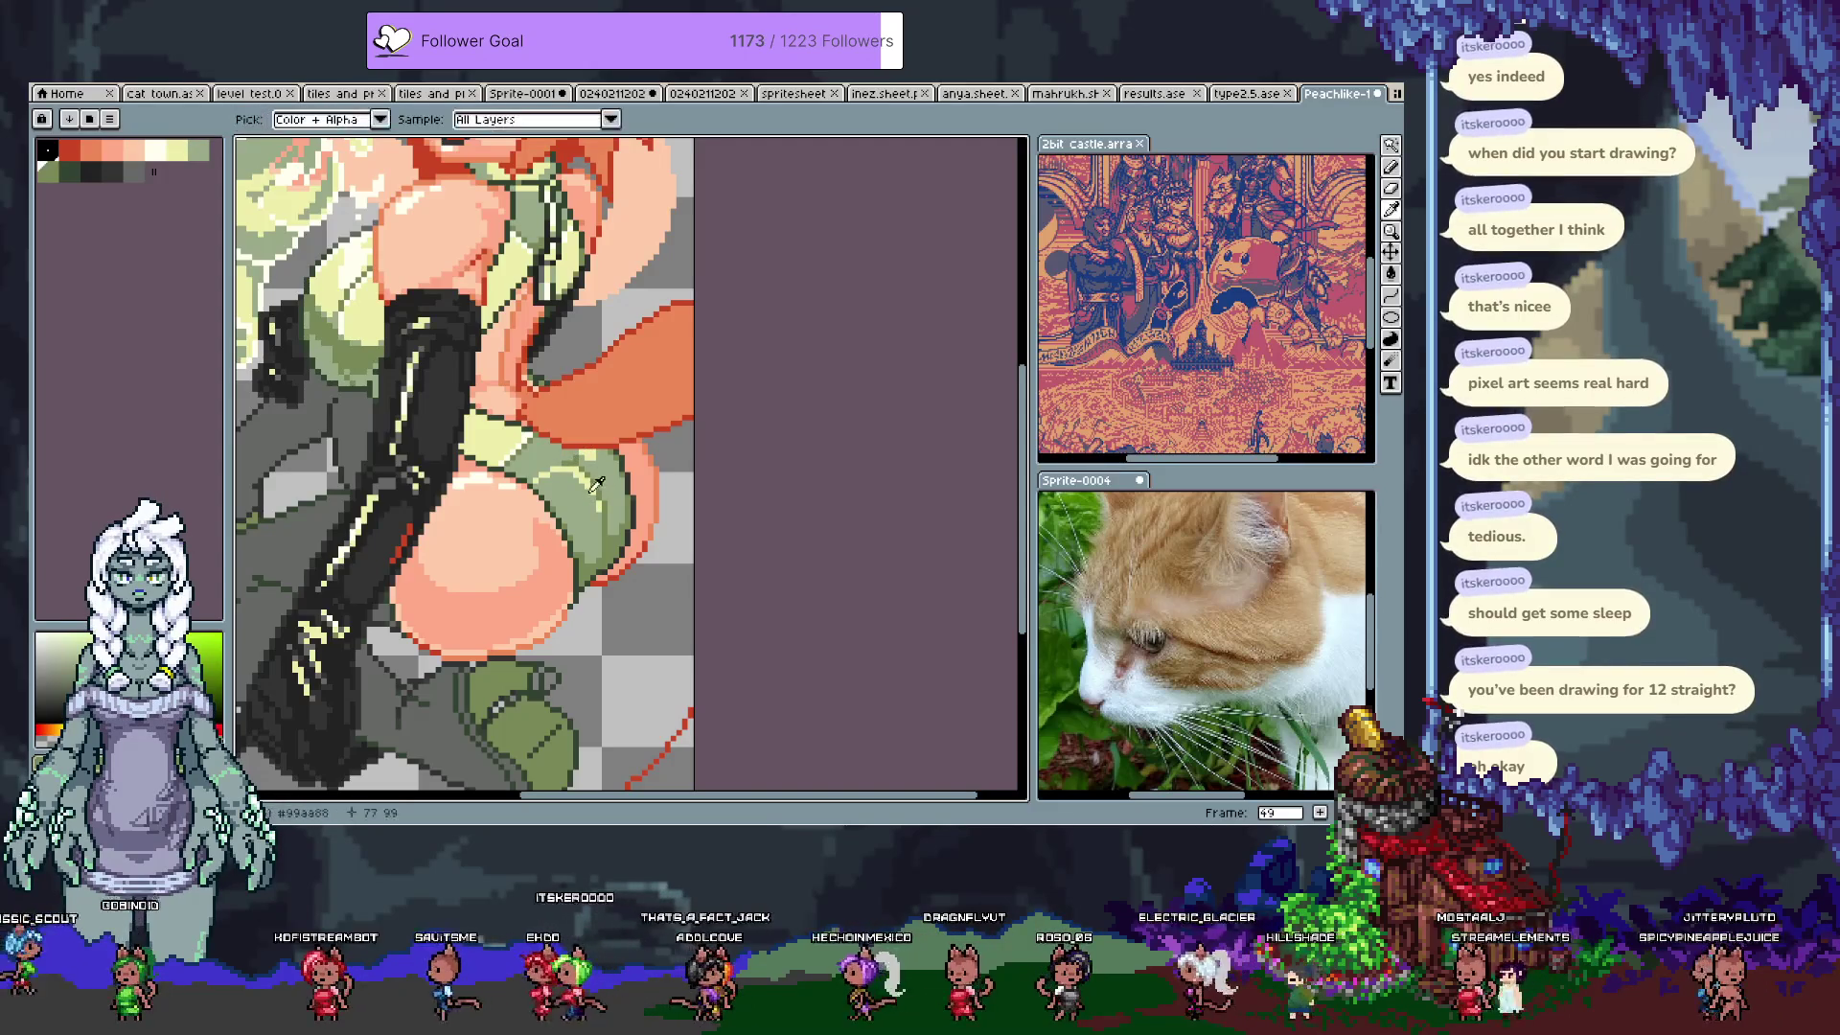
pyautogui.keyDown('alt'); pyautogui.click(582, 485); pyautogui.keyUp('alt')
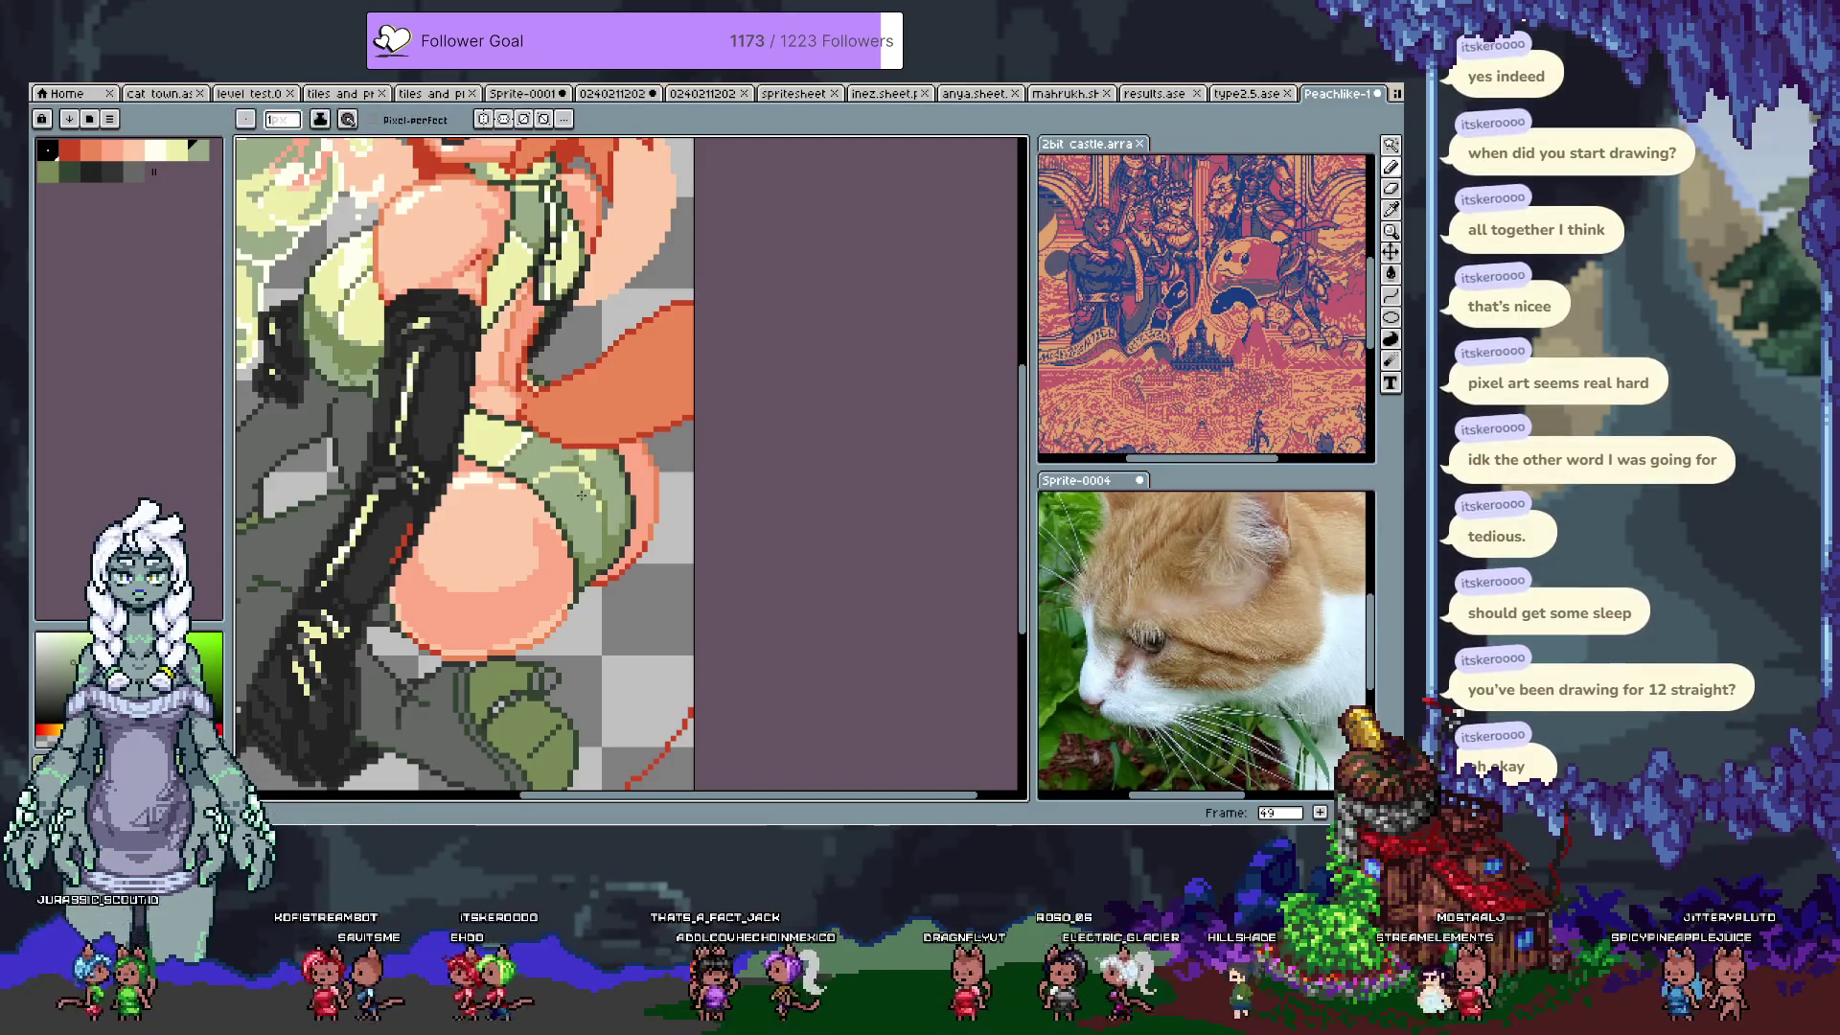
pyautogui.hotkey('ctrl', 's')
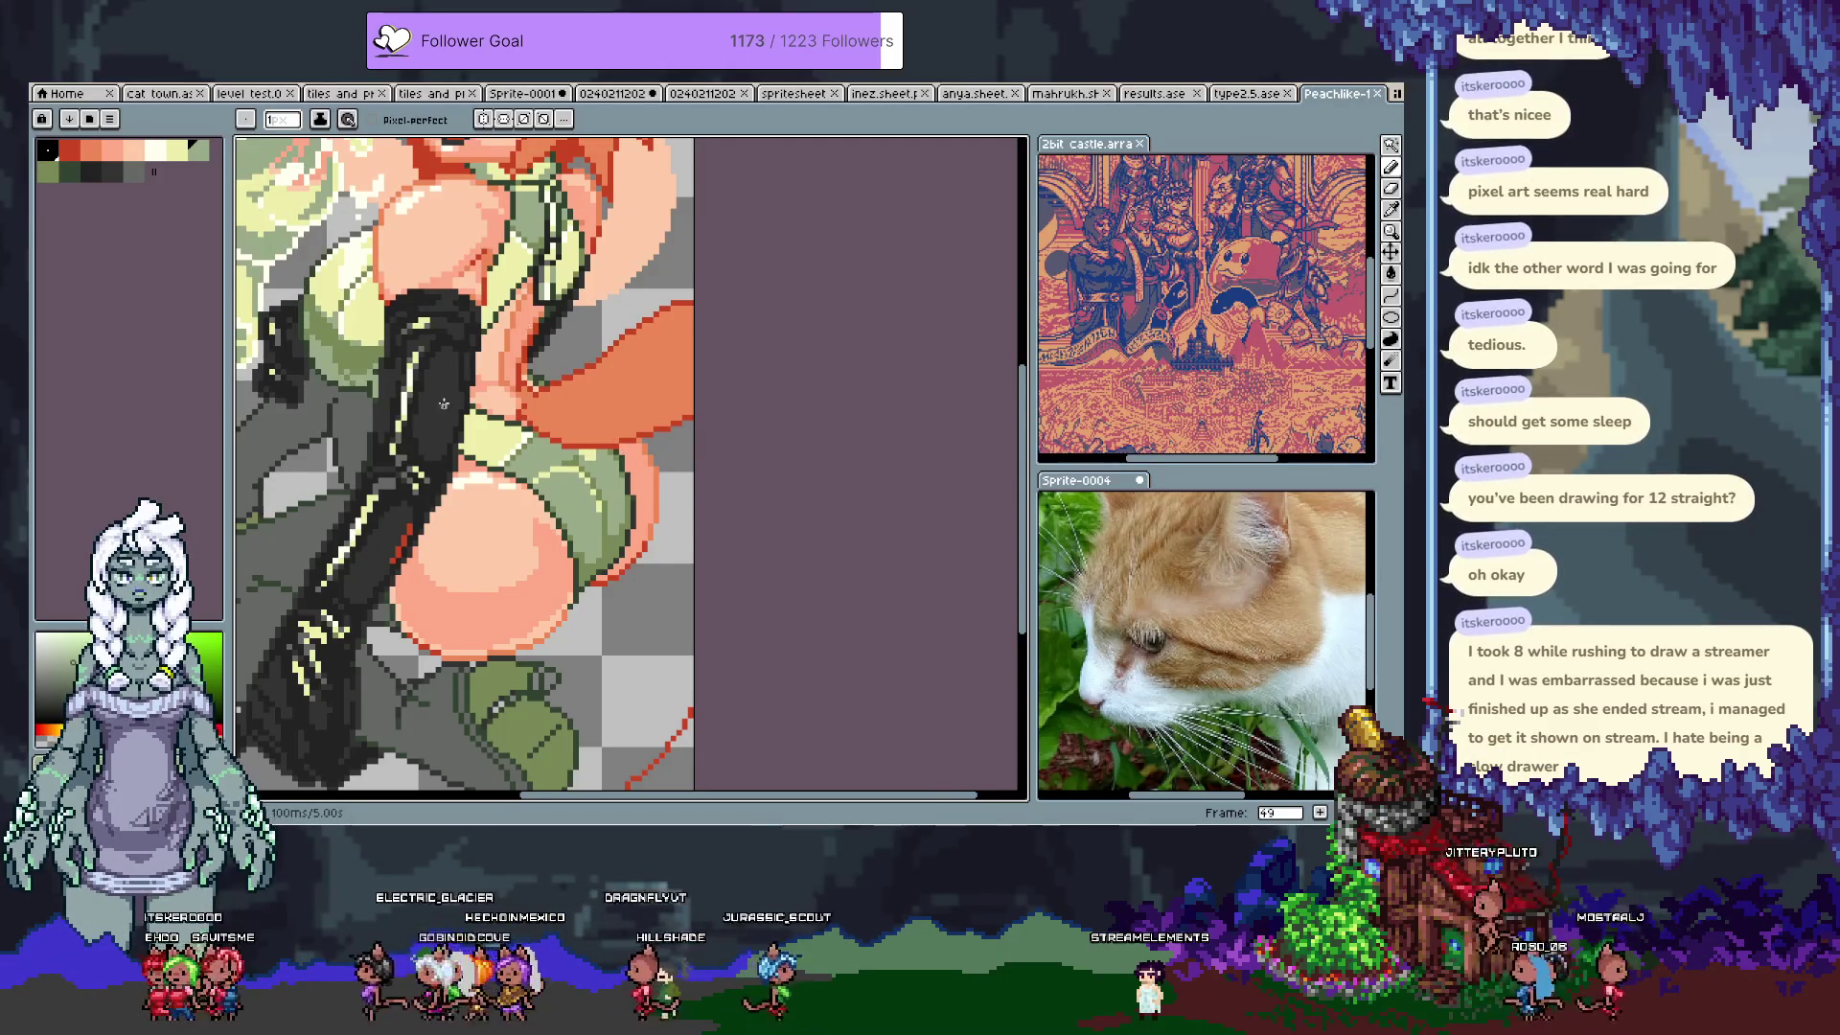
# Step: Thin the boot's yellow highlight and add a dark grey pixel to the glove shading, then save
pyautogui.scroll(-1, 565, 474)
pyautogui.press('alt')
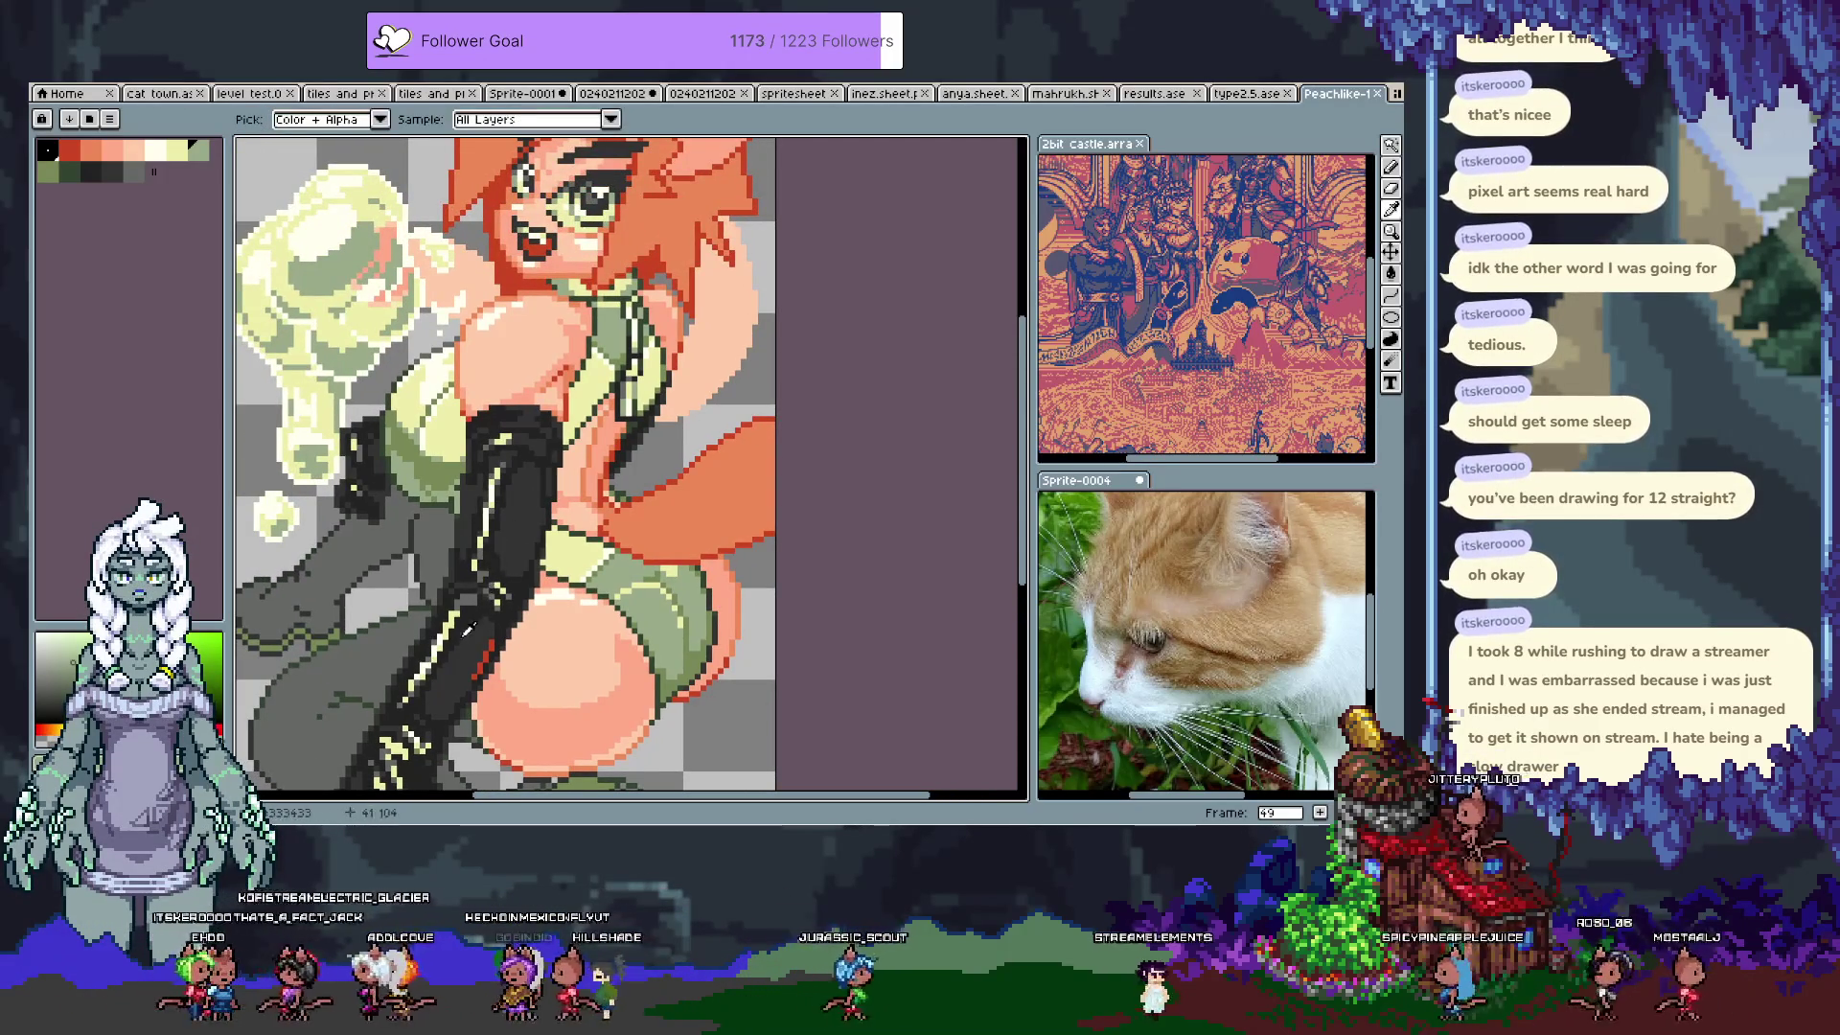
pyautogui.keyDown('alt'); pyautogui.click(474, 610); pyautogui.keyUp('alt')
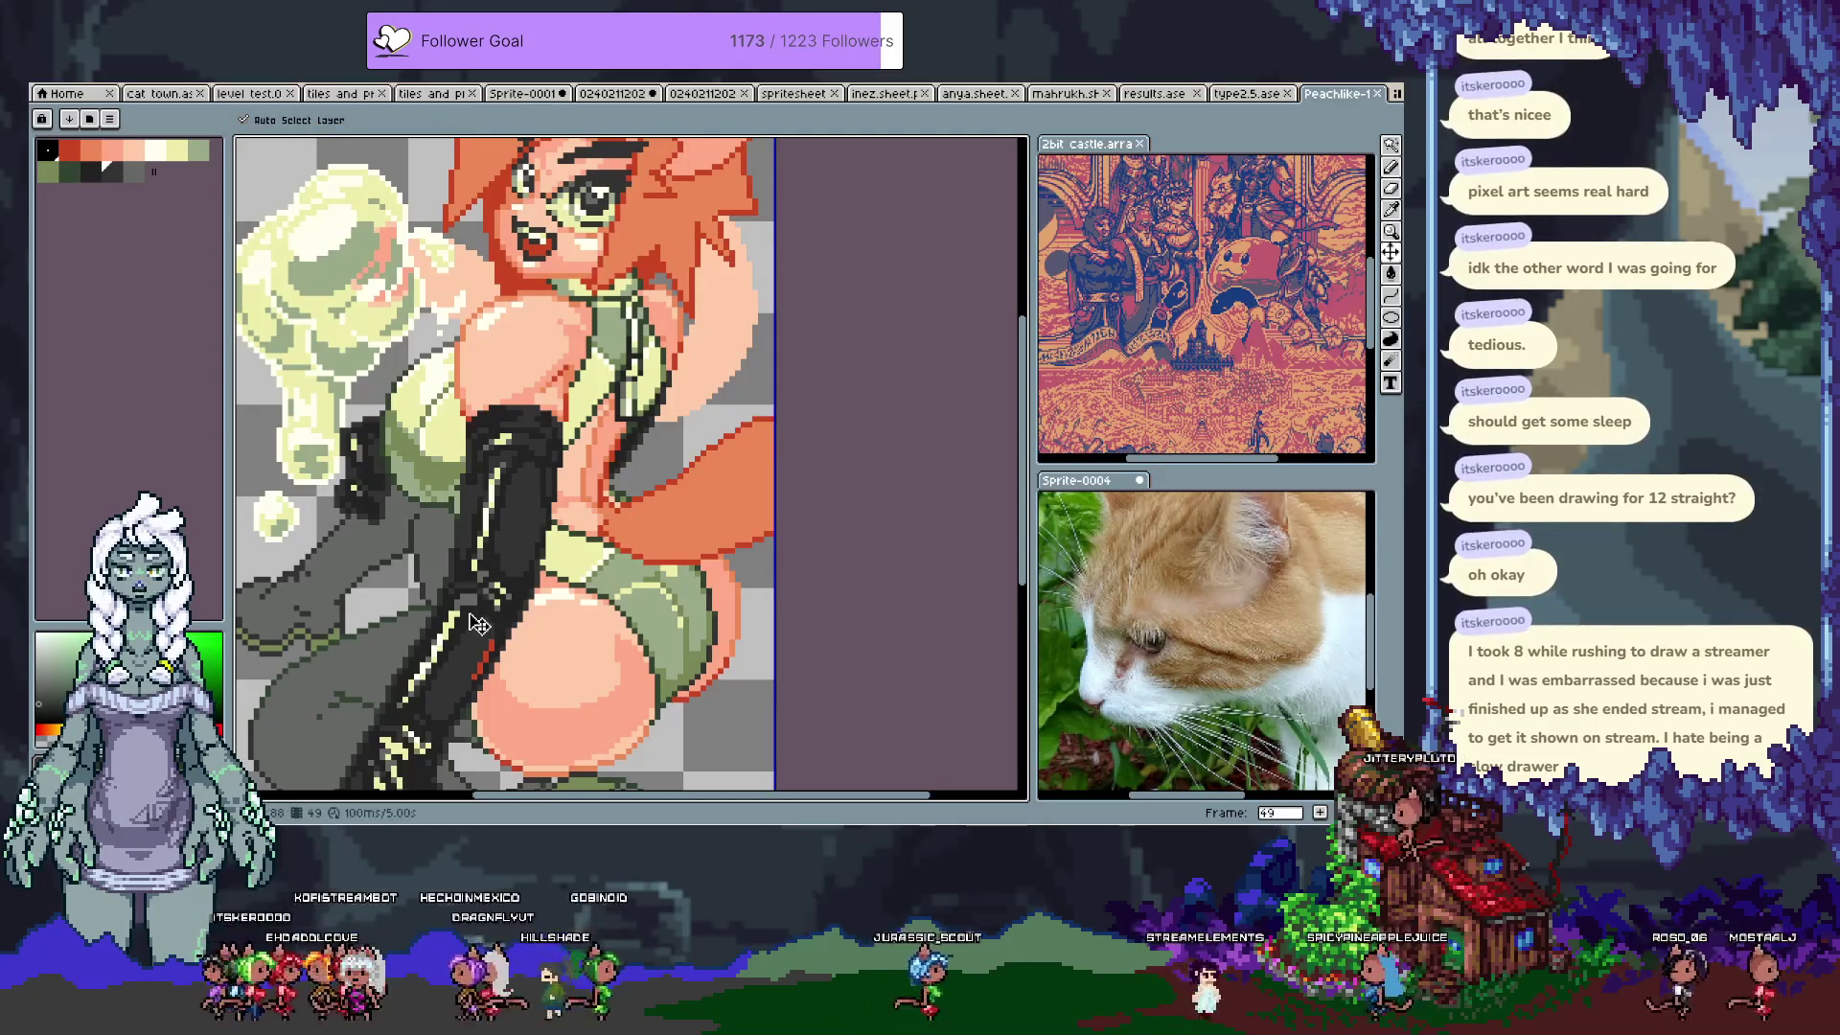
pyautogui.scroll(3, 407, 643)
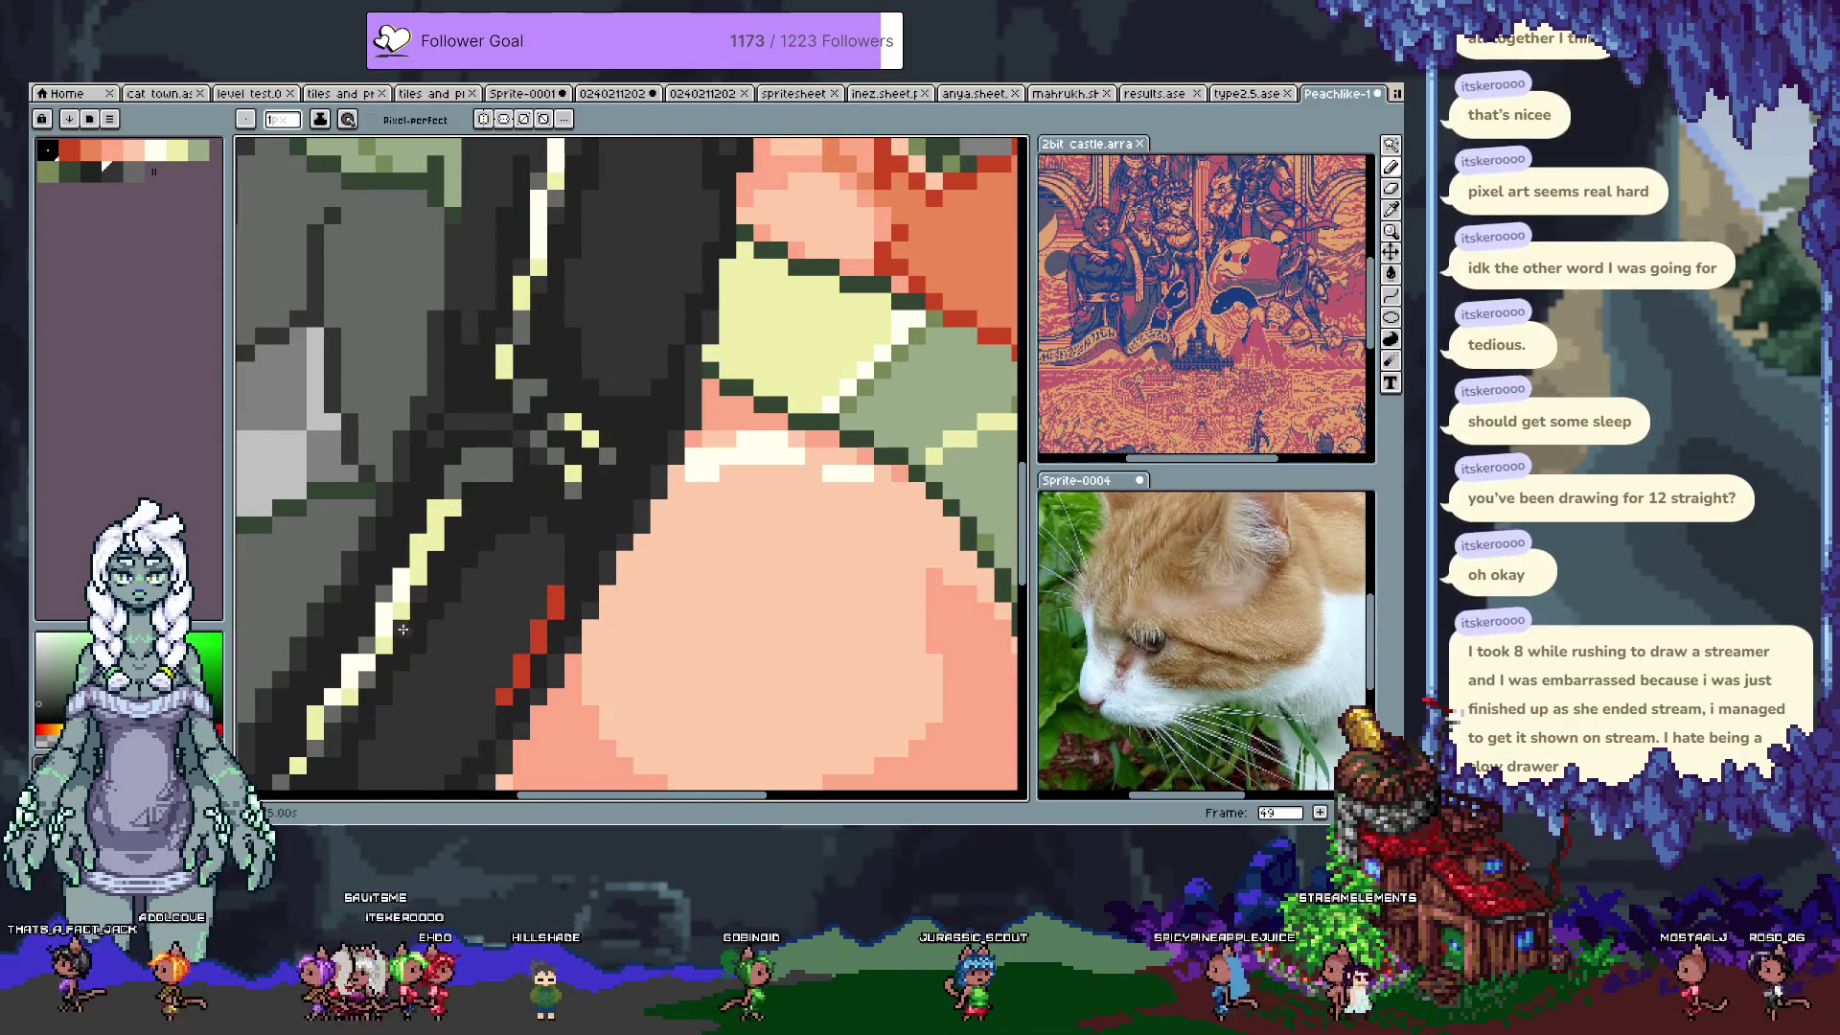
pyautogui.moveTo(434, 506); pyautogui.dragTo(412, 544)
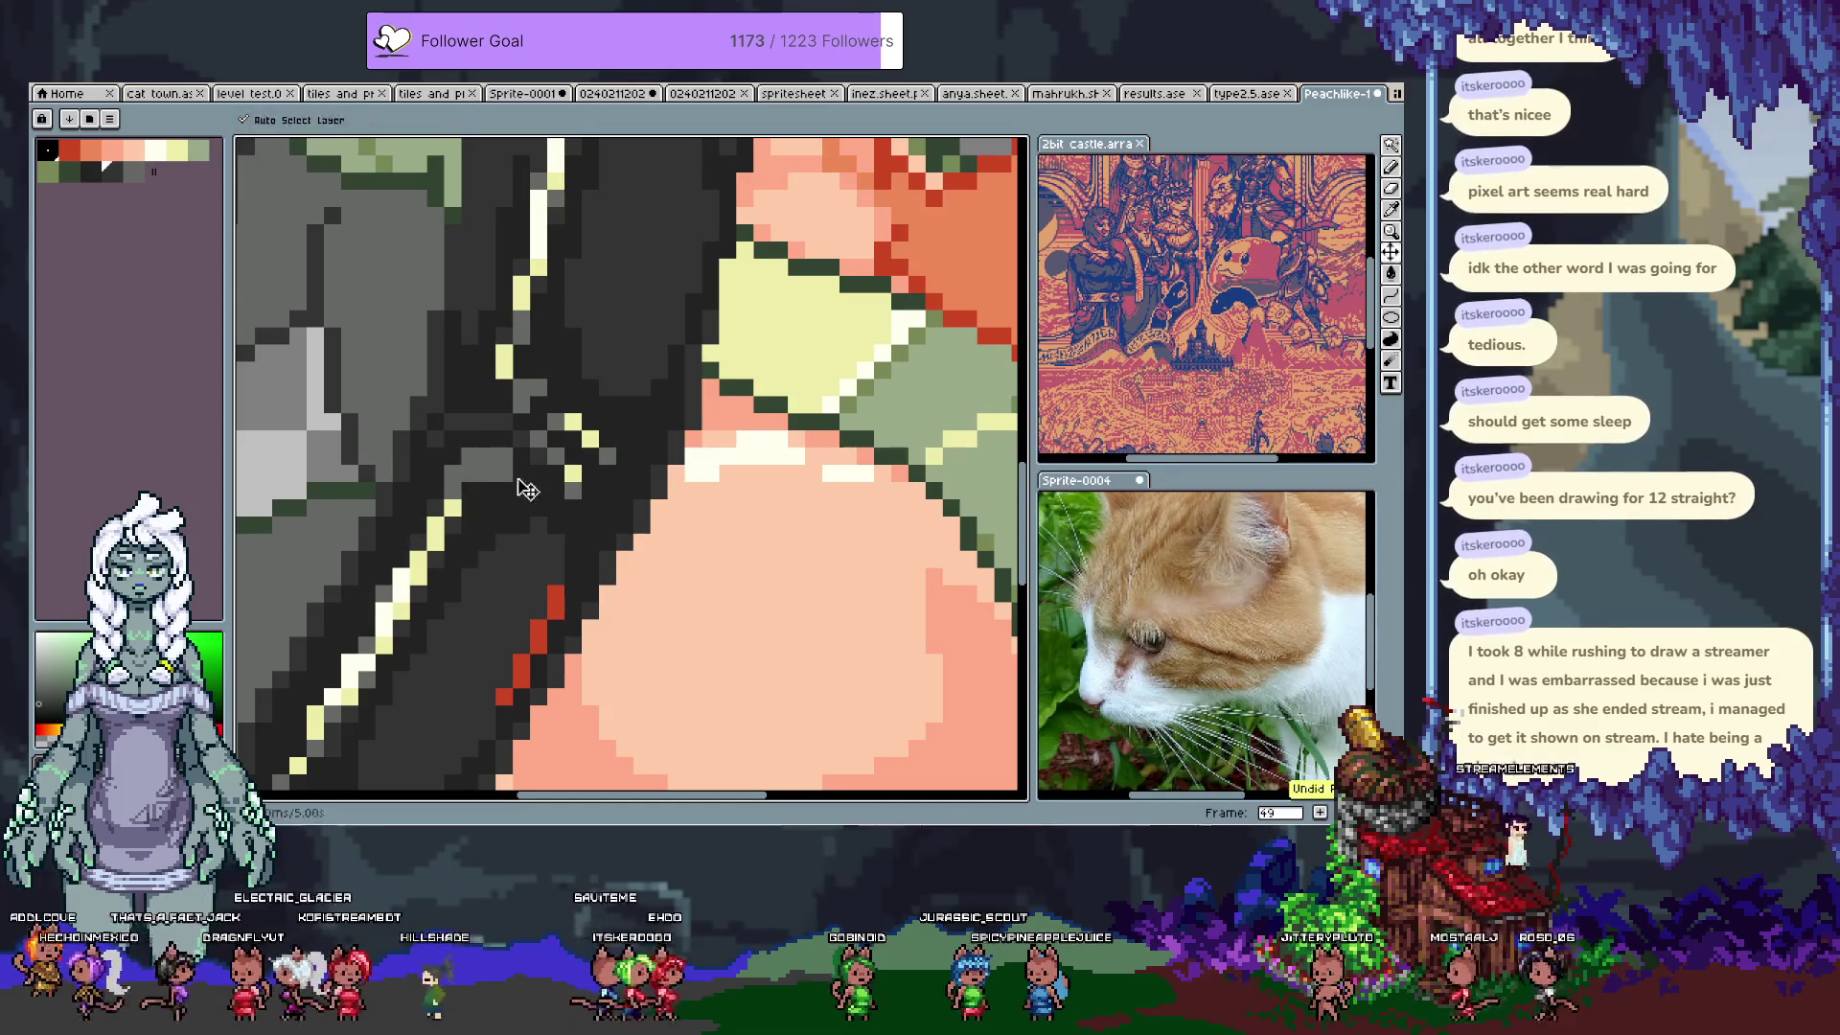
pyautogui.click(452, 478)
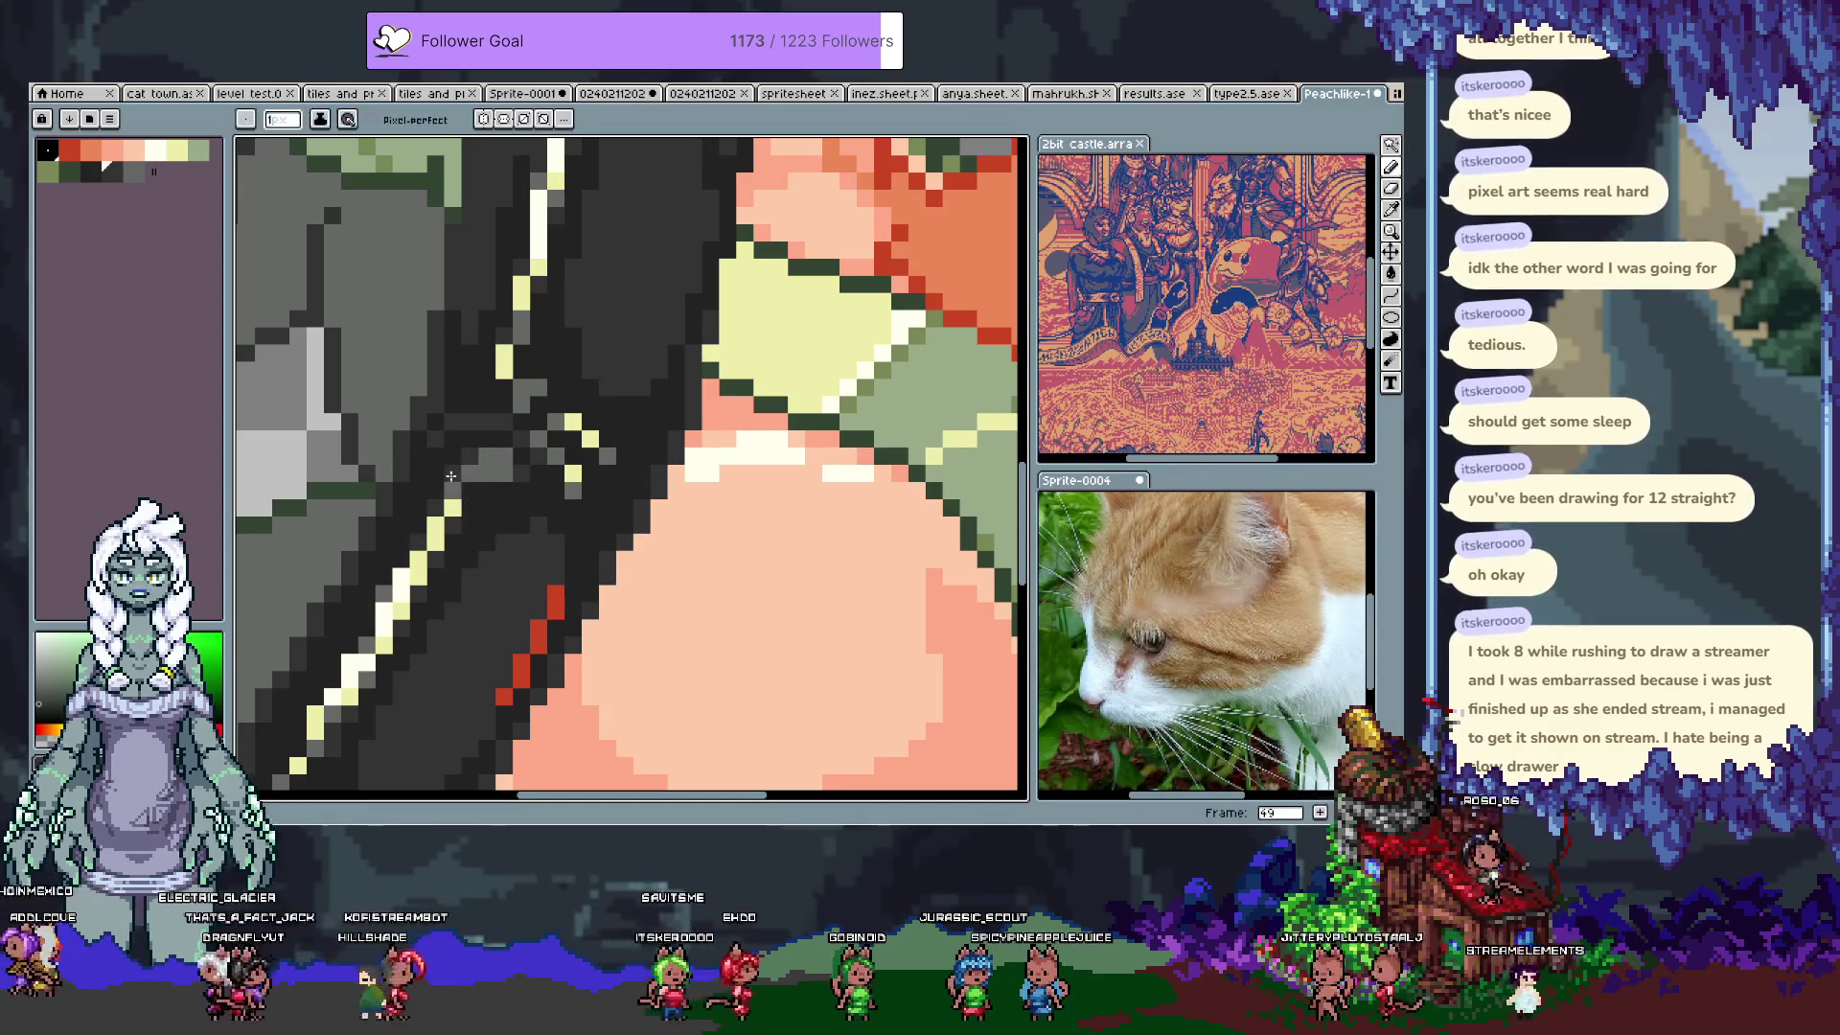
pyautogui.press('v')
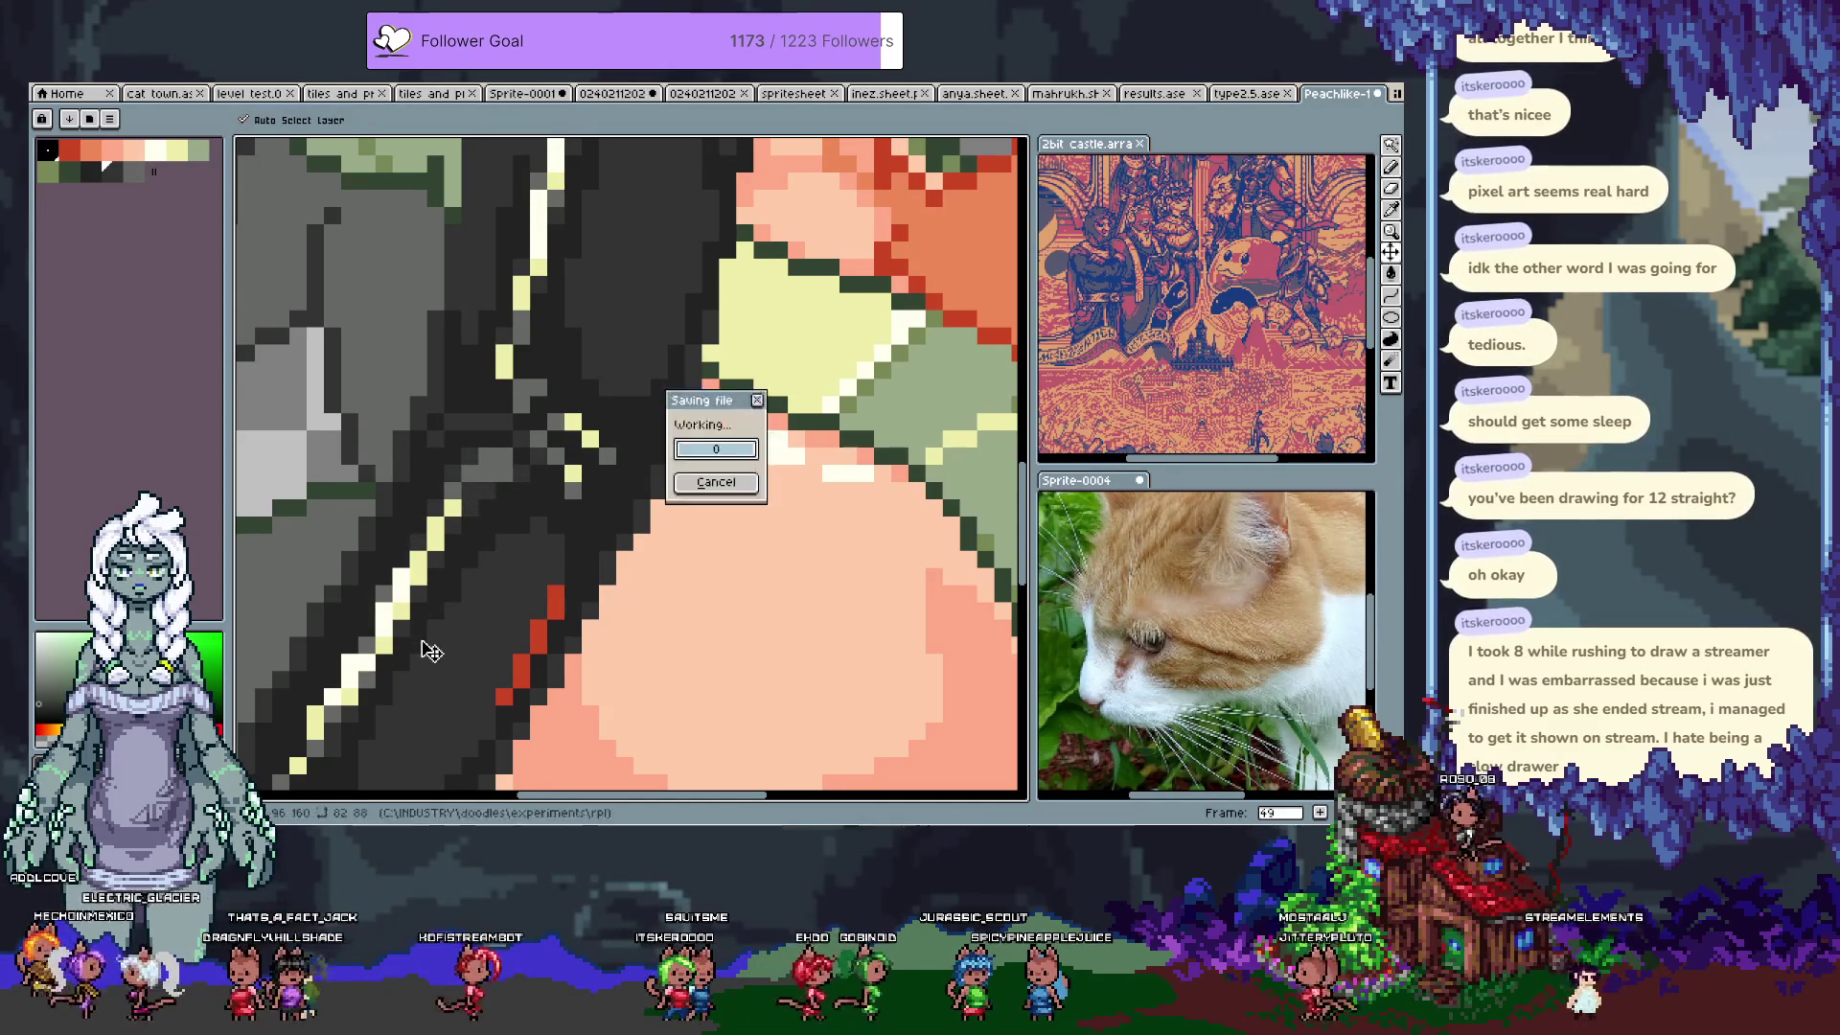
pyautogui.hotkey('ctrl', 's')
# Step: Eyedrop a few colours from the glove area, save again, and switch to the Venn diagram sketch
pyautogui.scroll(-5, 479, 613)
pyautogui.scroll(5, 522, 575)
pyautogui.press('b')
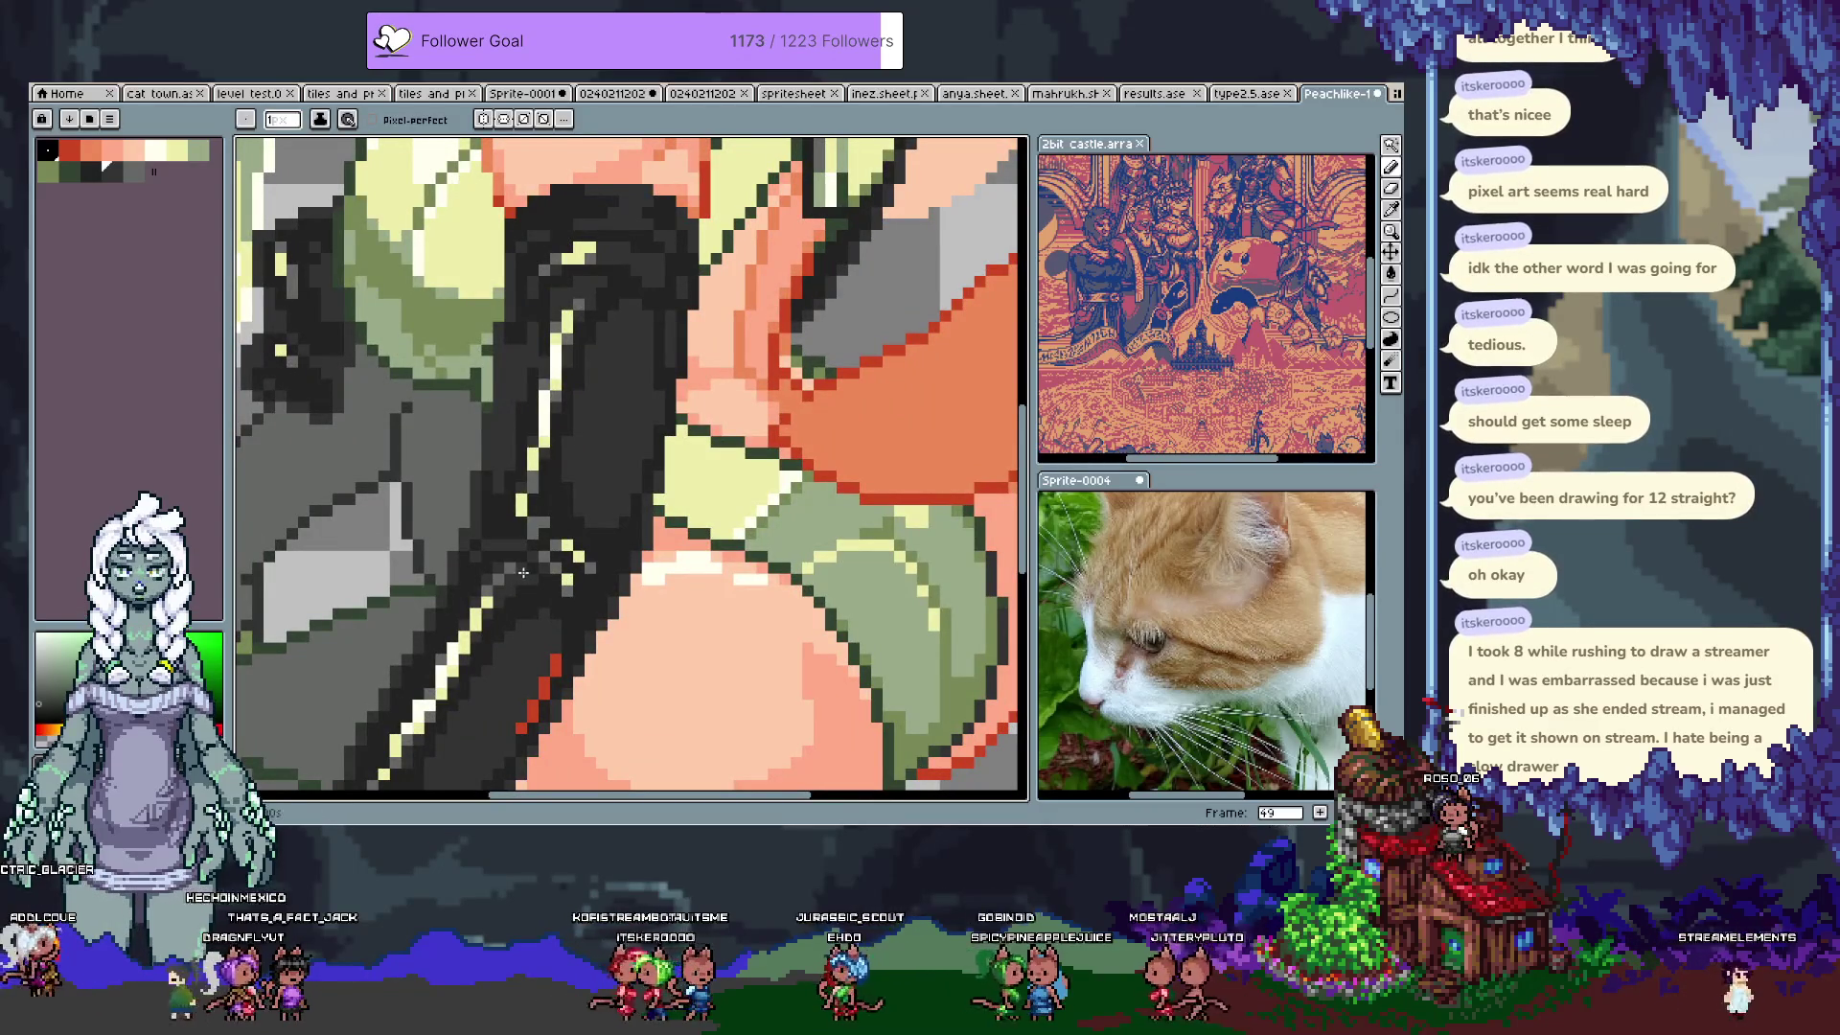
pyautogui.scroll(-5, 527, 583)
pyautogui.scroll(5, 506, 575)
pyautogui.keyDown('alt'); pyautogui.click(506, 573); pyautogui.keyUp('alt')
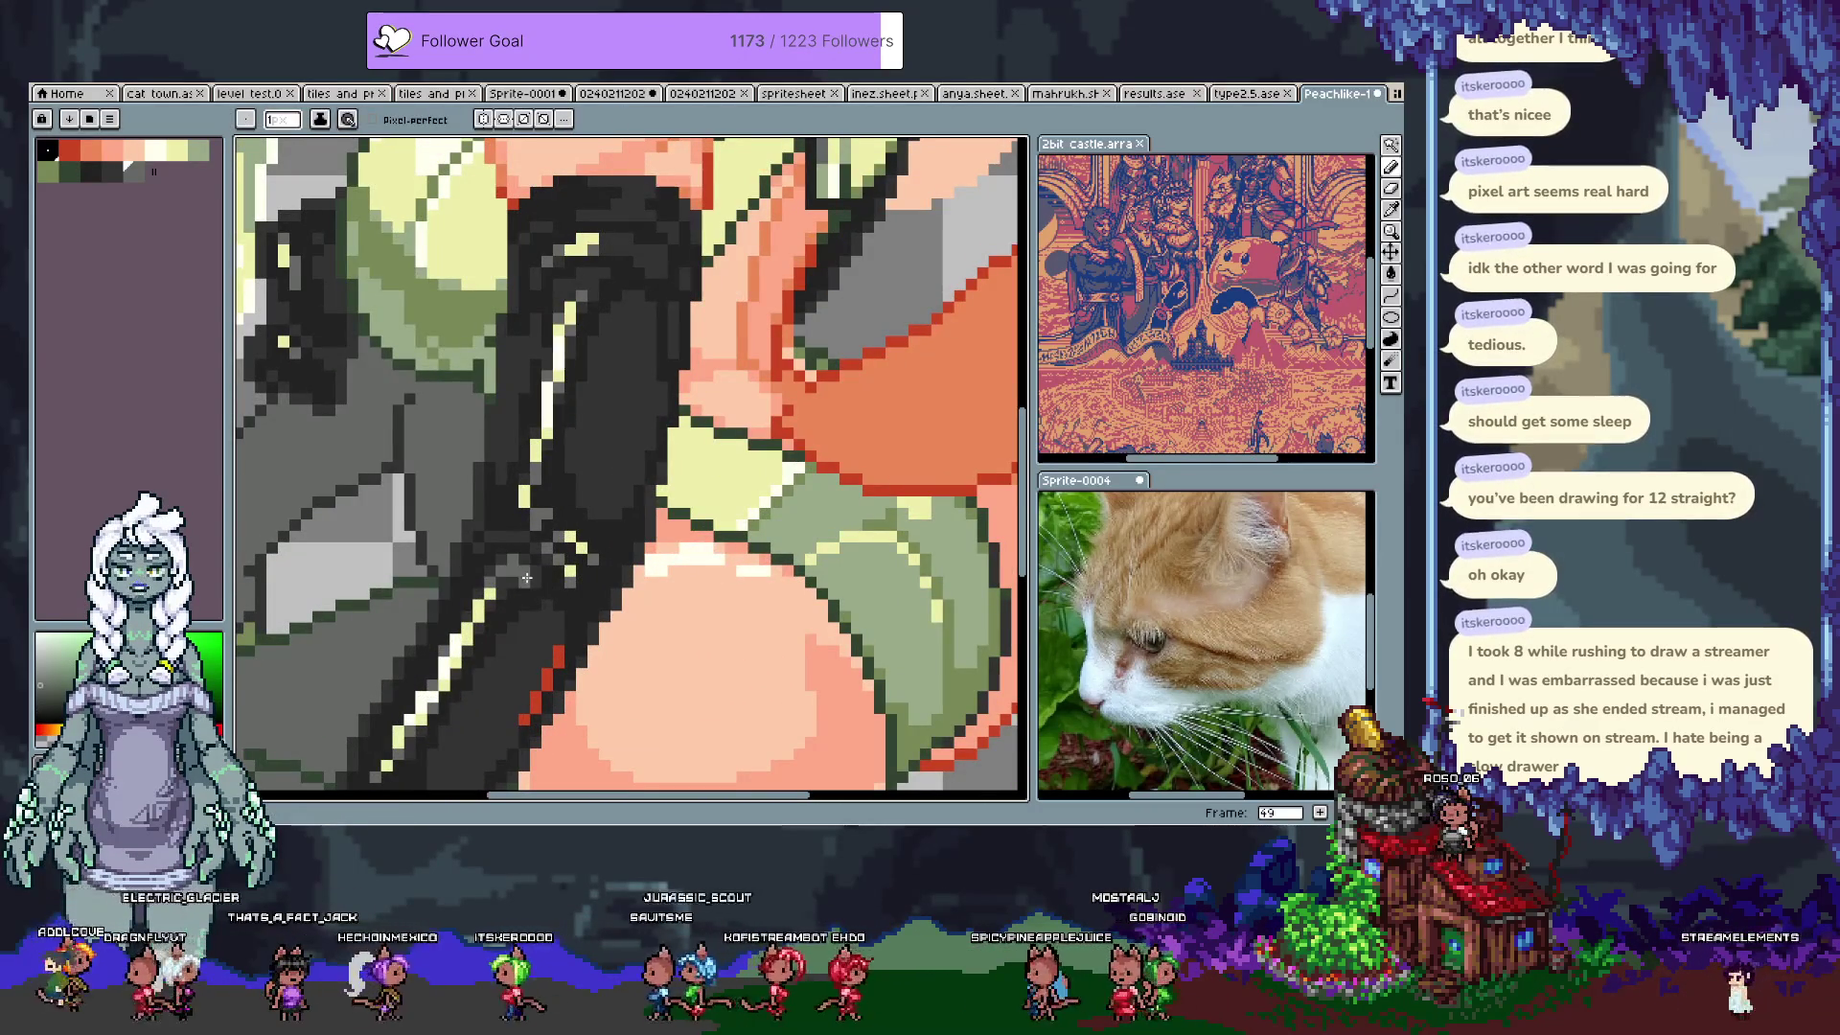
pyautogui.keyDown('alt'); pyautogui.click(519, 581); pyautogui.keyUp('alt')
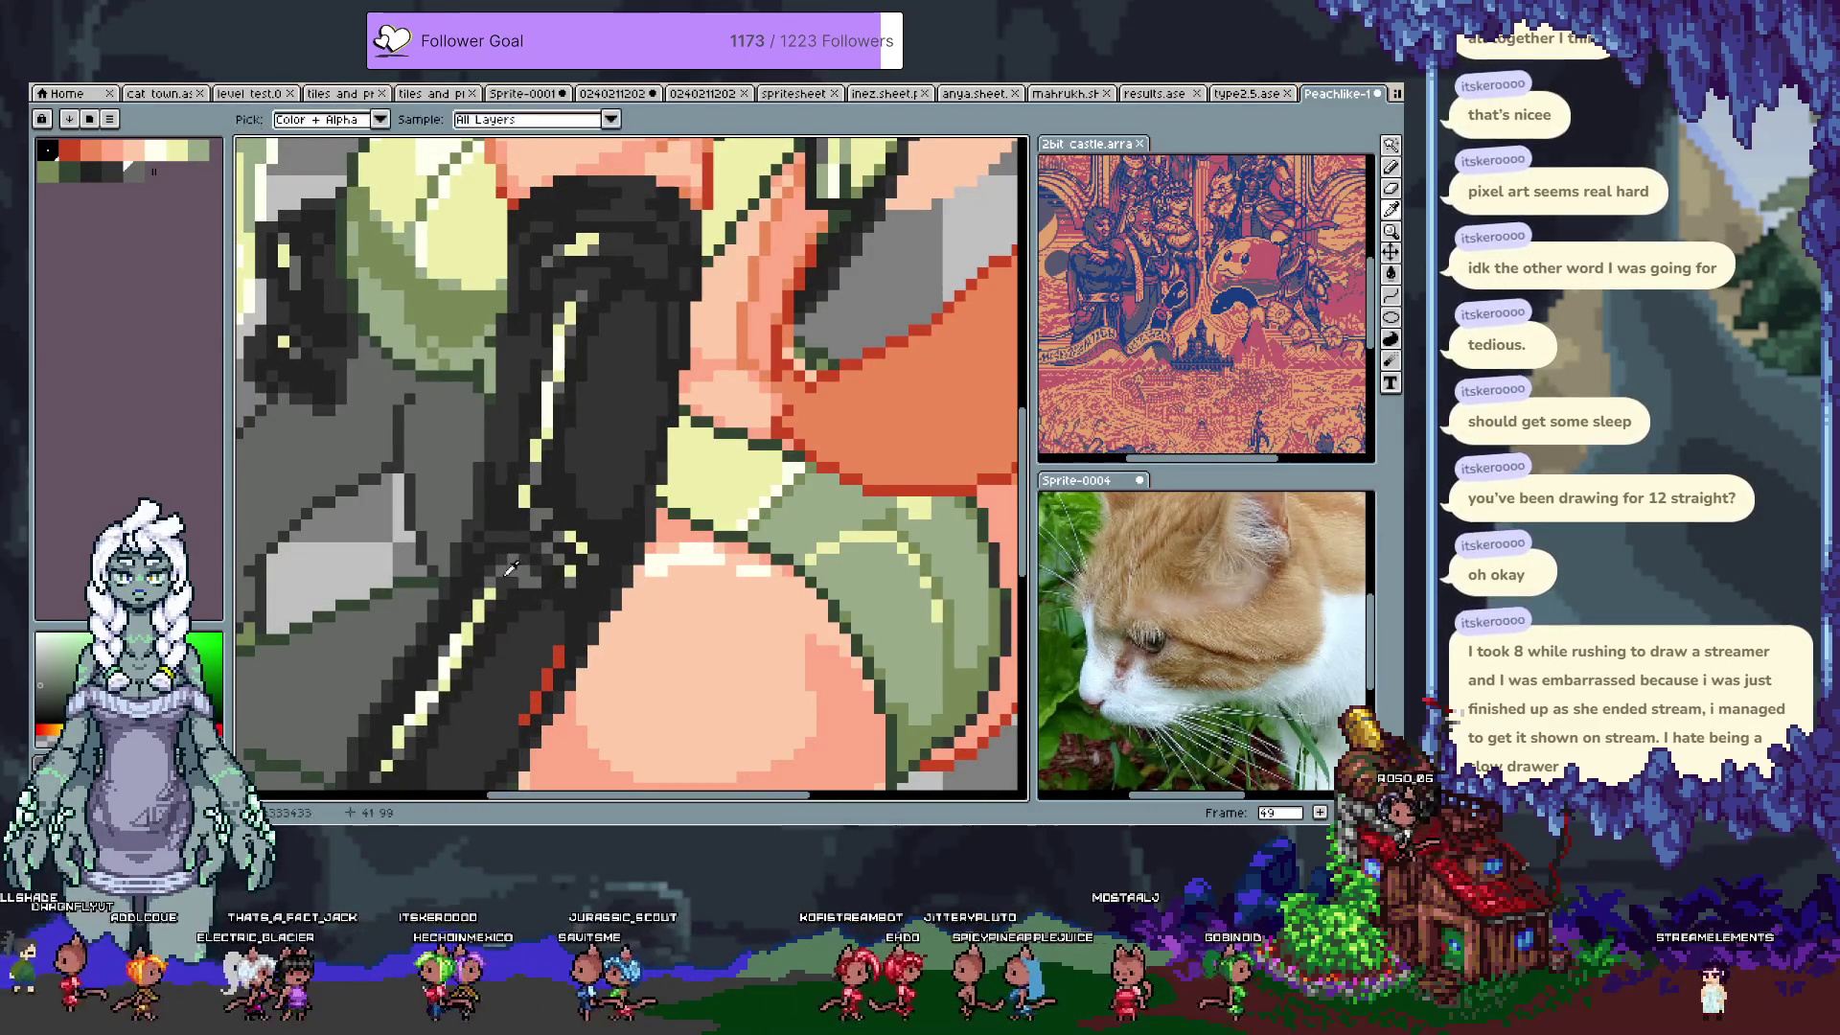
pyautogui.keyDown('alt'); pyautogui.click(529, 577); pyautogui.keyUp('alt')
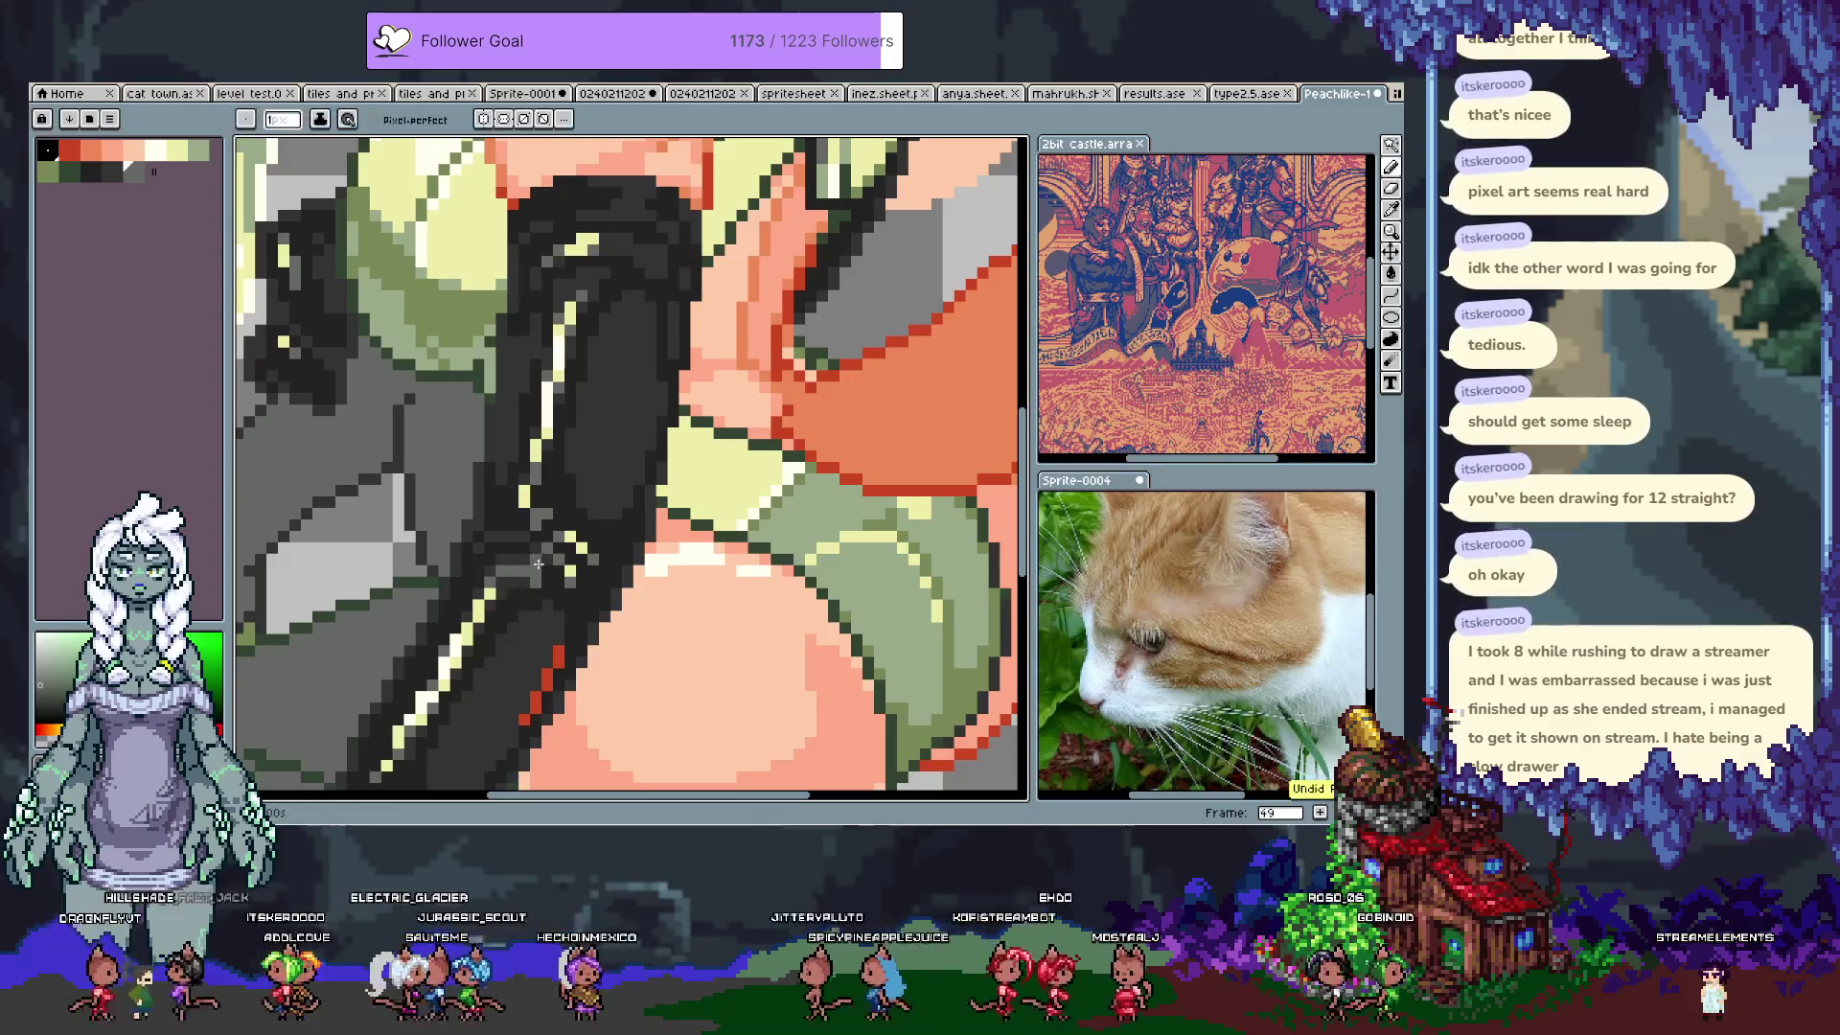
pyautogui.scroll(-5, 526, 590)
pyautogui.scroll(6, 526, 566)
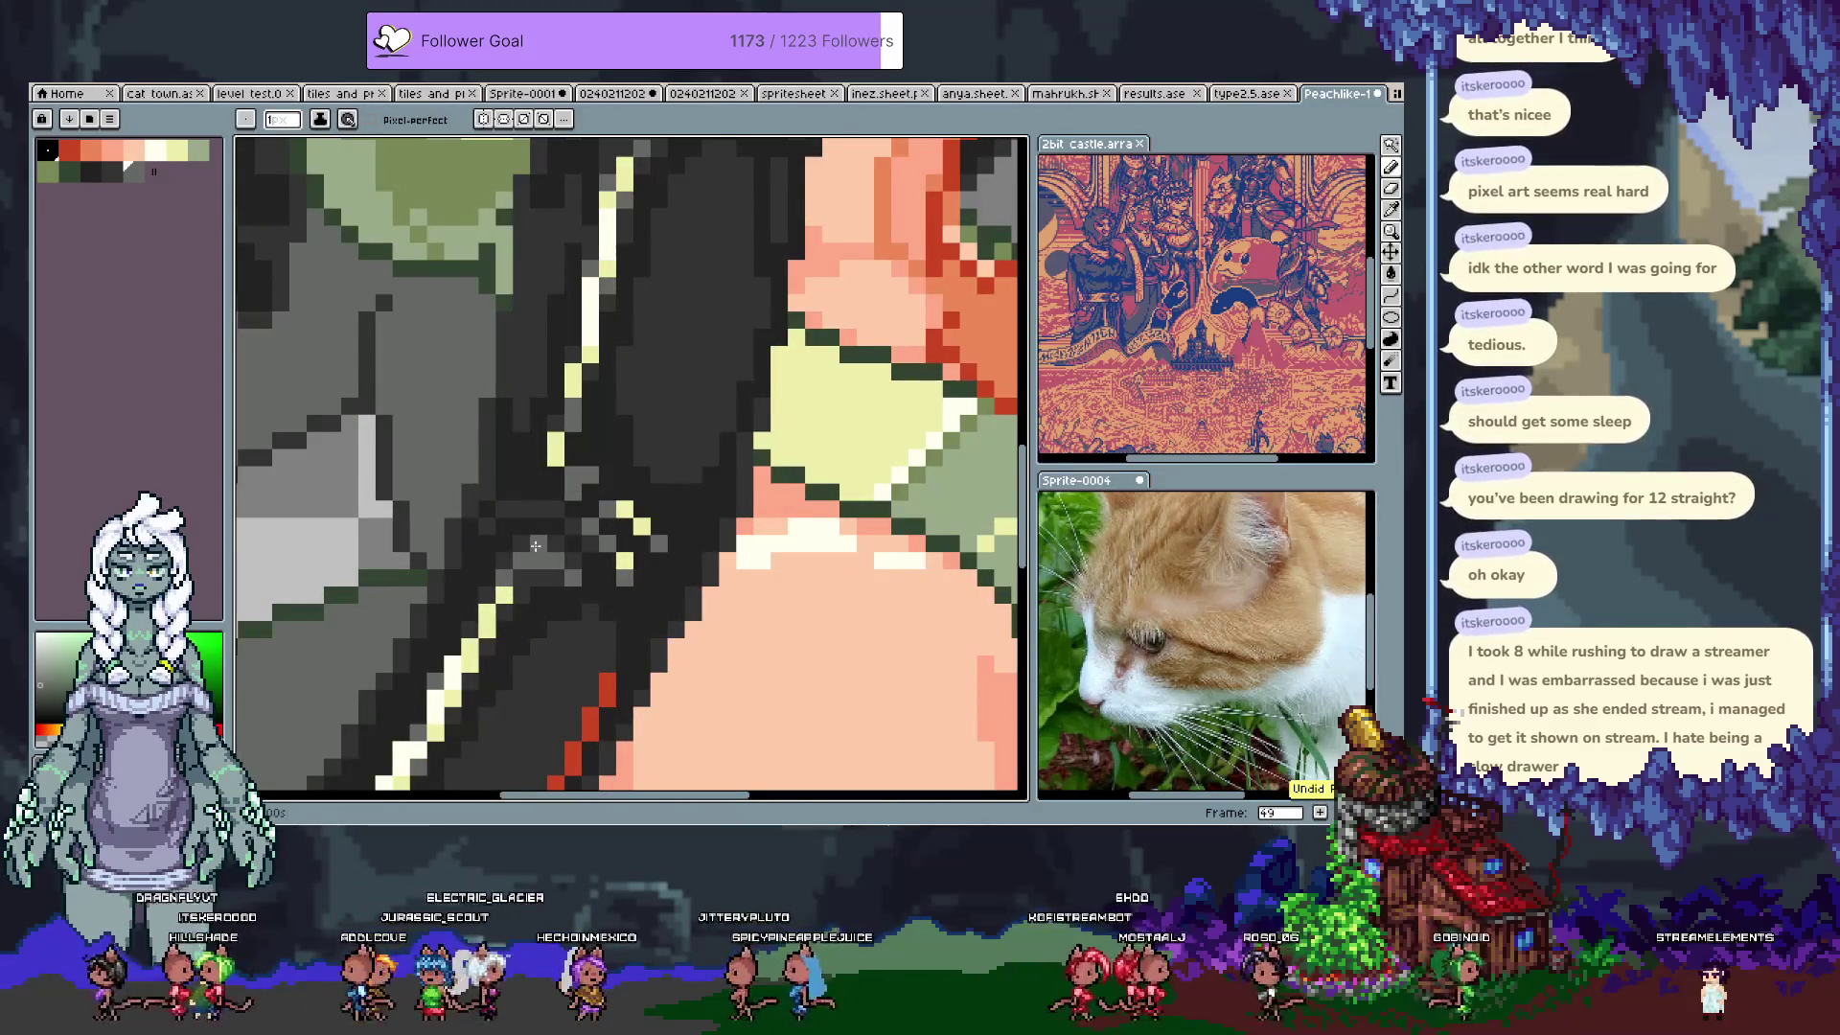
pyautogui.hotkey('ctrl', 's')
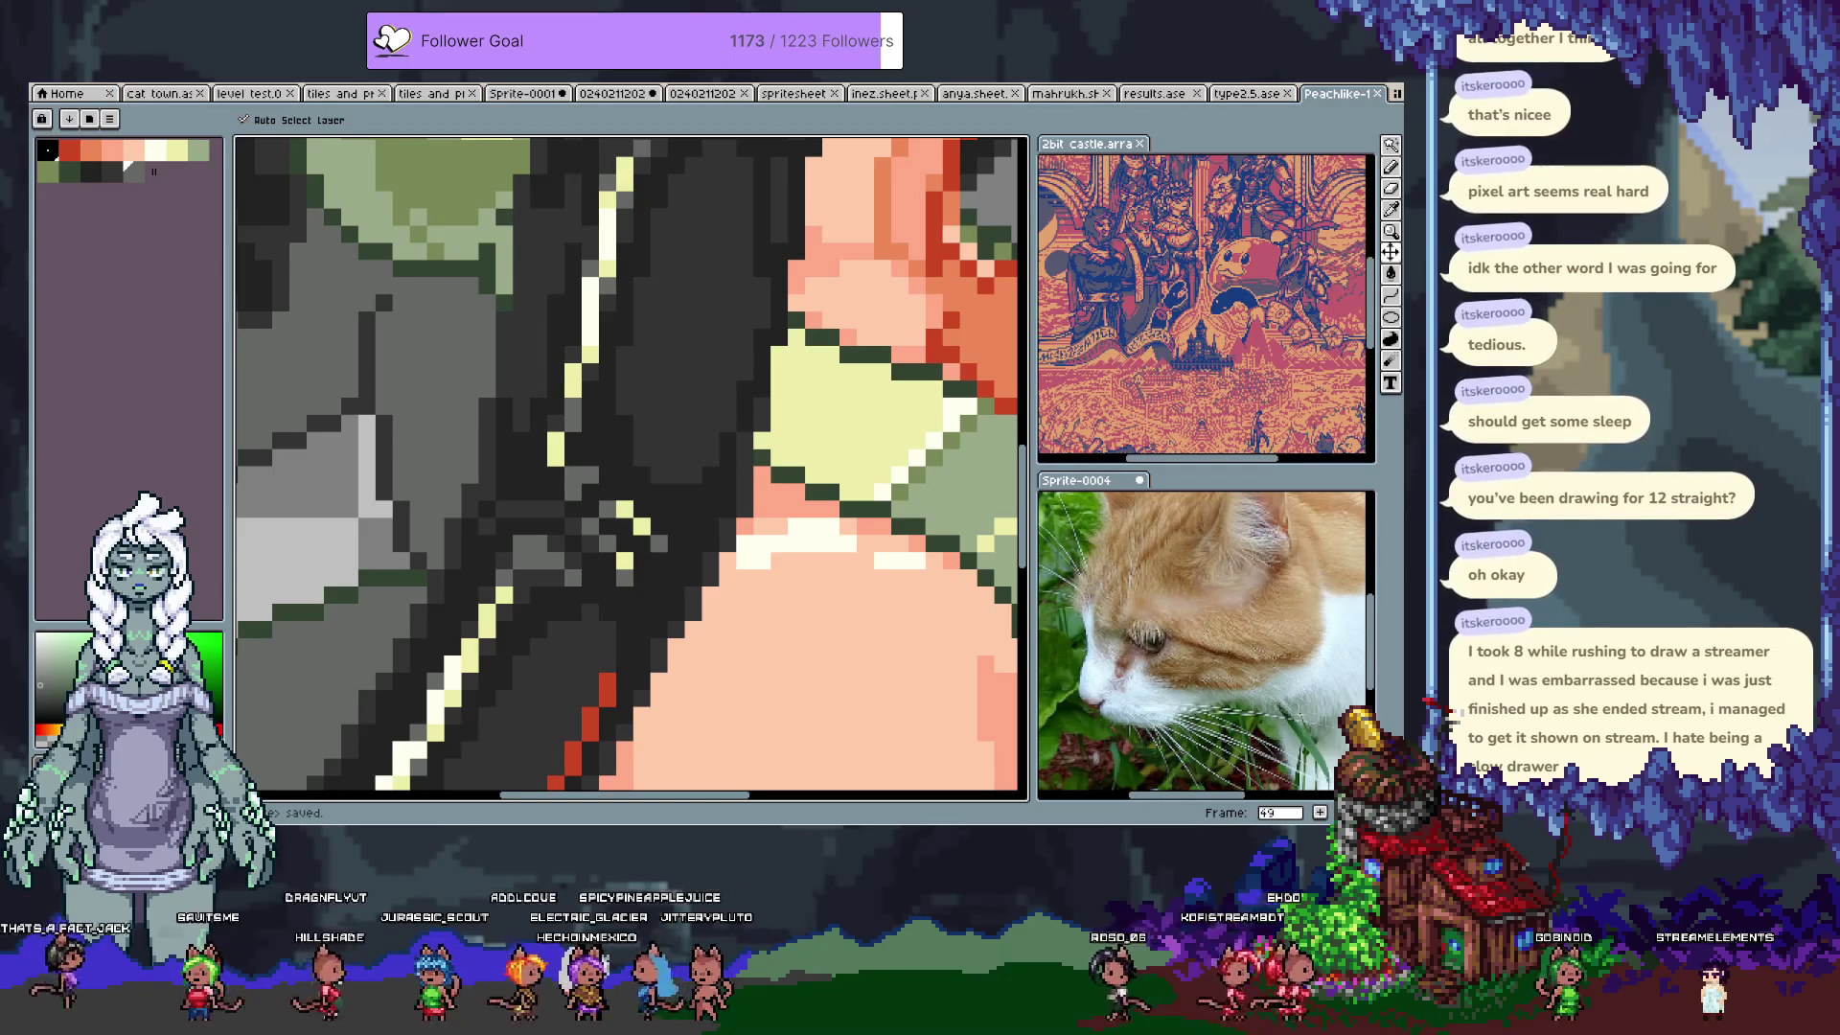
pyautogui.hotkey('alt', 'Tab')
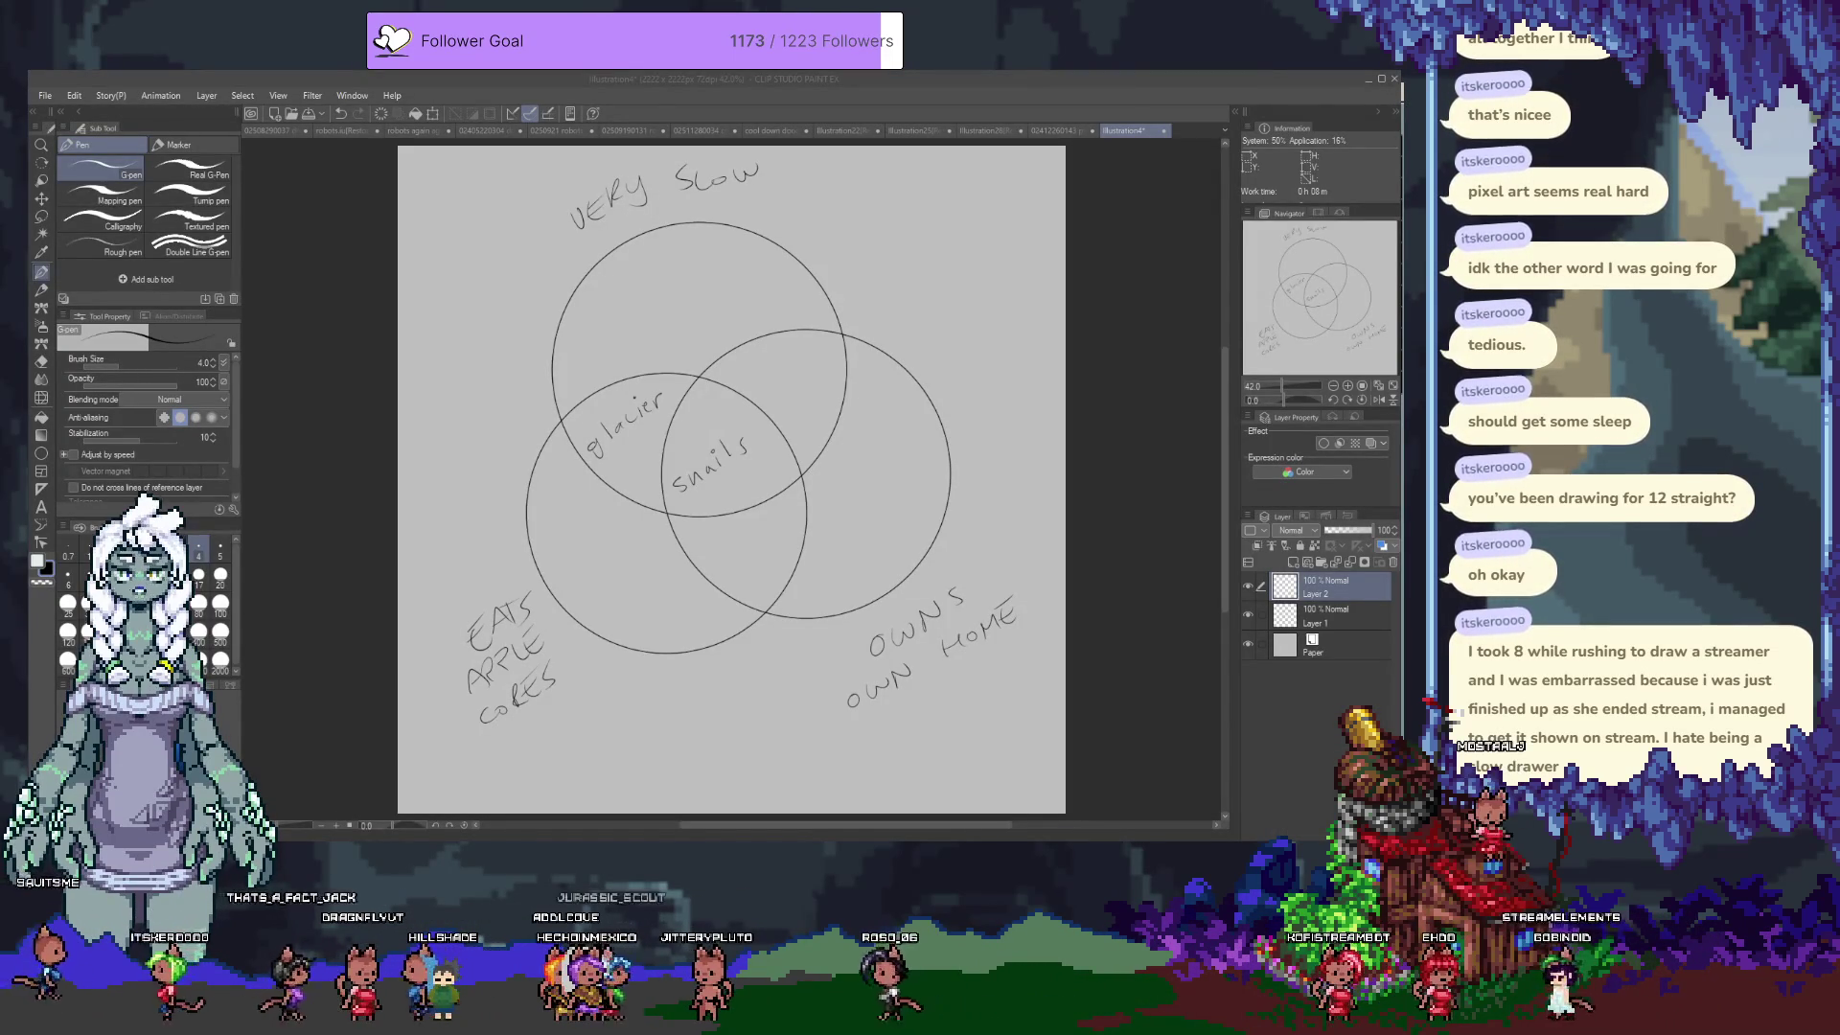
pyautogui.click(683, 410)
pyautogui.moveTo(738, 430); pyautogui.dragTo(803, 441)
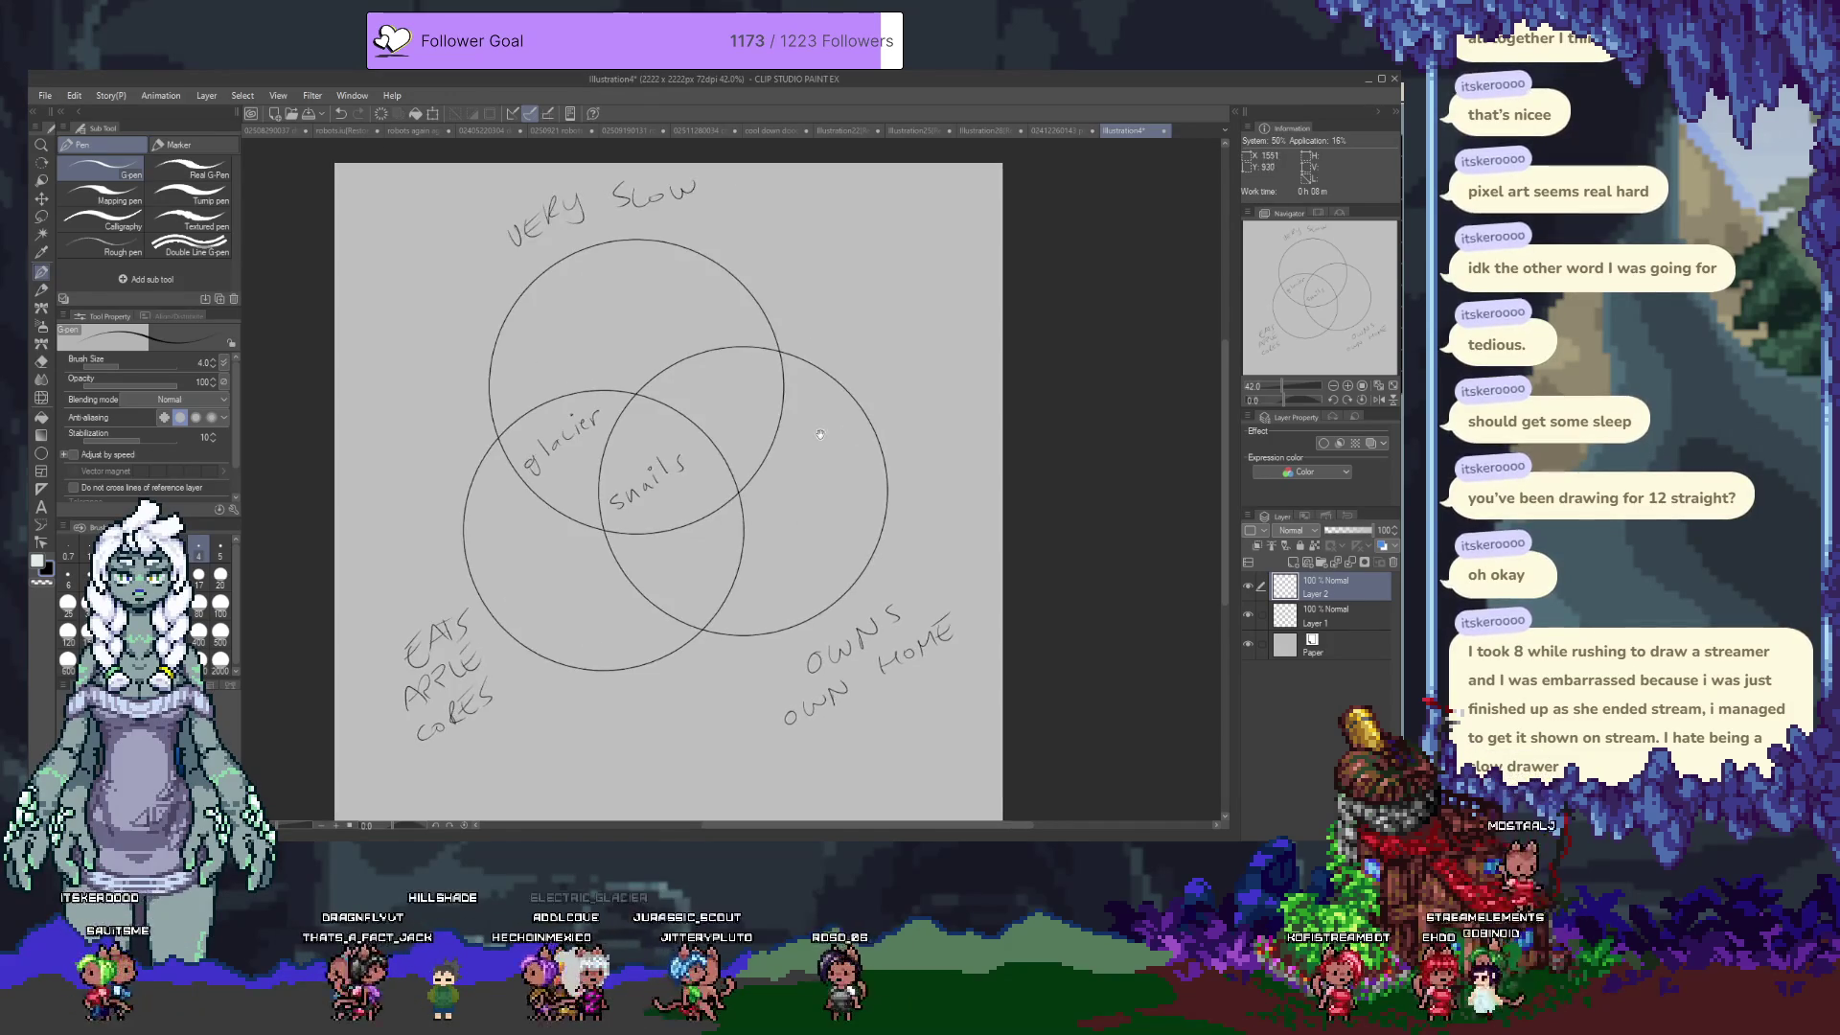
pyautogui.moveTo(890, 399); pyautogui.dragTo(942, 368)
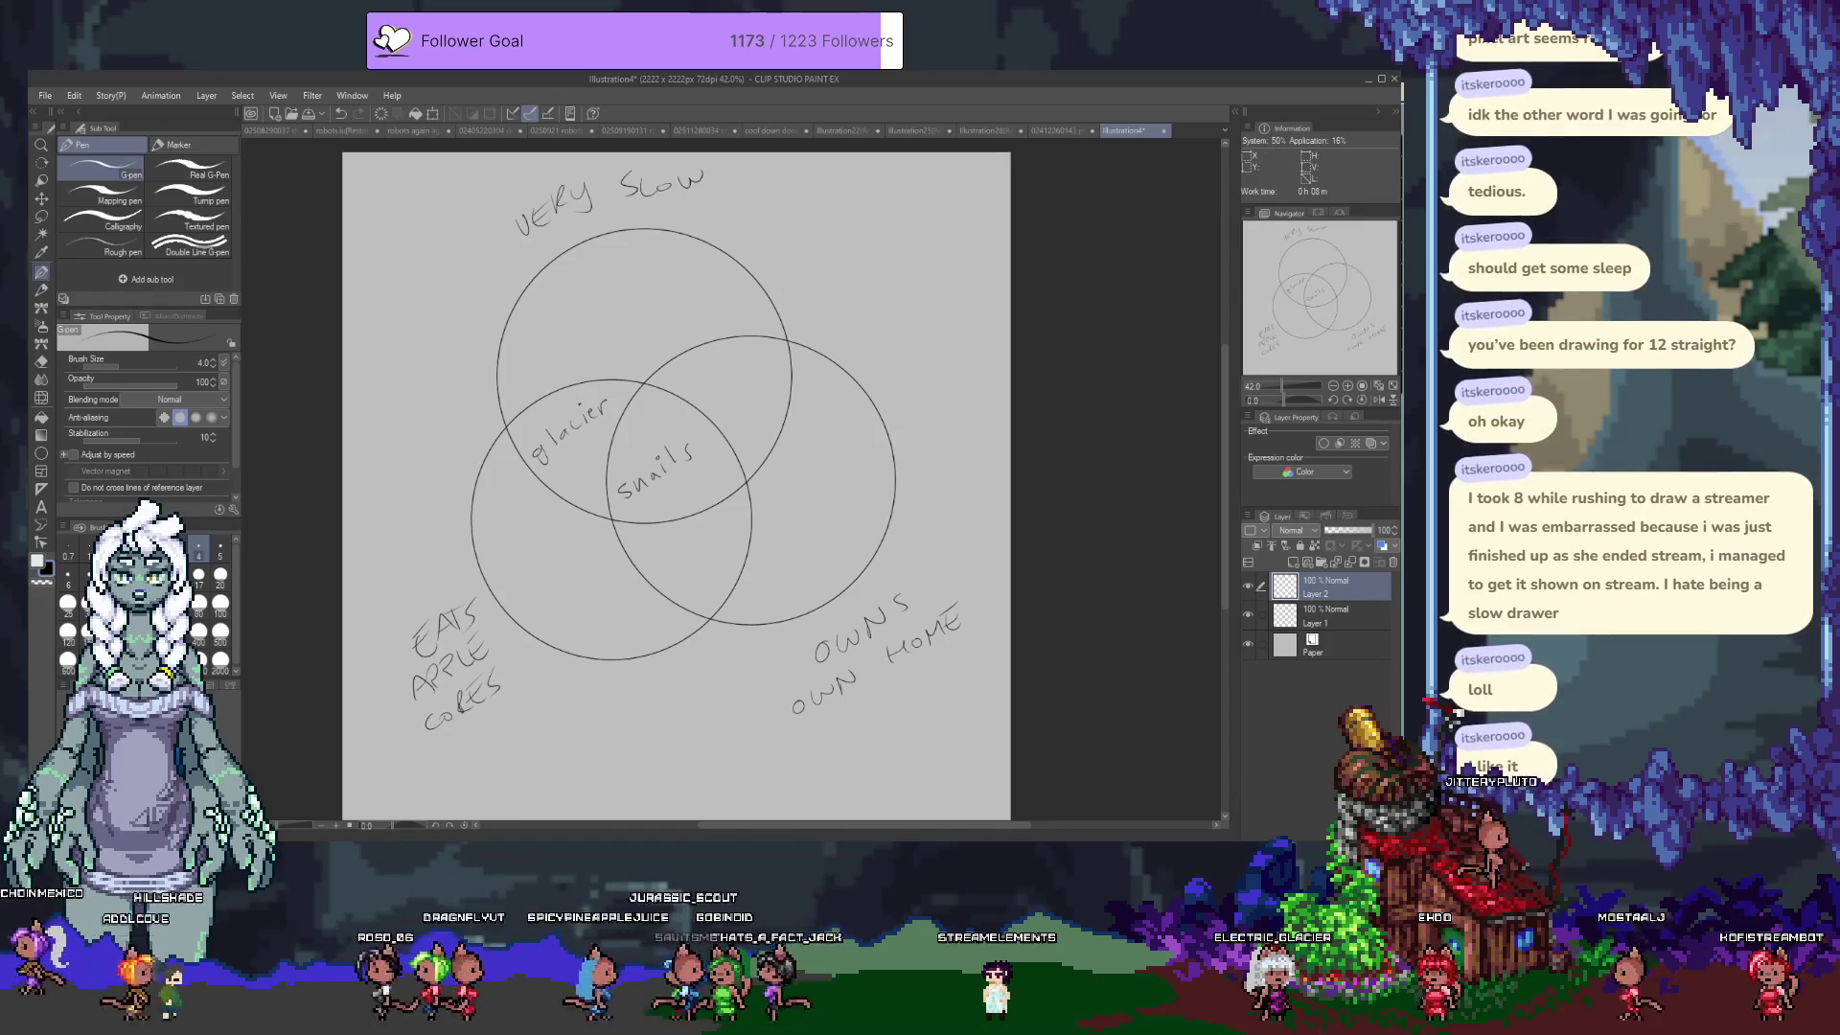
pyautogui.hotkey('alt', 'Tab')
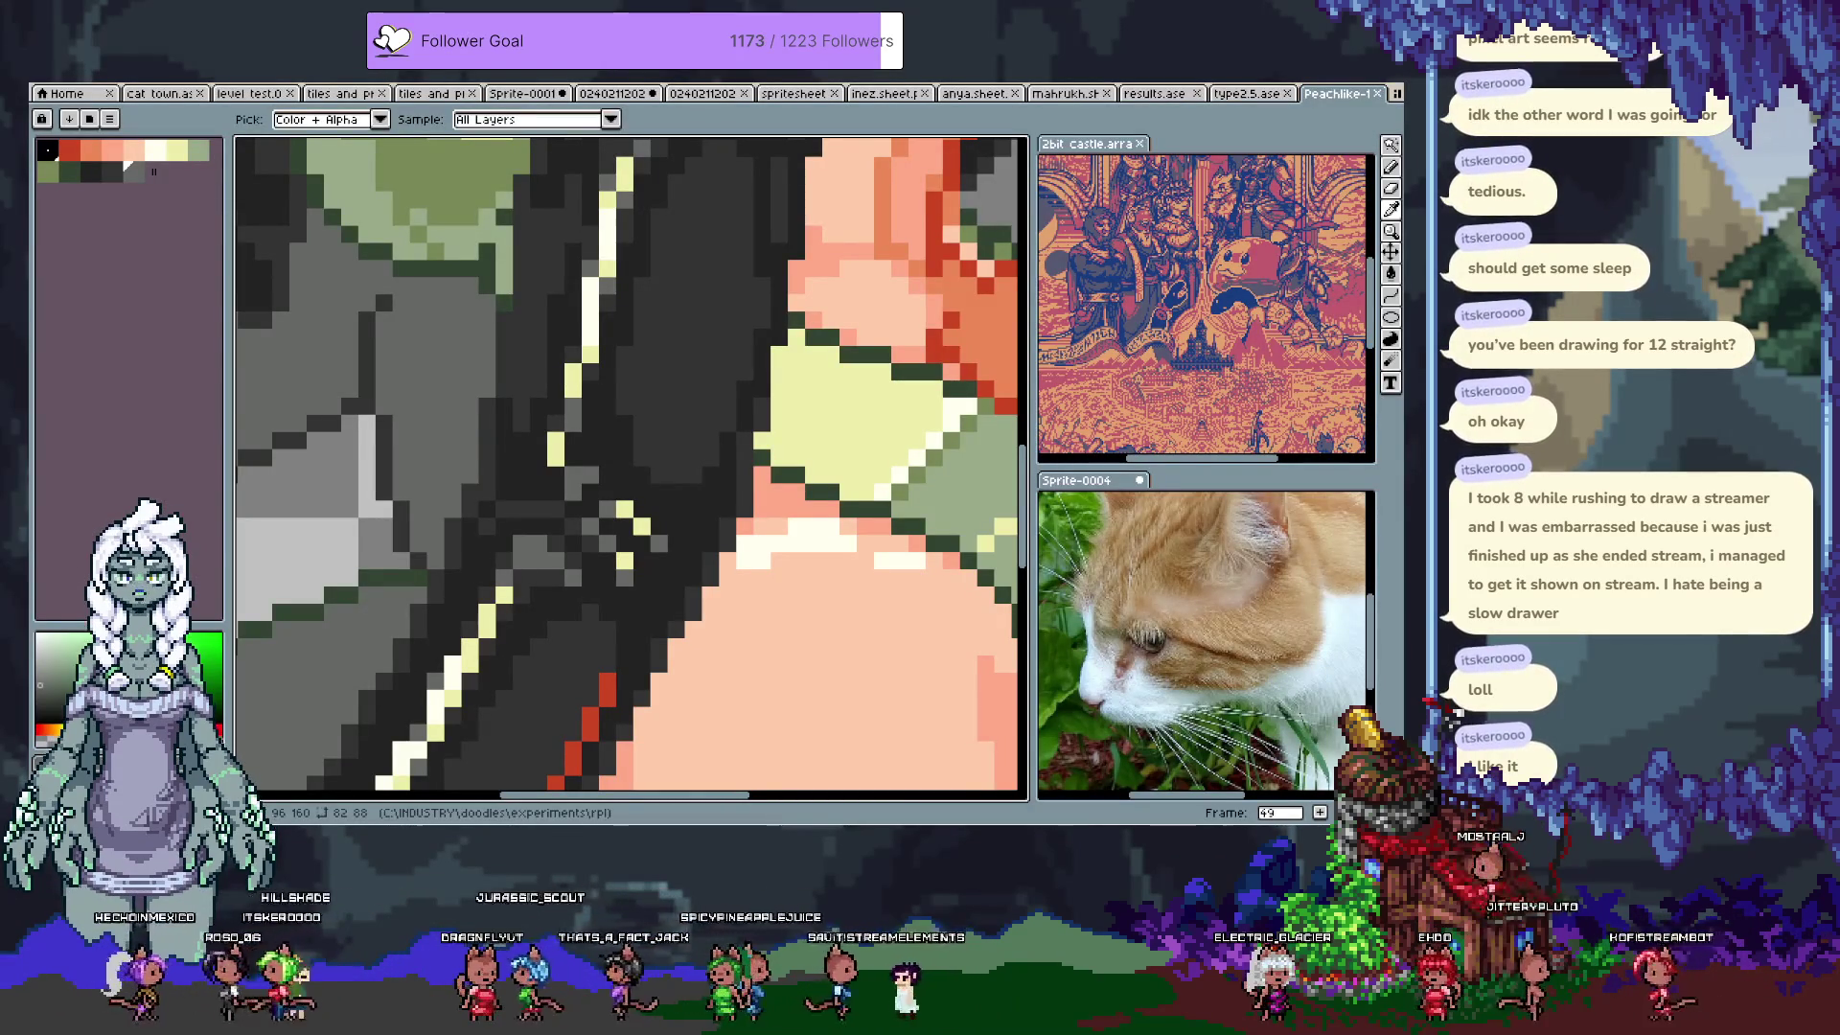
# Step: With the Pencil, paint a dark pixel into the black glove's shading
pyautogui.press('b')
pyautogui.scroll(2, 917, 407)
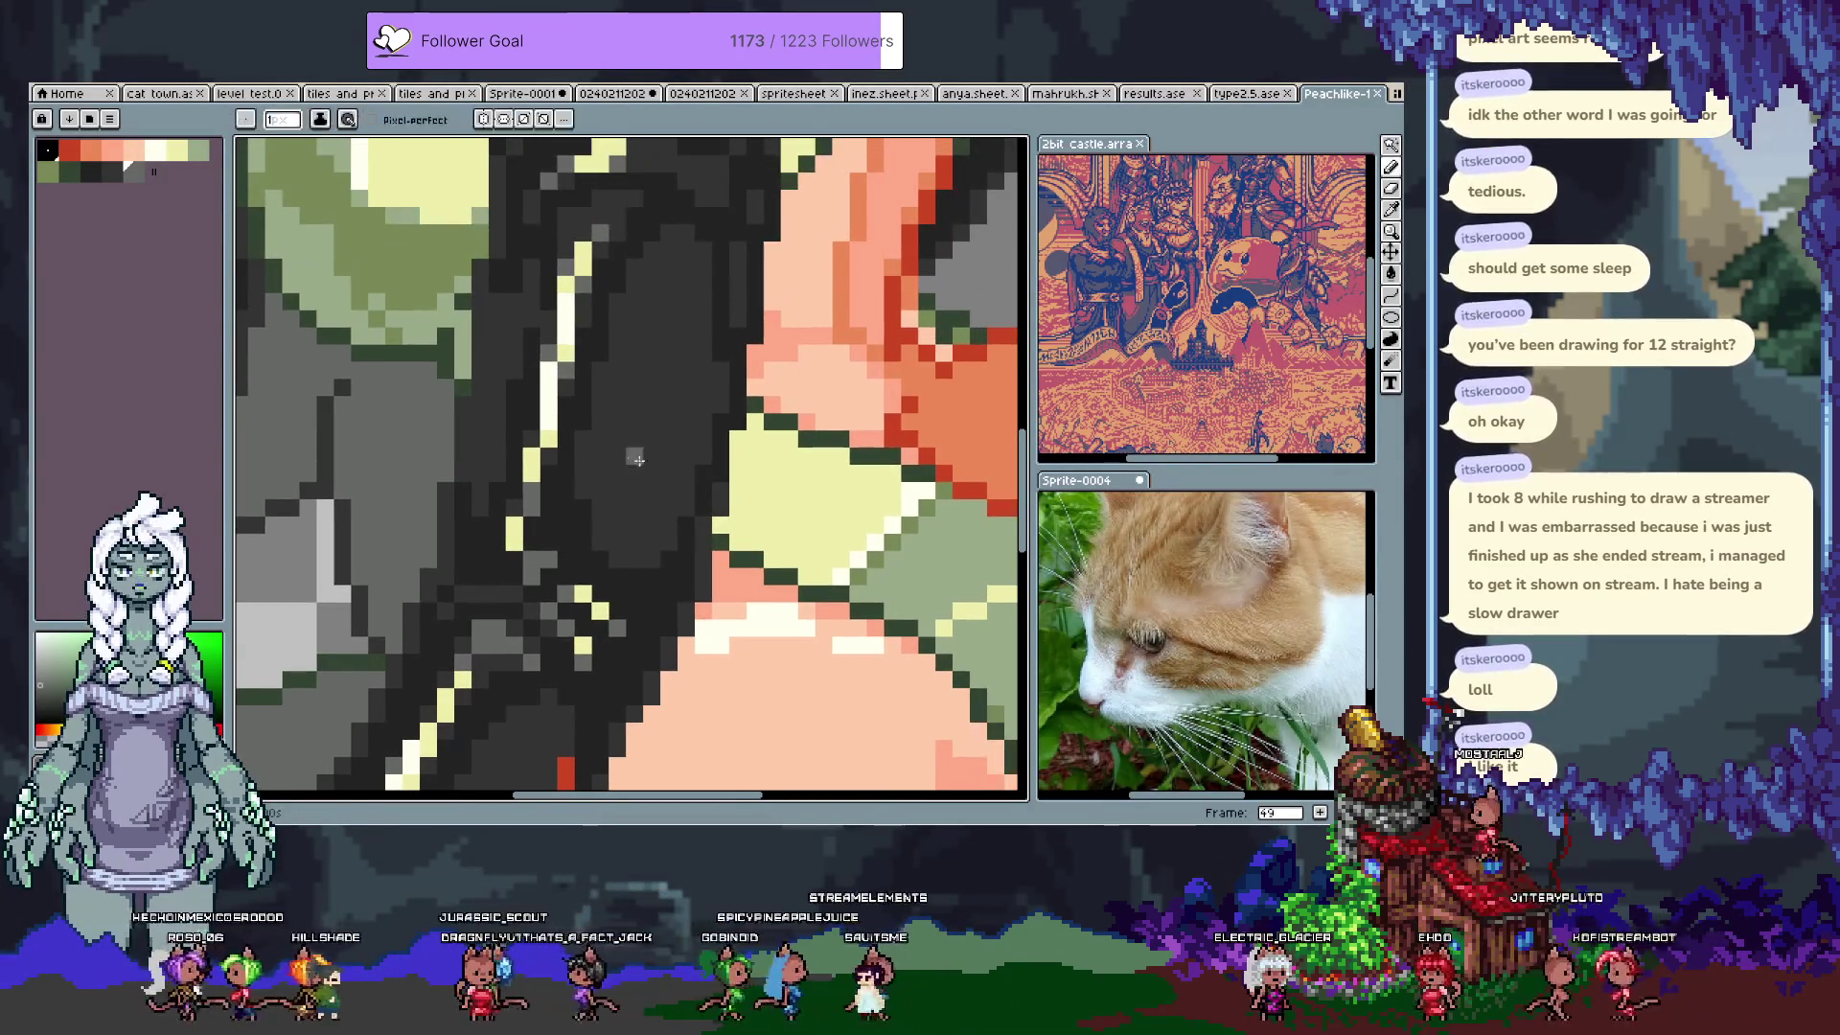
pyautogui.click(562, 553)
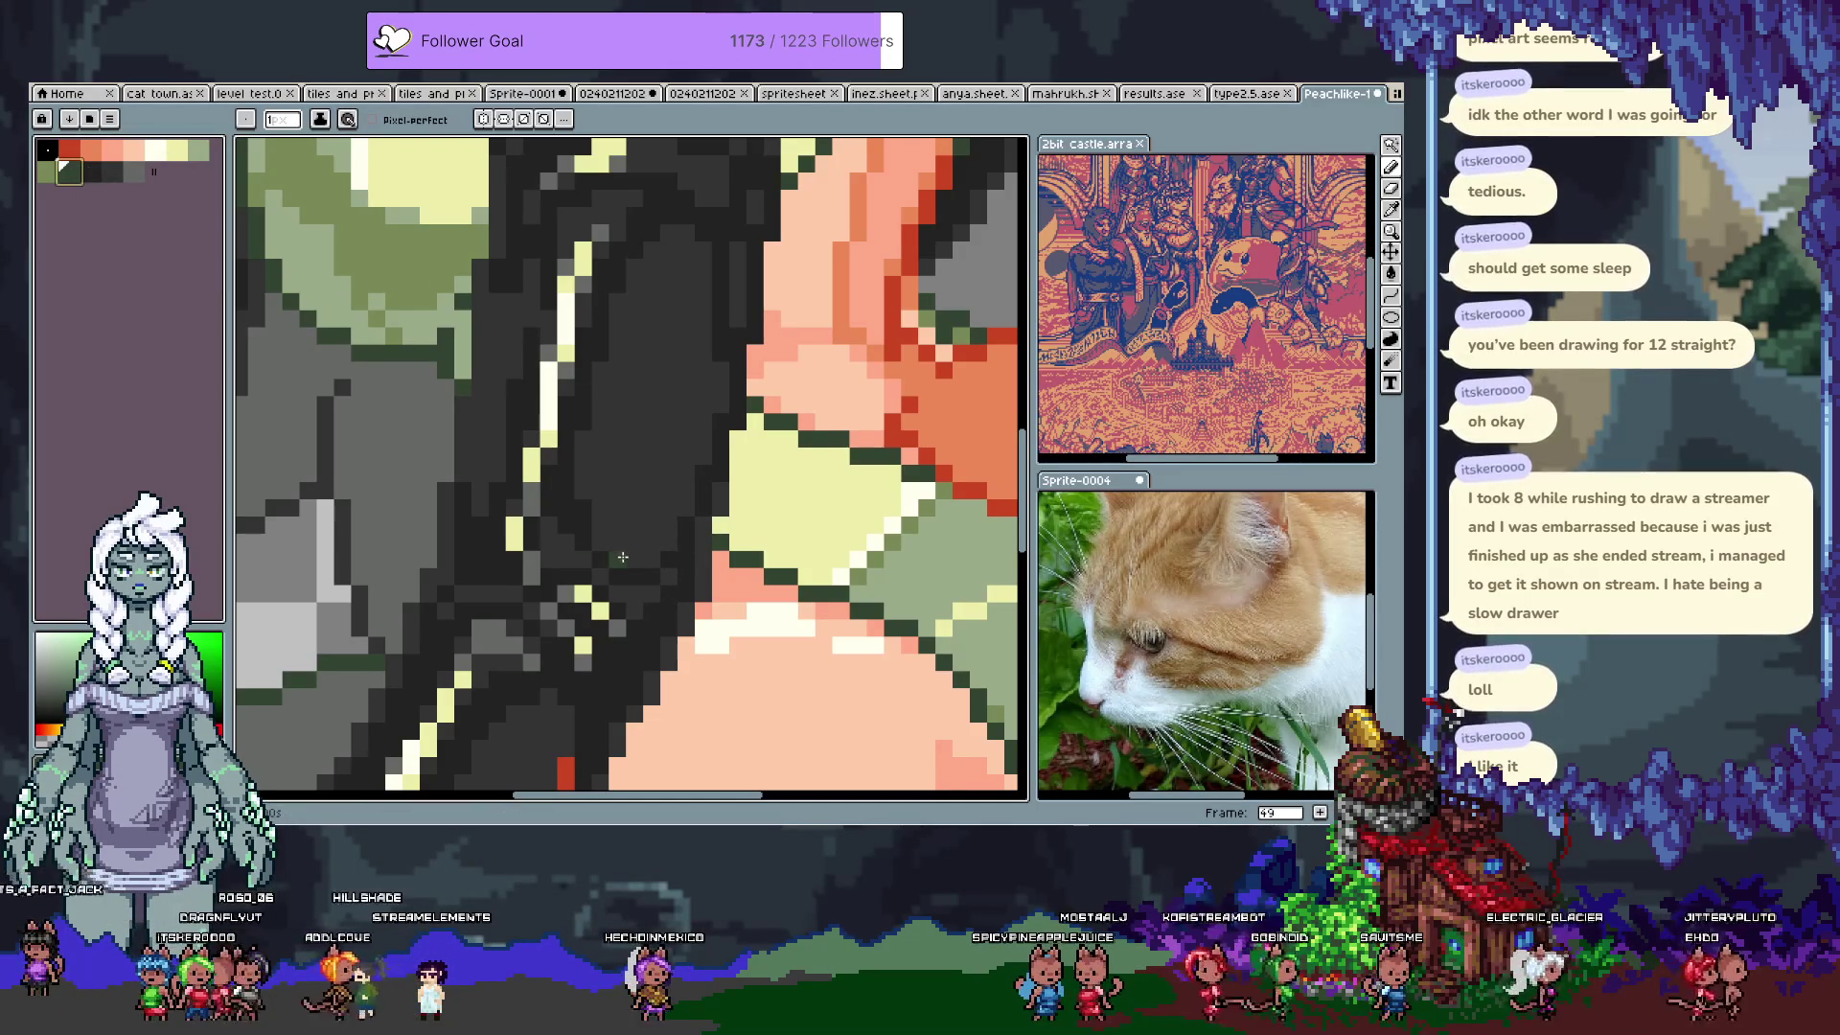
# Step: Pan across the character and zoom in on the fox girl's face
pyautogui.scroll(-3, 643, 517)
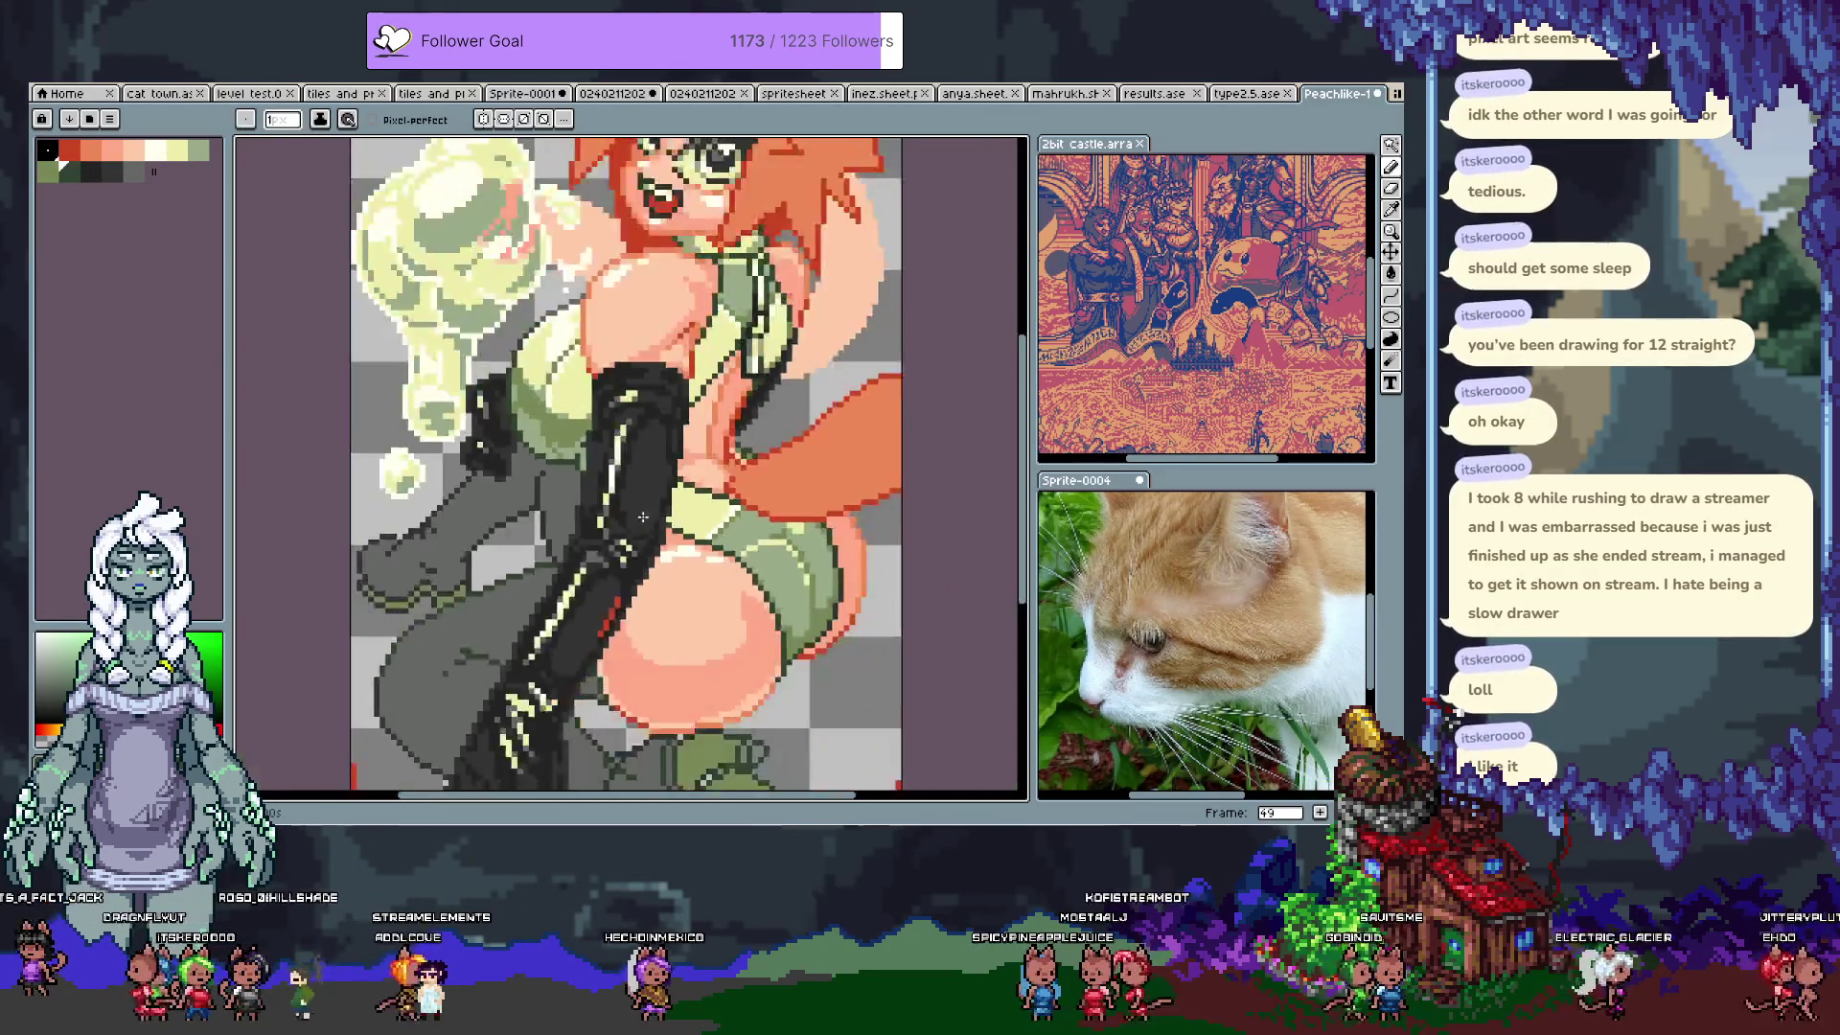
pyautogui.scroll(-2, 643, 518)
pyautogui.scroll(2, 609, 482)
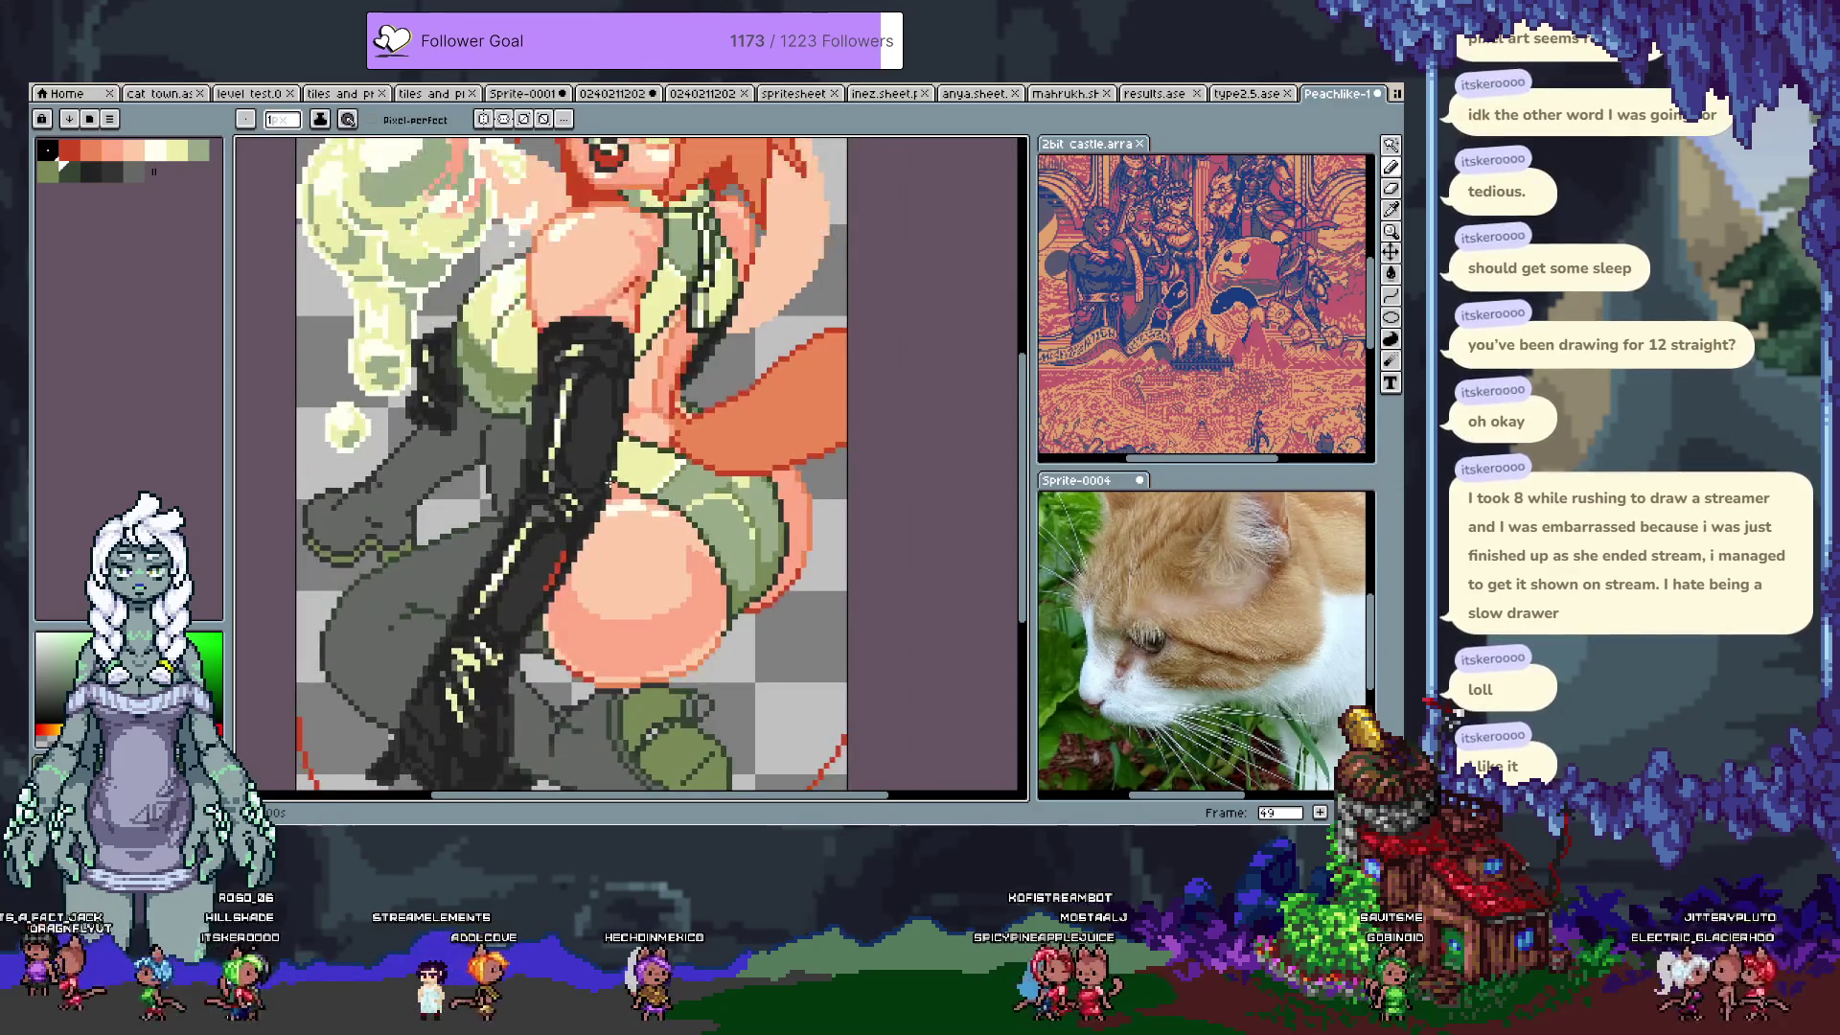
pyautogui.moveTo(581, 561); pyautogui.dragTo(566, 489)
pyautogui.moveTo(610, 451); pyautogui.dragTo(606, 486)
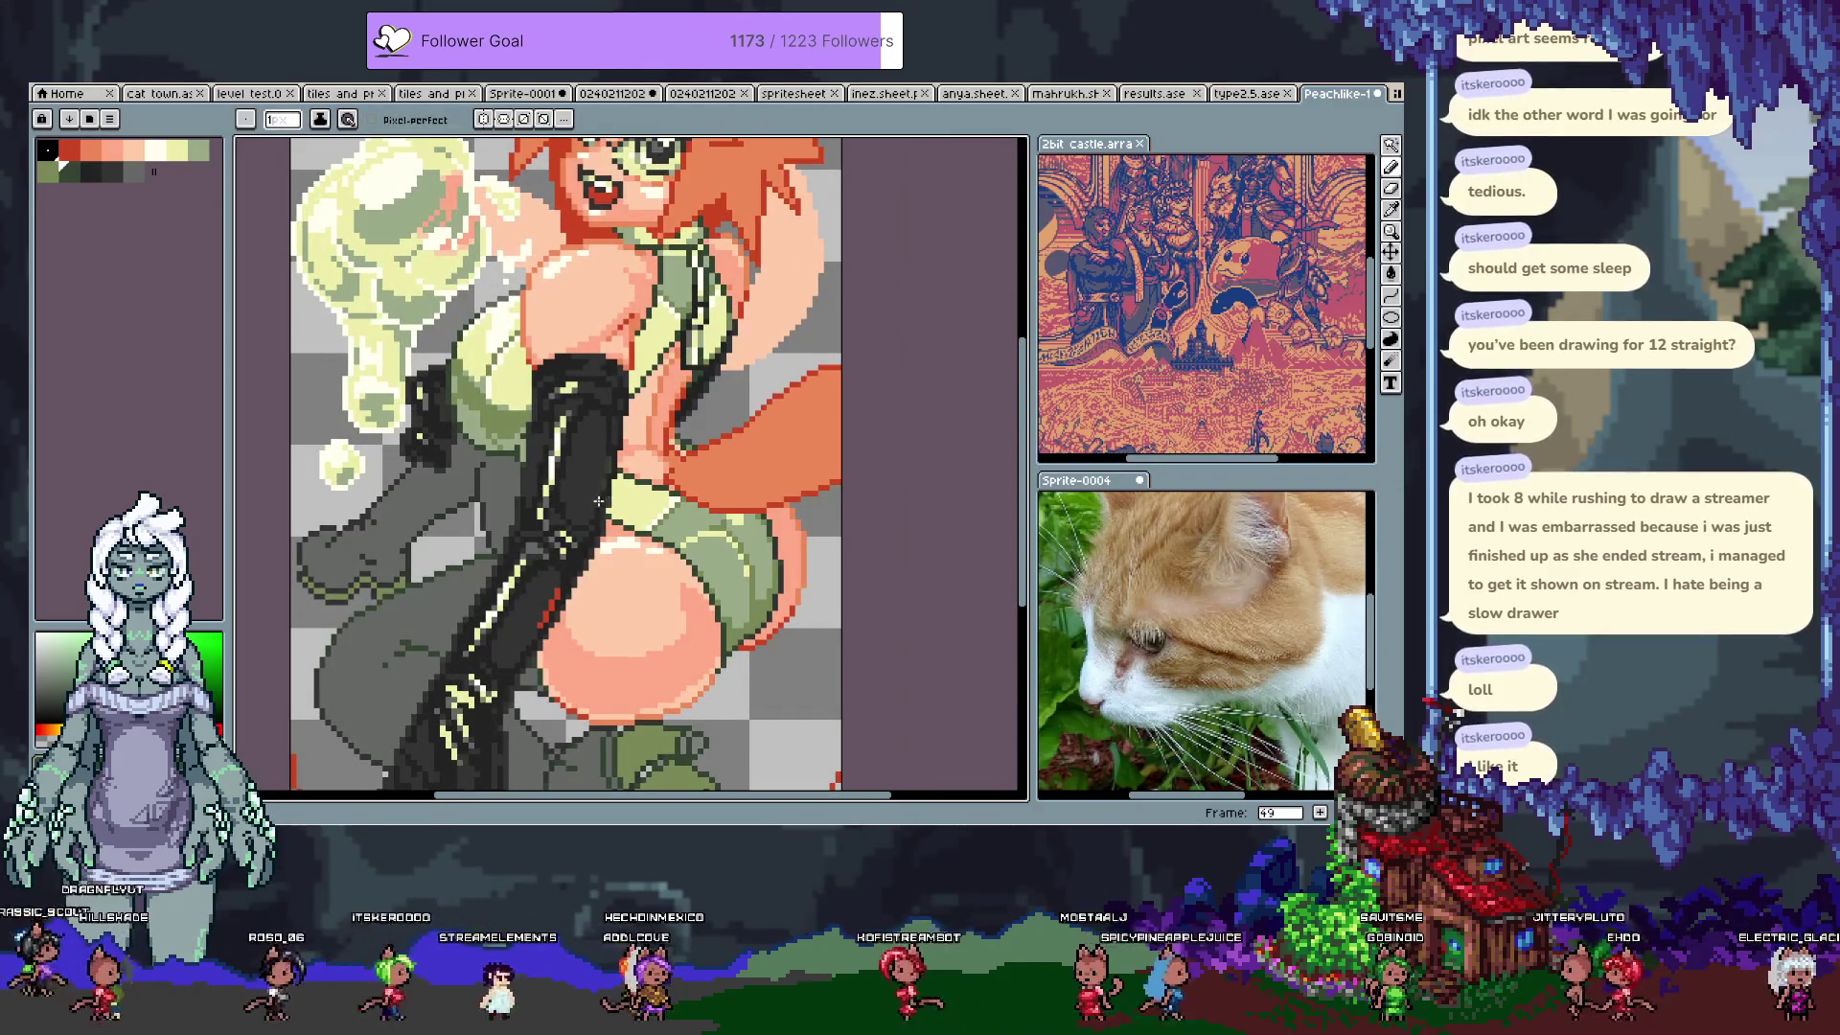
pyautogui.moveTo(549, 589); pyautogui.dragTo(570, 412)
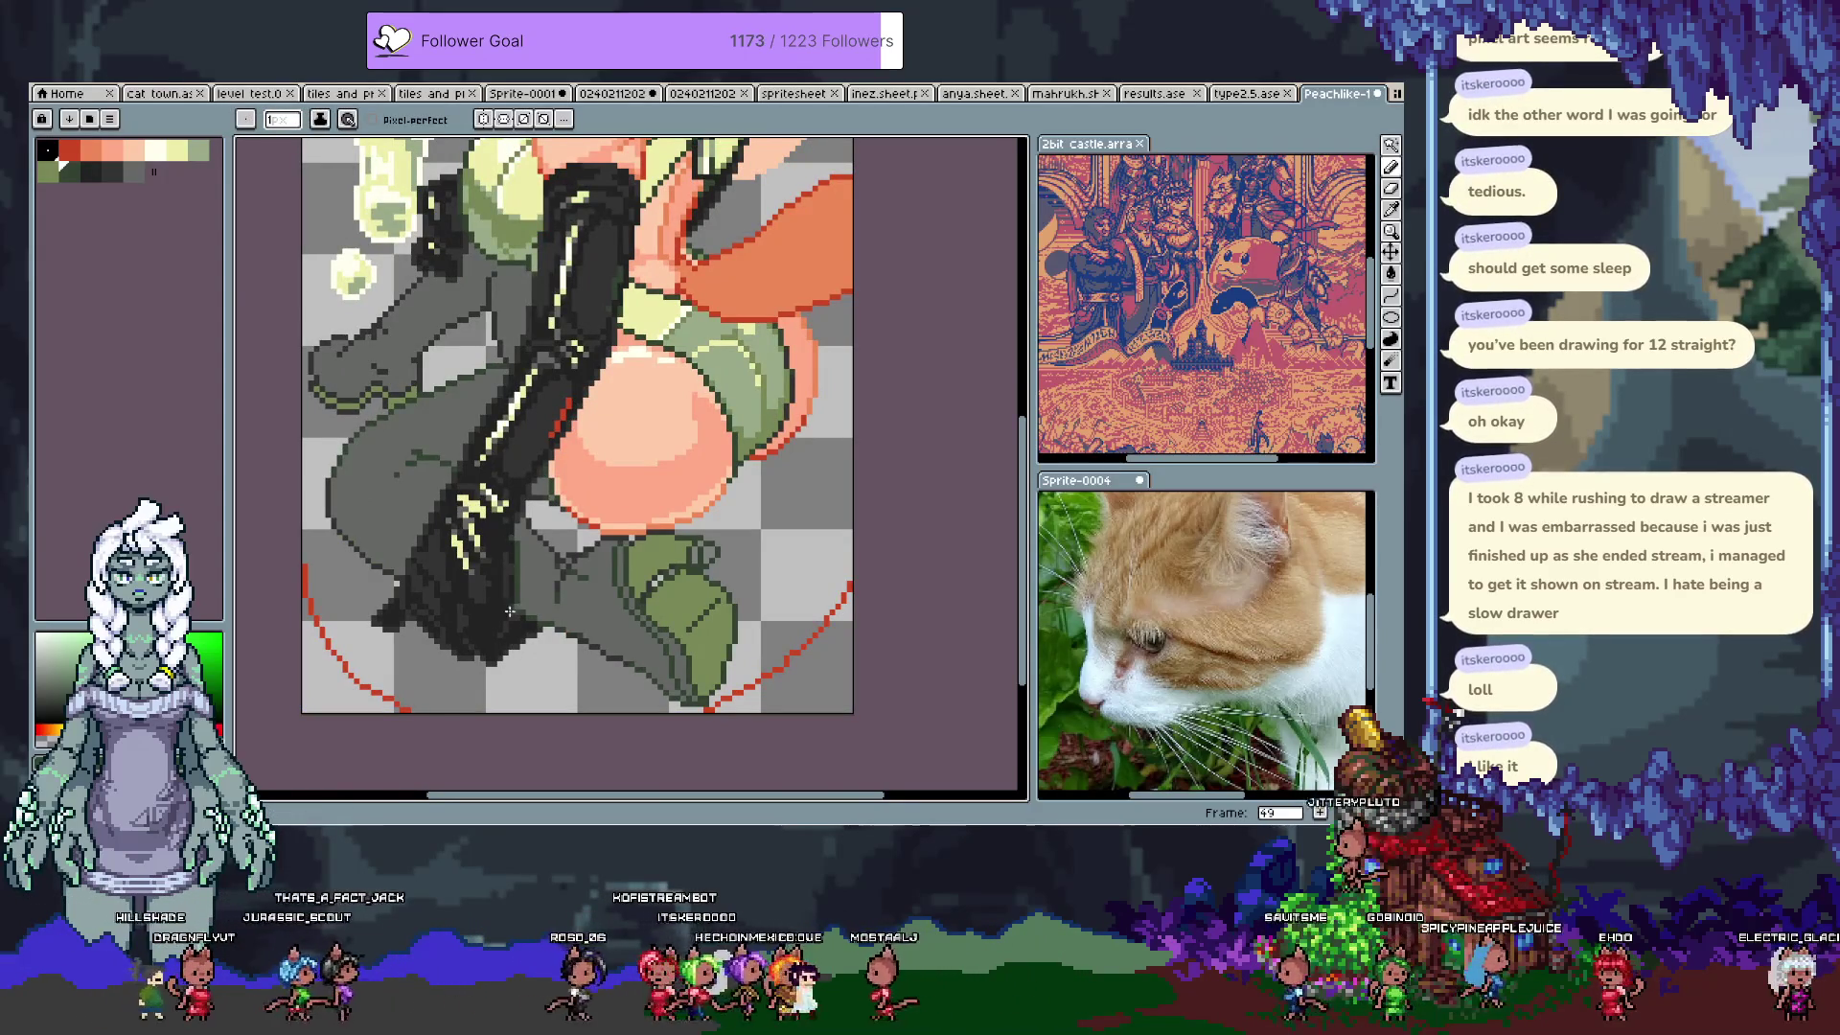
pyautogui.moveTo(543, 433); pyautogui.dragTo(533, 648)
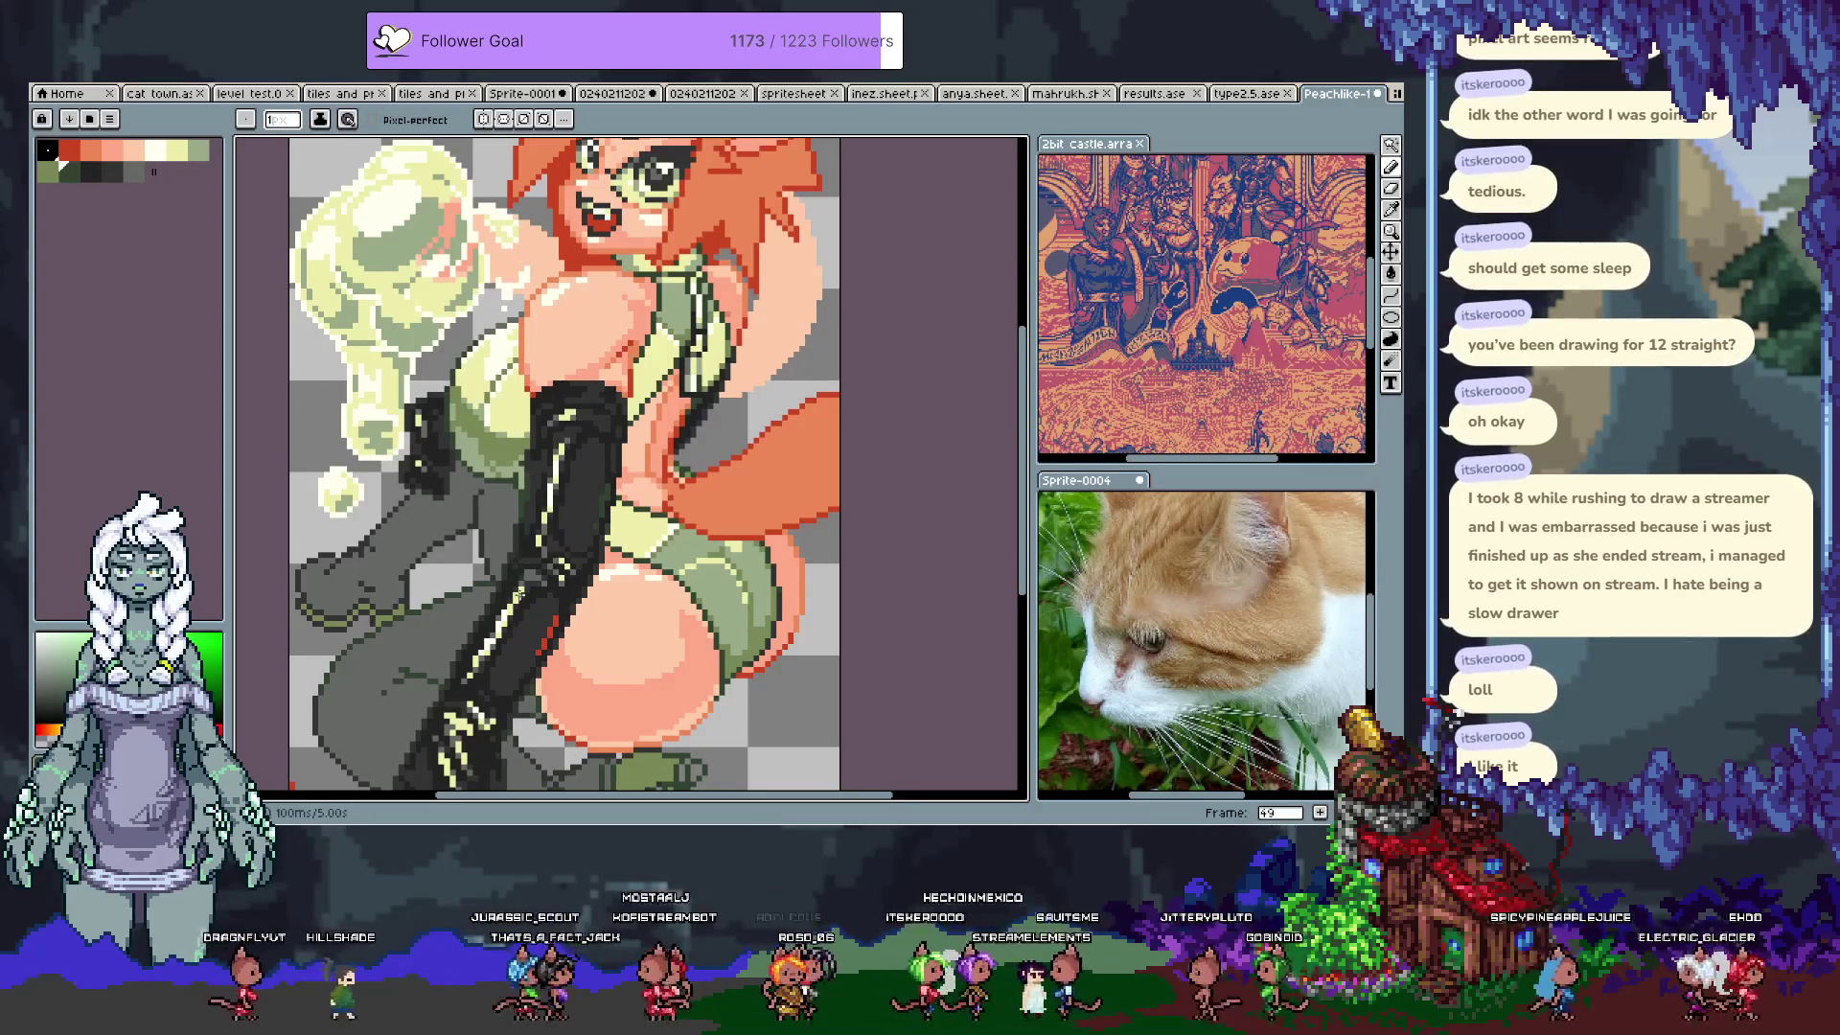
pyautogui.moveTo(548, 450)
pyautogui.mouseDown()
pyautogui.moveTo(568, 503)
pyautogui.moveTo(501, 556)
pyautogui.moveTo(529, 347)
pyautogui.mouseUp()
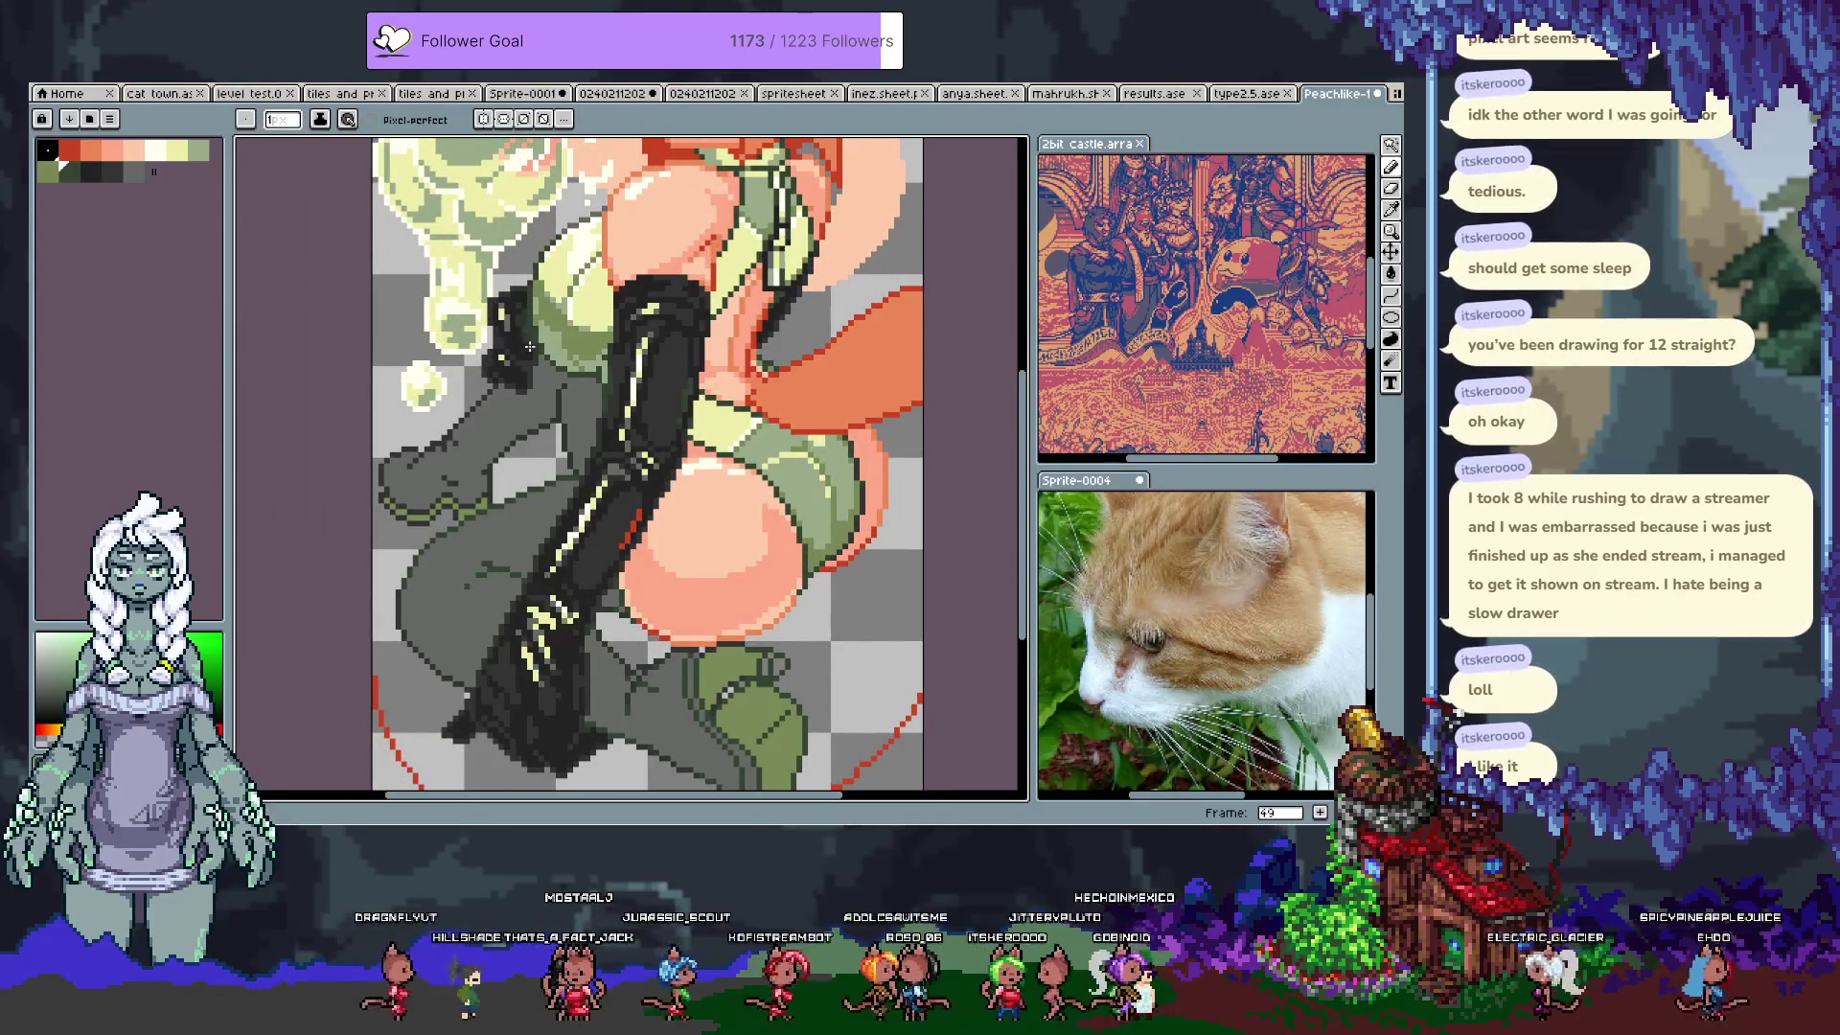
pyautogui.moveTo(536, 364); pyautogui.dragTo(601, 523)
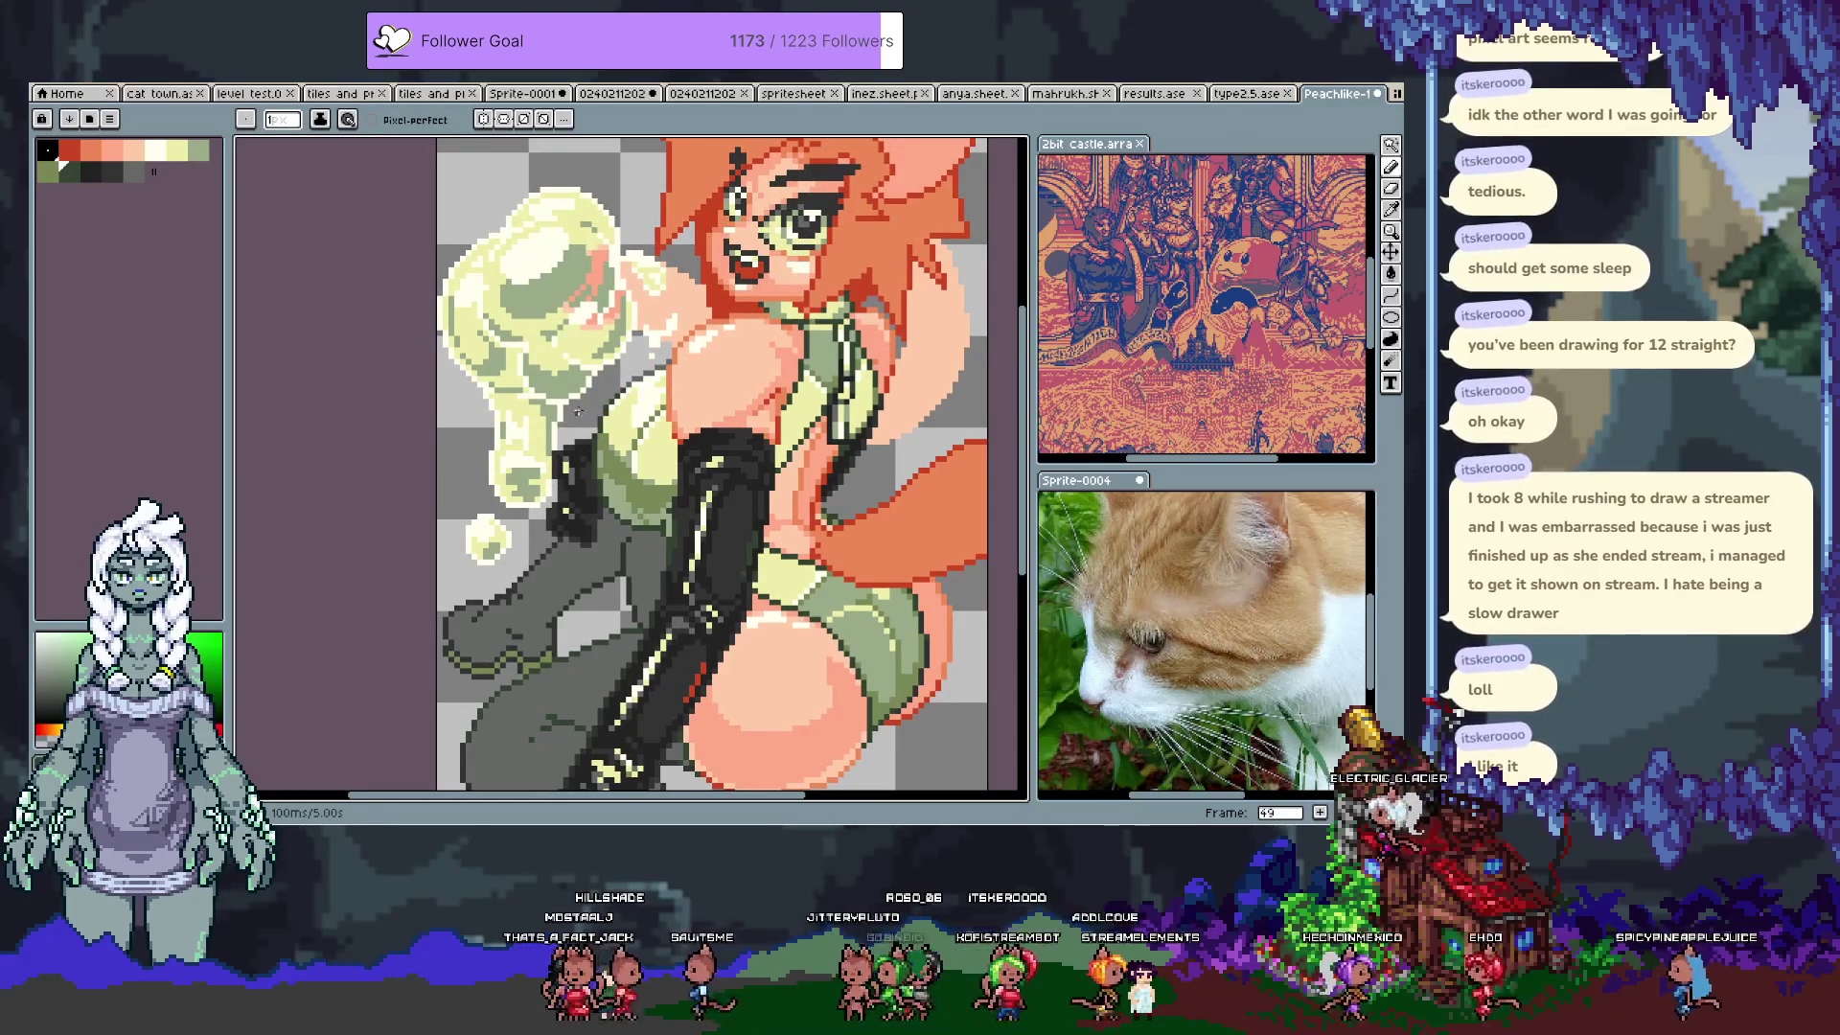
pyautogui.scroll(3, 714, 384)
pyautogui.scroll(1, 716, 386)
pyautogui.scroll(1, 657, 538)
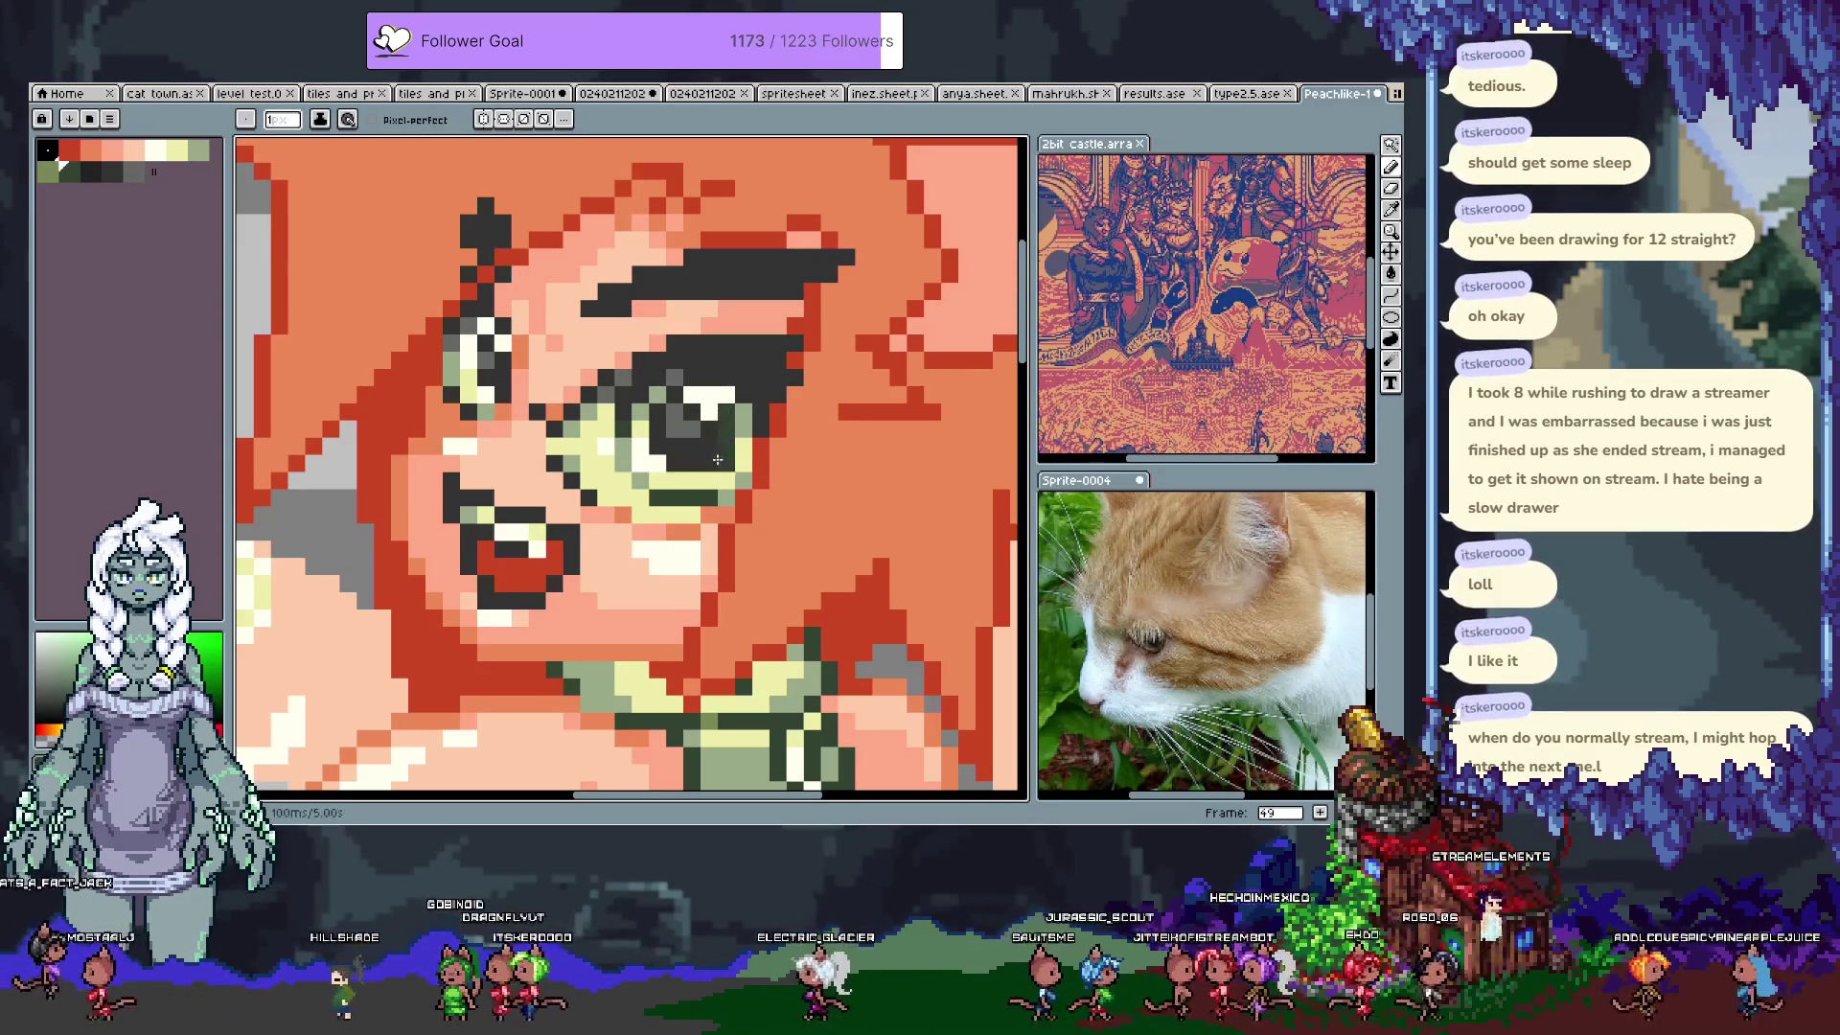
# Step: Undo the last edit and eyedrop two dark colours from the face
pyautogui.hotkey('ctrl', 'z')
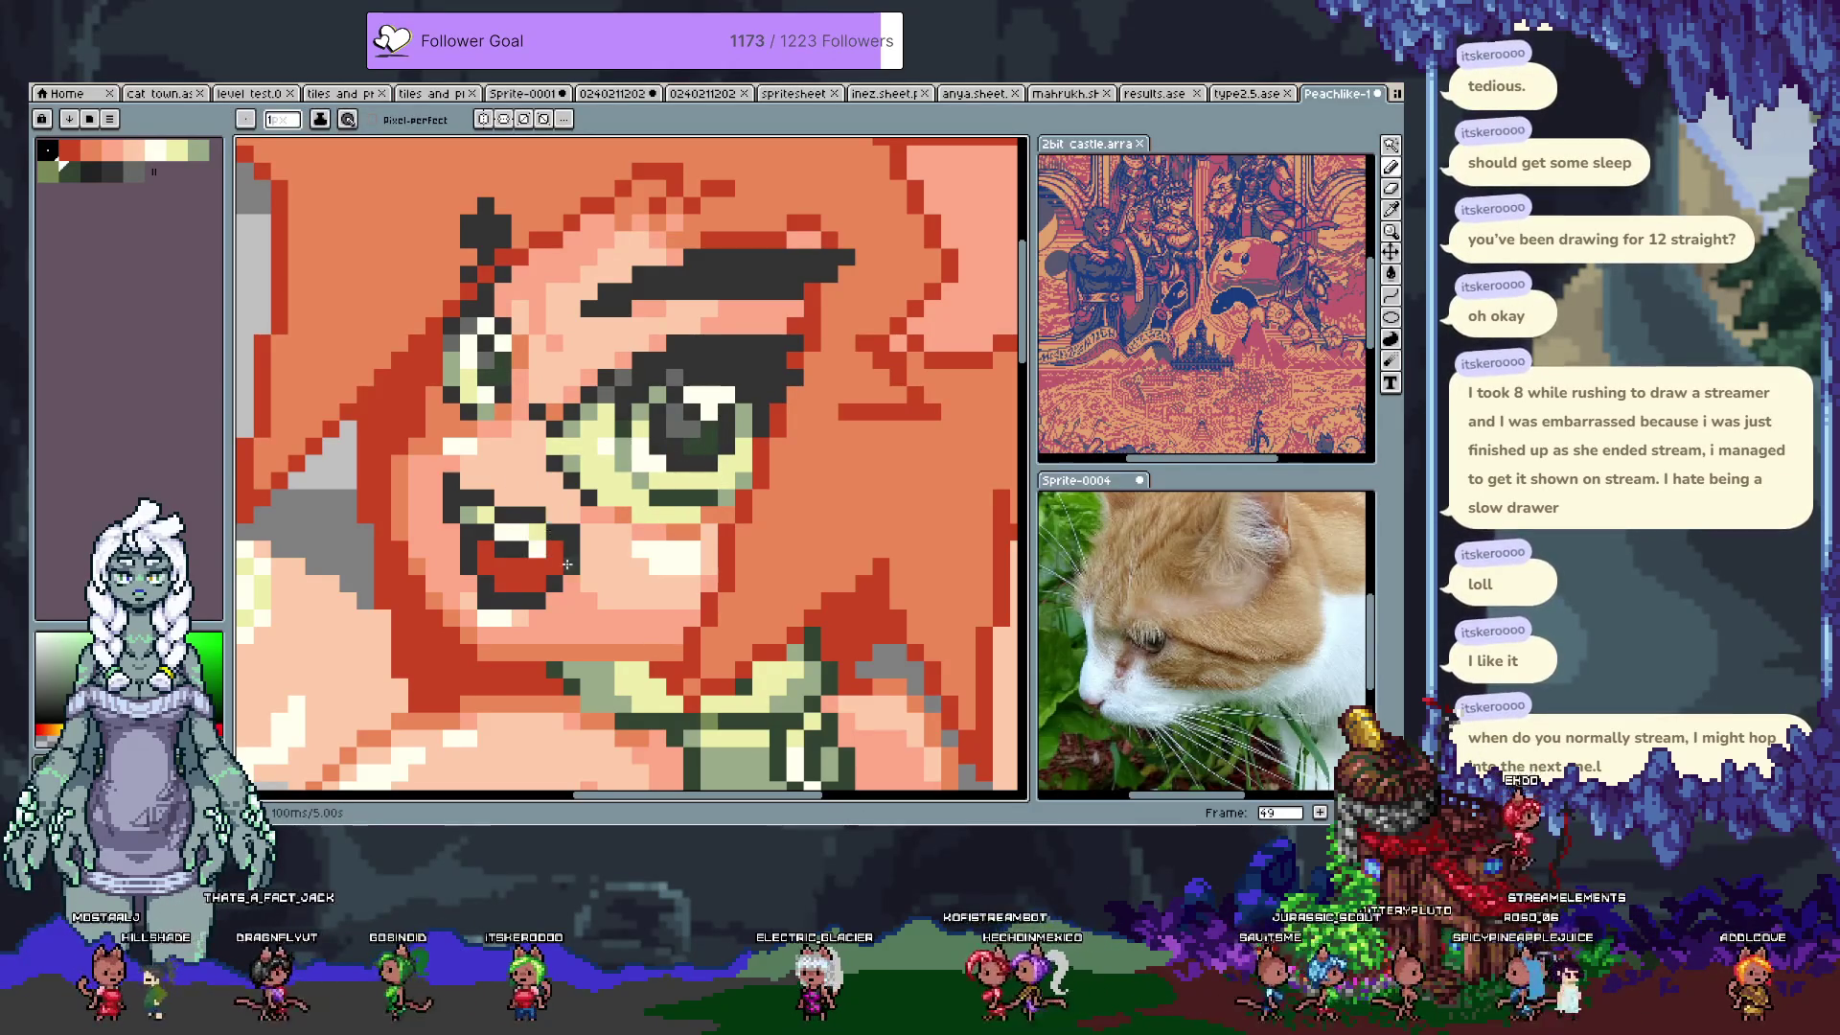
pyautogui.moveTo(490, 533); pyautogui.dragTo(595, 438)
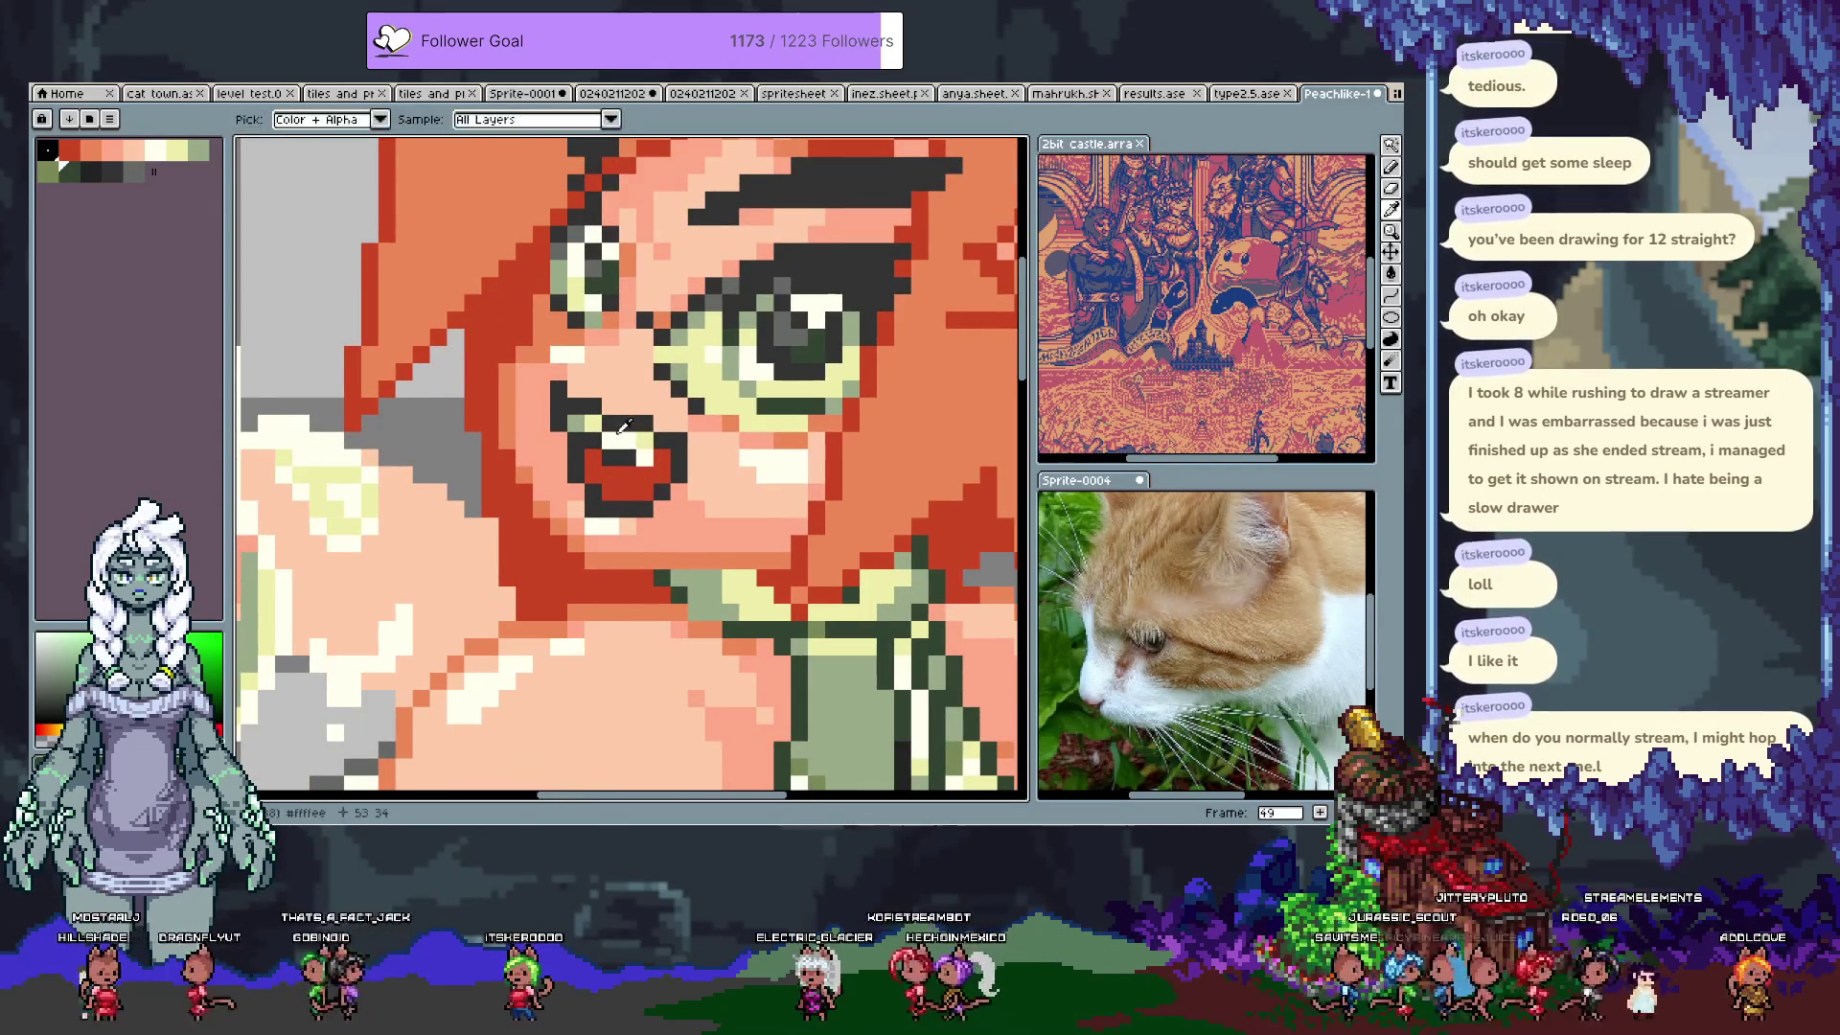
pyautogui.keyDown('alt'); pyautogui.click(587, 452); pyautogui.keyUp('alt')
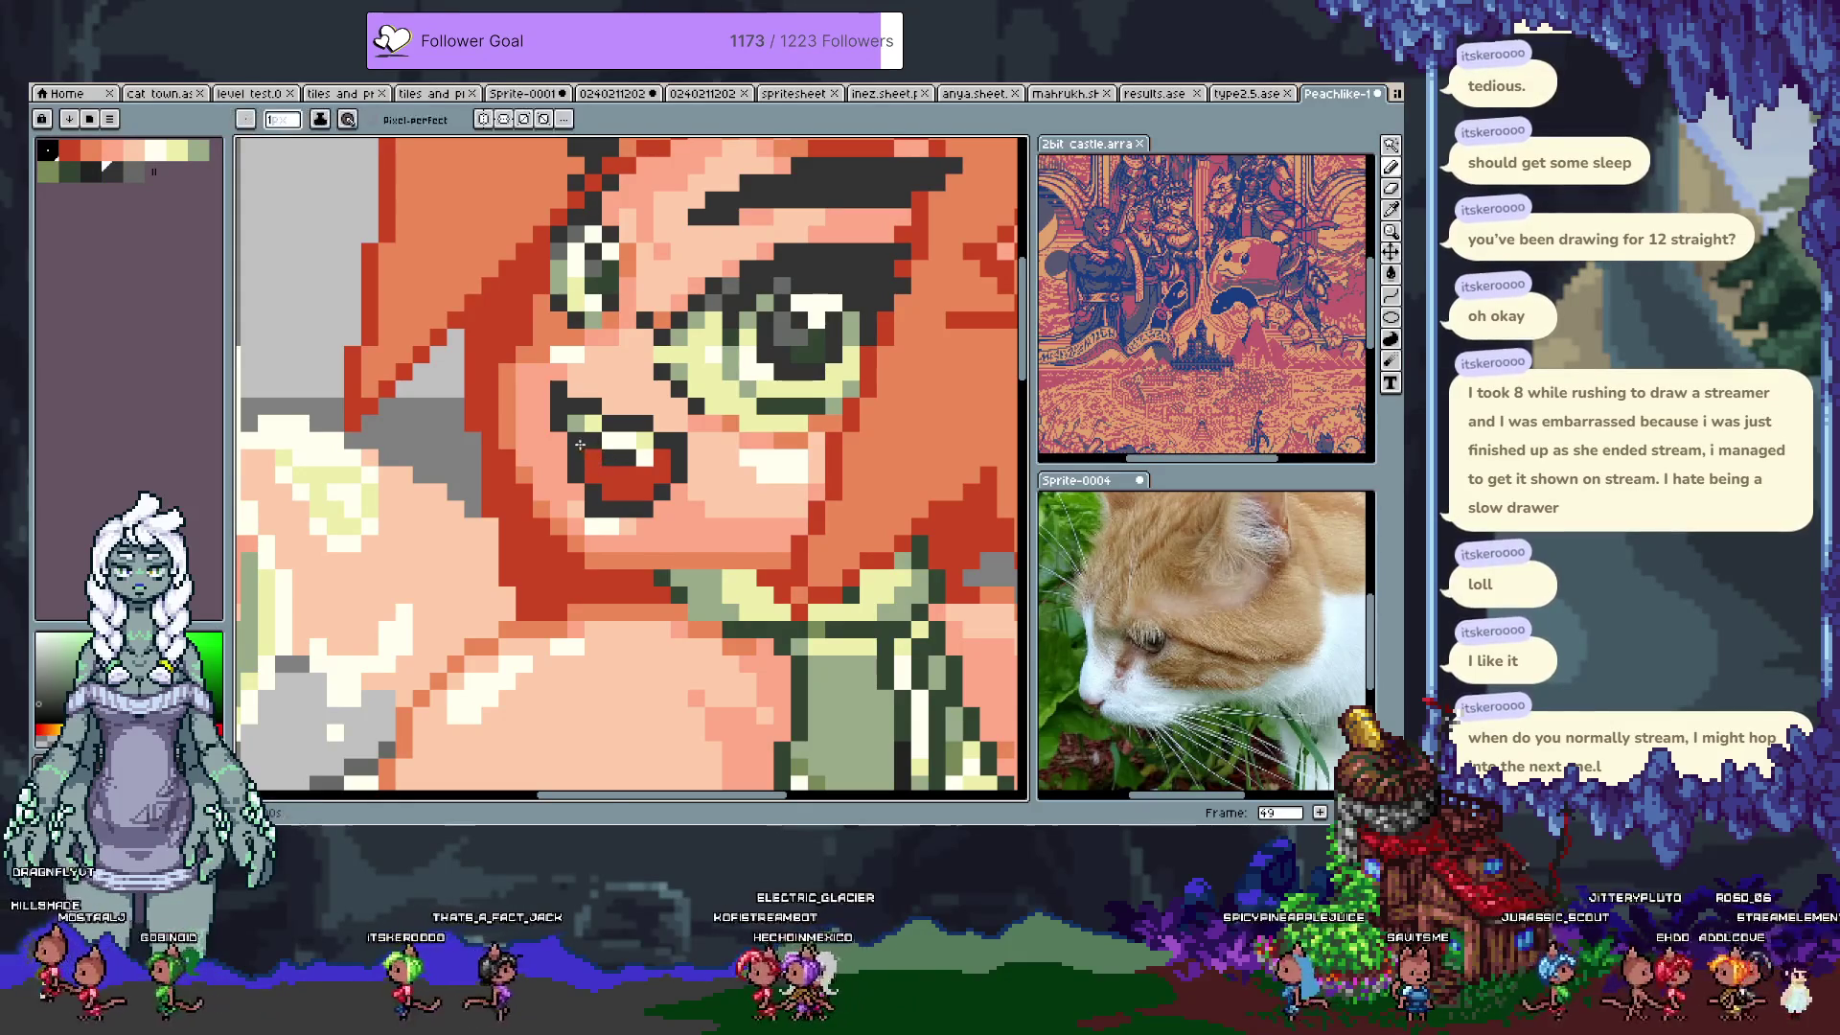
pyautogui.keyDown('alt'); pyautogui.click(581, 439); pyautogui.keyUp('alt')
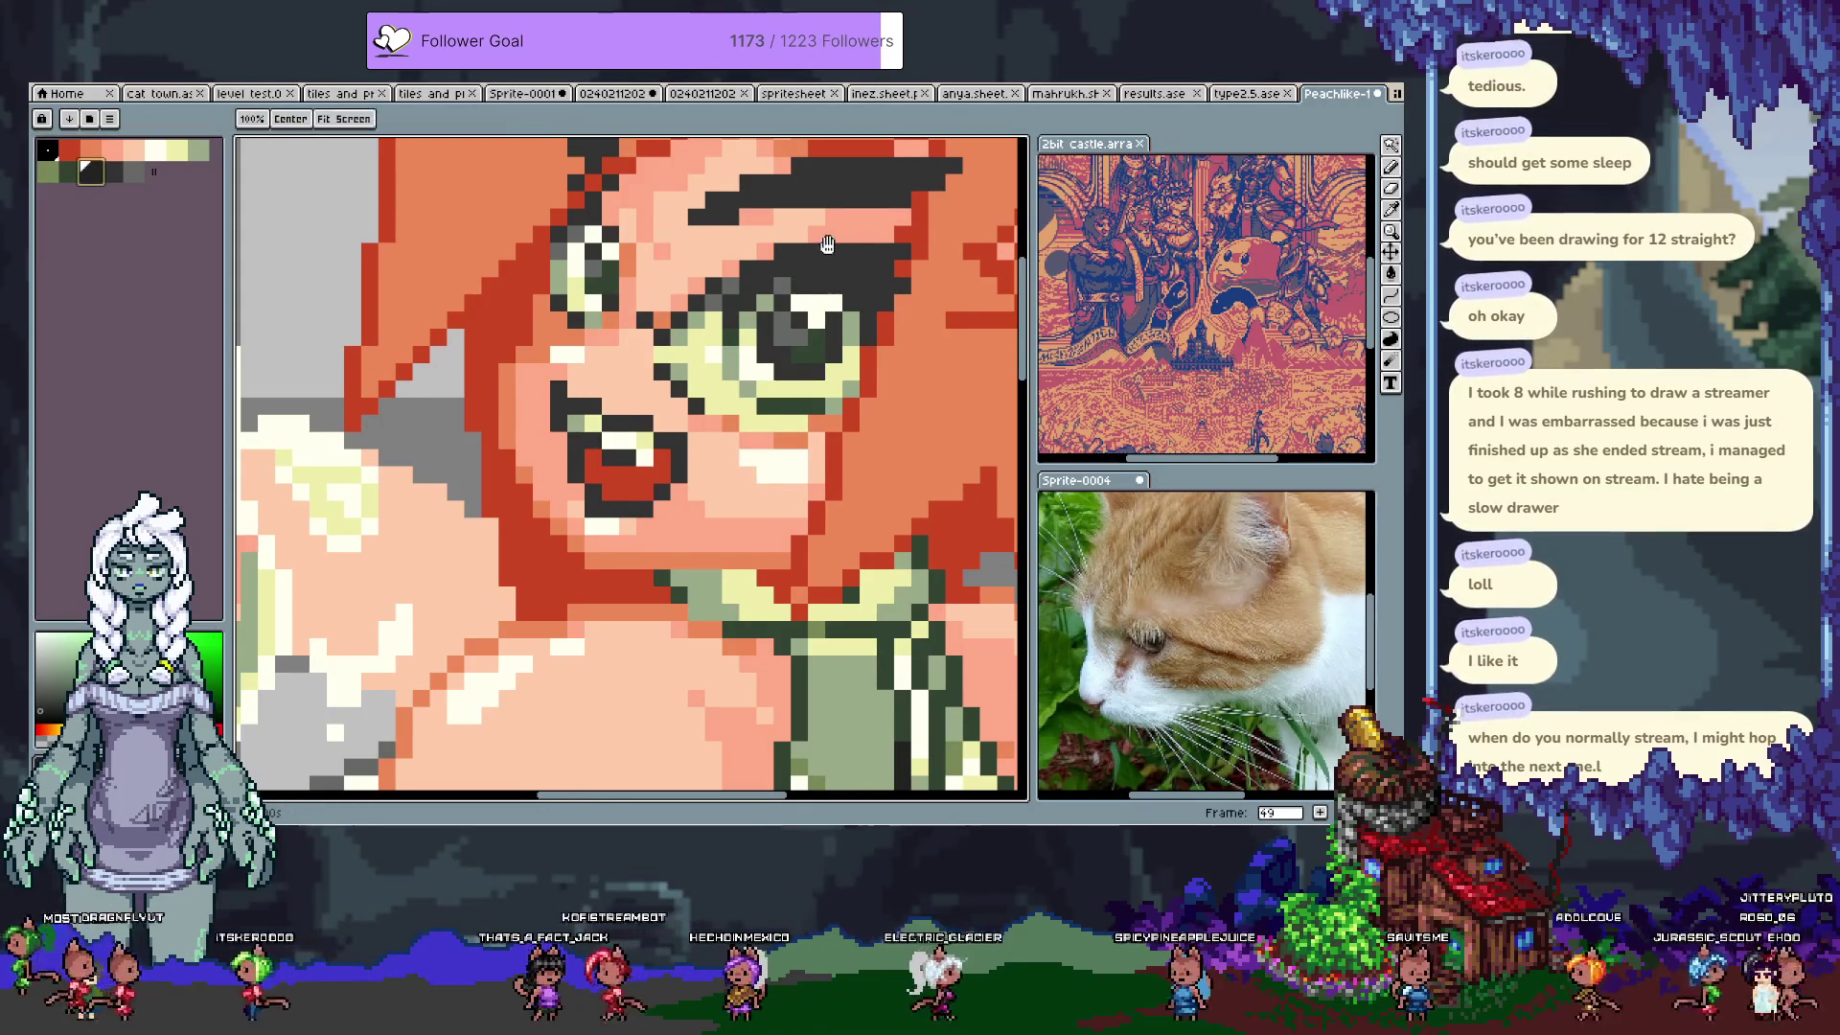
# Step: Paint a trial stroke inside the eye with the Pencil, then undo it
pyautogui.scroll(3, 728, 358)
pyautogui.press('b')
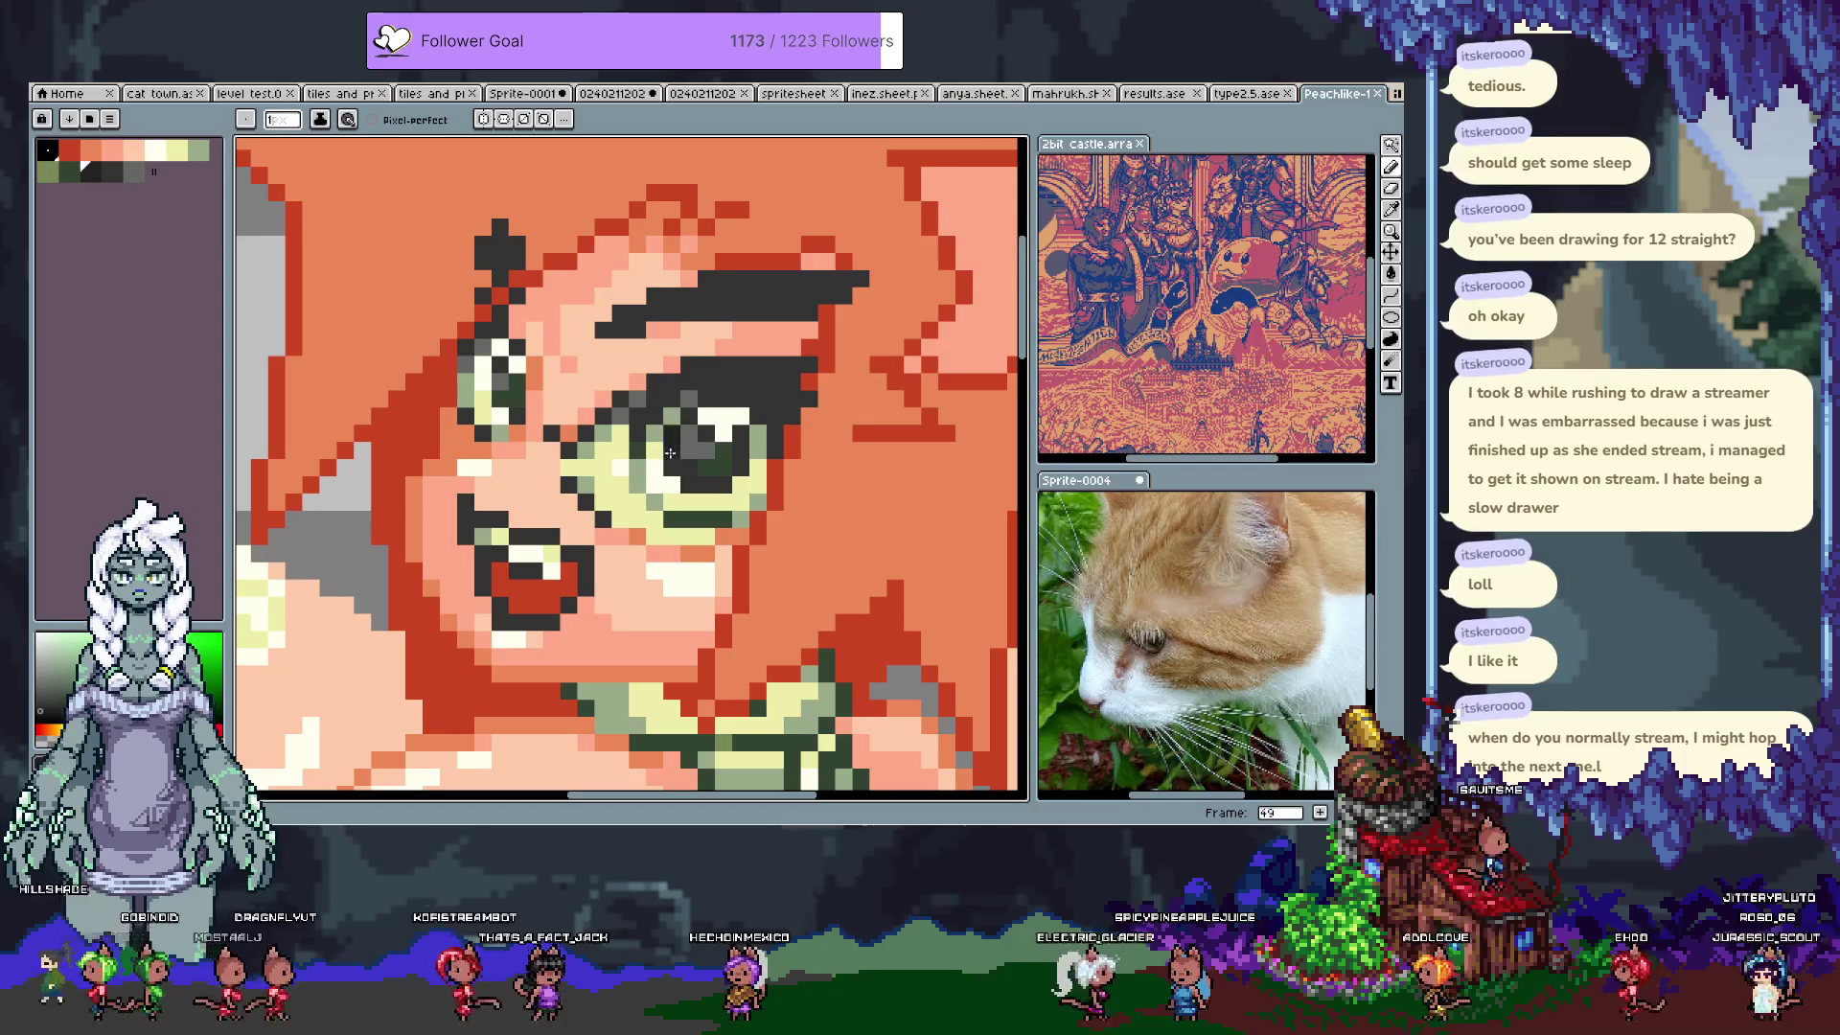
pyautogui.click(684, 482)
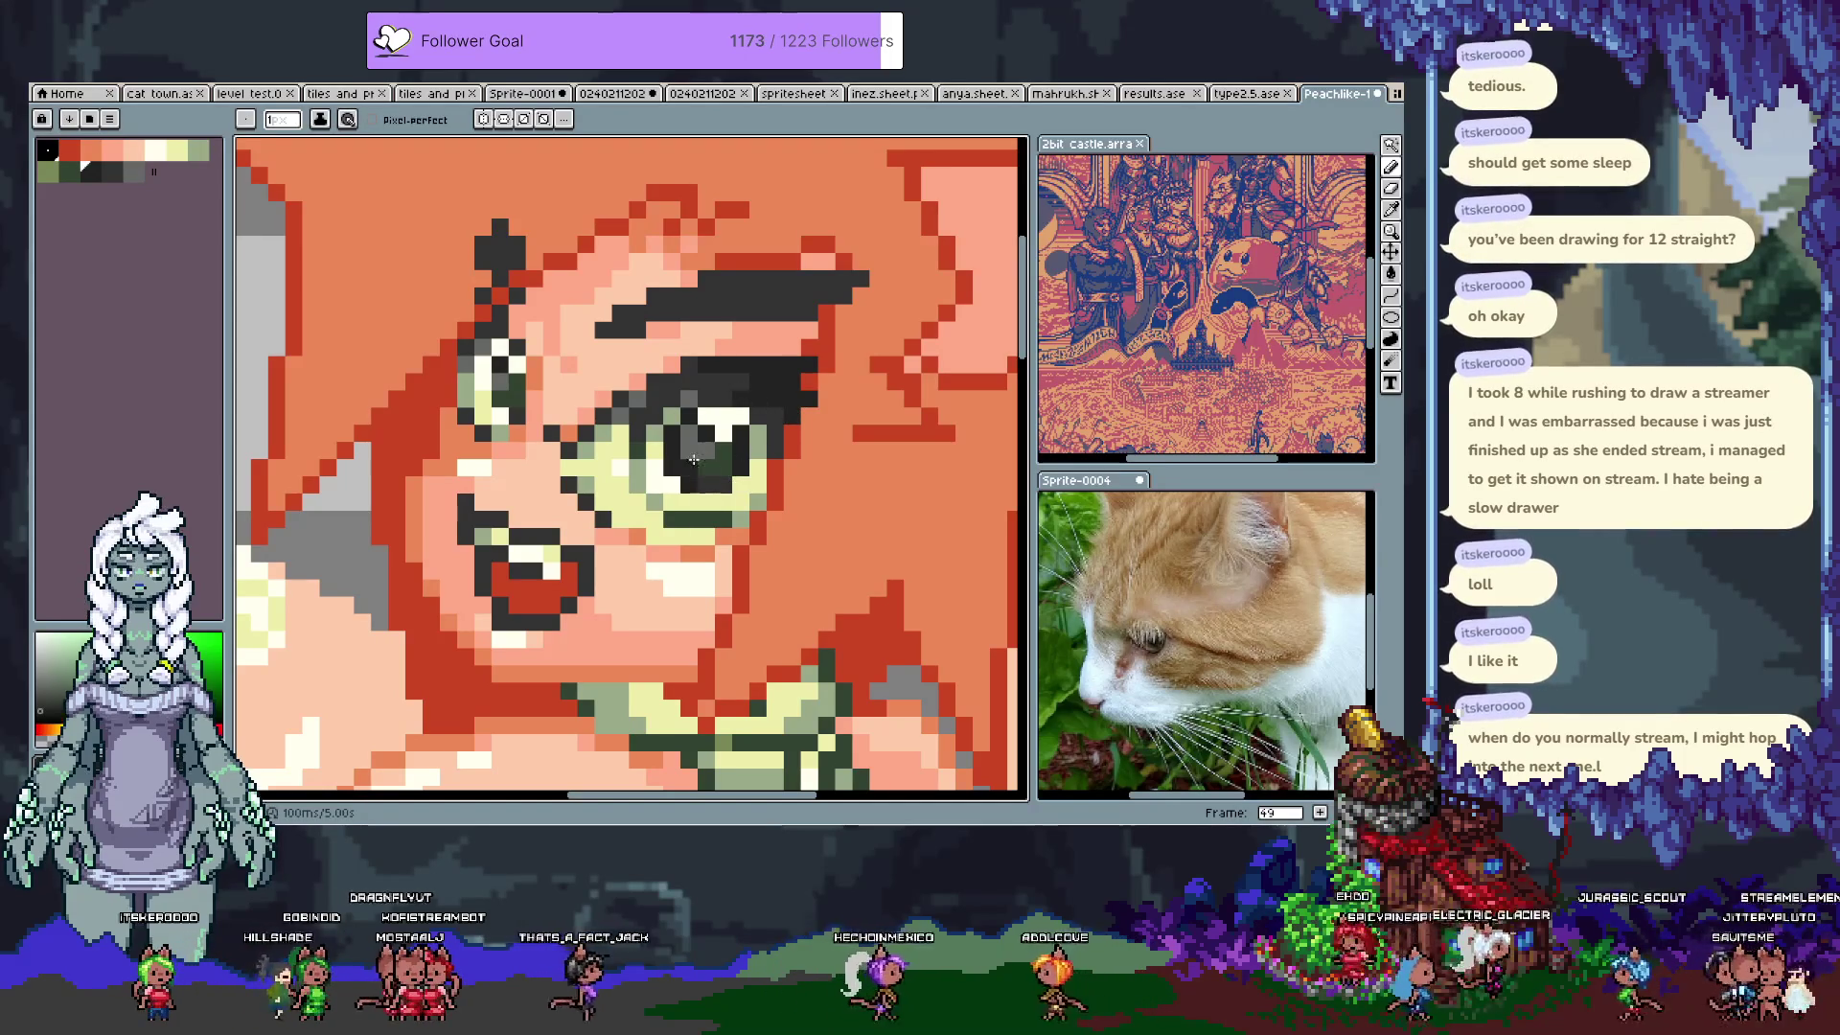
pyautogui.hotkey('ctrl', 'z')
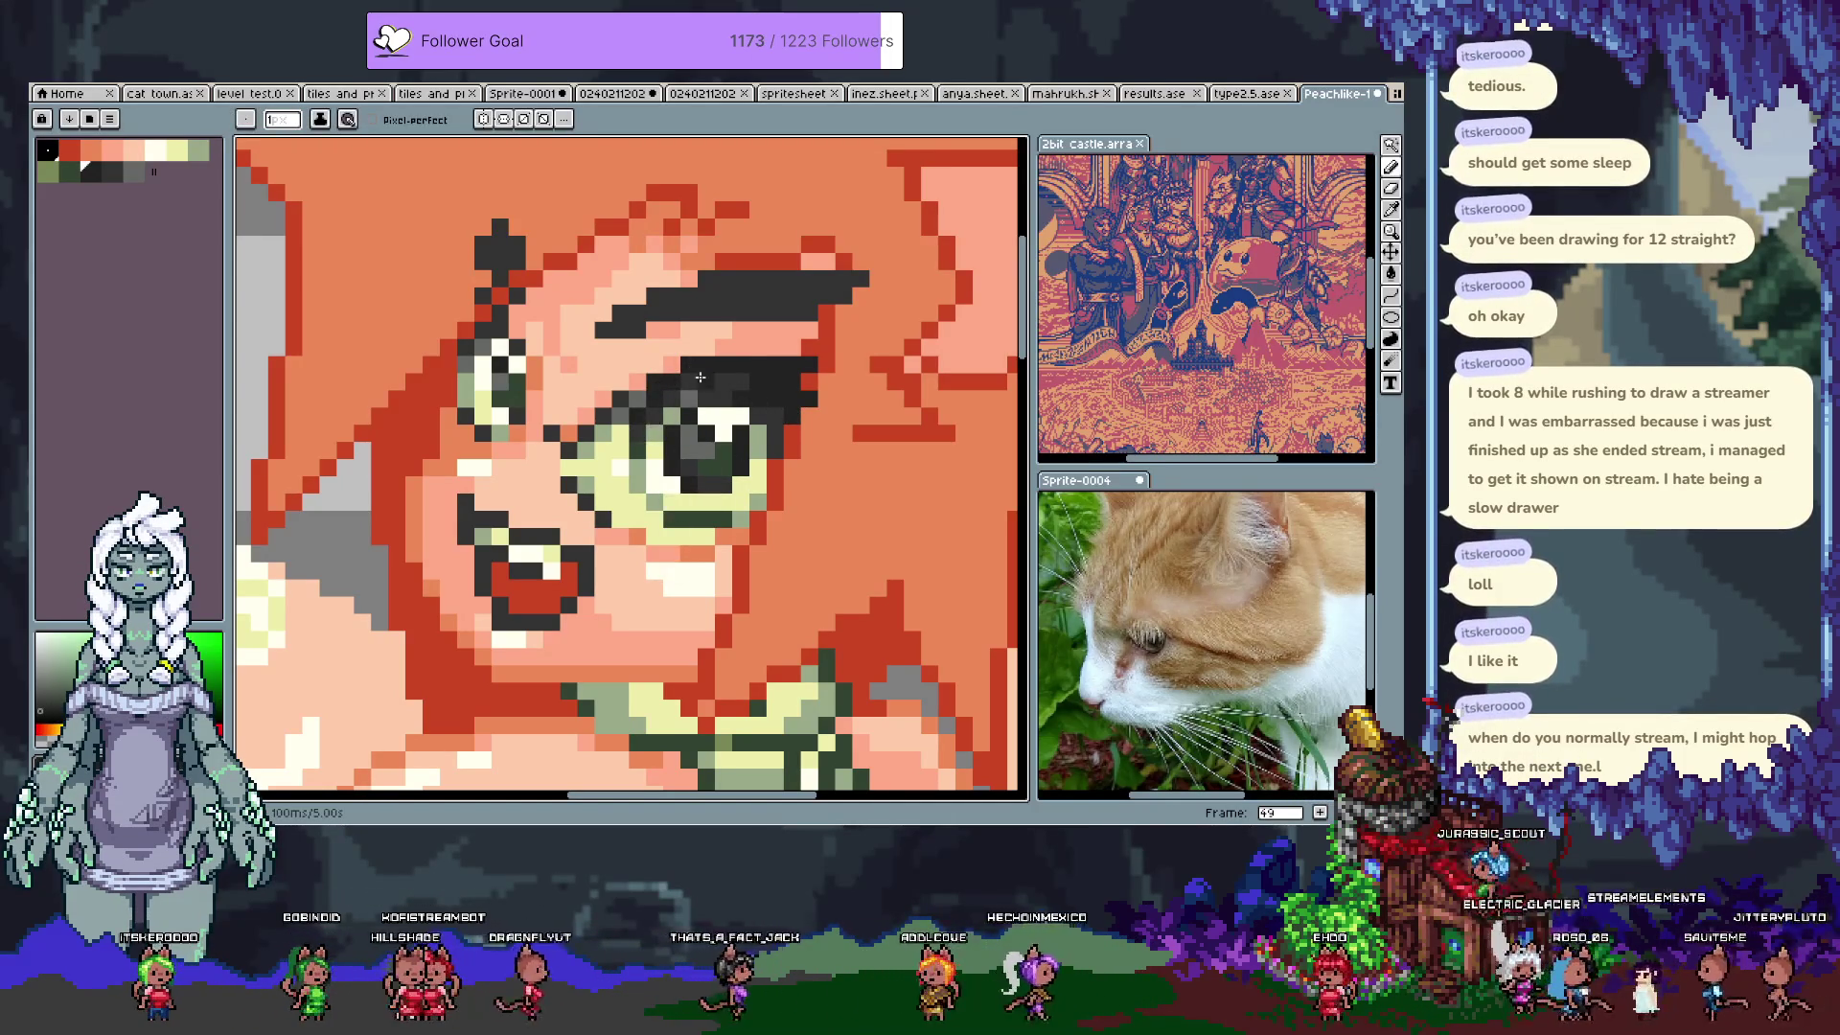
pyautogui.scroll(-10, 568, 533)
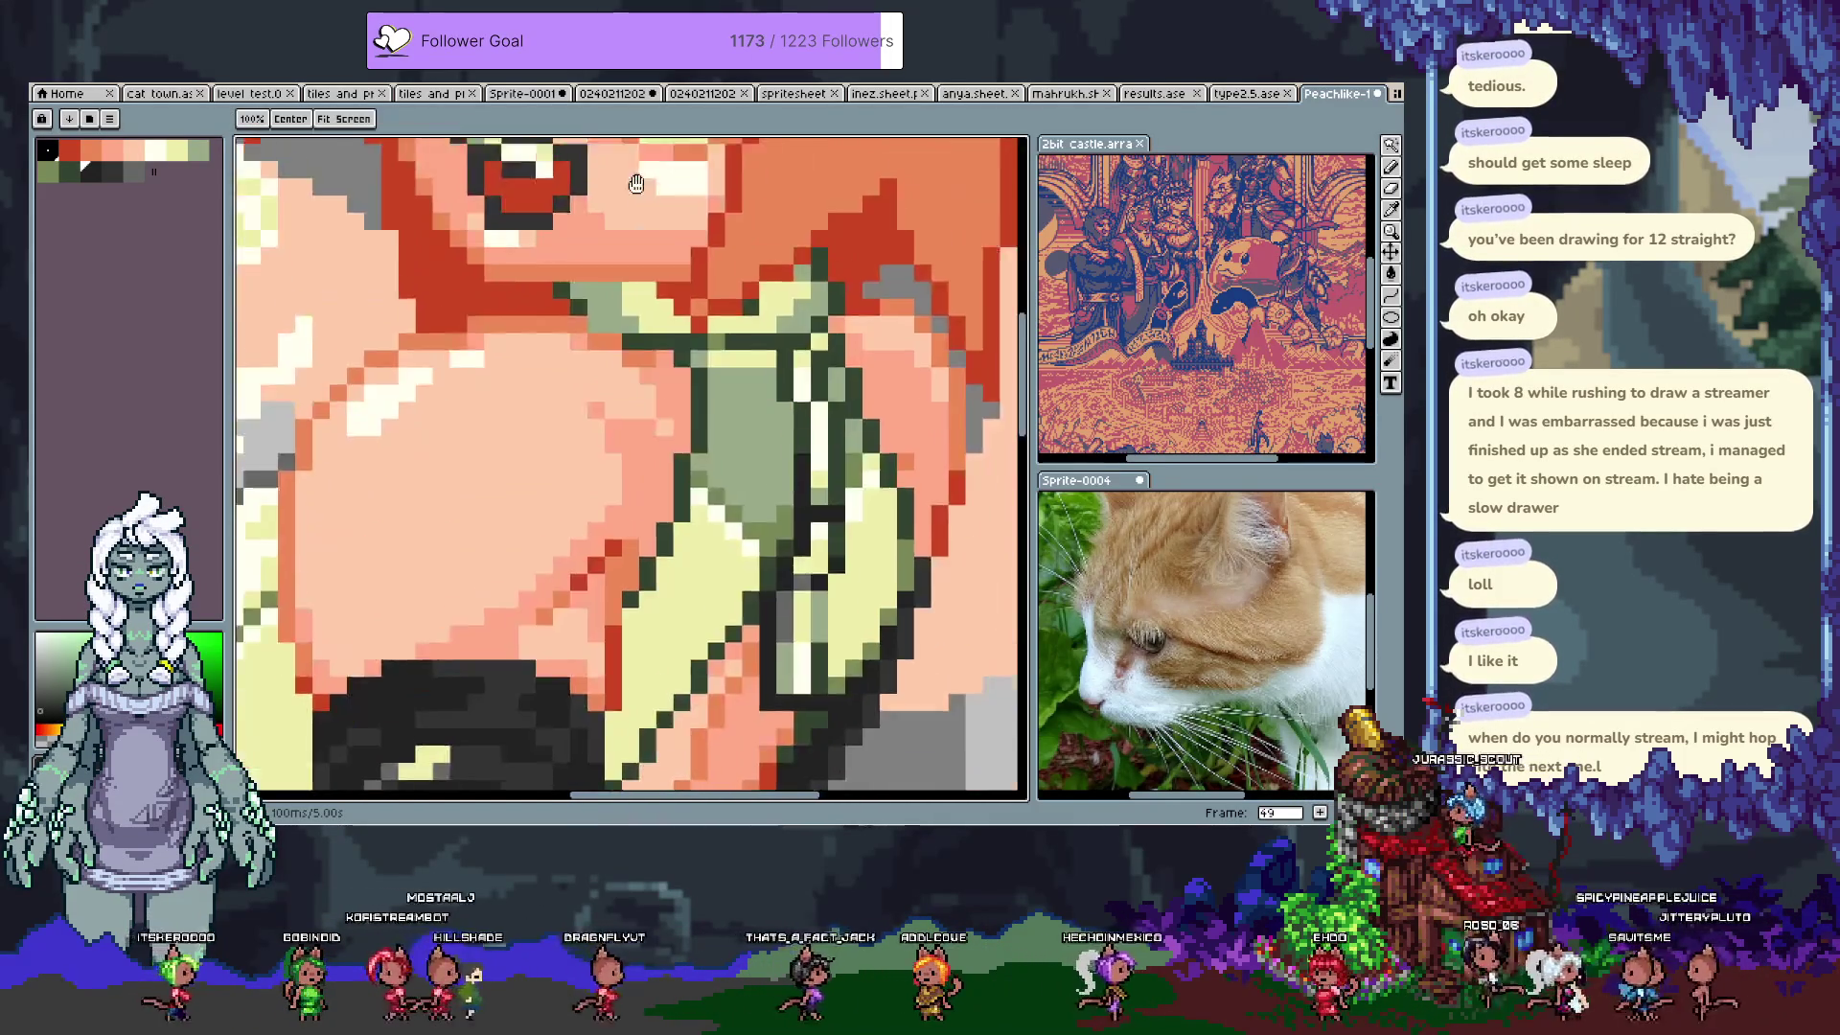
pyautogui.hotkey('ctrl', 's')
pyautogui.scroll(-4, 481, 530)
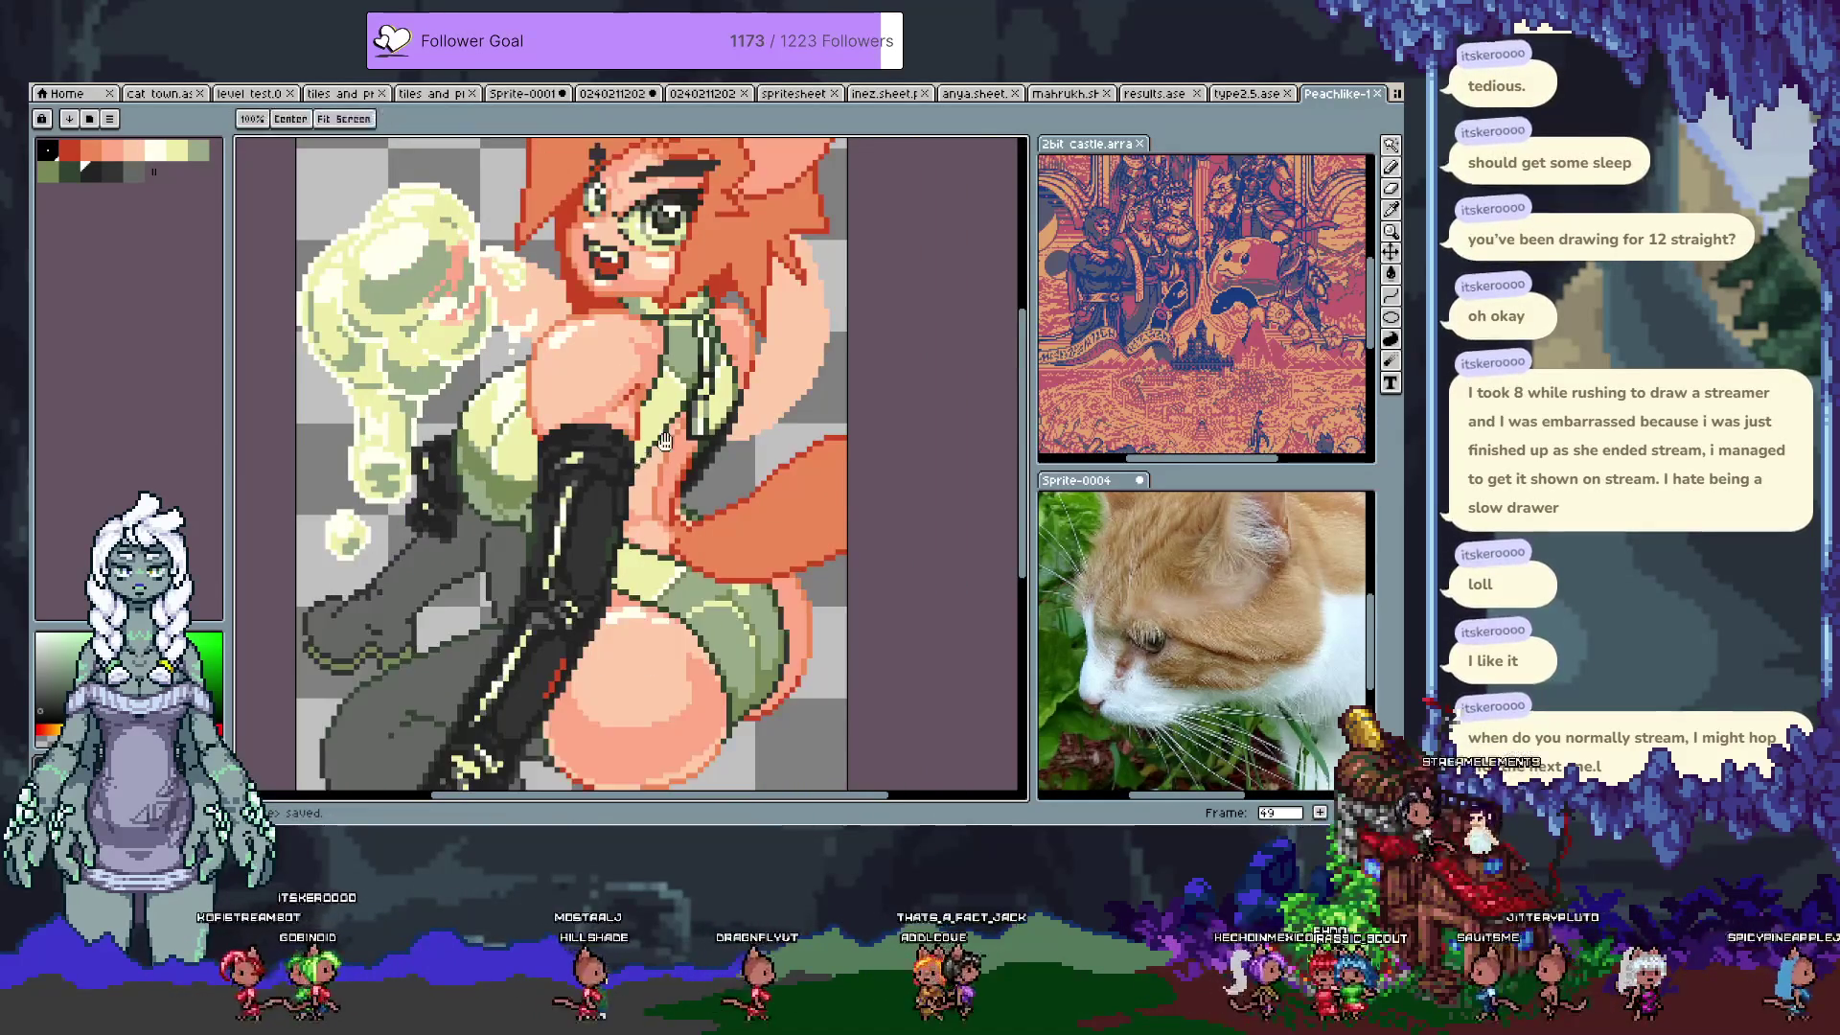
pyautogui.scroll(-3, 654, 447)
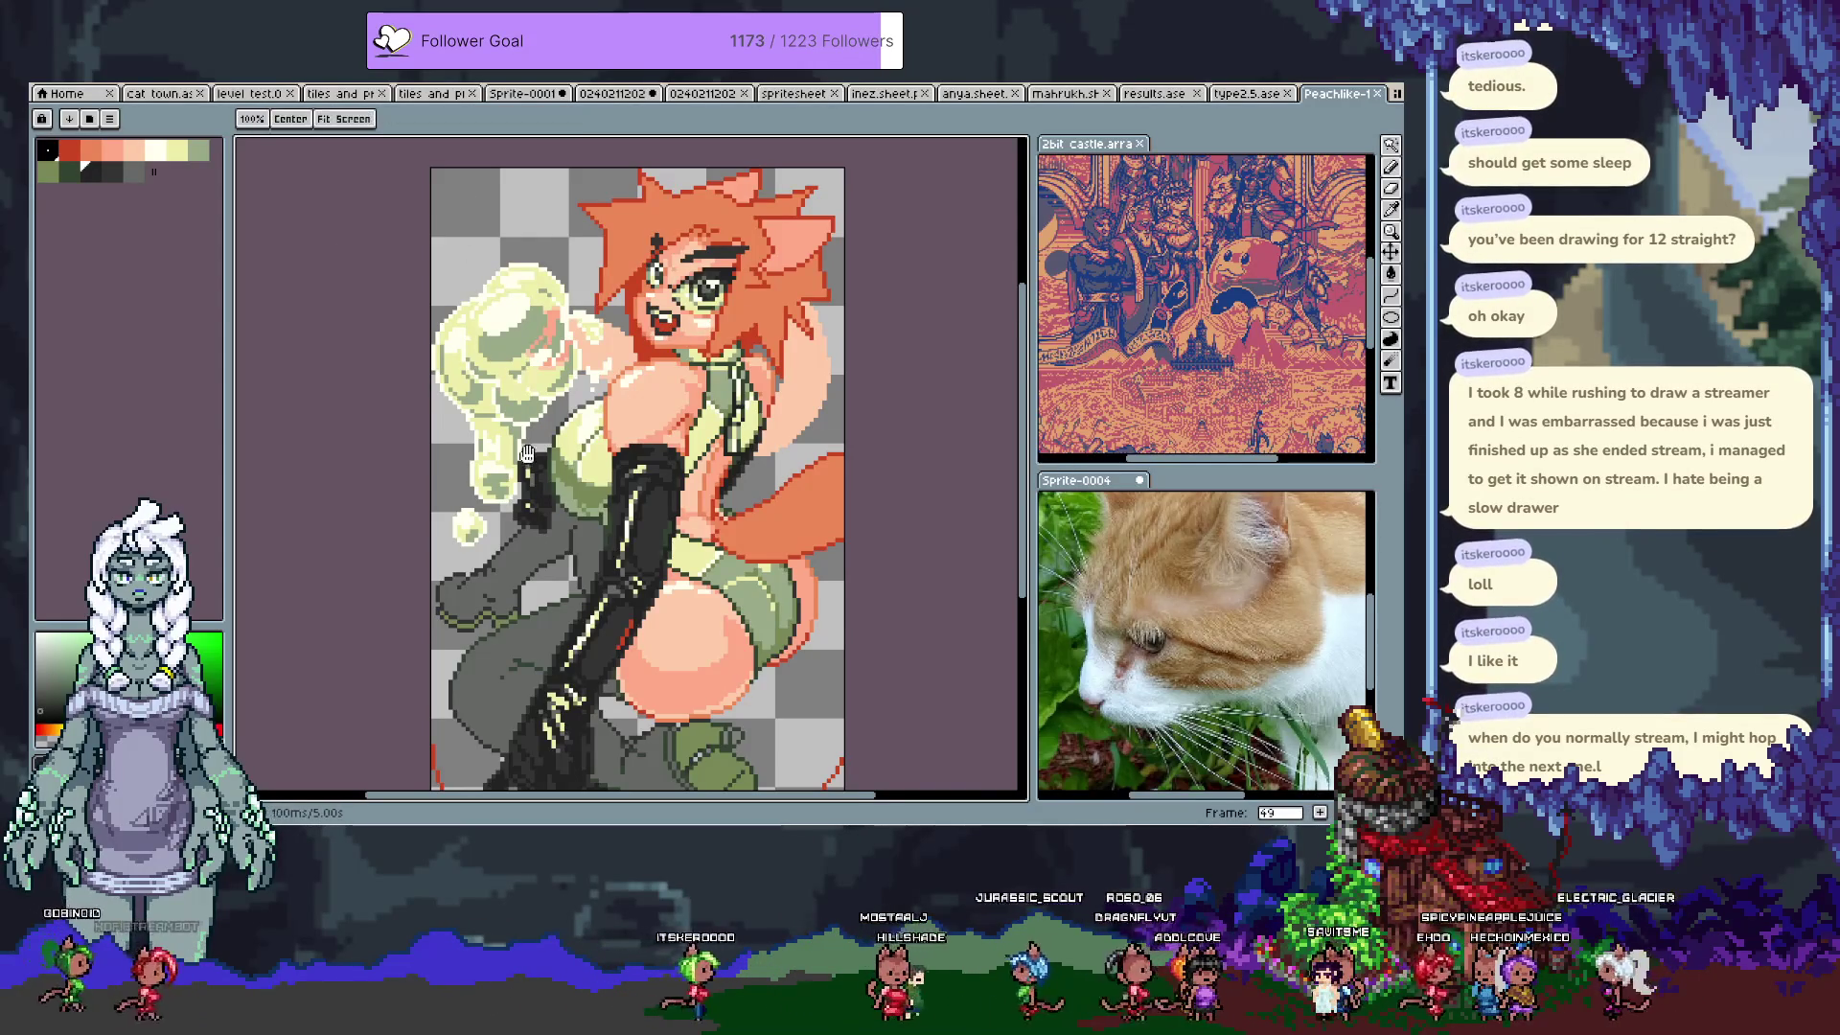
pyautogui.scroll(-3, 529, 367)
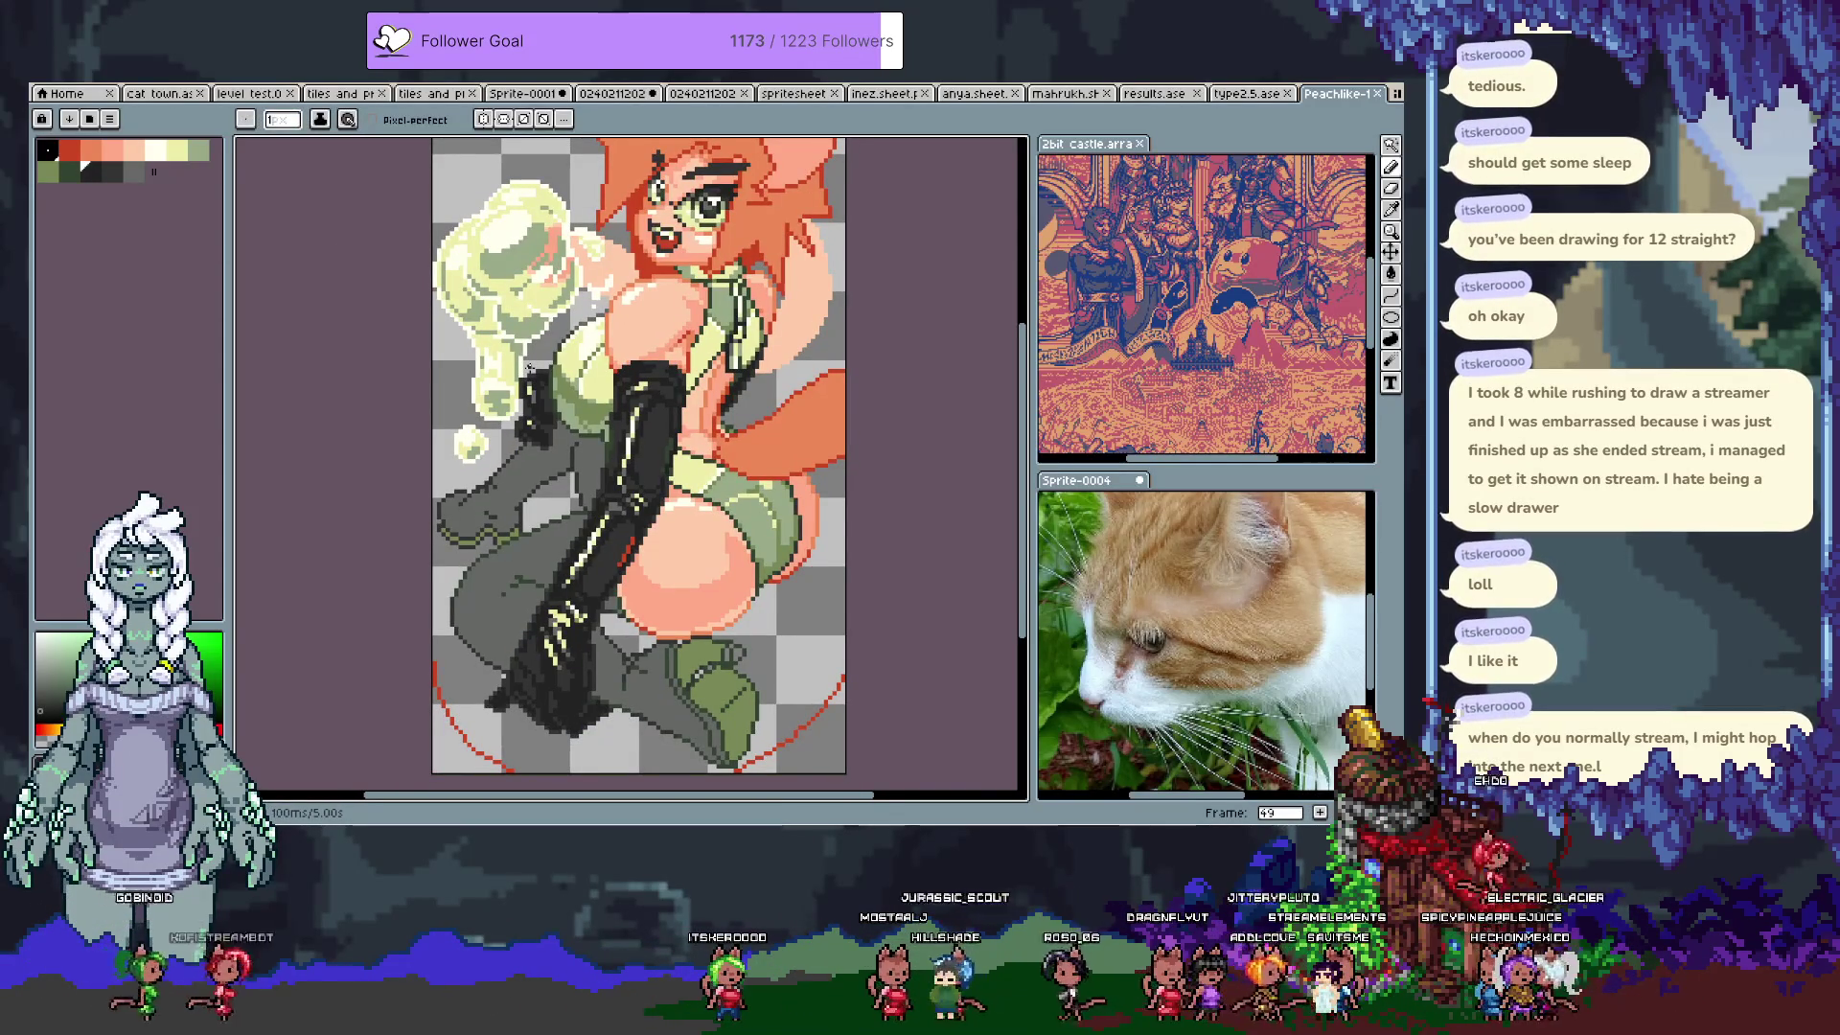
pyautogui.press('Left')
pyautogui.press('Right')
pyautogui.press('Left')
pyautogui.press('Right')
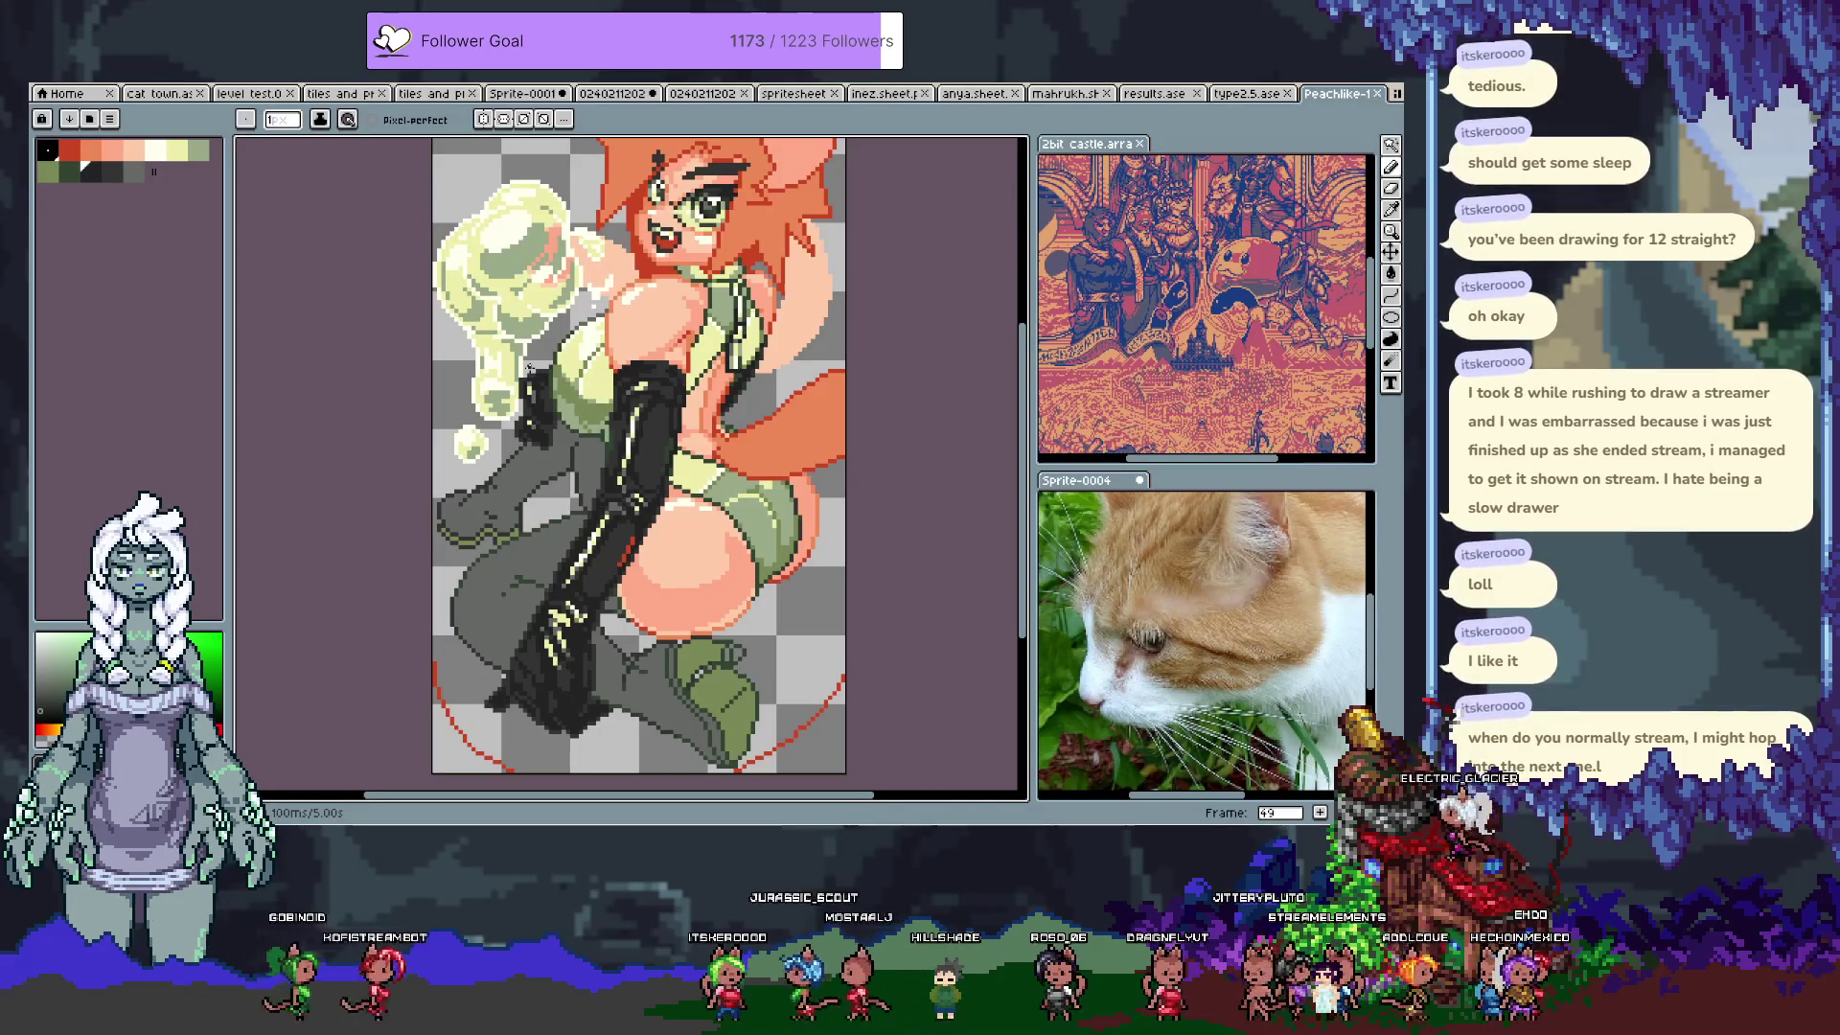
# Step: Choose the light-green palette colour and sample a colour from the green top
pyautogui.scroll(2, 580, 469)
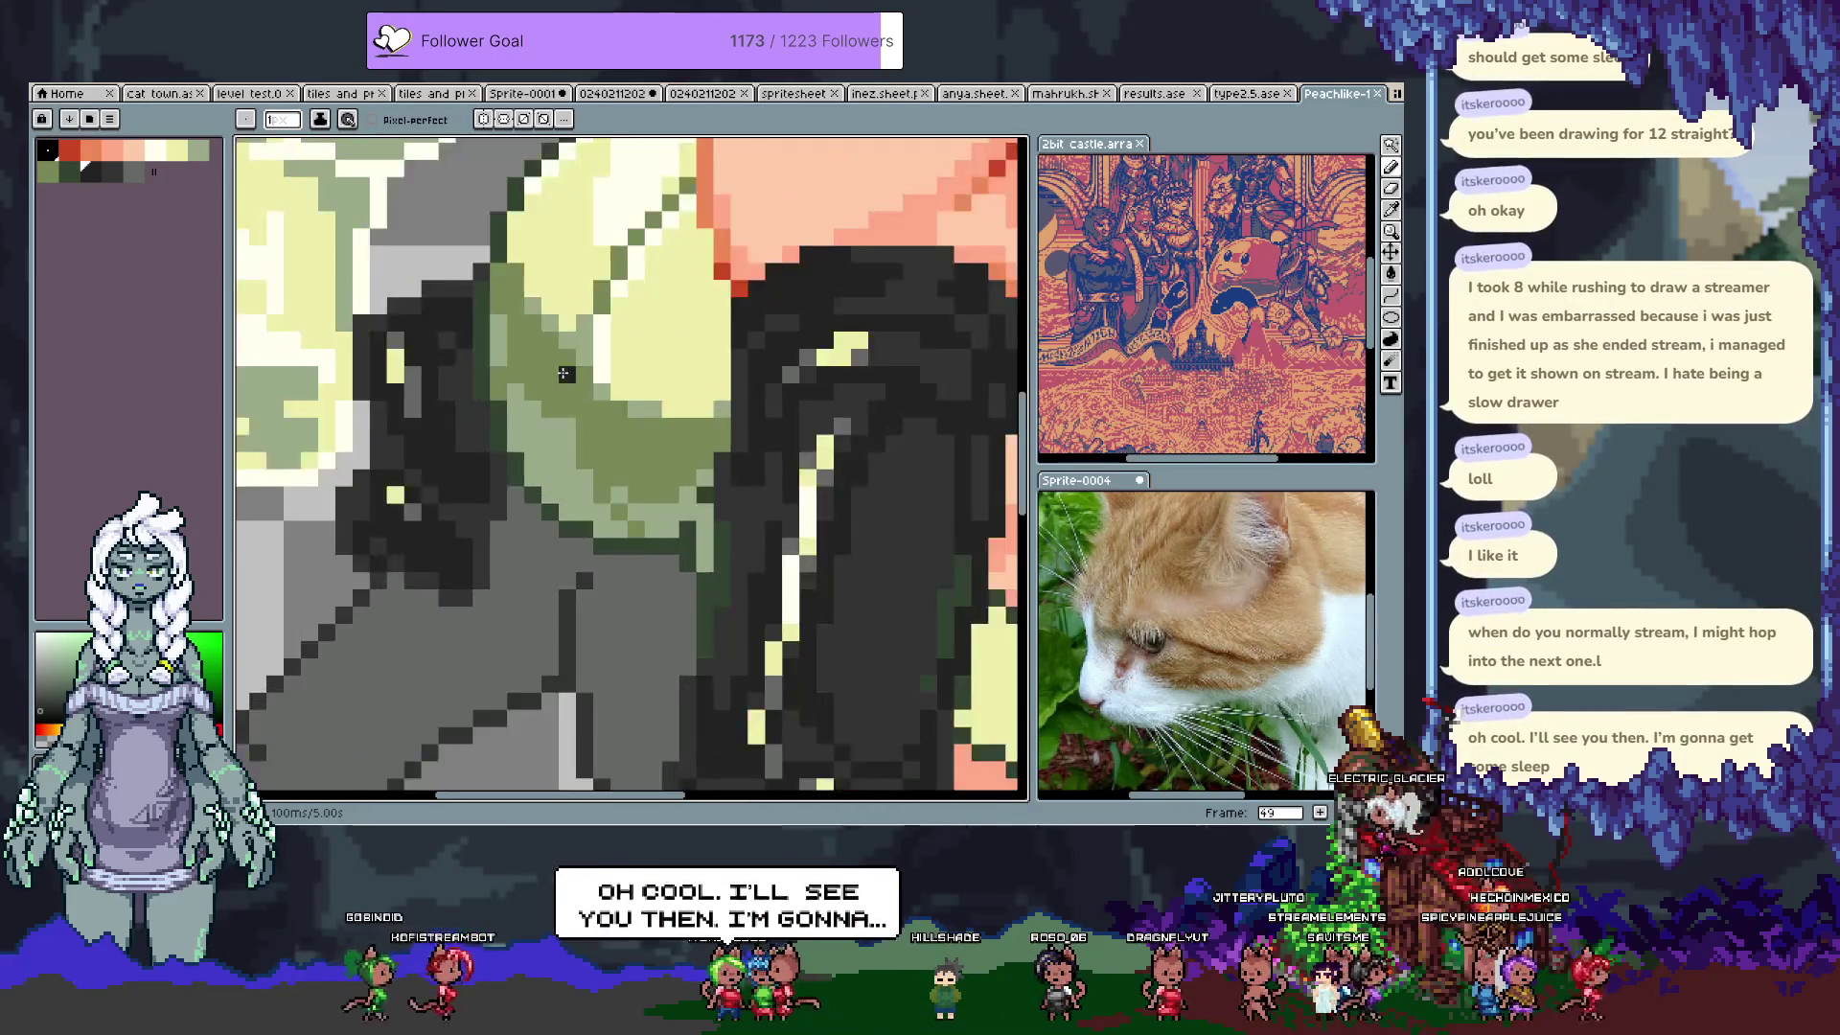
pyautogui.press('i')
pyautogui.press('b')
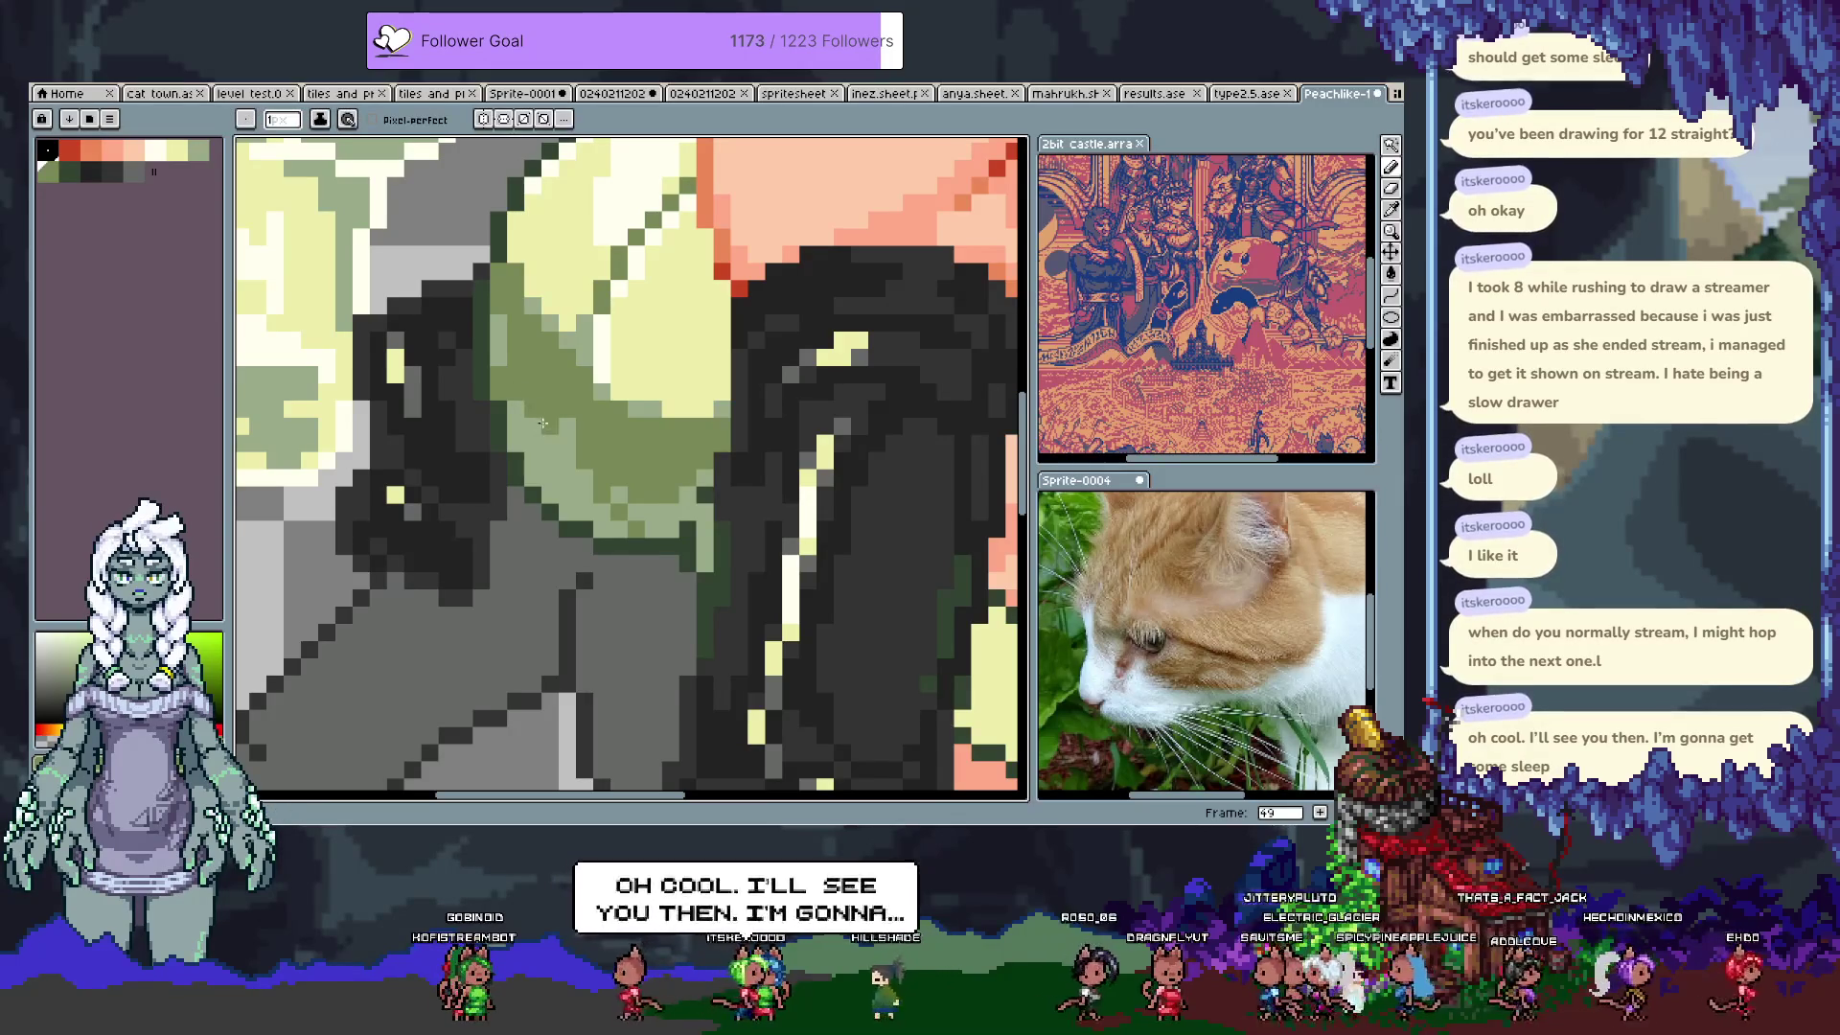
pyautogui.keyDown('alt'); pyautogui.click(551, 464); pyautogui.keyUp('alt')
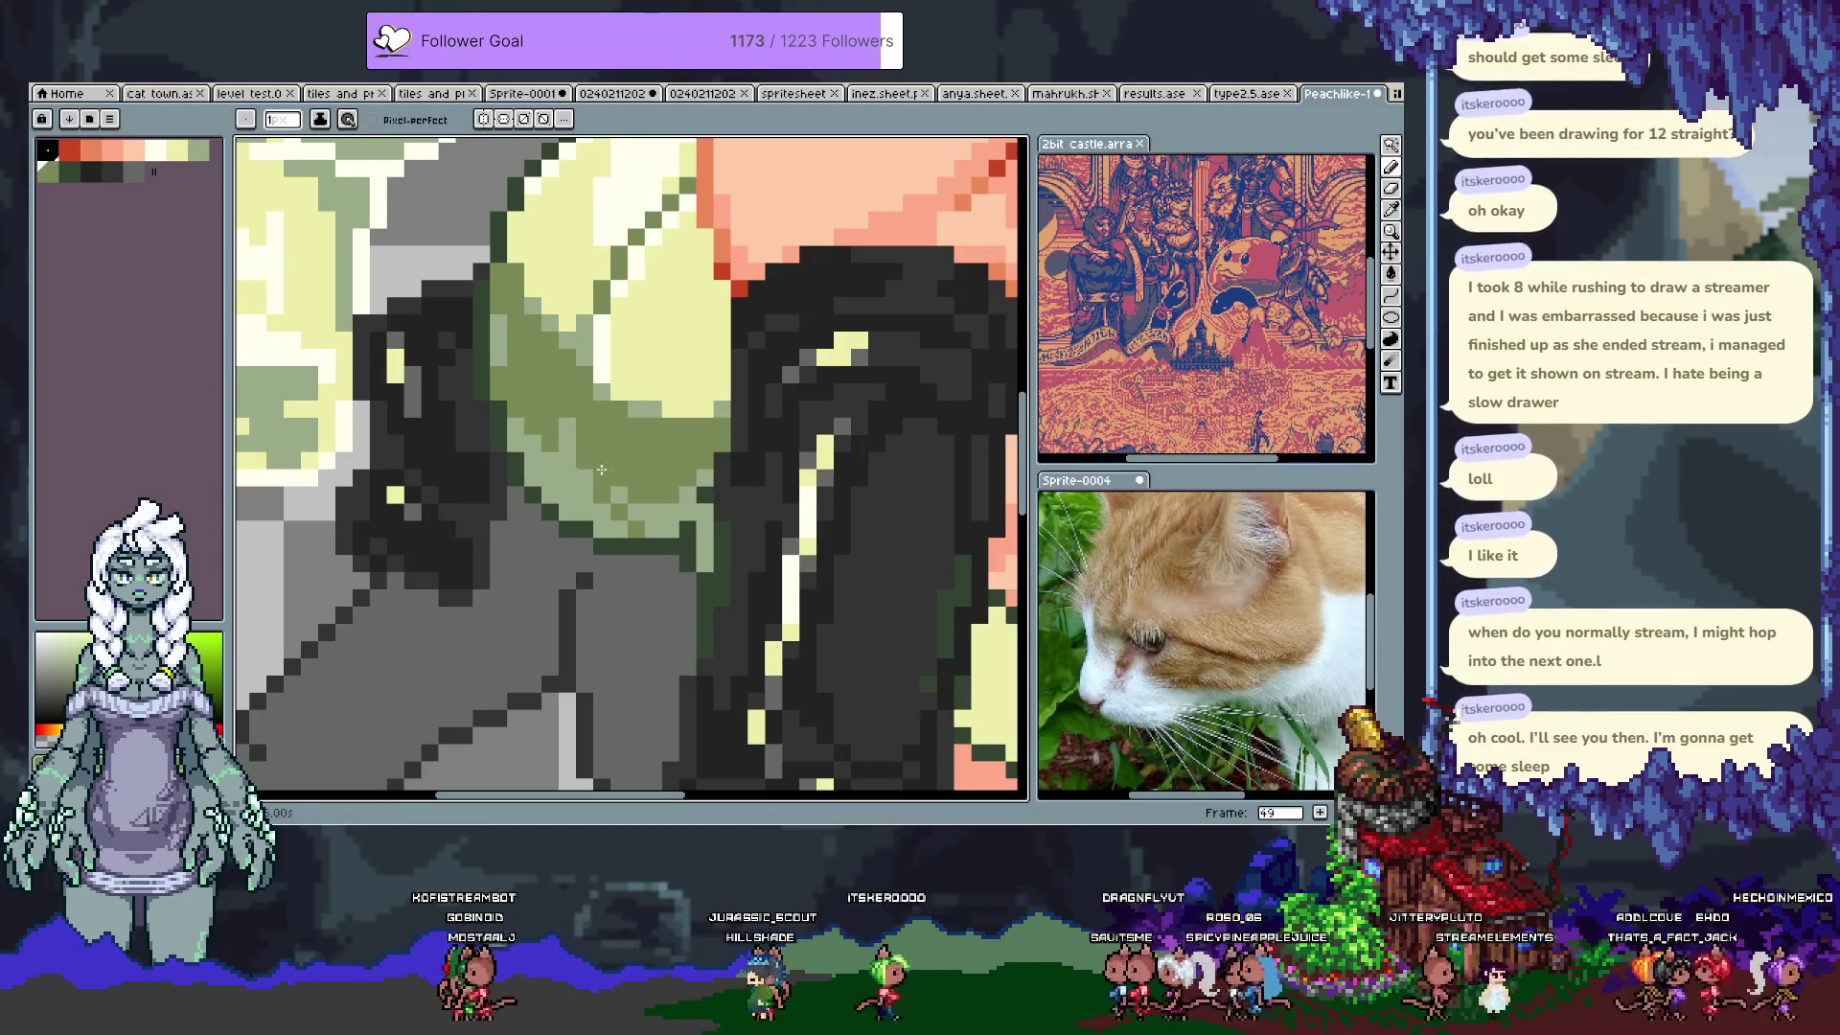
pyautogui.press('alt')
pyautogui.keyDown('alt'); pyautogui.click(572, 454); pyautogui.keyUp('alt')
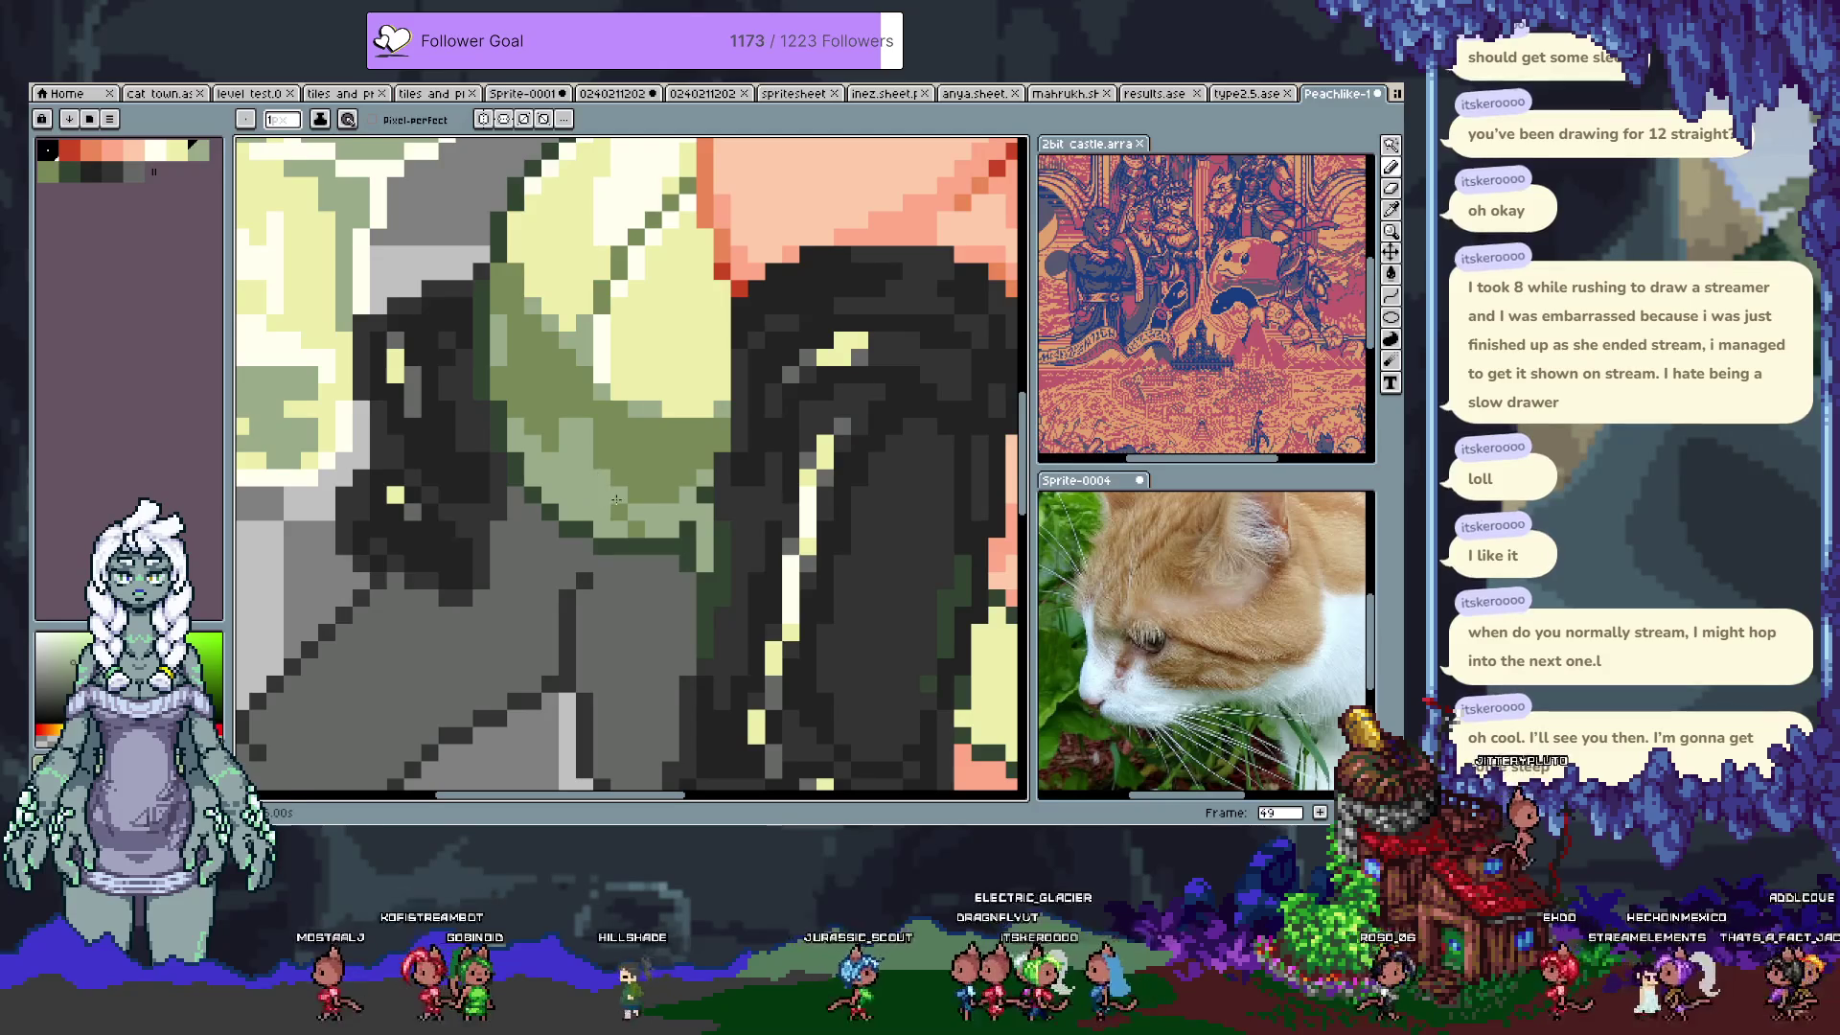
# Step: Sample the light green from the chest shading and return to the Pencil
pyautogui.press('ctrl')
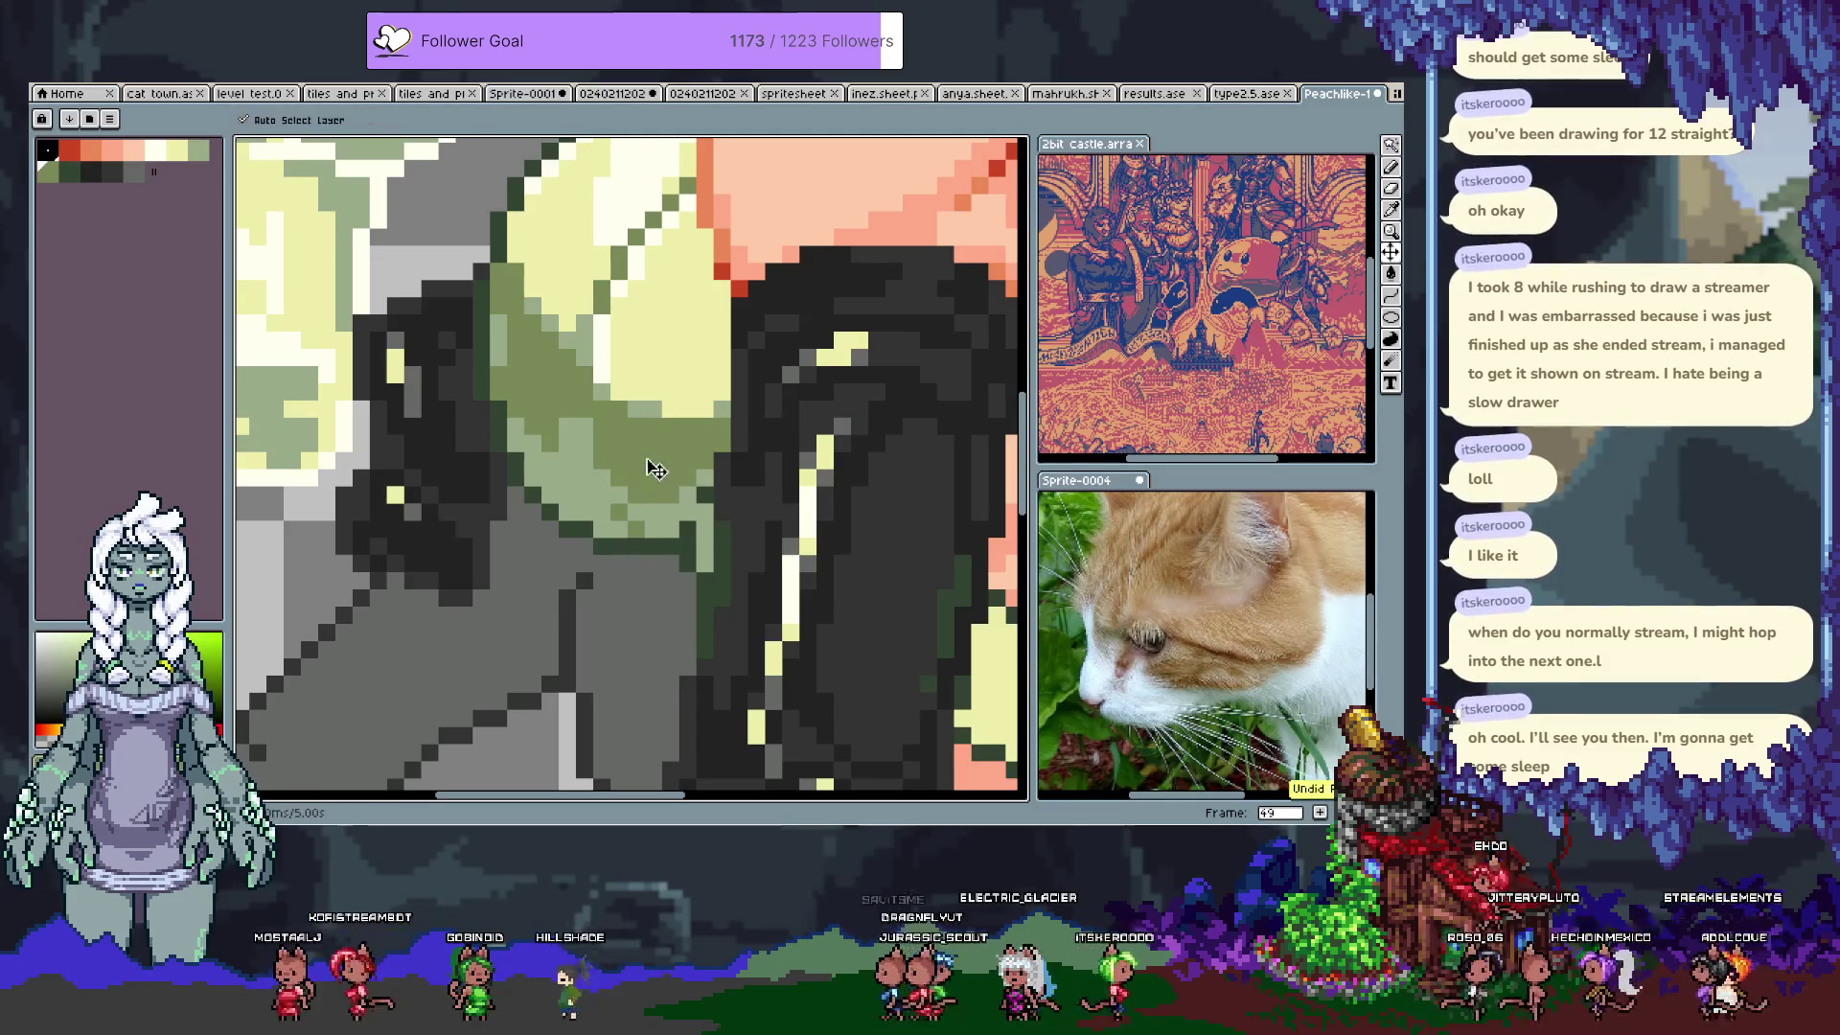
pyautogui.keyDown('alt'); pyautogui.click(631, 500); pyautogui.keyUp('alt')
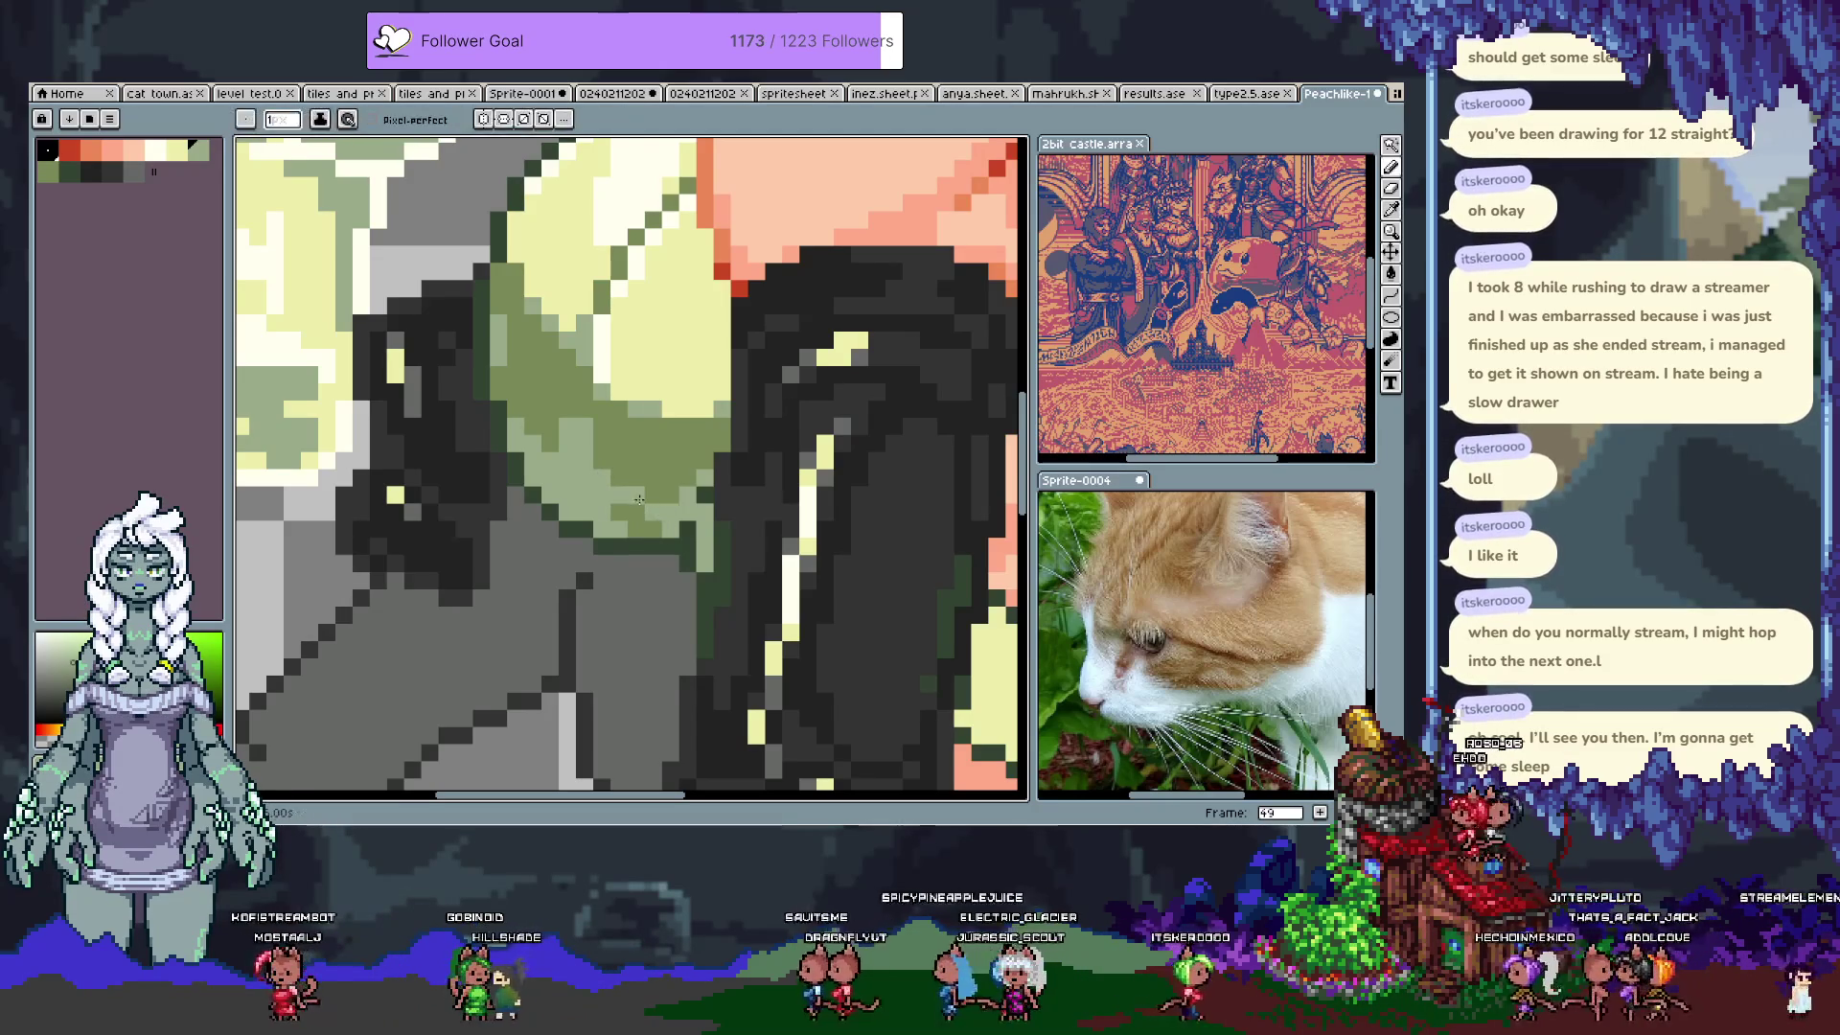
pyautogui.press('alt')
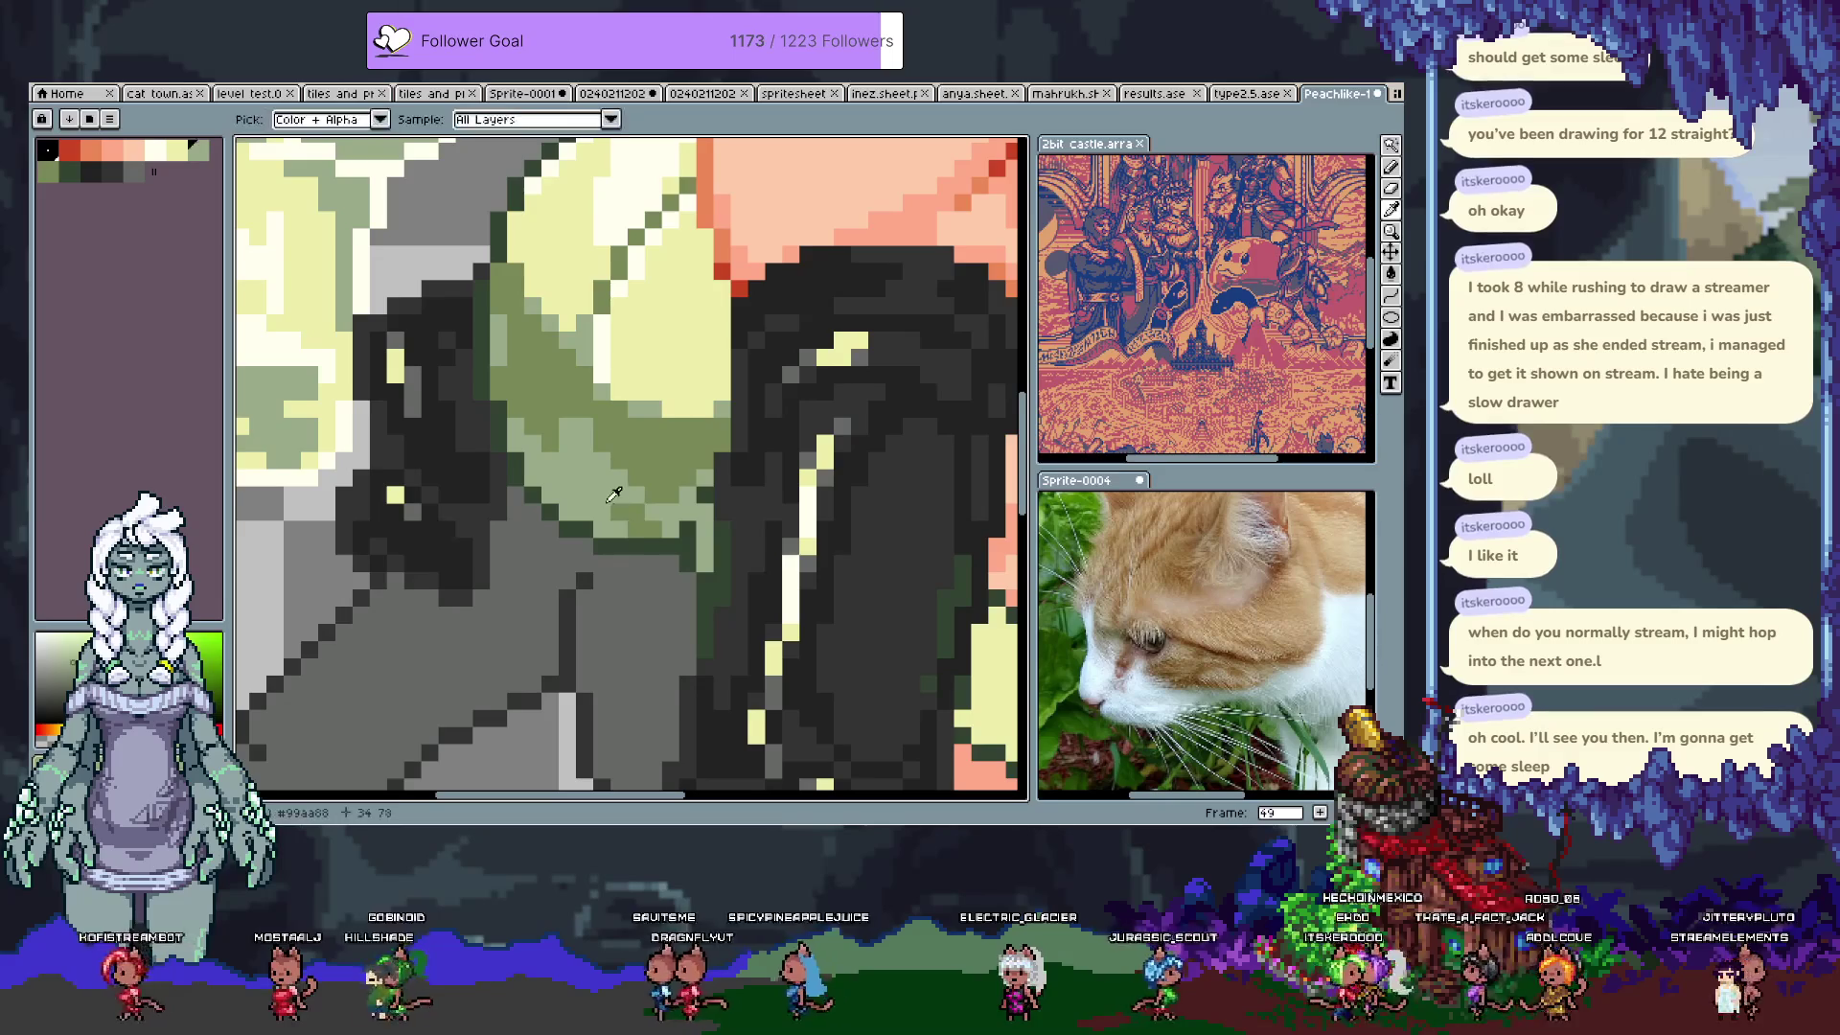
pyautogui.keyDown('alt'); pyautogui.click(613, 503); pyautogui.keyUp('alt')
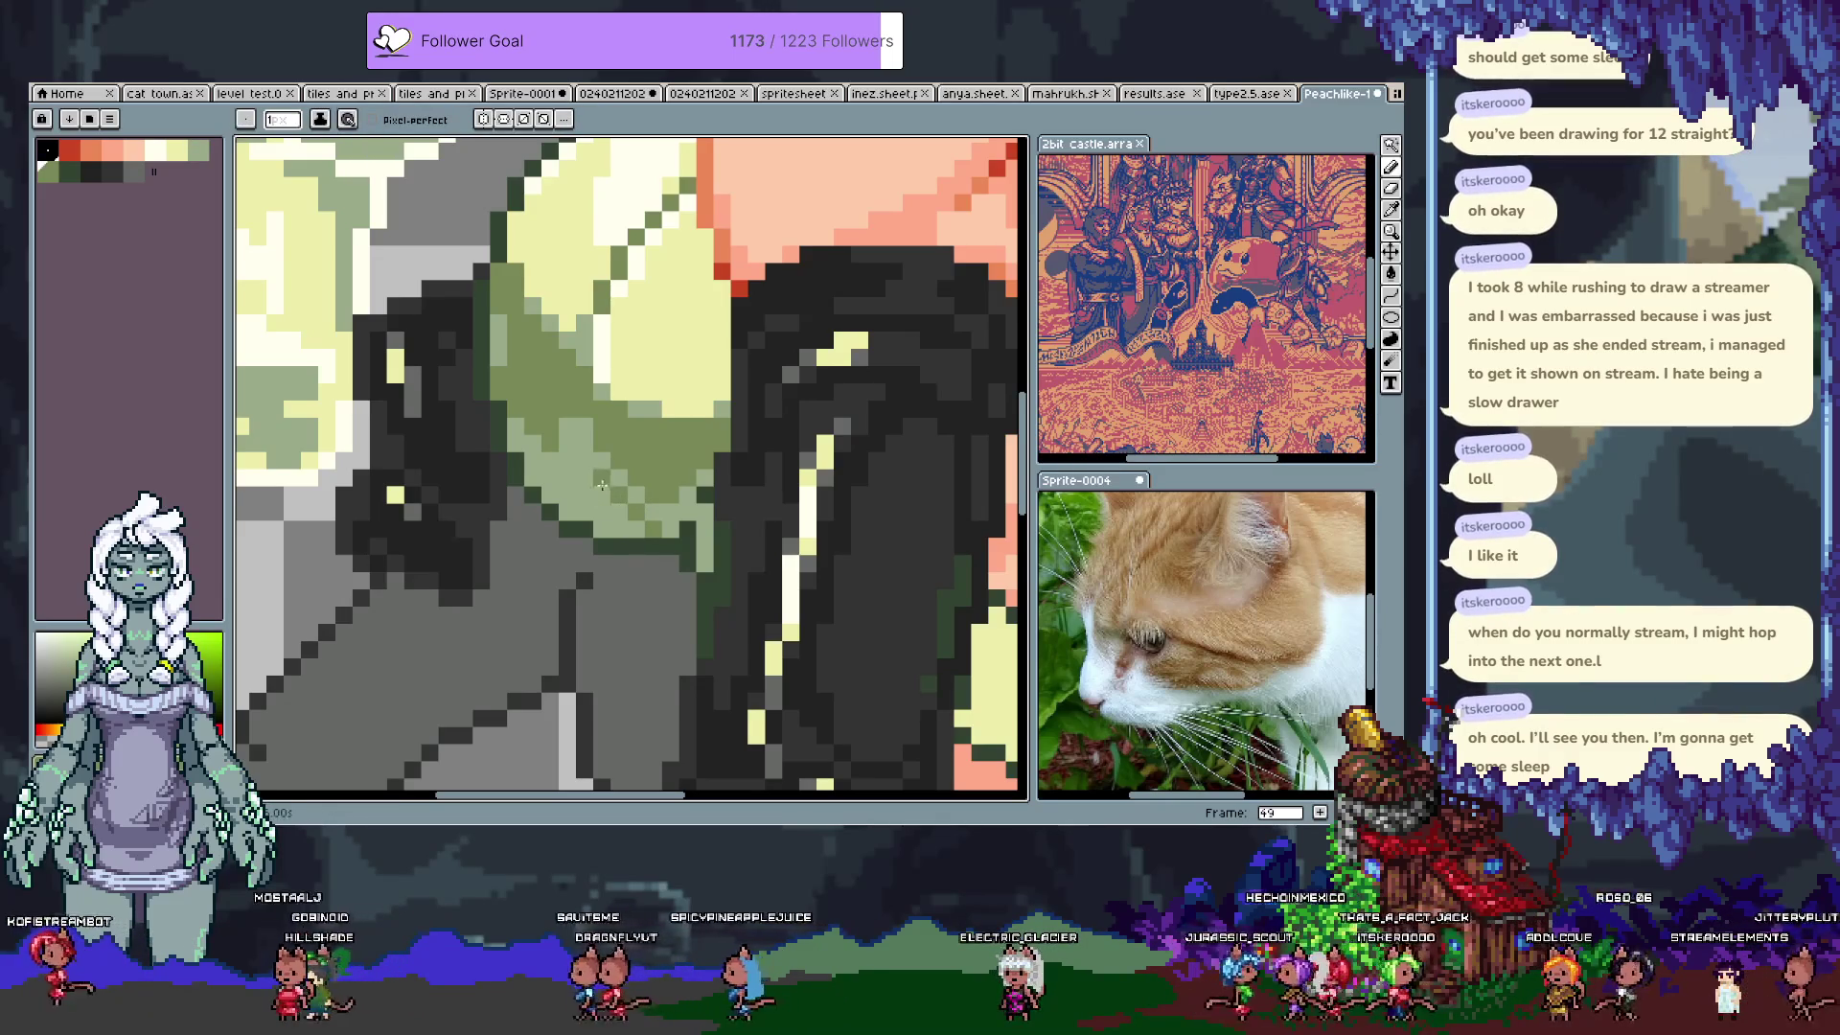
pyautogui.keyDown('alt'); pyautogui.click(572, 458); pyautogui.keyUp('alt')
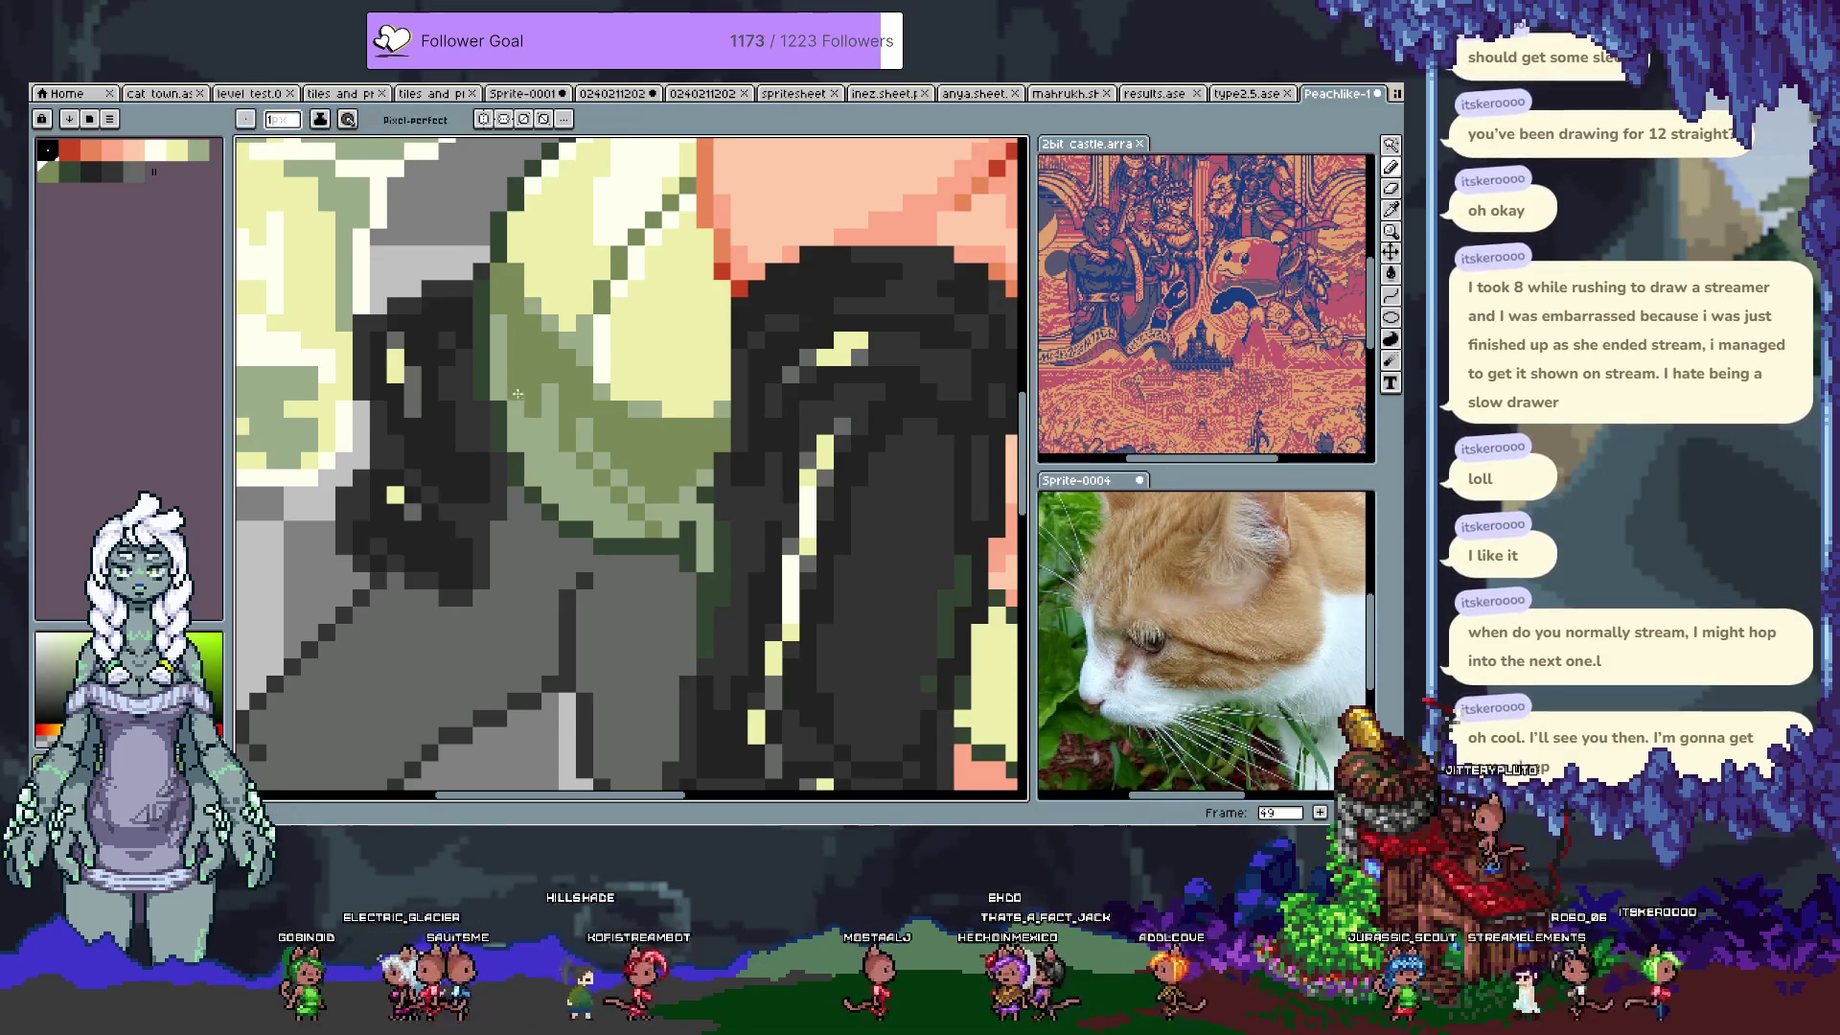
pyautogui.press('i')
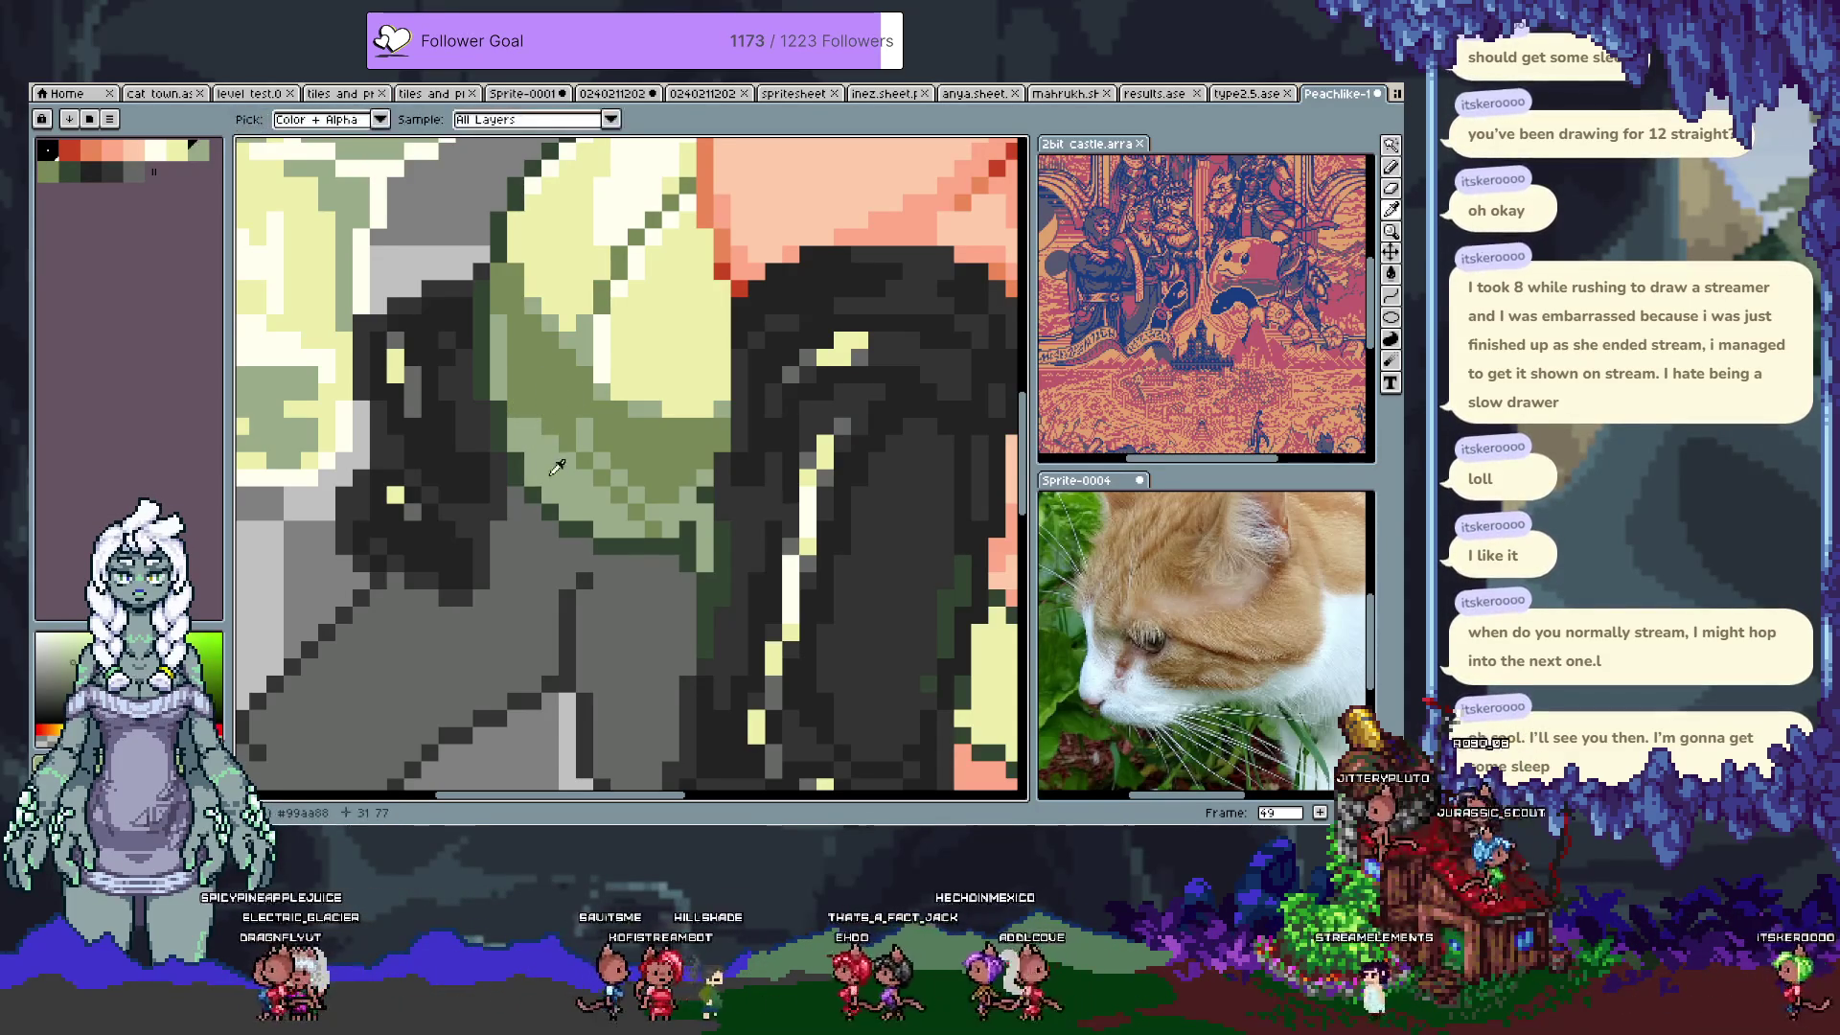
pyautogui.click(554, 436)
pyautogui.press('b')
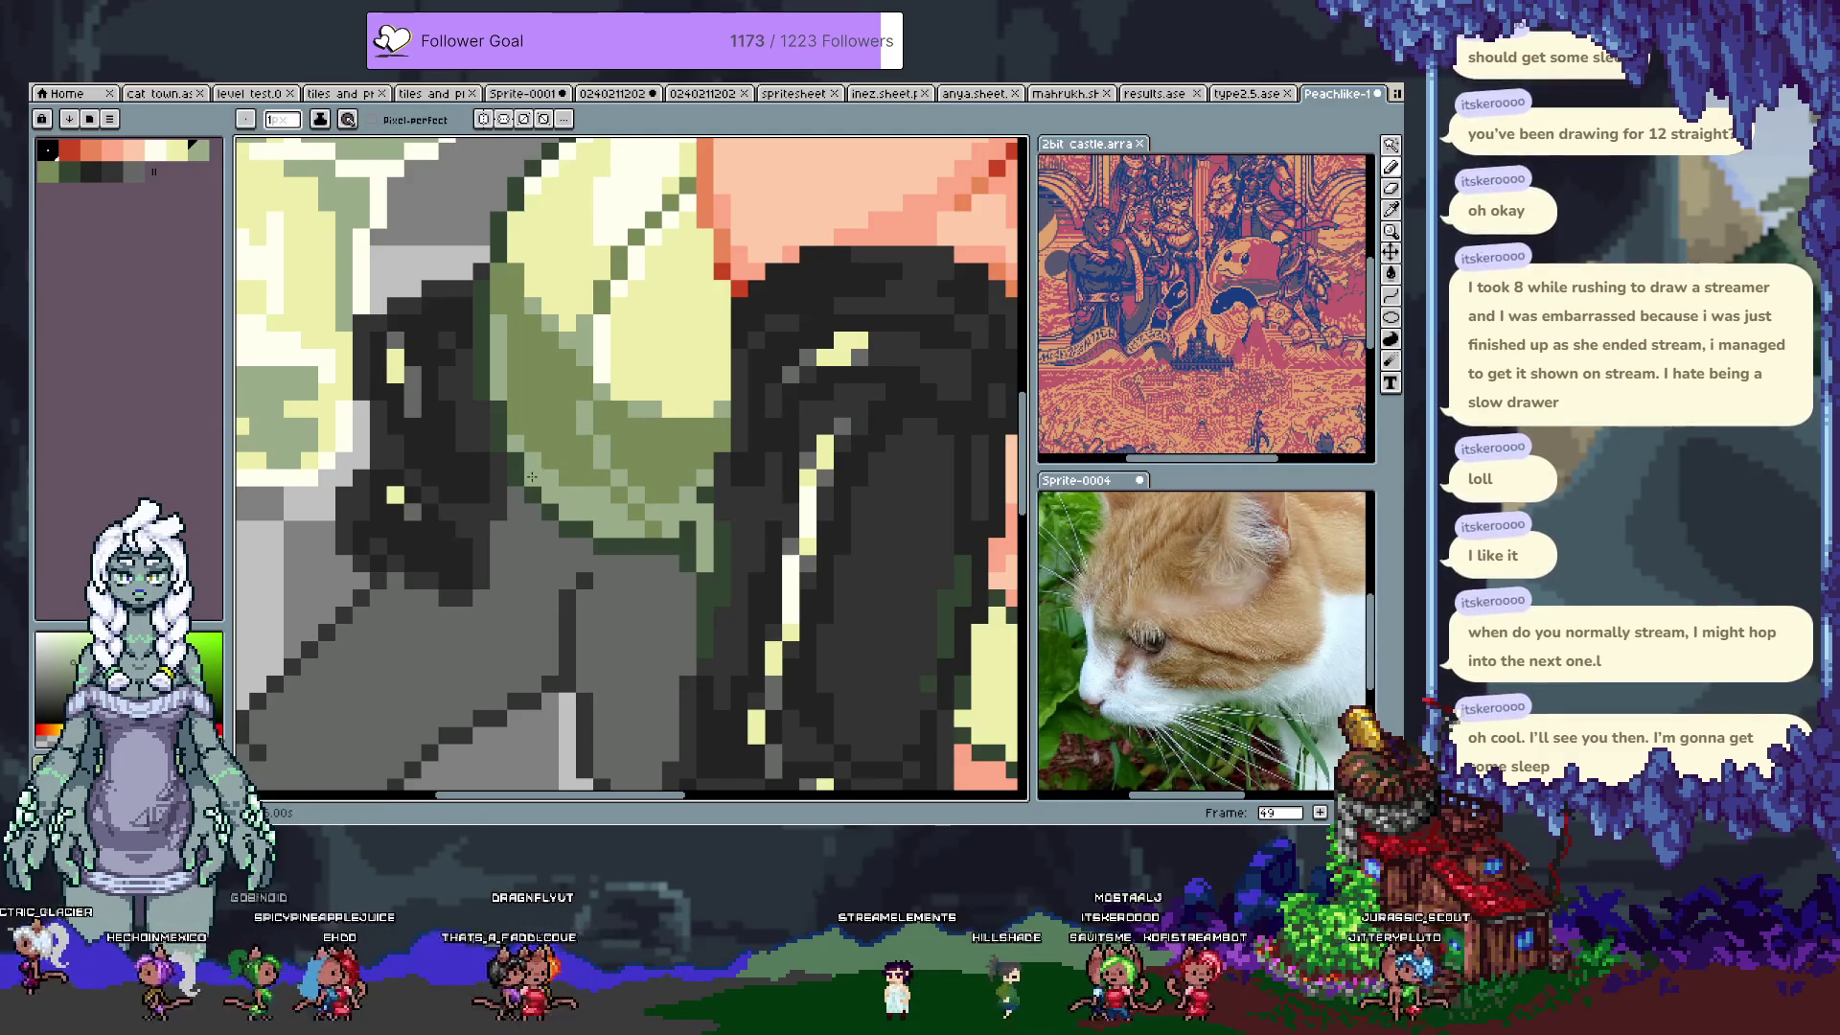
pyautogui.scroll(-5, 537, 471)
pyautogui.press('Right')
pyautogui.press('v')
pyautogui.hotkey('ctrl', 'z')
pyautogui.hotkey('ctrl', 'y')
pyautogui.press('b')
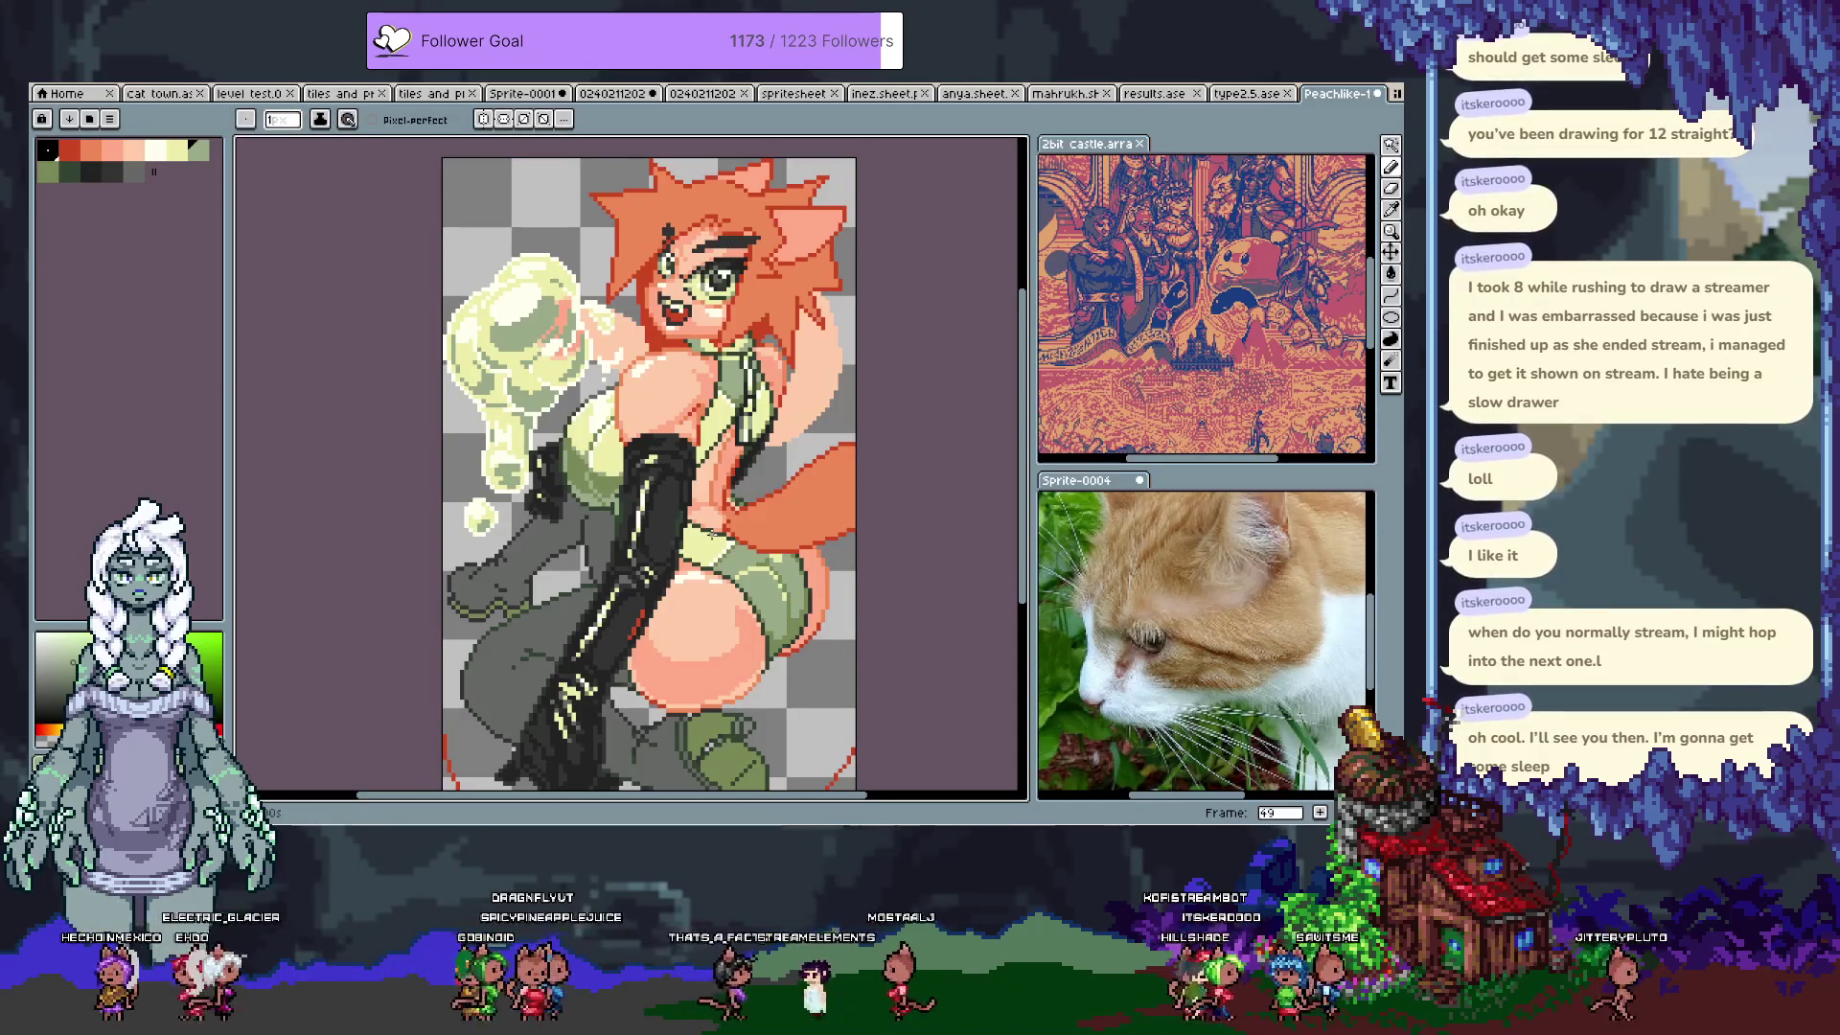
pyautogui.press('v')
pyautogui.hotkey('ctrl', 'z')
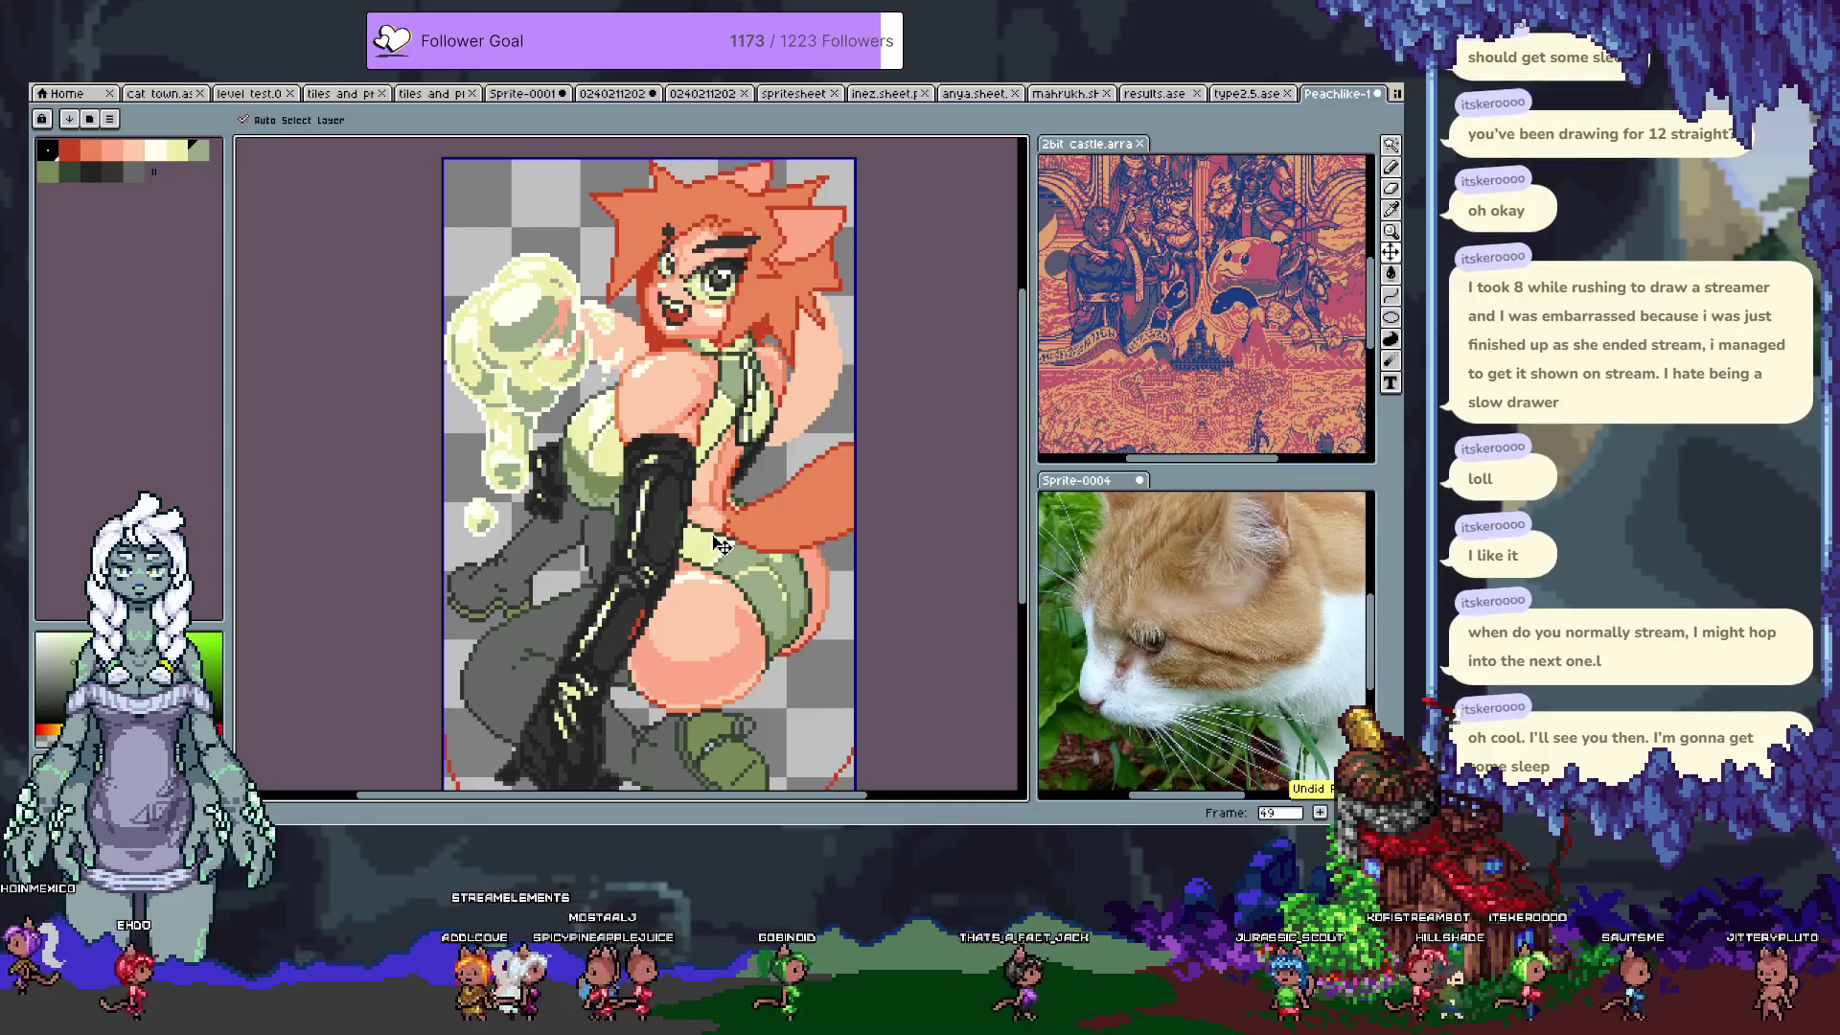
pyautogui.hotkey('ctrl', 'y')
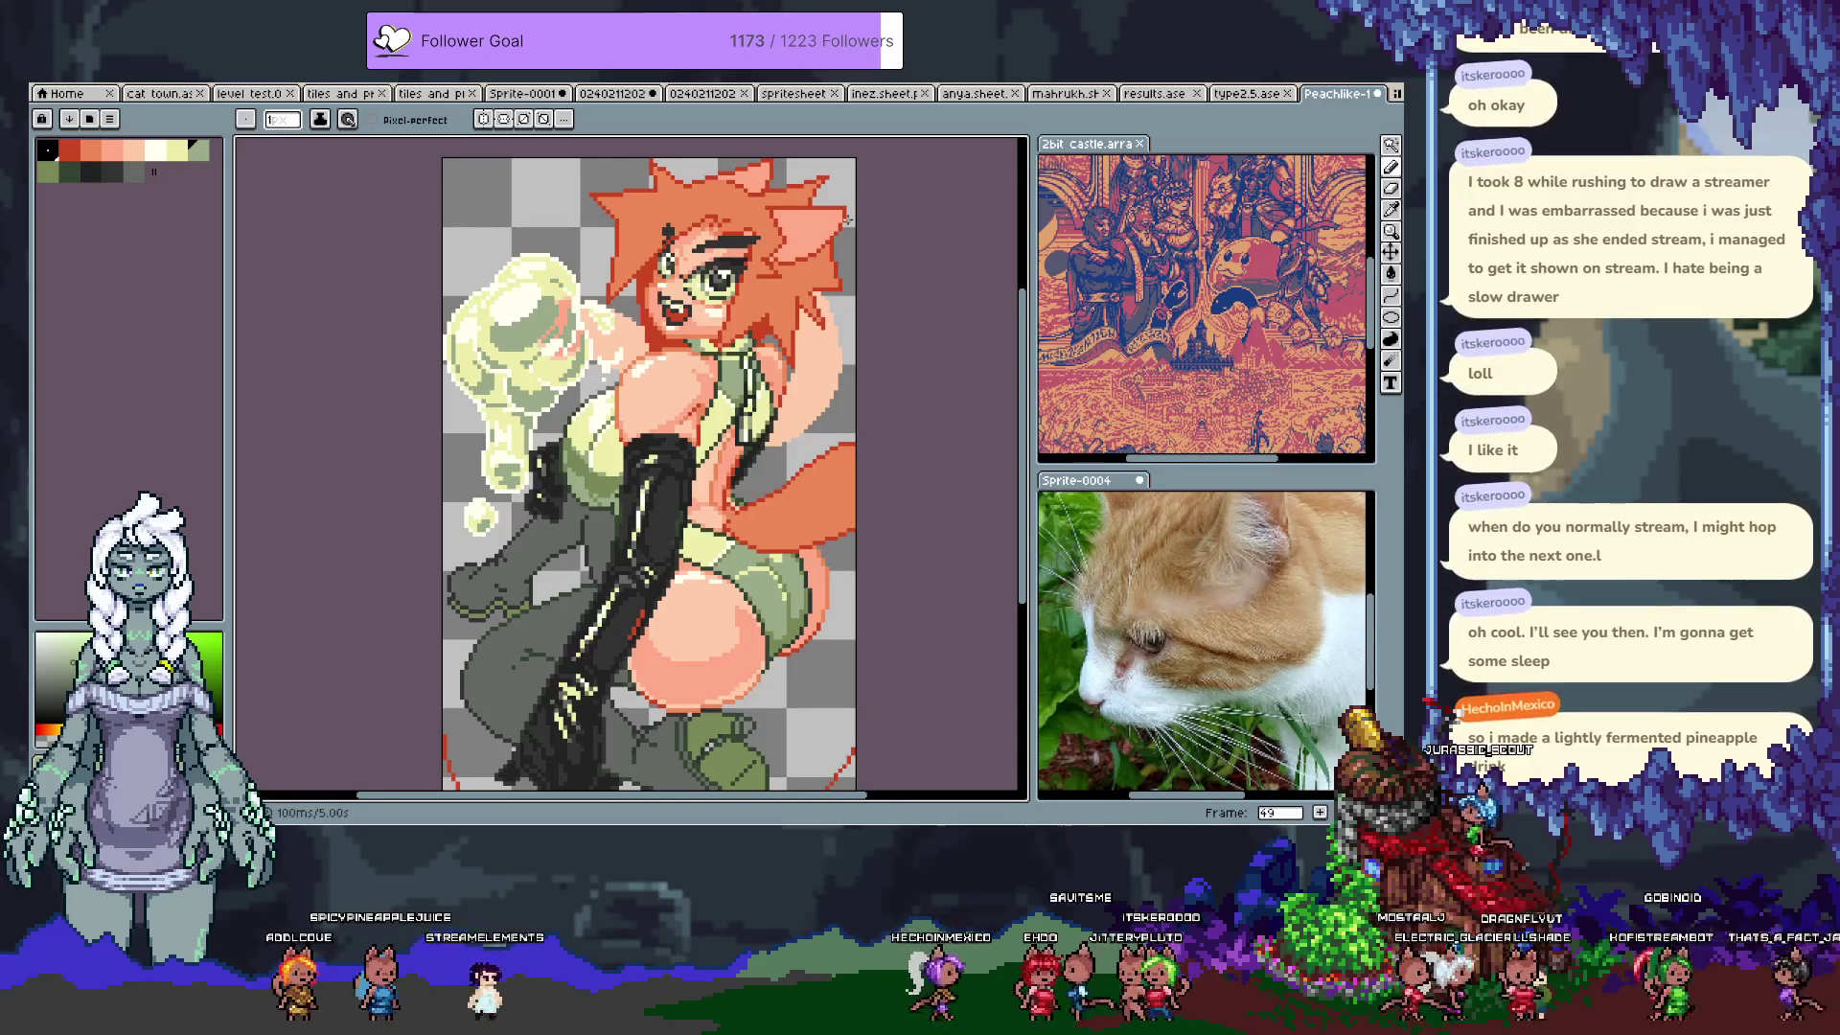
pyautogui.scroll(5, 806, 690)
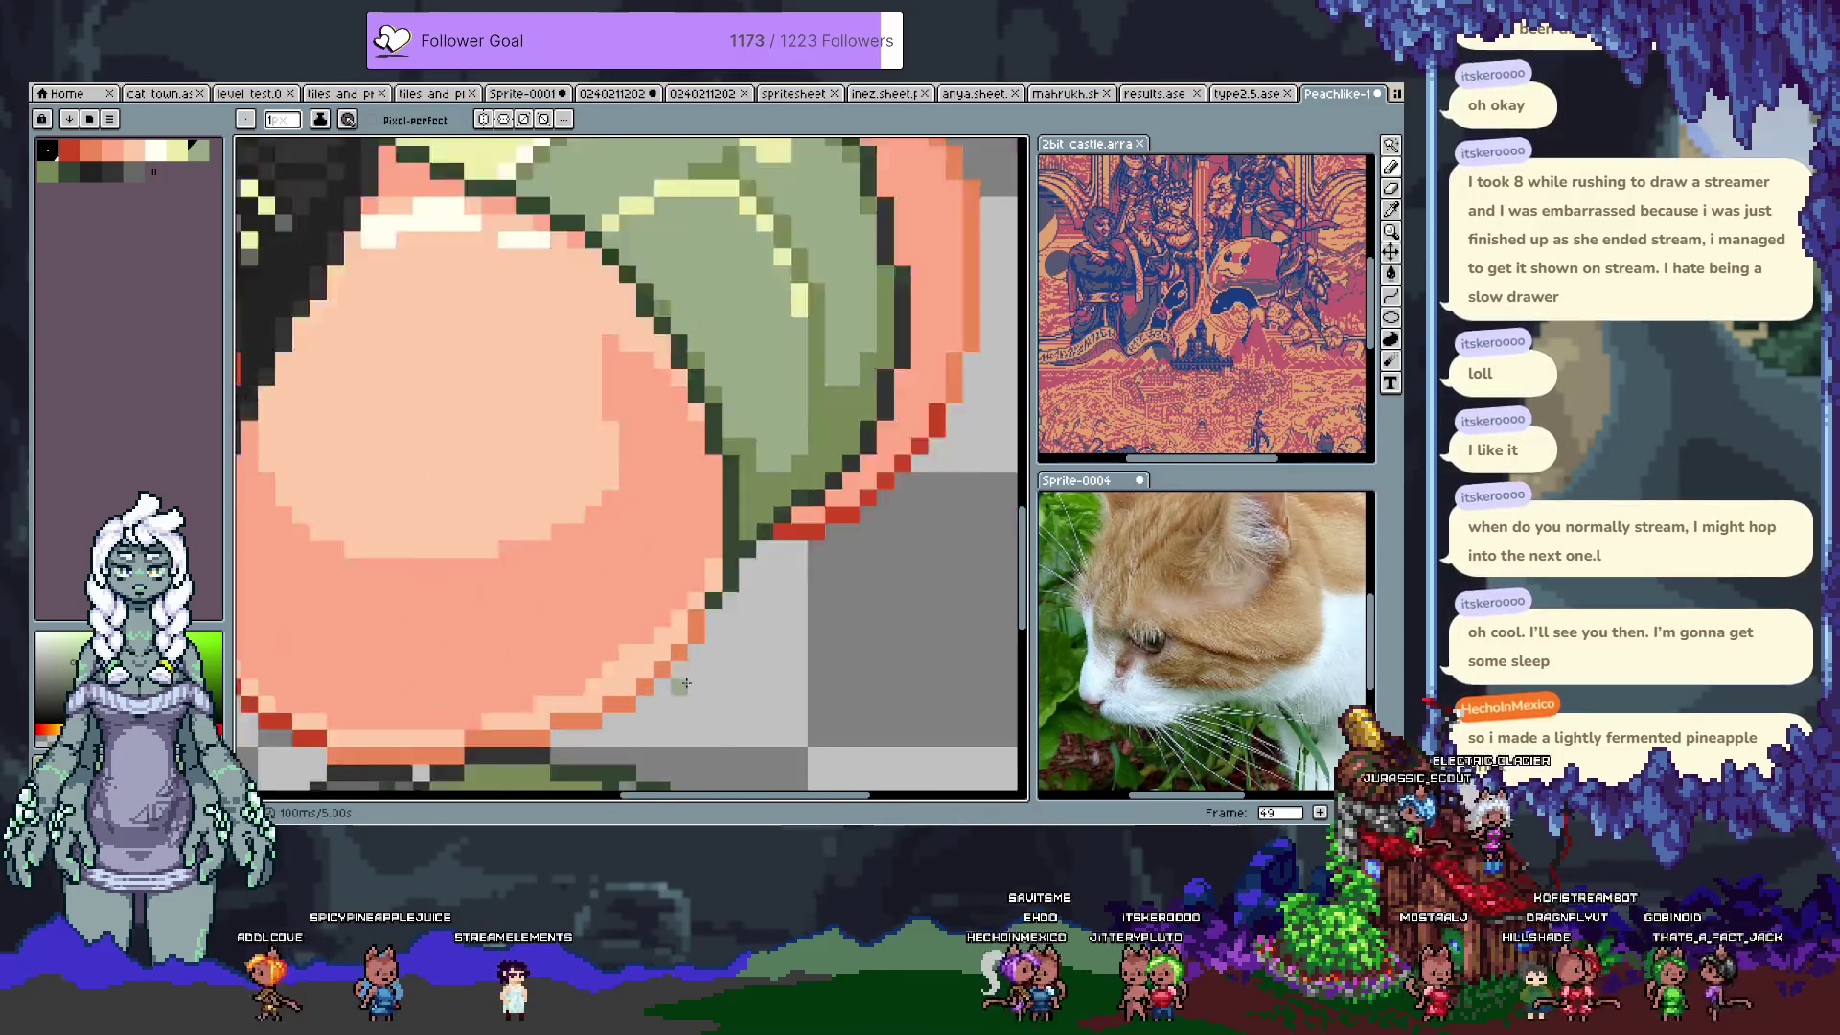
# Step: Extend the dark green outline tip downward and paint the pixel below it light grey
pyautogui.moveTo(614, 530); pyautogui.dragTo(595, 538)
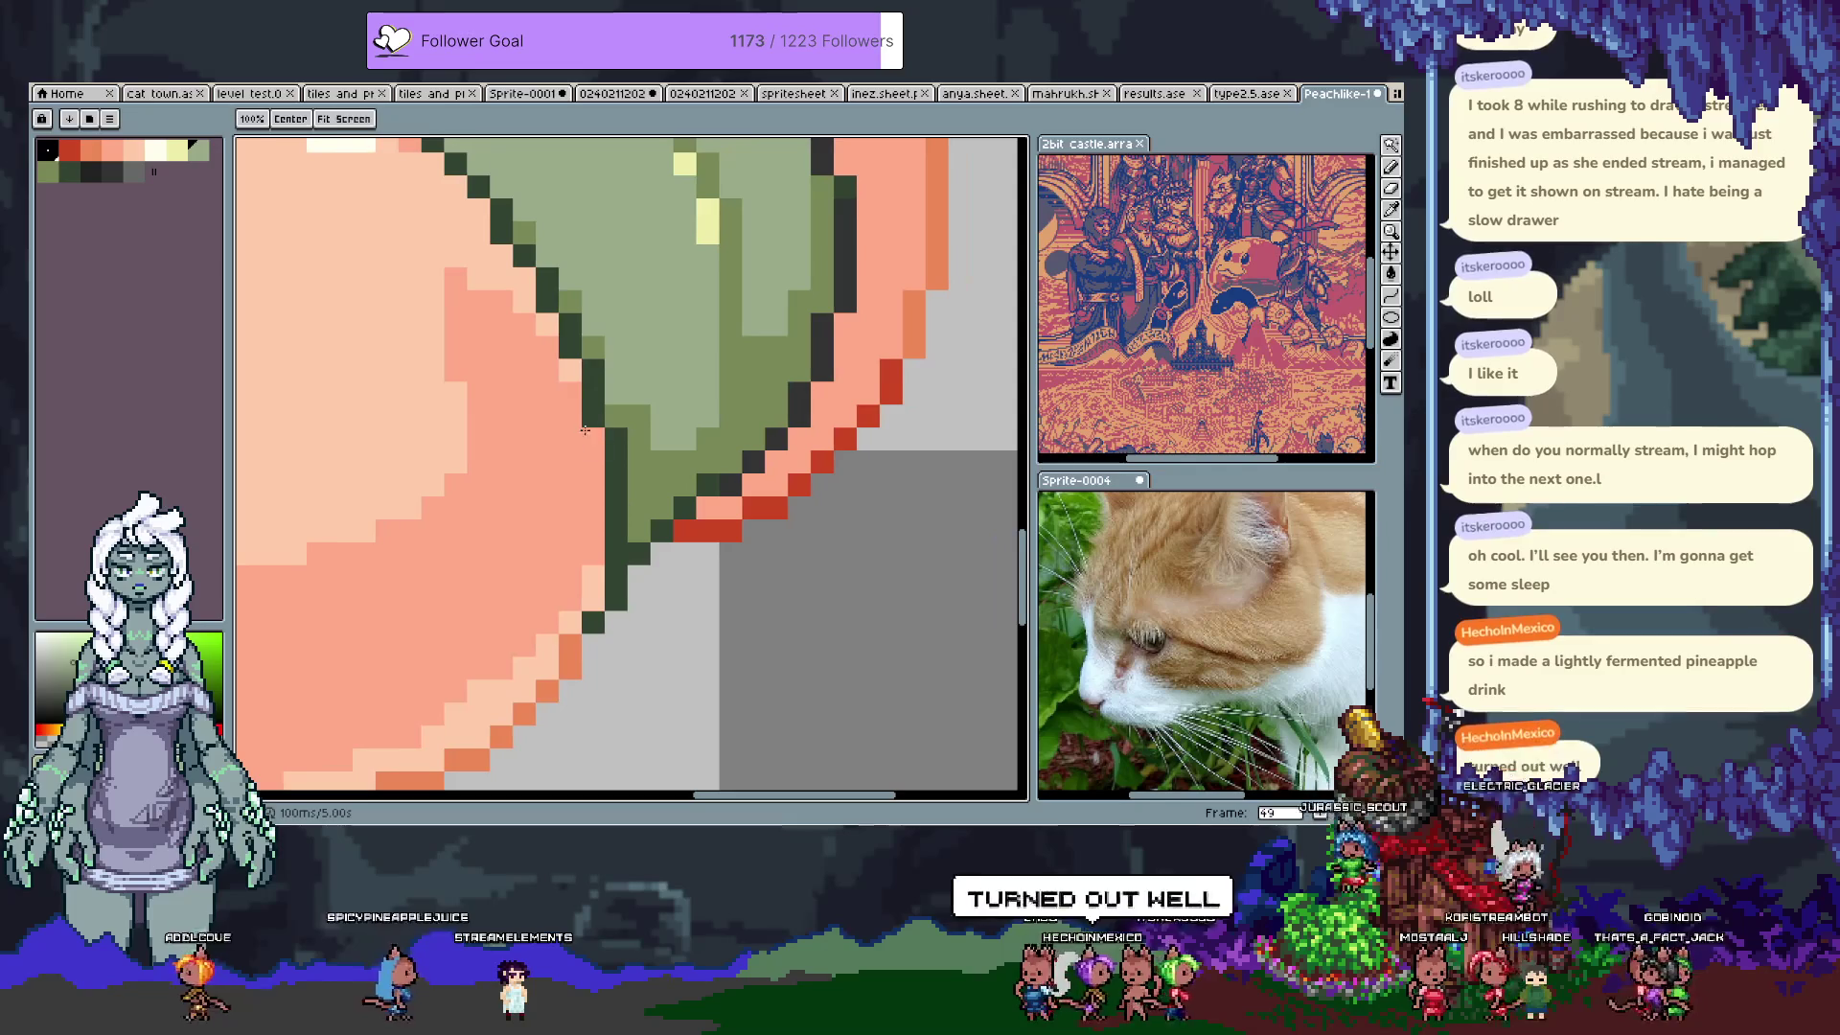
pyautogui.keyDown('alt'); pyautogui.click(616, 623); pyautogui.keyUp('alt')
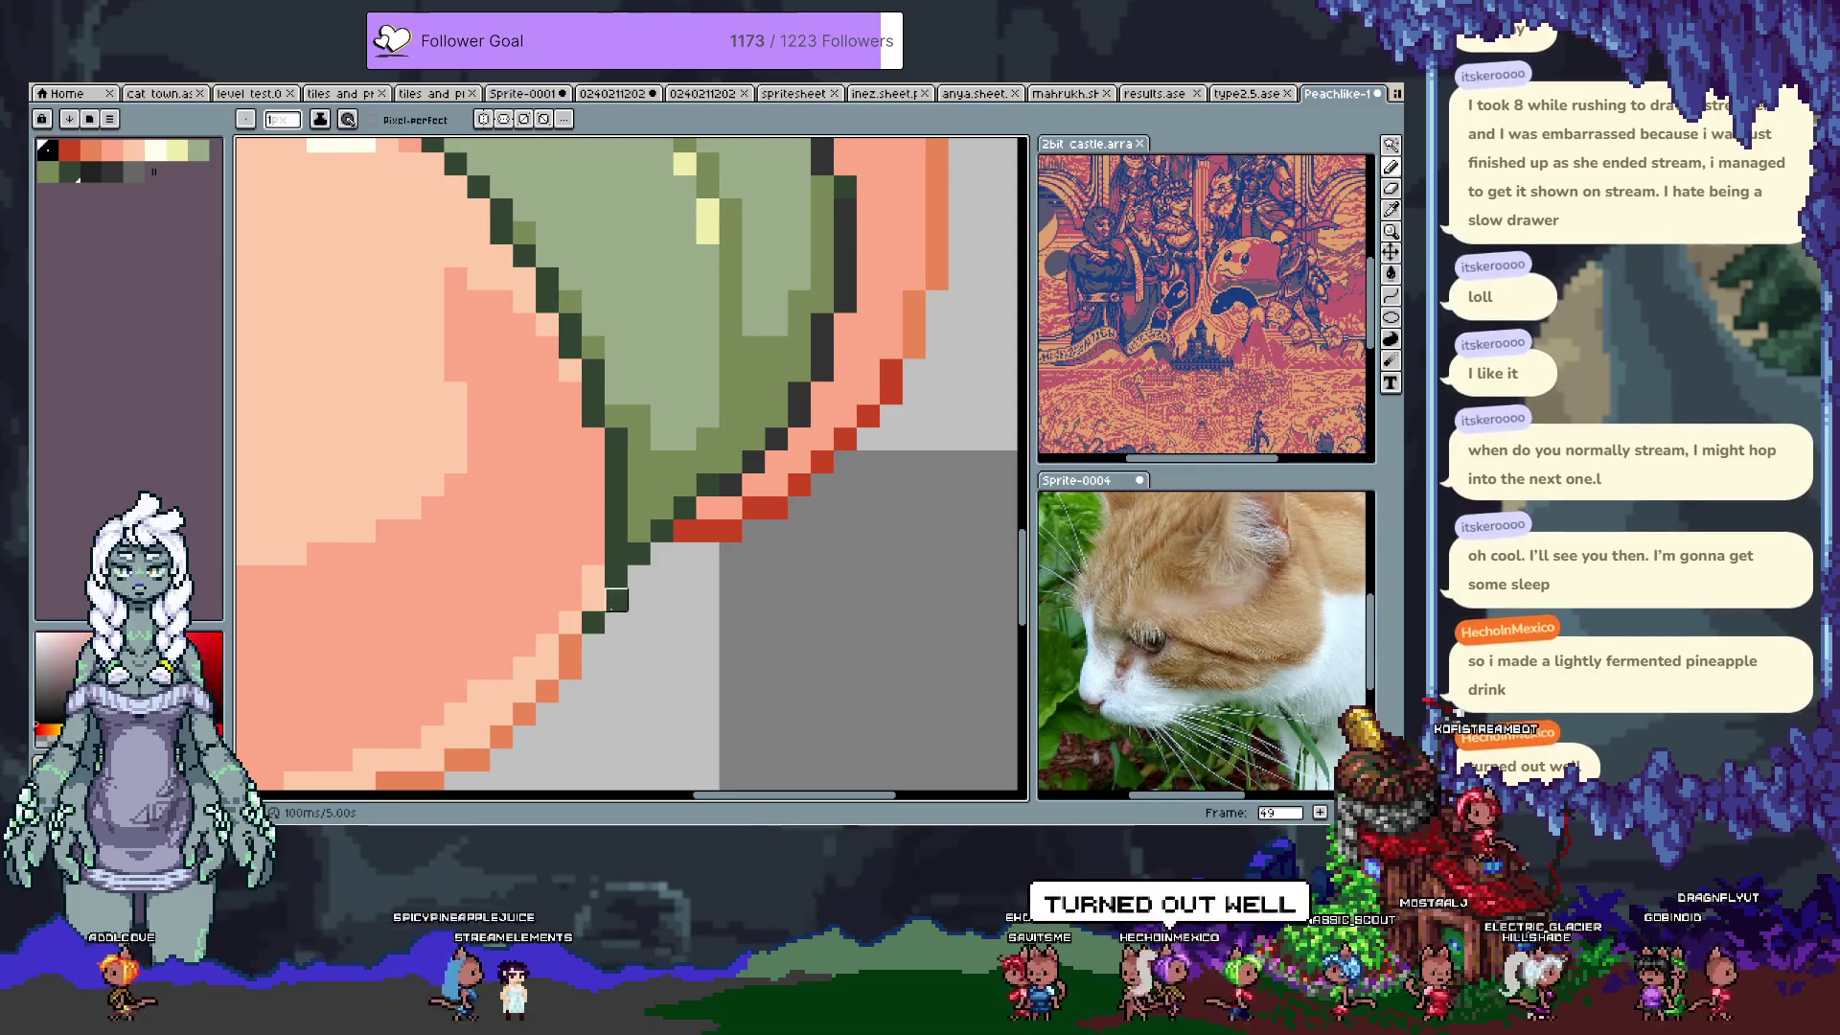
pyautogui.click(594, 623)
pyautogui.rightClick(598, 600)
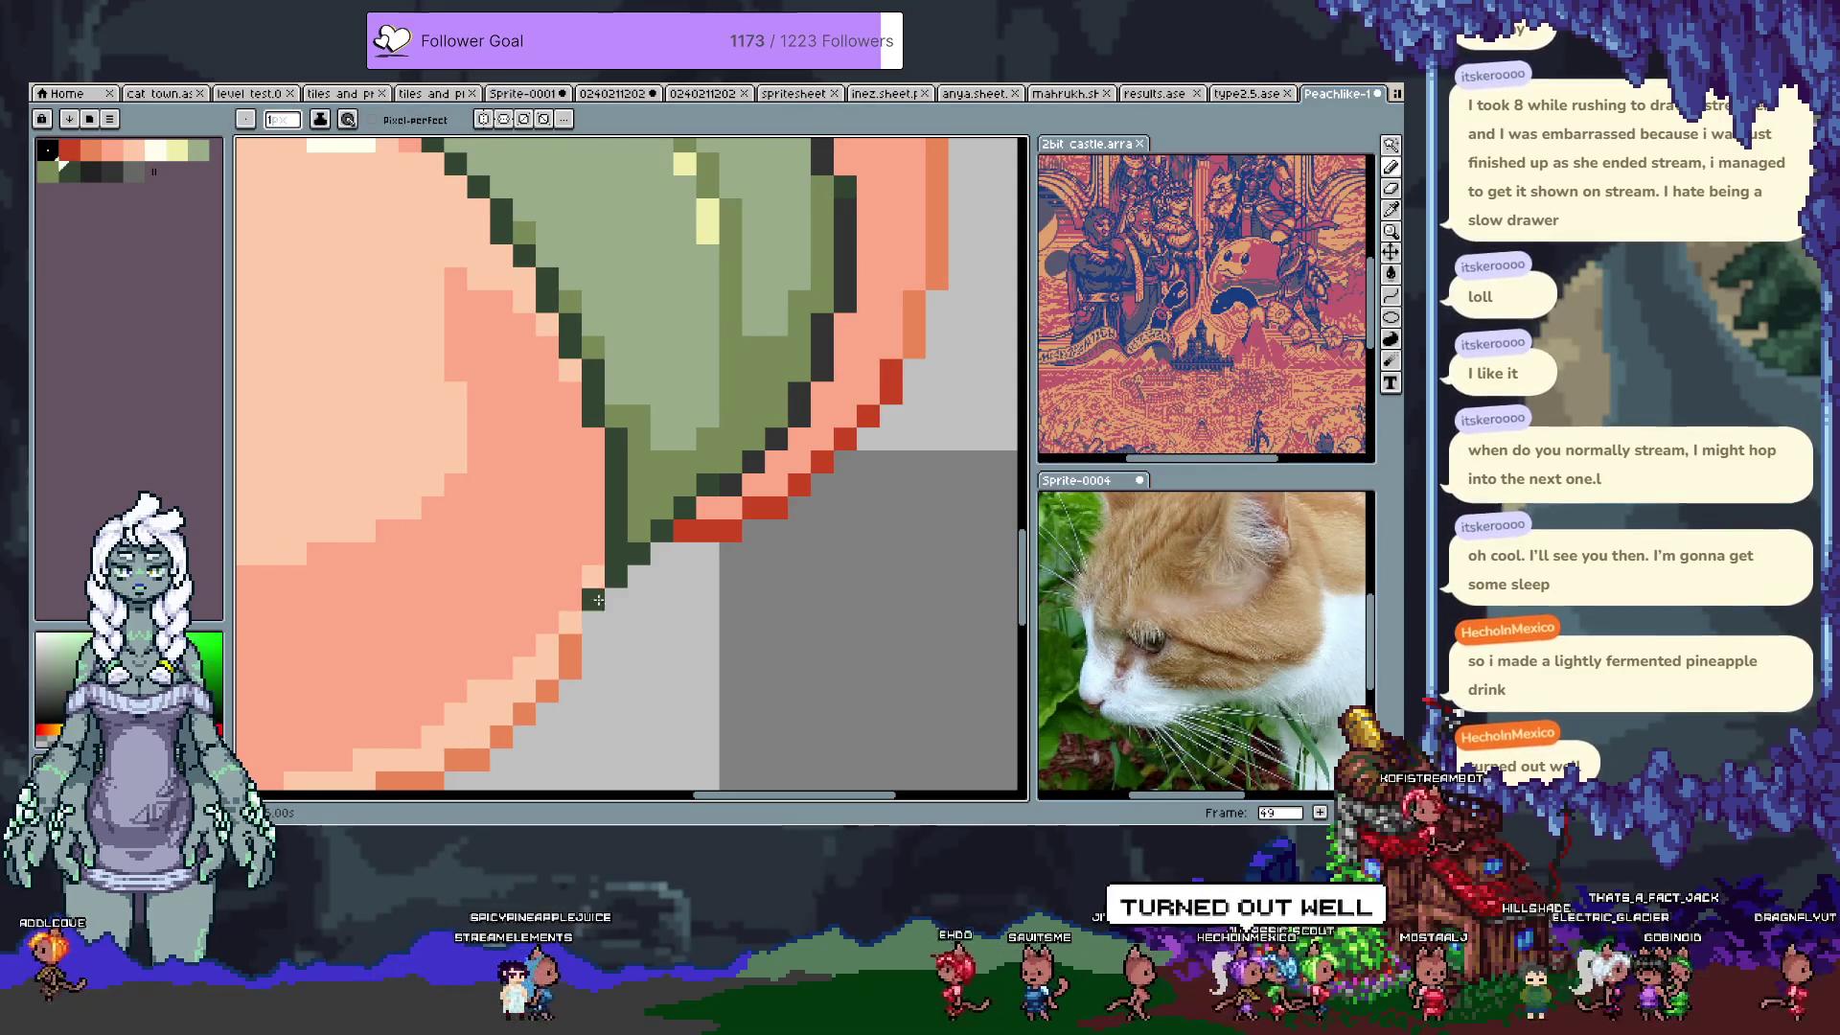
pyautogui.click(594, 575)
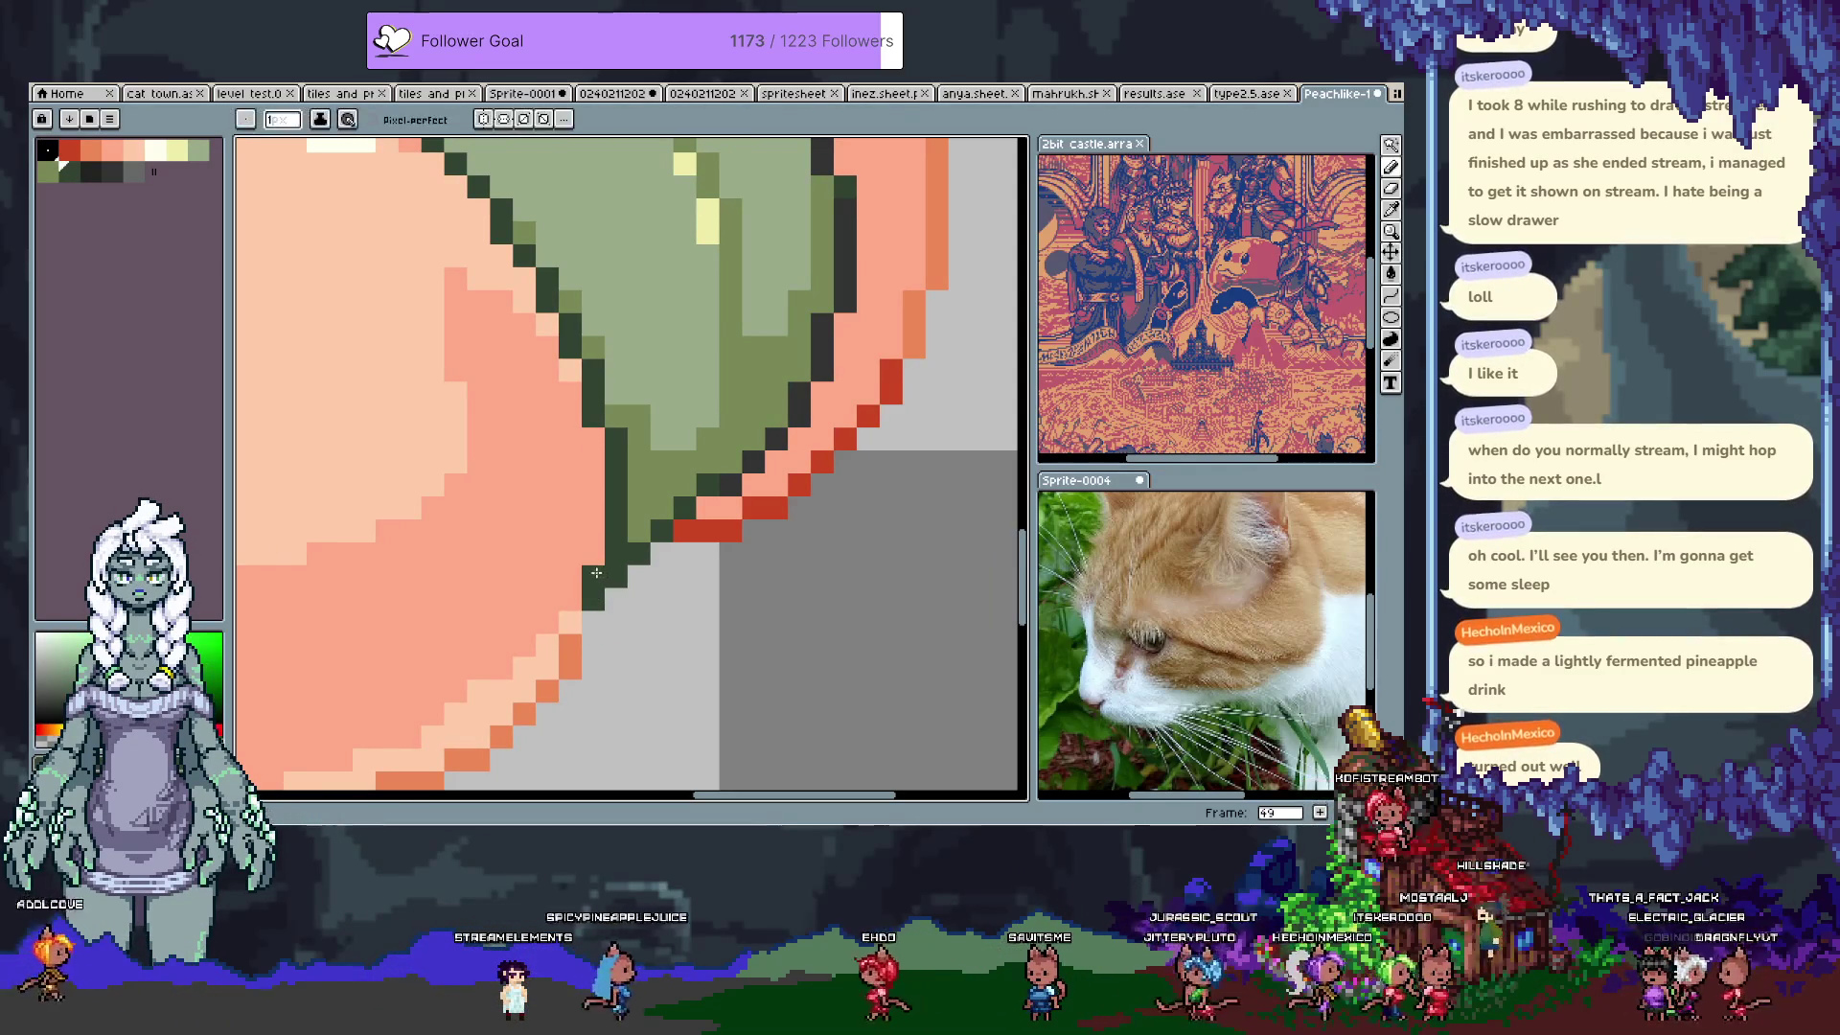
pyautogui.keyDown('alt'); pyautogui.click(597, 599); pyautogui.keyUp('alt')
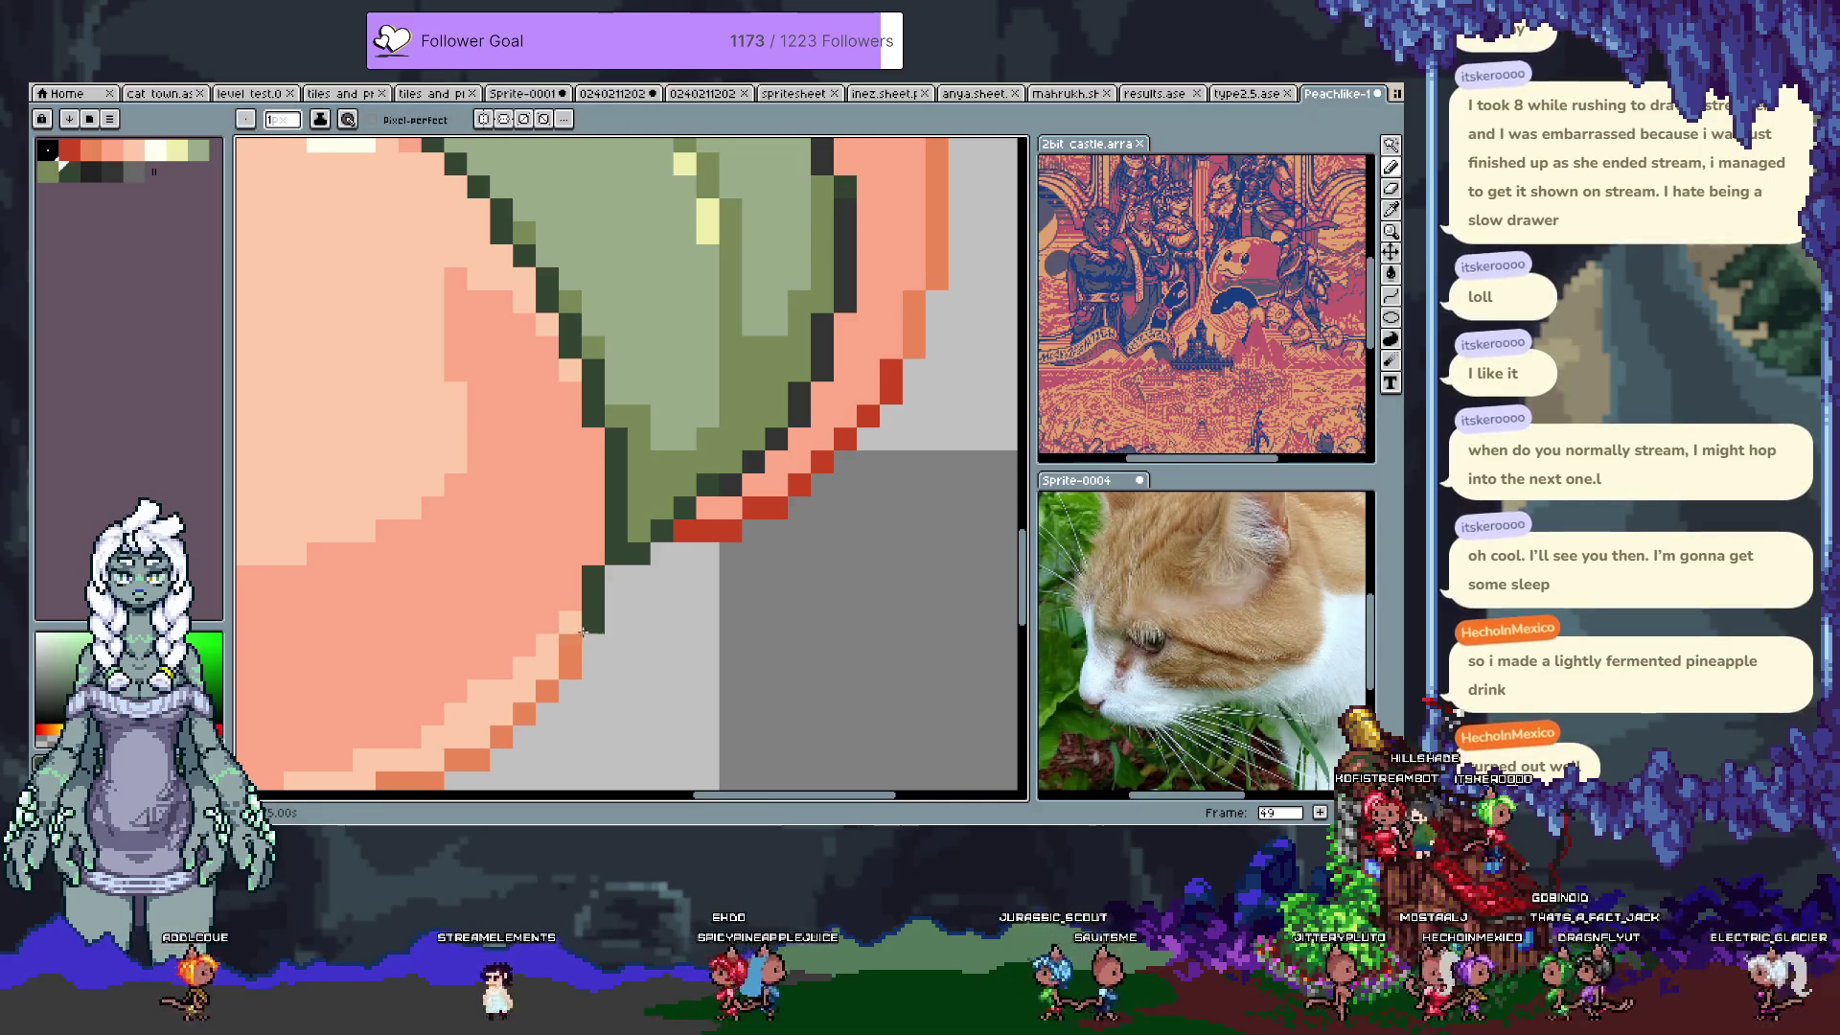
# Step: Sample the orange skin-edge colour, try orange pixels at the outline tip, and undo them
pyautogui.press('alt')
pyautogui.keyDown('alt'); pyautogui.click(571, 659); pyautogui.keyUp('alt')
pyautogui.click(589, 618)
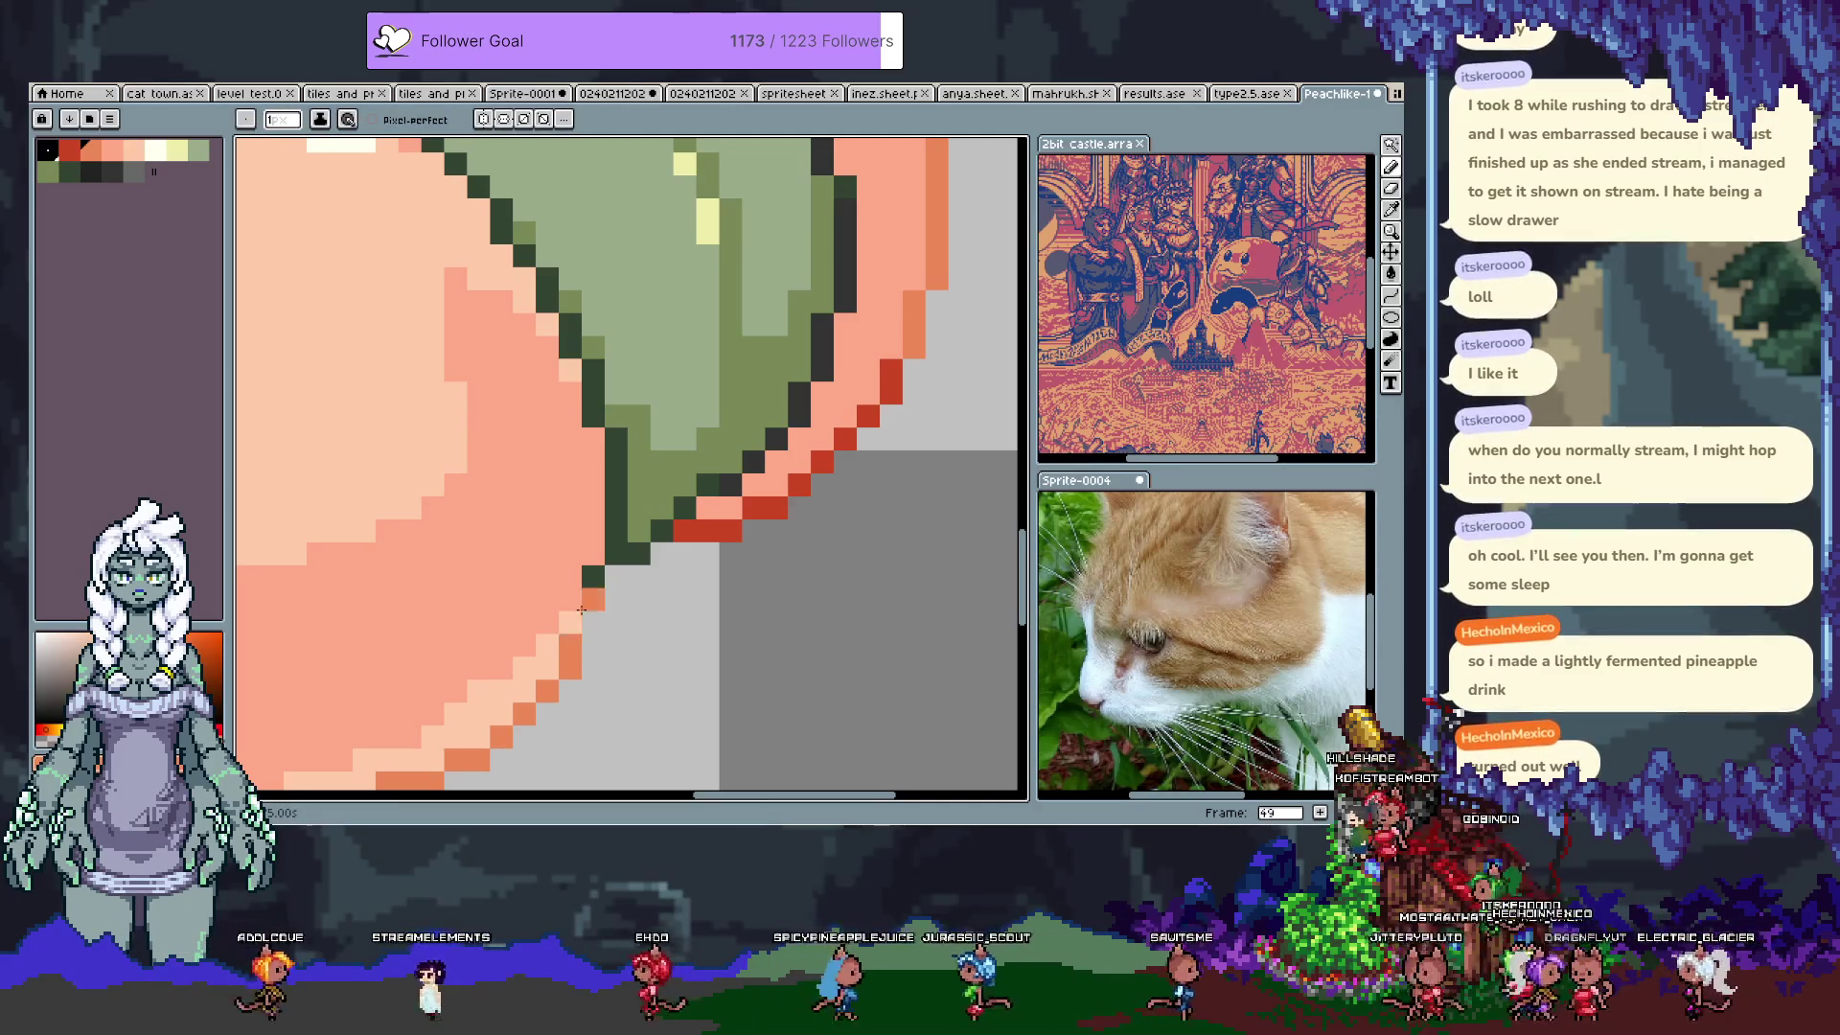
pyautogui.hotkey('ctrl', 'z')
pyautogui.click(570, 621)
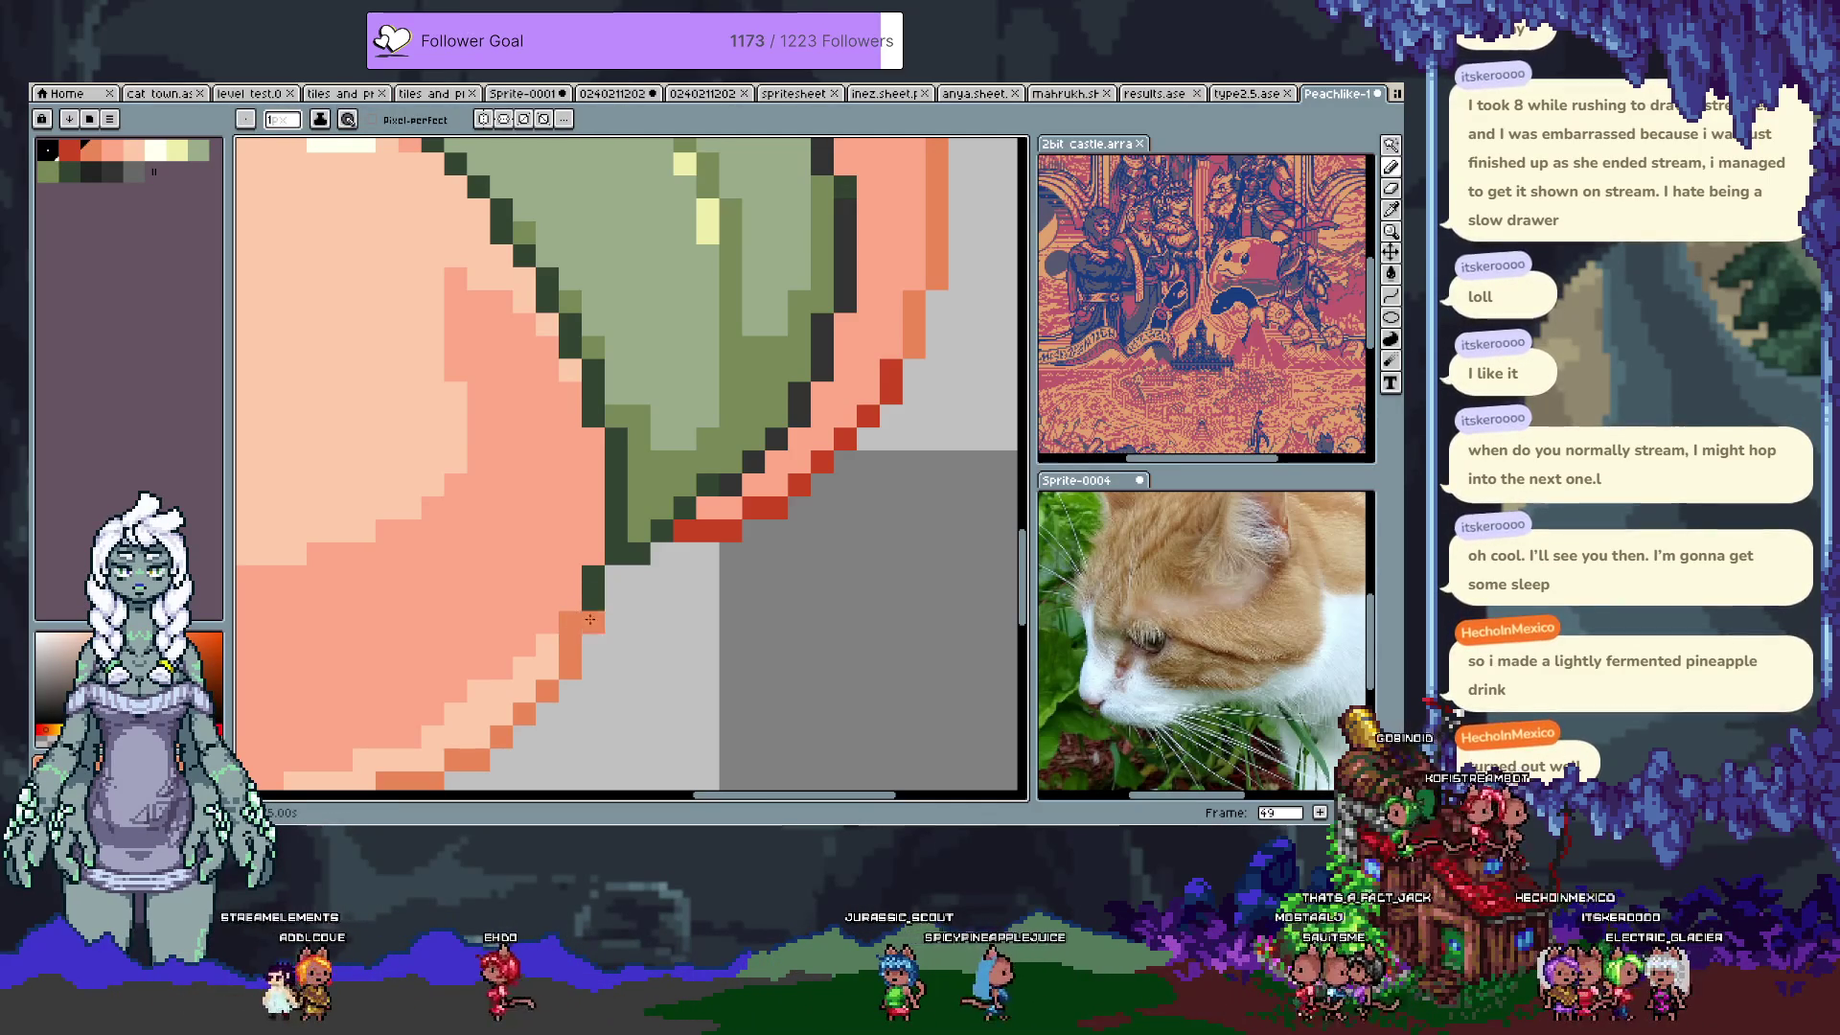
pyautogui.hotkey('ctrl', 'z')
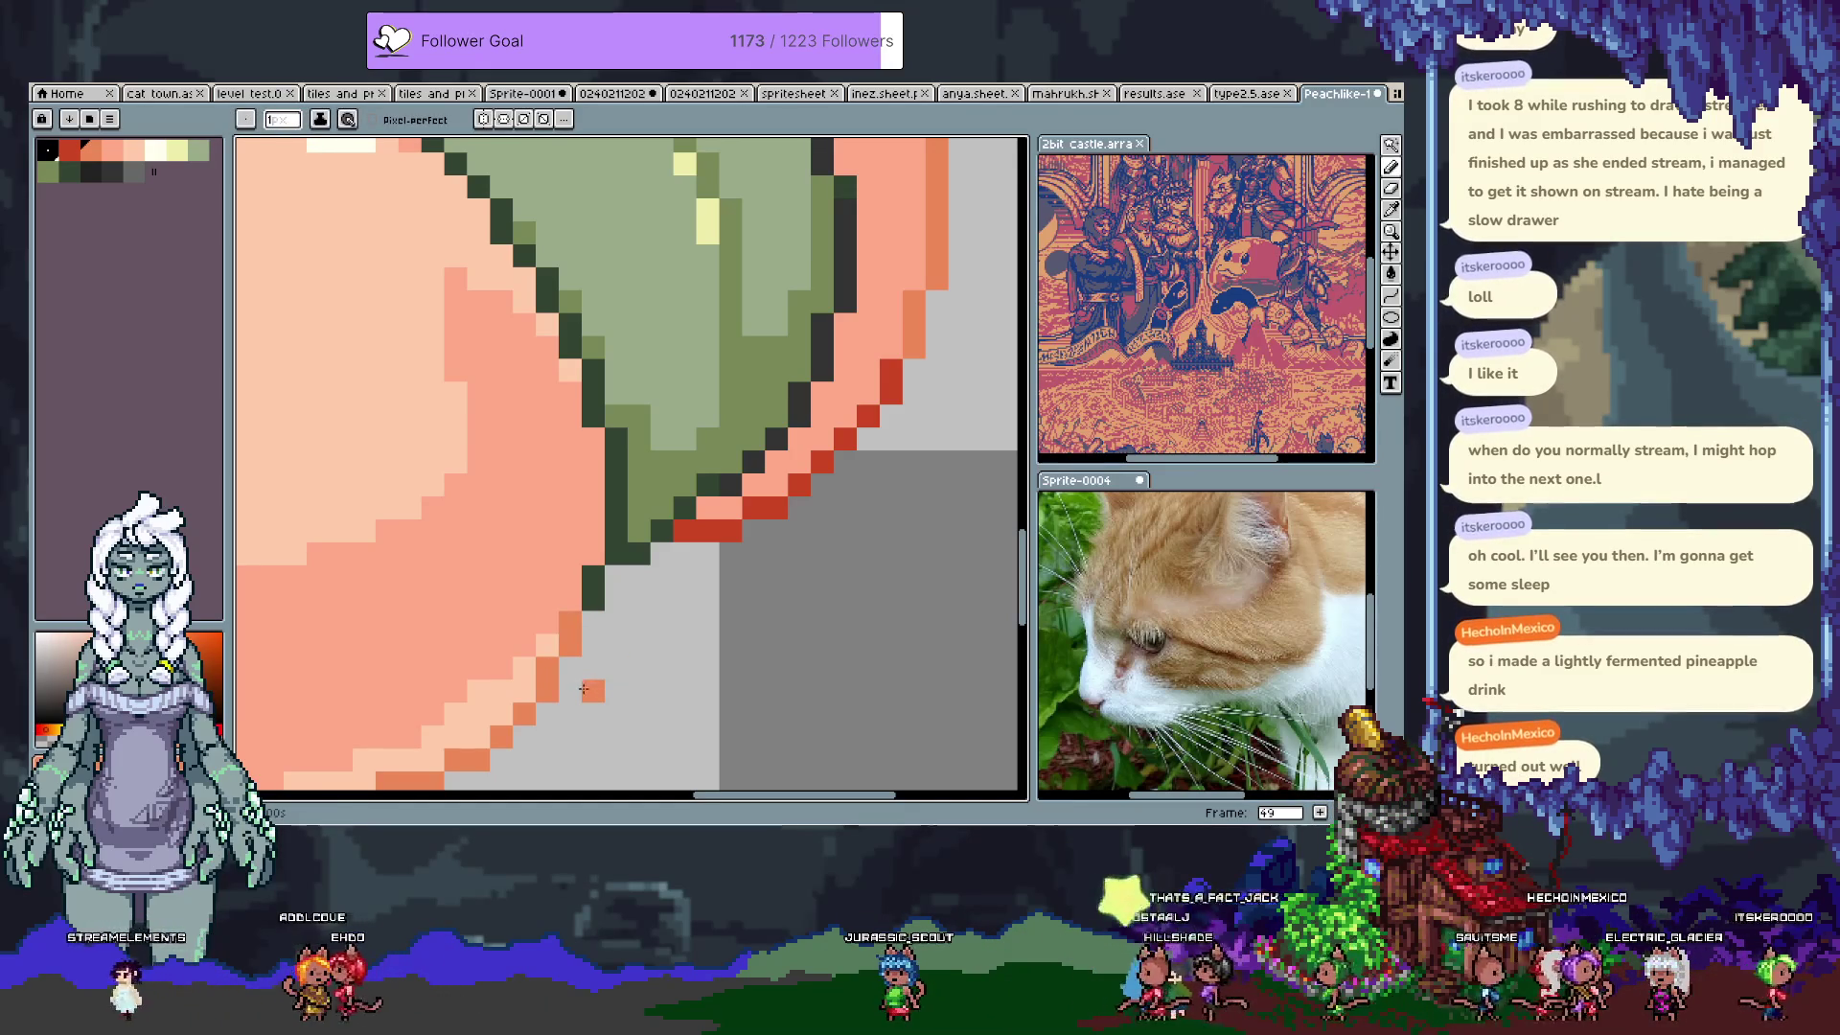
pyautogui.hotkey('ctrl', 'z')
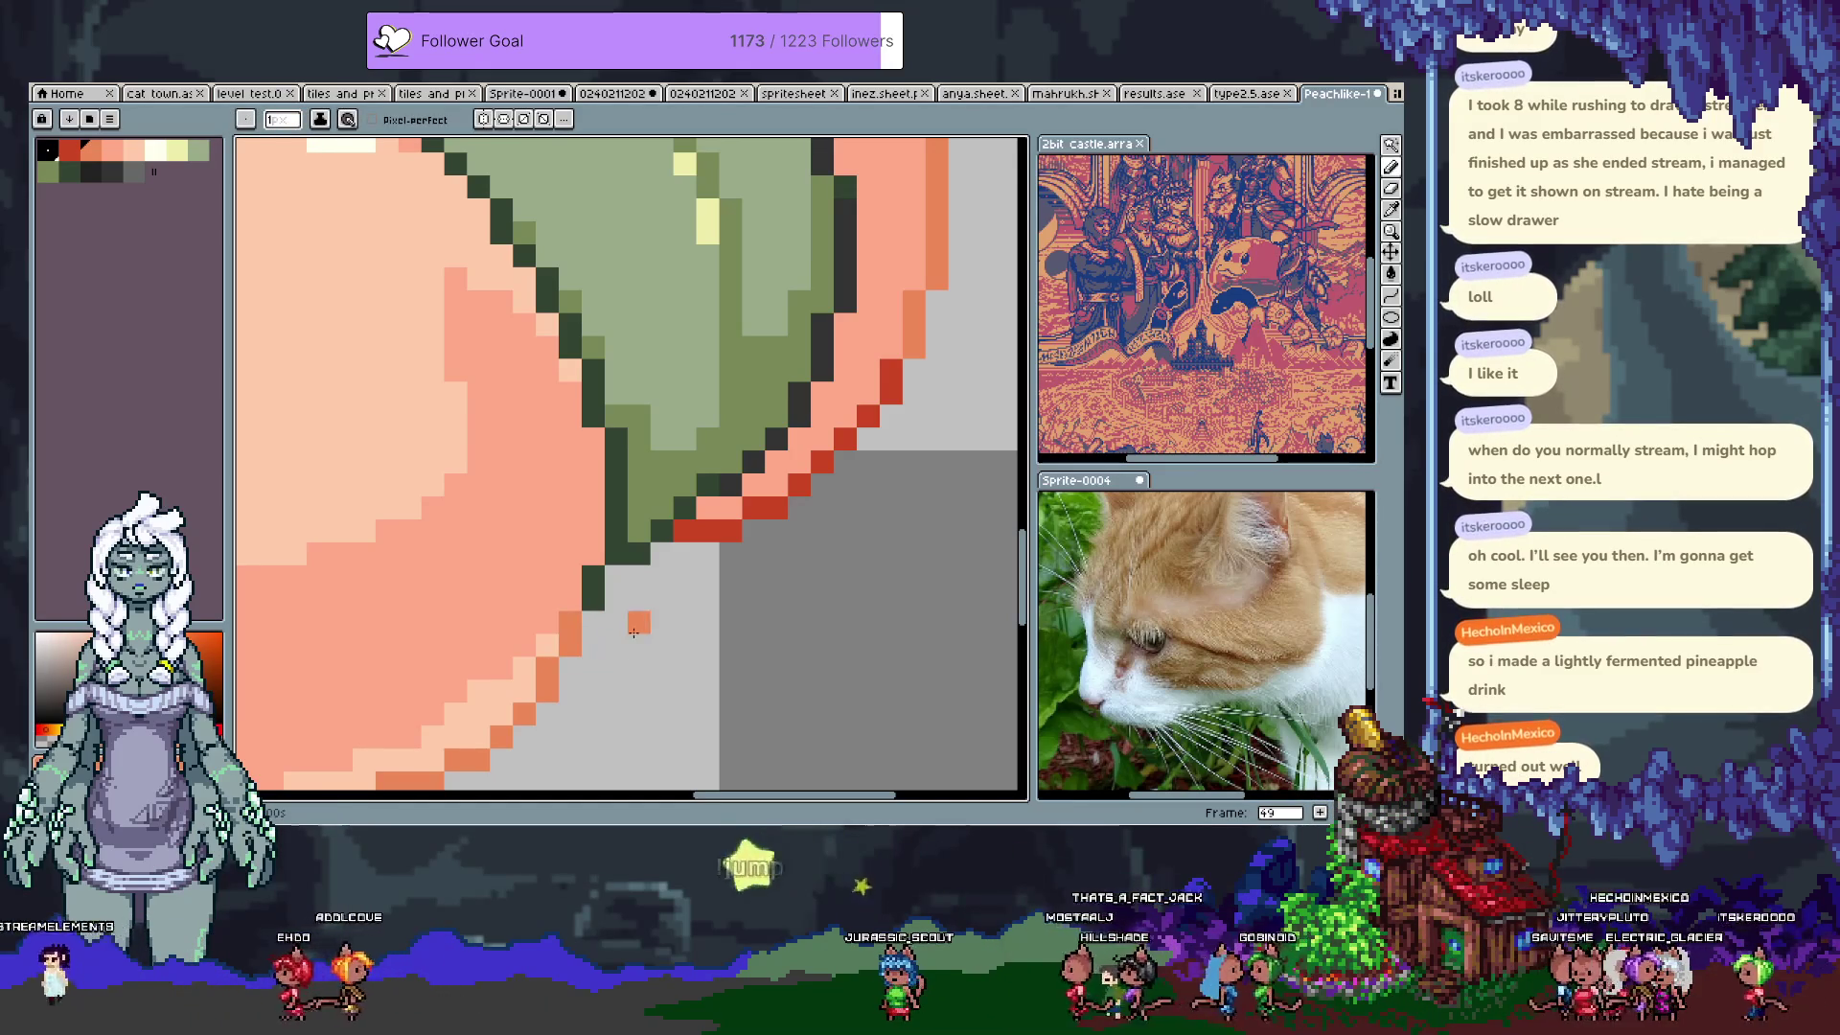
# Step: Recolour the pixel beside the outline salmon, extend the outline one pixel, compare, and save
pyautogui.press('i')
pyautogui.press('b')
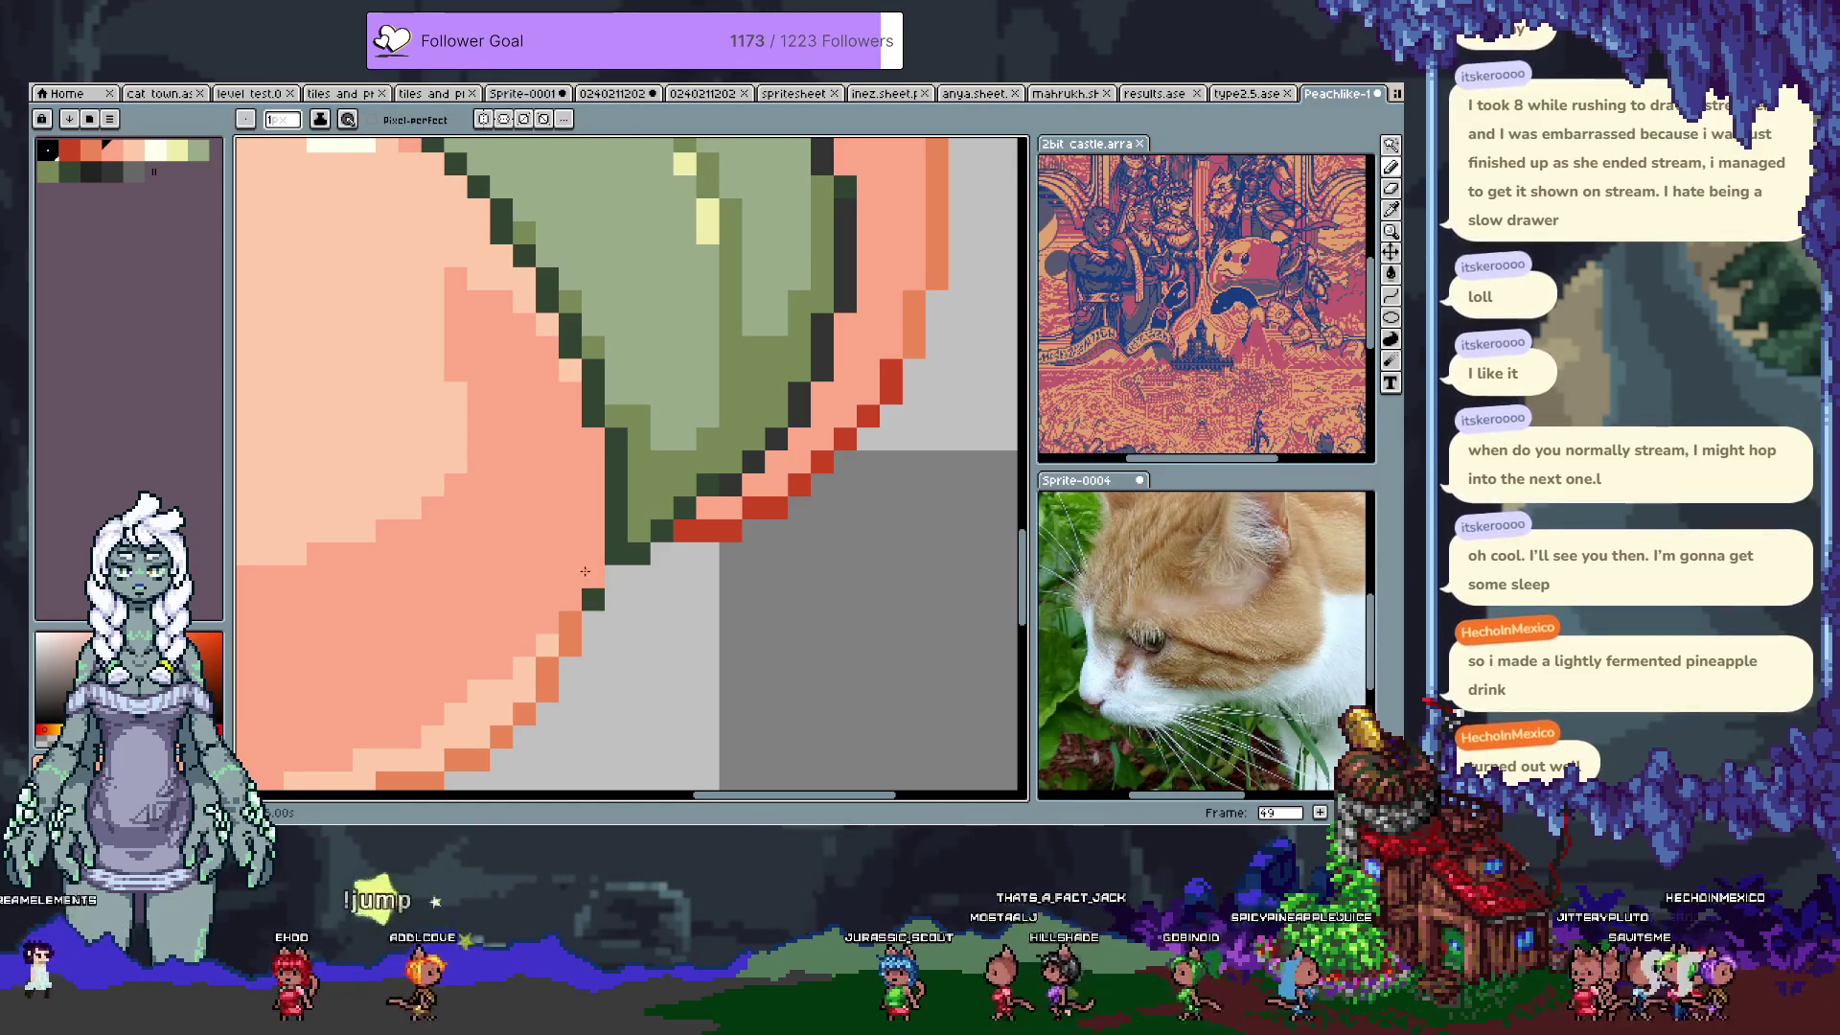
pyautogui.click(594, 598)
pyautogui.rightClick(593, 575)
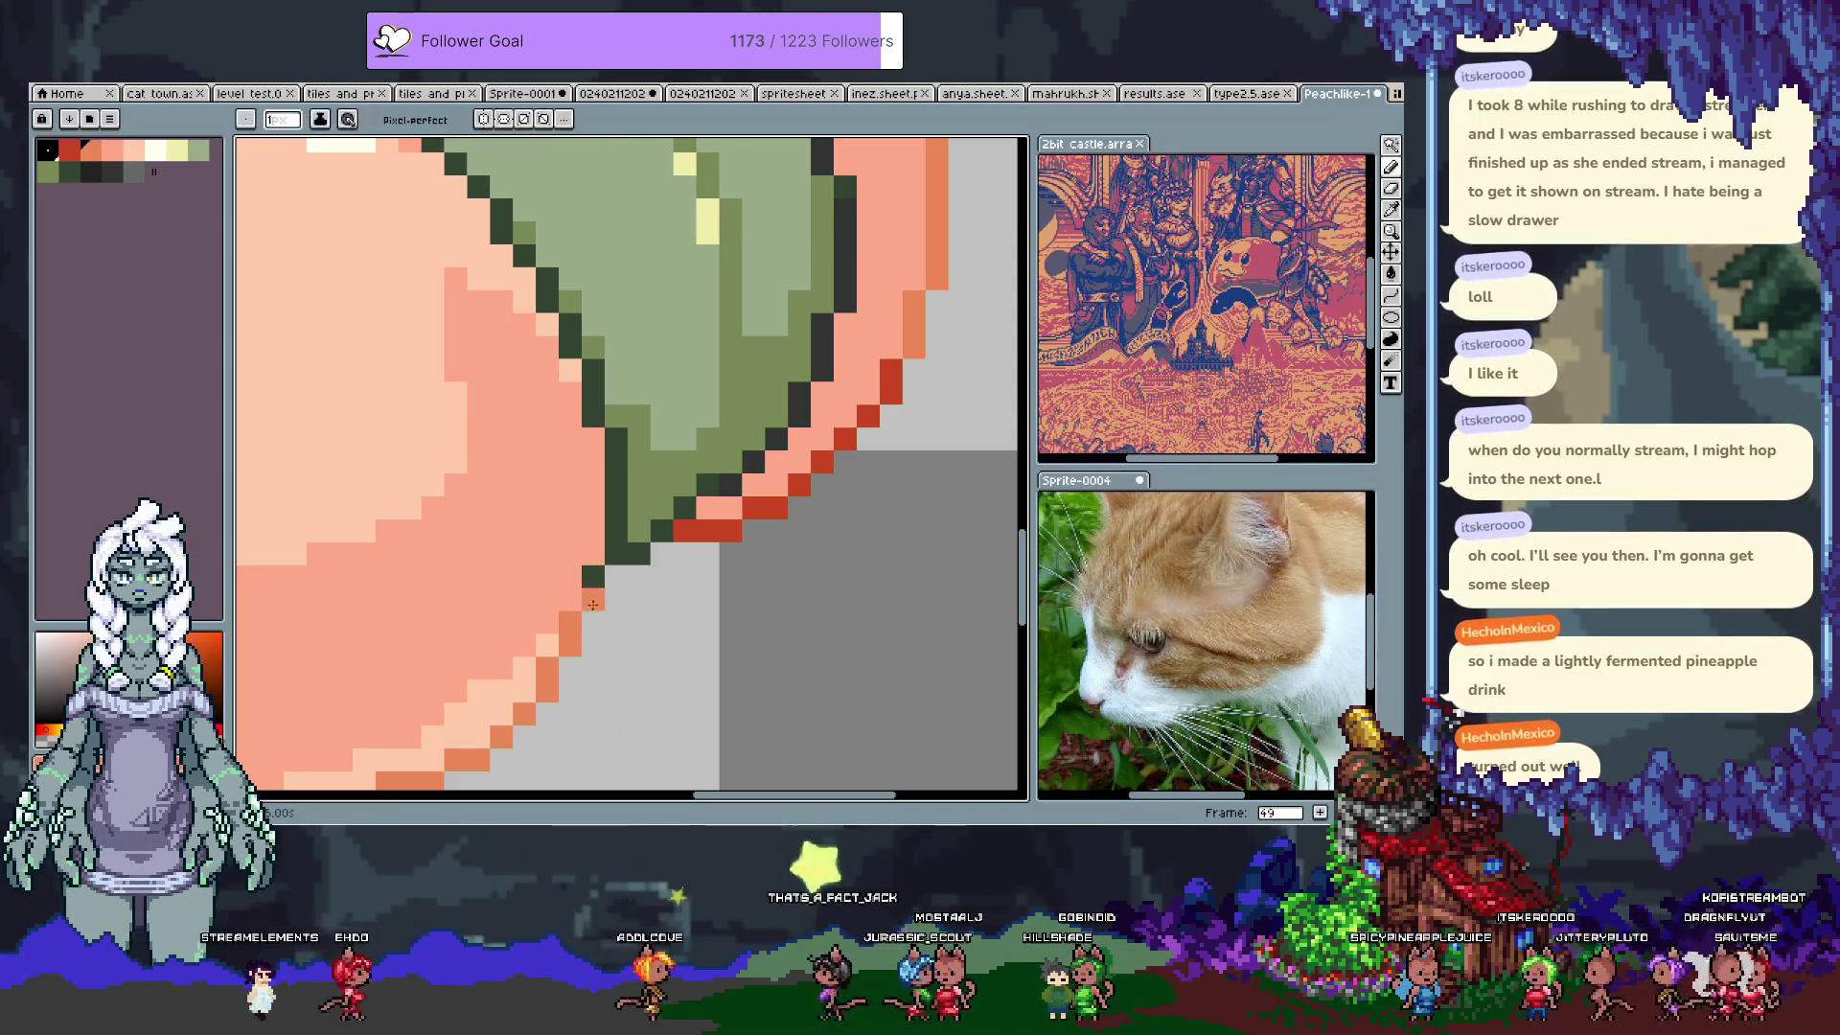
pyautogui.press('v')
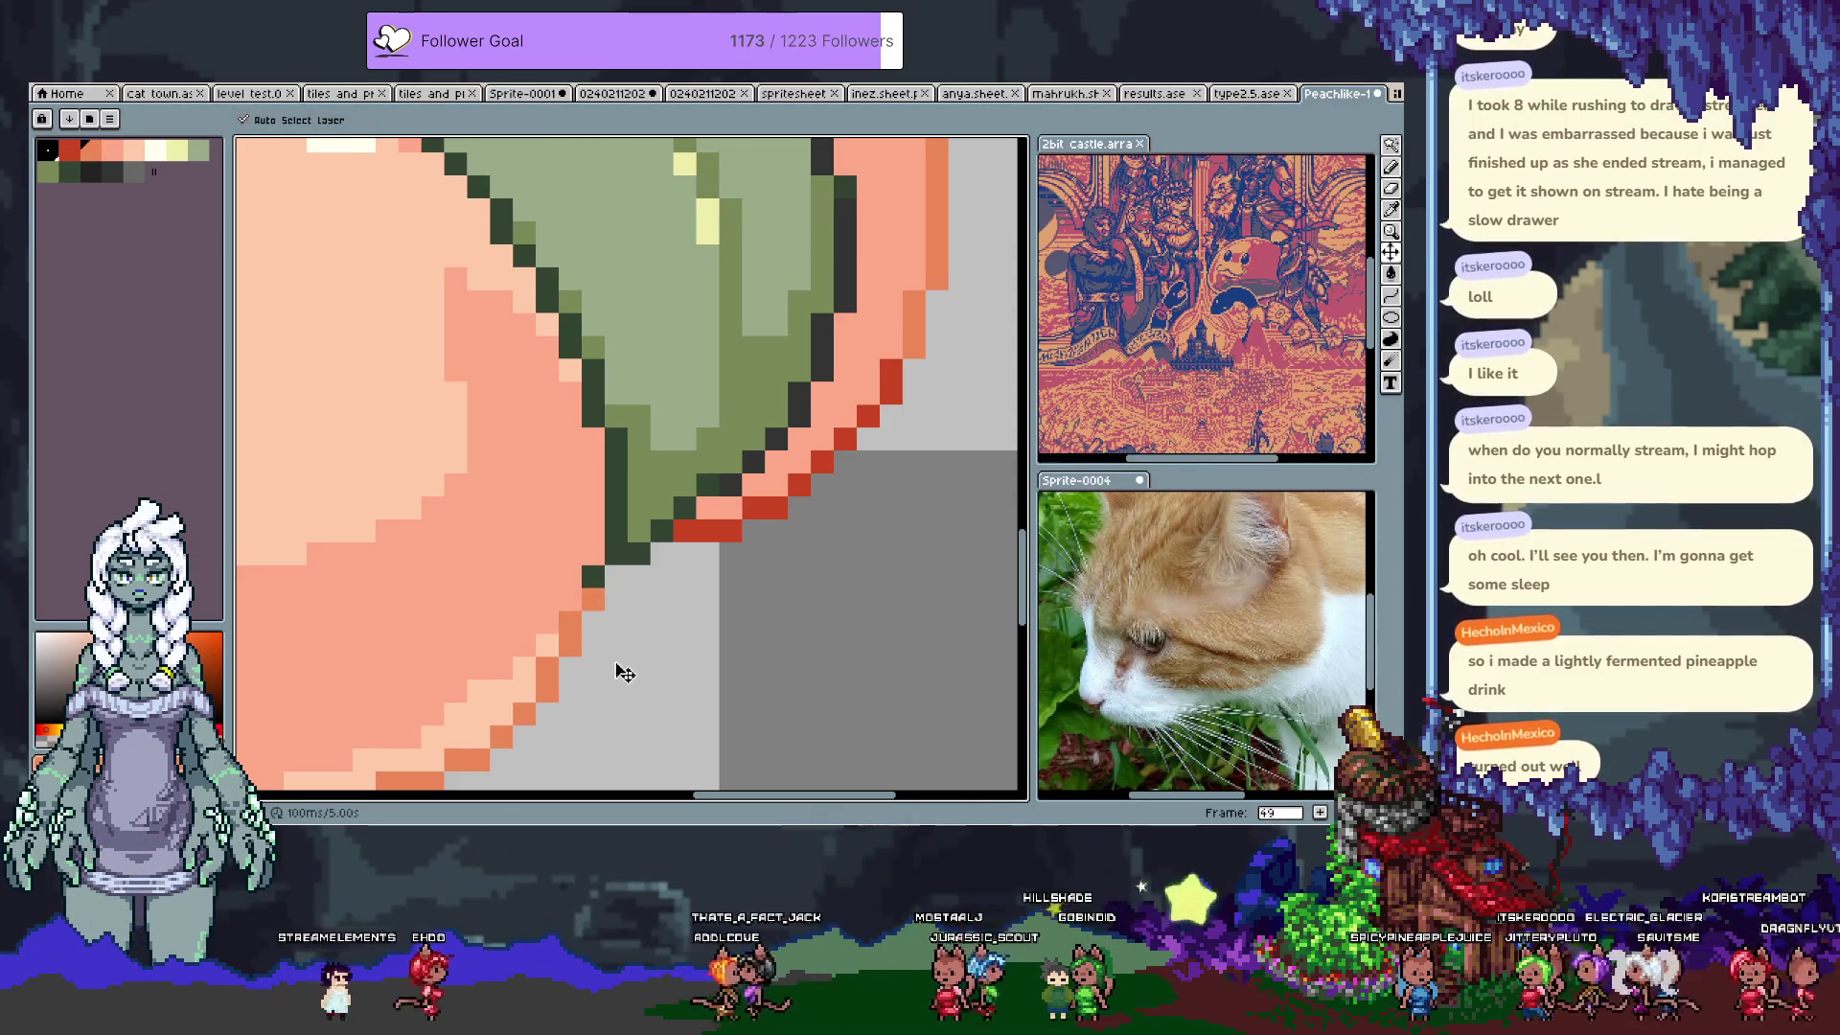
pyautogui.hotkey('ctrl', 'z')
pyautogui.hotkey('ctrl', 'z')
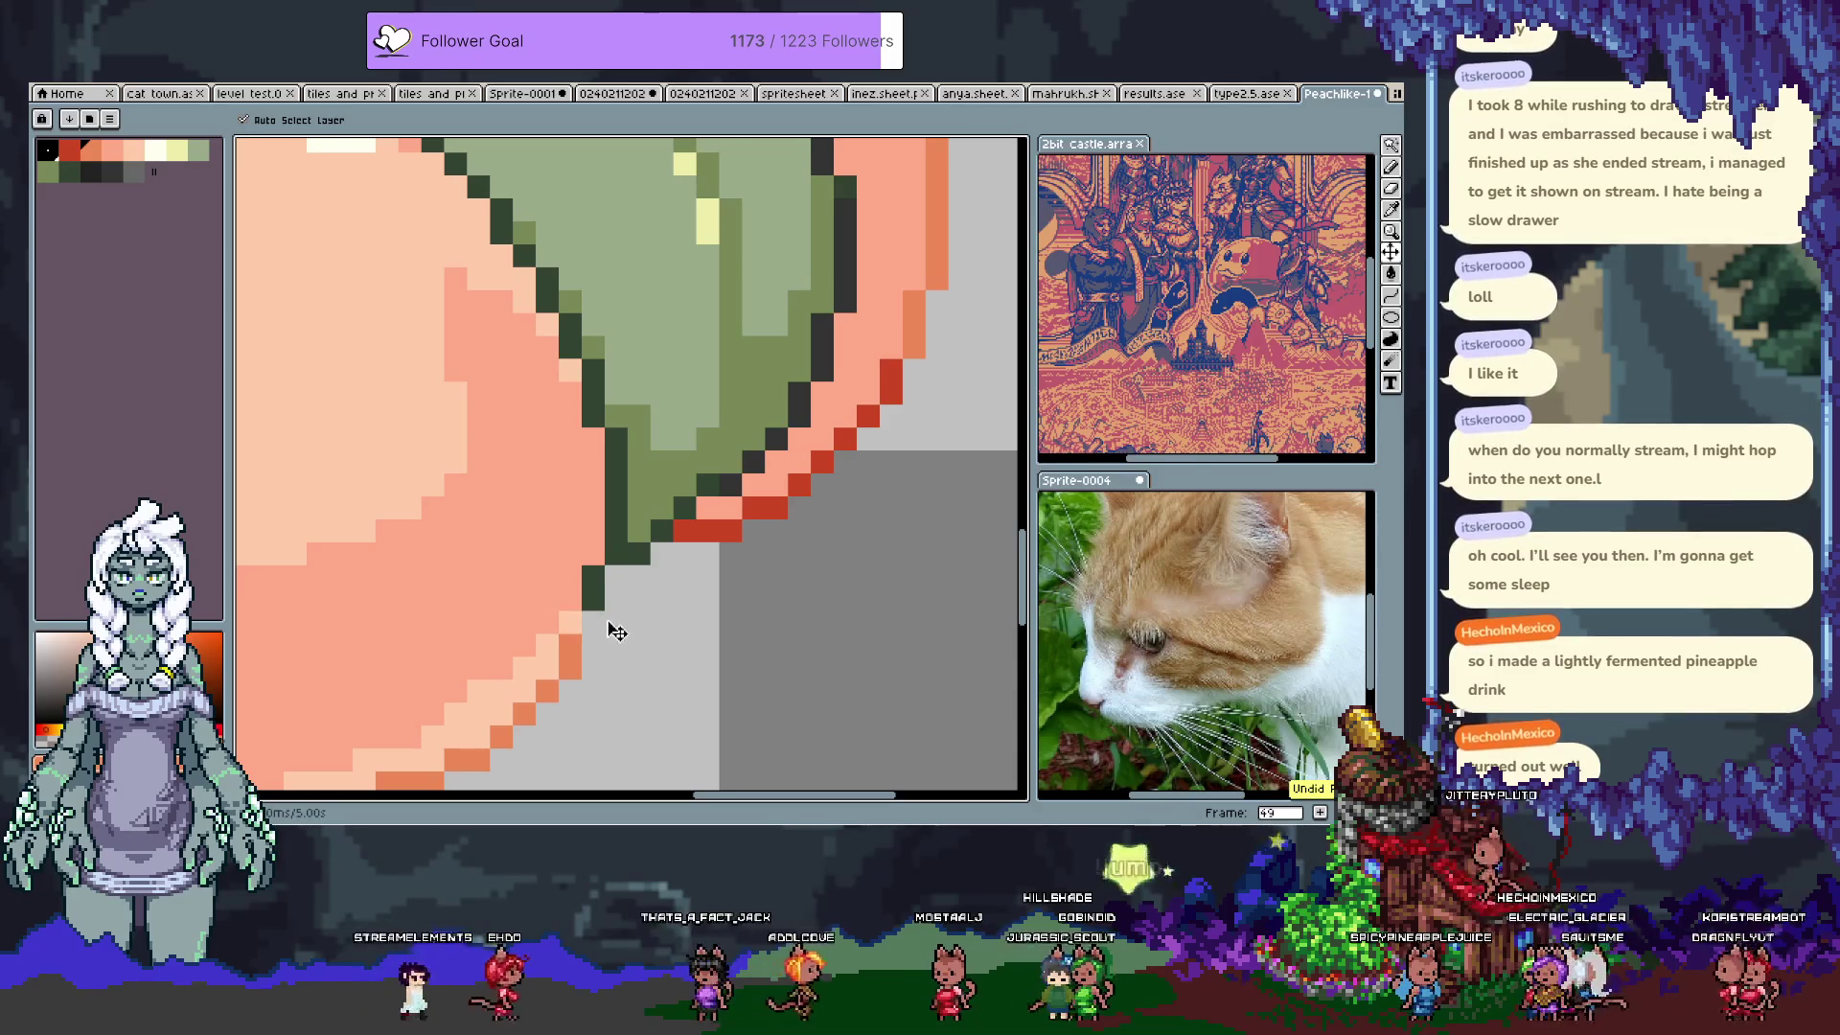
pyautogui.hotkey('ctrl', 'z')
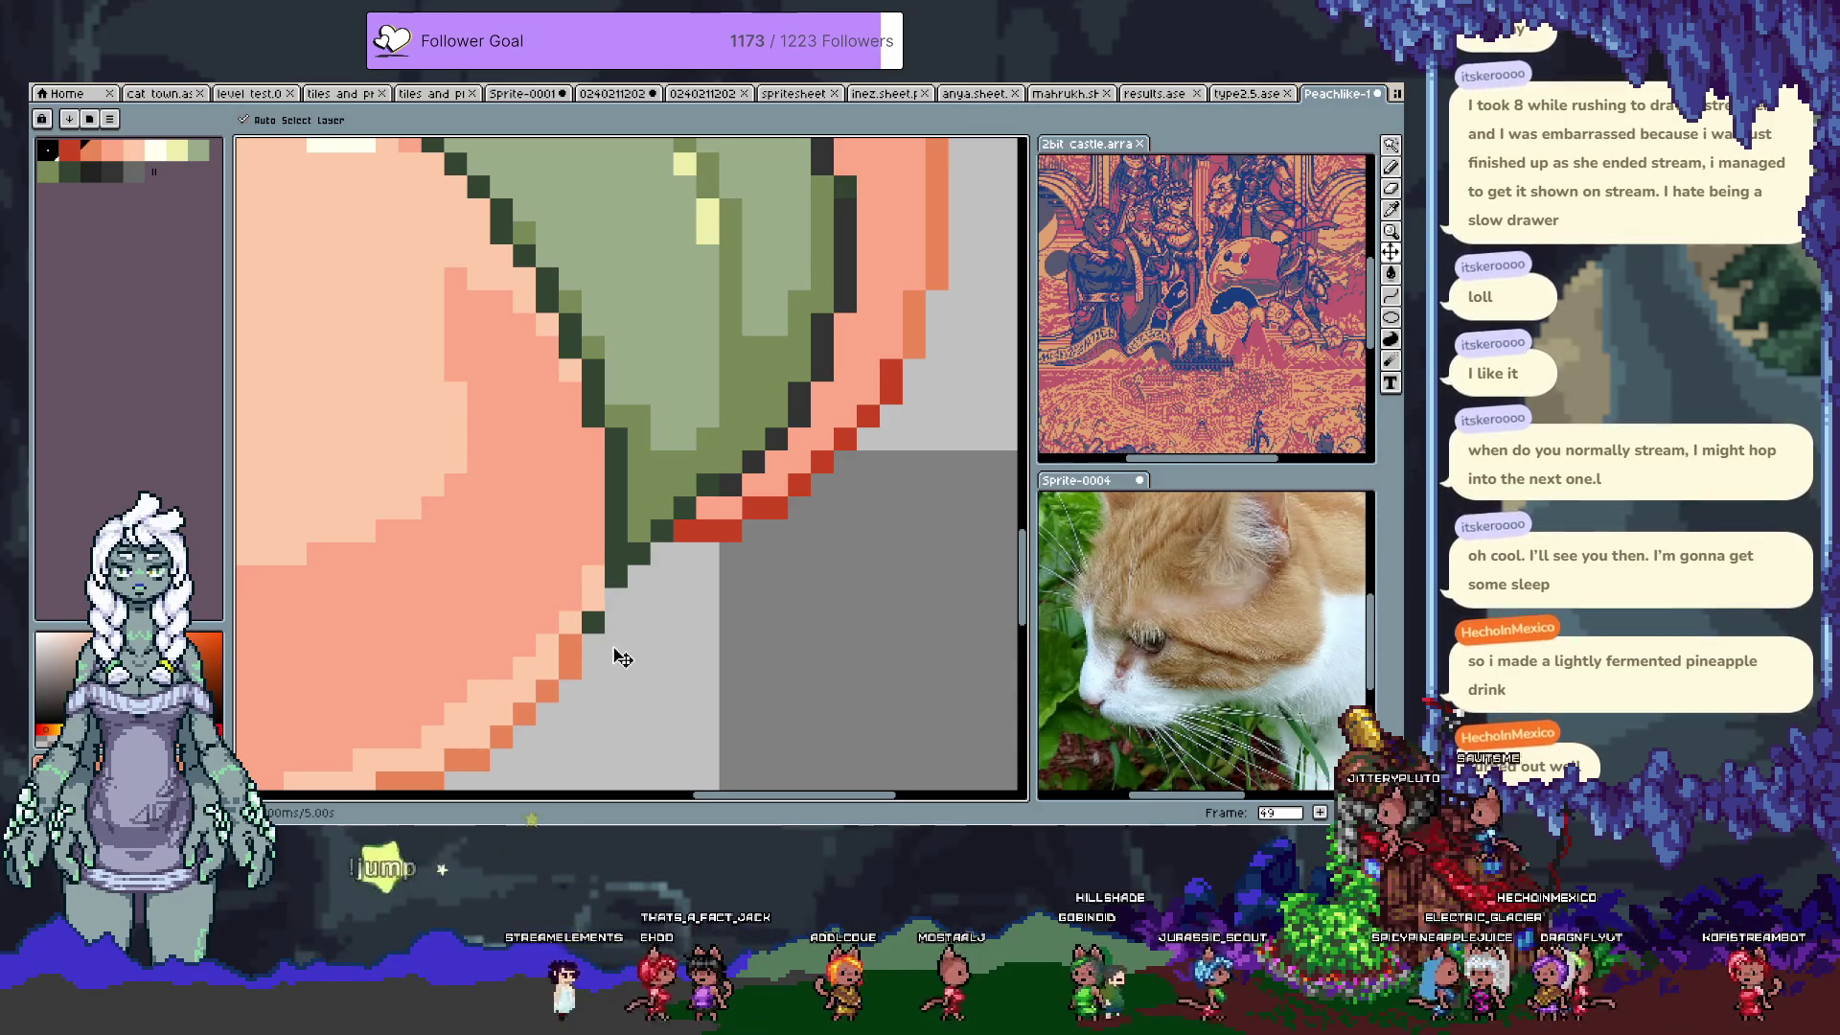
pyautogui.hotkey('ctrl', 'z')
pyautogui.hotkey('ctrl', 's')
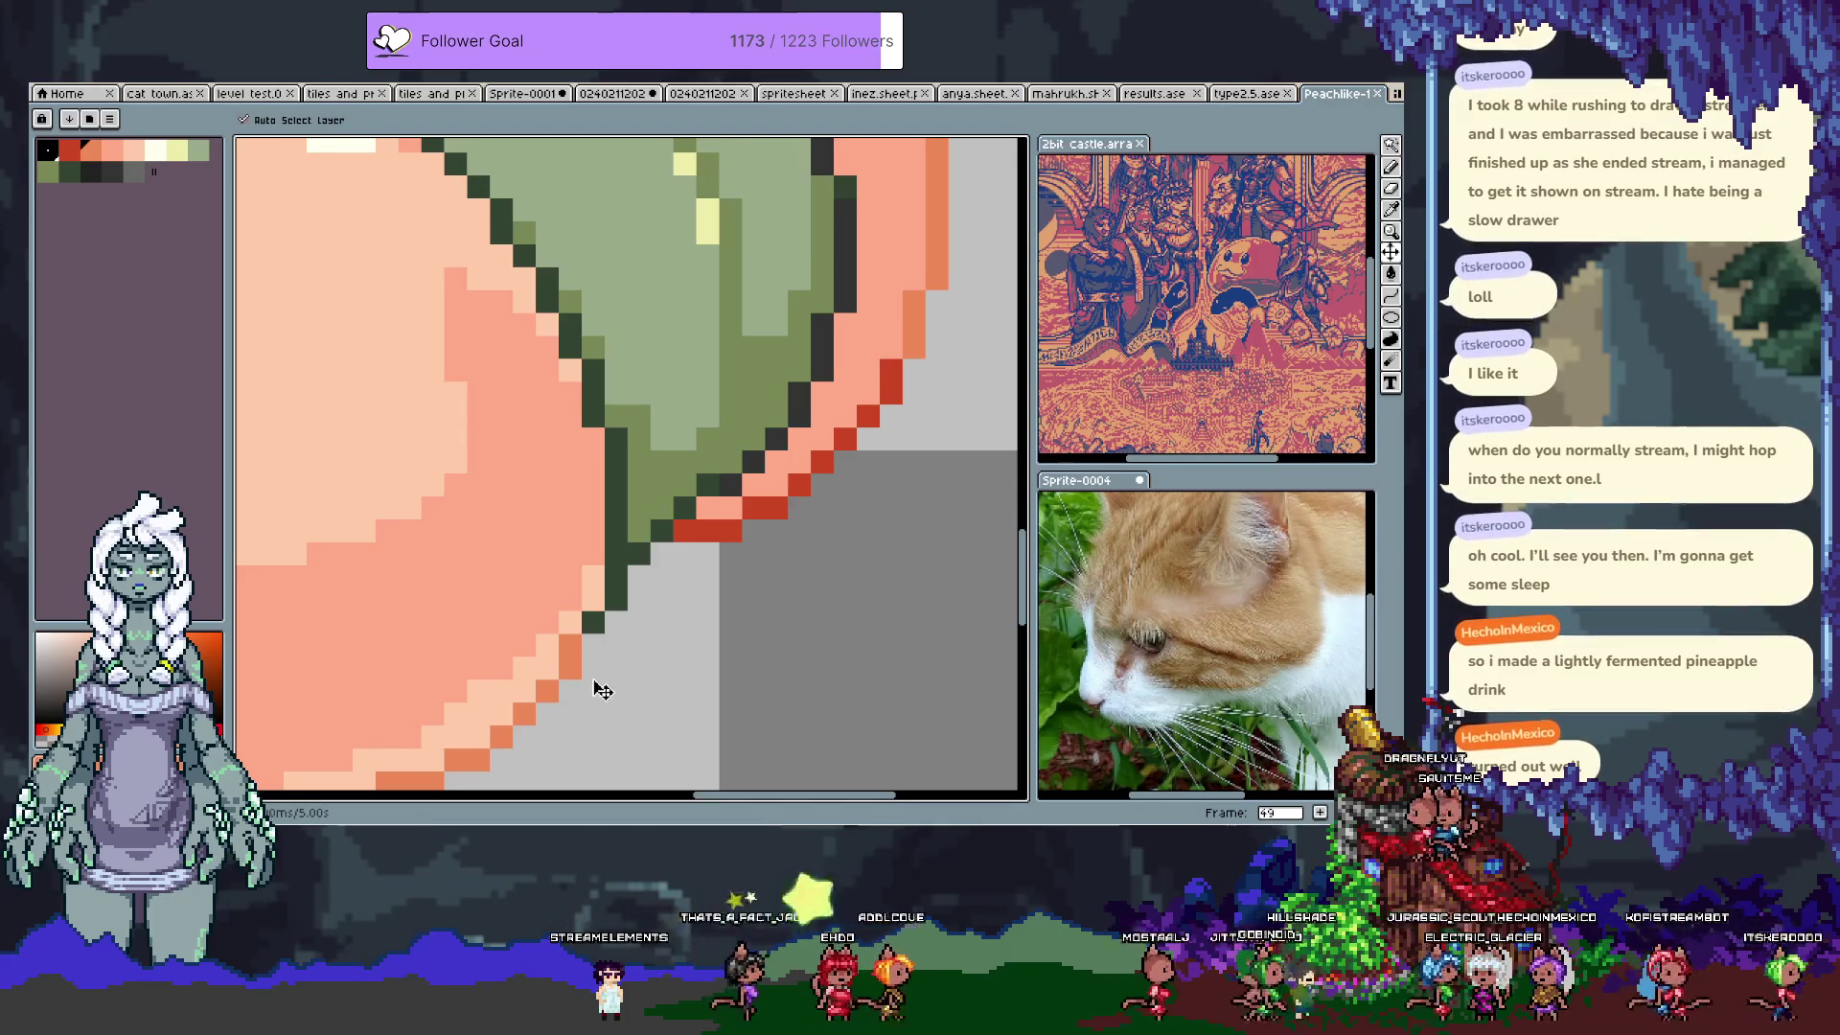
pyautogui.hotkey('ctrl', 's')
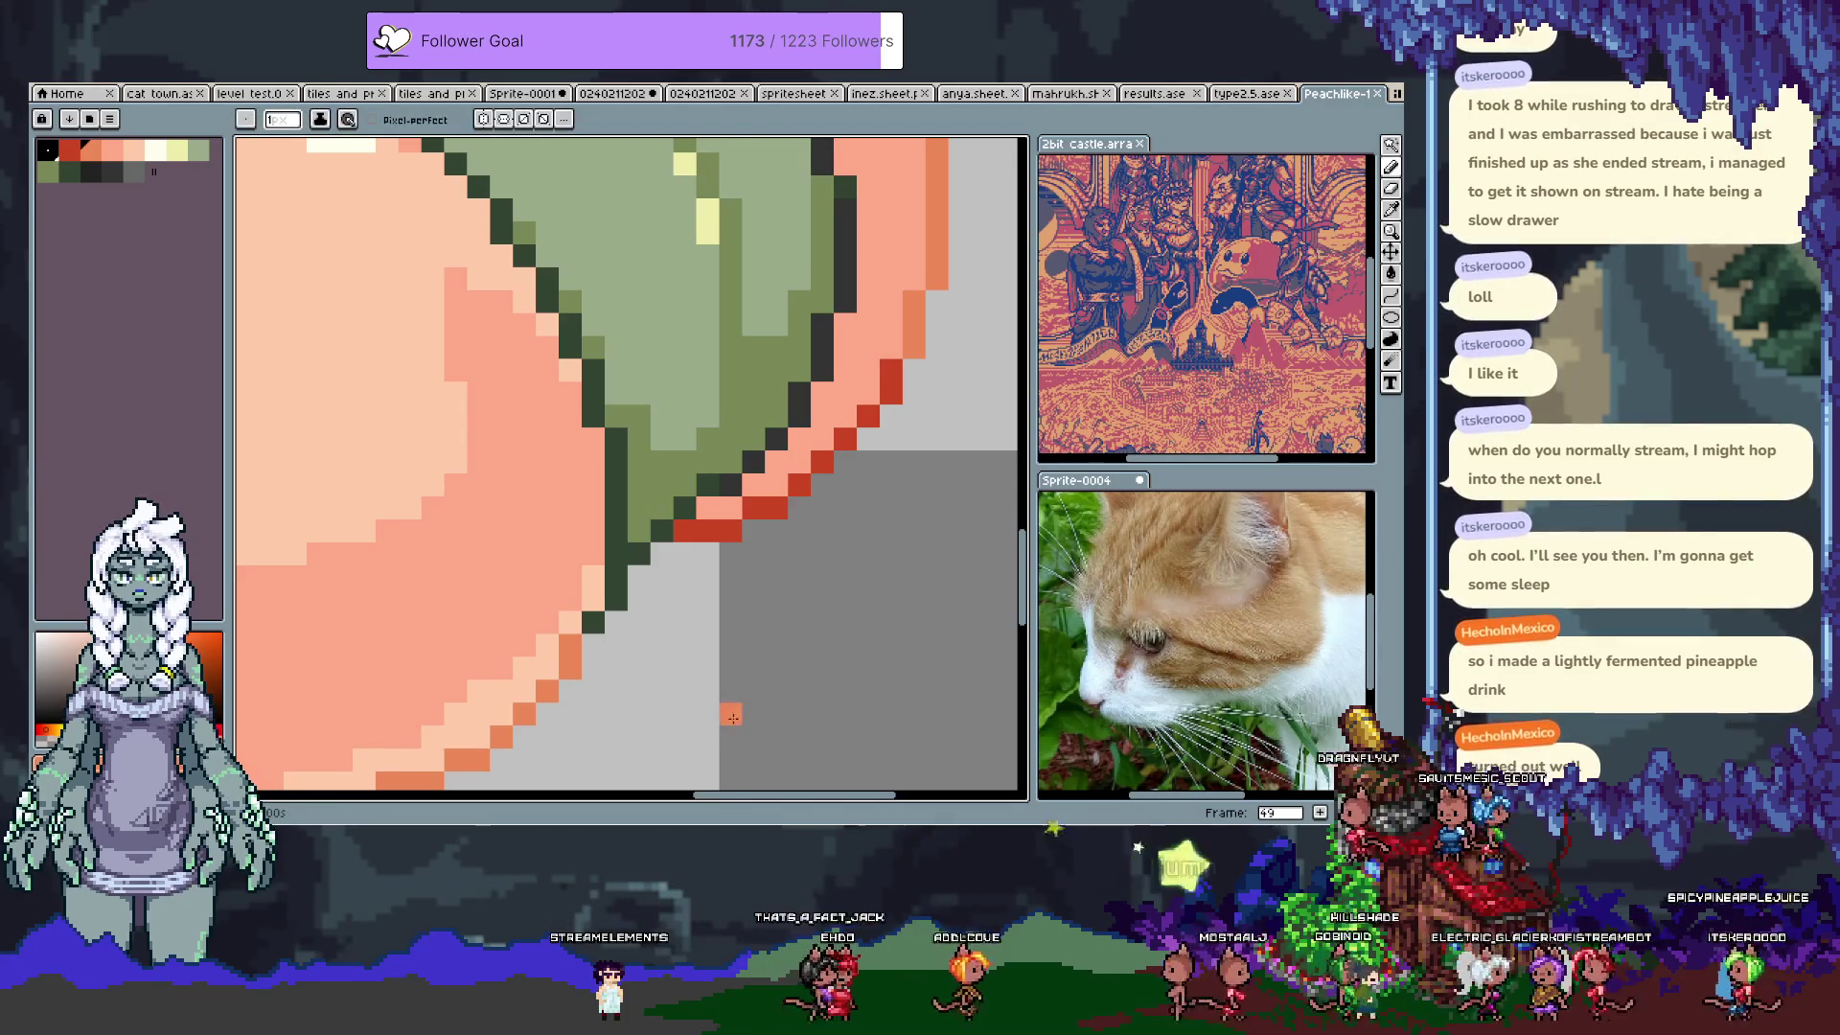
pyautogui.scroll(-5, 692, 618)
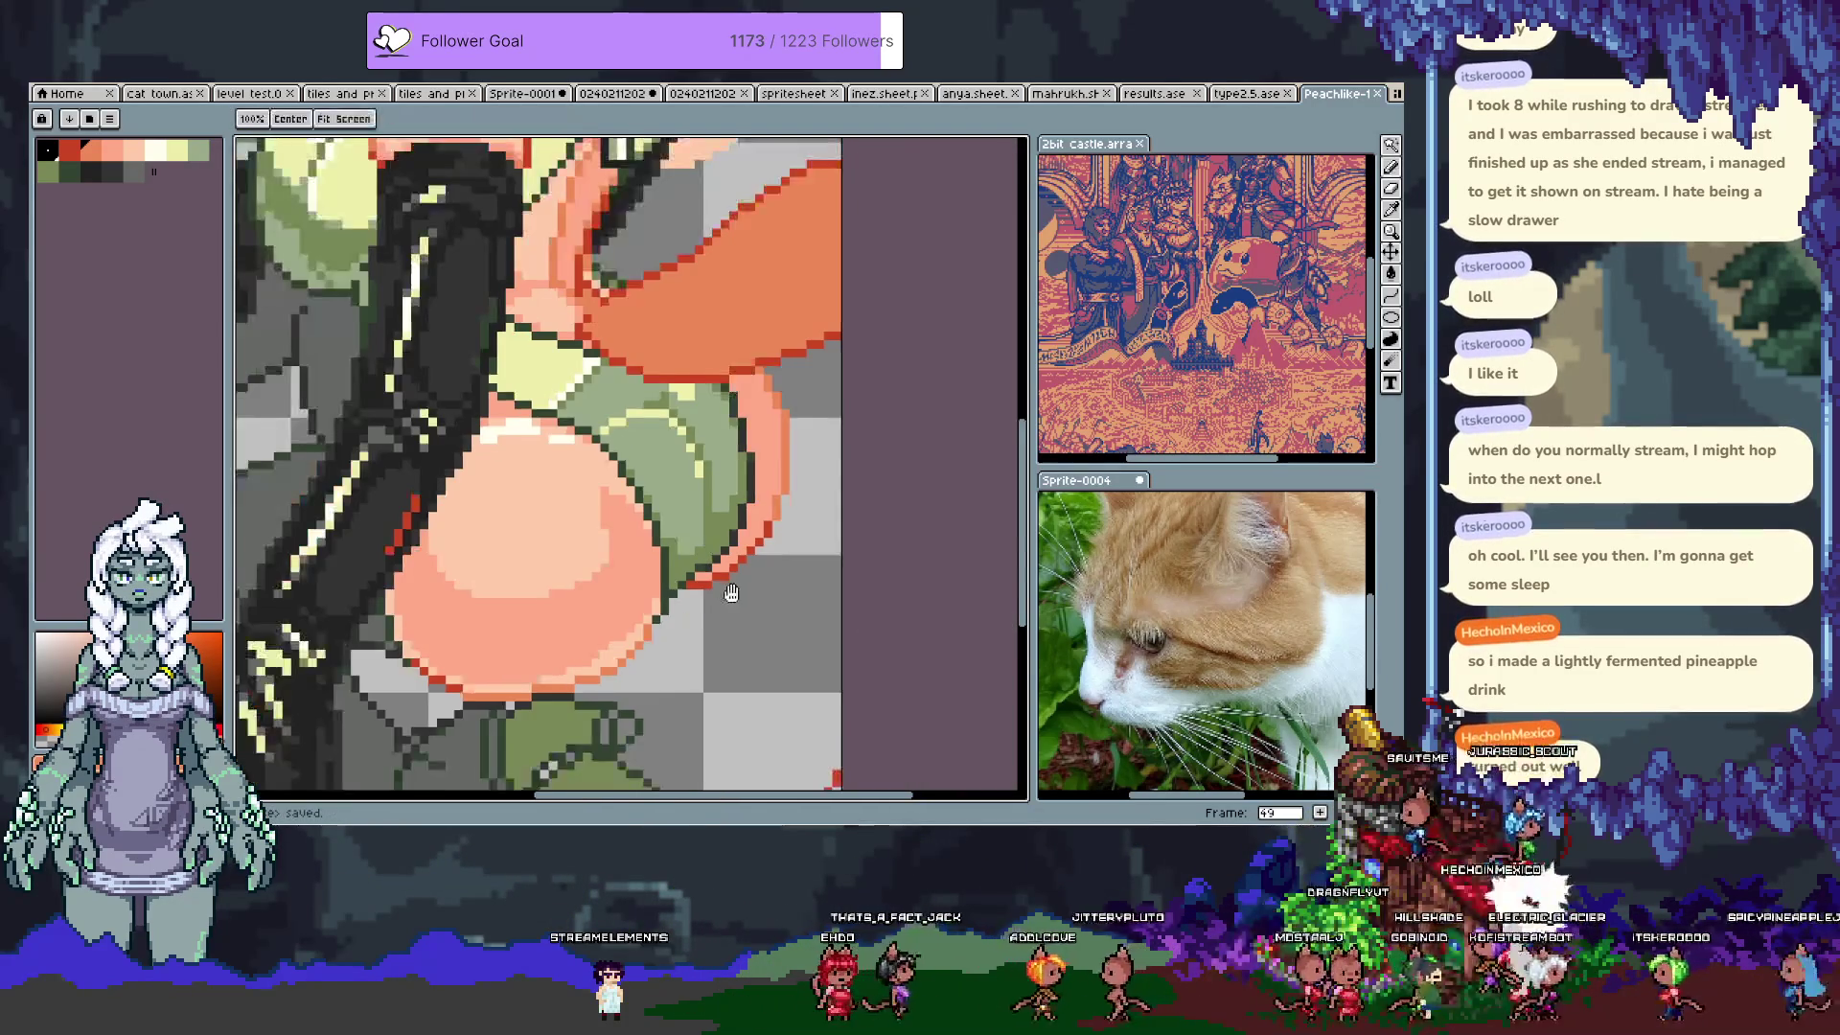
# Step: Paint a salmon shadow line and two salmon pixels on the skin, then save
pyautogui.scroll(-2, 708, 580)
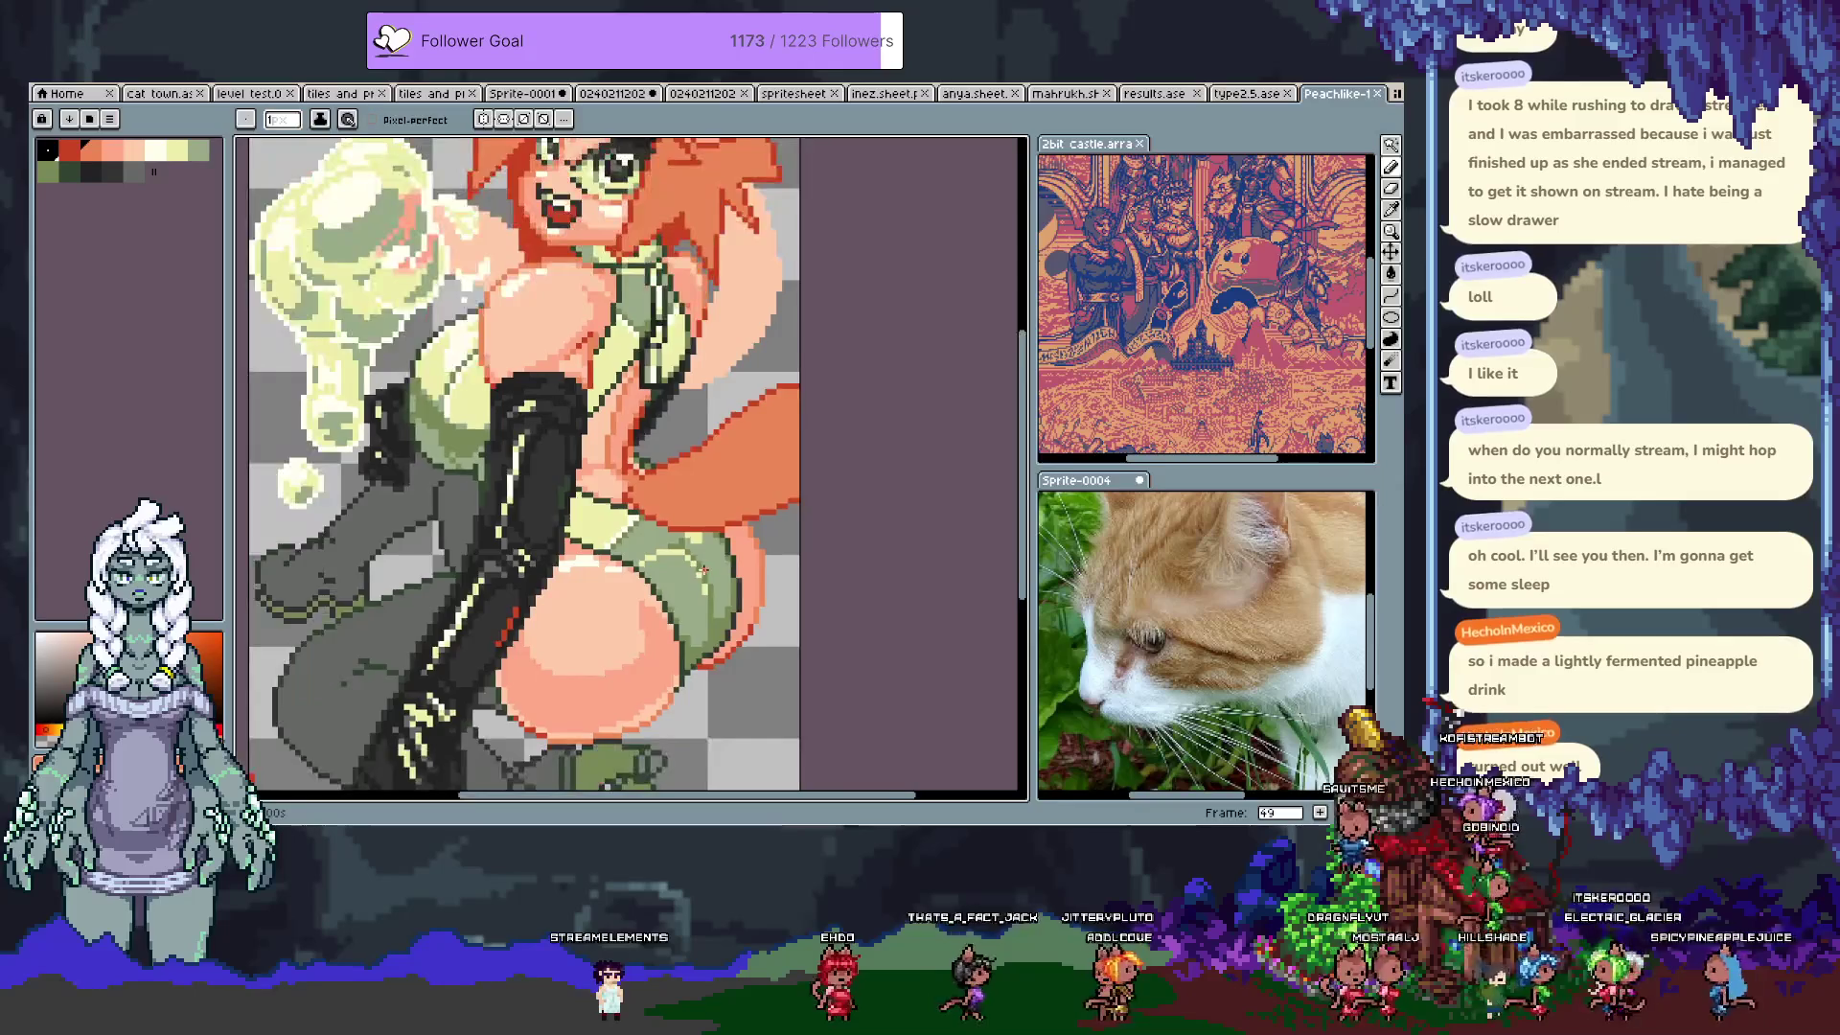
pyautogui.scroll(4, 672, 497)
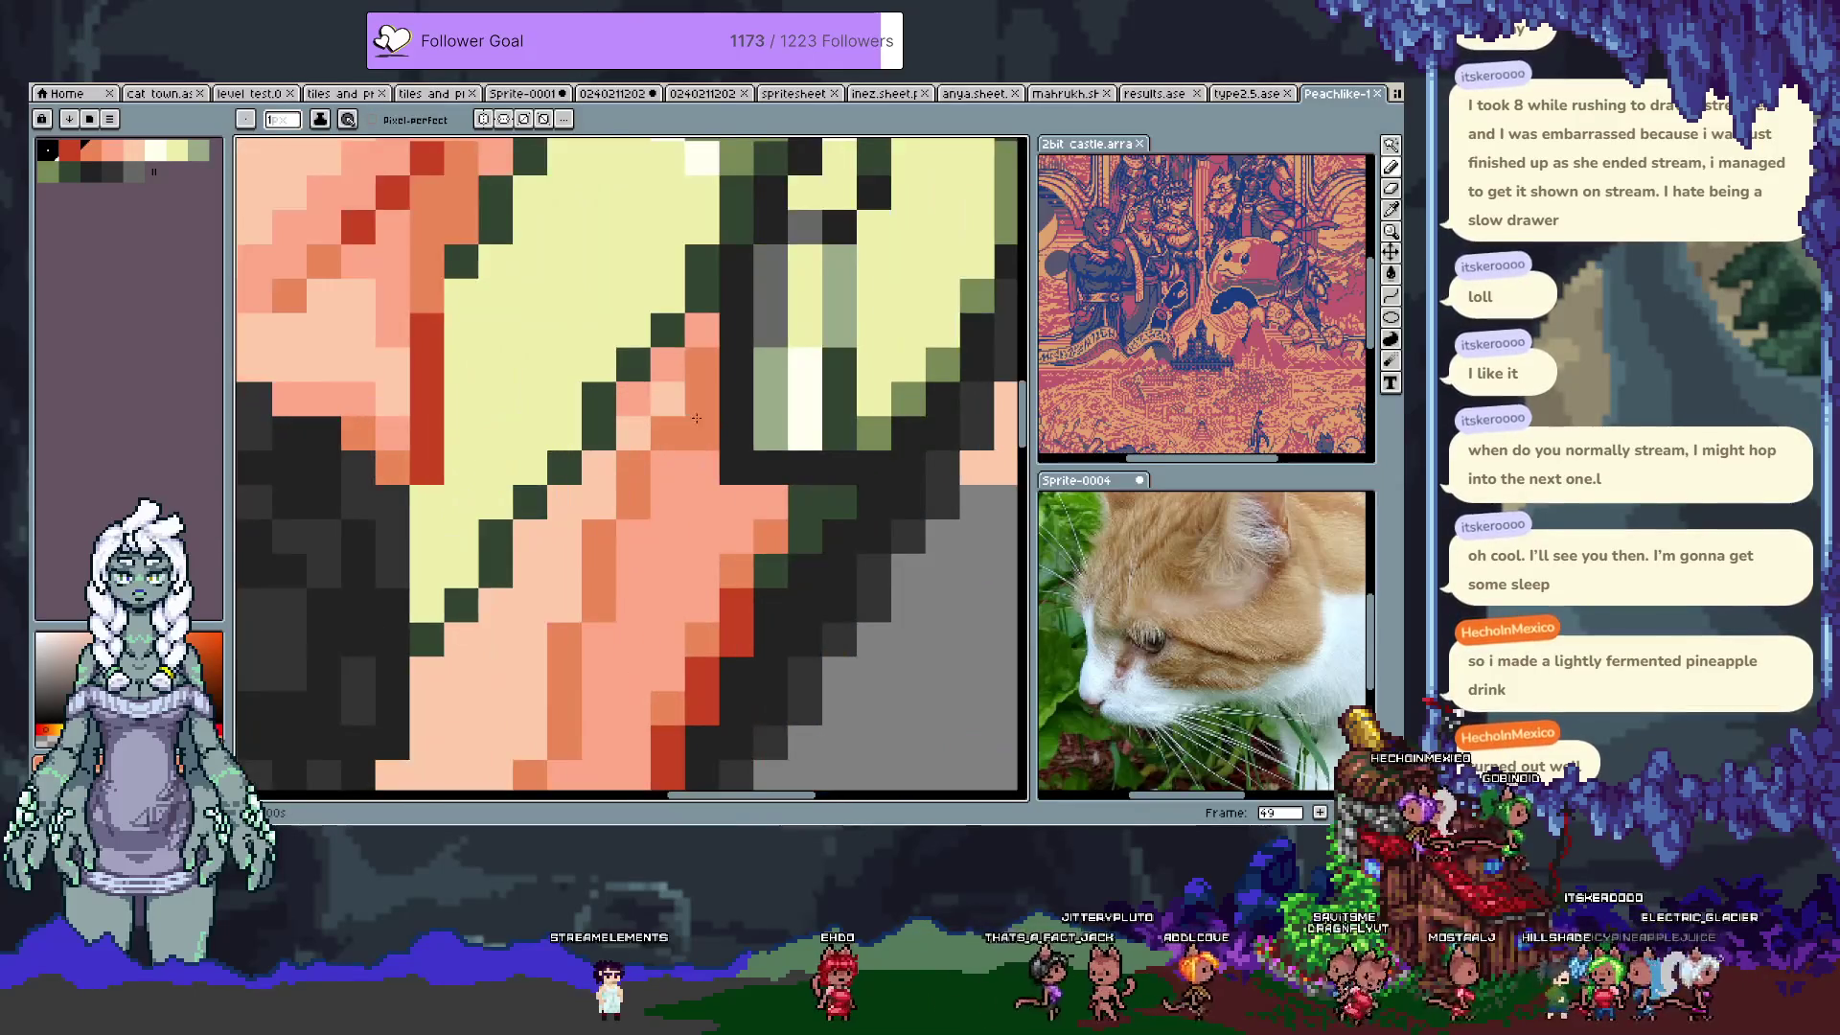
pyautogui.scroll(-1, 685, 384)
pyautogui.scroll(1, 705, 388)
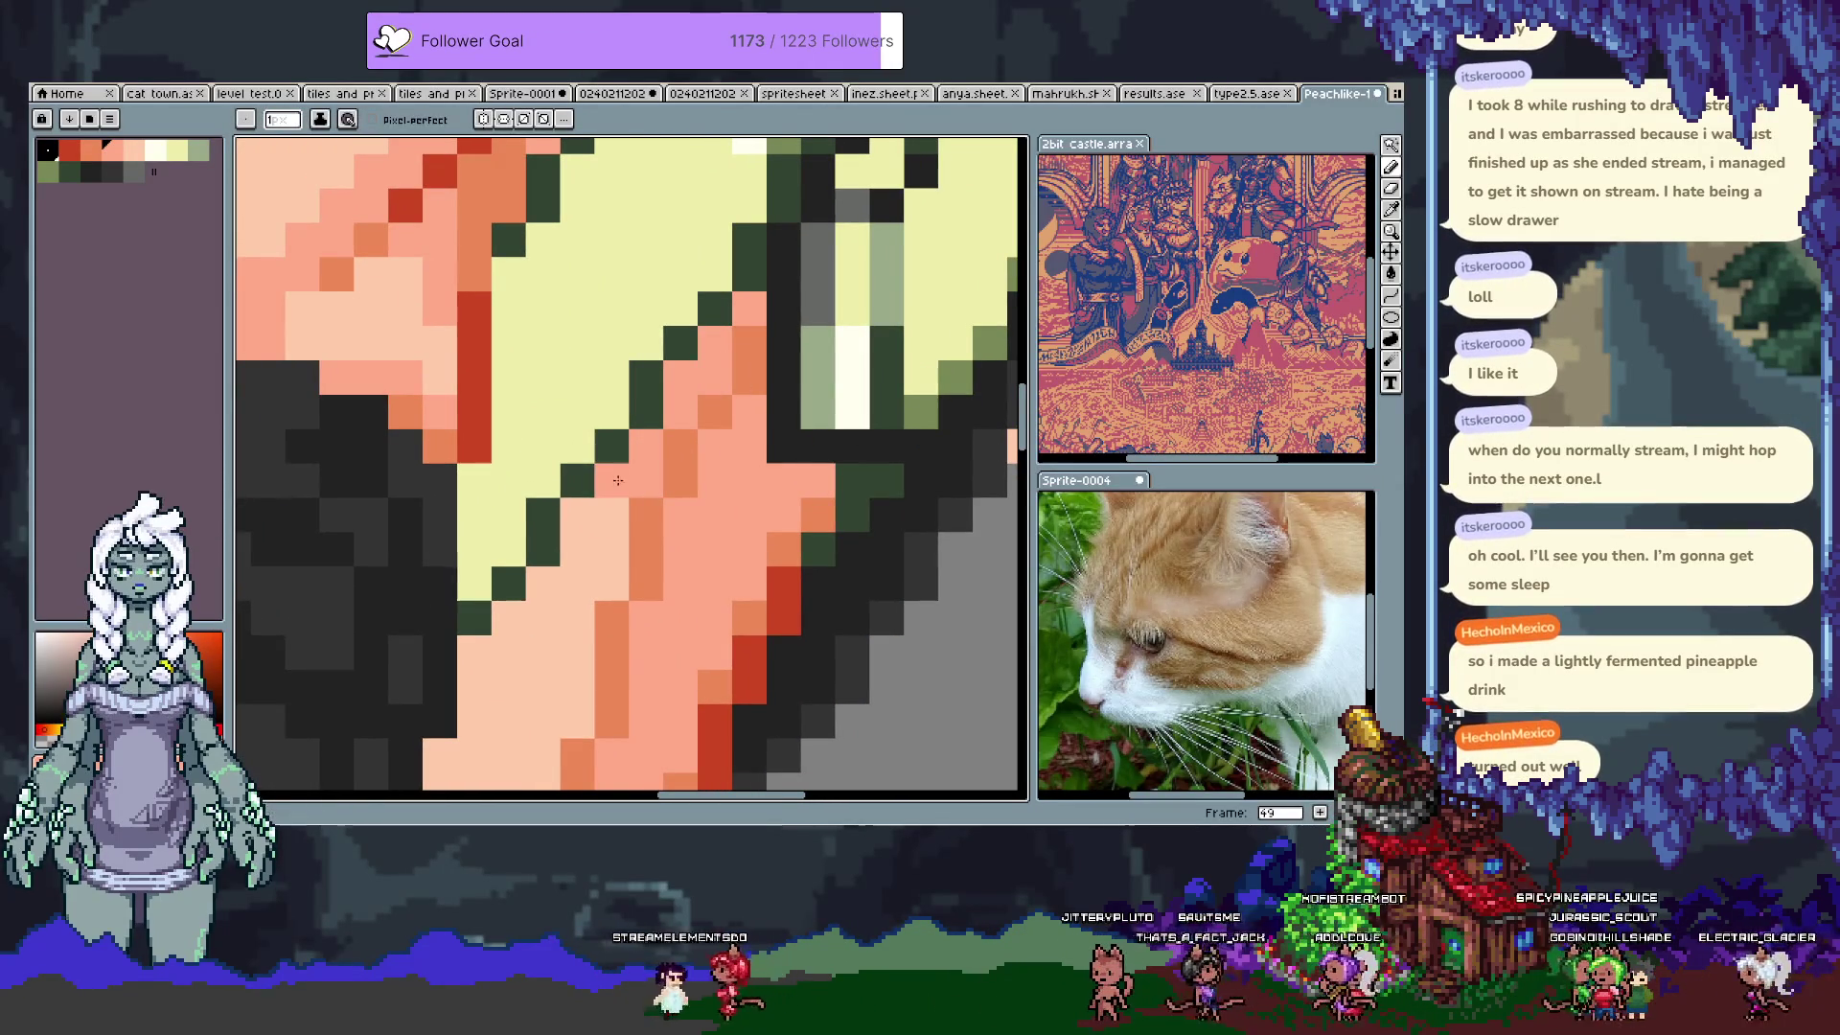
pyautogui.moveTo(610, 587); pyautogui.dragTo(602, 547)
pyautogui.click(509, 618)
pyautogui.click(474, 652)
pyautogui.hotkey('ctrl', 's')
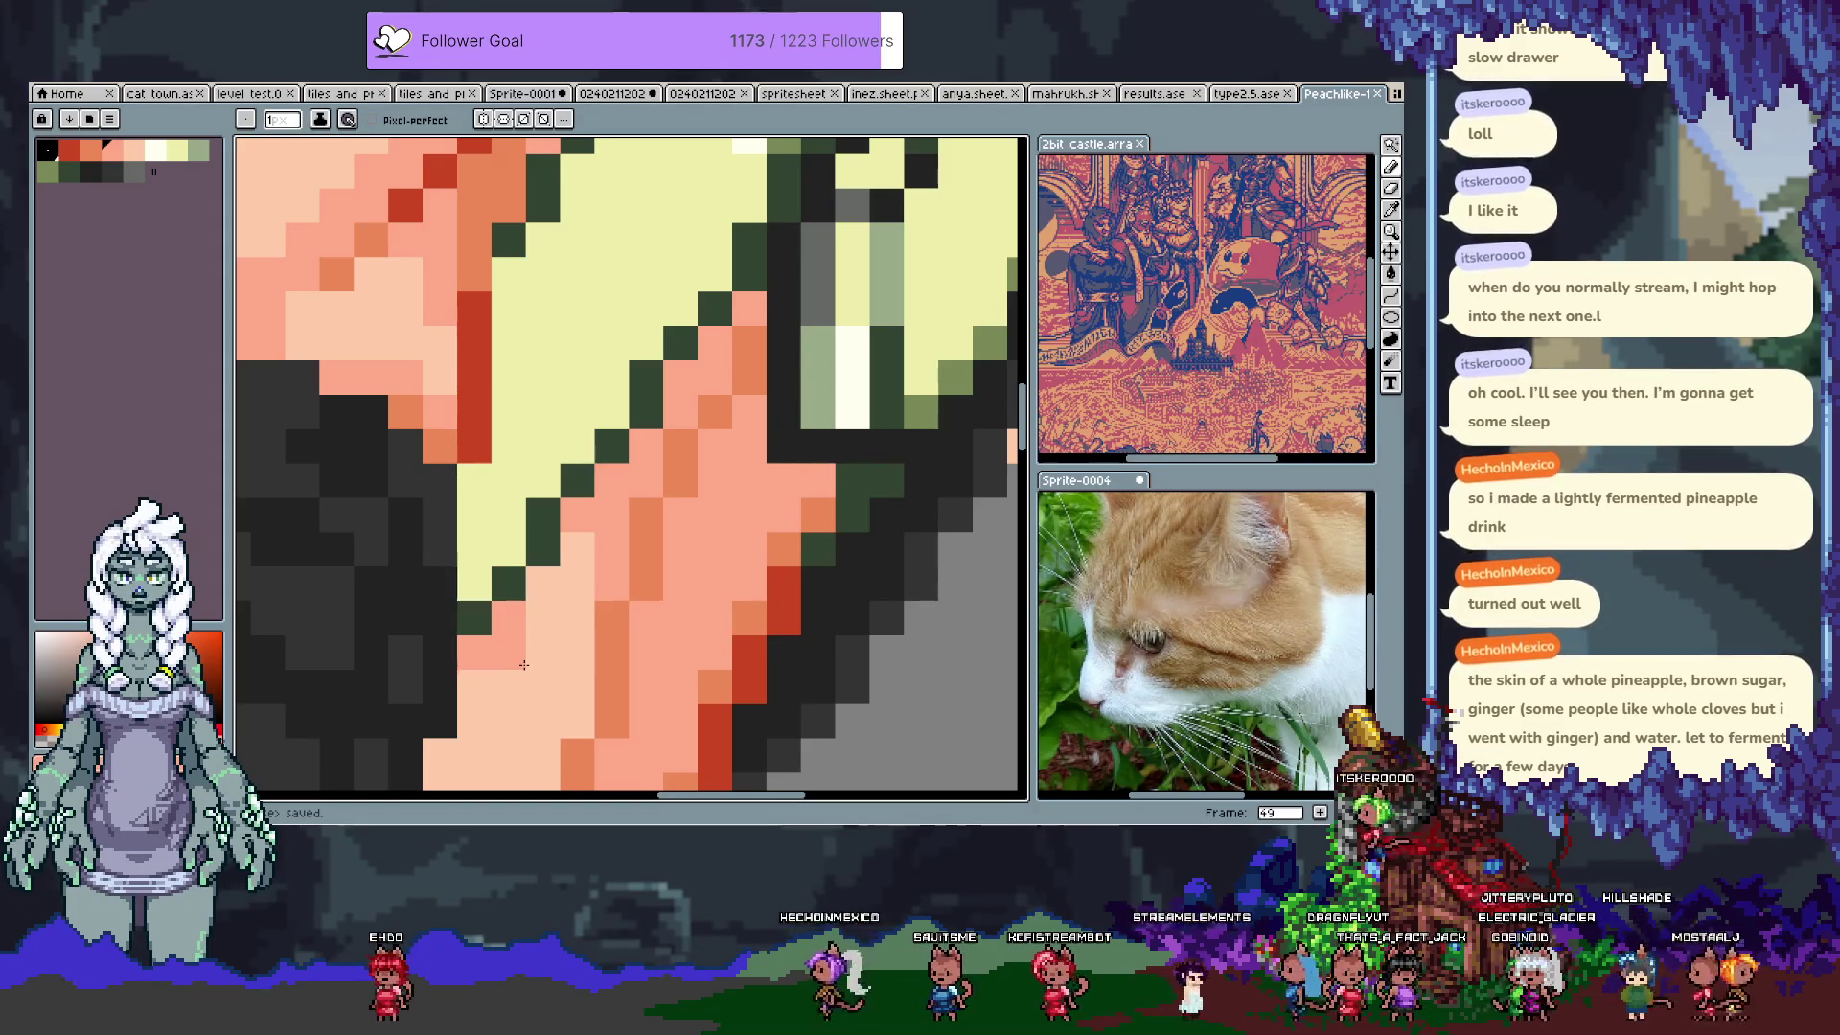
# Step: Pan and zoom to bring the whole fox-girl sprite into view
pyautogui.scroll(-6, 571, 611)
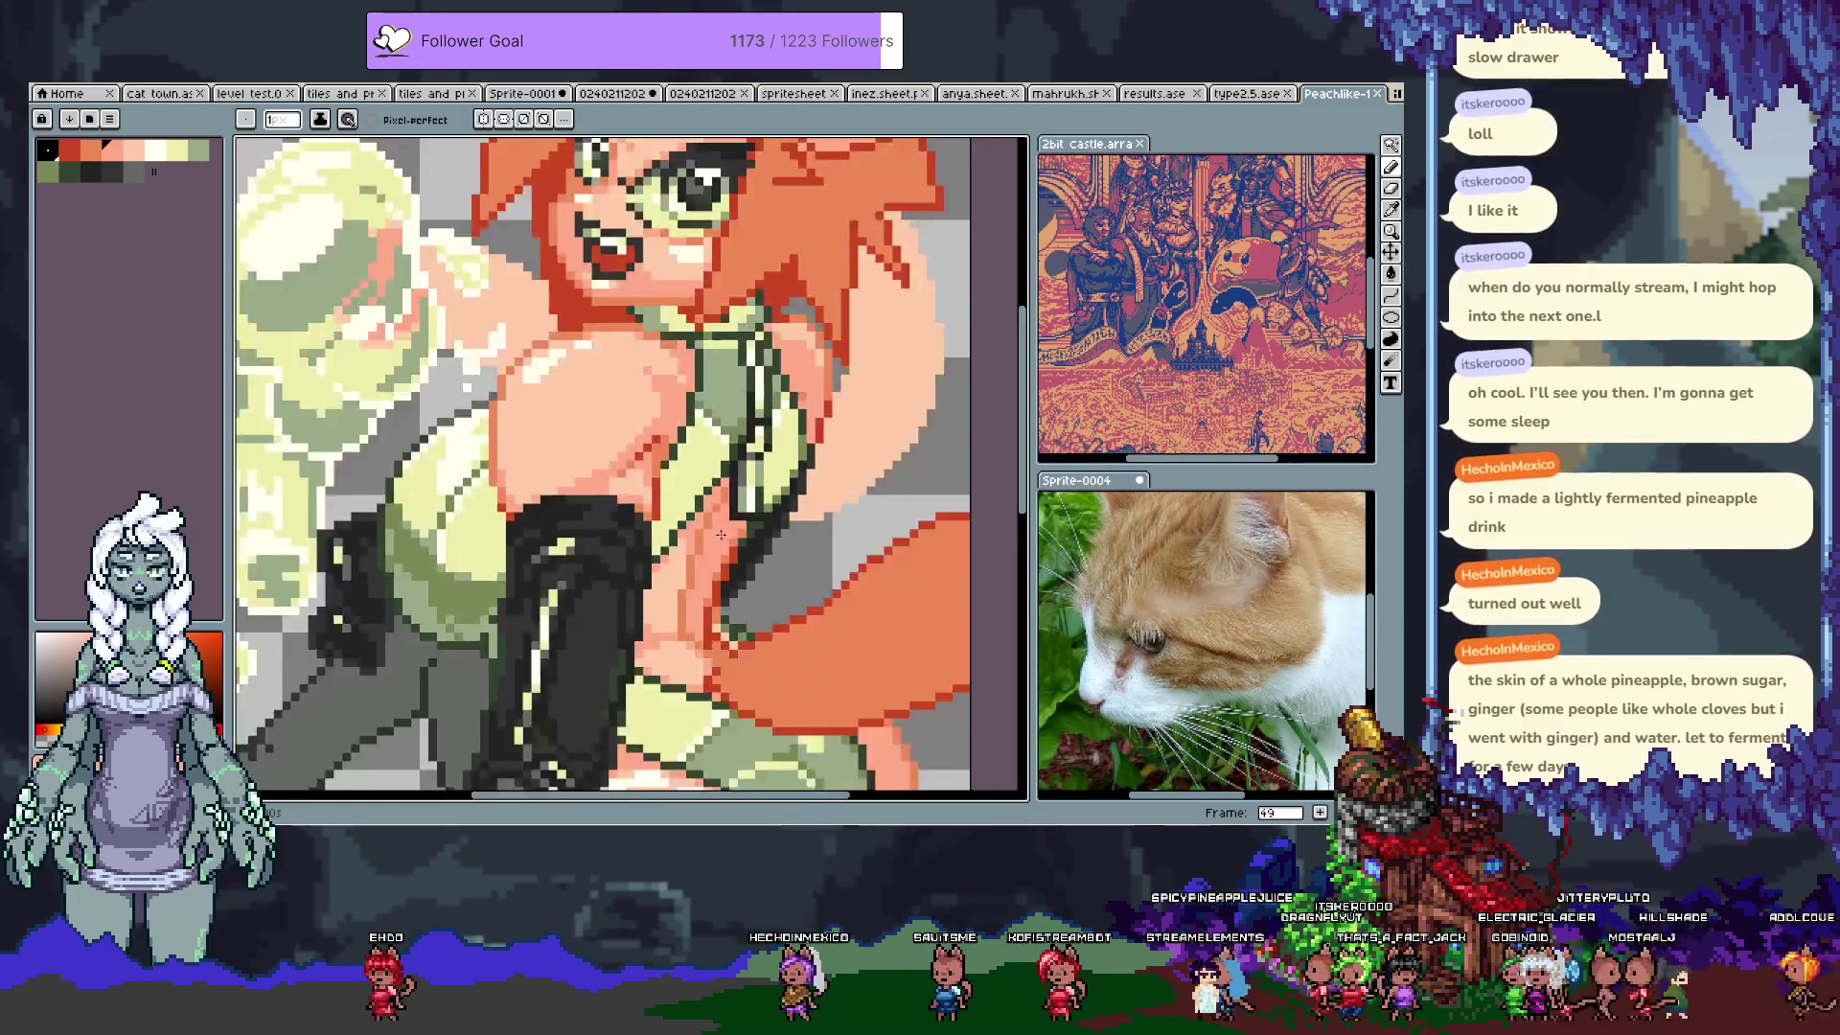
pyautogui.moveTo(776, 575); pyautogui.dragTo(766, 467)
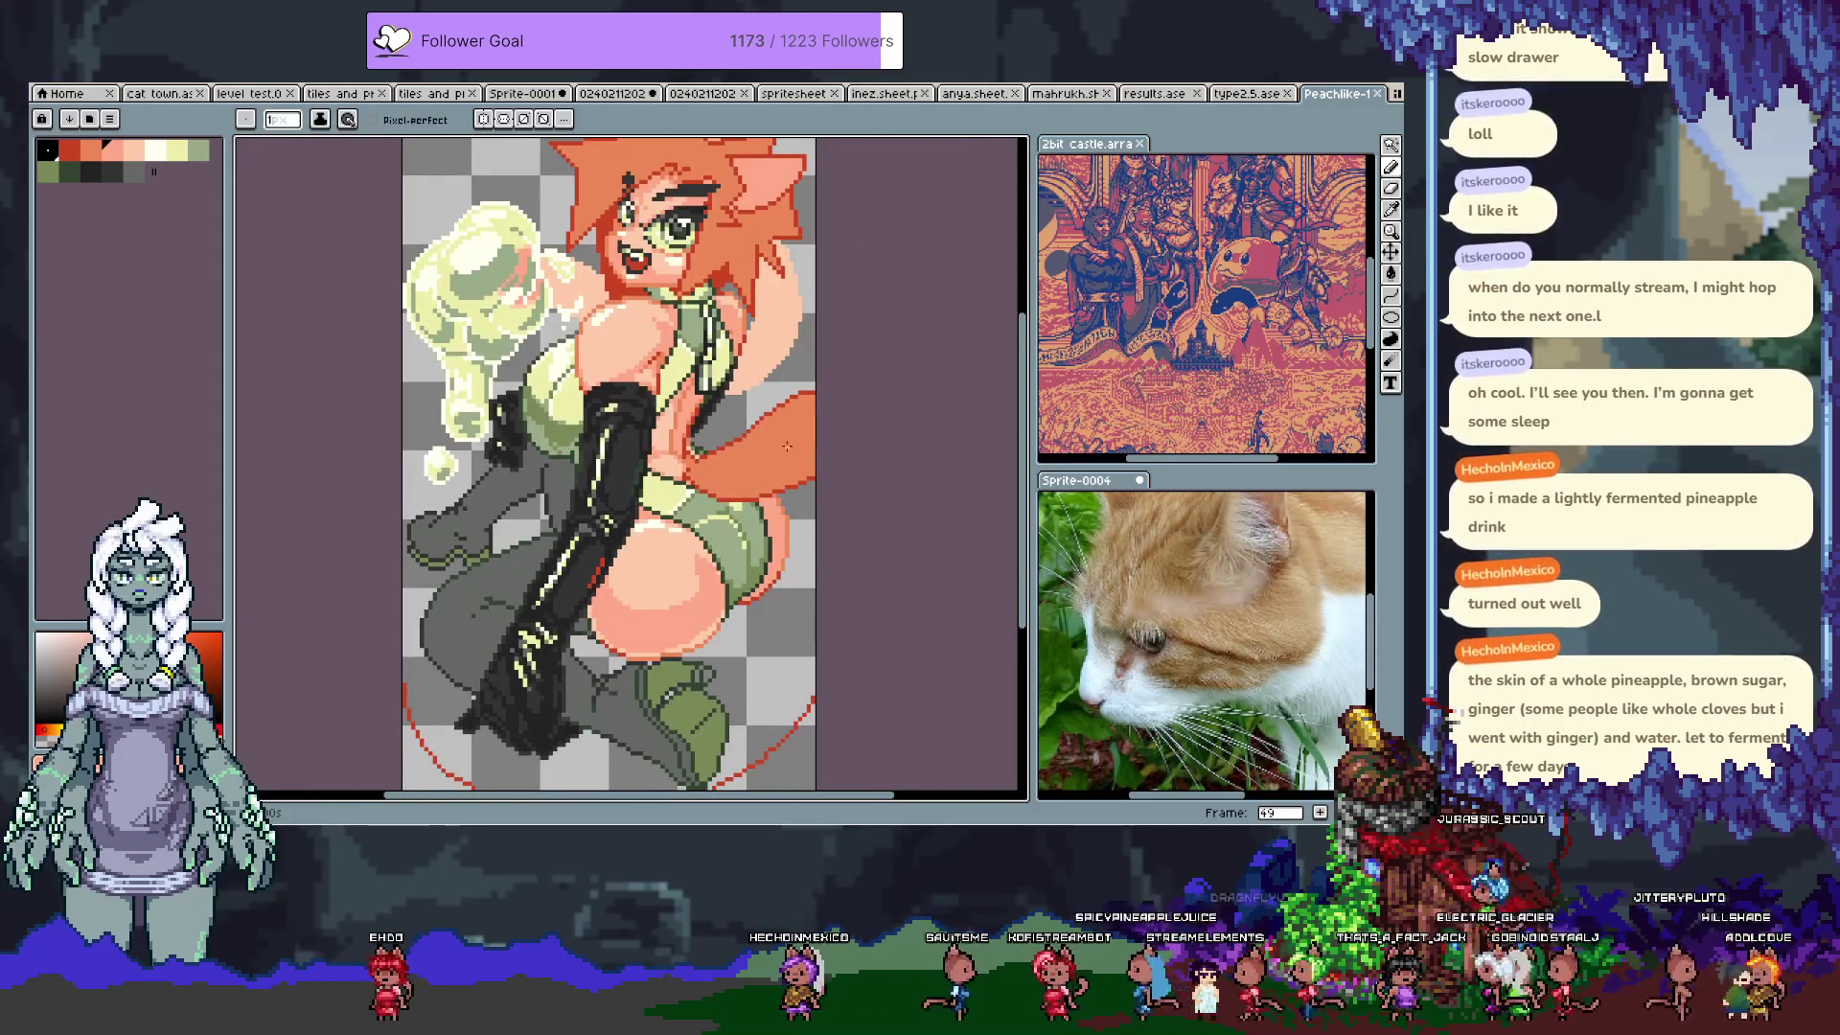
pyautogui.scroll(1, 863, 505)
pyautogui.scroll(1, 862, 518)
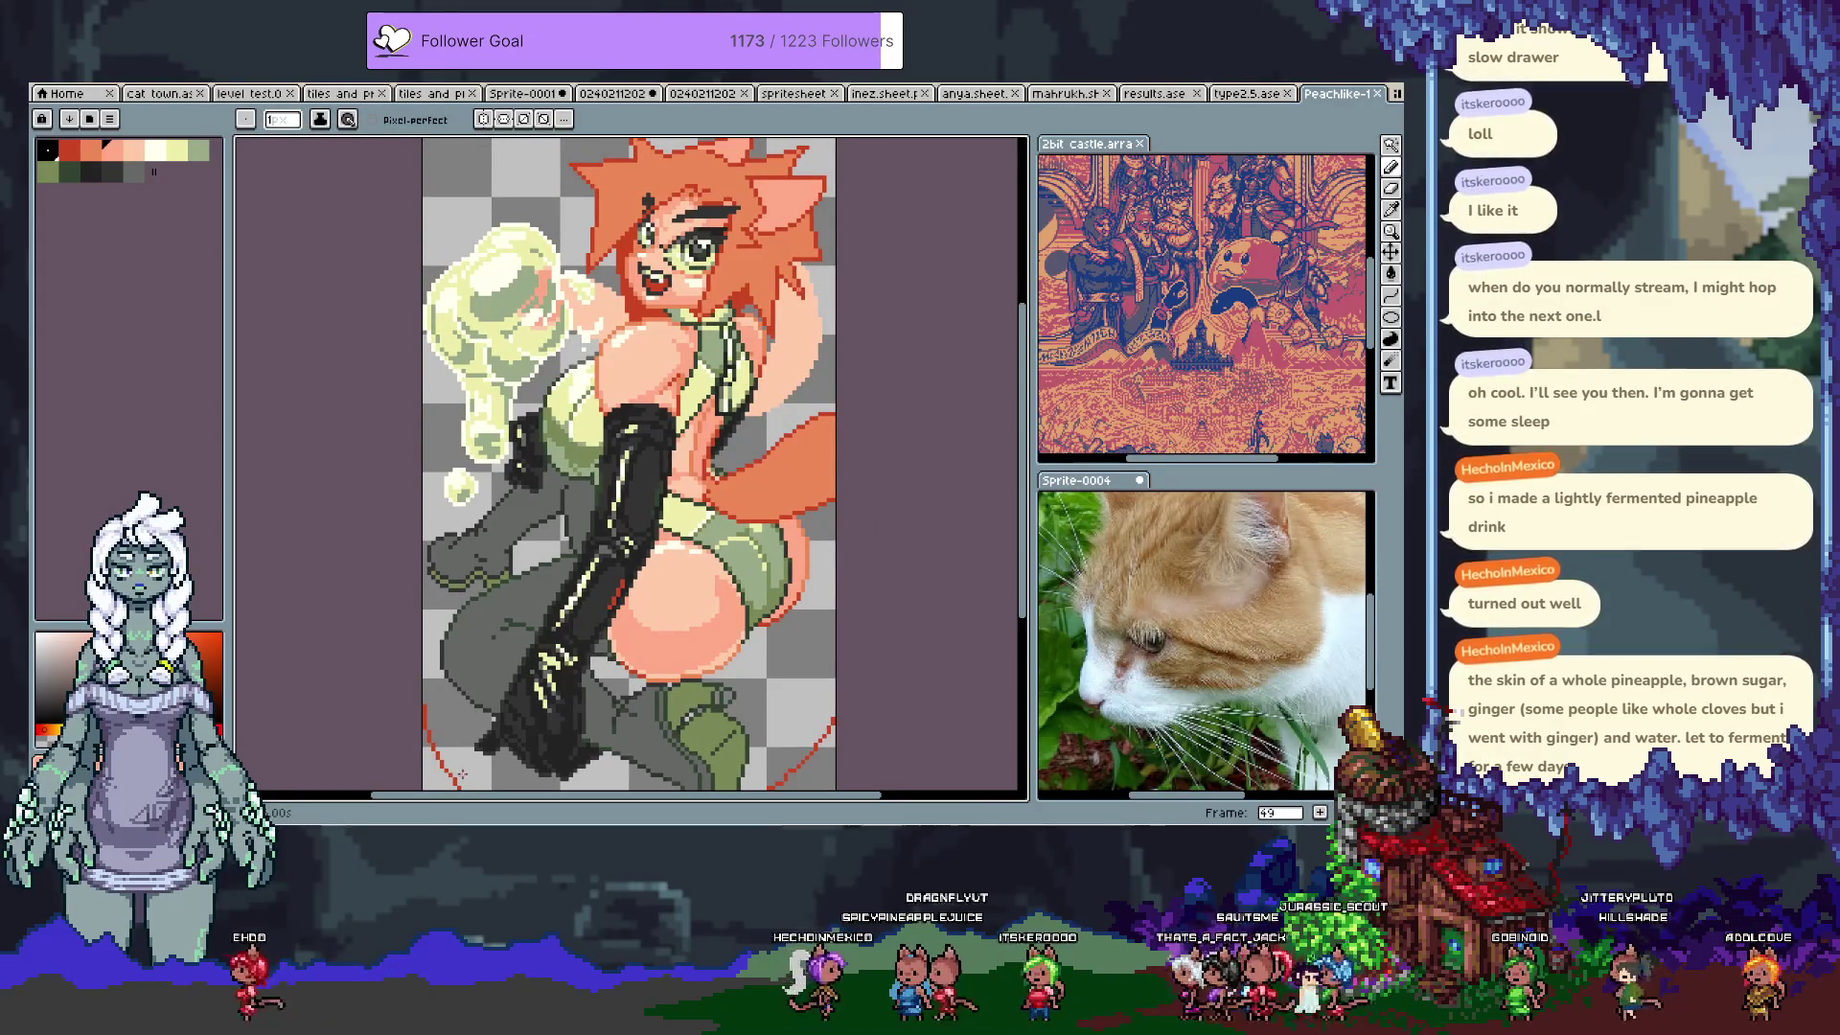
pyautogui.scroll(1, 499, 757)
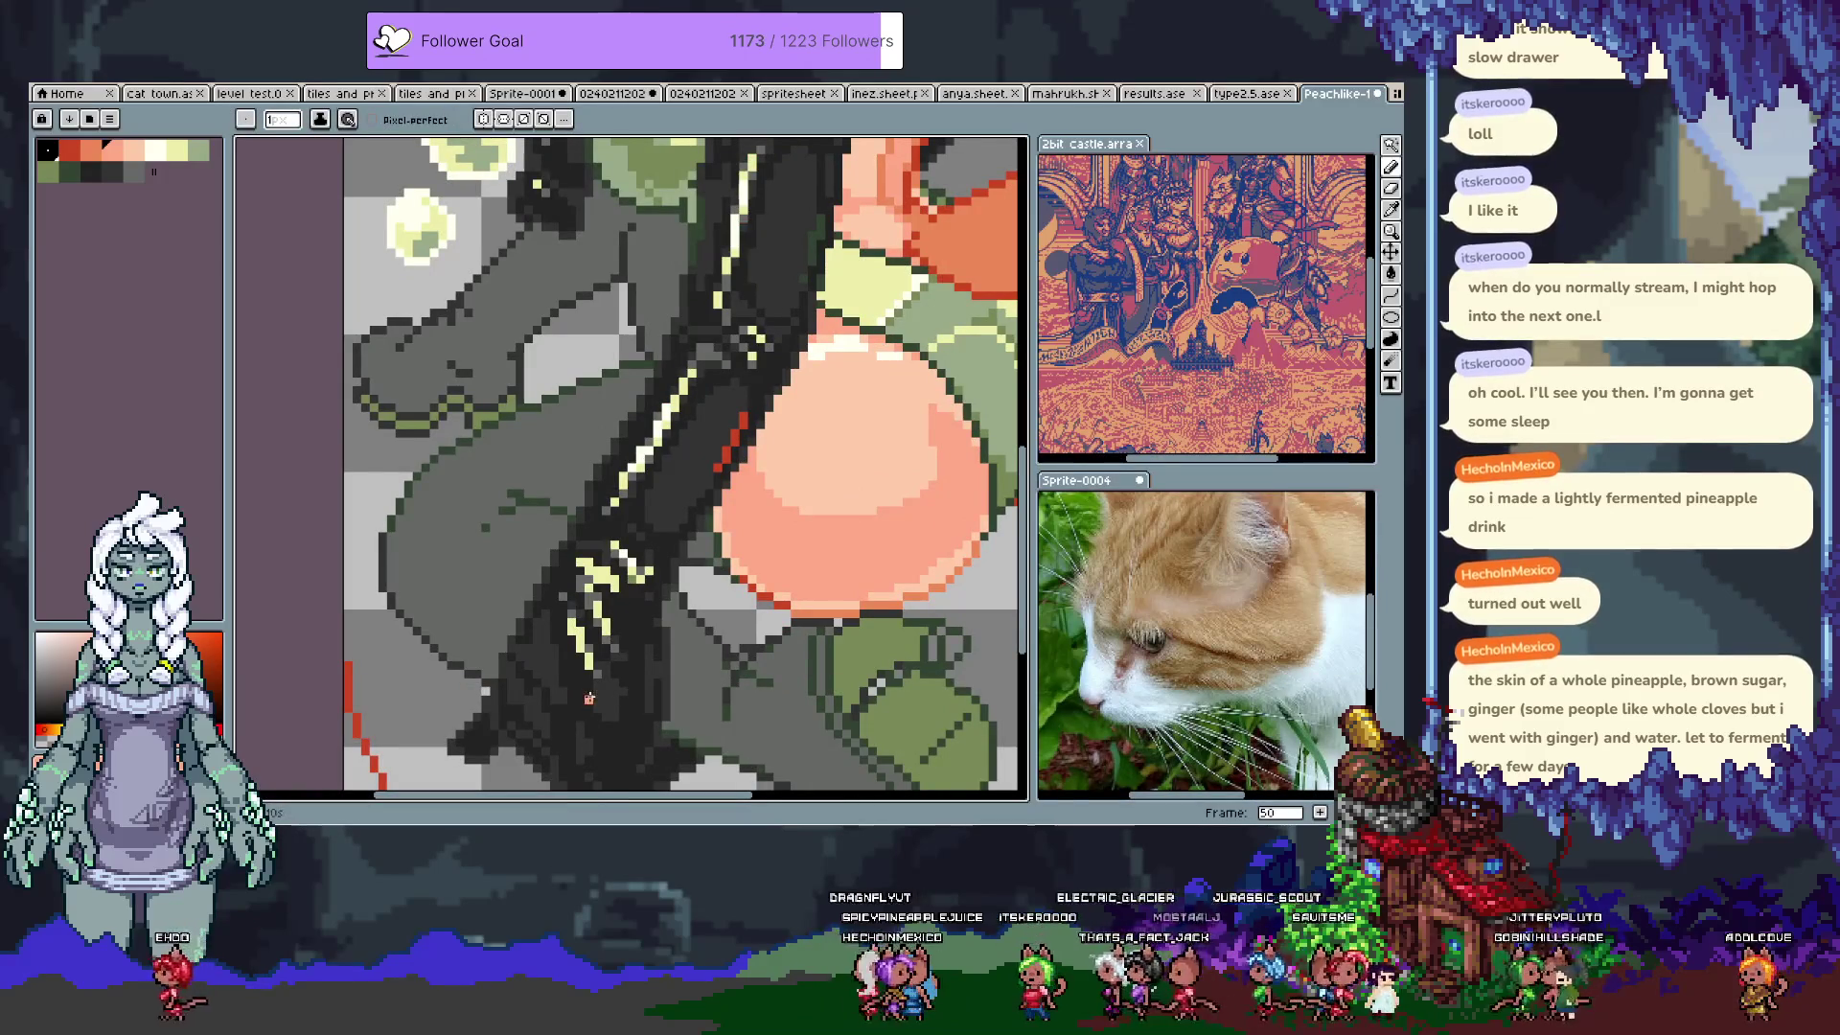
# Step: Turn on pixel-perfect drawing and erase the bright highlight marks on the black boot
pyautogui.moveTo(589, 699); pyautogui.dragTo(643, 546)
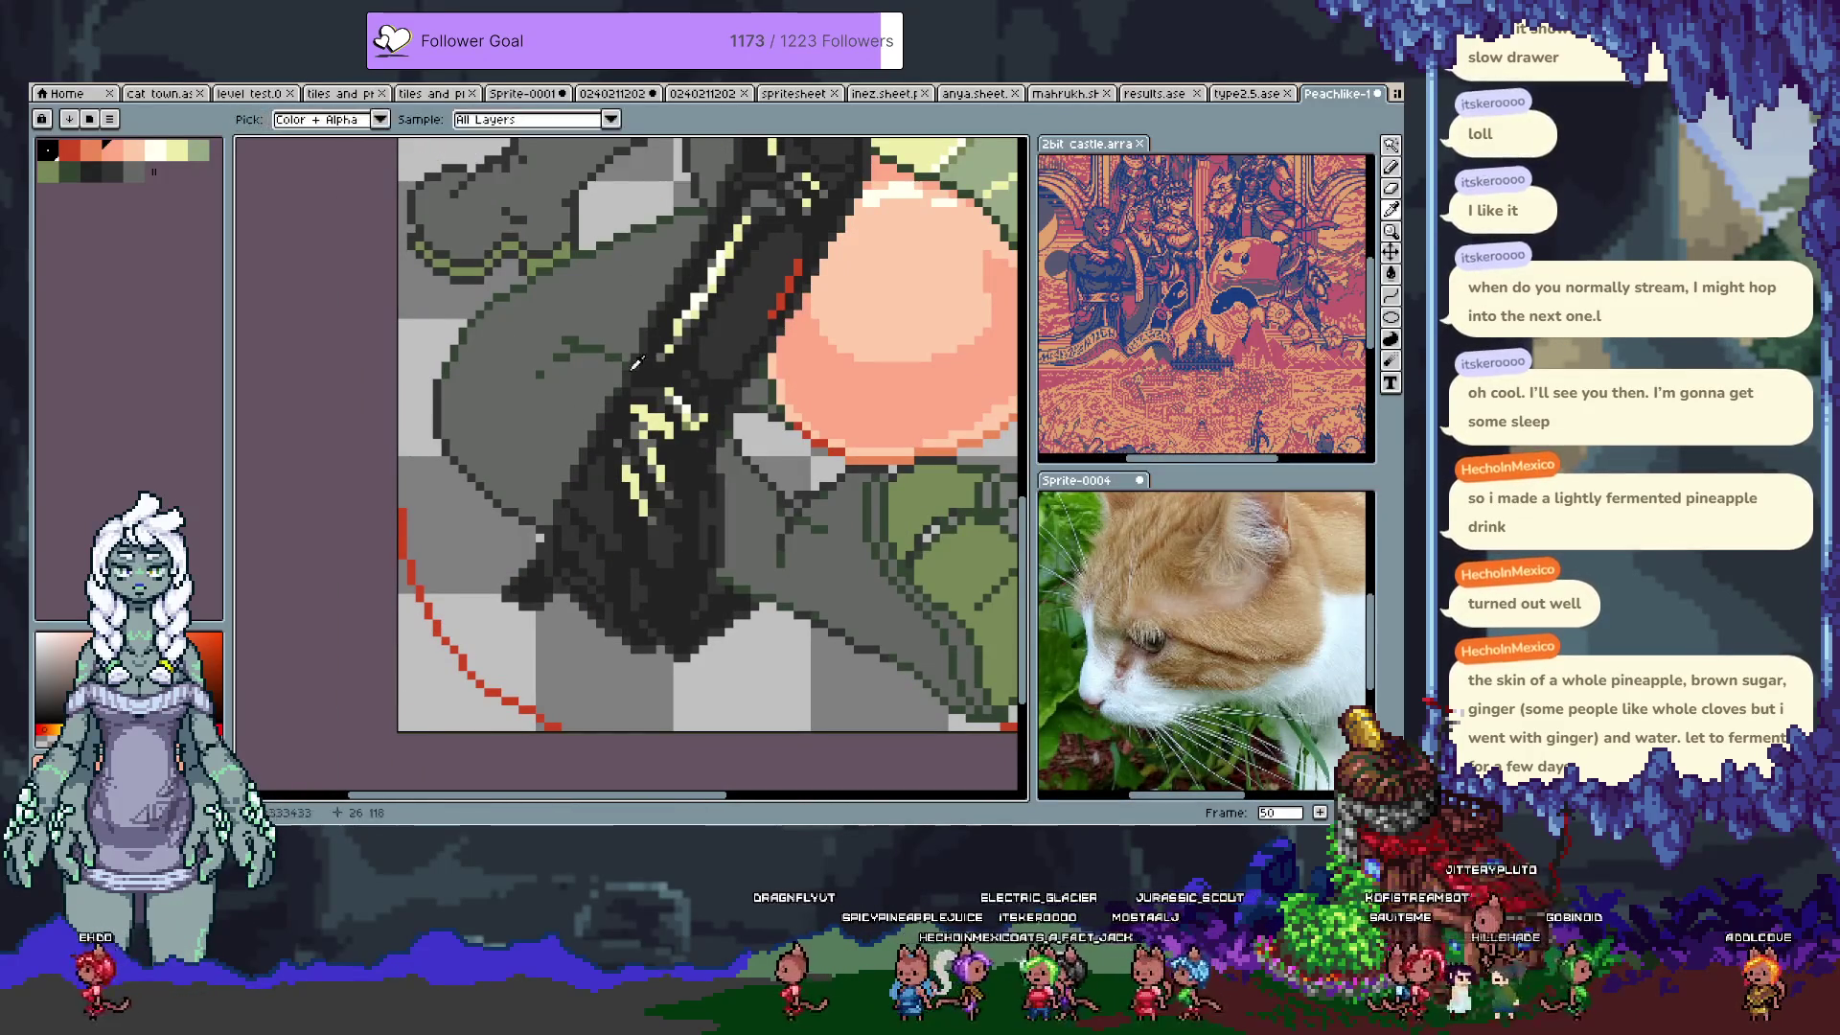
pyautogui.press('b')
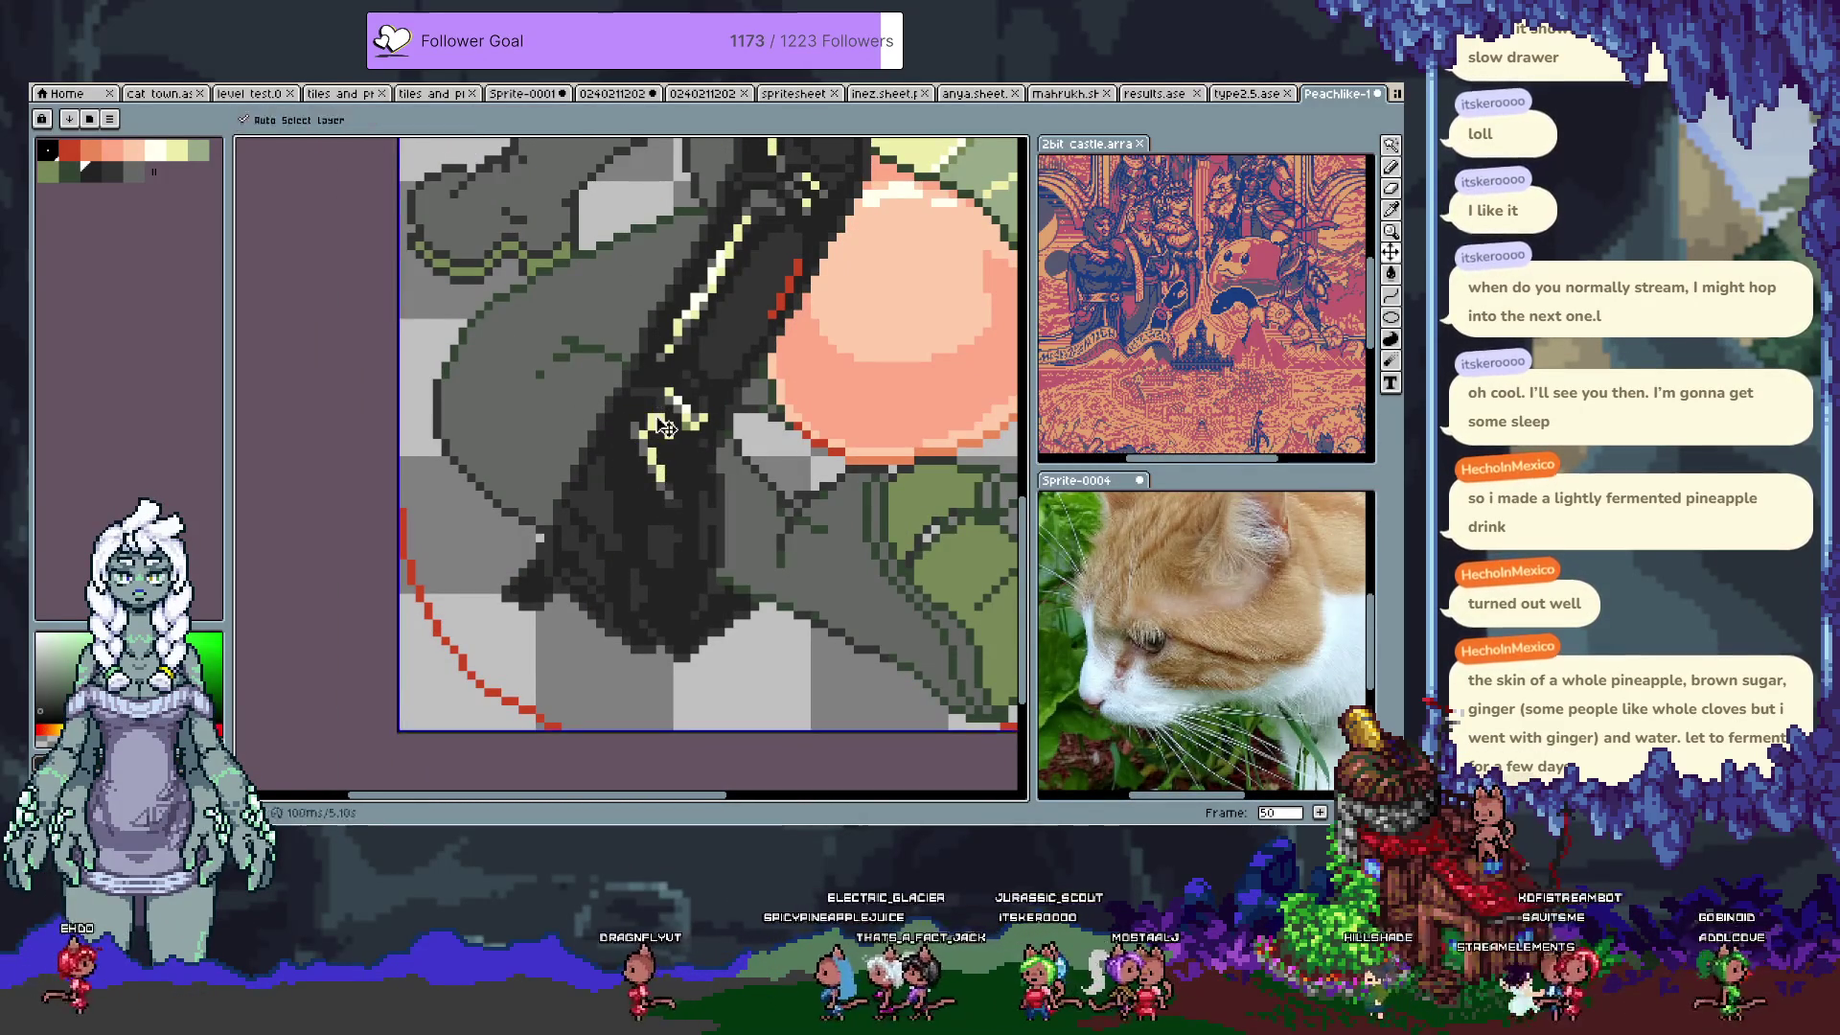
pyautogui.click(373, 120)
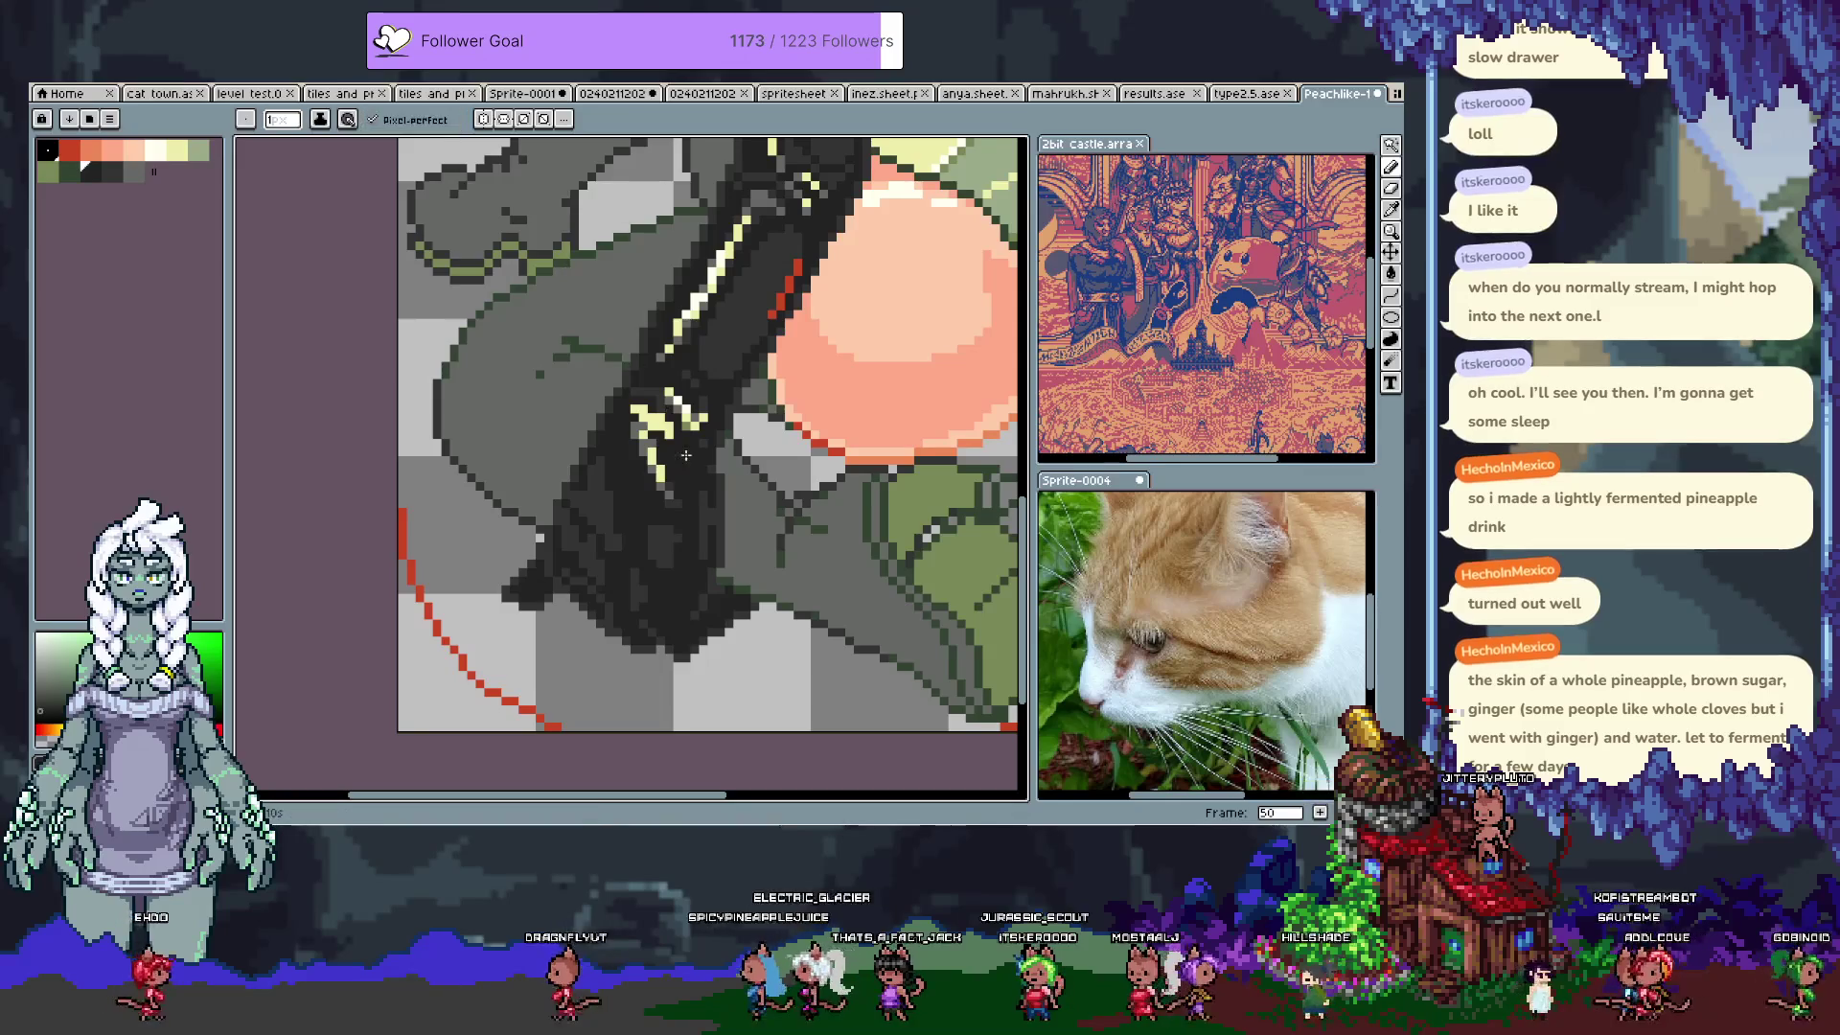
pyautogui.press('e')
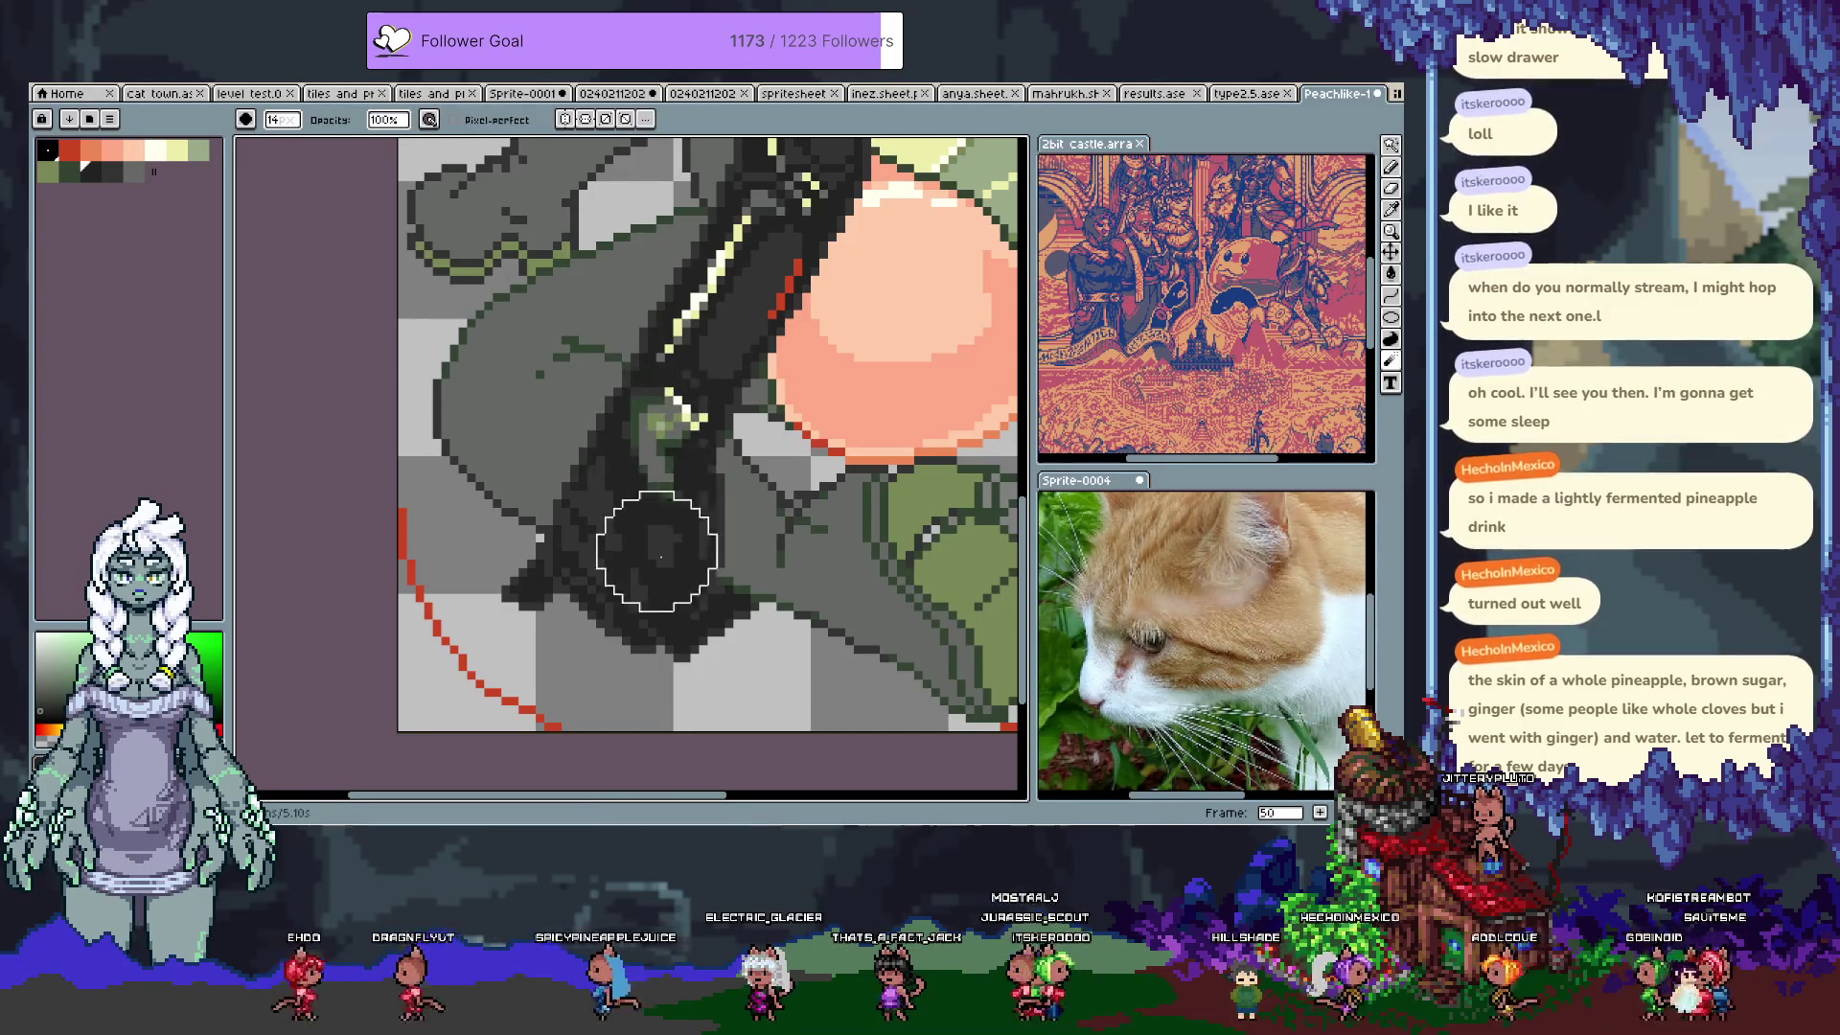
pyautogui.moveTo(678, 411); pyautogui.dragTo(657, 411)
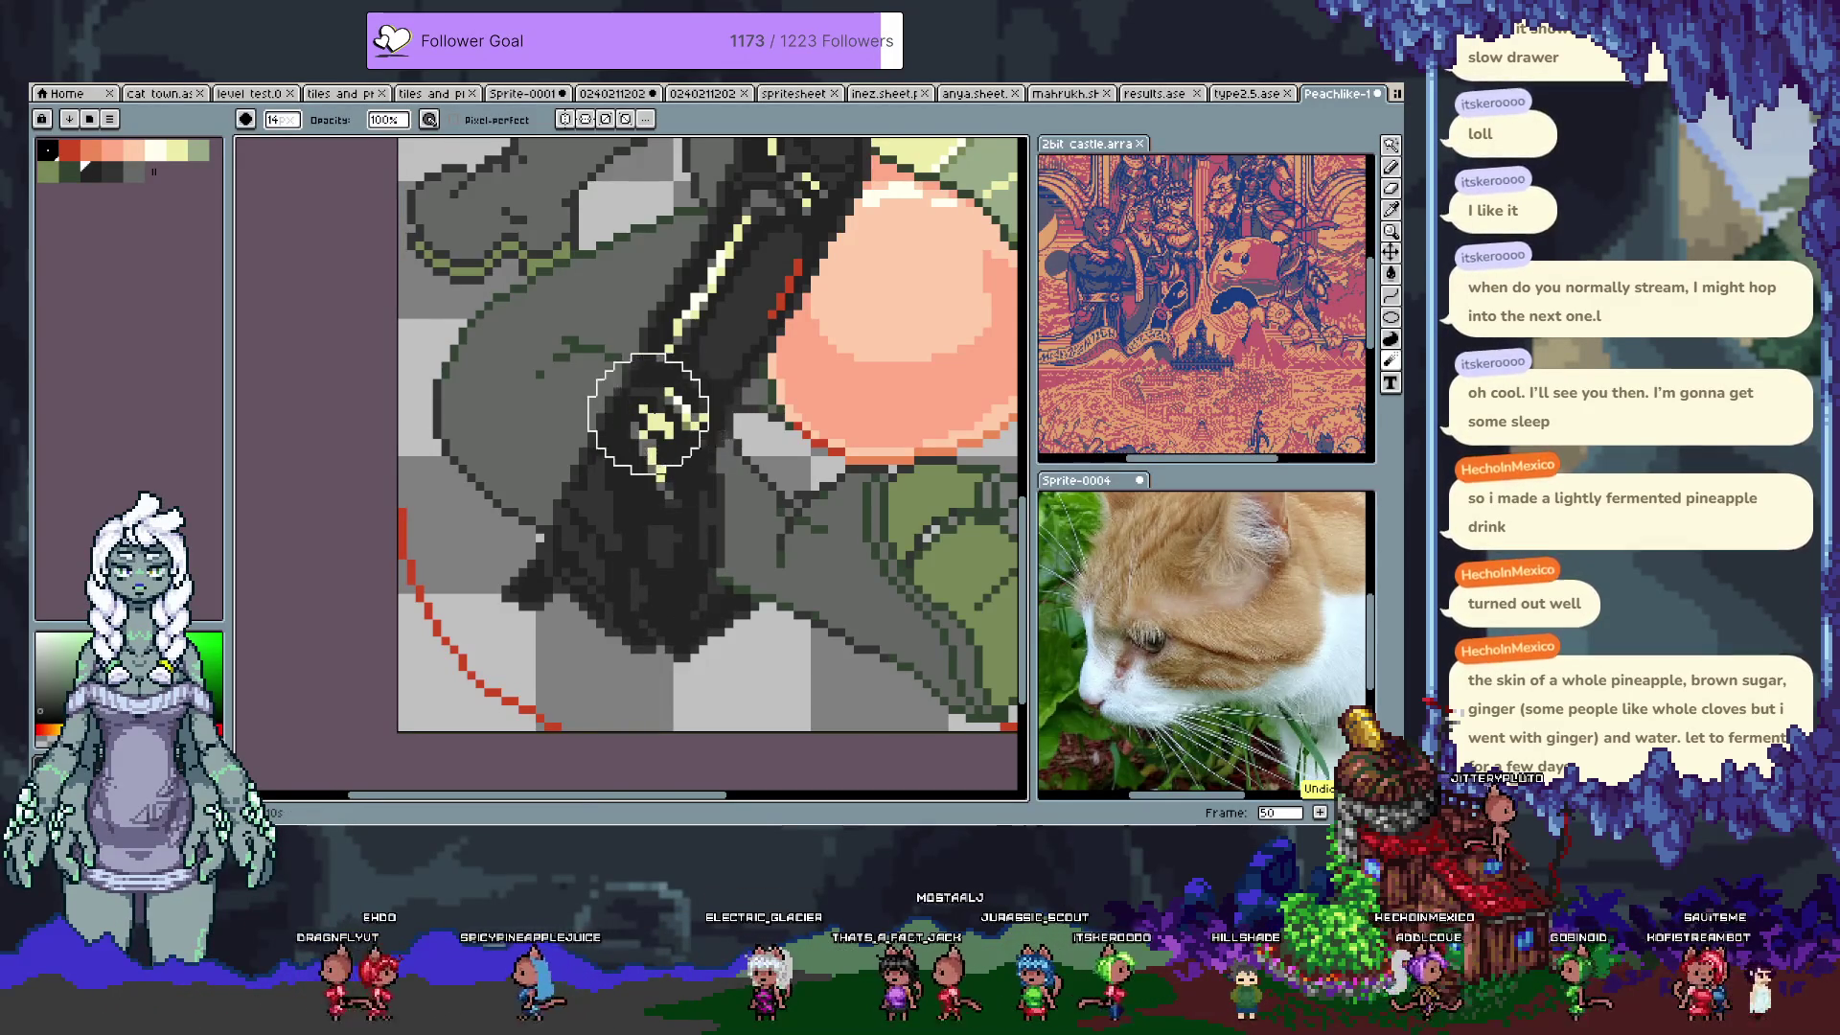
# Step: Set the brush to 46% opacity and size 8, and paint a soft highlight stripe down the boot
pyautogui.scroll(-3, 618, 613)
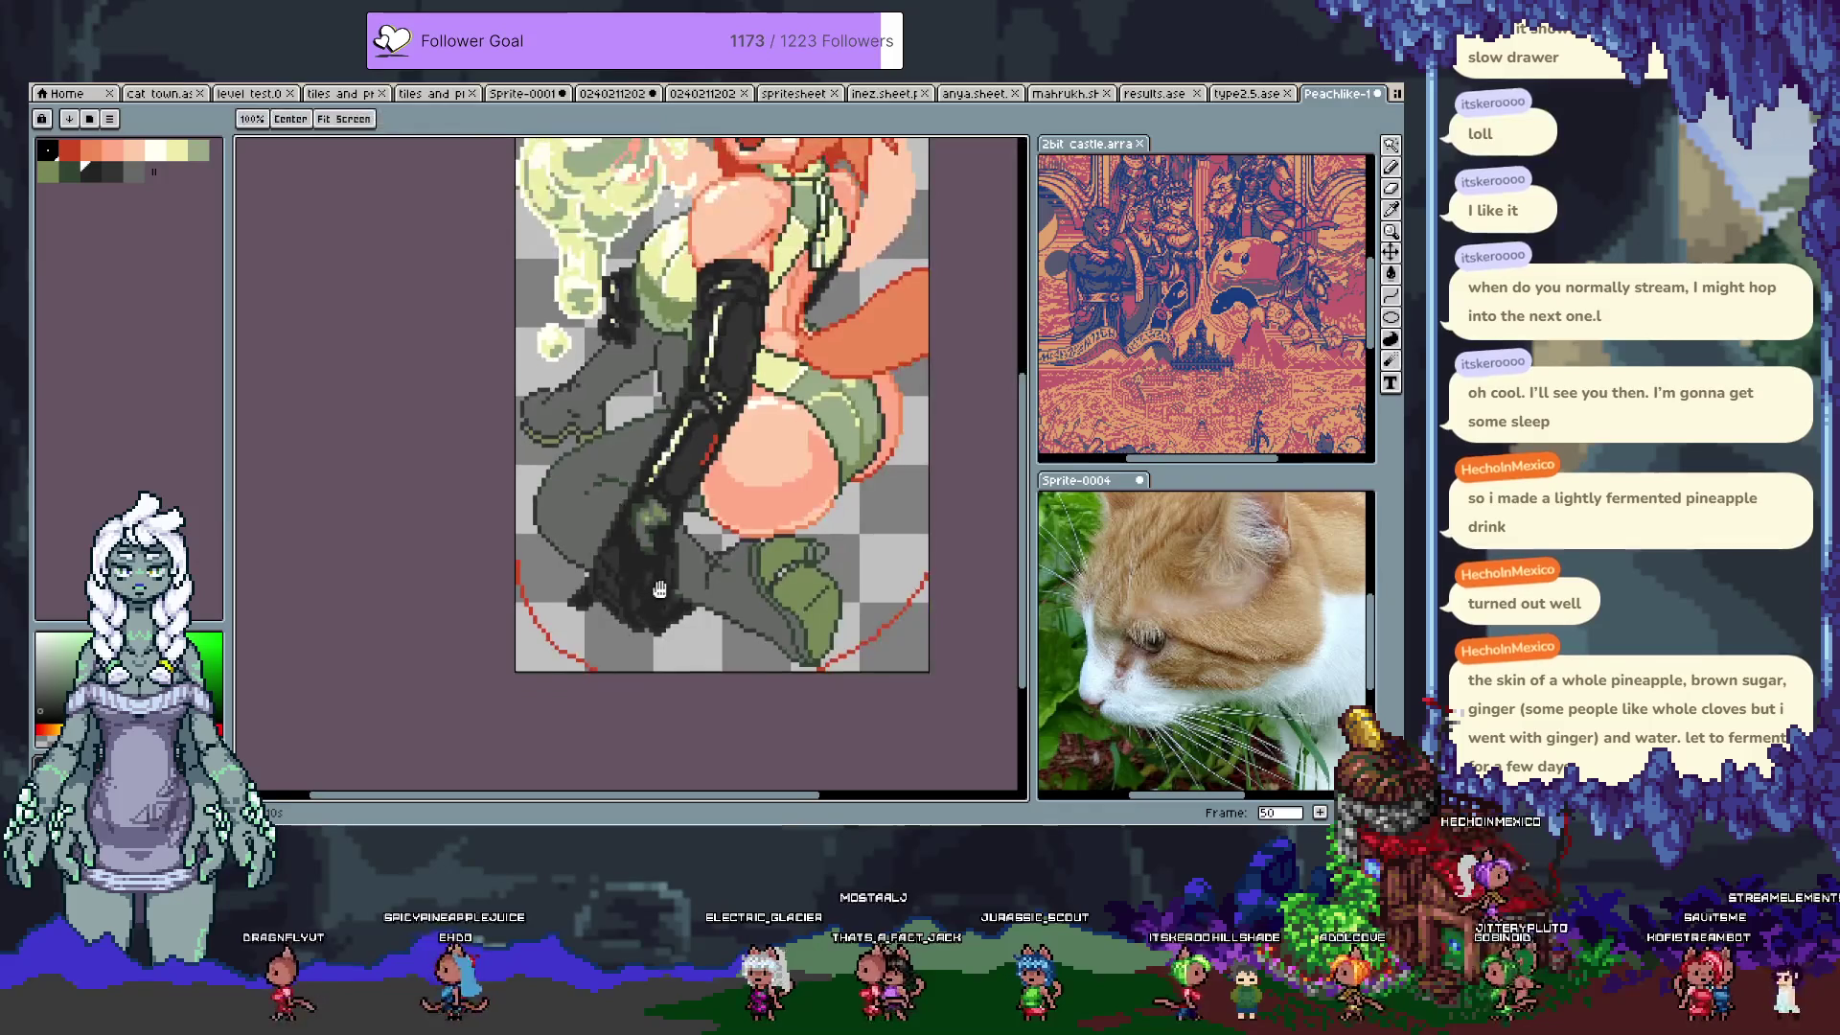
pyautogui.scroll(2, 721, 633)
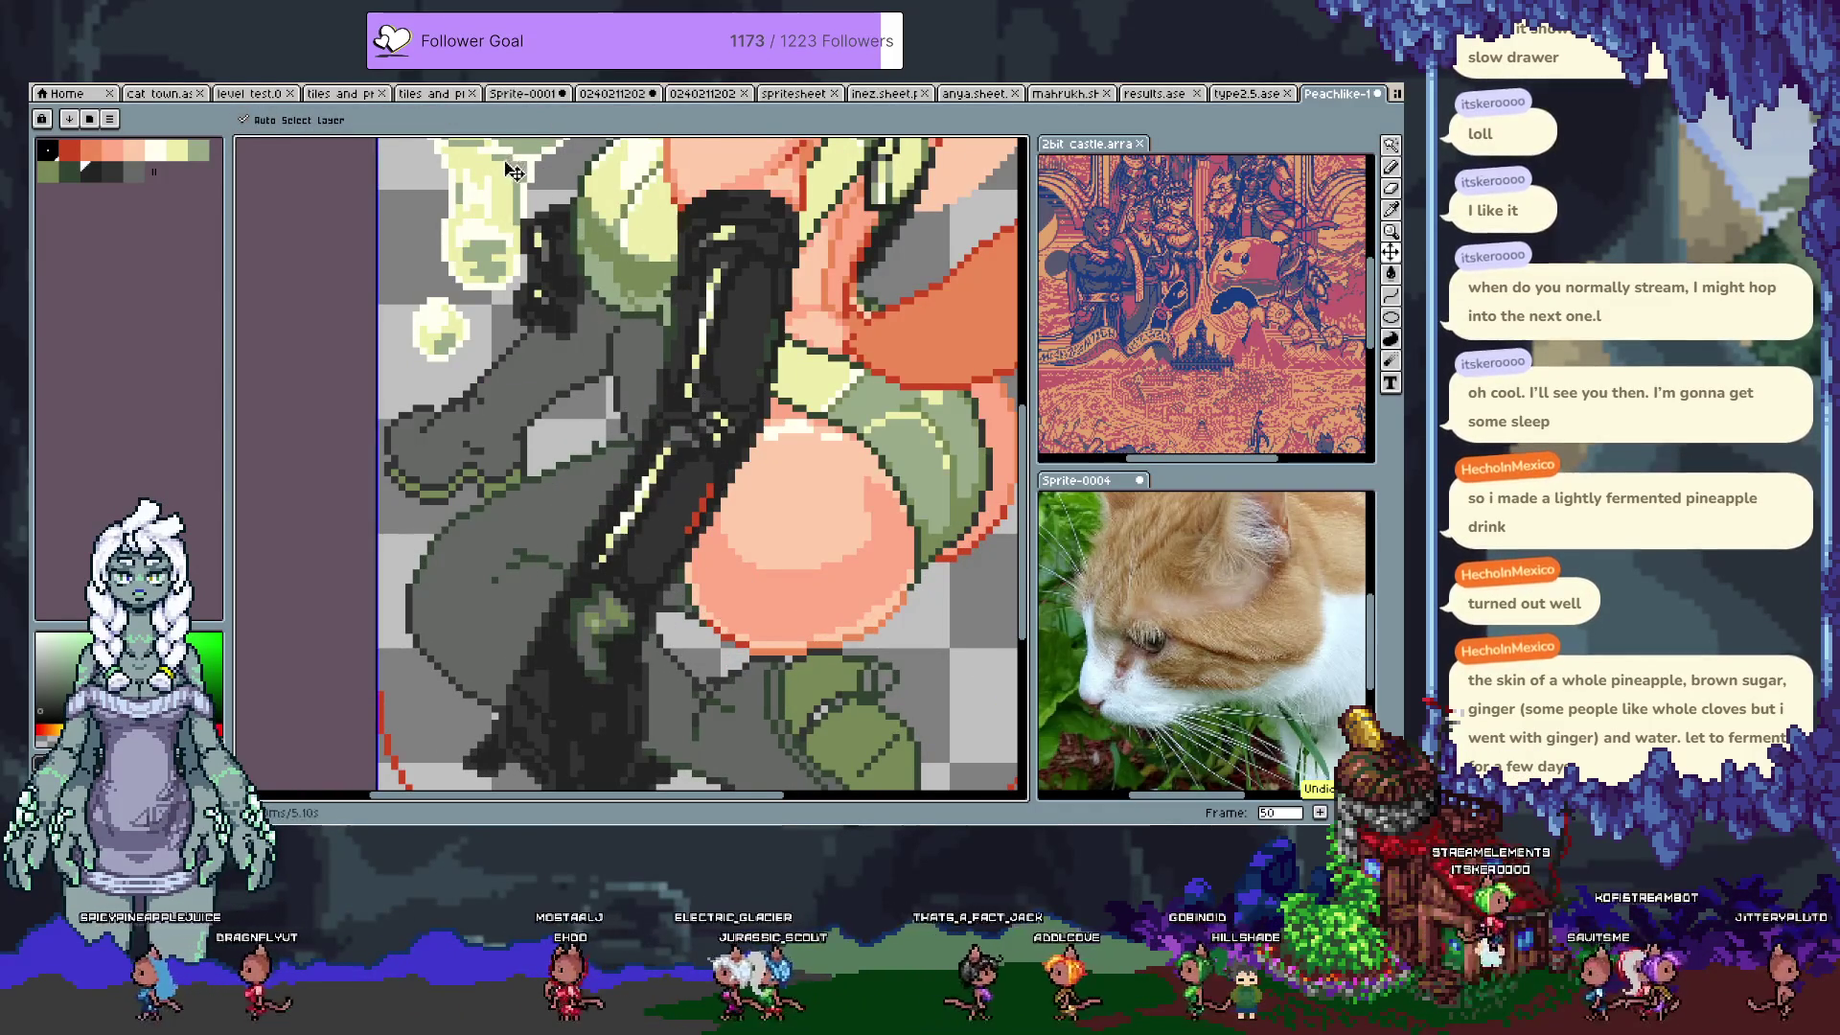
pyautogui.click(384, 120)
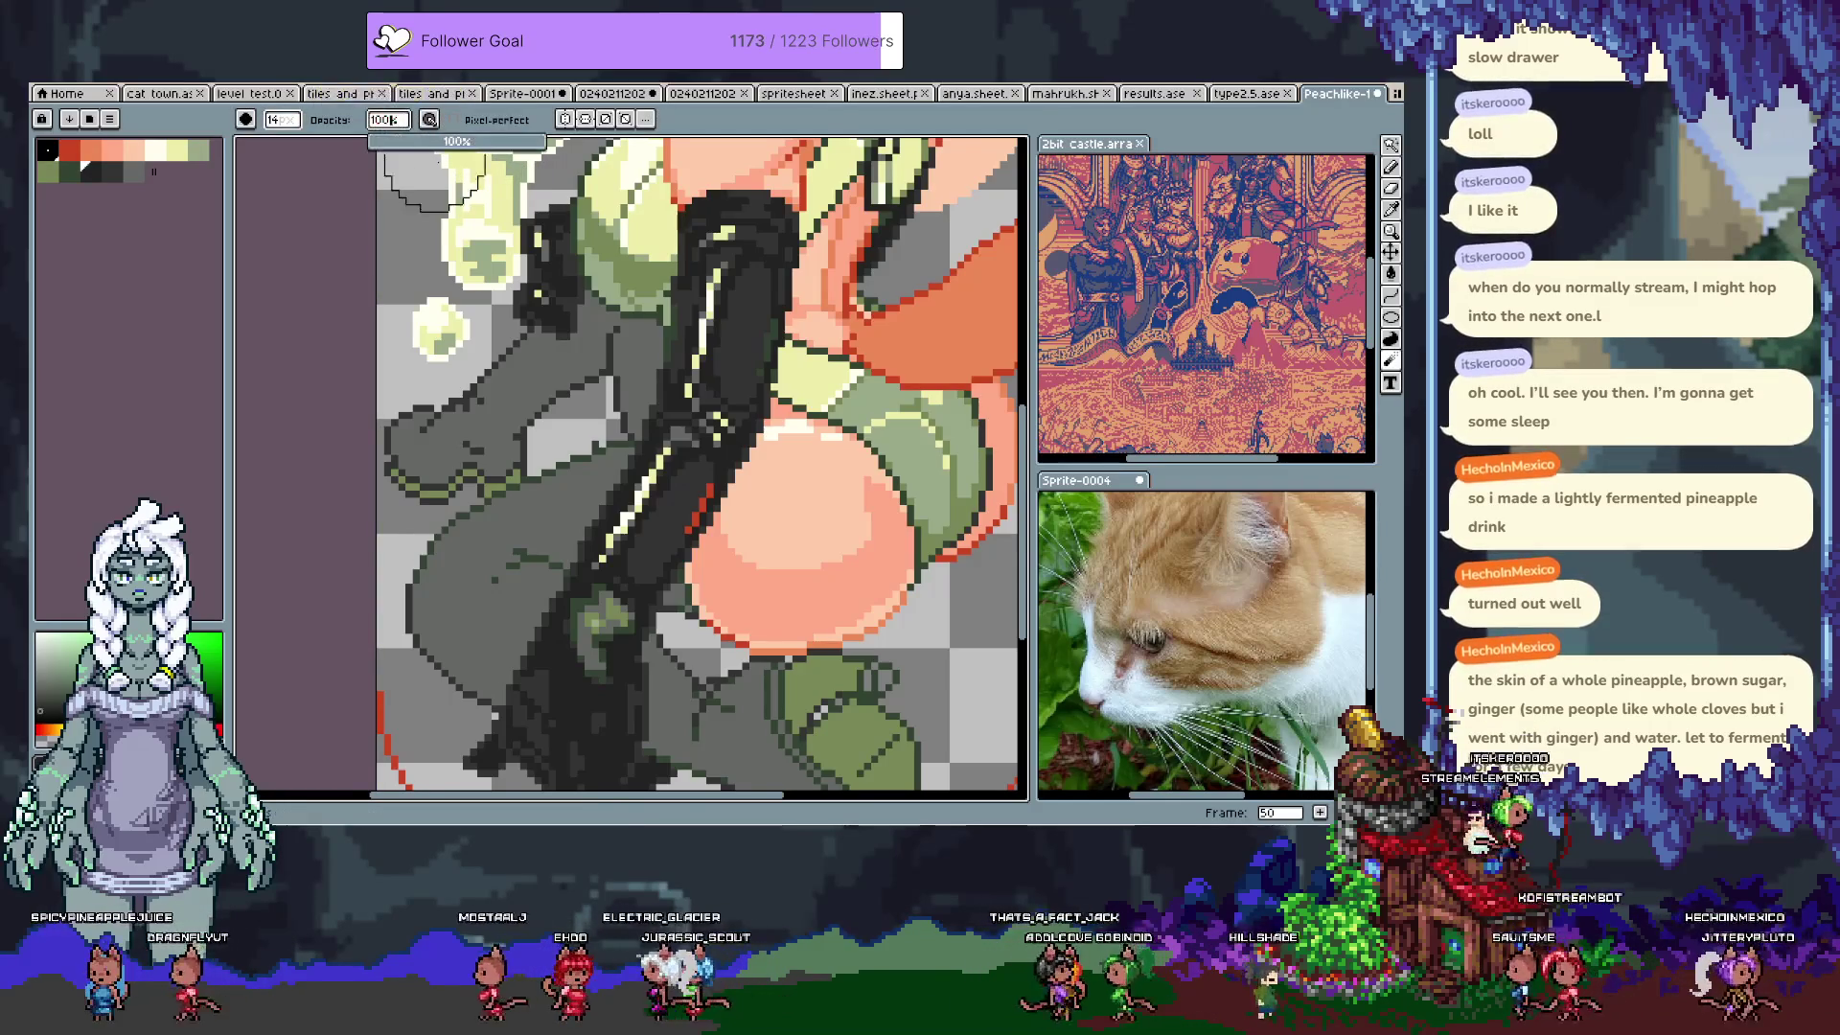
pyautogui.click(280, 123)
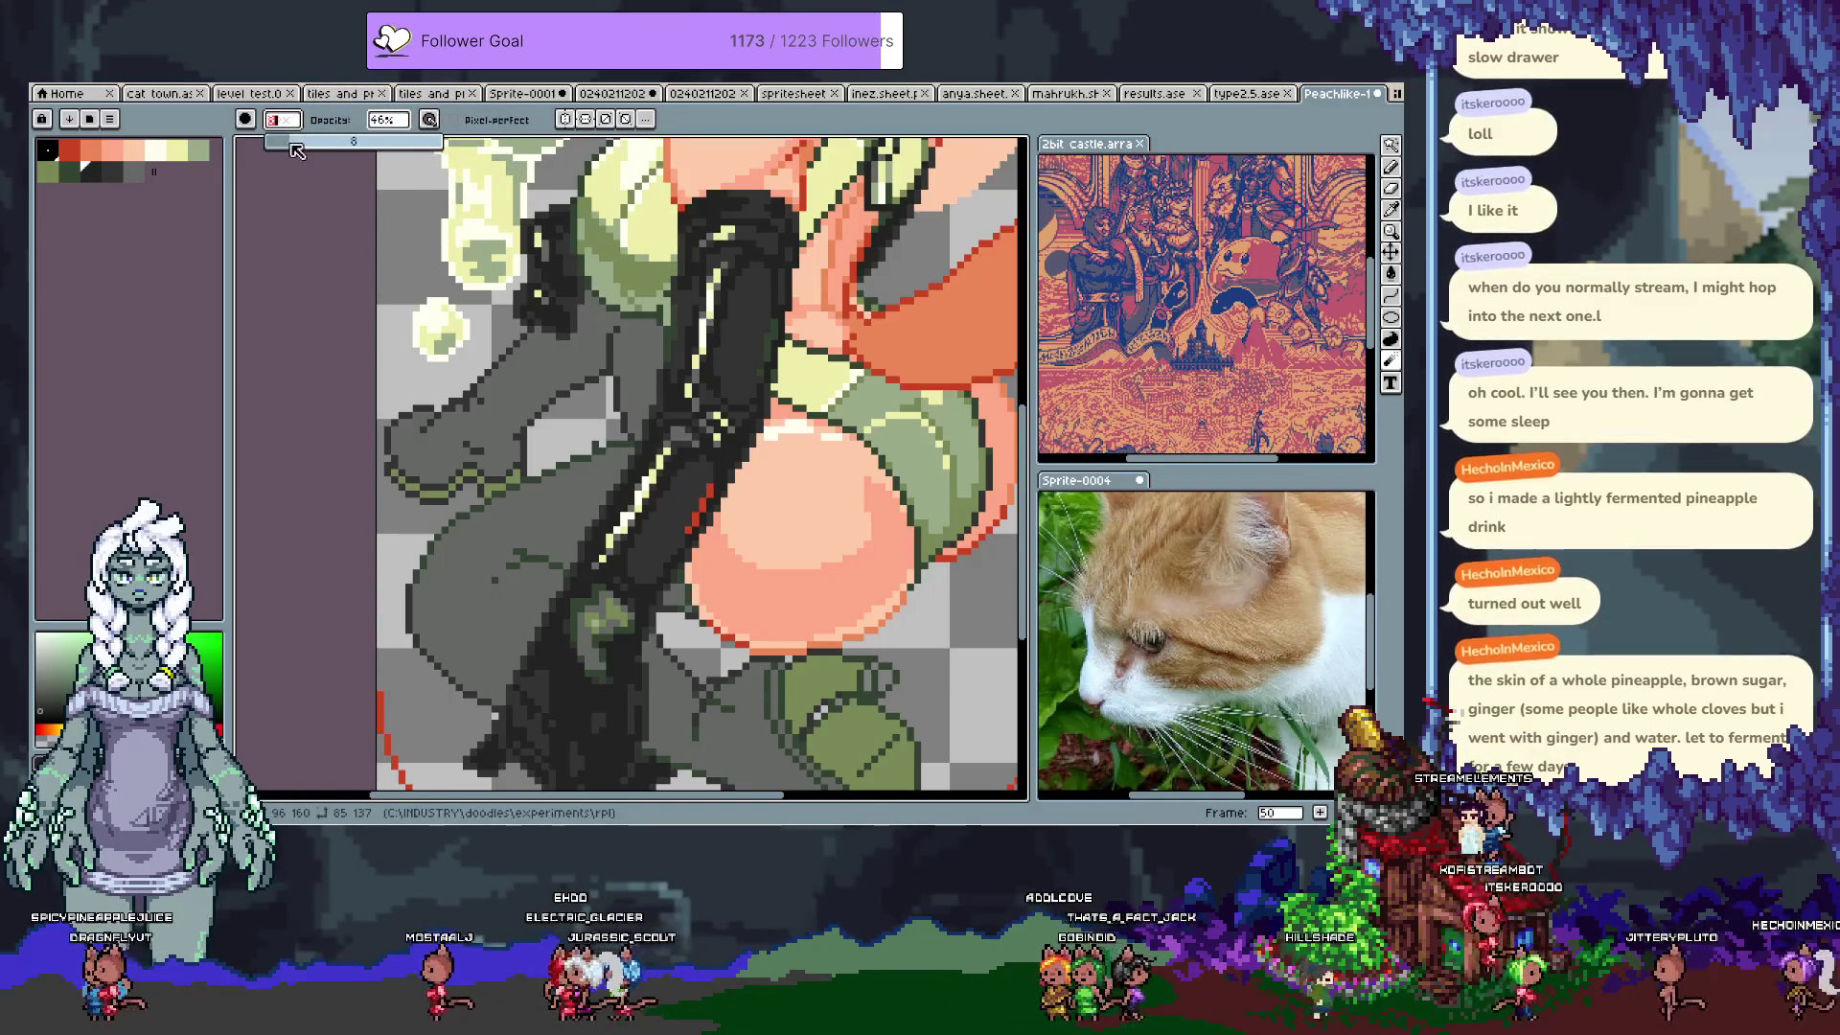
pyautogui.moveTo(721, 398); pyautogui.dragTo(585, 563)
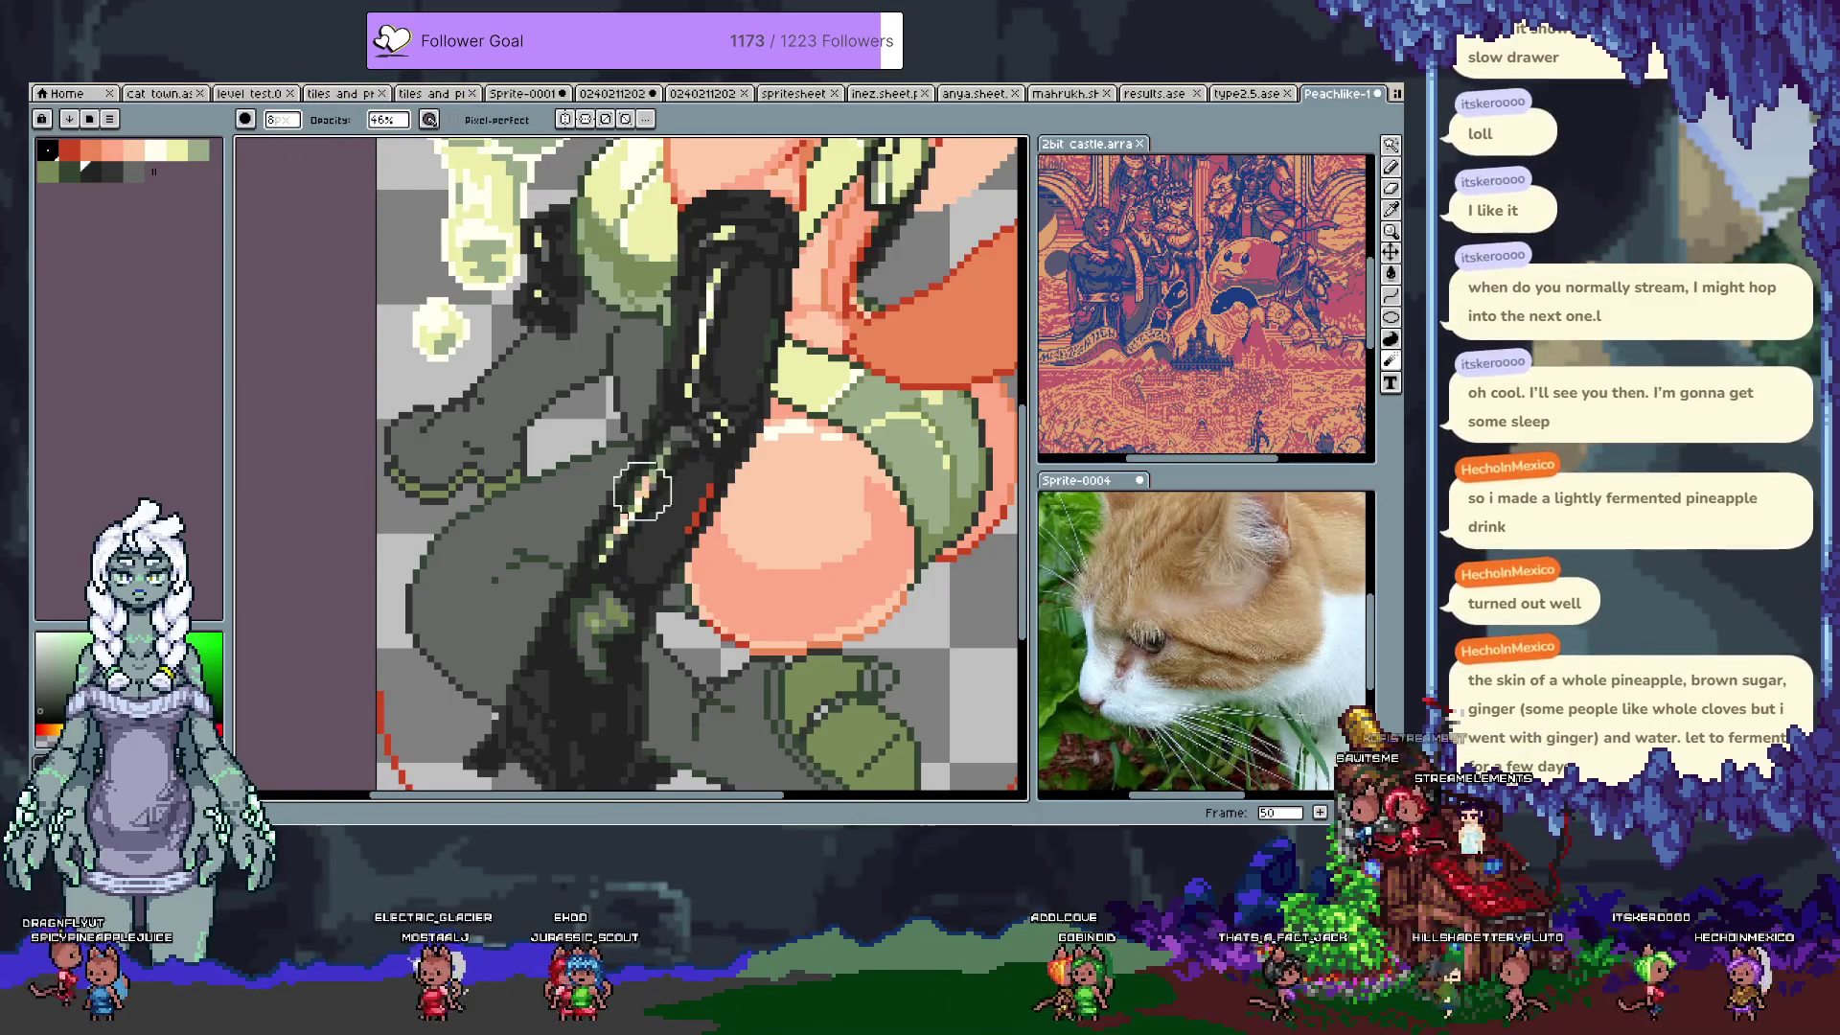
pyautogui.moveTo(697, 373)
pyautogui.mouseDown()
pyautogui.moveTo(728, 270)
pyautogui.moveTo(704, 384)
pyautogui.mouseUp()
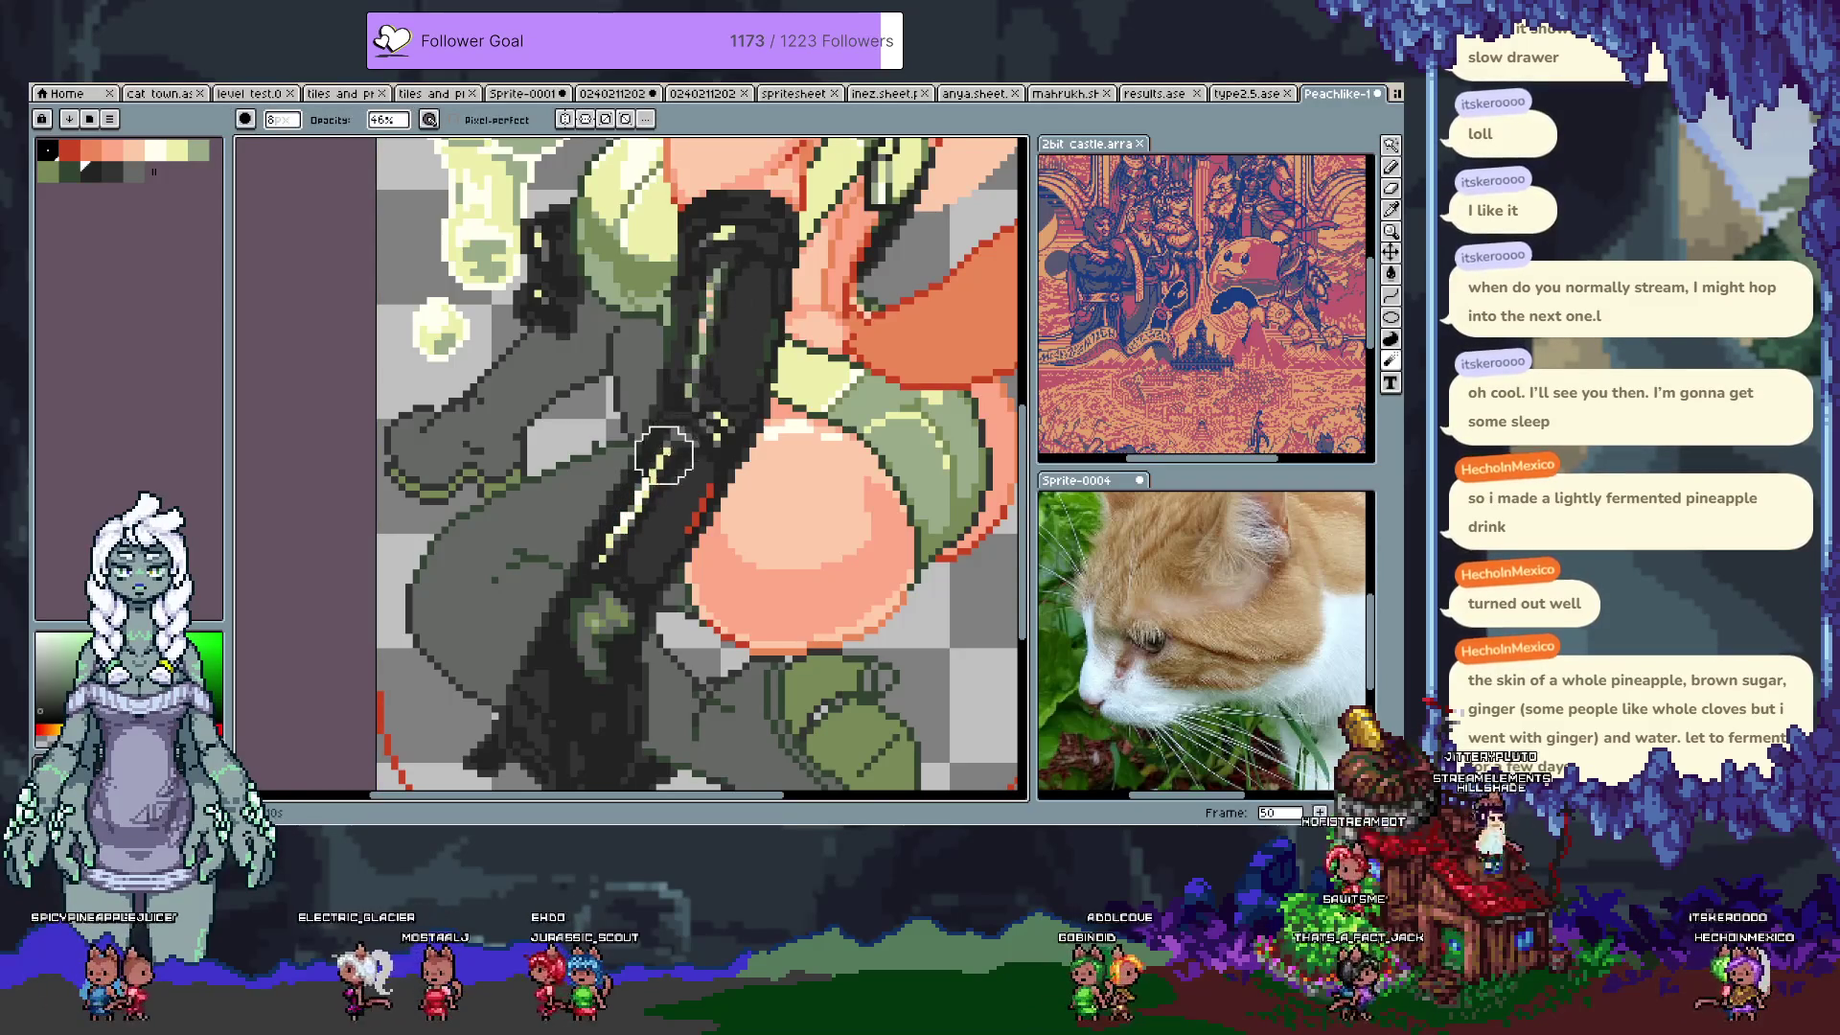
pyautogui.press('v')
pyautogui.press('b')
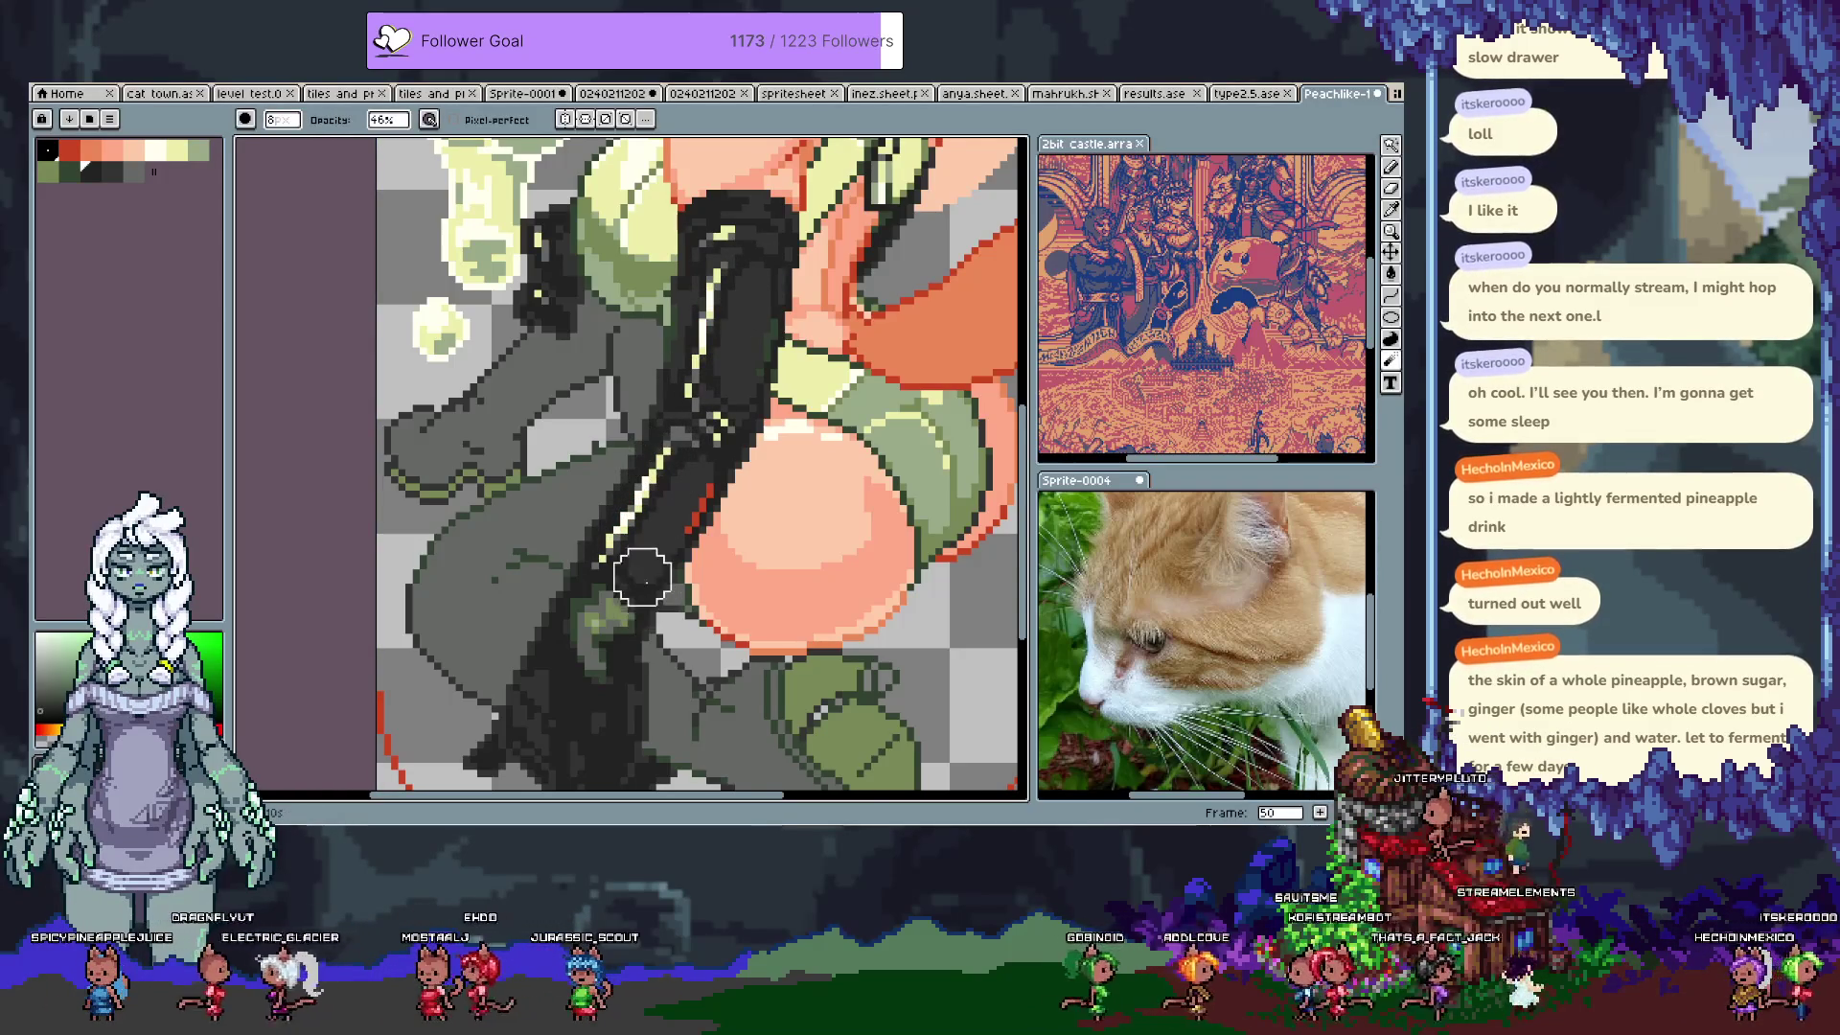
pyautogui.press('b')
pyautogui.scroll(-5, 736, 486)
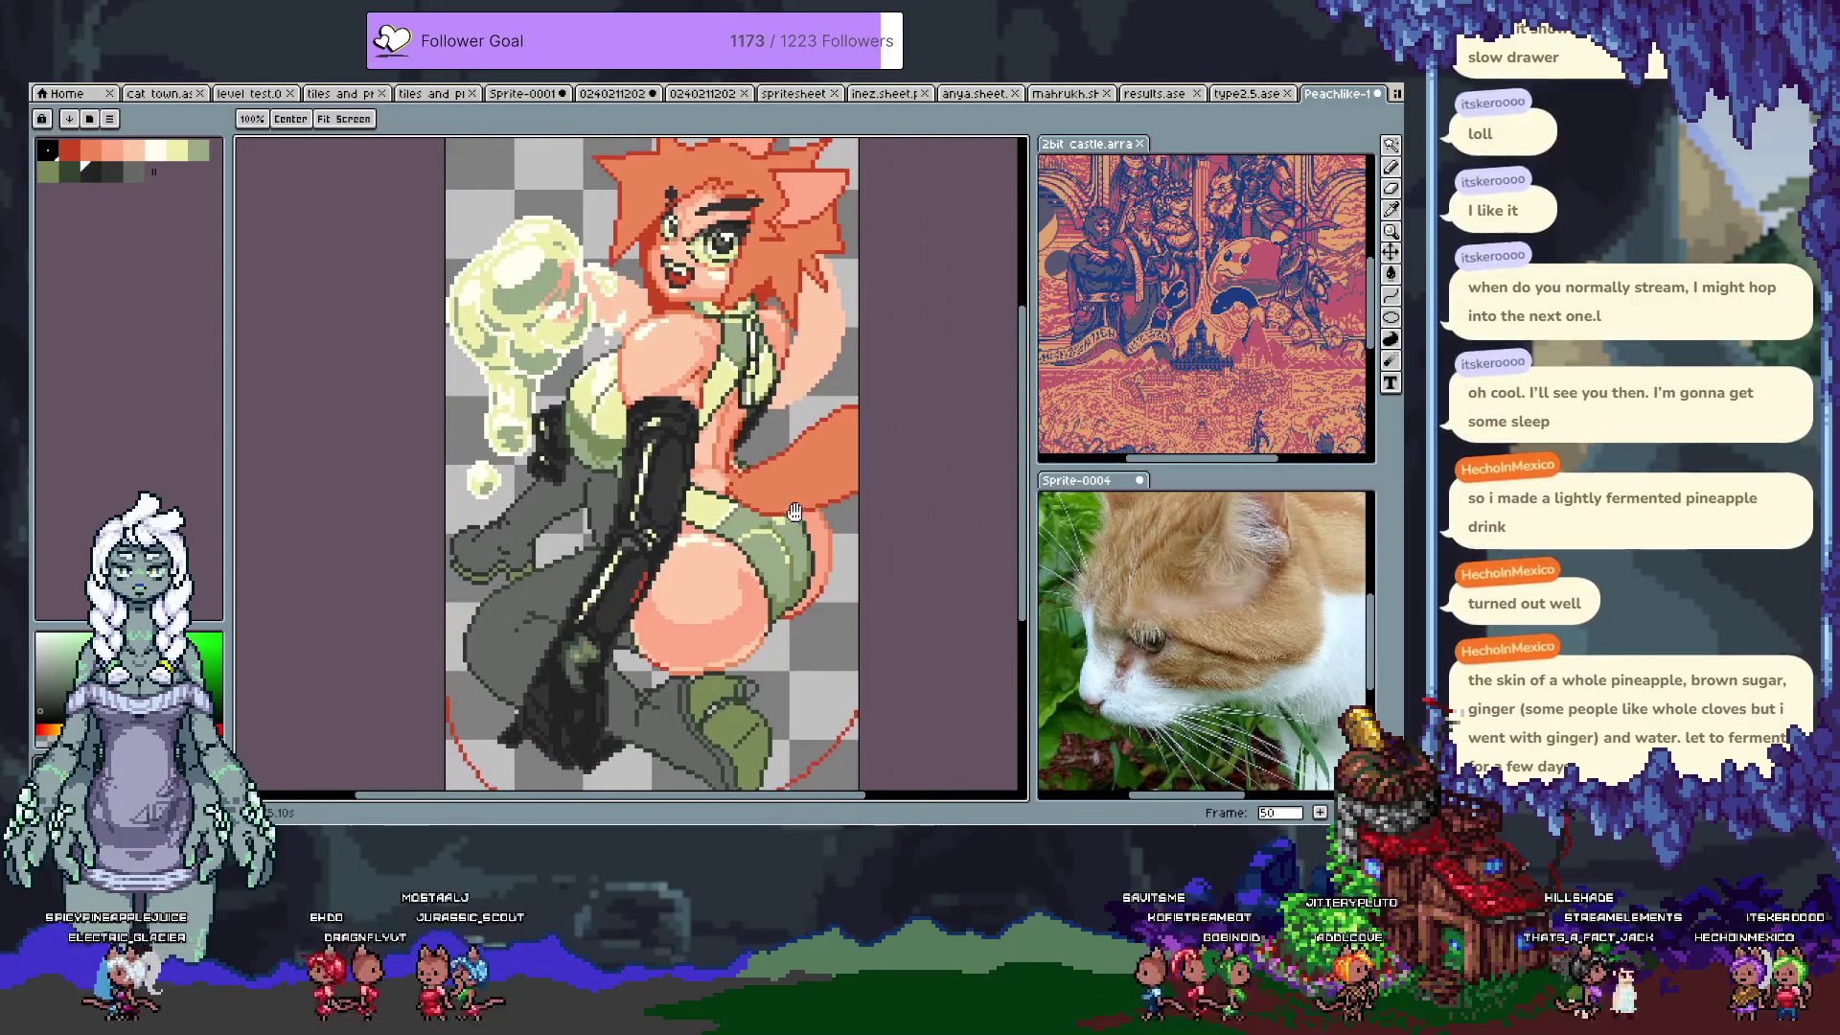
# Step: Pick the top's pale yellow, add a pale-yellow pixel to the green top, and save
pyautogui.scroll(5, 795, 515)
pyautogui.press('i')
pyautogui.keyDown('alt'); pyautogui.click(589, 599); pyautogui.keyUp('alt')
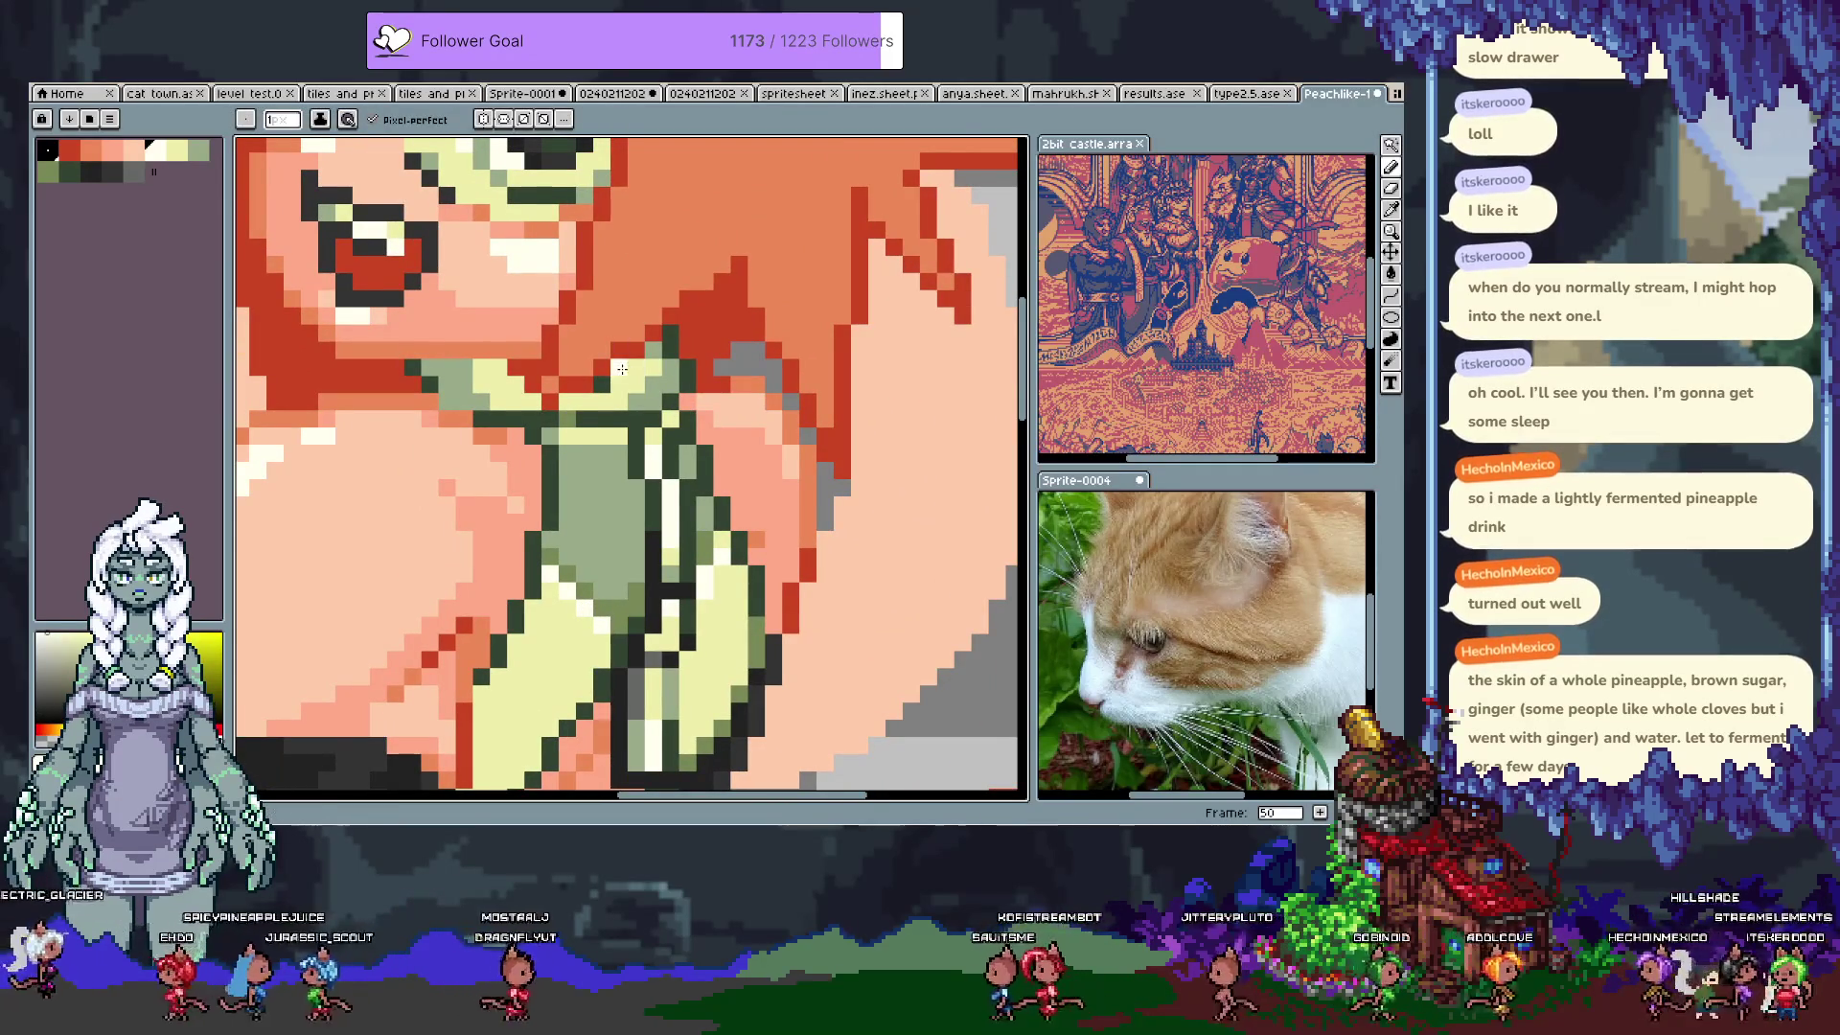
pyautogui.click(630, 368)
pyautogui.press('space')
pyautogui.moveTo(566, 519)
pyautogui.mouseDown()
pyautogui.moveTo(551, 331)
pyautogui.moveTo(604, 240)
pyautogui.mouseUp()
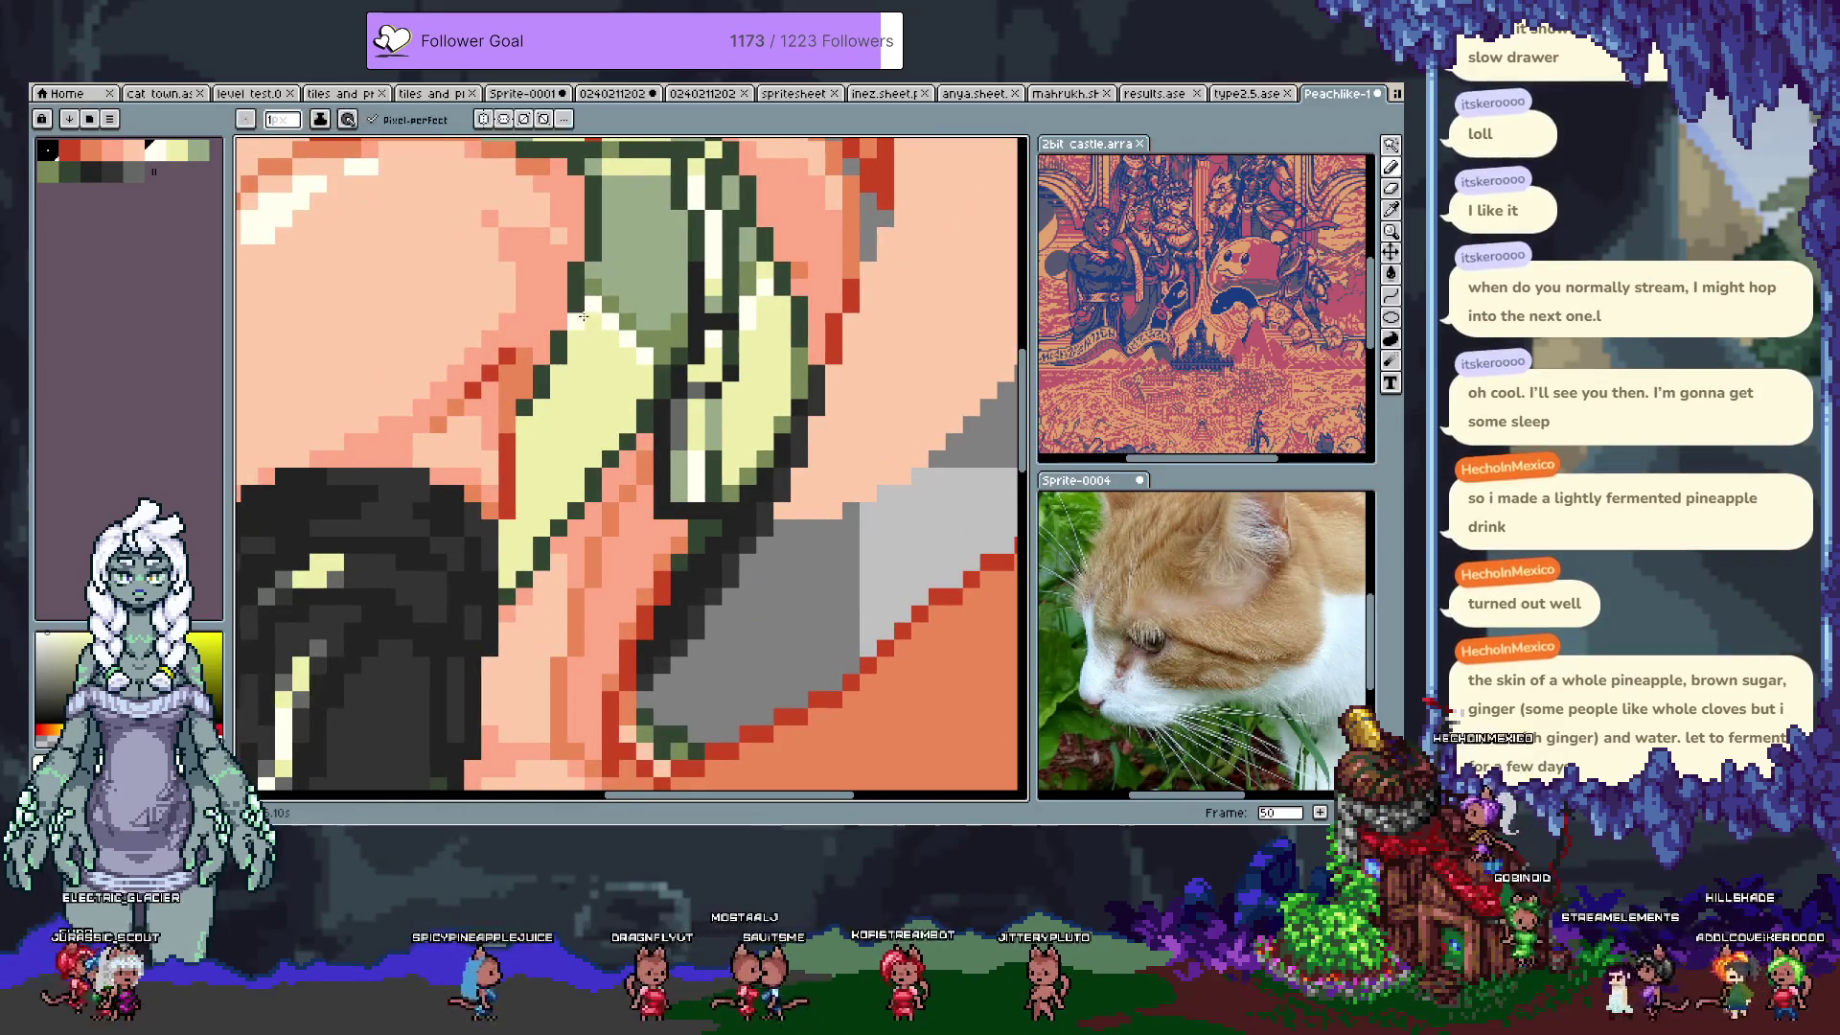
pyautogui.hotkey('ctrl', 's')
# Step: Pick the sage green and paint sage-green pixels along the top's edge, then save
pyautogui.press('alt')
pyautogui.click(656, 306)
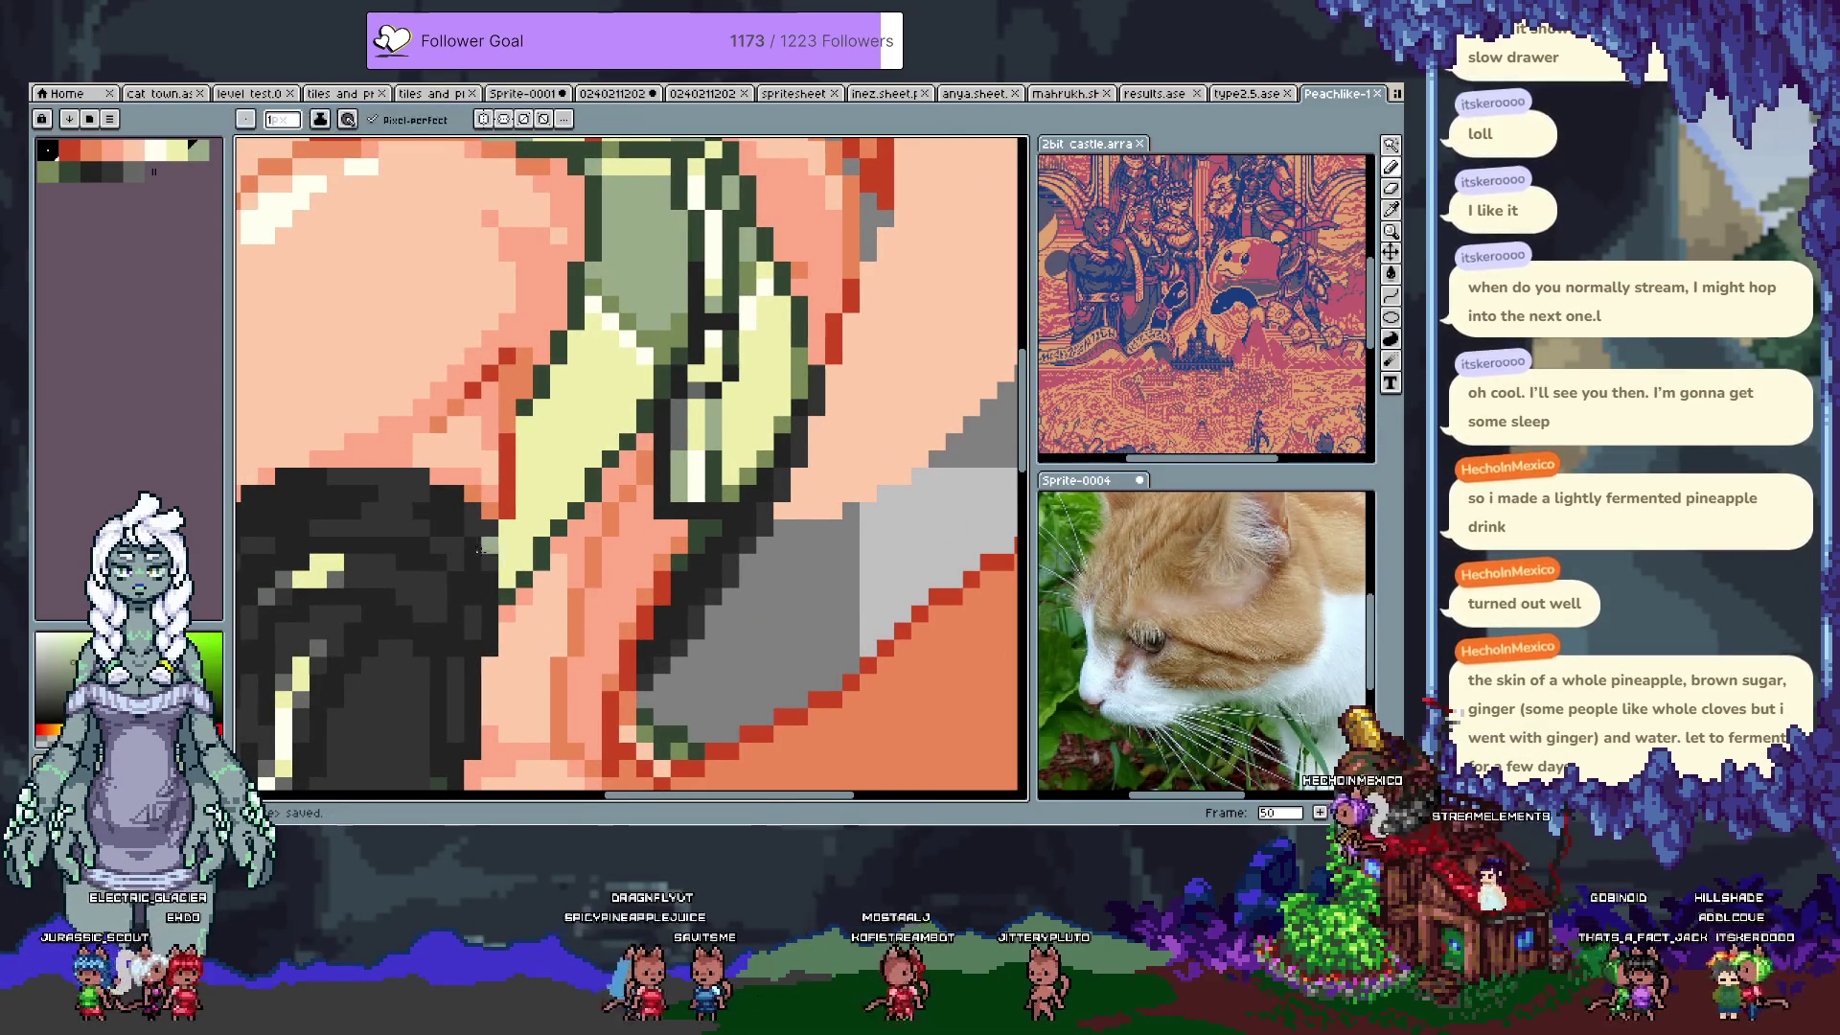
pyautogui.moveTo(510, 525); pyautogui.dragTo(500, 578)
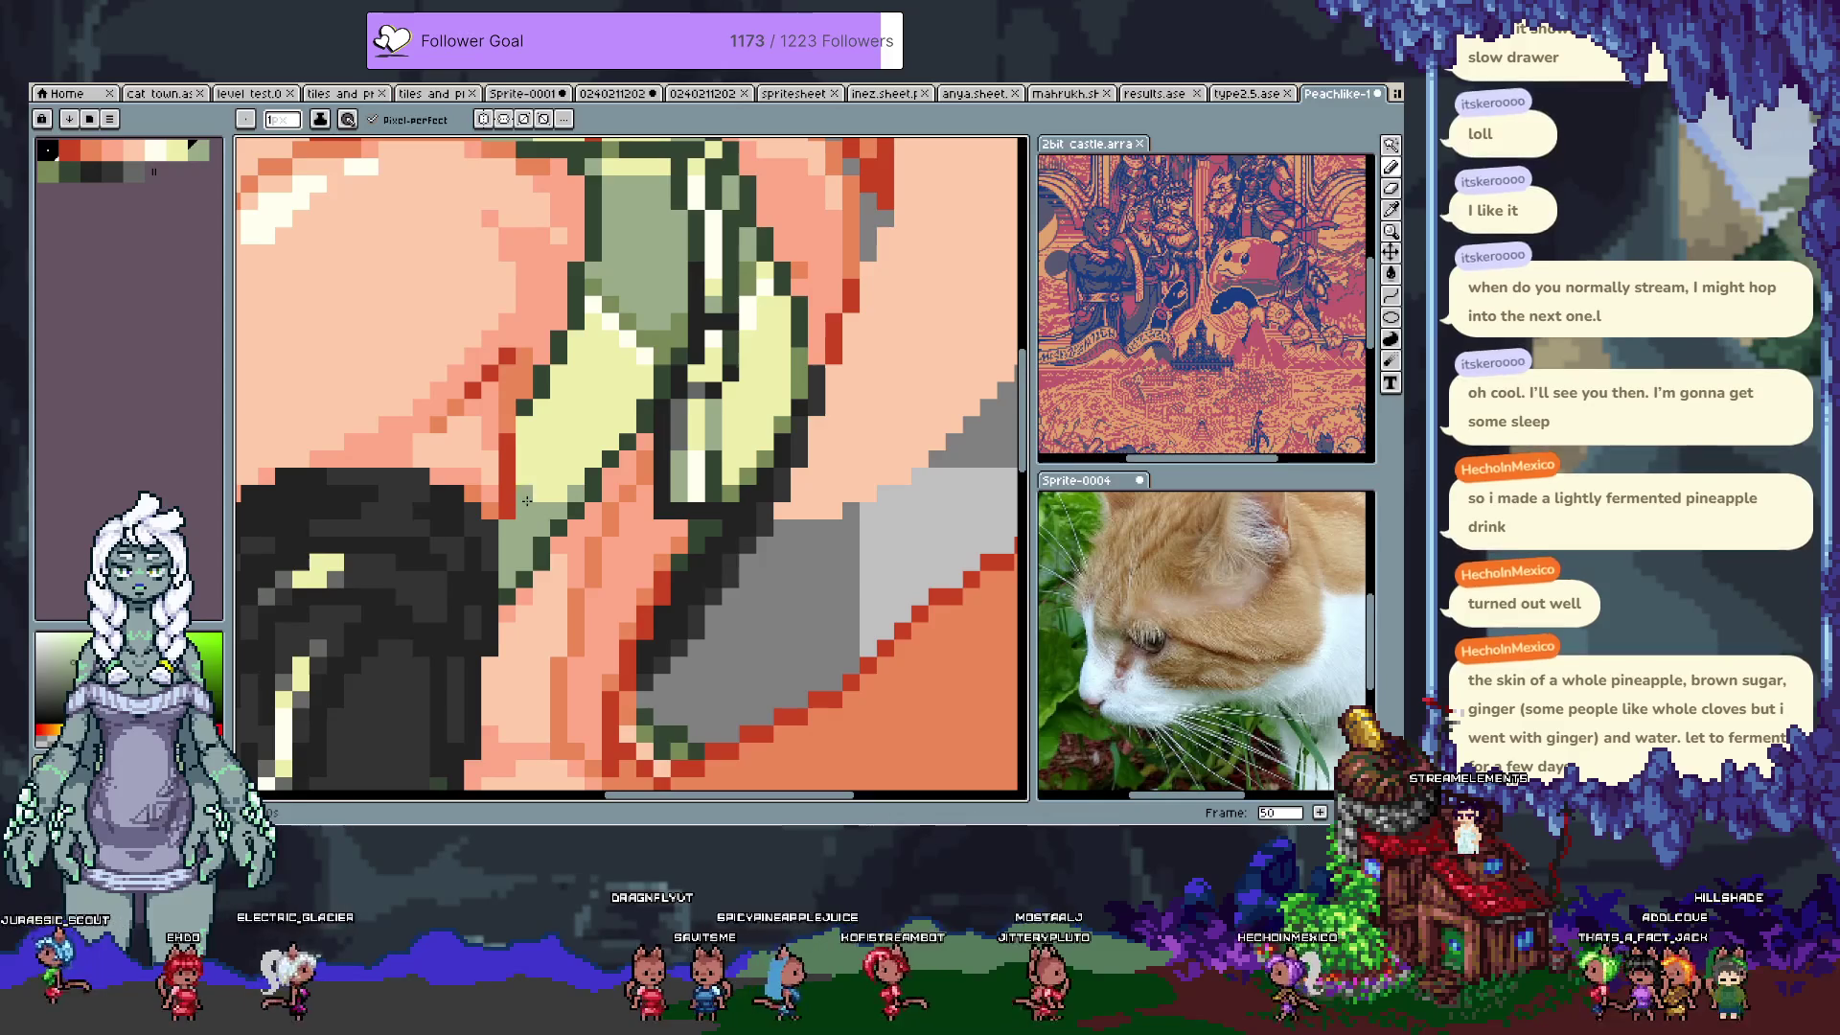
pyautogui.moveTo(602, 589); pyautogui.dragTo(593, 196)
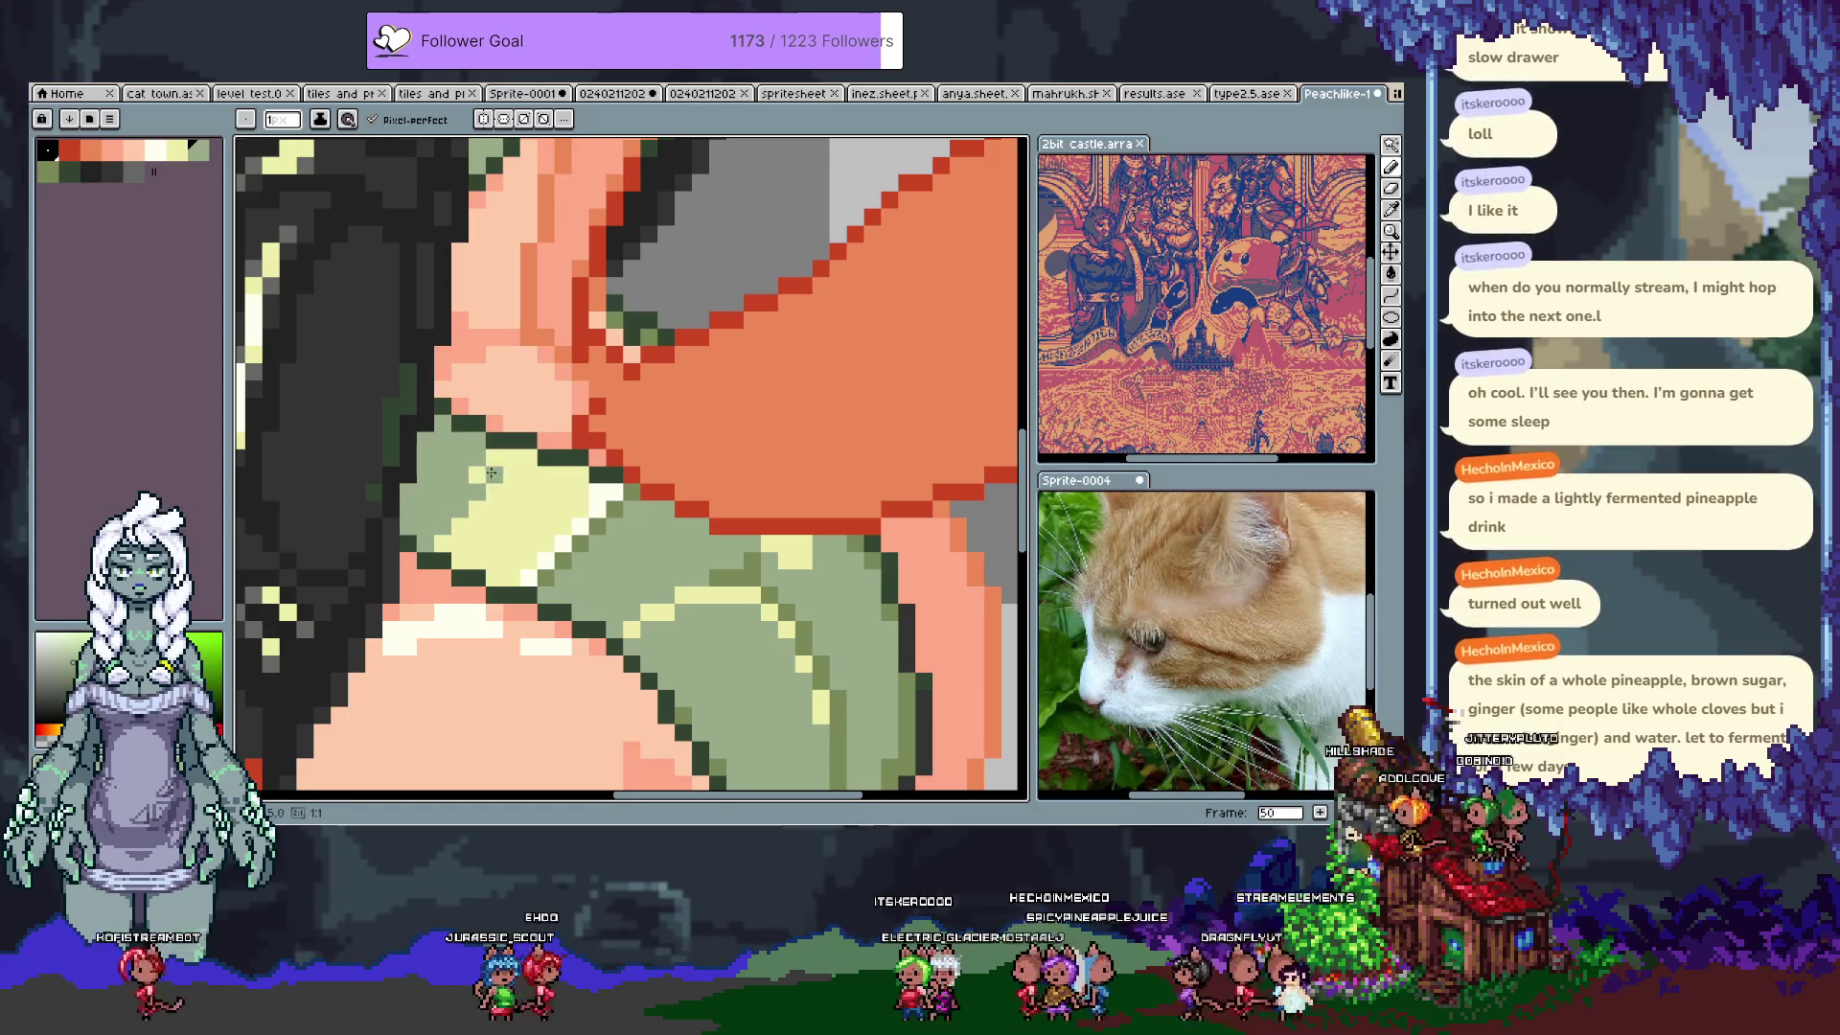
pyautogui.hotkey('ctrl', 's')
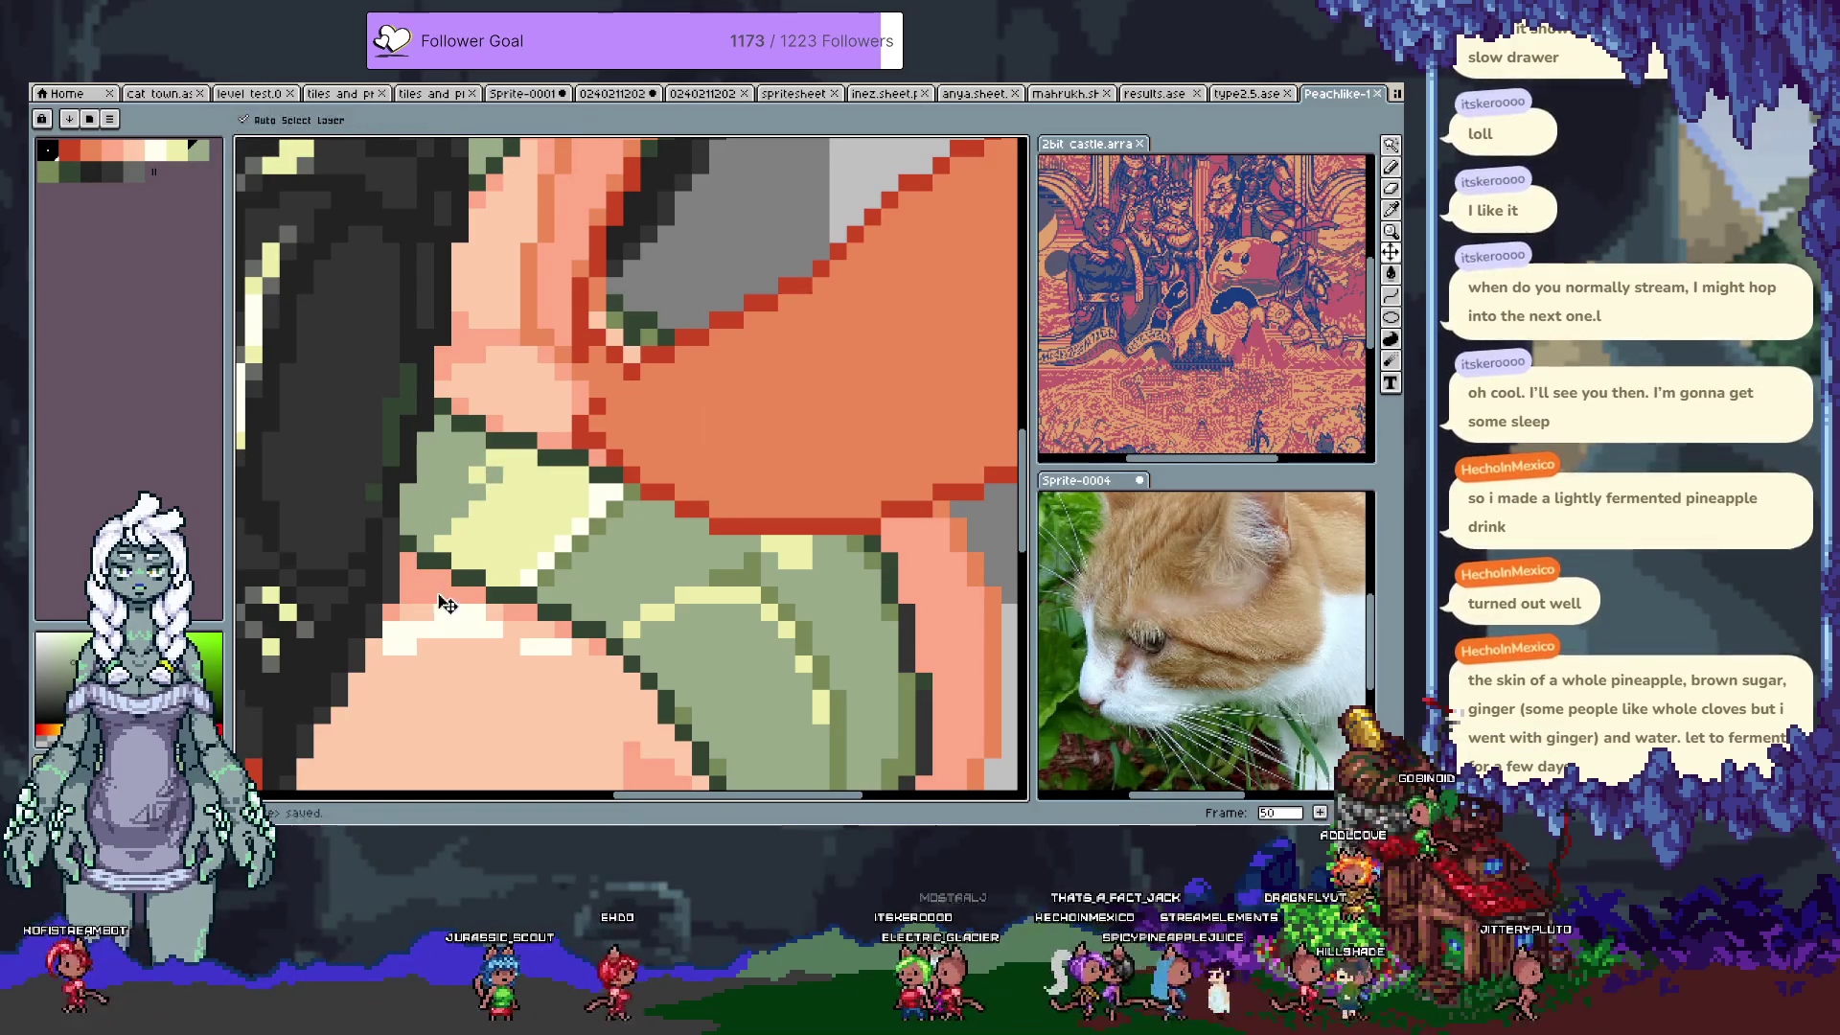
# Step: Undo the last painted pixel and pick the peach skin colour
pyautogui.scroll(-3, 479, 613)
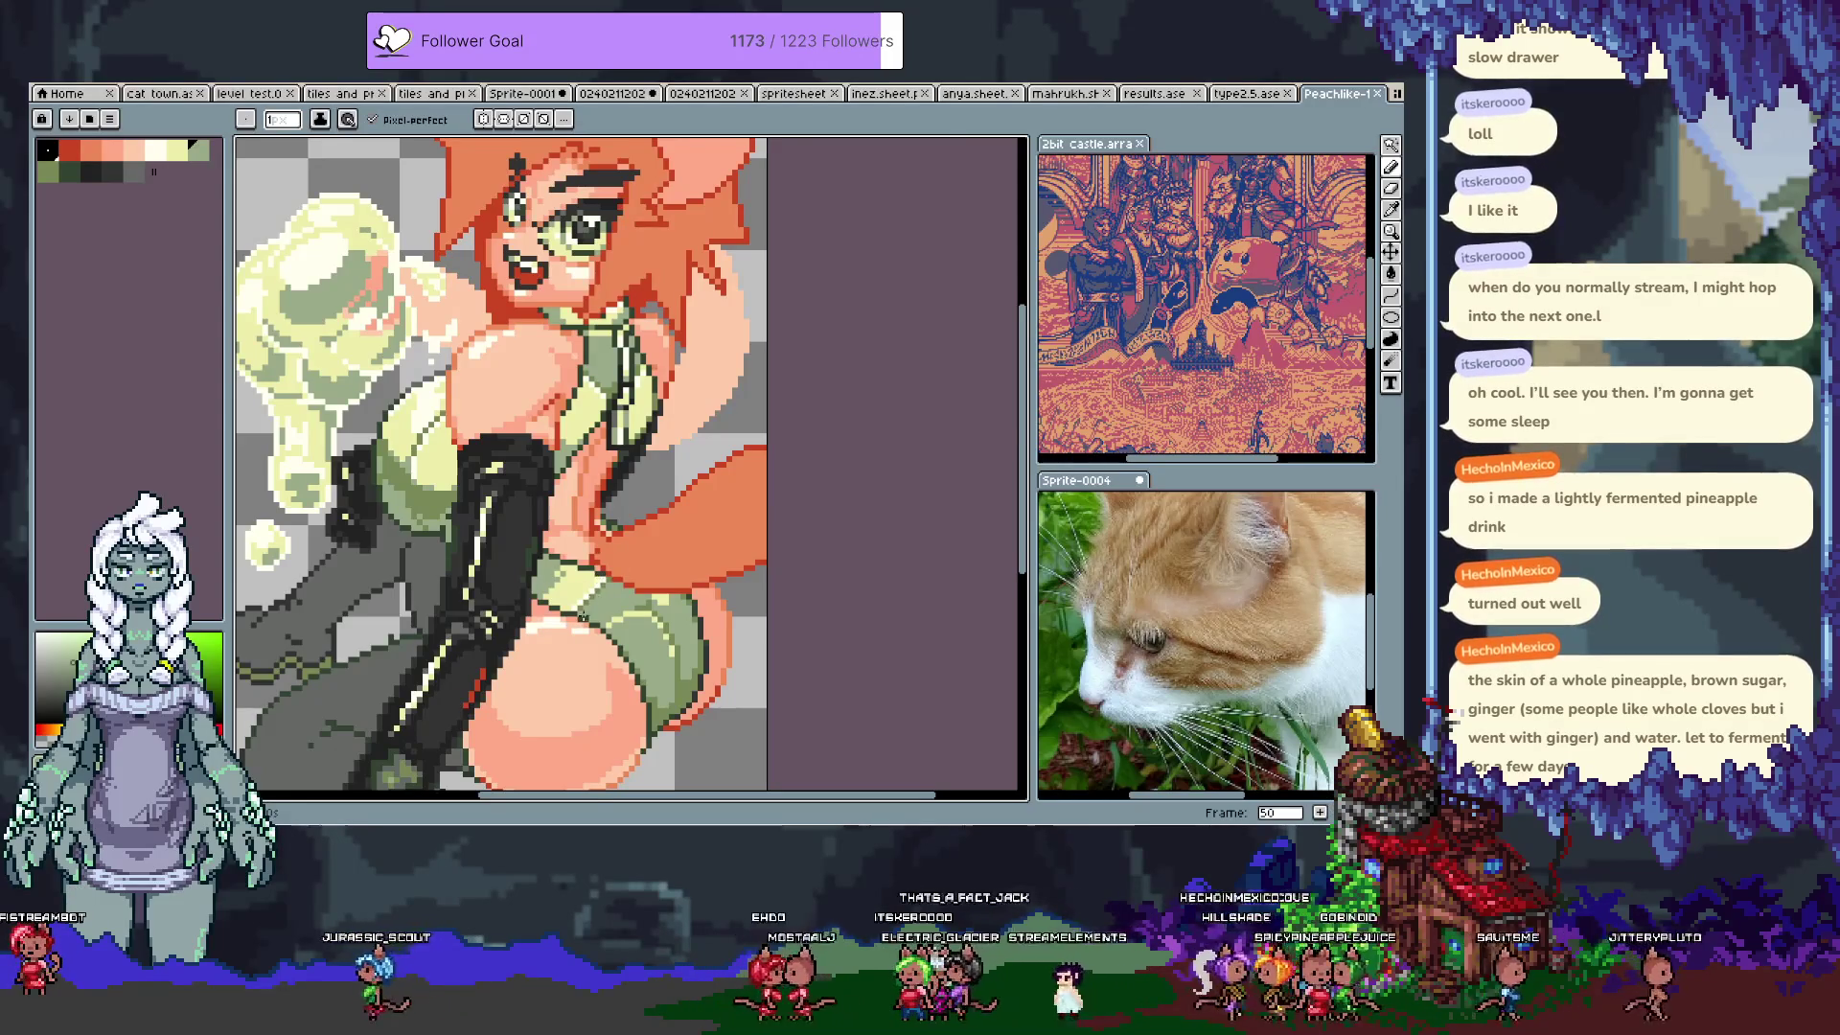
pyautogui.scroll(3, 596, 577)
pyautogui.hotkey('ctrl', 'z')
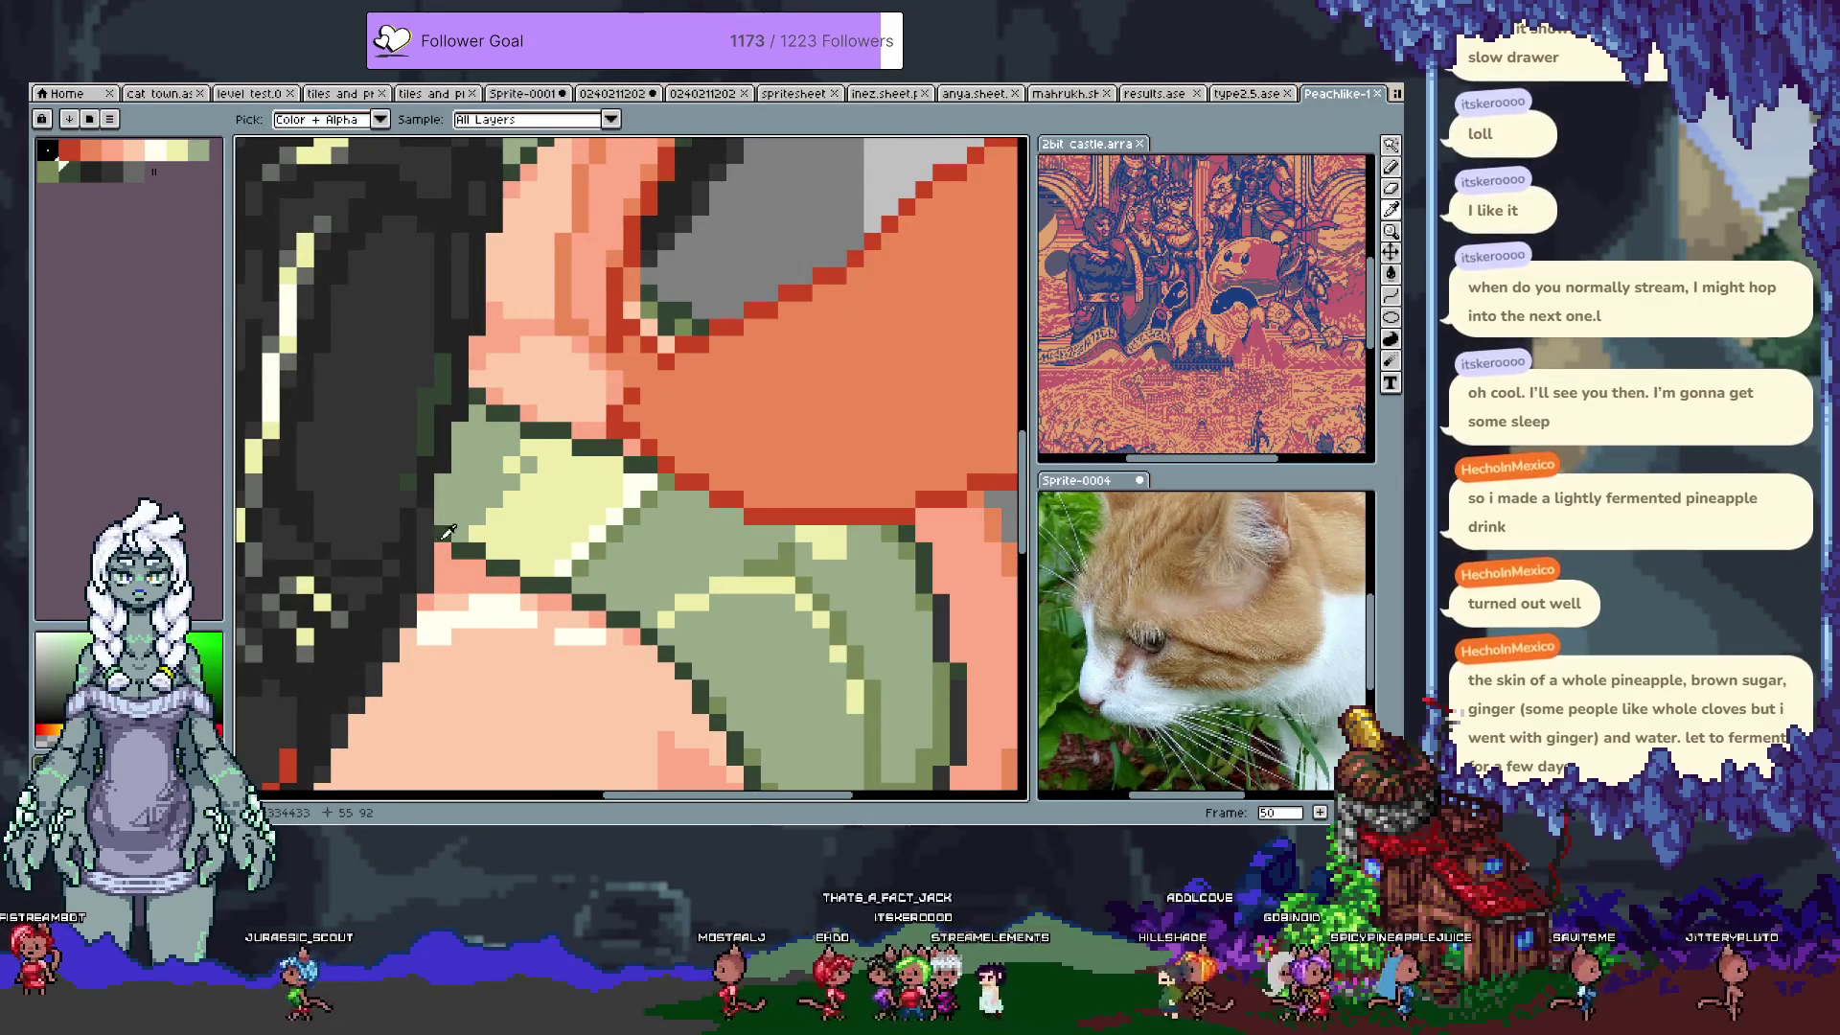
pyautogui.keyDown('alt'); pyautogui.click(498, 388); pyautogui.keyUp('alt')
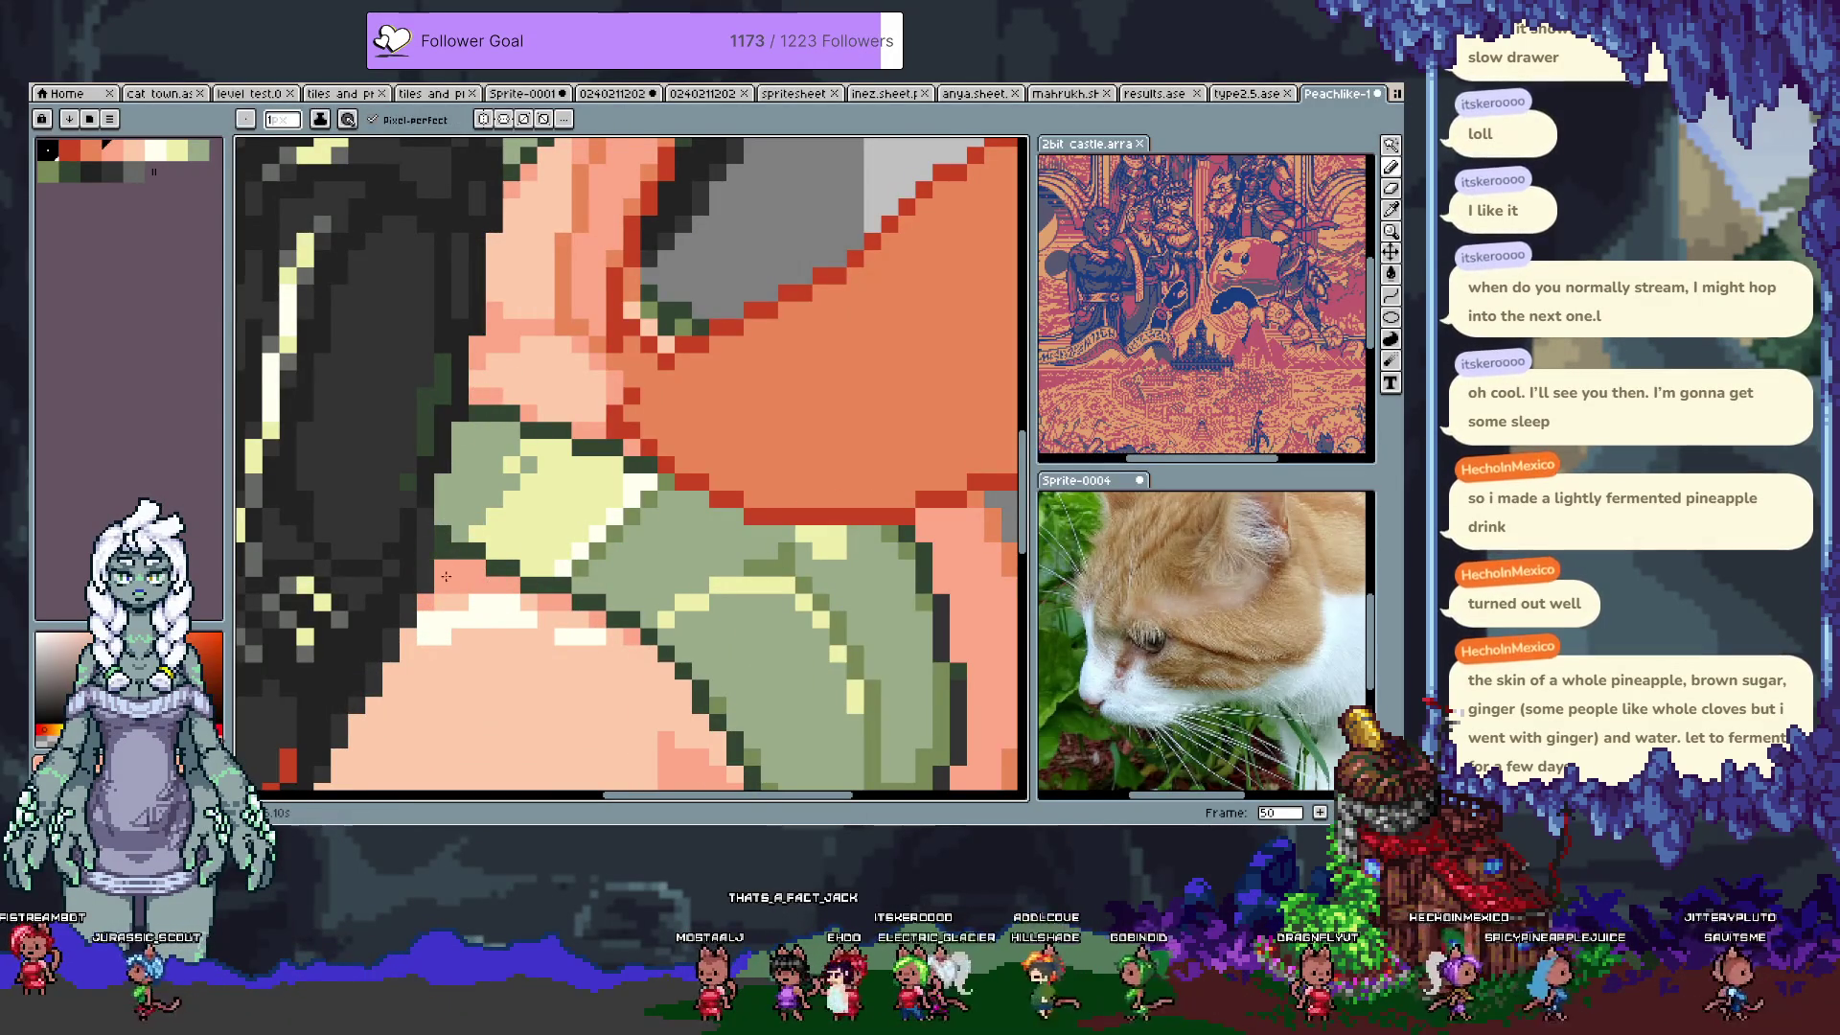
# Step: Compare the stocking's last pencil edit with undo/redo, keep it, and save
pyautogui.scroll(-5, 489, 506)
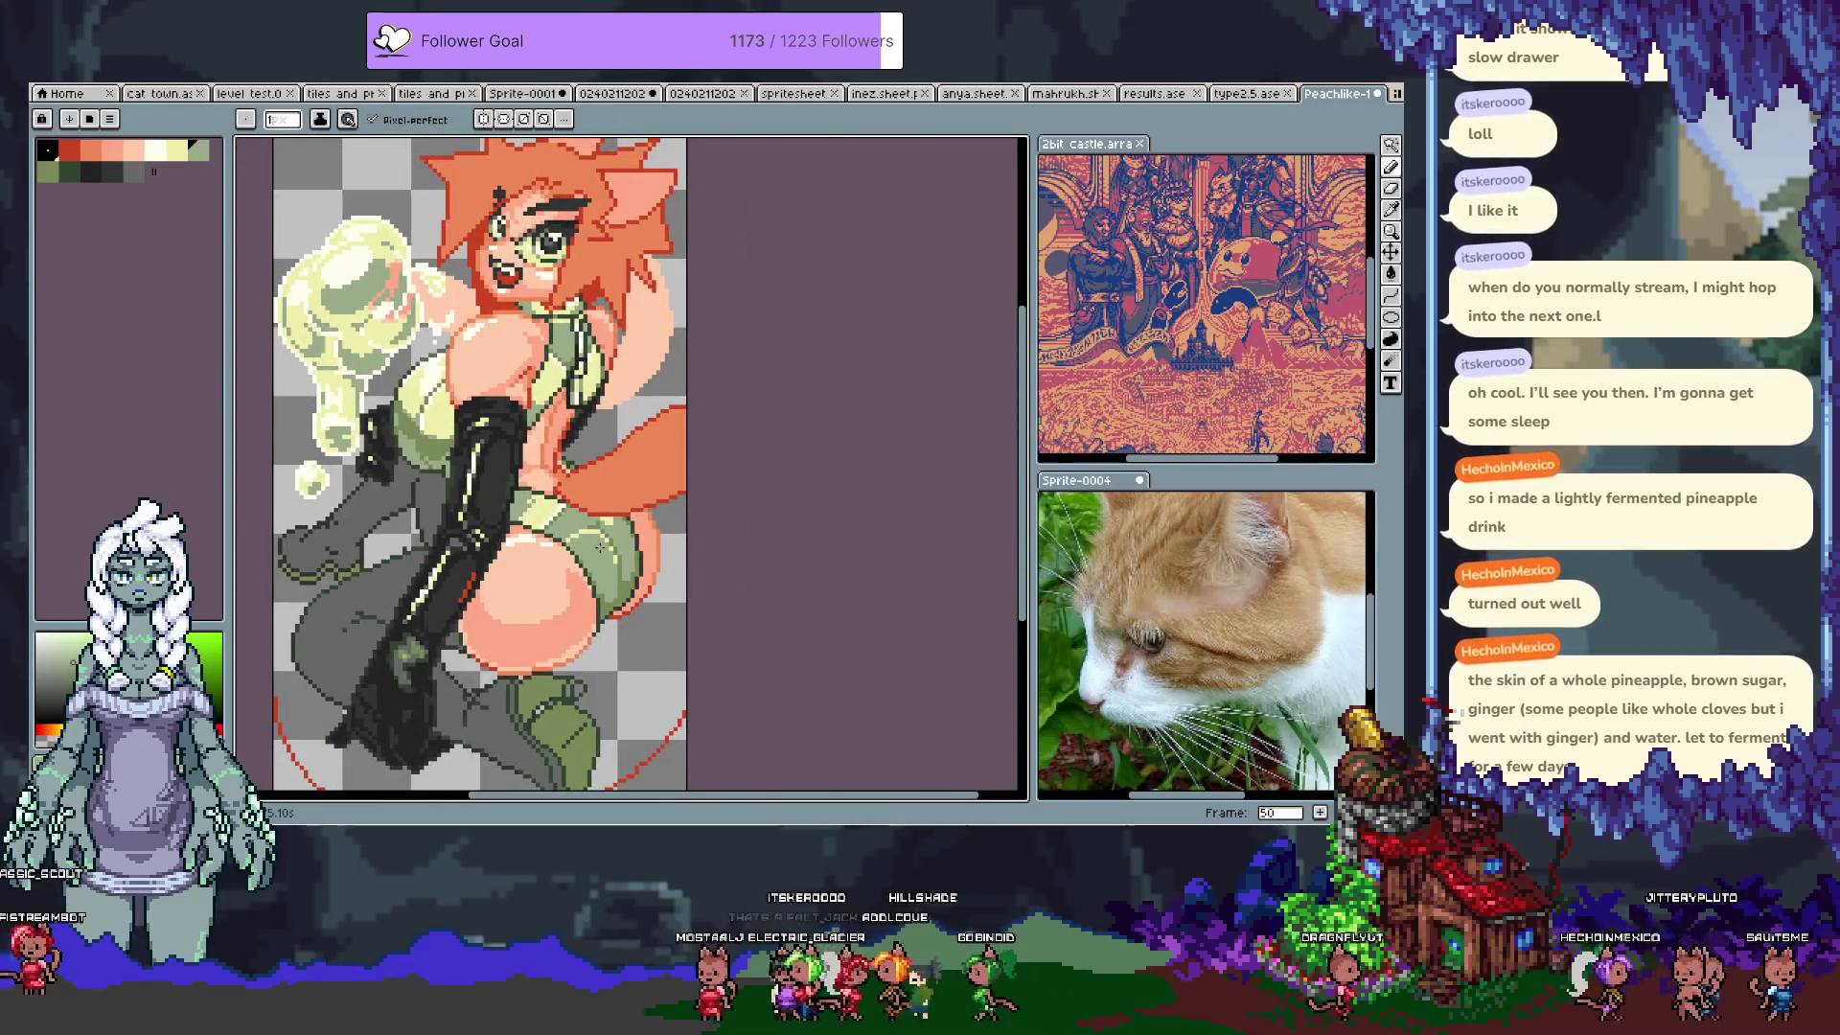
pyautogui.scroll(5, 570, 517)
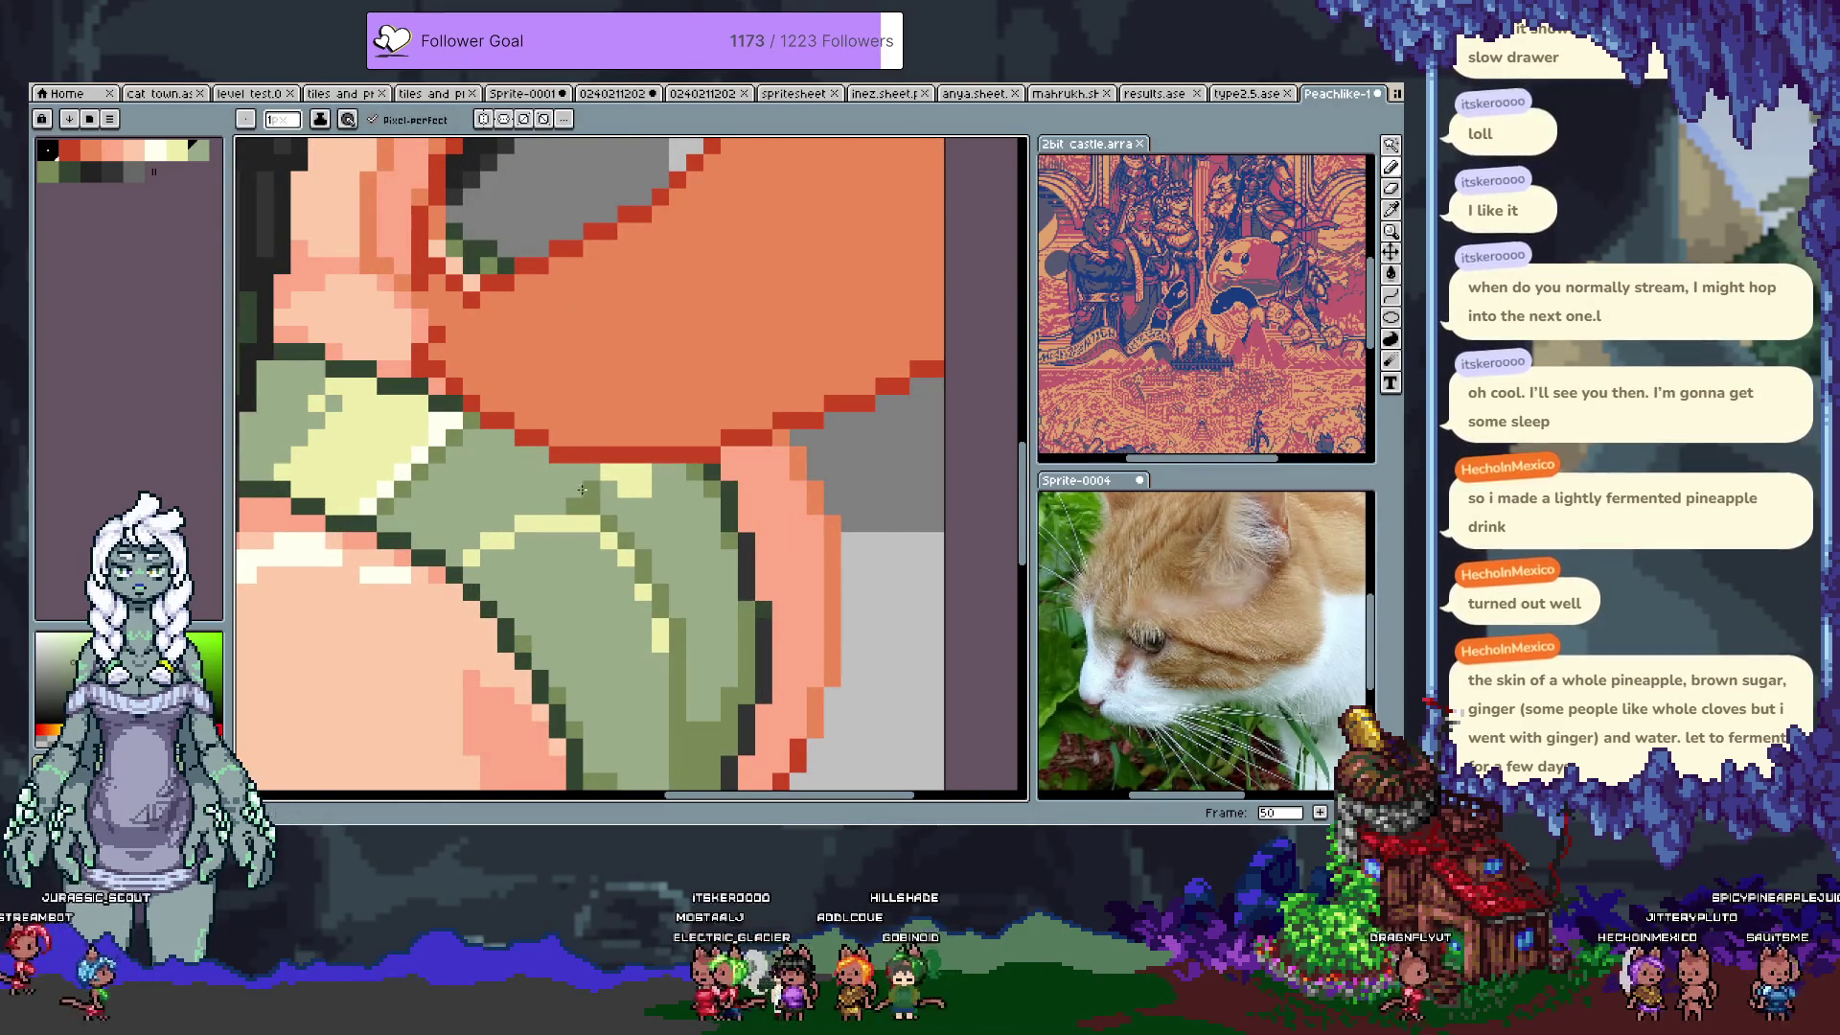
pyautogui.hotkey('ctrl', 'z')
pyautogui.hotkey('ctrl', 'y')
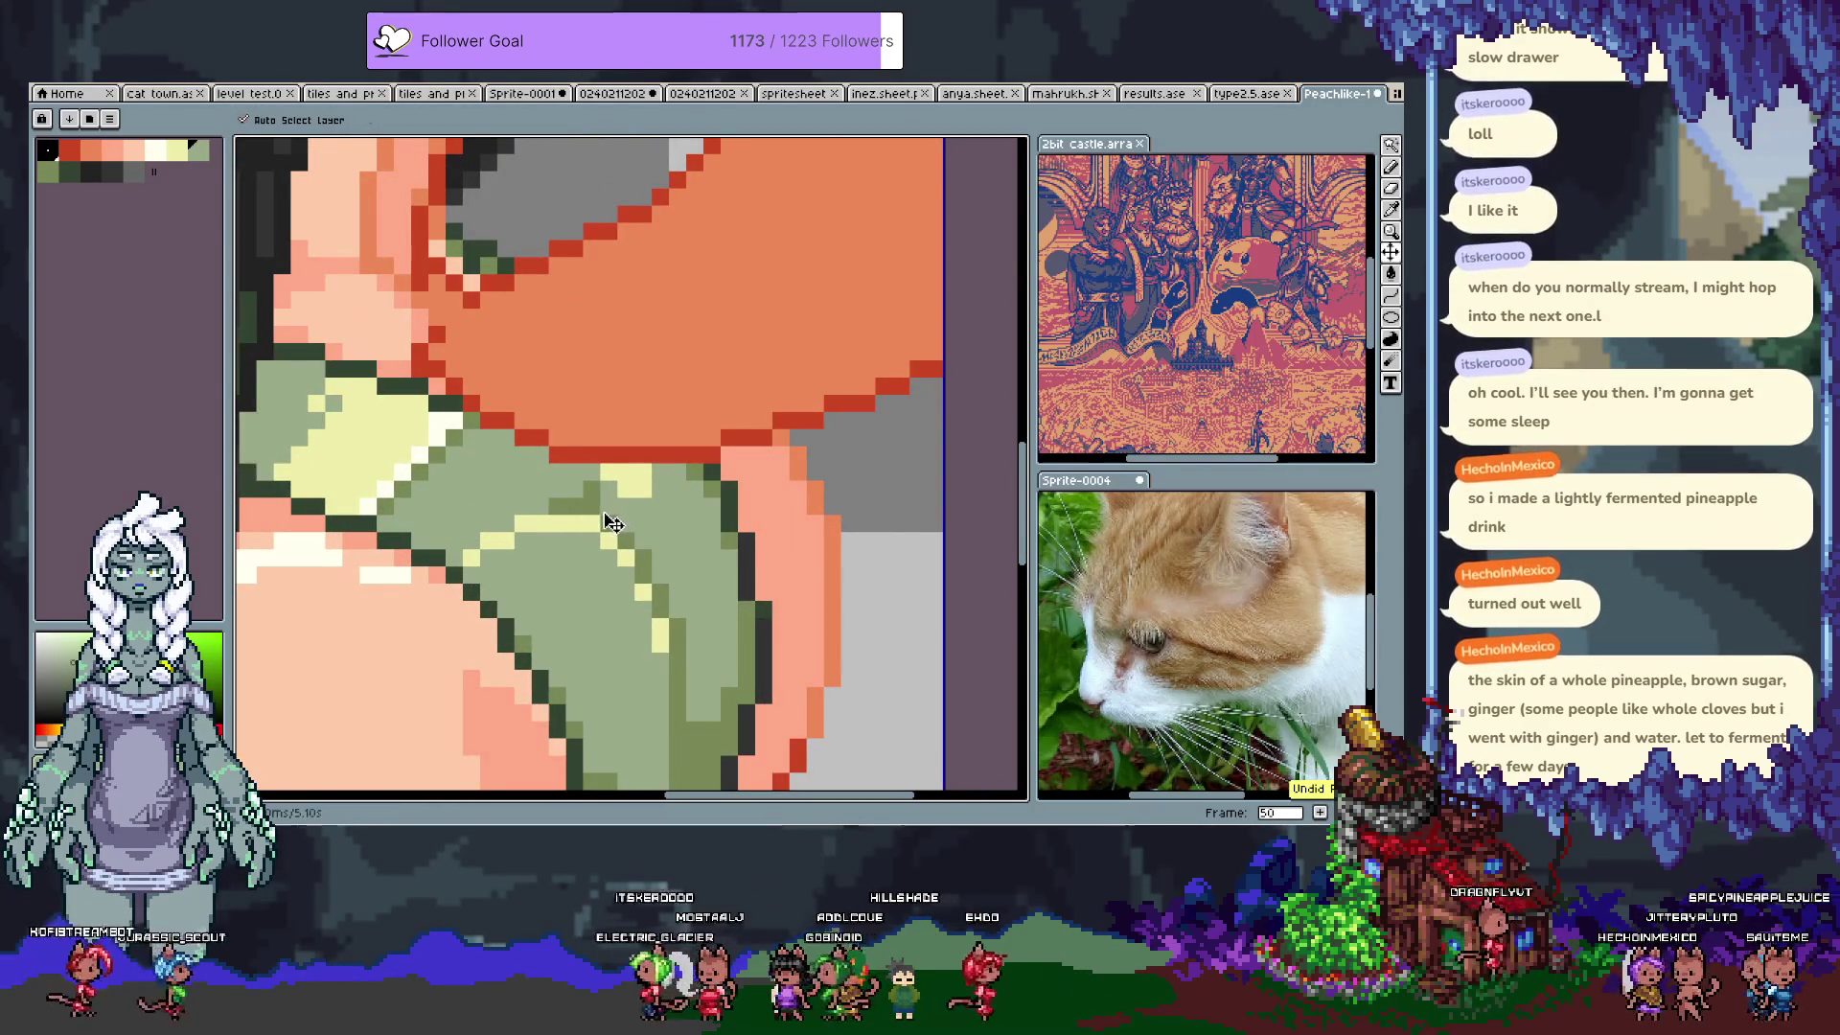
pyautogui.scroll(-5, 608, 521)
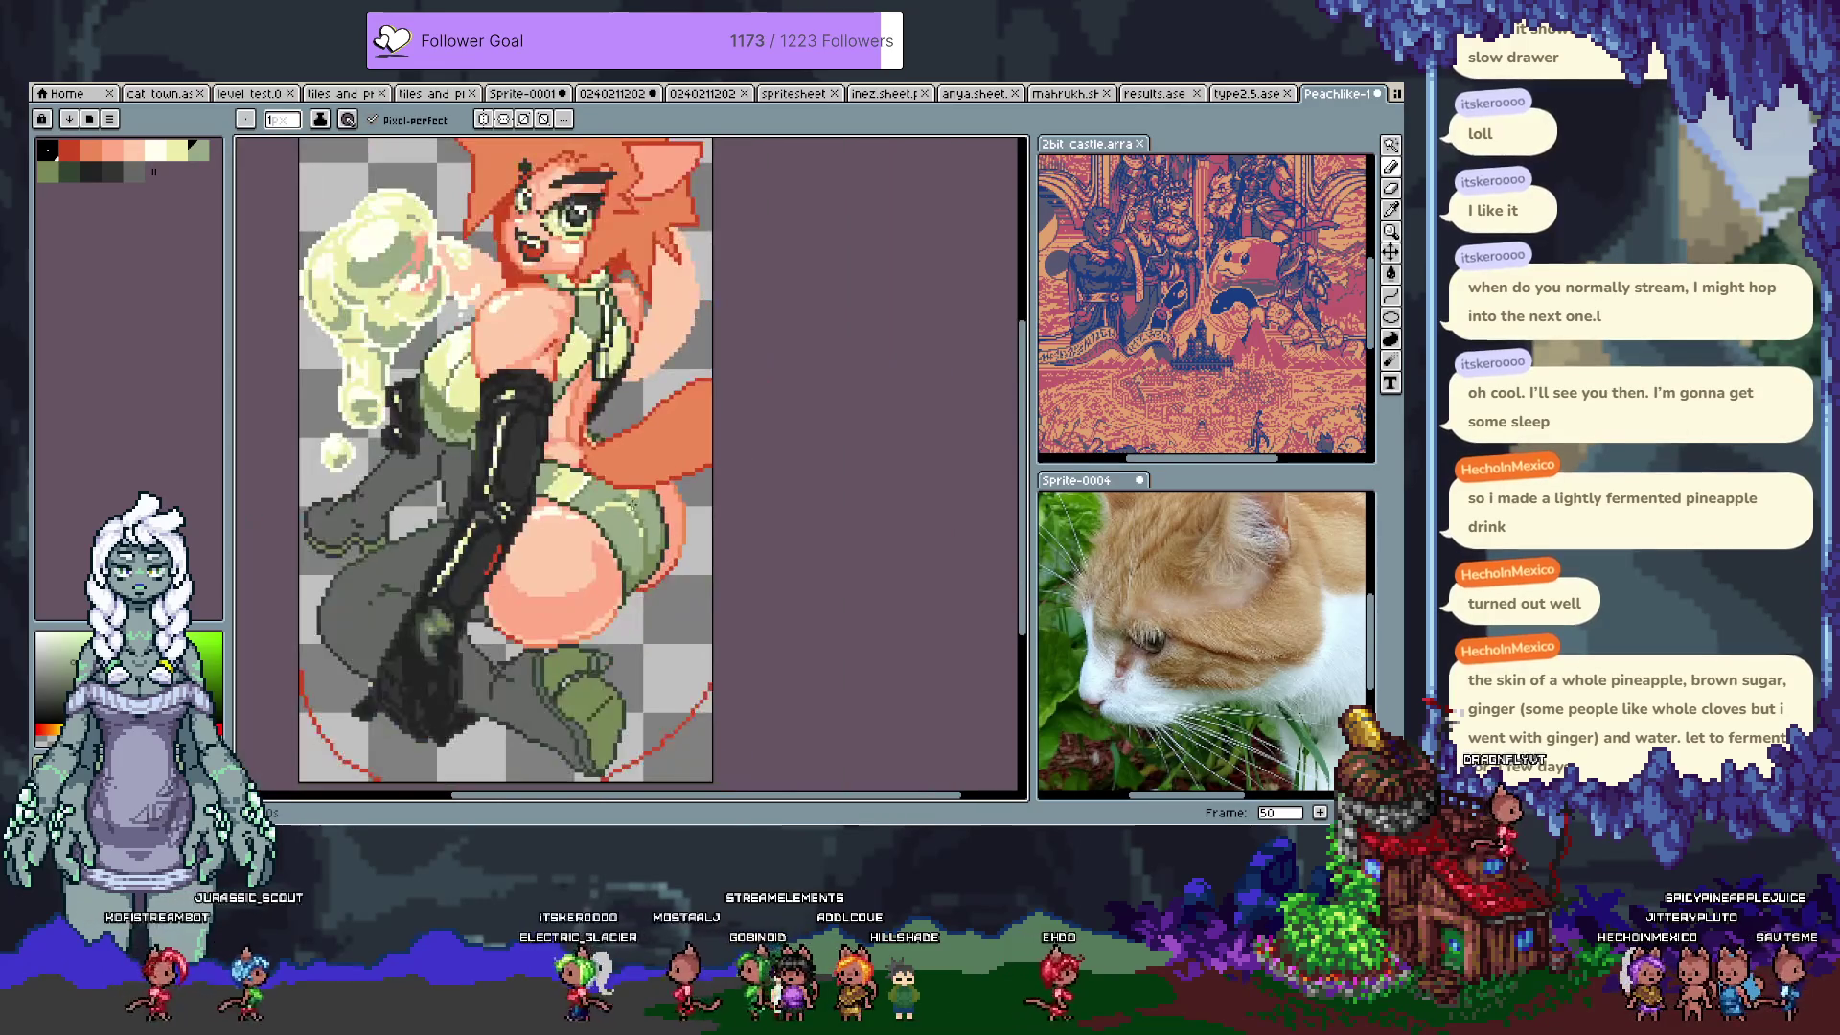
pyautogui.hotkey('ctrl', 's')
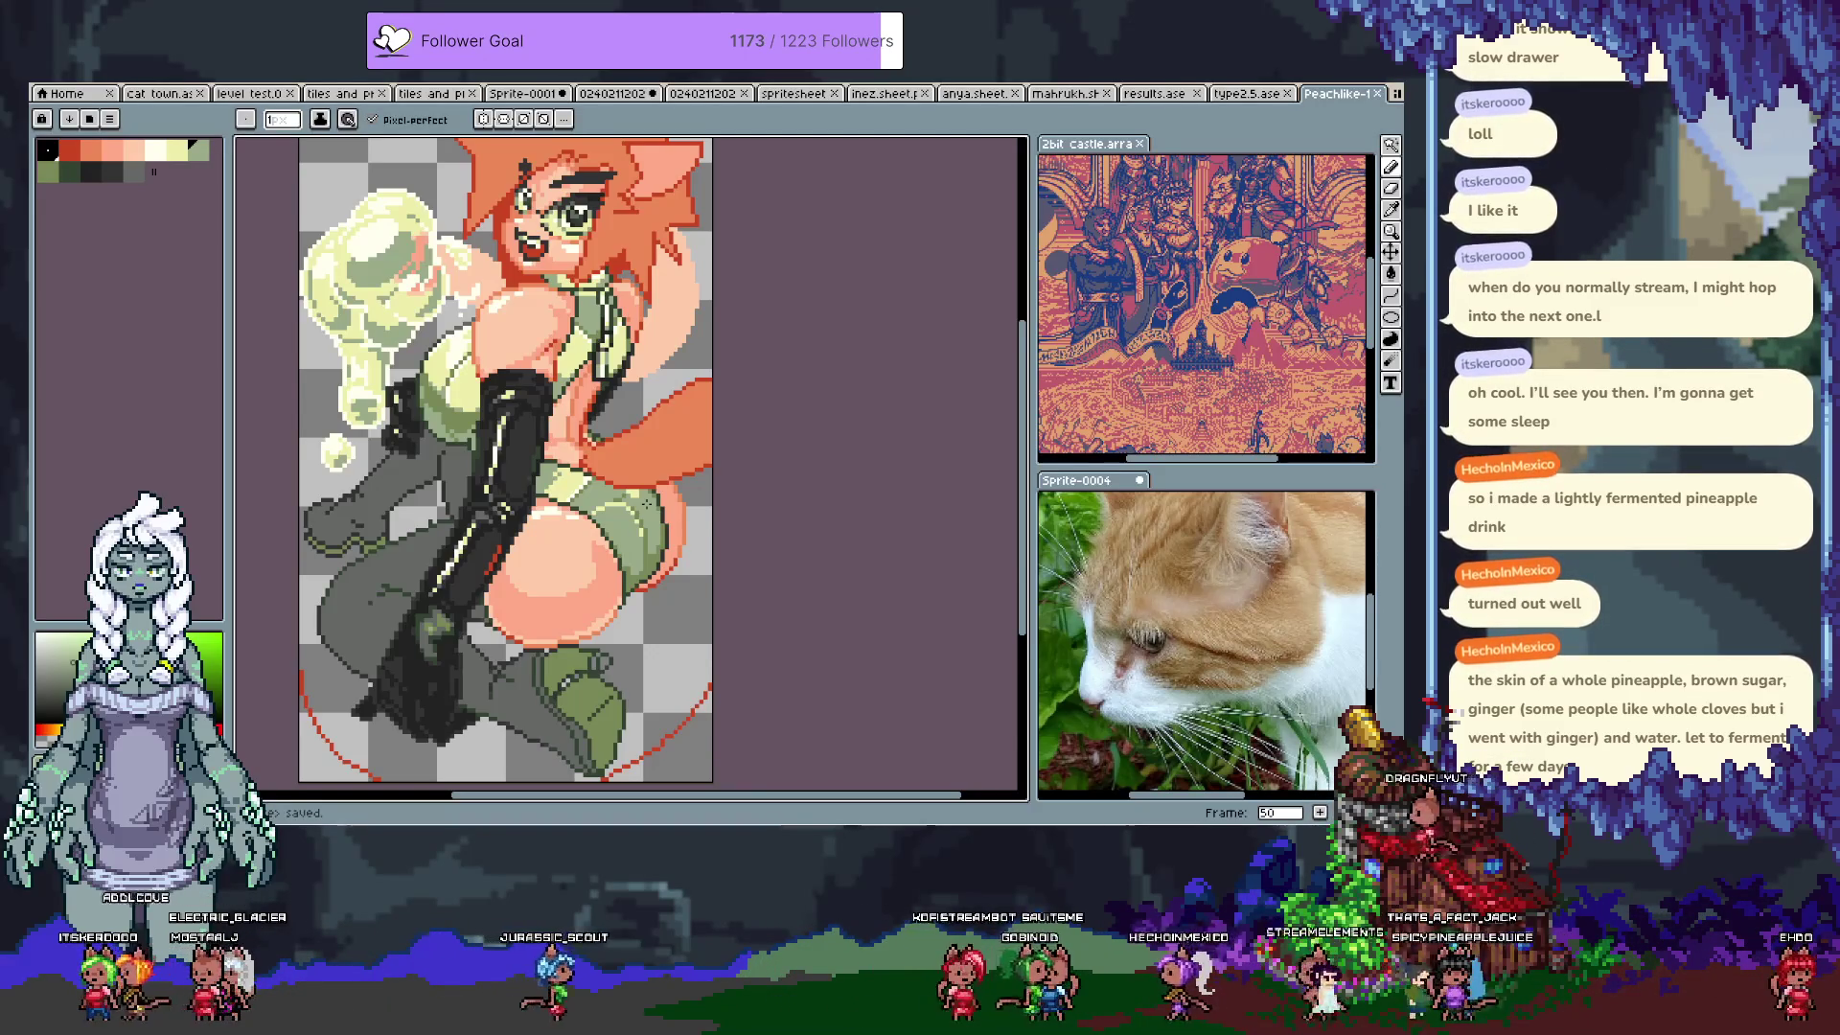
pyautogui.scroll(-1, 485, 538)
# Step: Paint-bucket both bottom corners outside the red arc orange
pyautogui.moveTo(485, 538); pyautogui.dragTo(571, 546)
pyautogui.scroll(2, 571, 545)
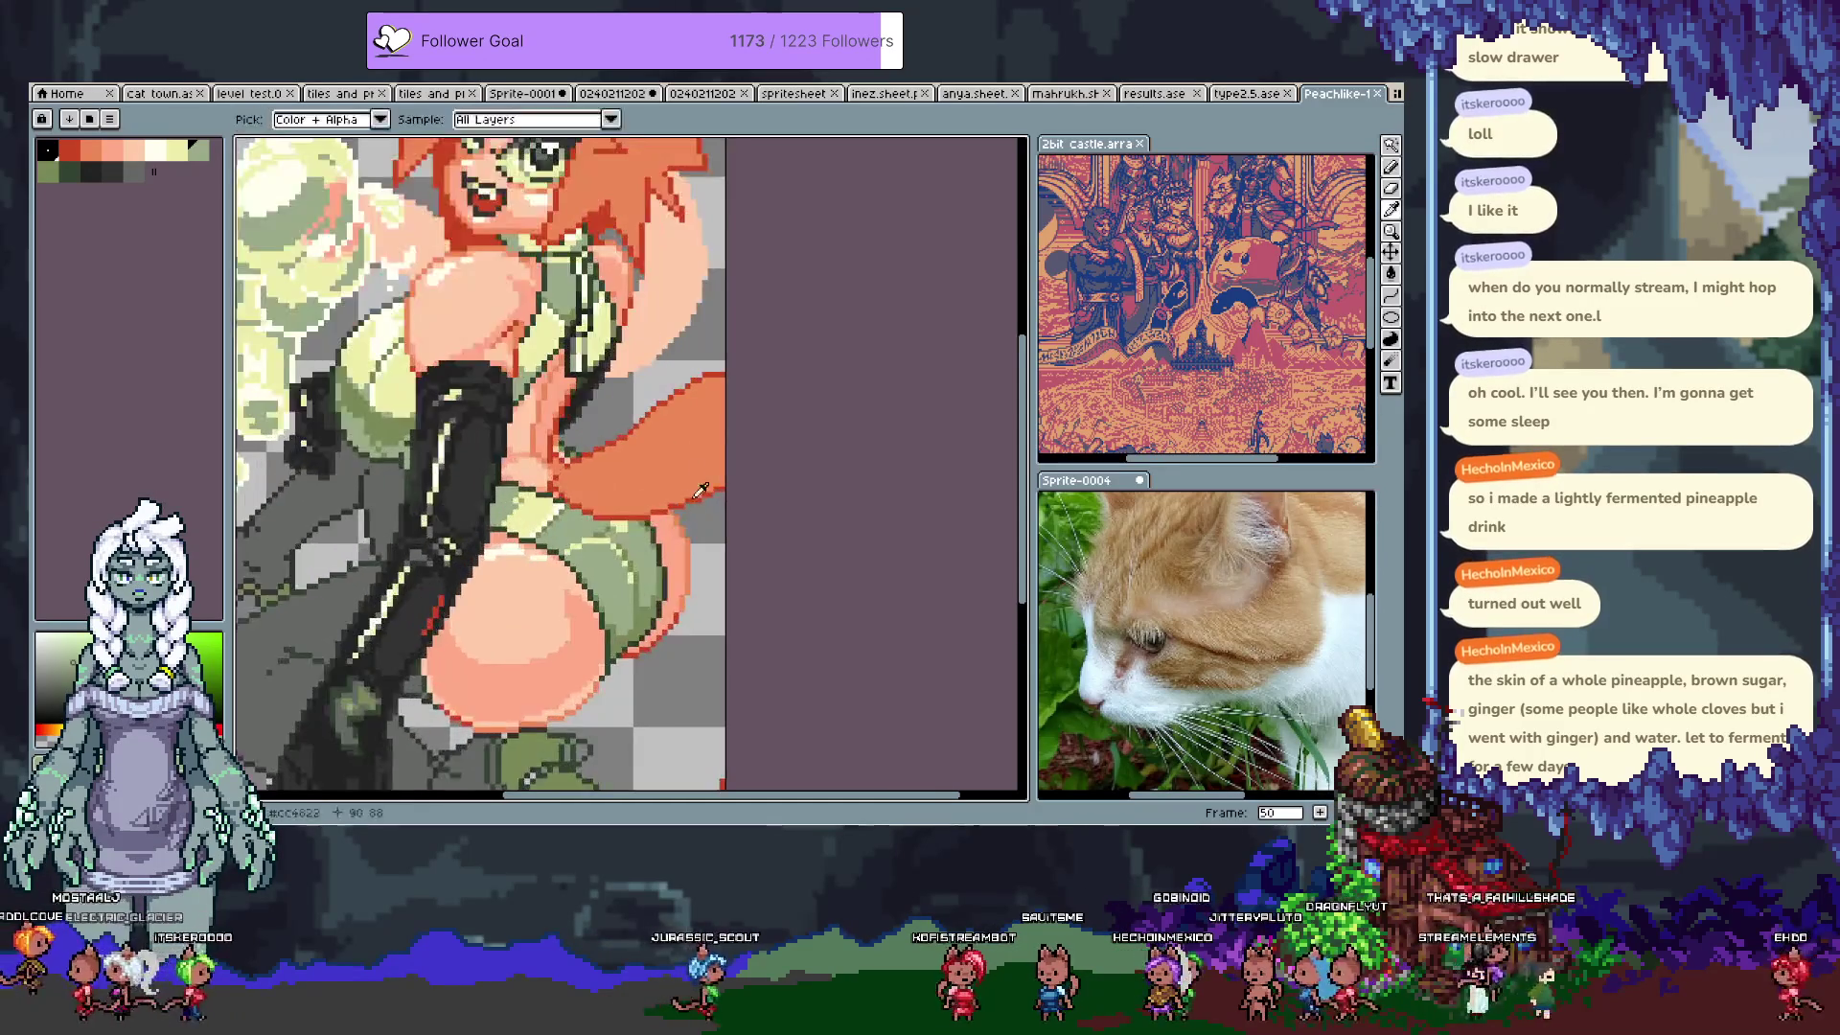
pyautogui.moveTo(575, 786); pyautogui.dragTo(575, 422)
pyautogui.press('g')
pyautogui.click(734, 667)
pyautogui.click(307, 662)
# Step: Save the work, show the timeline, and add a new empty layer
pyautogui.scroll(-3, 482, 620)
pyautogui.scroll(2, 484, 585)
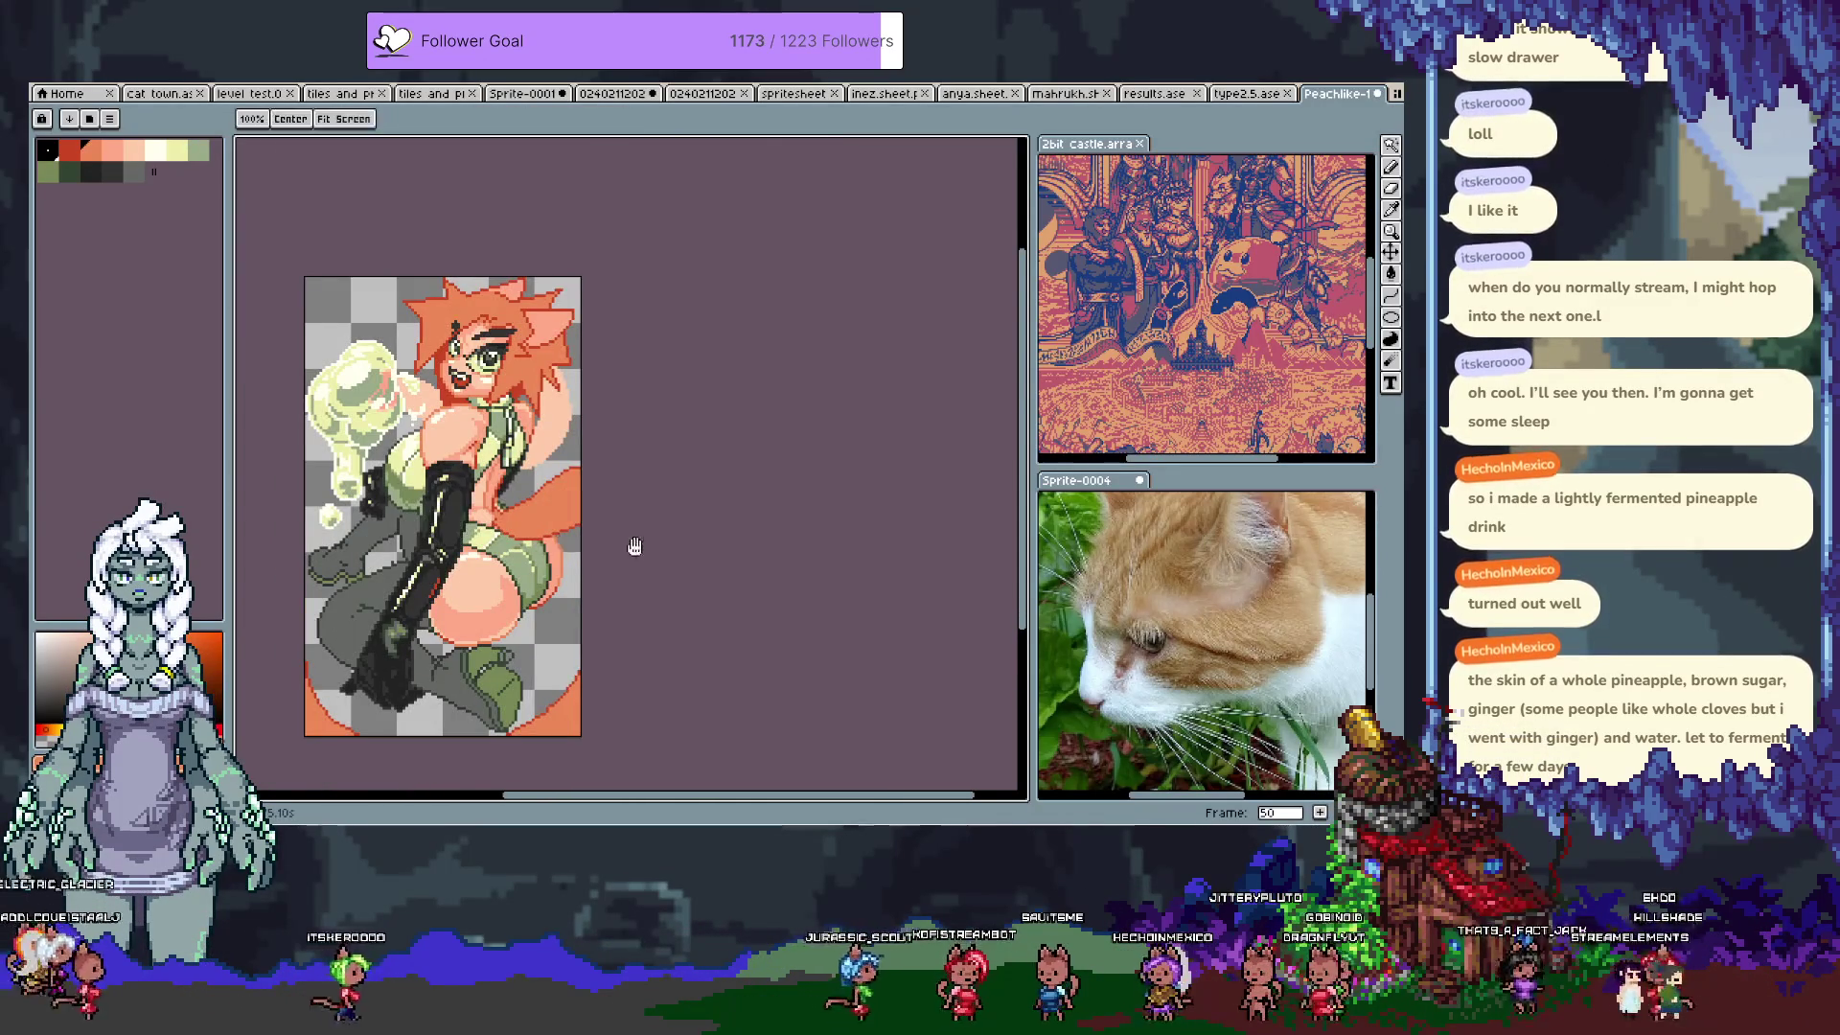
pyautogui.scroll(-1, 732, 495)
pyautogui.hotkey('ctrl', 's')
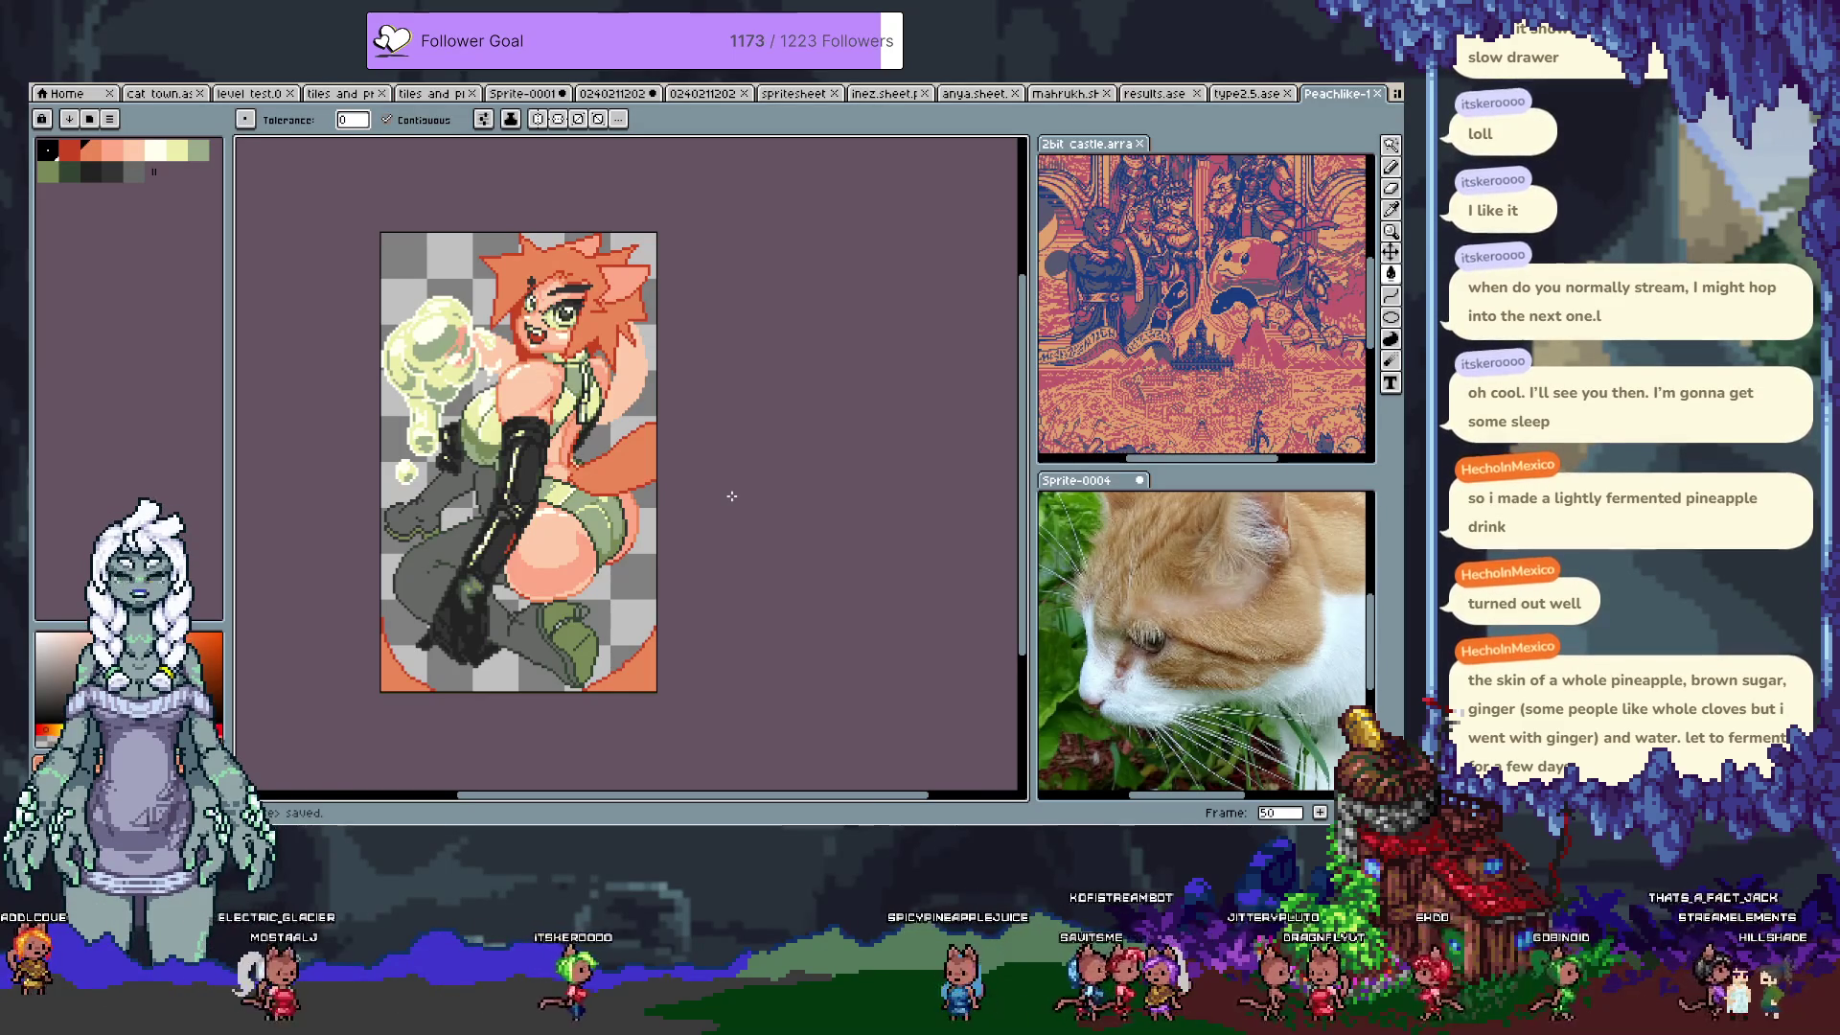
pyautogui.press('Tab')
pyautogui.hotkey('shift', 'n')
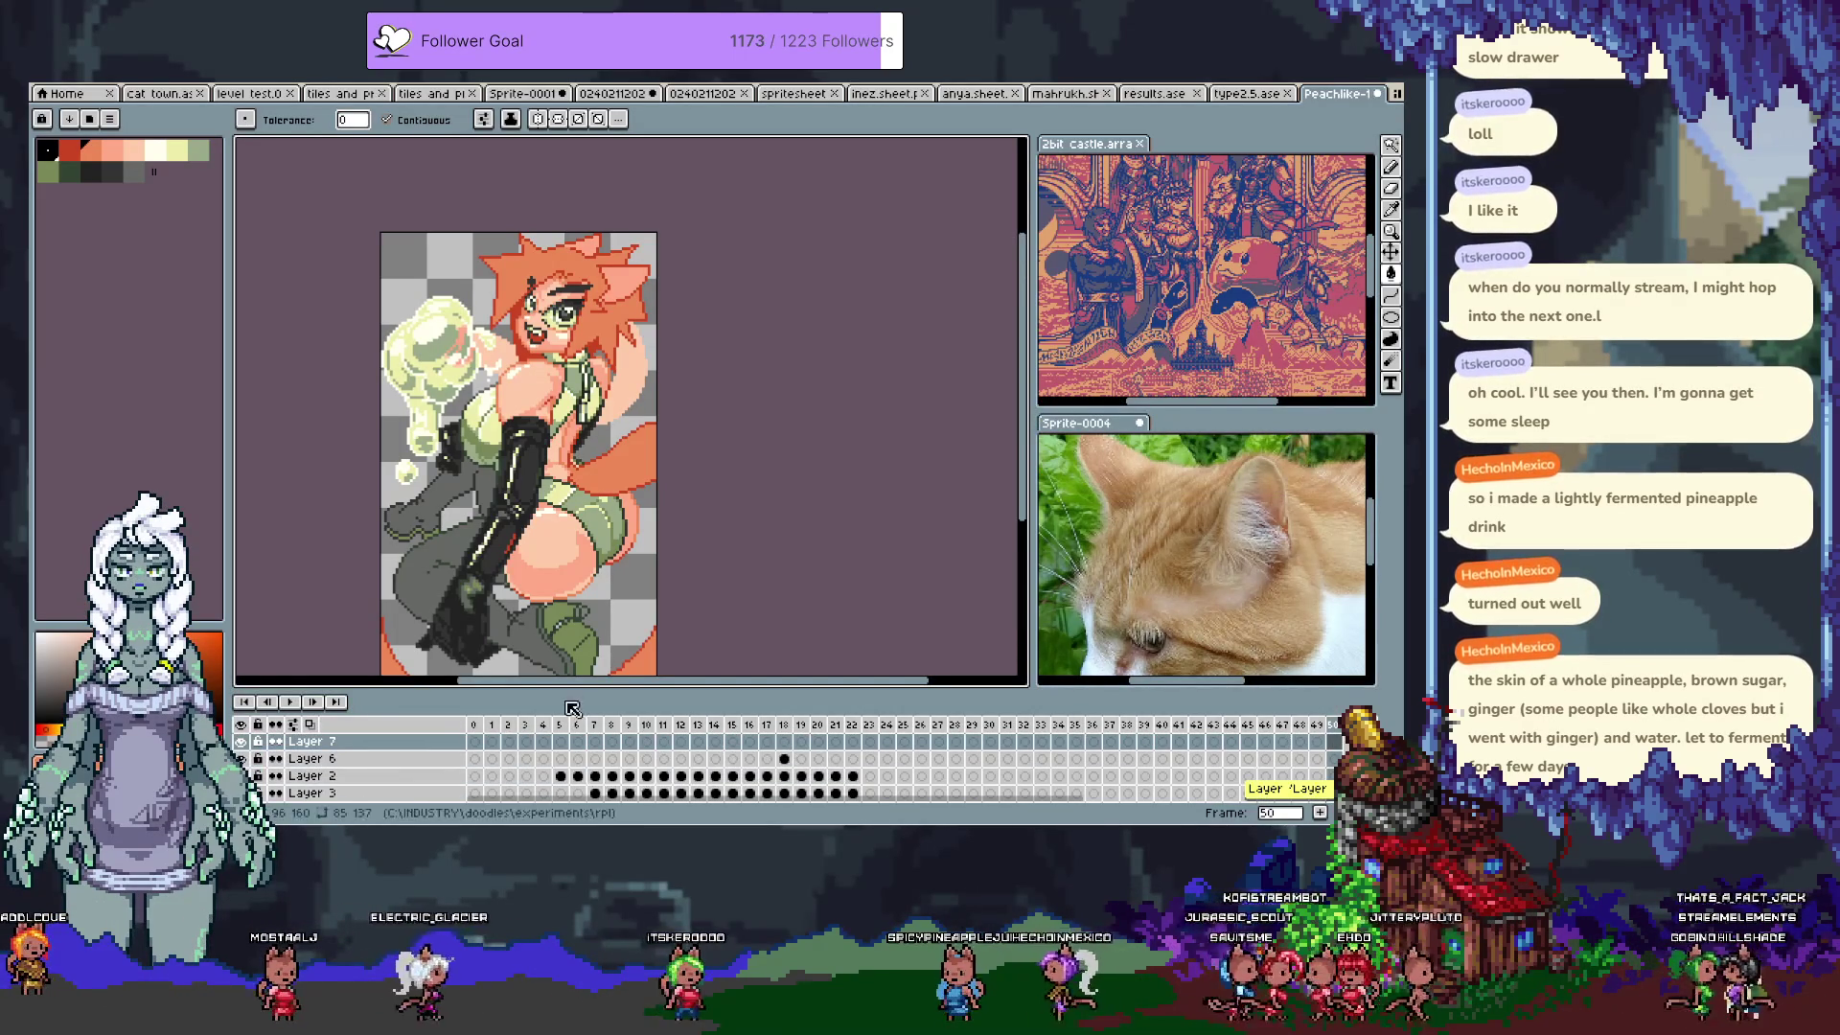
# Step: Rename the new top layer to NOTE and give it a pink colour tag
pyautogui.hotkey('shift', 'n')
pyautogui.doubleClick(427, 742)
pyautogui.write('ANo')
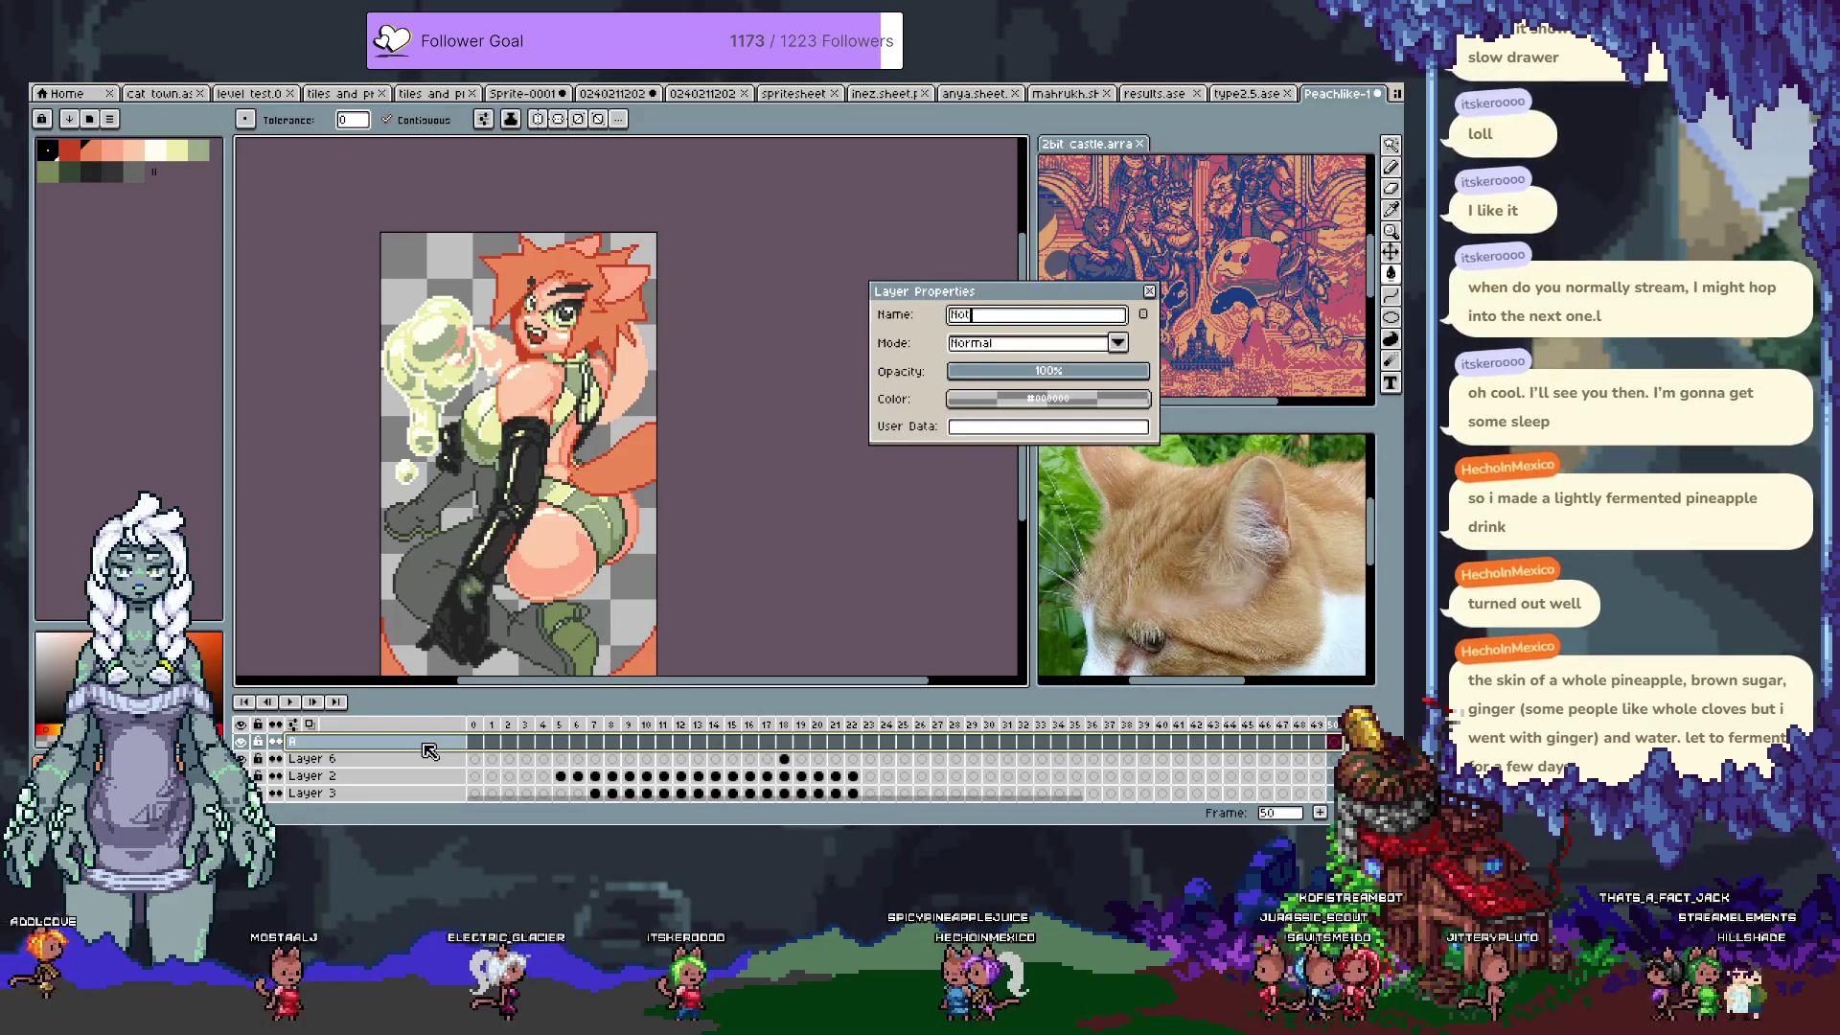
pyautogui.press('BackSpace')
pyautogui.press('BackSpace')
pyautogui.press('BackSpace')
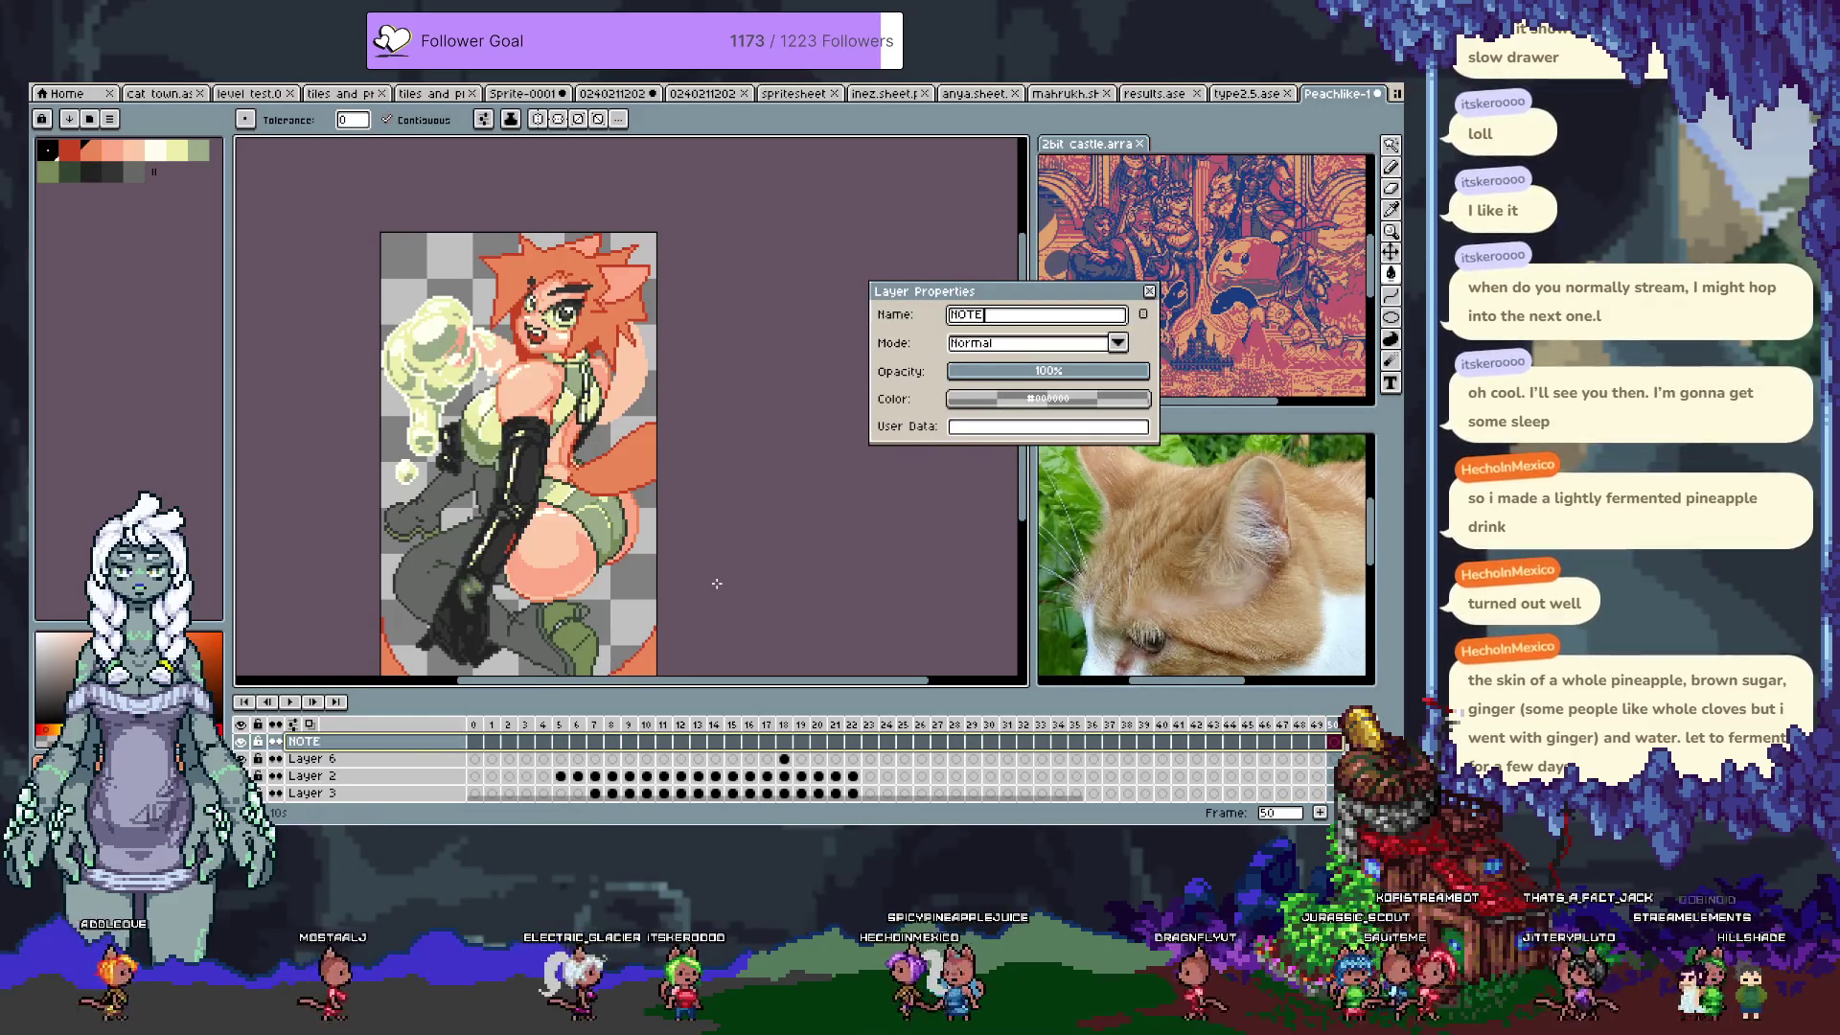
pyautogui.click(1049, 398)
pyautogui.click(1151, 362)
pyautogui.press('Return')
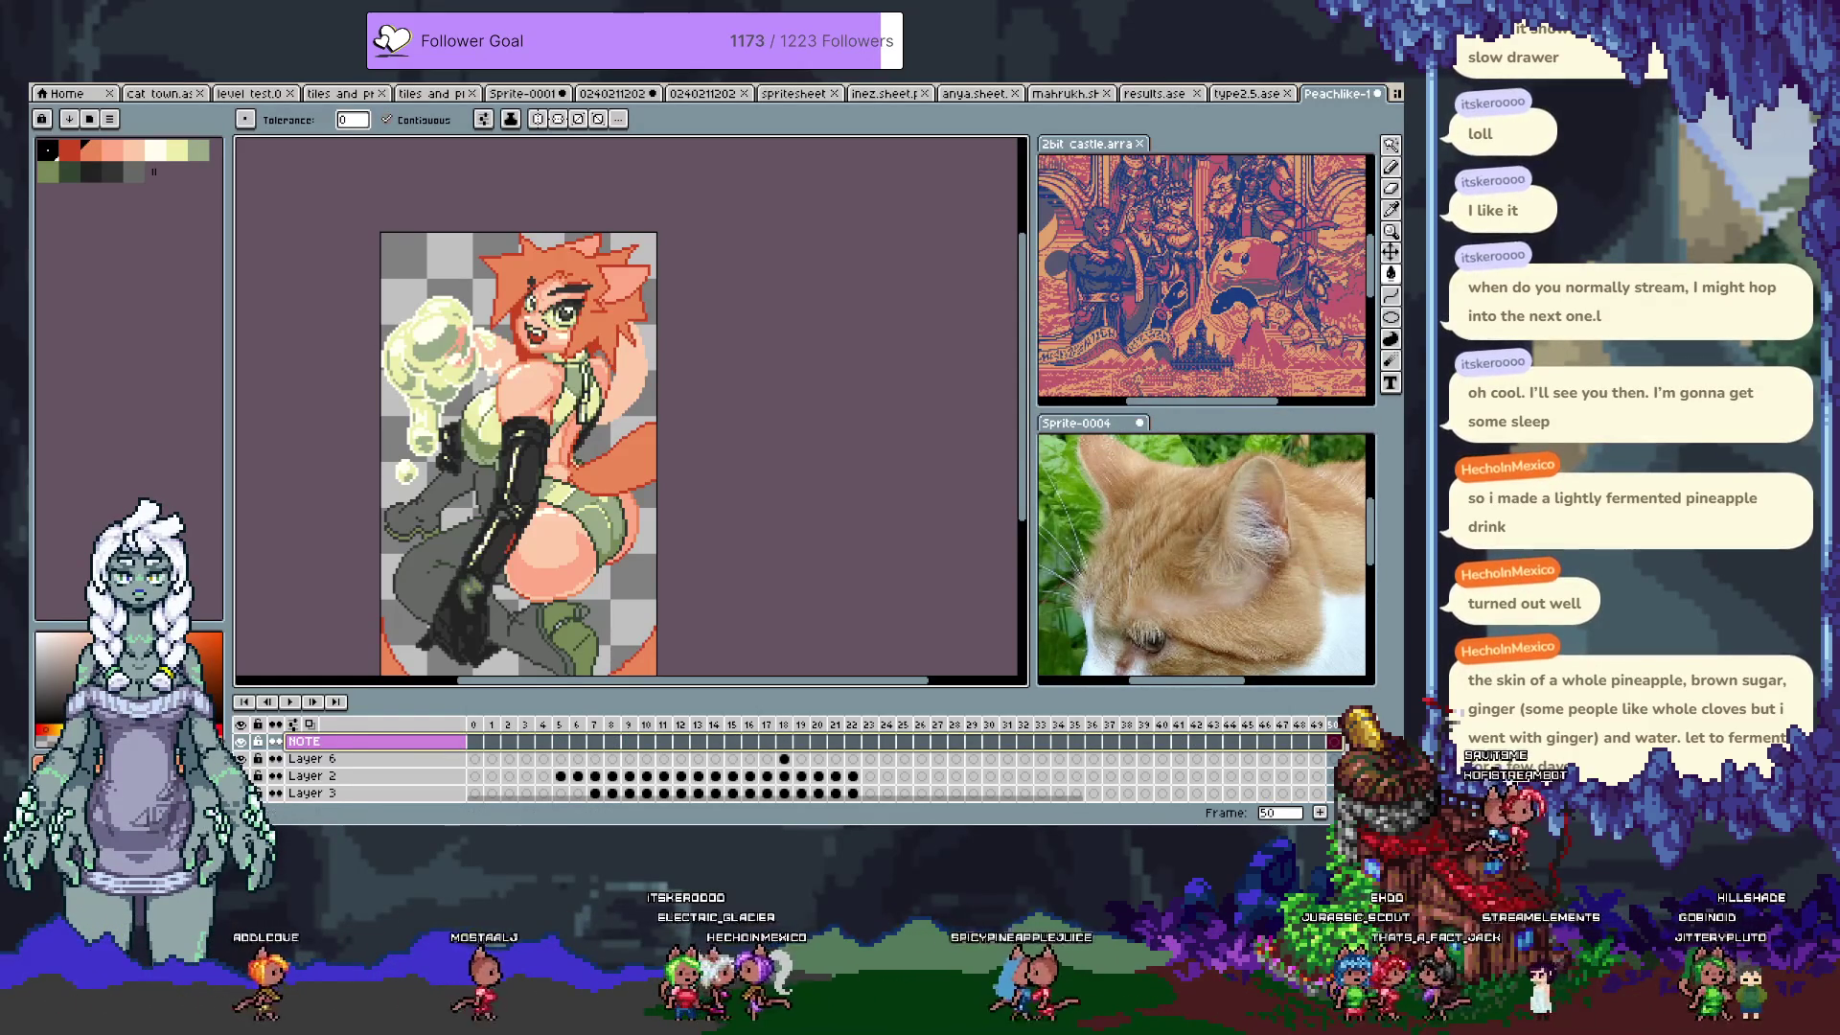
# Step: Pan and zoom the view to the canvas's top-left corner
pyautogui.press('space')
pyautogui.moveTo(490, 268); pyautogui.dragTo(541, 245)
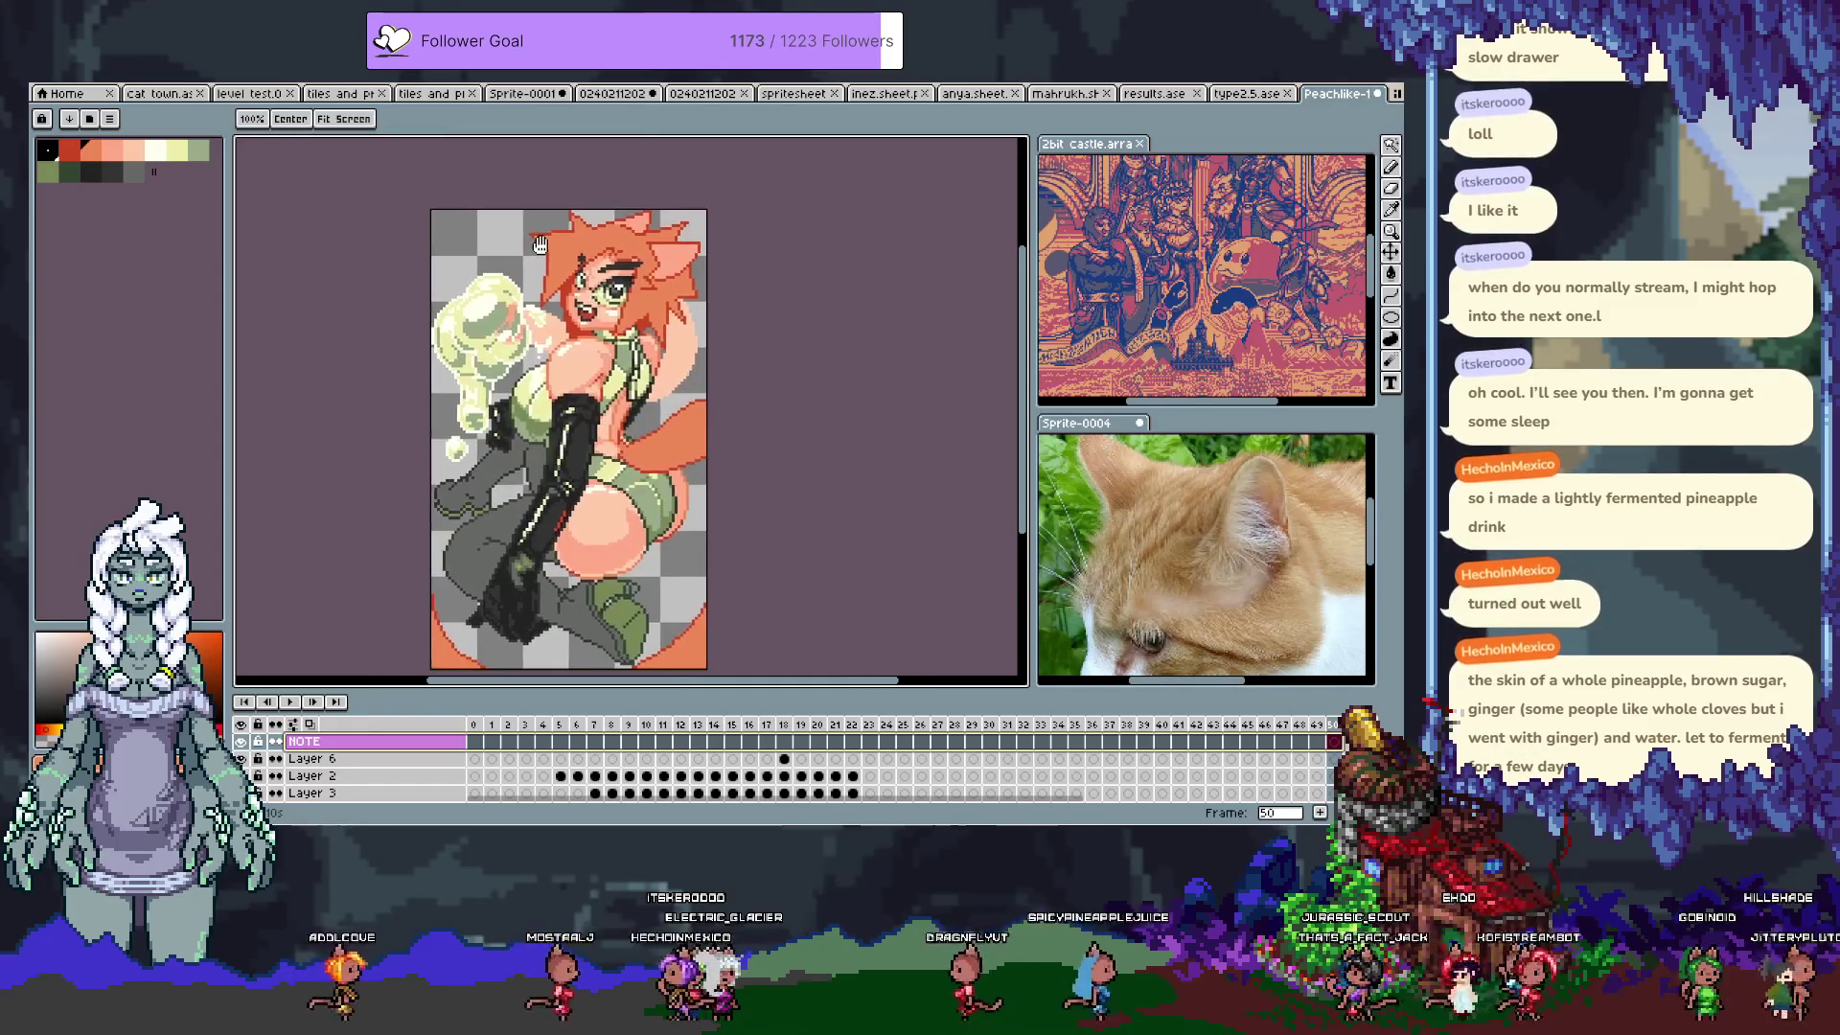
pyautogui.scroll(5, 459, 232)
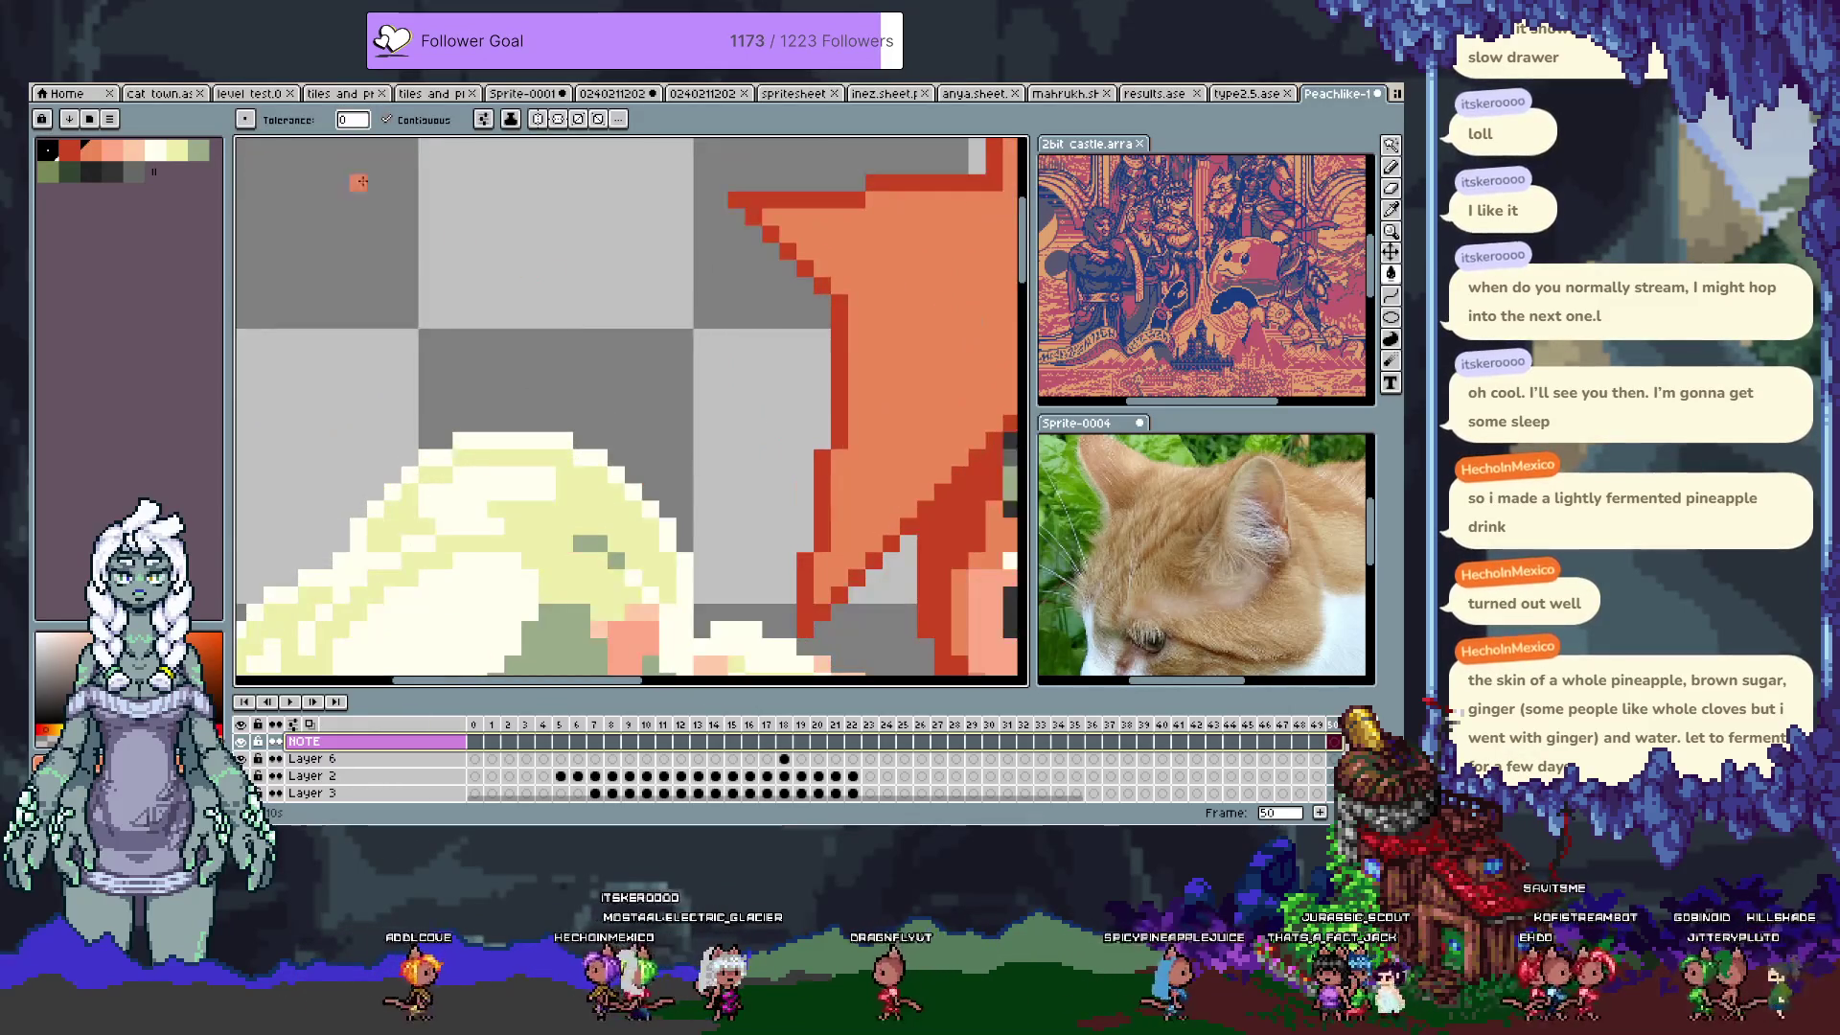
# Step: Draw the first dark signature letter A in the top-left corner, fixing stray strokes
pyautogui.click(90, 170)
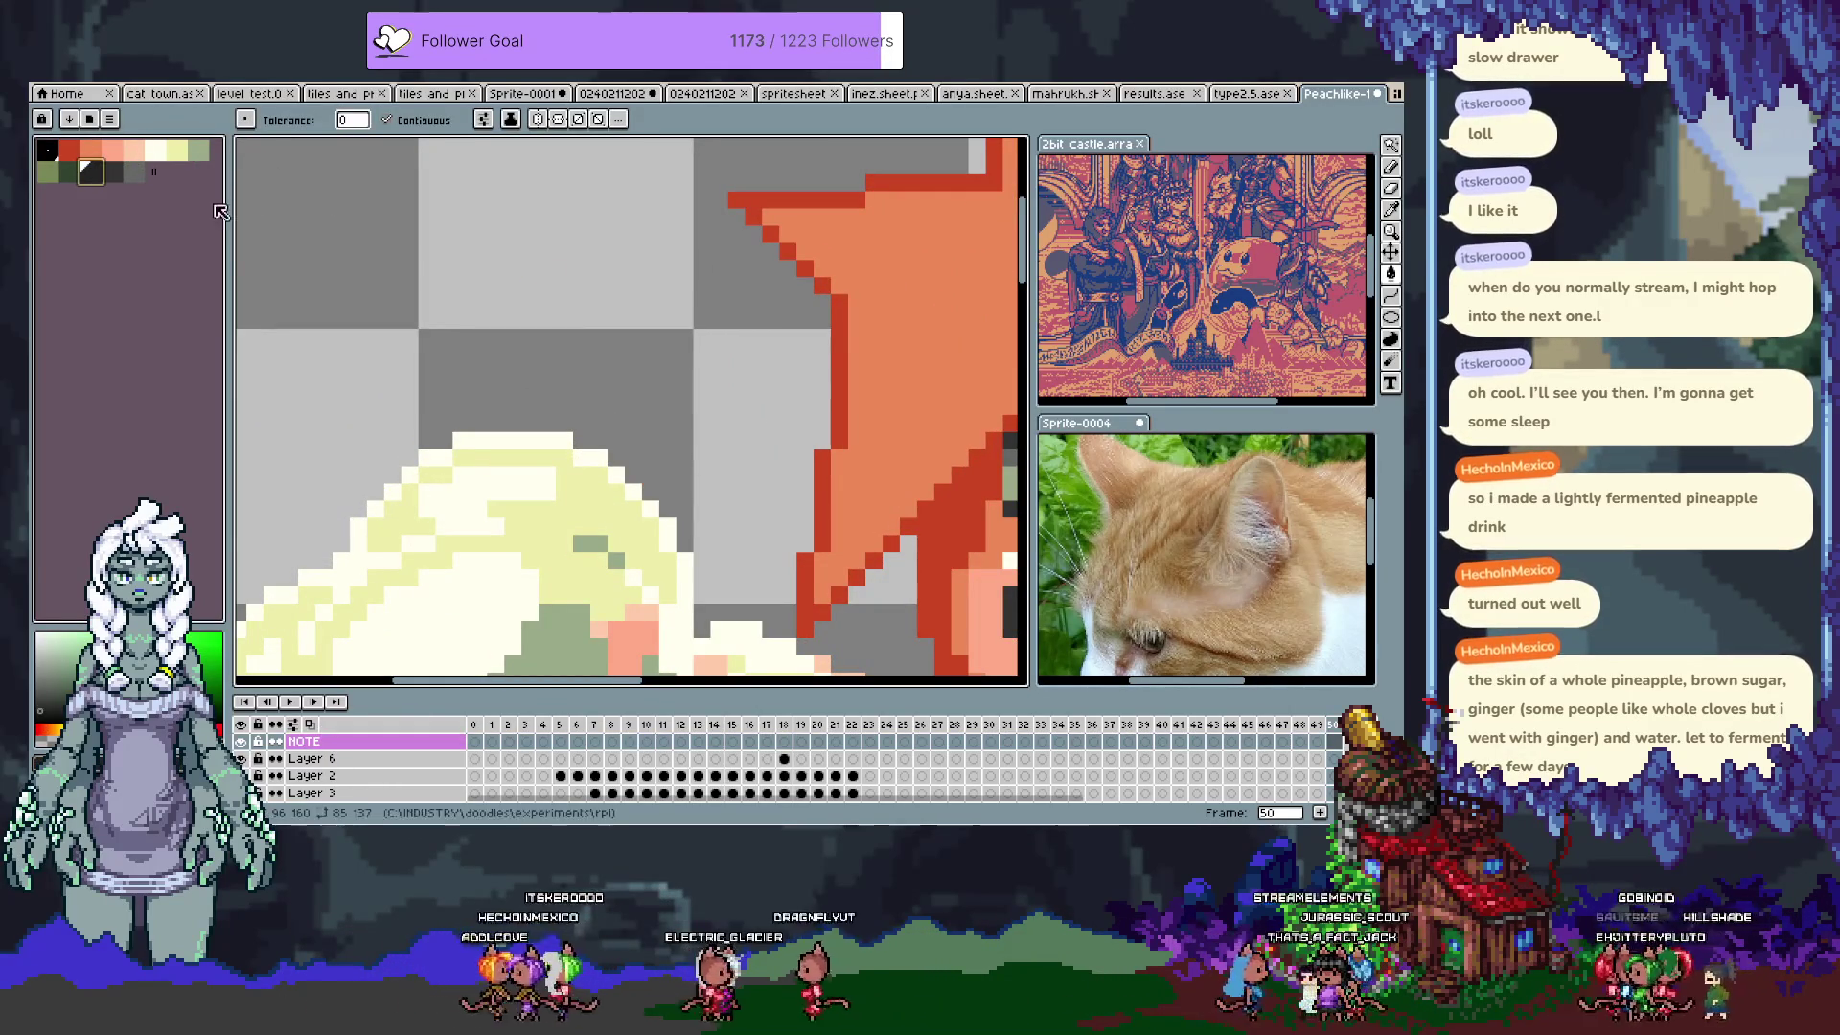
pyautogui.press('b')
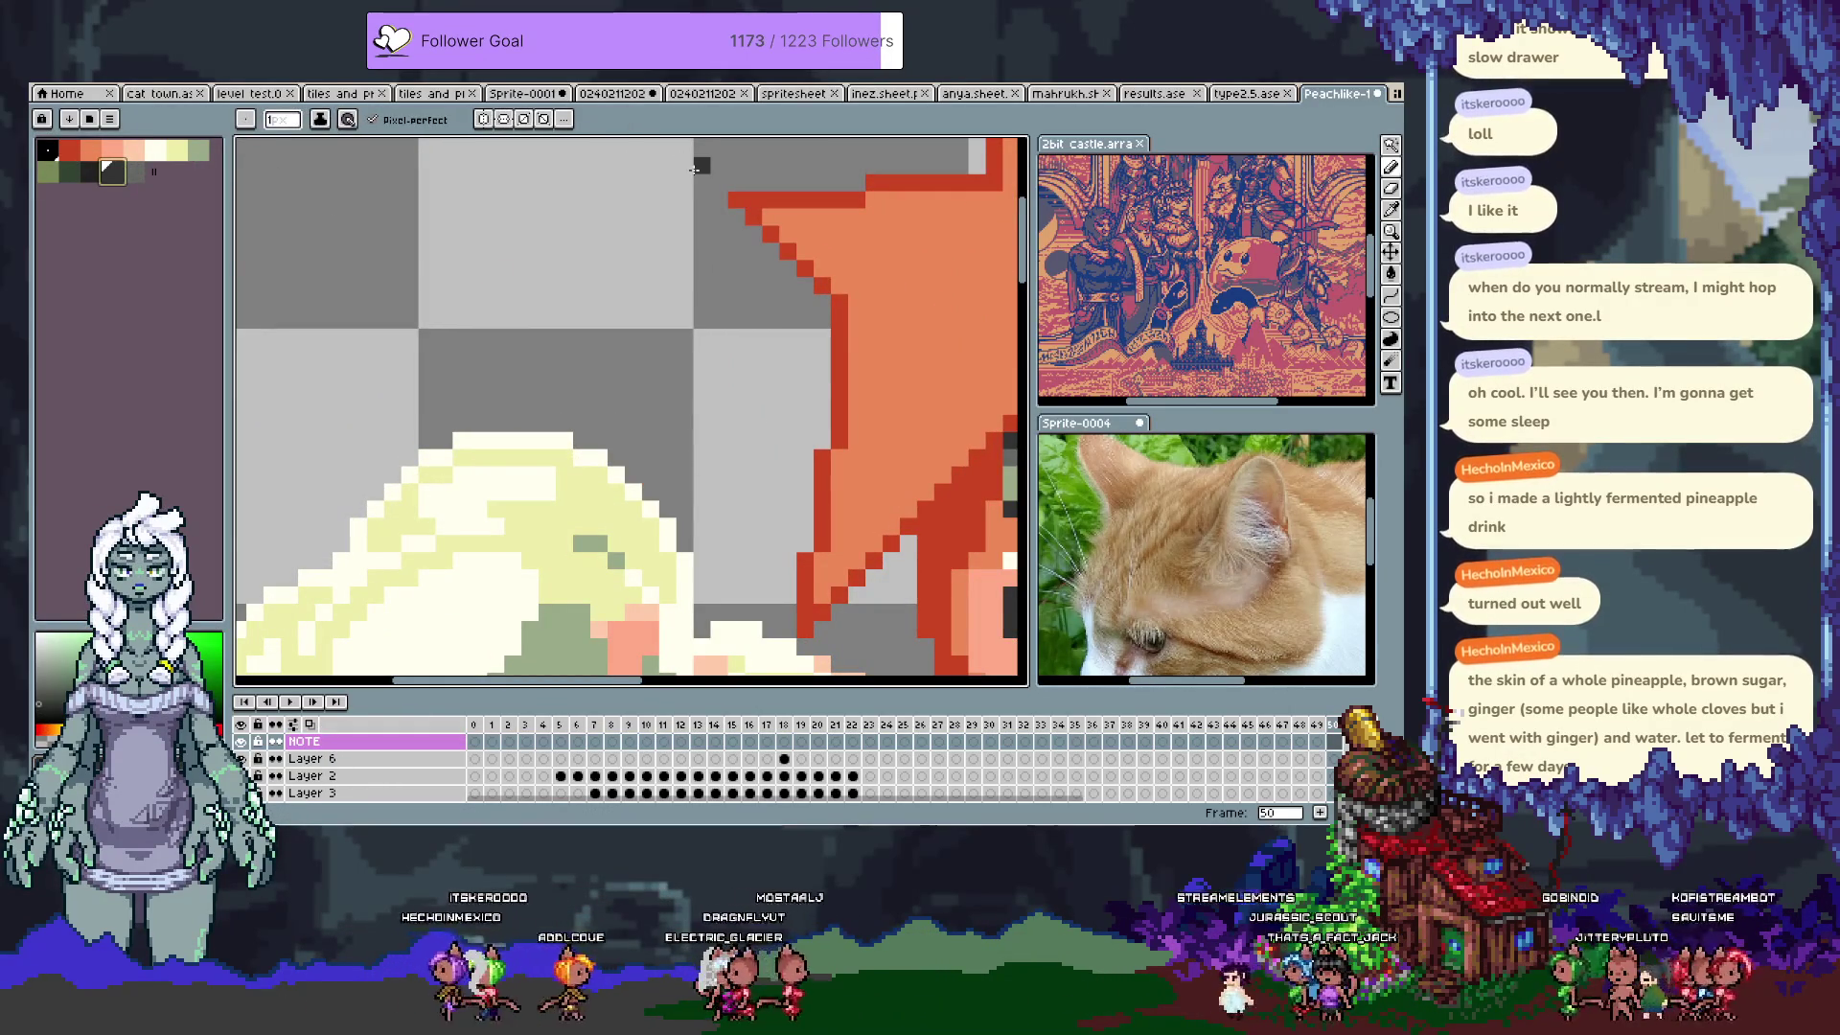
pyautogui.moveTo(694, 169); pyautogui.dragTo(669, 216)
pyautogui.moveTo(435, 280)
pyautogui.mouseDown()
pyautogui.moveTo(452, 332)
pyautogui.moveTo(470, 297)
pyautogui.moveTo(485, 317)
pyautogui.moveTo(453, 318)
pyautogui.moveTo(487, 354)
pyautogui.moveTo(544, 278)
pyautogui.moveTo(544, 335)
pyautogui.moveTo(589, 308)
pyautogui.moveTo(606, 332)
pyautogui.mouseUp()
pyautogui.hotkey('ctrl', 'z')
pyautogui.click(520, 333)
pyautogui.hotkey('ctrl', 'z')
pyautogui.hotkey('ctrl', 'z')
# Step: Draw the remaining letters with pixel-perfect off and nudge the lettering two pixels left
pyautogui.click(373, 120)
pyautogui.hotkey('ctrl', 'z')
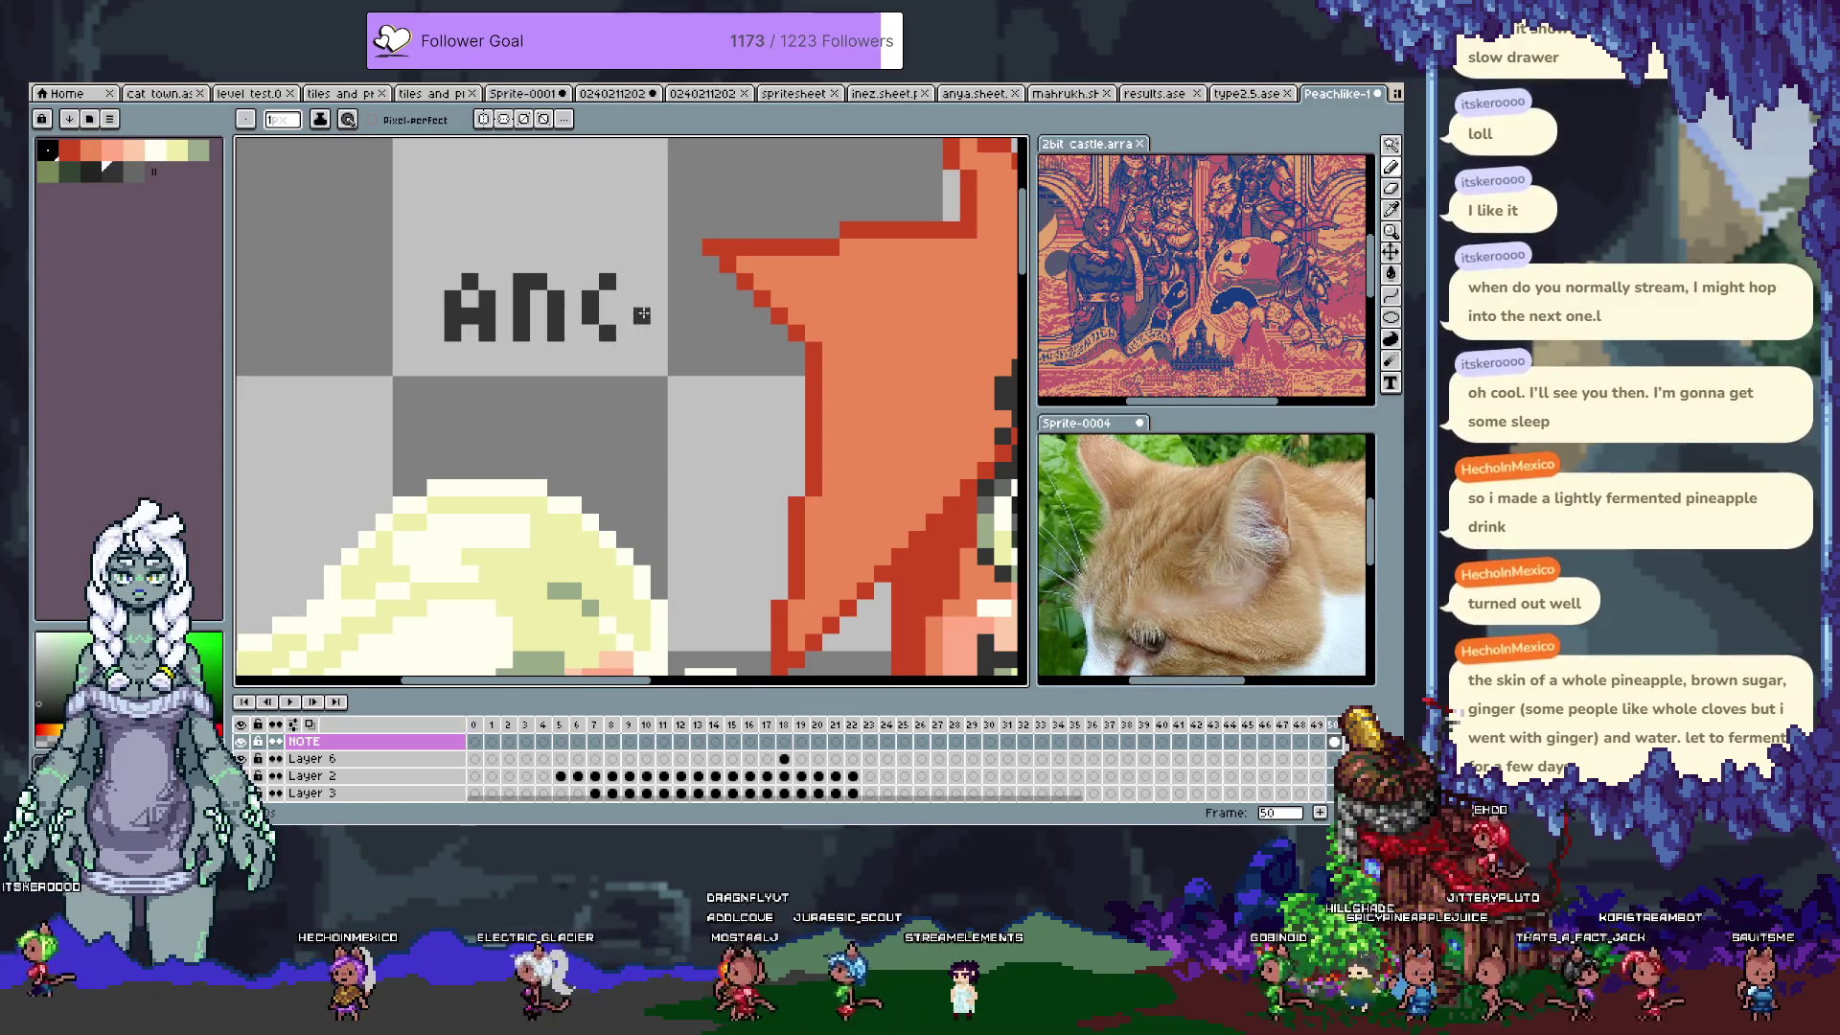
pyautogui.moveTo(642, 307)
pyautogui.mouseDown()
pyautogui.moveTo(644, 335)
pyautogui.moveTo(694, 333)
pyautogui.moveTo(678, 278)
pyautogui.moveTo(553, 311)
pyautogui.moveTo(657, 361)
pyautogui.mouseUp()
pyautogui.hotkey('ctrl', 'z')
pyautogui.press('v')
pyautogui.press('i')
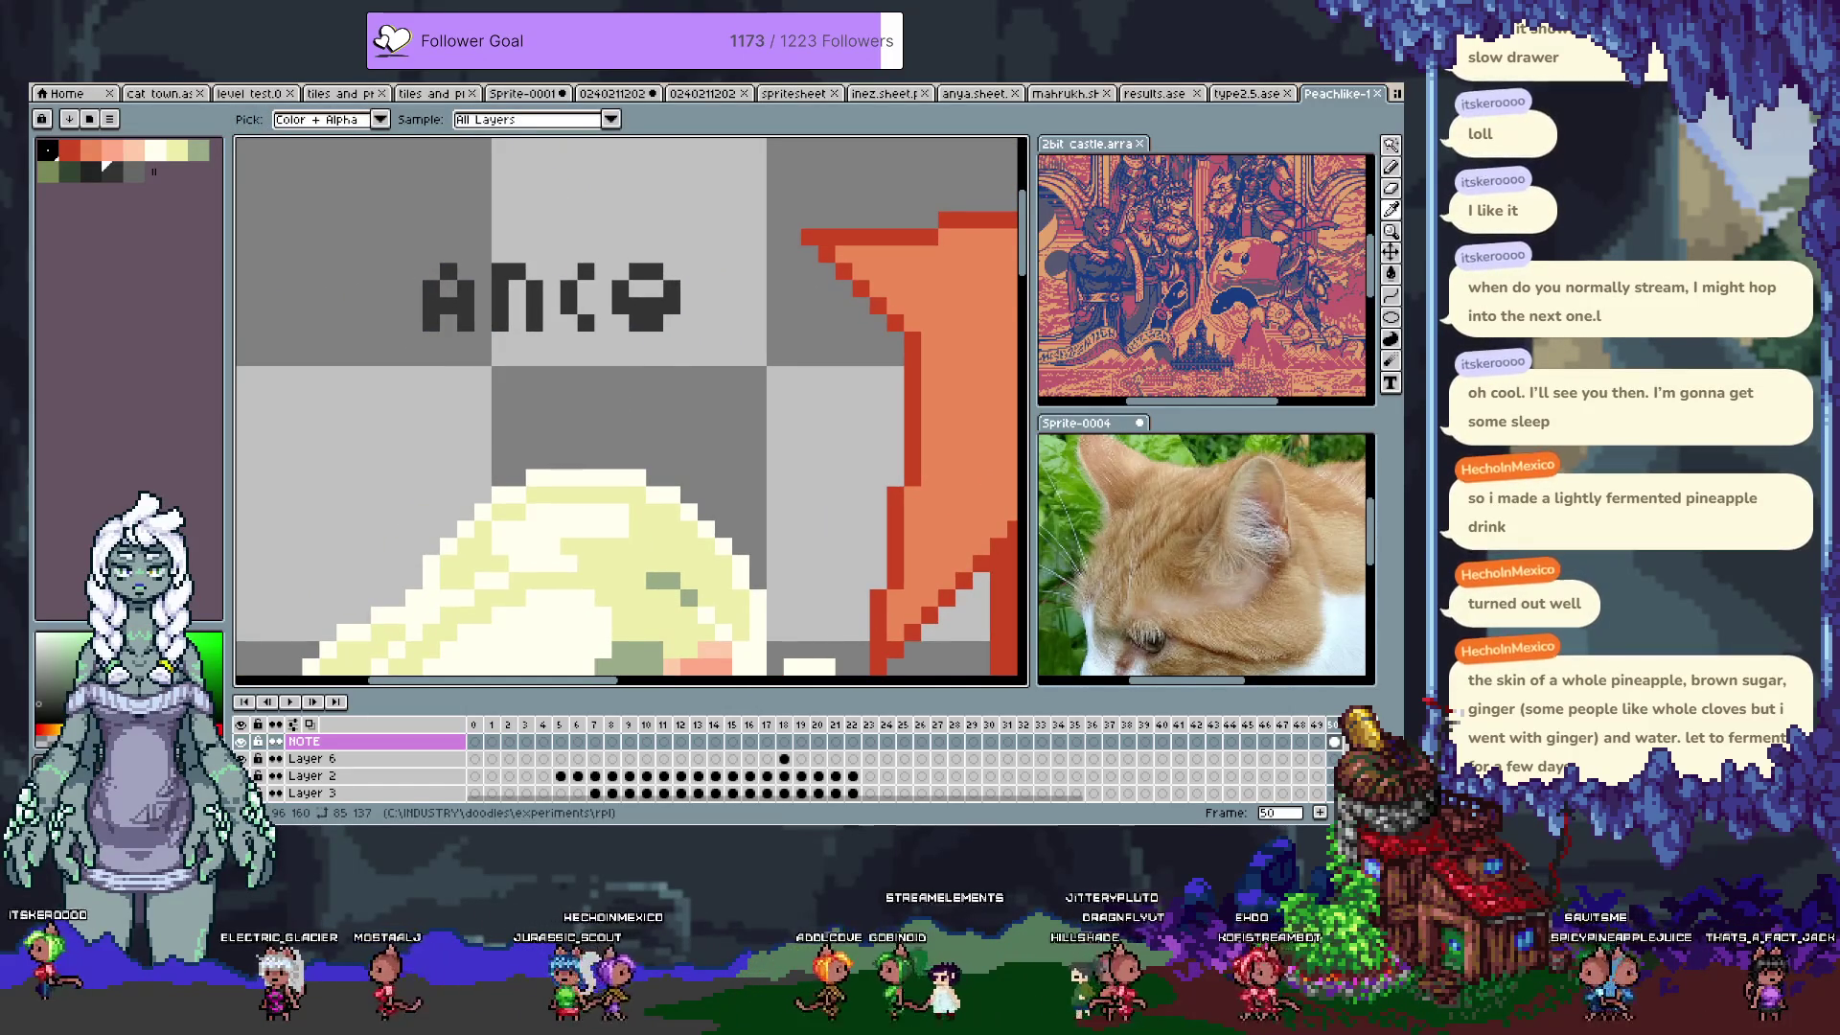
pyautogui.press('b')
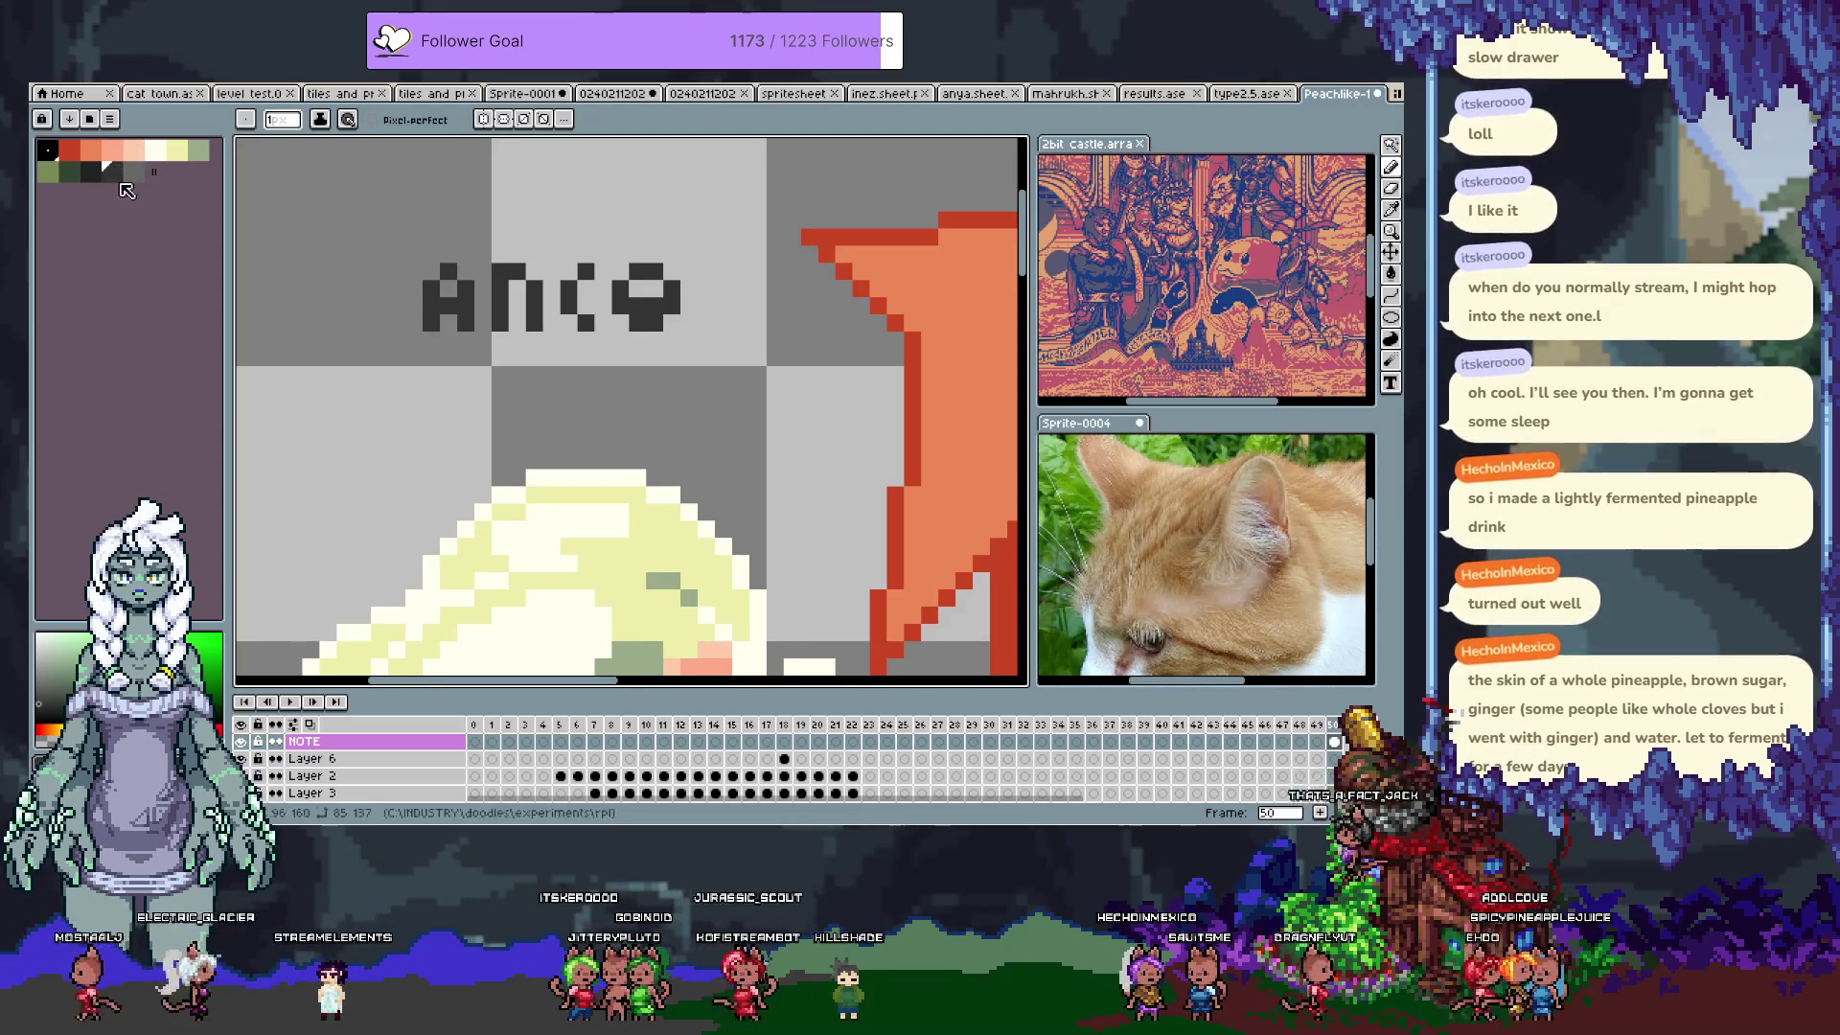
# Step: Draw a dark-green underline beneath the signature lettering
pyautogui.click(74, 174)
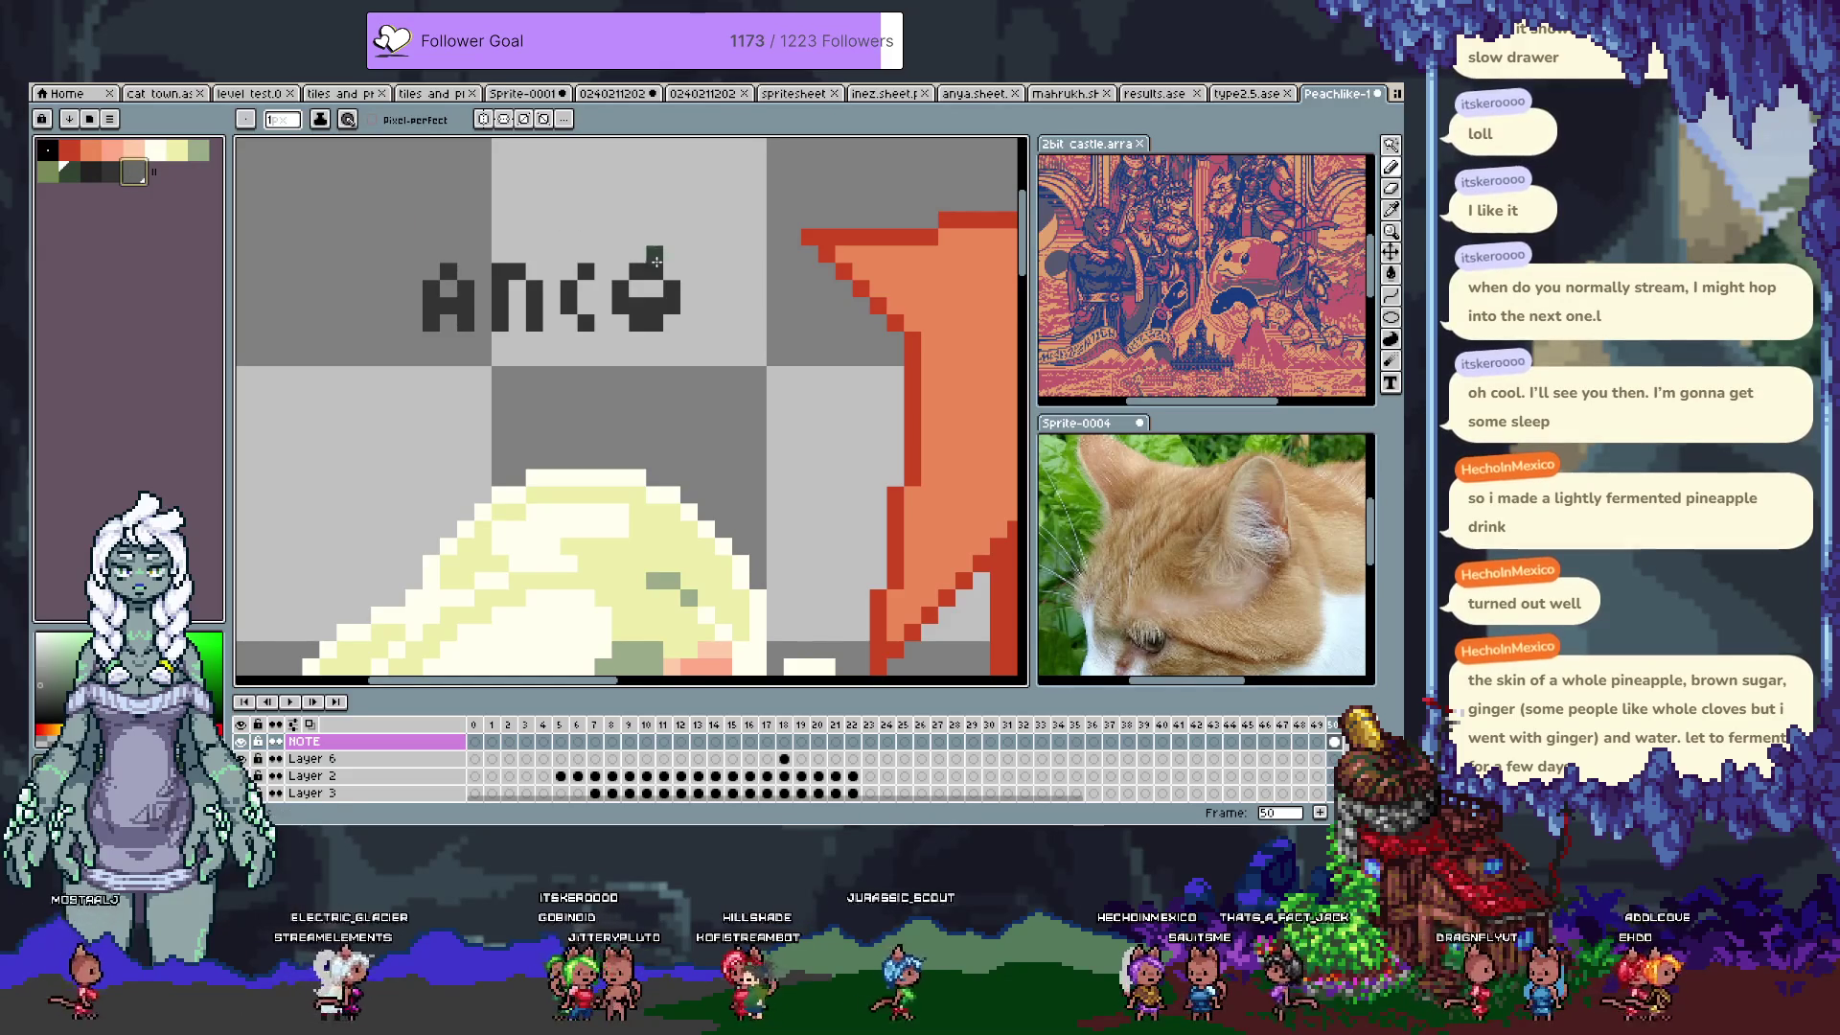
pyautogui.moveTo(524, 331); pyautogui.dragTo(560, 315)
pyautogui.moveTo(469, 356); pyautogui.dragTo(480, 365)
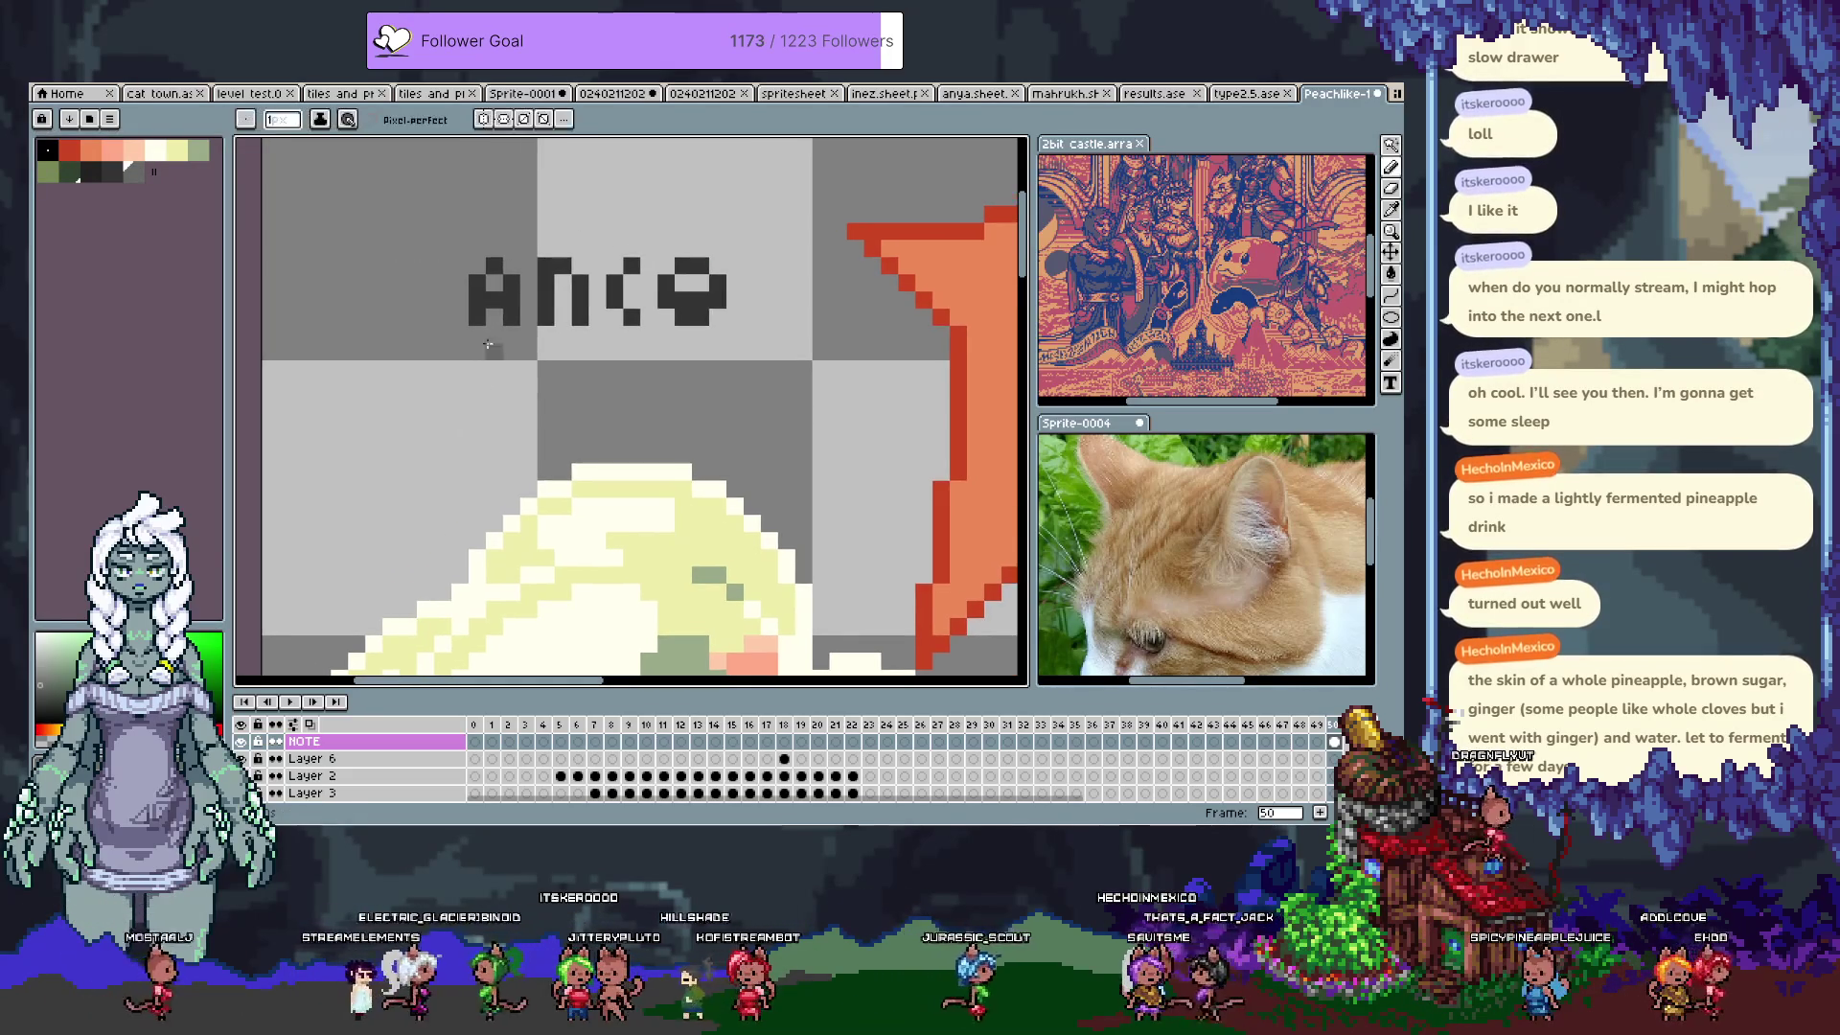
pyautogui.moveTo(718, 351); pyautogui.dragTo(679, 351)
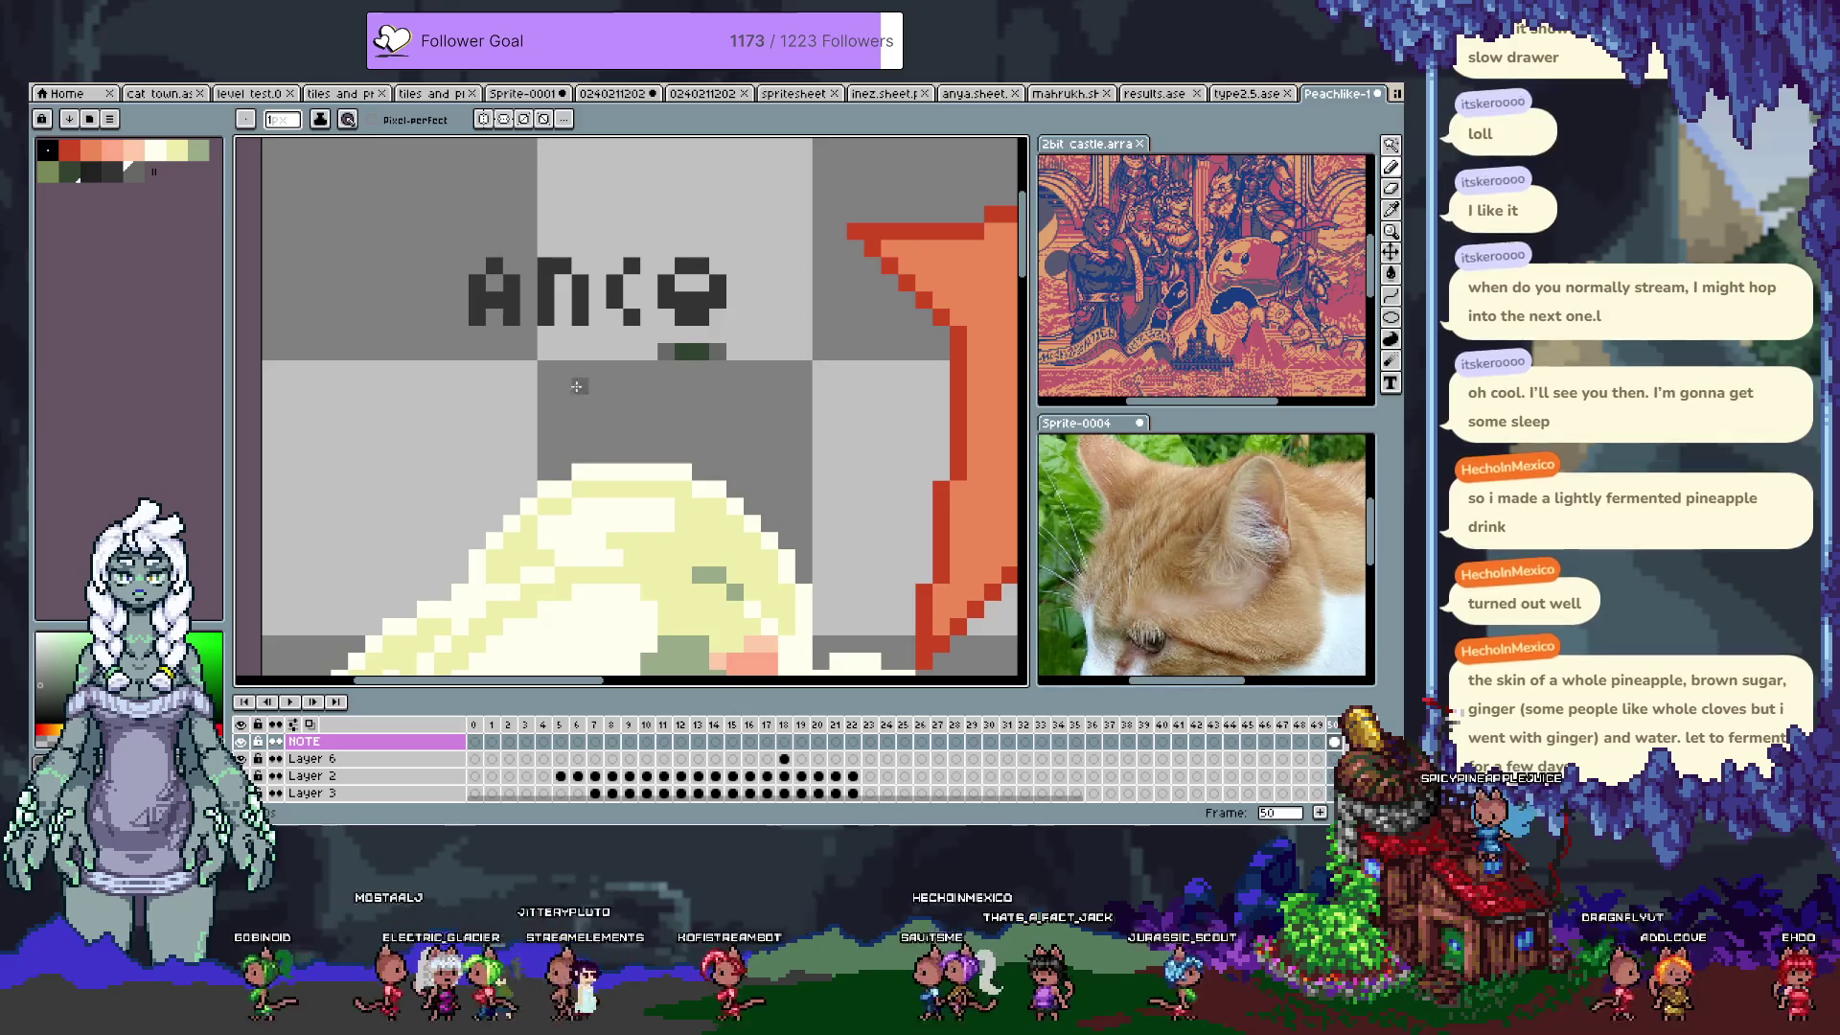
pyautogui.moveTo(644, 352); pyautogui.dragTo(590, 352)
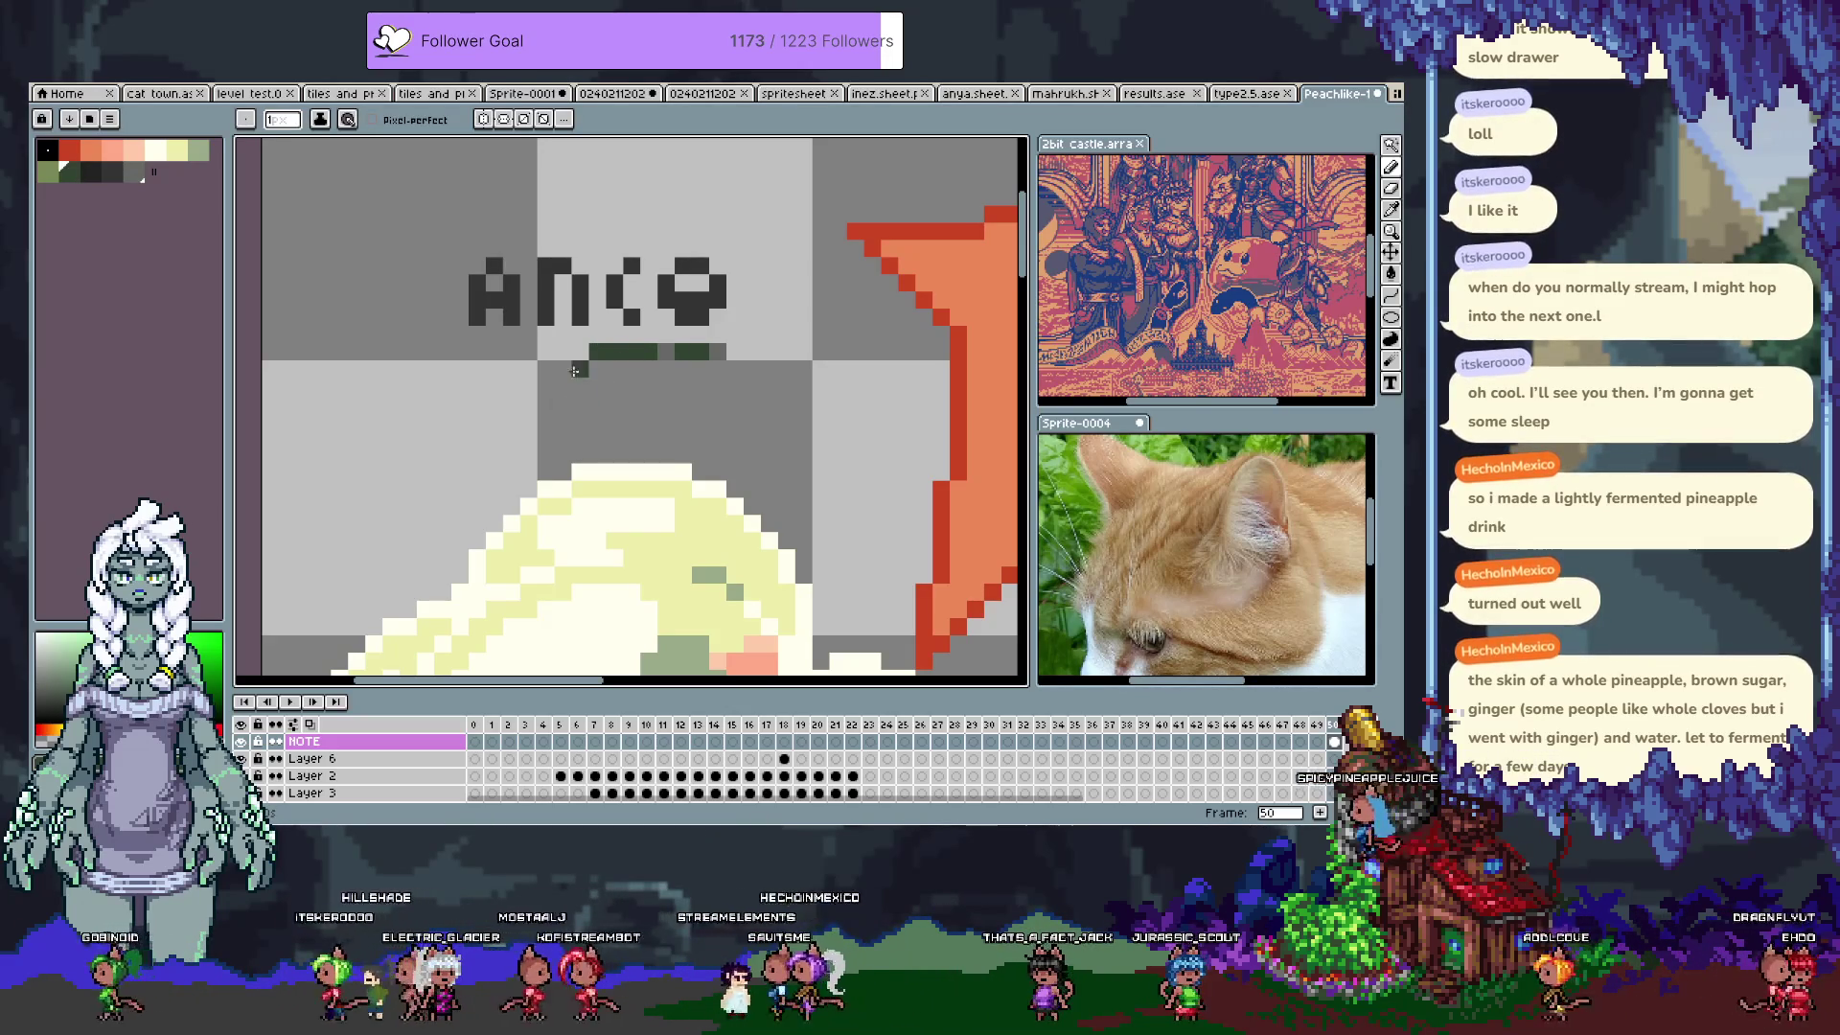
pyautogui.keyDown('shift'); pyautogui.click(548, 351); pyautogui.keyUp('shift')
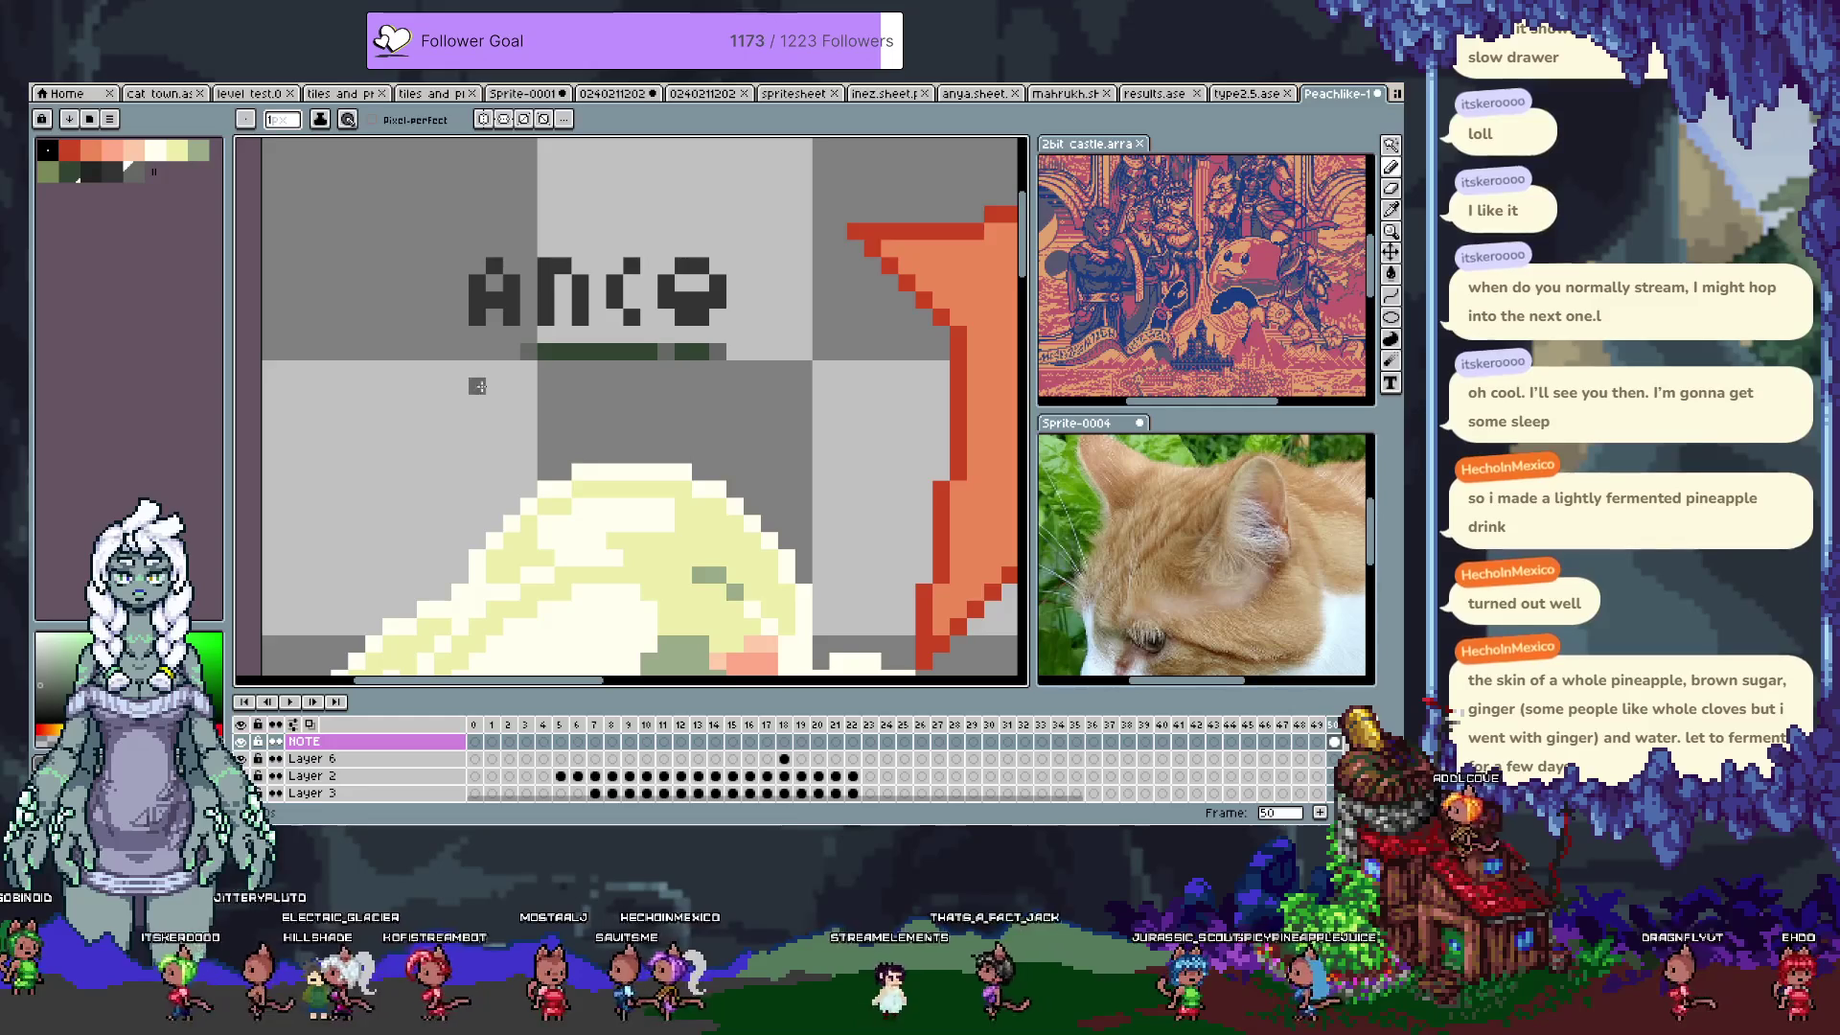
pyautogui.click(494, 350)
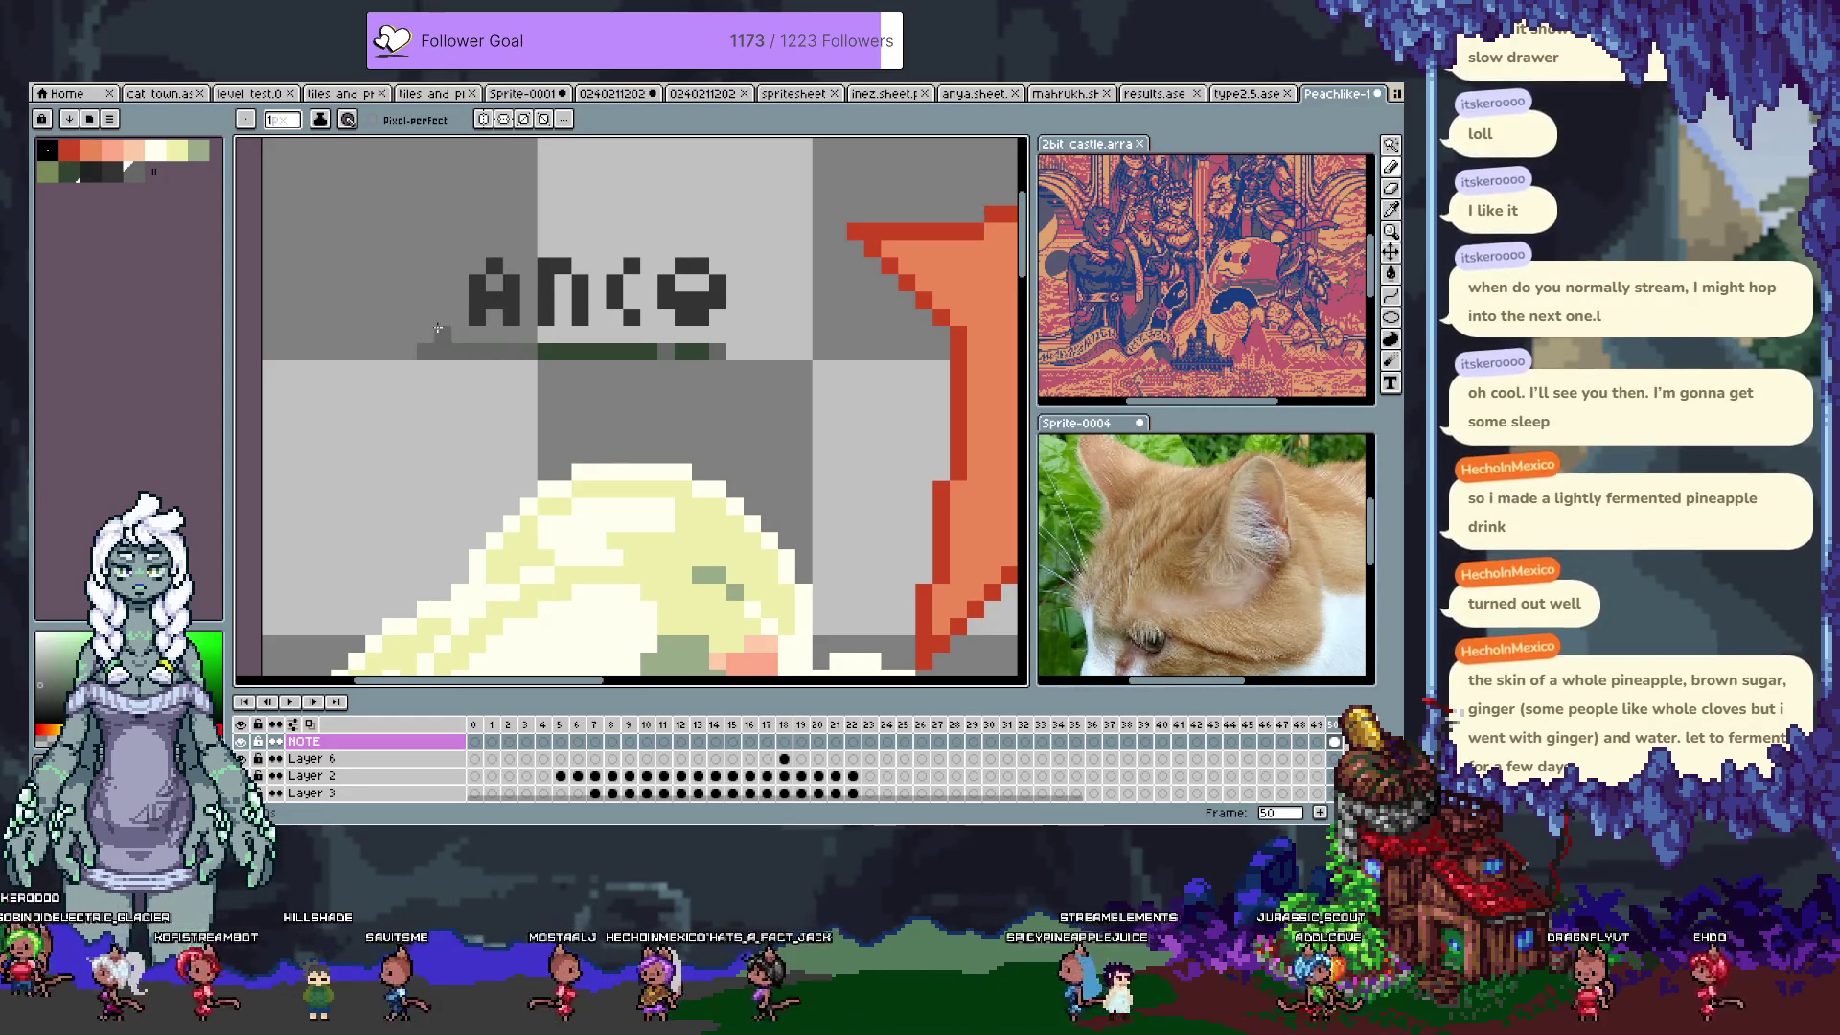
# Step: Save the illustration, then darken a skin pixel beside the eyebrow
pyautogui.hotkey('ctrl', 's')
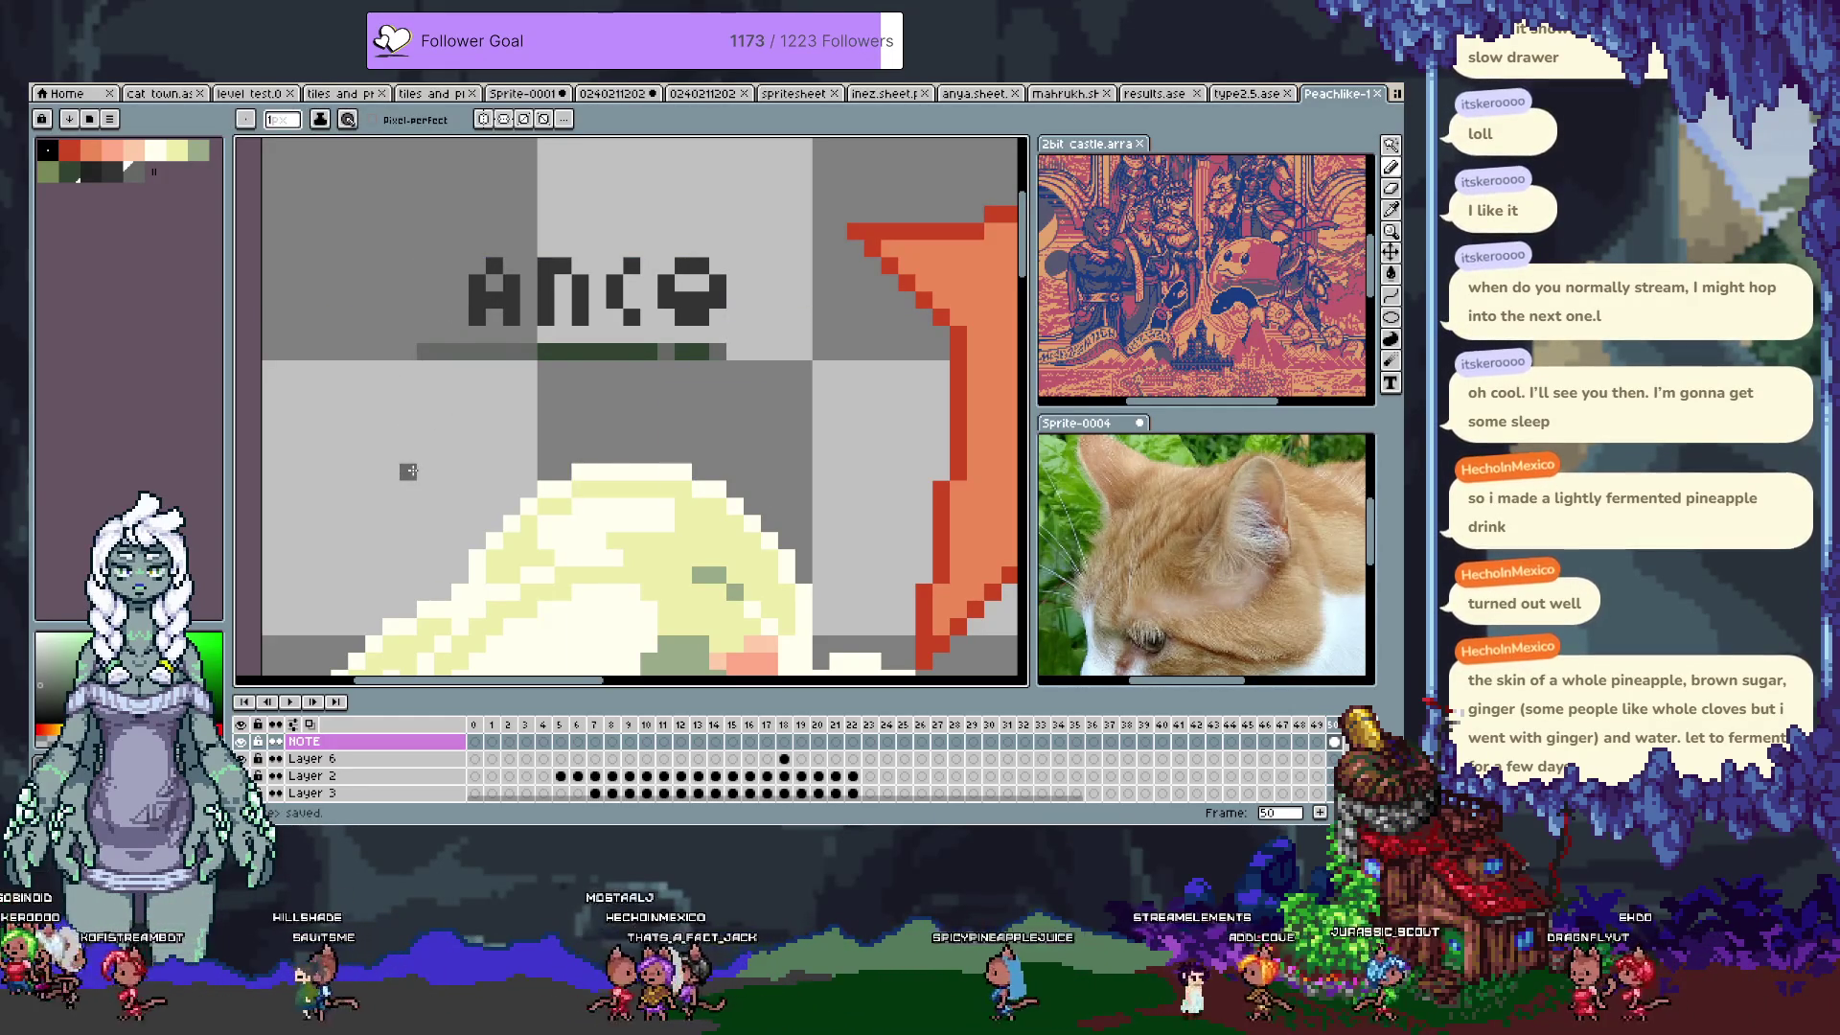
pyautogui.scroll(-5, 442, 456)
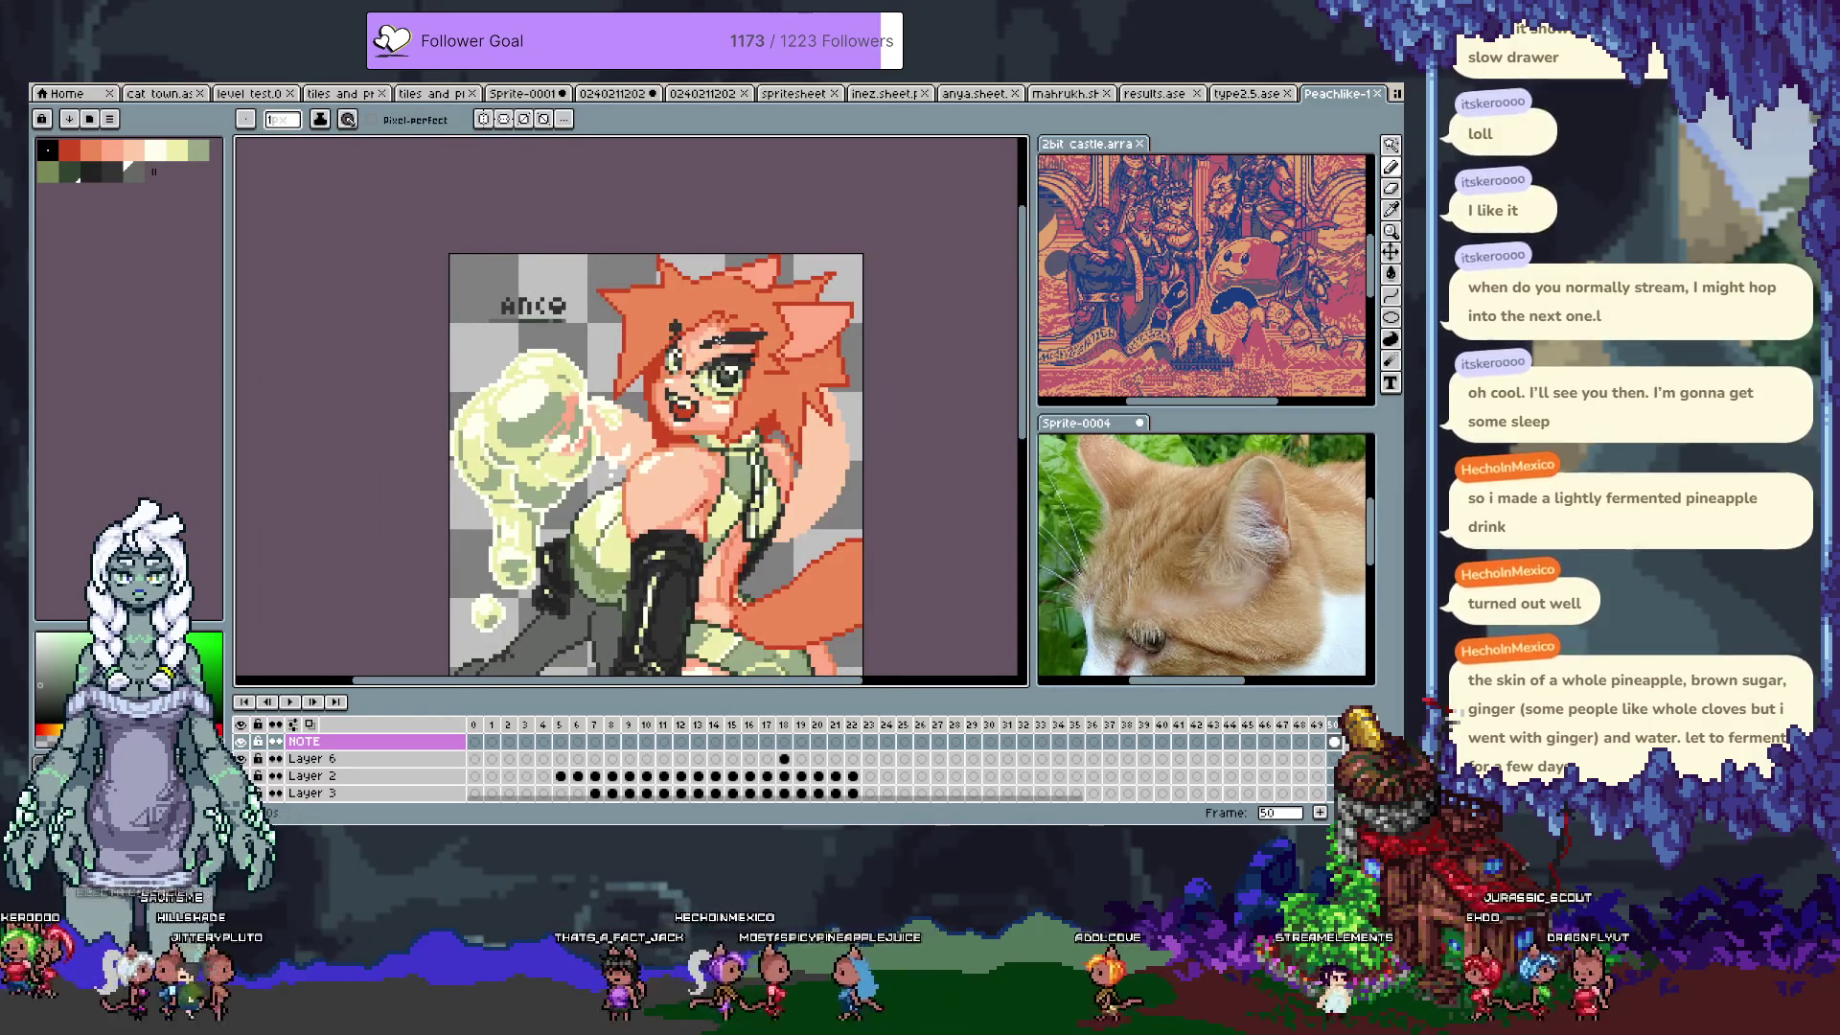
pyautogui.scroll(5, 743, 337)
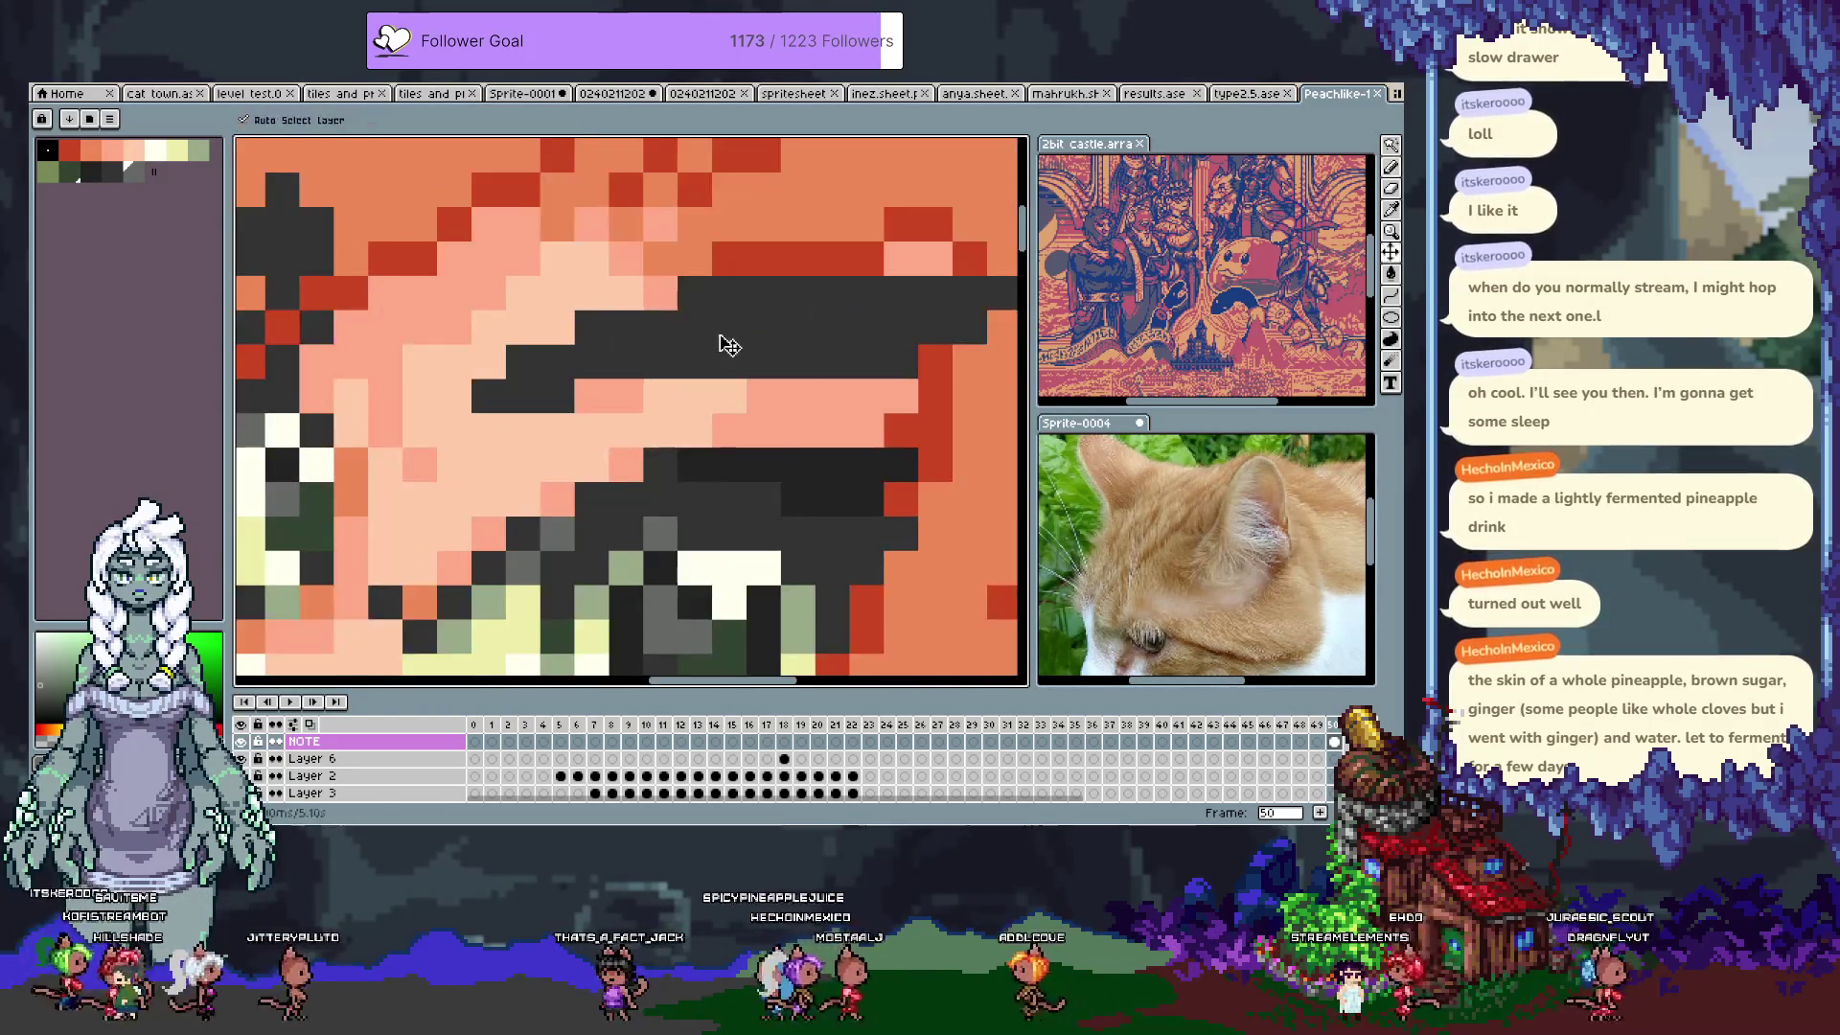
pyautogui.press('g')
pyautogui.click(540, 392)
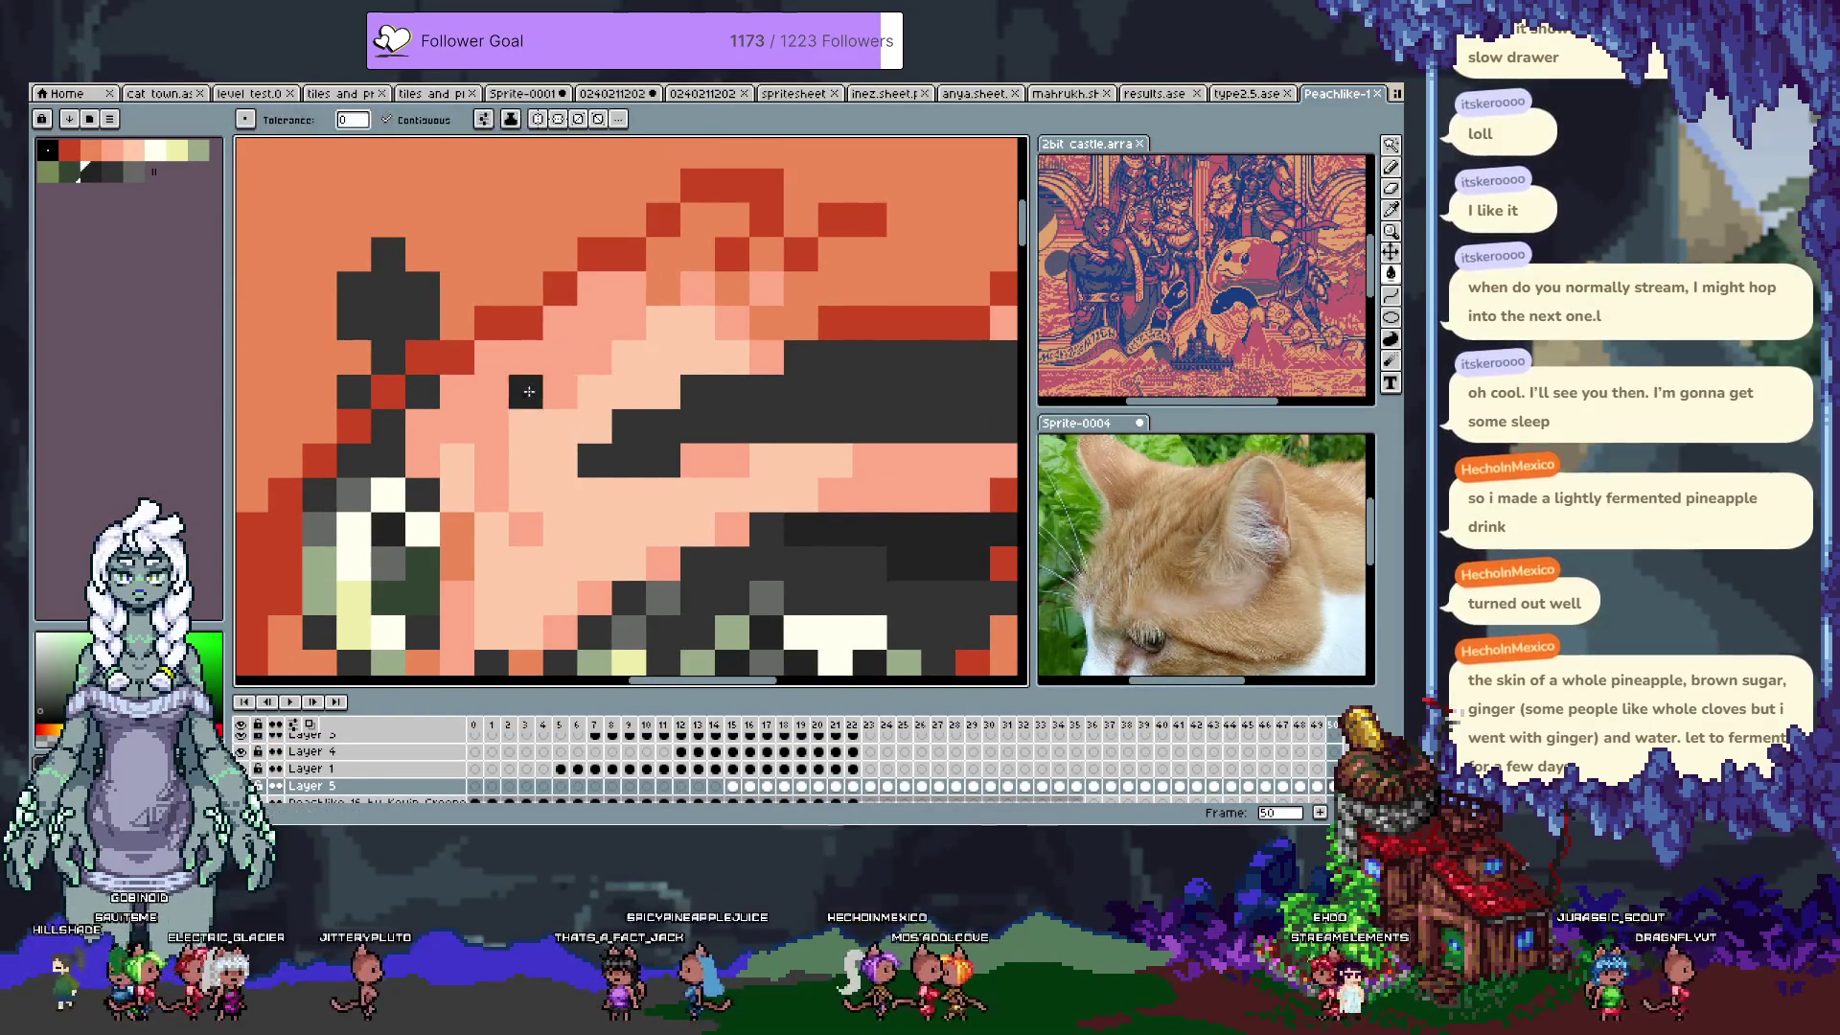